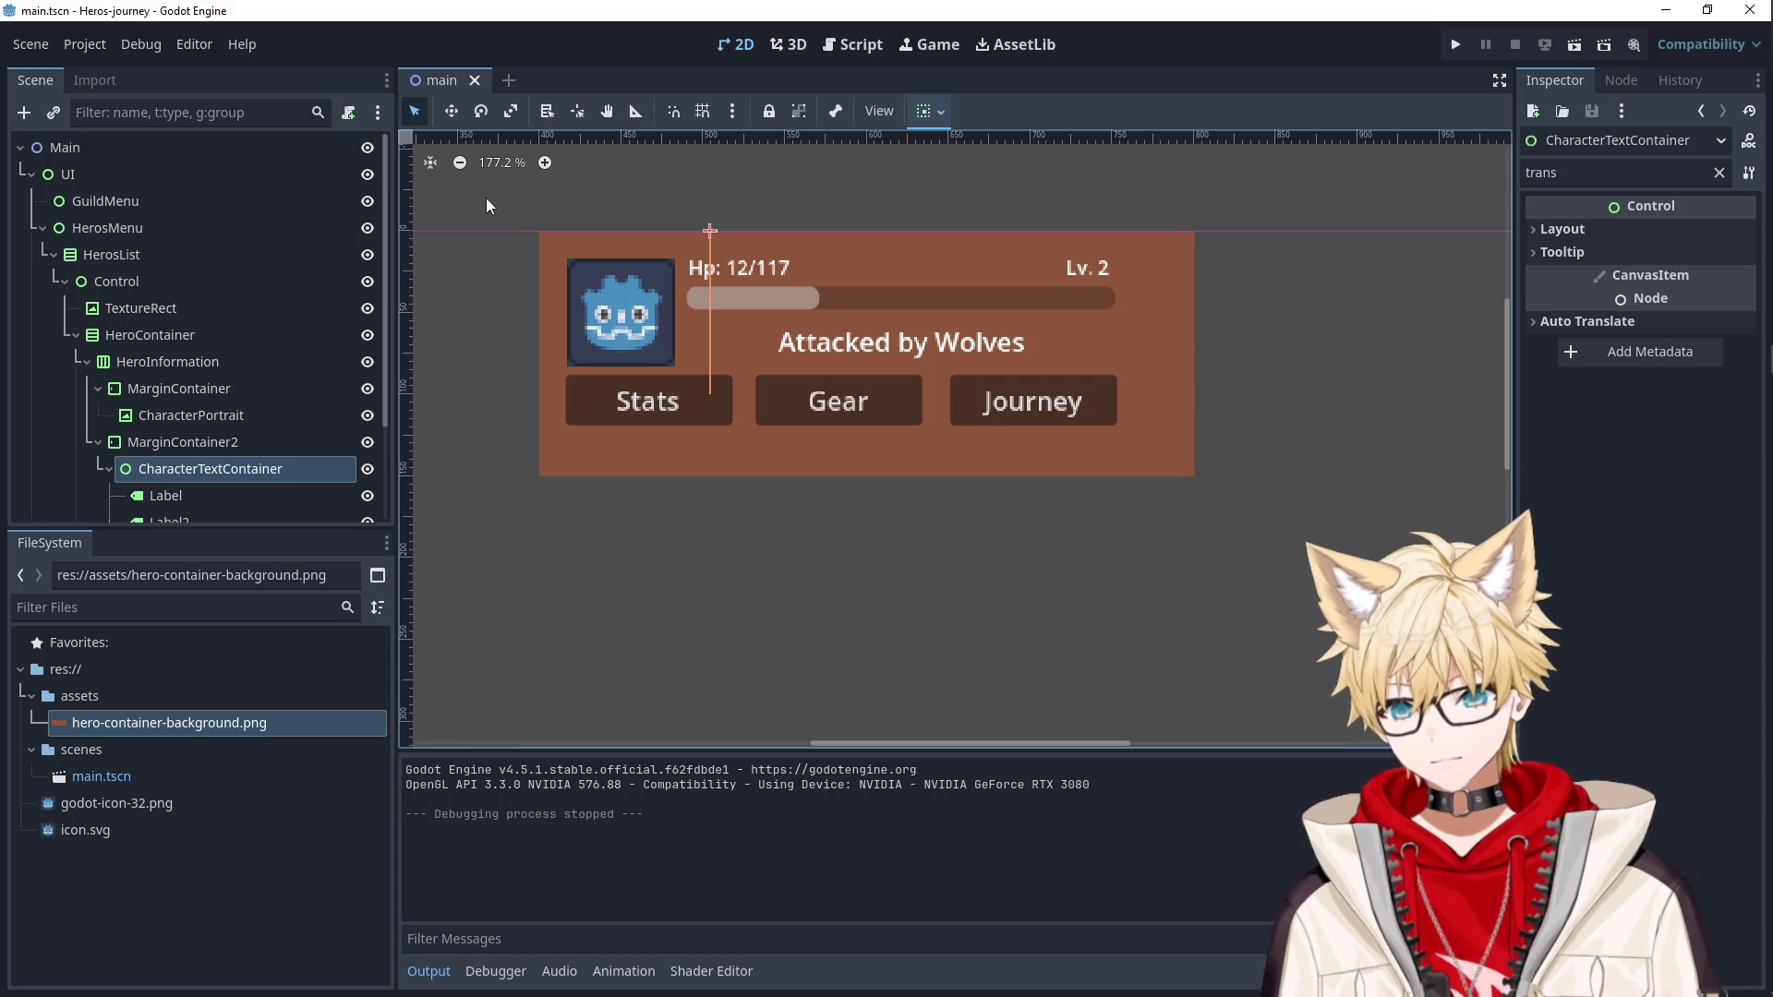
Step: Widen the HP progress bar toward the panel's right edge
click(748, 270)
click(1087, 273)
click(1029, 274)
click(954, 295)
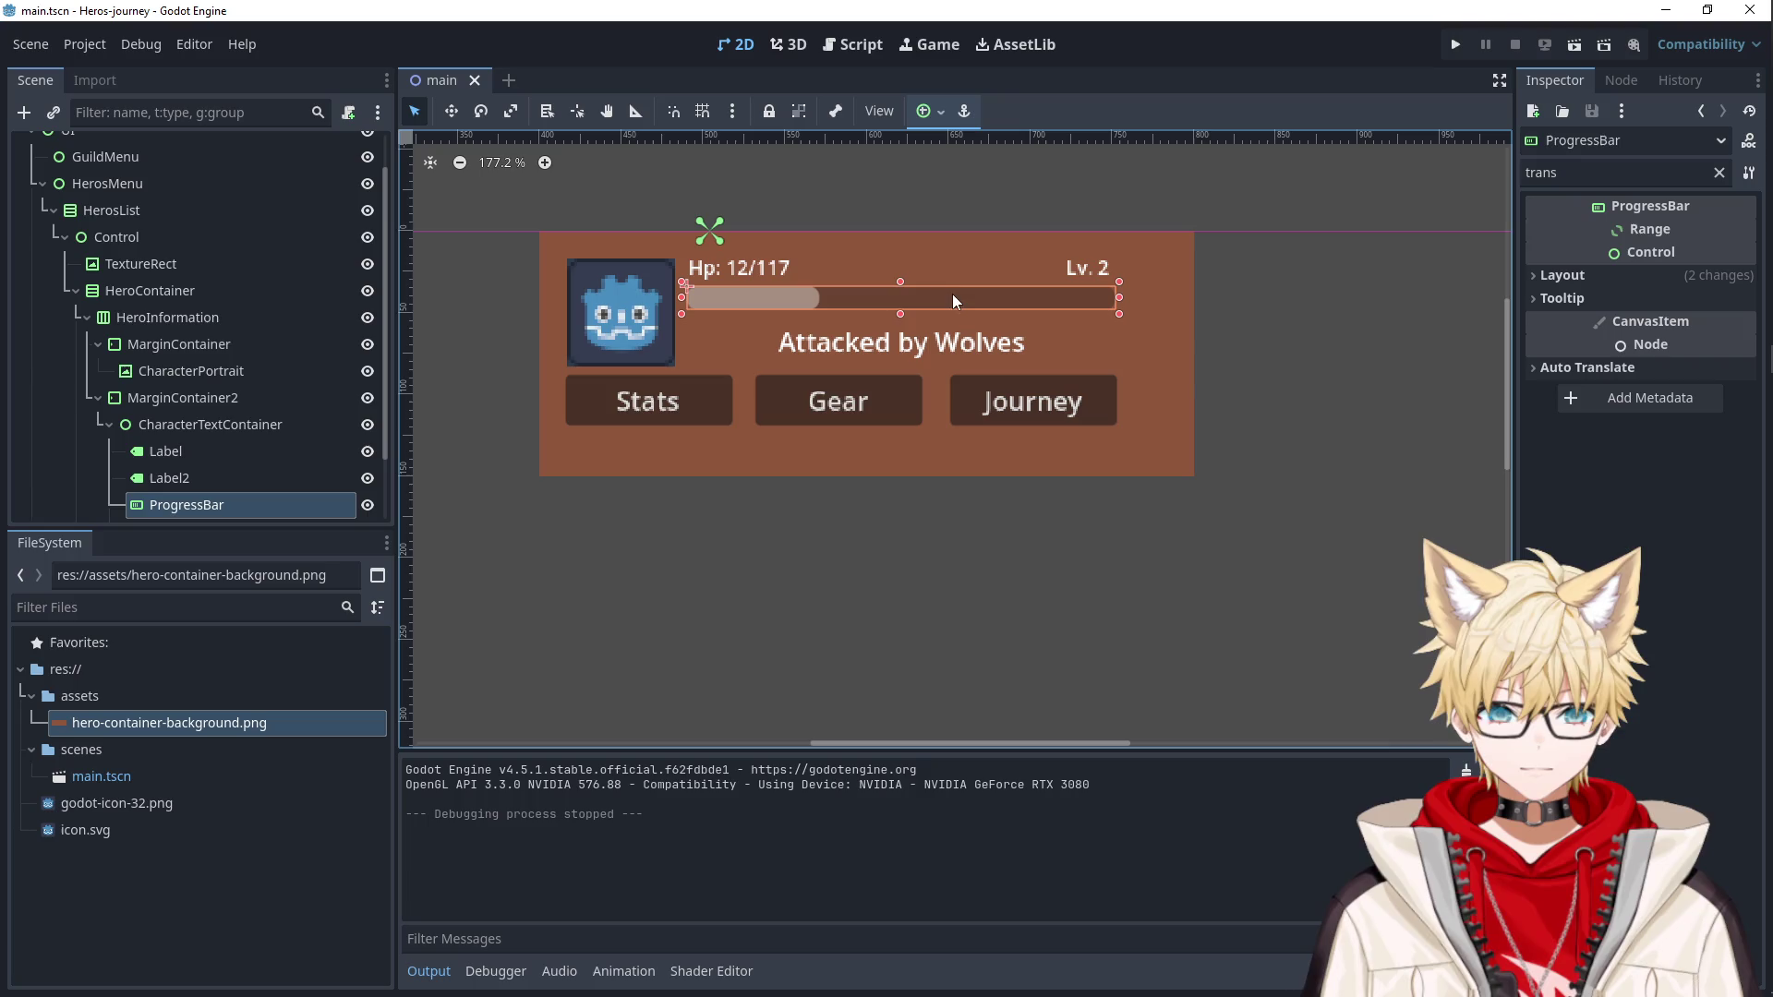
mouse_move(1122, 297)
mouse_down()
mouse_move(1163, 296)
mouse_move(1105, 270)
mouse_move(1151, 268)
mouse_up()
Step: Move the Lv. 2 label right, lower the Journey and Stats buttons, then run the game
mouse_move(1061, 415)
mouse_down()
mouse_move(1105, 418)
mouse_move(1110, 441)
mouse_up()
drag(831, 406, 861, 438)
drag(719, 415, 717, 447)
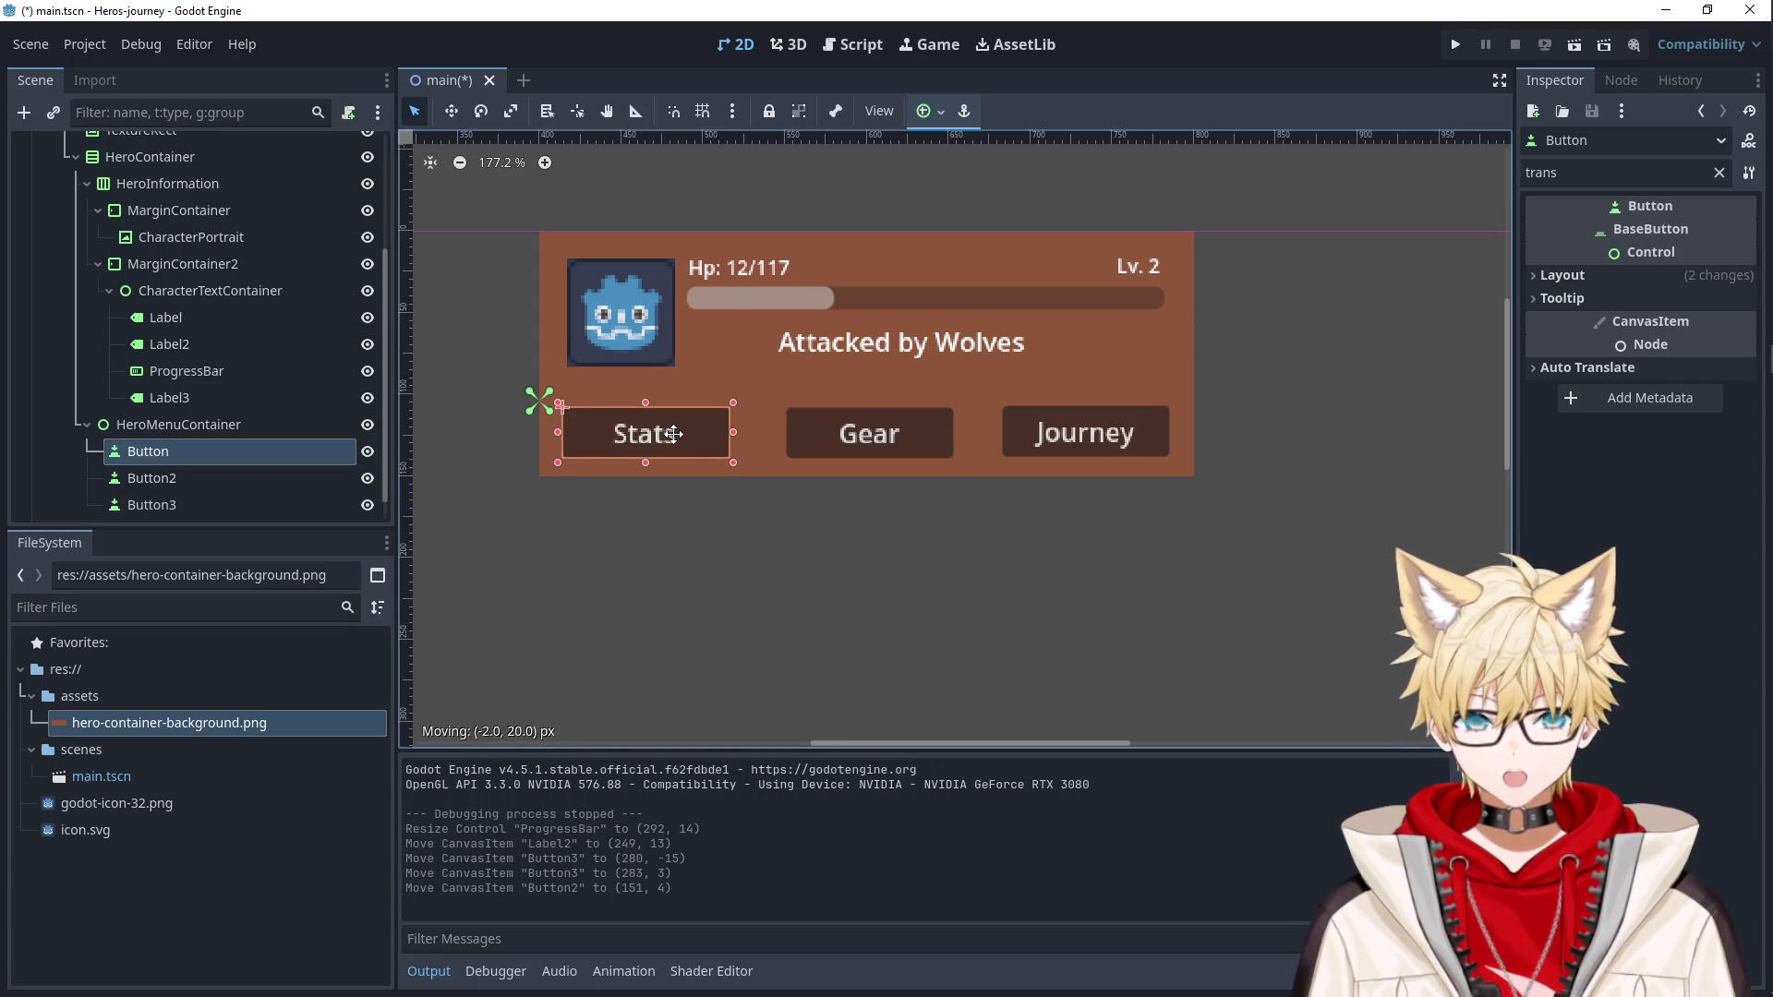
click(1377, 424)
click(1456, 44)
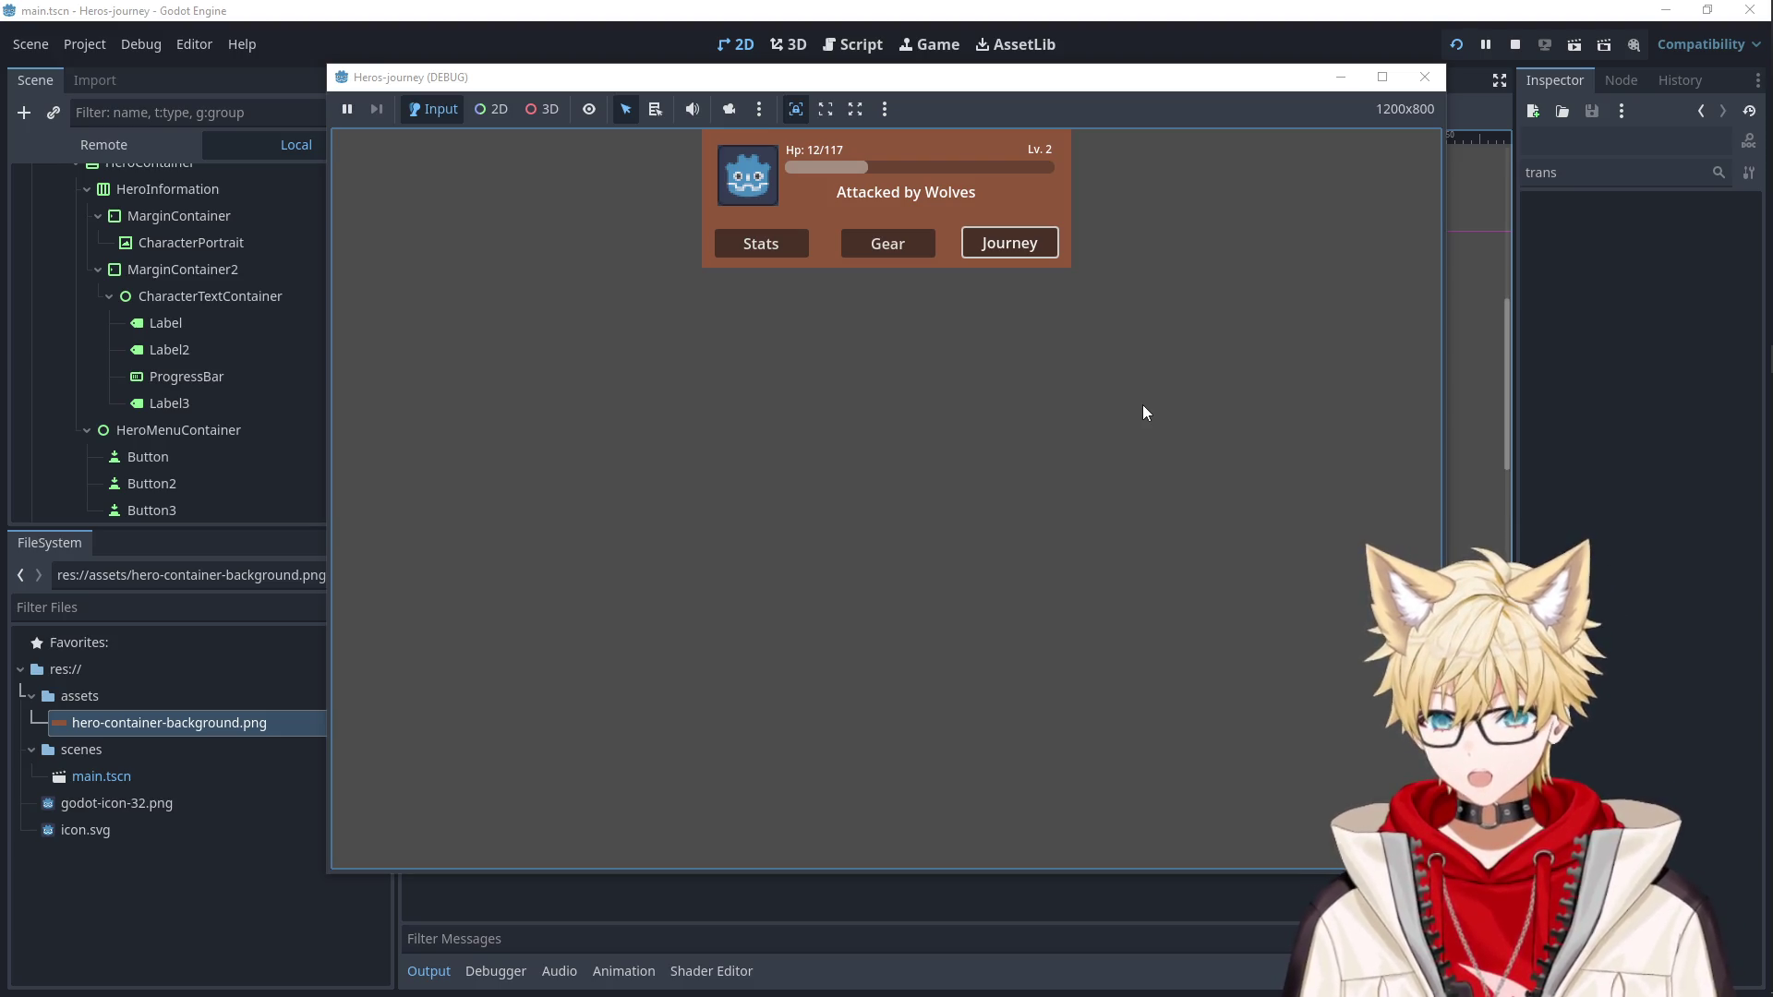
Step: Close the game preview and nudge the Attacked by Wolves text slightly lower
click(1424, 76)
drag(833, 345, 856, 355)
click(1339, 259)
Step: Relaunch the game, then return to the editor's scene tree
click(1455, 44)
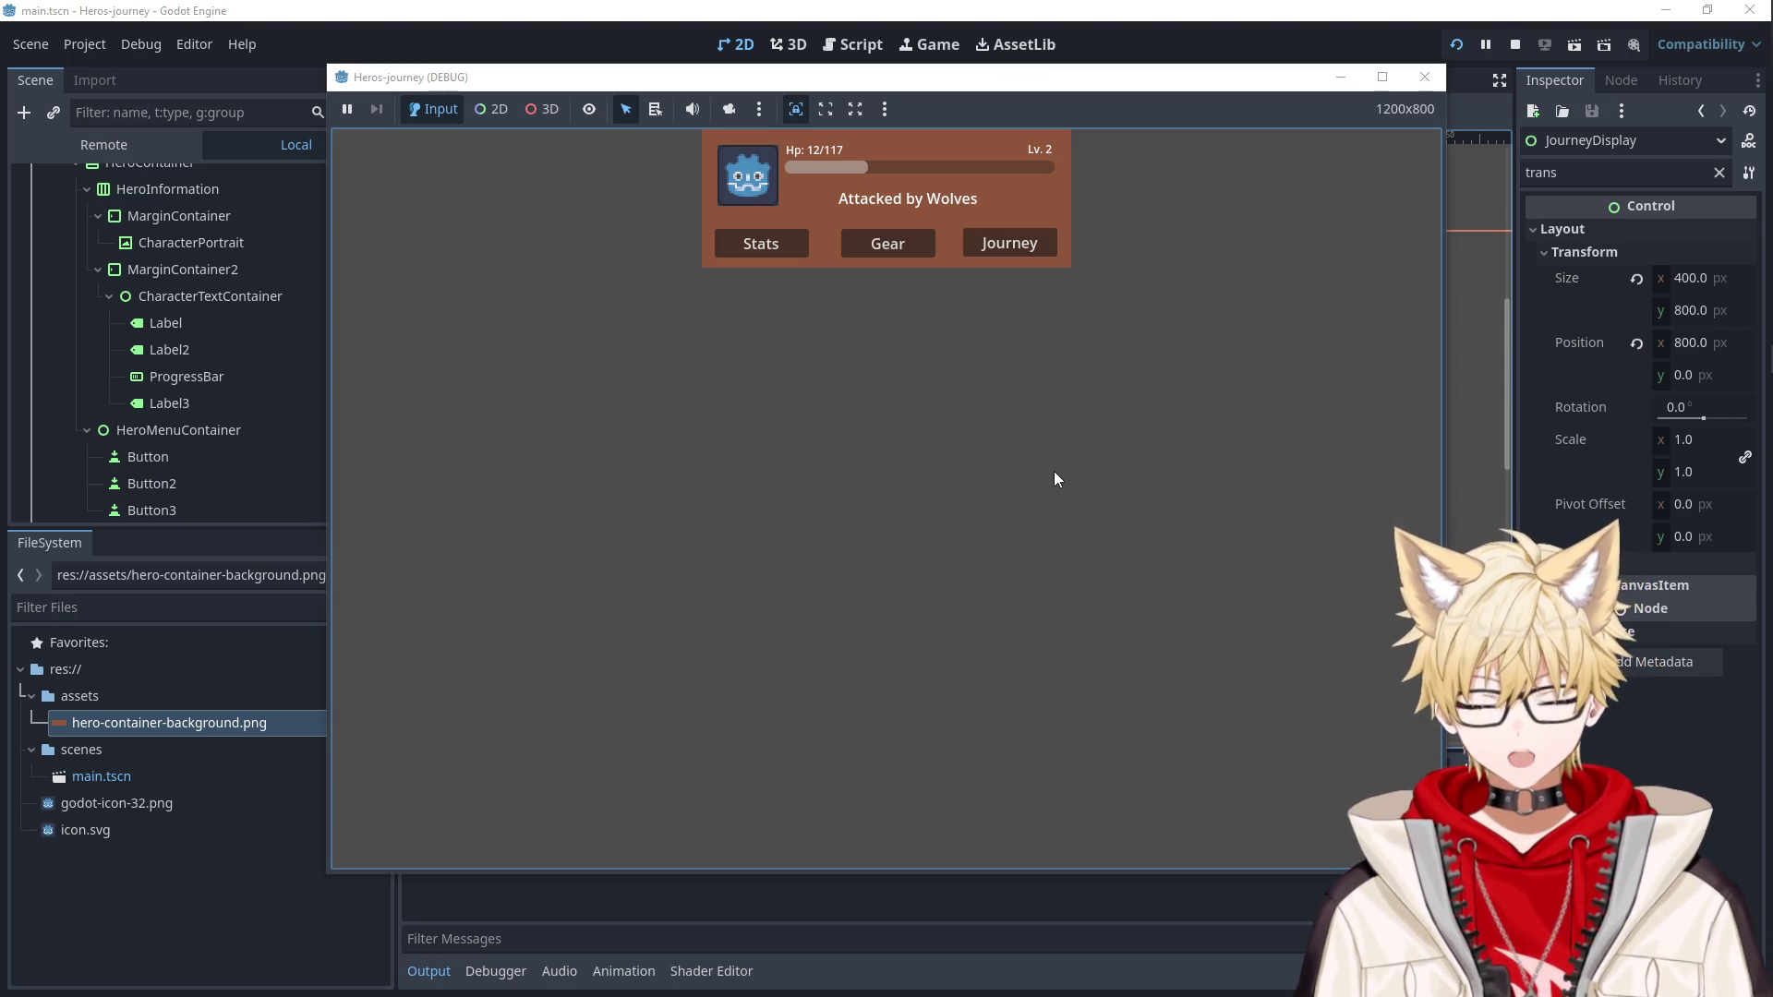
click(166, 279)
scroll(162, 314, up, 3)
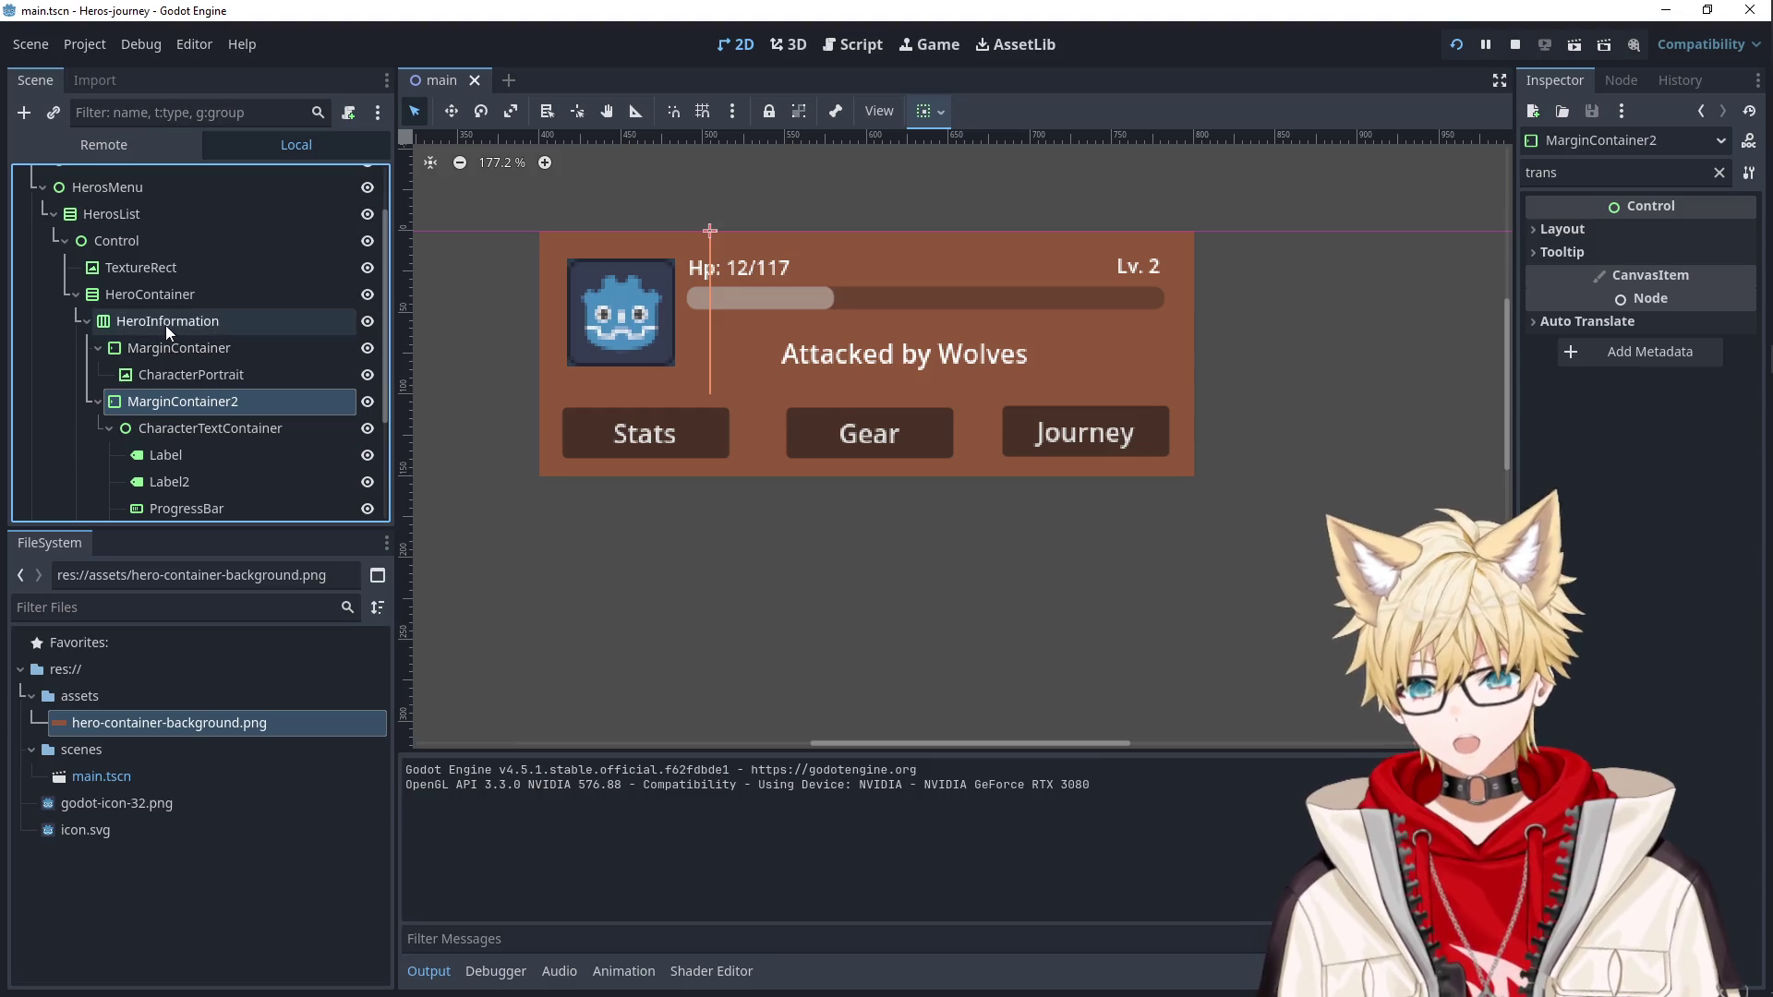
click(169, 326)
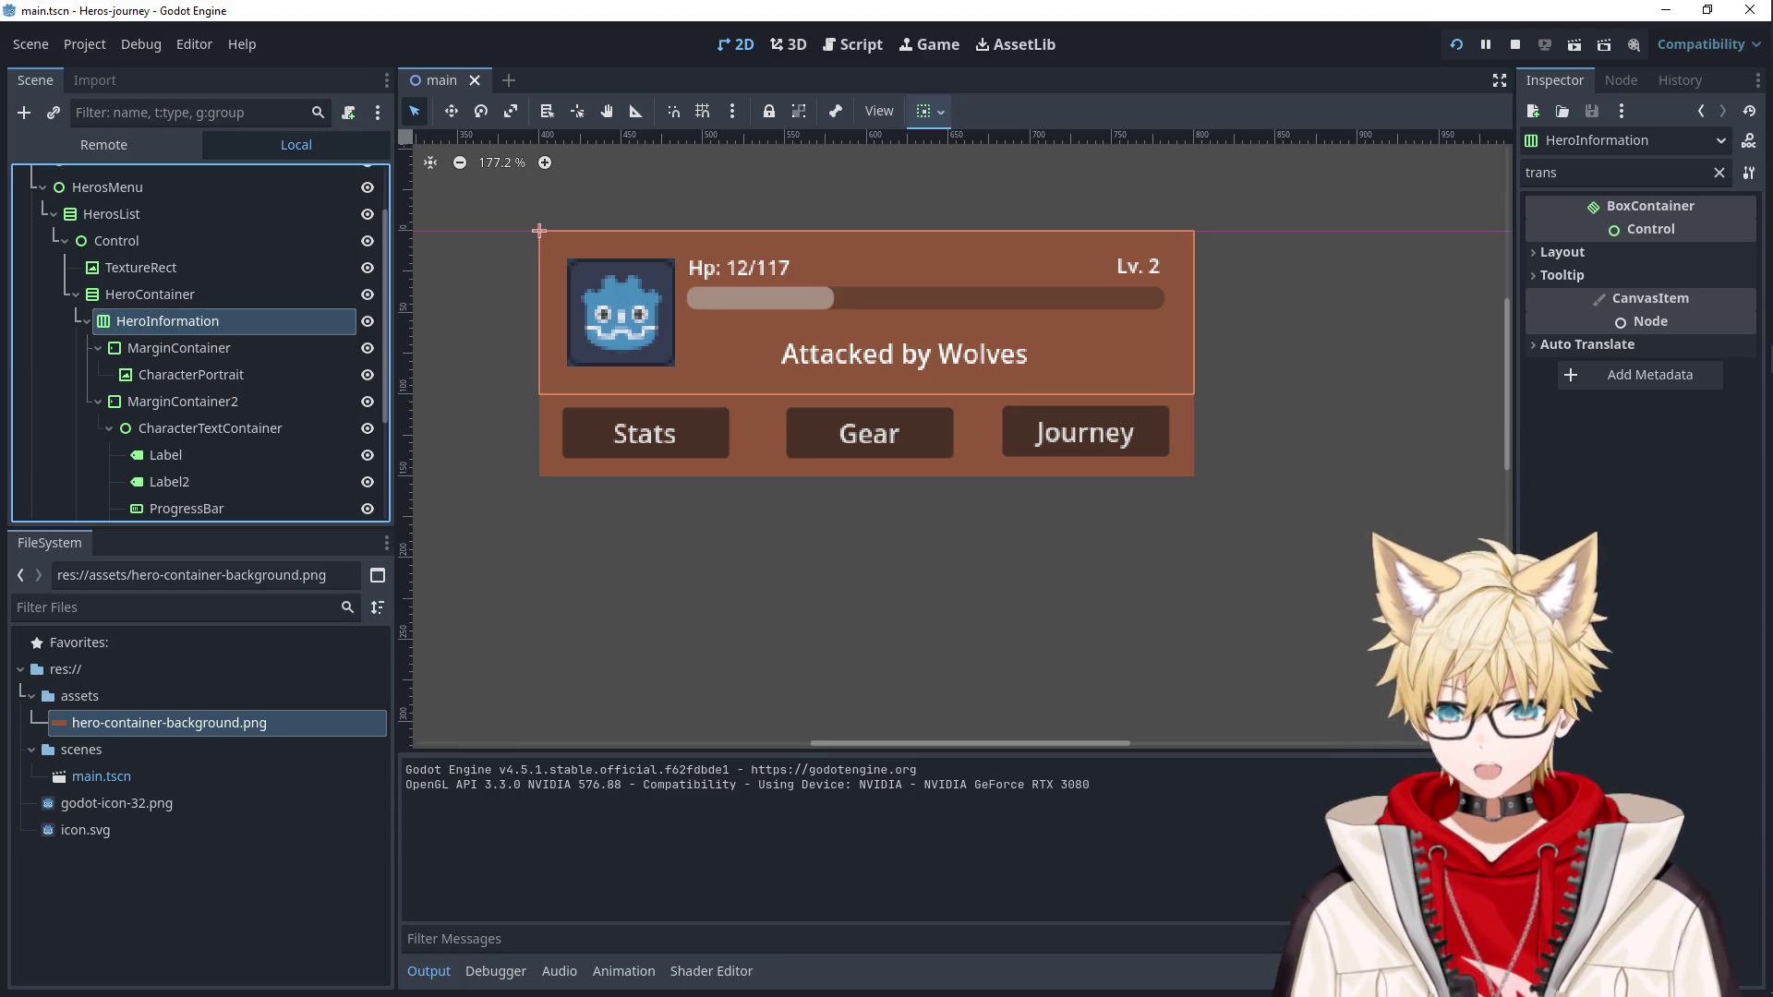
click(763, 296)
click(751, 280)
click(758, 305)
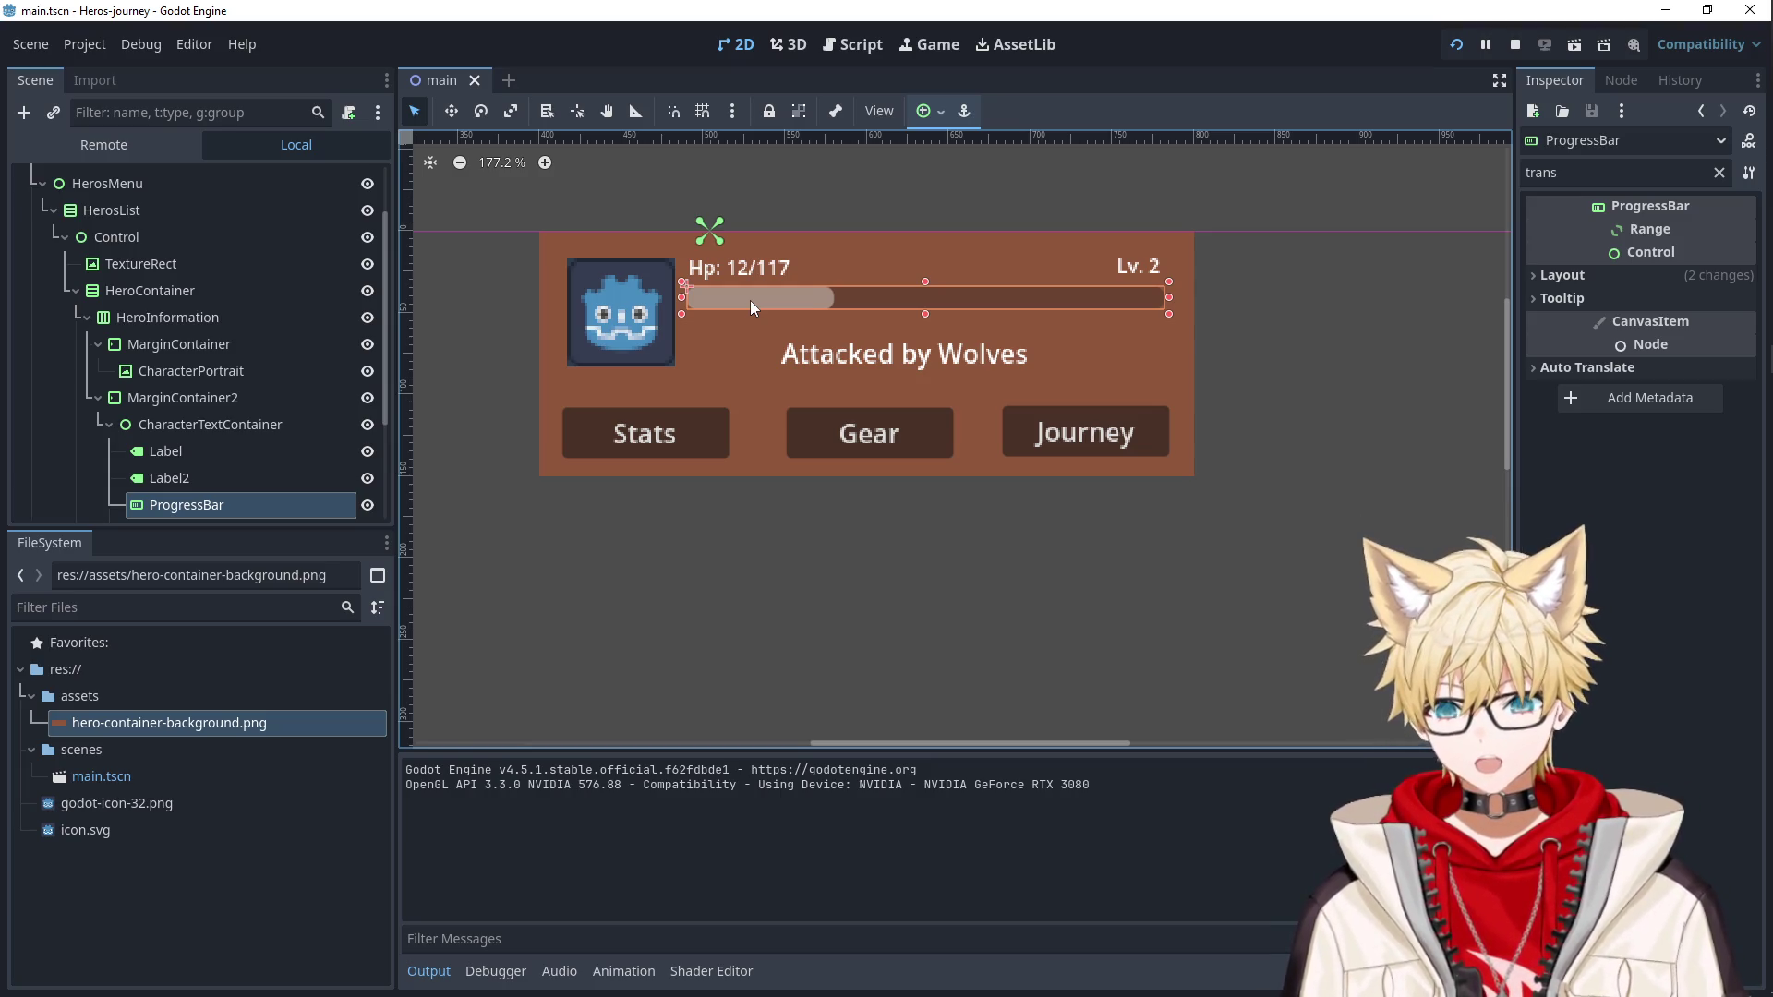
click(1055, 379)
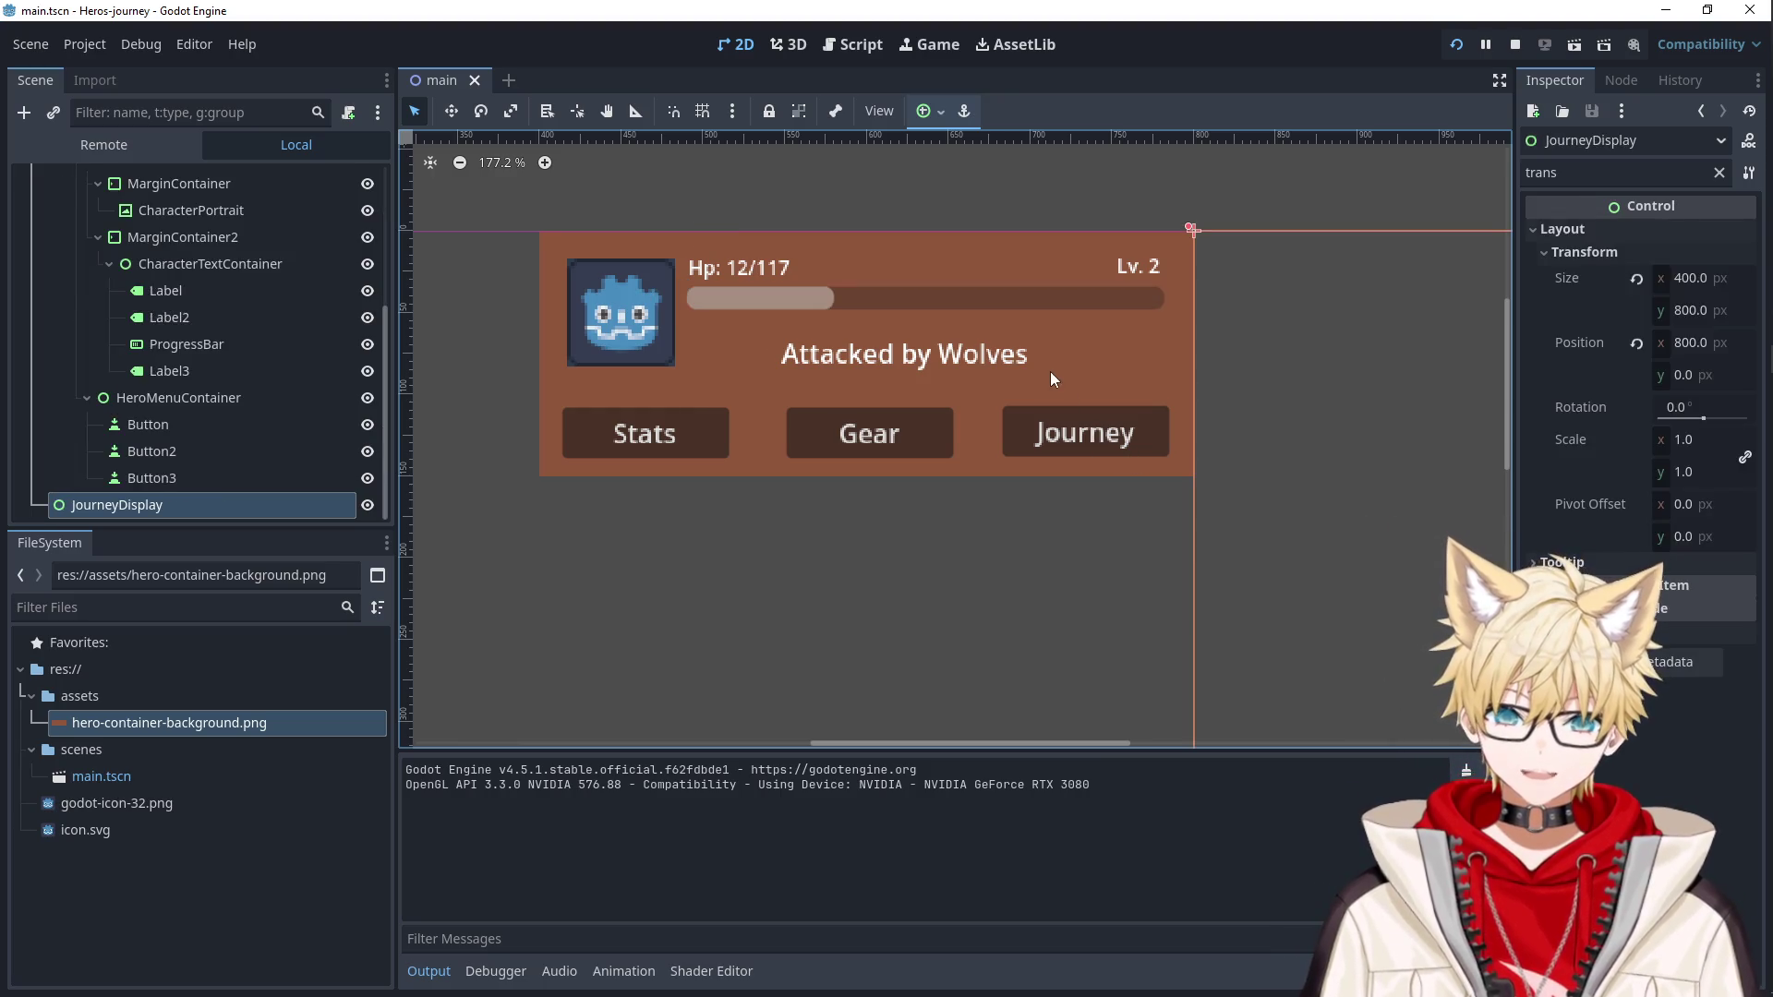
click(1044, 367)
click(1010, 363)
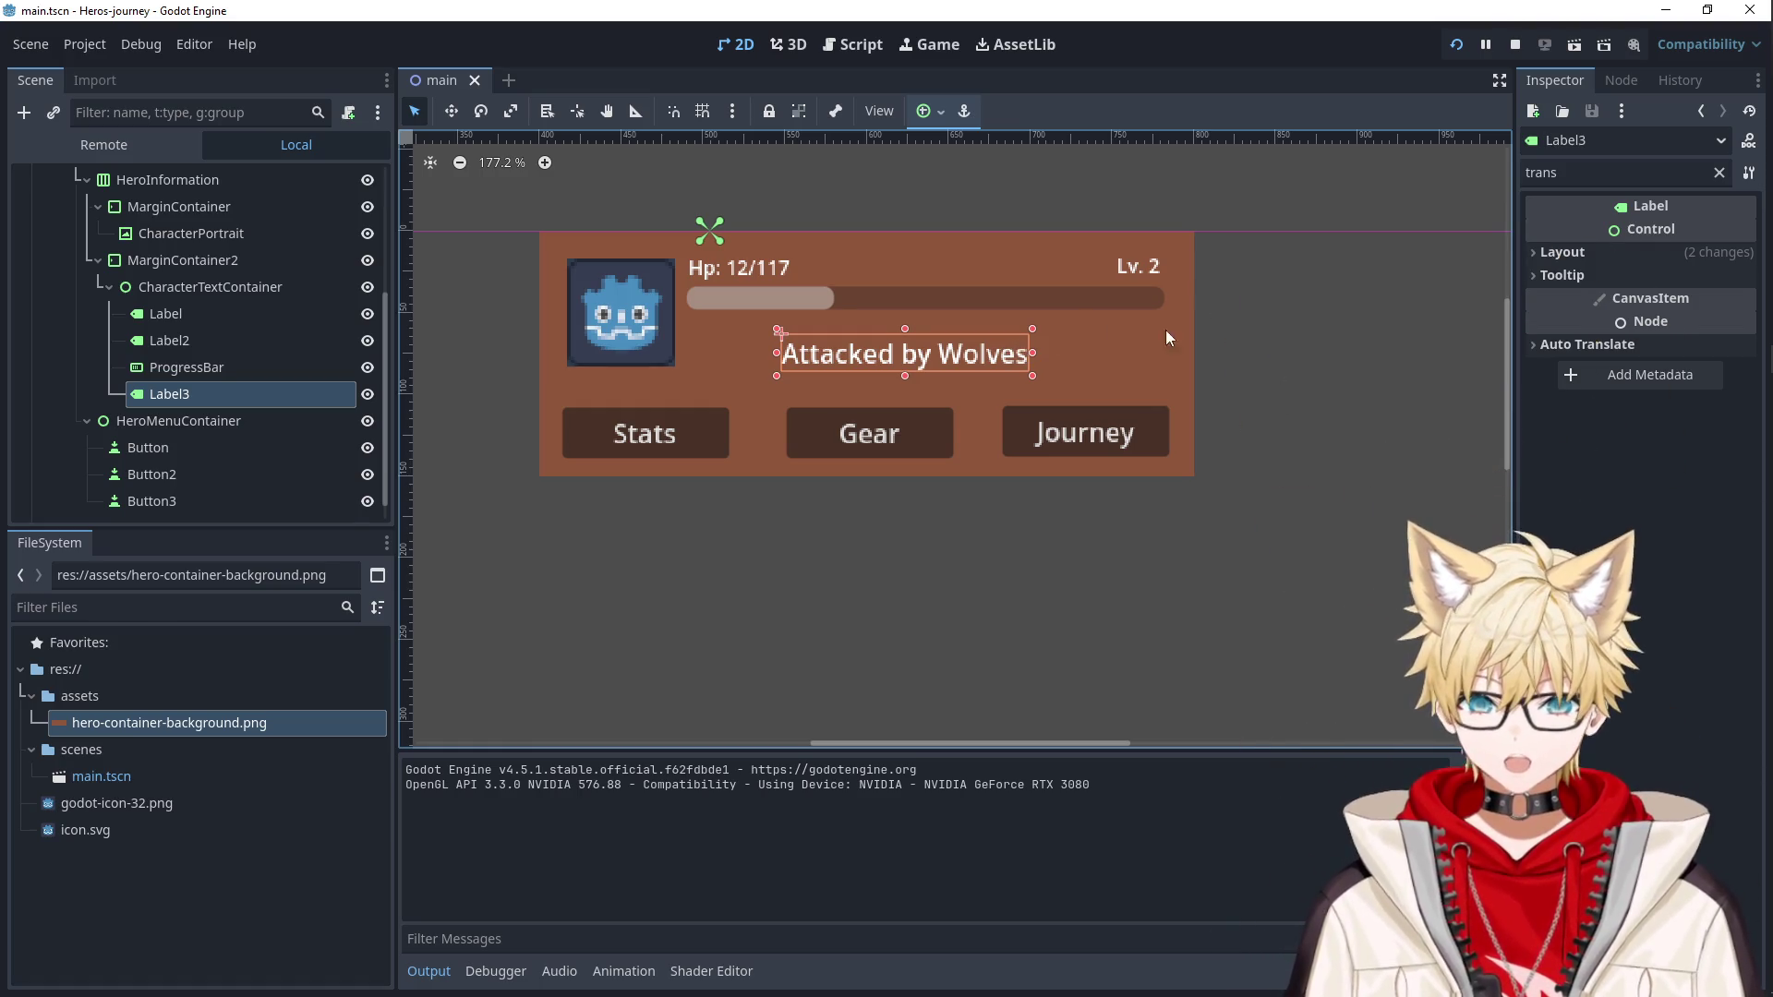
click(1219, 325)
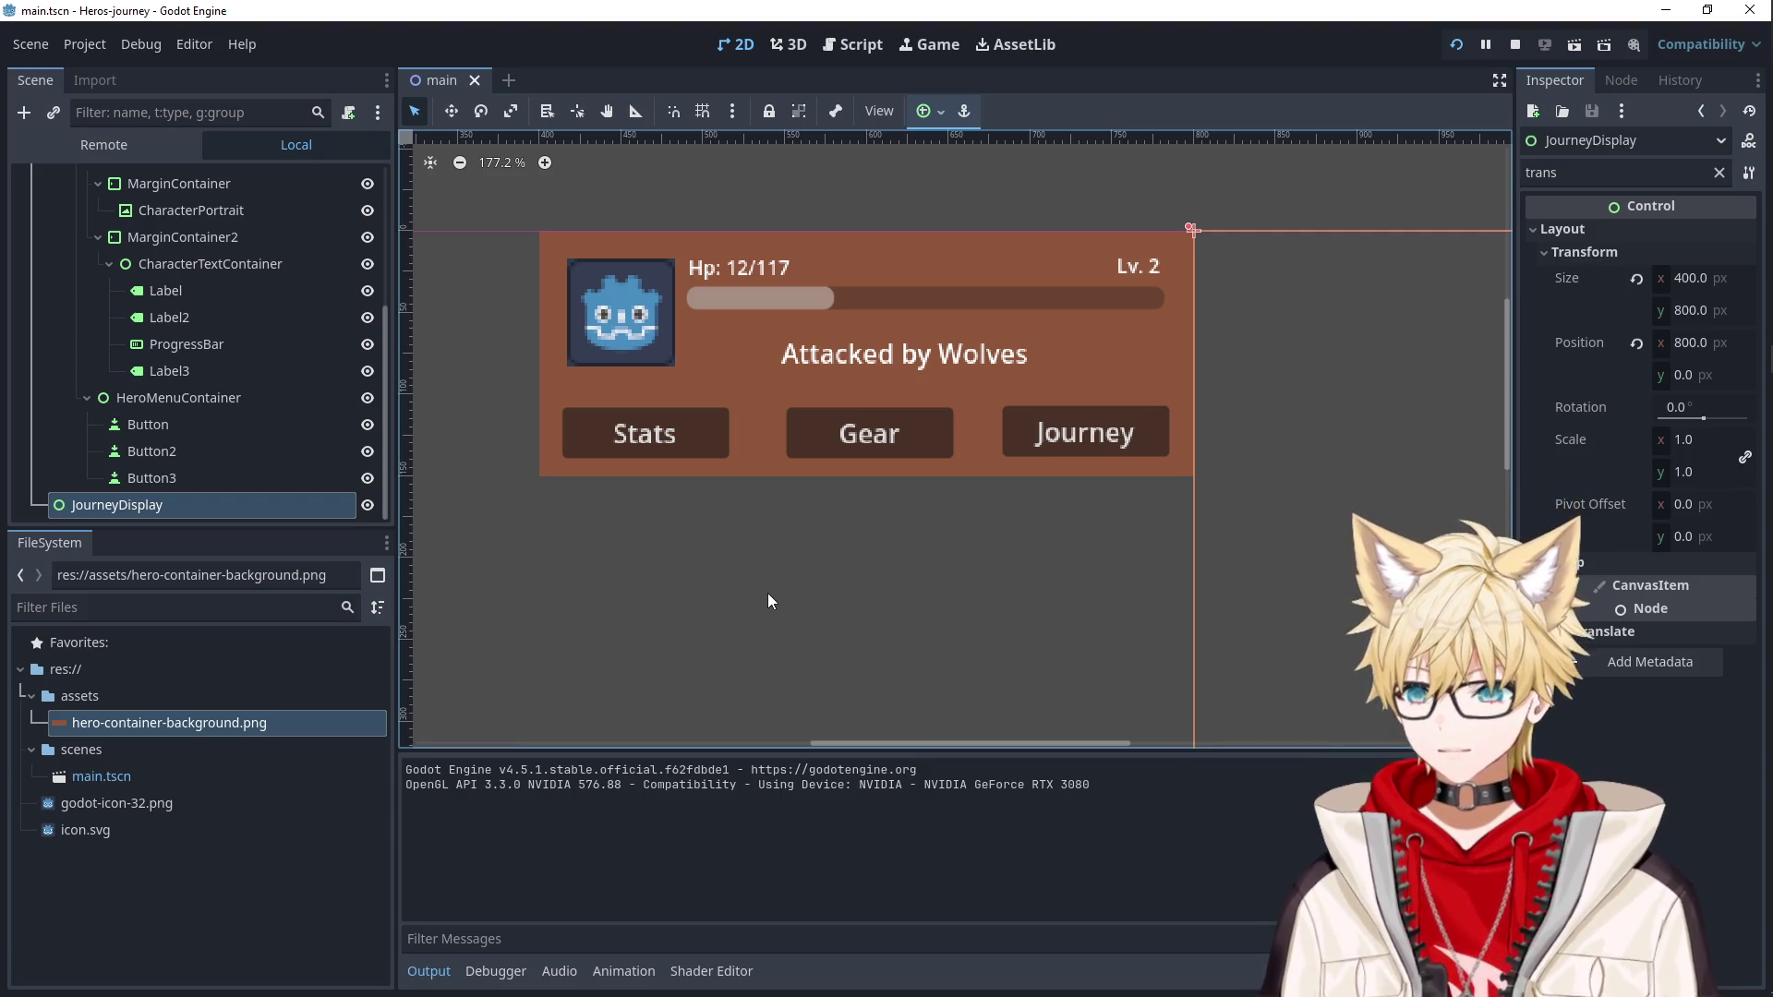
mouse_move(1770, 242)
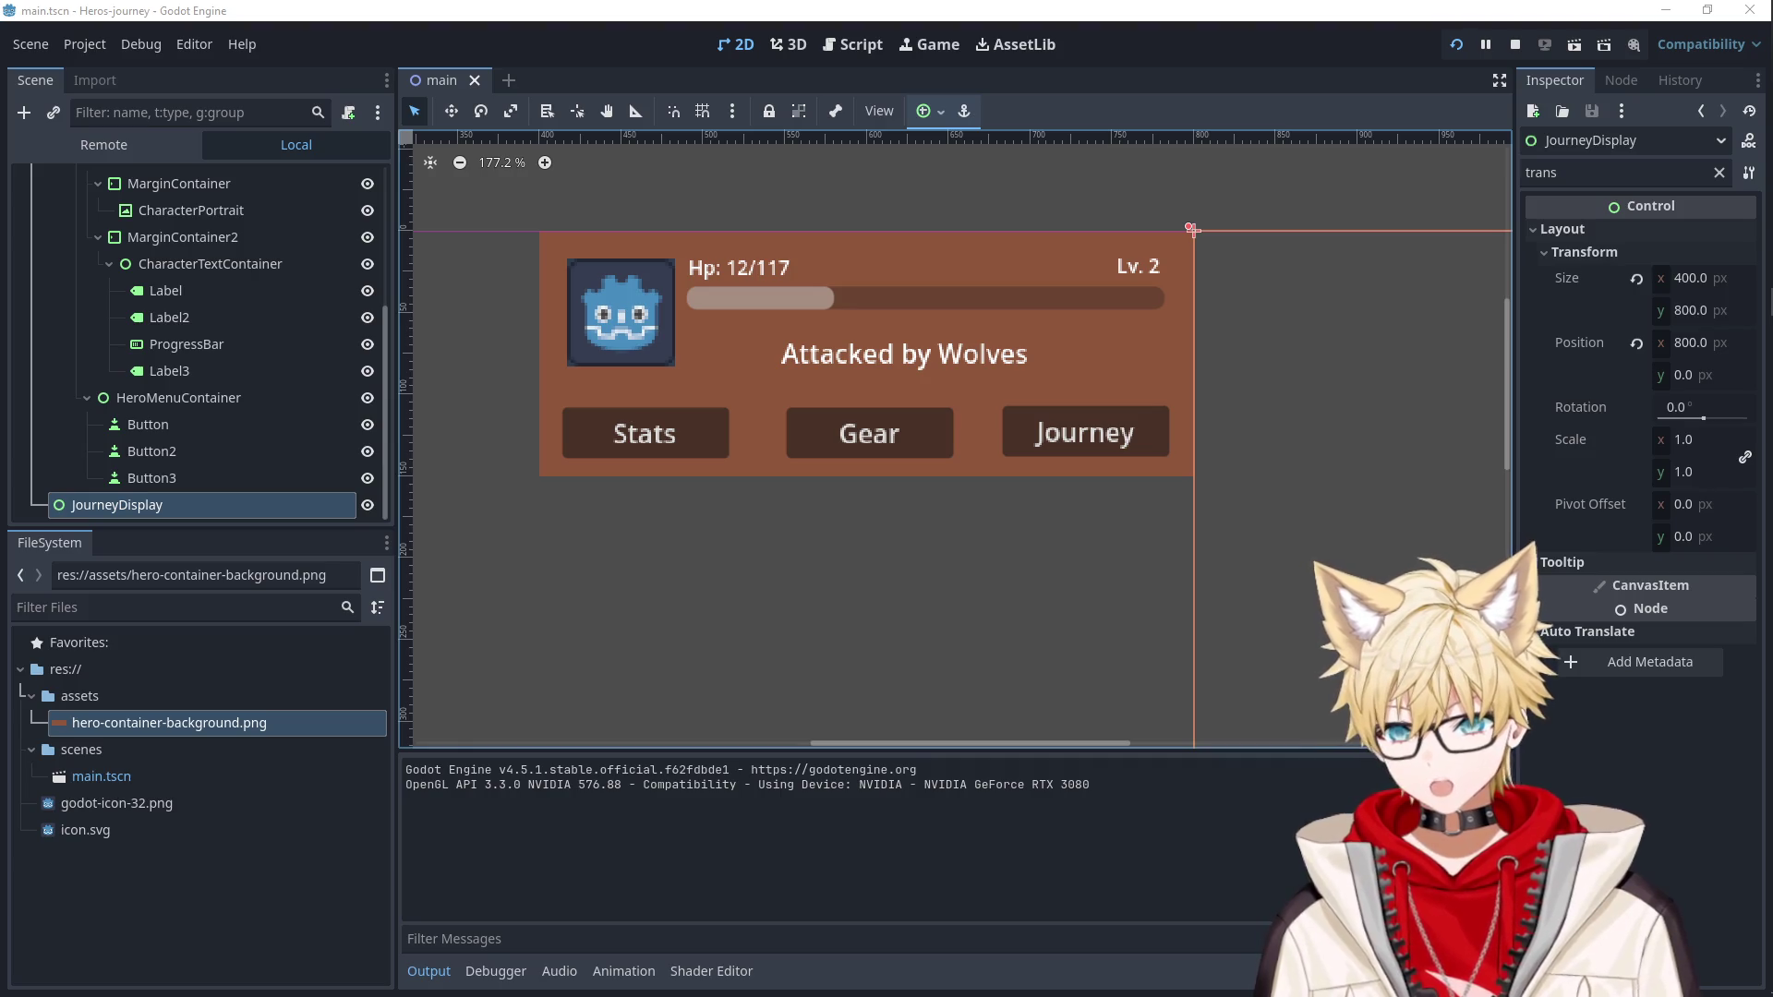
Step: Select the HerosList container, review the Excalidraw UI mockup in Obsidian, then switch to Aseprite
click(1083, 573)
mouse_move(1765, 175)
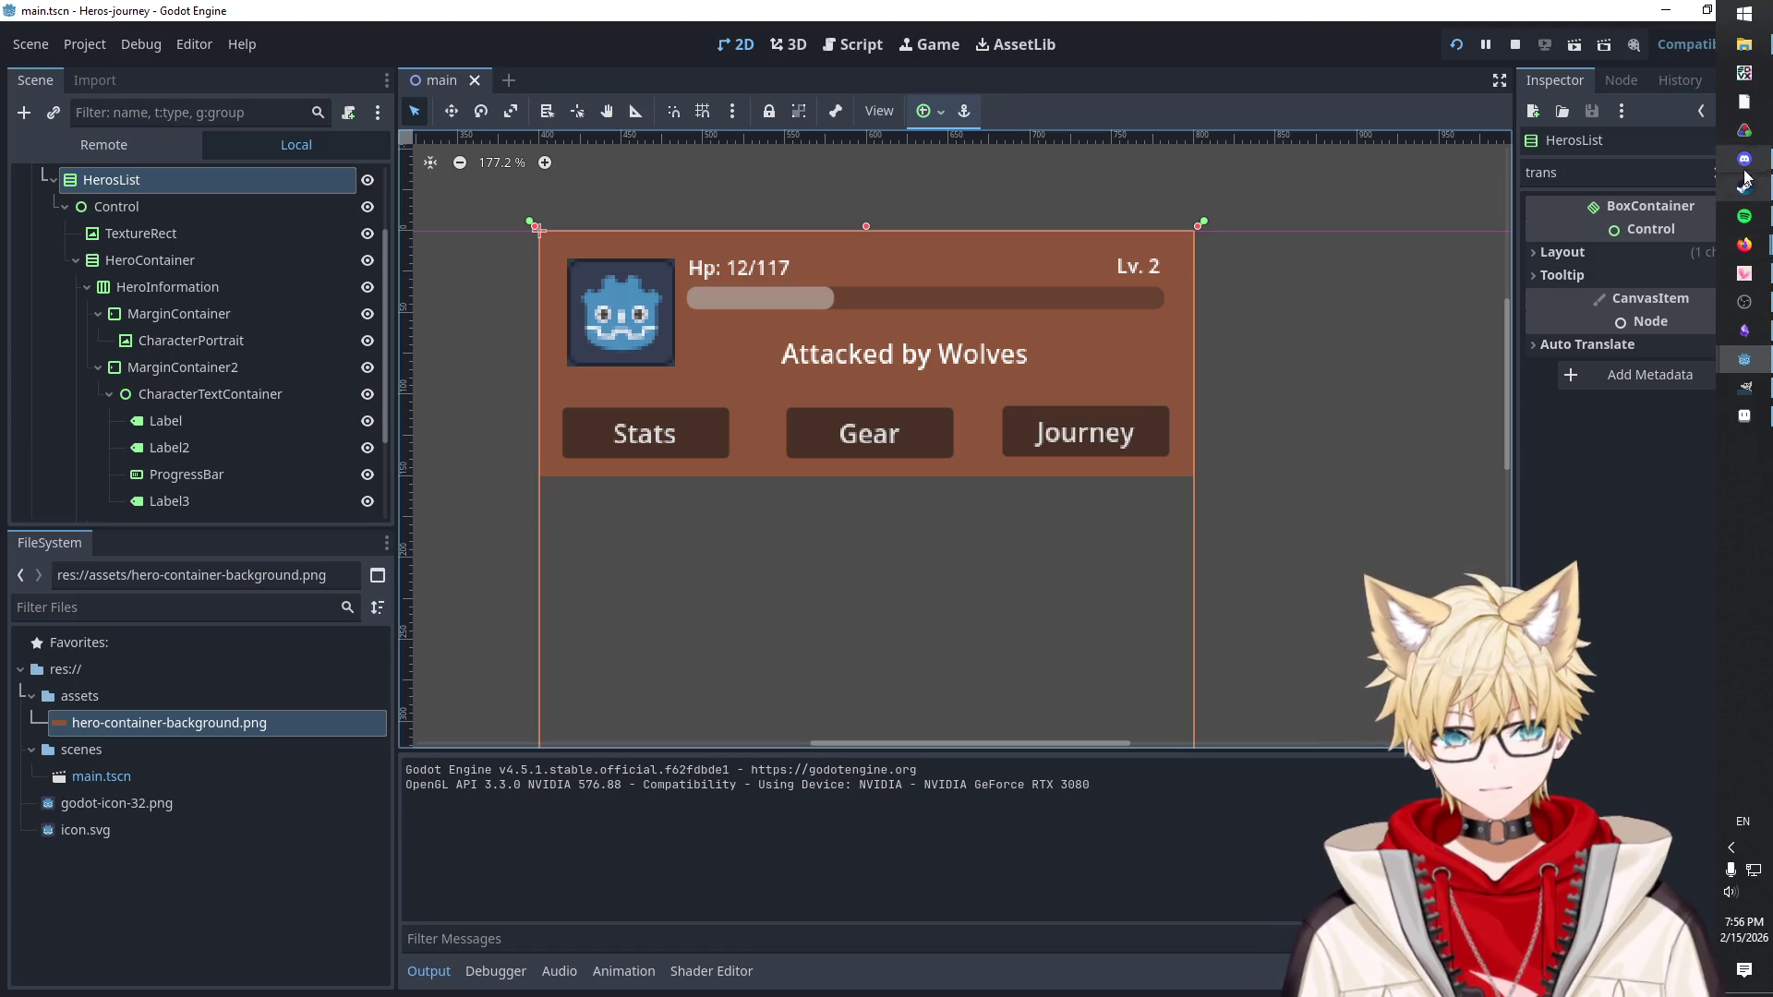
click(1744, 177)
scroll(779, 513, up, 5)
scroll(779, 504, down, 5)
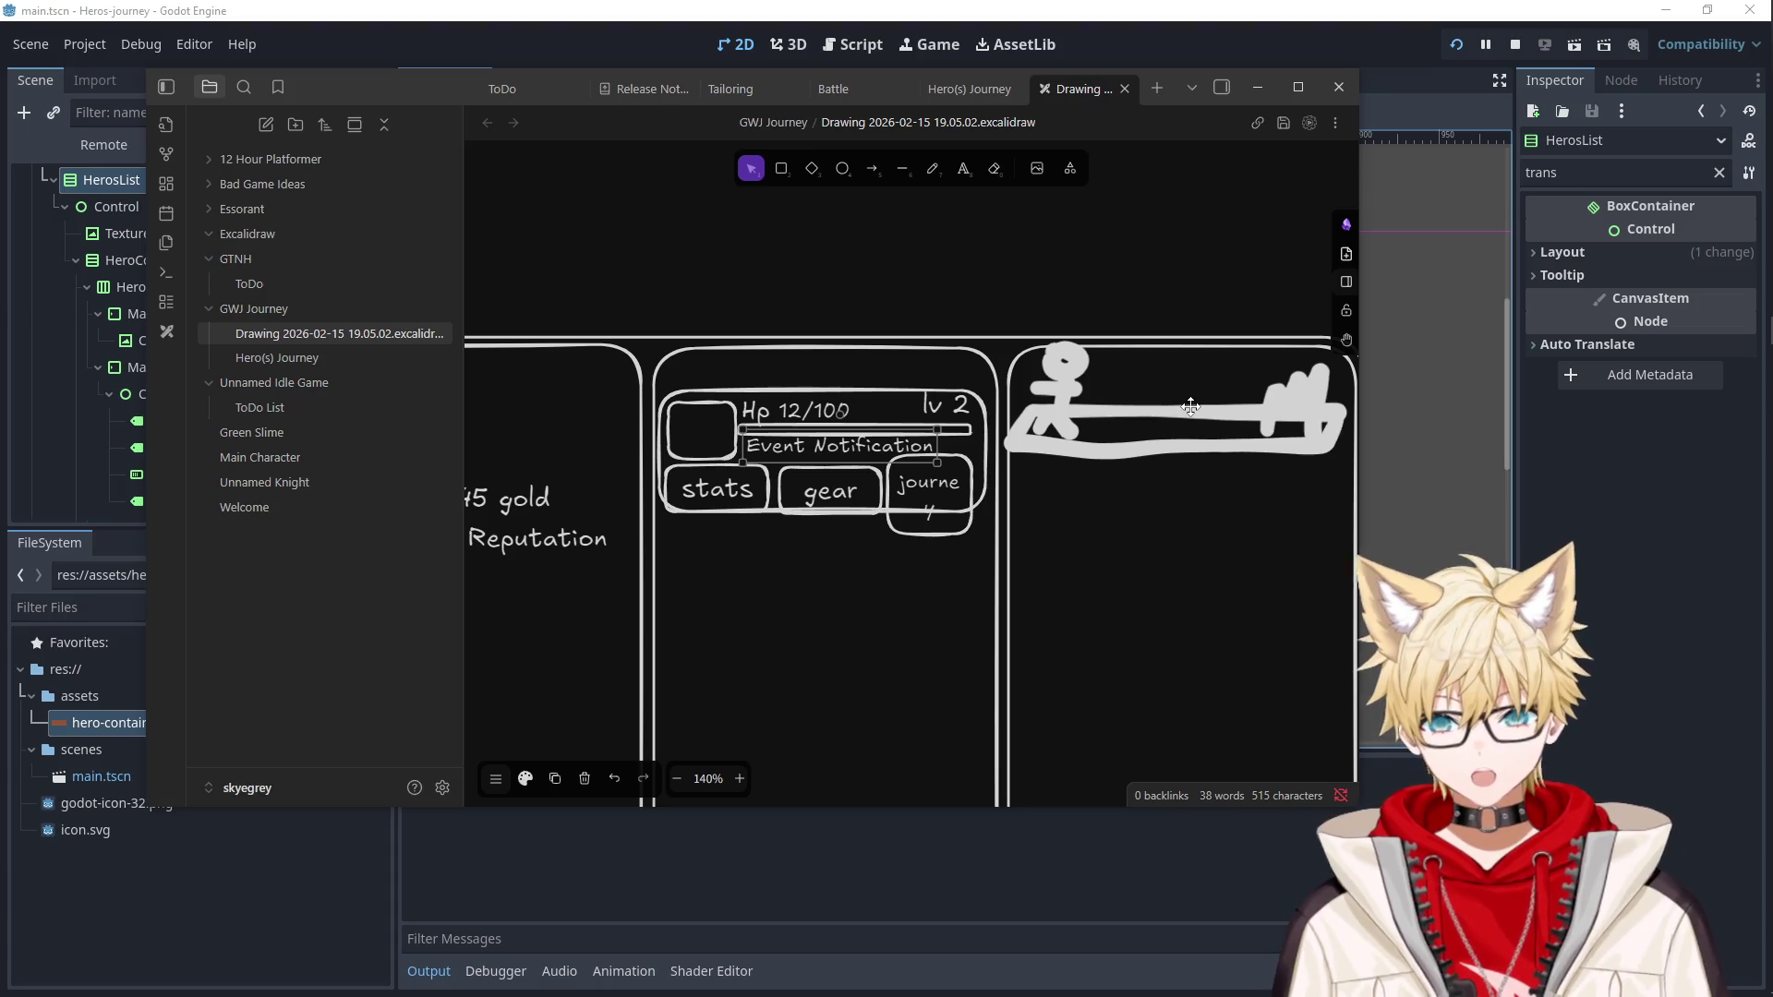
click(1256, 86)
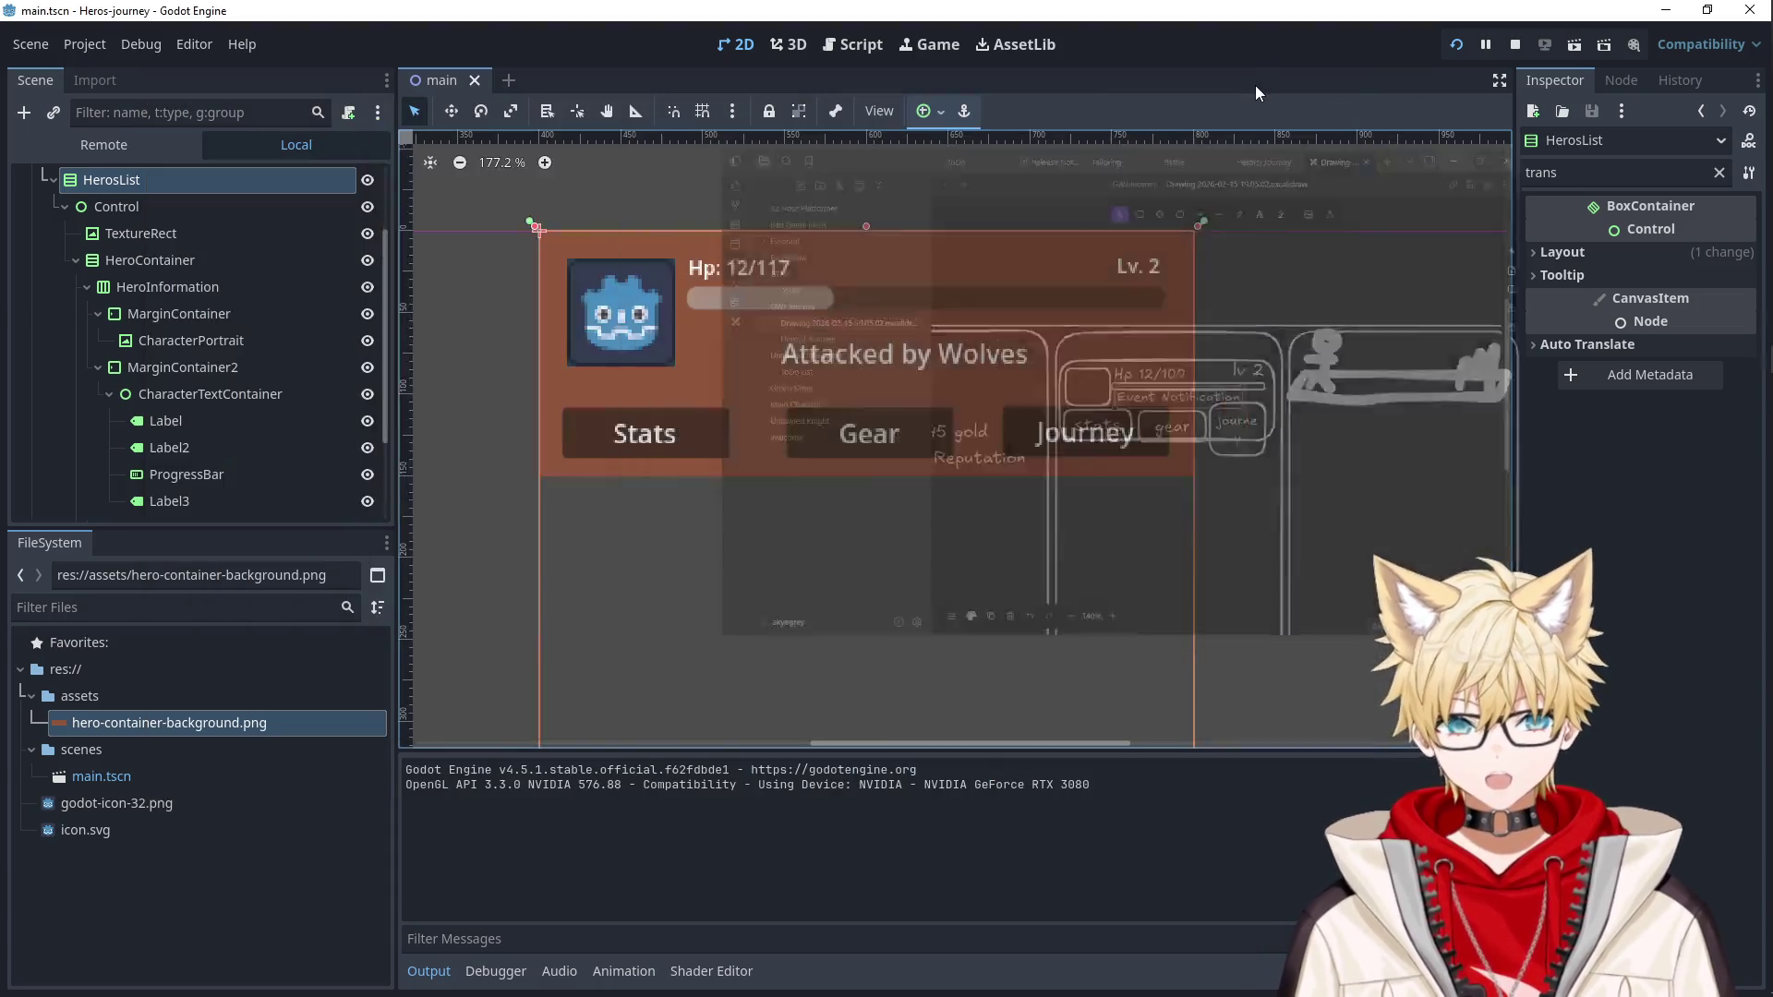
click(1744, 416)
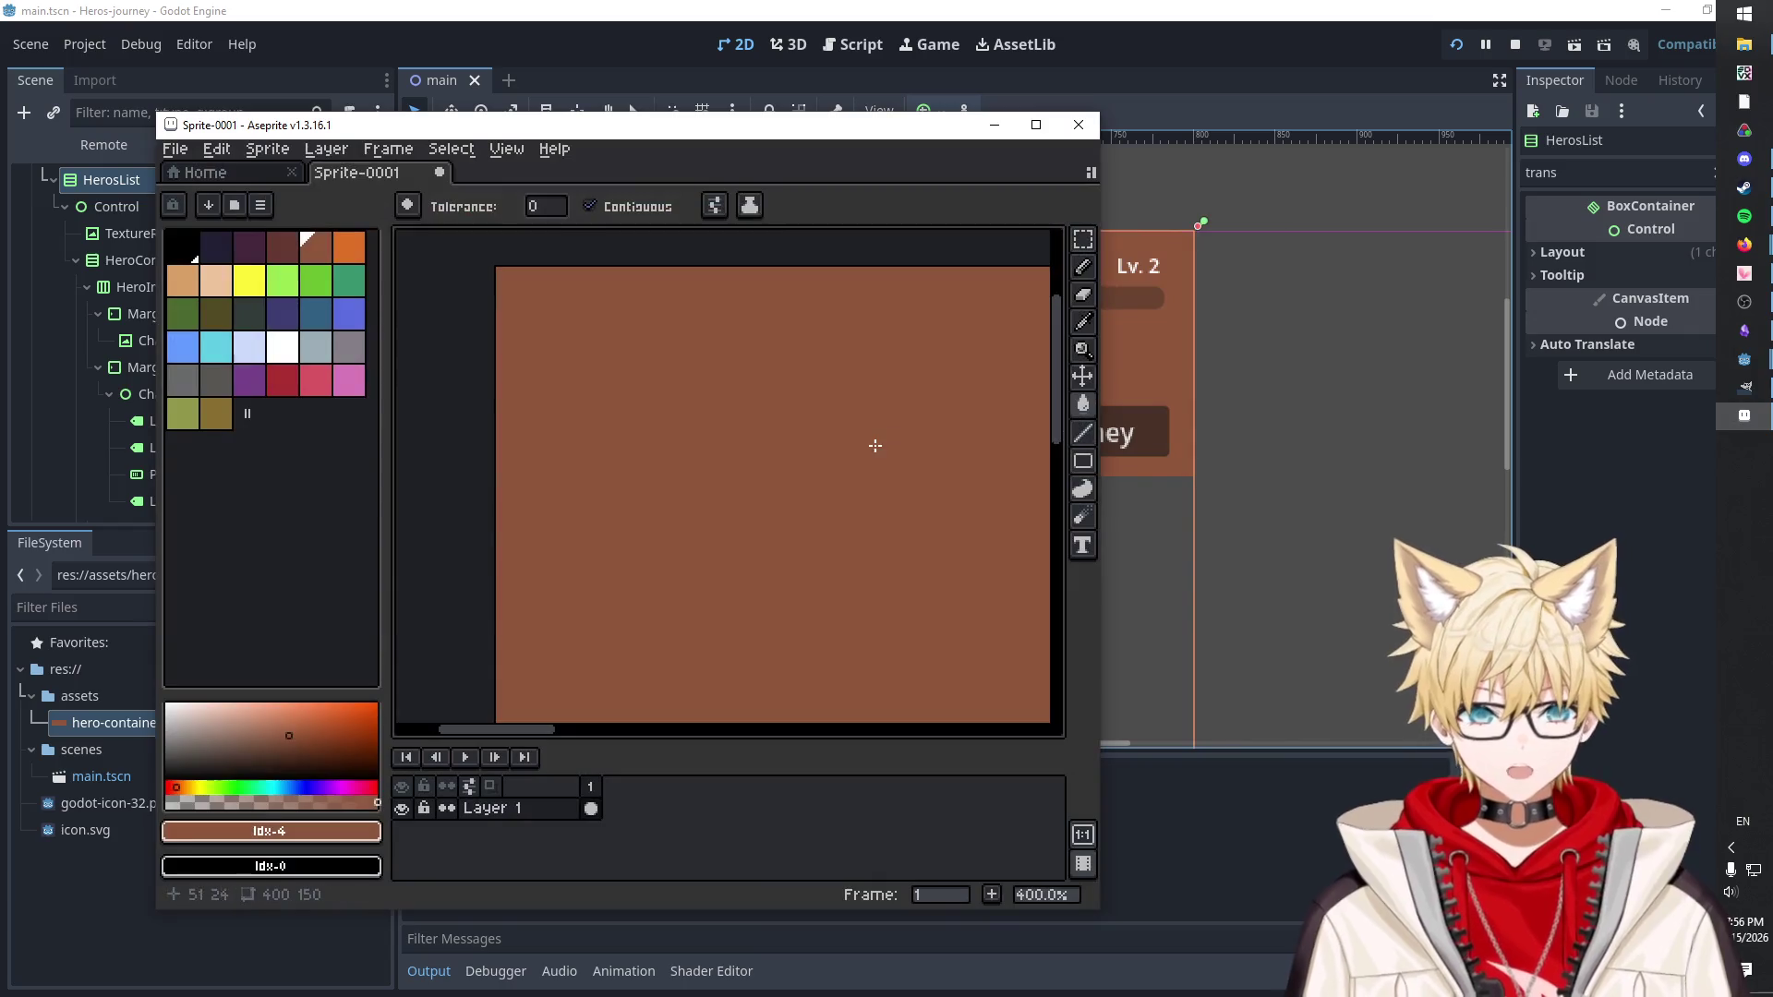
Step: Create a new 250×100 px sprite
click(174, 149)
click(196, 178)
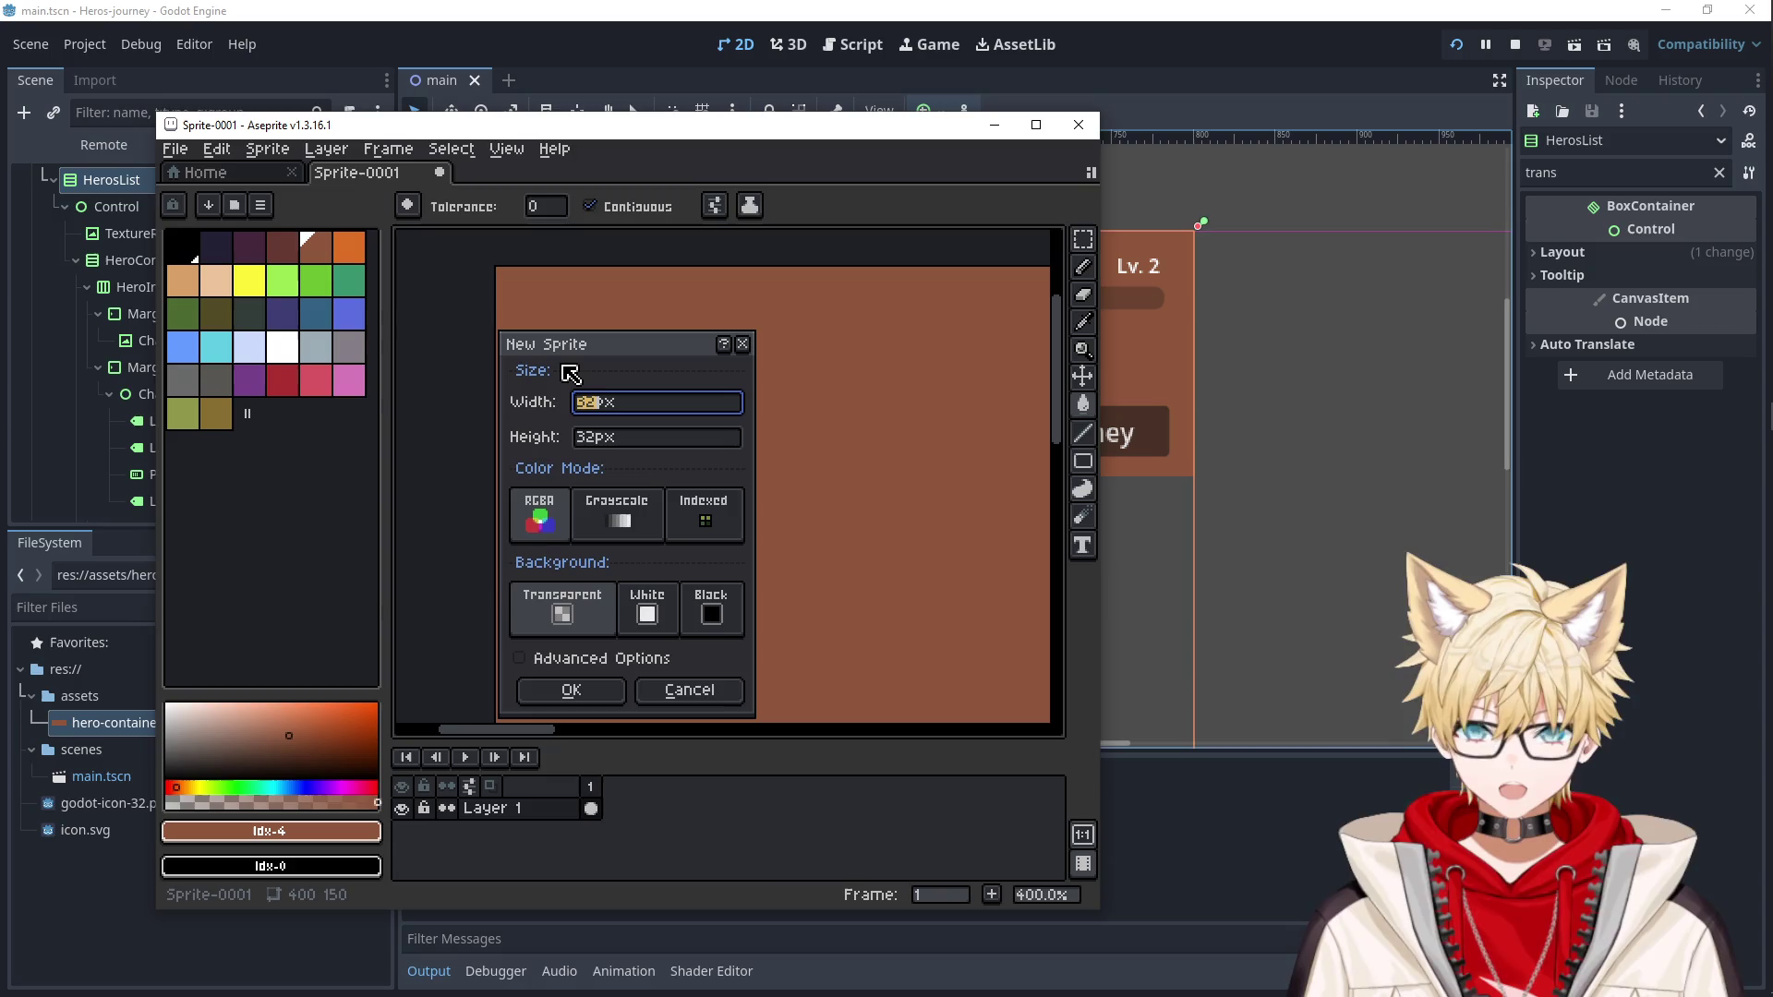
text(250)
key(Tab)
text(100)
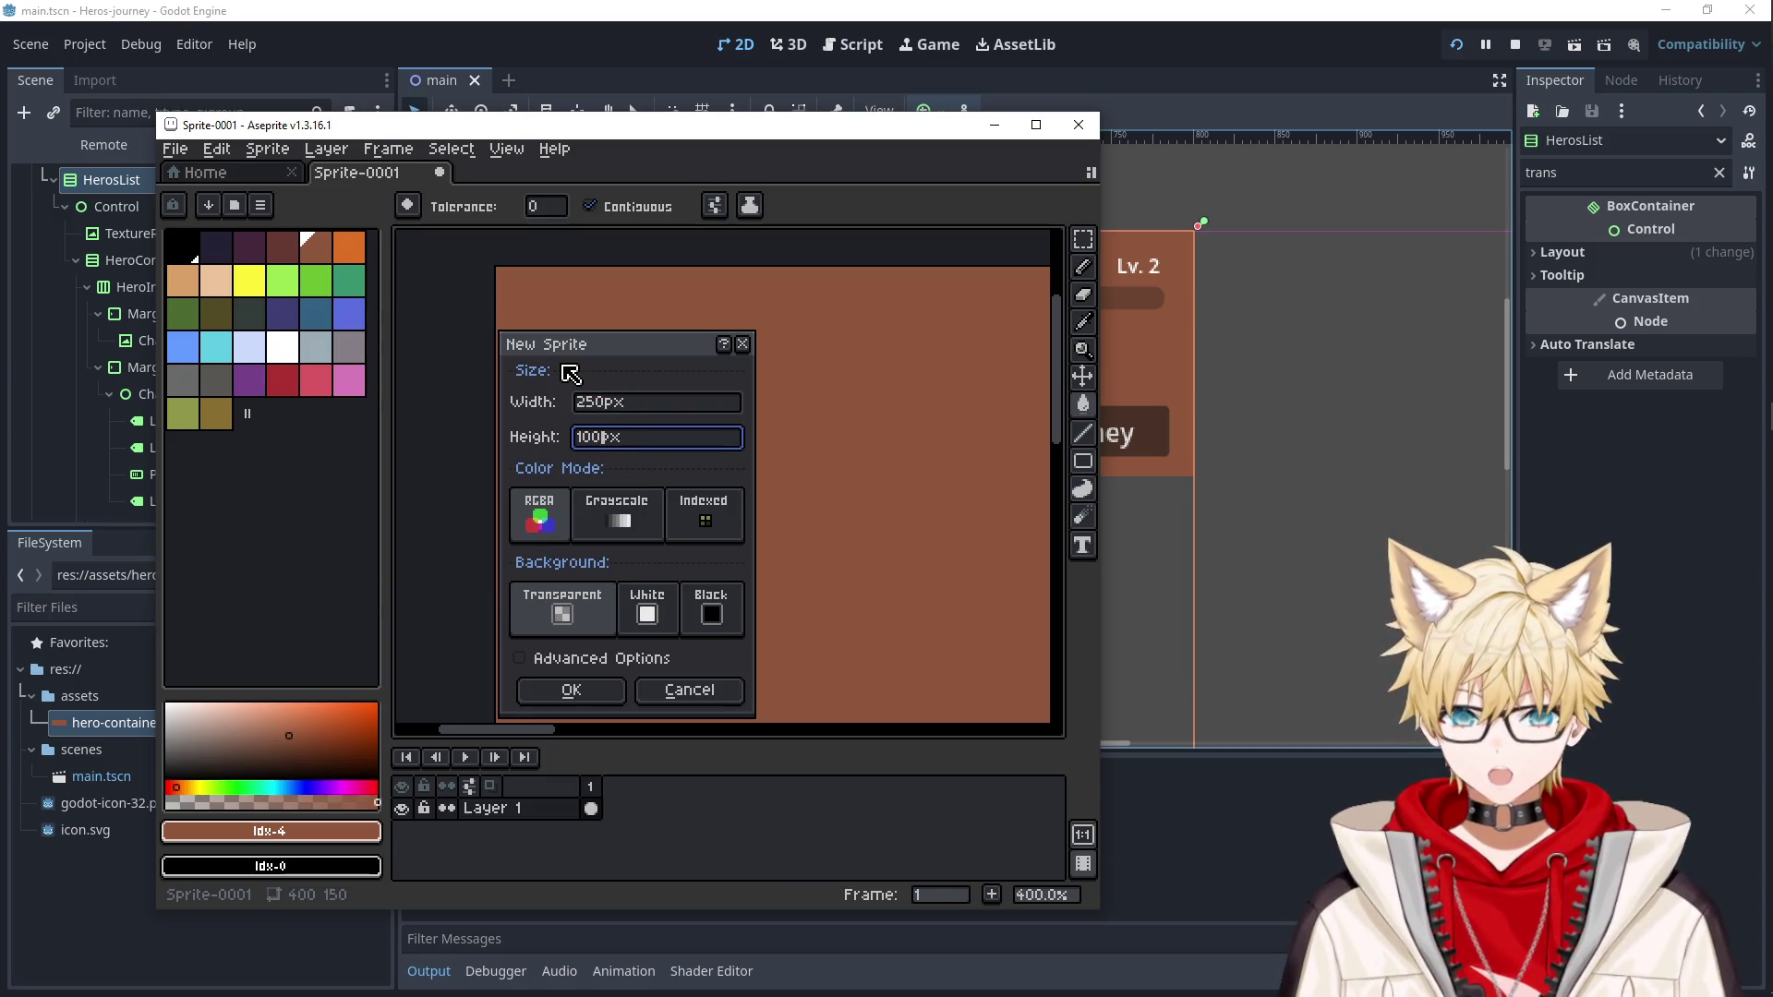
key(Return)
Step: Pick a bright green colour and set the Line tool to a 1 px brush
scroll(493, 531, up, 2)
scroll(493, 531, up, 1)
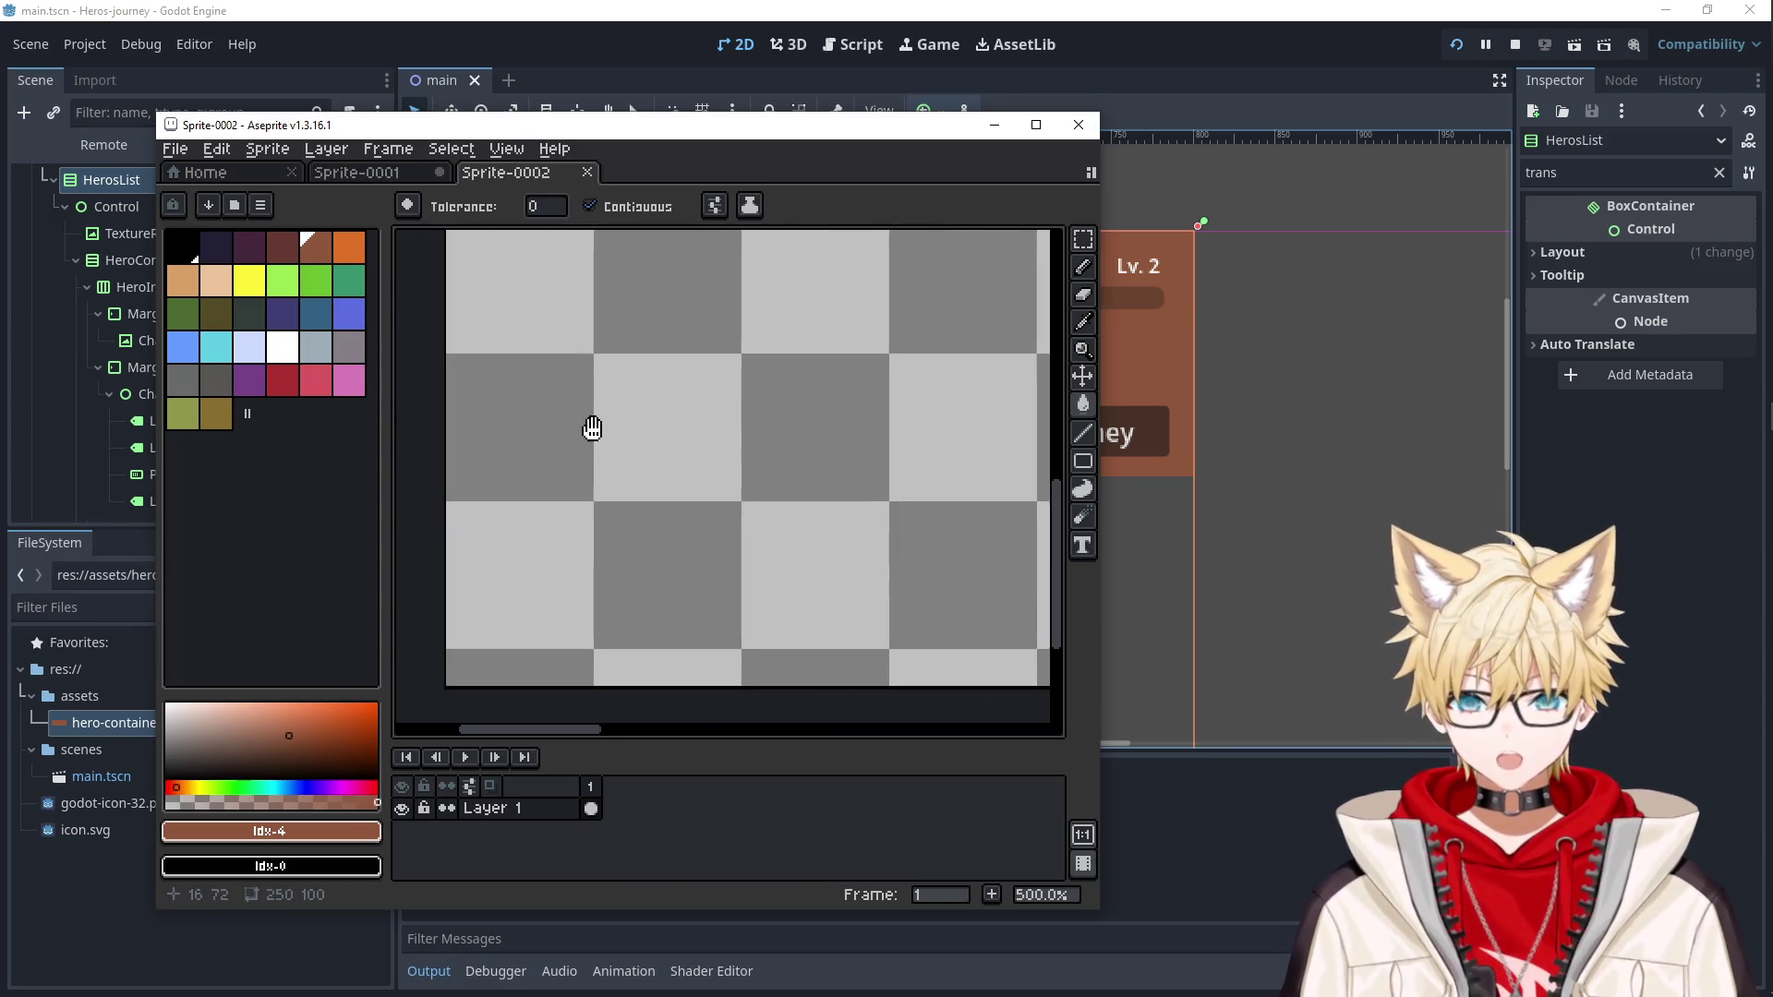
click(356, 292)
scroll(618, 379, down, 2)
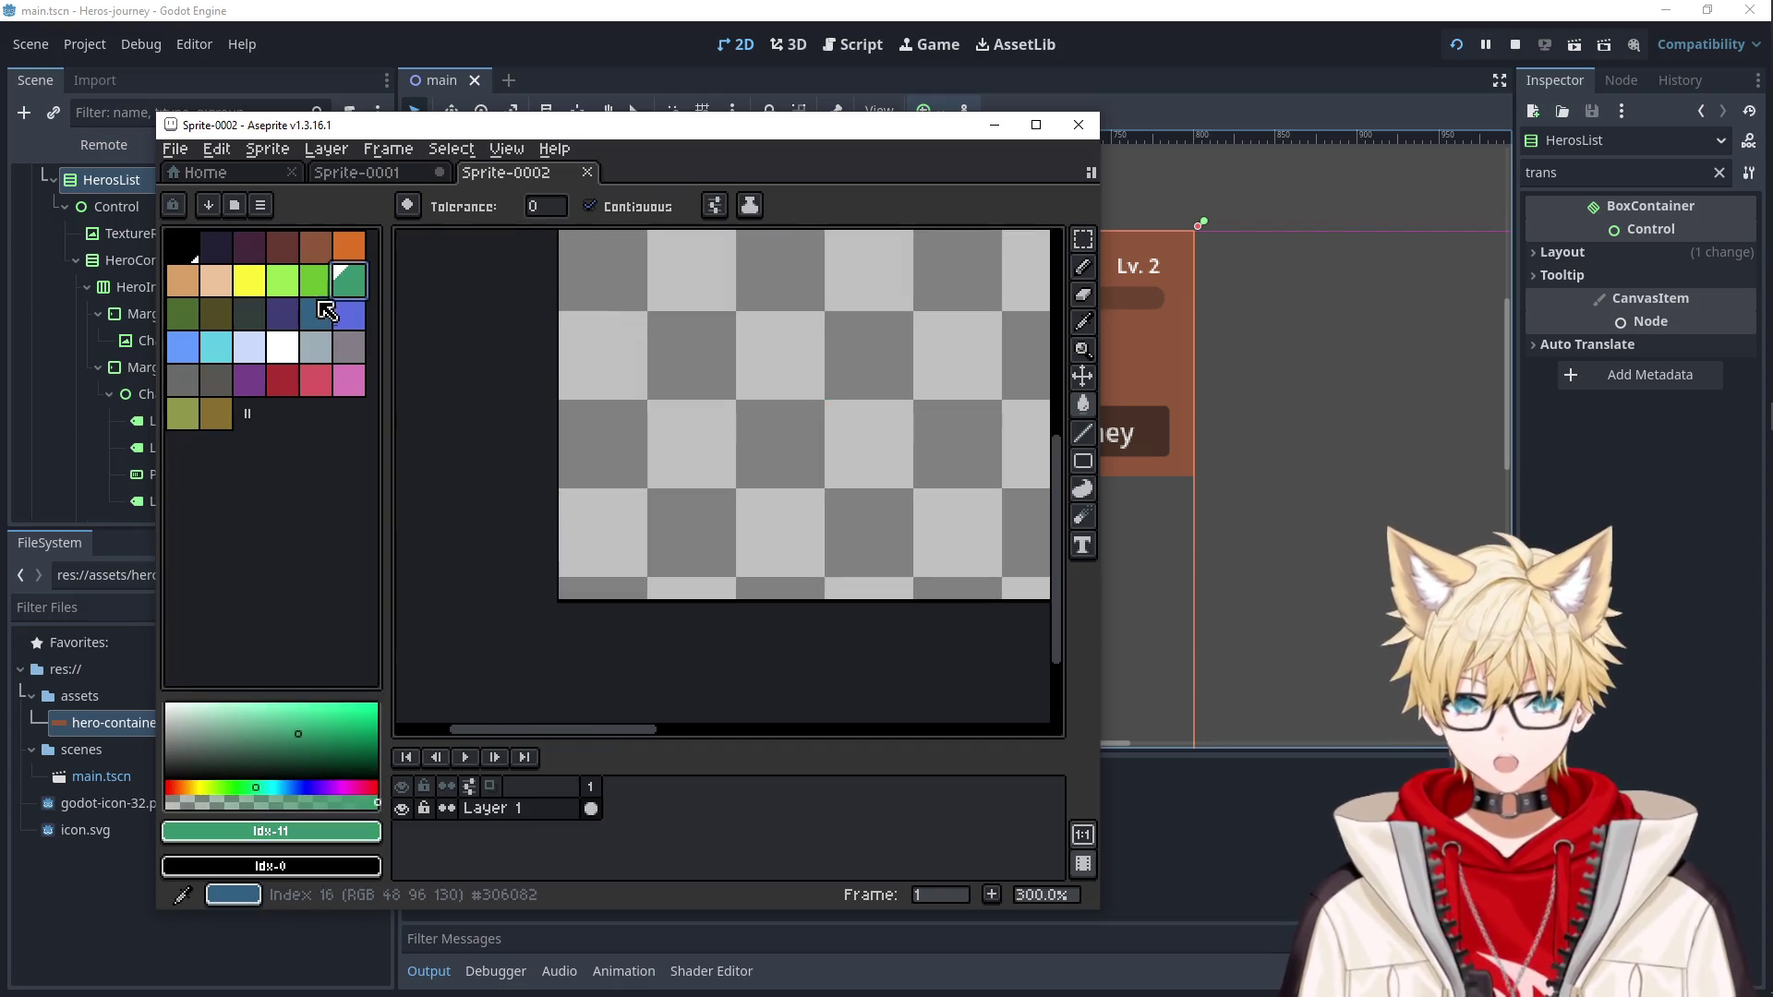
click(315, 279)
drag(709, 325, 578, 455)
key(l)
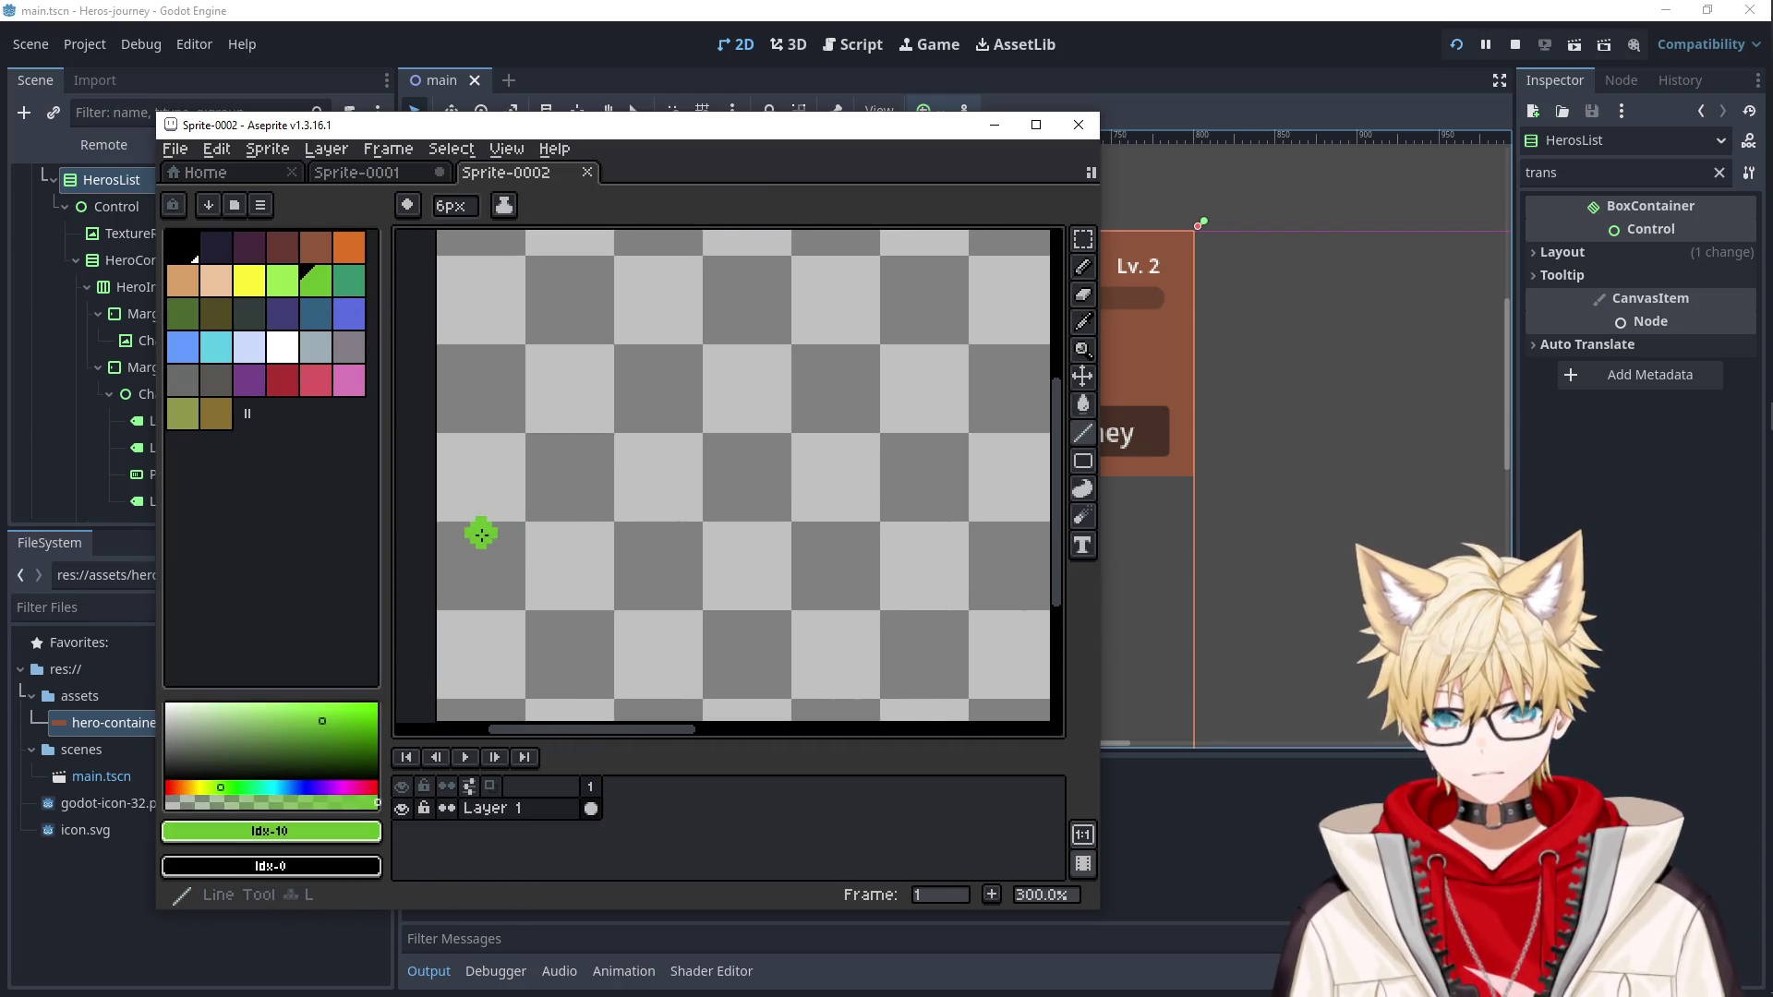
click(453, 213)
text(1)
click(556, 407)
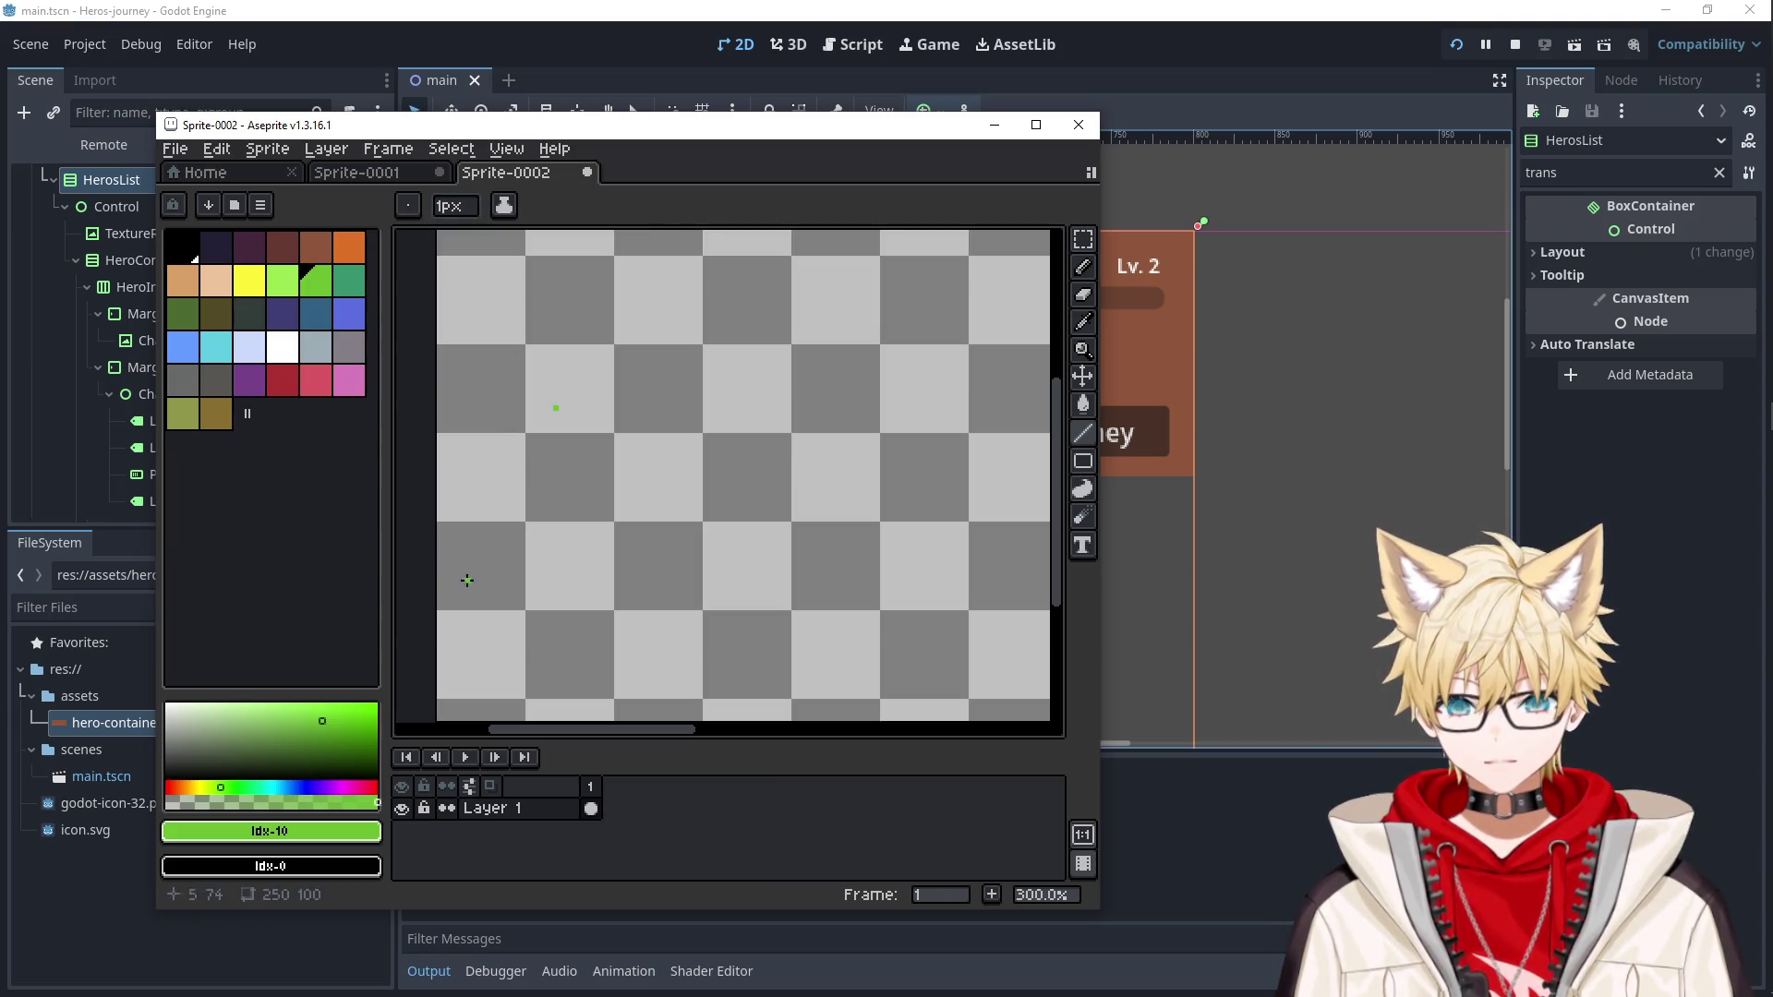
Step: Outline a parallelogram: a 45° diagonal, a bottom horizontal line and a connecting line
mouse_move(440, 605)
mouse_down()
mouse_move(554, 467)
mouse_move(790, 257)
mouse_up()
scroll(791, 463, down, 2)
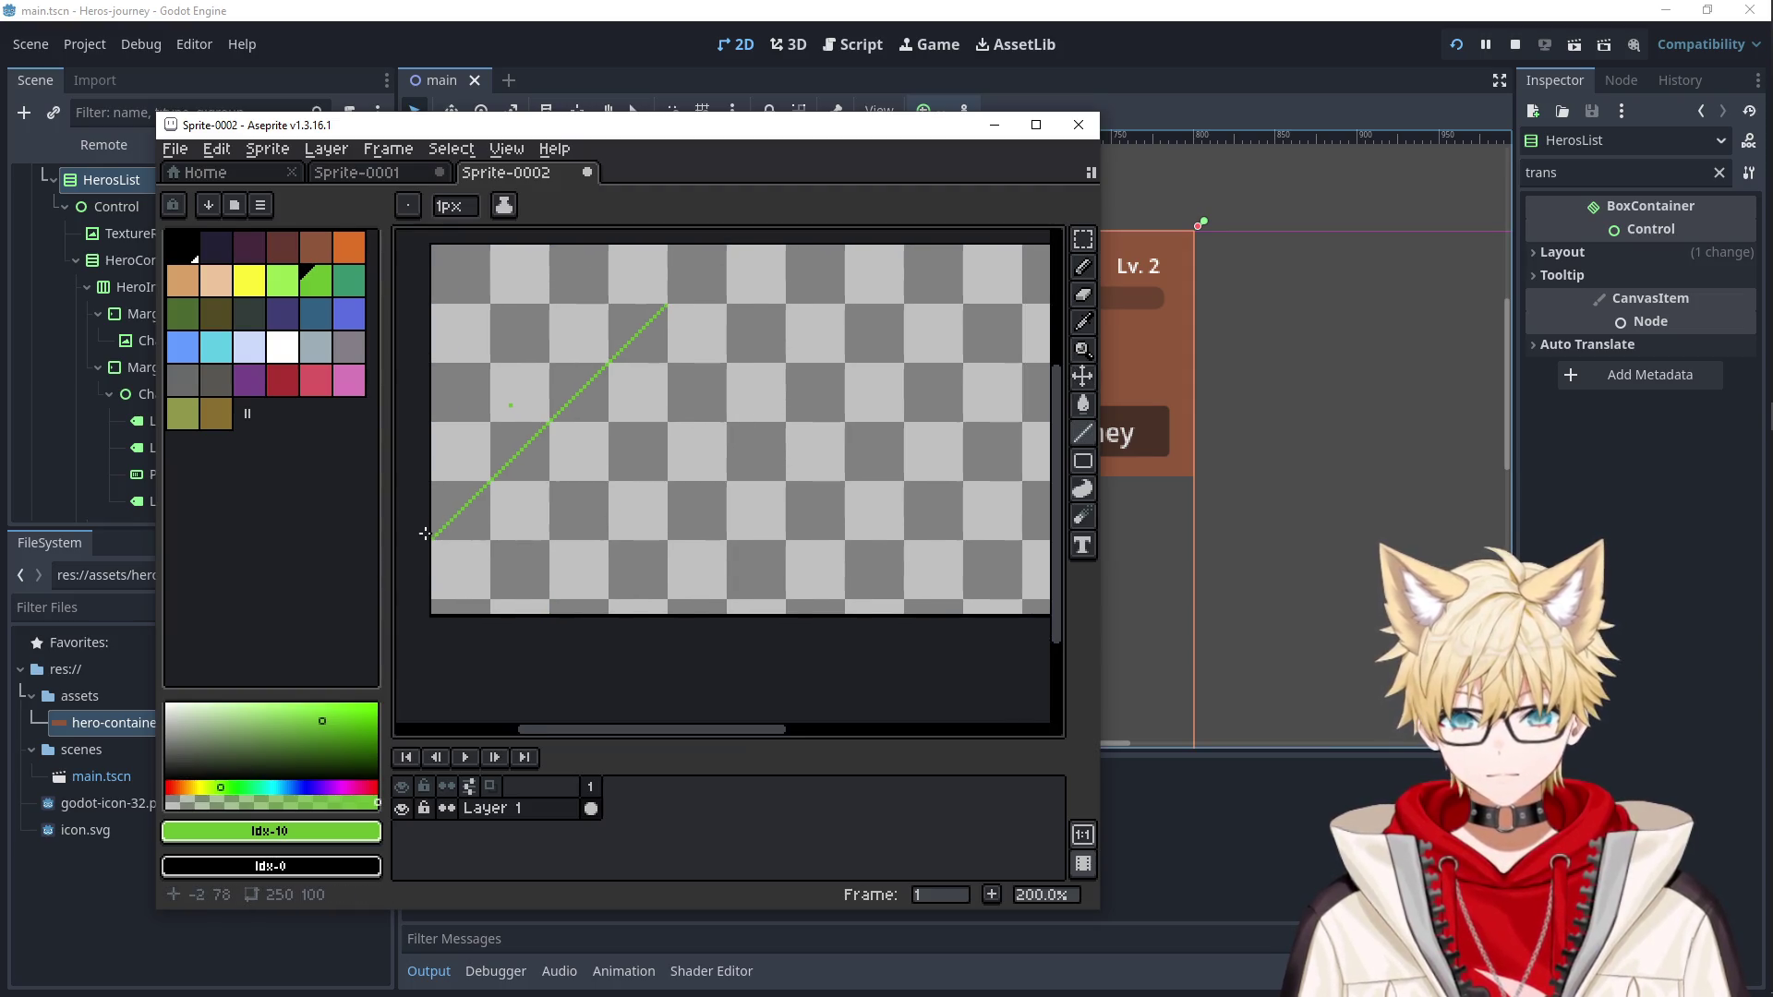
mouse_move(434, 537)
mouse_down()
mouse_move(1048, 538)
mouse_move(843, 538)
mouse_move(949, 537)
mouse_up()
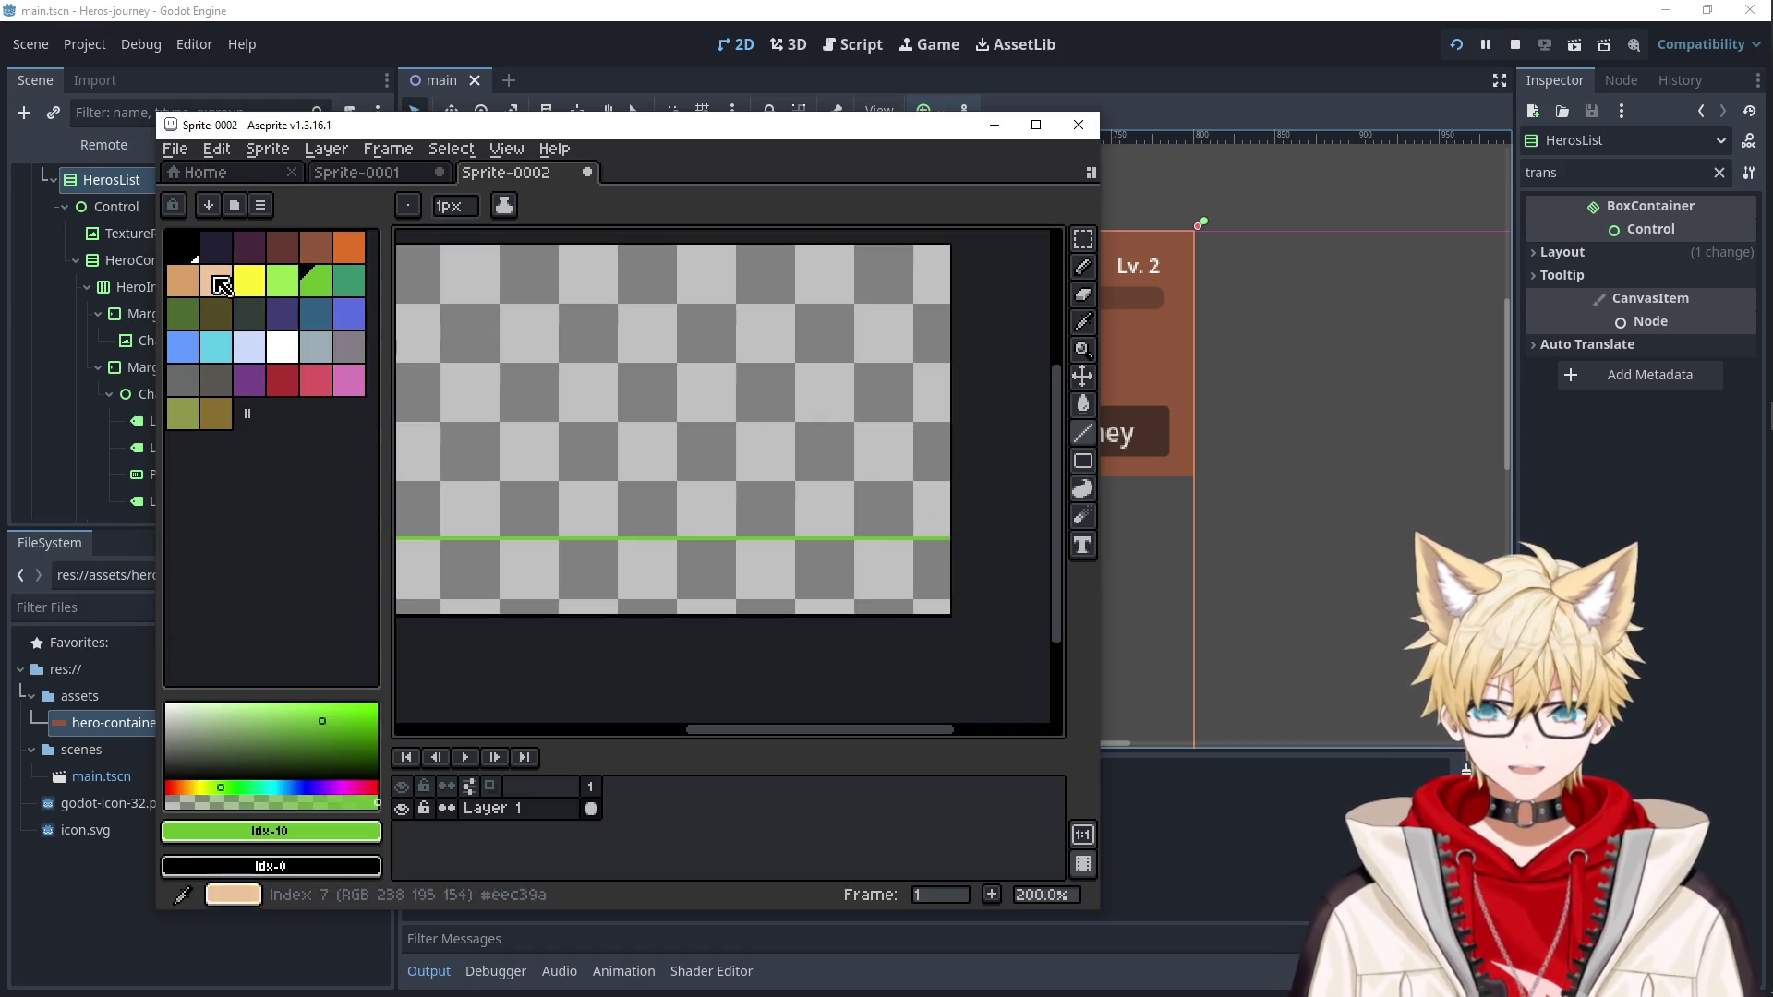
mouse_move(730, 386)
mouse_down()
mouse_move(757, 476)
mouse_move(777, 474)
mouse_up()
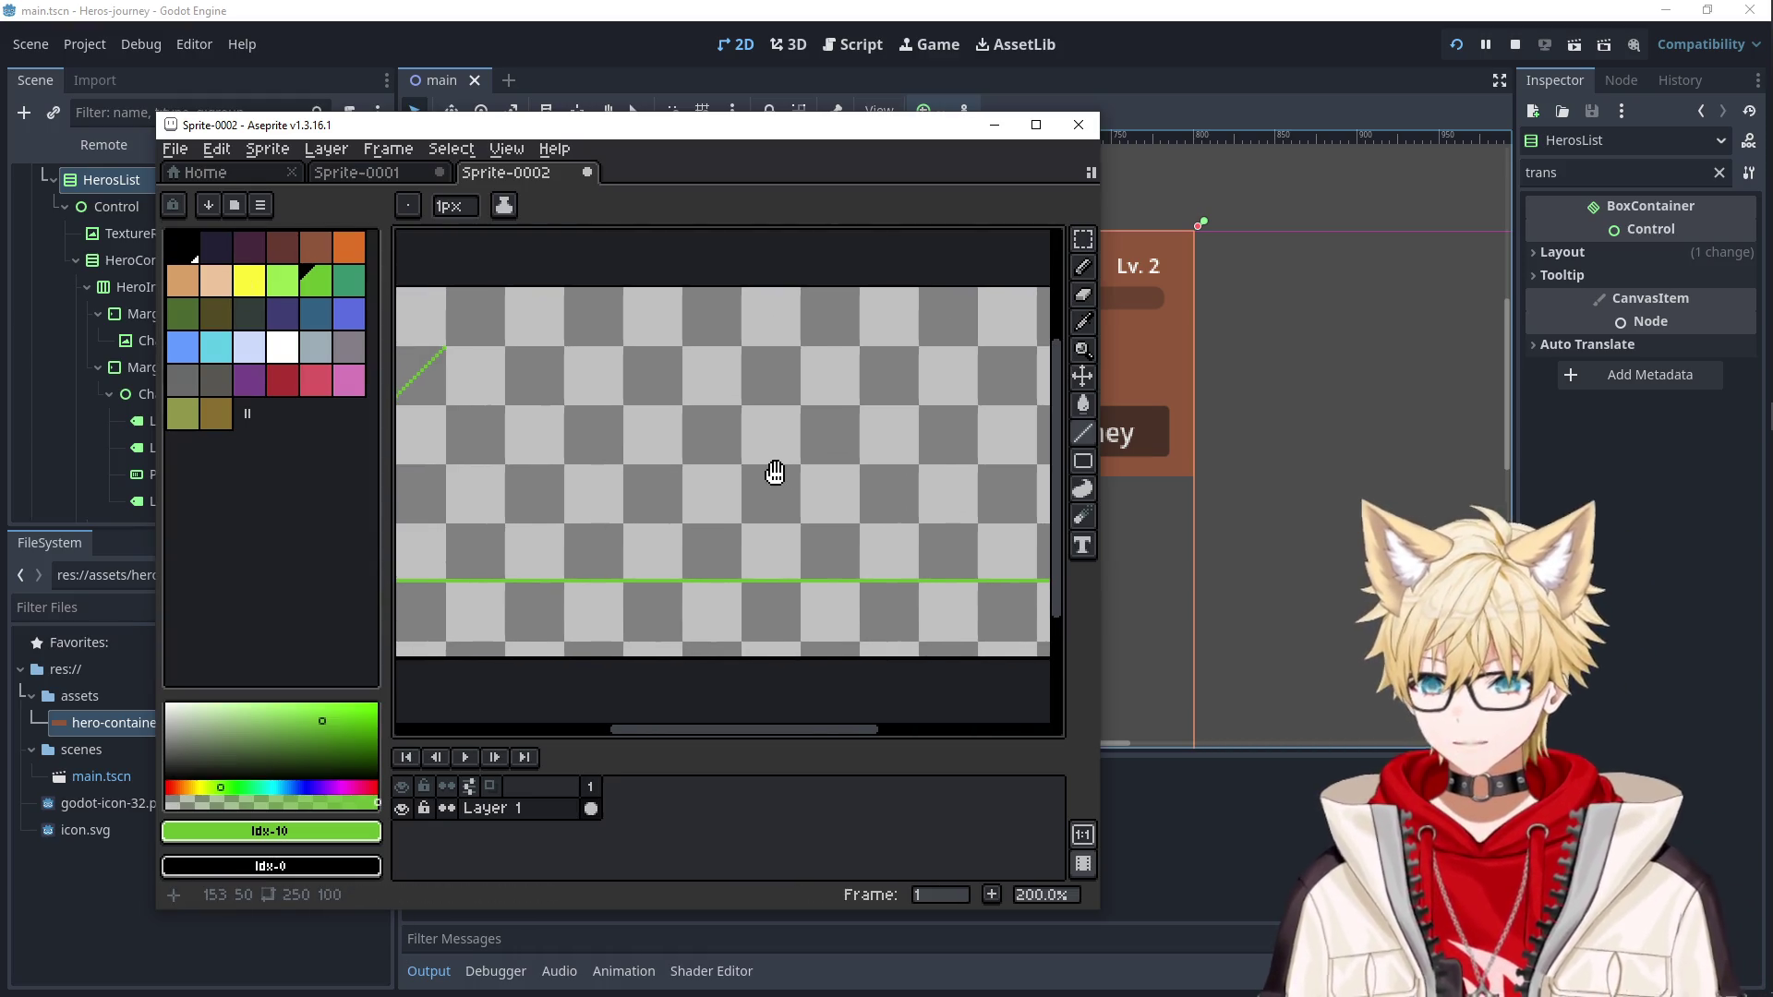
mouse_move(562, 292)
mouse_down()
mouse_move(563, 384)
mouse_move(1043, 381)
mouse_move(832, 378)
mouse_up()
scroll(572, 372, up, 1)
scroll(832, 377, down, 3)
scroll(862, 582, up, 2)
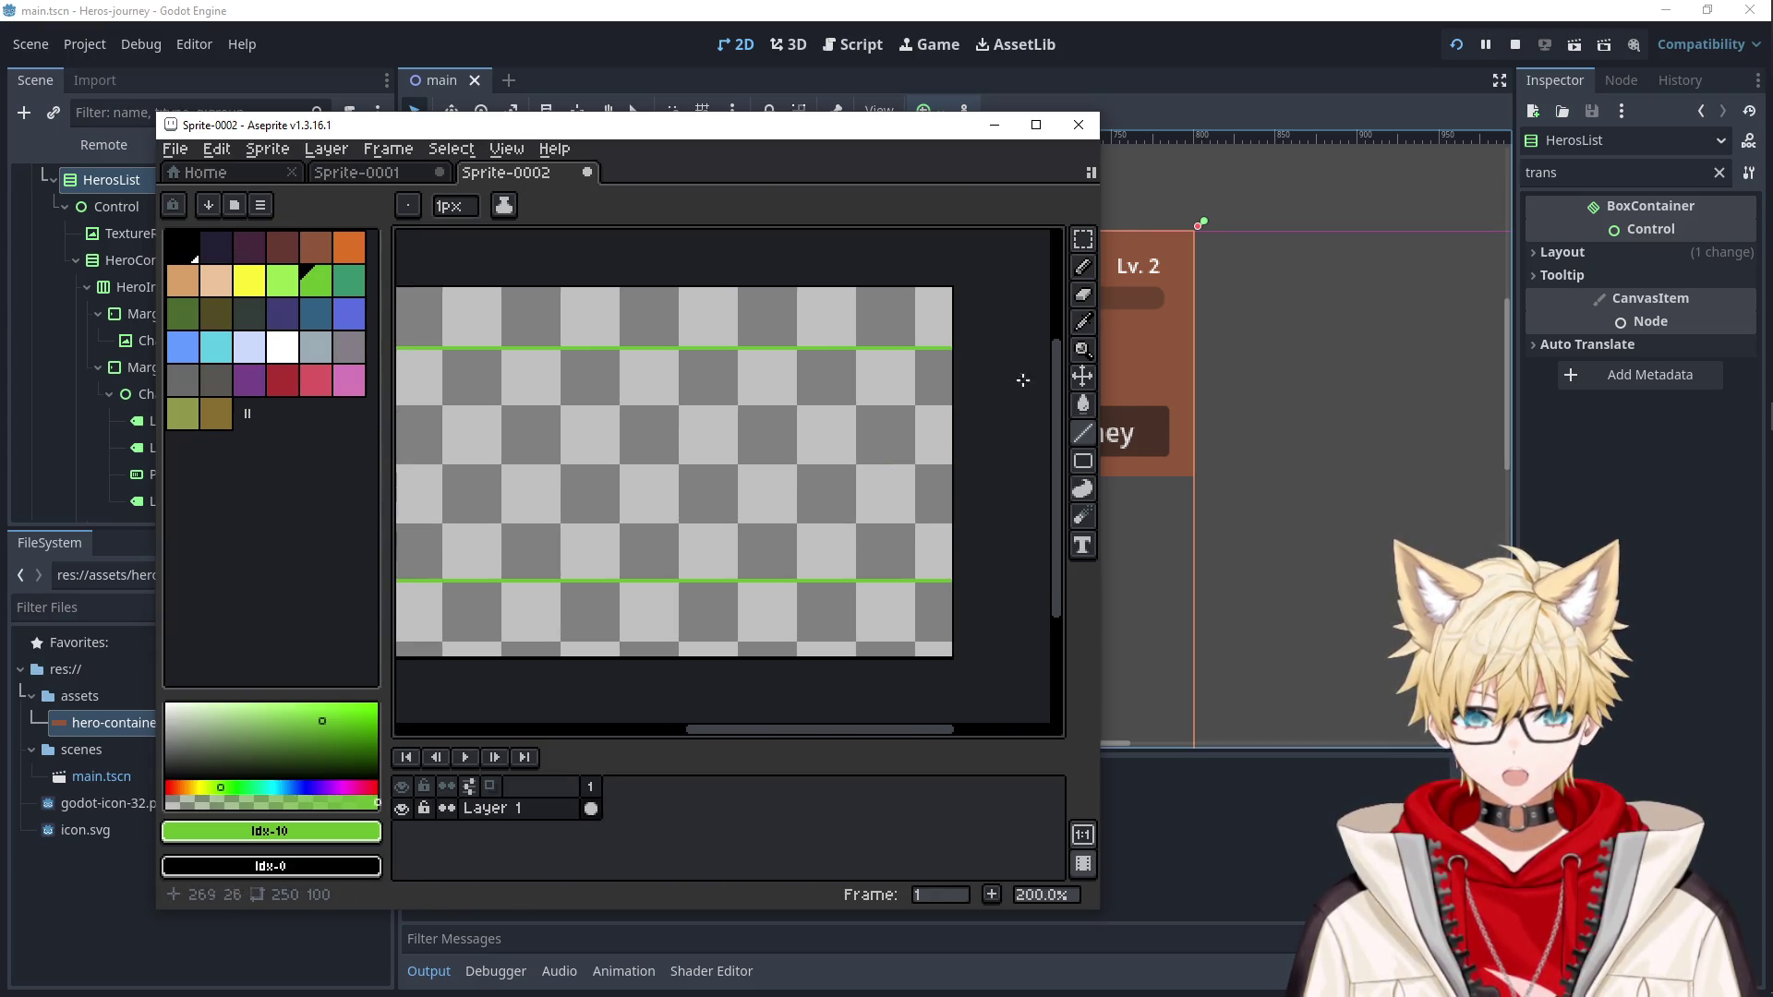
mouse_move(856, 502)
mouse_down()
mouse_move(789, 578)
mouse_move(736, 578)
mouse_move(993, 452)
mouse_up()
scroll(904, 488, down, 2)
scroll(904, 487, up, 1)
scroll(886, 483, up, 1)
scroll(858, 480, down, 1)
Step: Fill the outlined parallelogram green, then undo back to a blank canvas
key(g)
click(785, 480)
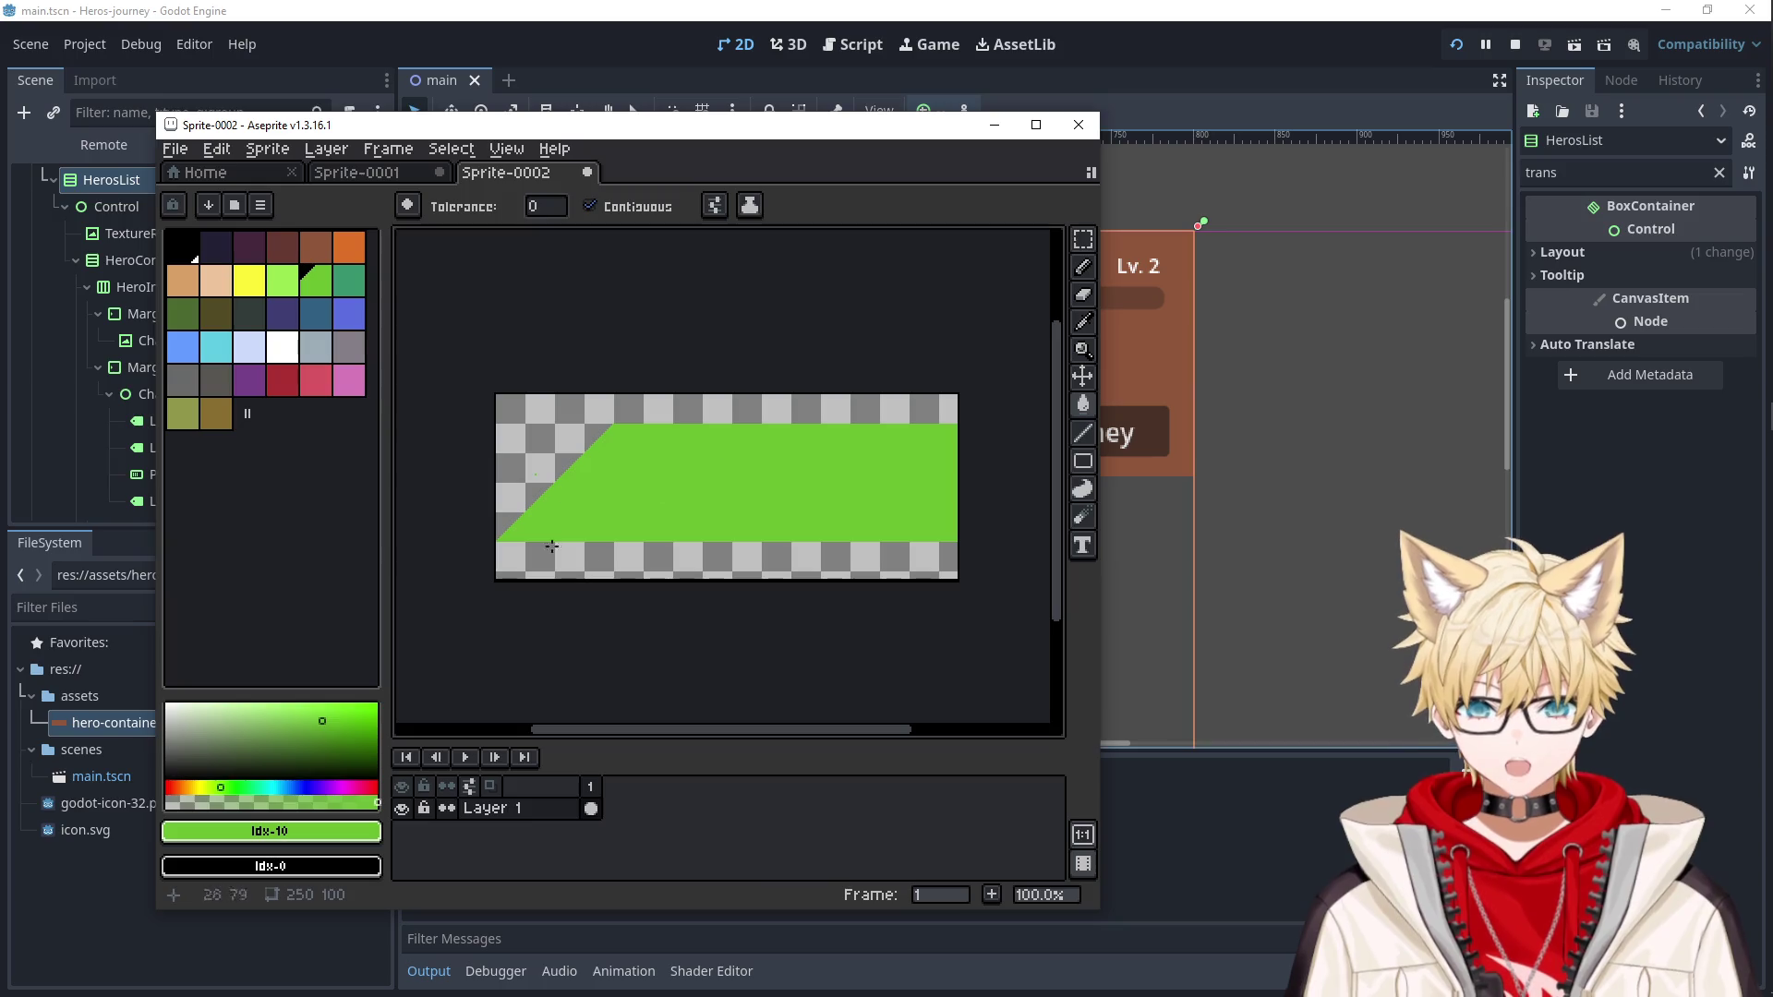
scroll(693, 477, up, 1)
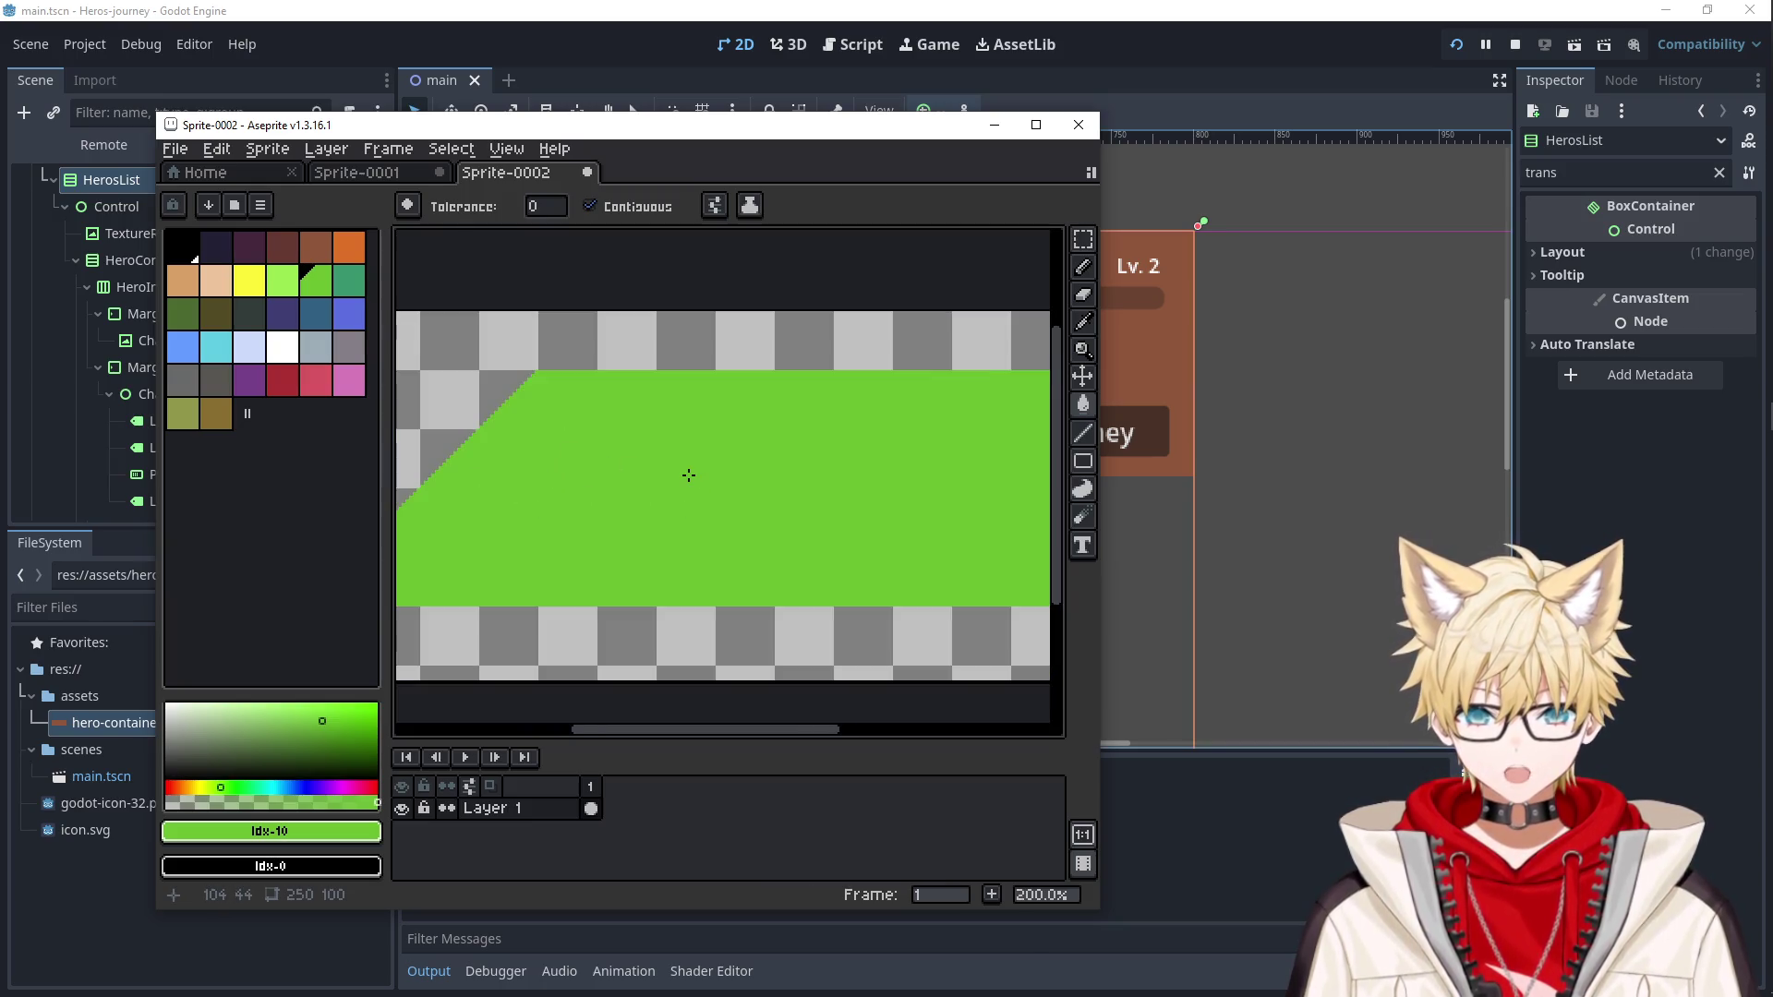
key(ctrl+z)
key(ctrl+z)
key(ctrl+z)
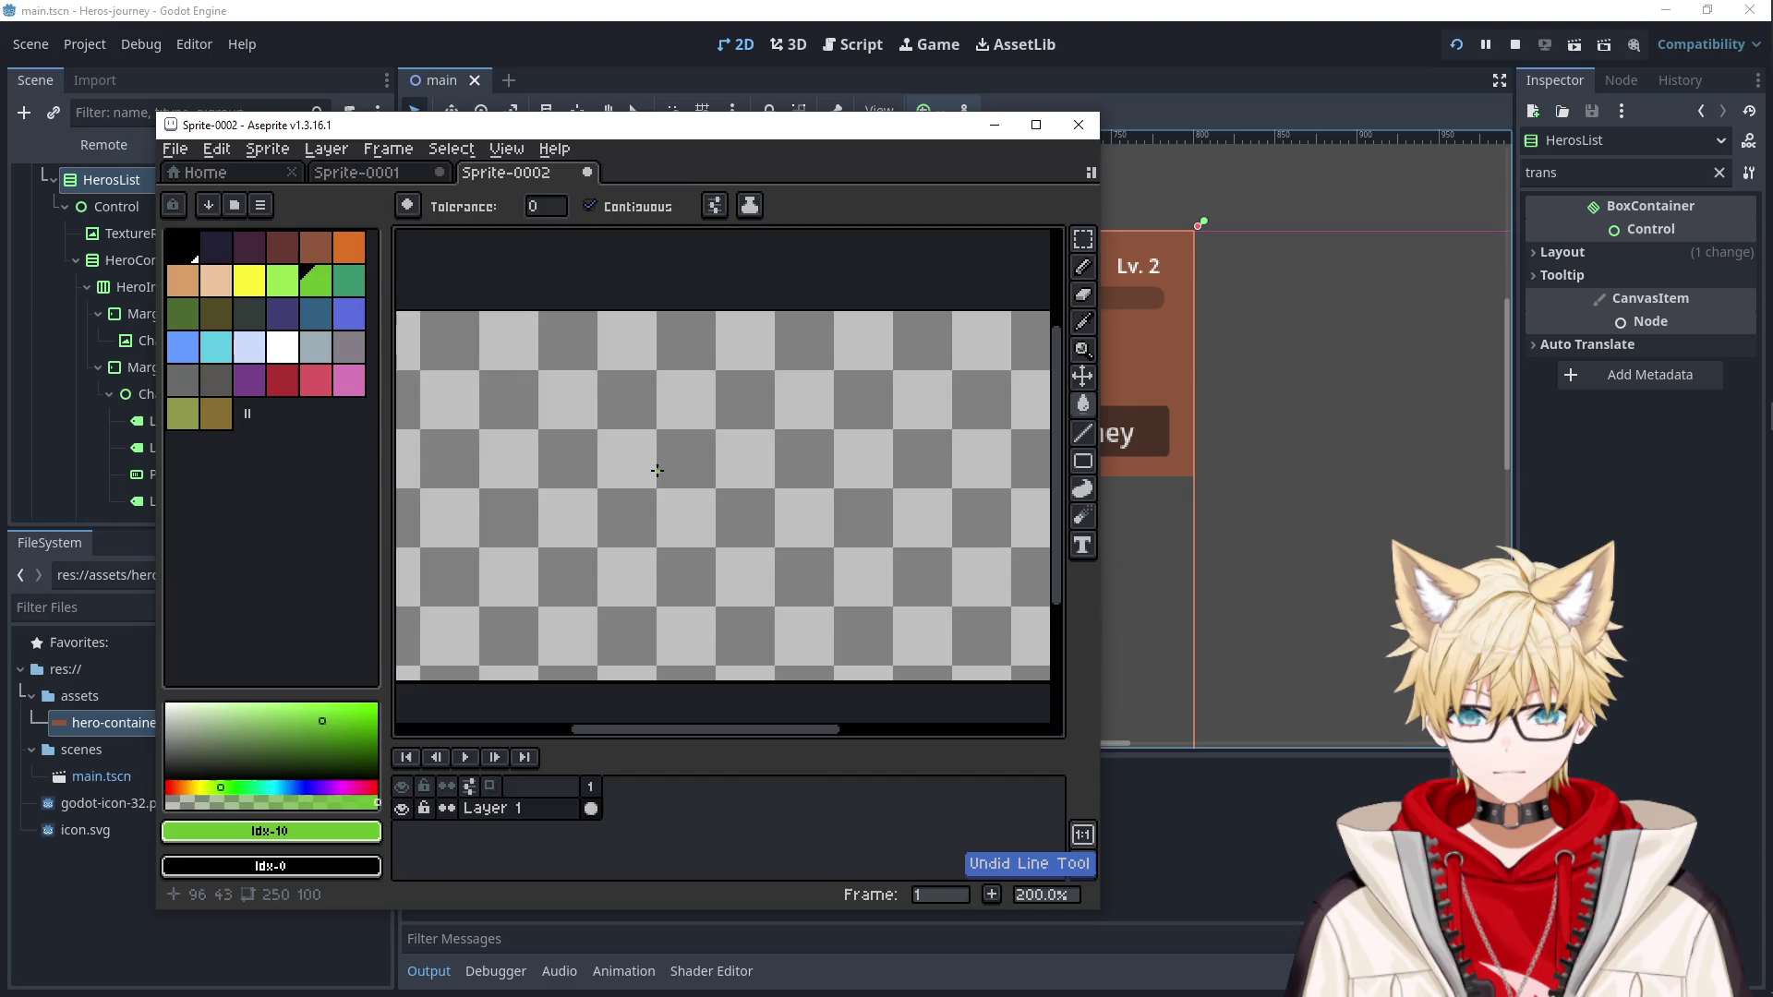
click(175, 149)
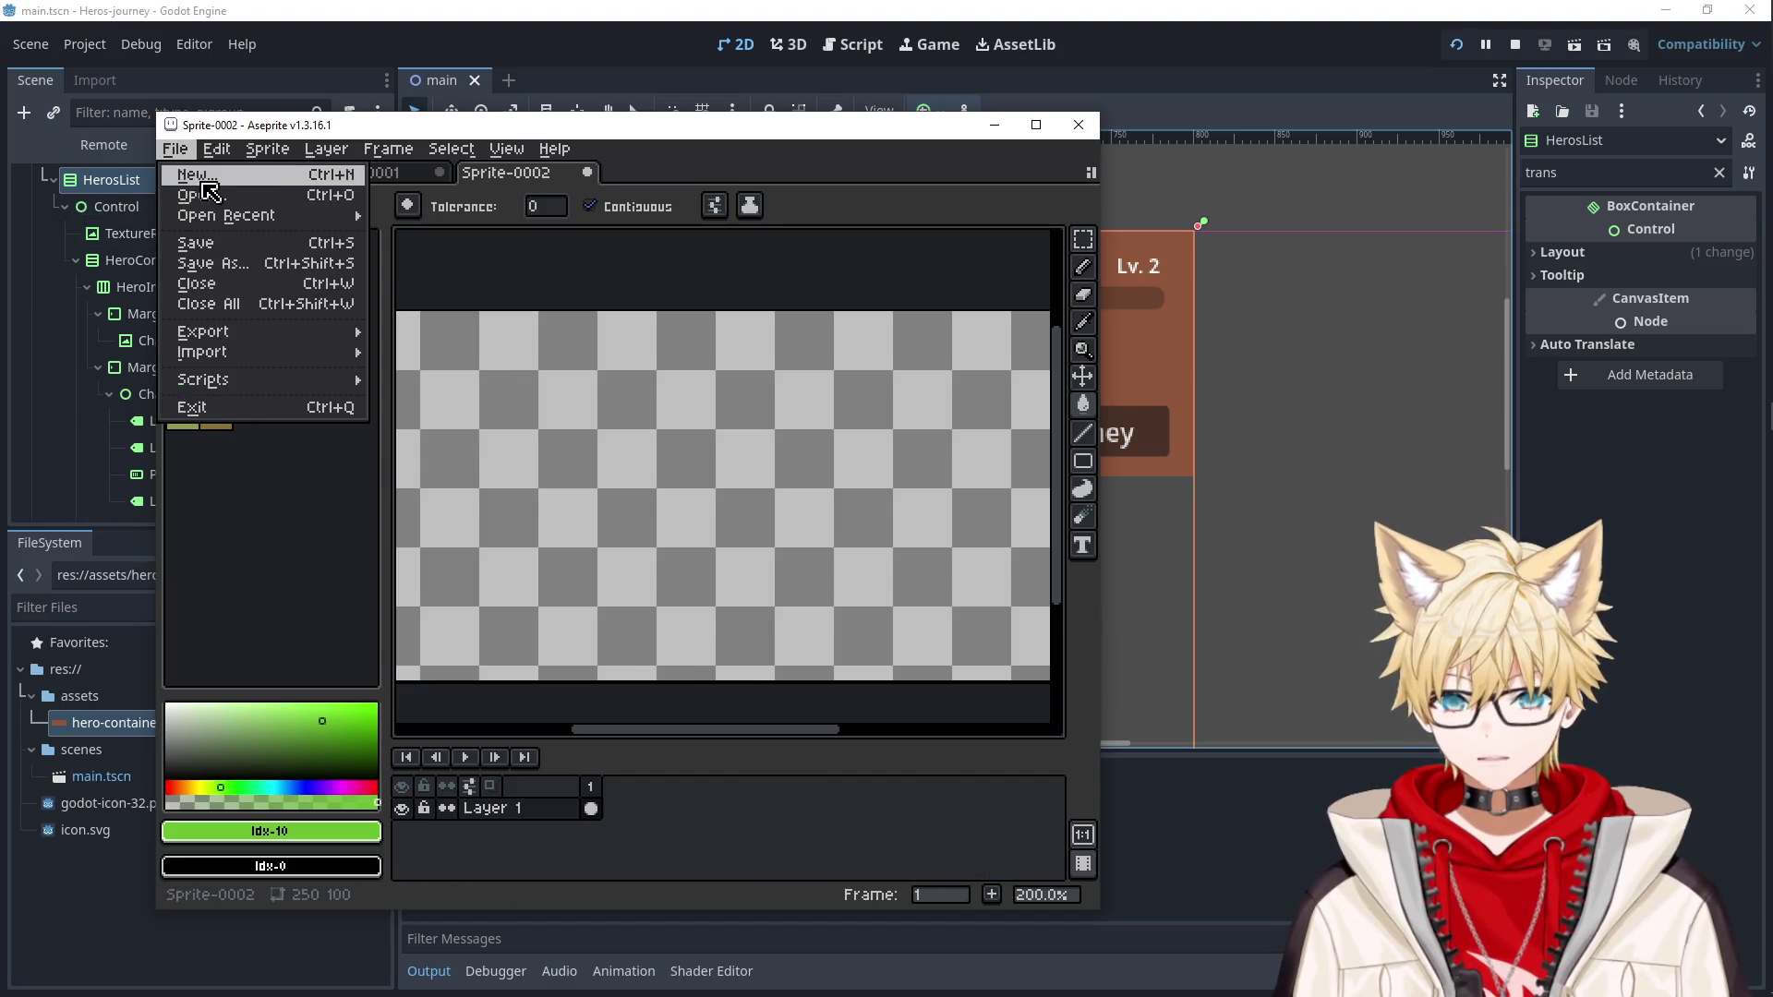
Step: Create a new transparent 350×50 px sprite
click(199, 181)
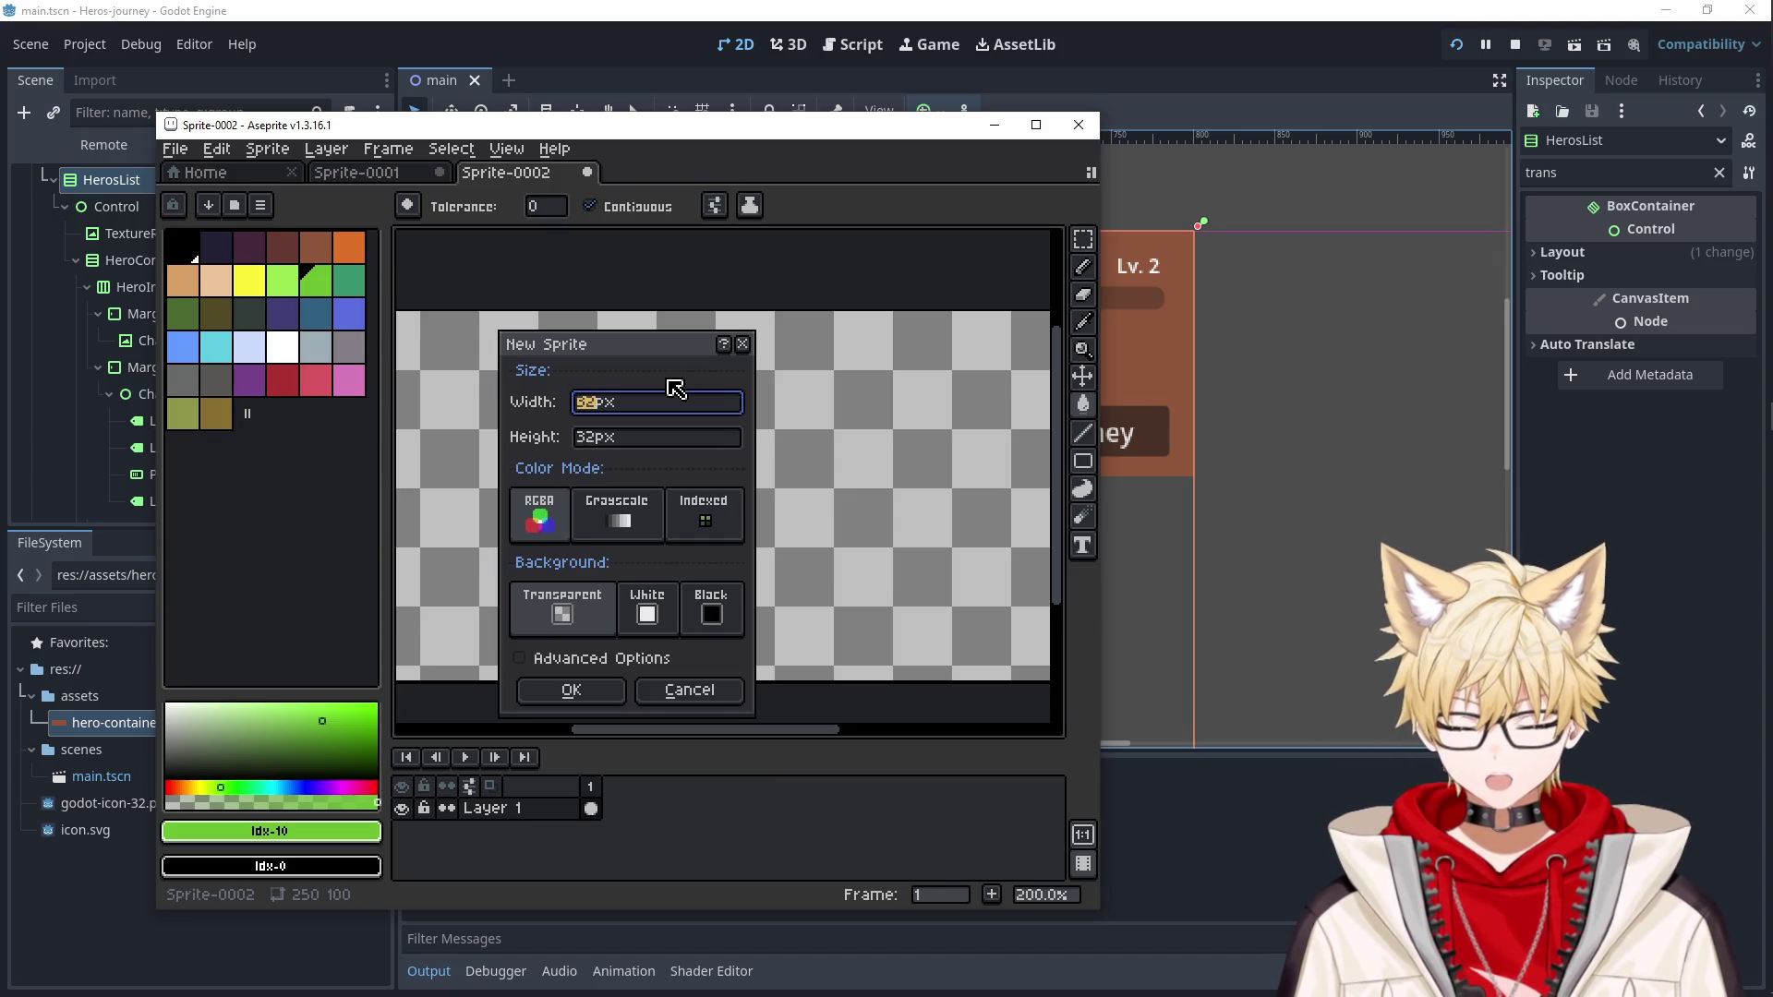
text(0)
key(Tab)
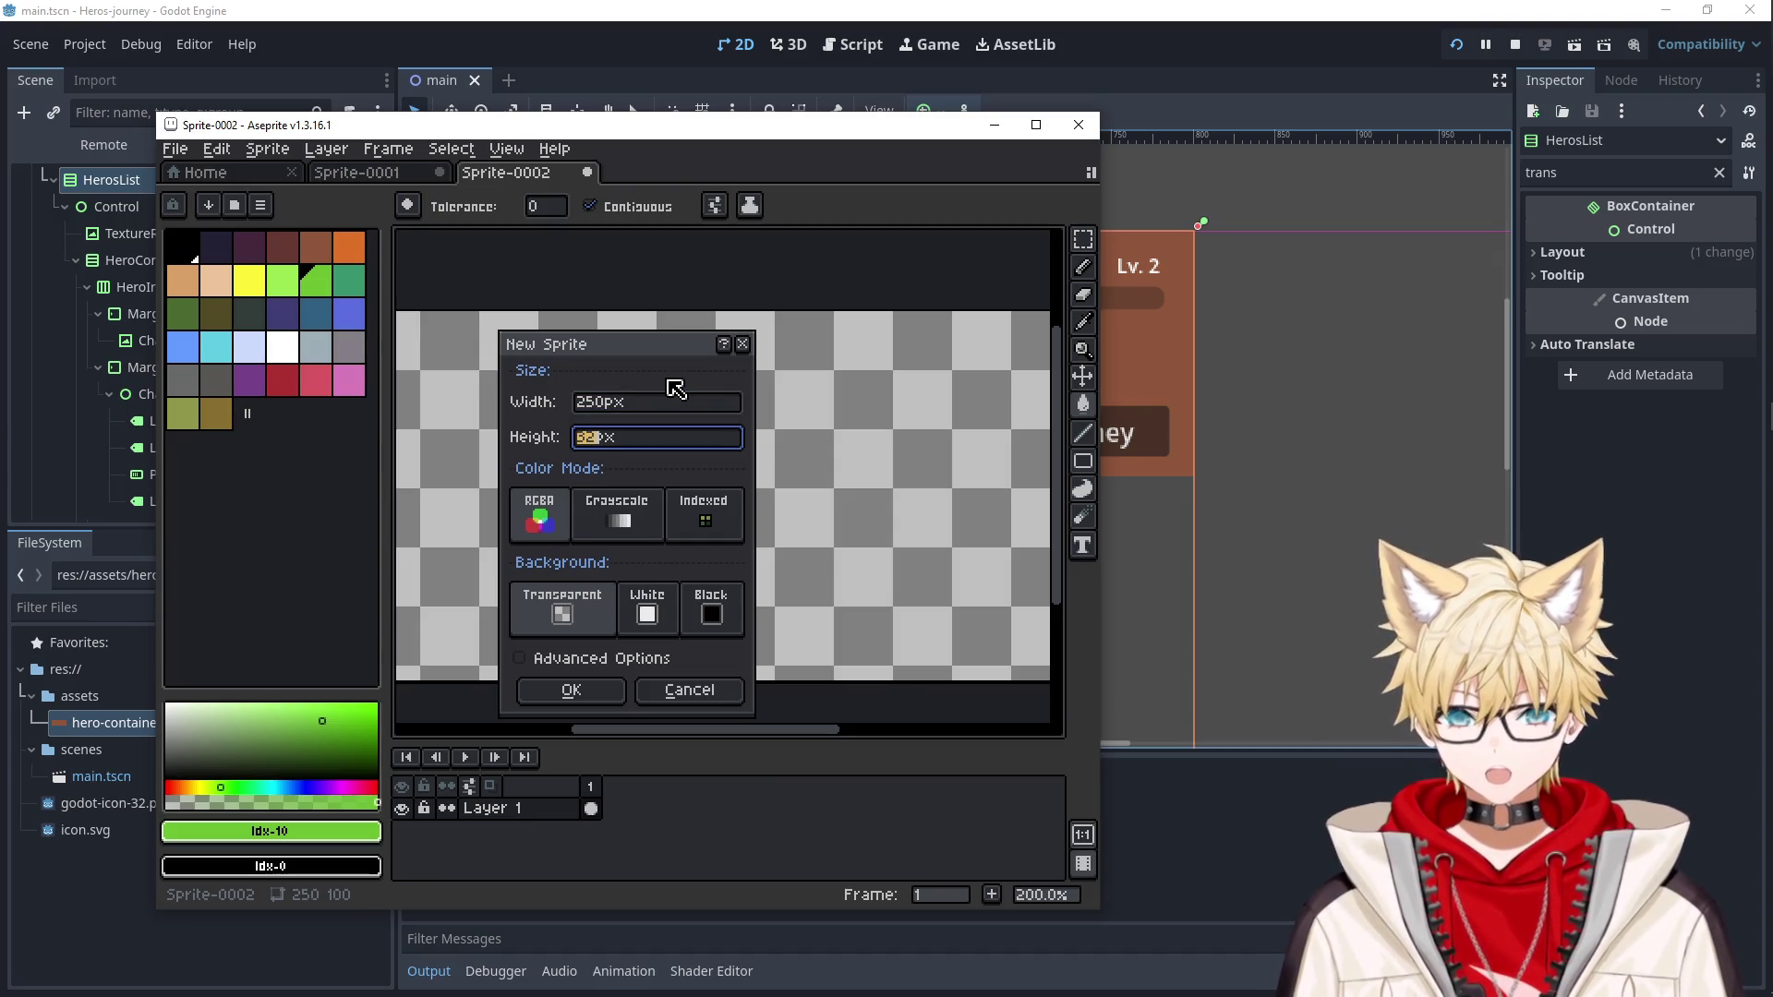
click(589, 403)
click(591, 442)
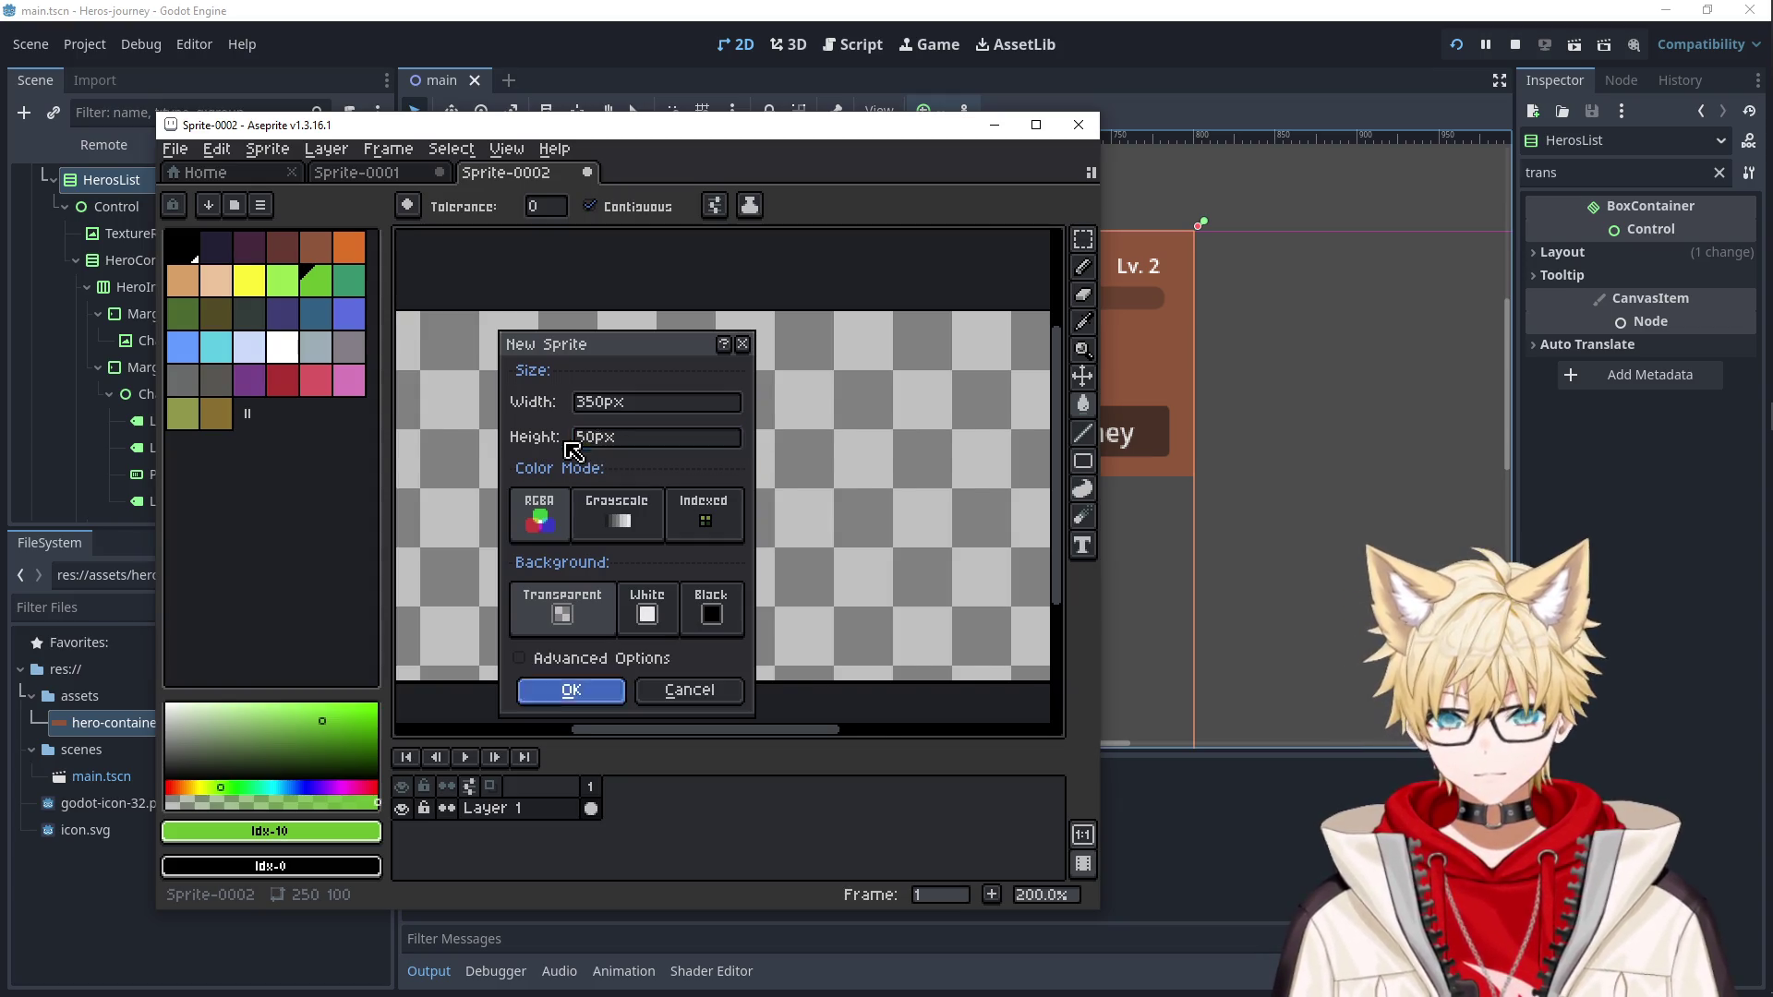
key(Return)
Step: Zoom the canvas and flood-fill it with green
scroll(614, 448, down, 2)
scroll(614, 448, up, 2)
scroll(615, 448, up, 3)
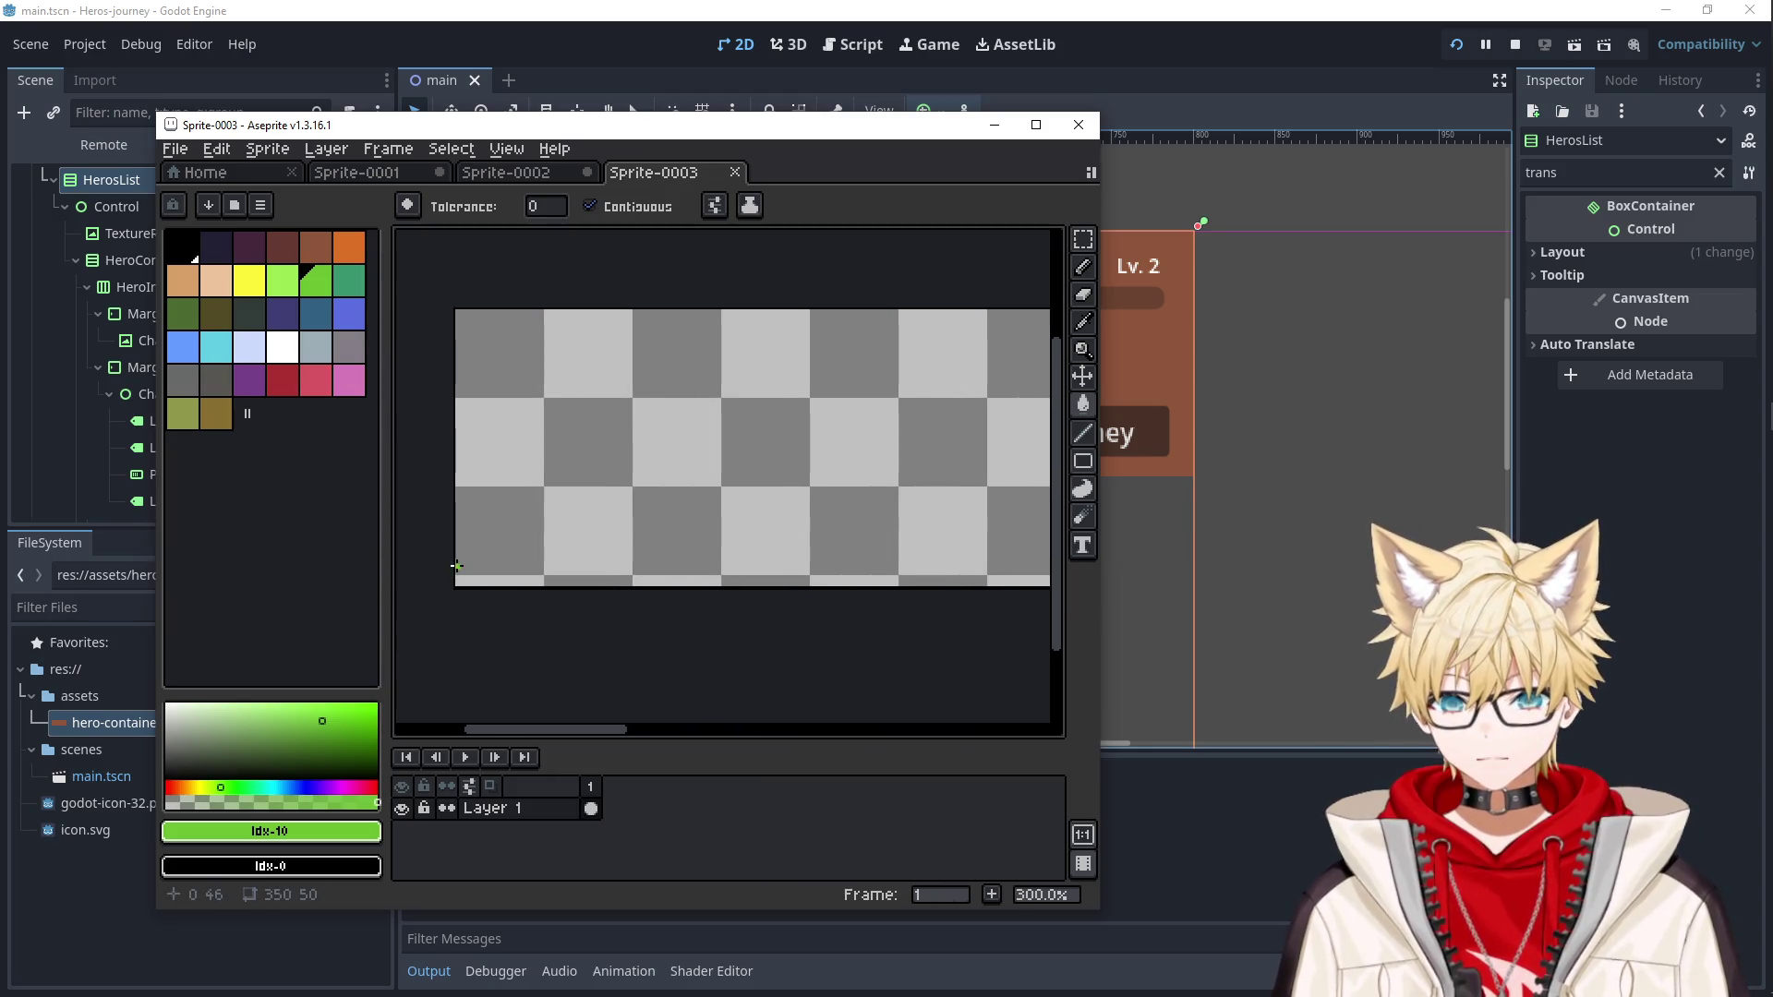
click(457, 567)
Step: Undo the fill and draw a green diagonal up from the bottom-left corner
key(ctrl+z)
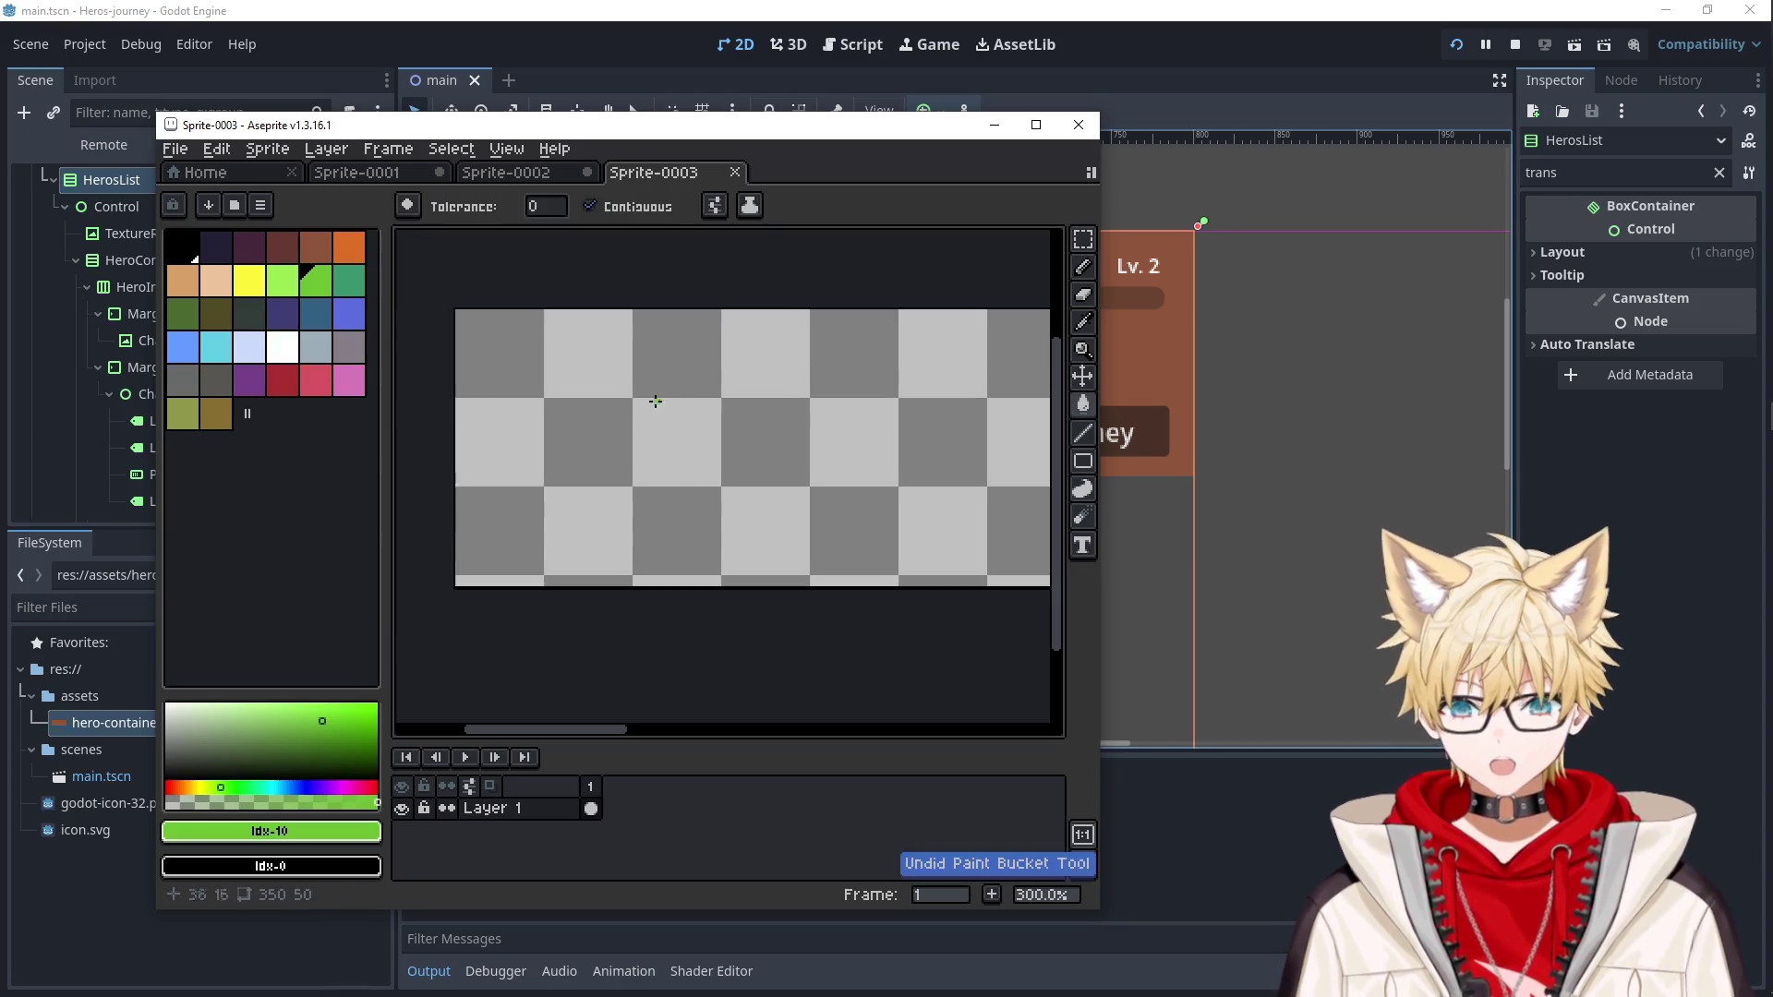
key(l)
mouse_move(457, 571)
mouse_down()
mouse_move(728, 317)
mouse_move(713, 308)
mouse_up()
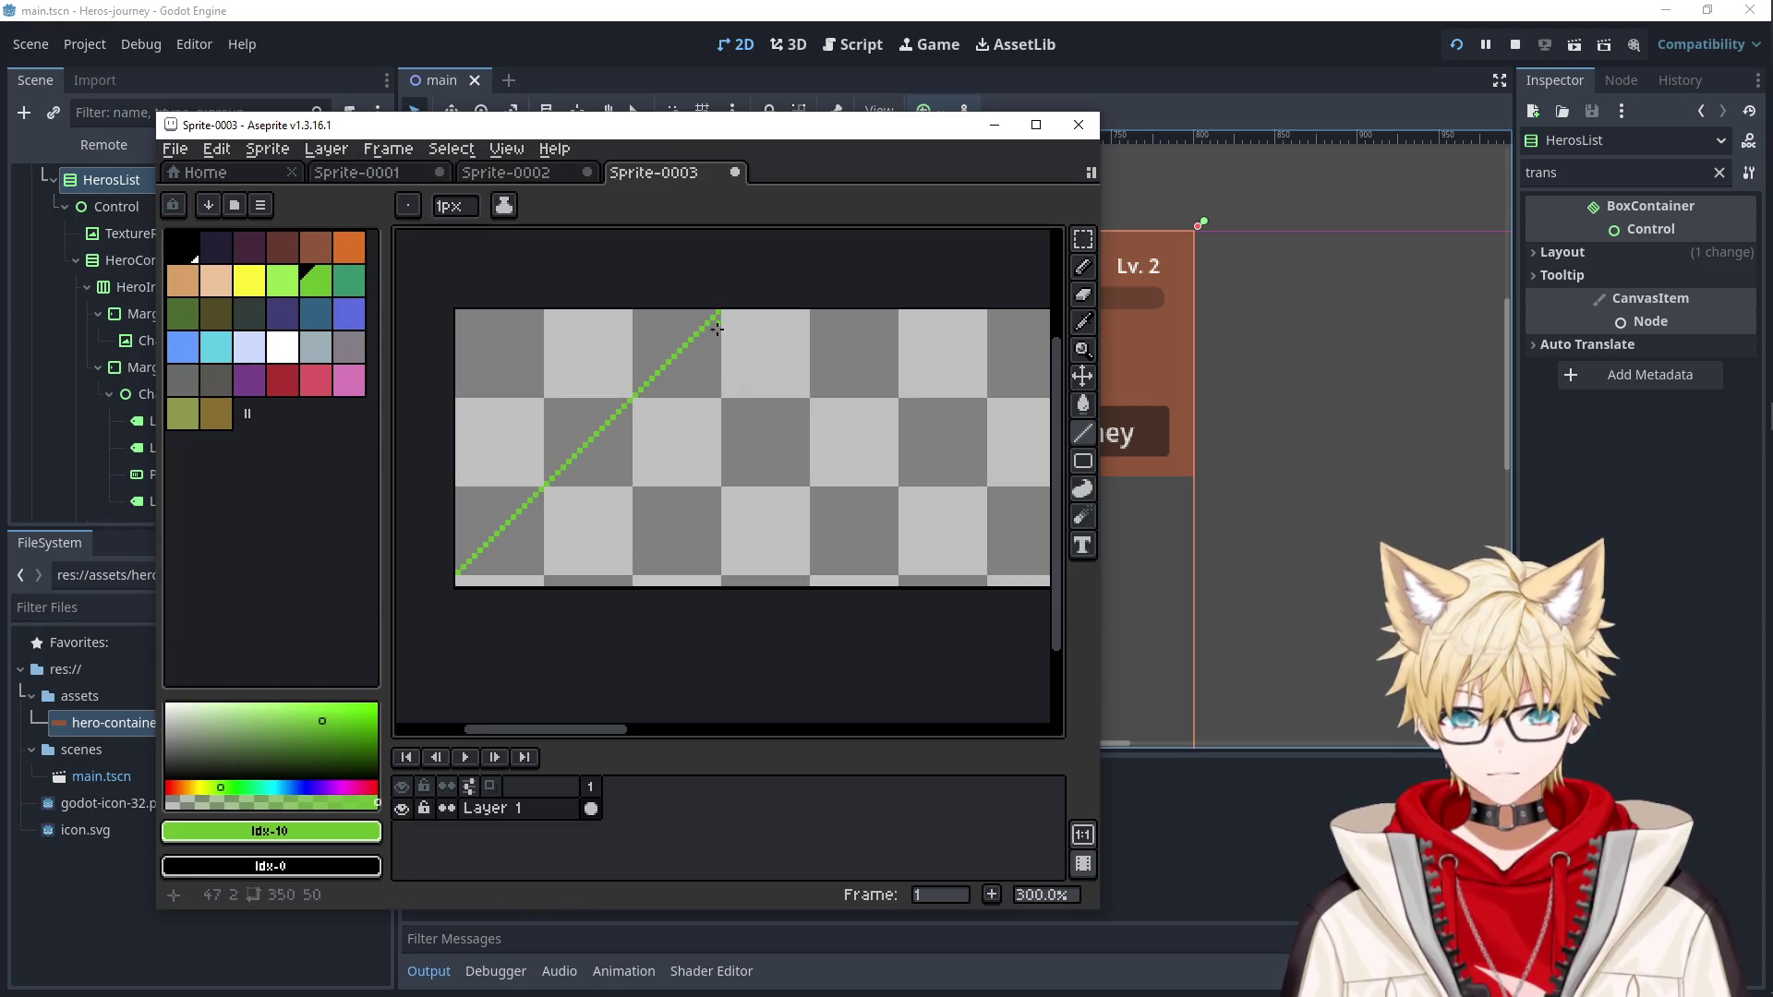
scroll(844, 468, down, 3)
scroll(845, 468, up, 2)
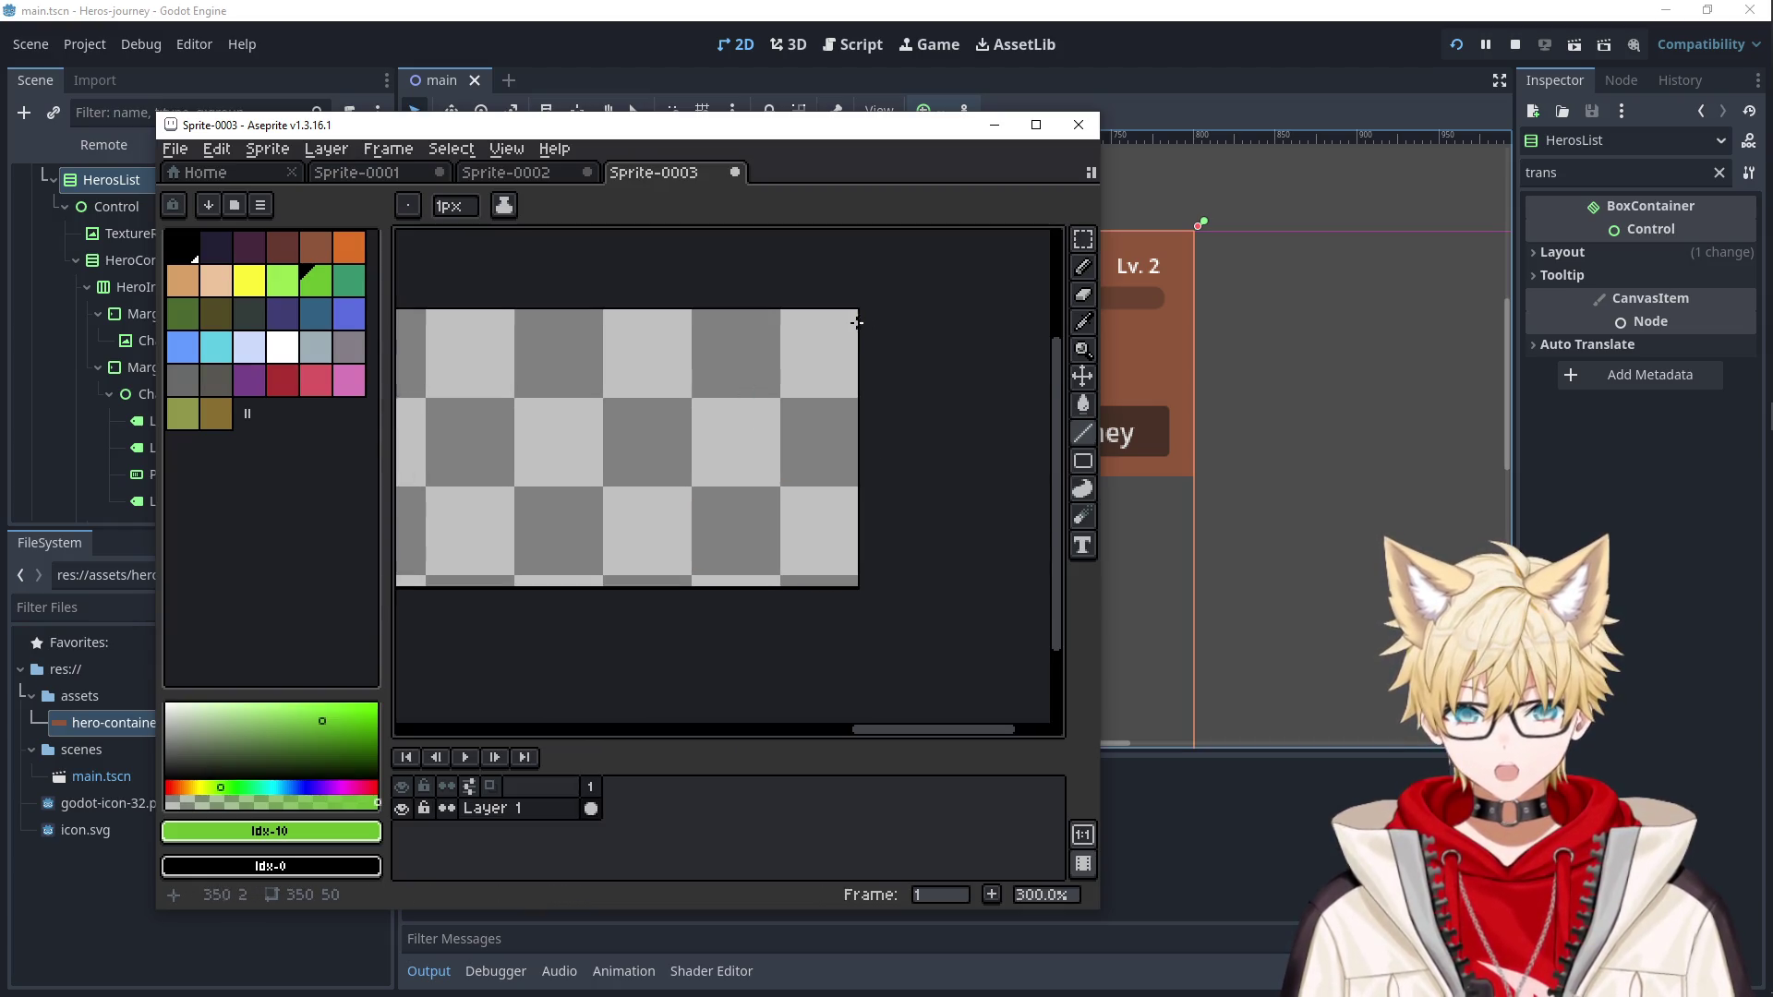
scroll(854, 312, up, 1)
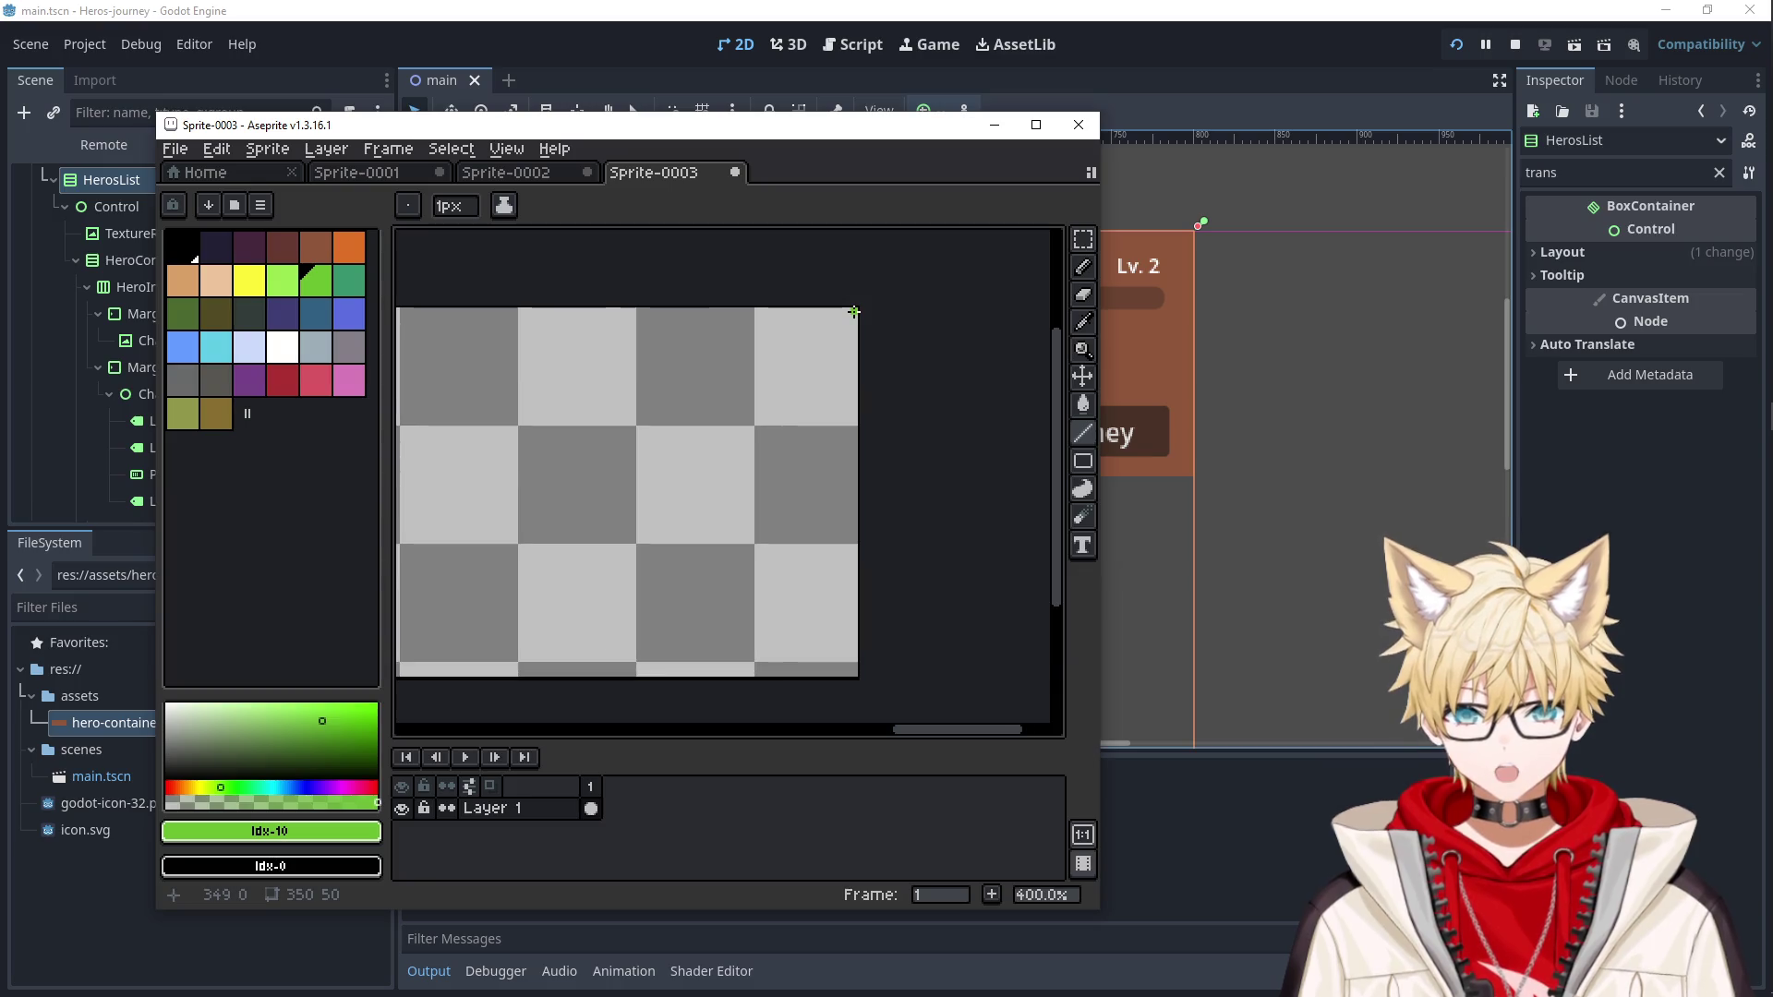
mouse_move(854, 312)
mouse_down()
mouse_move(634, 573)
mouse_move(517, 663)
mouse_move(867, 305)
mouse_up()
key(ctrl+z)
Step: Draw horizontal green lines along the bottom edge and from the diagonal to the right edge
key(g)
click(708, 384)
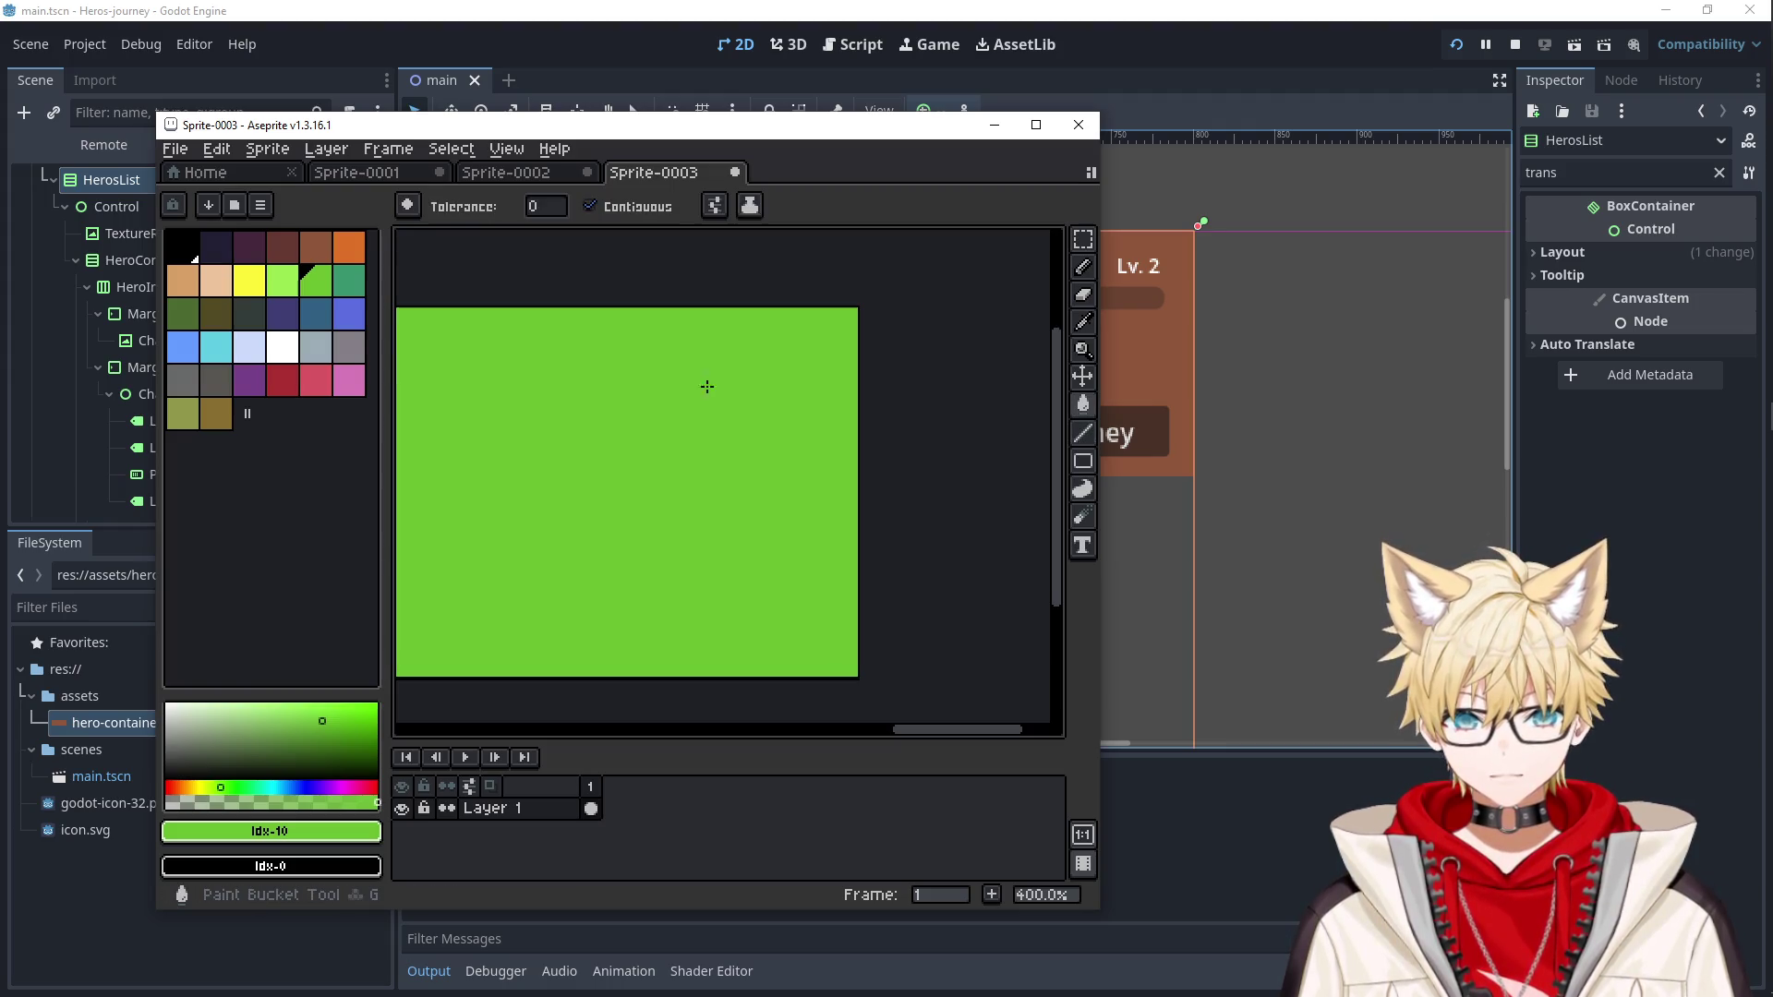
key(ctrl+z)
scroll(739, 545, left, 4)
key(l)
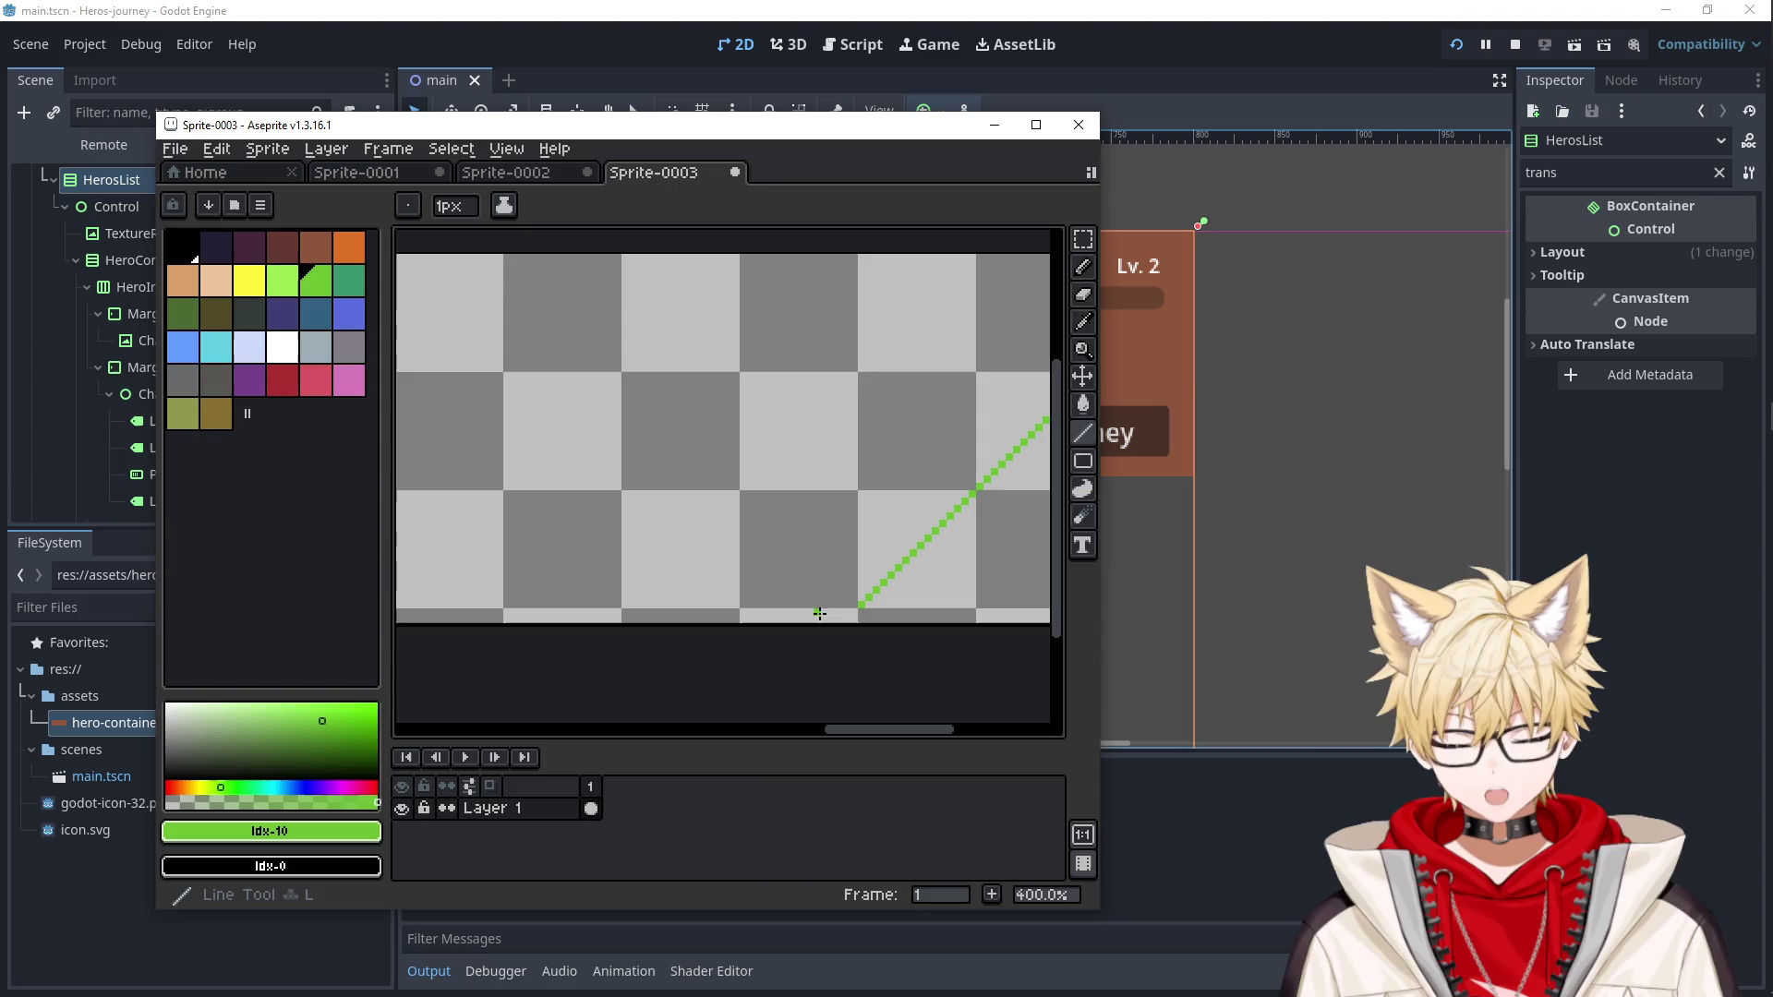
mouse_move(854, 606)
mouse_down()
mouse_move(406, 605)
mouse_move(402, 577)
mouse_move(727, 601)
mouse_move(606, 602)
mouse_up()
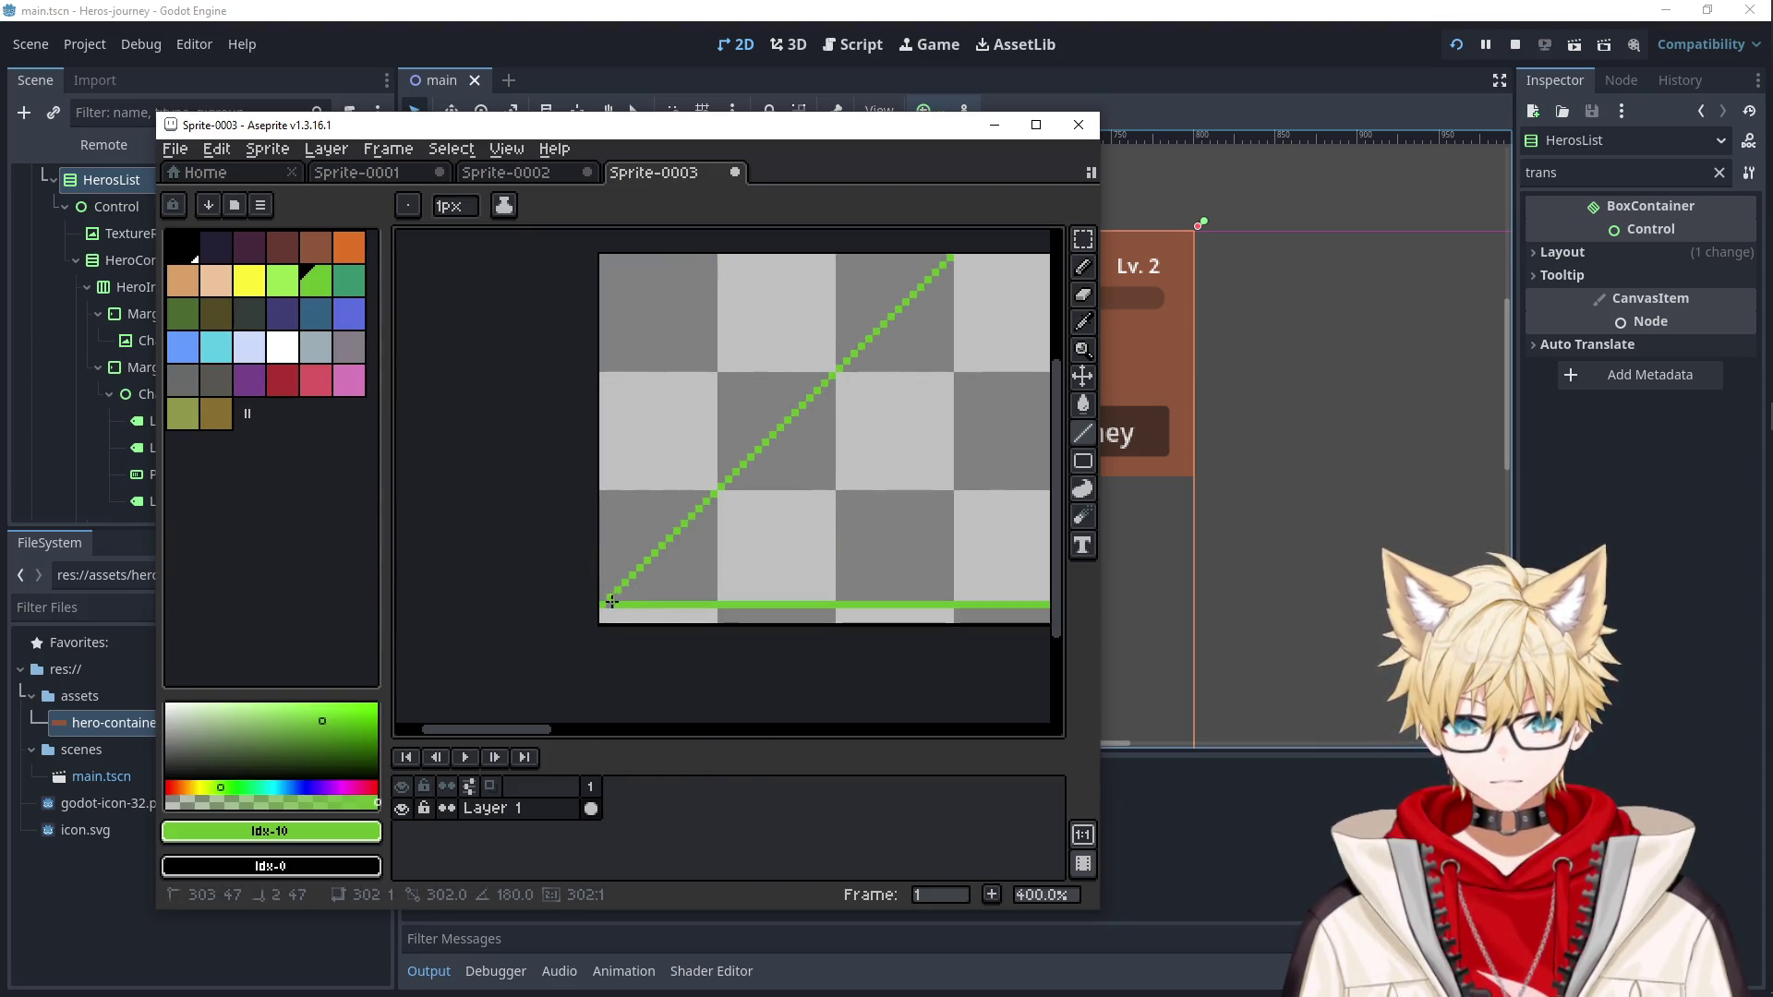
scroll(680, 457, right, 4)
mouse_move(712, 313)
mouse_down()
mouse_move(1049, 301)
mouse_move(1007, 305)
mouse_up()
Step: Flood-fill the area above the diagonal with green
key(g)
click(855, 419)
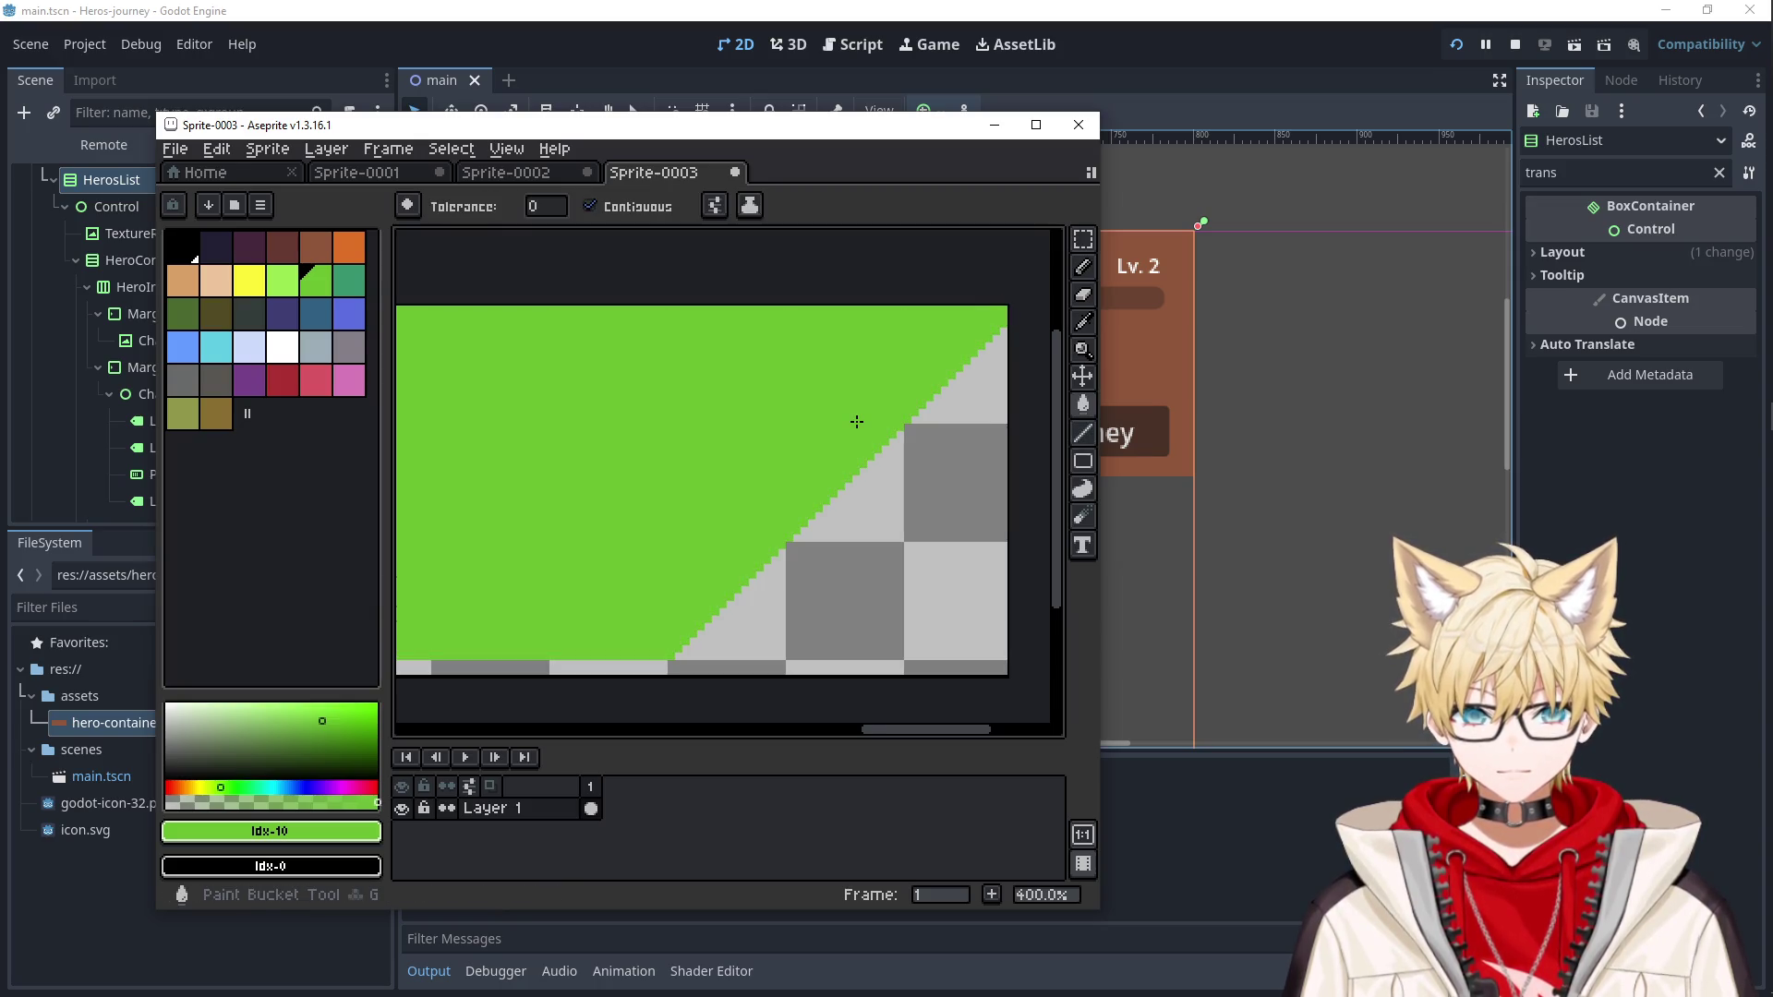
scroll(855, 419, down, 3)
drag(960, 454, 850, 468)
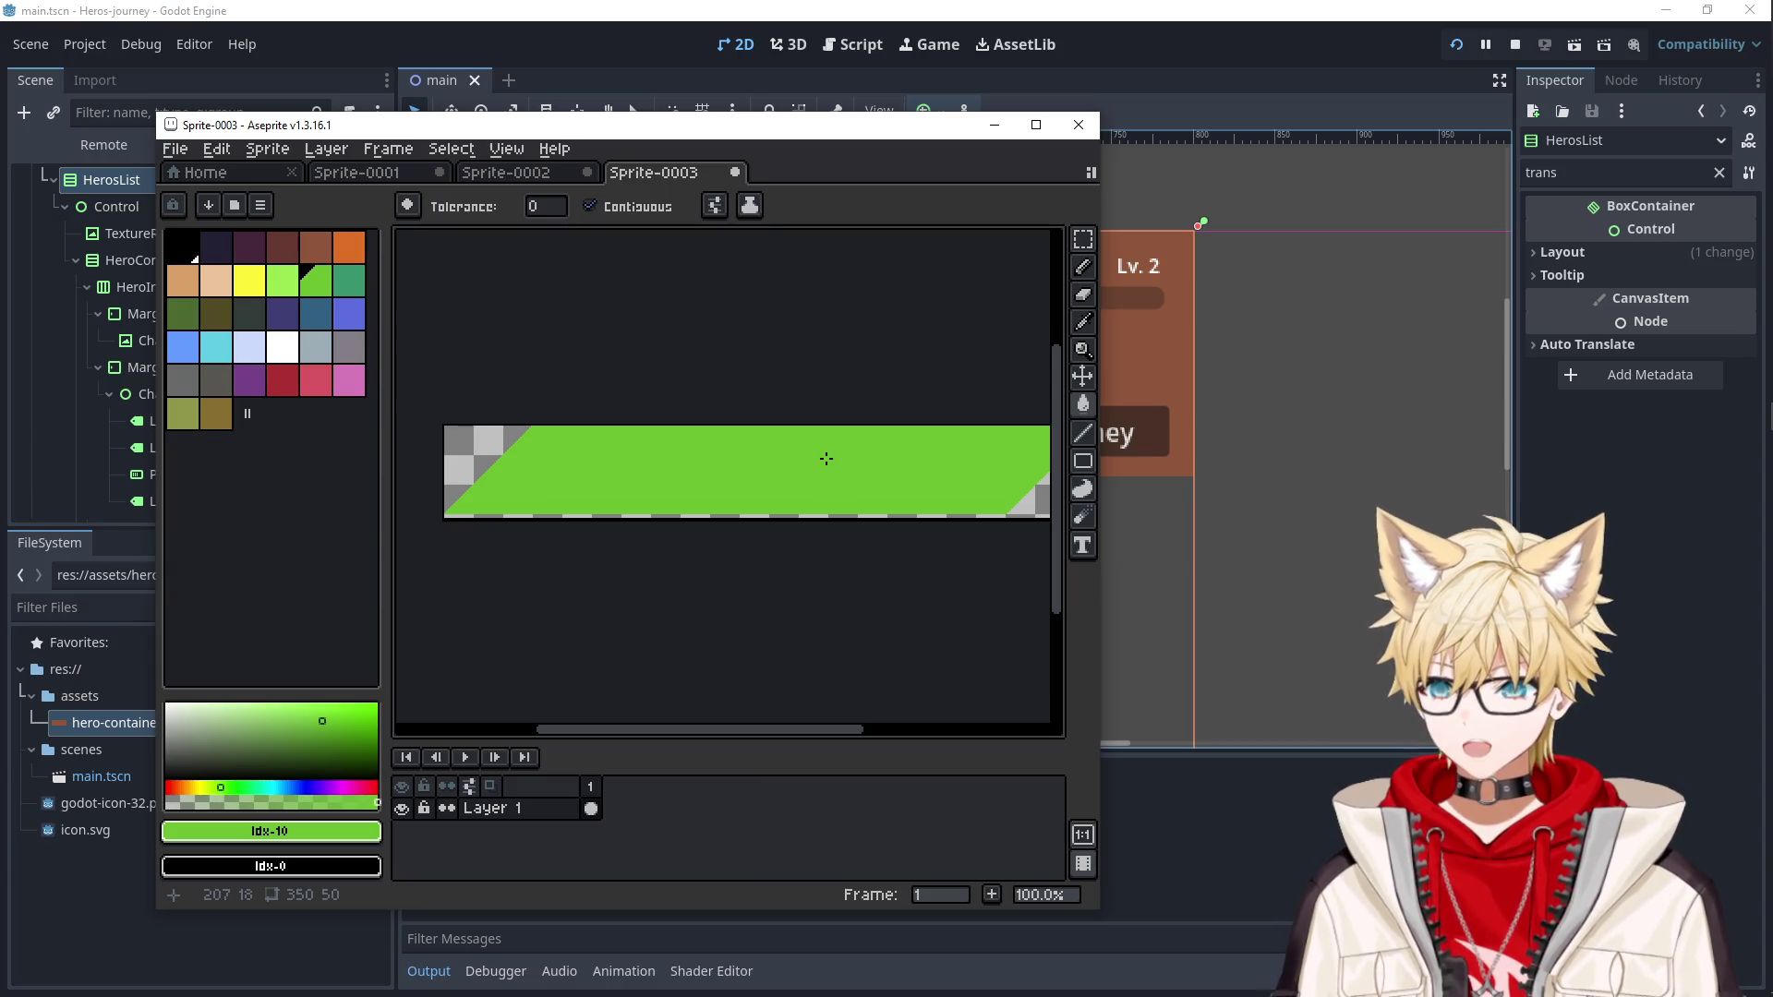
scroll(863, 447, down, 1)
scroll(862, 447, up, 1)
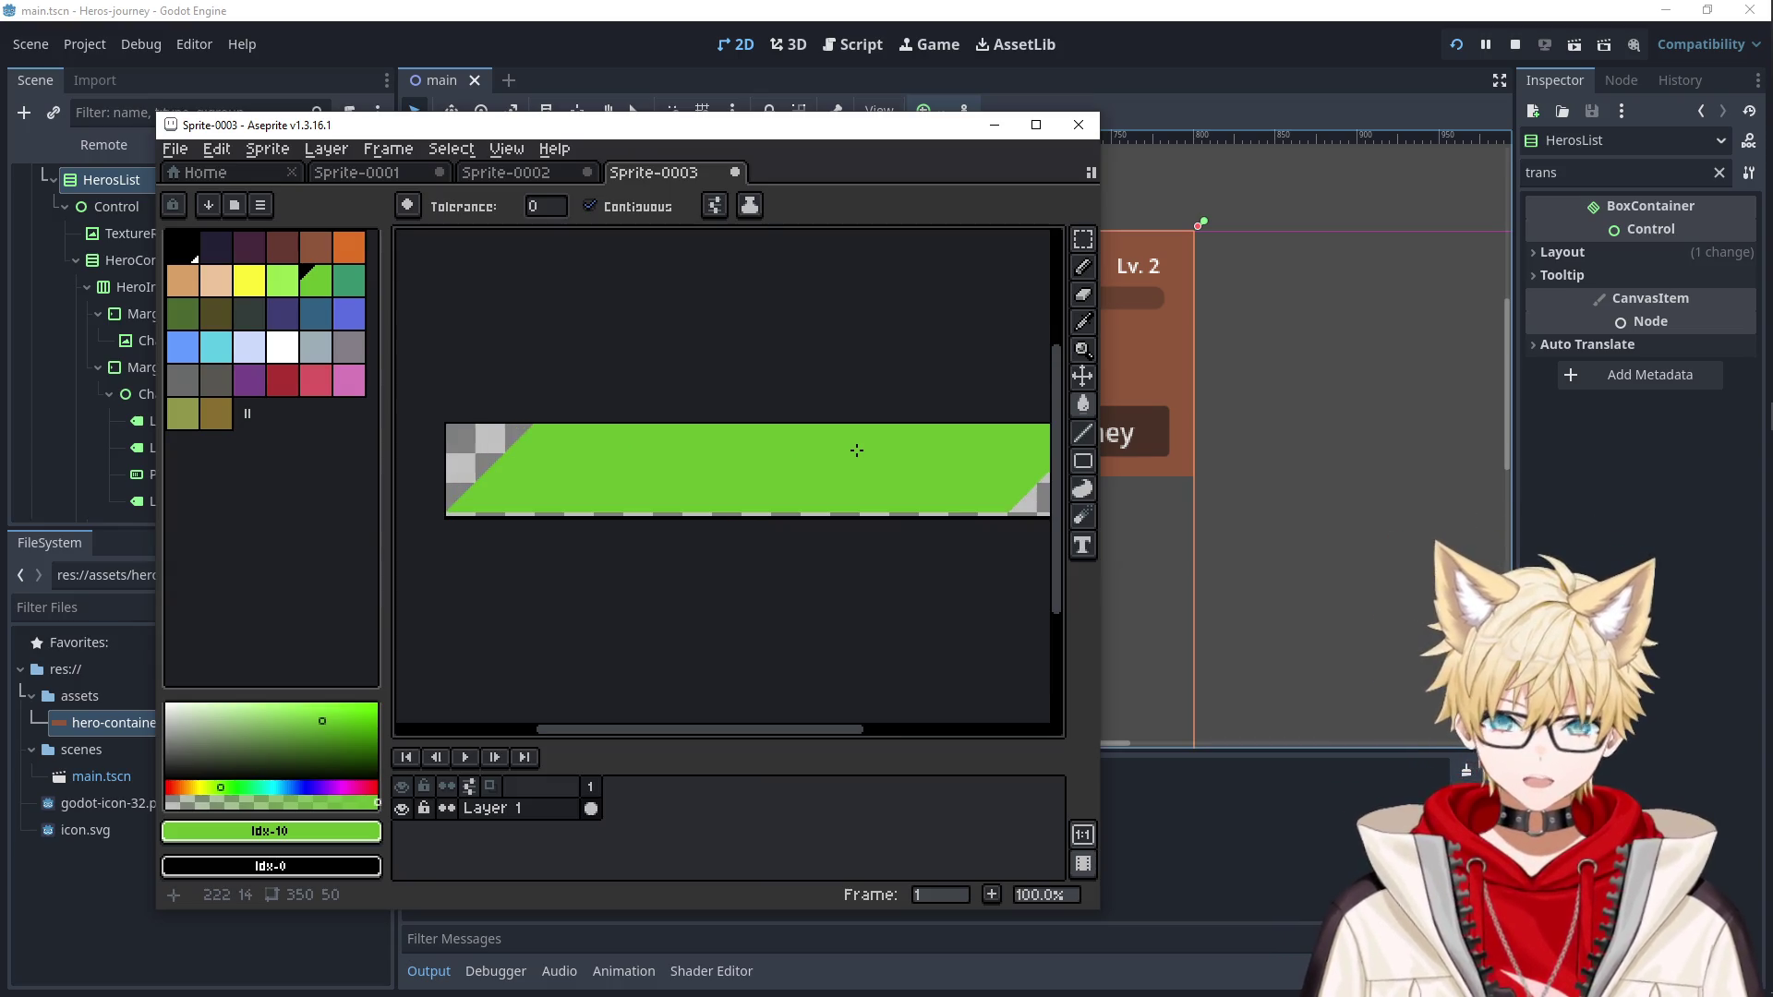
drag(853, 450, 824, 459)
scroll(824, 459, up, 4)
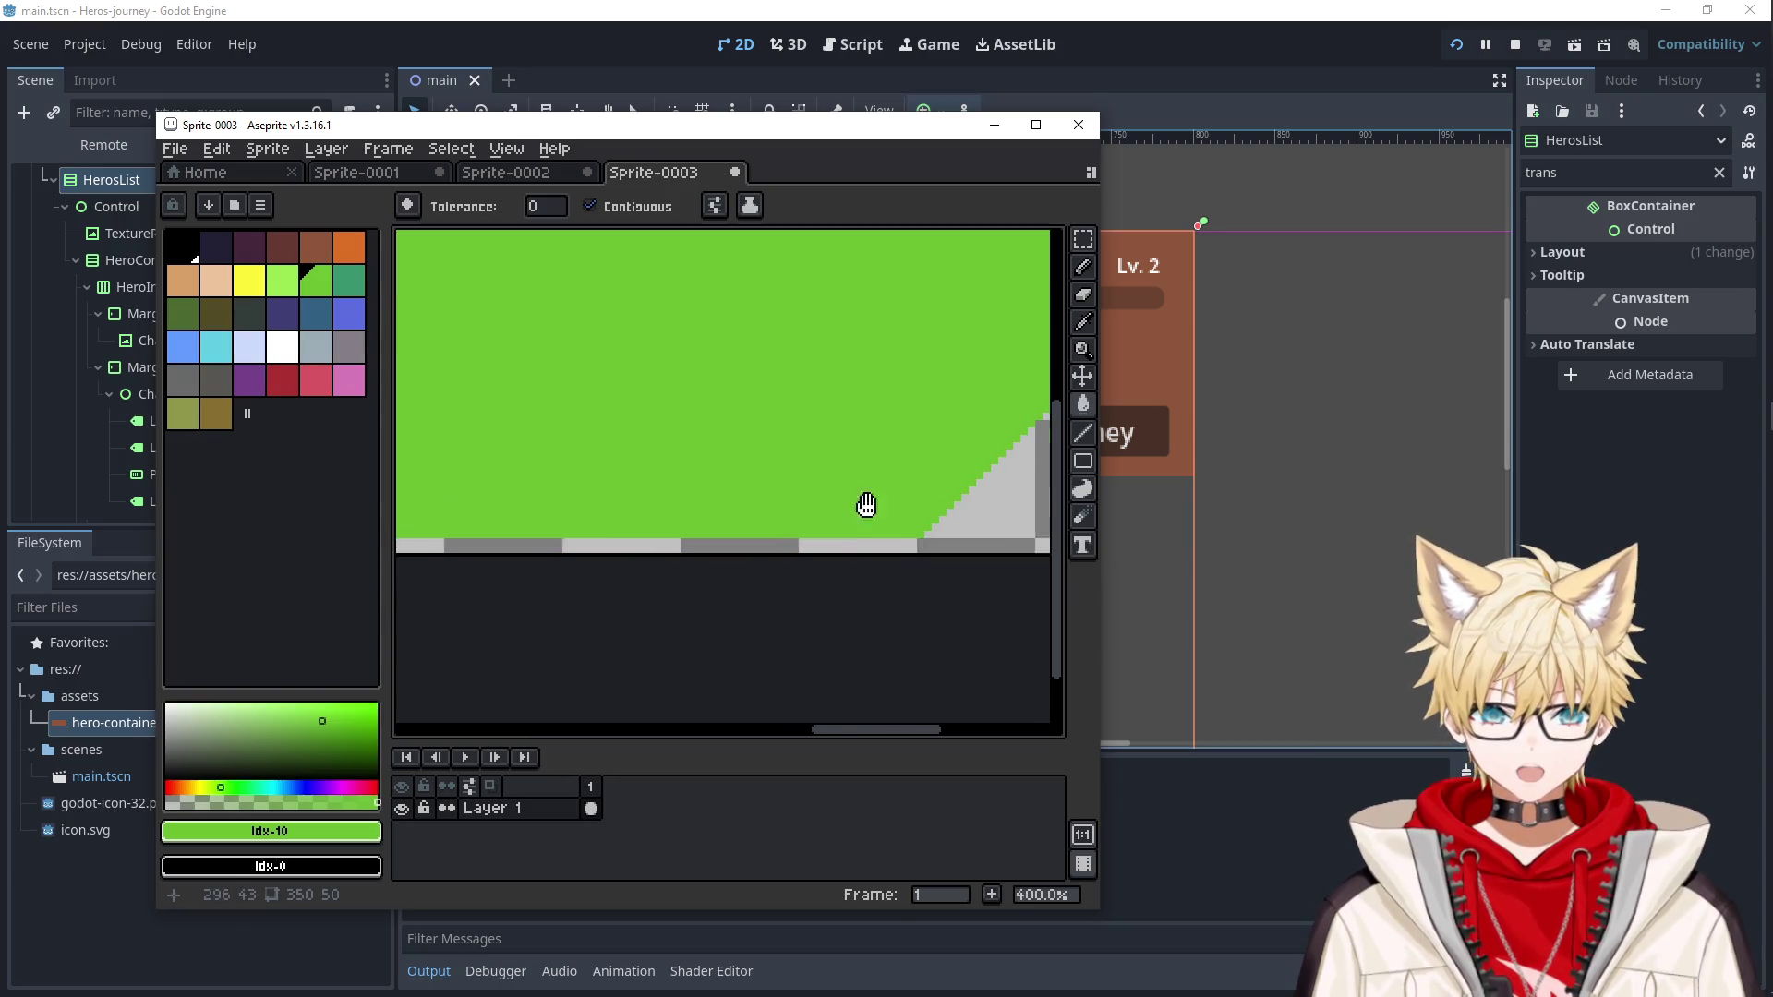
Step: Patch a missing bottom-edge pixel with the Pencil and fill the grey strip green
key(b)
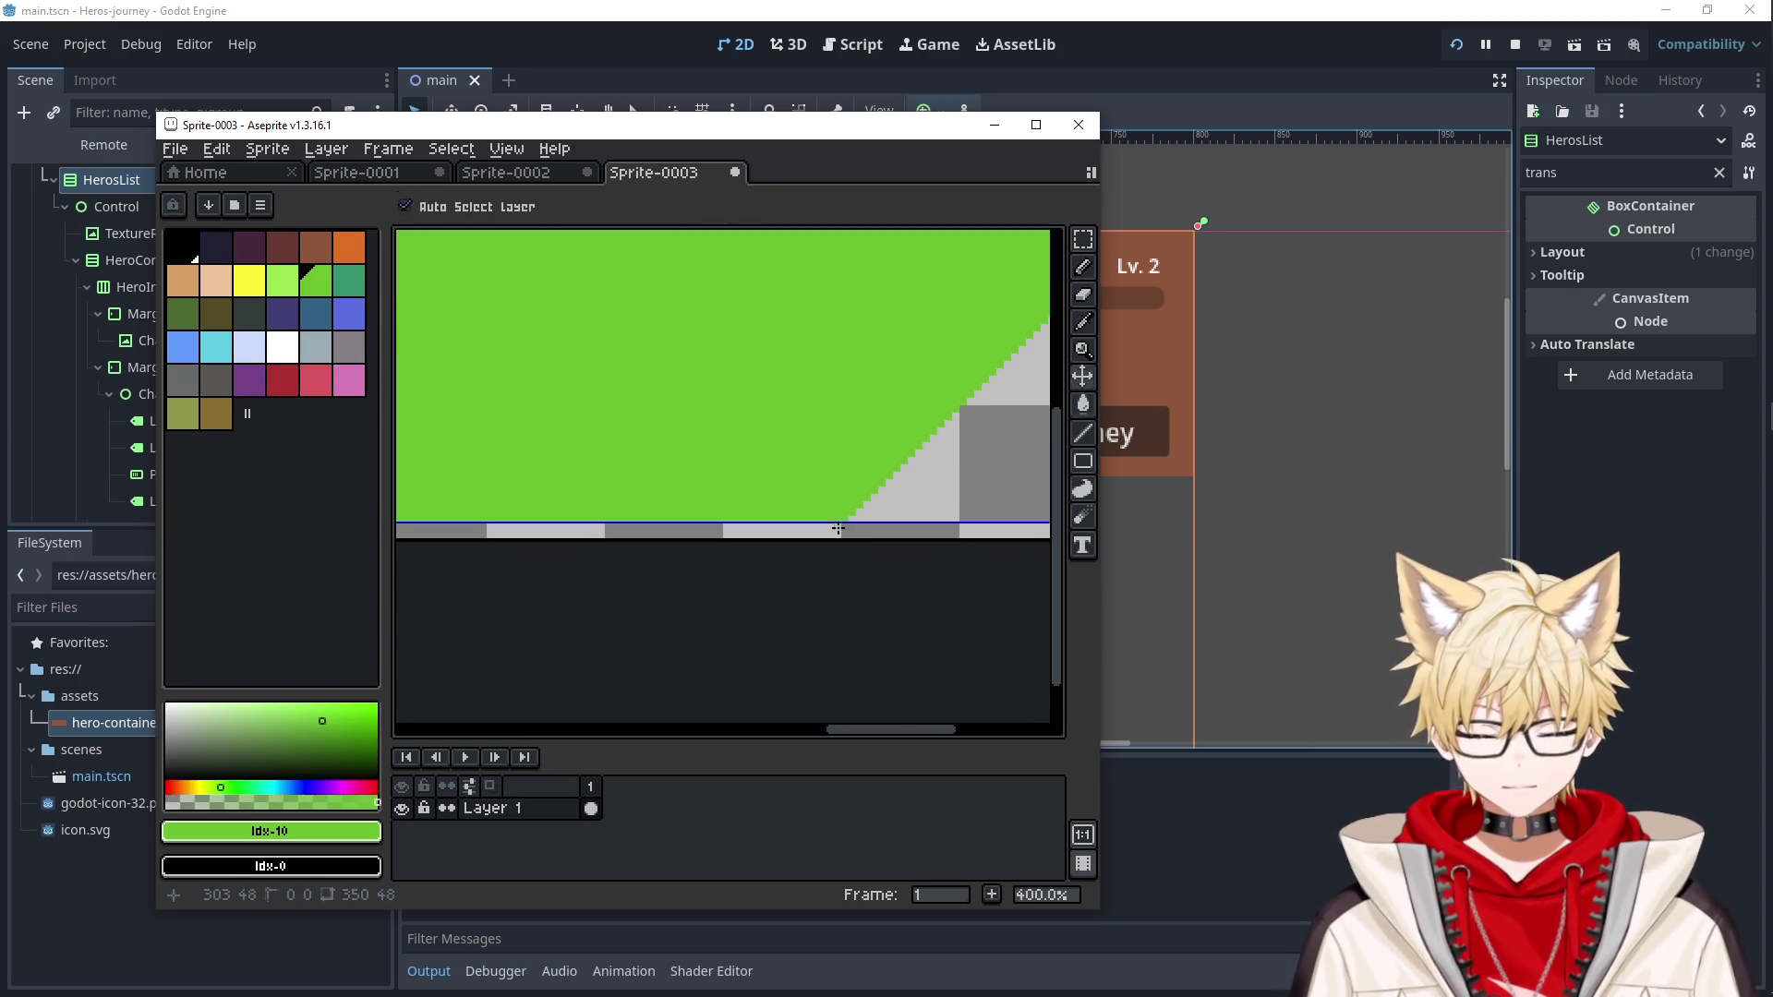
click(833, 533)
key(g)
click(803, 533)
scroll(673, 495, down, 4)
scroll(693, 506, up, 3)
scroll(694, 506, left, 5)
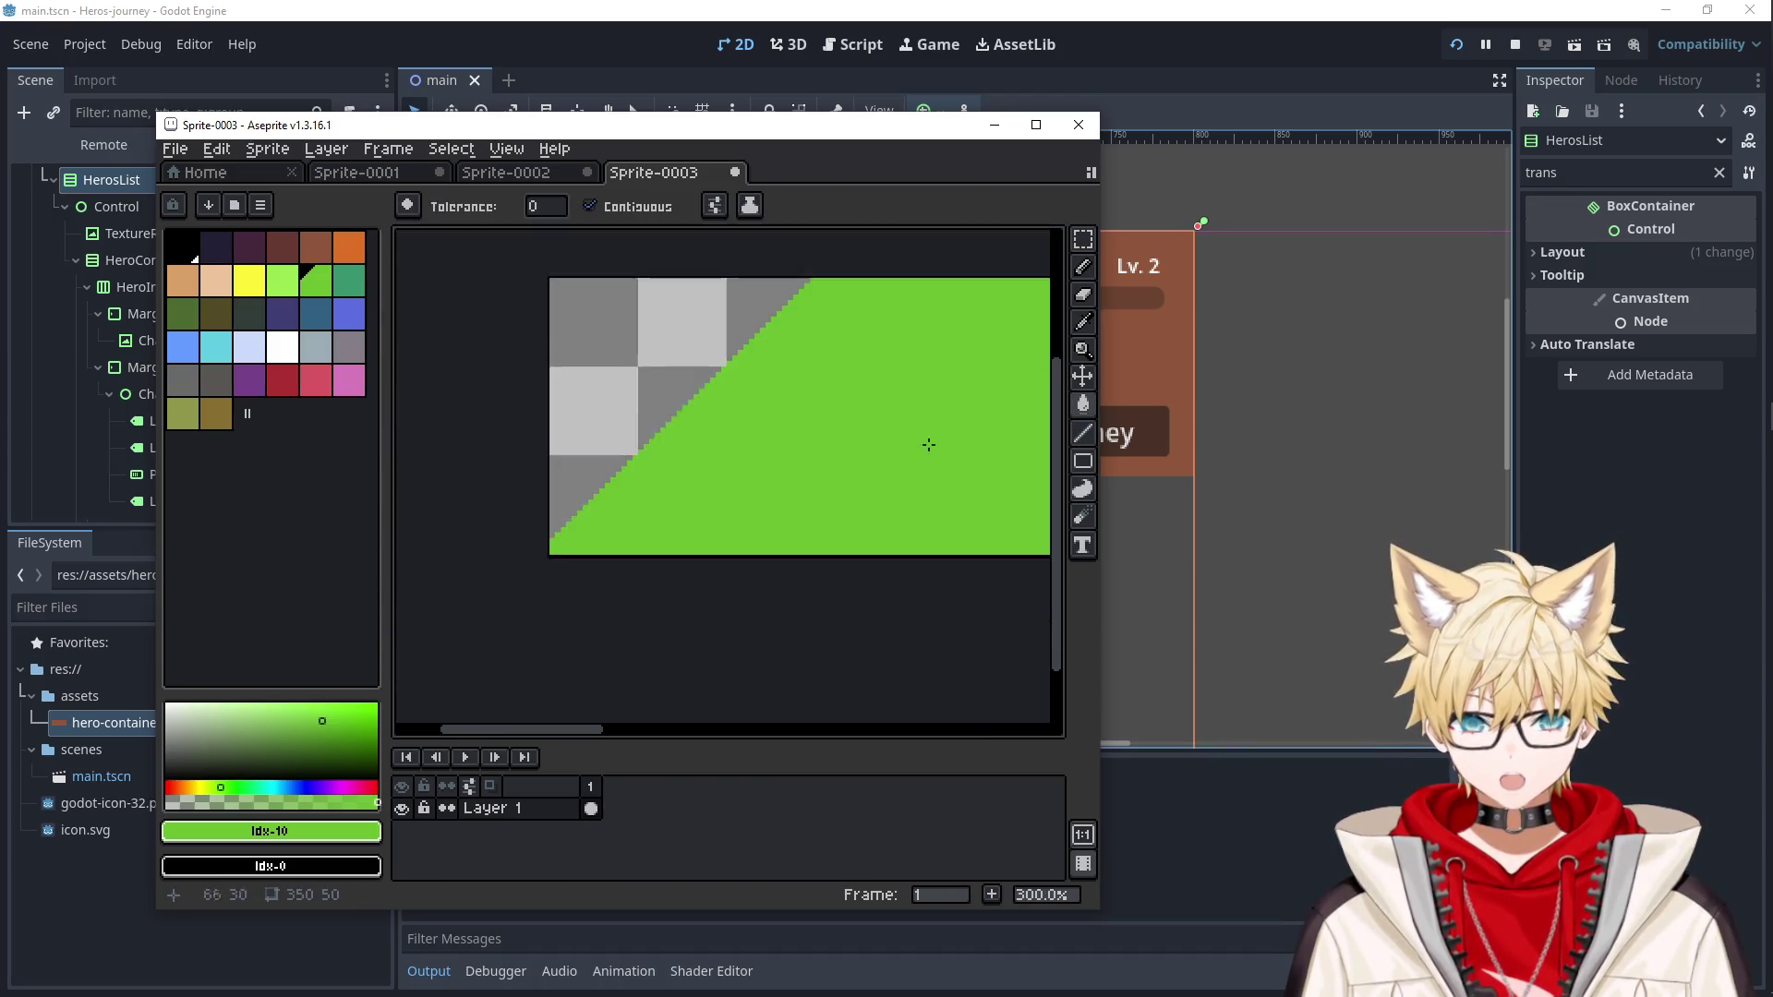
scroll(874, 443, down, 1)
scroll(800, 458, left, 2)
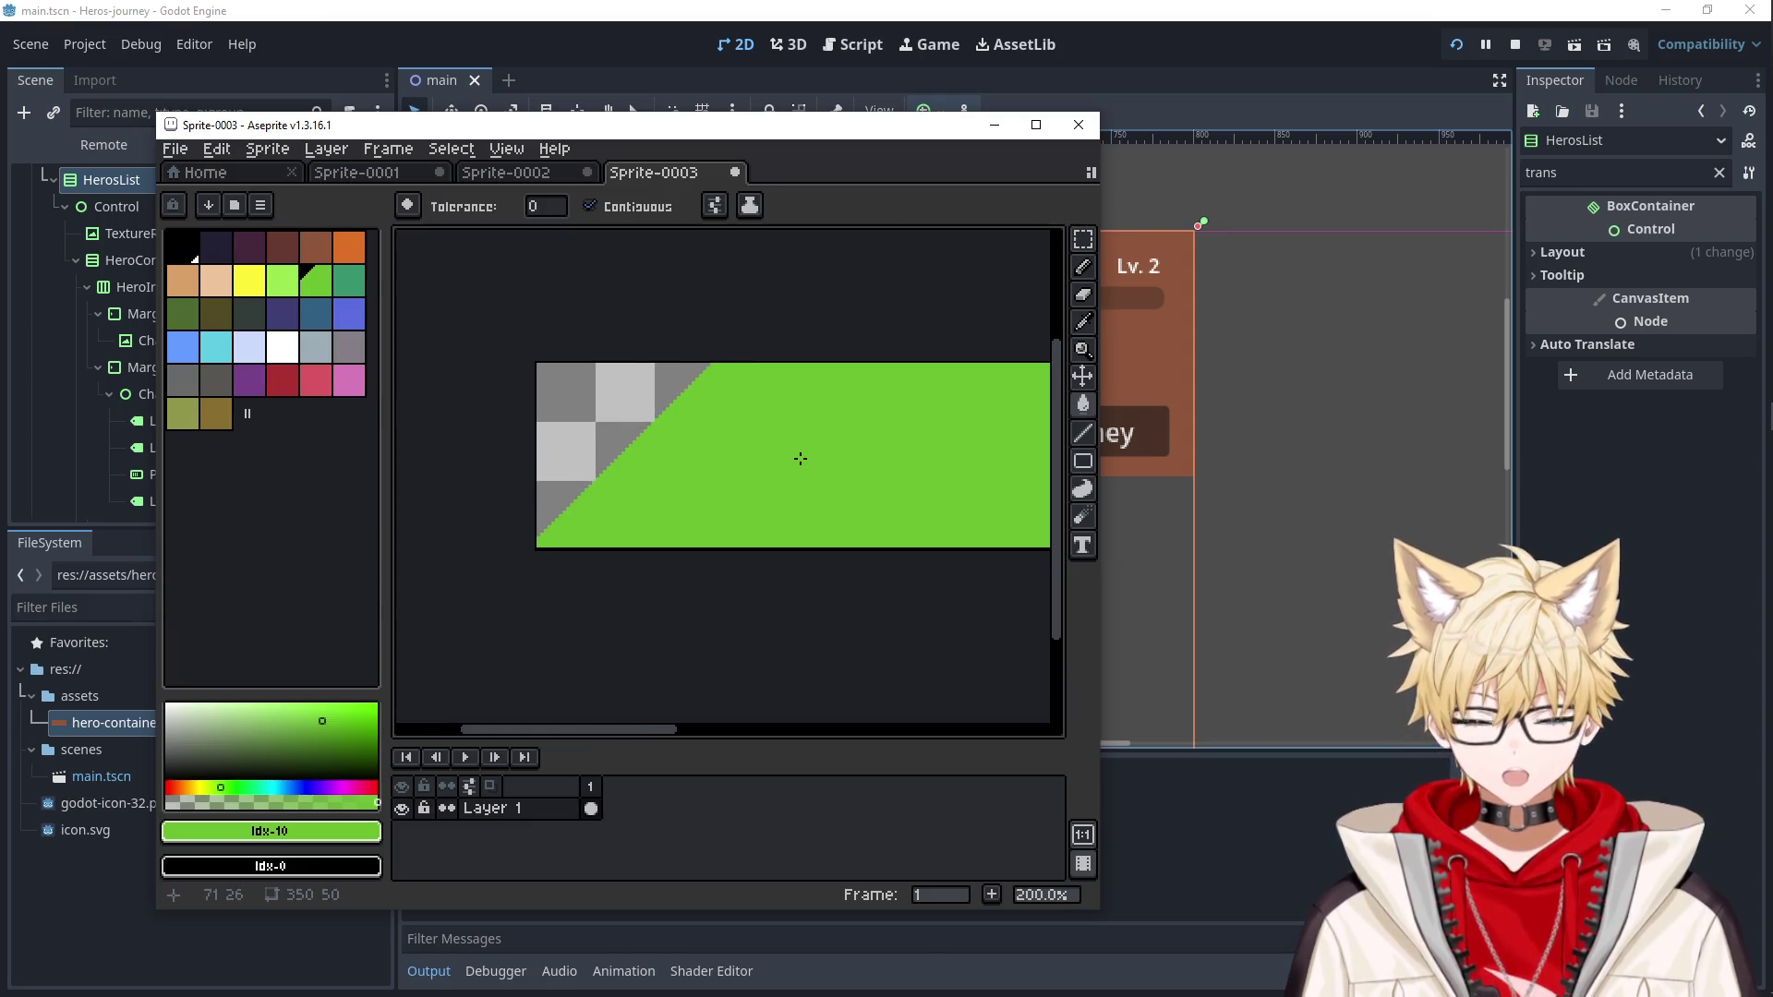
Step: Select the green shape, nudge it 3 px right and back, and commit the move
click(1083, 239)
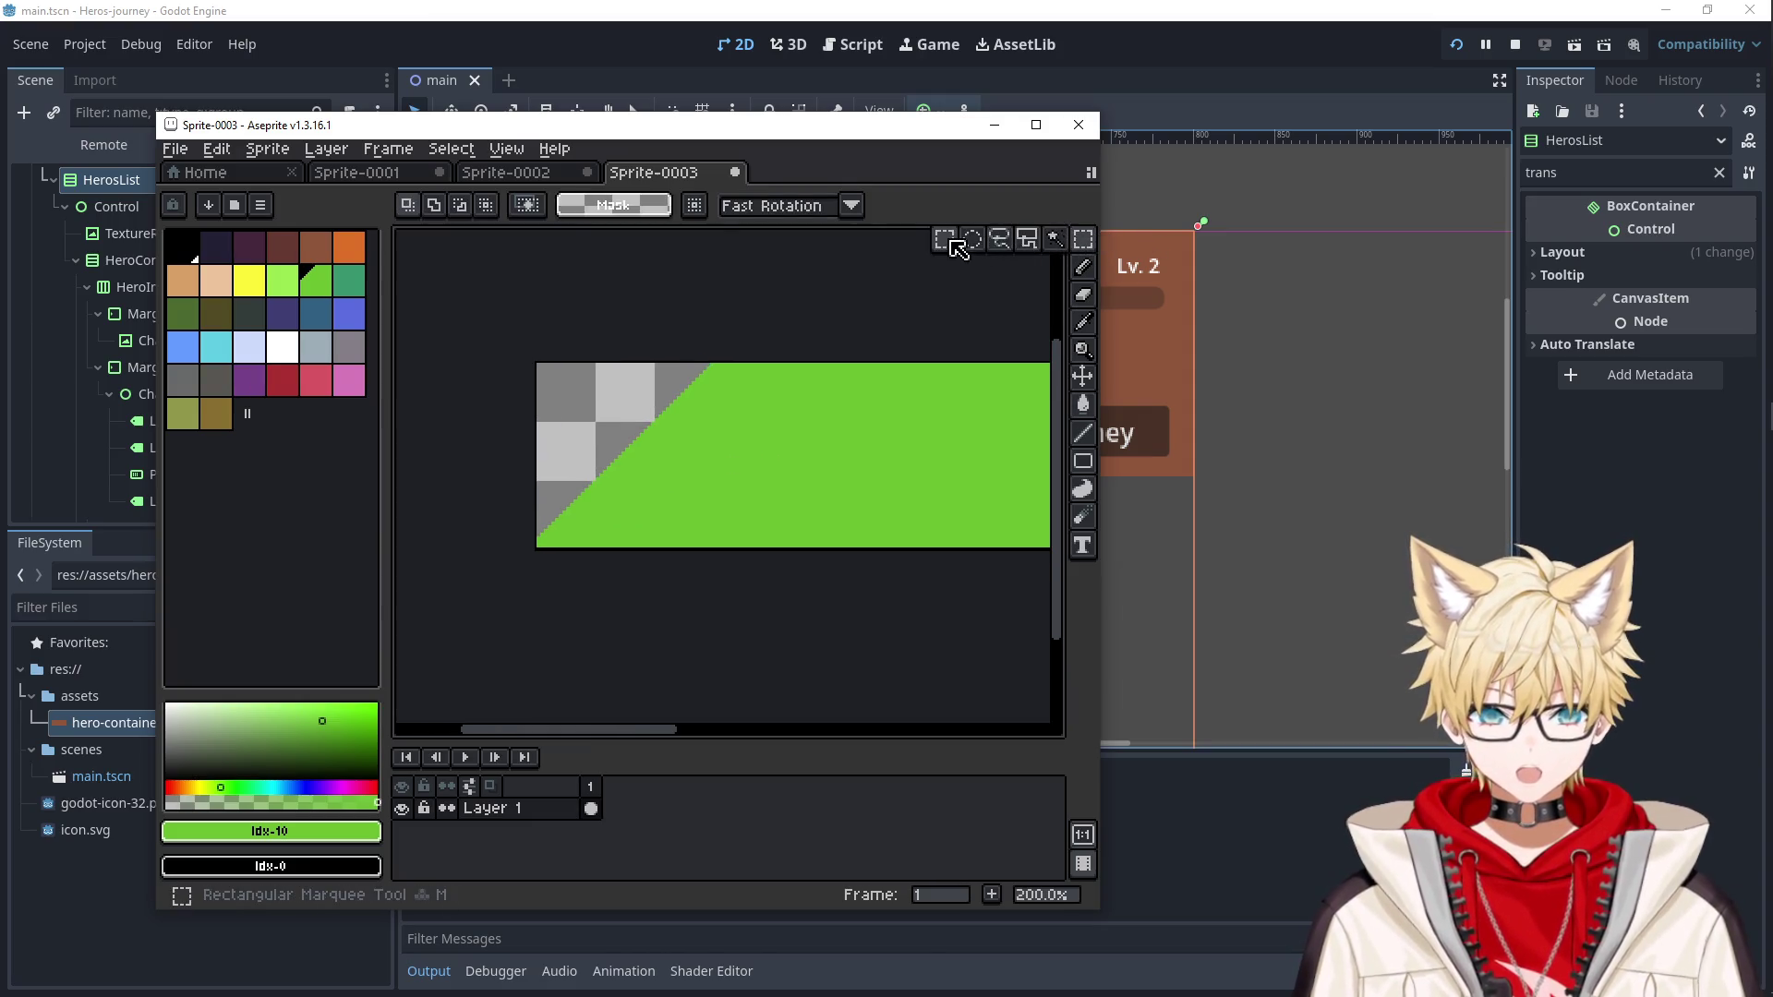
mouse_move(540, 359)
mouse_down()
mouse_move(1034, 628)
mouse_move(997, 605)
mouse_up()
key(Right)
key(Right)
key(Right)
scroll(997, 324, left, 5)
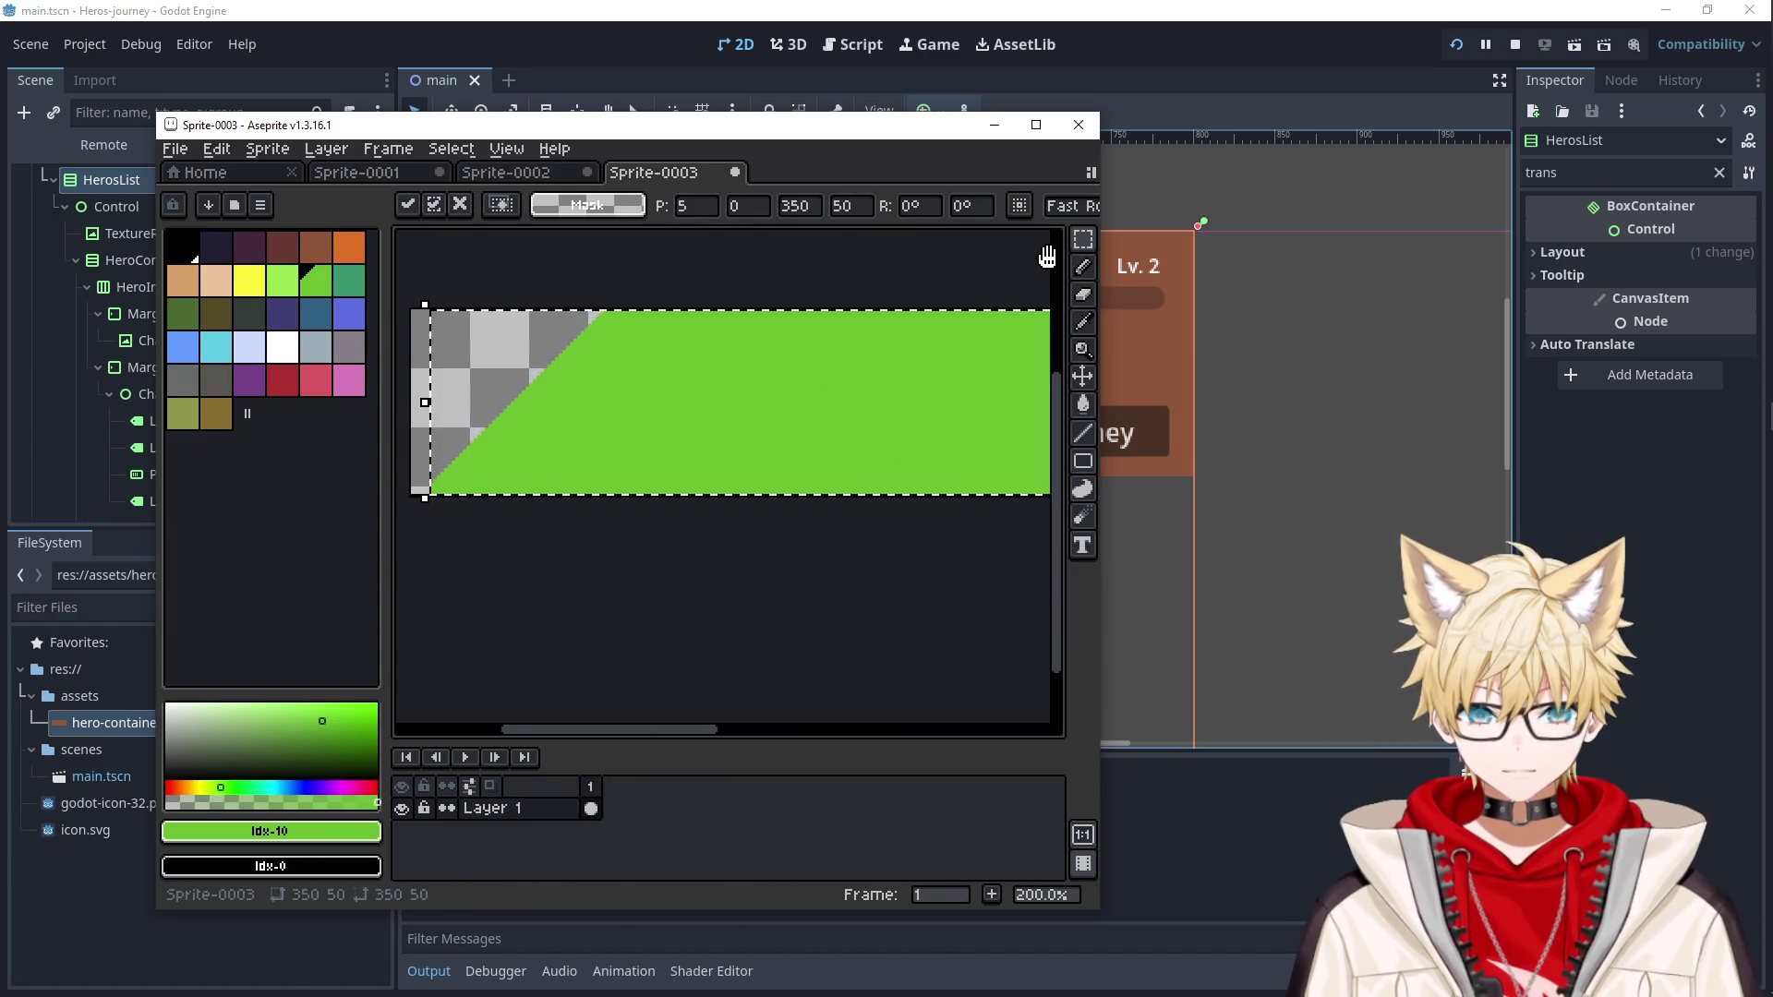
key(Left)
key(Left)
key(Left)
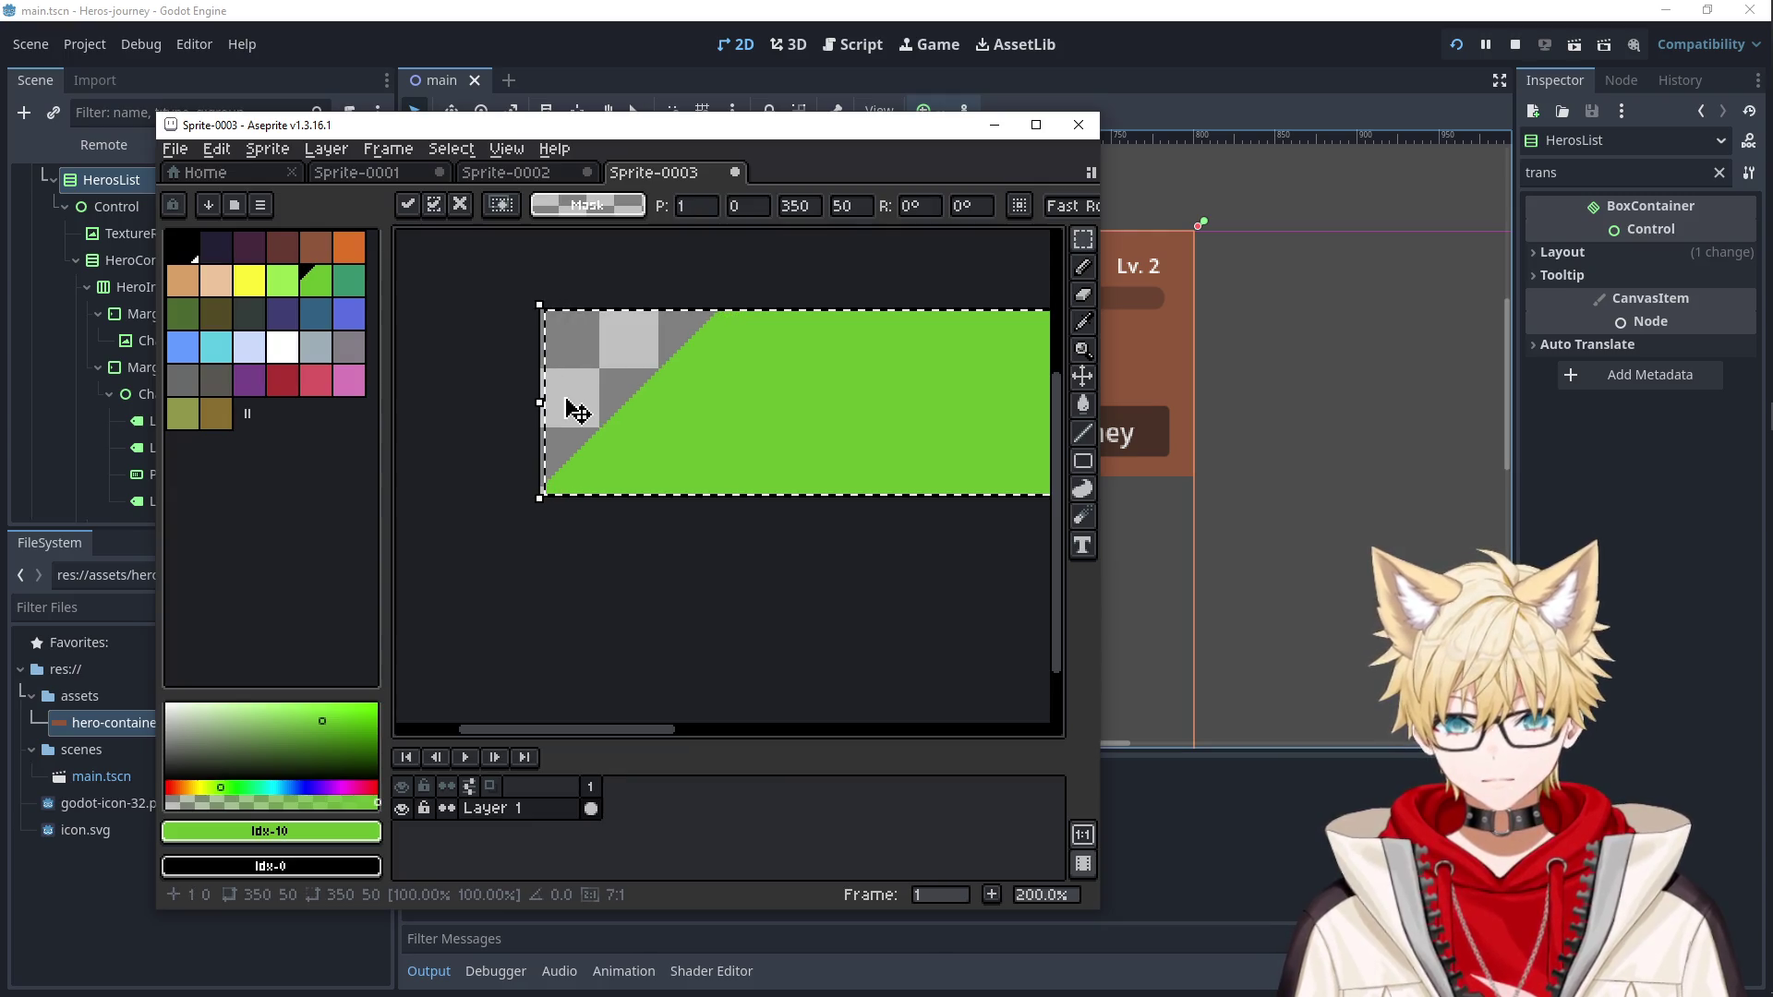
key(Return)
Step: Paint over leftover grey pixels at the banner's bottom-left
scroll(554, 489, up, 6)
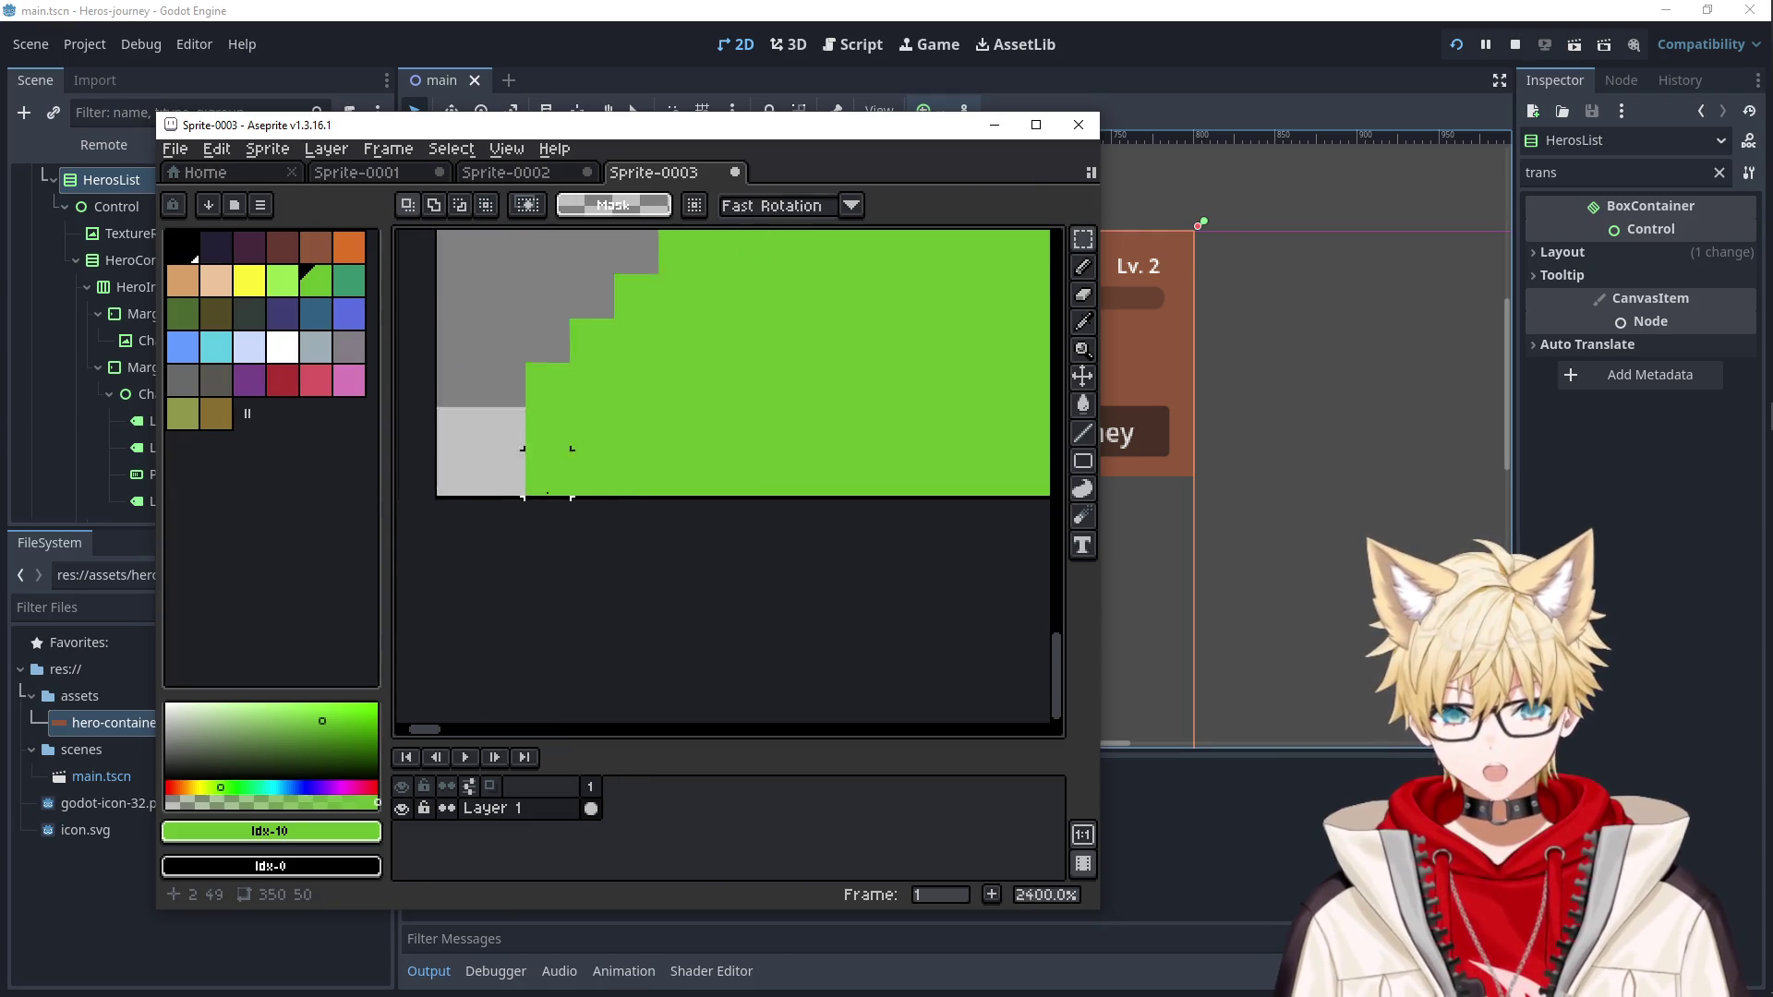
mouse_move(655, 471)
mouse_down()
mouse_move(673, 384)
mouse_move(653, 467)
mouse_move(609, 461)
mouse_up()
scroll(757, 507, down, 3)
scroll(831, 489, down, 8)
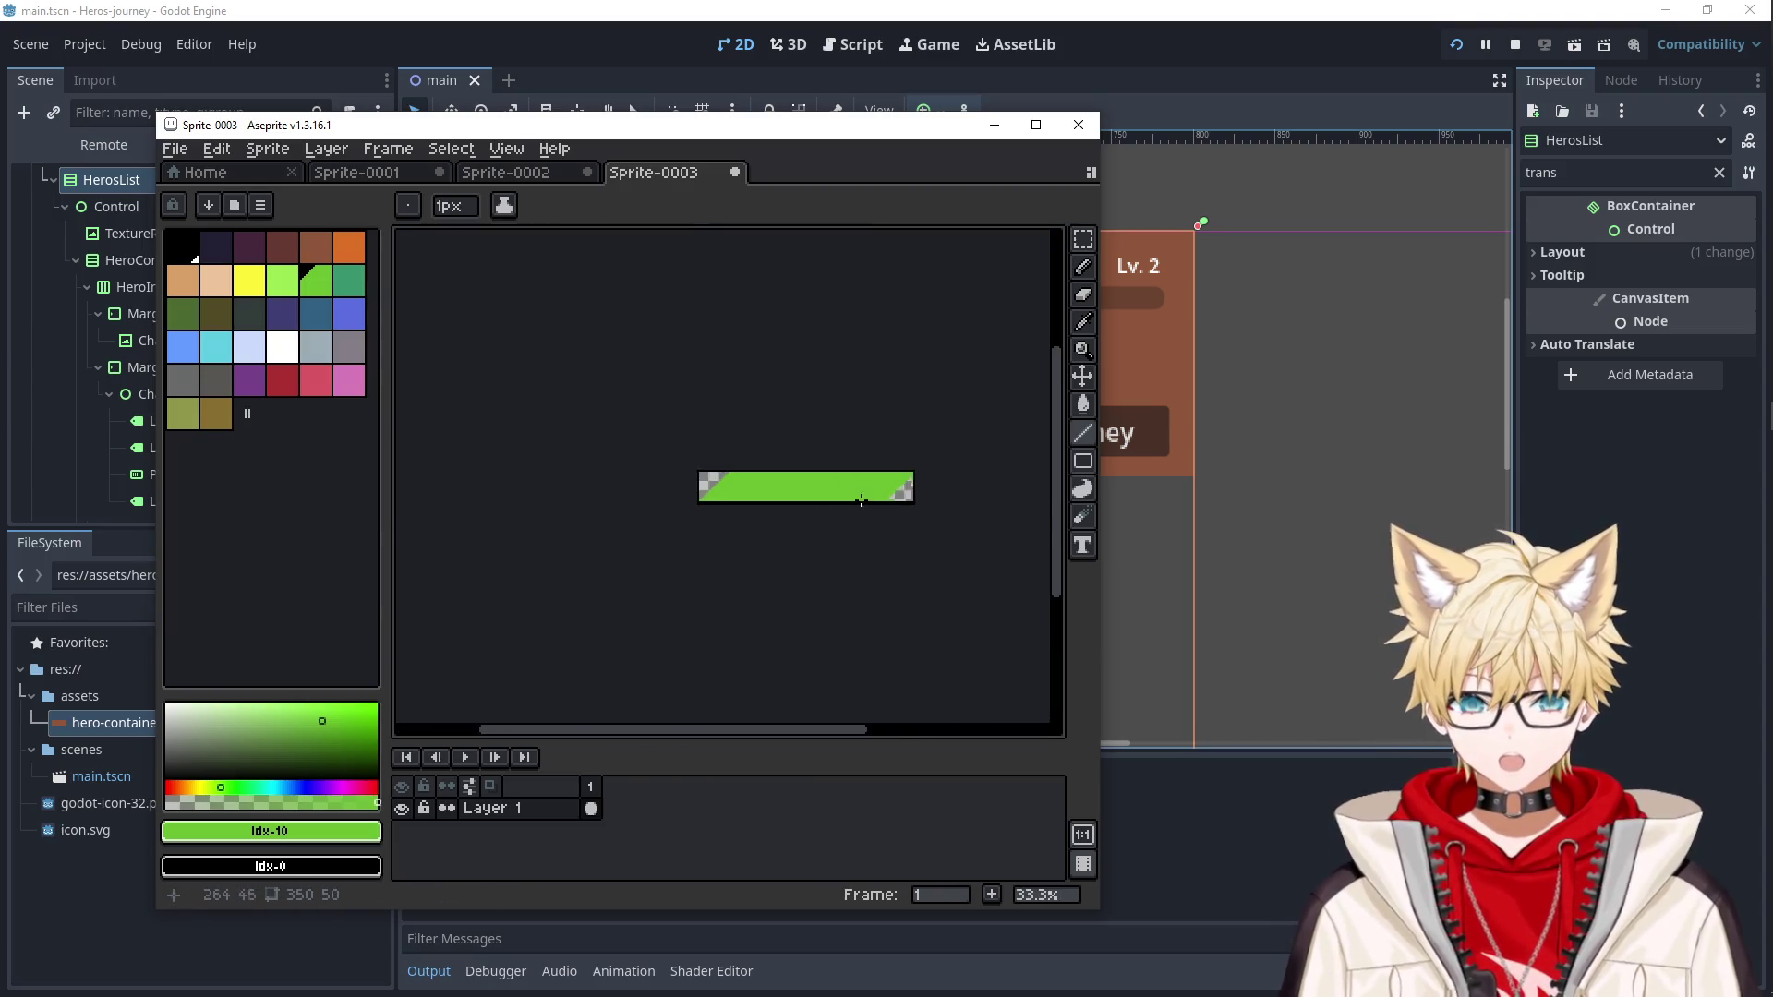
scroll(863, 497, up, 2)
scroll(863, 498, down, 1)
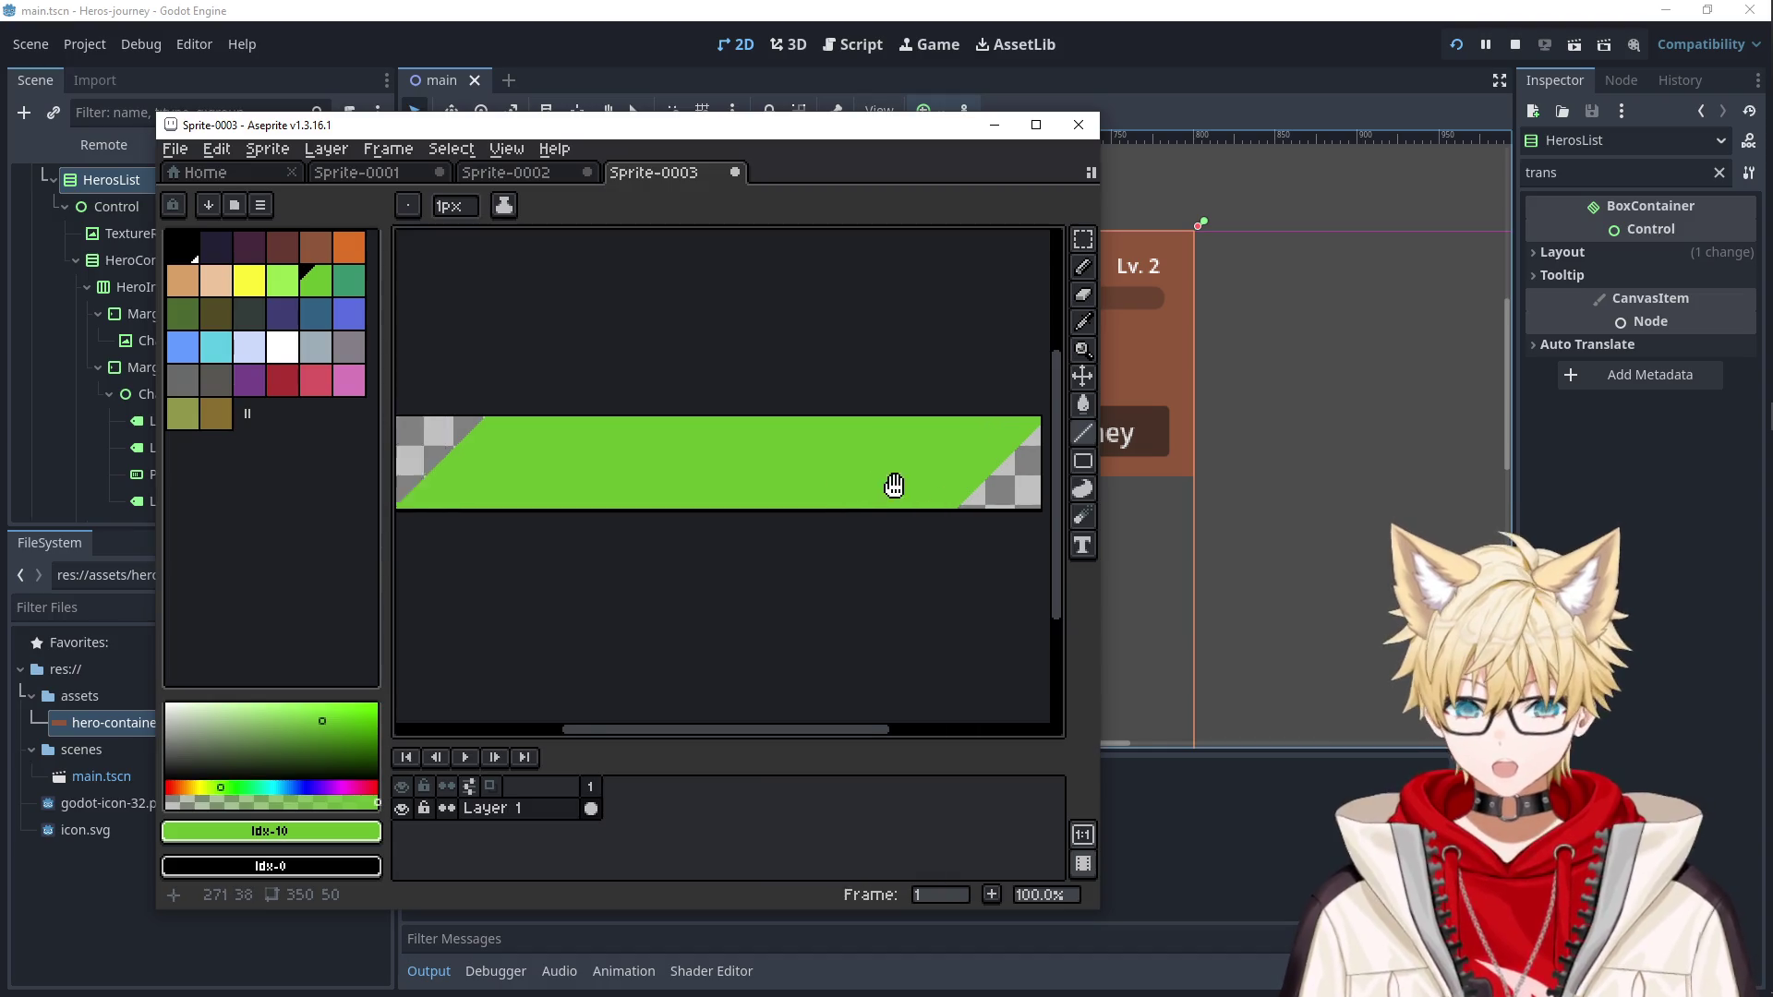
mouse_move(984, 493)
mouse_down()
mouse_move(796, 511)
mouse_move(827, 496)
mouse_up()
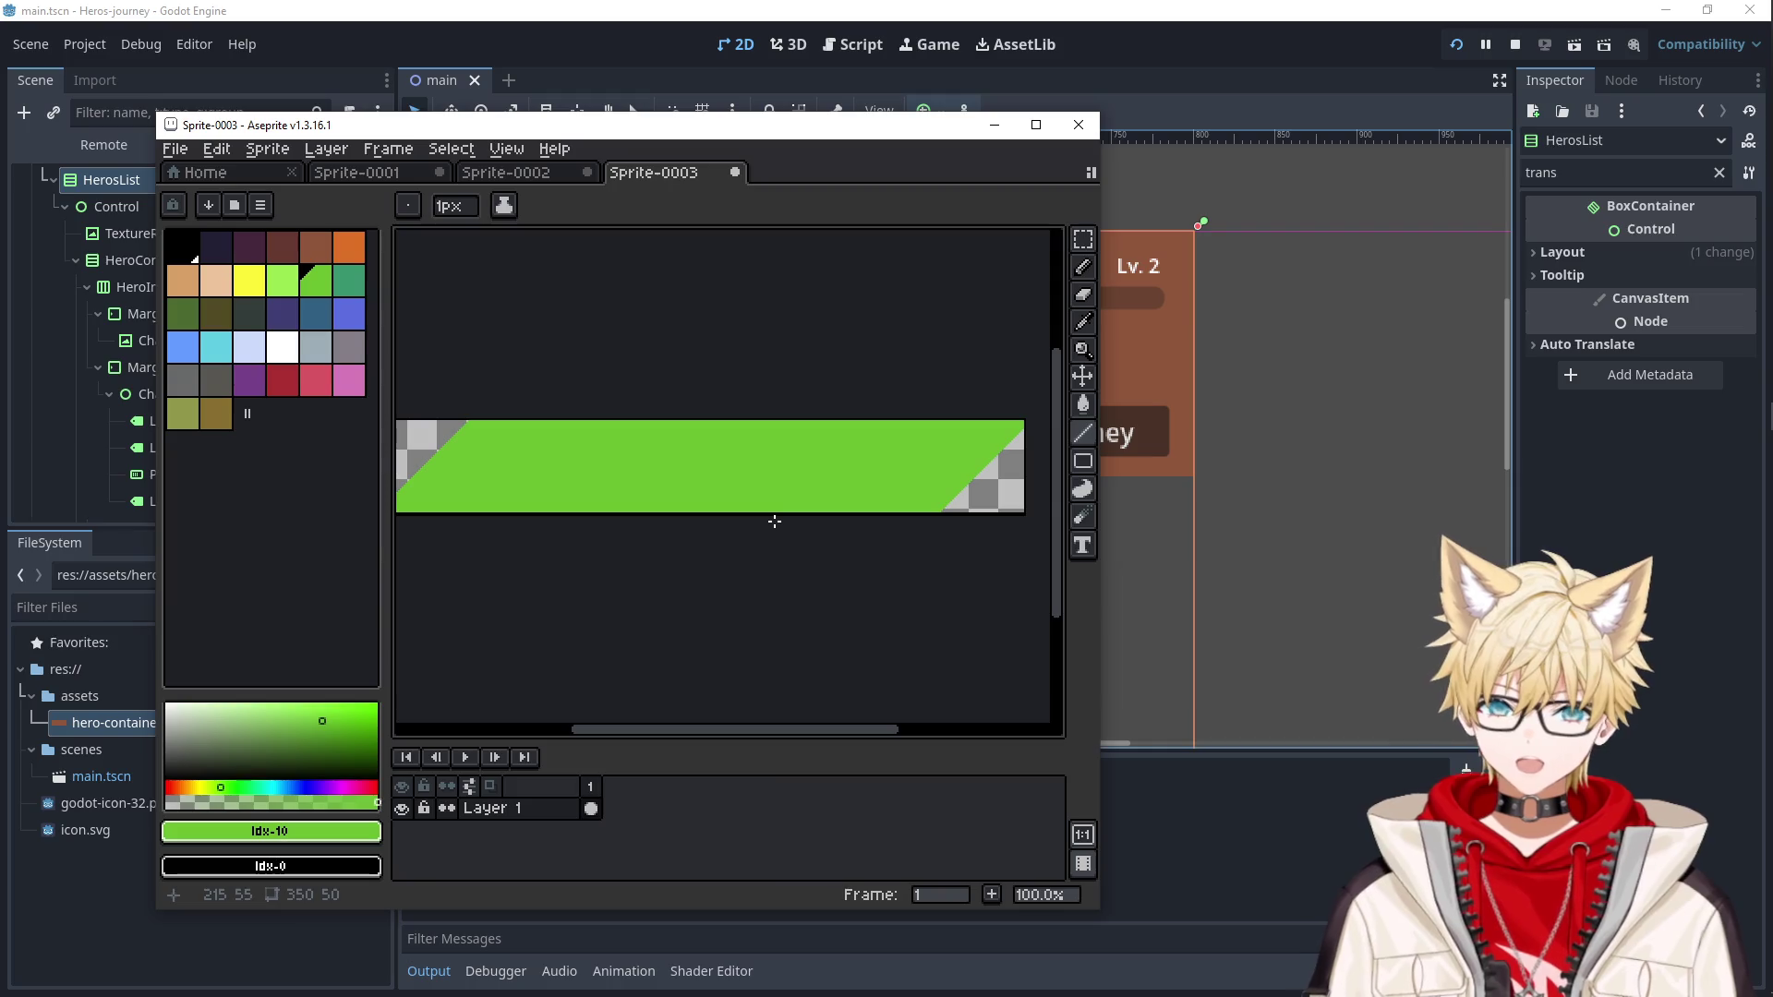
Step: Move the Aseprite window higher and to the left while reviewing the banner
scroll(779, 516, down, 2)
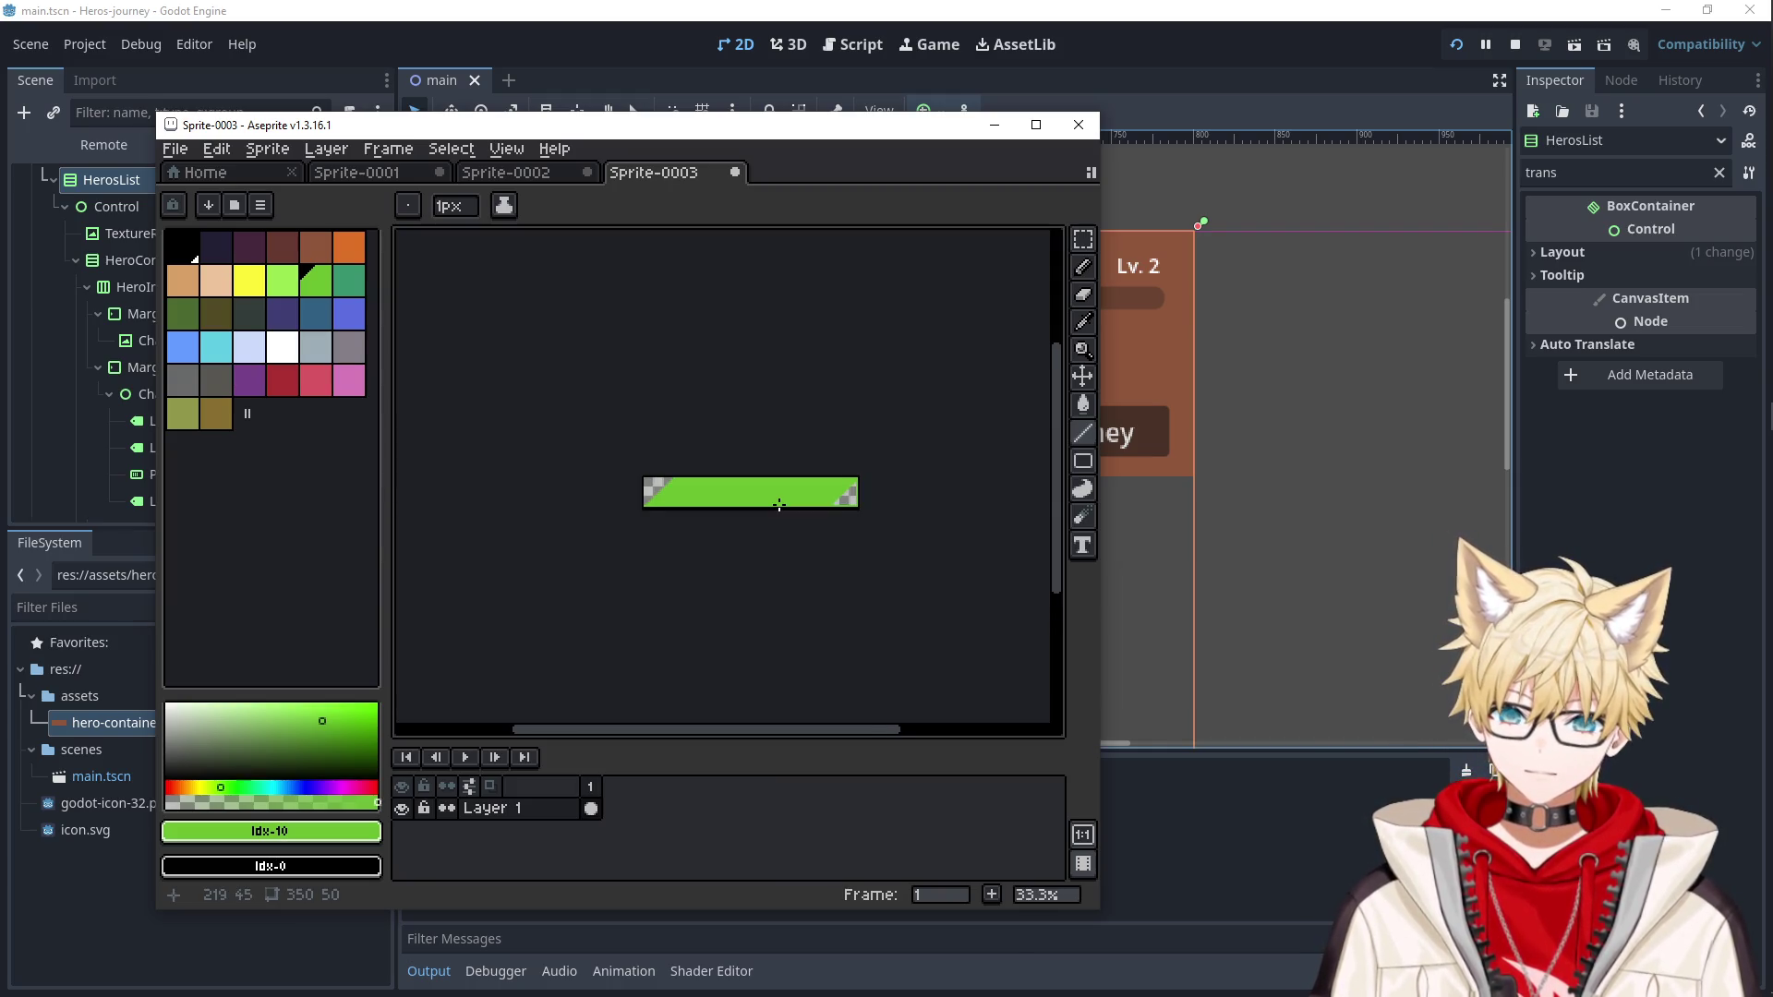
scroll(779, 512, up, 2)
scroll(778, 504, down, 1)
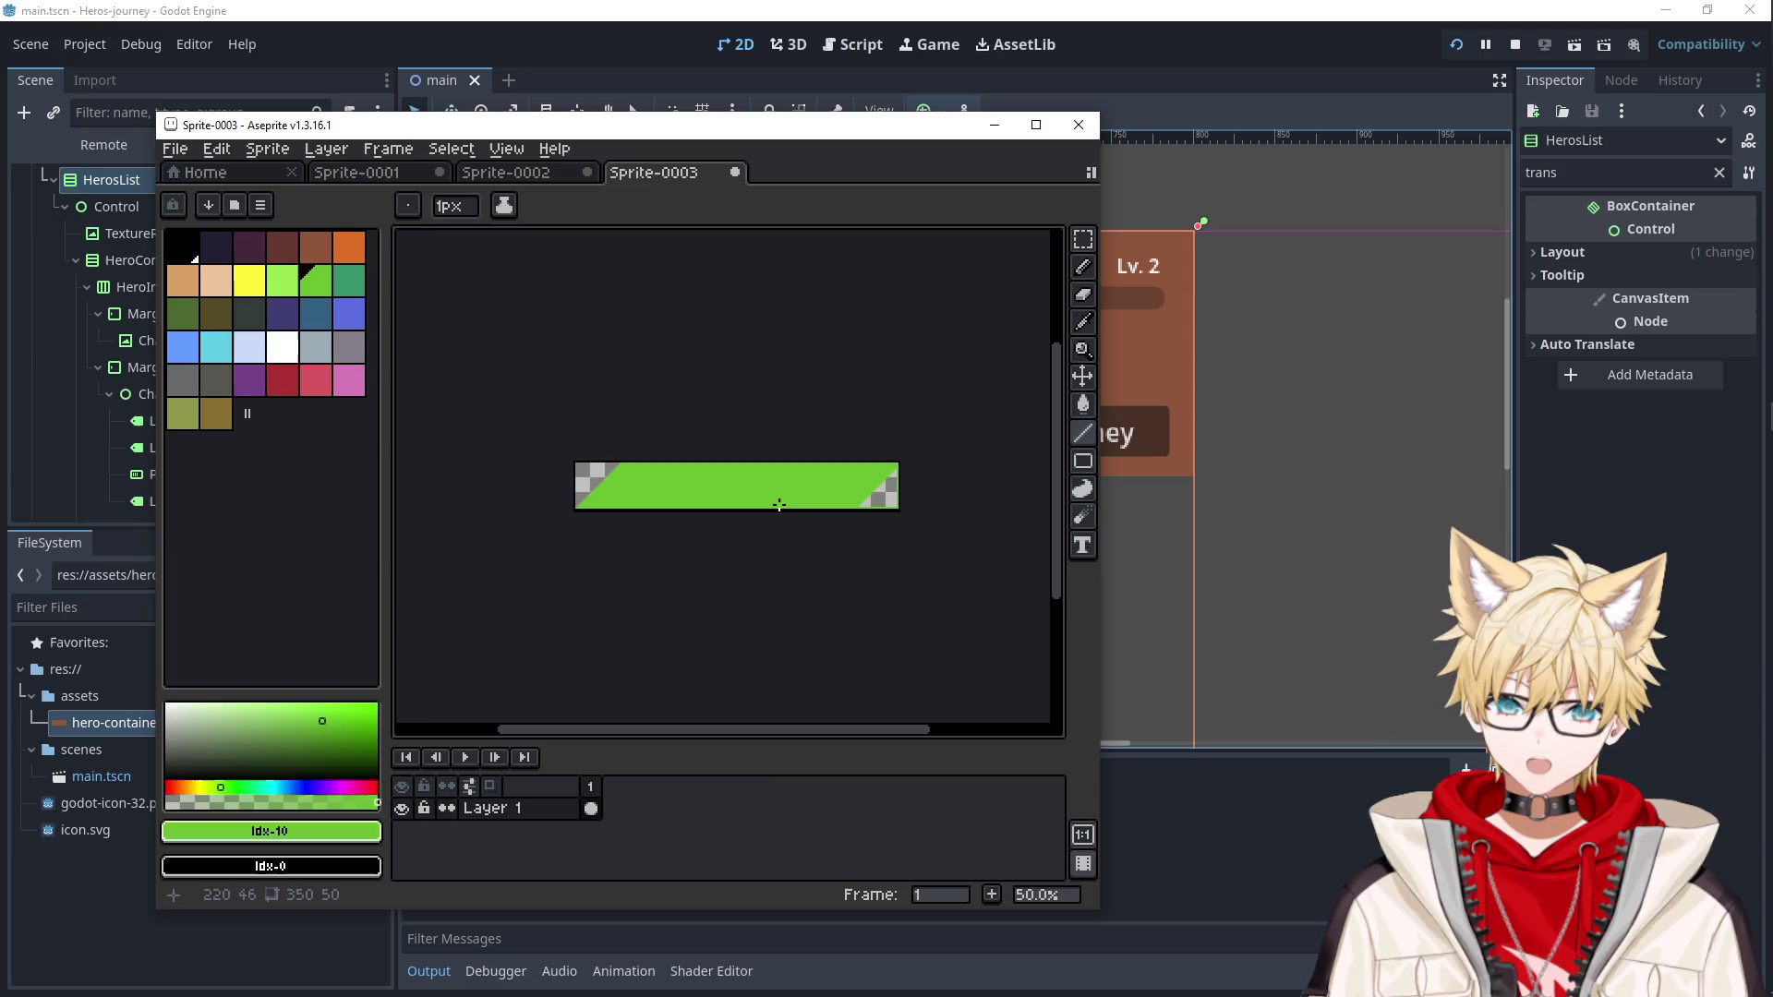
scroll(894, 508, up, 1)
scroll(903, 508, down, 1)
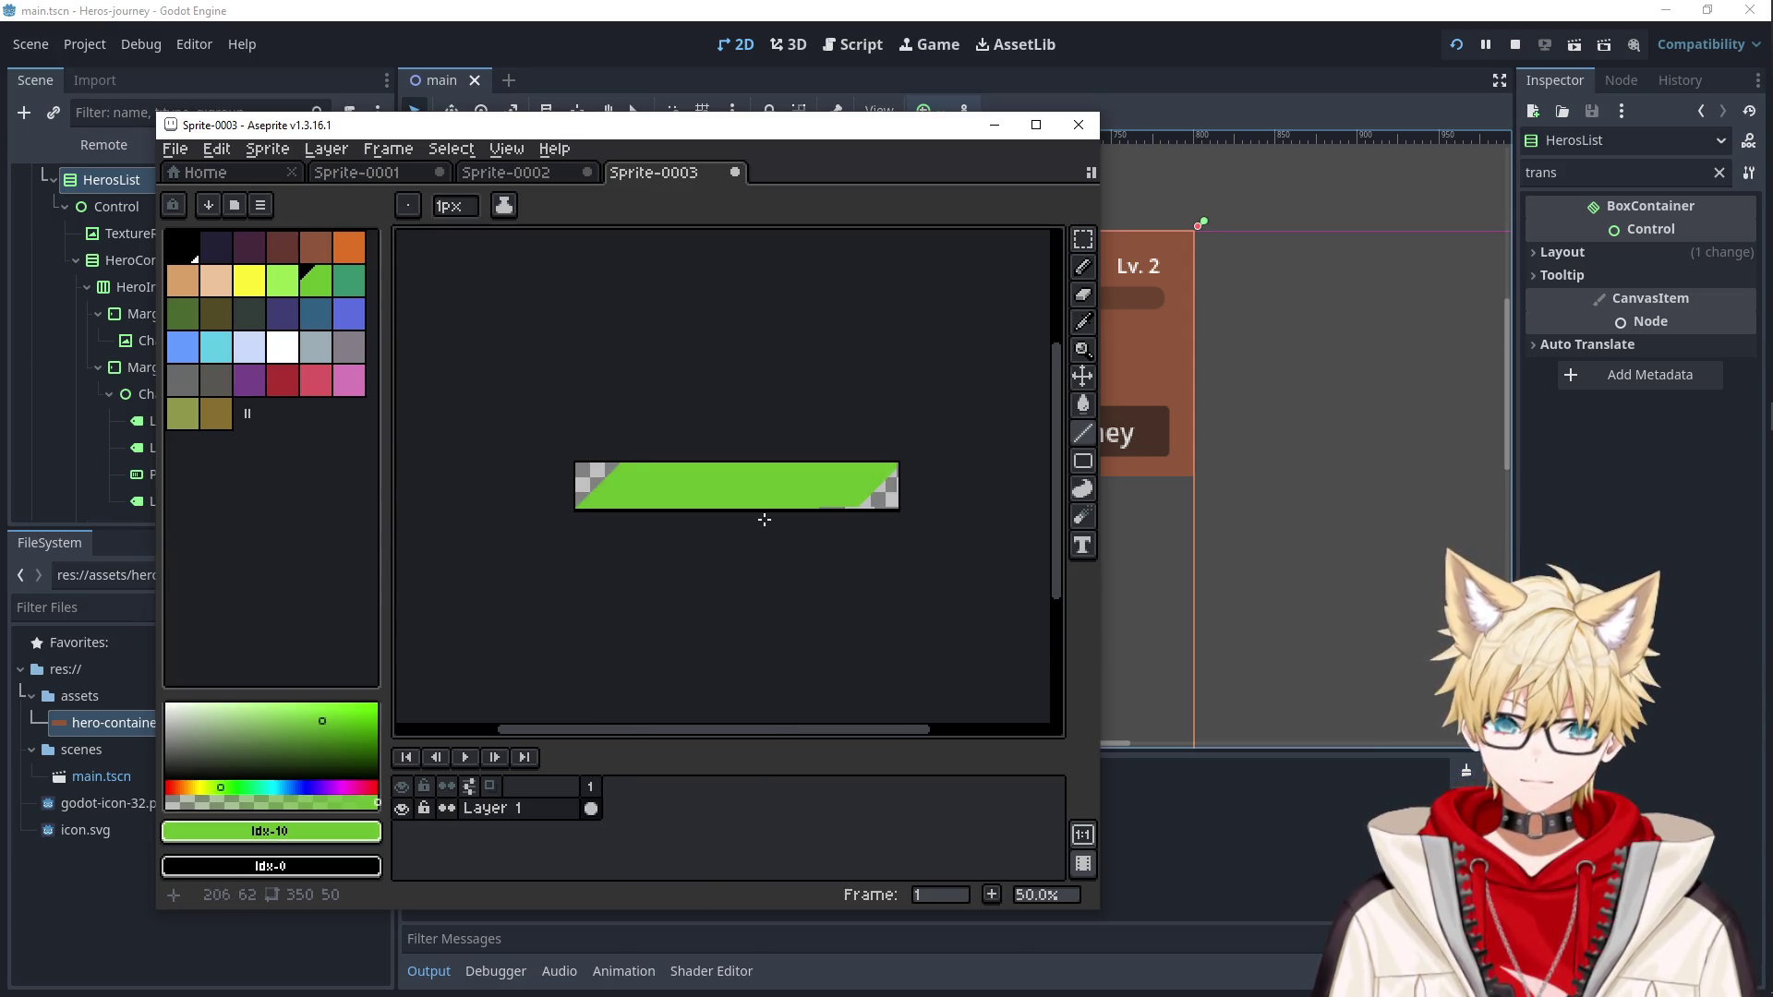
mouse_move(774, 130)
mouse_down()
mouse_move(1479, 57)
mouse_move(724, 62)
mouse_up()
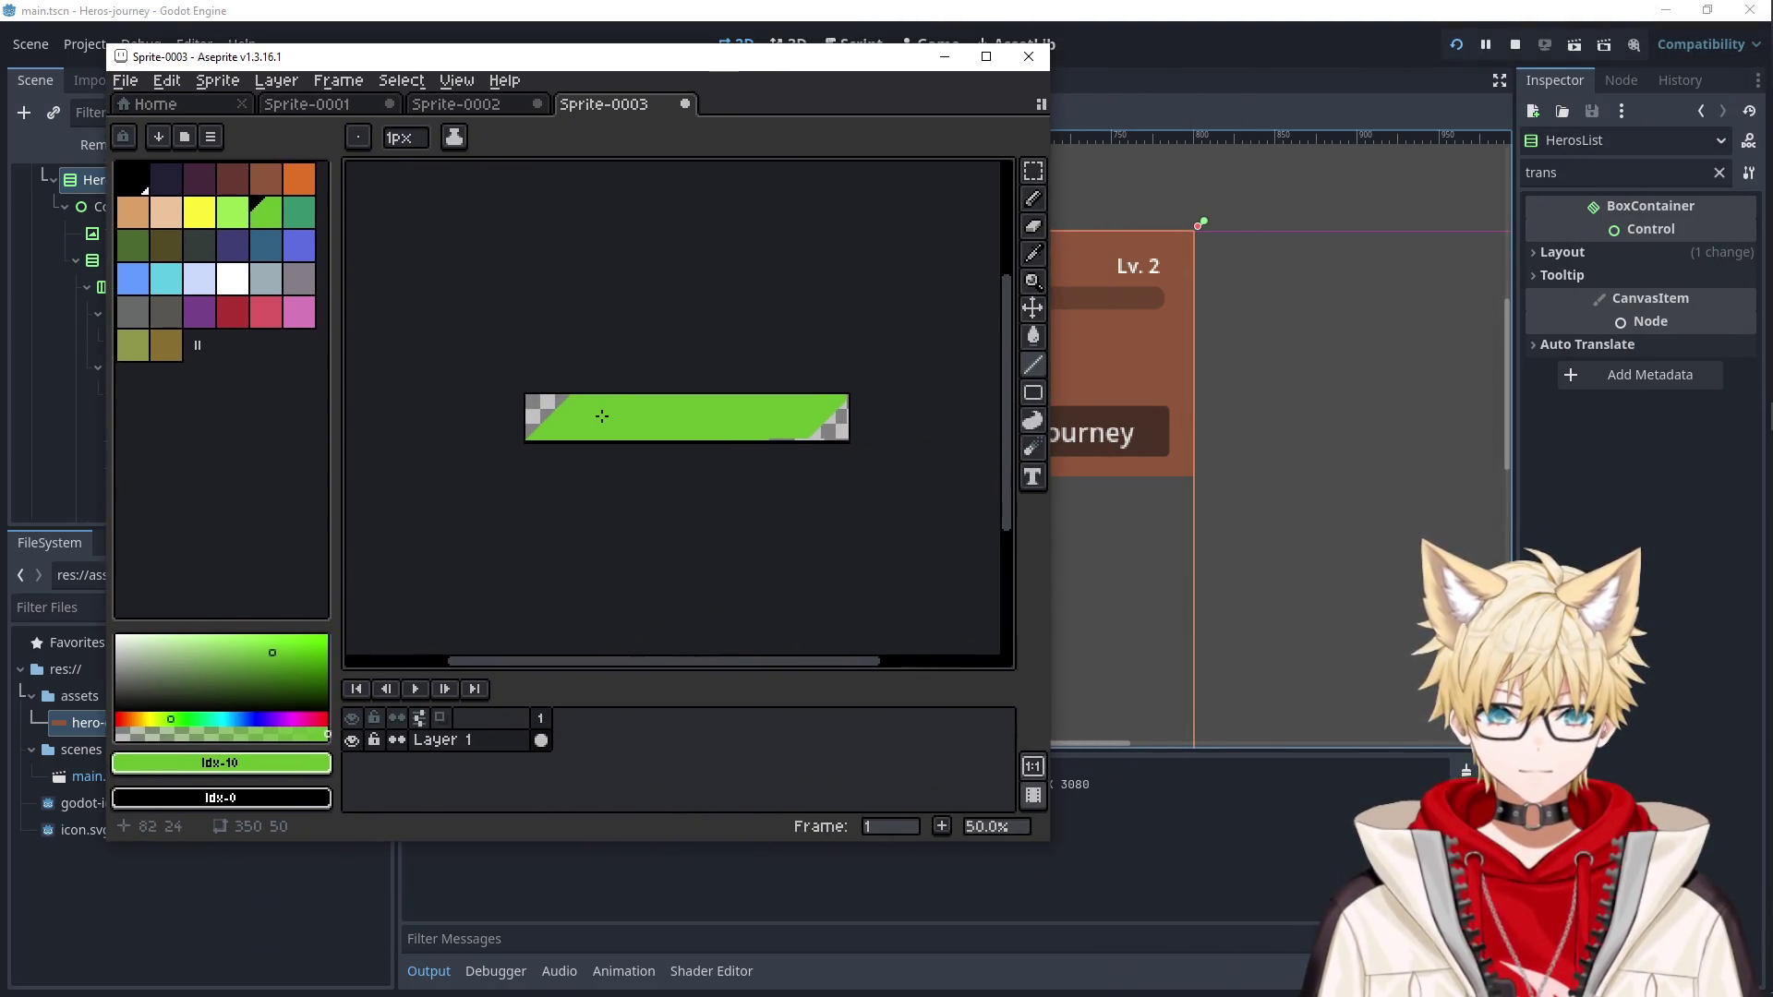
scroll(603, 427, up, 1)
scroll(645, 471, up, 1)
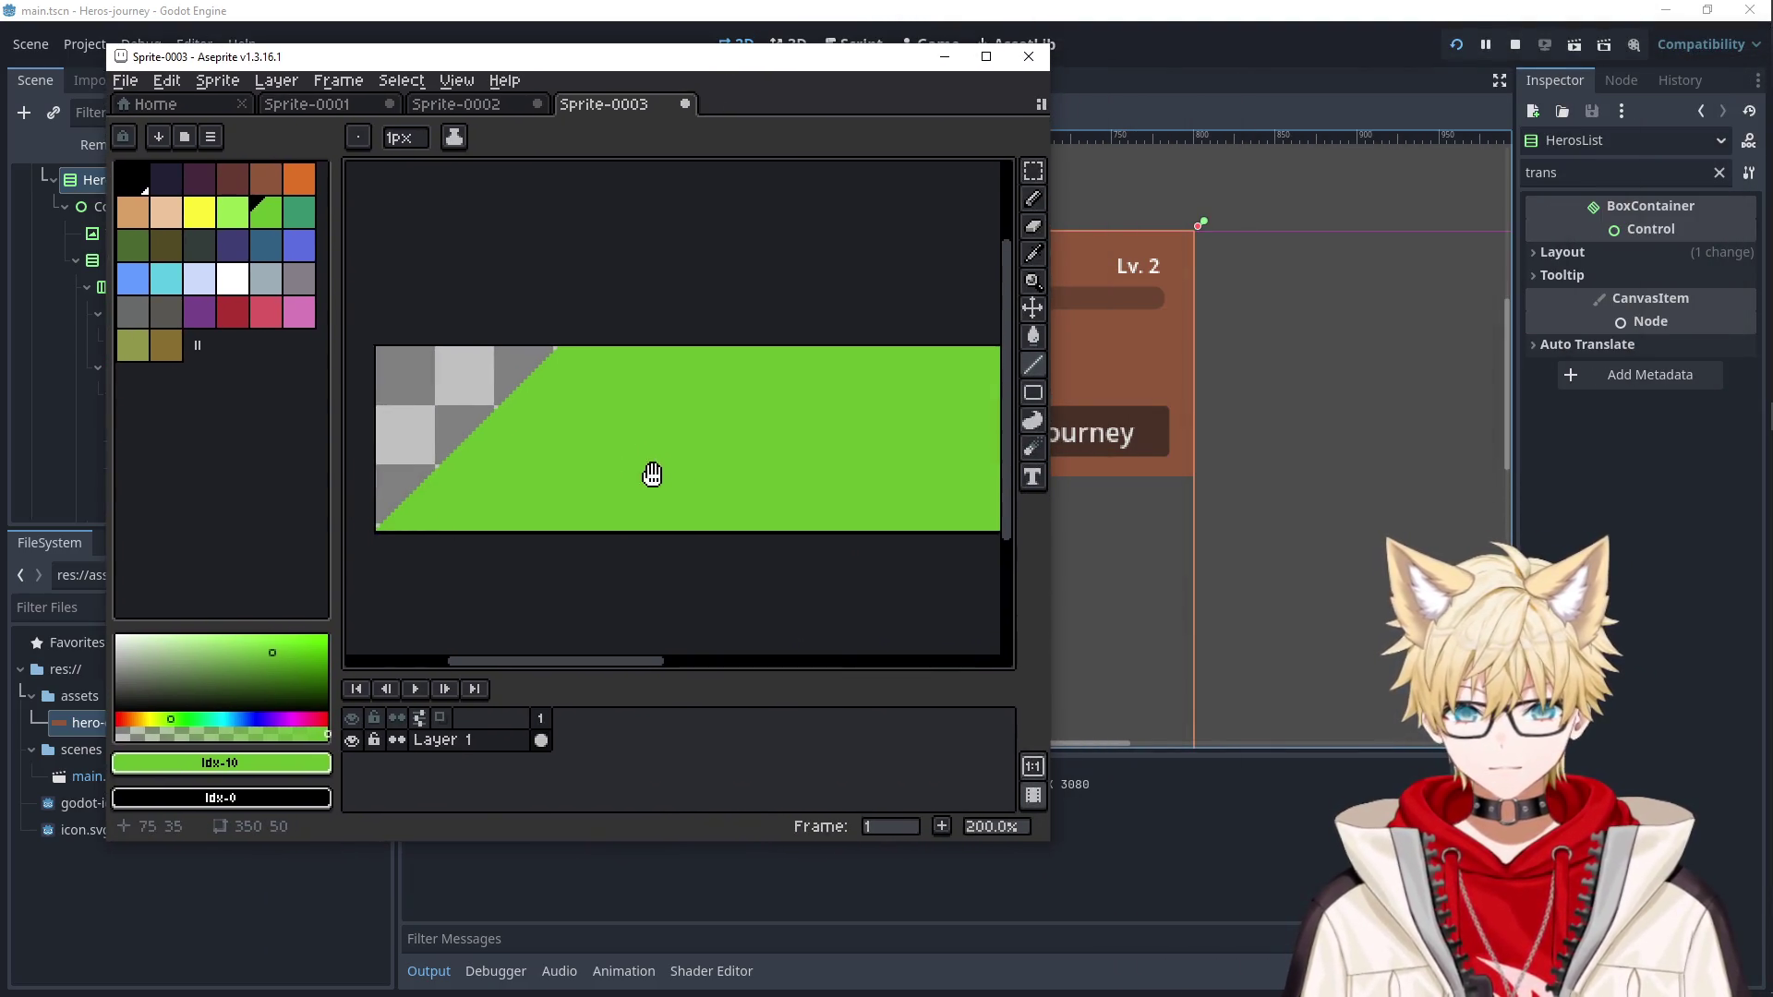
Step: Try a 25 px sprite height with locked ratio, then cancel the wrong proportions
click(338, 81)
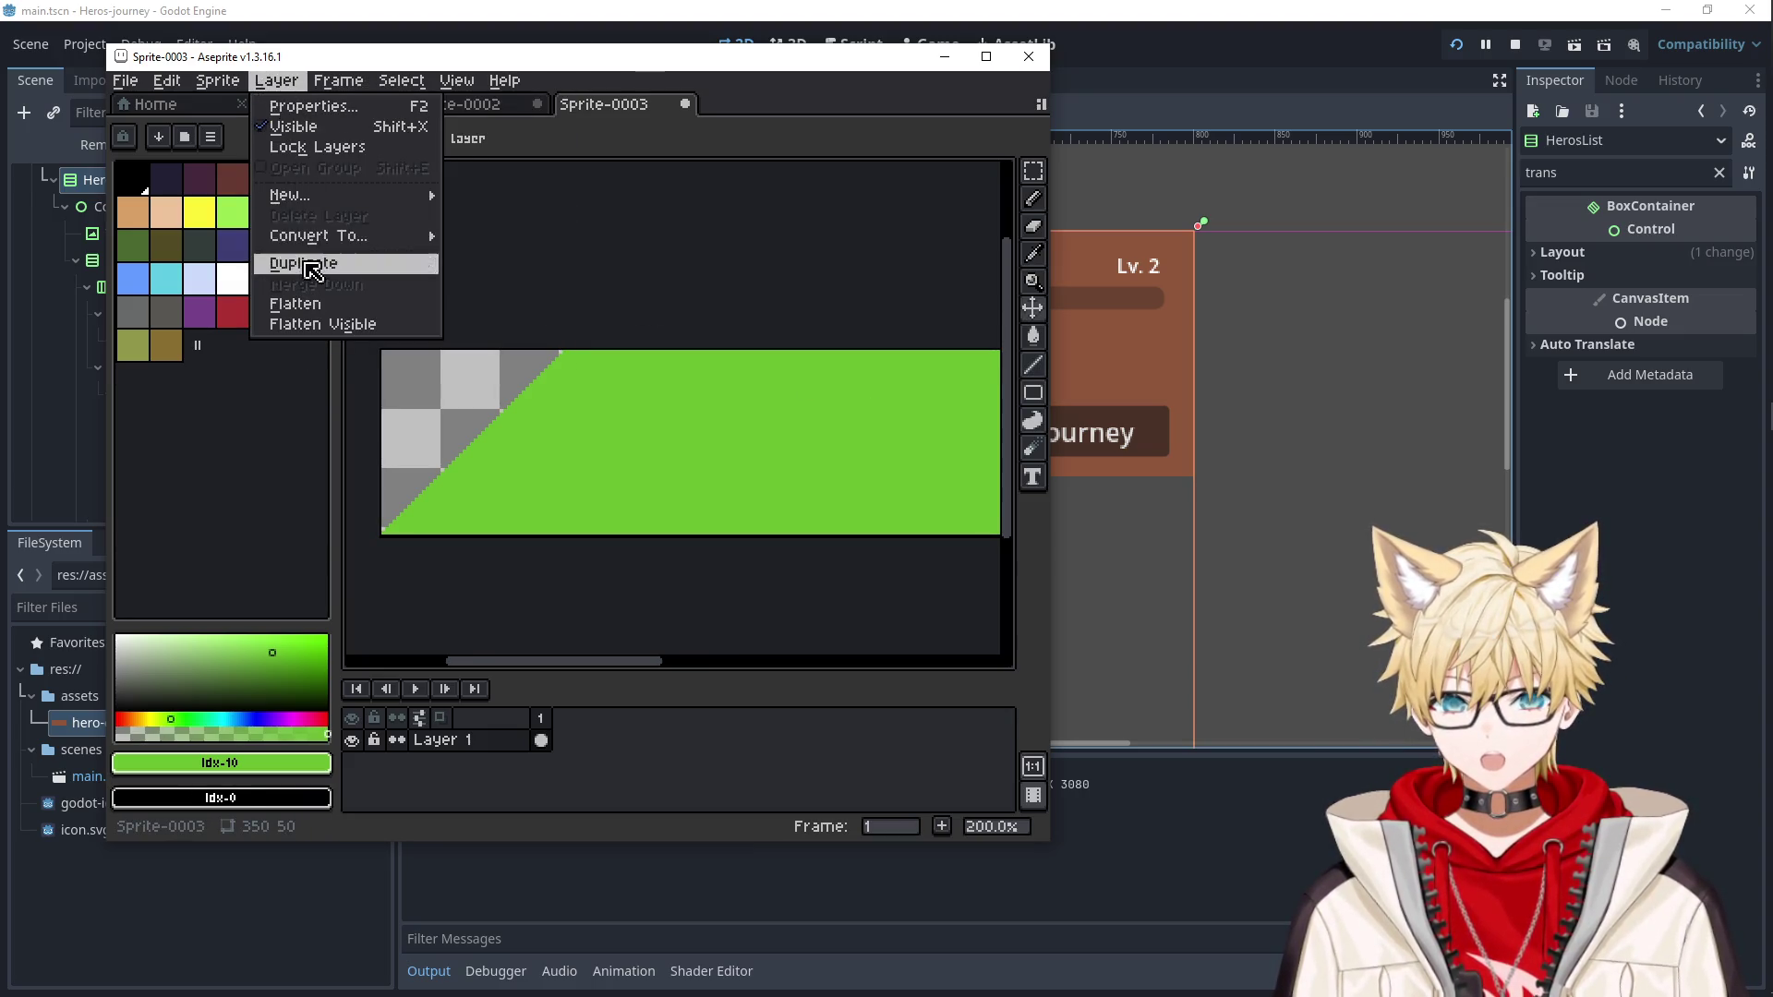
mouse_move(350, 89)
mouse_move(282, 88)
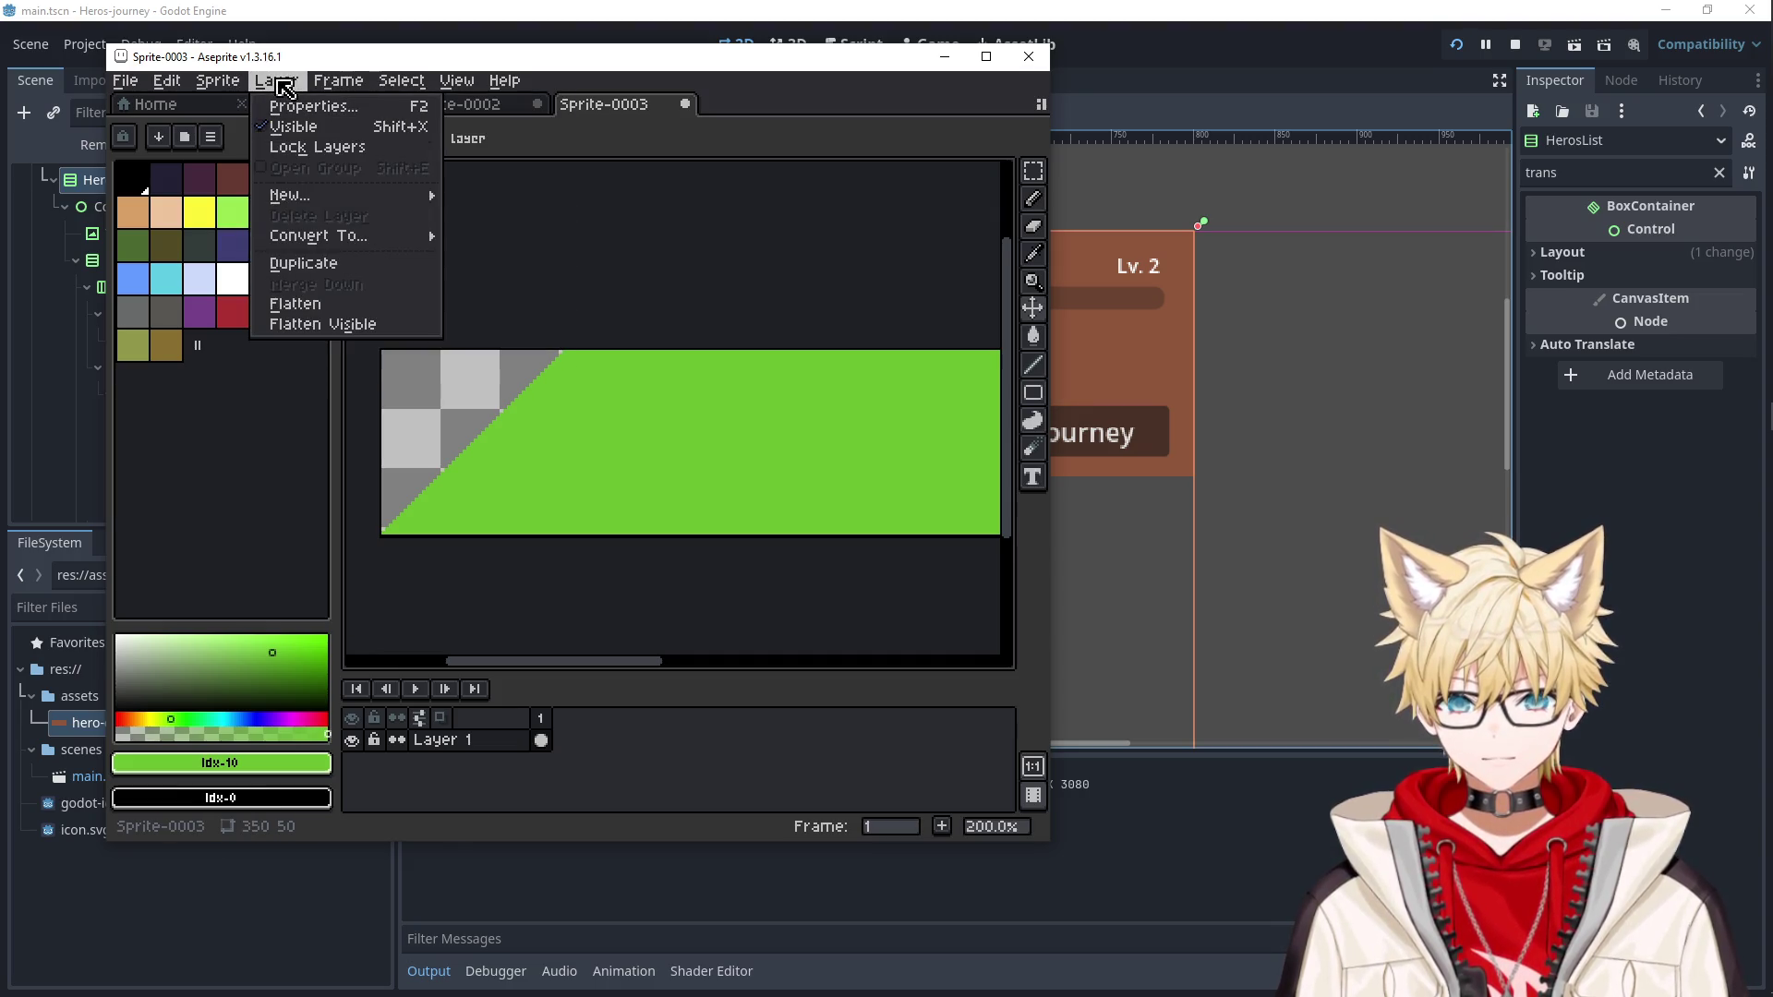
mouse_move(215, 86)
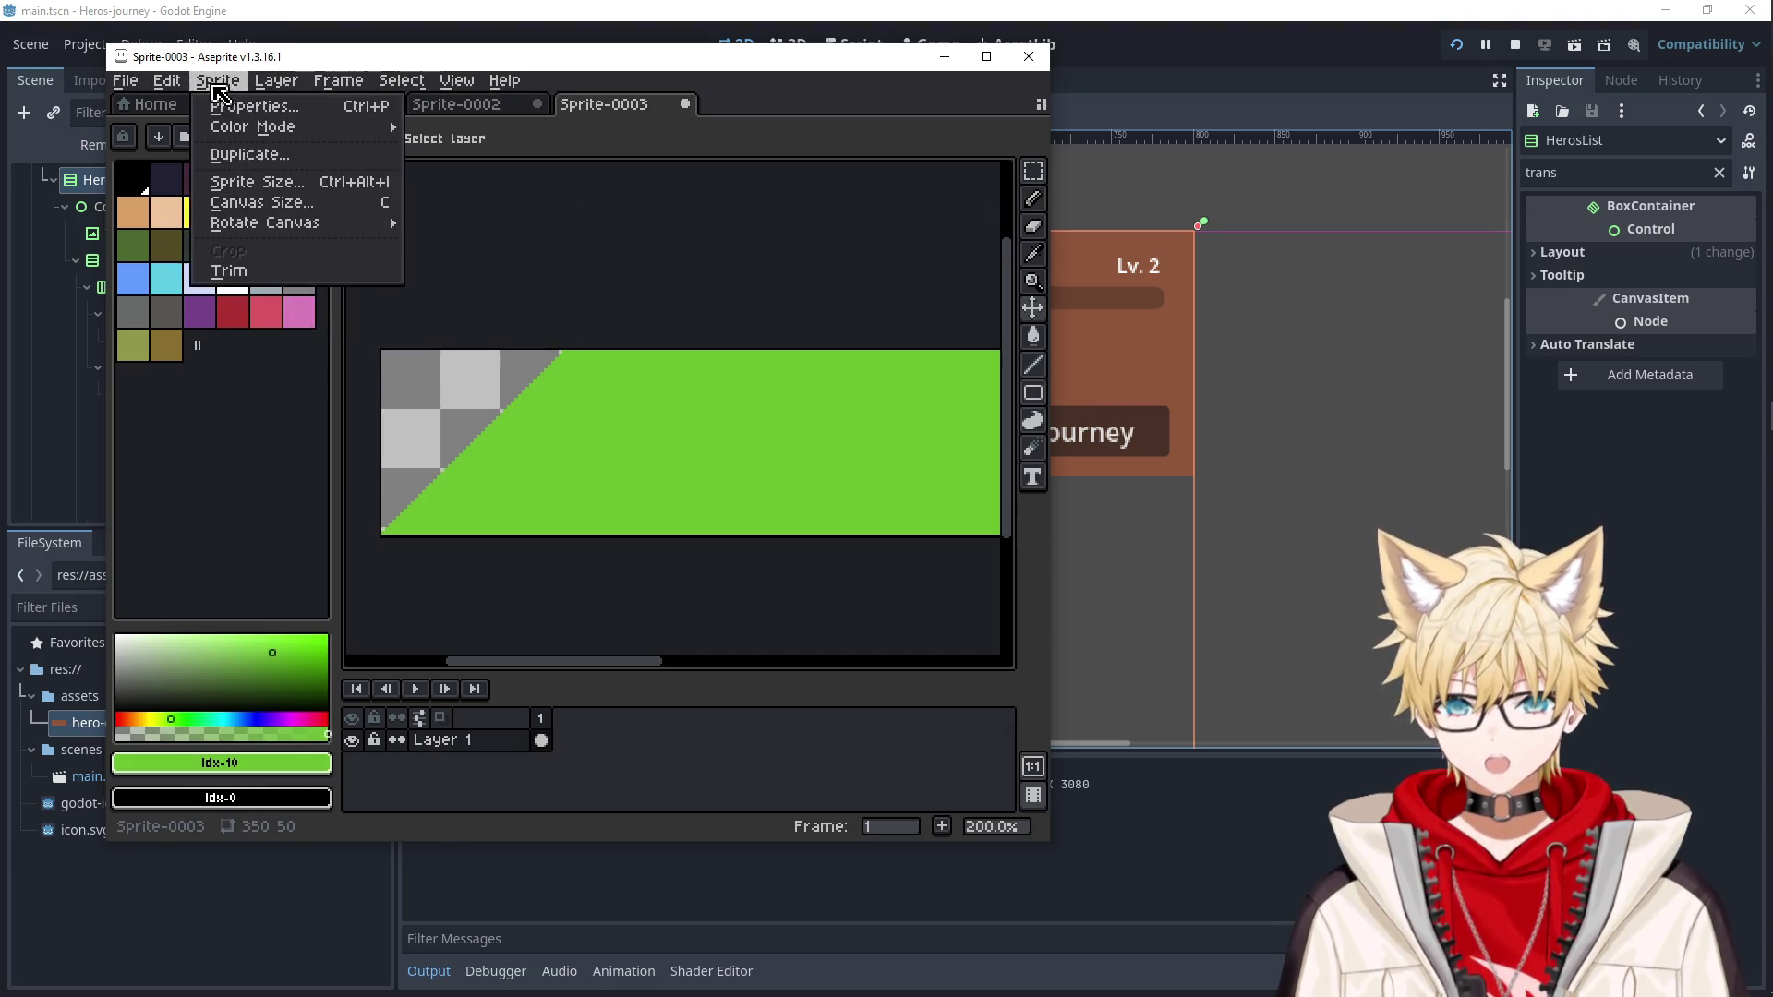
click(289, 182)
click(851, 501)
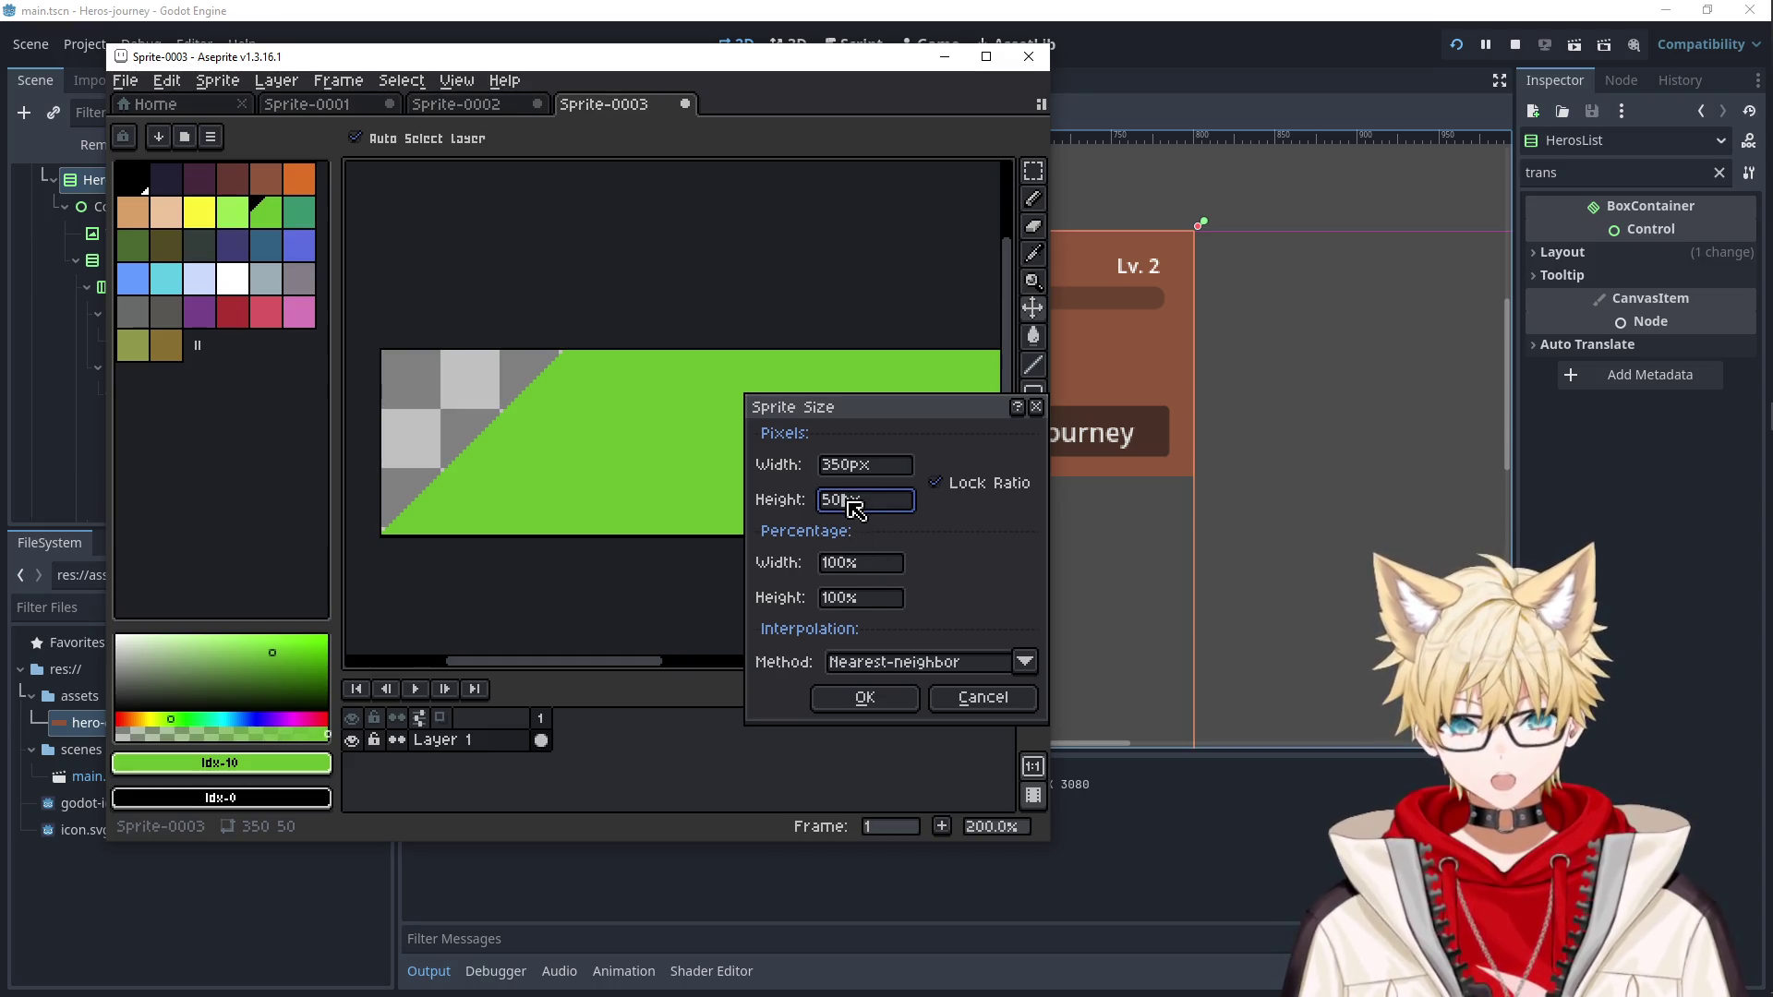
text(25)
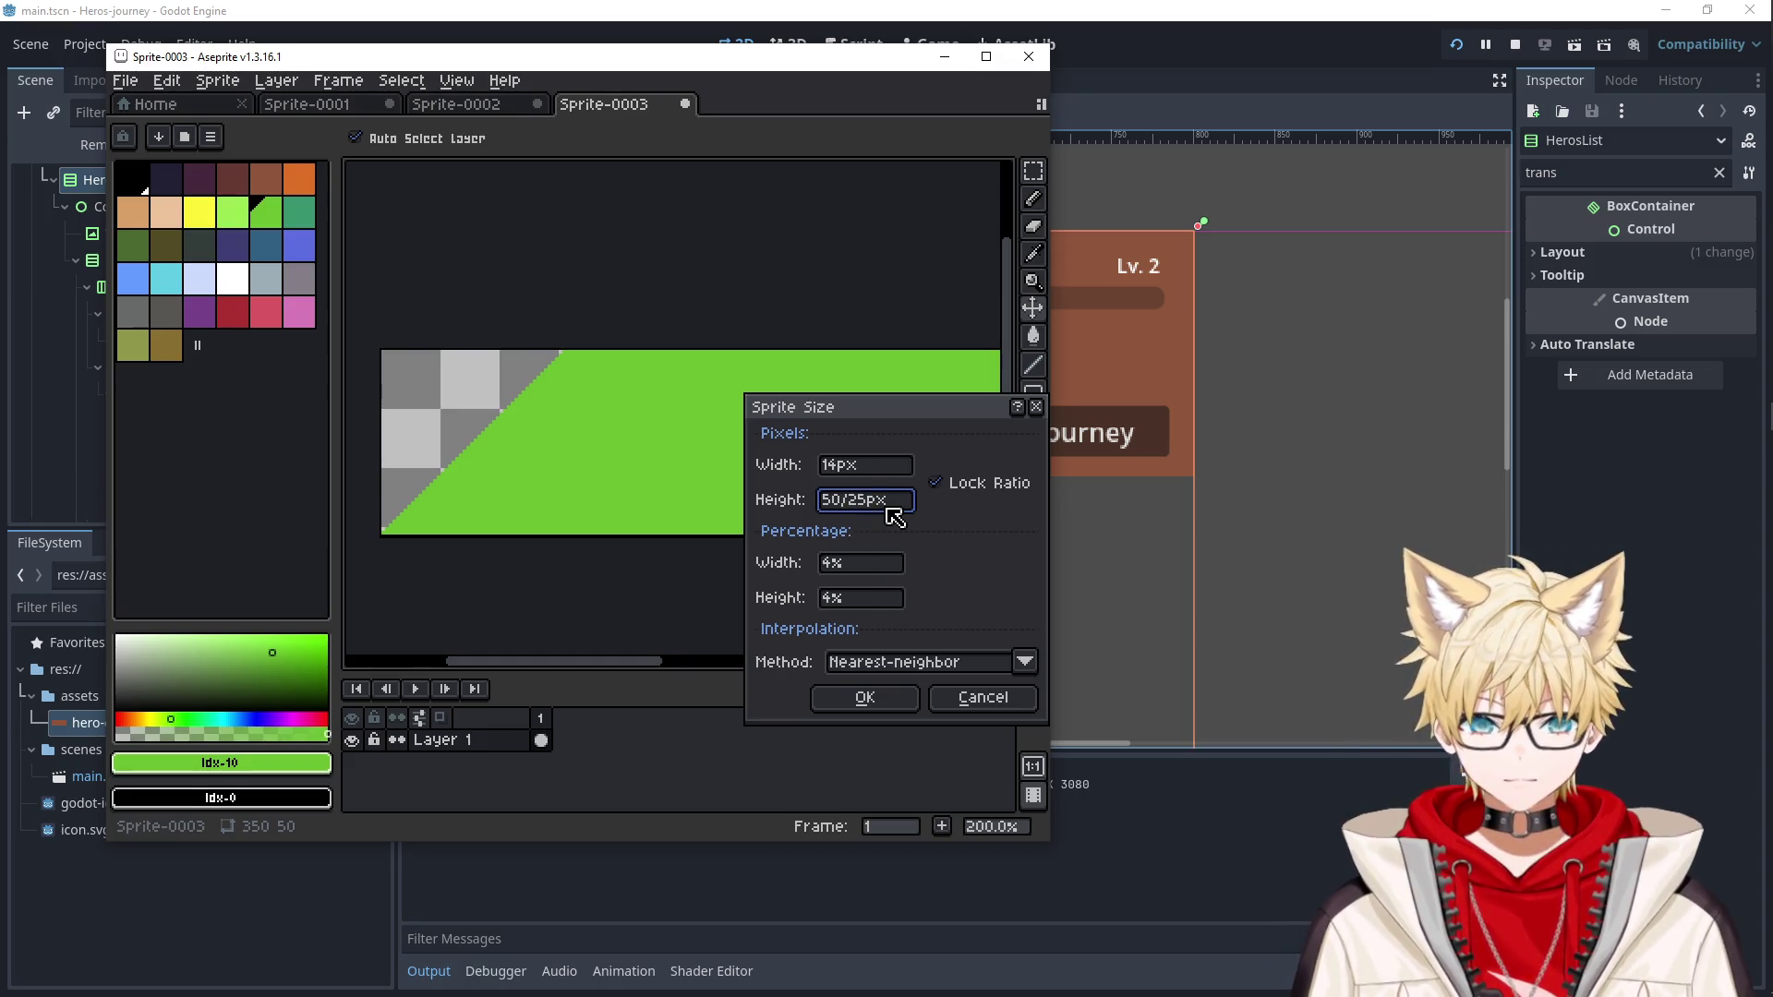
click(928, 499)
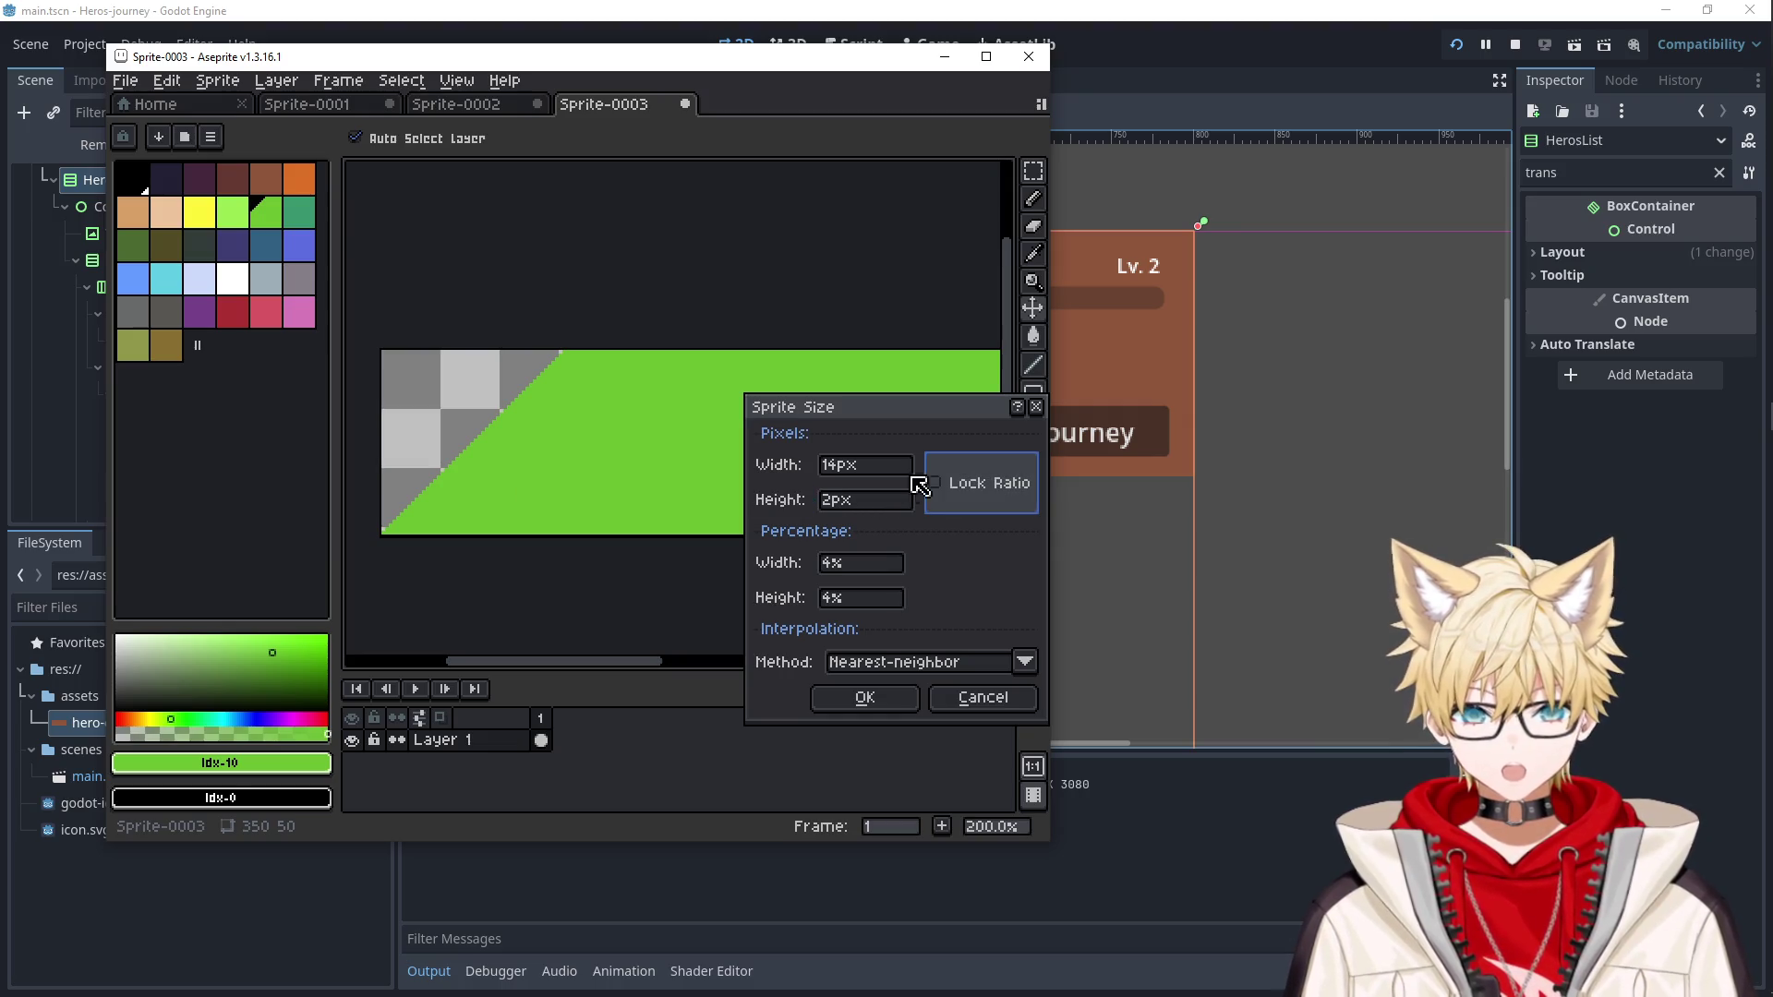
click(983, 697)
Step: Unlock the ratio in Sprite Size and resize the sprite to 350×25 px
click(218, 82)
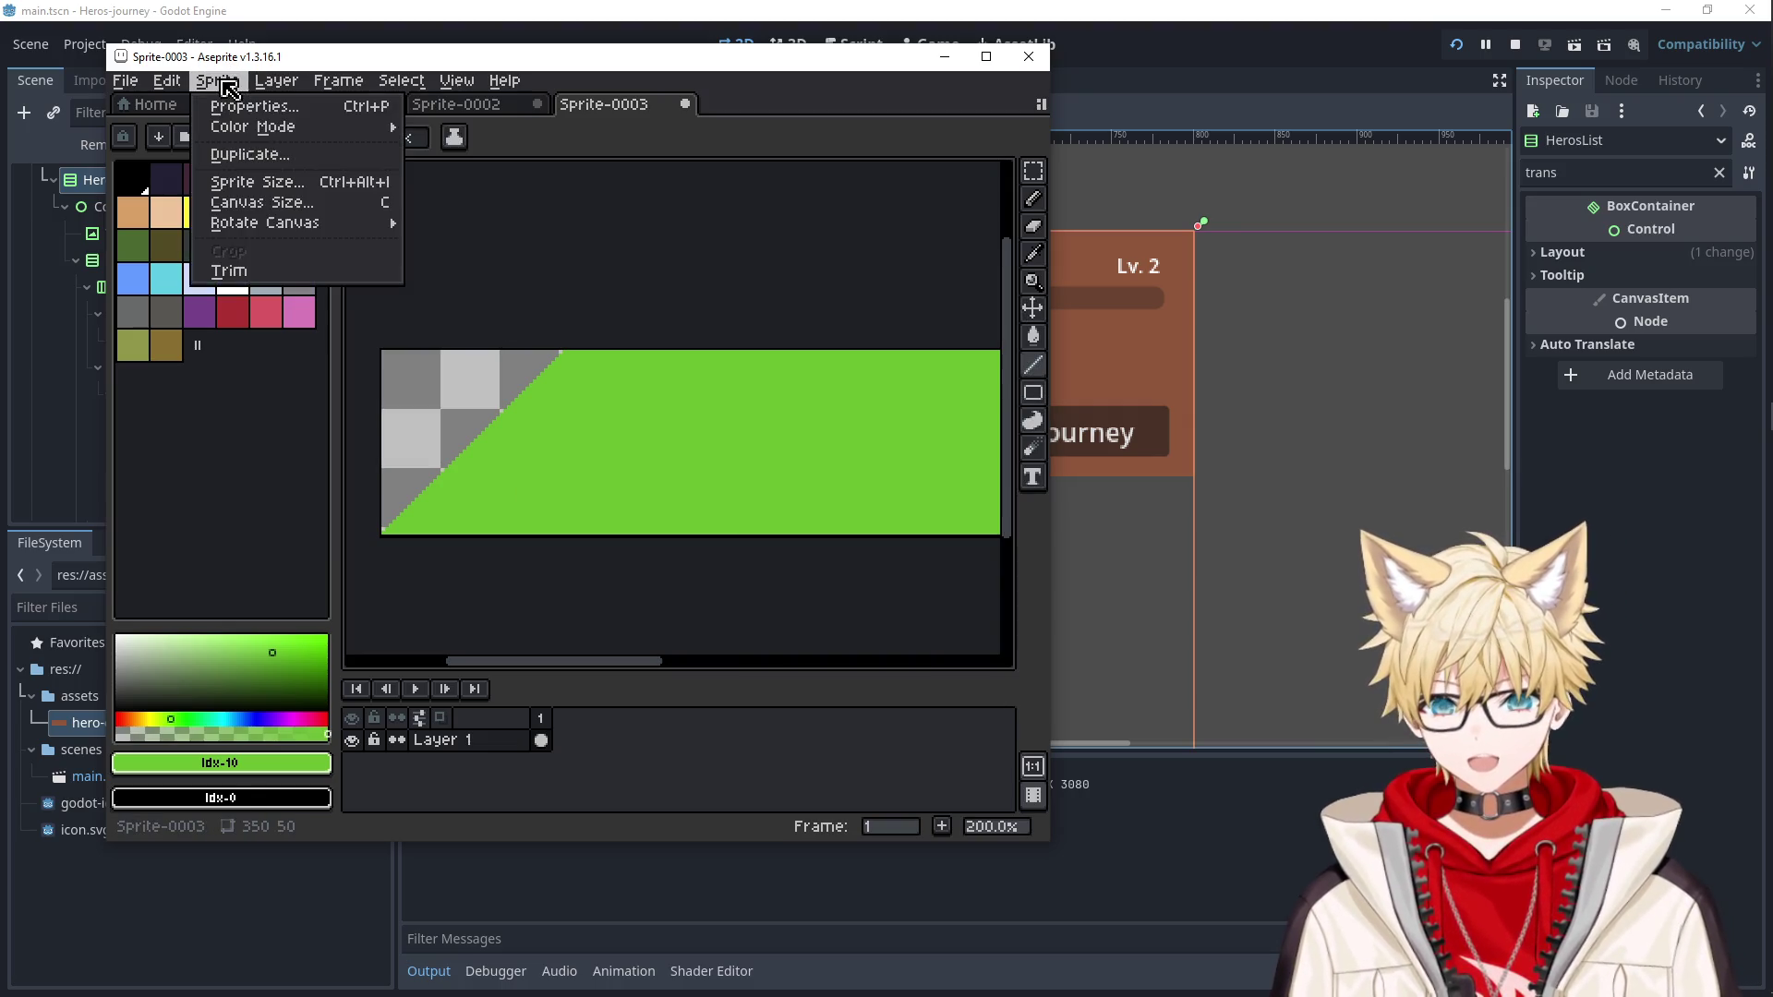
click(251, 184)
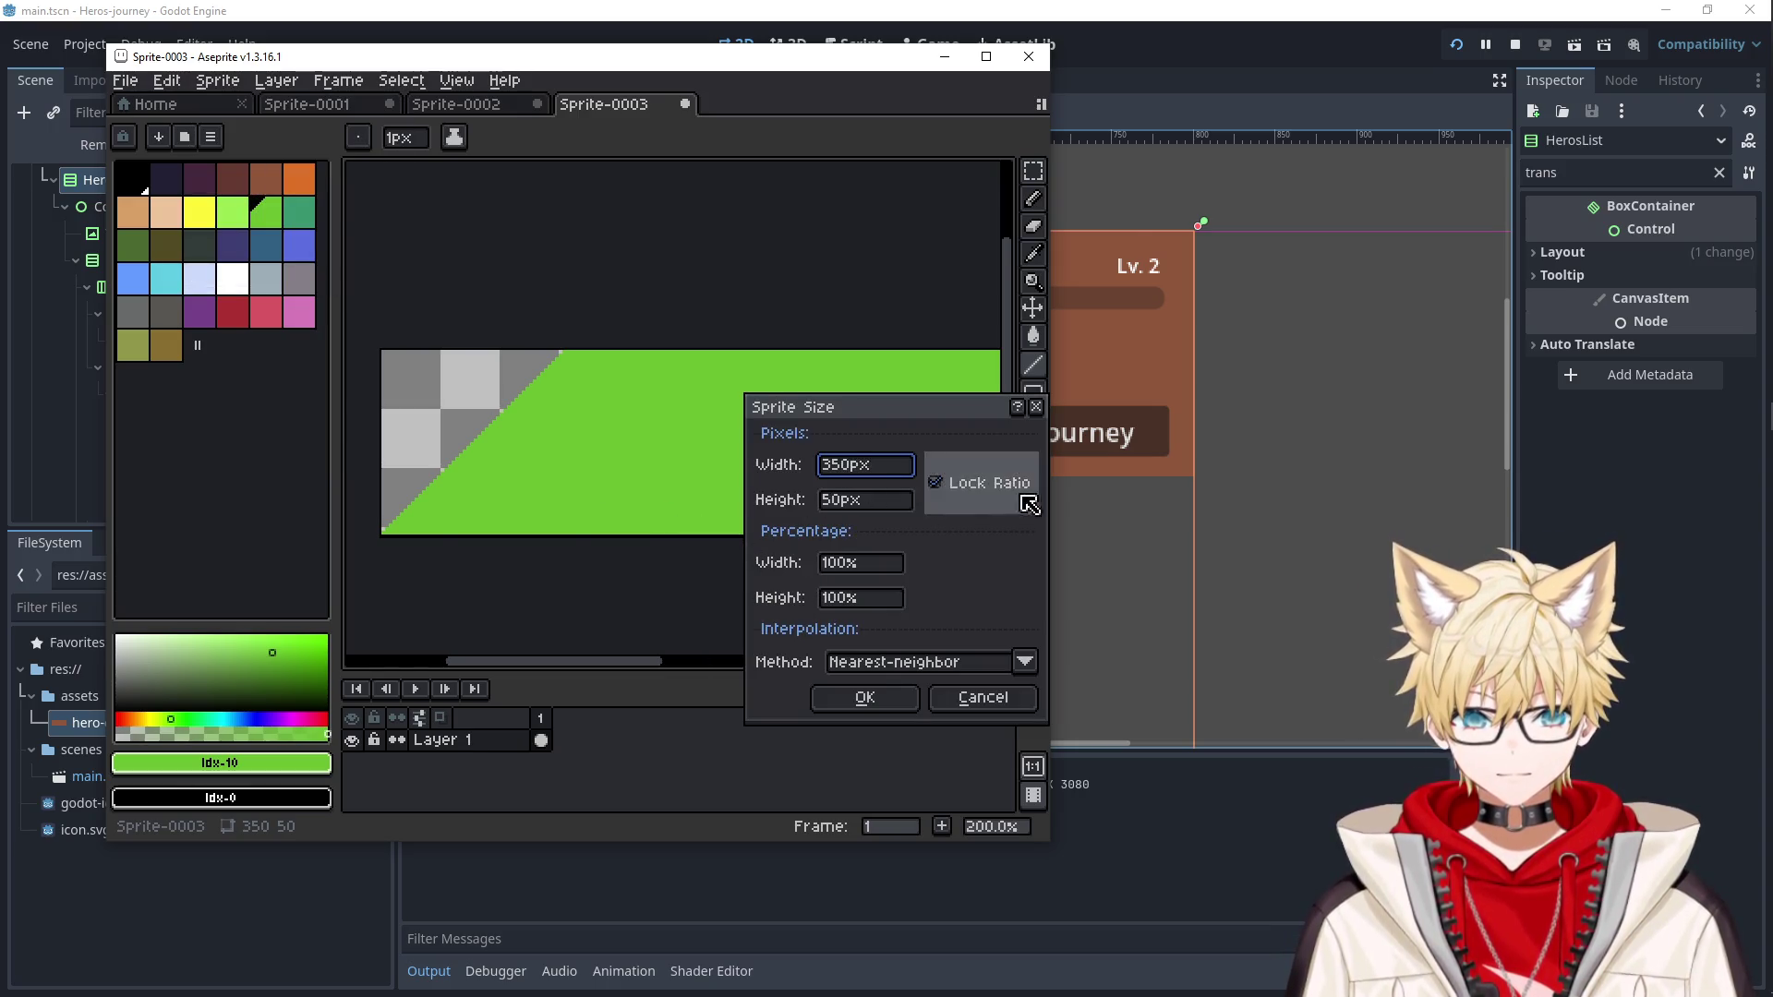
key(alt+Tab)
key(Escape)
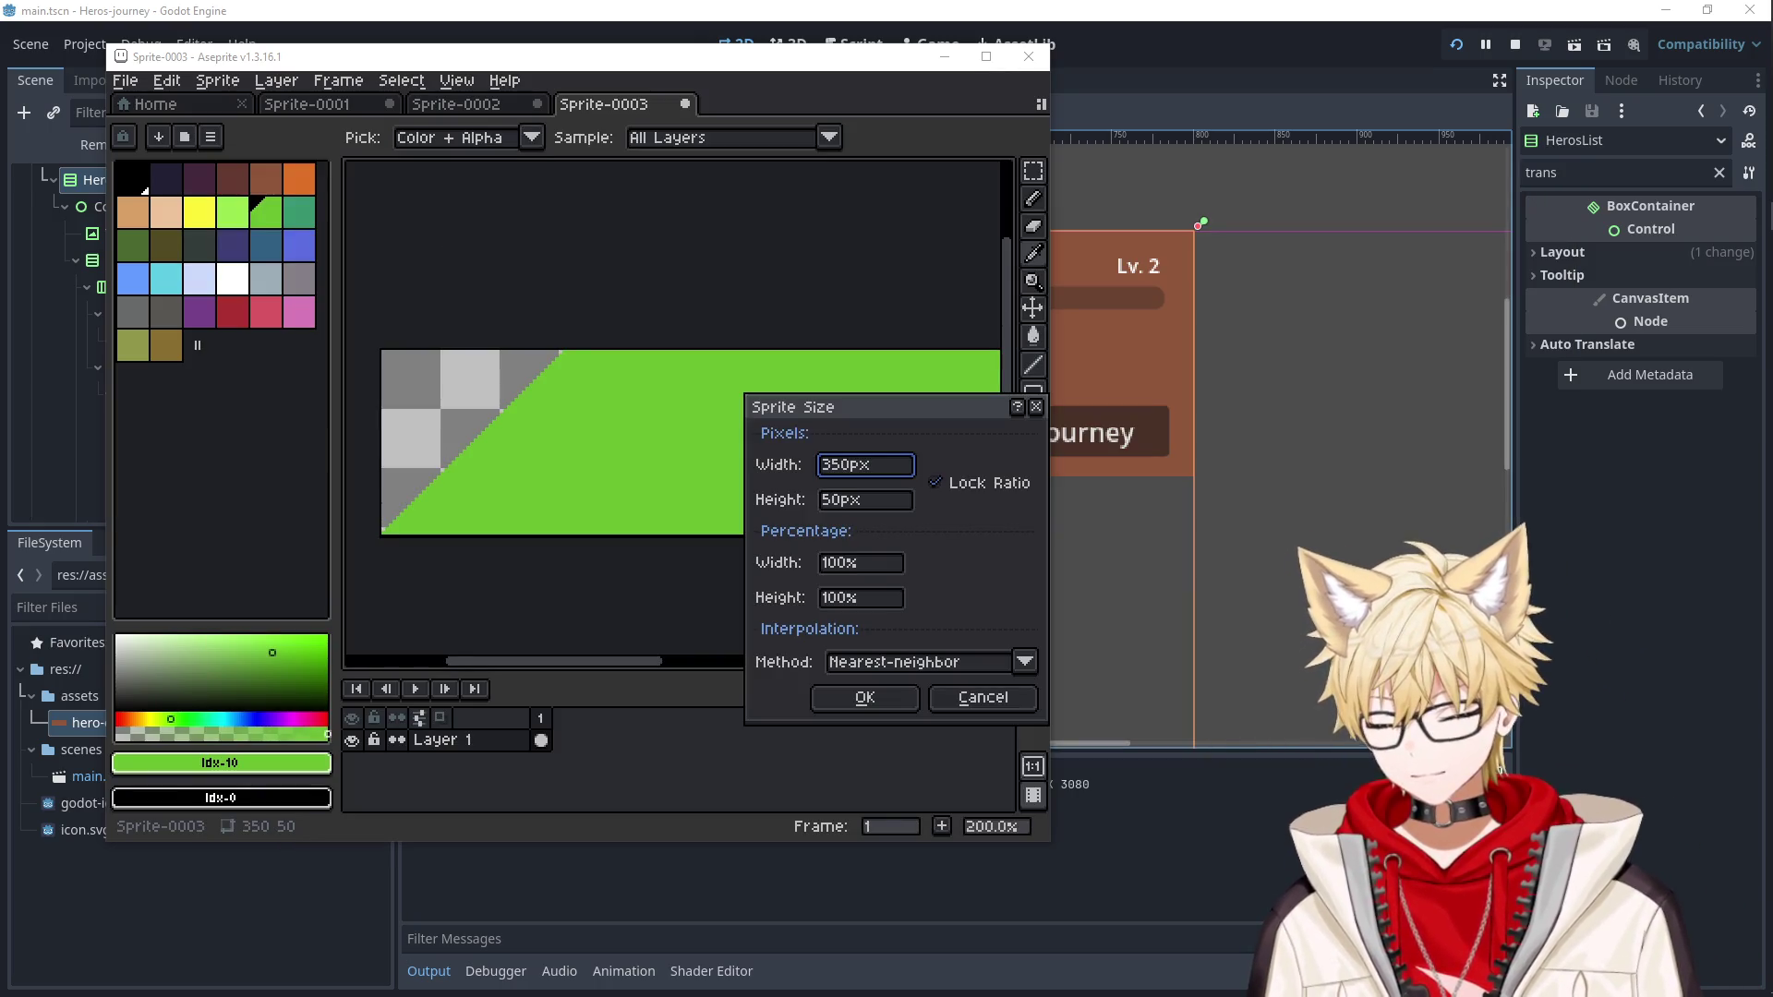
click(951, 495)
click(850, 503)
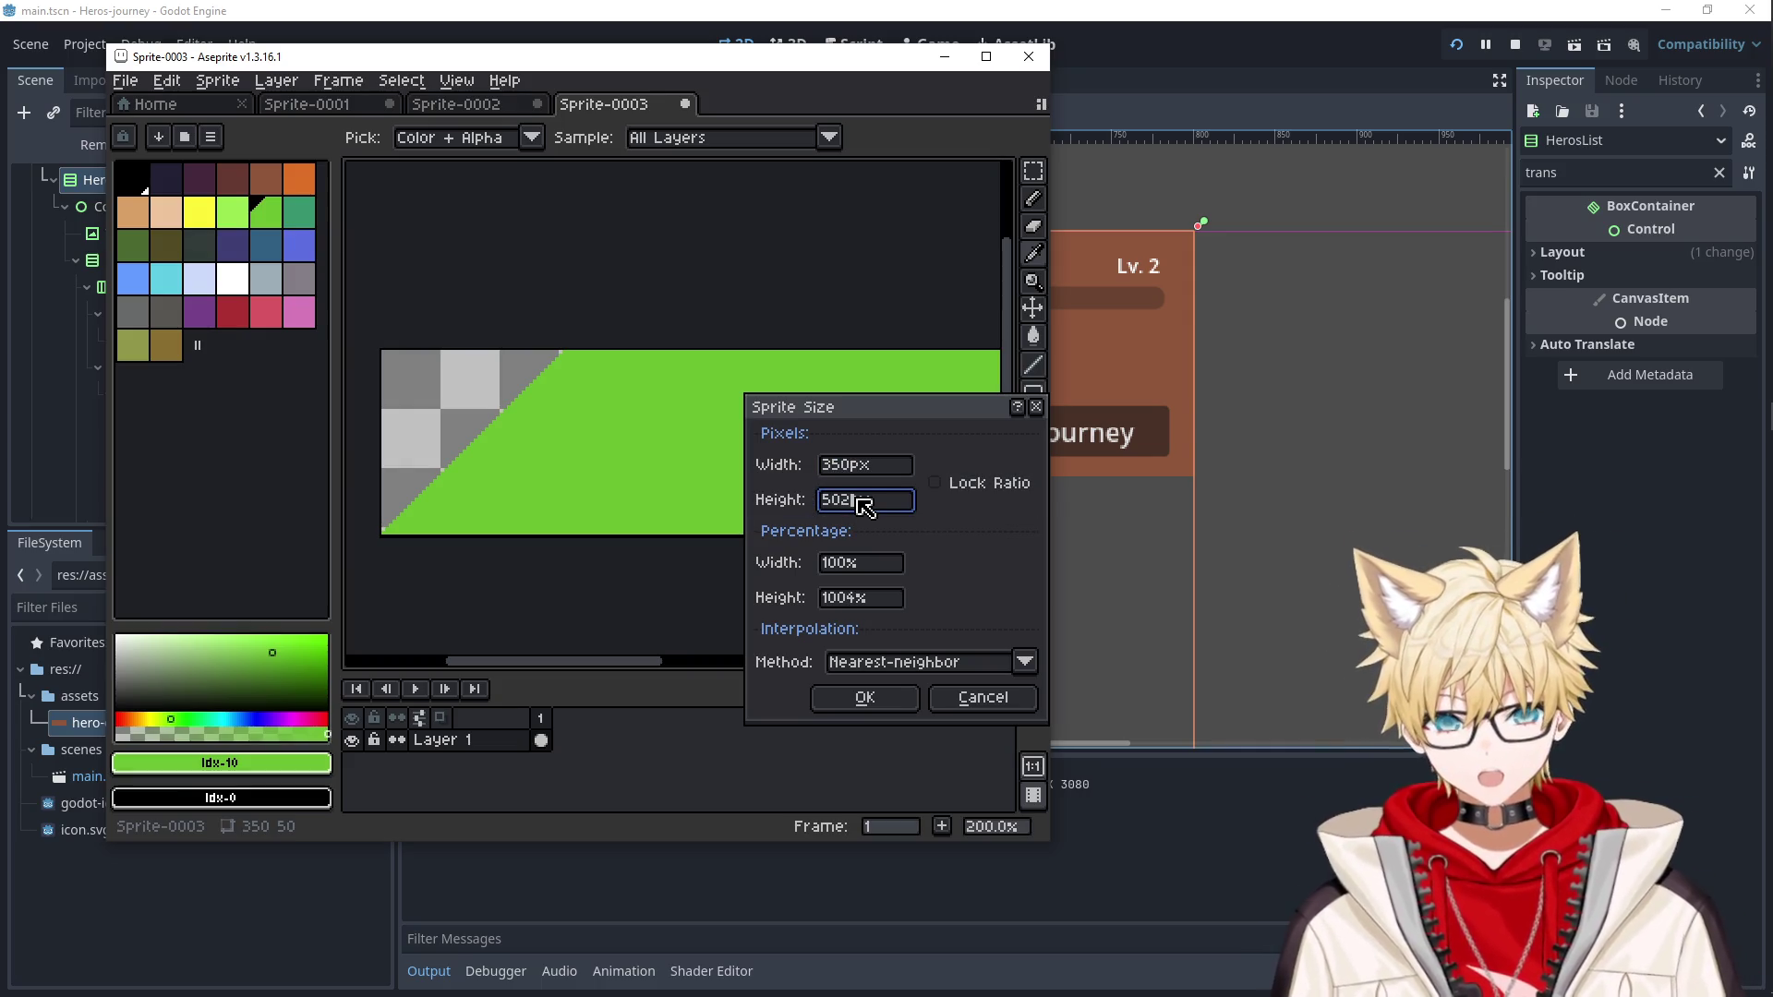
click(824, 559)
click(909, 697)
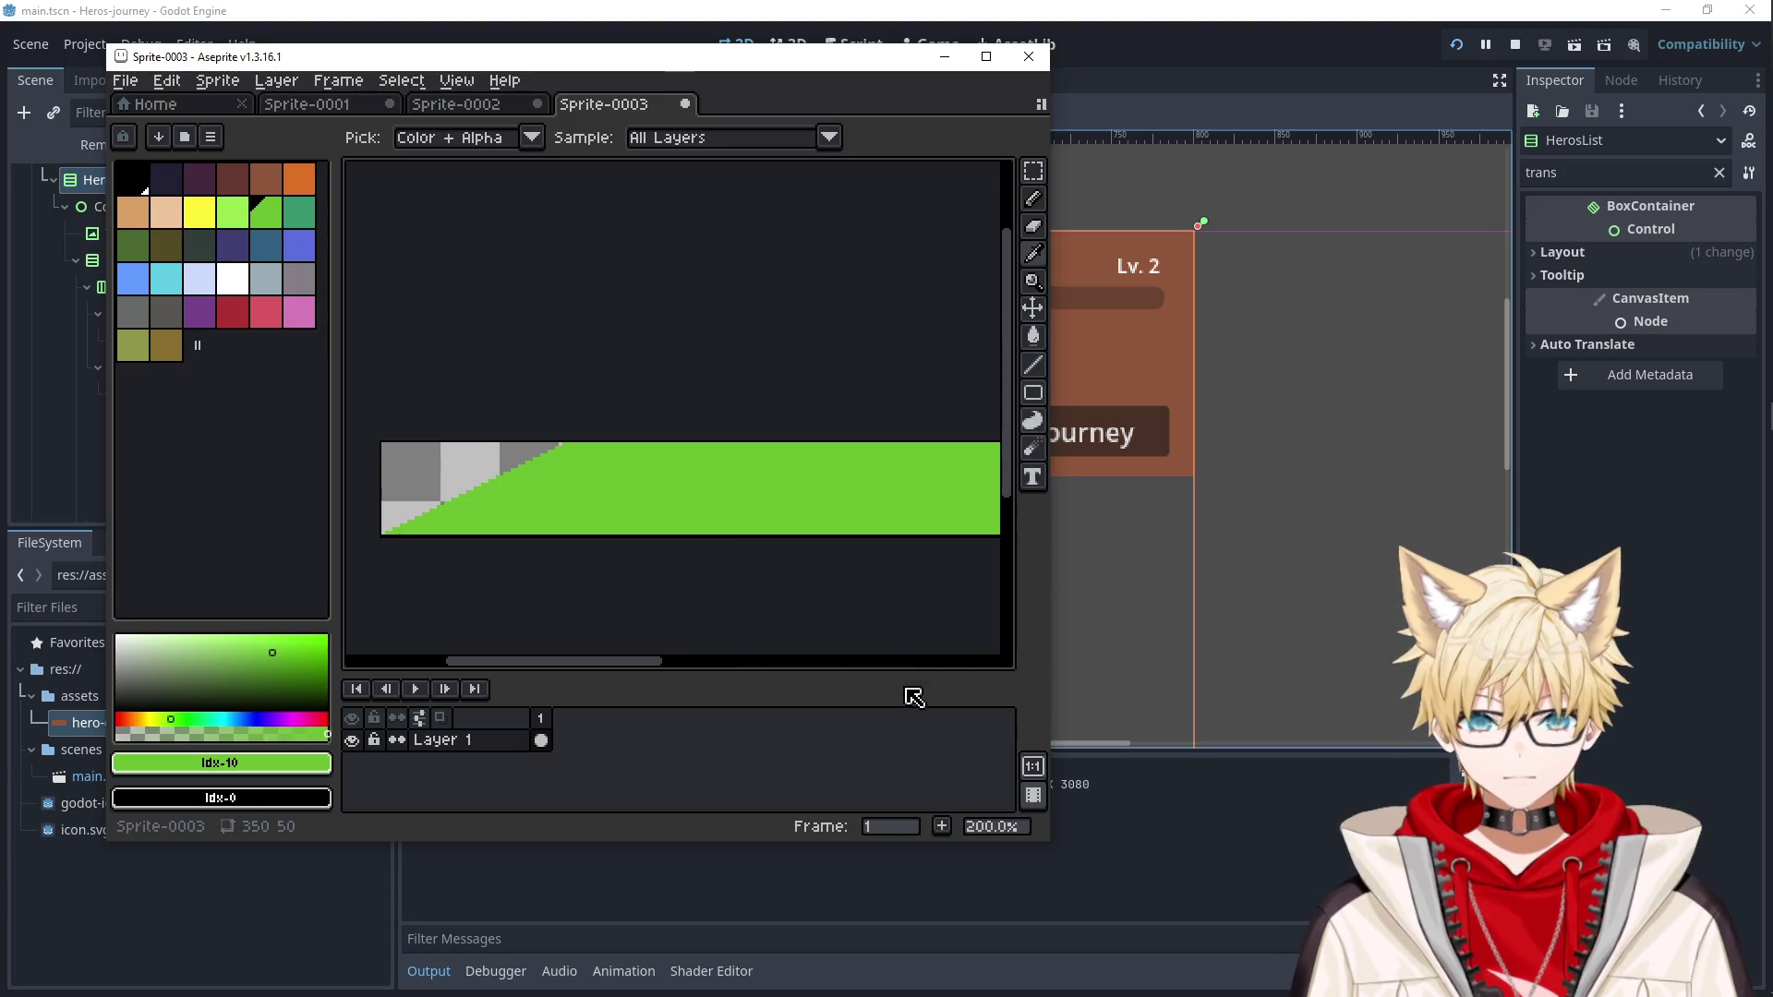
Step: Pan and scroll around the shortened green path image to check it
scroll(678, 516, right, 5)
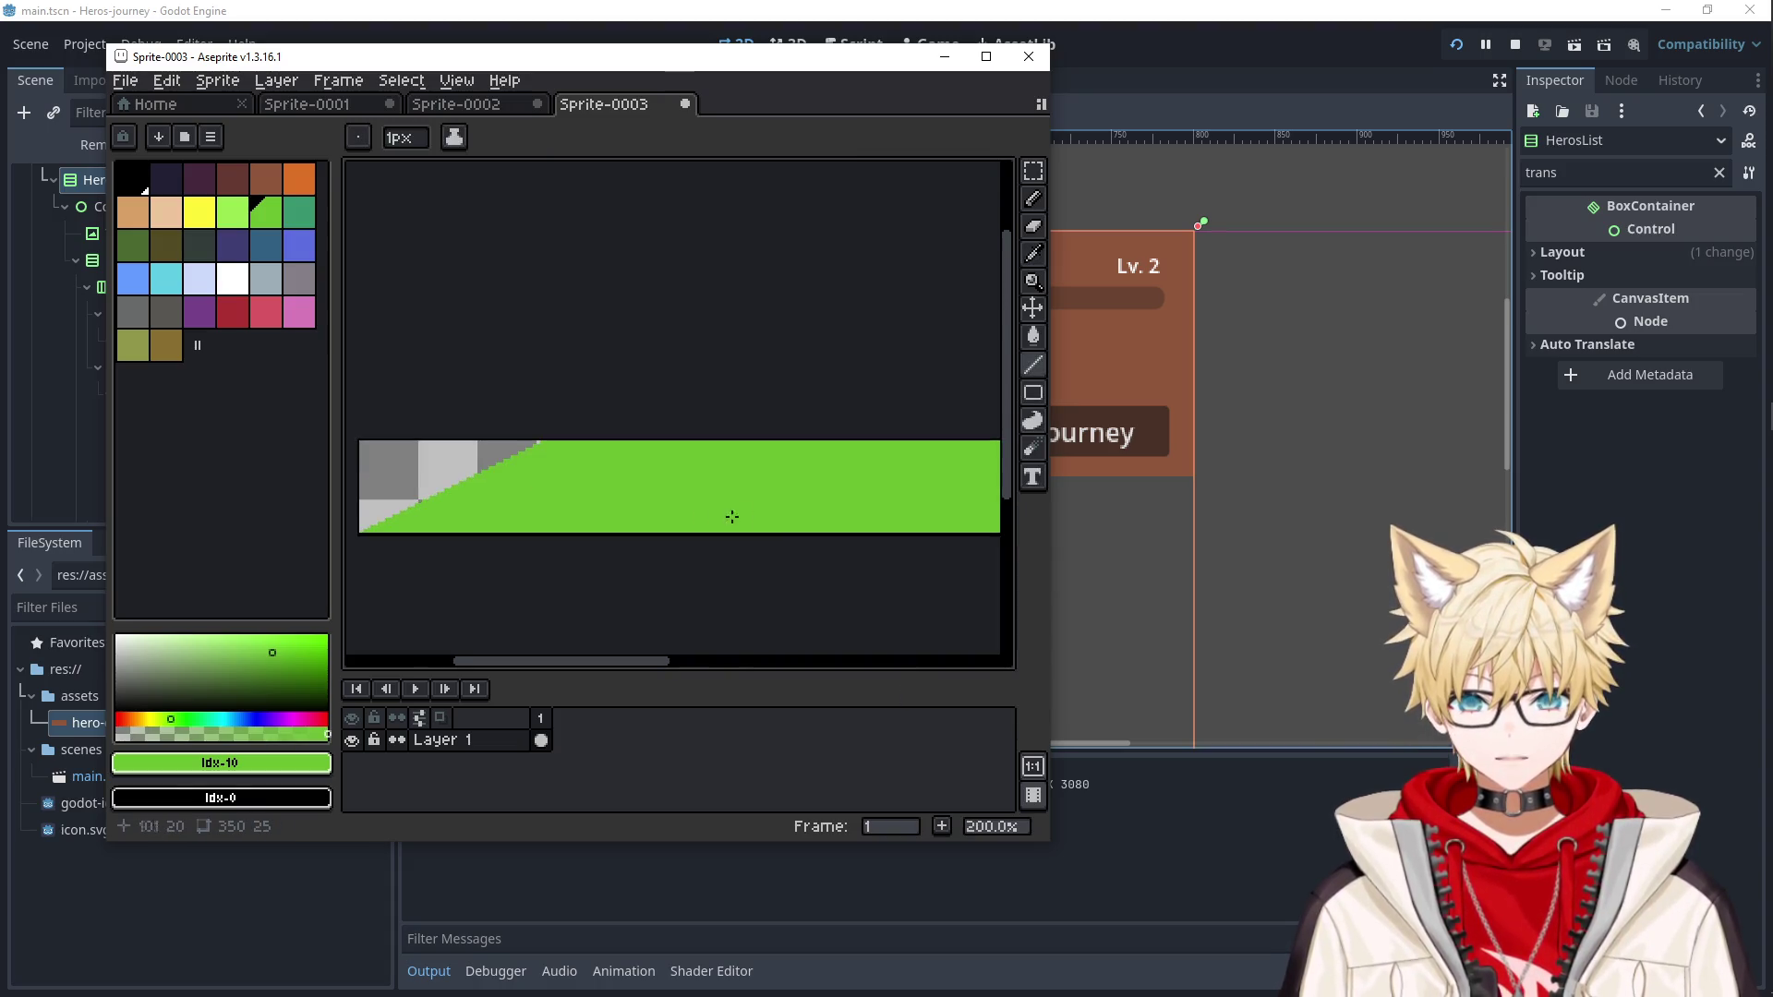
drag(787, 510, 344, 474)
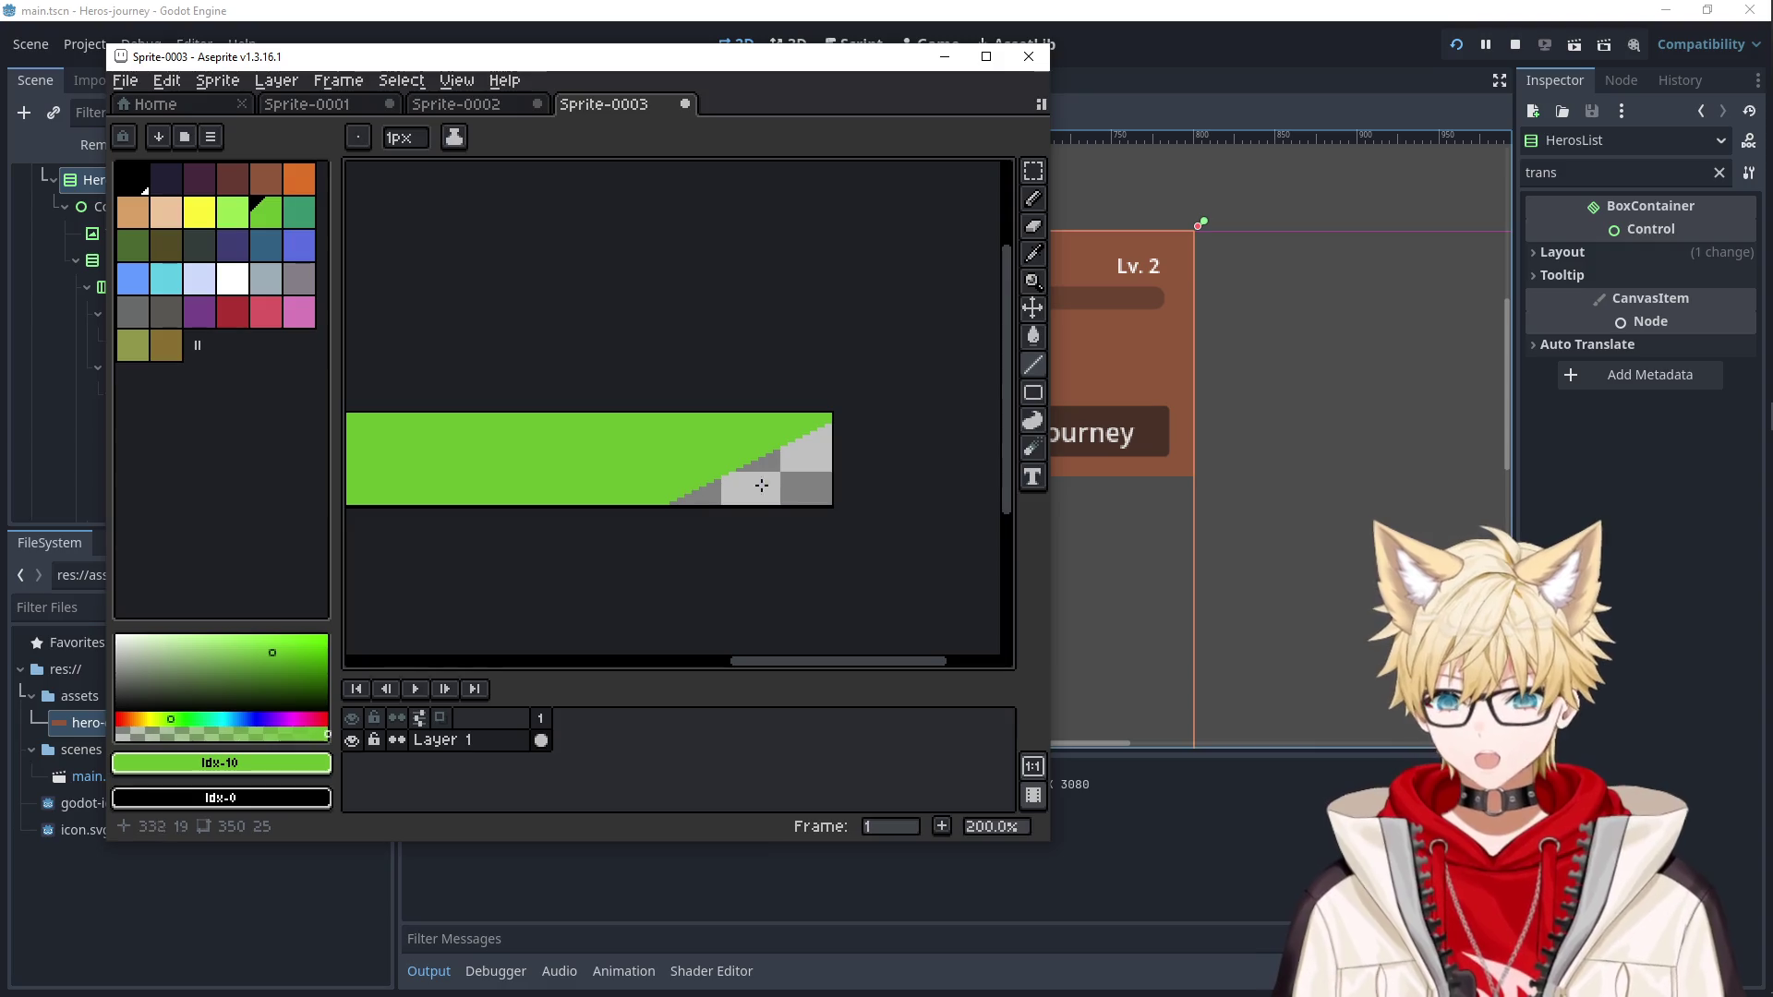
drag(532, 461, 998, 468)
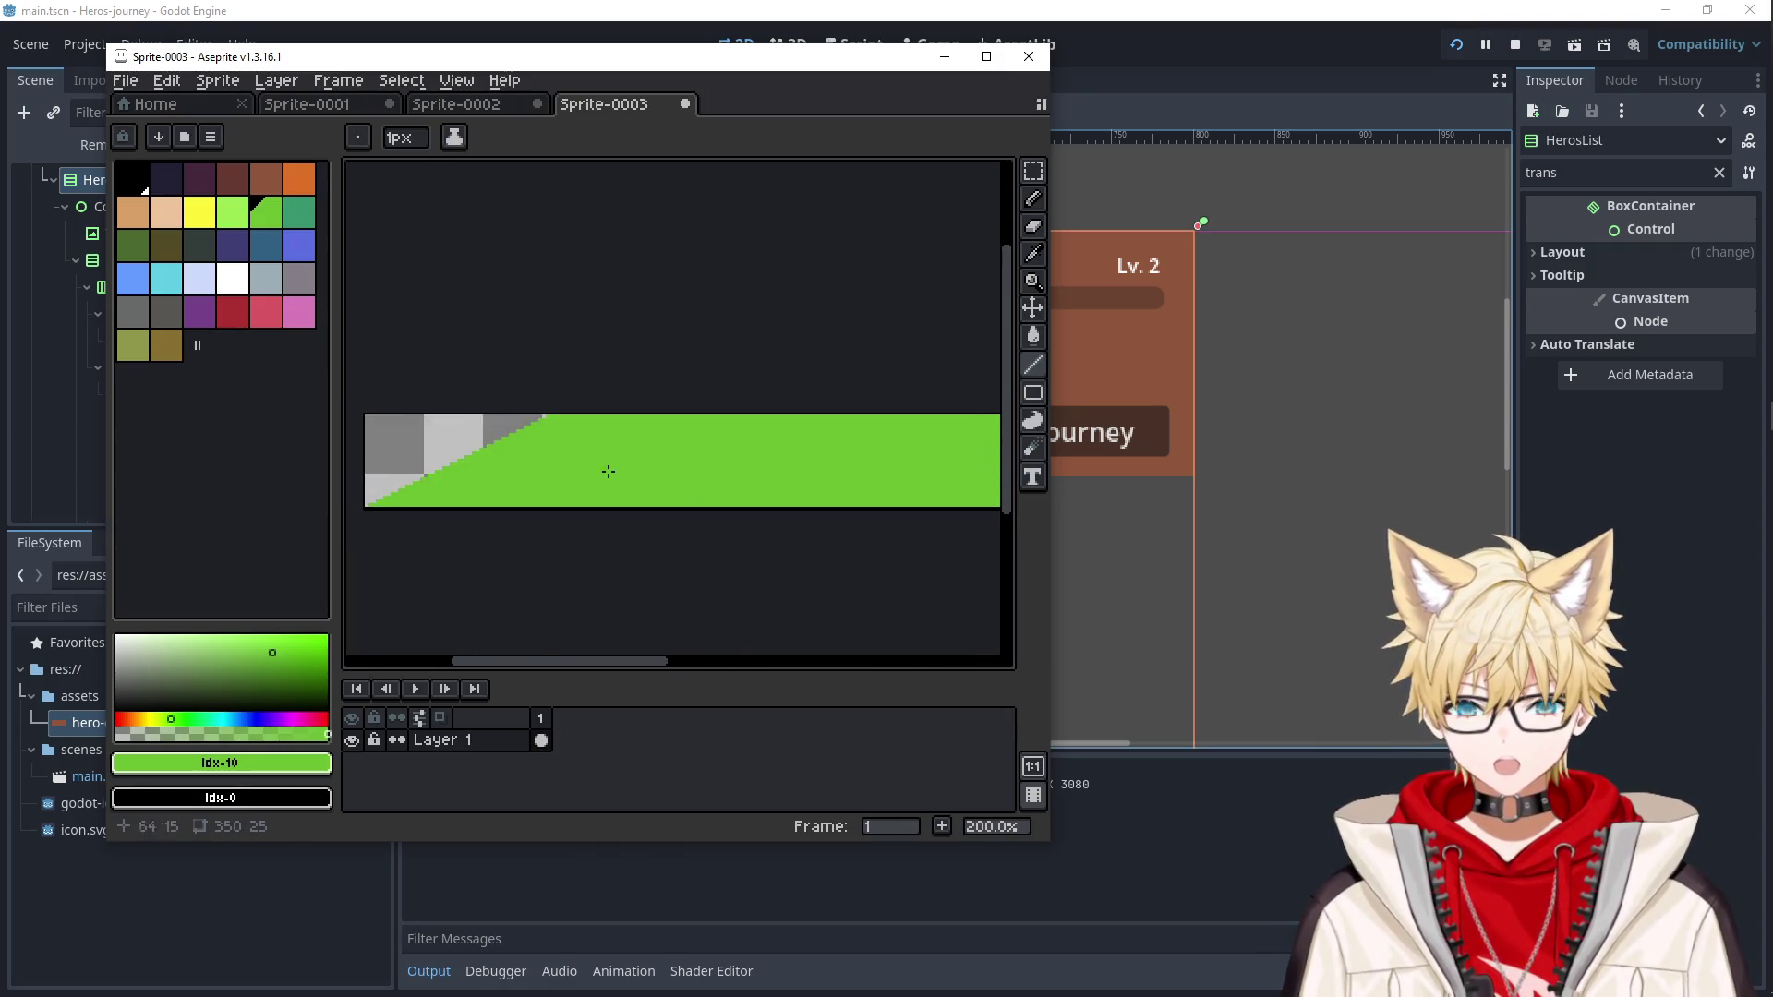
scroll(591, 446, up, 3)
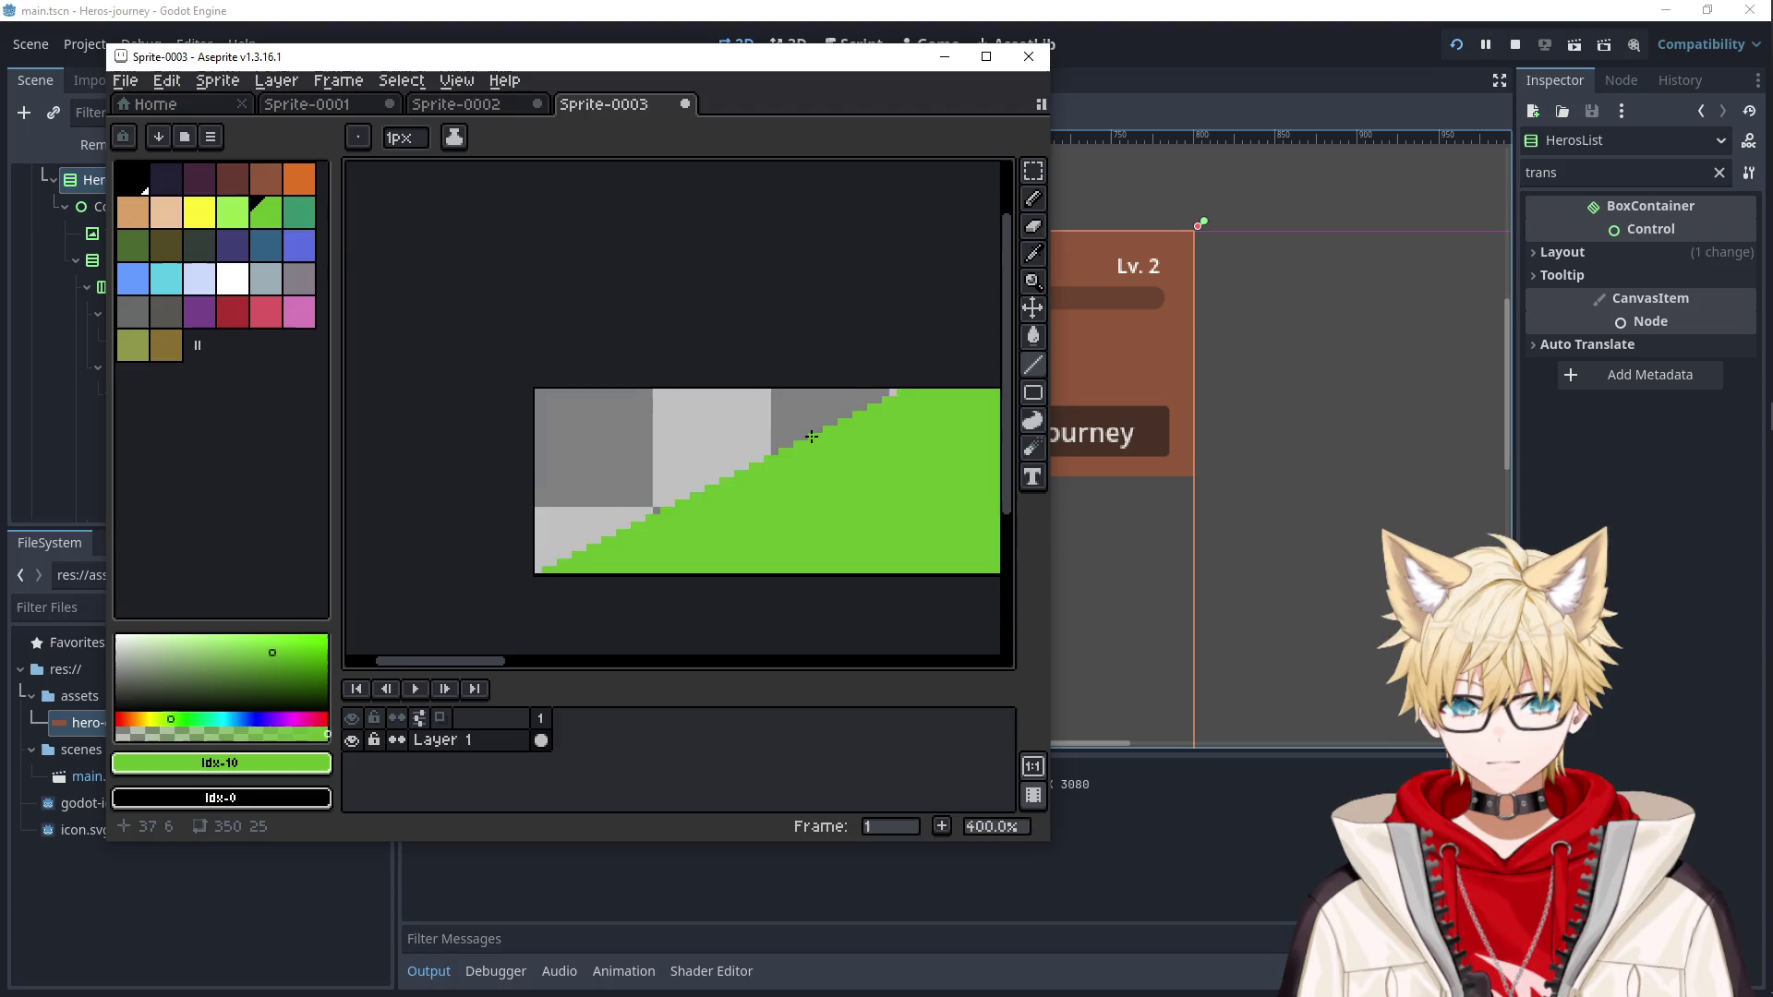
scroll(810, 436, down, 2)
scroll(811, 436, down, 1)
scroll(831, 439, right, 6)
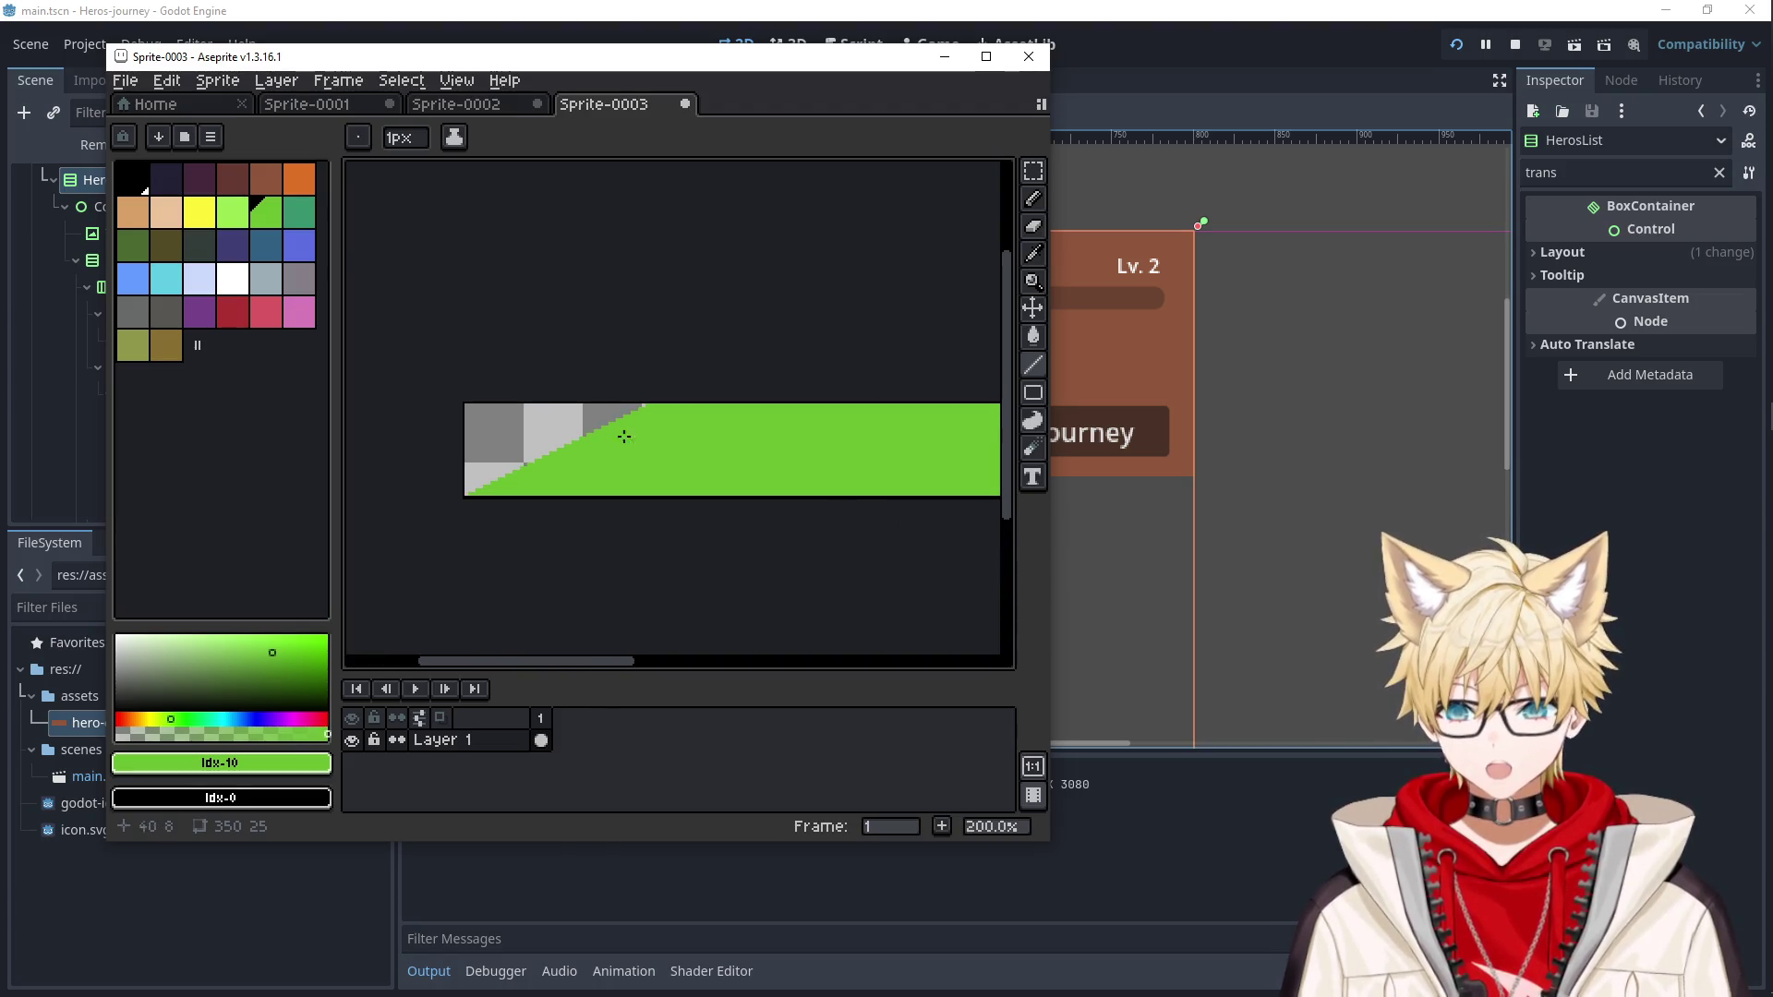
scroll(863, 441, right, 3)
scroll(643, 439, up, 1)
scroll(648, 435, down, 1)
Step: Start exporting the green path image and pick its output location
click(124, 81)
mouse_move(157, 261)
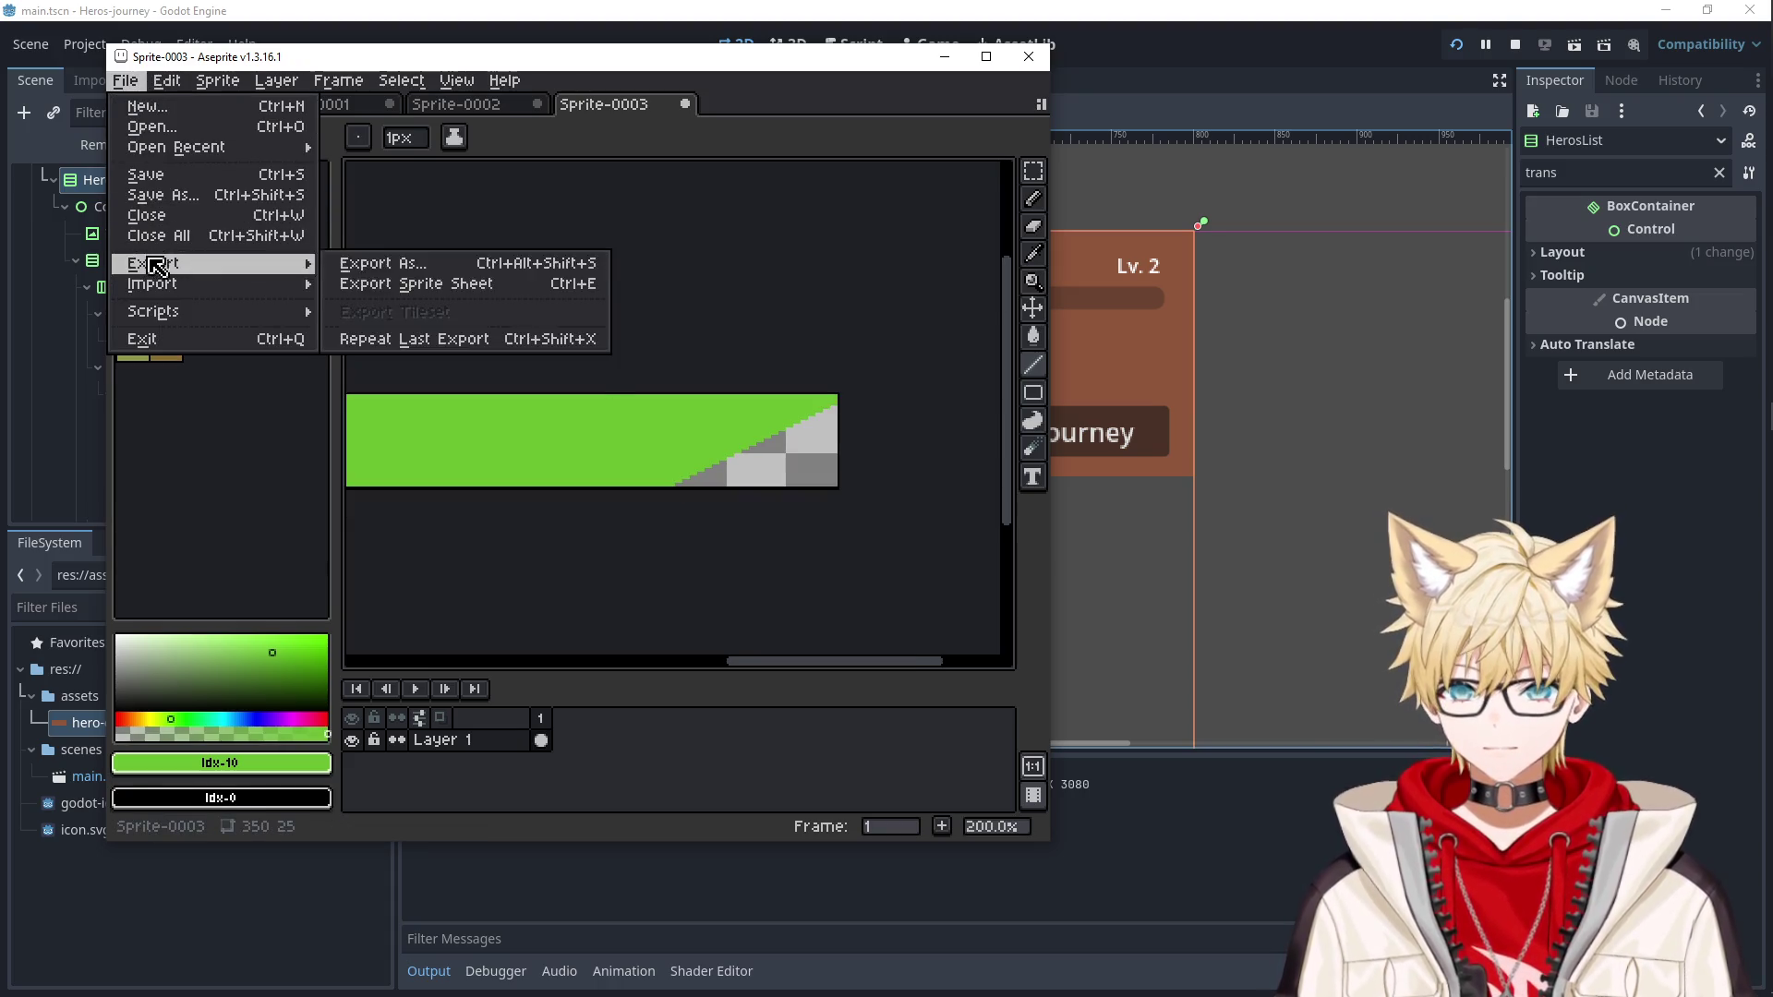
click(392, 261)
click(571, 154)
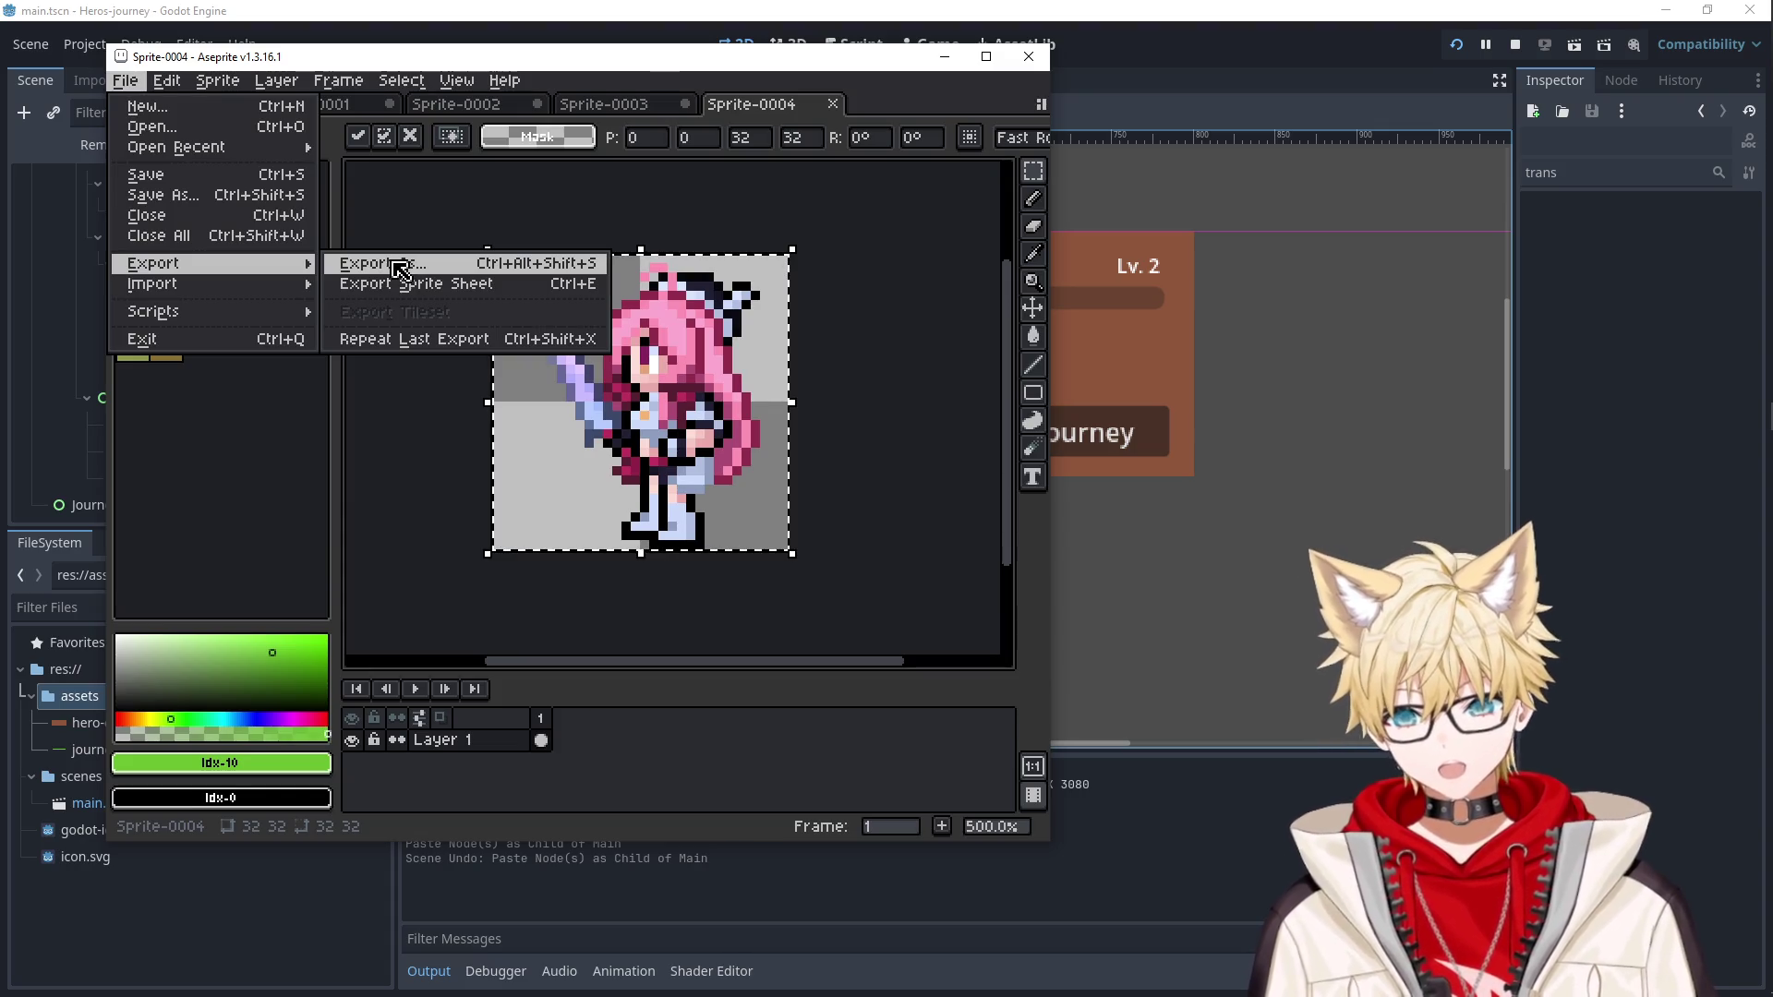
Step: Open the character sprite's export settings and browse for an output location
click(399, 269)
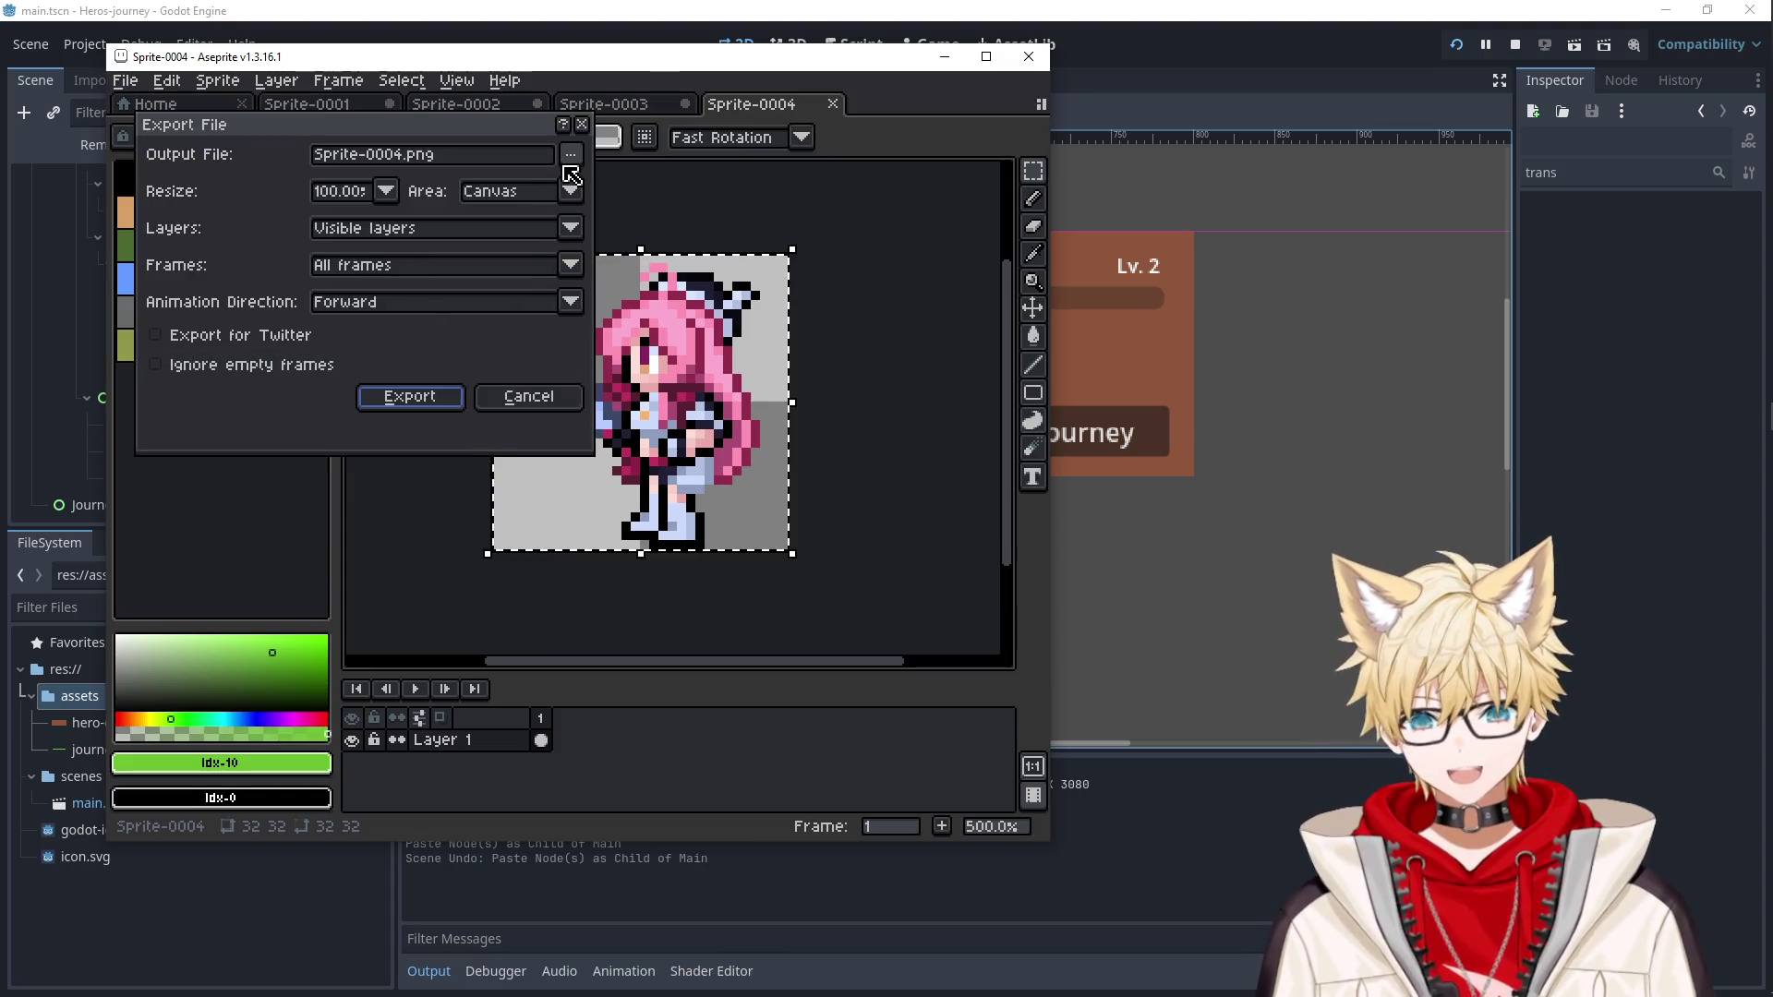
click(571, 155)
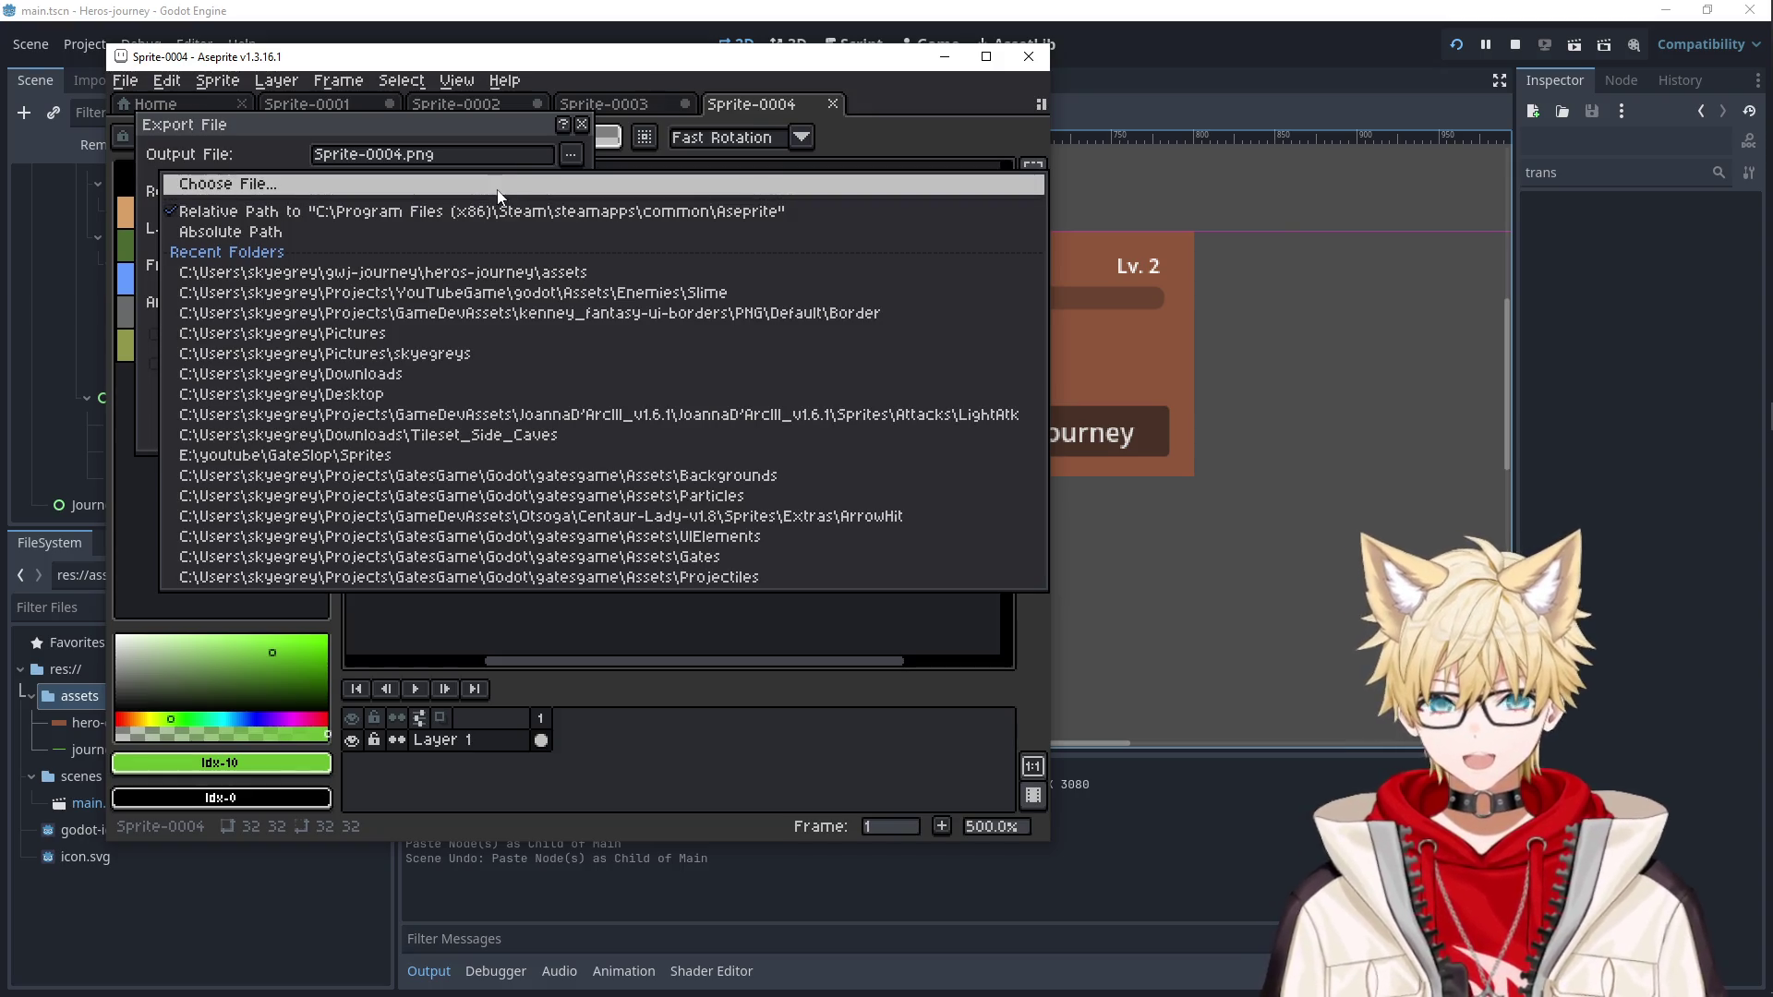
click(497, 196)
key(Escape)
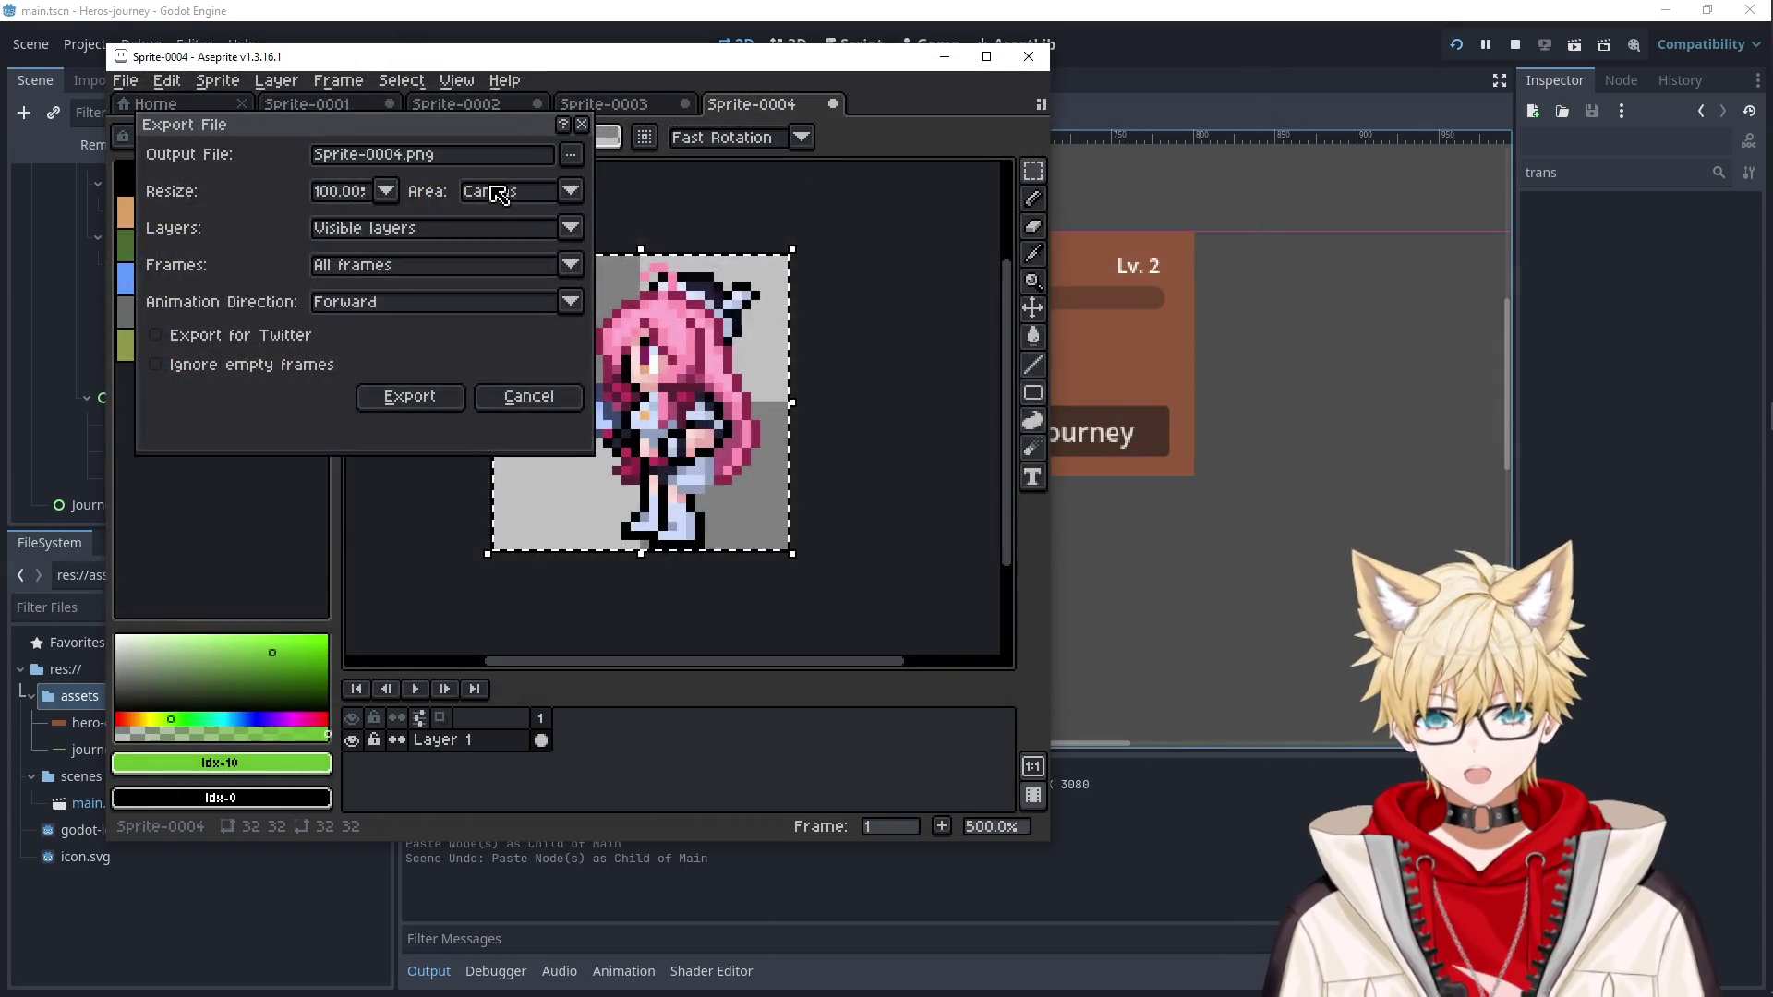
click(571, 155)
click(554, 182)
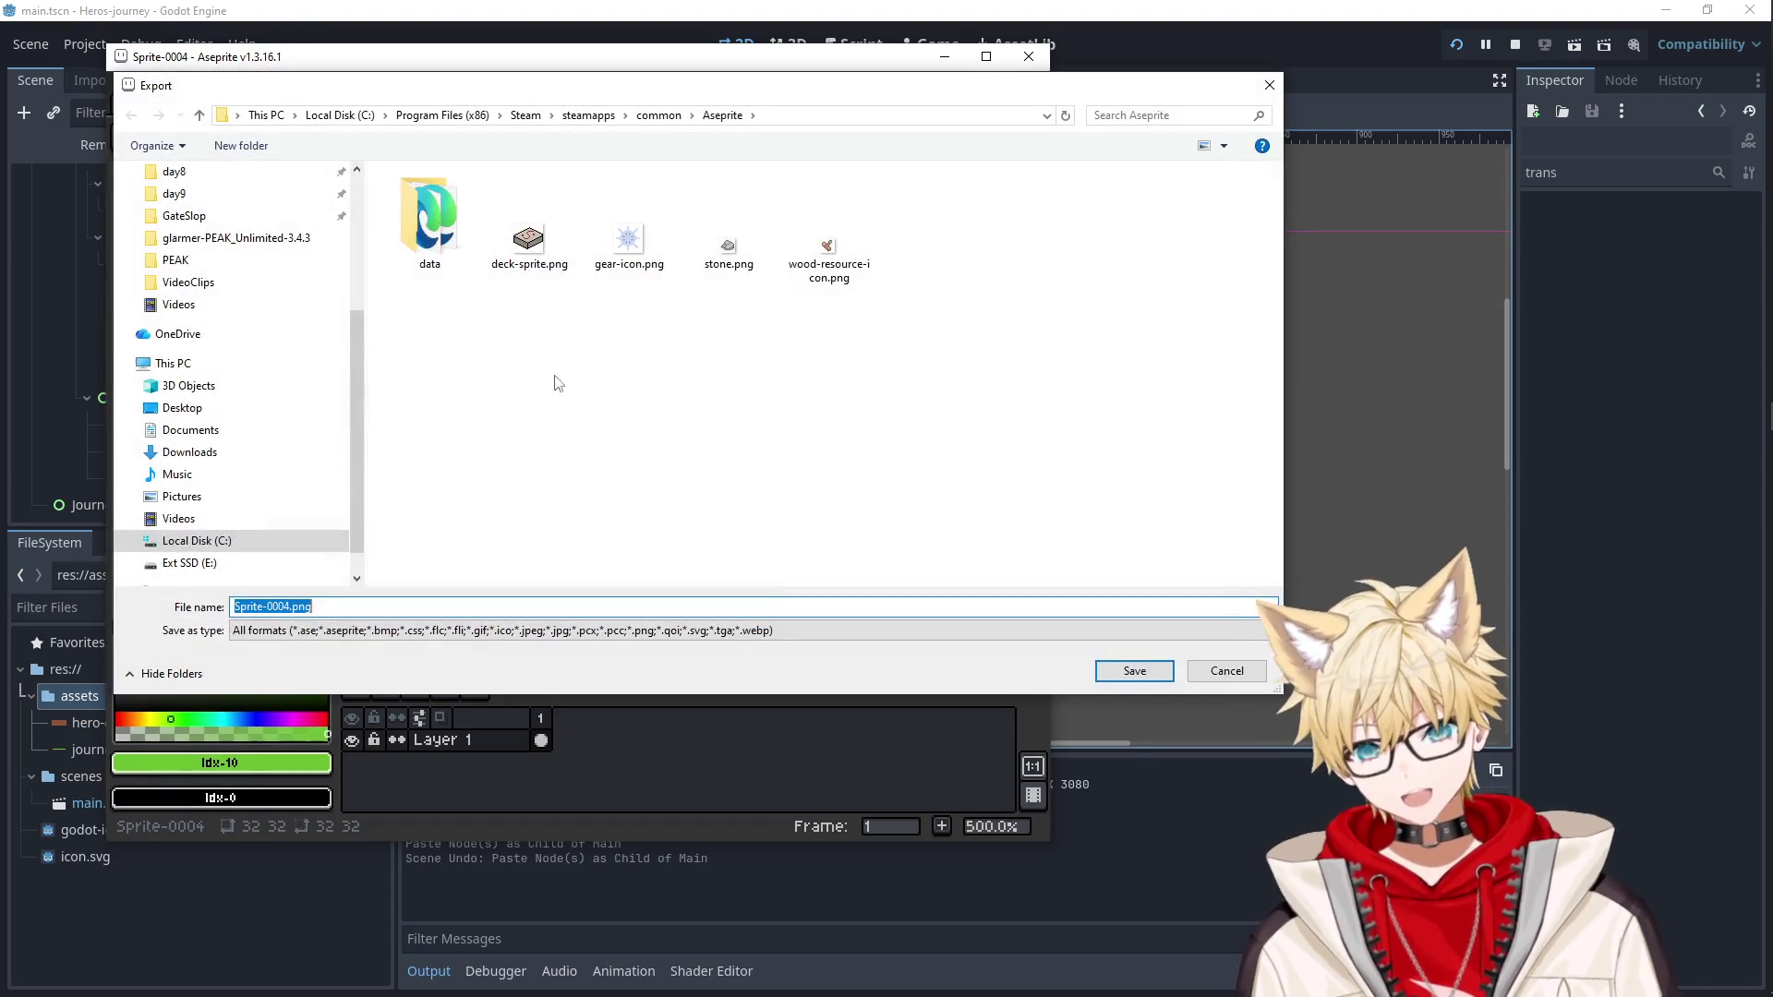
Step: Navigate to the gwj-journey/heros-journey/assets folder in the file browser
scroll(308, 367, up, 4)
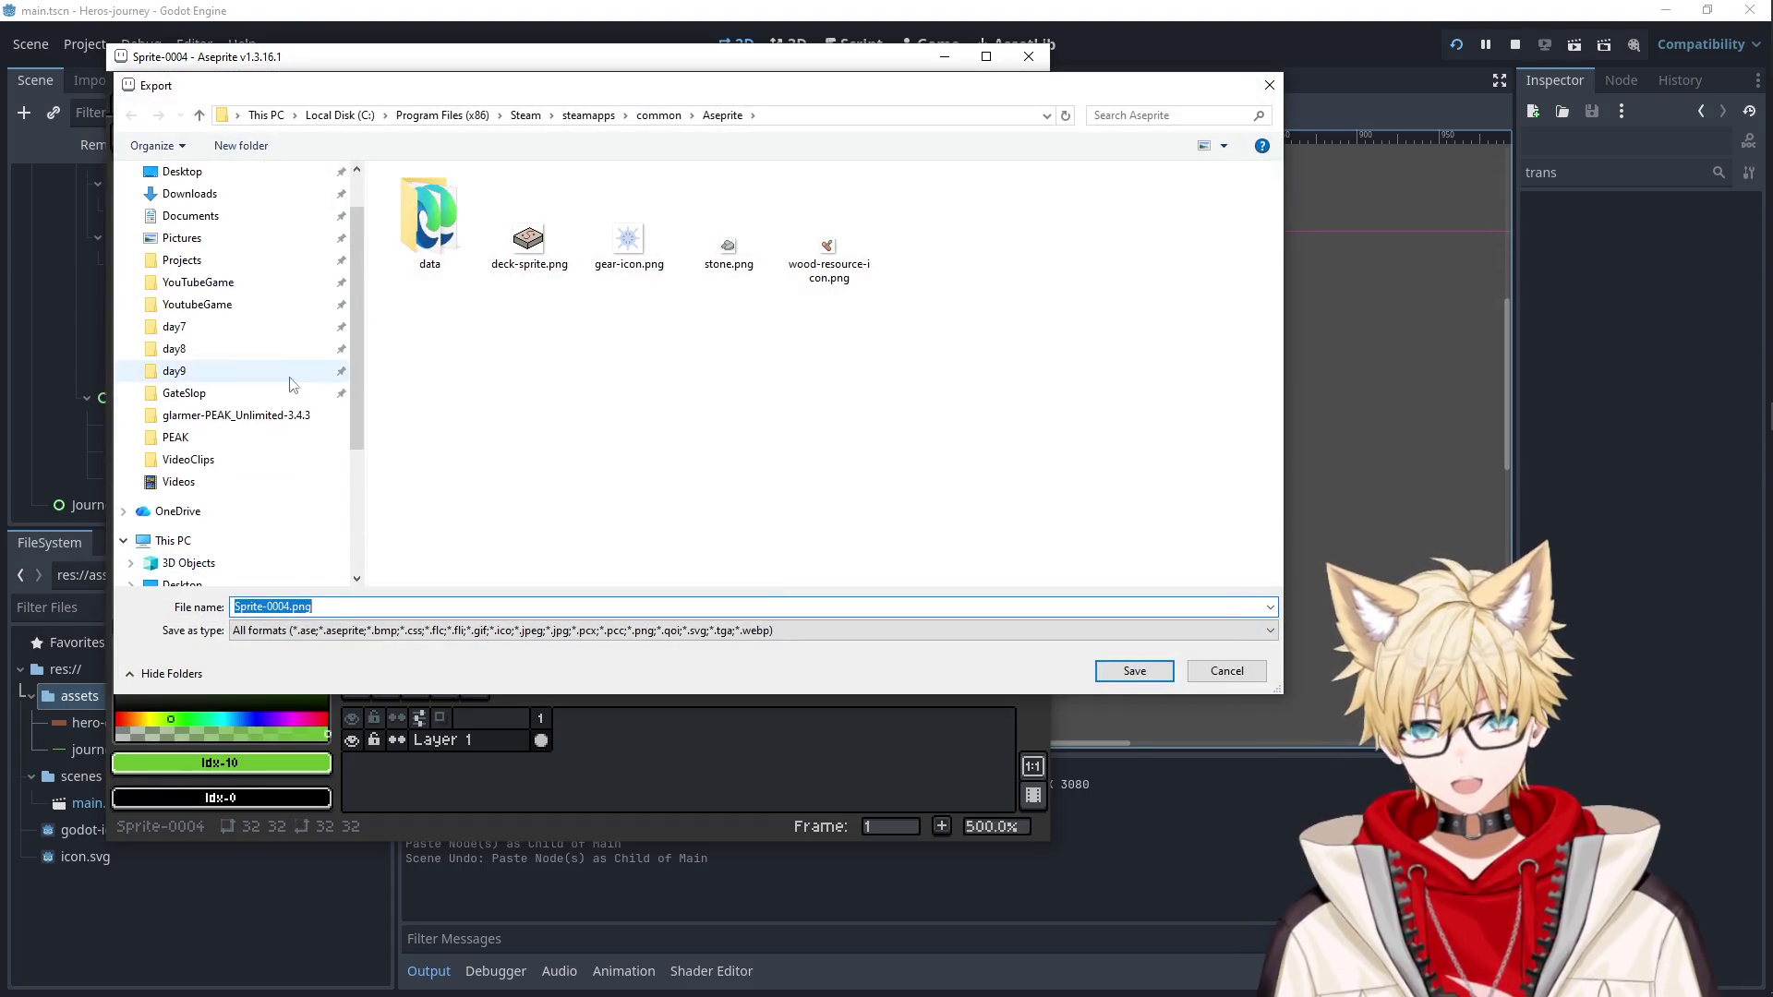
click(217, 319)
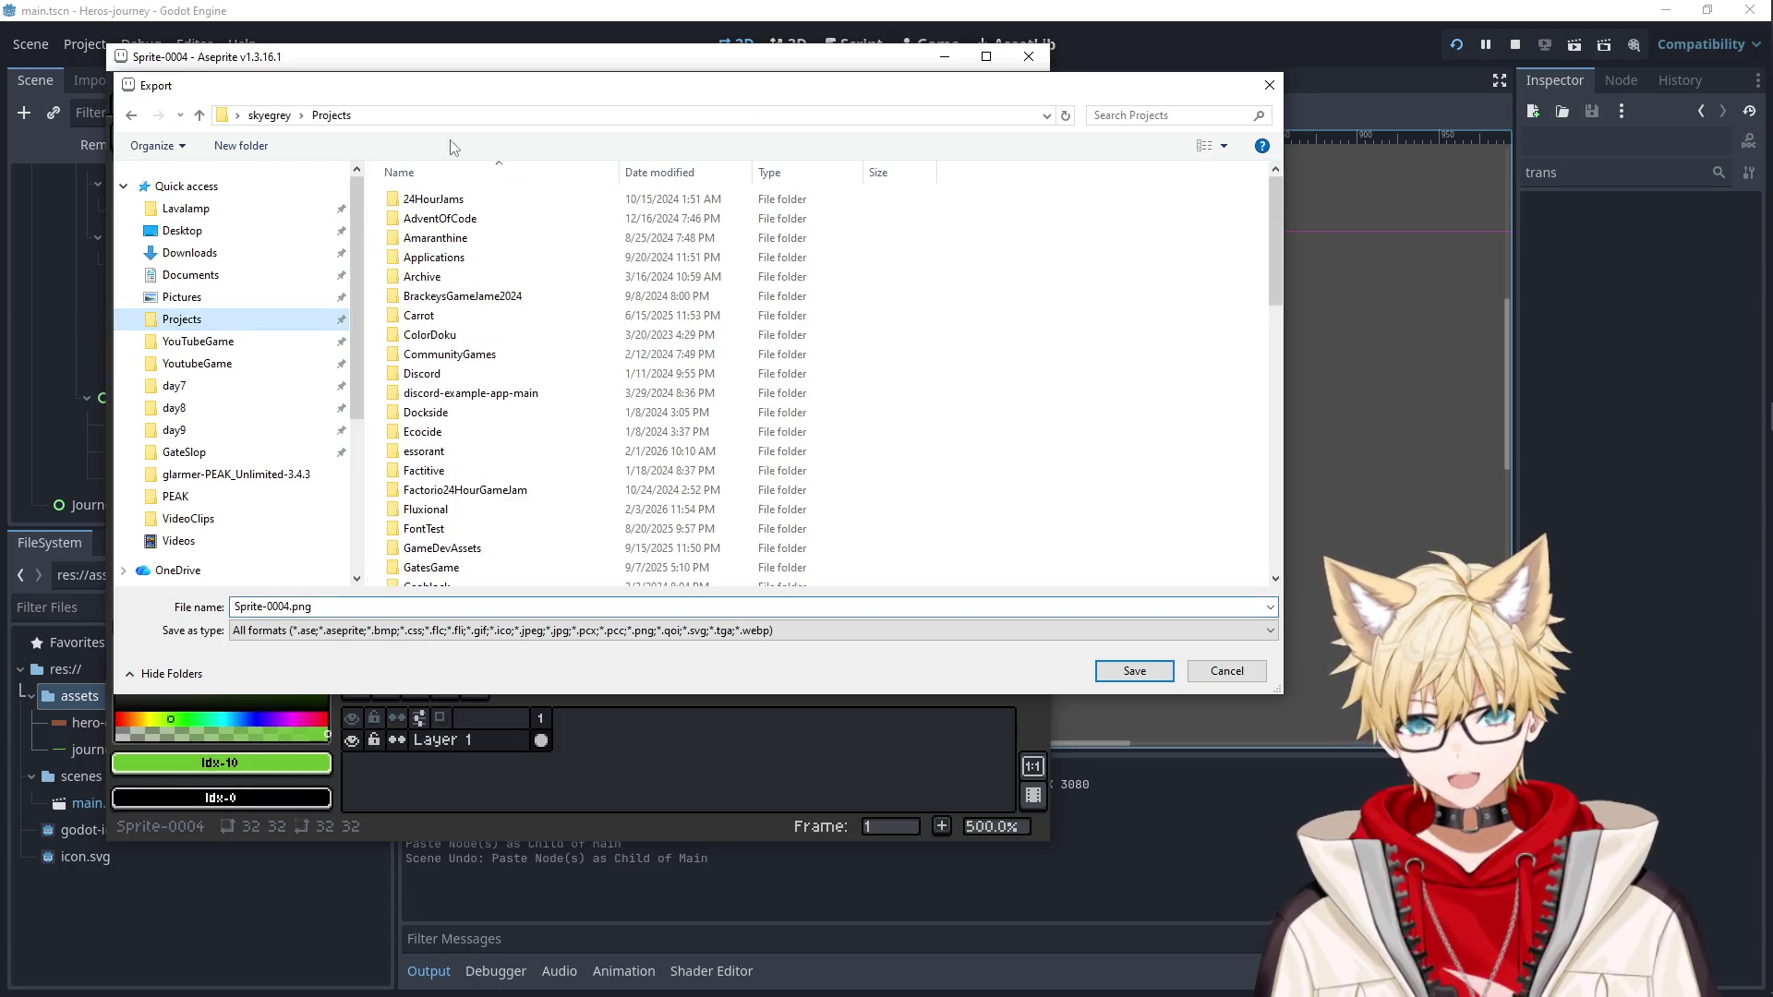
click(292, 116)
click(708, 395)
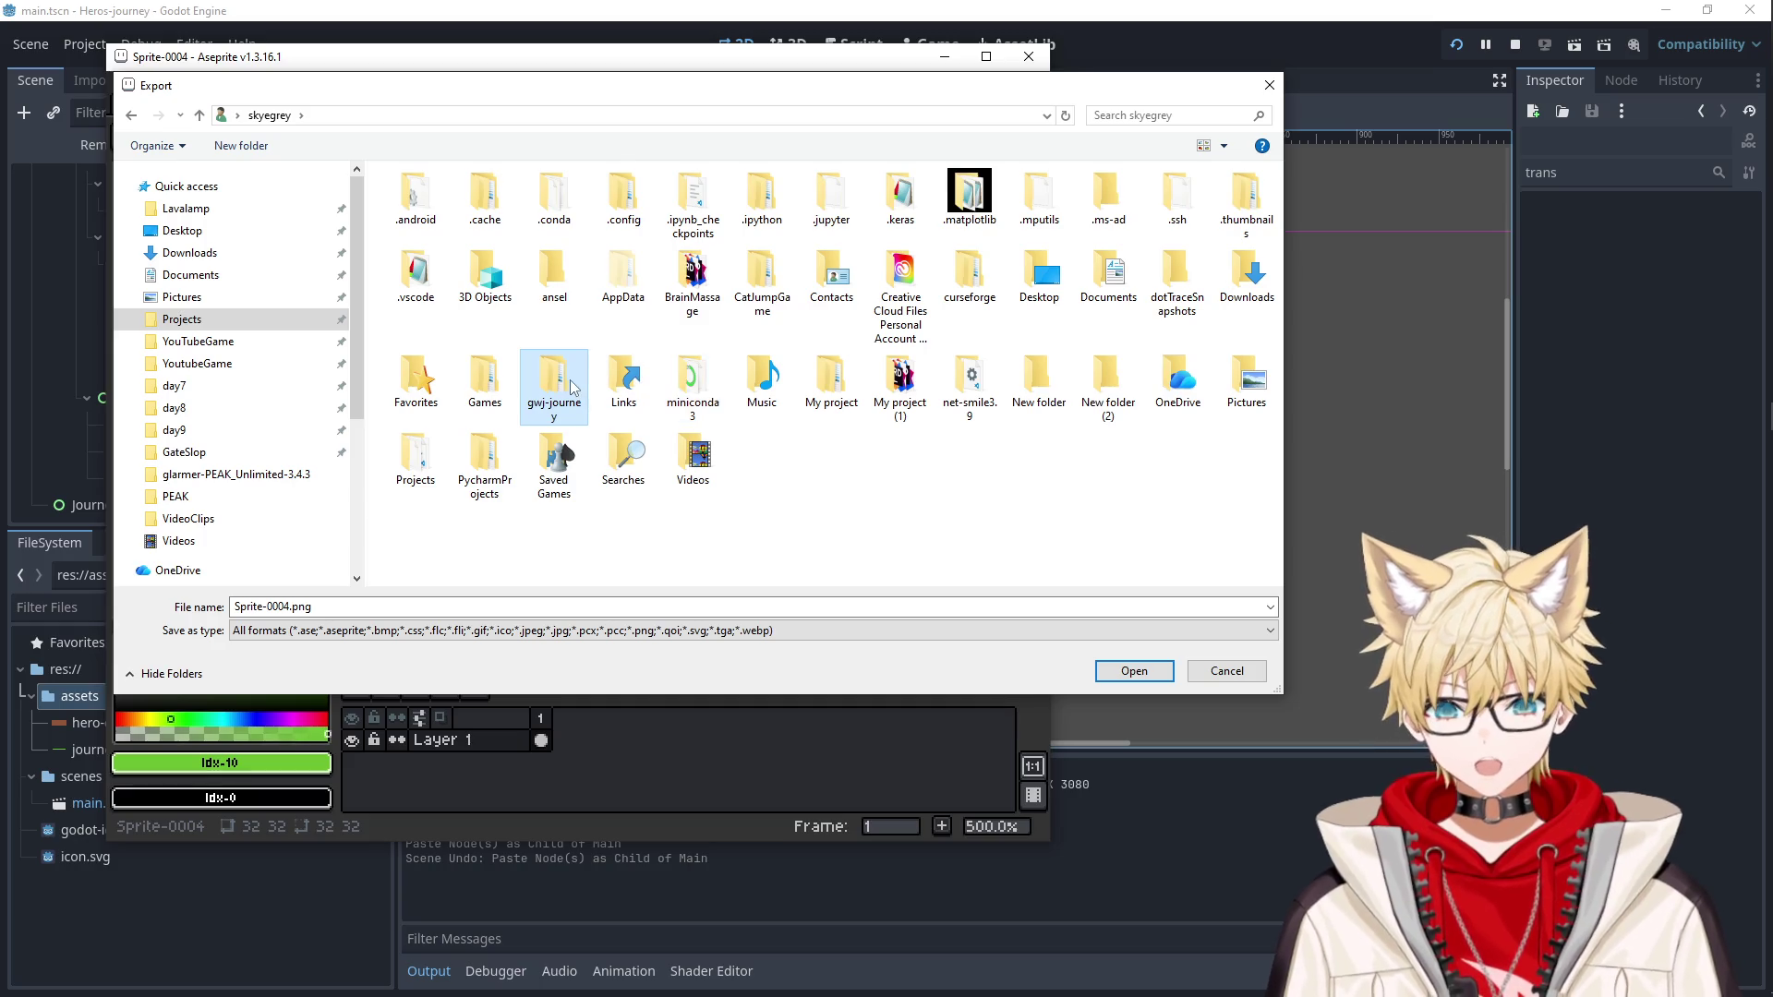
double_click(573, 388)
double_click(444, 210)
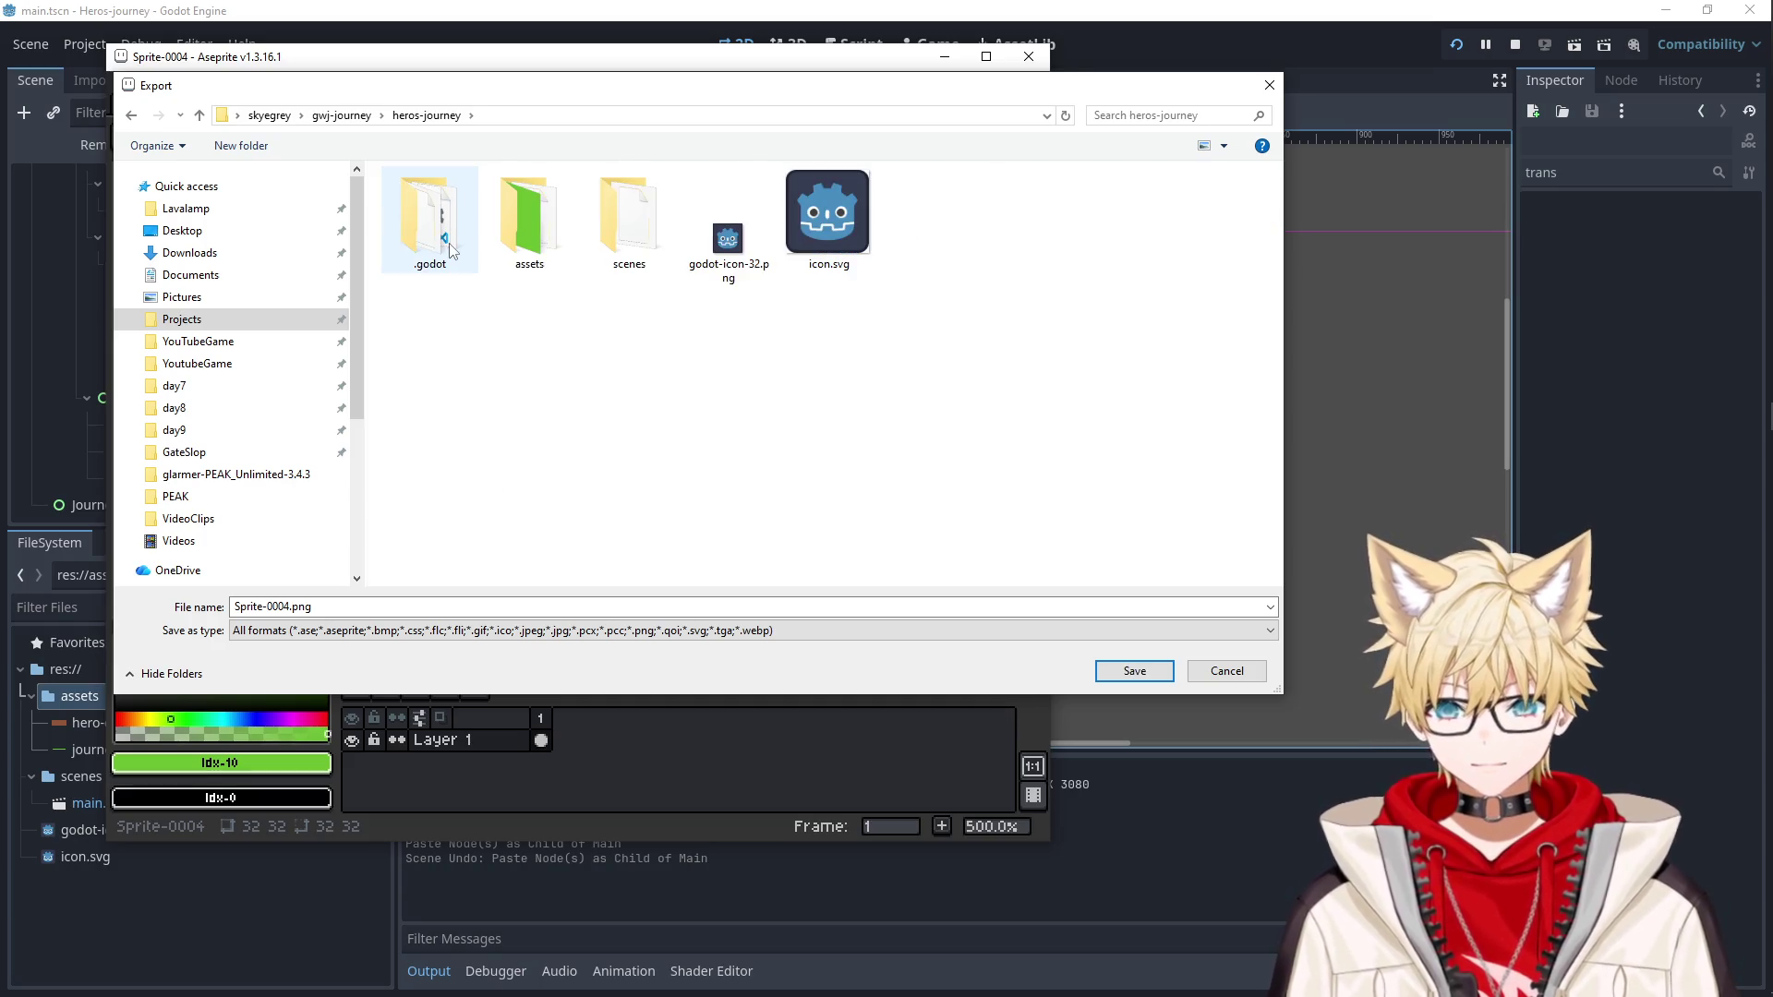
double_click(517, 235)
Step: Save the file name as reina.png in assets and export the character sprite
click(289, 607)
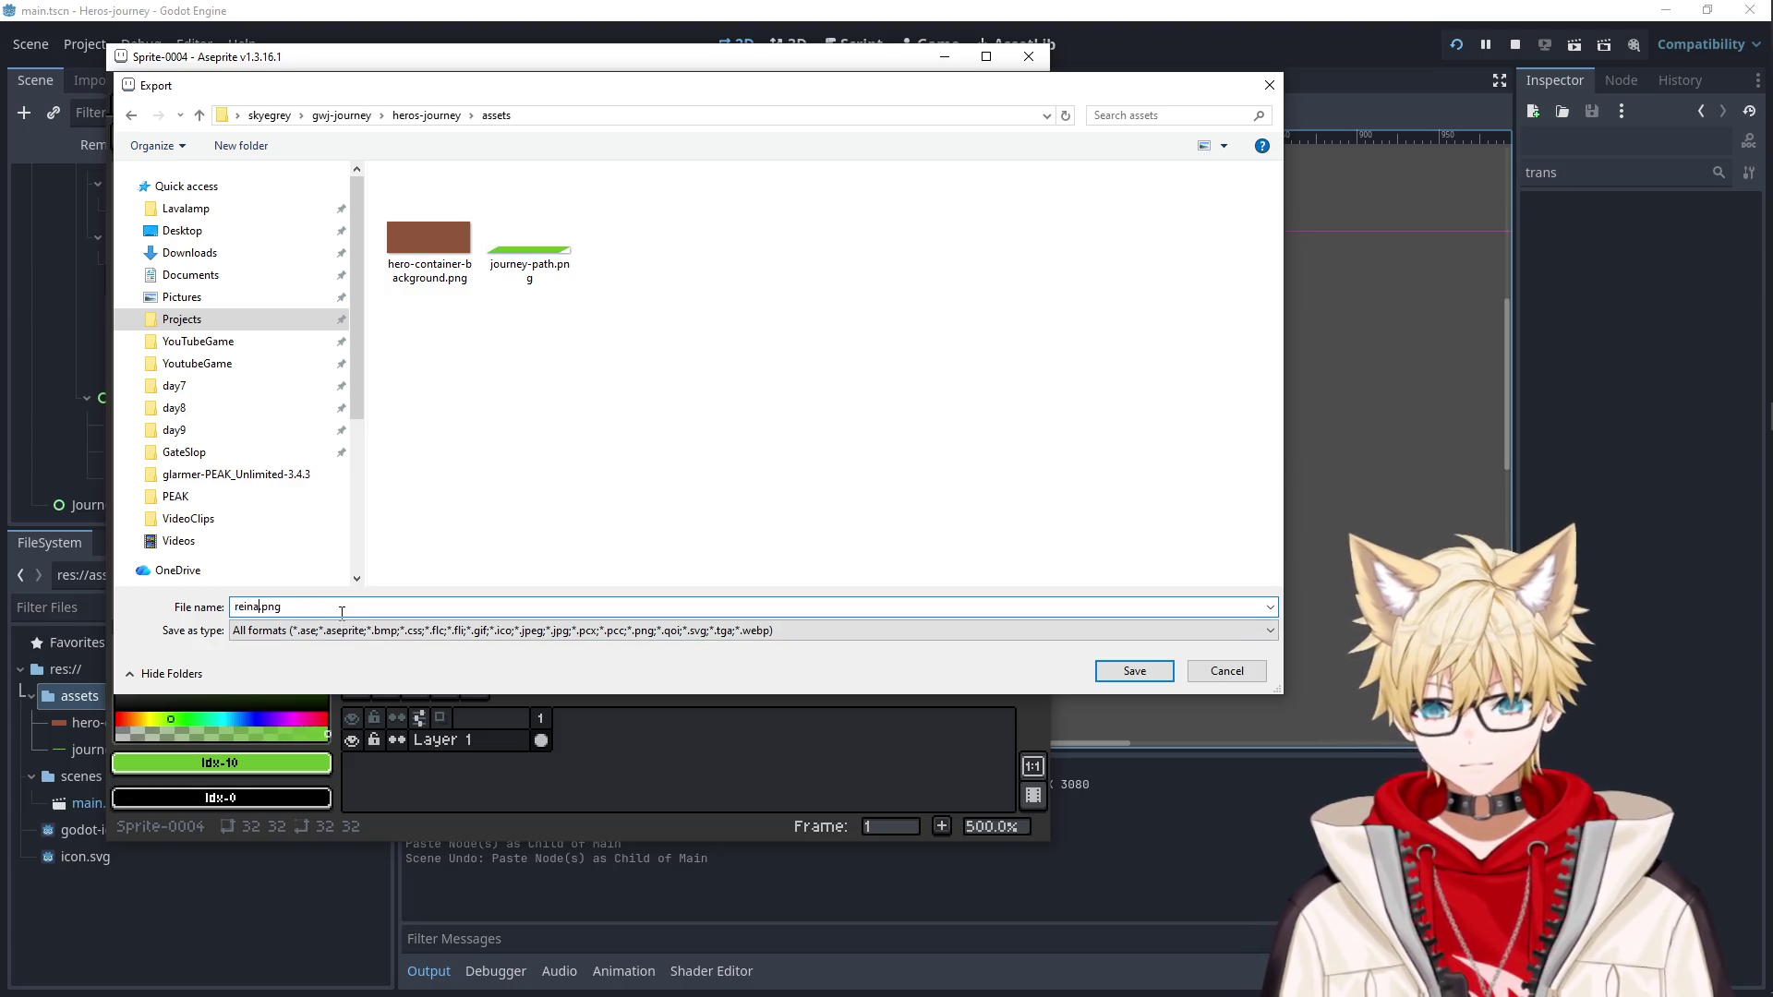
key(Return)
click(397, 395)
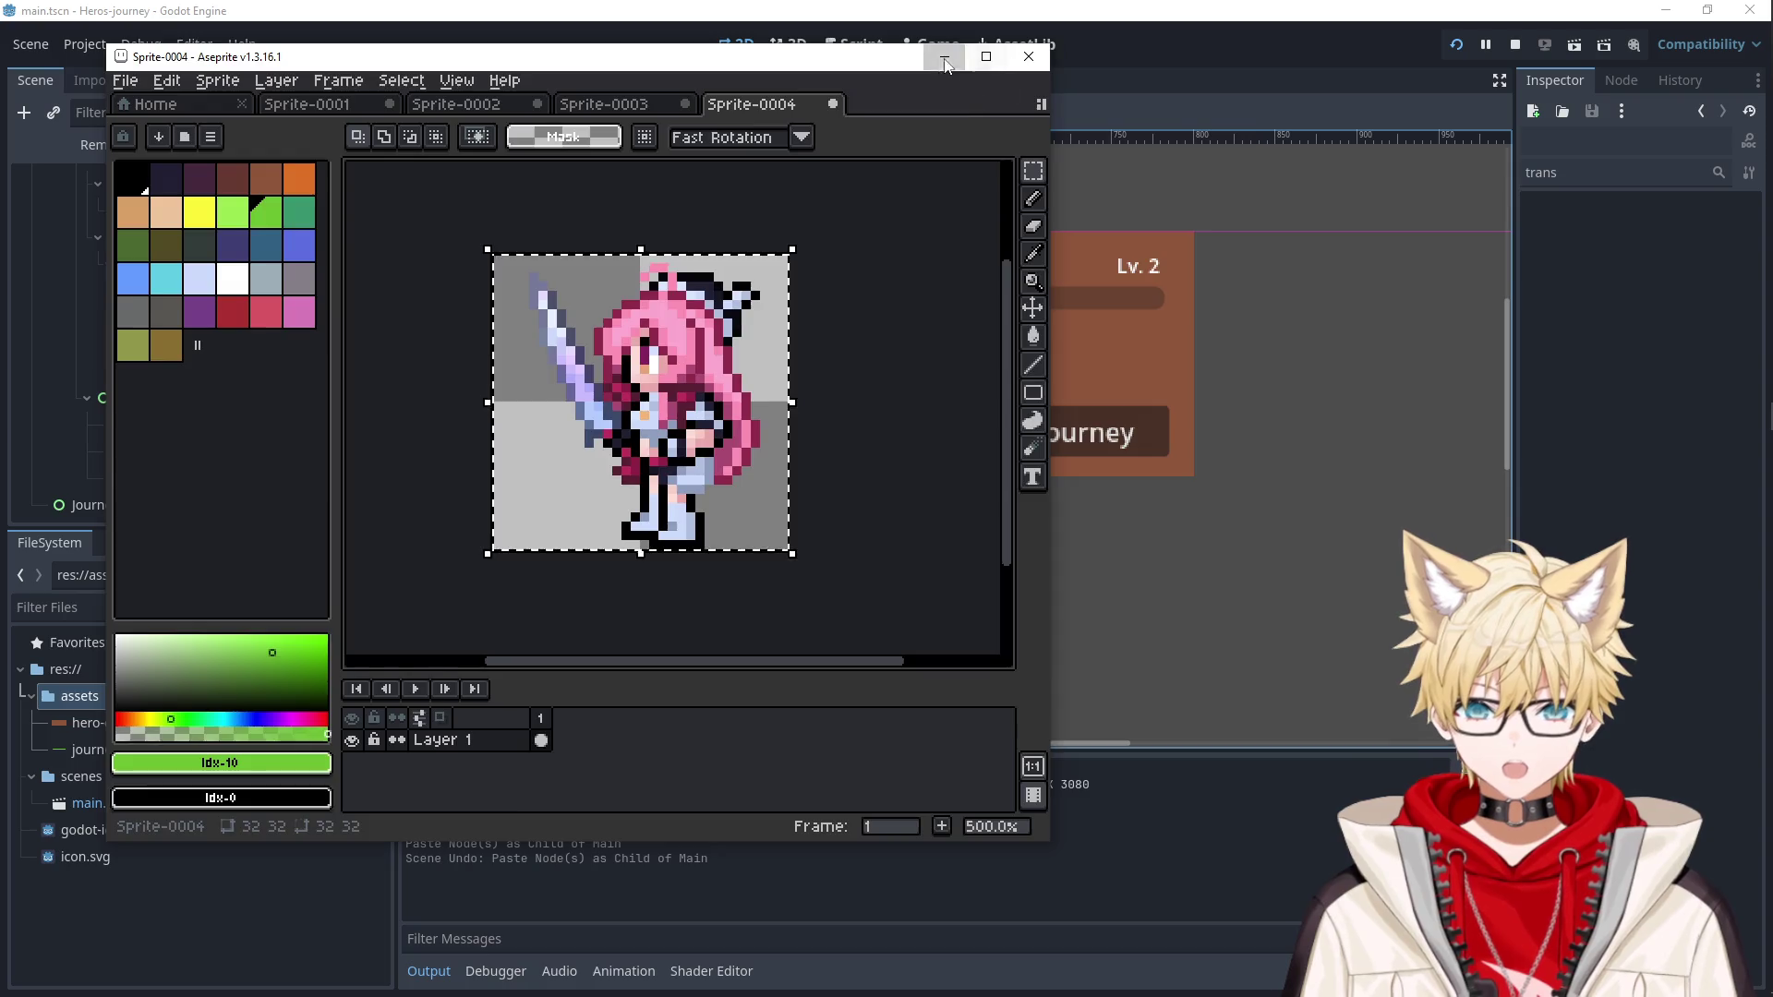
click(944, 57)
key(alt+Tab)
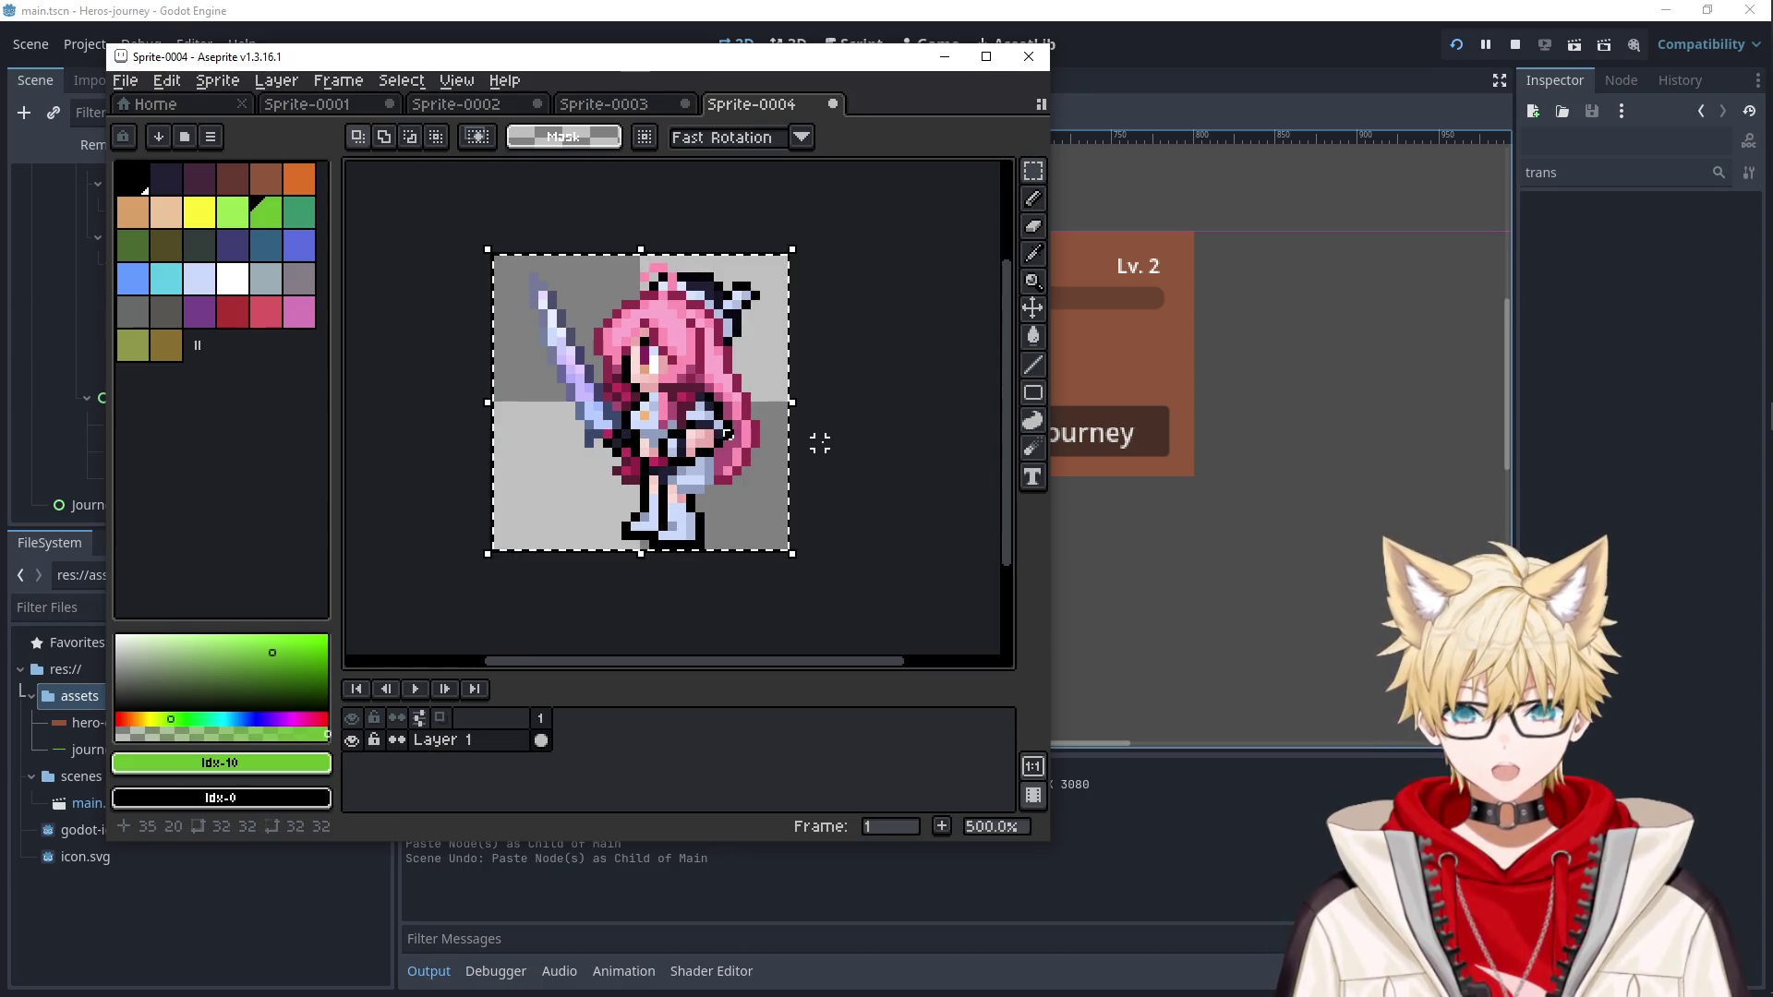
Step: Undo the selection, try a 180° rotation and undo it, then return to the character sprite
key(ctrl+z)
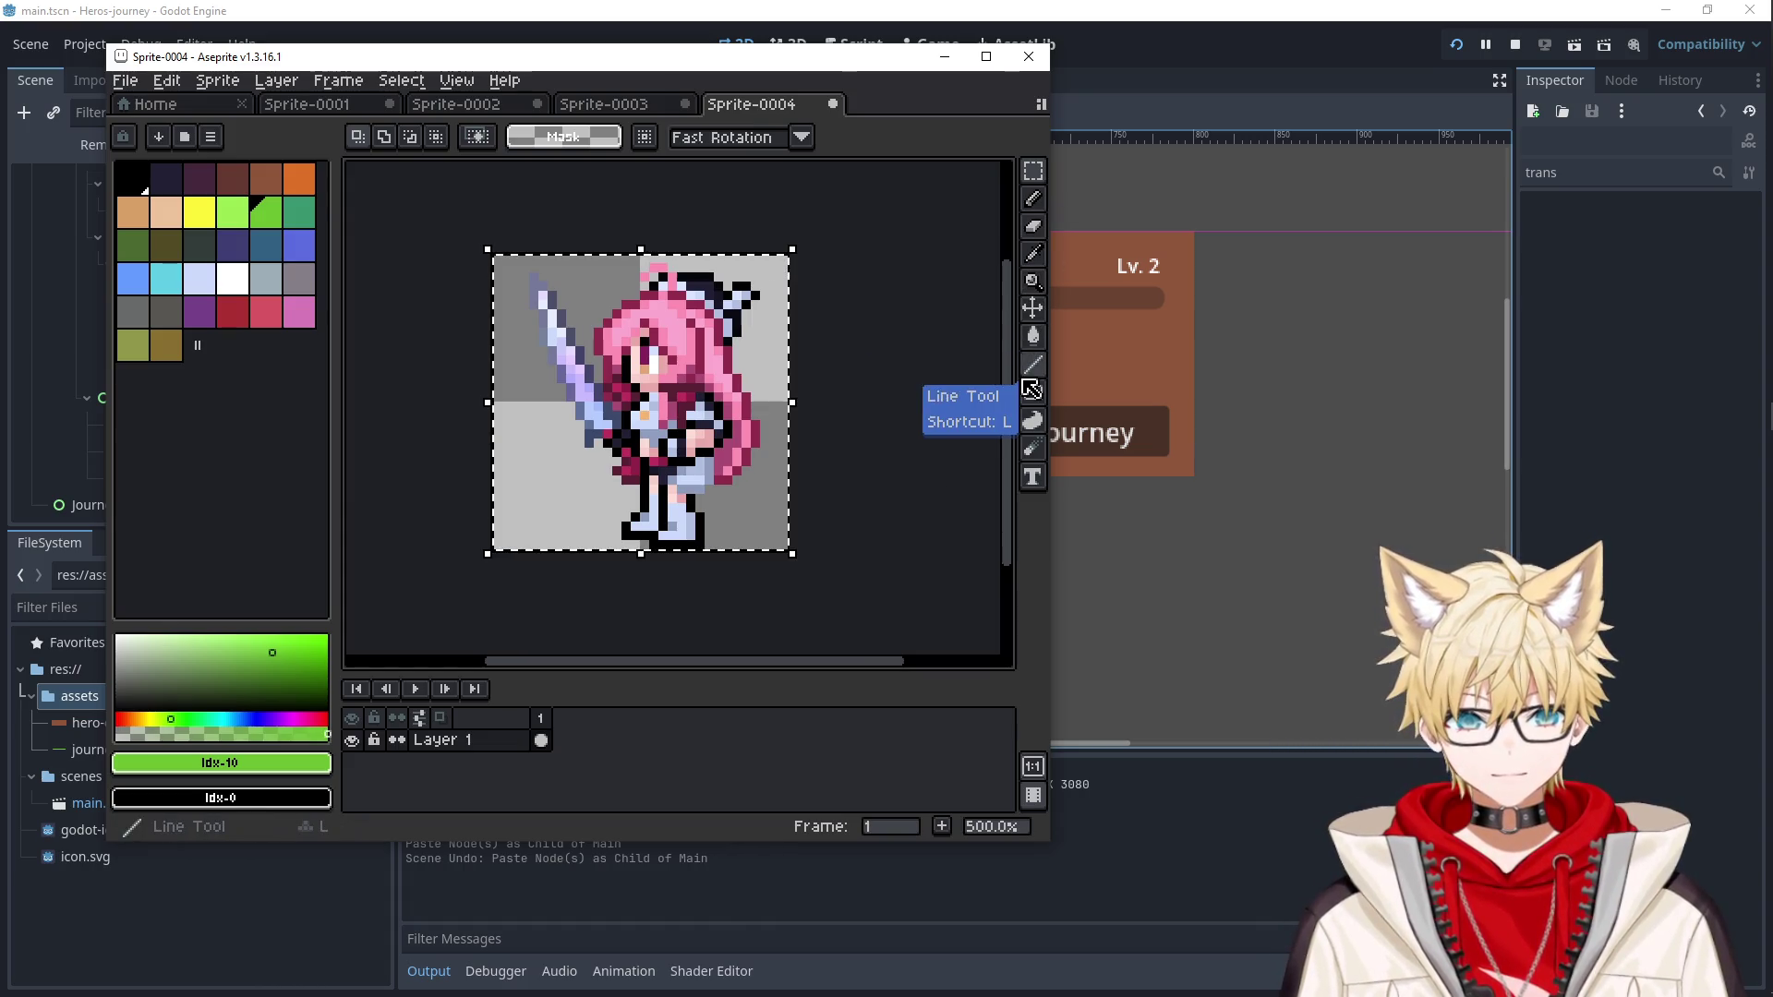
click(228, 89)
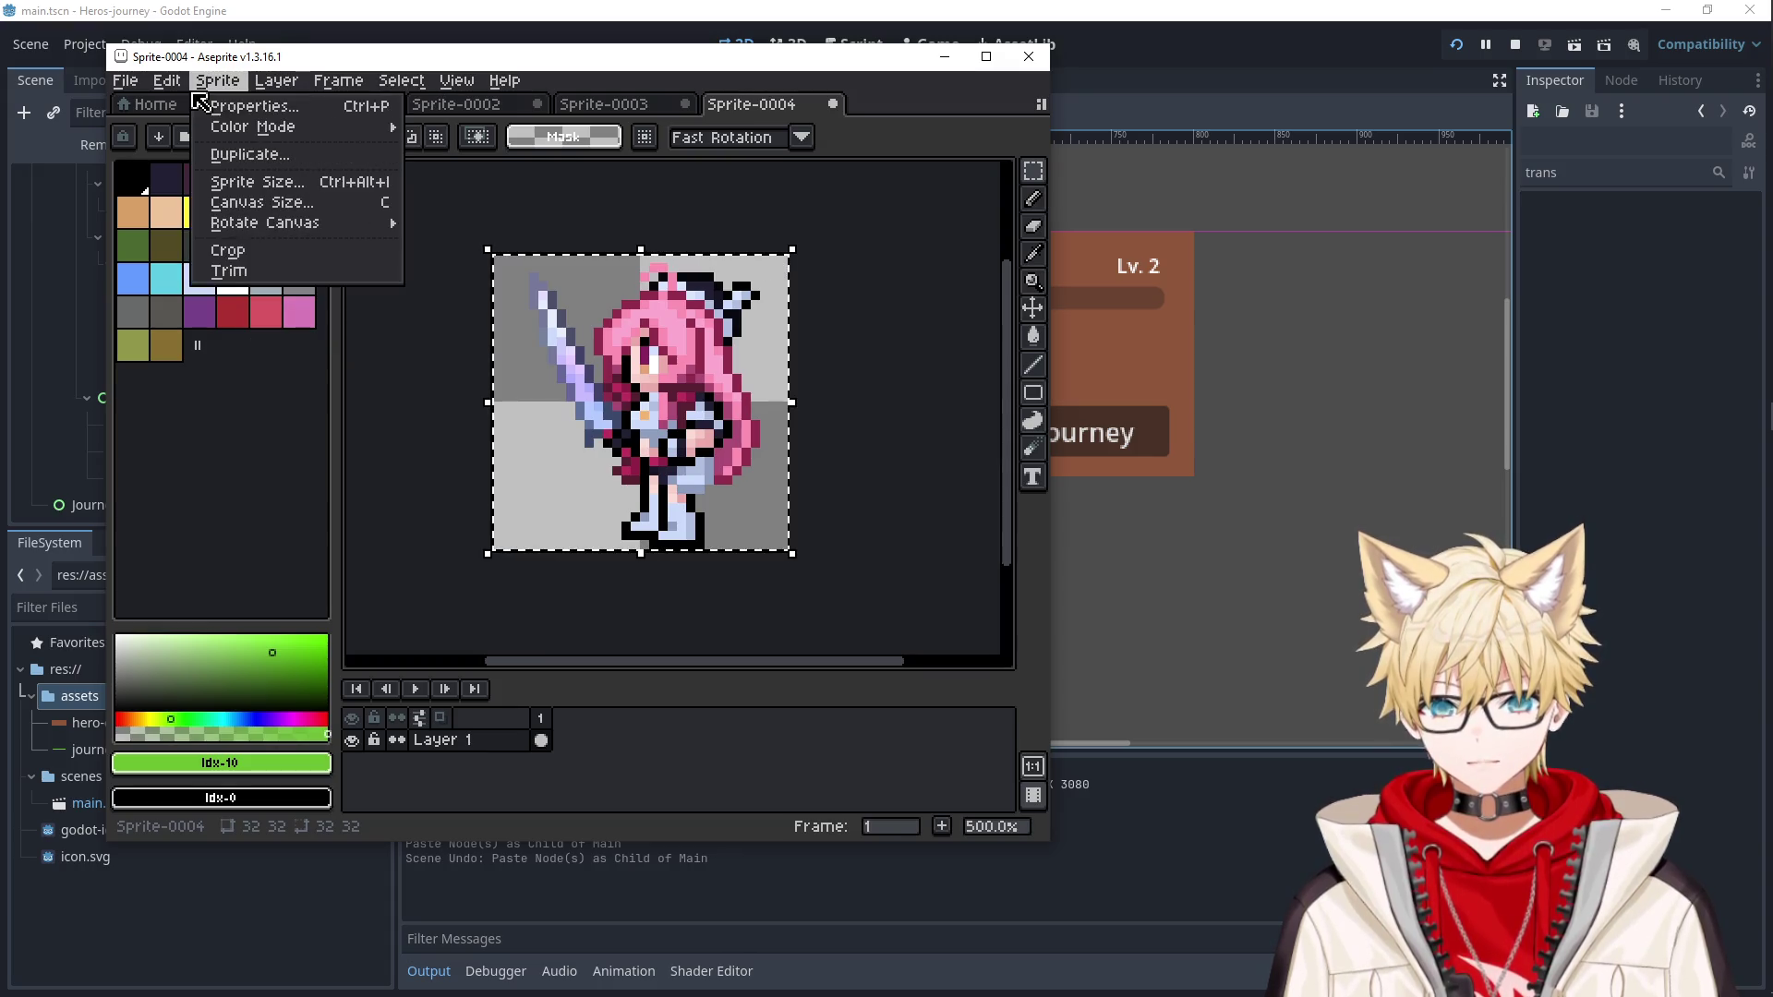
mouse_move(294, 234)
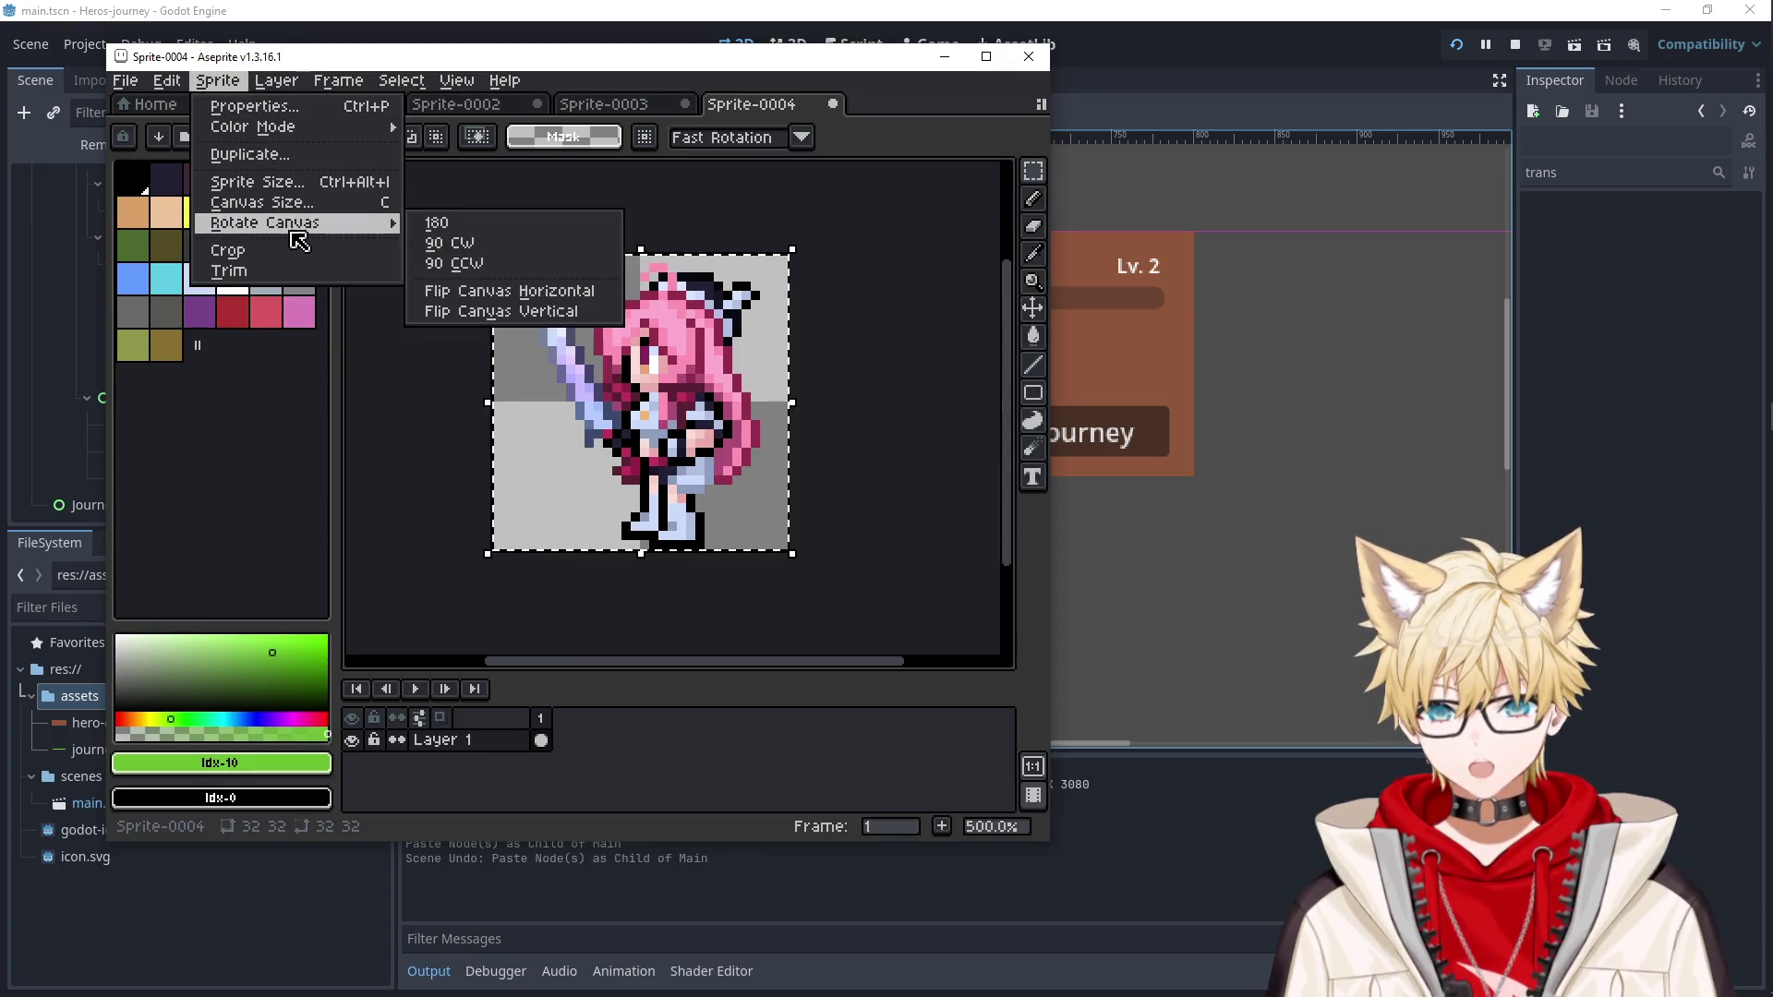
click(515, 227)
key(ctrl+z)
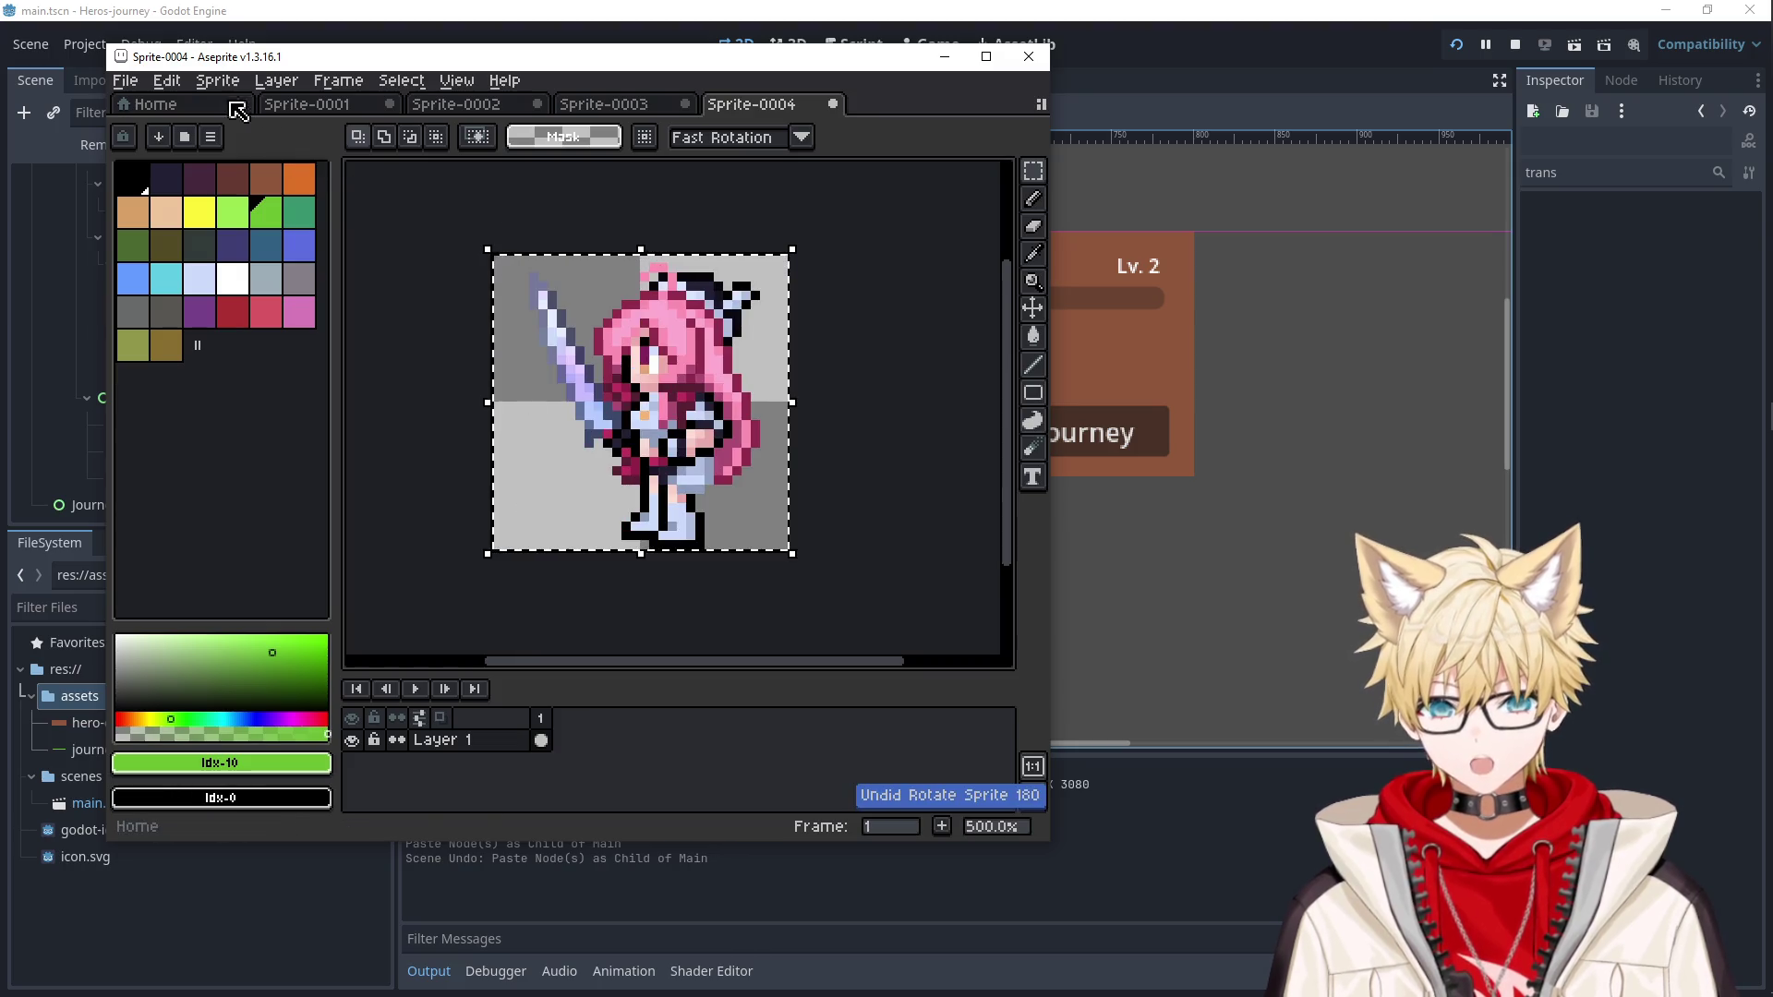
click(212, 104)
click(218, 82)
key(ctrl+space)
click(800, 137)
click(751, 103)
Step: Flip the character horizontally and save it over reina.png in assets
click(218, 82)
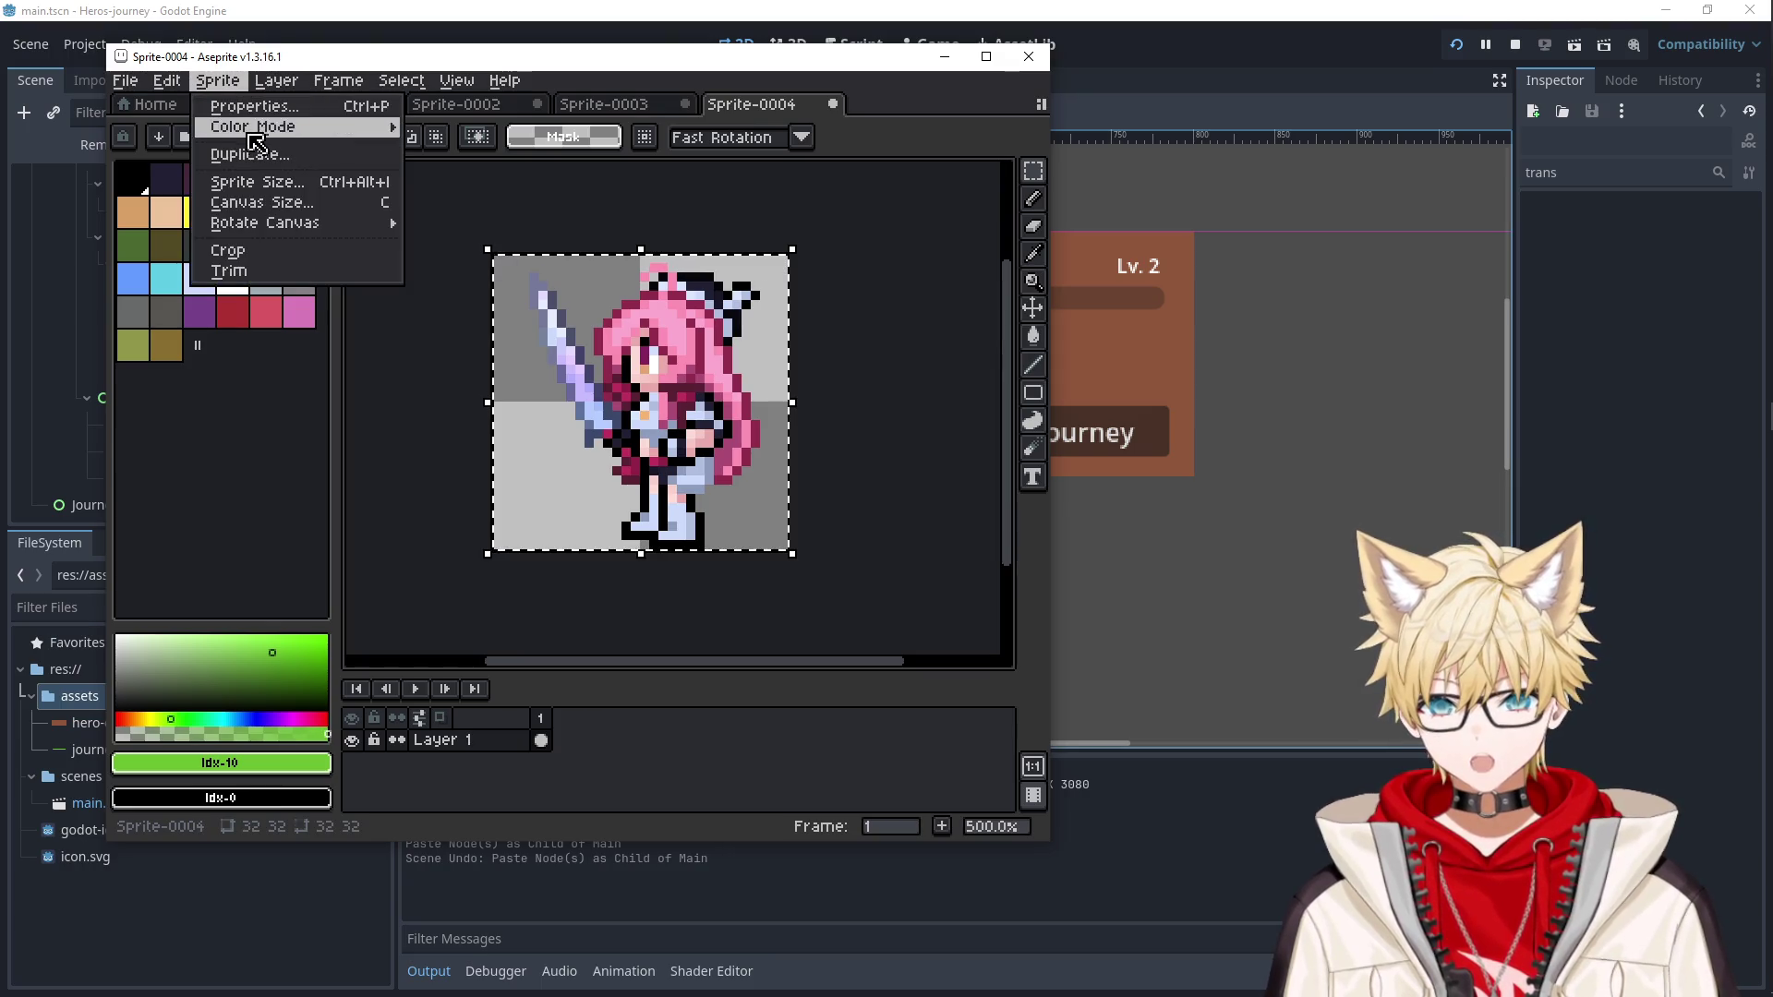
mouse_move(284, 232)
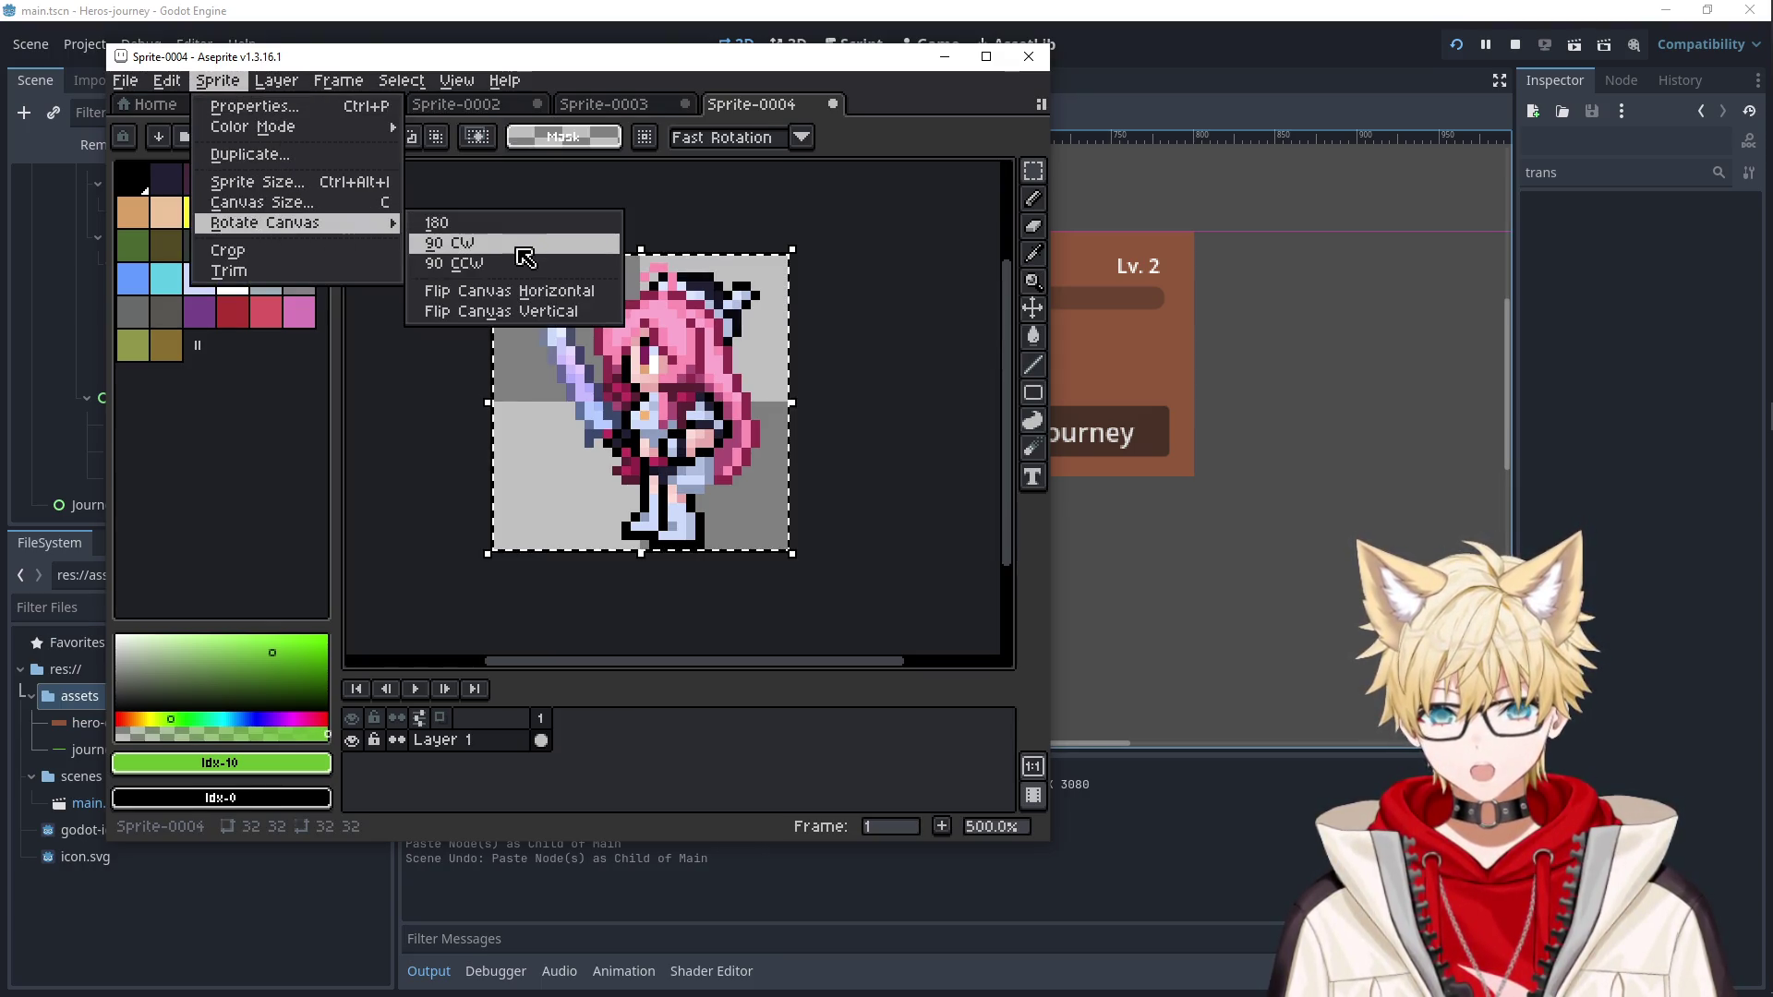
click(522, 297)
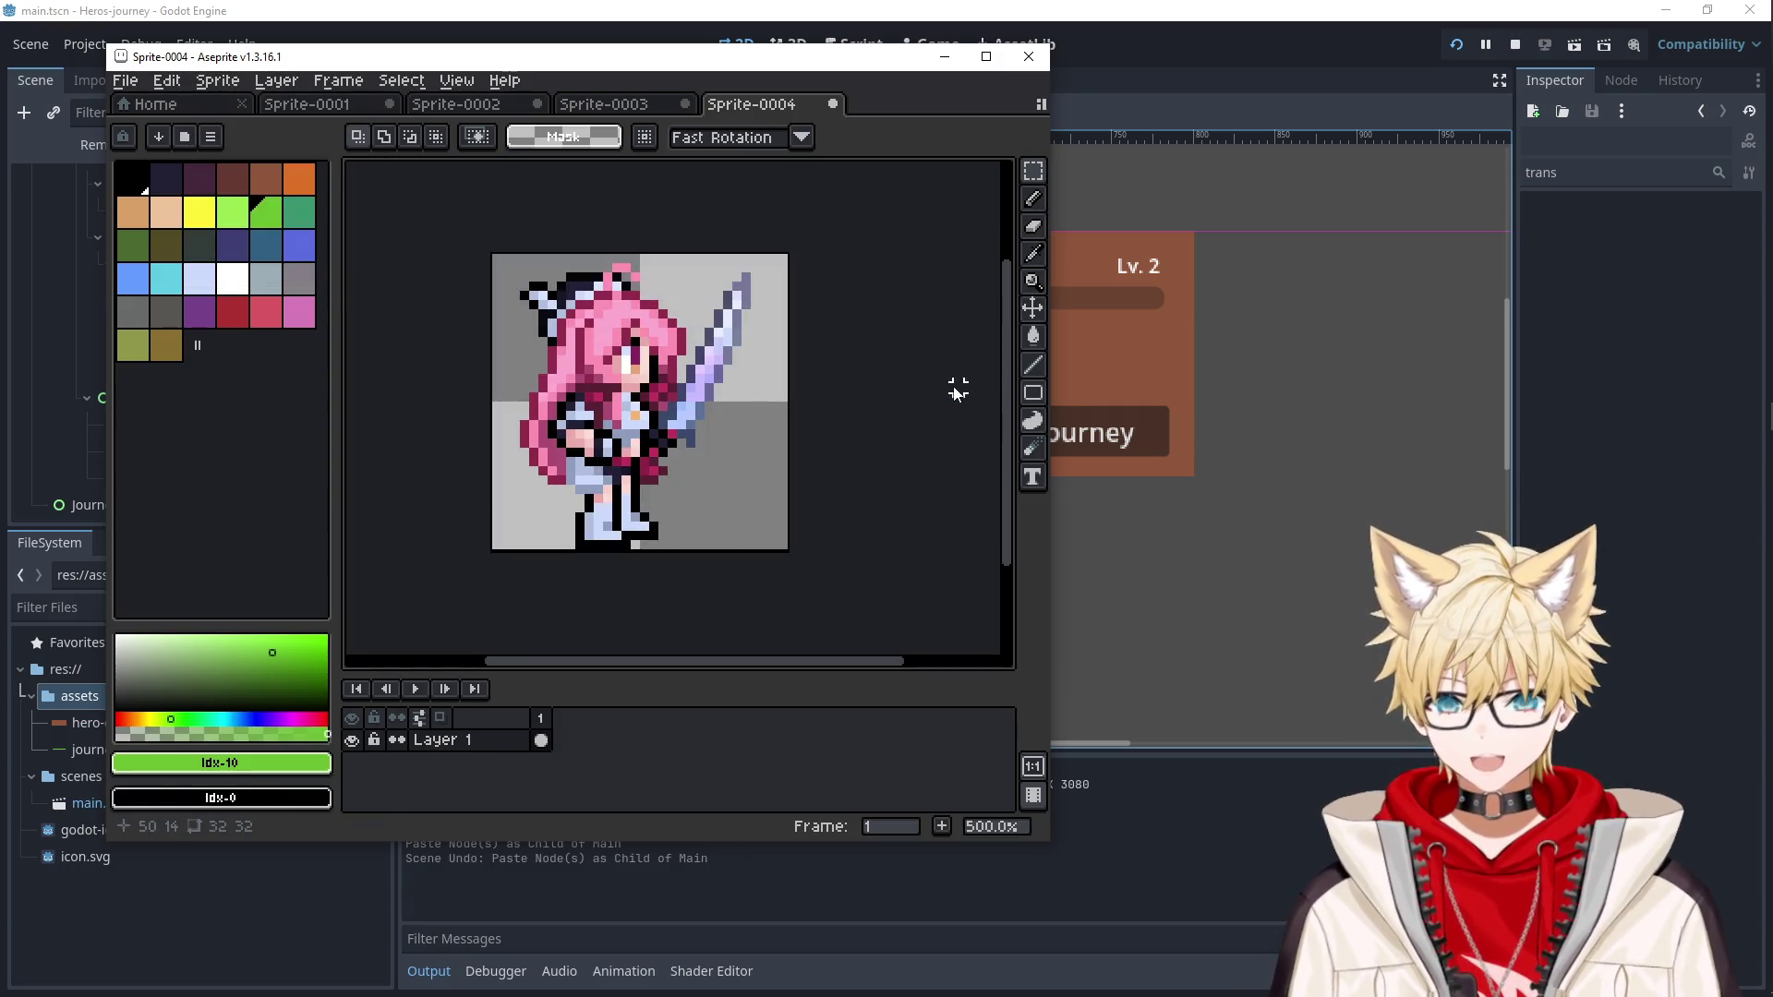
key(ctrl+s)
click(629, 222)
click(1134, 672)
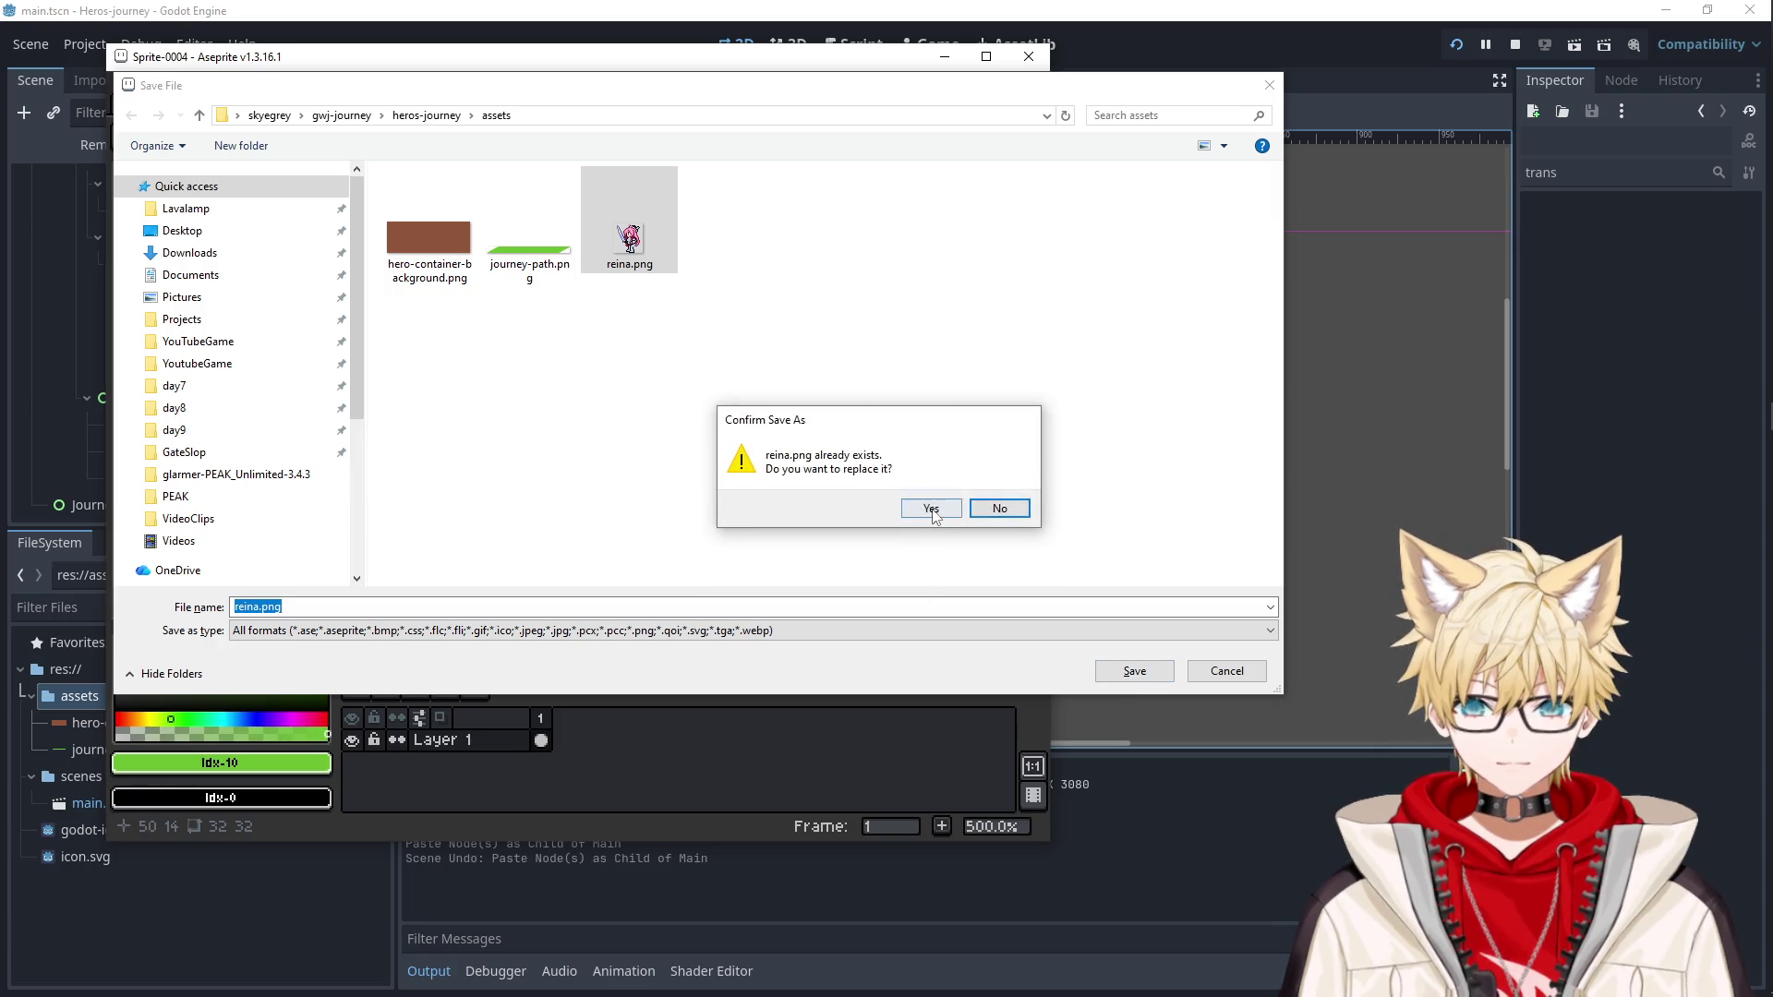
click(931, 509)
Step: Cancel closing Aseprite at the unsaved-changes warning and minimize it instead
click(1027, 56)
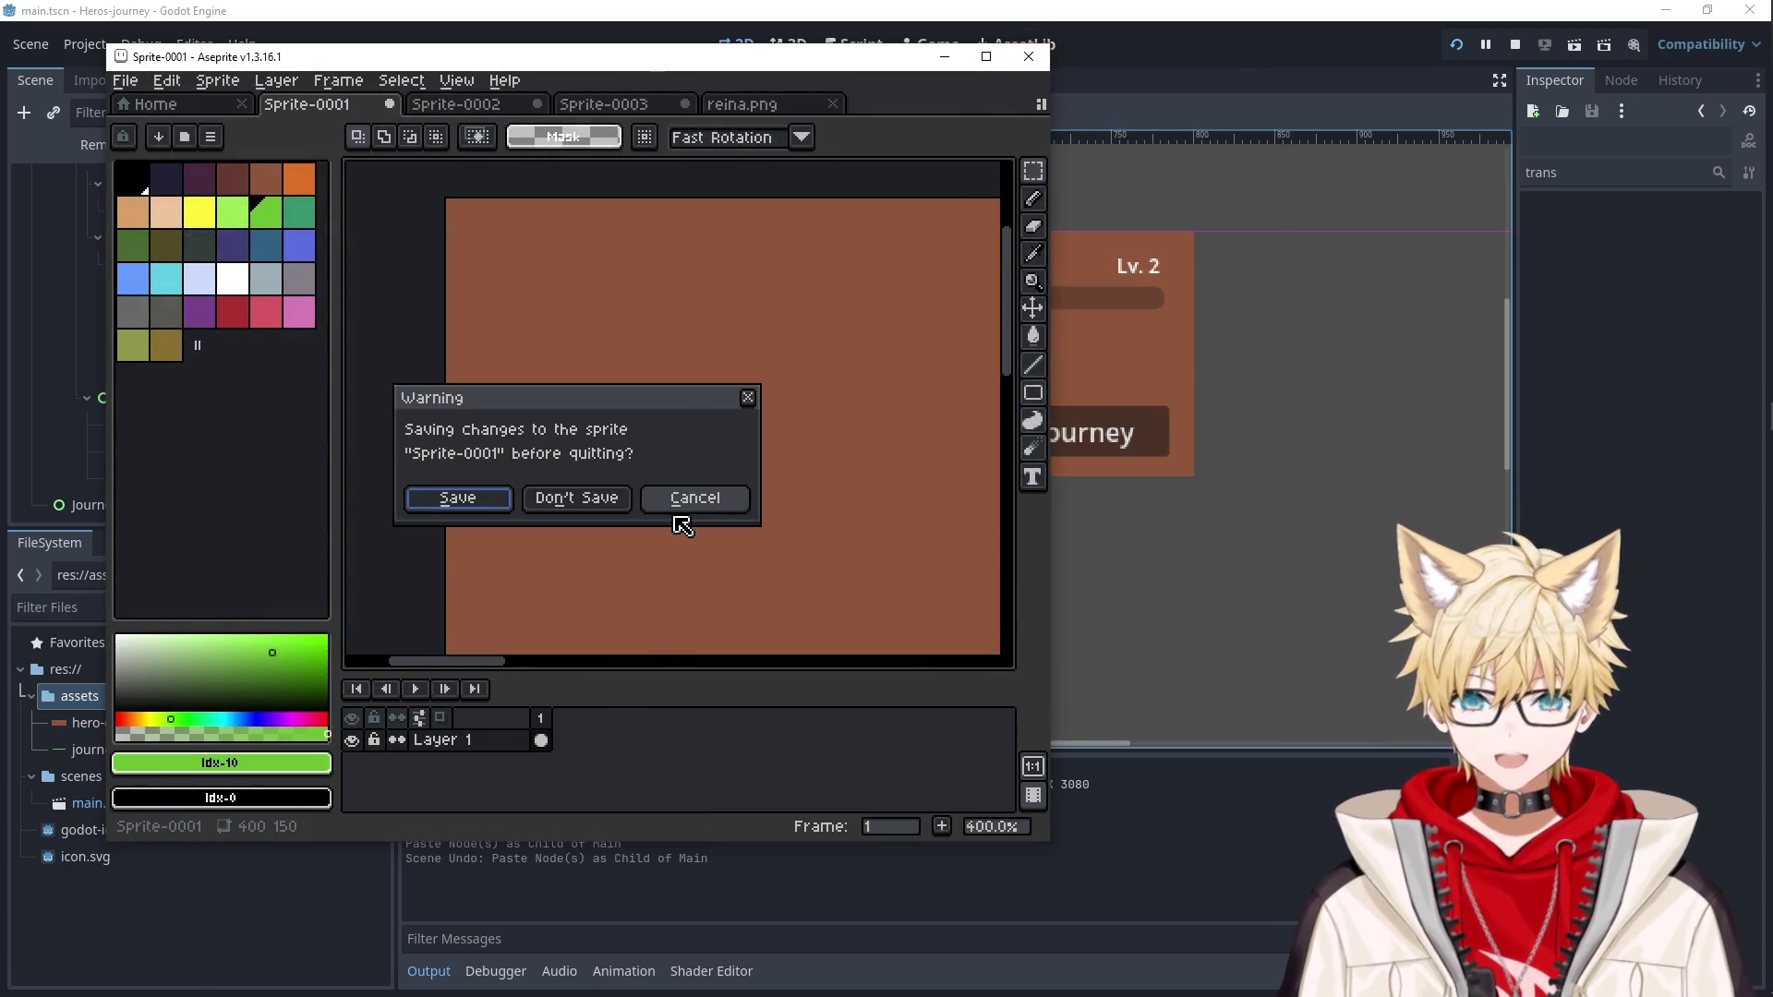
click(750, 411)
click(945, 66)
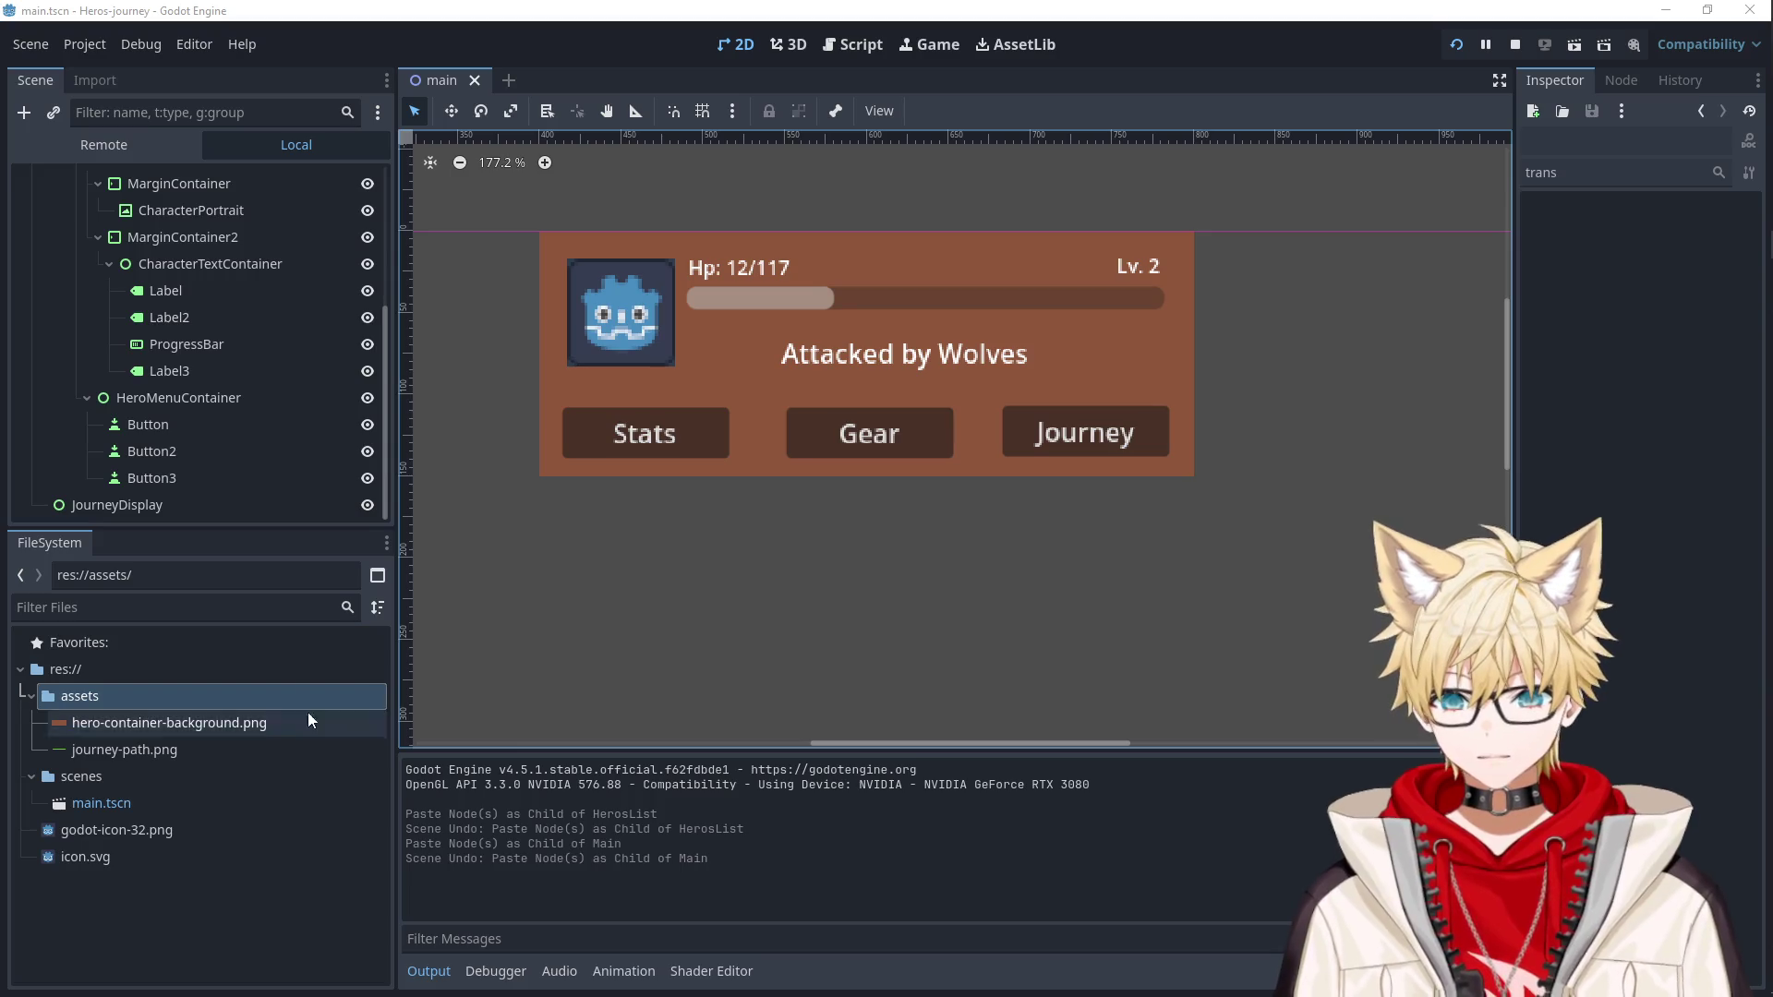
Step: Drag reina.png from the FileSystem dock onto CharacterPortrait to set its texture
scroll(182, 424, up, 4)
scroll(194, 421, down, 4)
scroll(197, 413, up, 4)
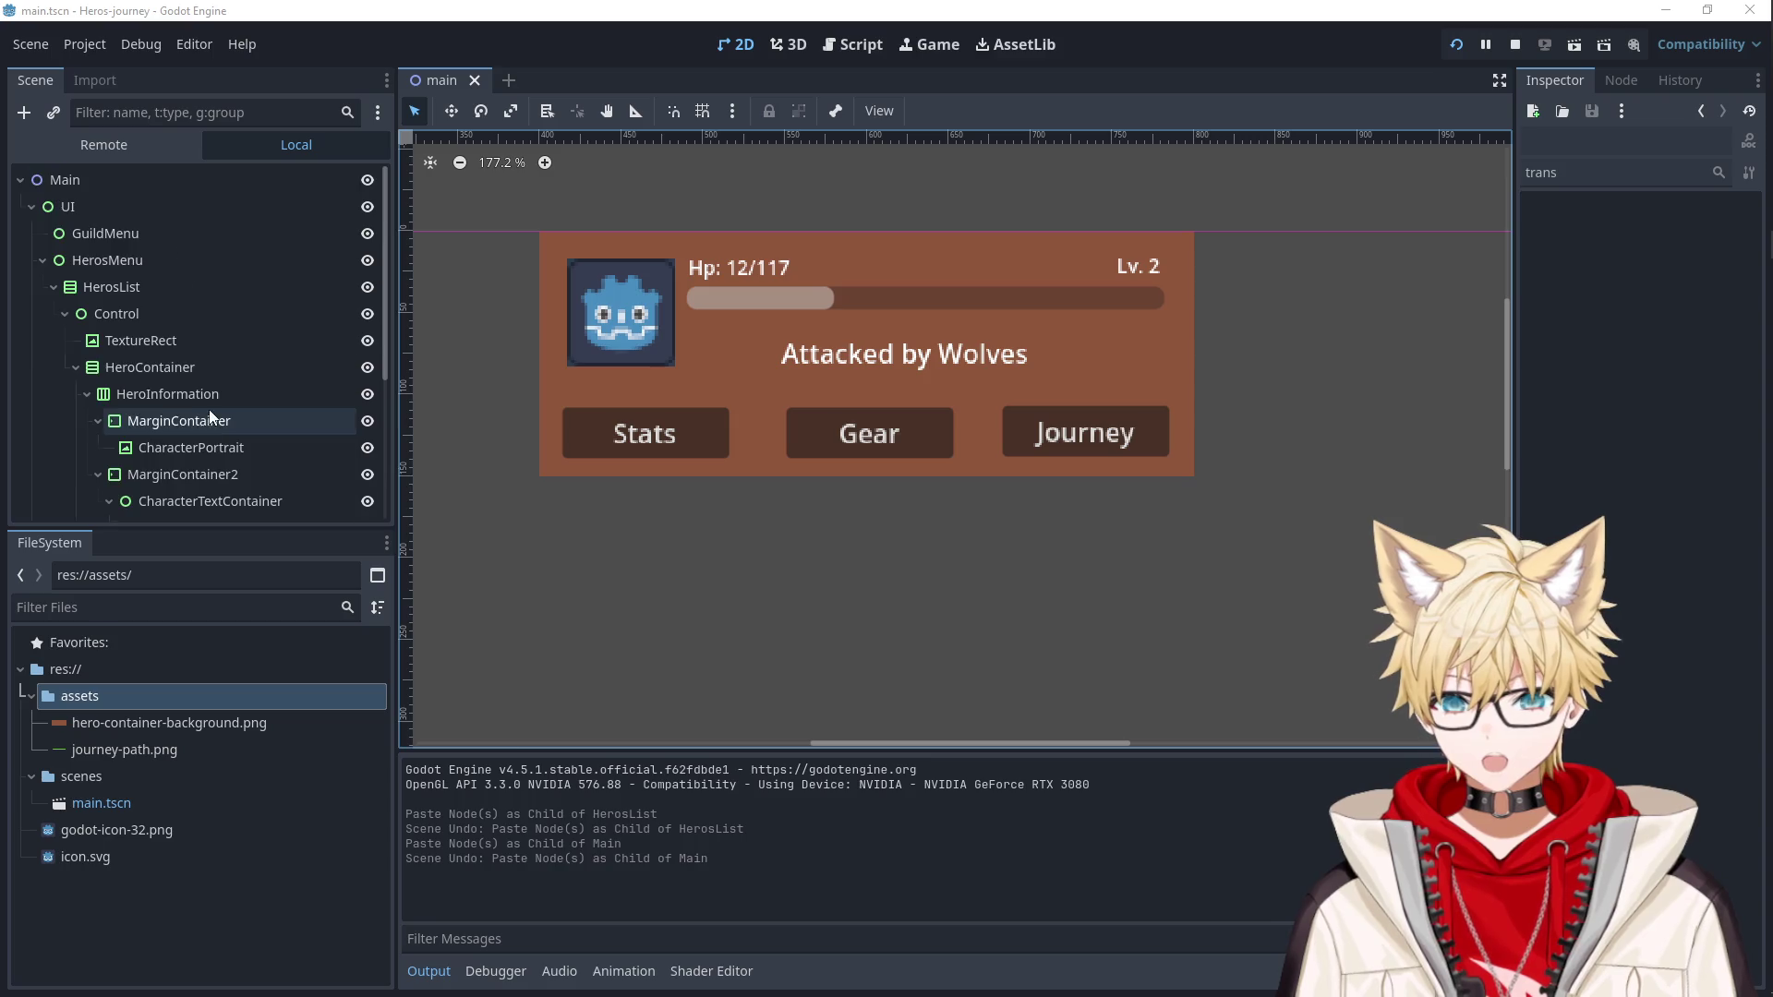
scroll(209, 408, down, 4)
click(96, 696)
mouse_move(103, 781)
mouse_down()
mouse_move(127, 798)
mouse_move(209, 313)
mouse_move(220, 382)
mouse_up()
scroll(205, 430, down, 1)
scroll(205, 429, up, 3)
drag(135, 782, 203, 370)
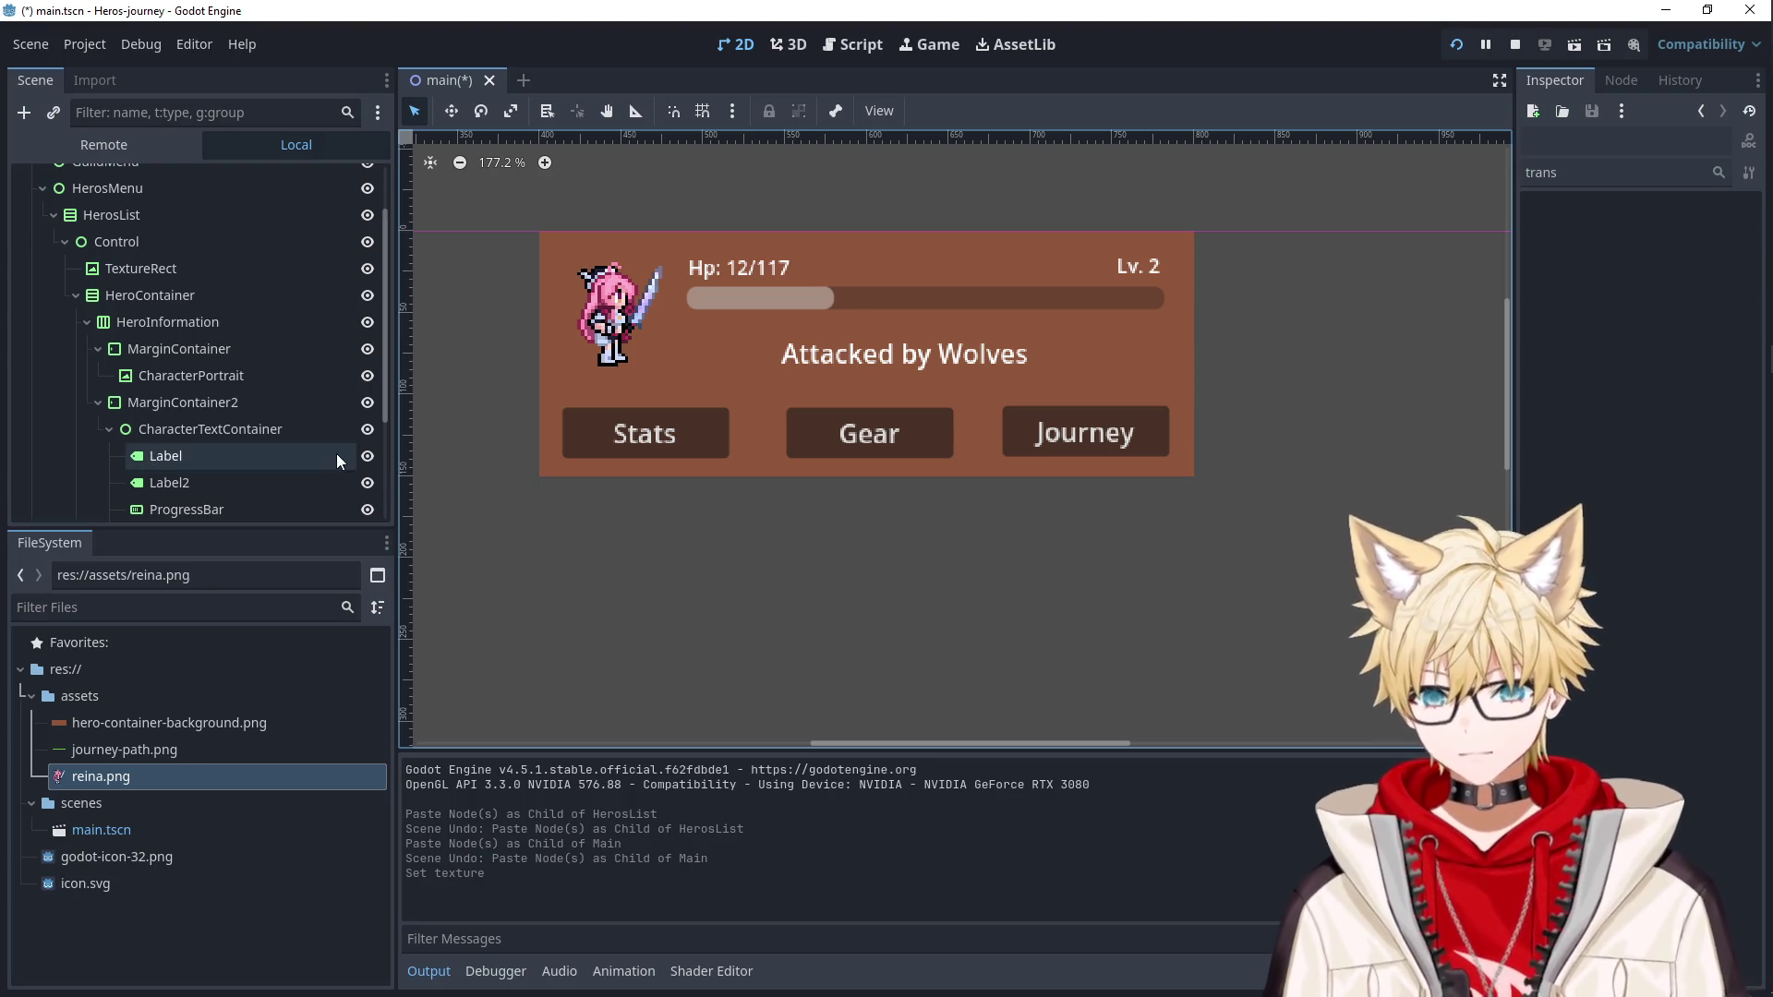
Step: Pan the canvas to free space beside the hero panel and collapse the HerosList branch
scroll(251, 409, down, 3)
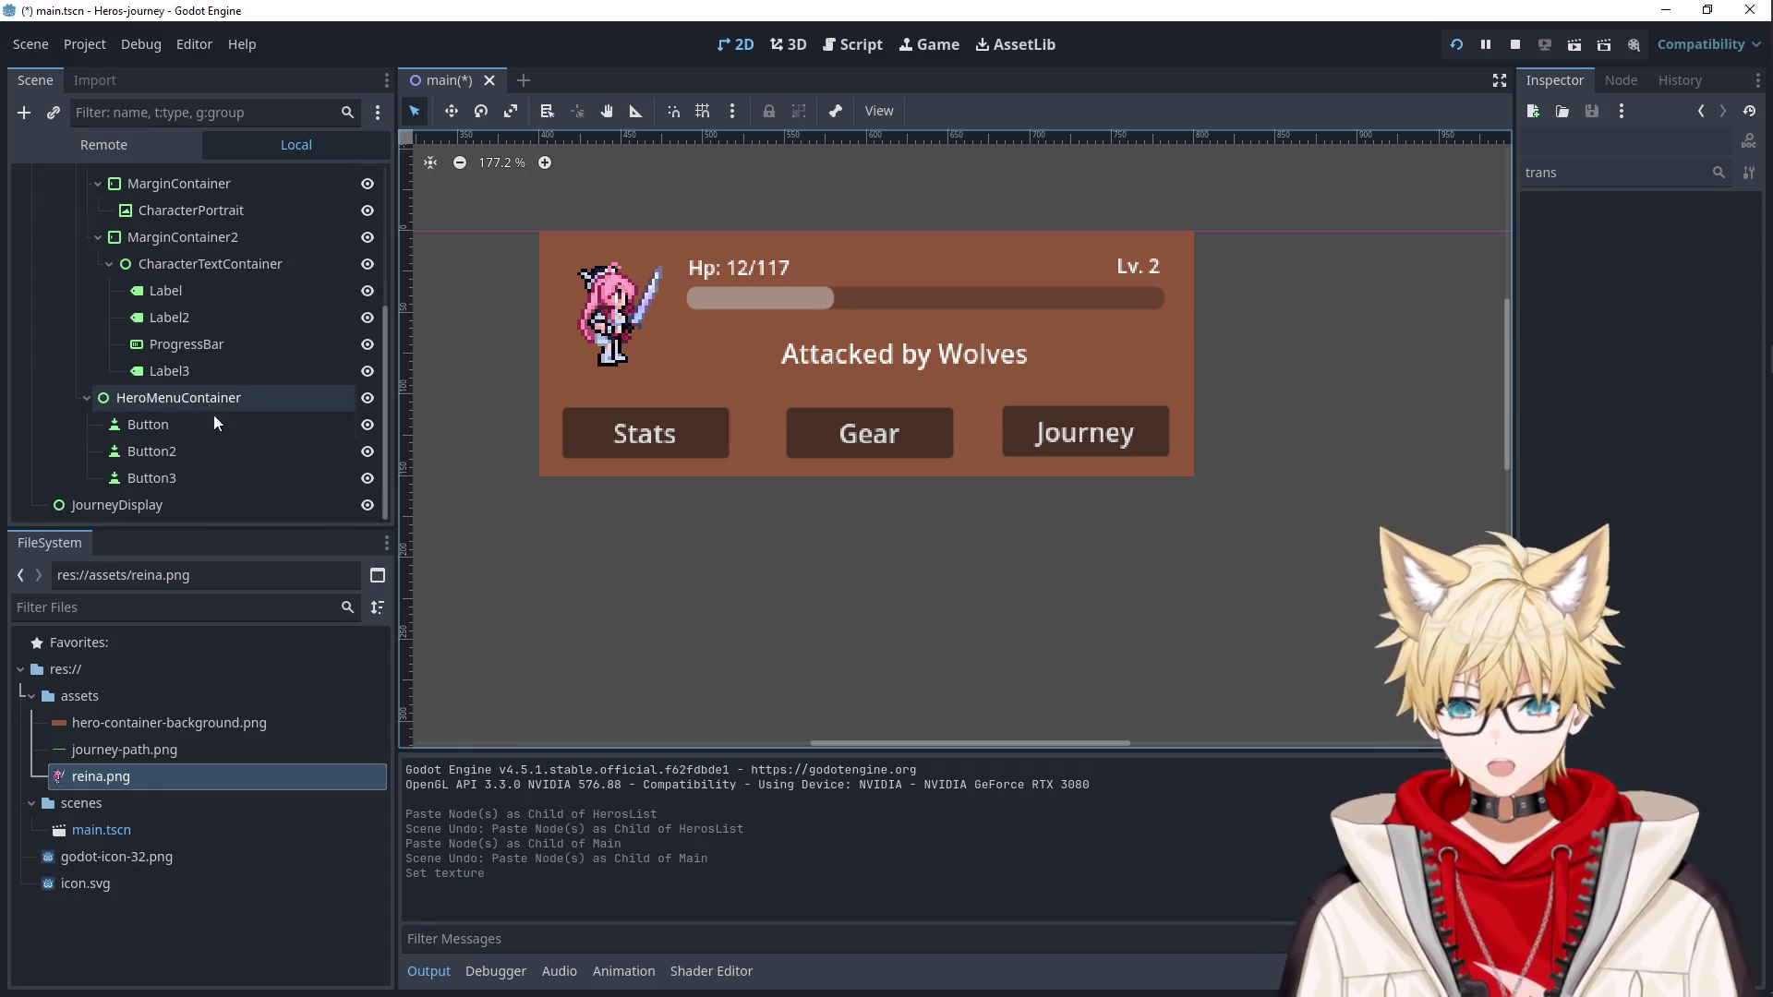
scroll(235, 406, up, 5)
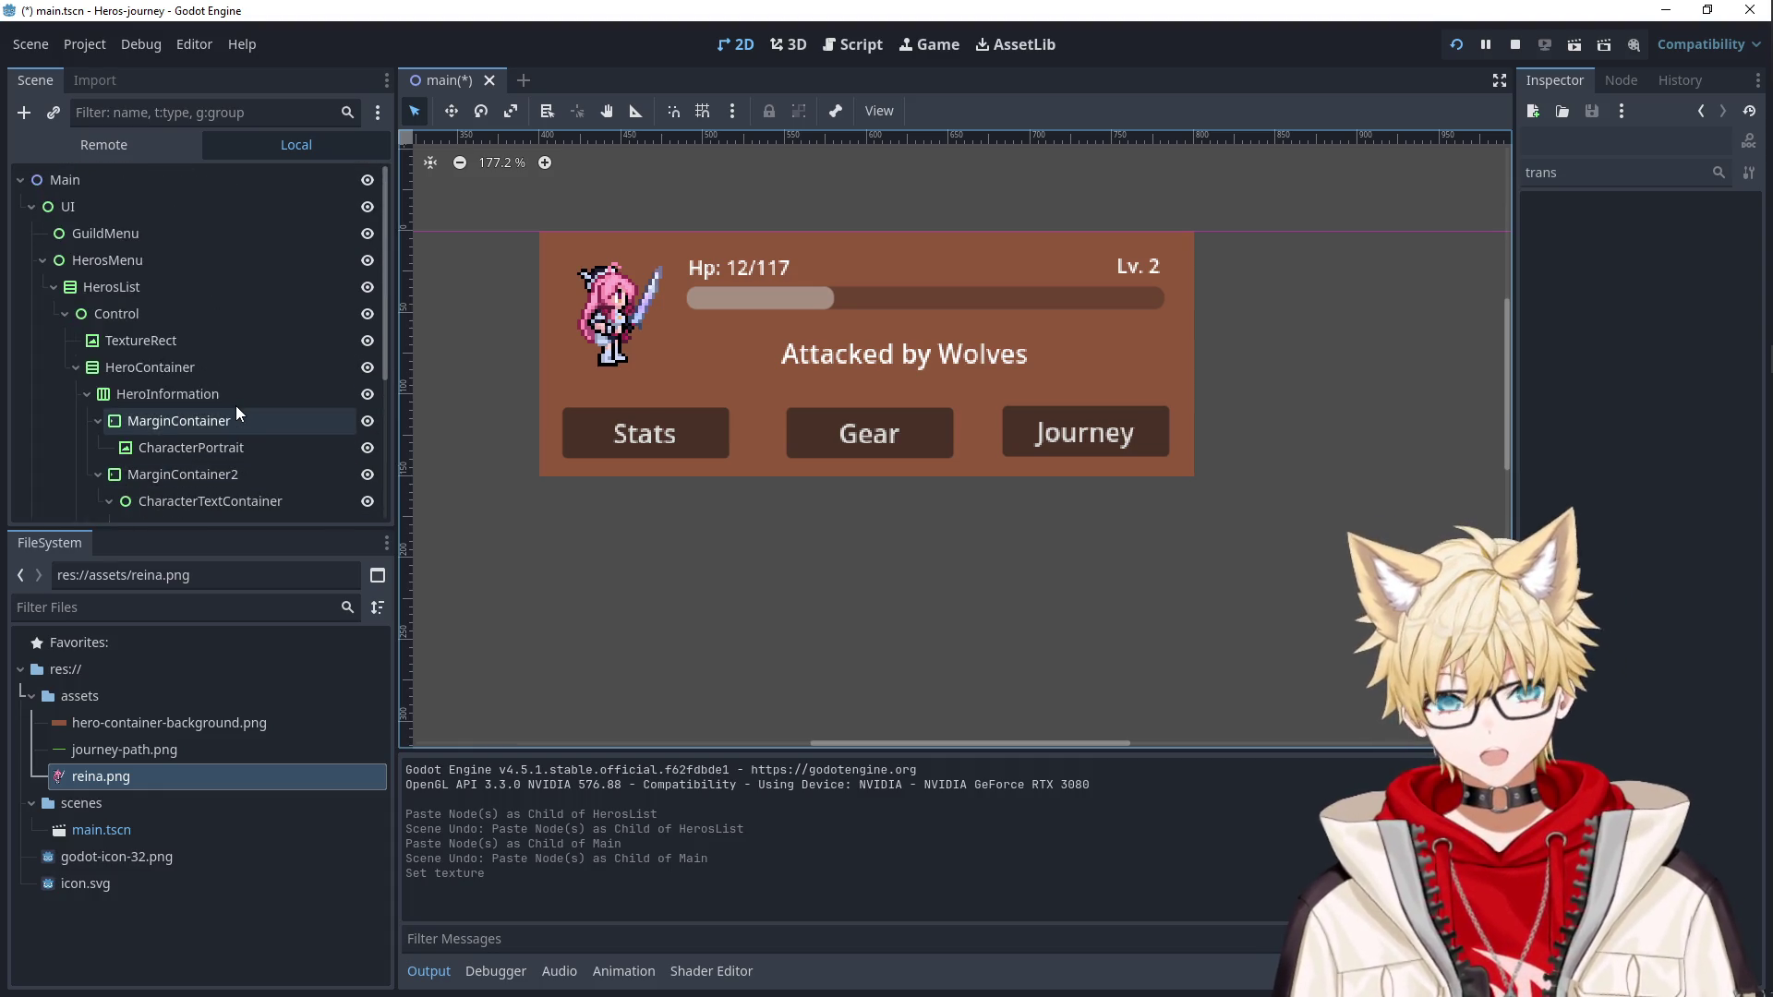
scroll(1247, 468, down, 3)
mouse_move(1246, 469)
mouse_down()
mouse_move(887, 402)
mouse_move(610, 471)
mouse_up()
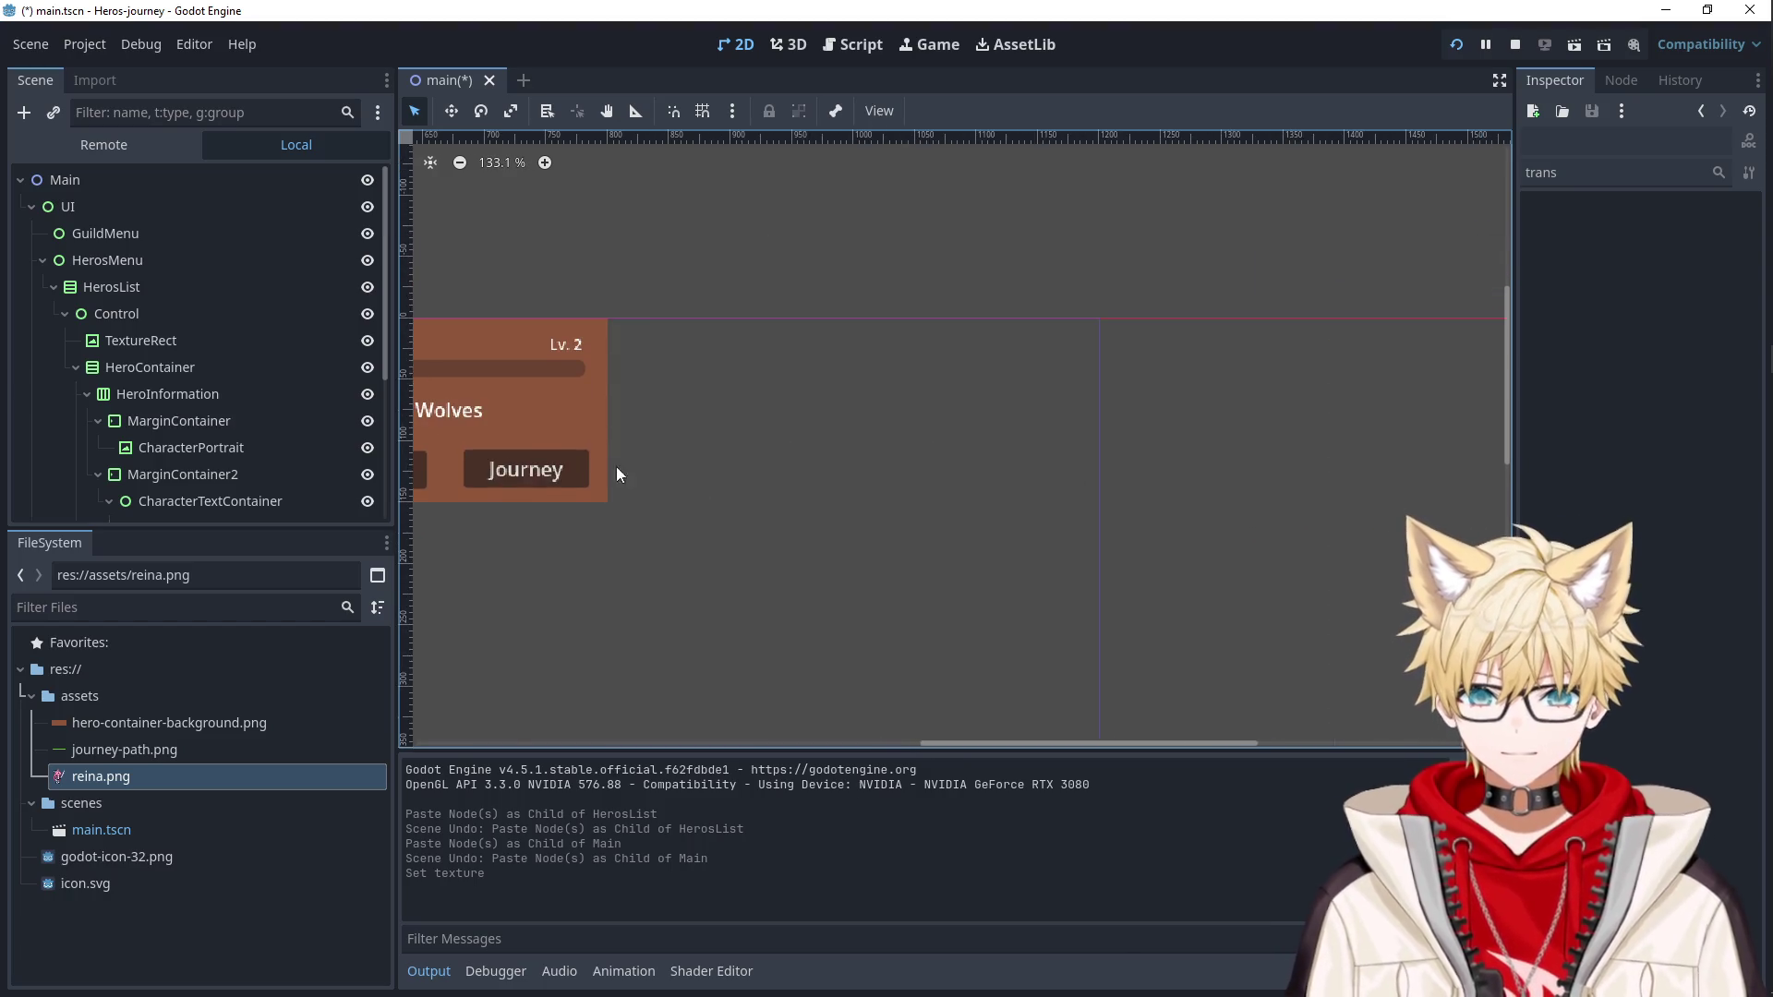
scroll(609, 471, down, 1)
click(52, 288)
Step: Add a Control child to JourneyDisplay and widen it into a long rectangle
click(41, 261)
click(117, 287)
right_click(118, 287)
click(175, 307)
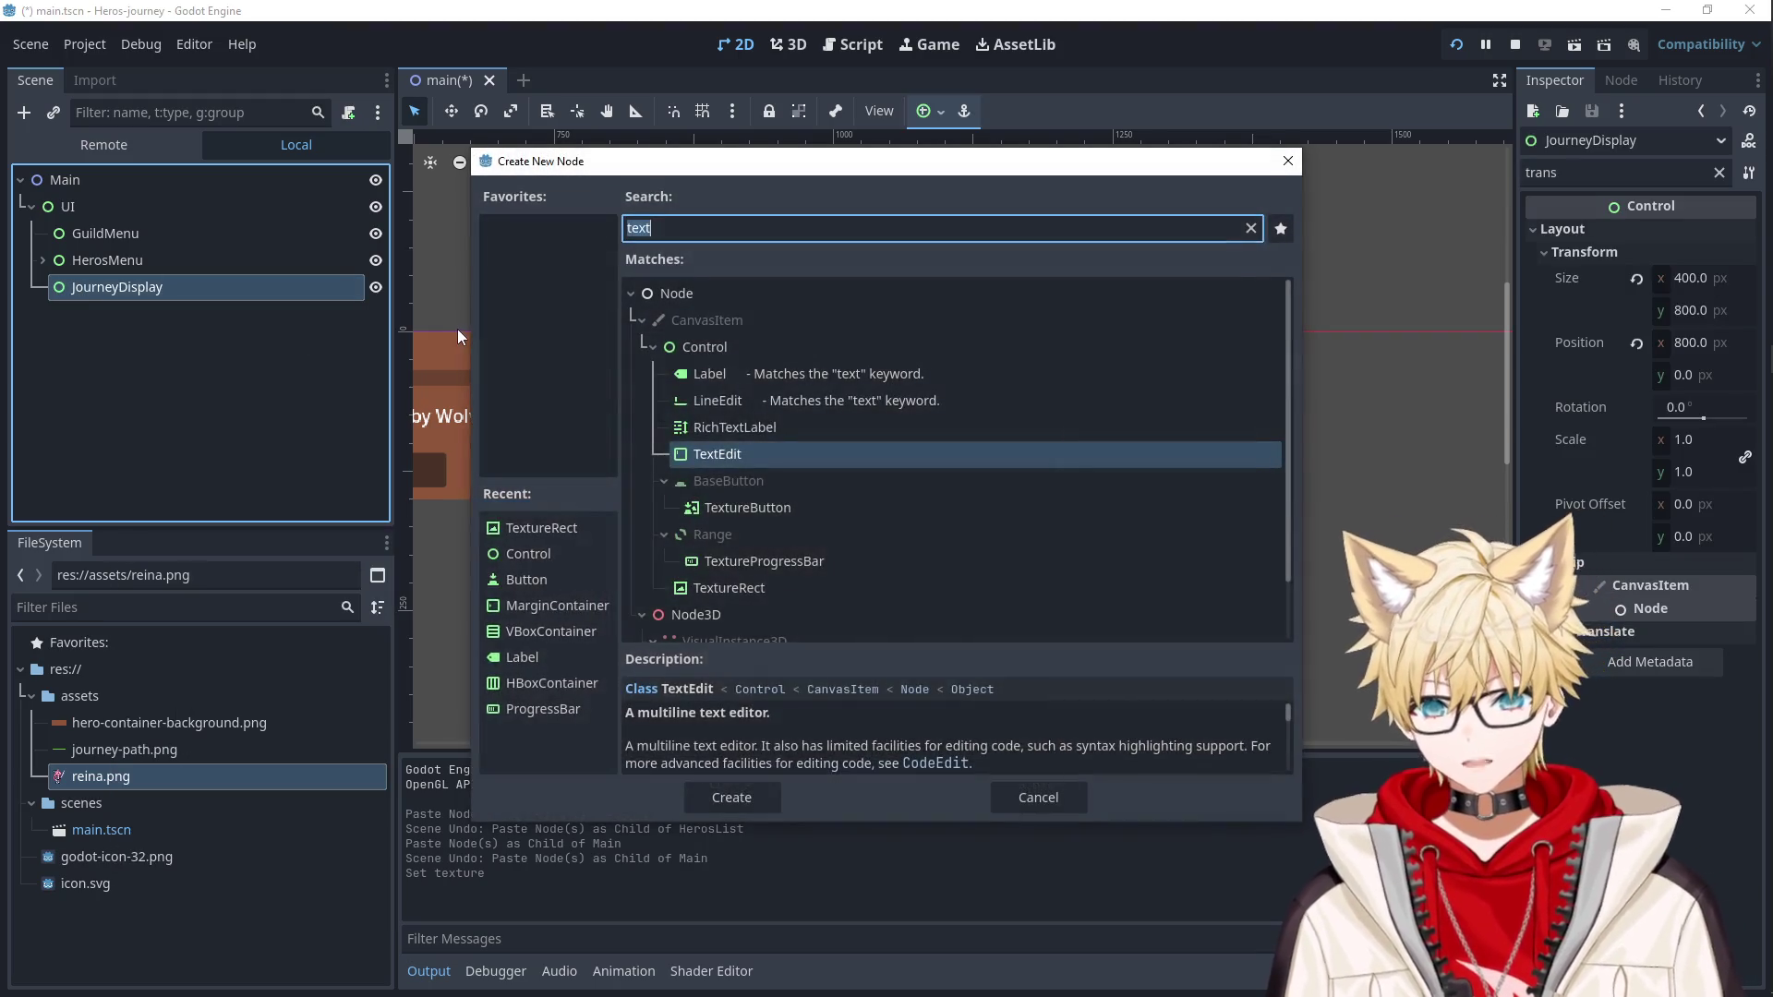
text(control)
key(Return)
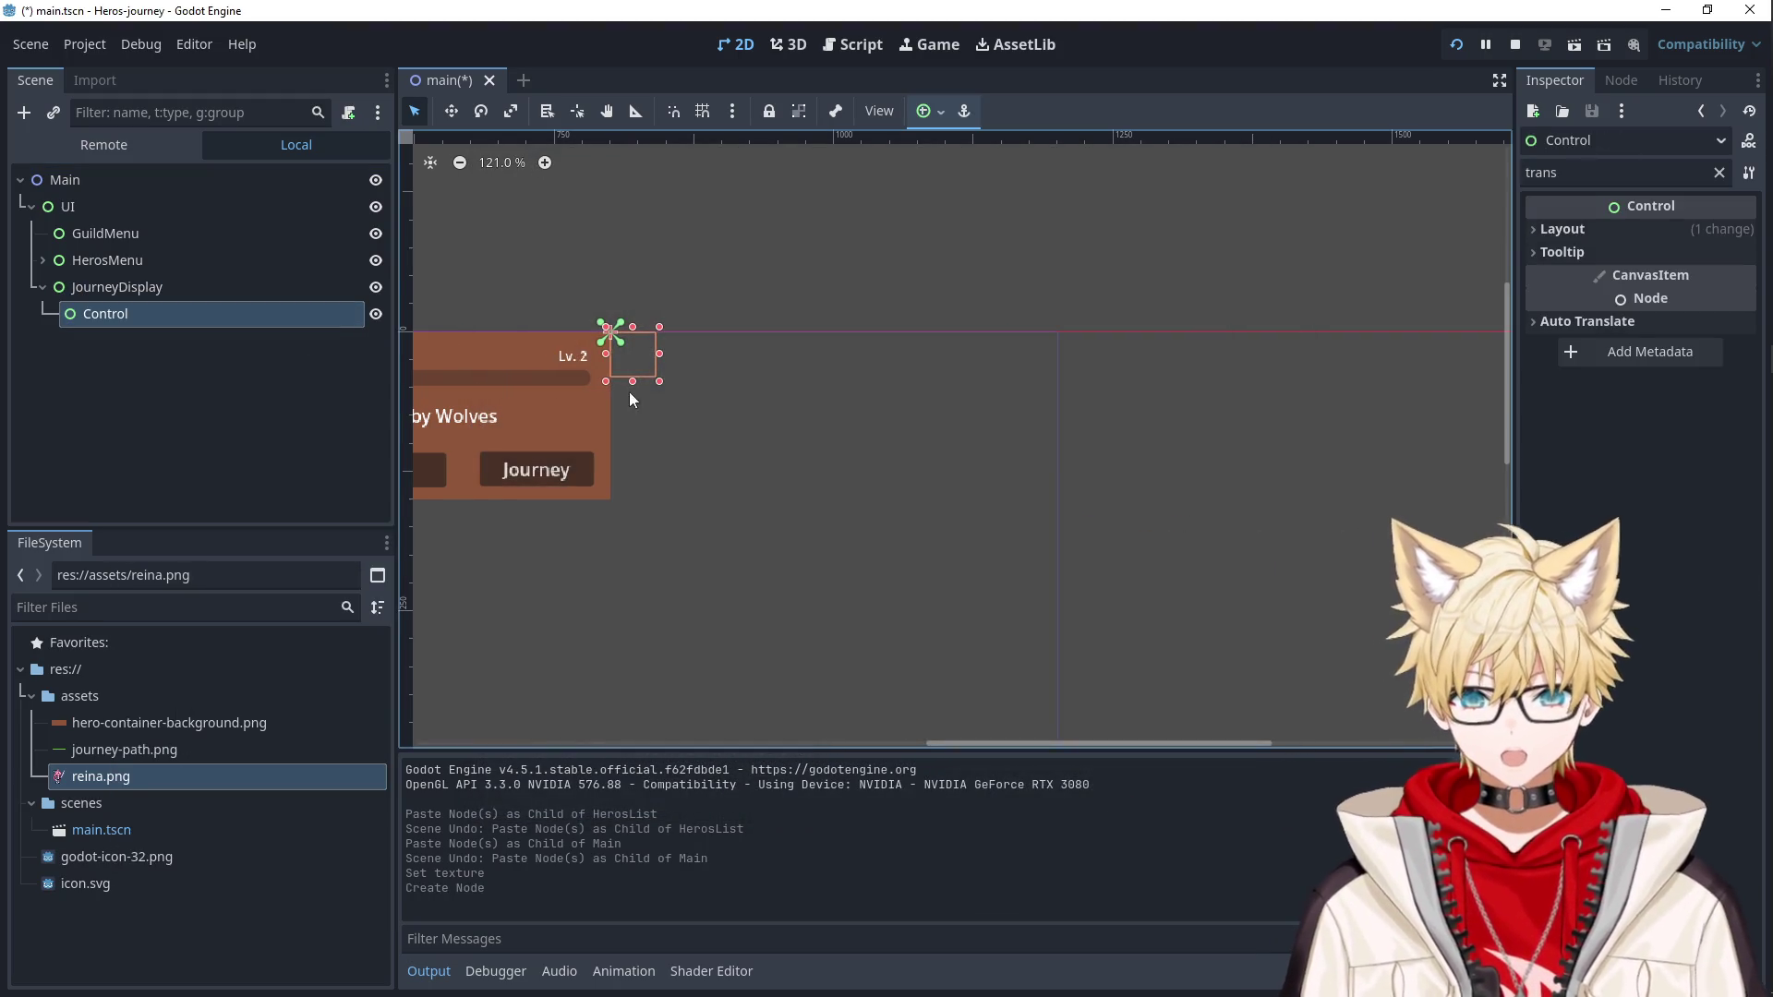
drag(659, 381, 1063, 457)
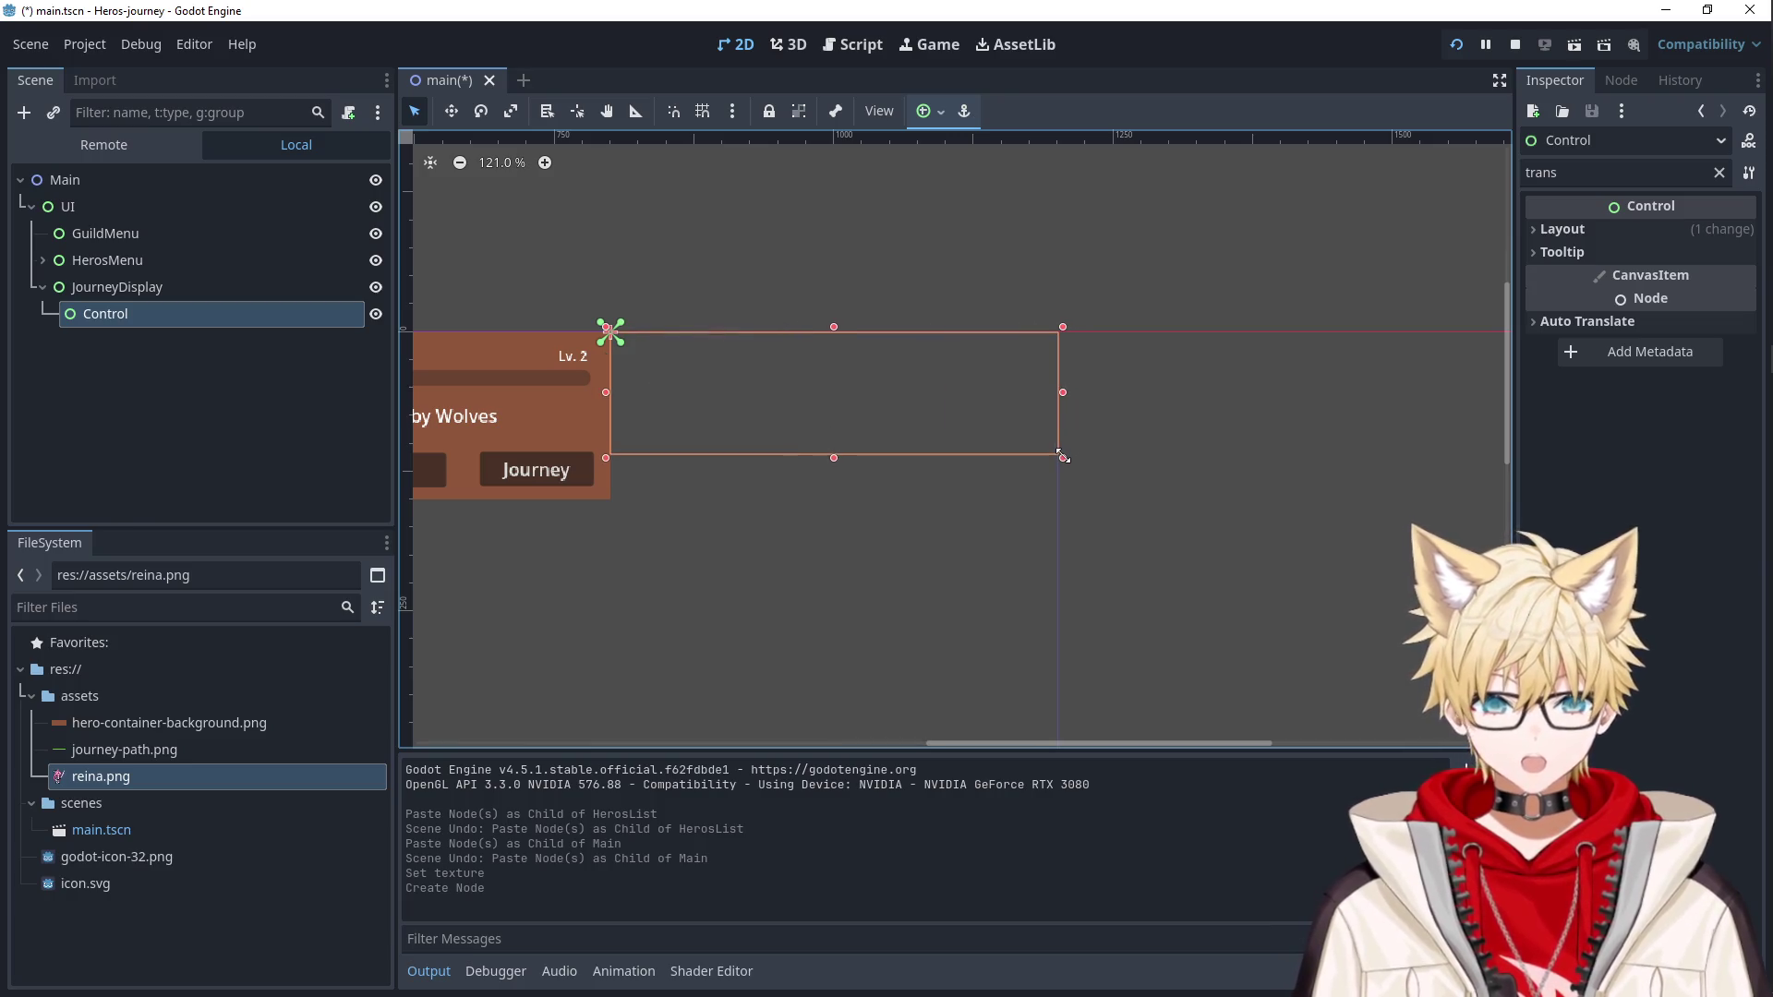
click(1117, 437)
click(903, 399)
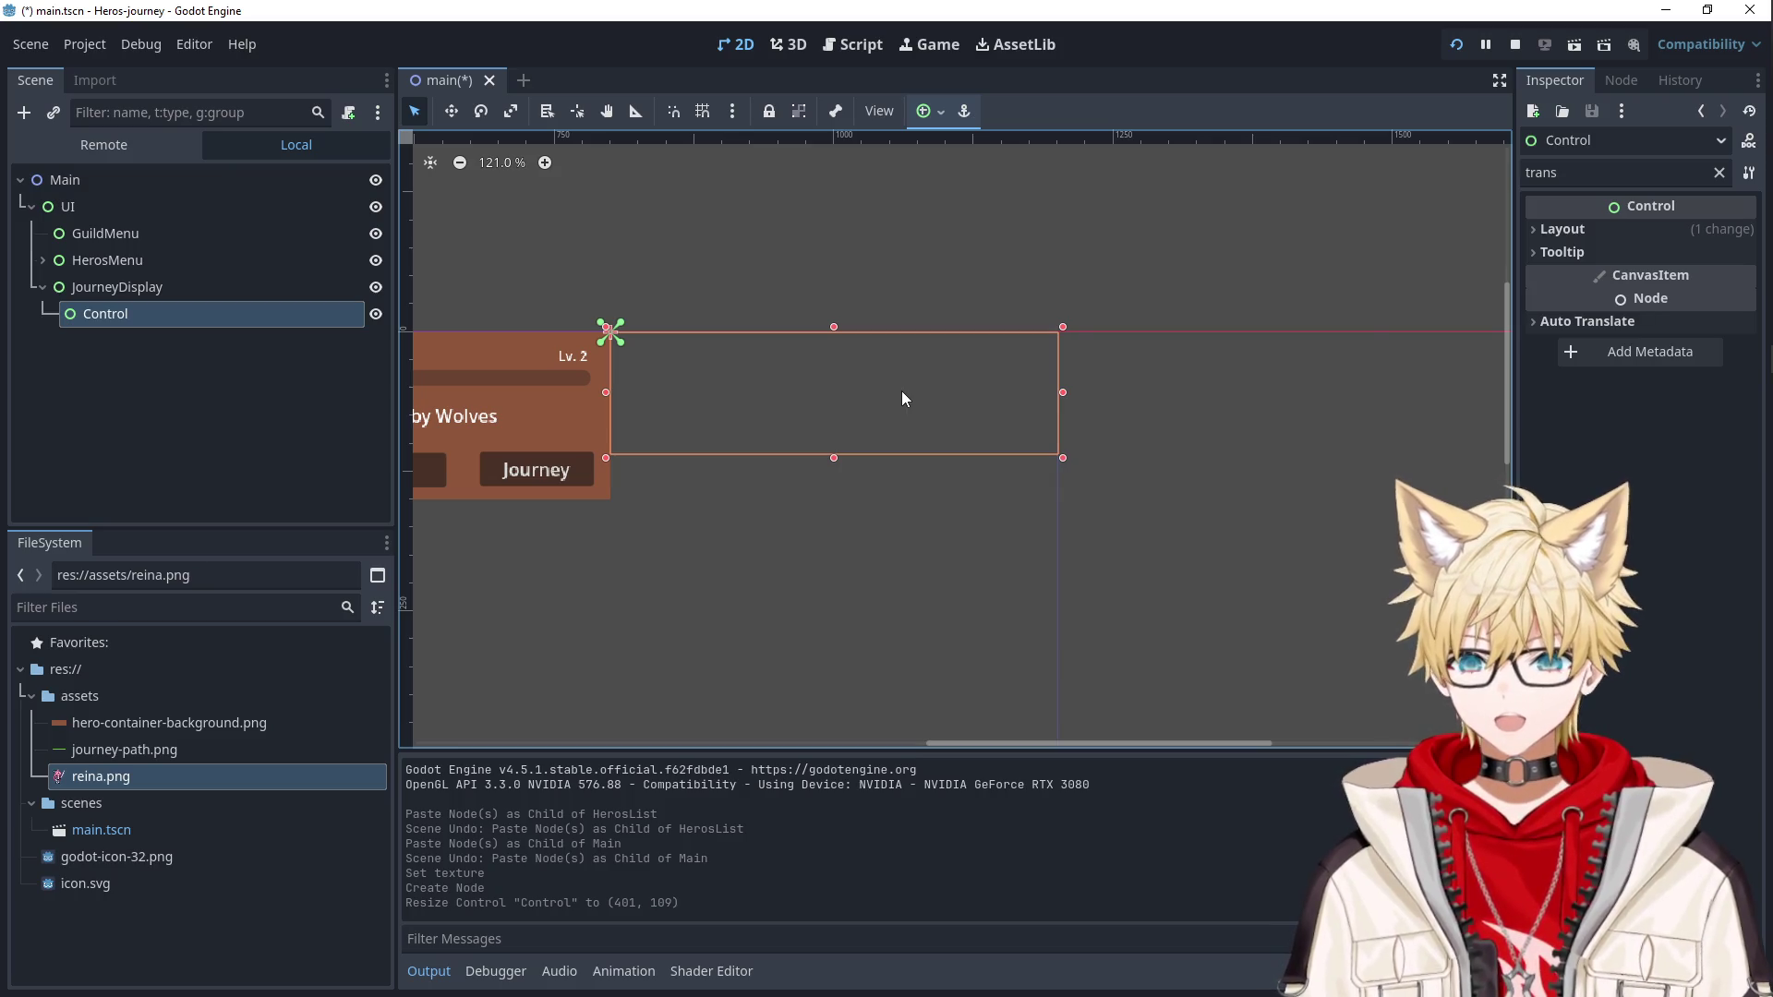
Step: Drop journey-path.png into the scene beside the hero panel as the green JourneyPath sprite
mouse_move(239, 751)
mouse_down()
mouse_move(763, 369)
mouse_move(836, 430)
mouse_up()
click(1219, 499)
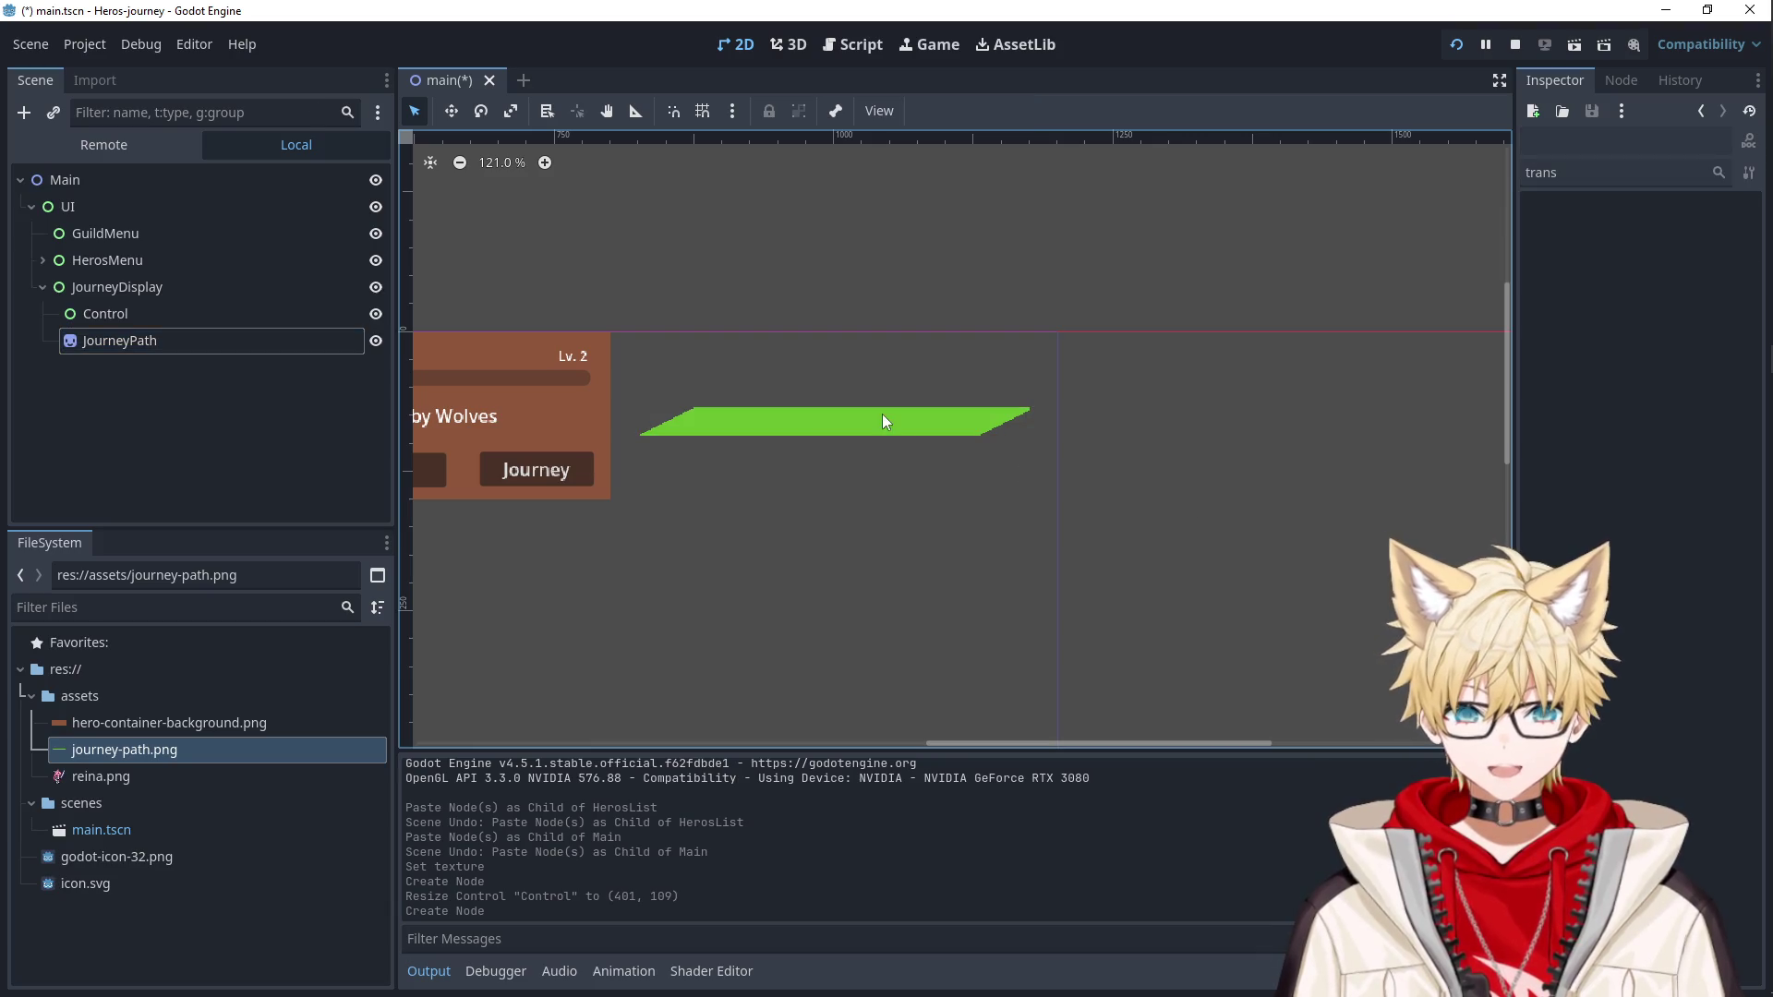
click(910, 421)
click(1299, 473)
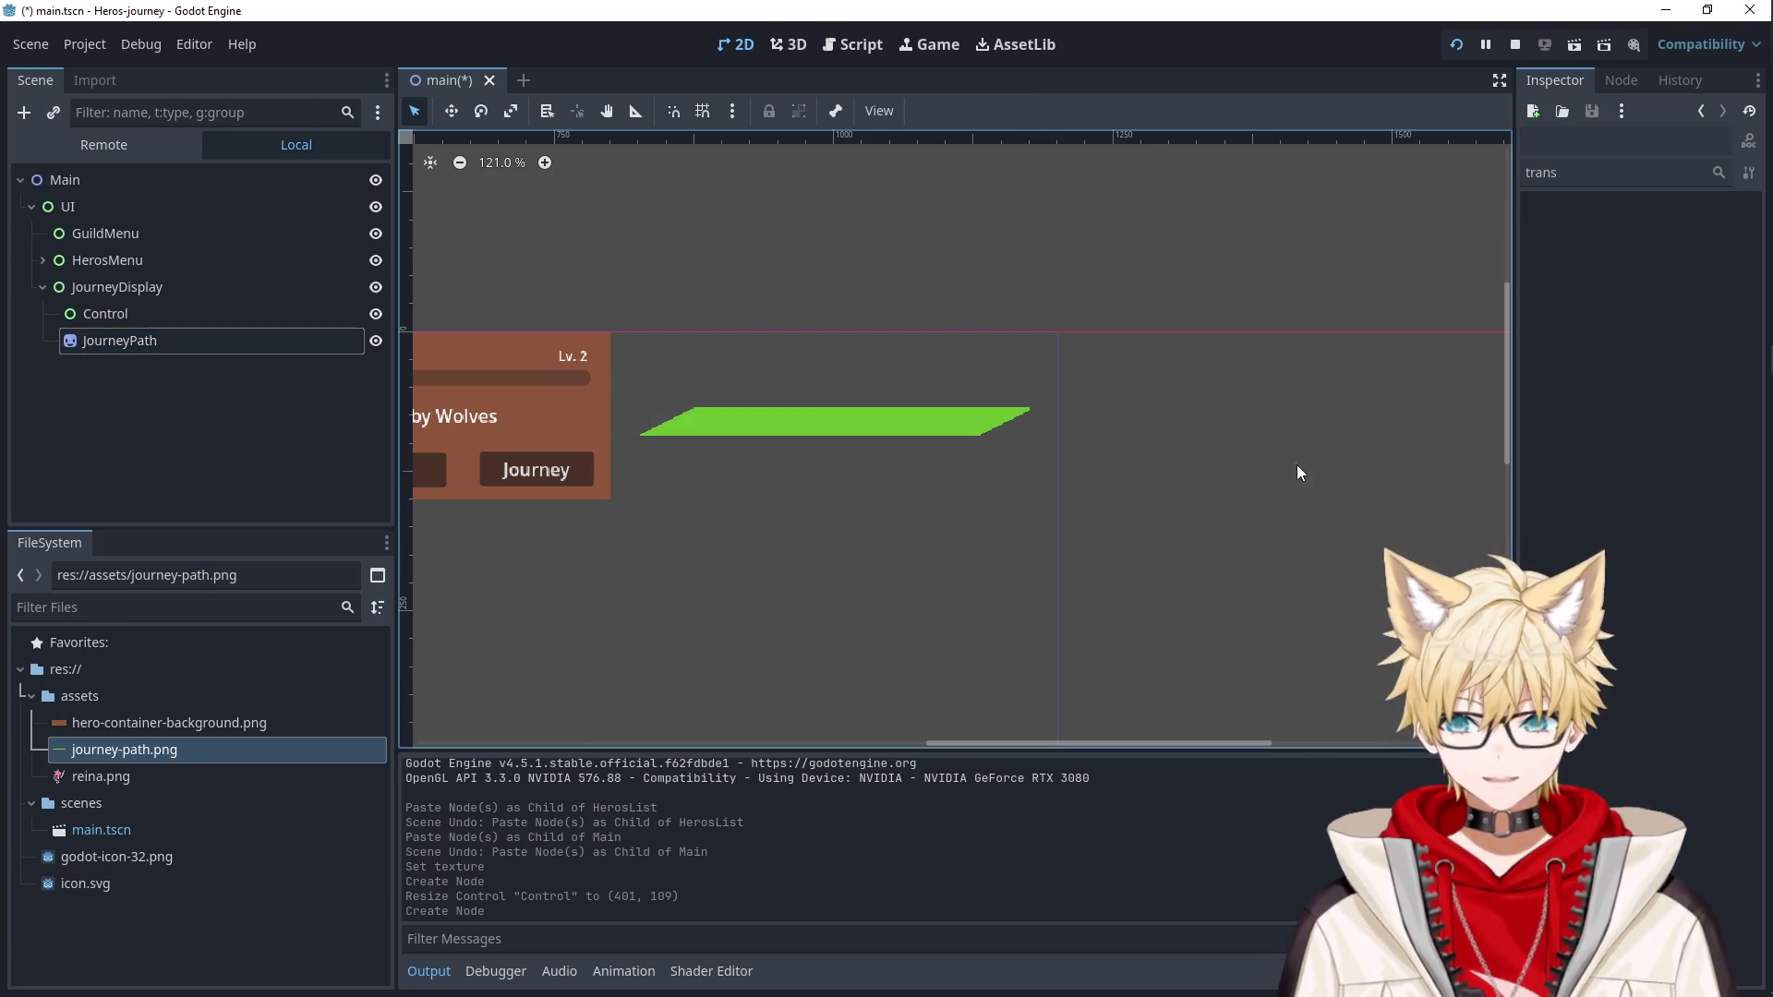
click(810, 428)
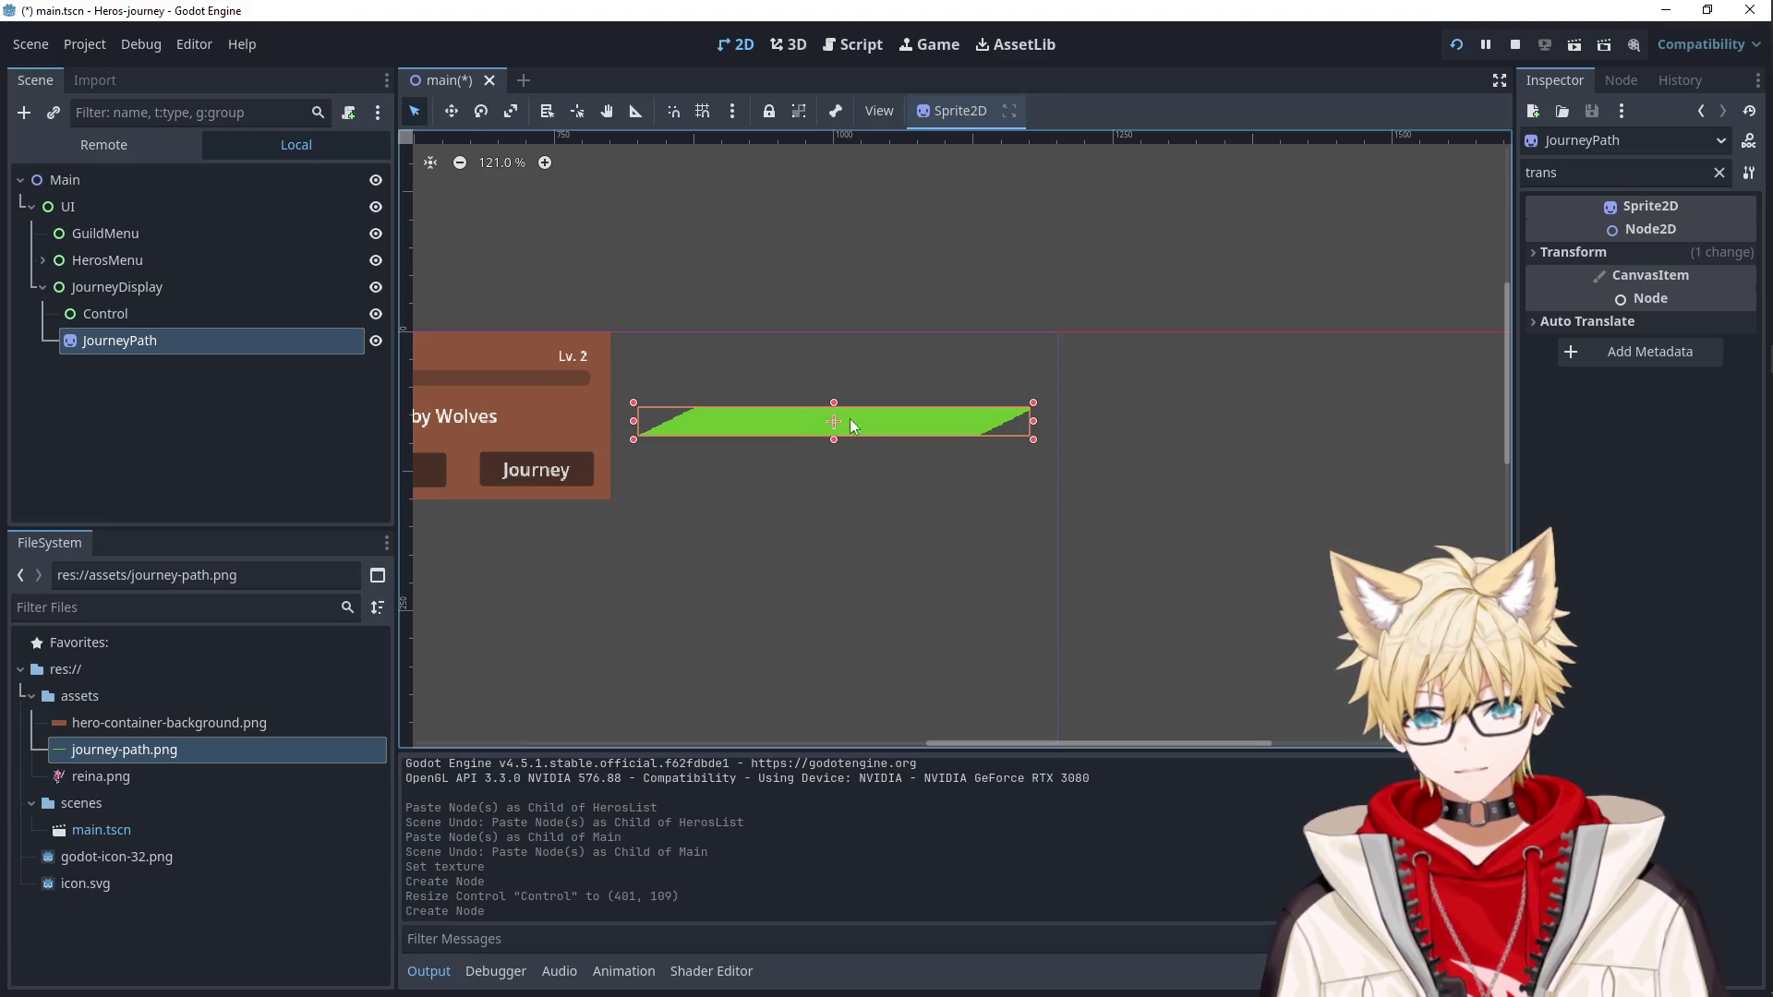
click(1082, 476)
Step: Place a Reina sprite on the green path, adjust its position, and run the game
mouse_move(101, 777)
mouse_down()
mouse_move(736, 355)
mouse_move(703, 411)
mouse_move(819, 415)
mouse_up()
click(1191, 437)
click(1169, 410)
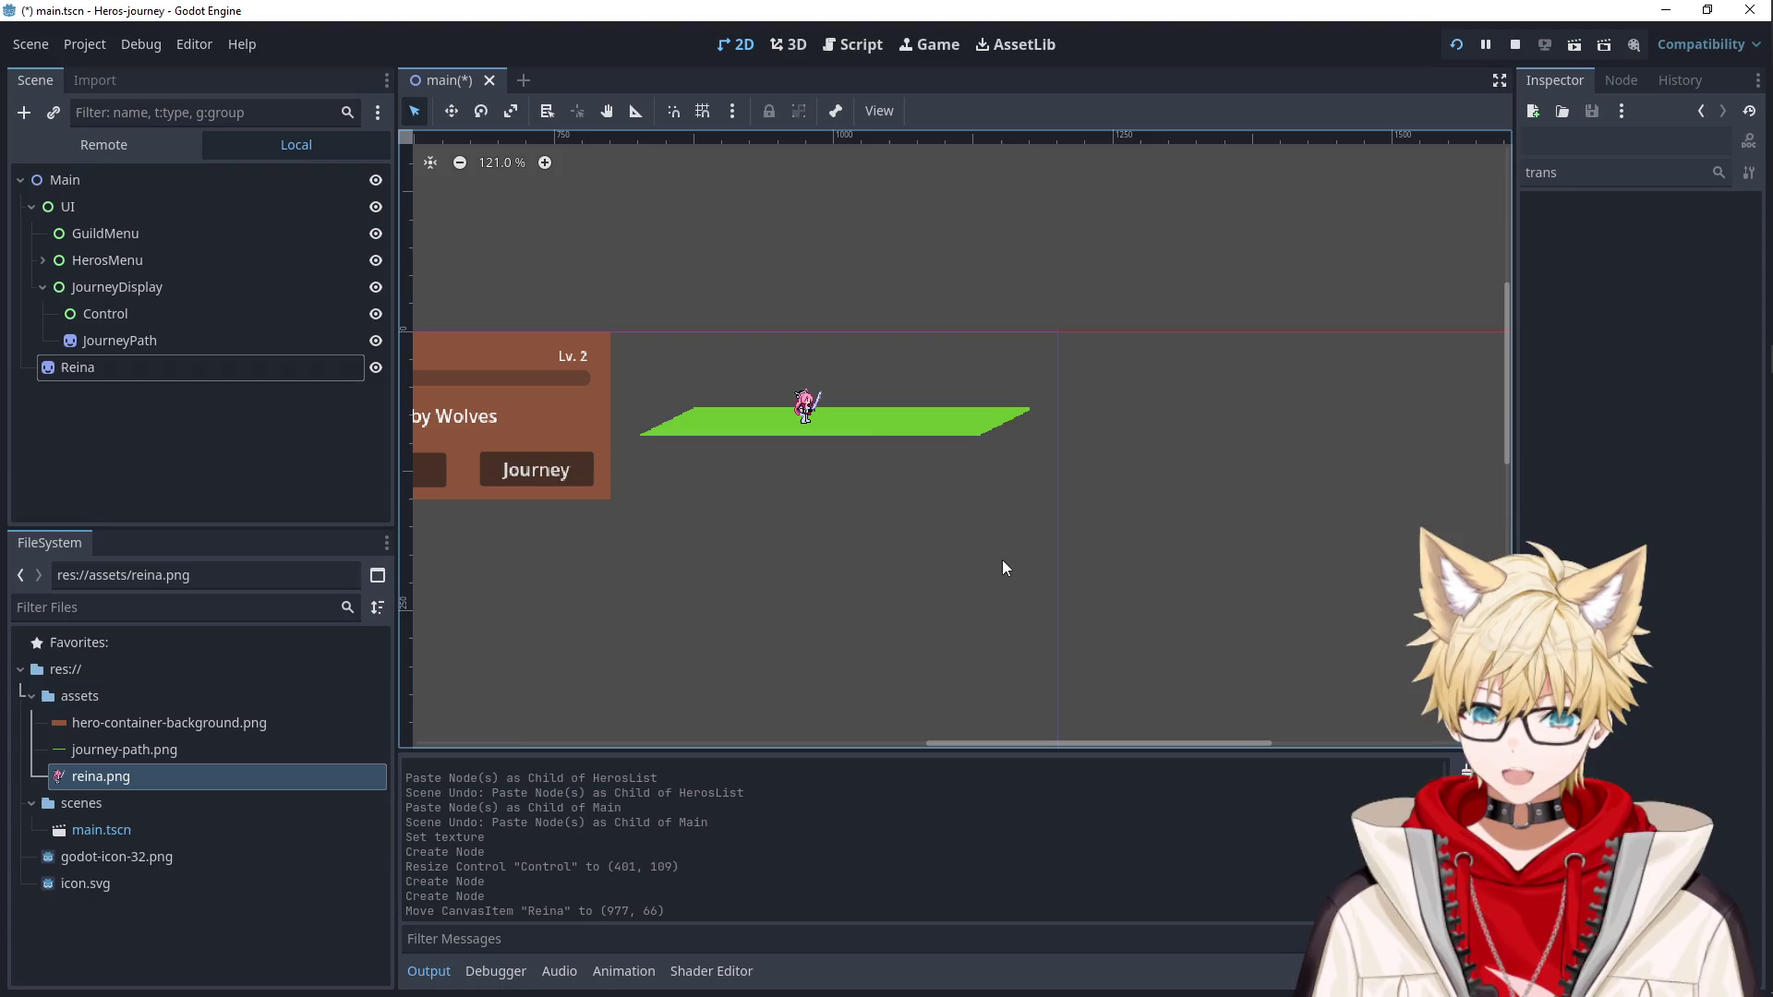
mouse_move(808, 410)
mouse_down()
mouse_move(709, 415)
mouse_move(778, 427)
mouse_up()
click(709, 414)
click(980, 424)
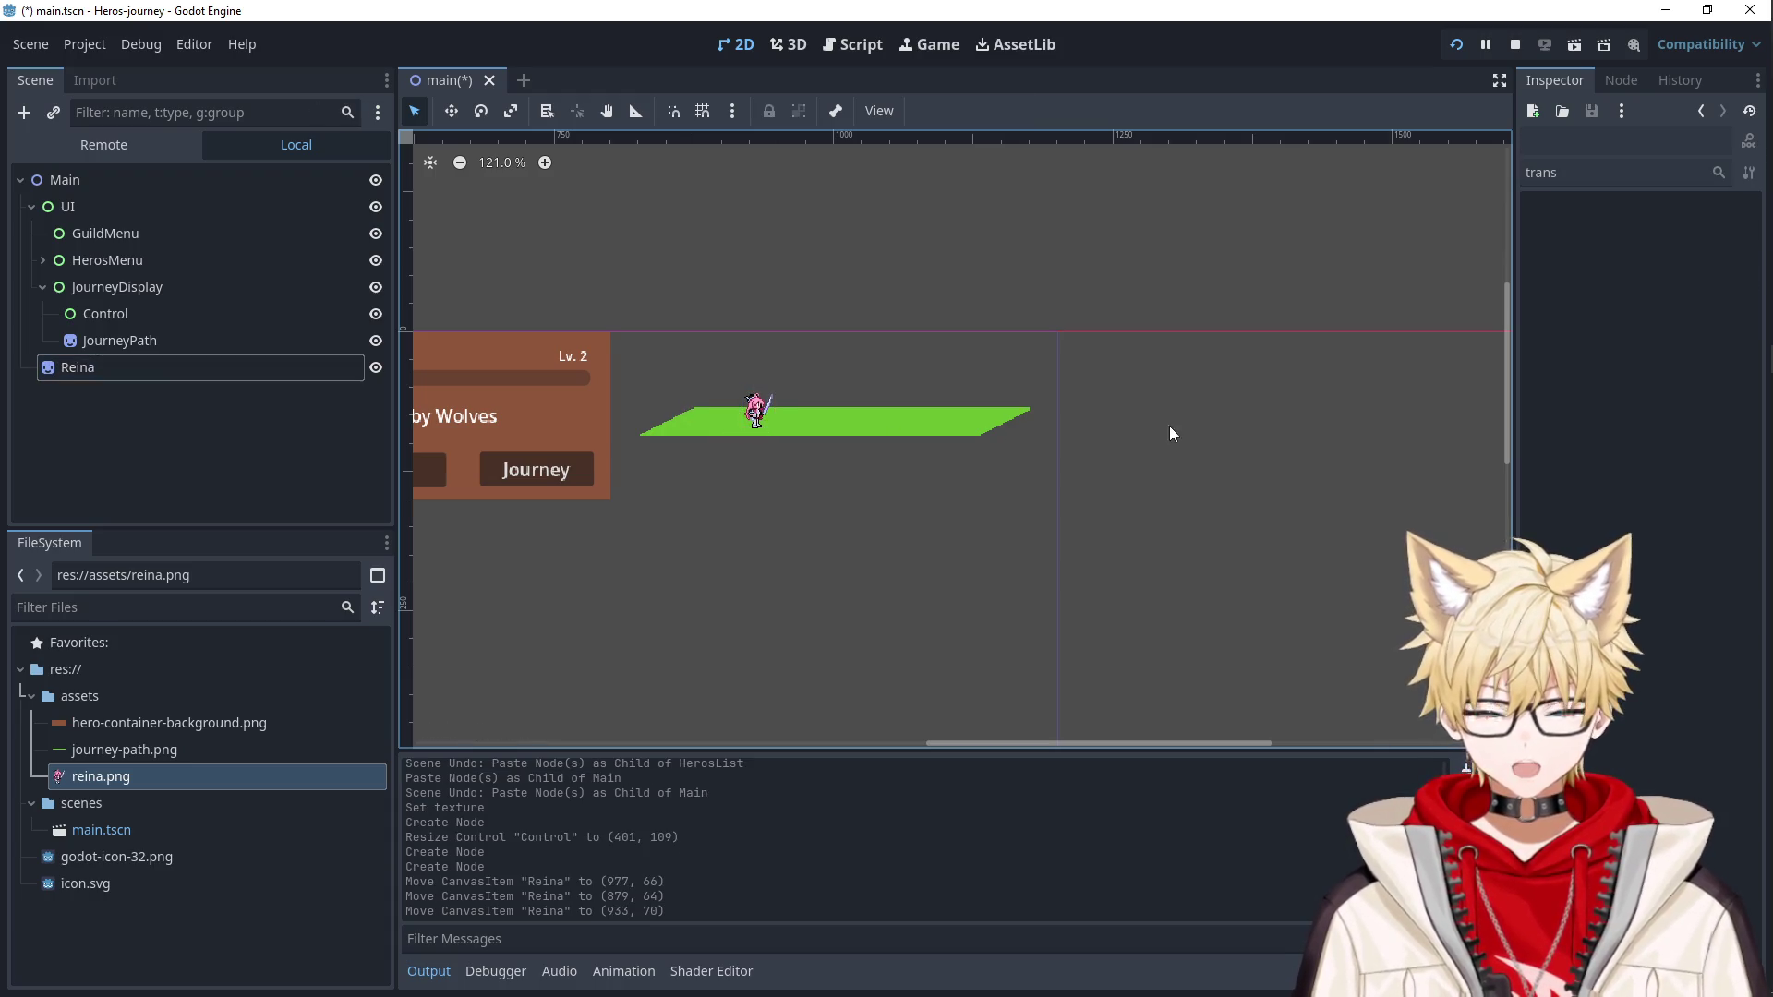
key(F5)
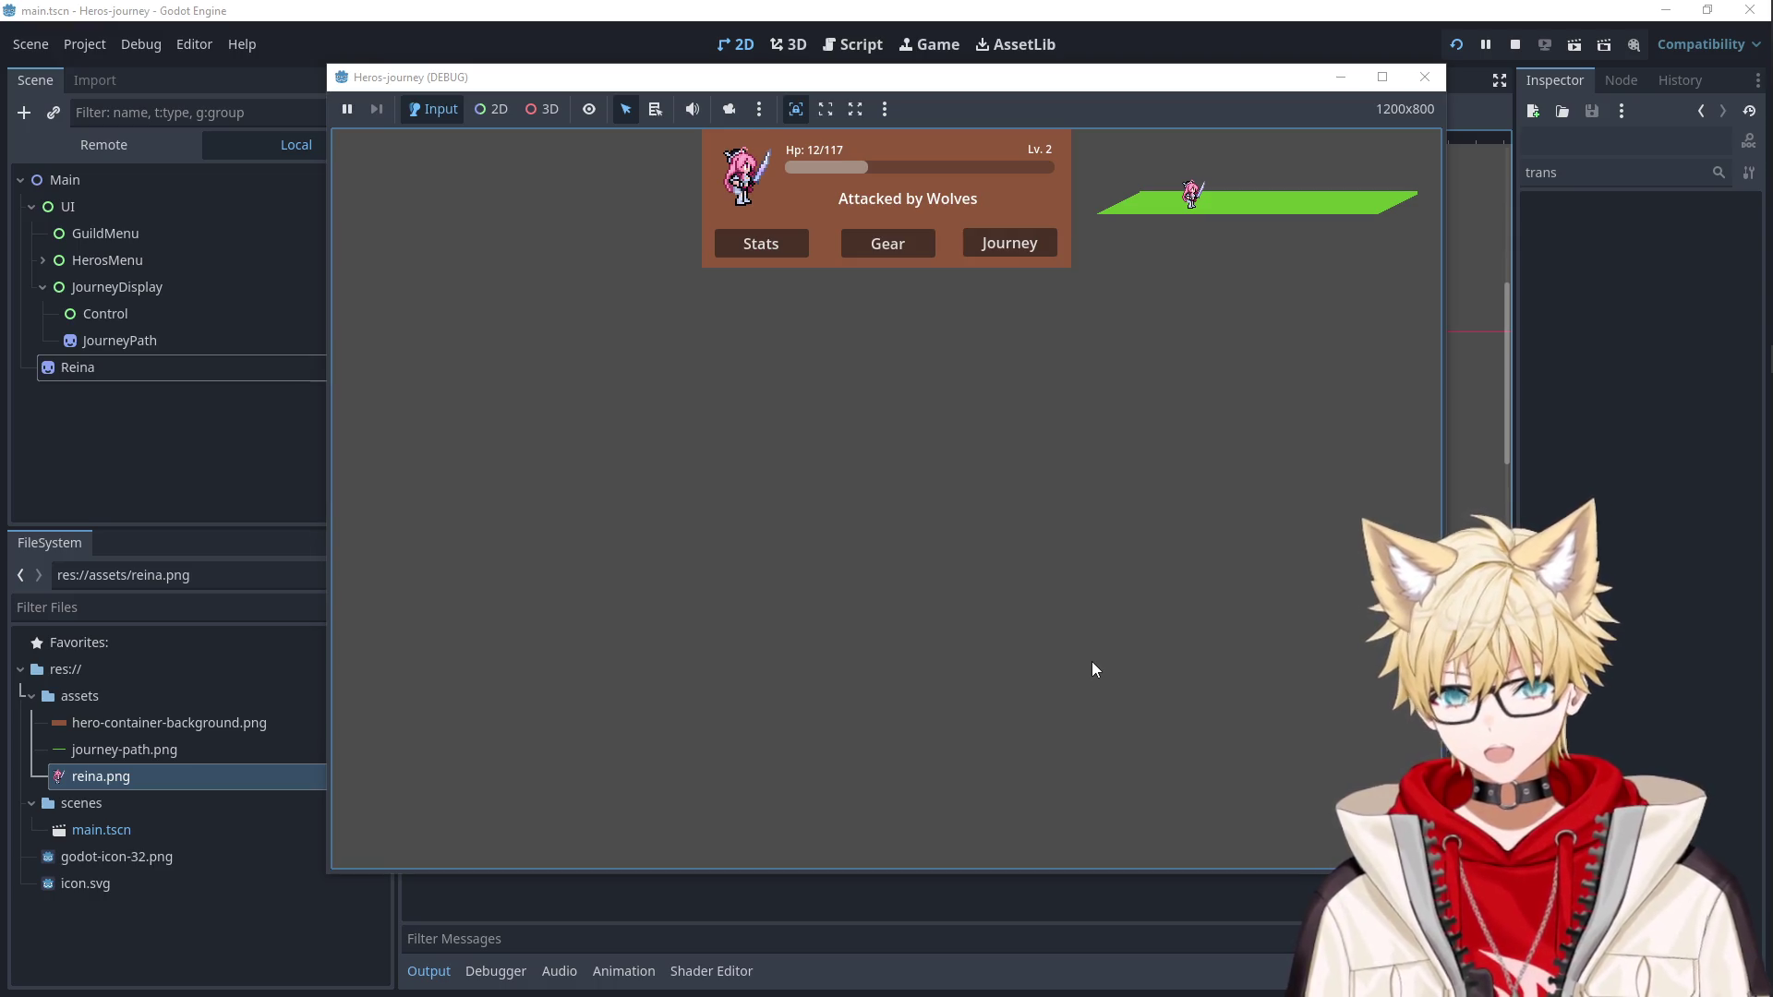
Step: Stop the game, select JourneyPath, run the project again, then close the game window
key(F8)
click(956, 426)
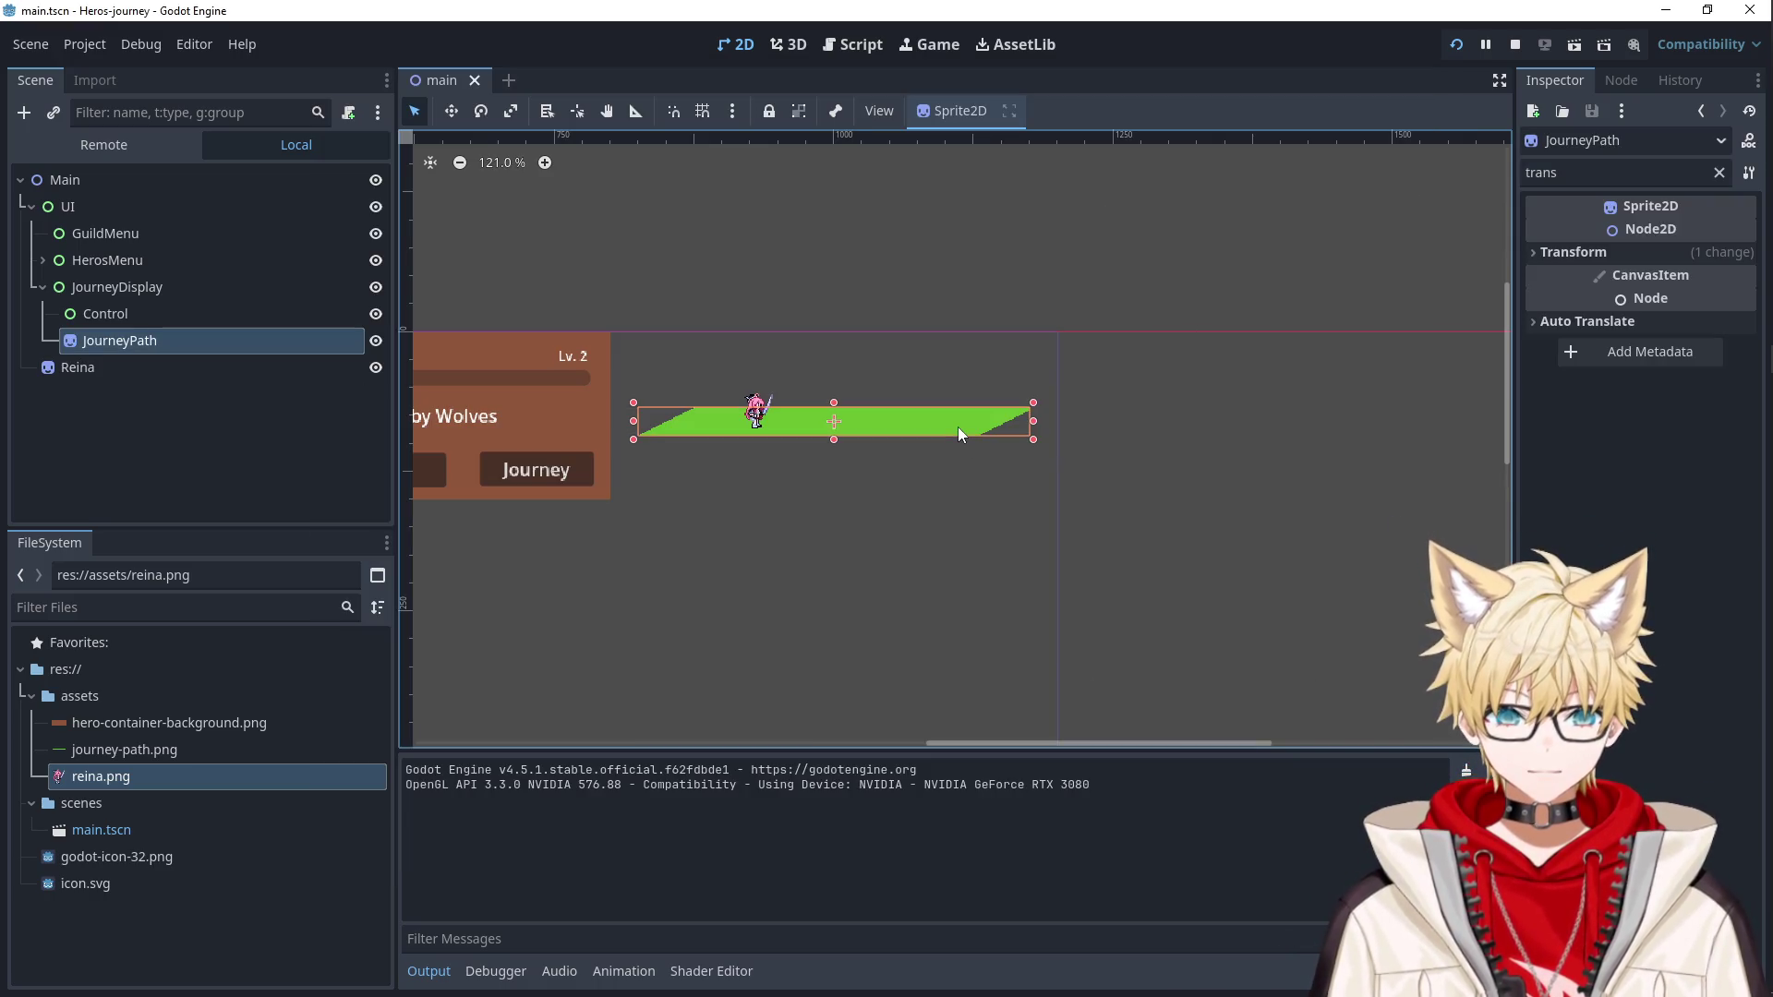
scroll(957, 427, up, 8)
scroll(972, 421, down, 10)
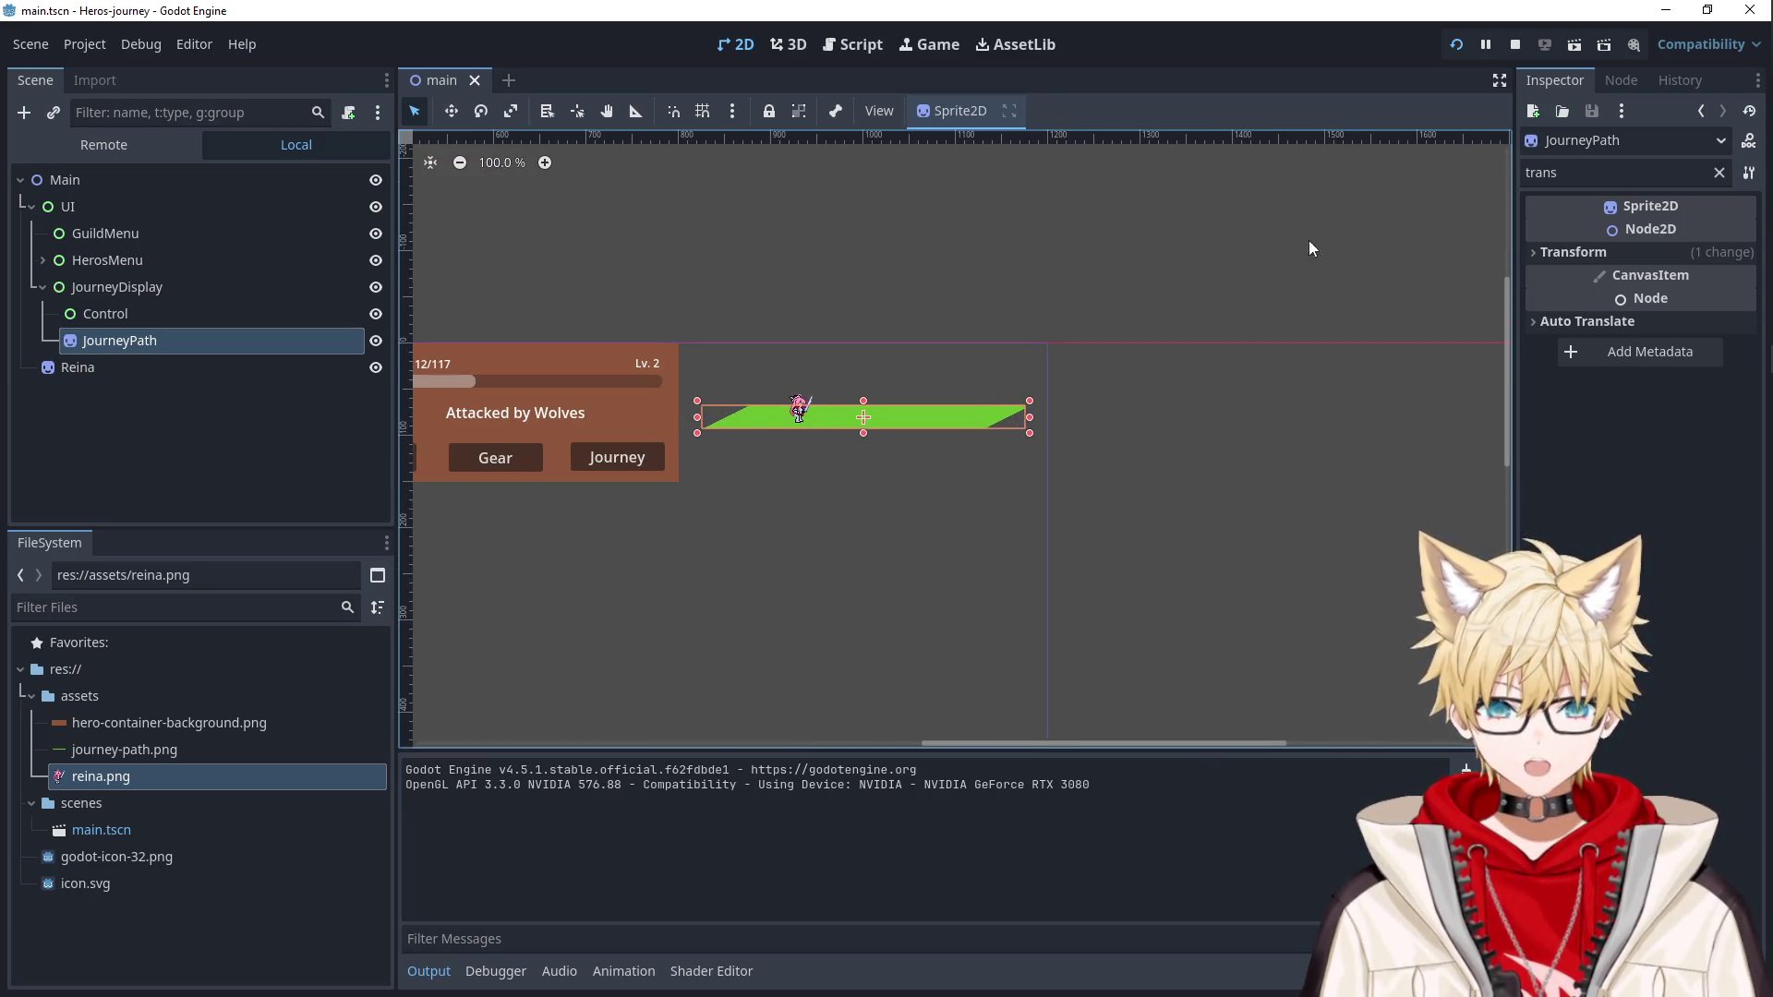
click(1457, 44)
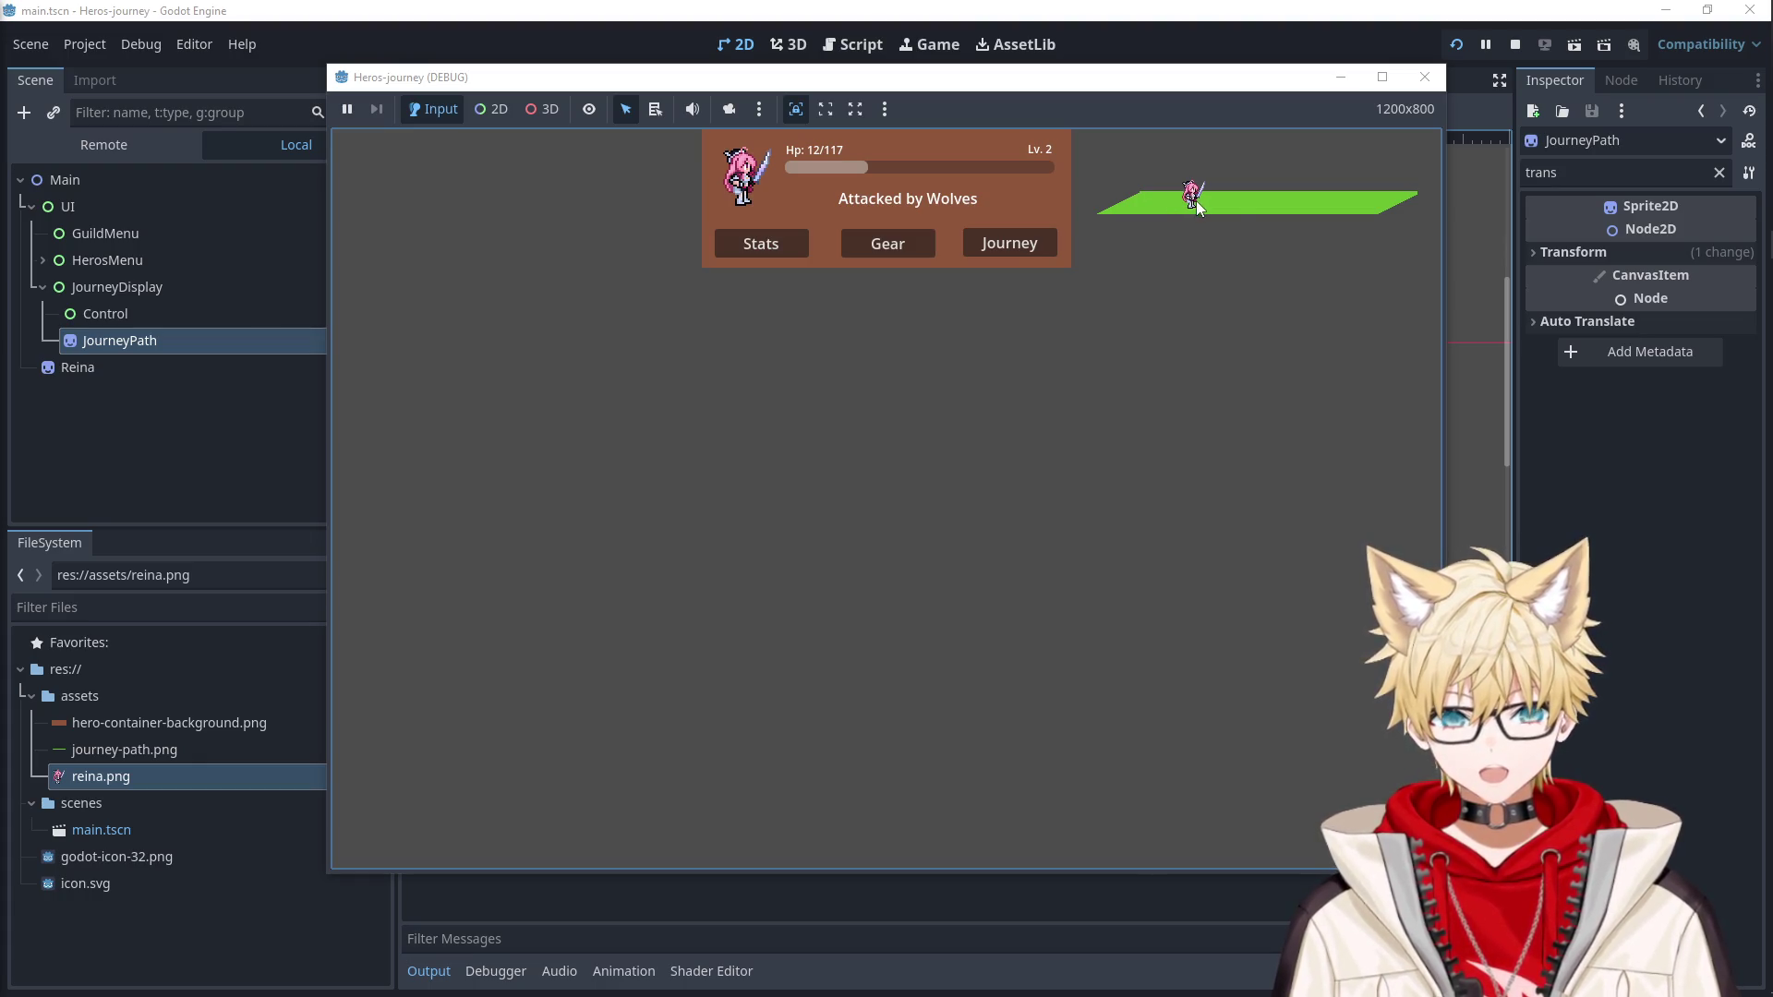
click(1423, 79)
scroll(719, 593, down, 3)
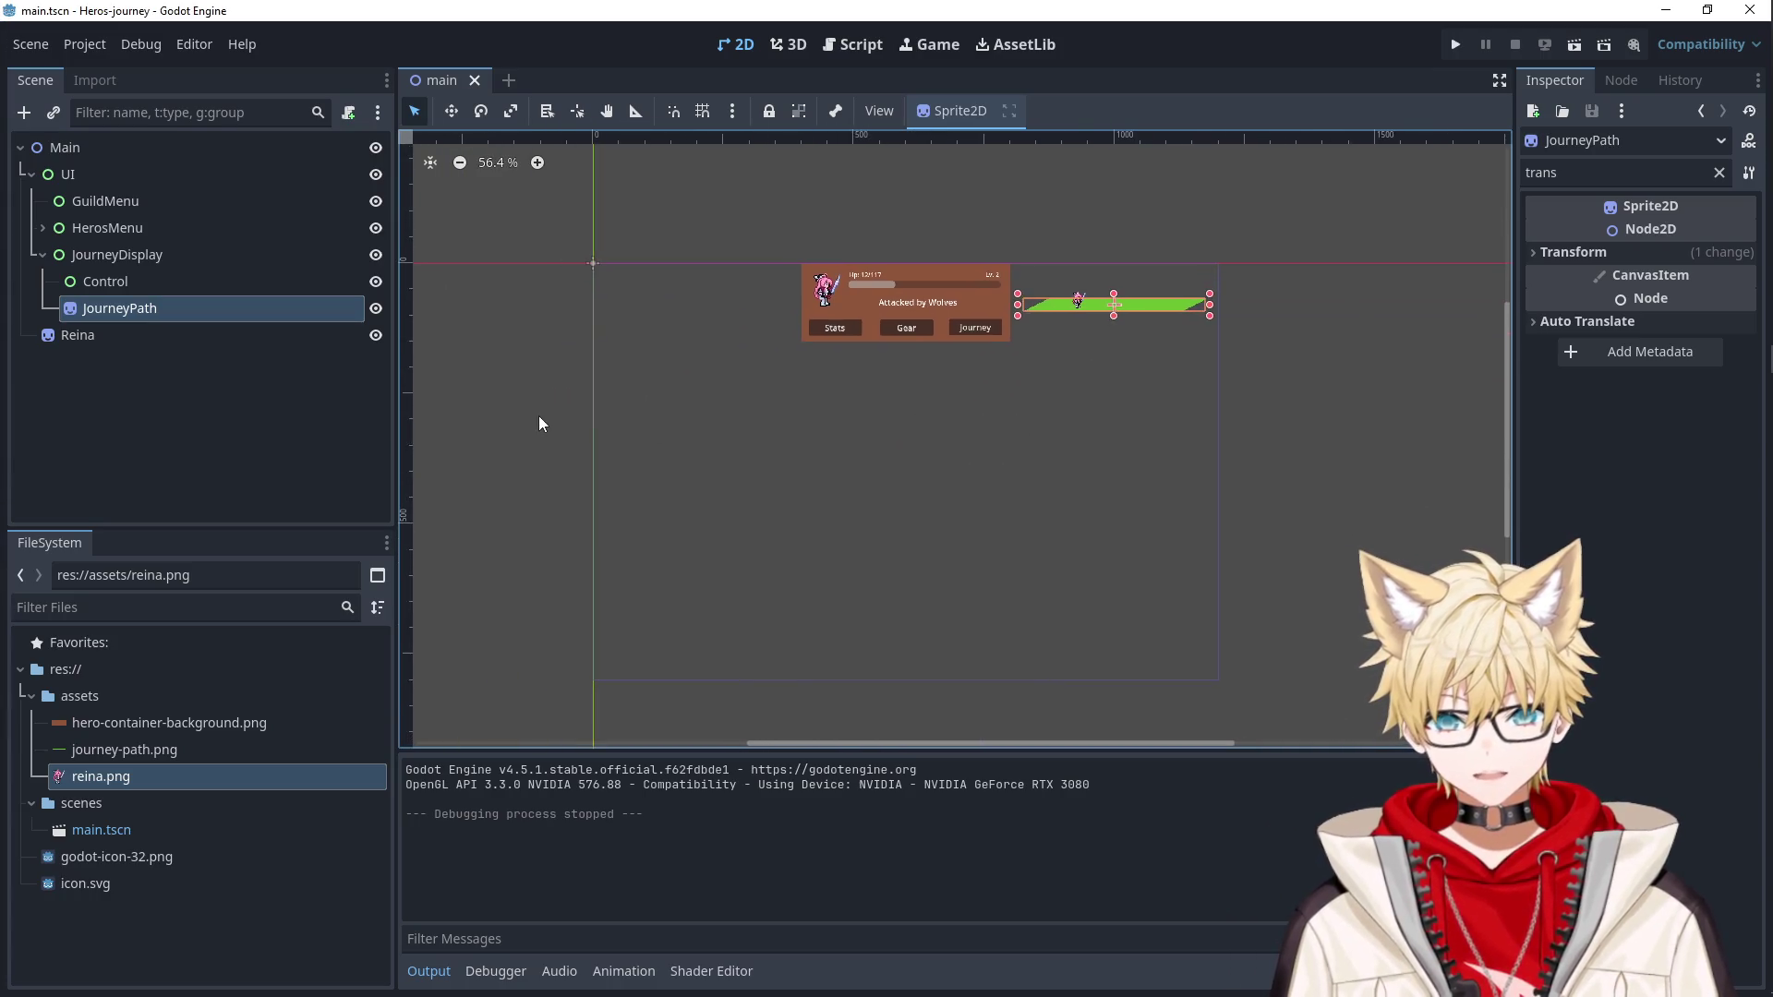
click(639, 405)
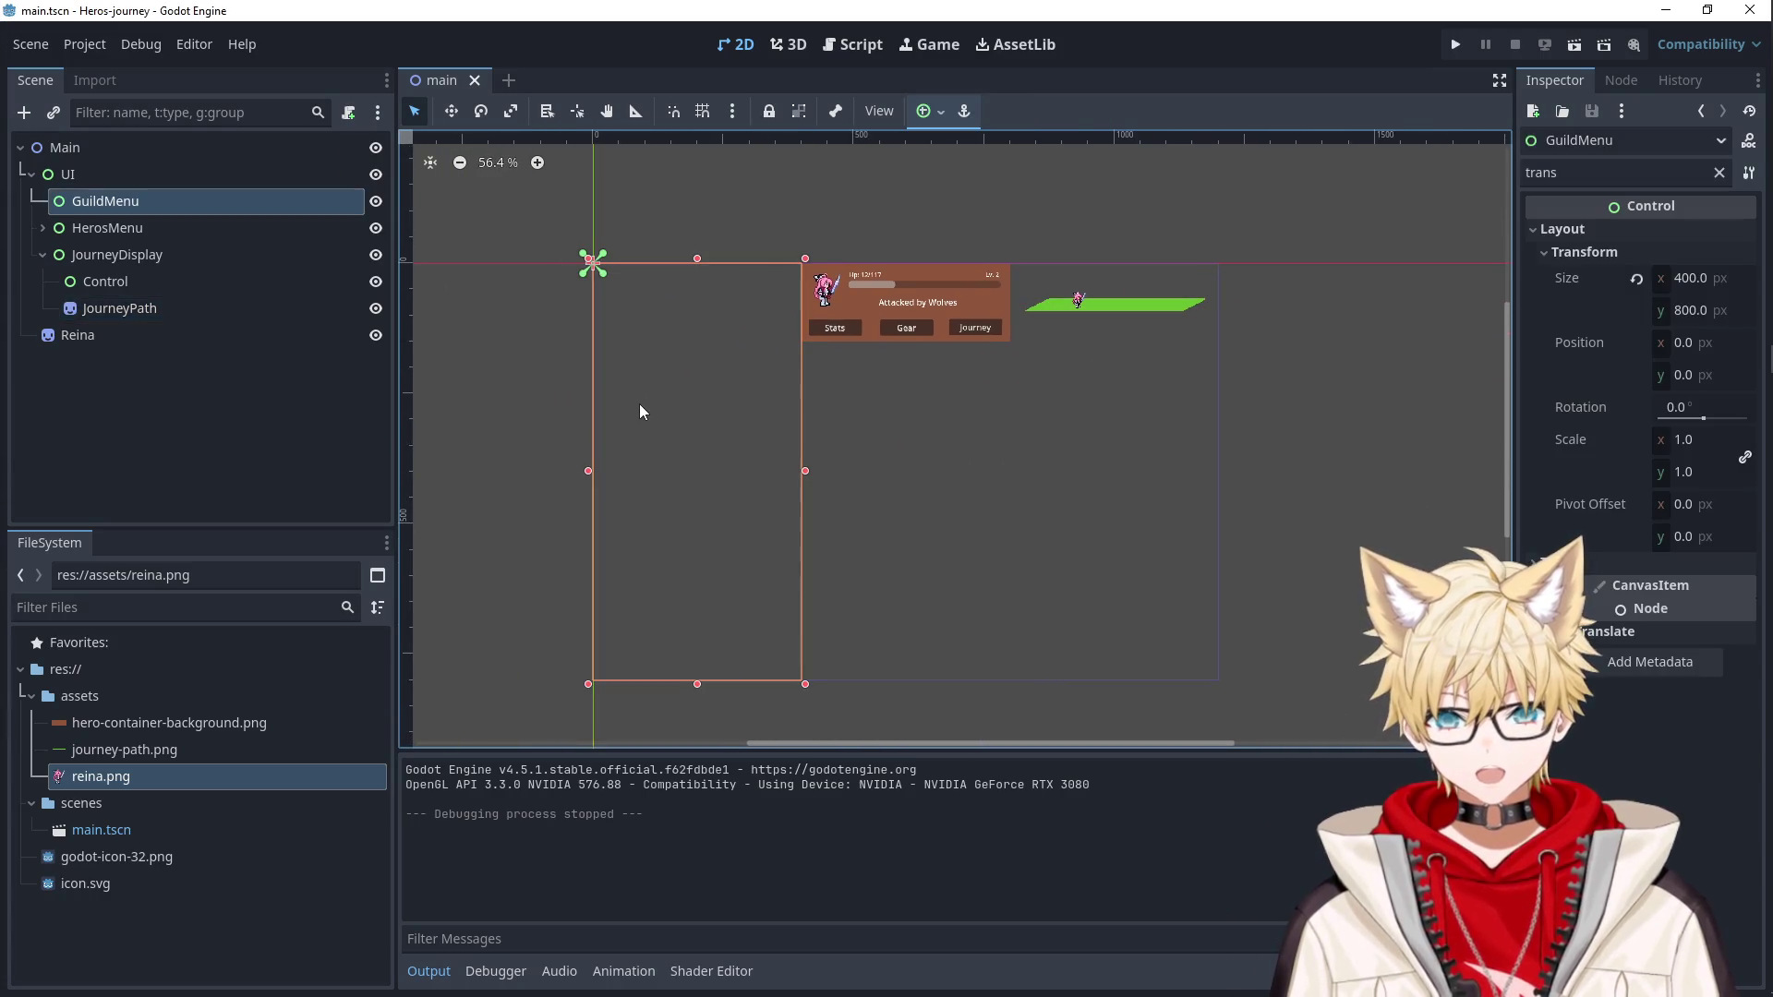
right_click(230, 202)
click(271, 213)
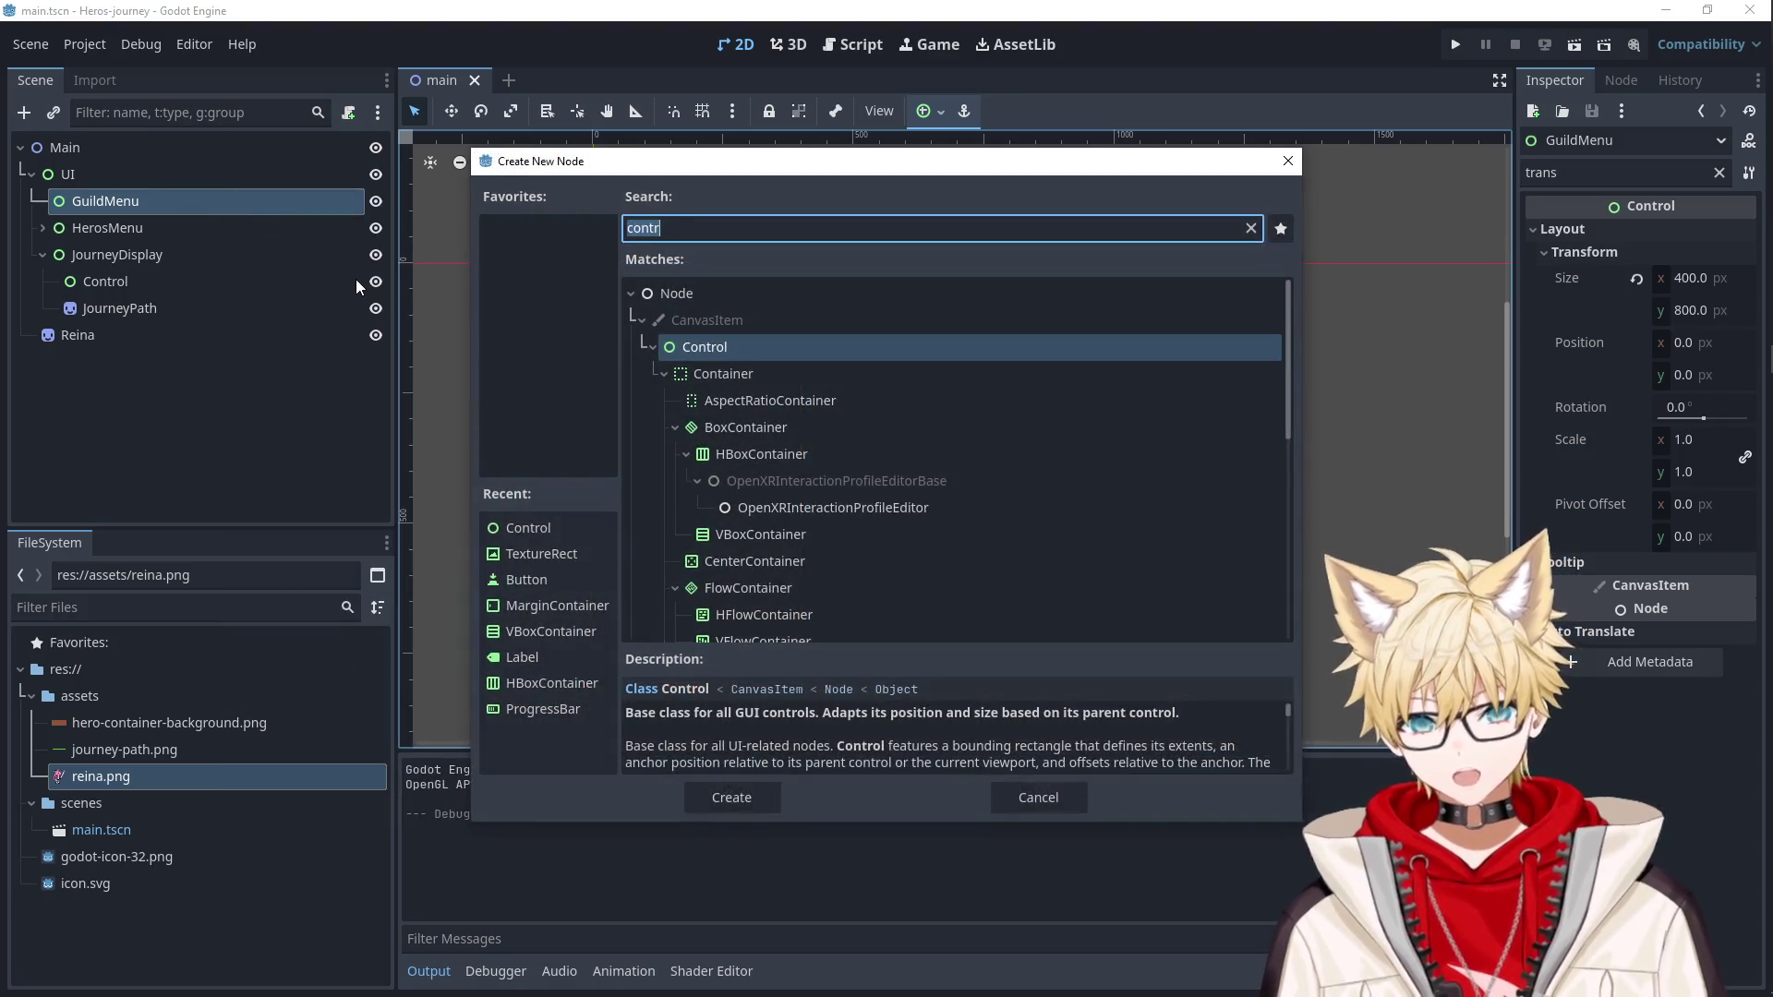
text(label)
key(Return)
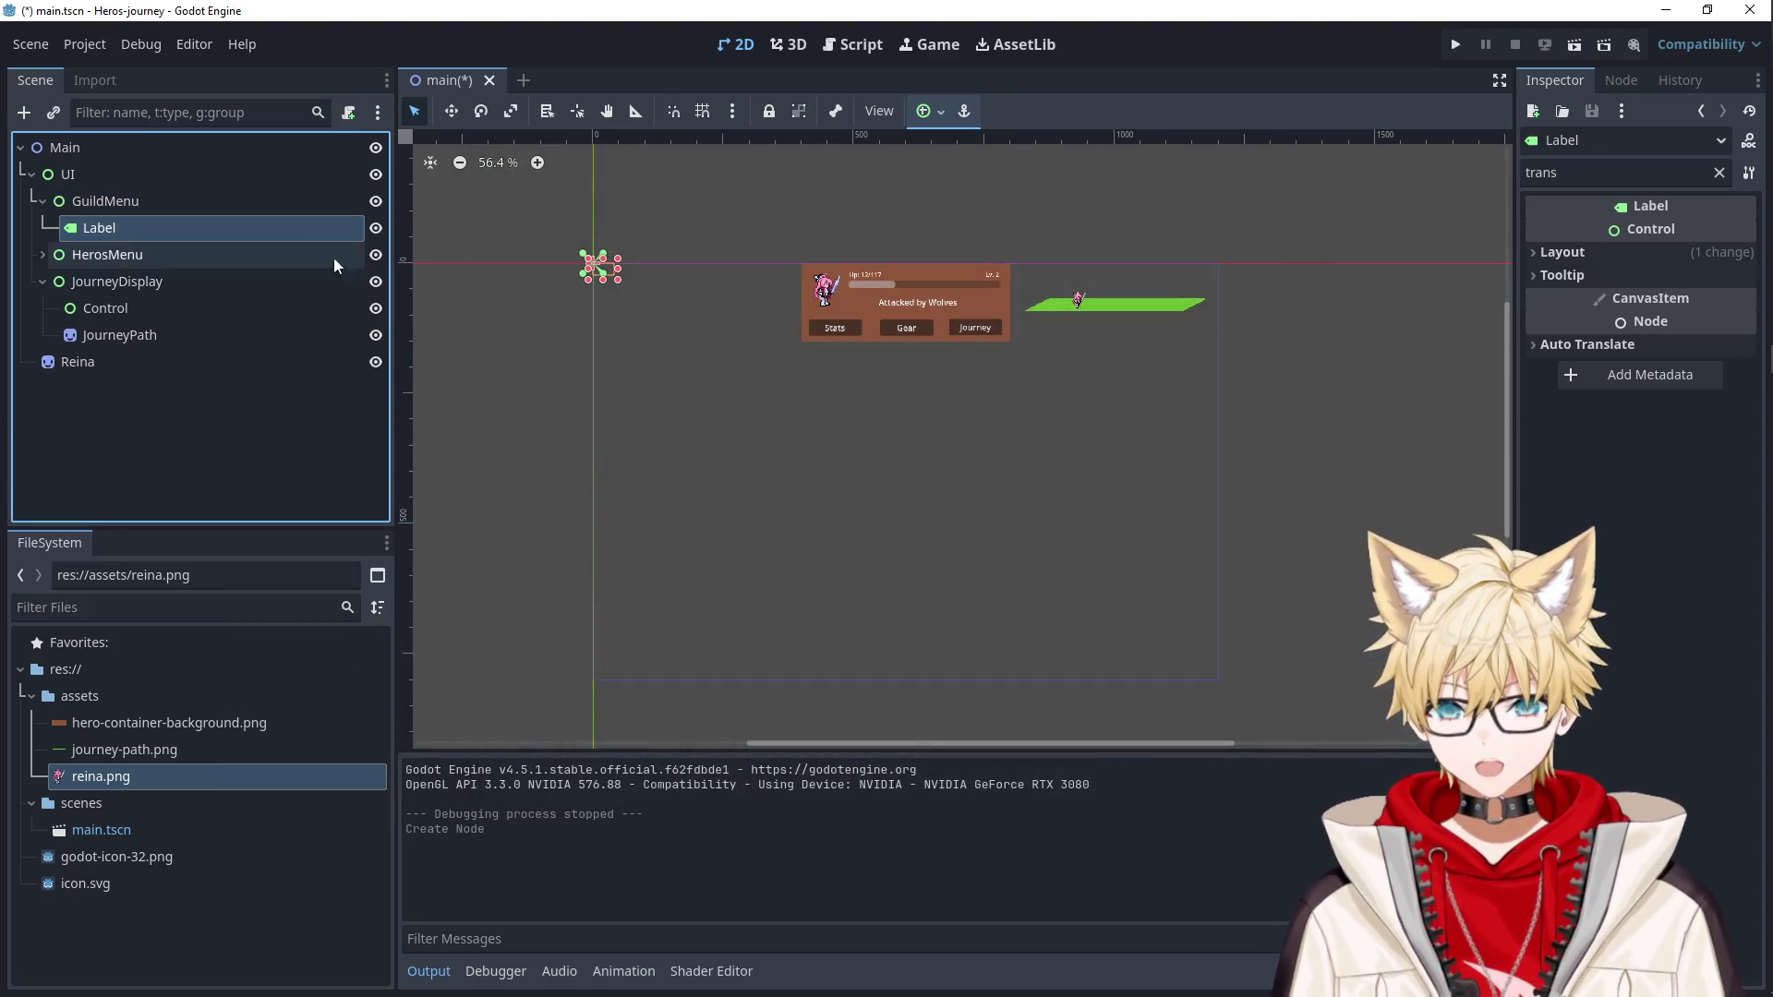
mouse_move(618, 279)
mouse_down()
mouse_move(740, 284)
mouse_move(761, 354)
mouse_up()
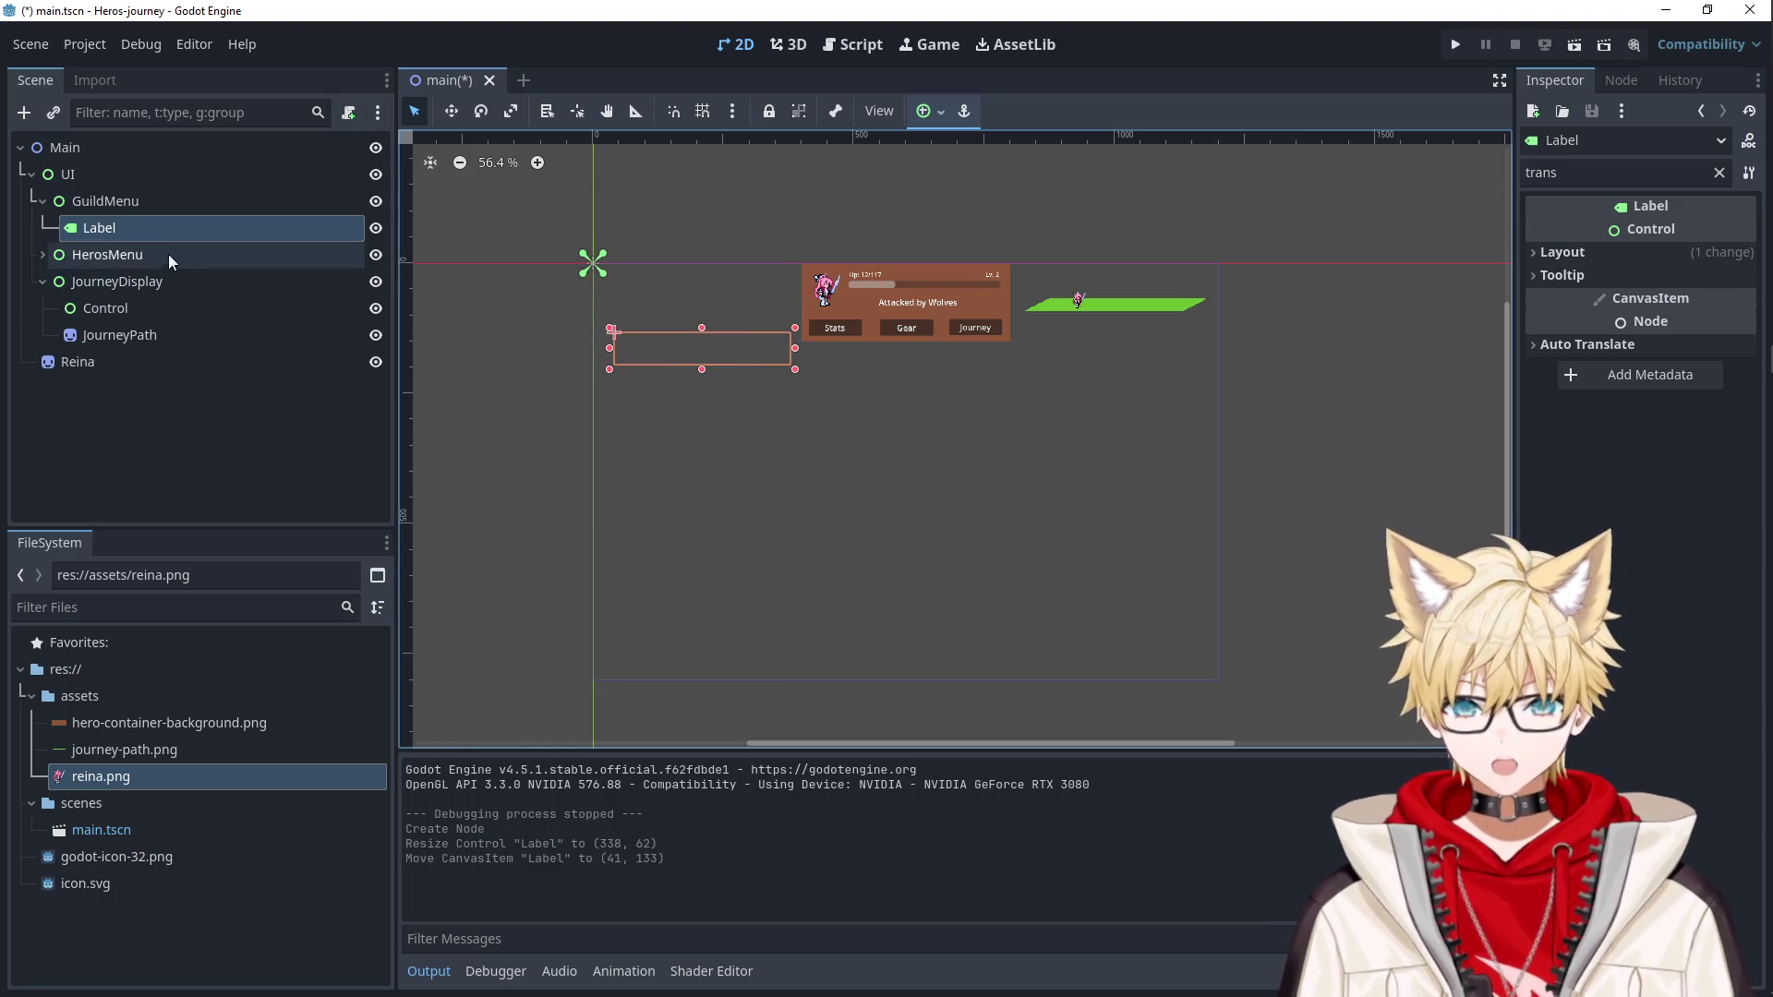
click(1719, 172)
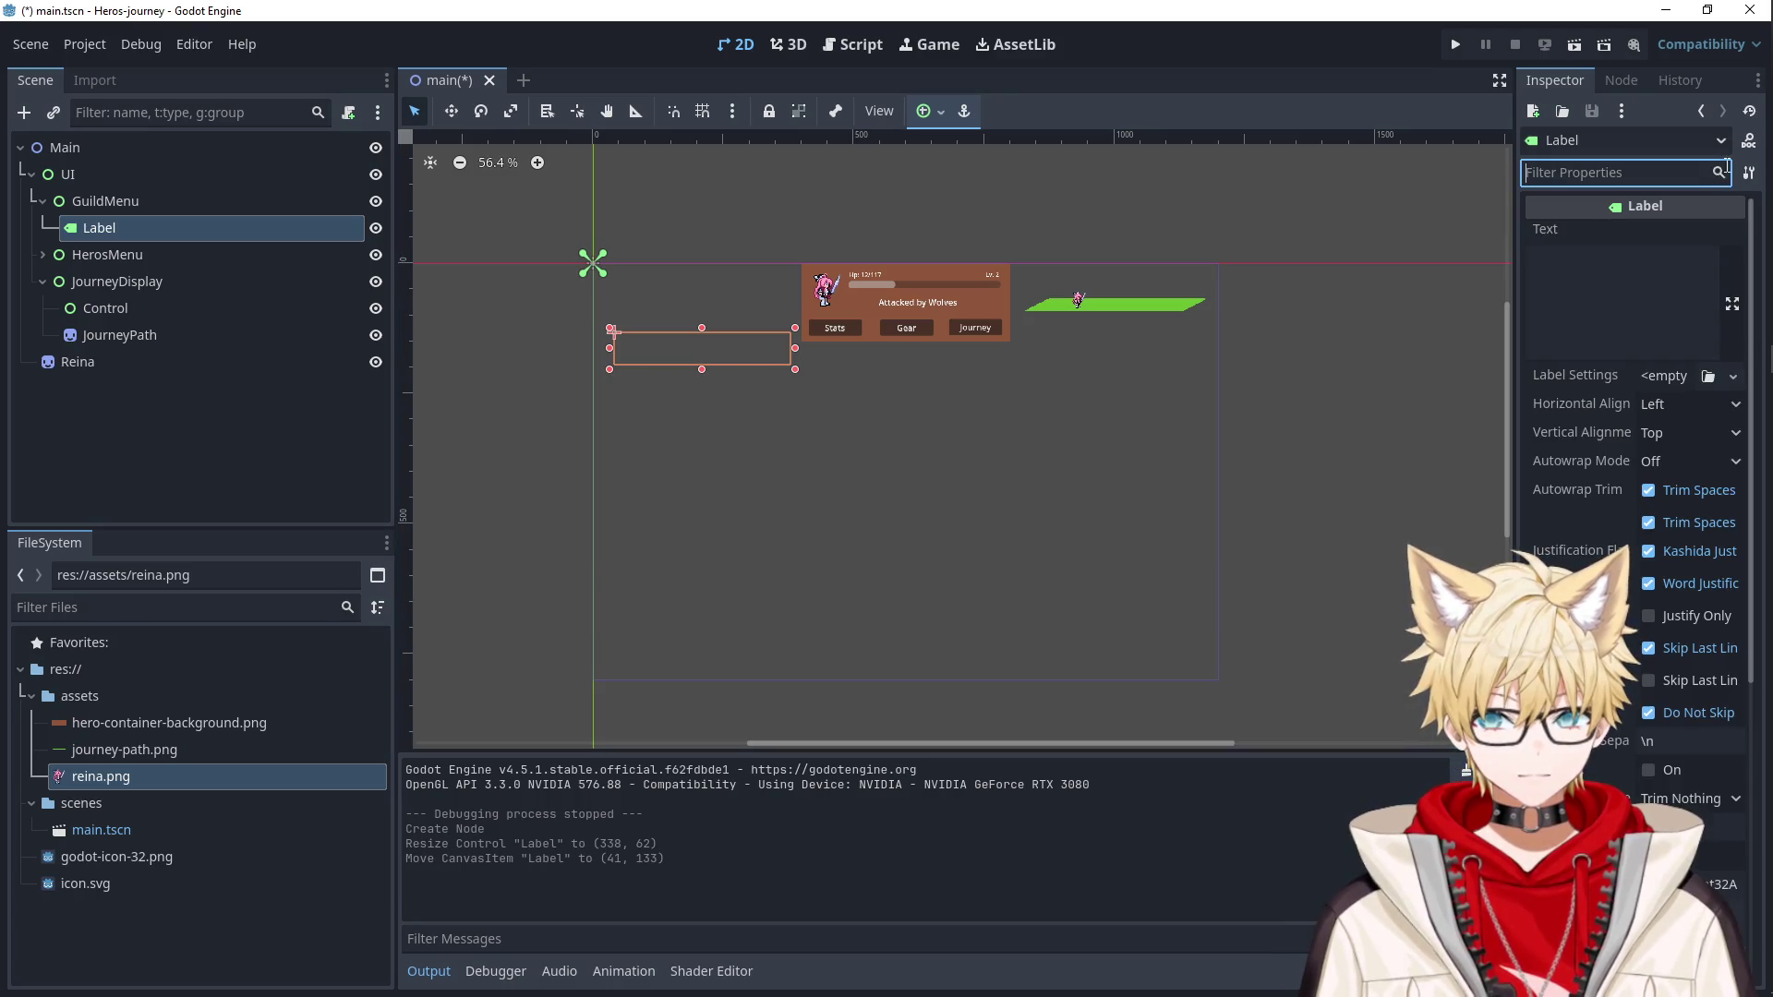
click(1613, 275)
text(12)
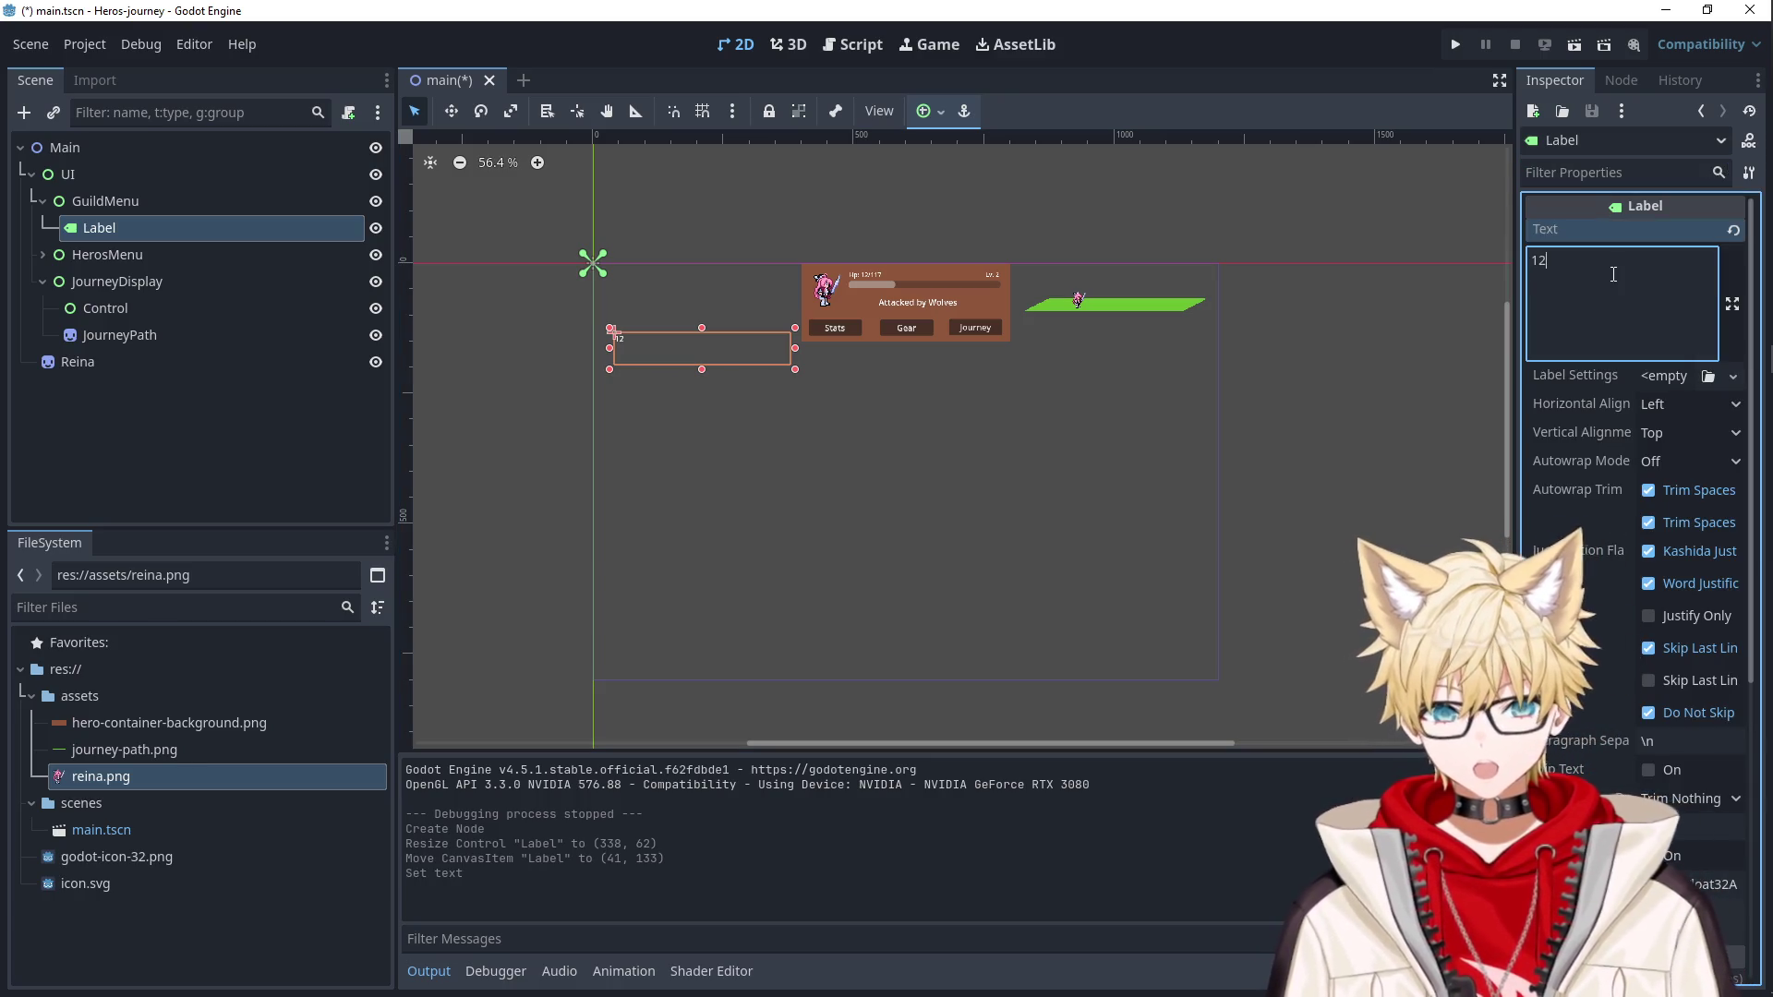
text(, 356)
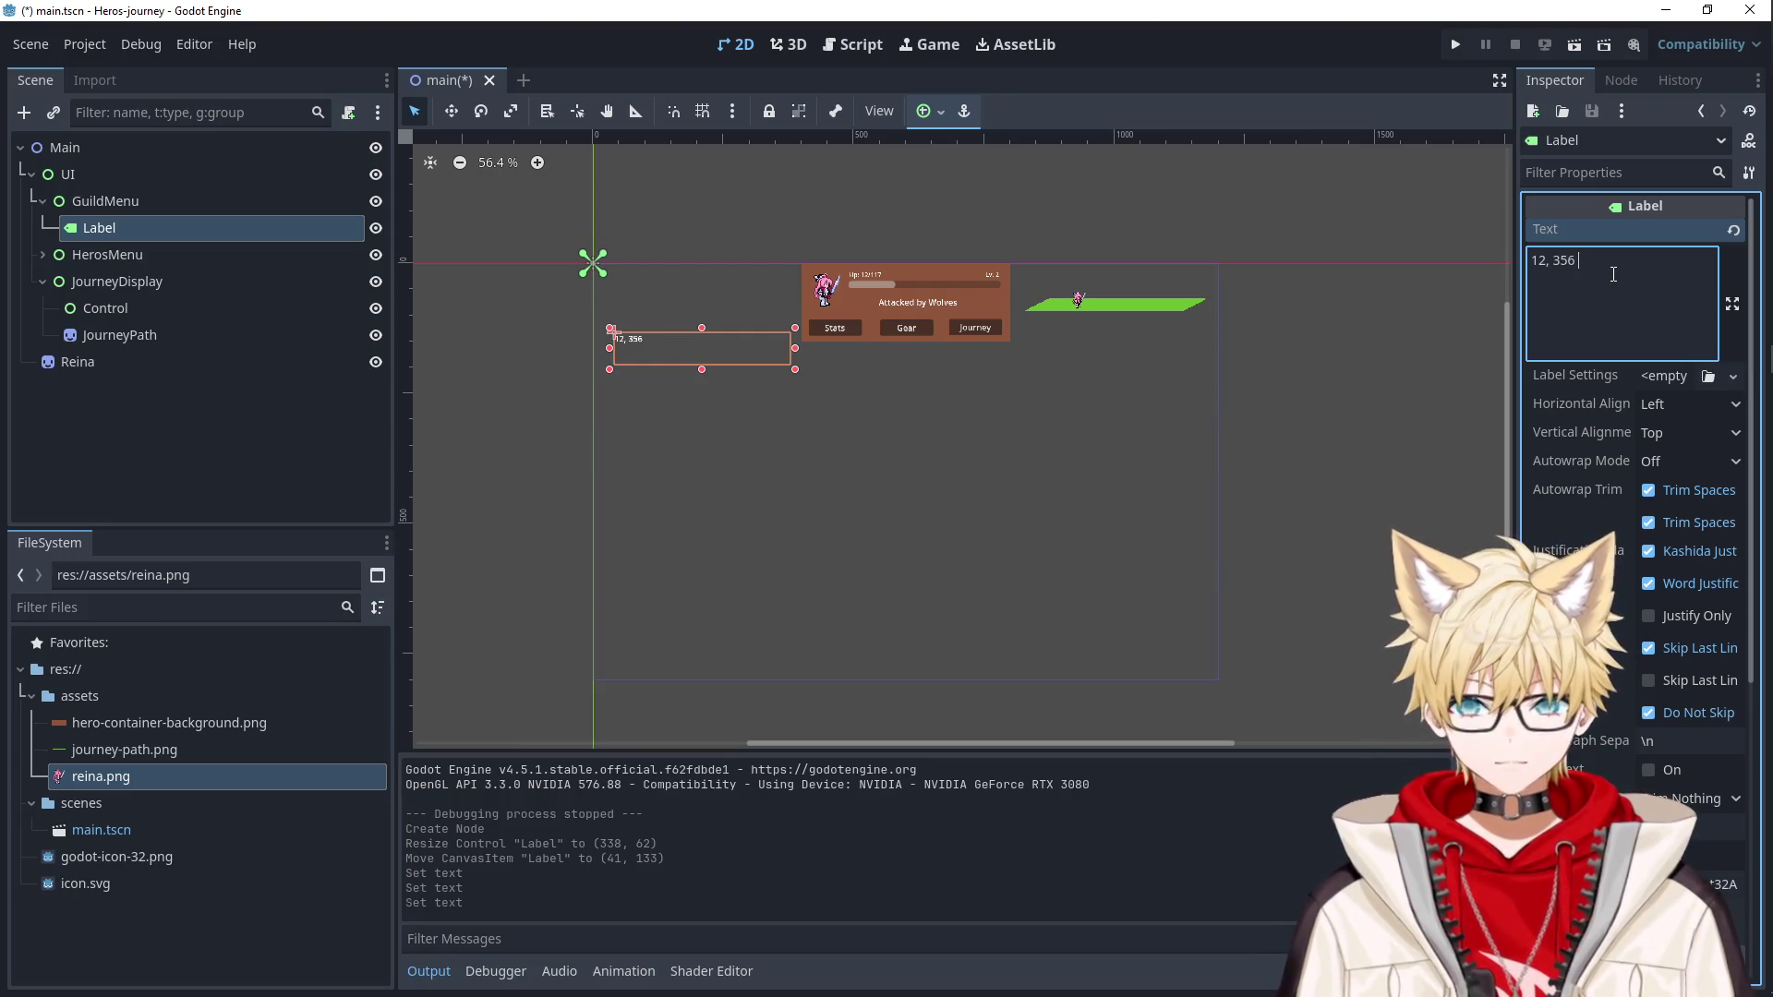
text( g)
click(1606, 175)
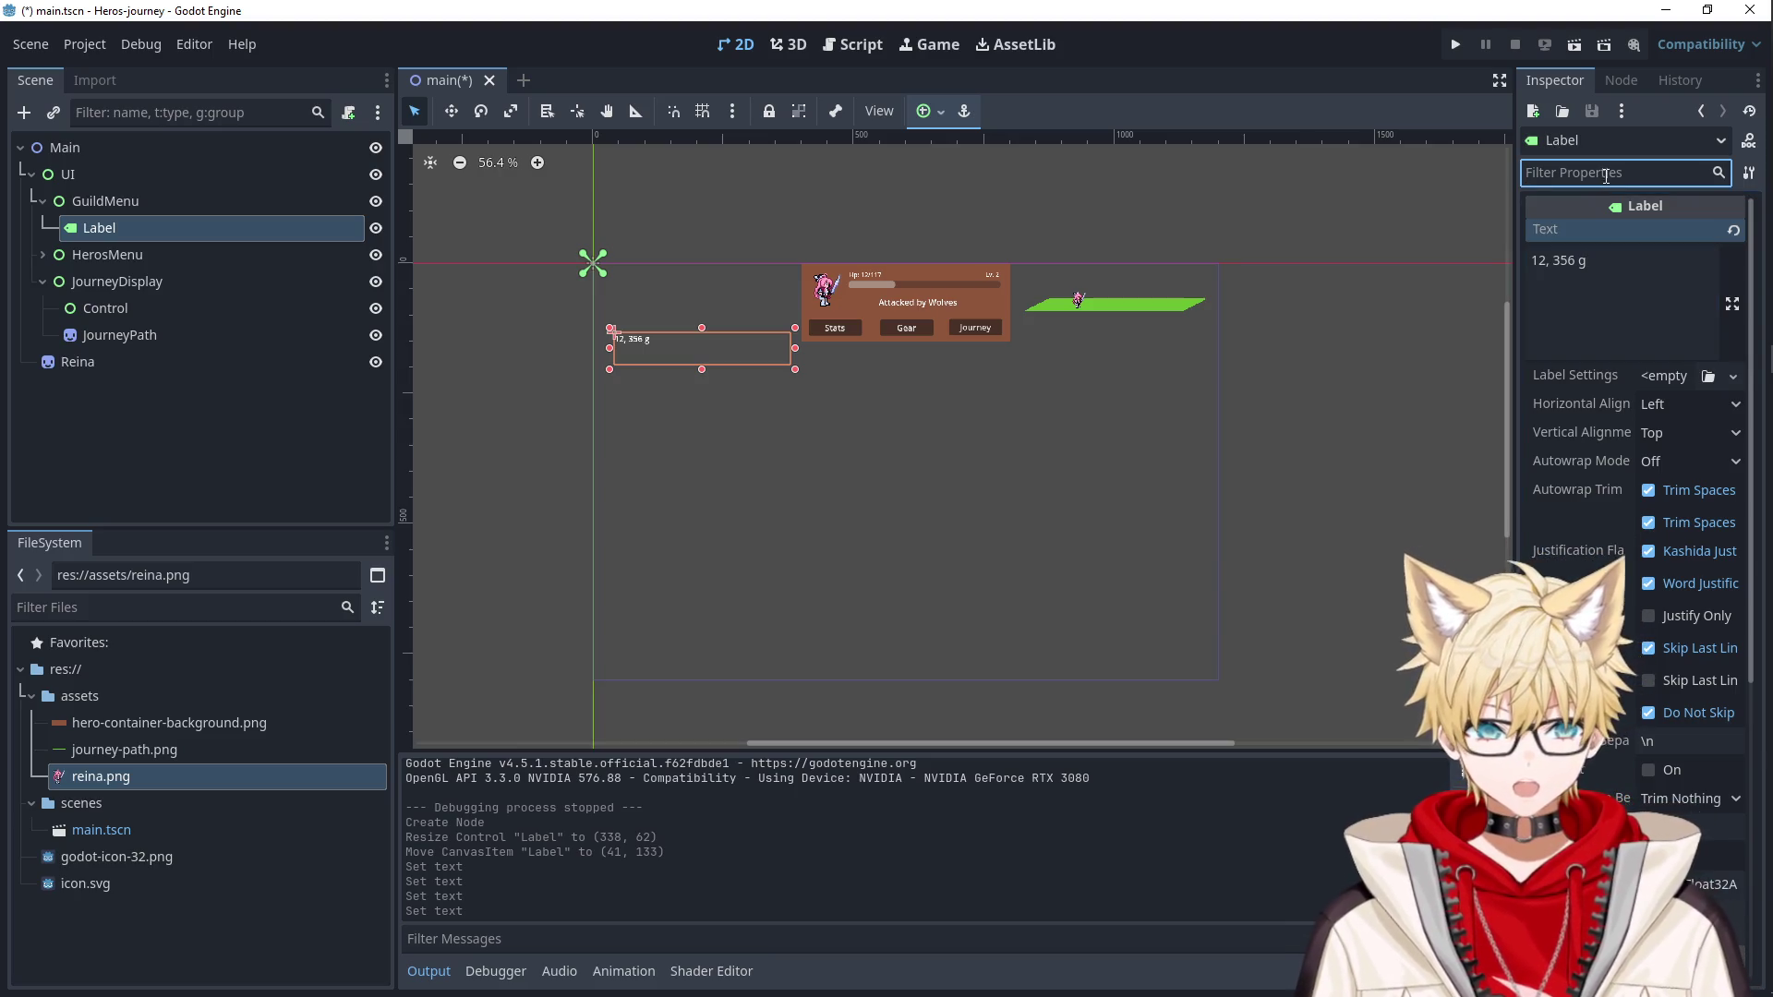
scroll(1714, 643, down, 5)
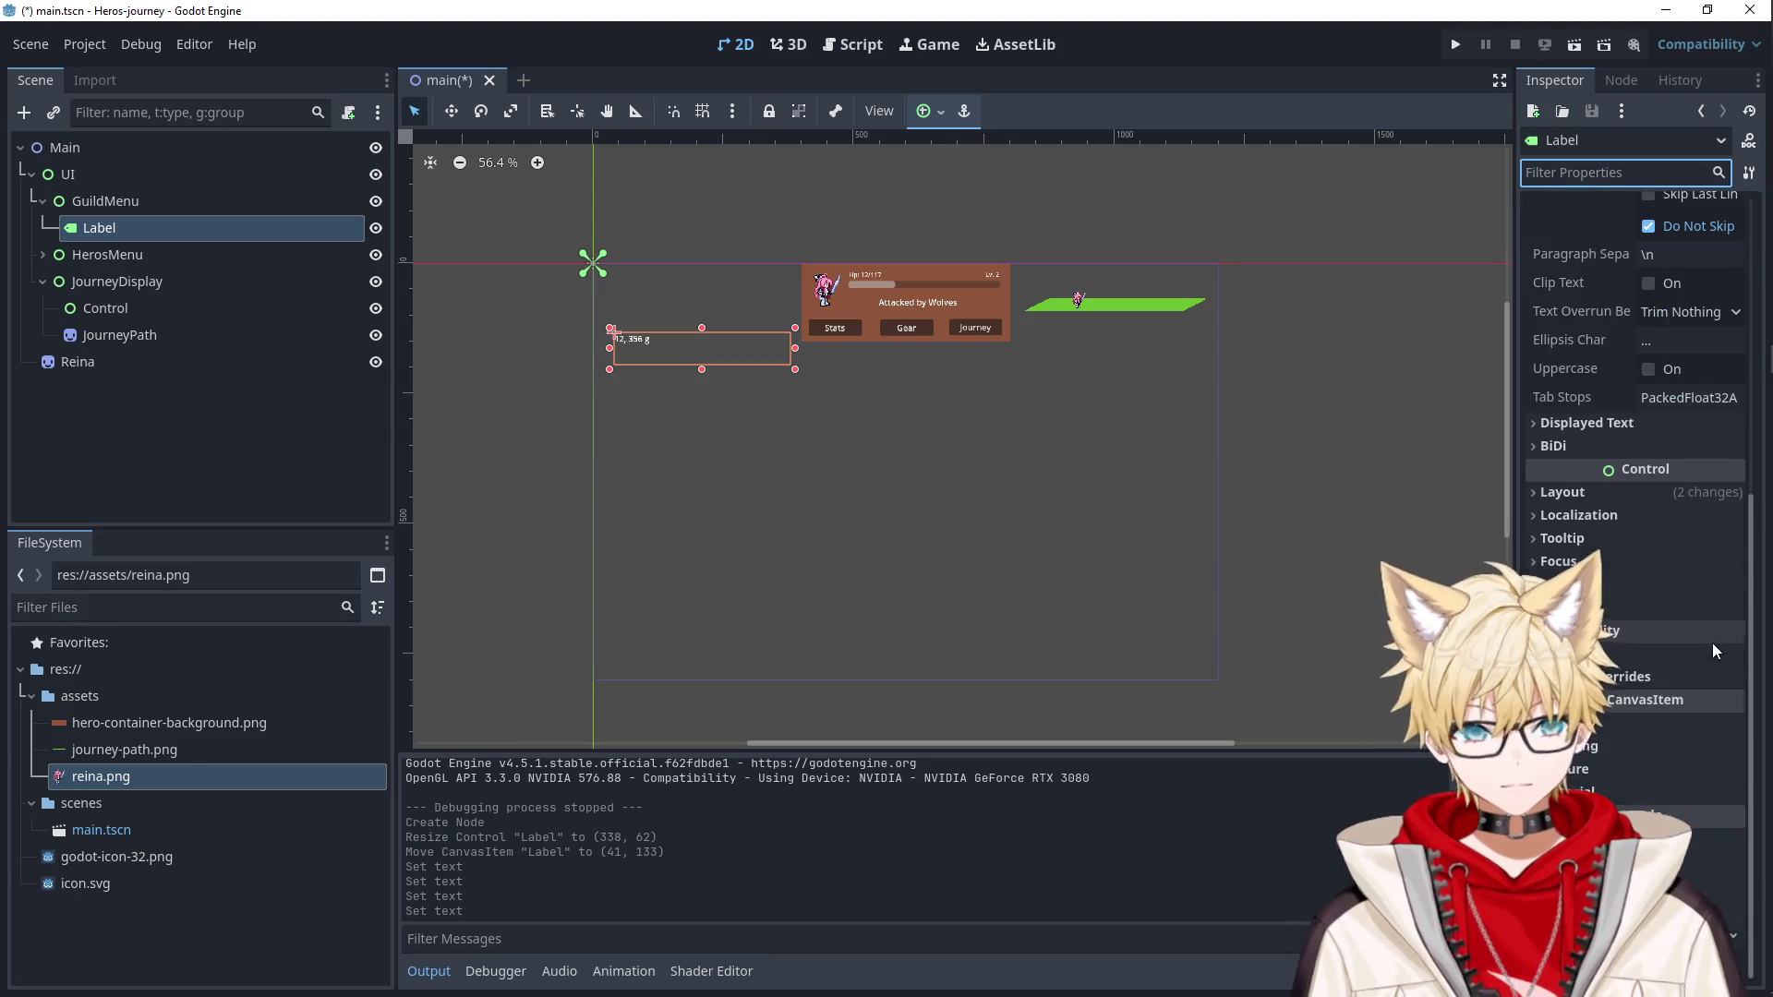
click(1566, 493)
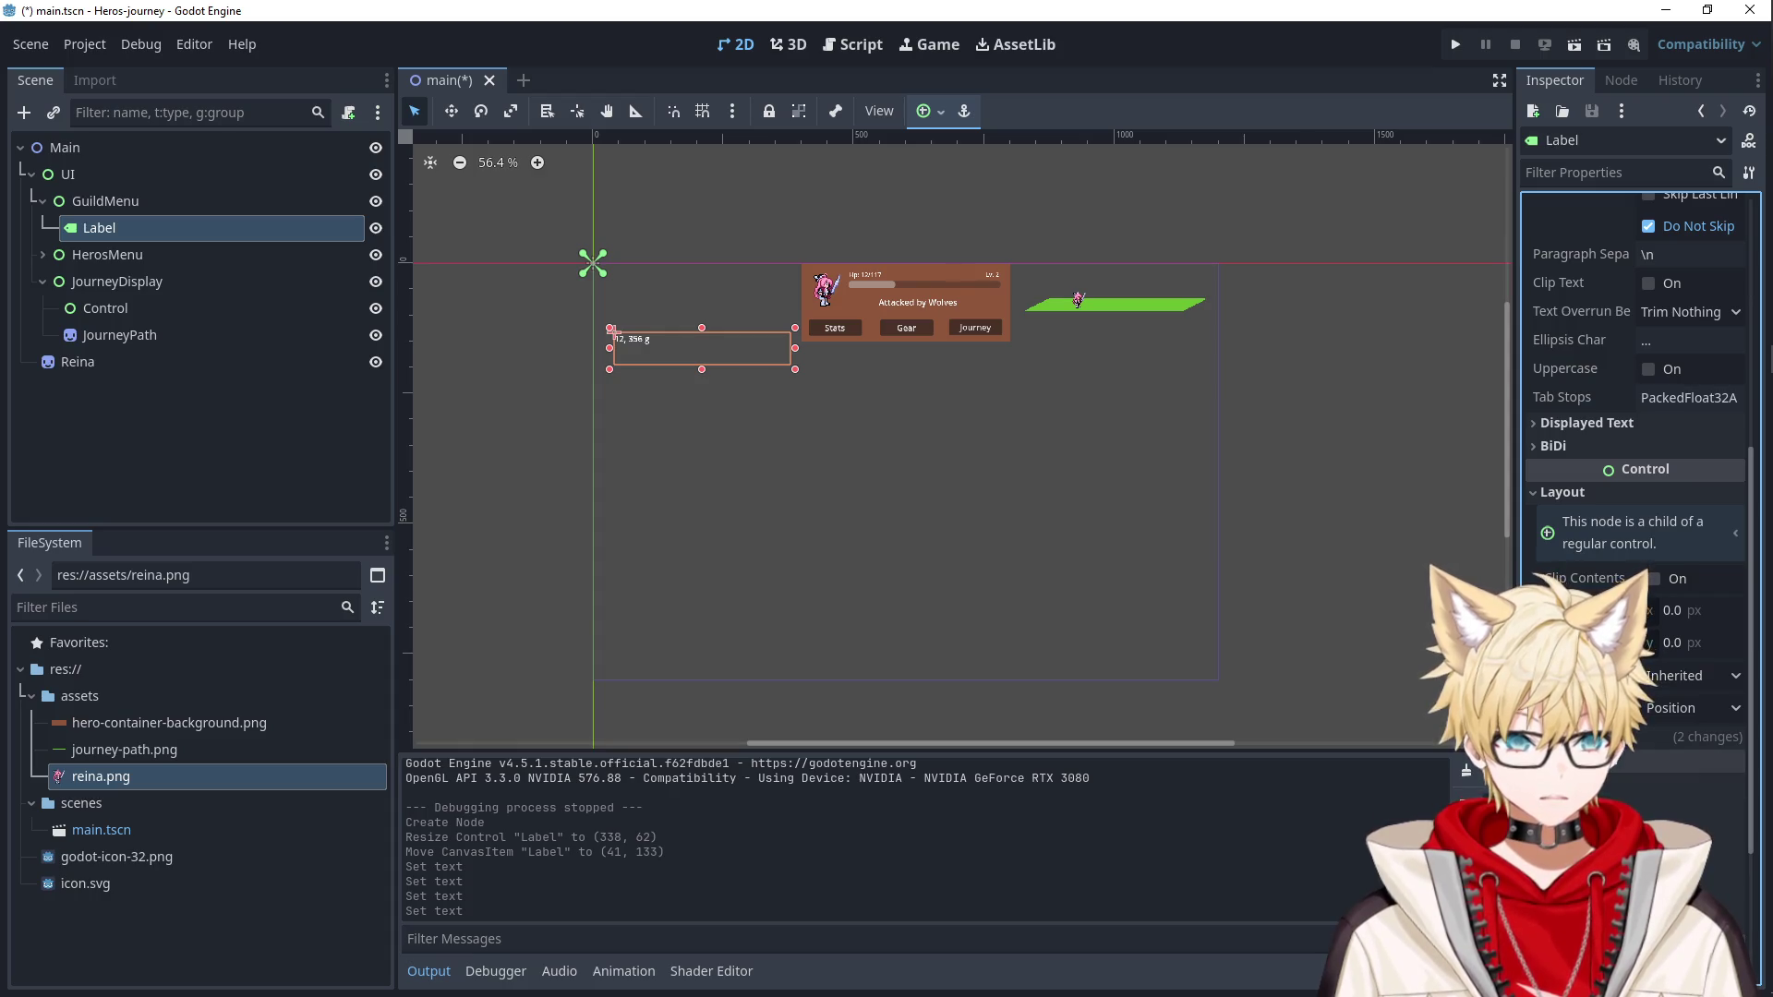
click(1569, 173)
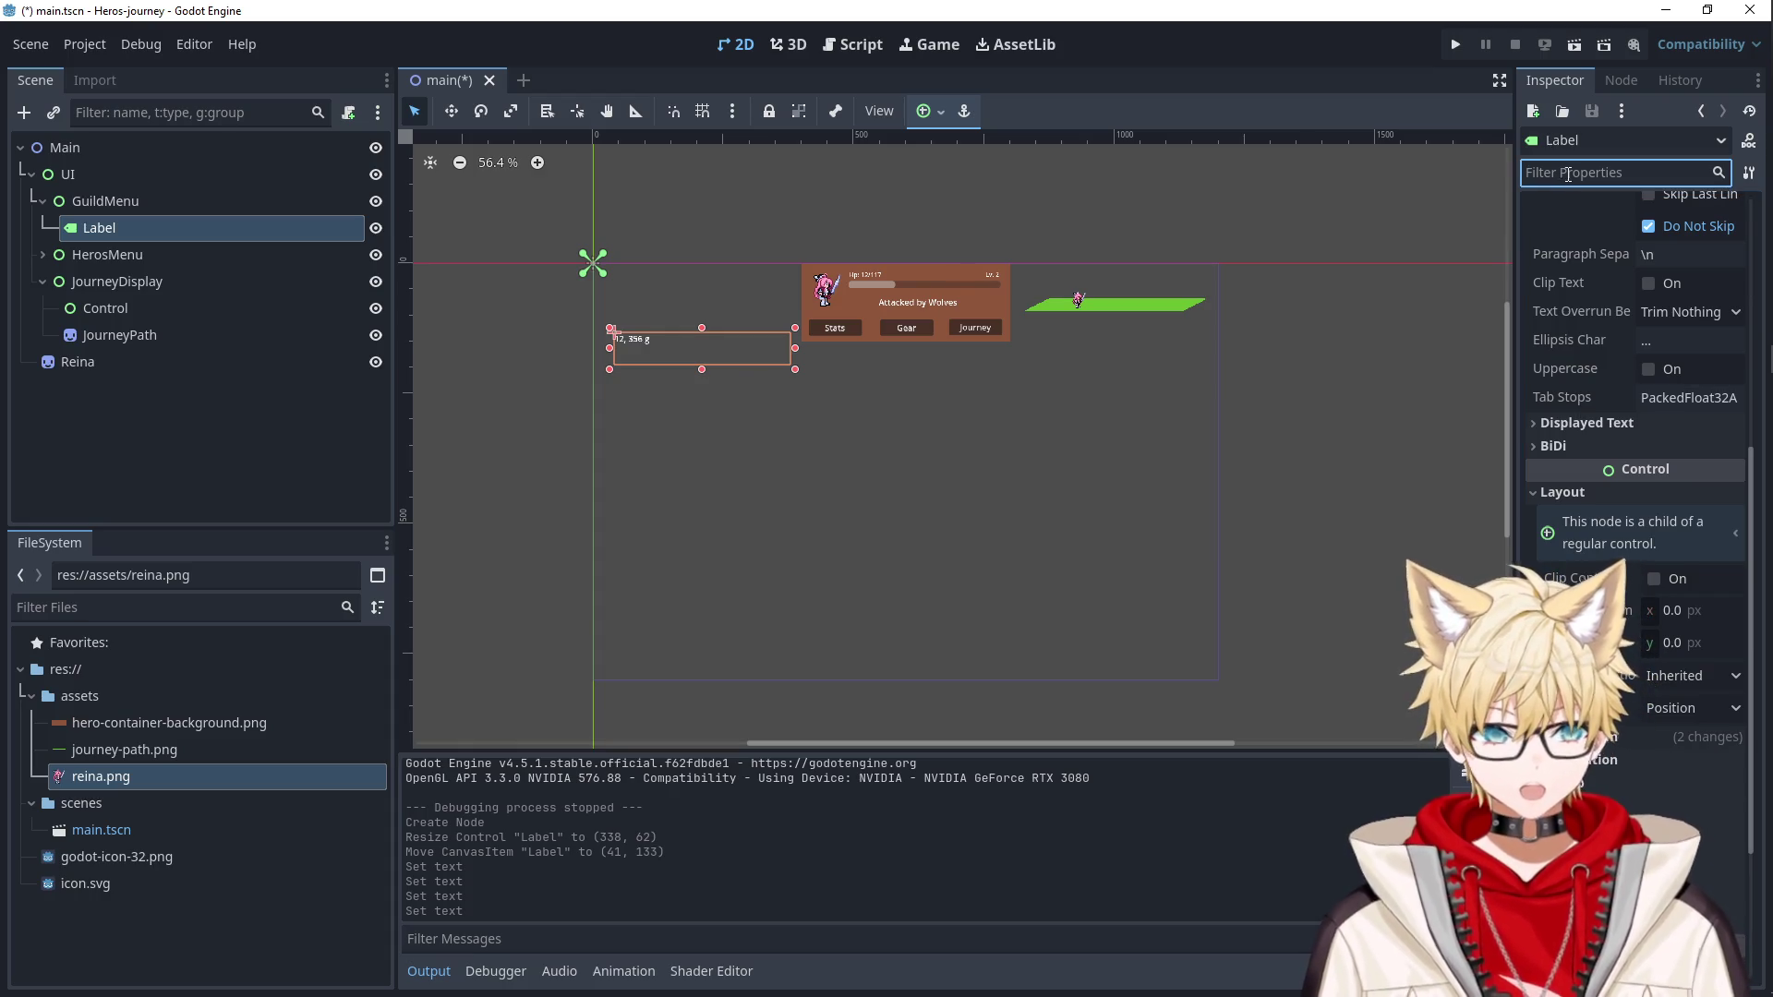
mouse_move(1573, 222)
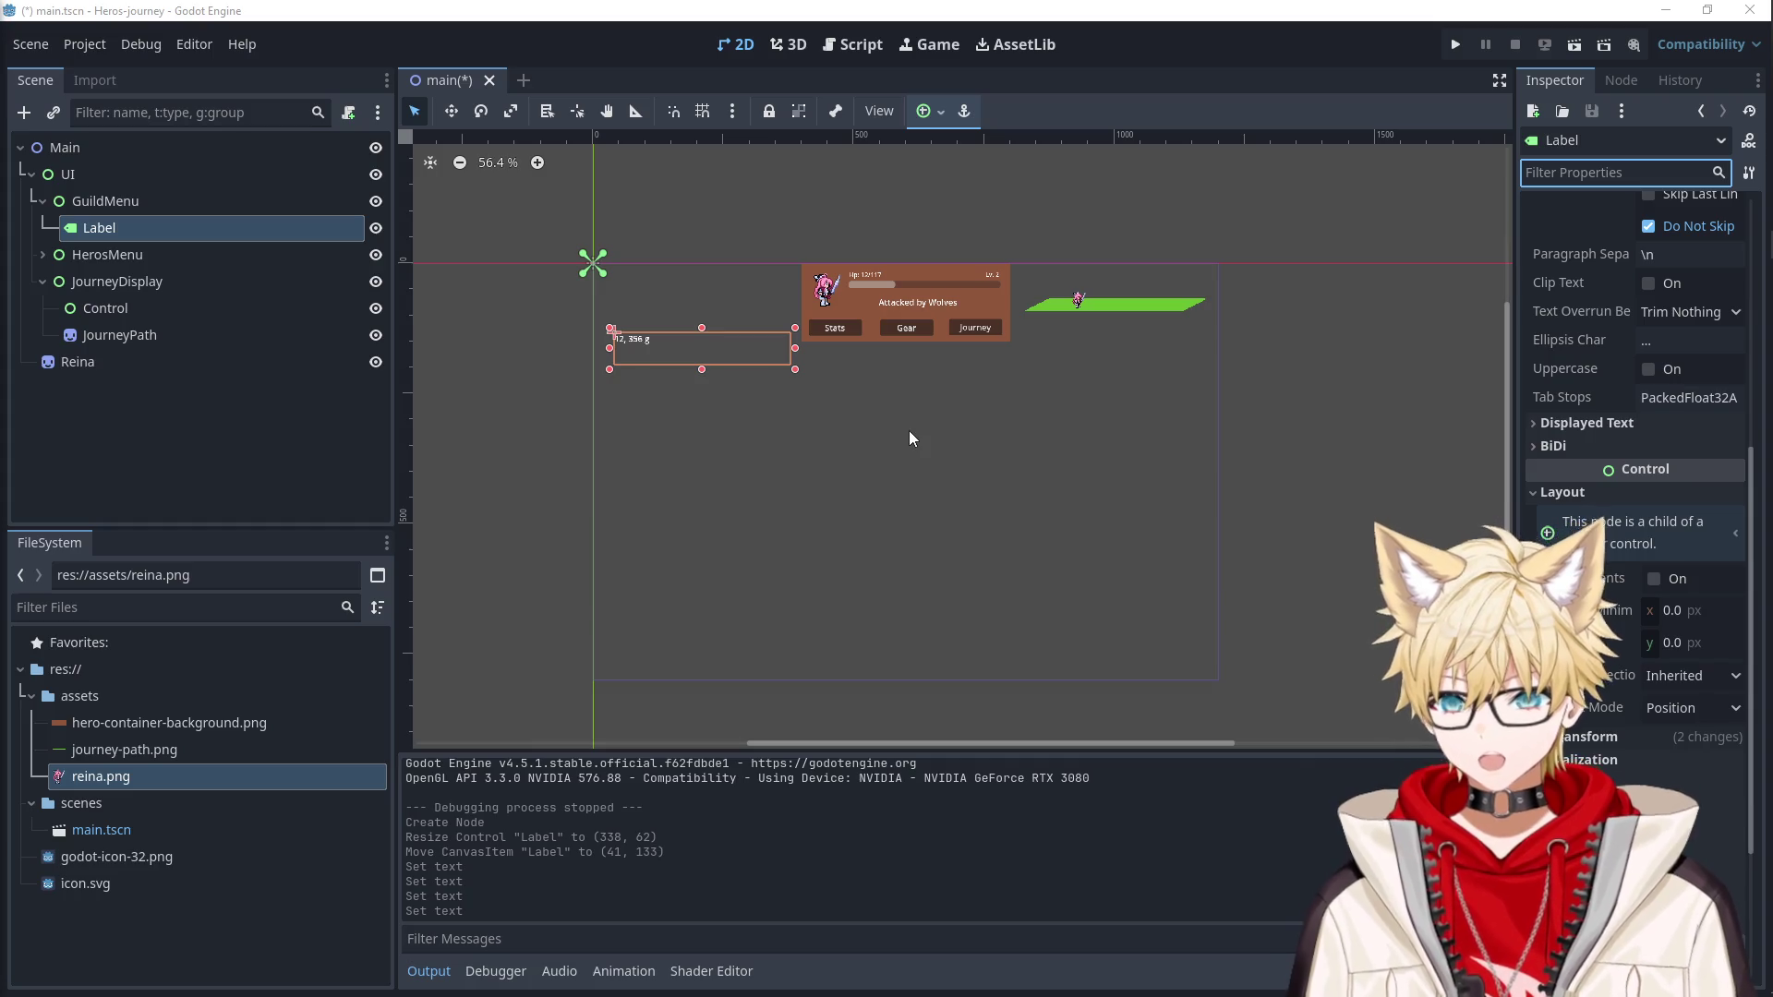
click(1625, 170)
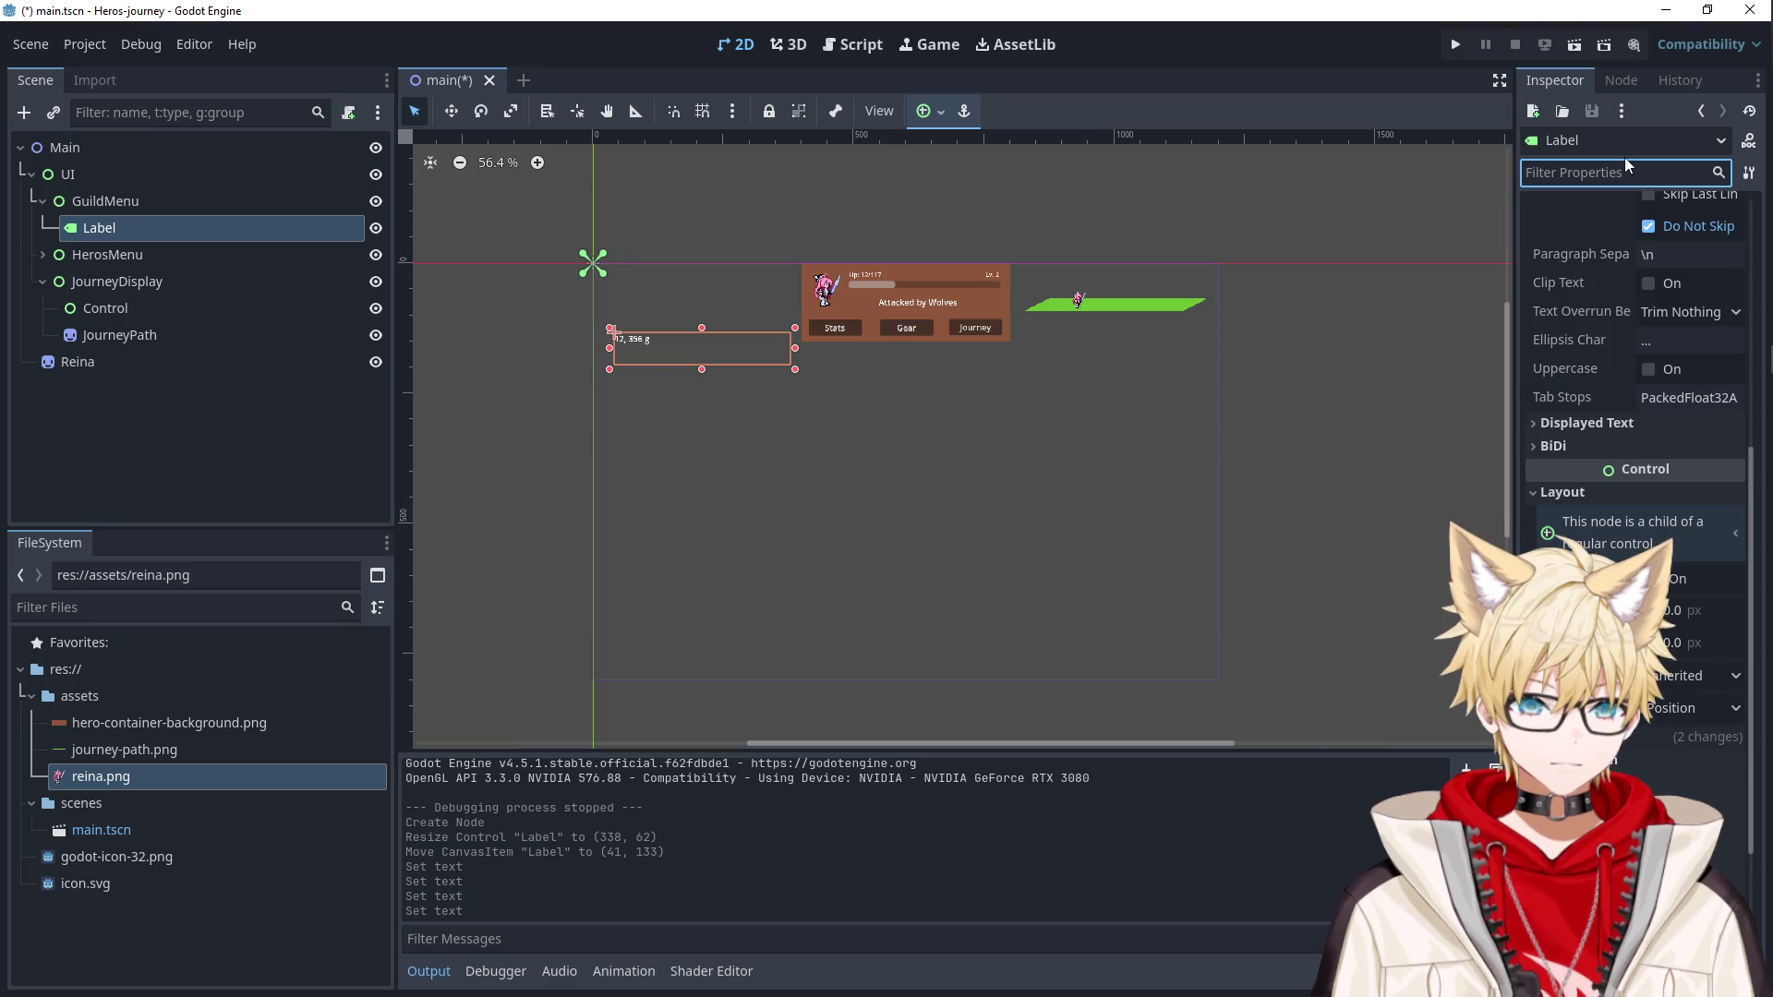
text(center)
Step: Set the label's horizontal and vertical alignment to Center
click(1719, 173)
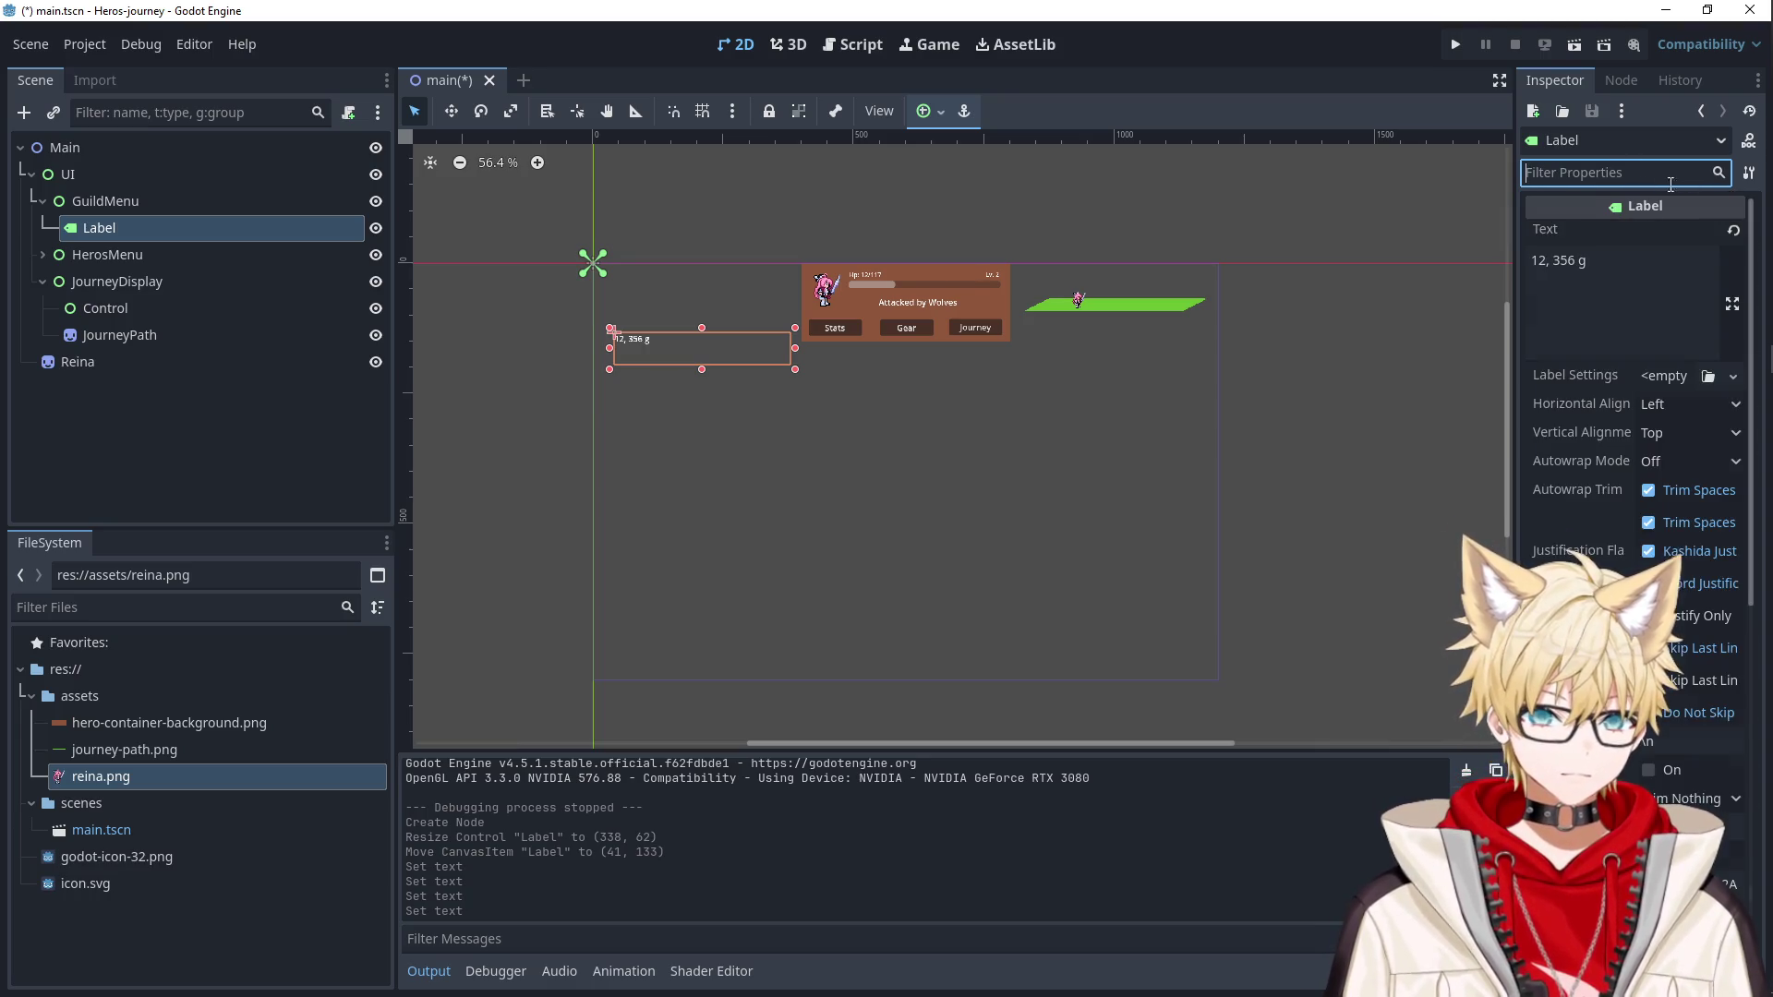
text(align)
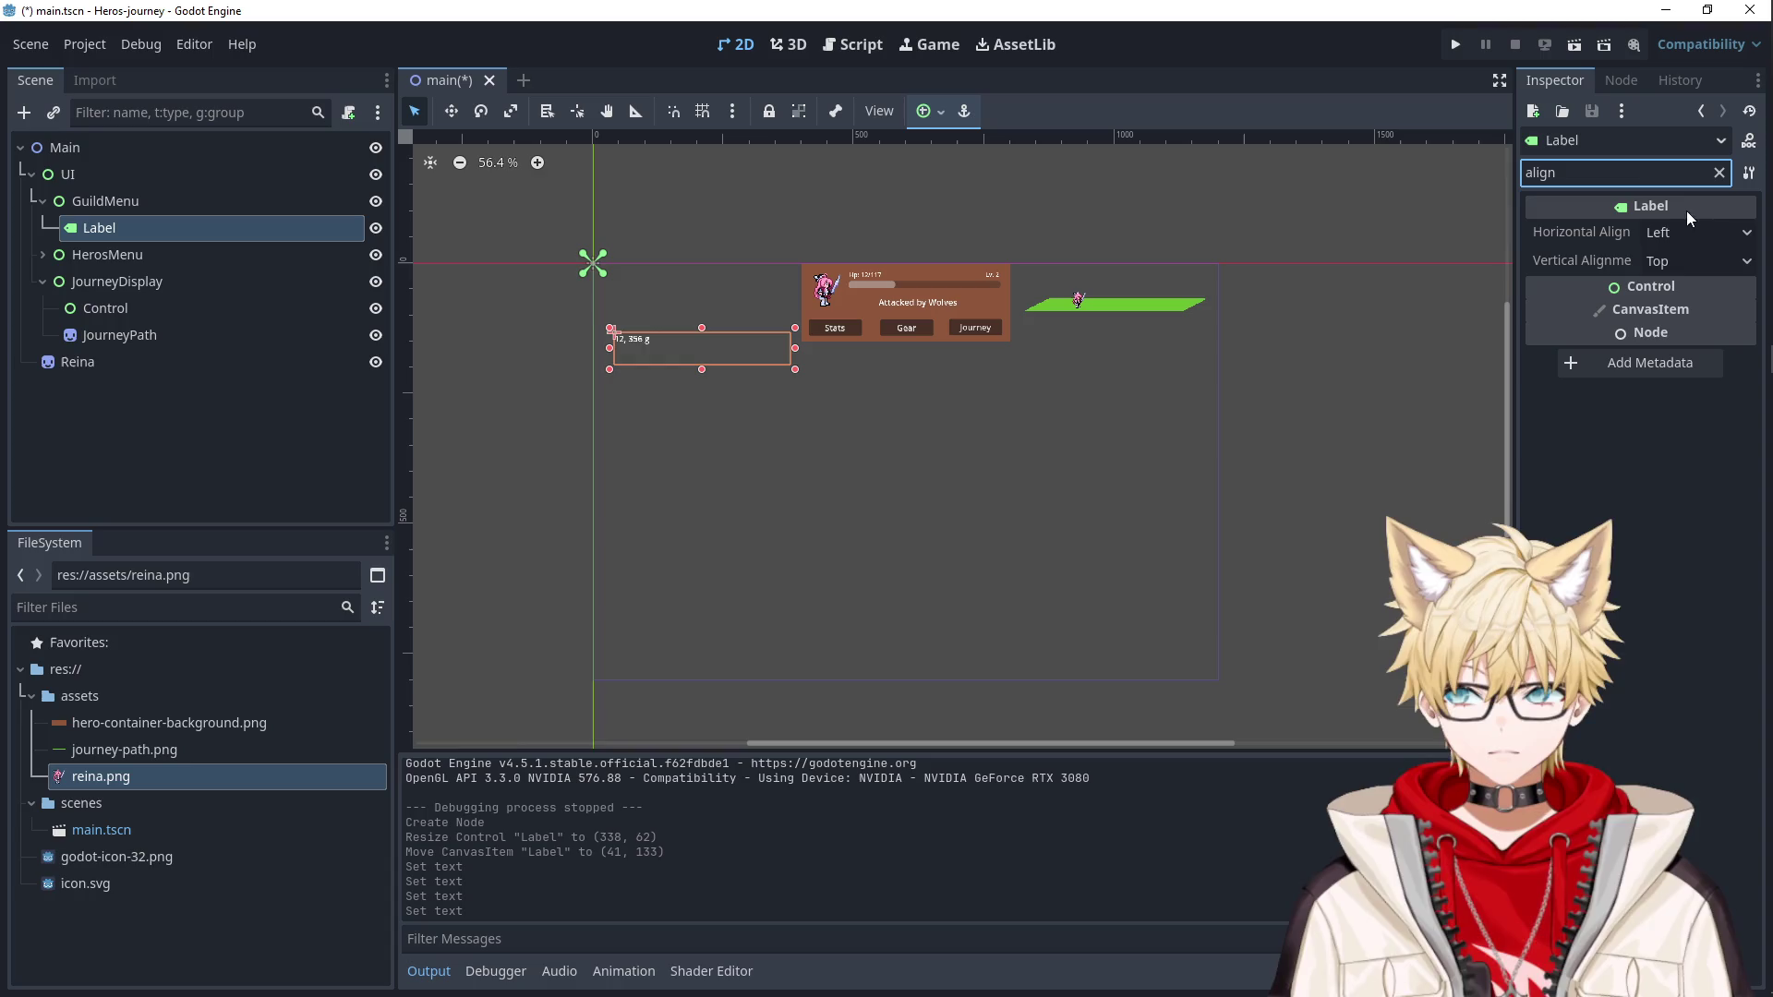
click(1684, 262)
click(1677, 319)
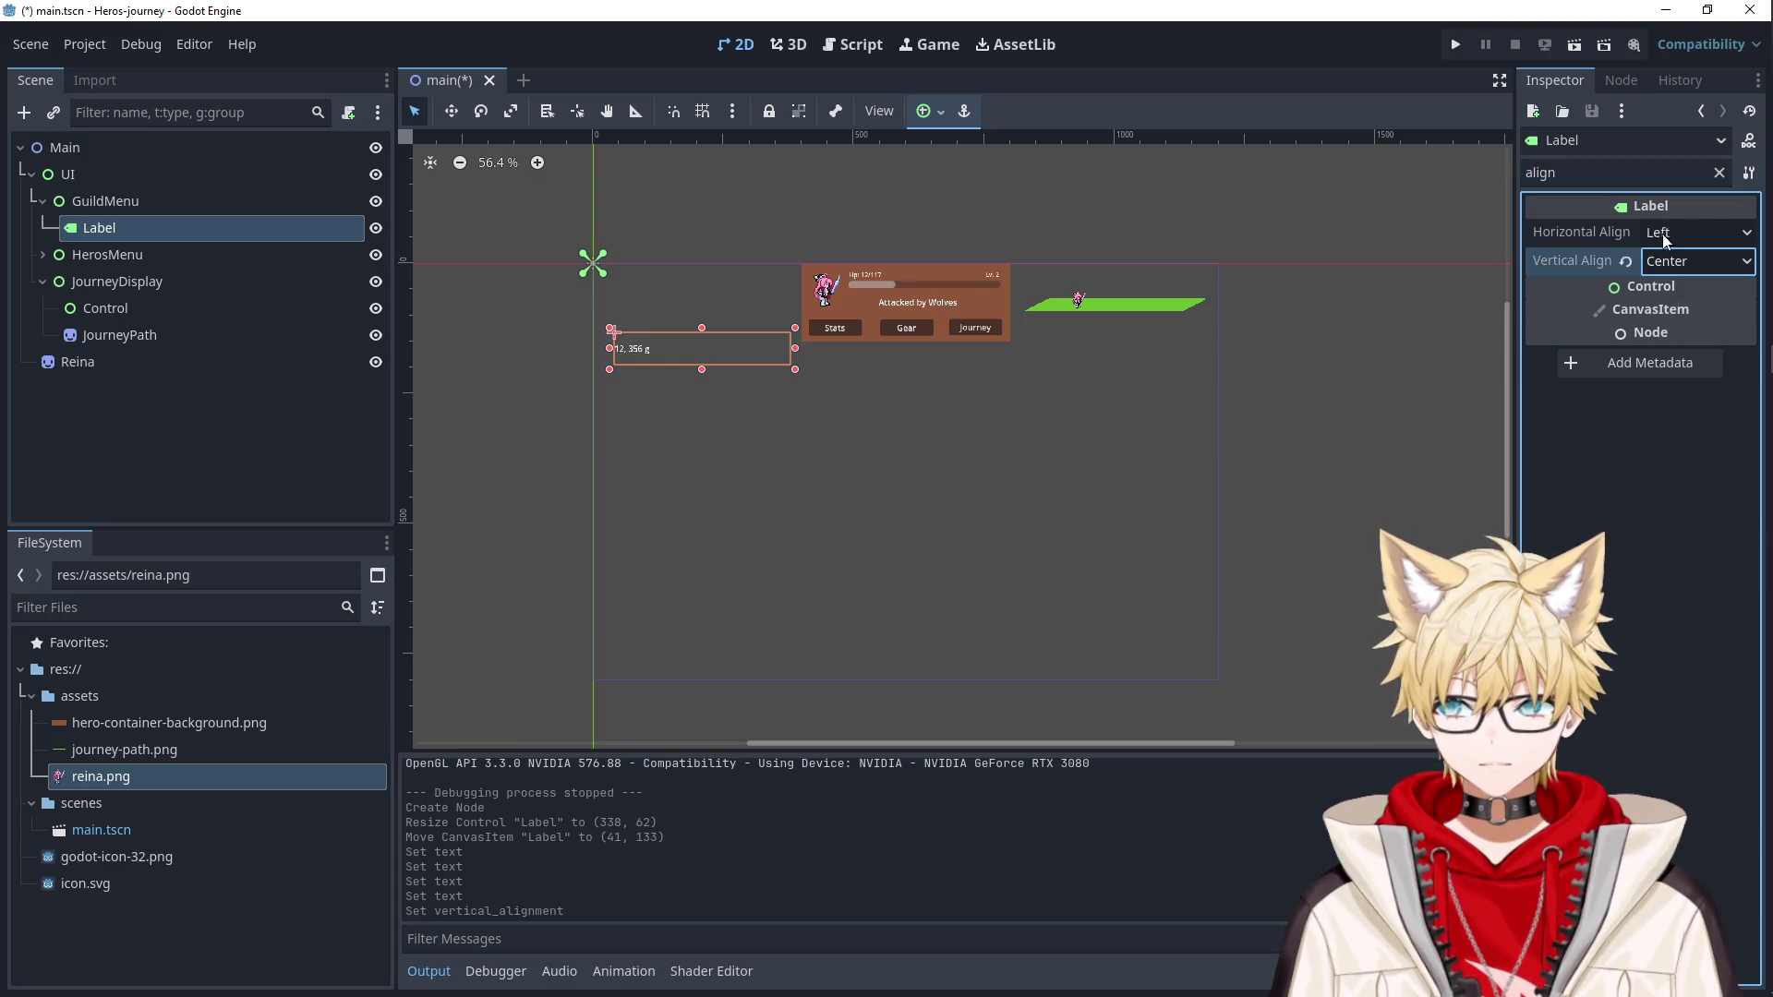
click(1668, 232)
click(1668, 288)
Step: Give the label a Theme Overrides font size of 48
click(1561, 172)
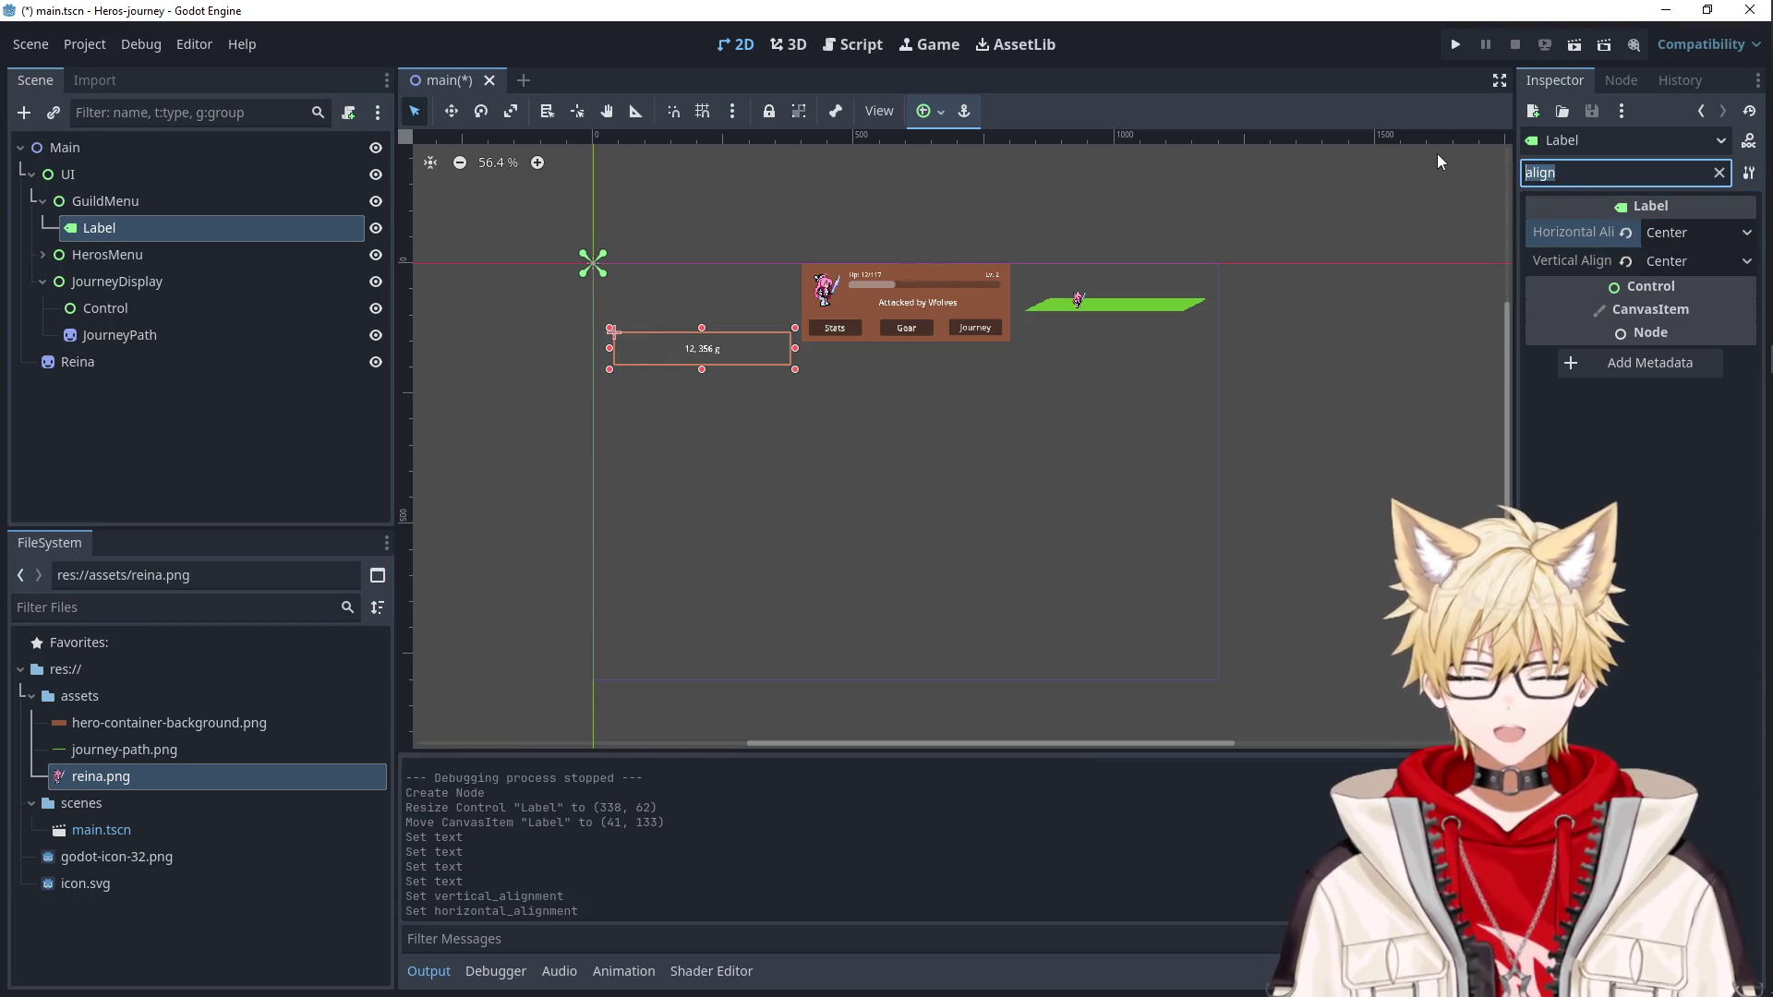
text(fotn si)
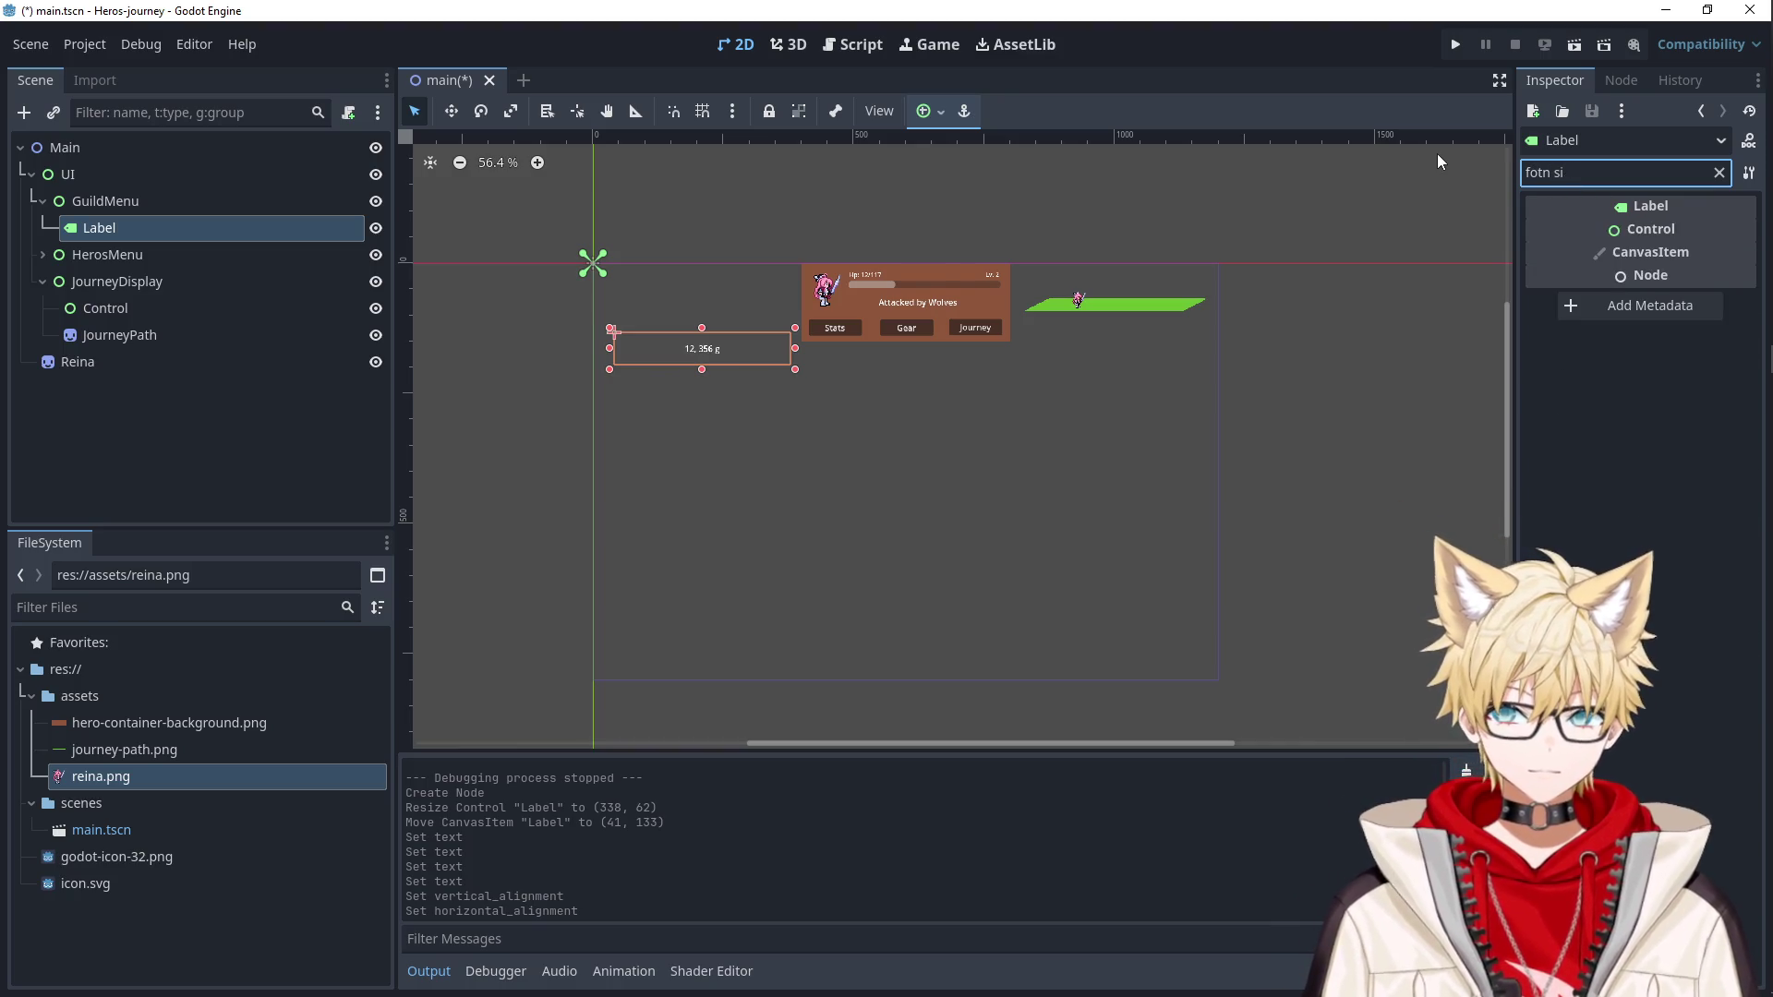
key(BackSpace)
key(BackSpace)
key(BackSpace)
text(nt si)
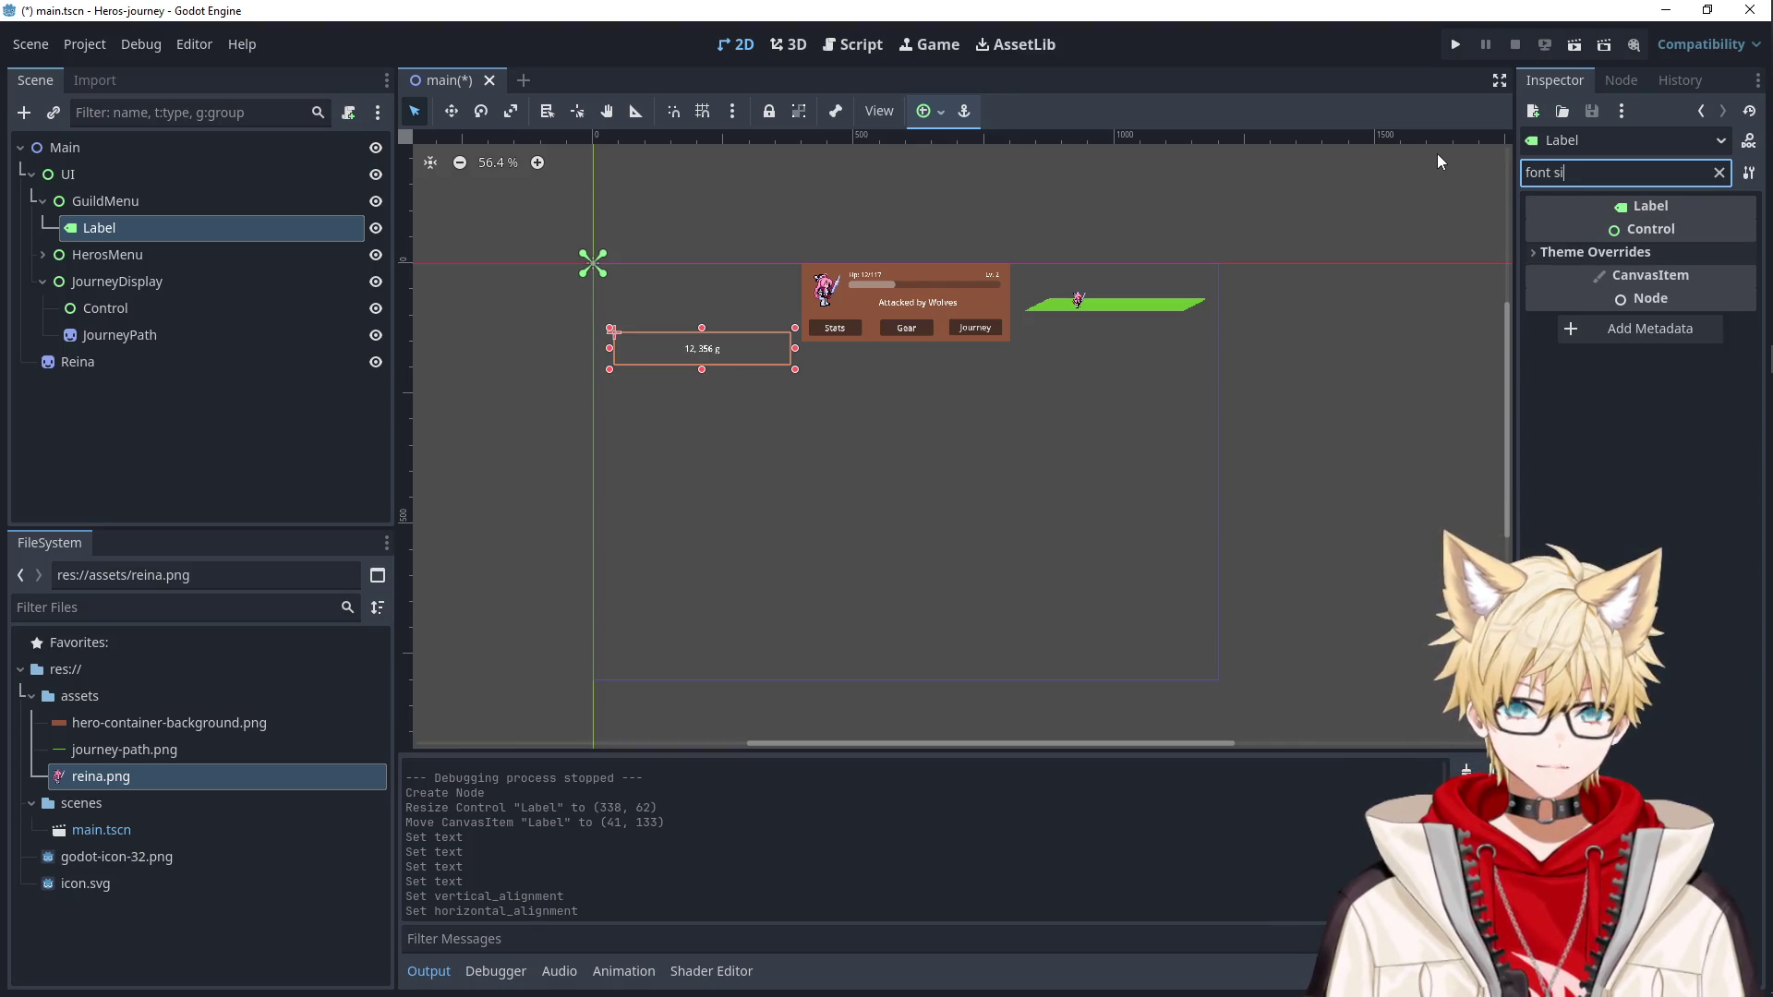
click(1595, 252)
click(1625, 275)
click(1678, 303)
text(32)
key(Return)
key(Tab)
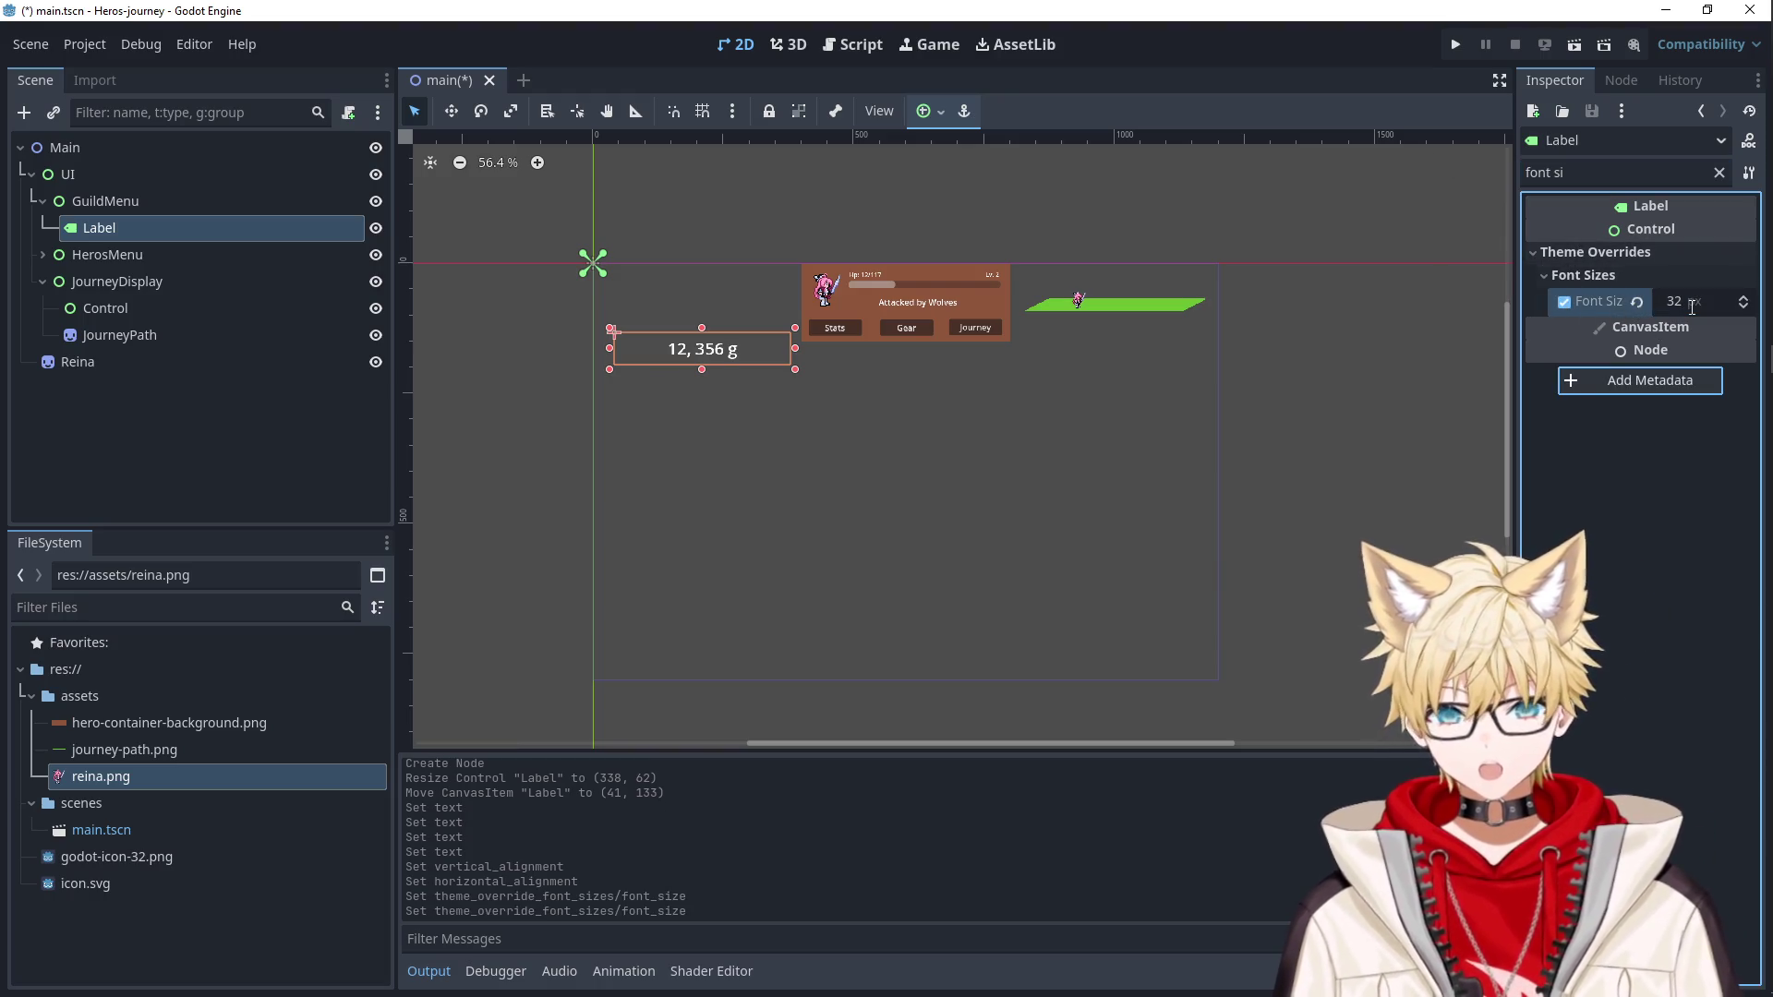
click(1692, 307)
text(48)
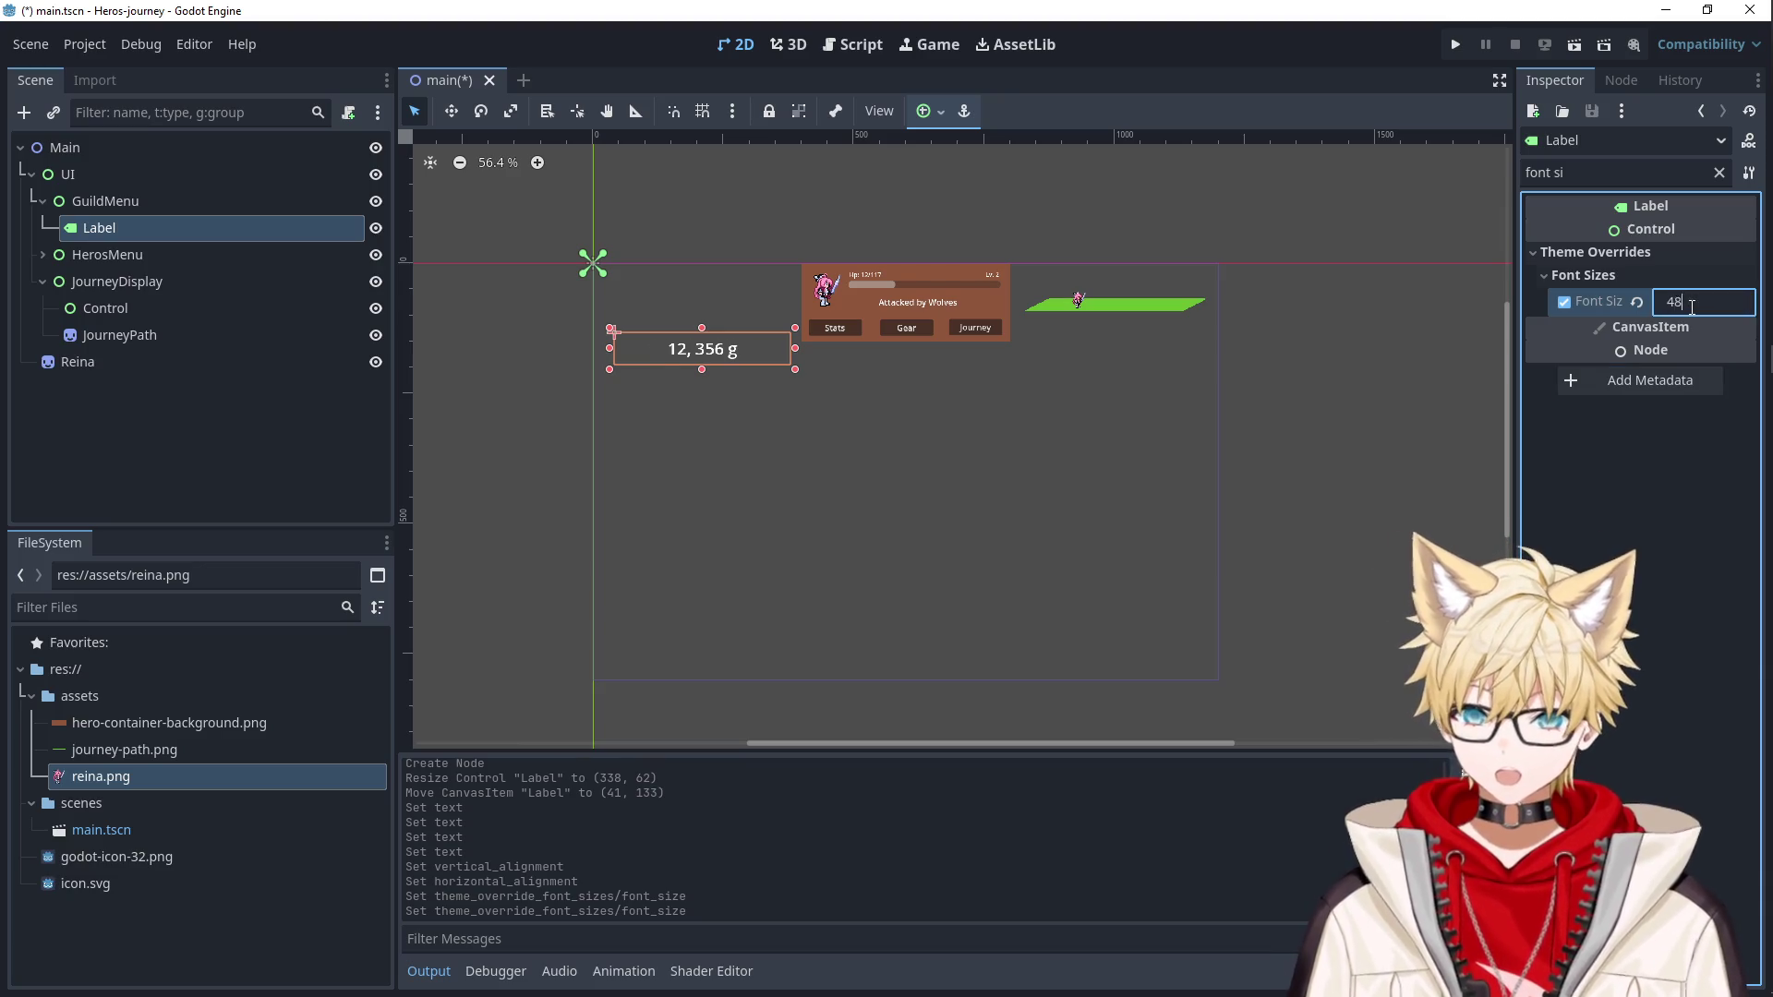
key(Return)
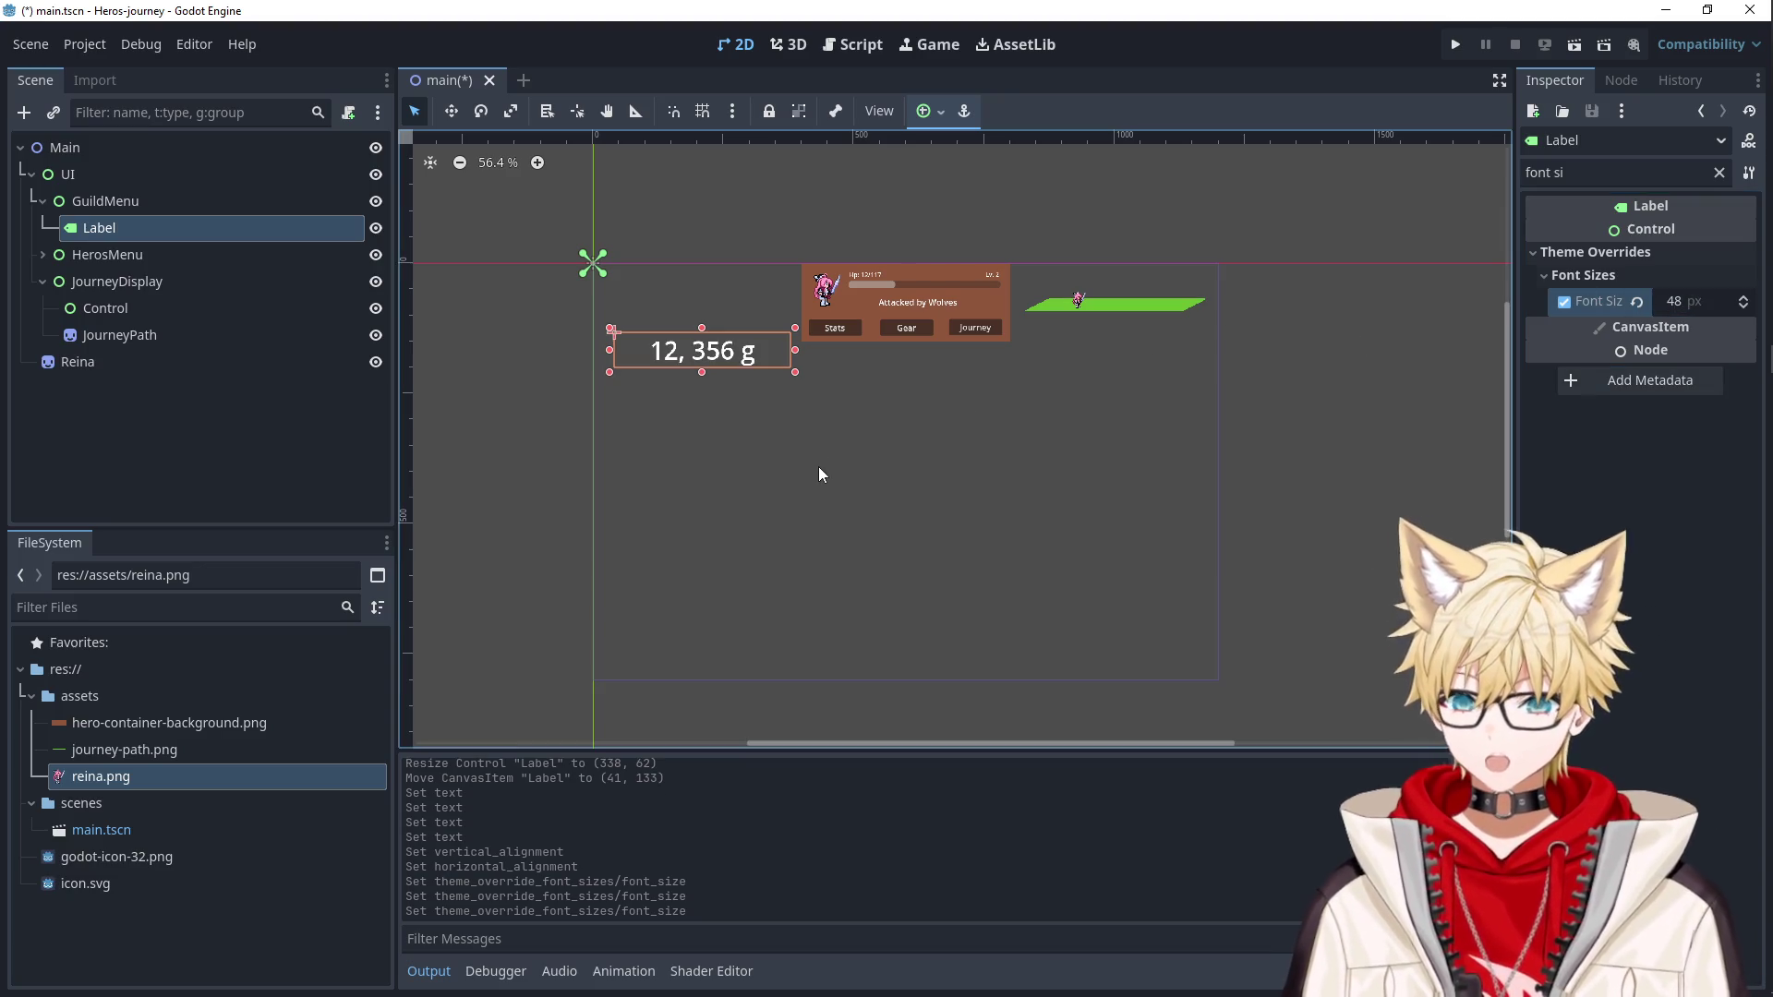
Step: Remove the stray space so the label text reads 12,356 g
click(1718, 173)
click(1547, 262)
key(BackSpace)
click(1636, 166)
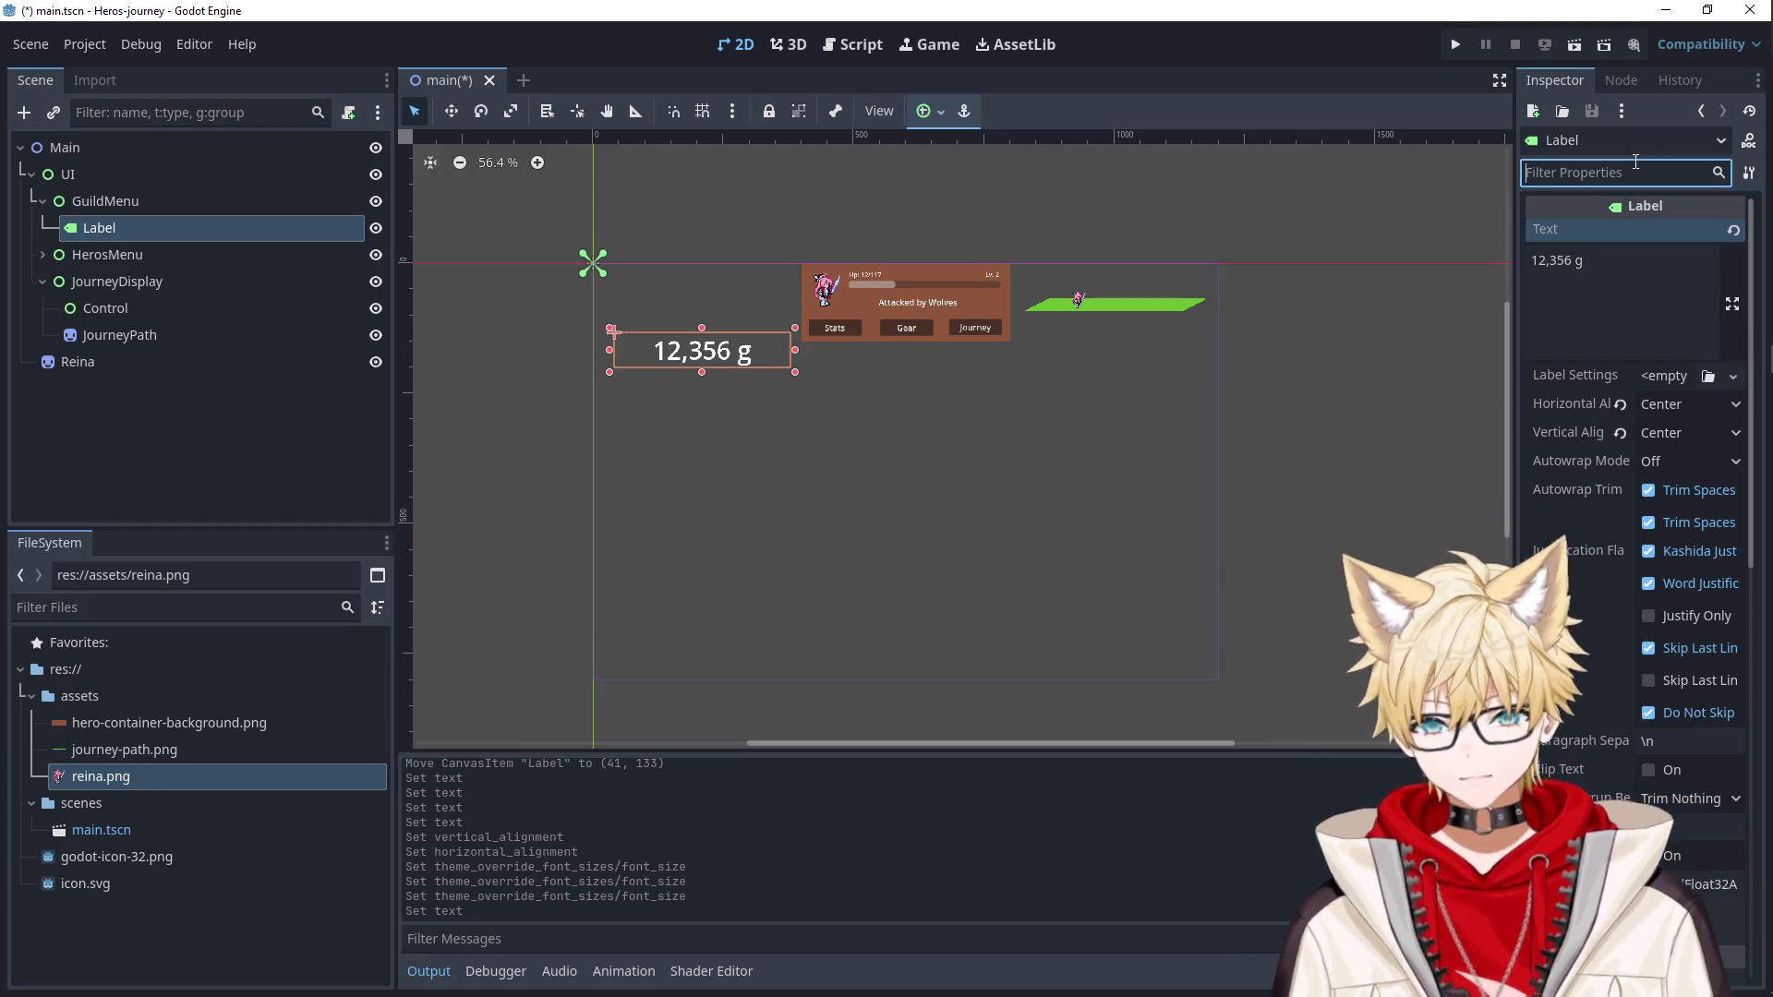
Step: Enable a Font Color override set to gold (207,153,0), then save and run the game
text(color)
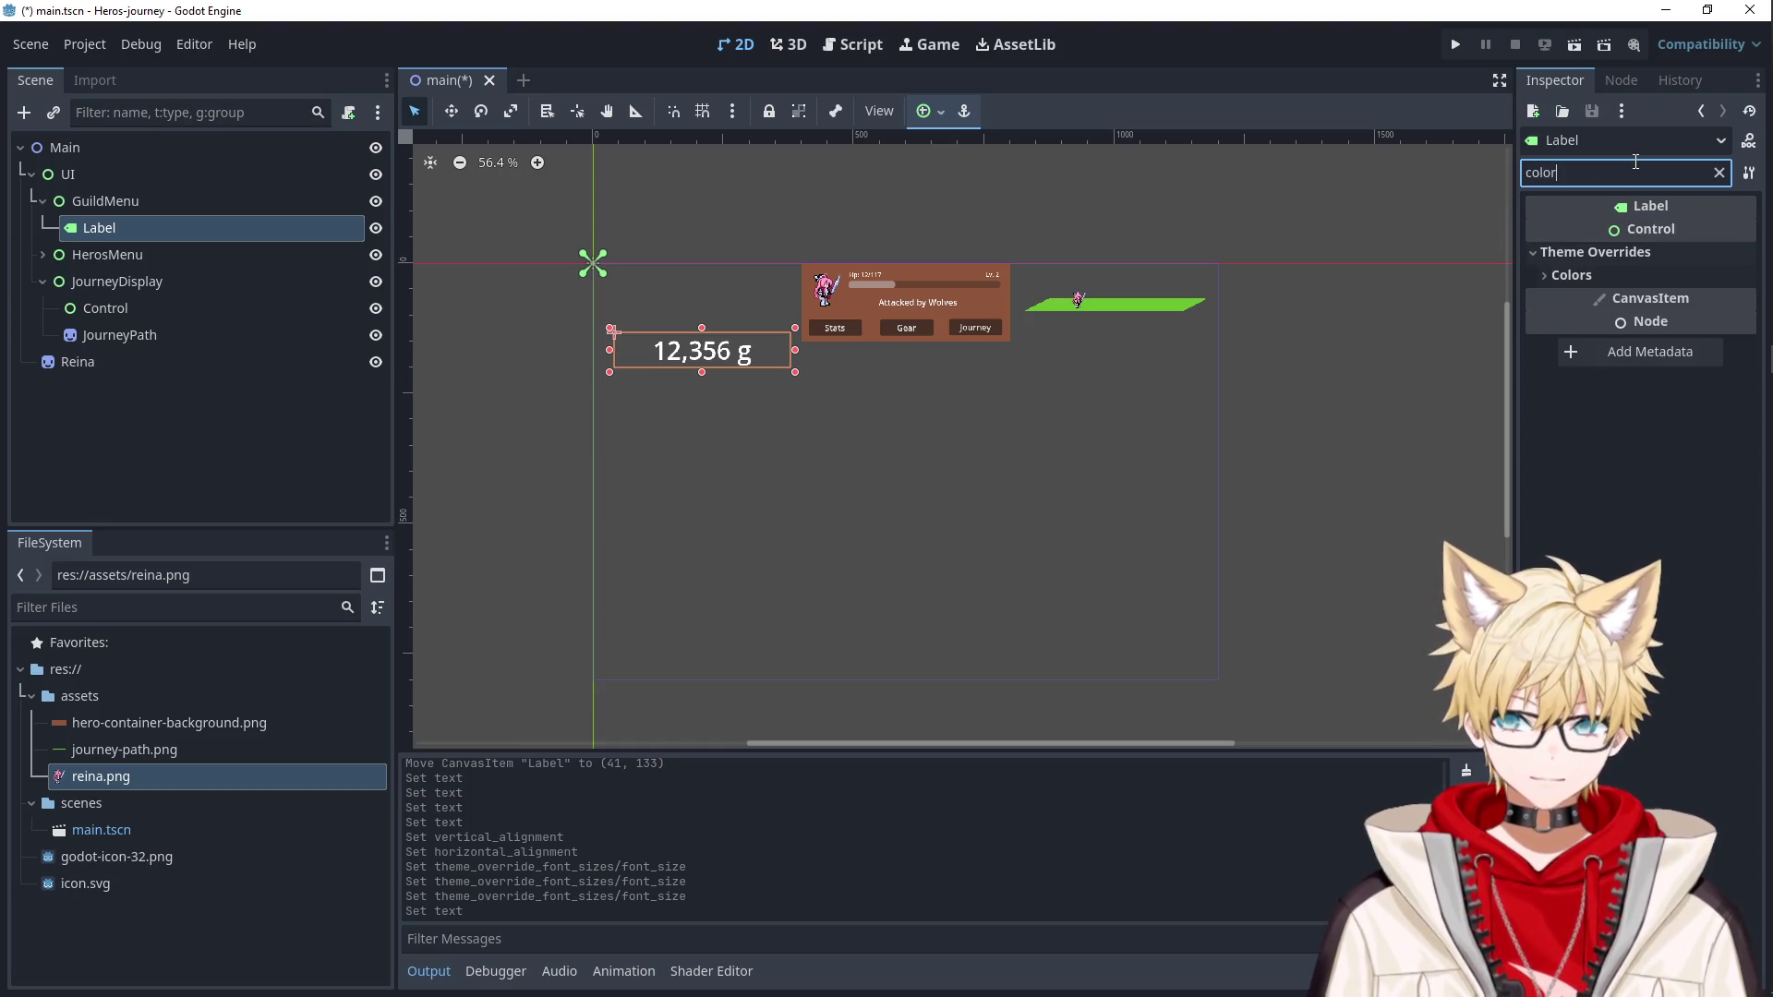
click(1702, 301)
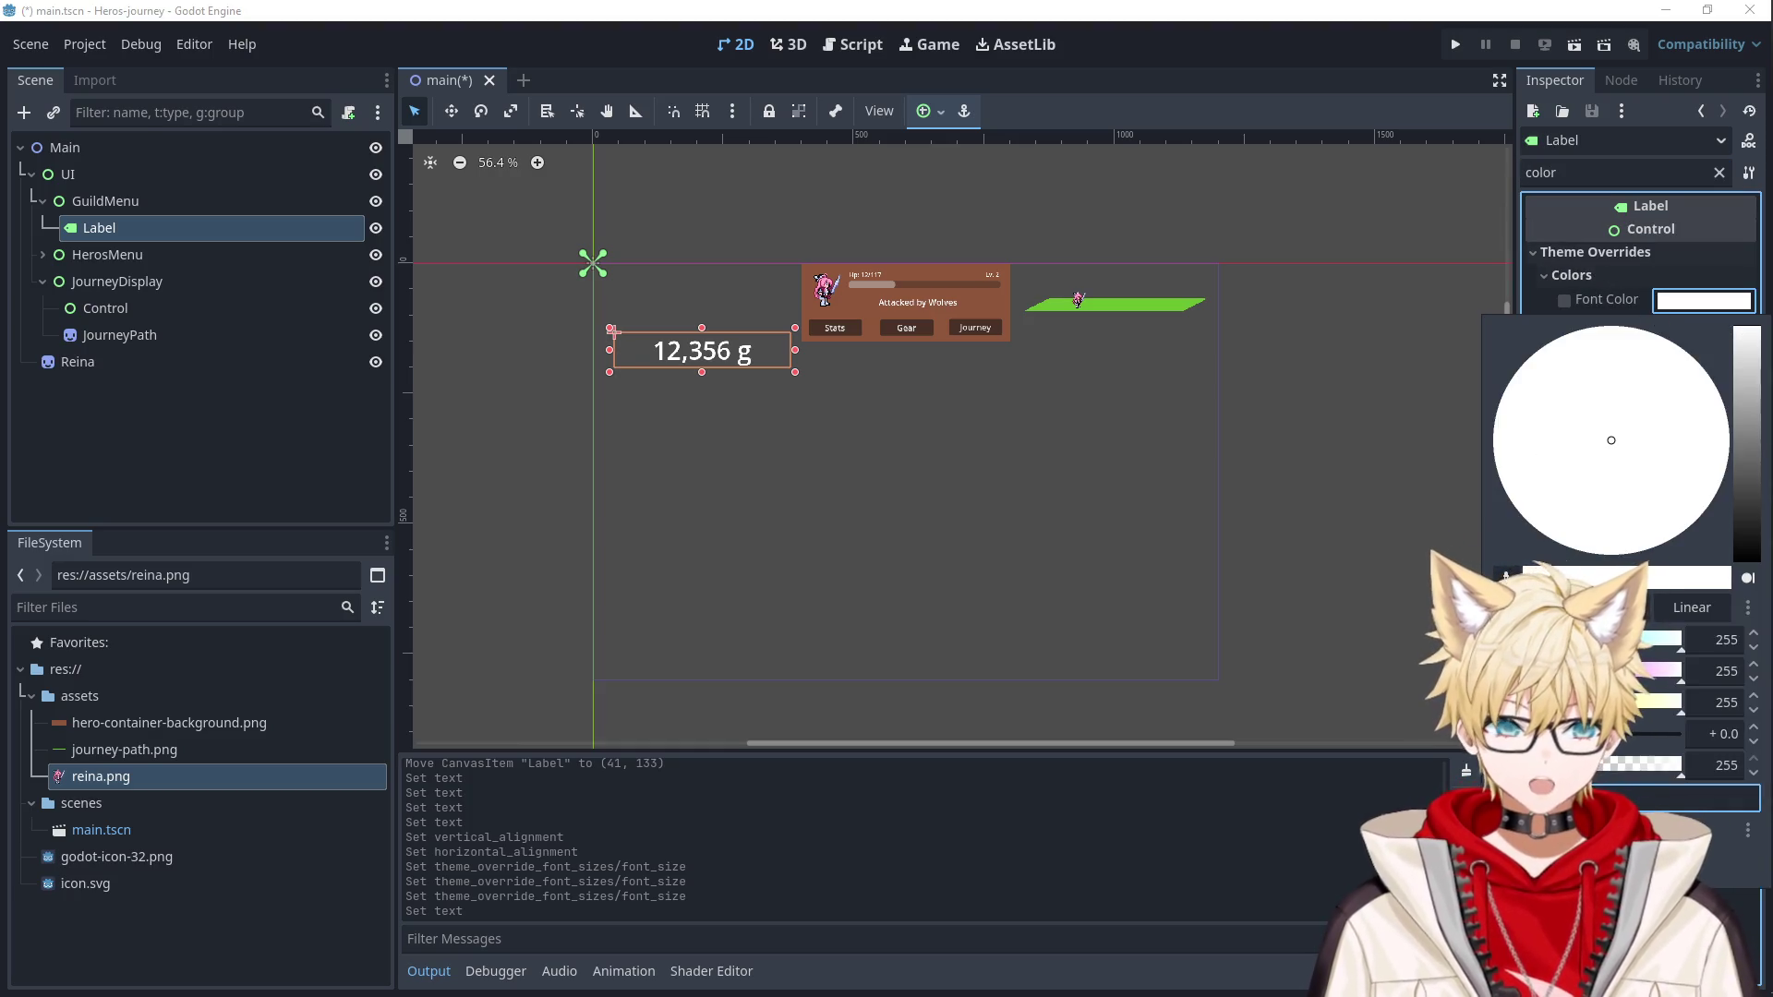
click(1570, 549)
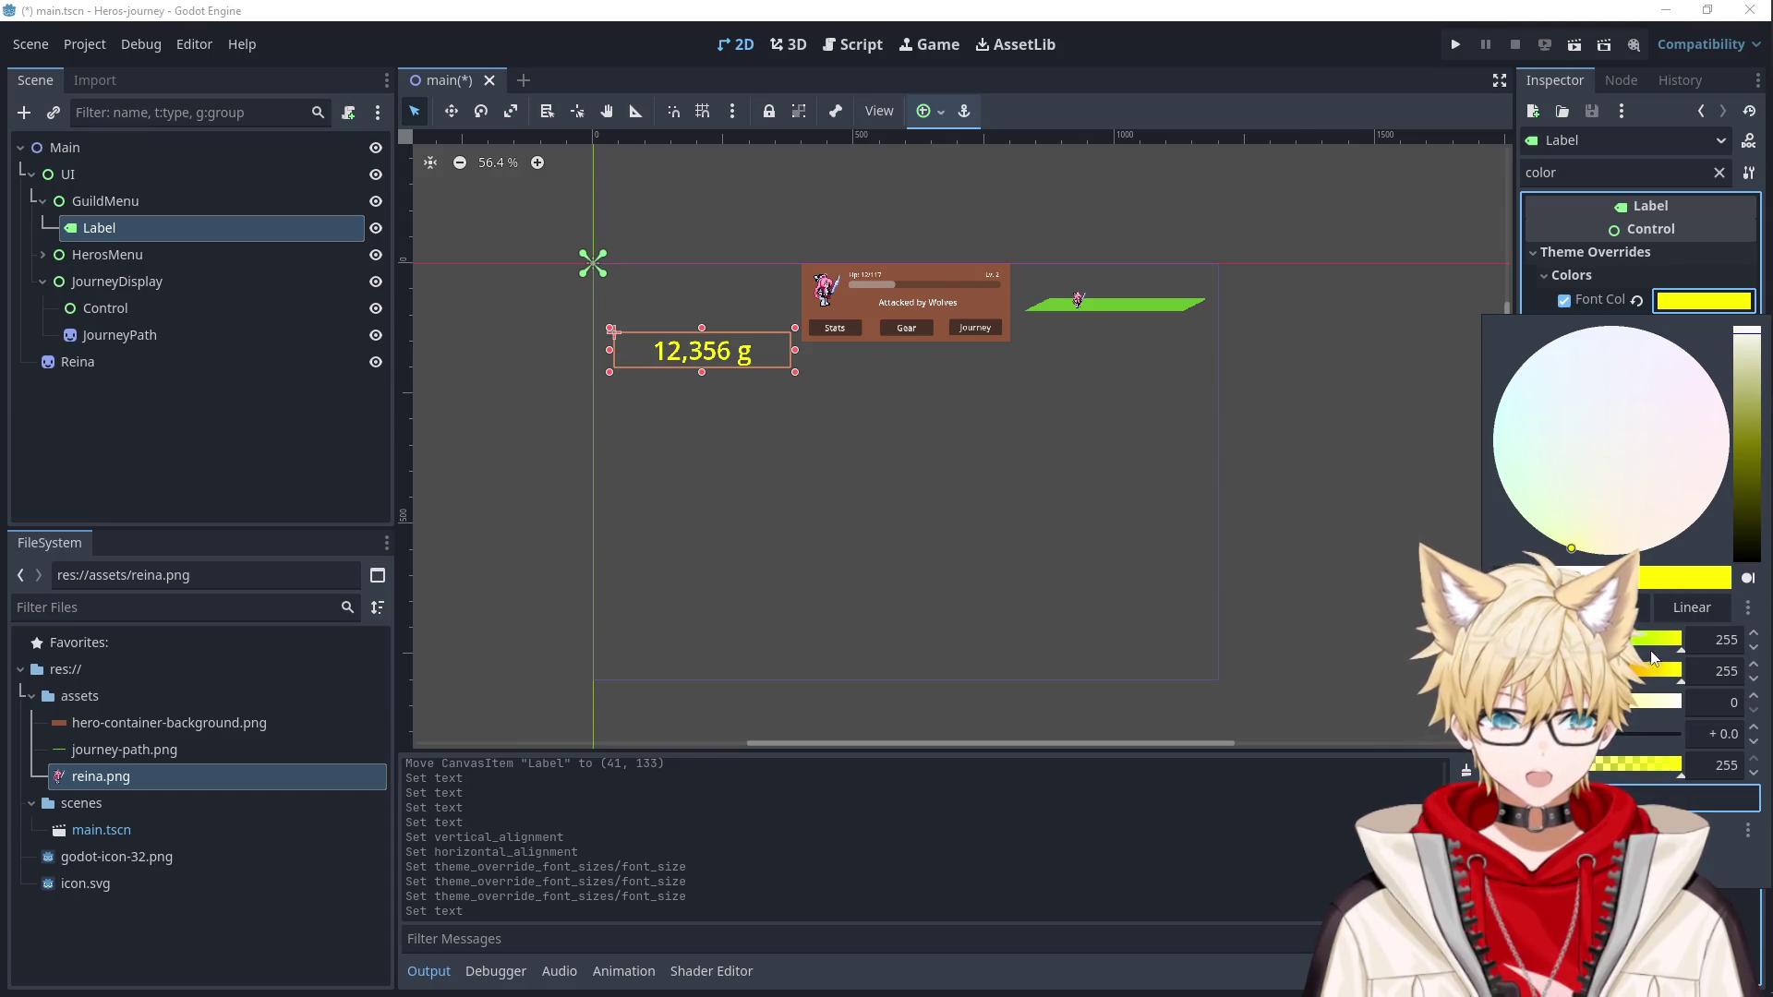
click(1743, 476)
click(1747, 409)
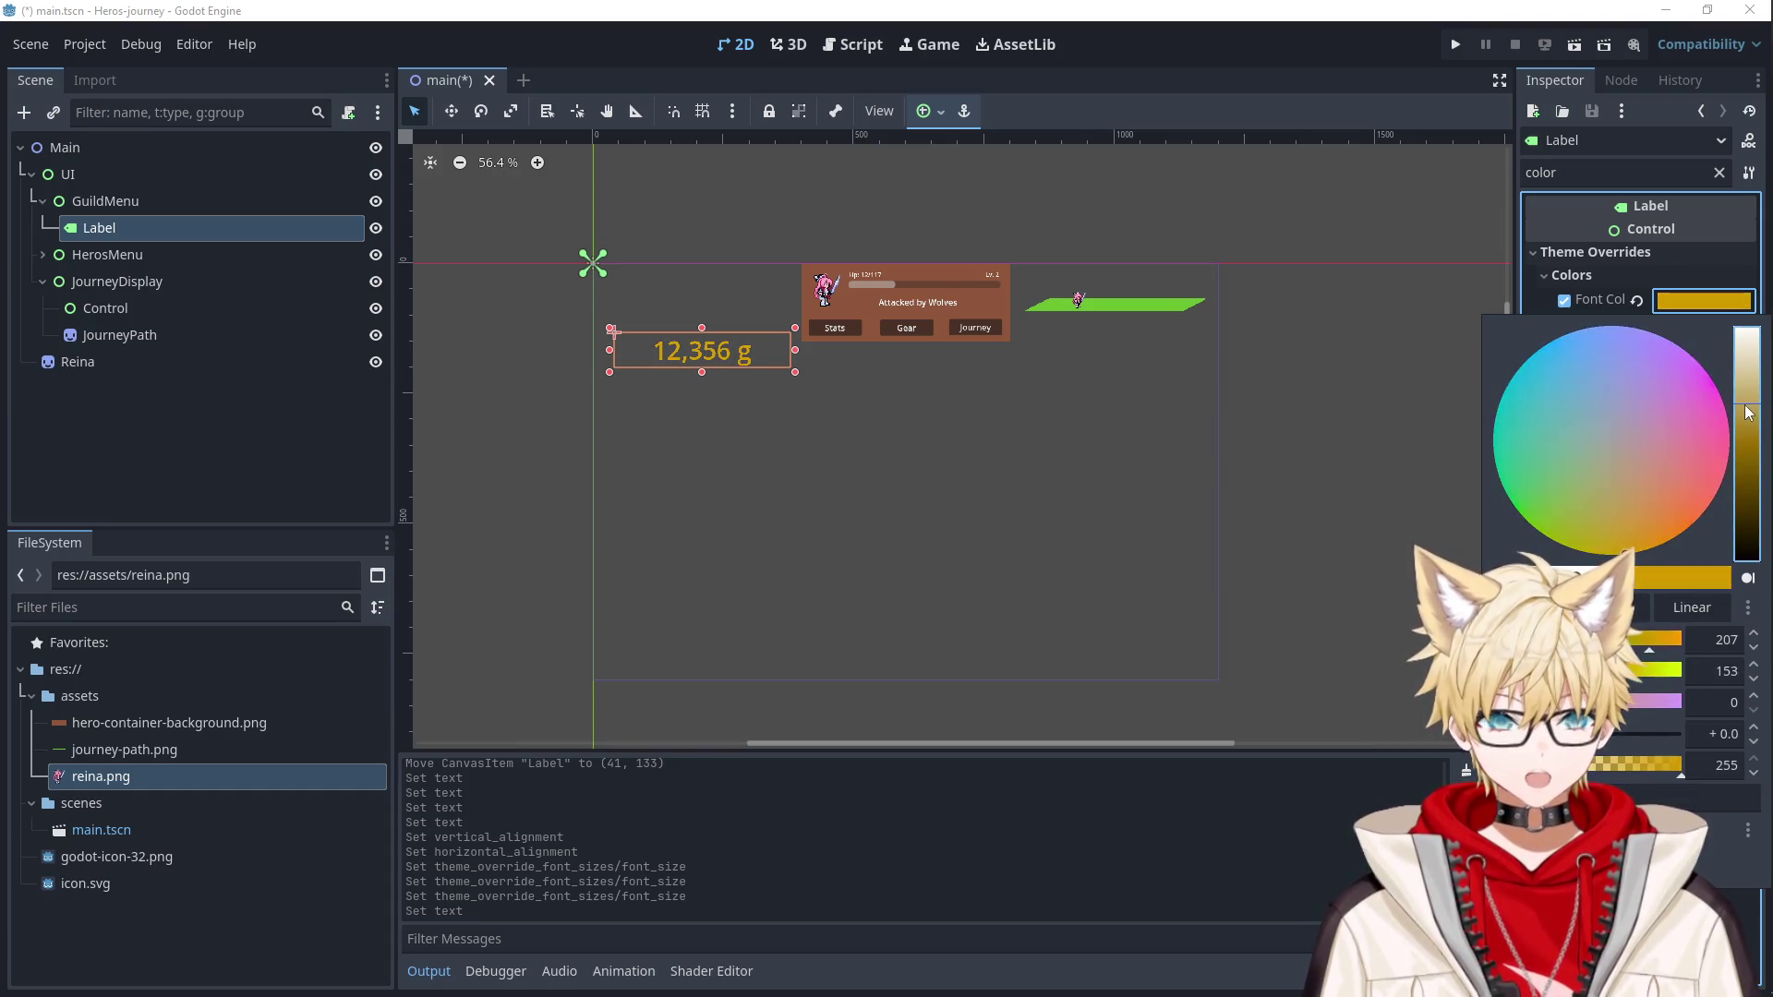
click(1276, 490)
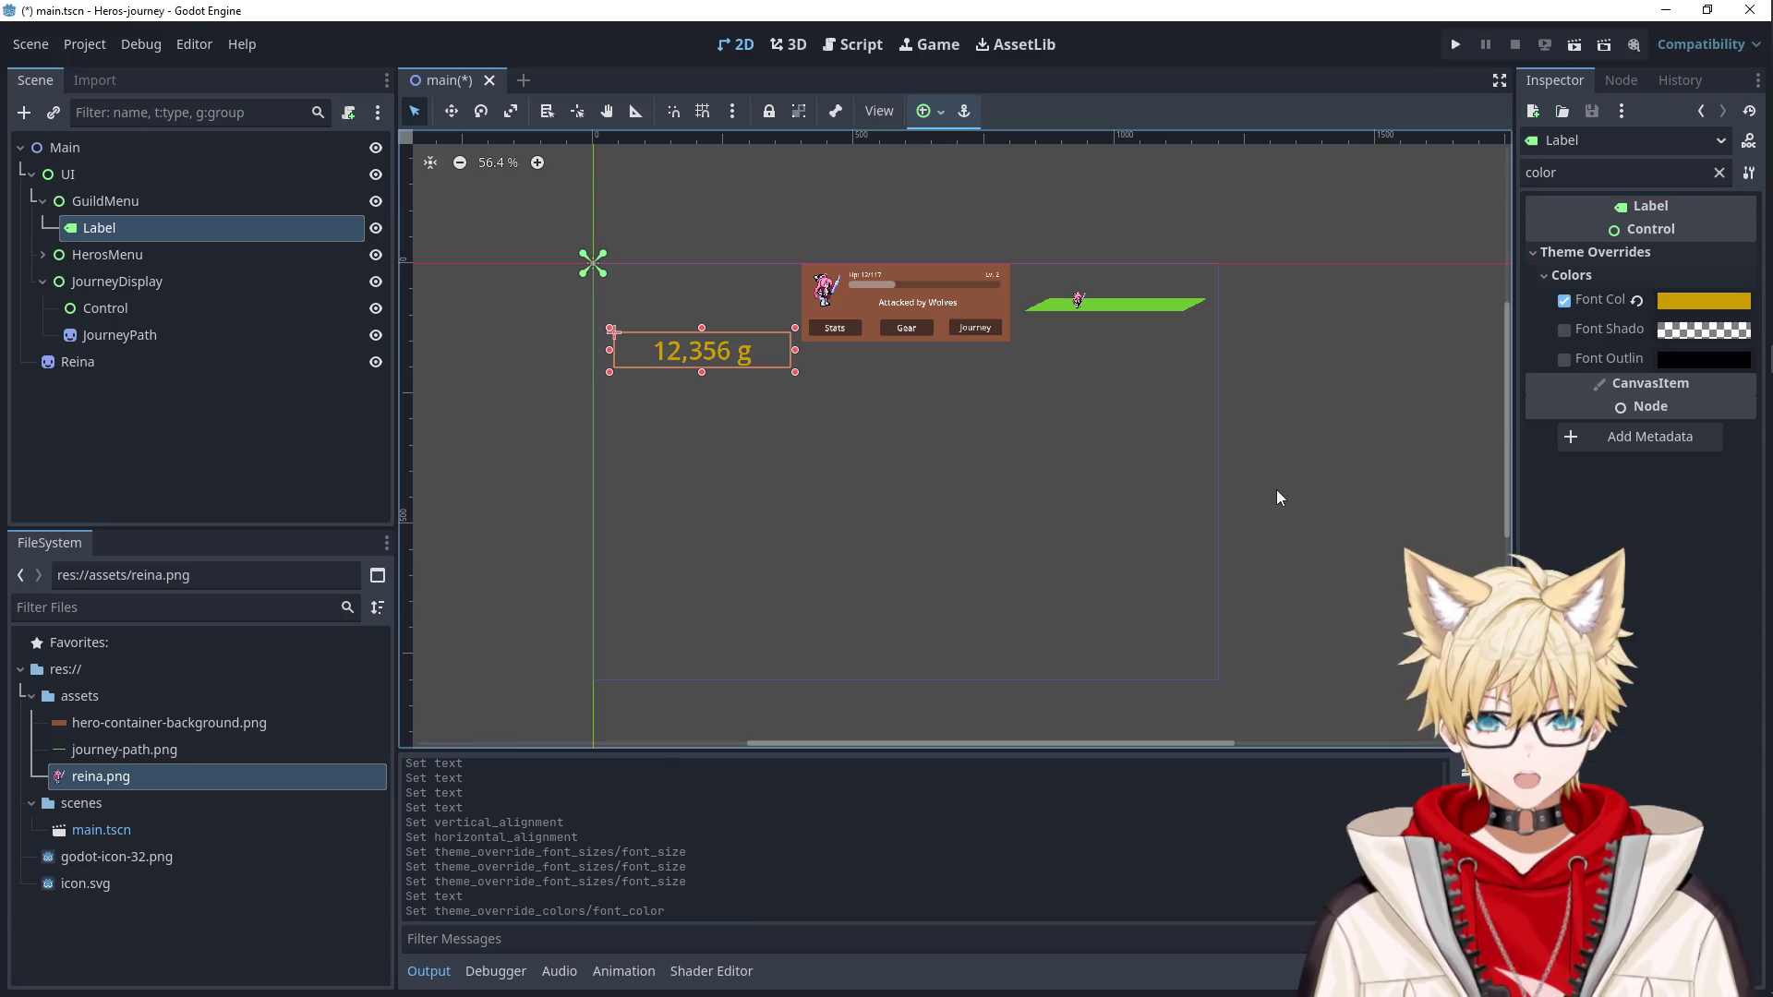
click(1276, 491)
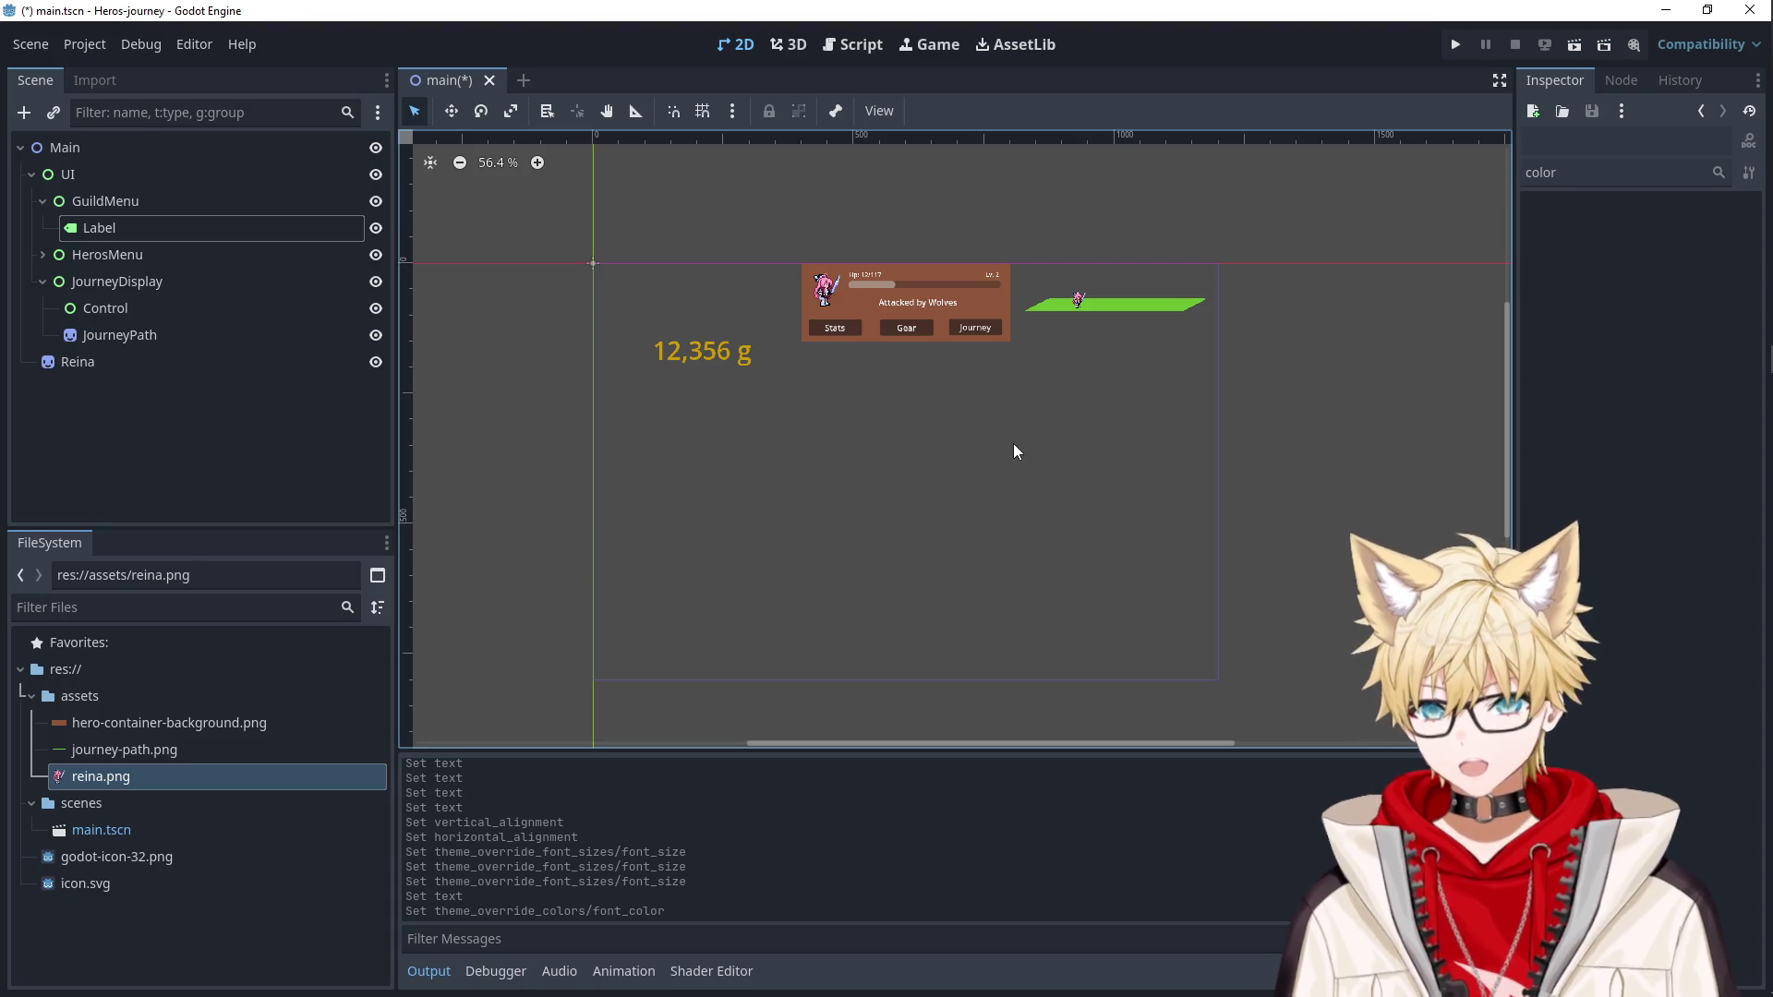
key(F5)
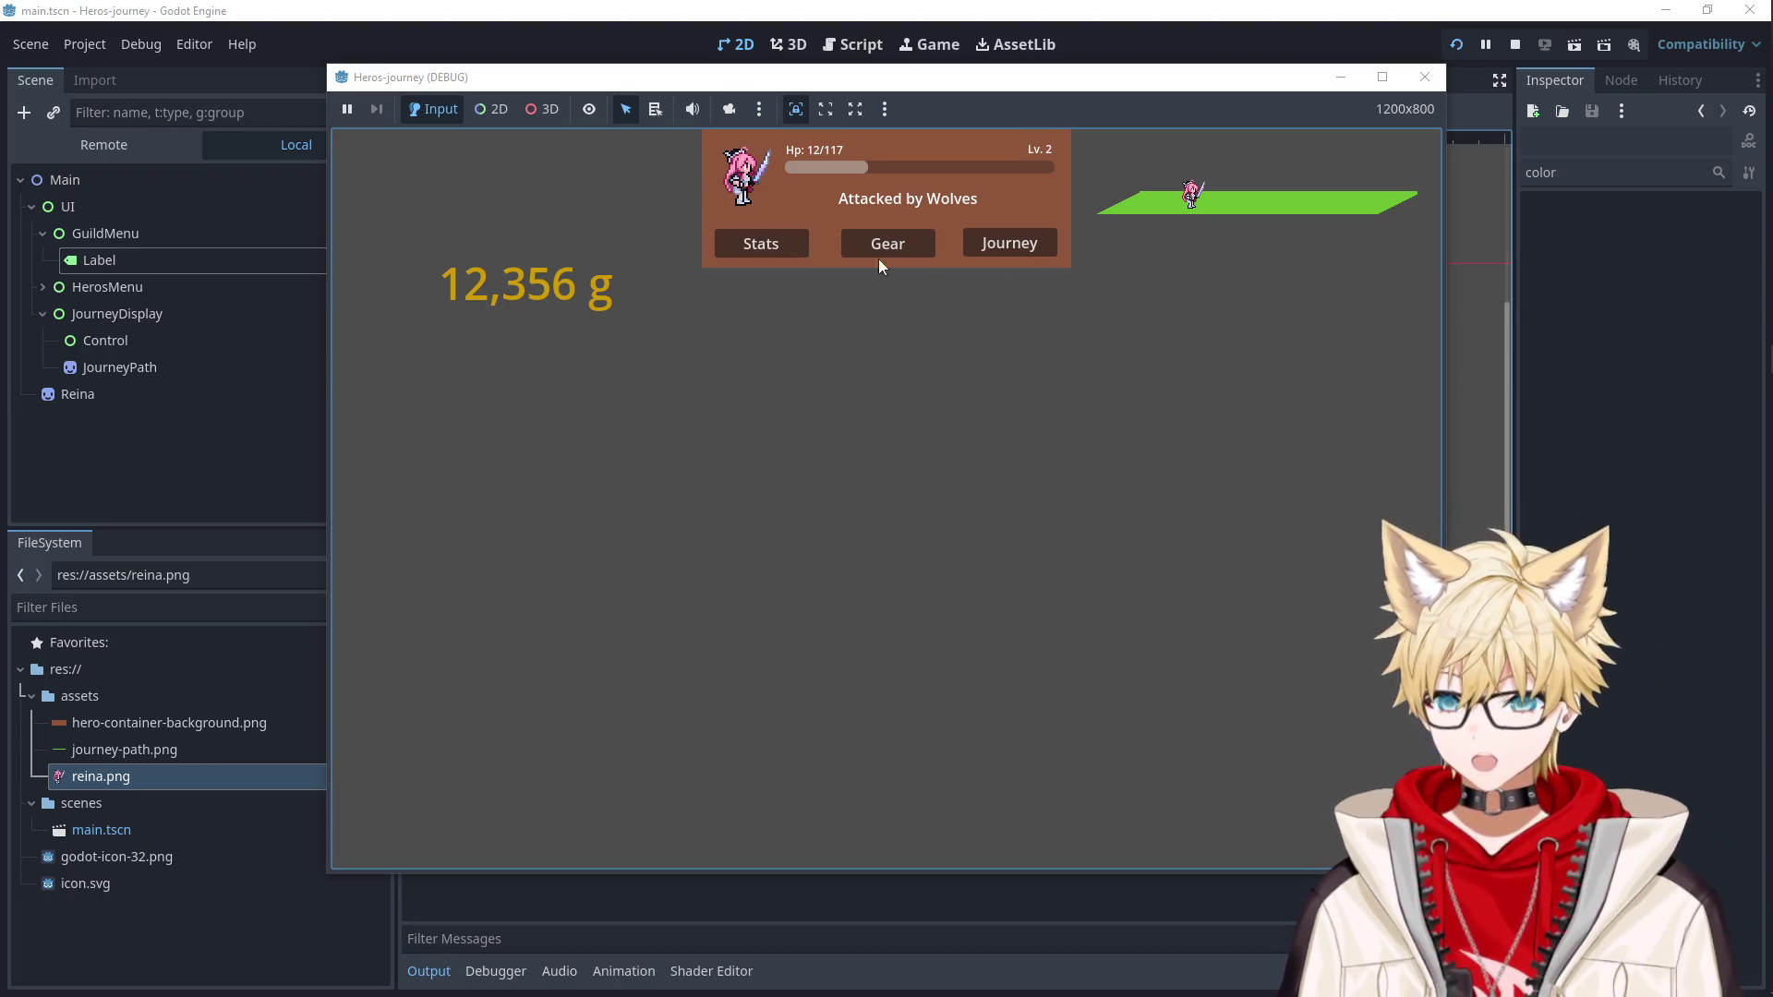
Step: Close the running game after checking the gold 12,356 g label
click(1425, 77)
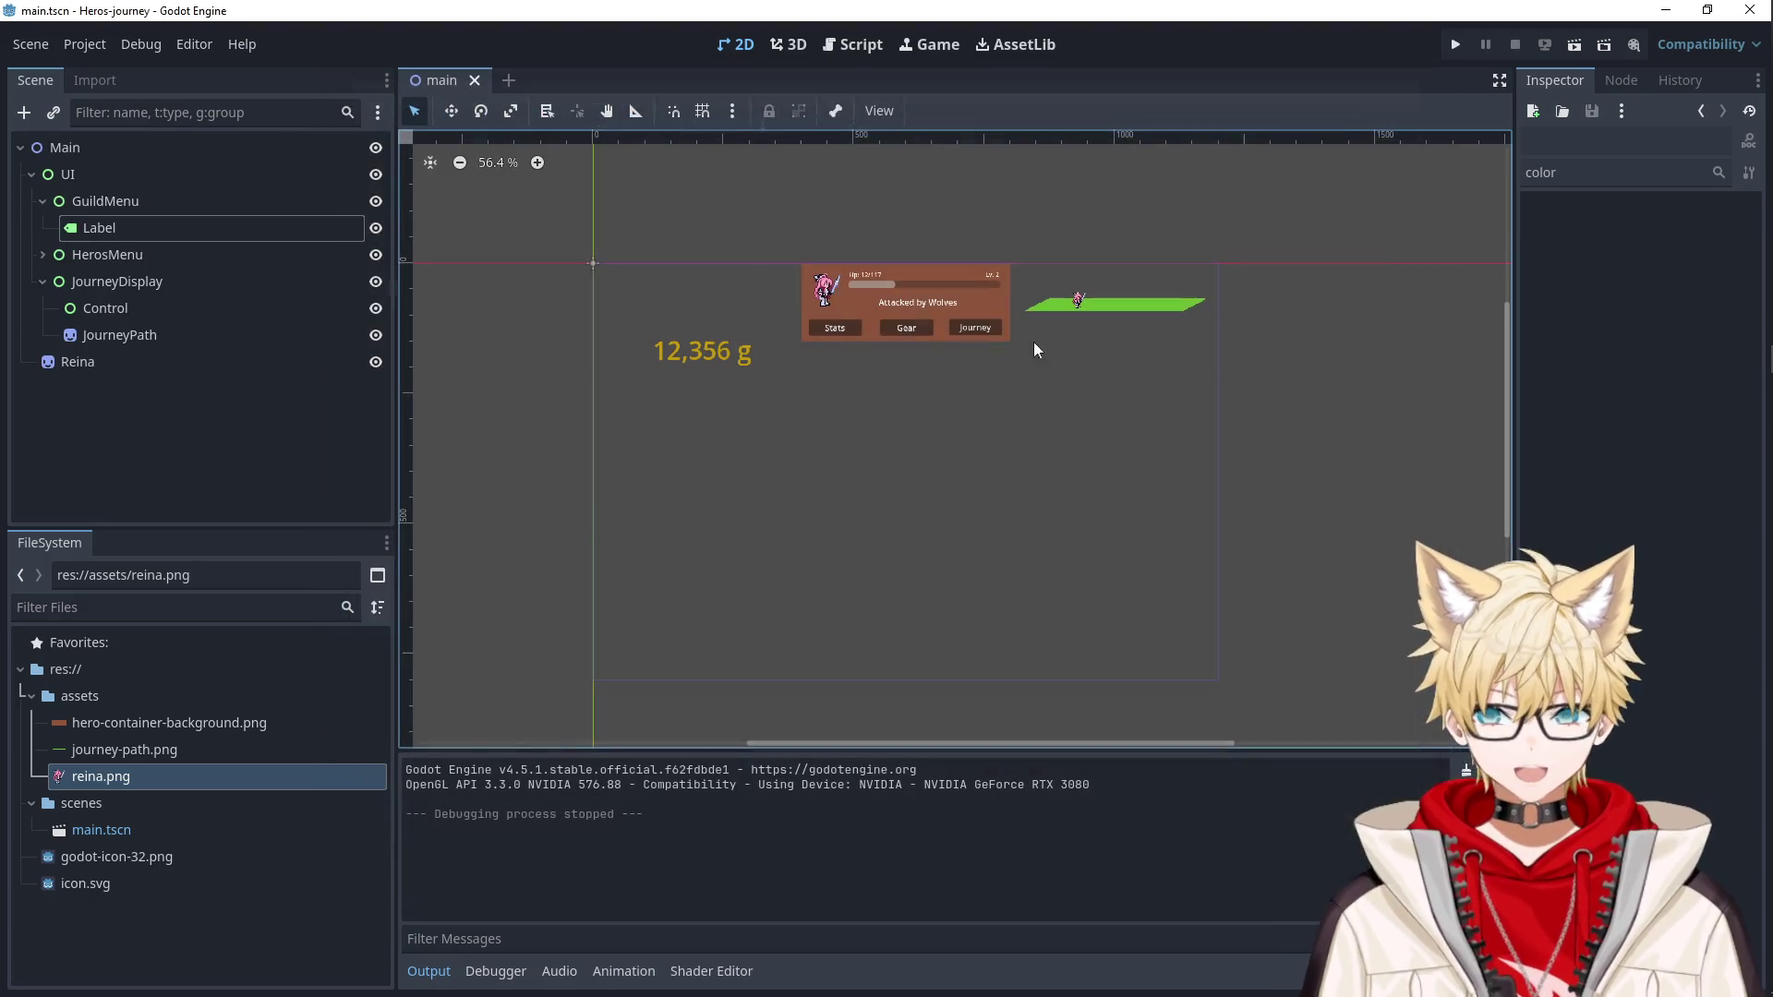
Step: Add a new Label2 child under GuildMenu and size it below the 12,356 g label
click(99, 207)
right_click(120, 212)
click(169, 221)
key(Return)
mouse_move(622, 271)
mouse_down()
mouse_move(732, 282)
mouse_move(723, 377)
mouse_move(703, 381)
mouse_up()
Step: Copy the 12,356 g gold label, place the copy below it, and retype its text to '256 '
click(703, 353)
key(ctrl+c)
key(ctrl+v)
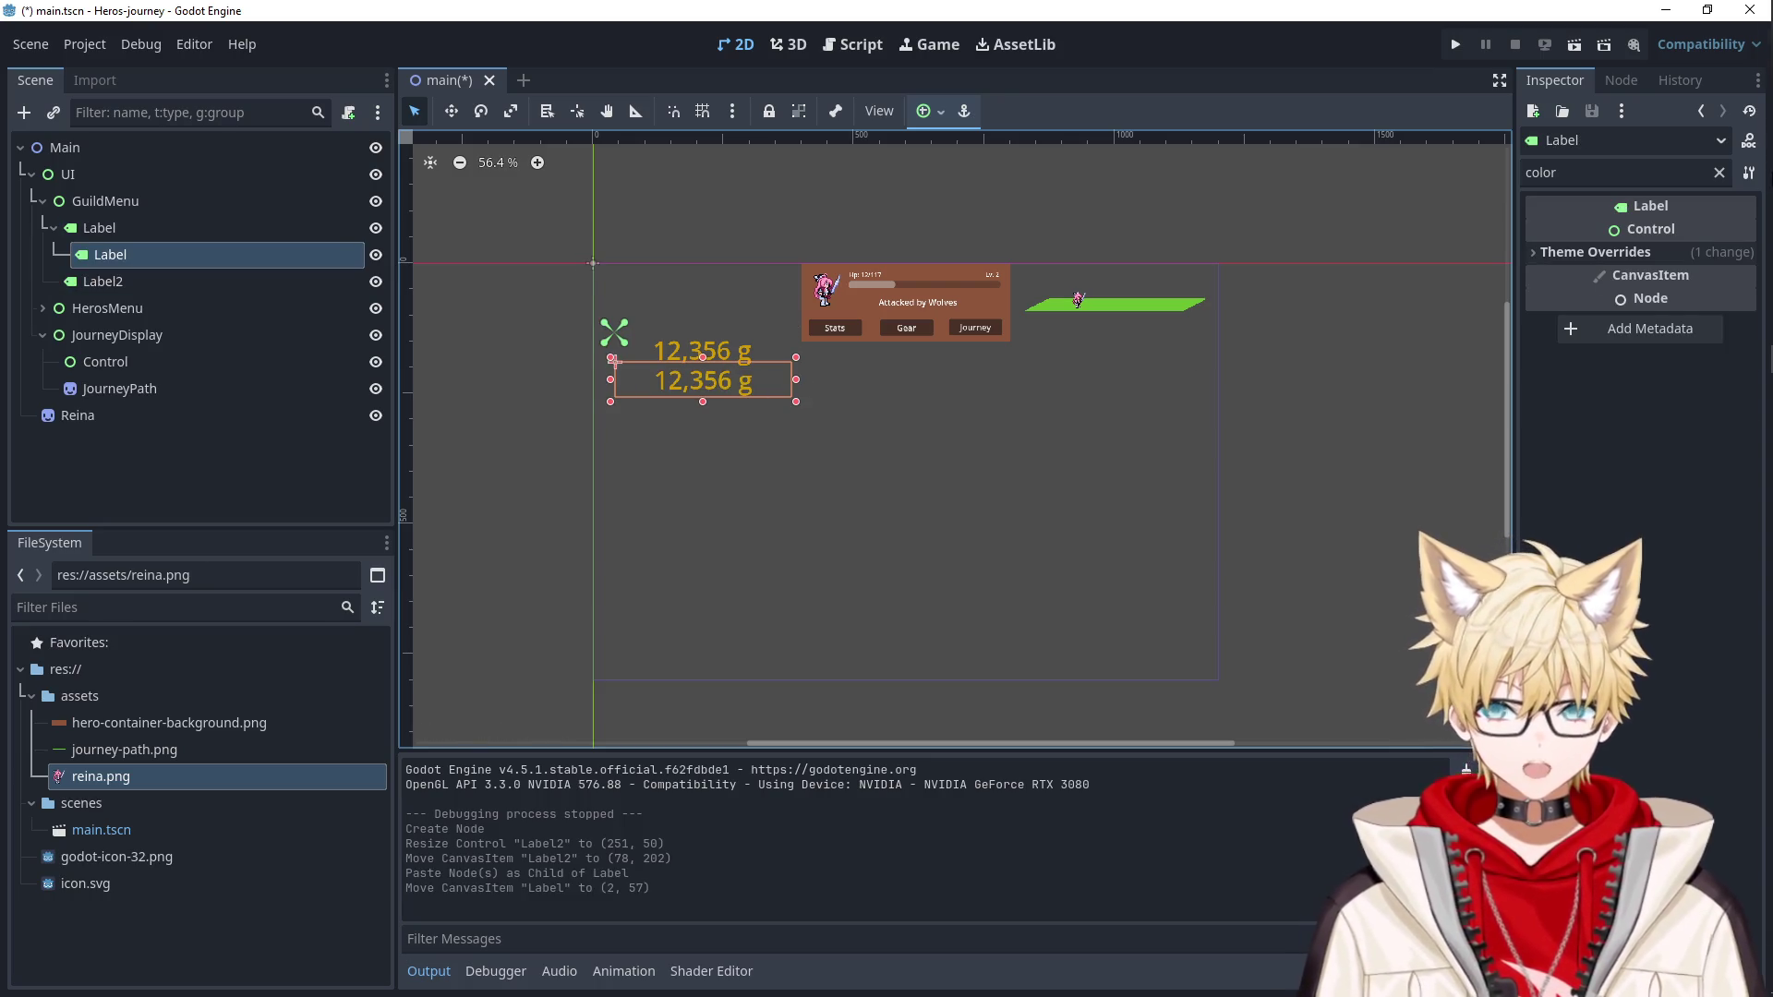
click(1709, 182)
click(1710, 182)
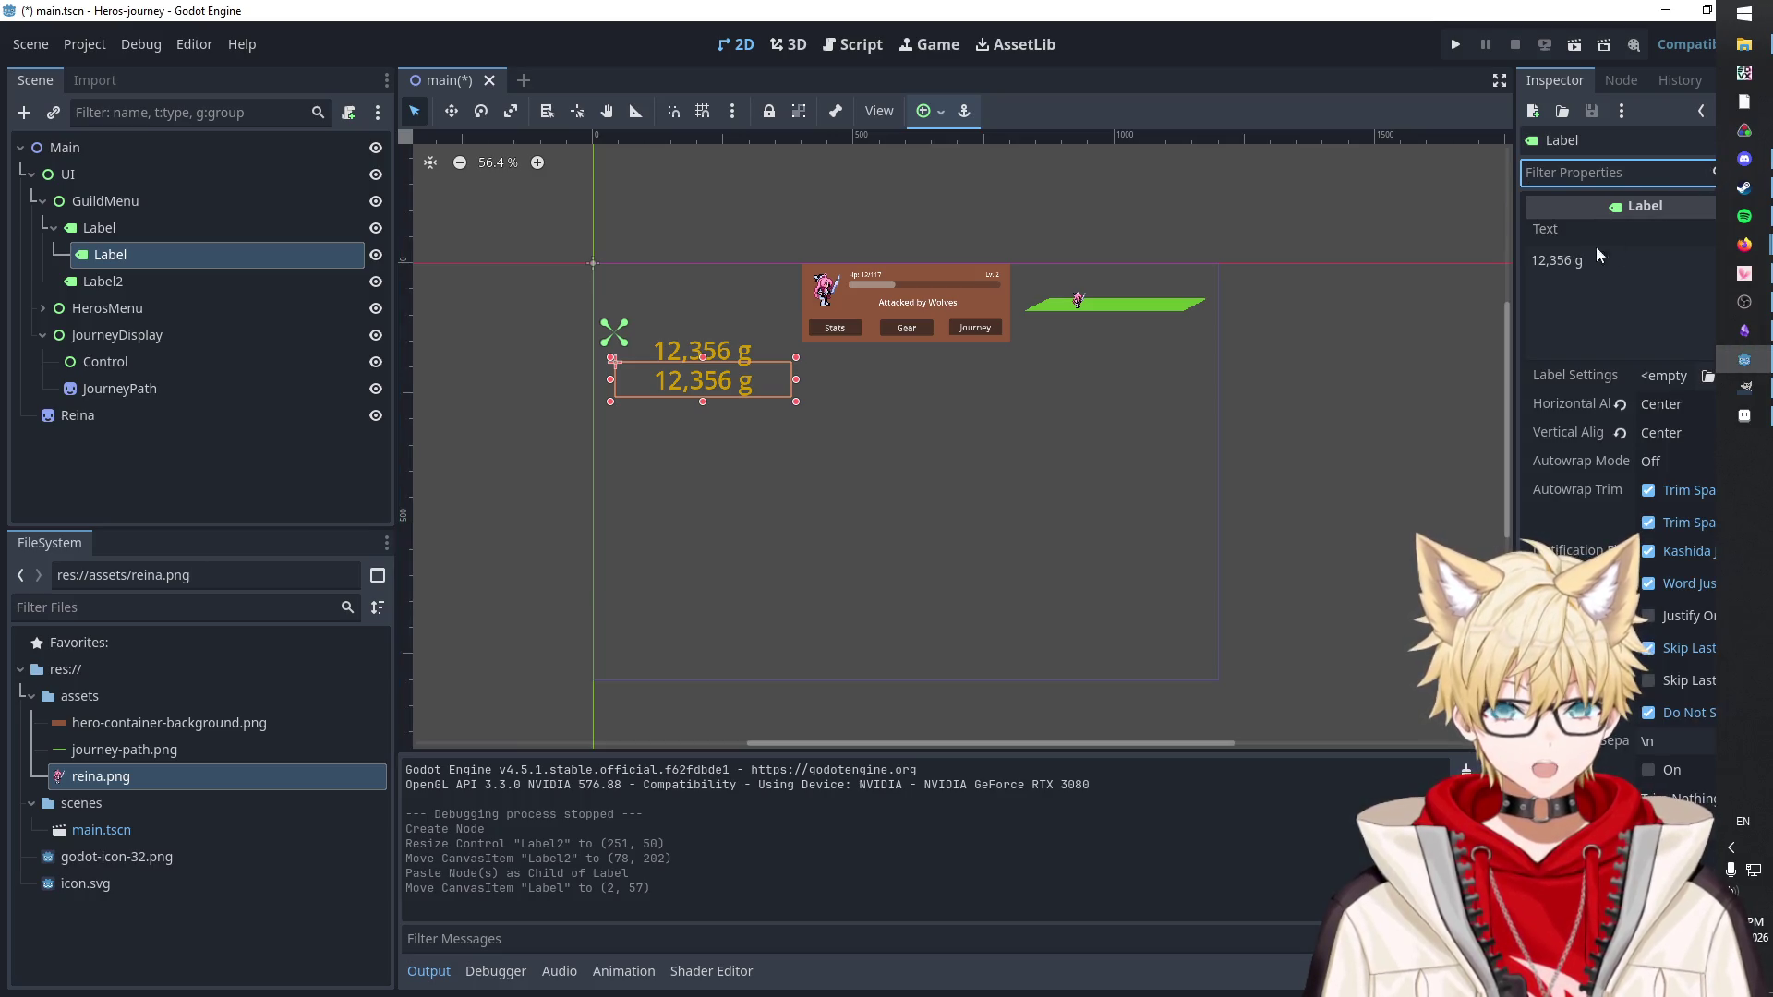
click(1607, 295)
key(ctrl+a)
text(256 Rep)
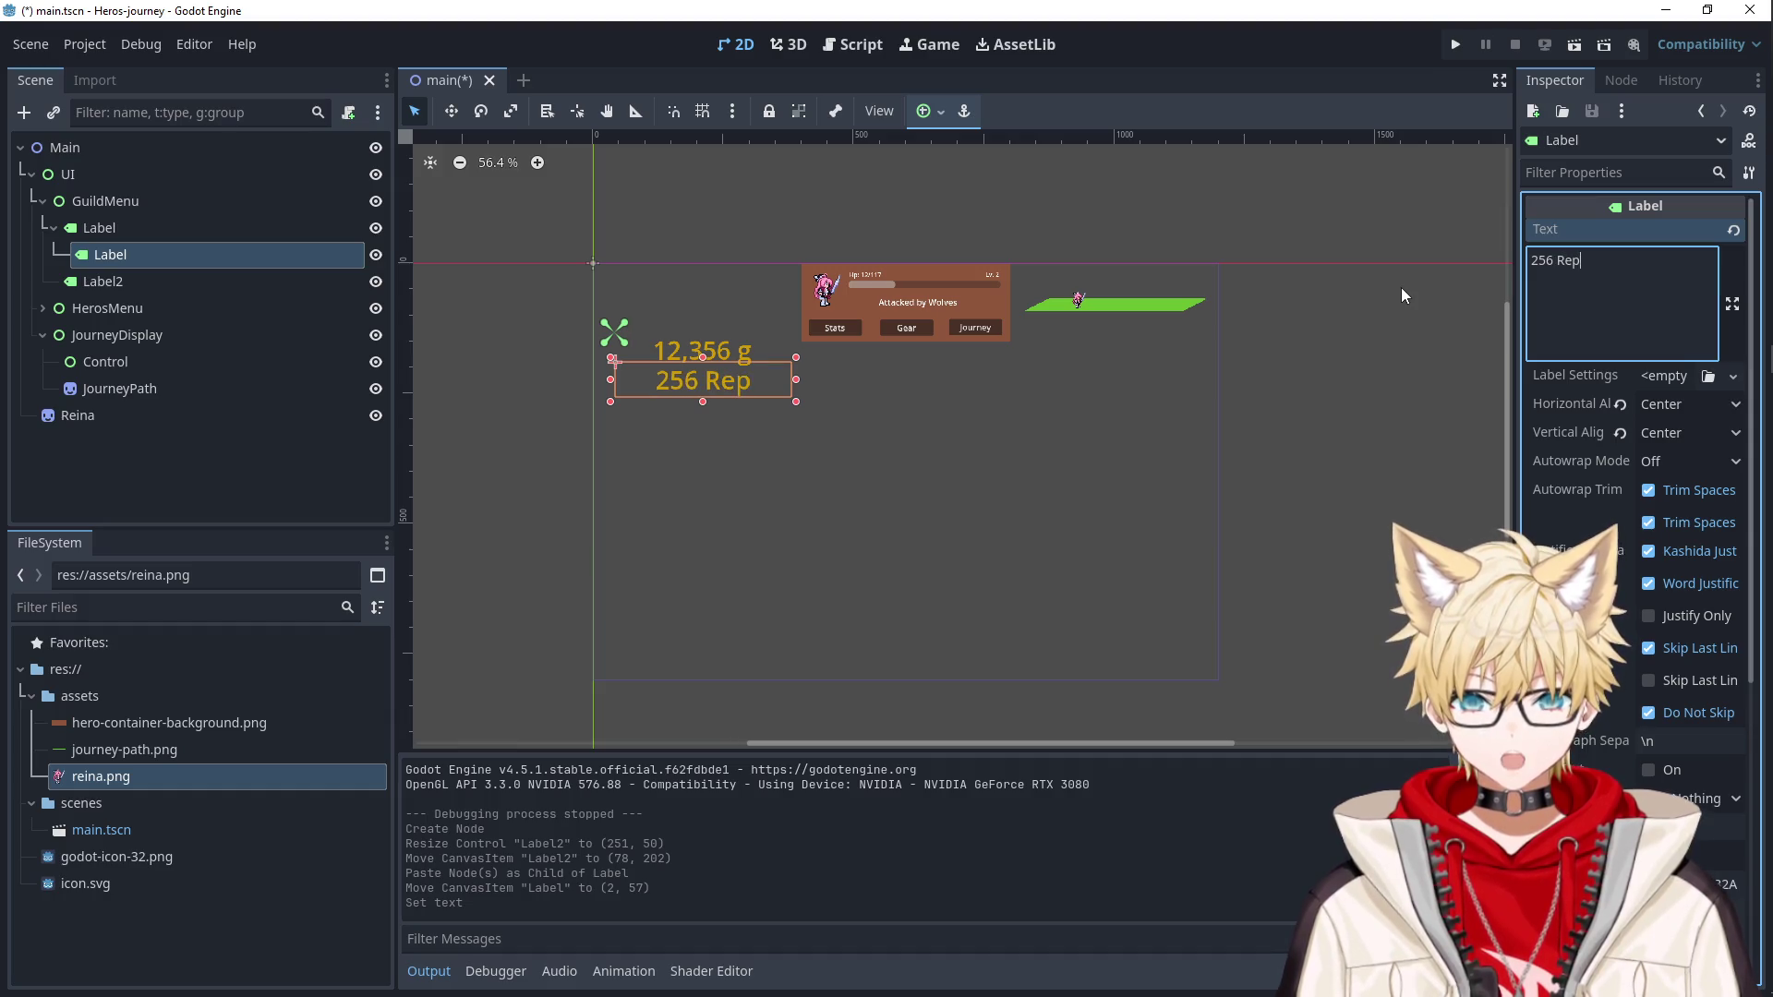
key(BackSpace)
key(BackSpace)
key(BackSpace)
Step: Finish the copy's text as '256 rep' and override its font size from 48 to 32 px
text(rep)
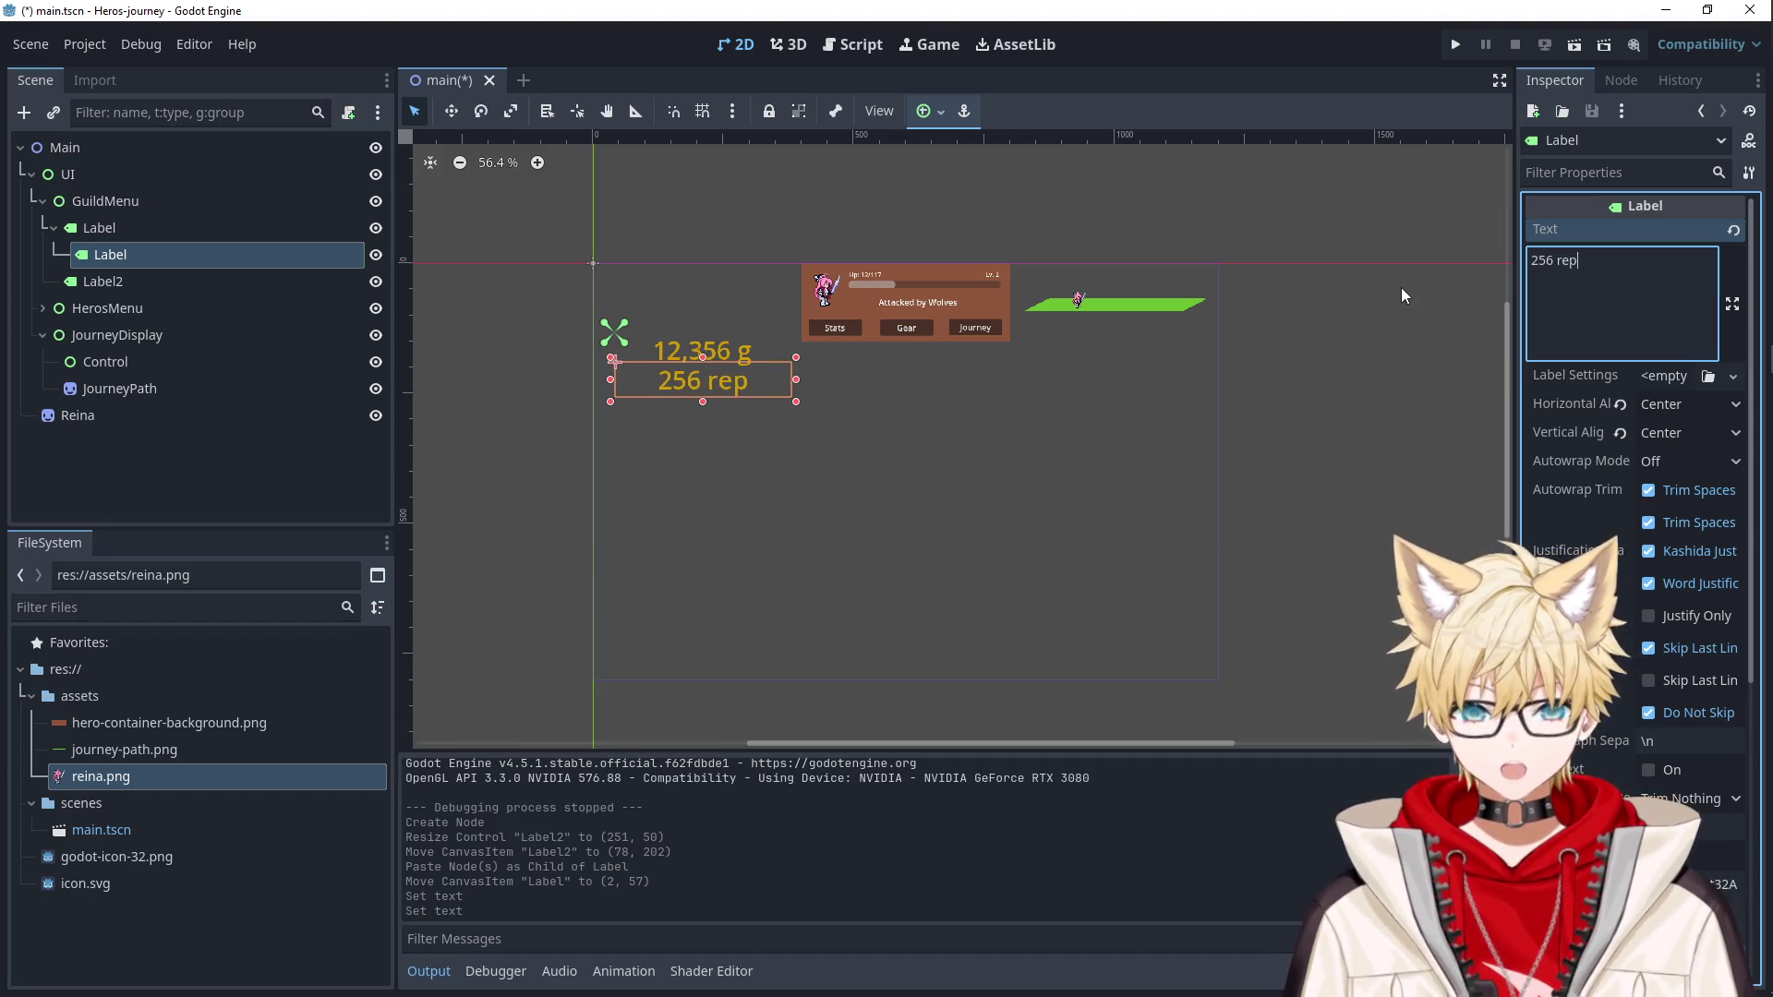
click(1619, 173)
text(font s)
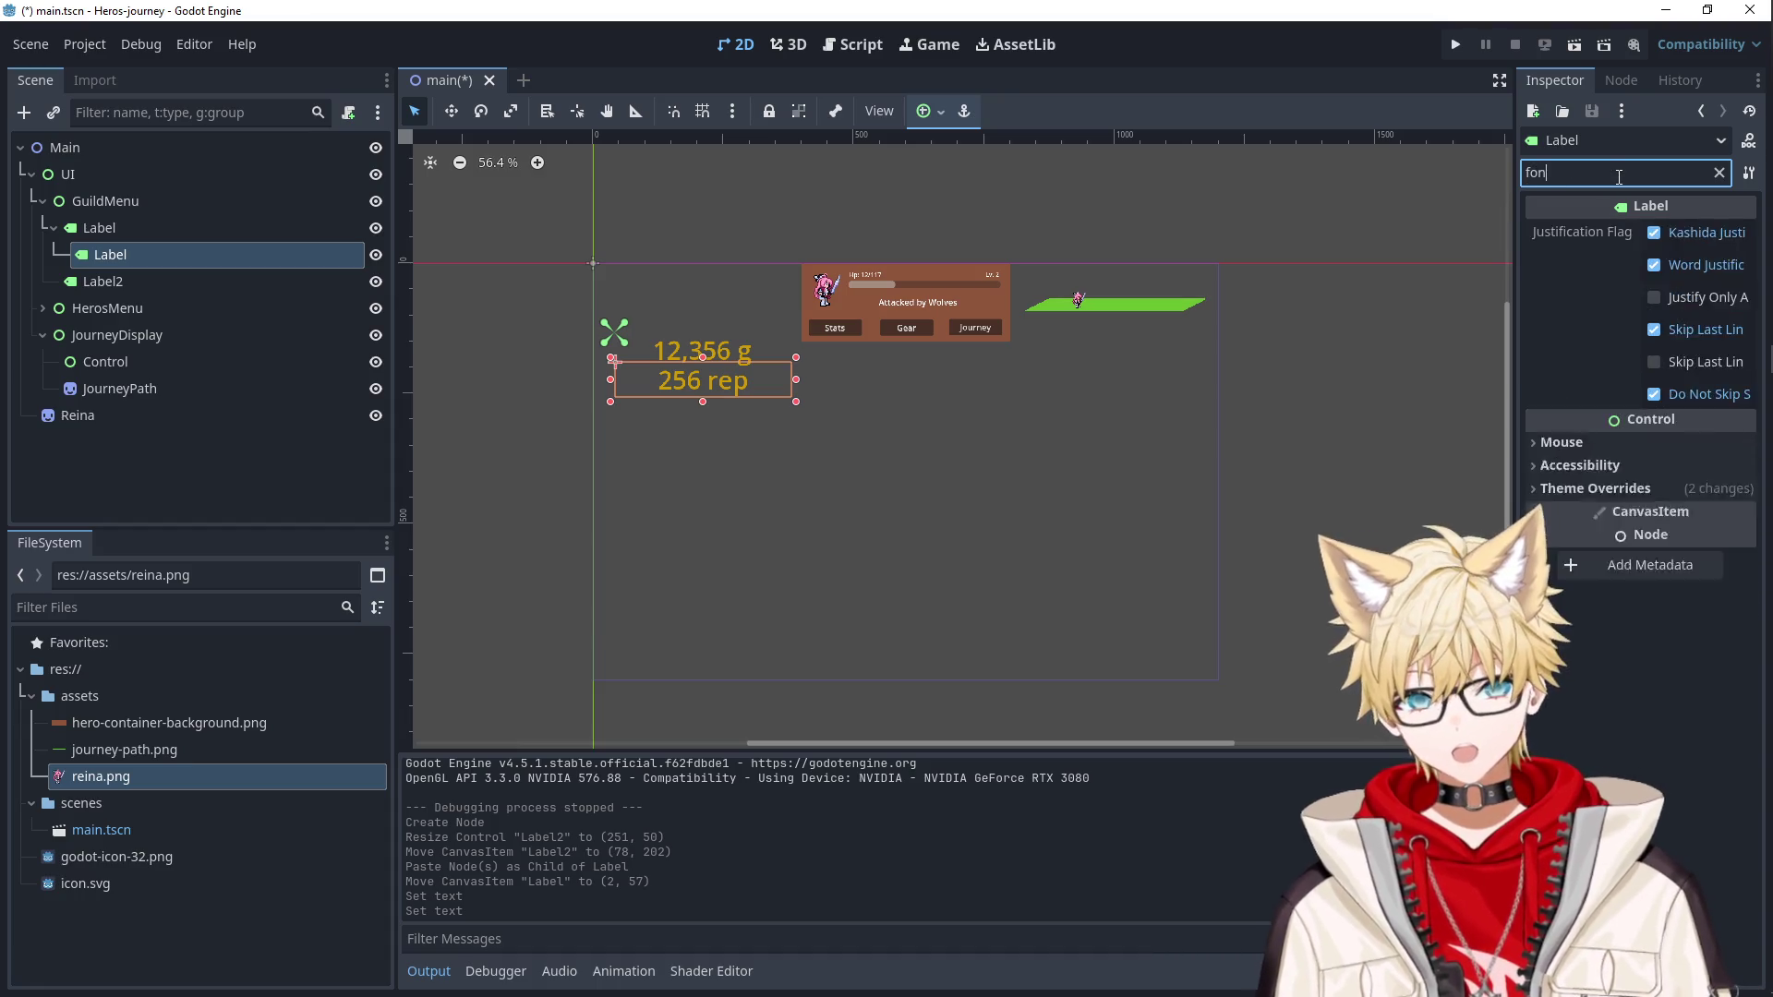
text(i)
click(1603, 254)
click(1616, 275)
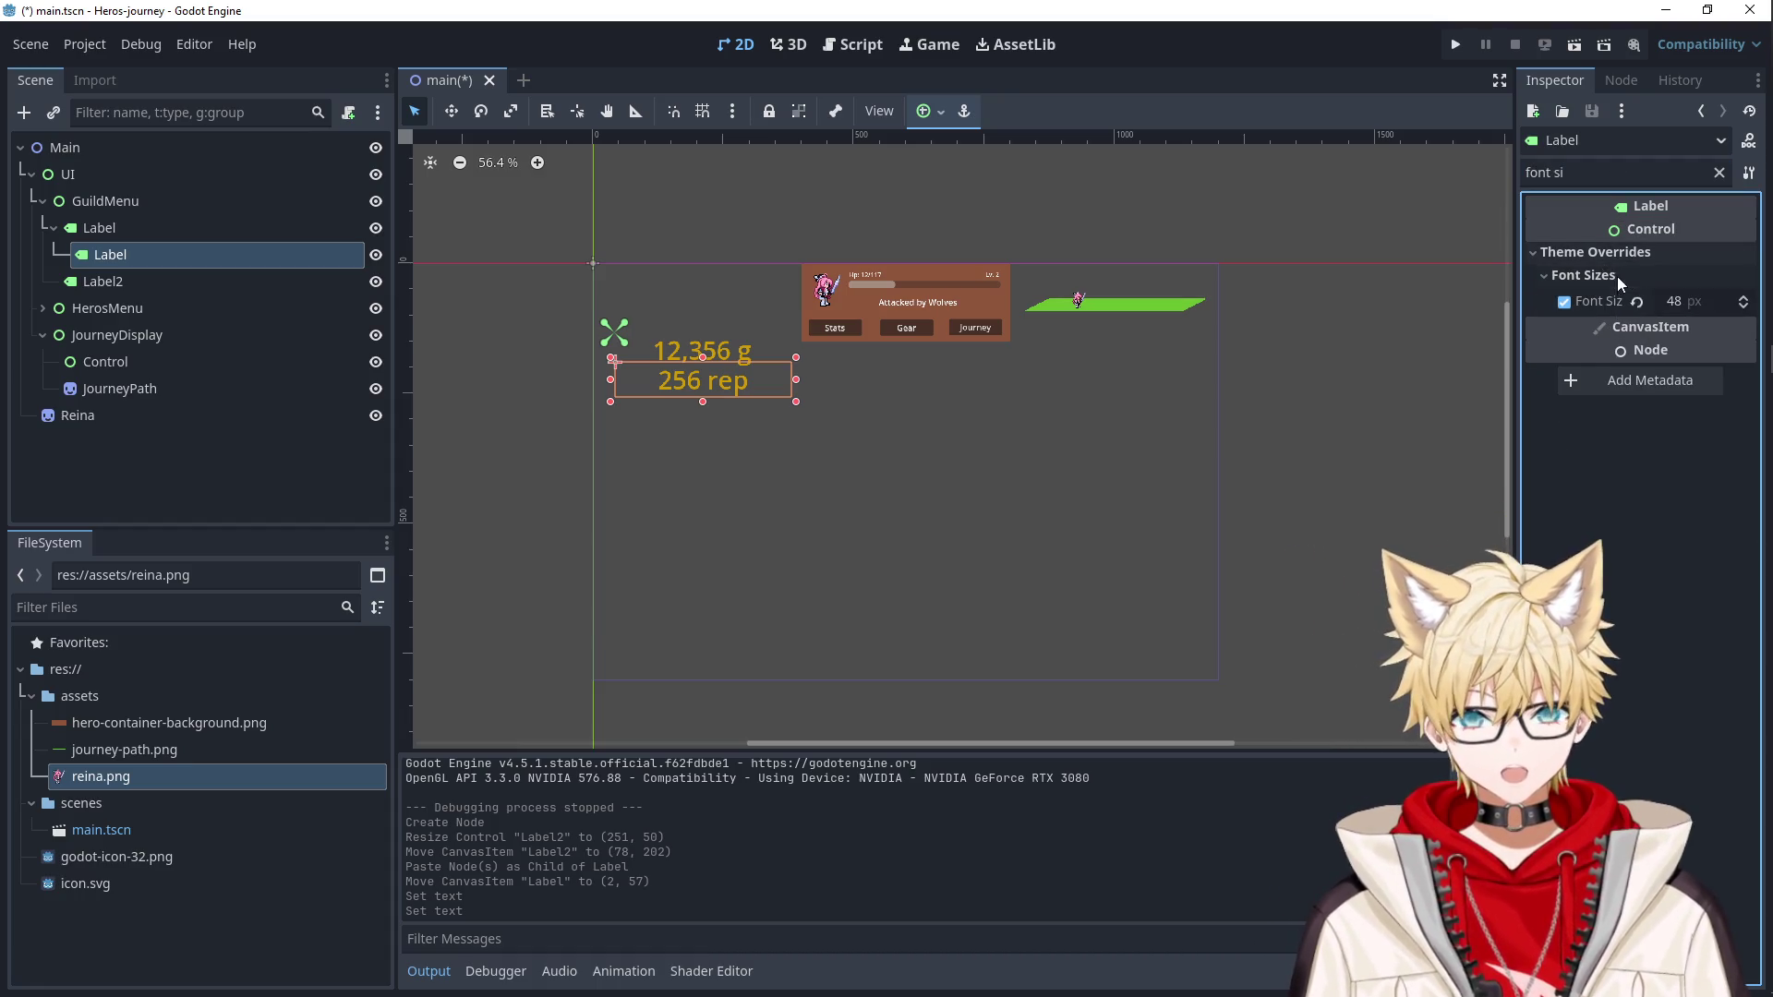
click(1676, 302)
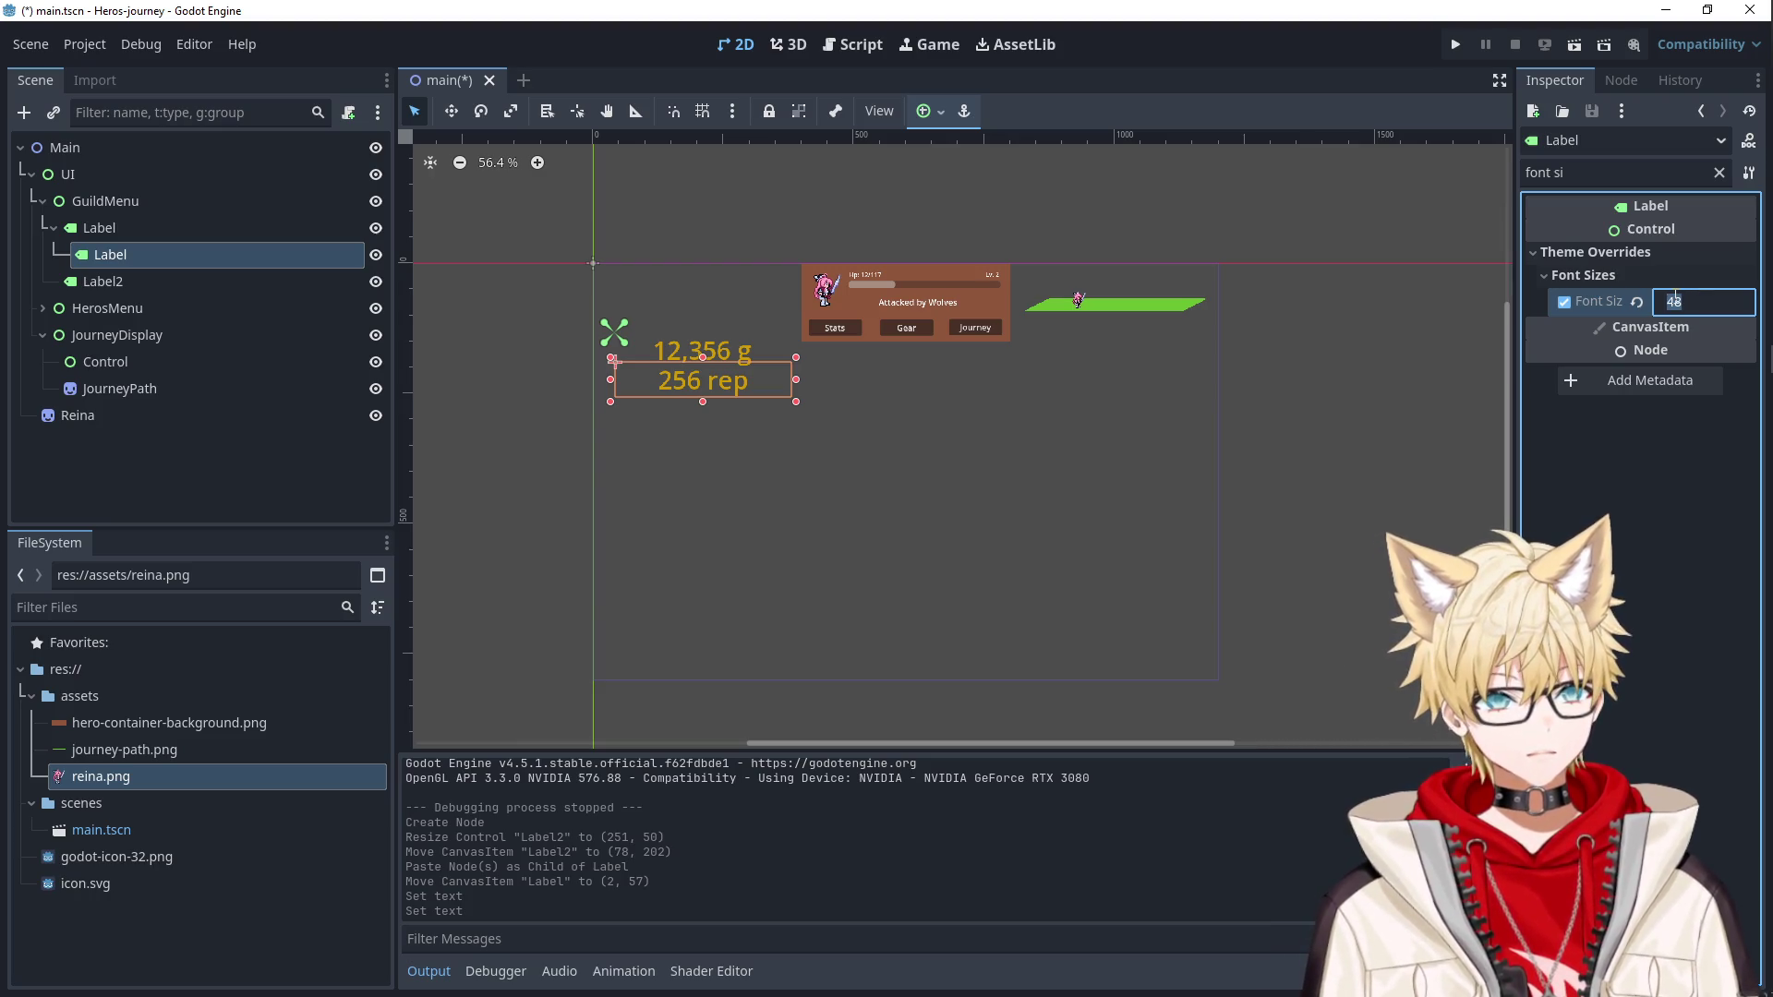
text(32)
key(Tab)
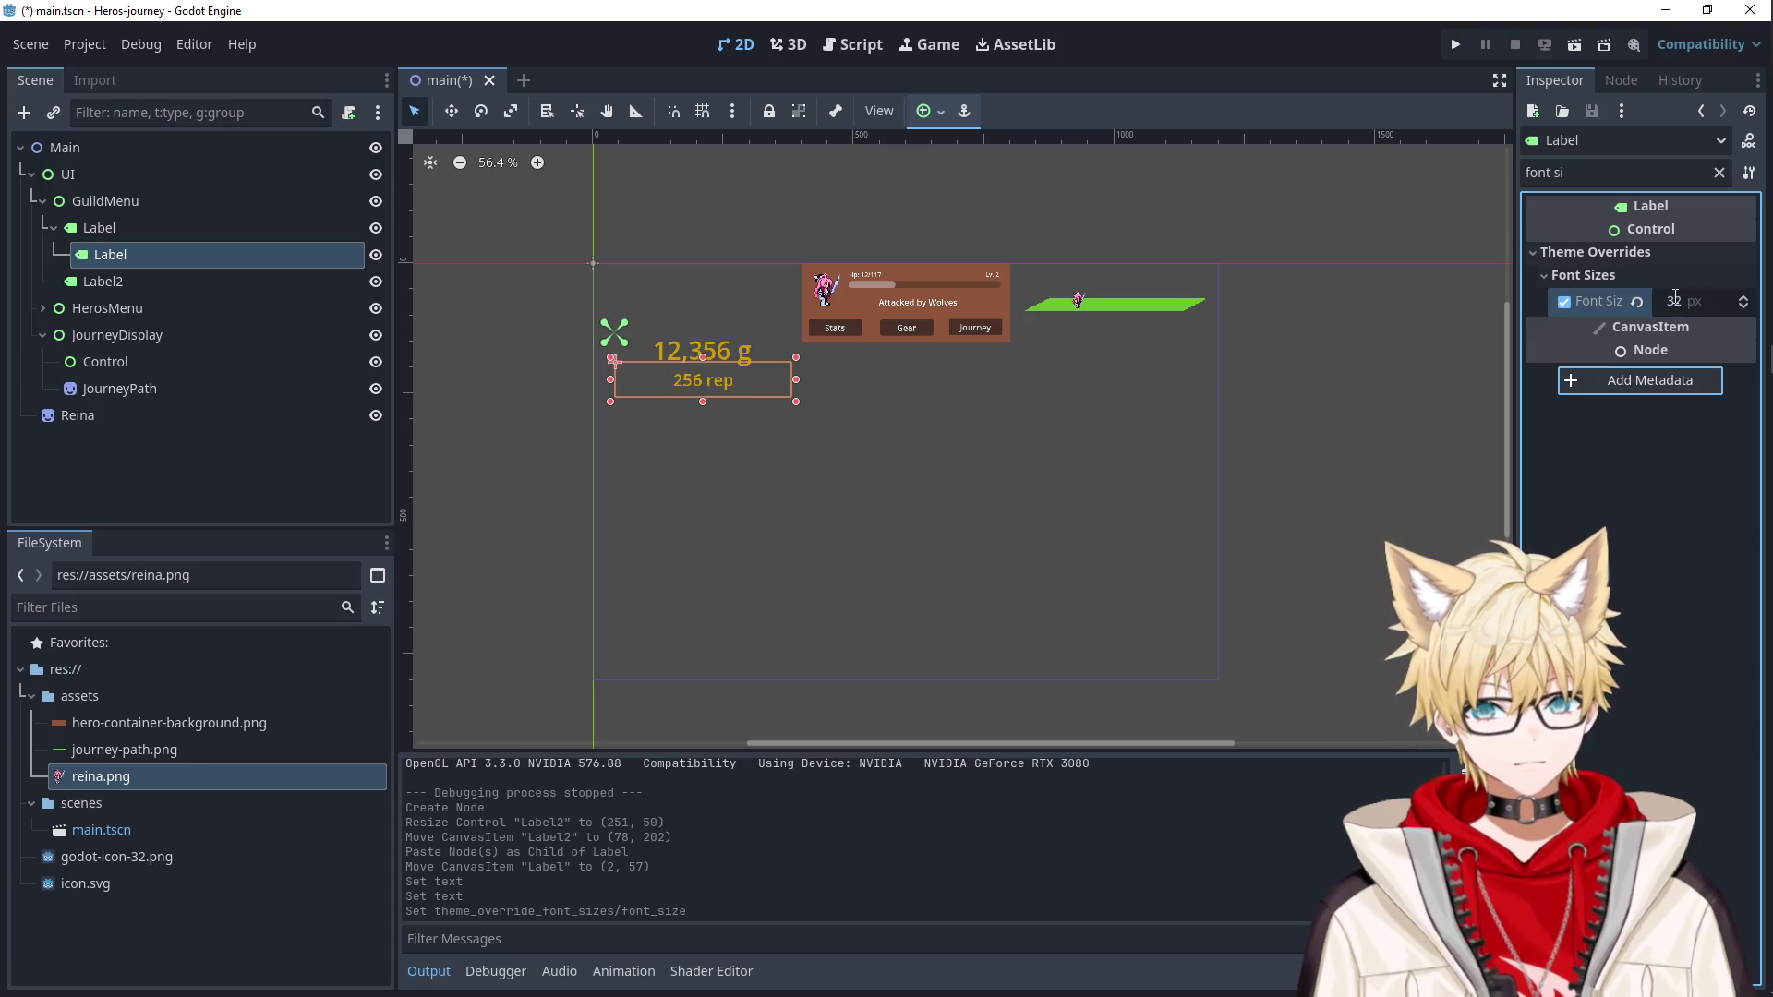
Step: Give the 256 rep label a light cyan font colour override
click(1718, 173)
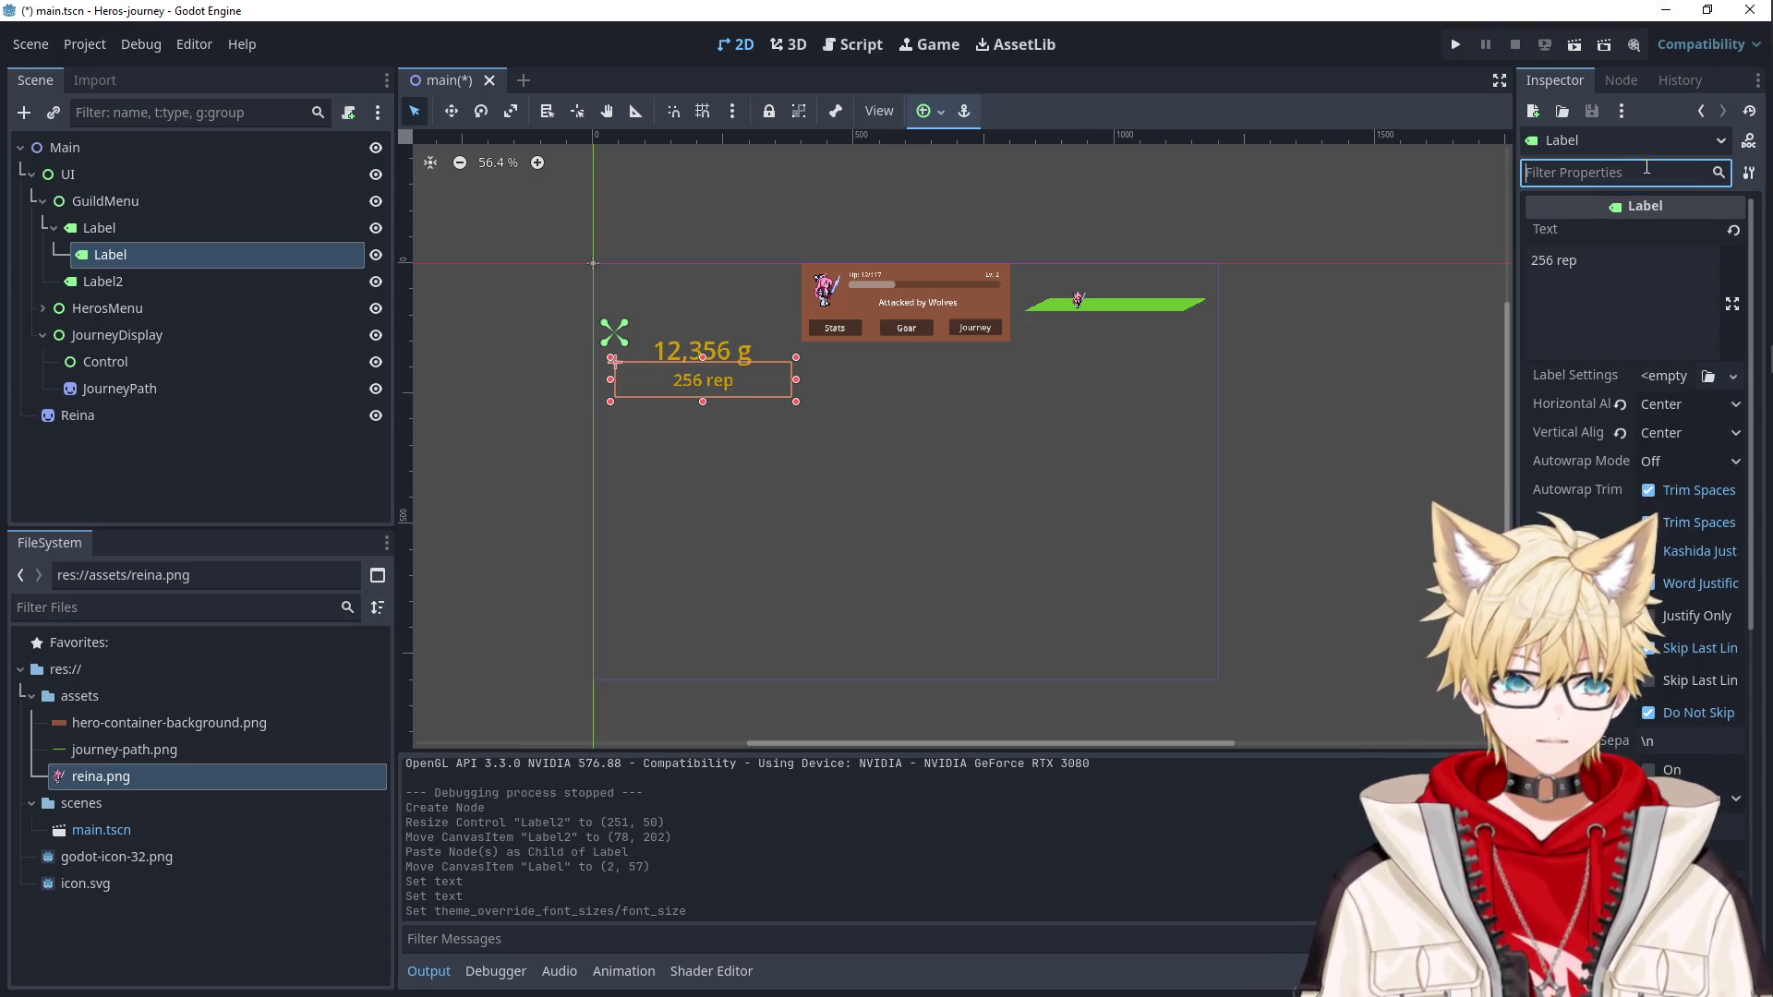
text(color)
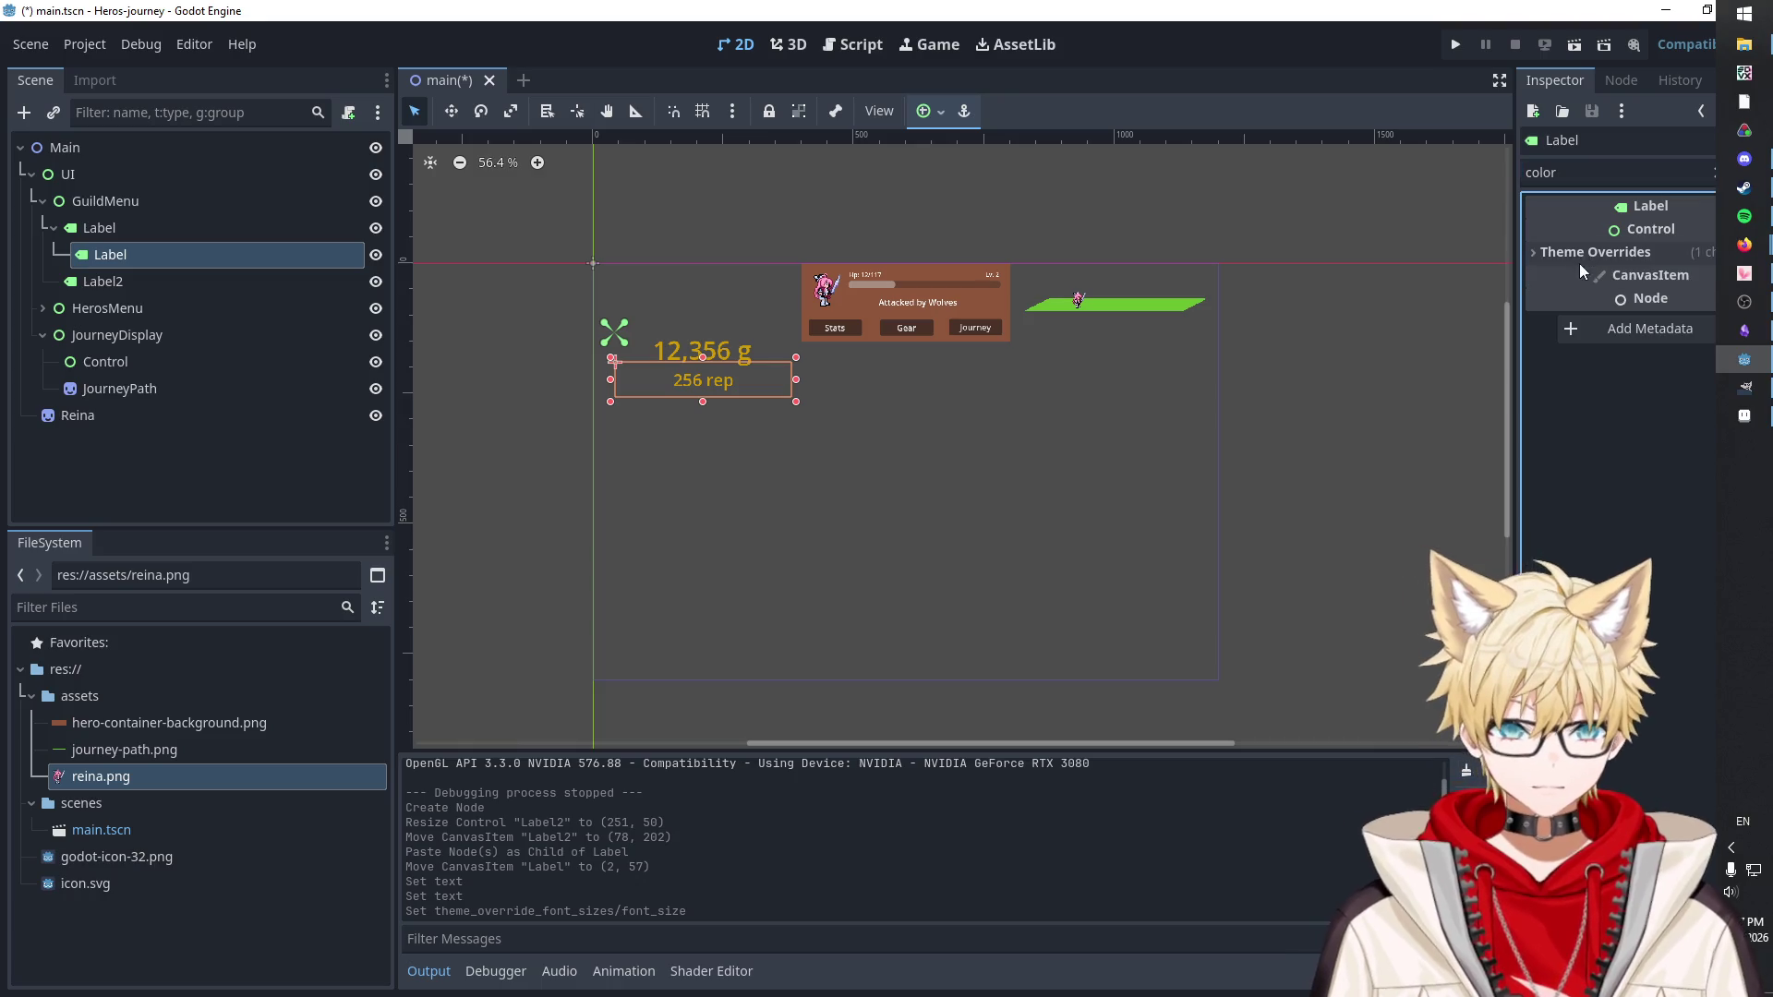
click(1572, 274)
click(1662, 301)
click(1548, 346)
drag(1639, 674, 1653, 681)
click(910, 453)
click(910, 452)
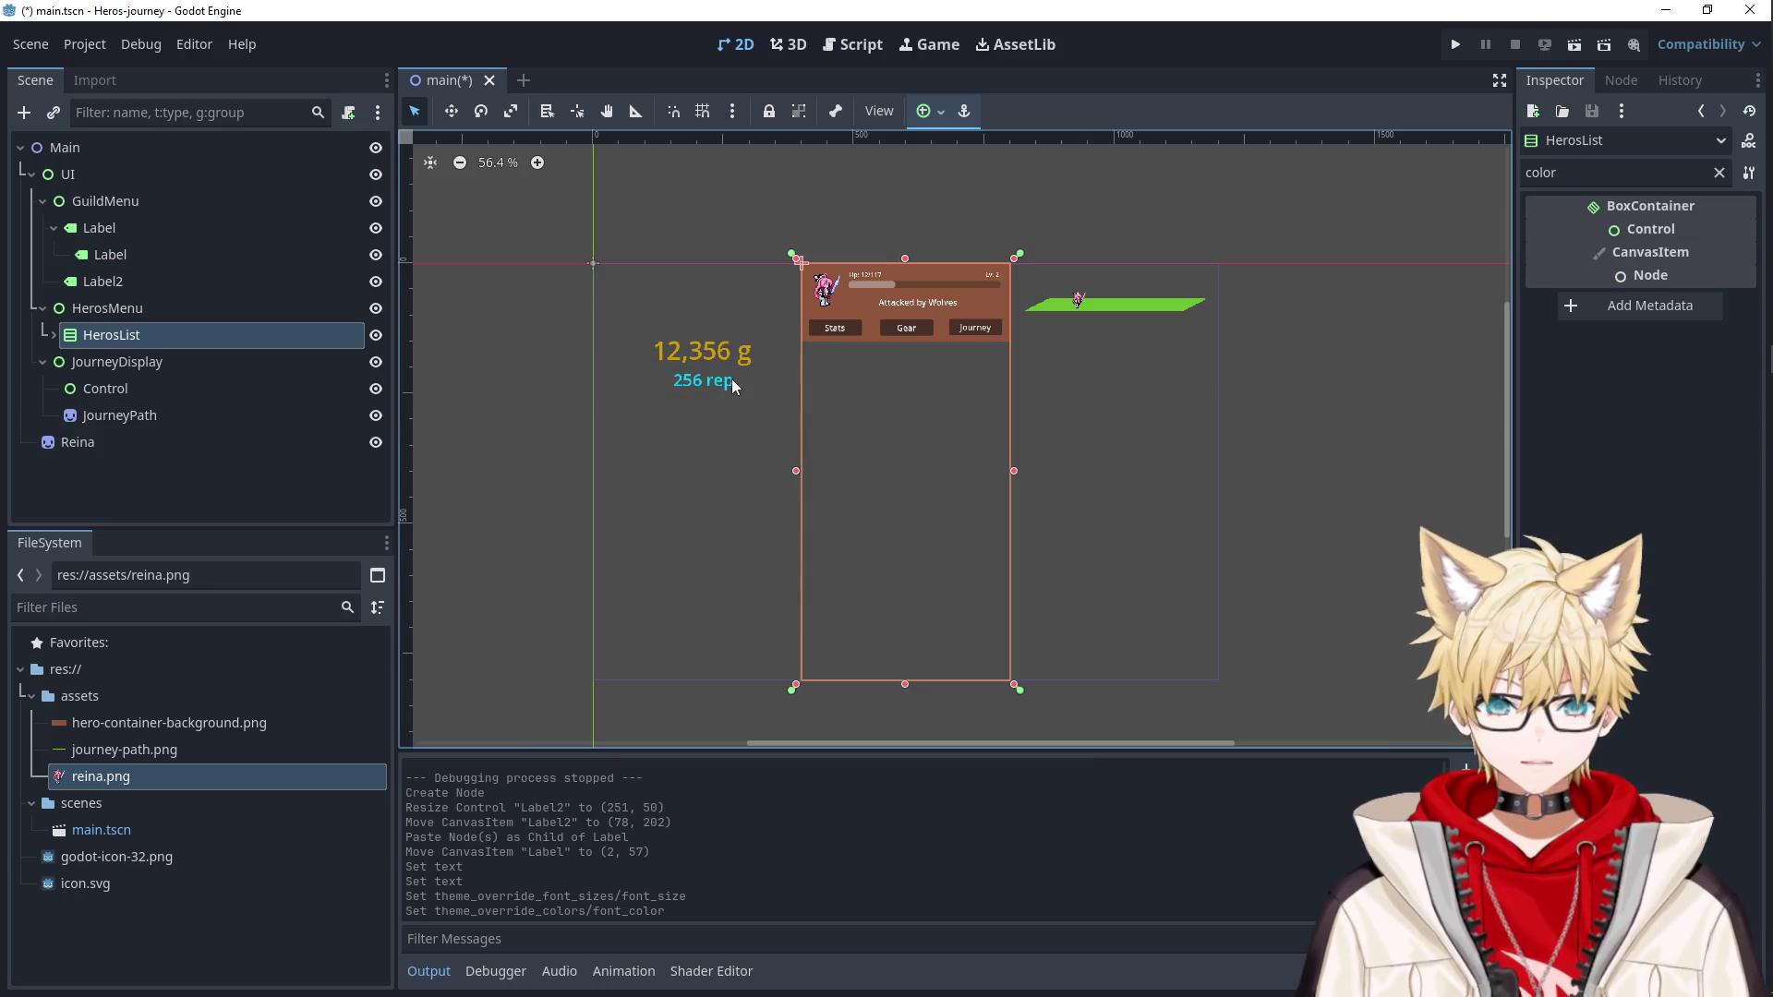
Step: Delete the extra Label2 node, undoing an accidental nudge of the rep label
click(722, 381)
drag(724, 383, 718, 380)
key(ctrl+z)
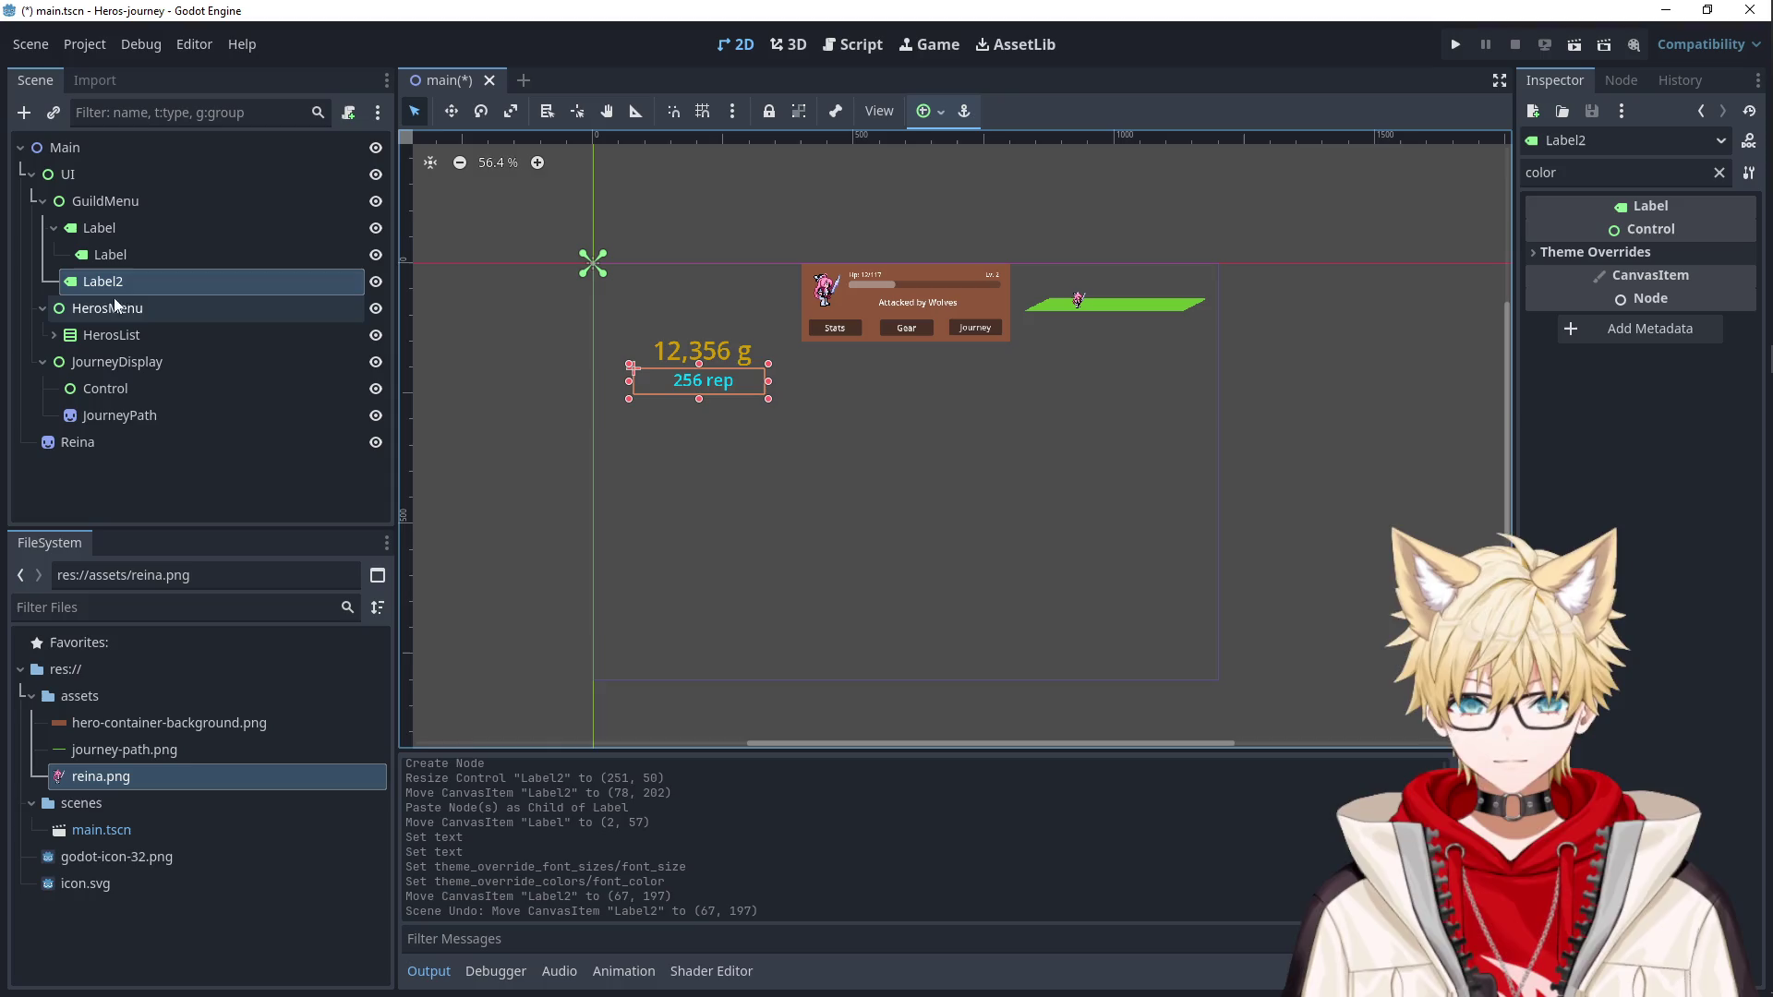
click(118, 289)
key(Delete)
click(831, 510)
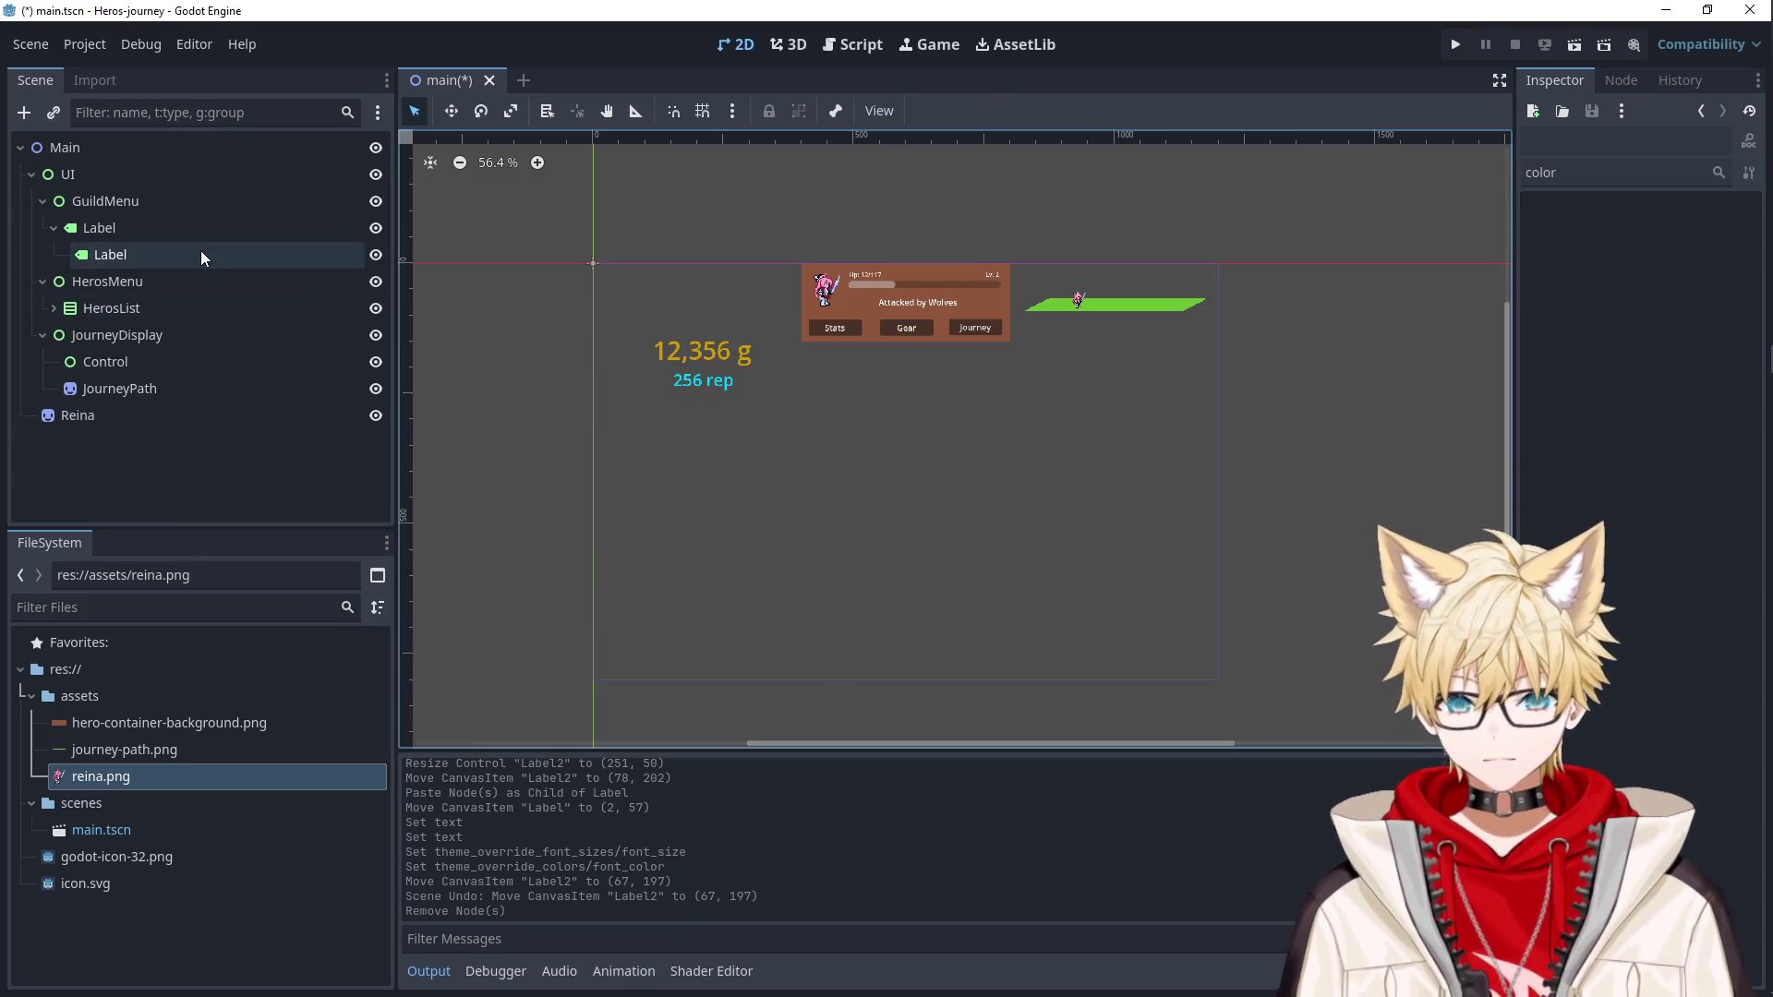
Step: Move the nested rep Label directly under GuildMenu and run the game
click(194, 253)
mouse_move(111, 254)
mouse_down()
mouse_move(152, 227)
mouse_move(105, 202)
mouse_up()
click(780, 480)
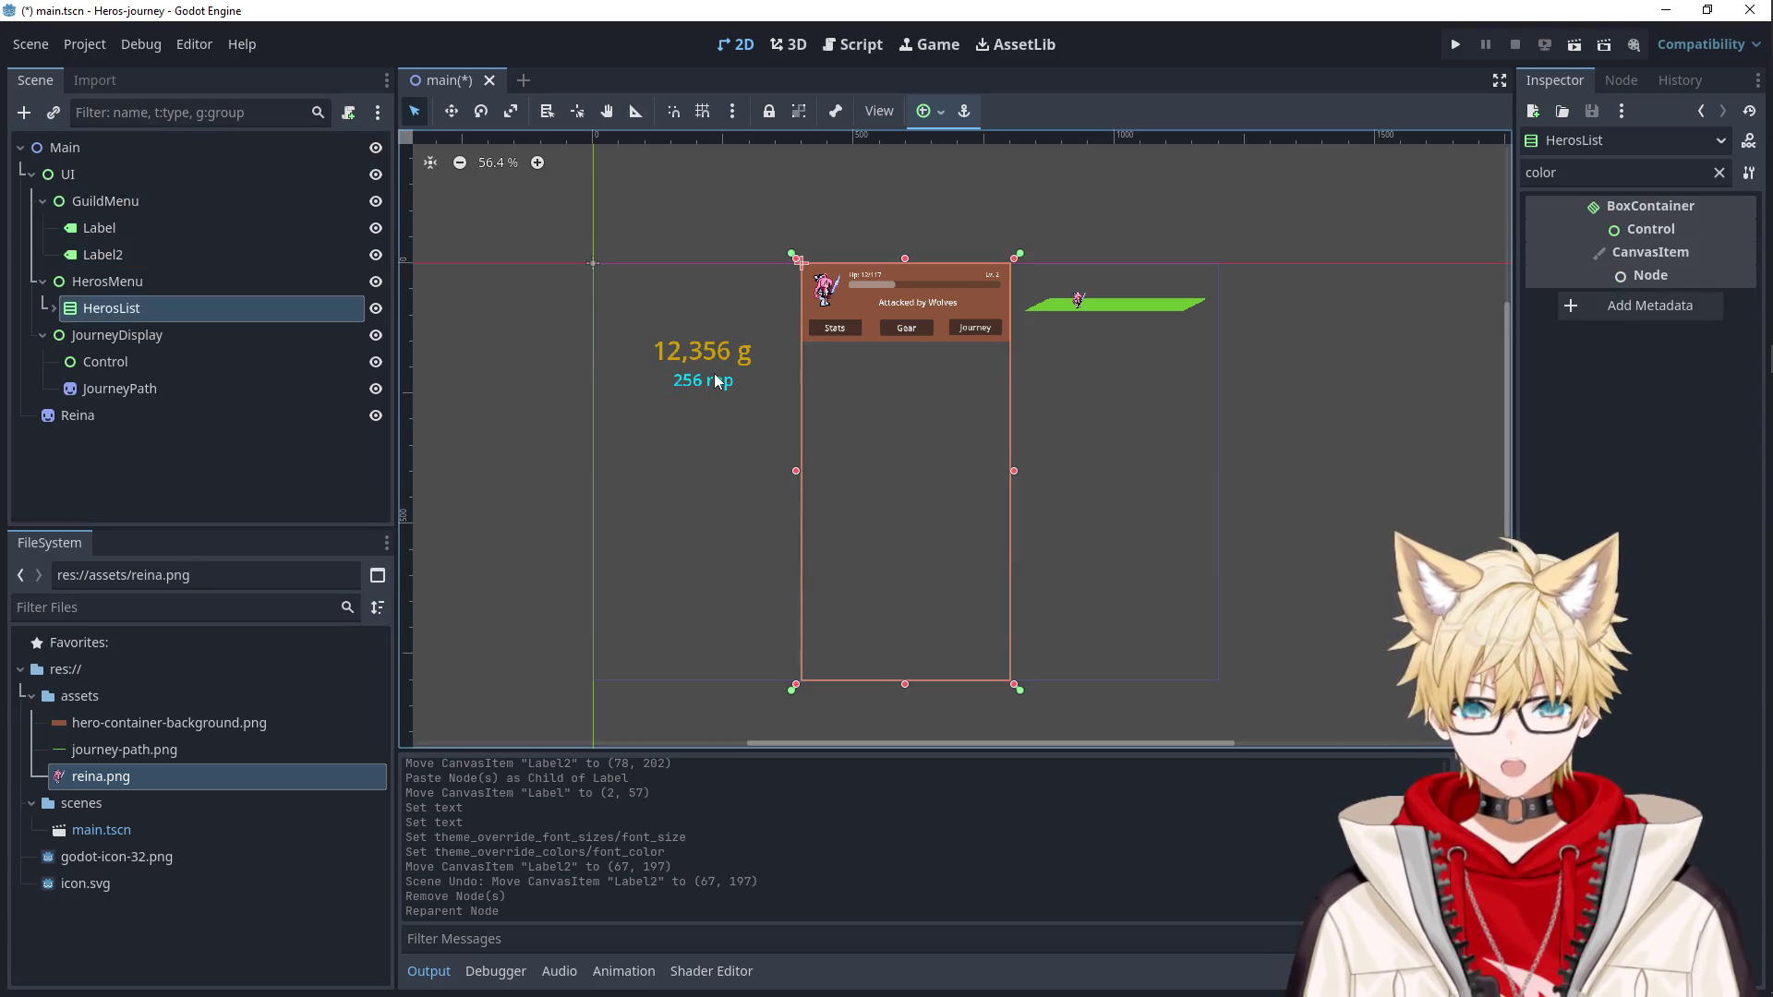
click(702, 351)
click(1366, 313)
click(1456, 44)
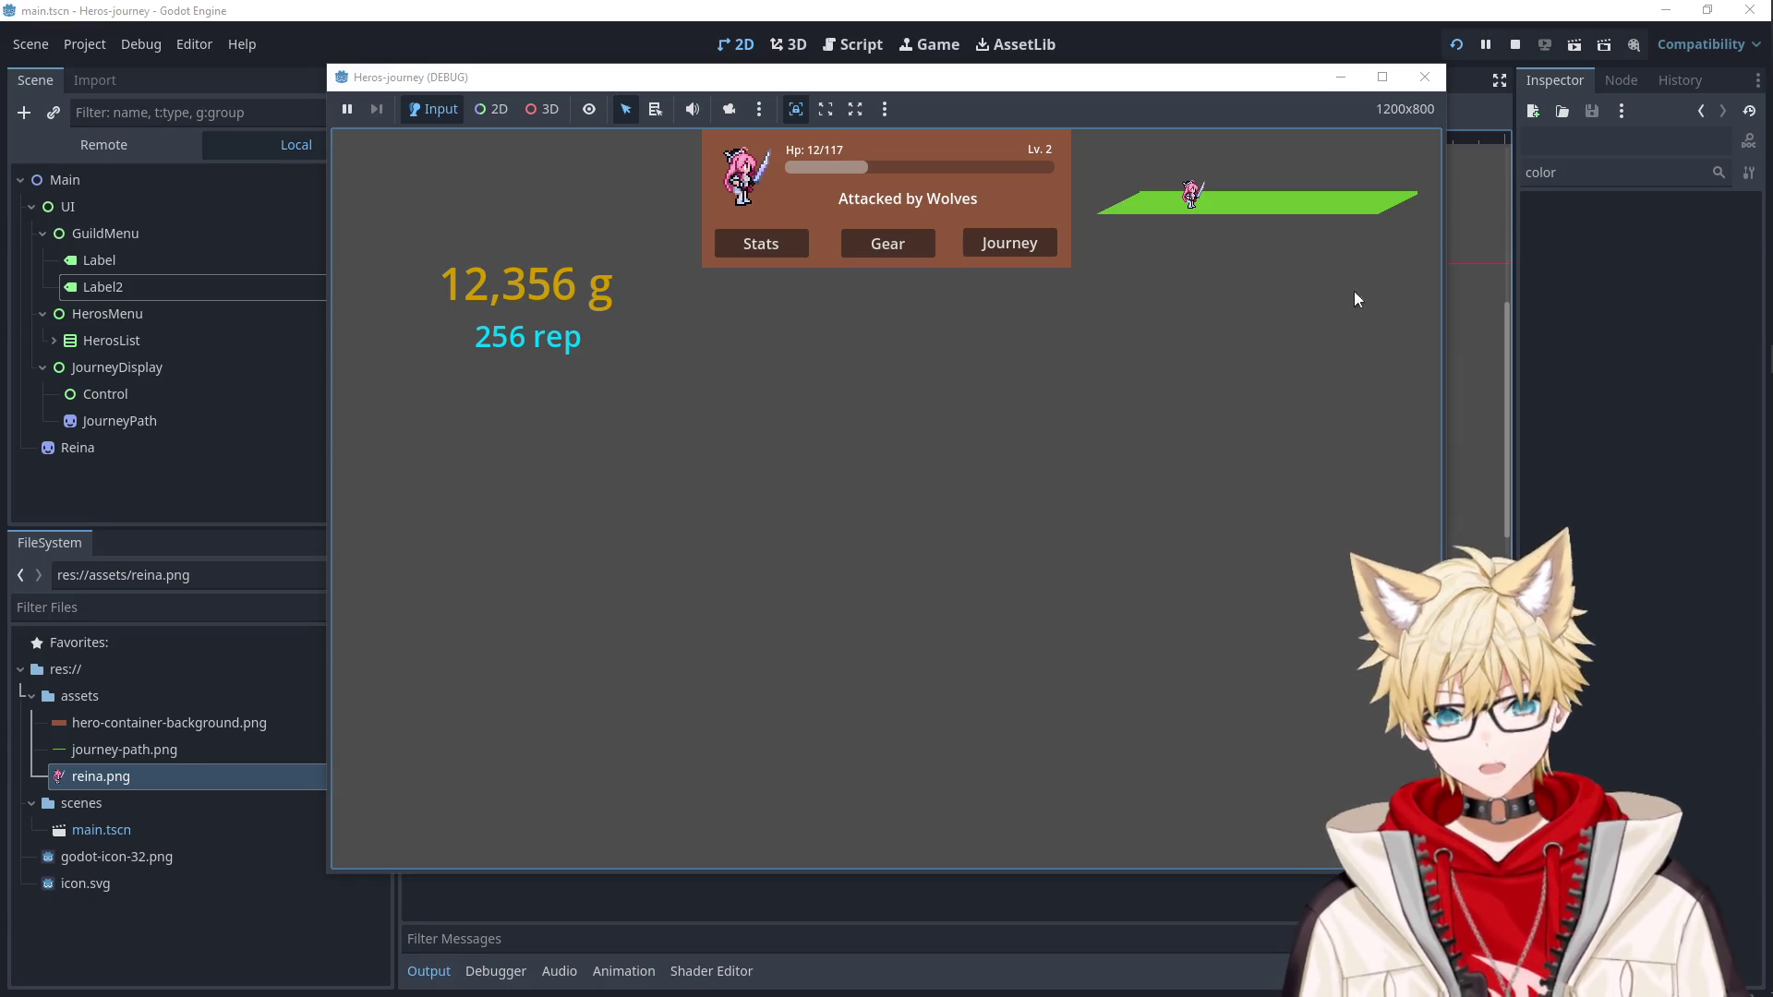
Step: Press Journey in the running game, then return to the editor scene
click(1027, 246)
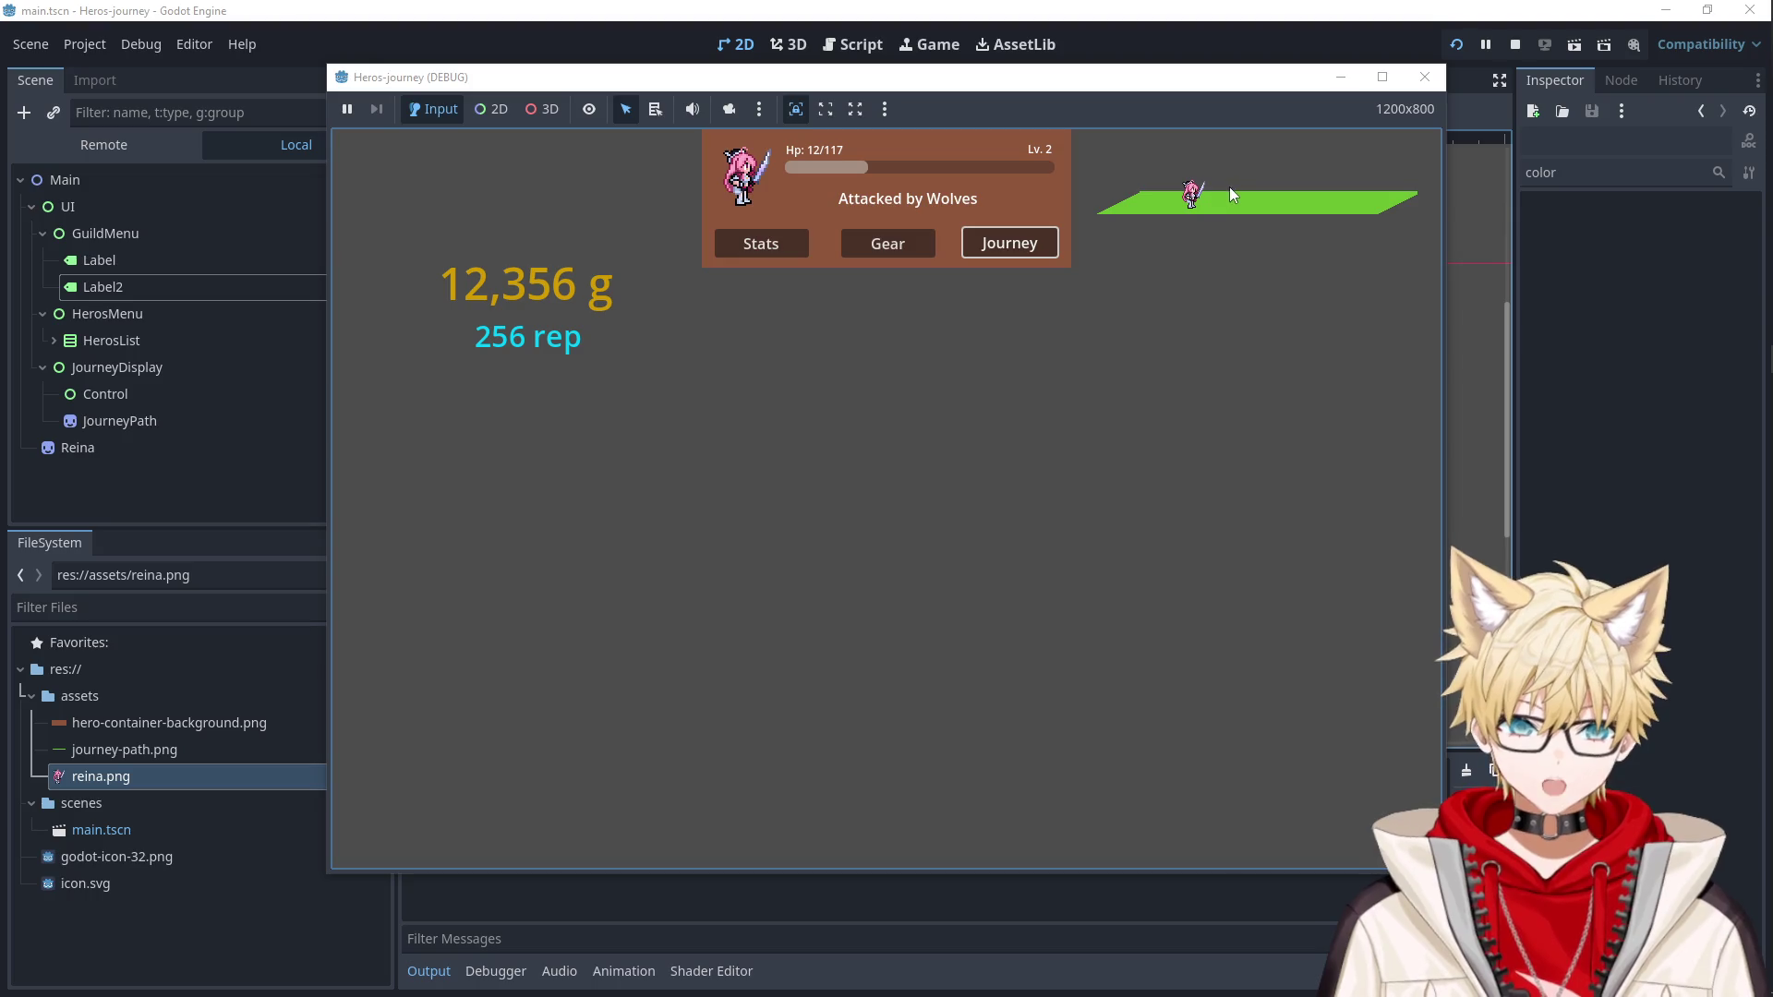
click(1476, 262)
Step: Change JourneyPath into a TextureRect and shift the green path left on the canvas
drag(1028, 287, 1038, 296)
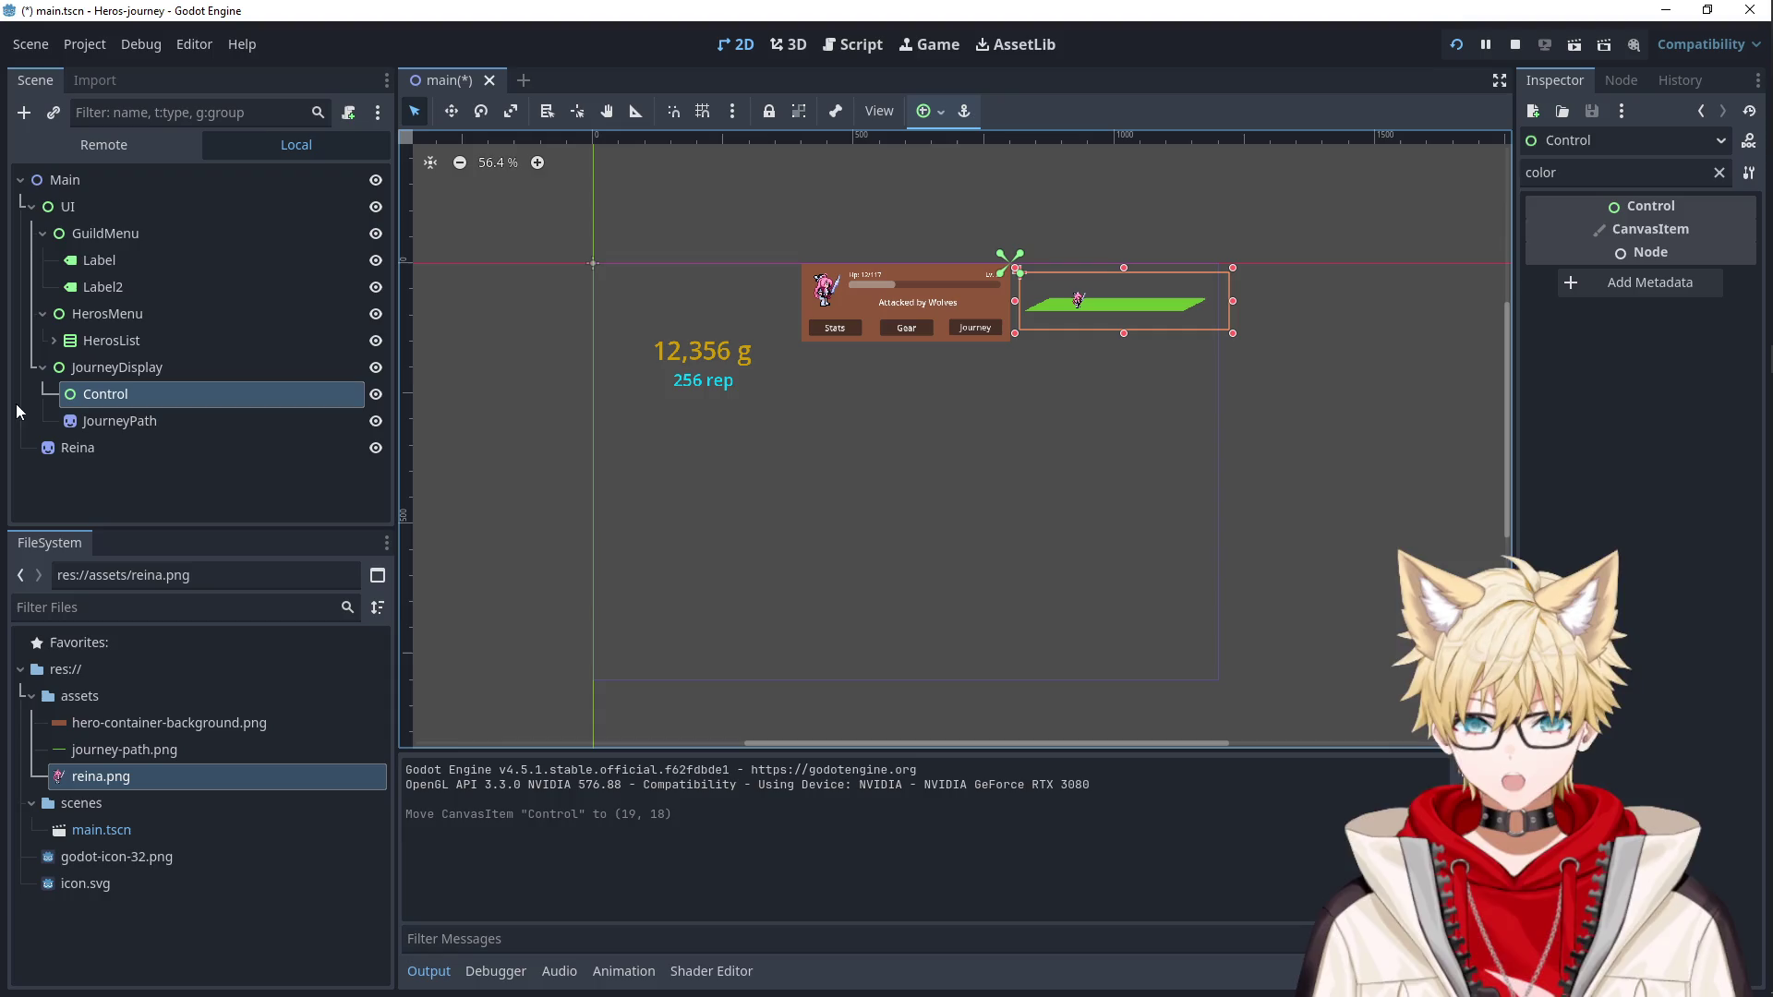
key(ctrl+z)
click(183, 424)
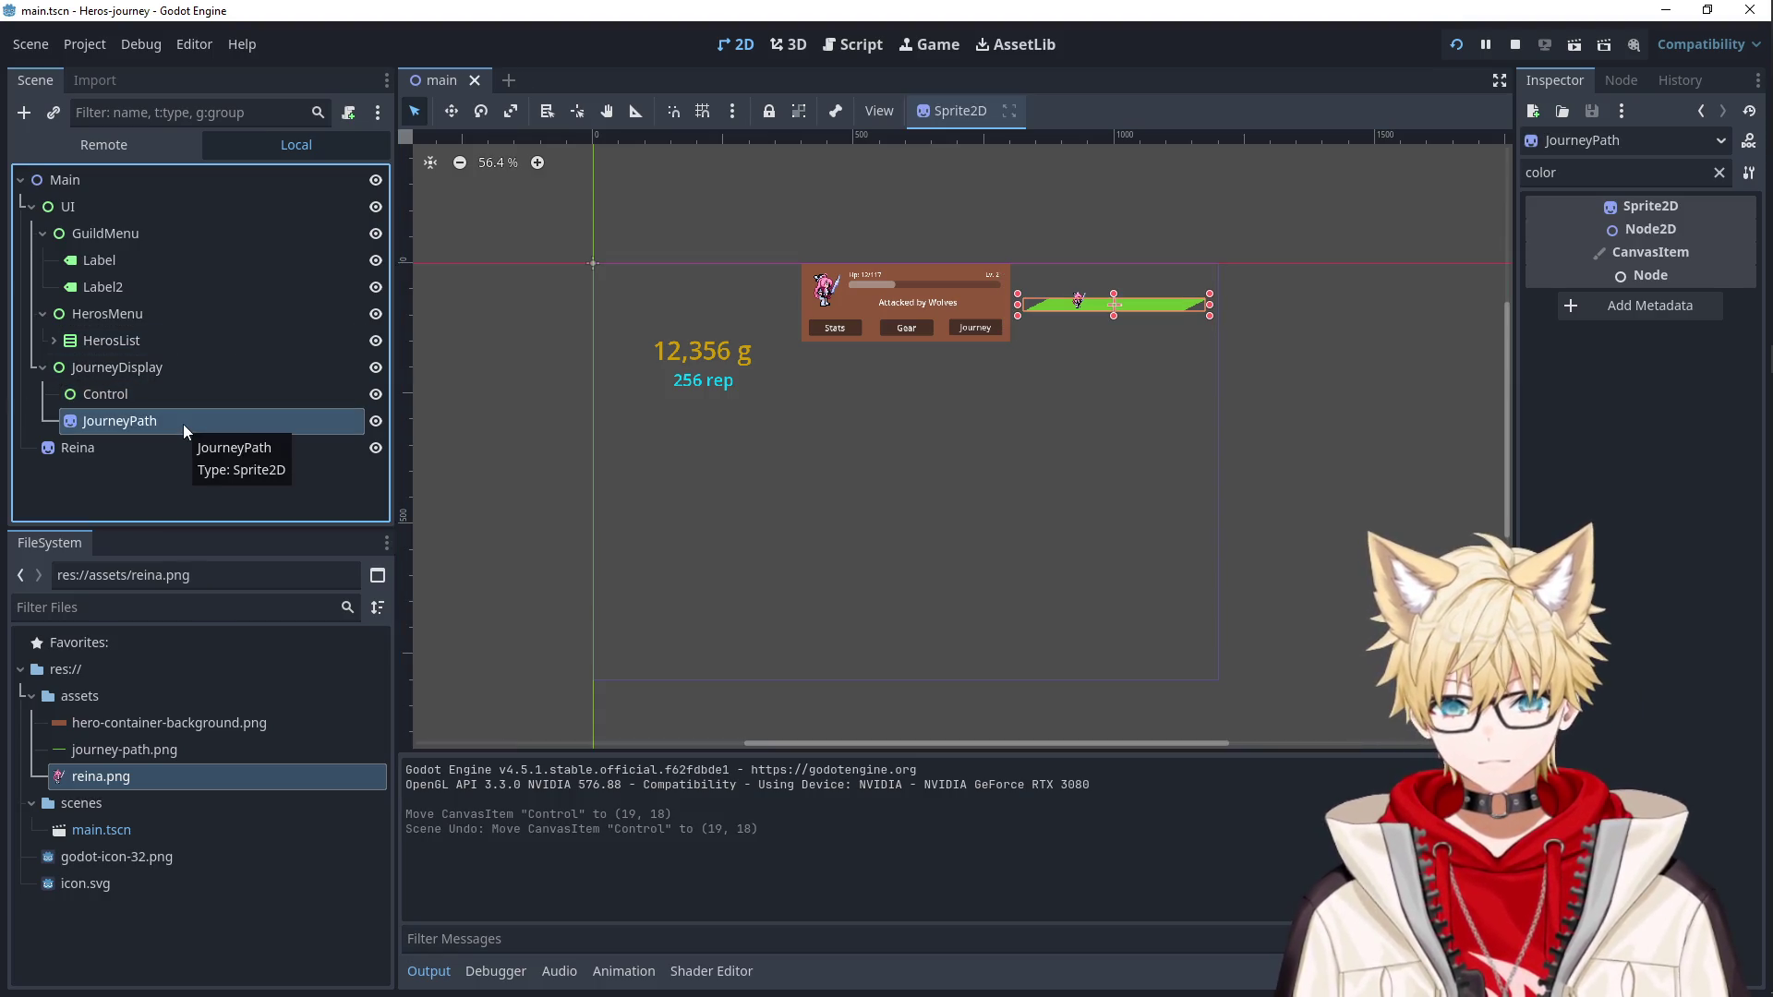
right_click(183, 424)
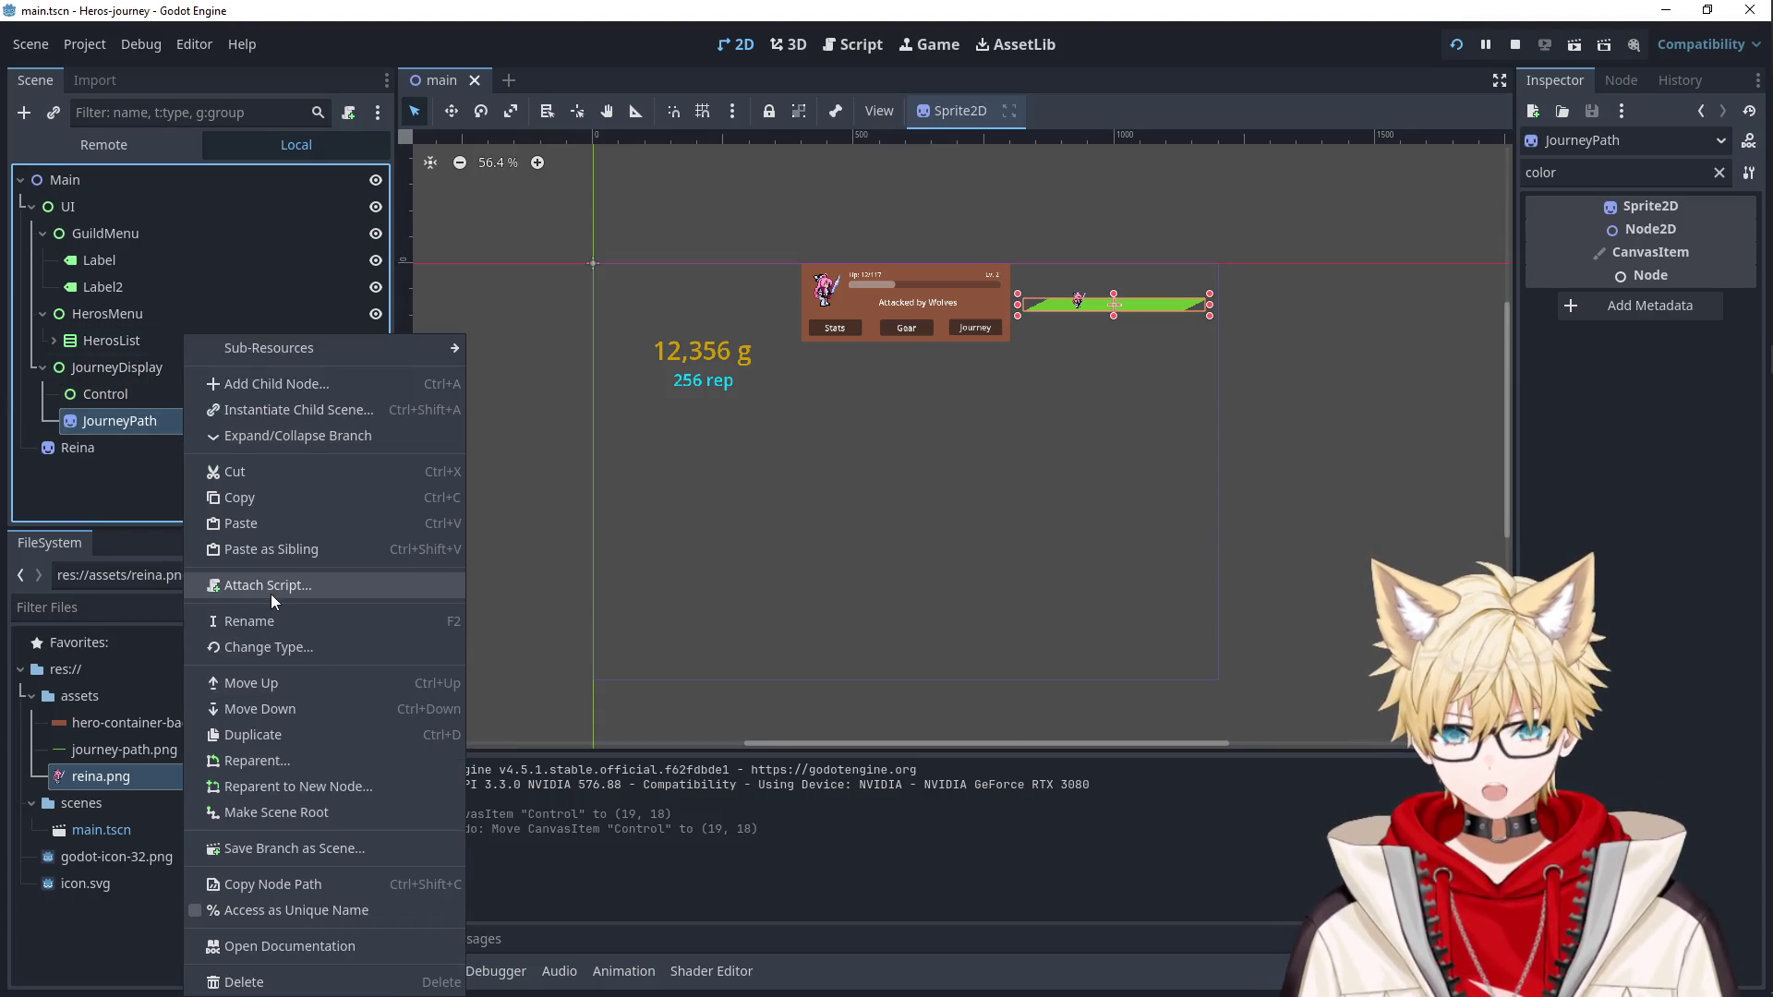
click(269, 648)
text(texte)
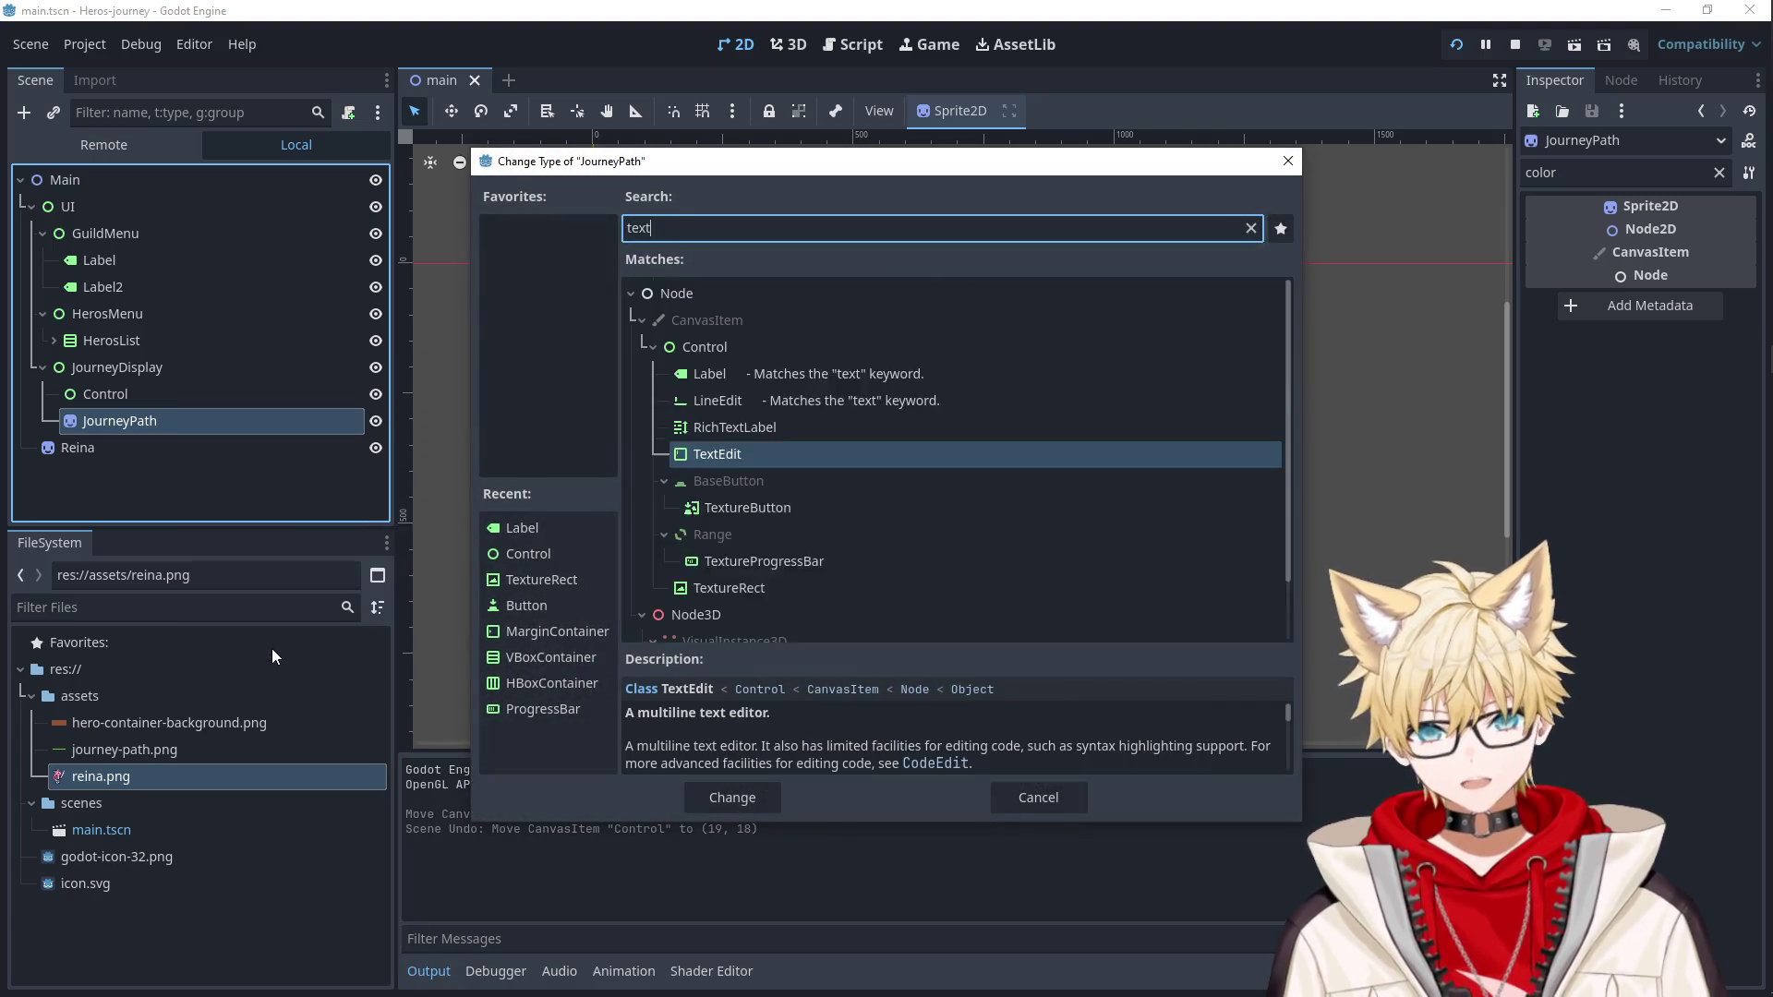
text(ur)
key(Down)
key(Down)
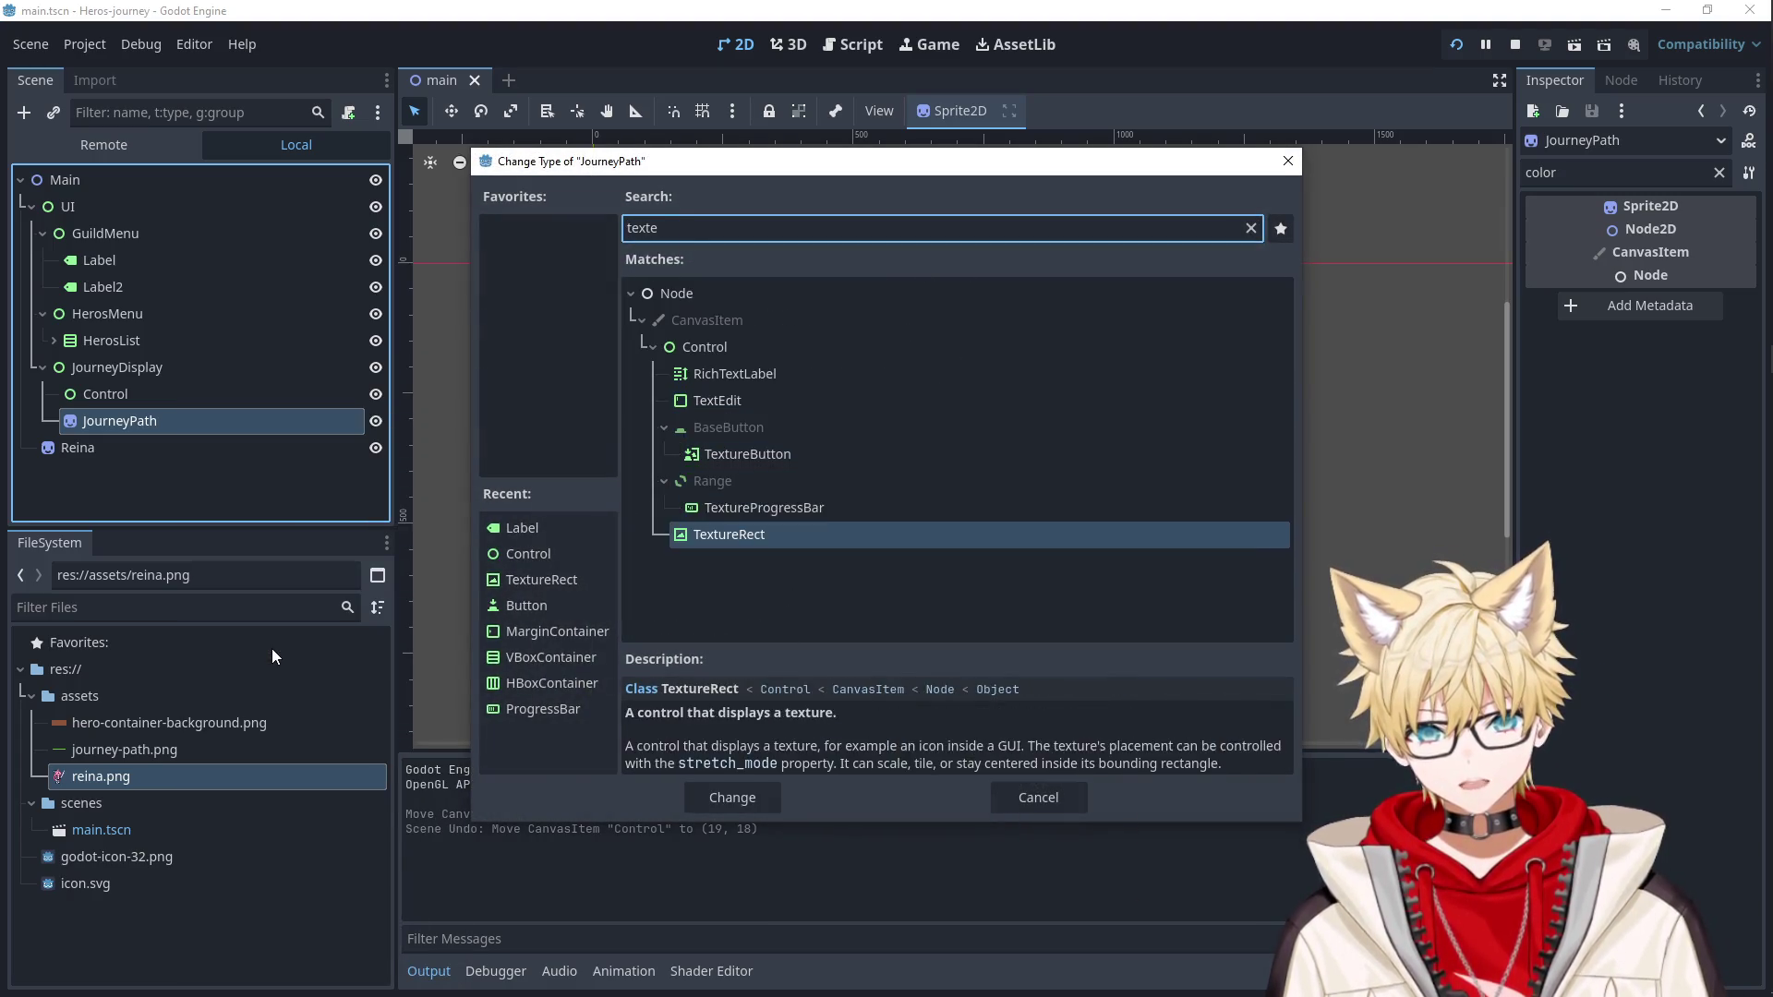
key(Return)
drag(1171, 312, 1057, 324)
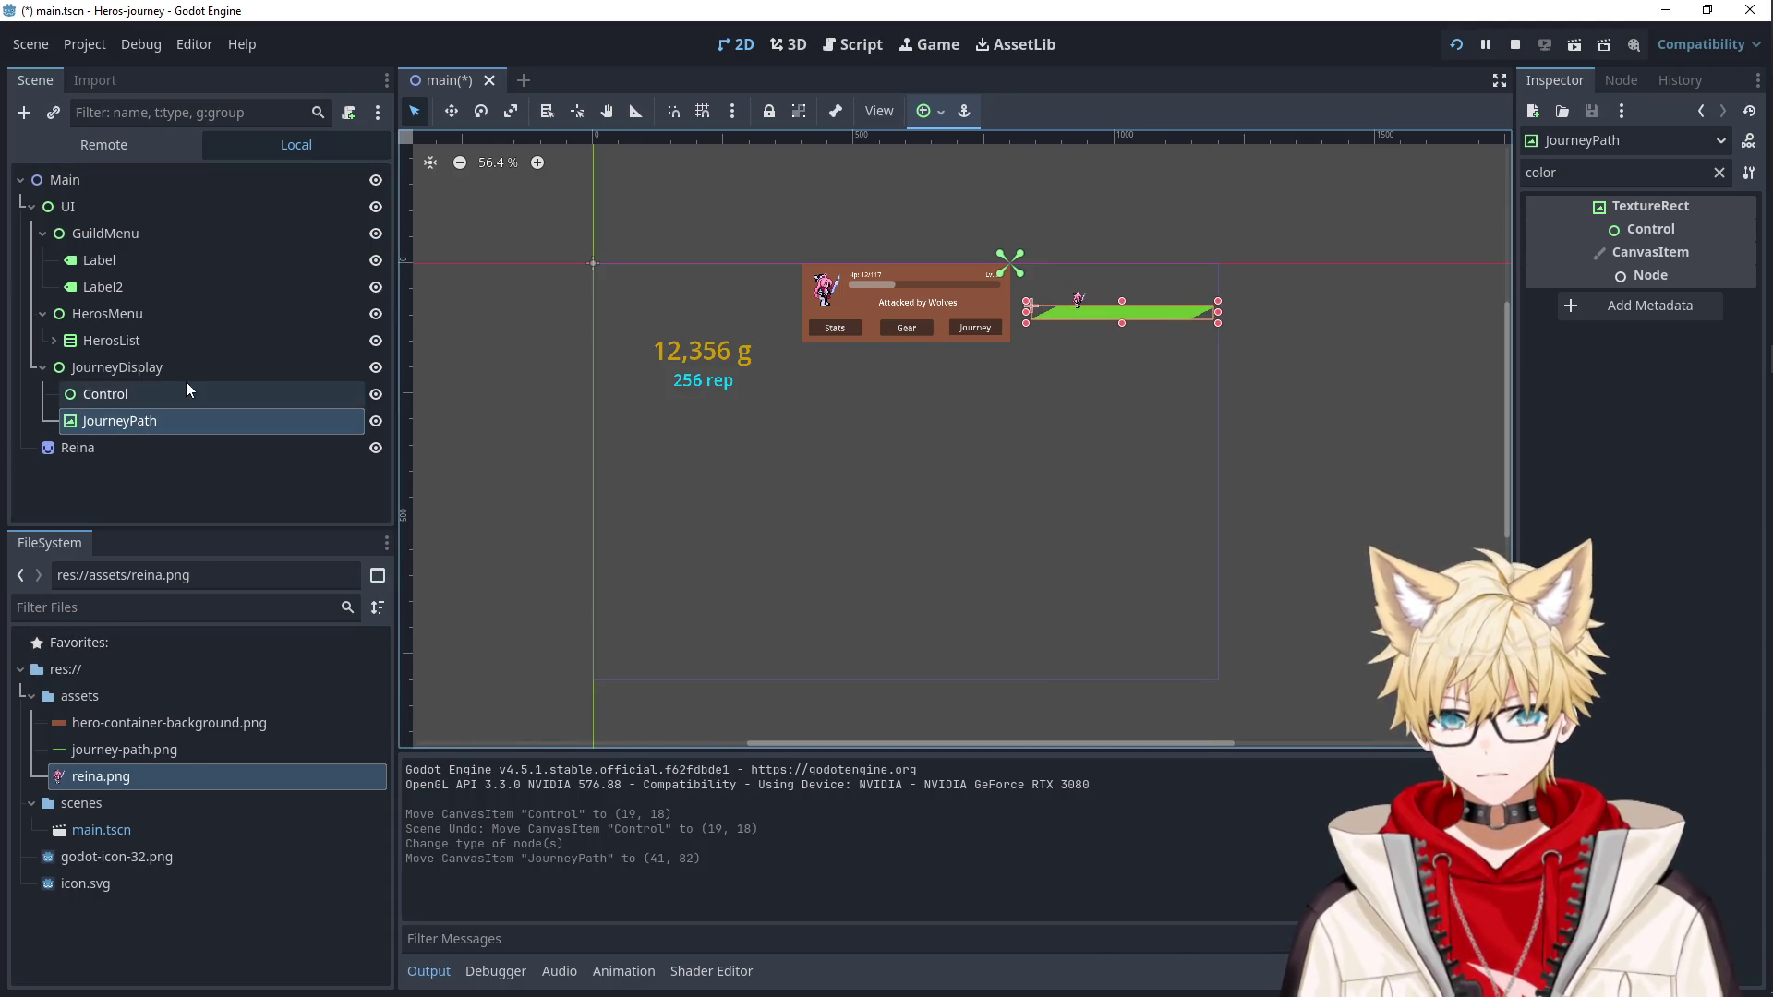
Step: Change Reina into a TextureRect and reparent it under the Control node
click(102, 394)
click(102, 448)
right_click(109, 453)
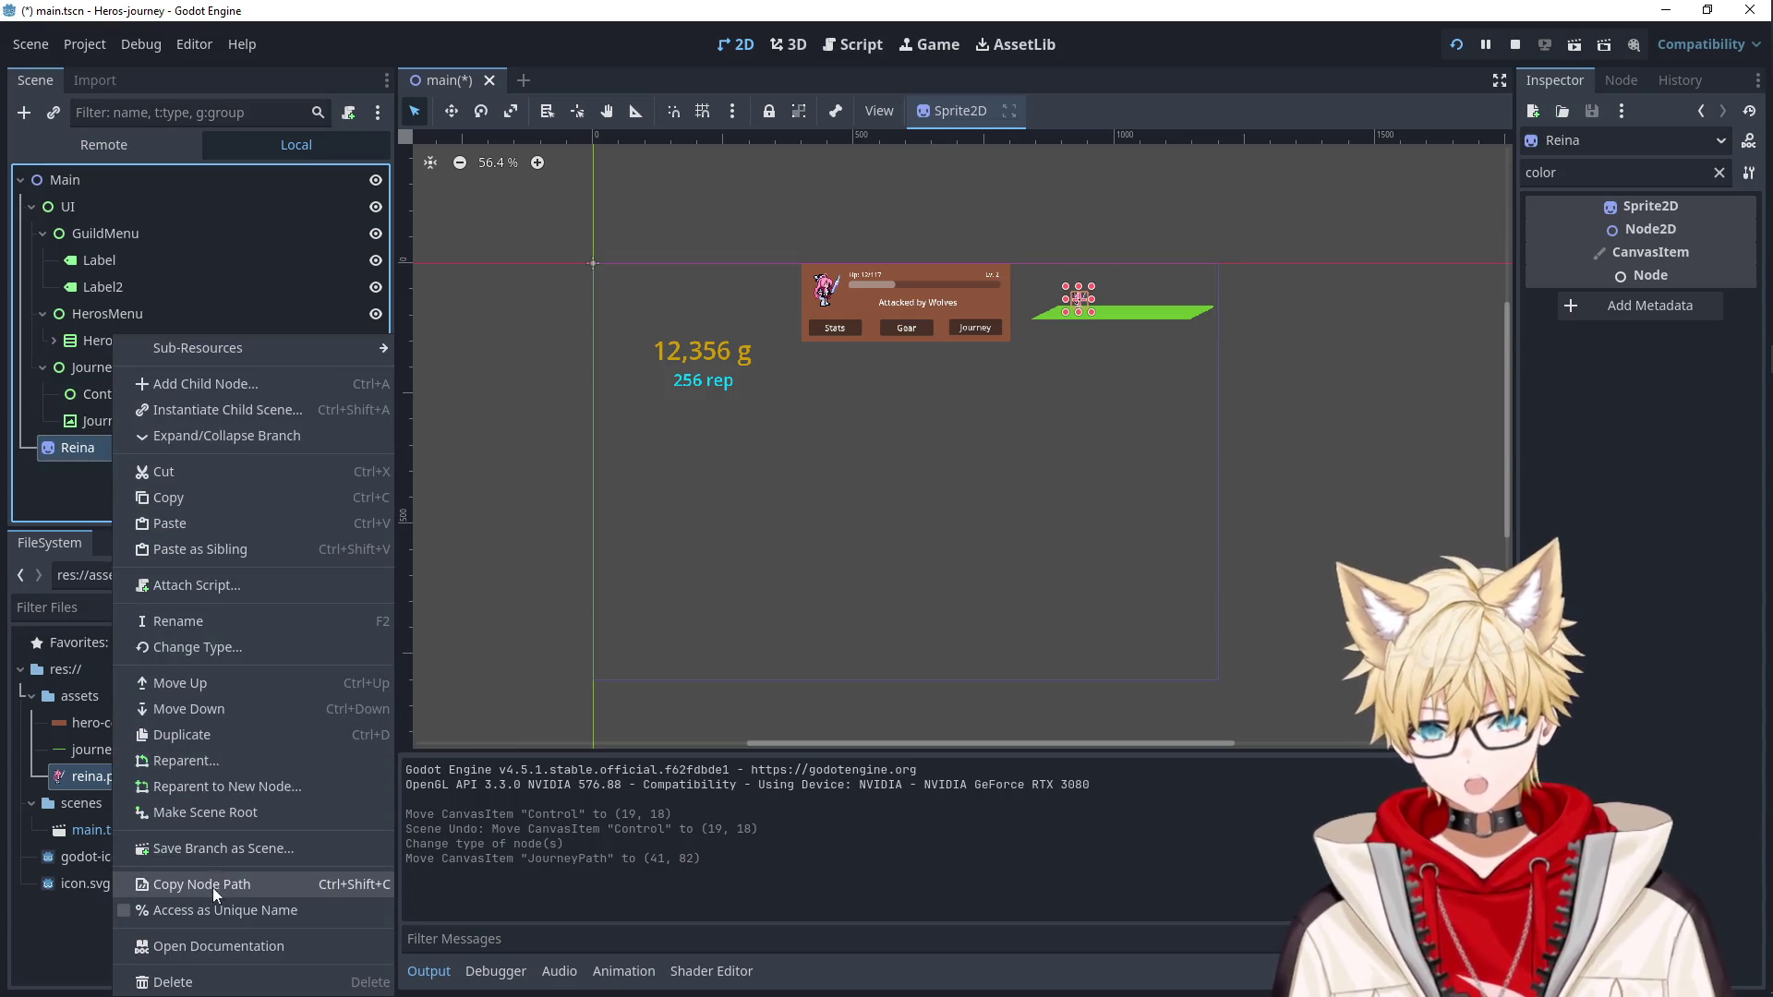
mouse_move(1748, 237)
key(Escape)
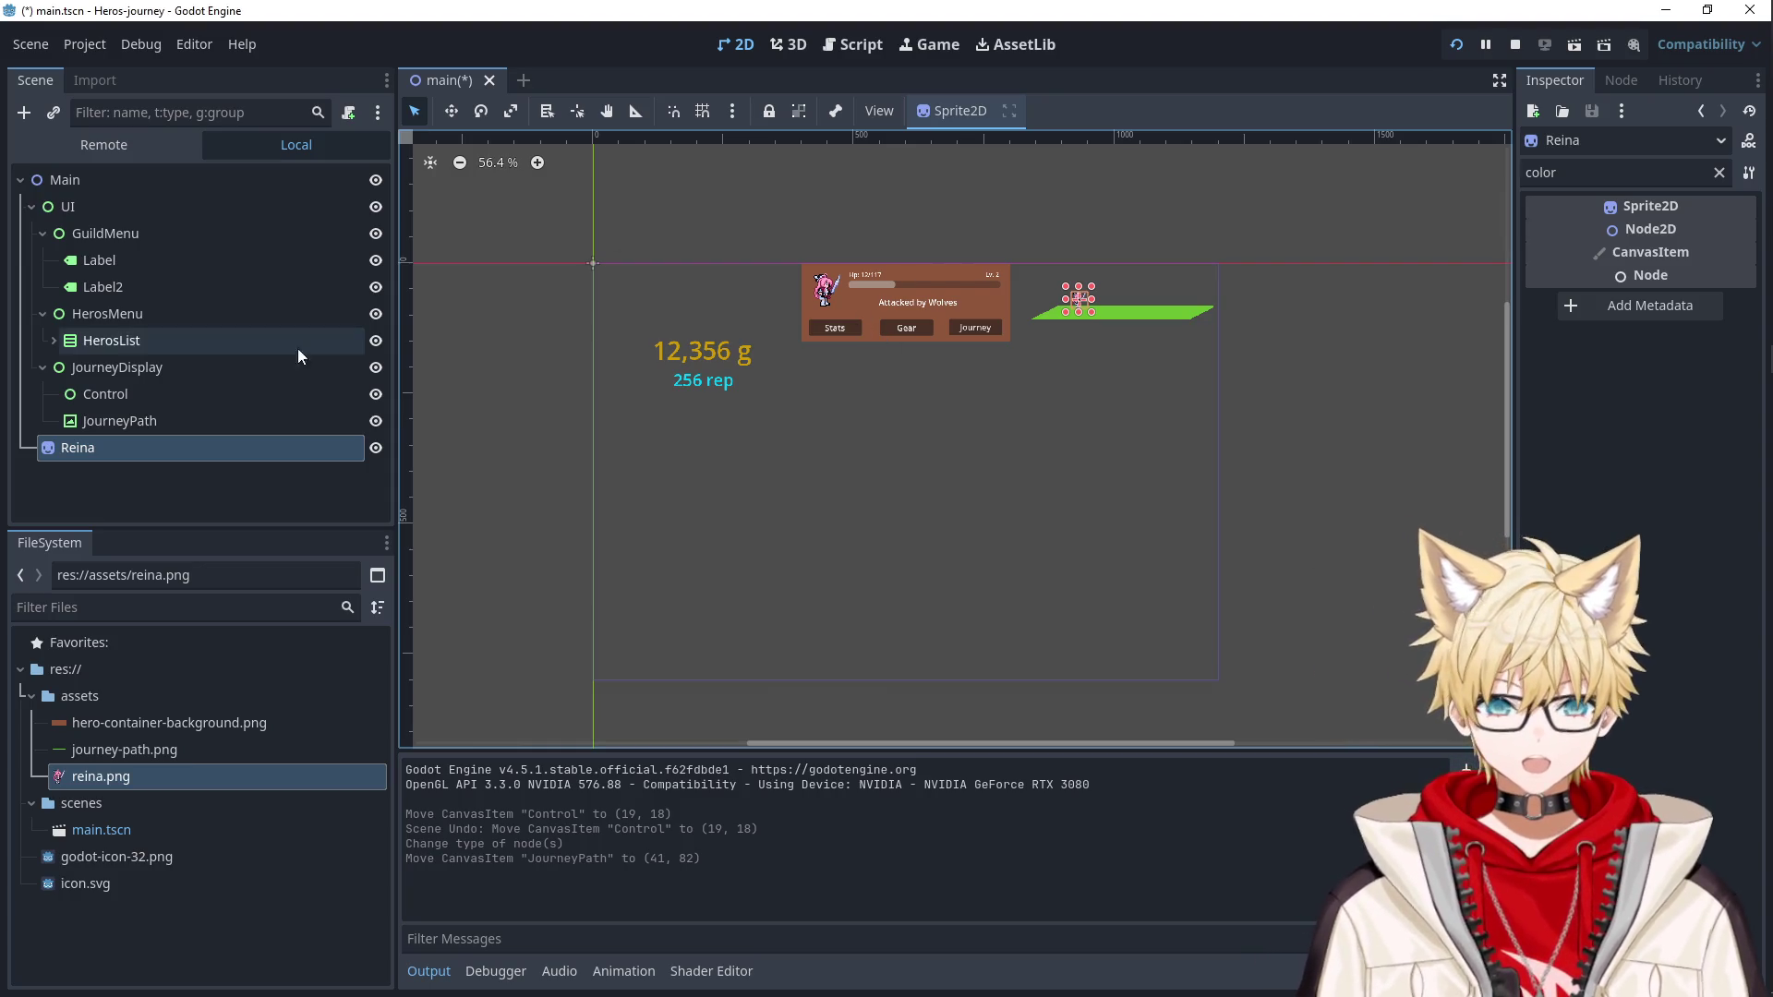
click(131, 422)
click(110, 453)
right_click(109, 453)
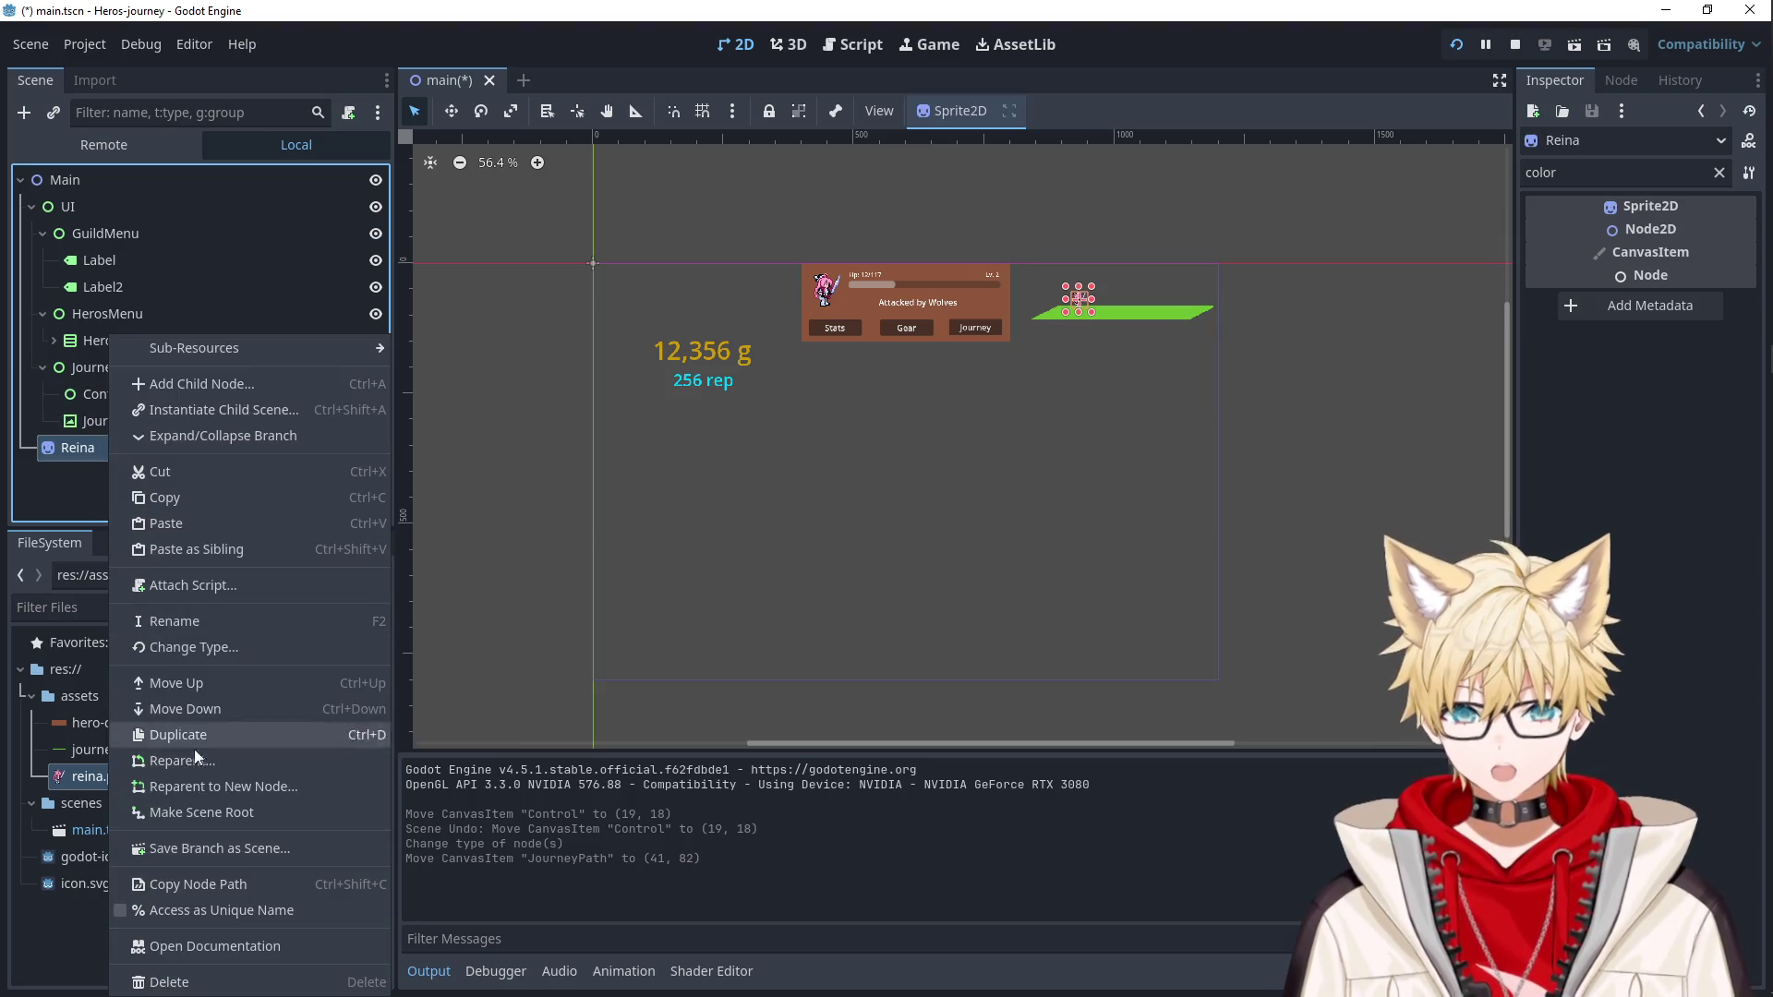
click(205, 648)
text(textu)
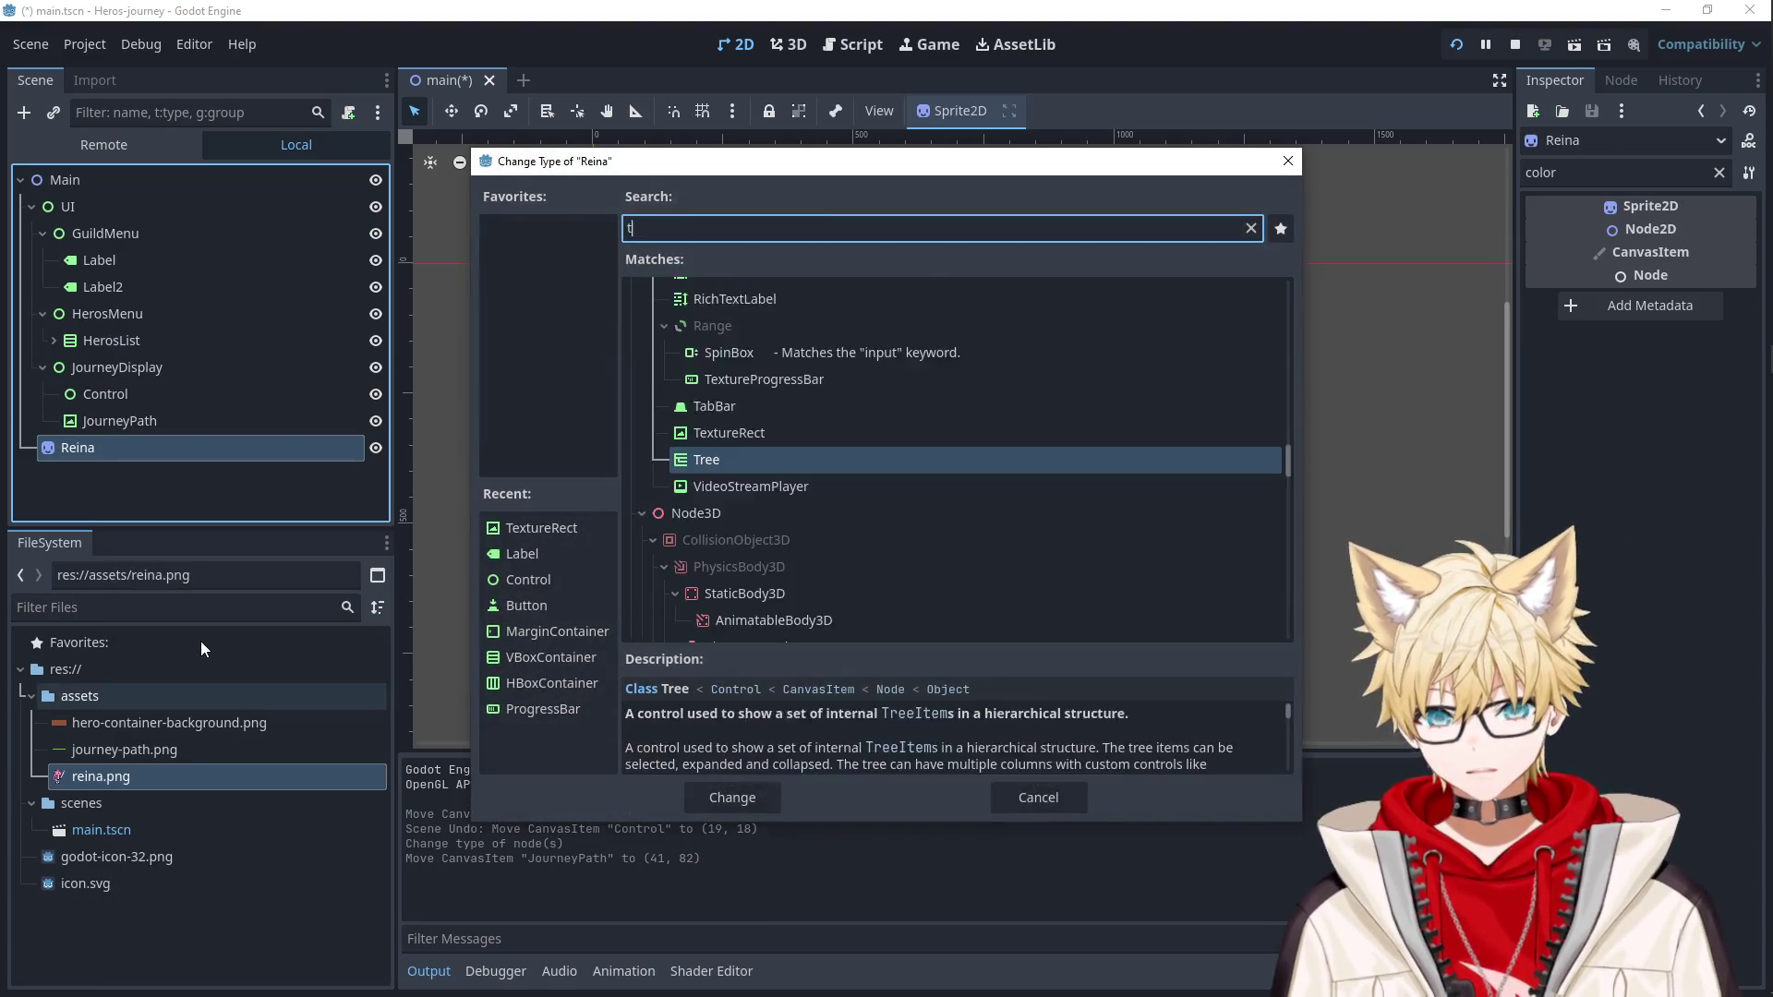
key(Return)
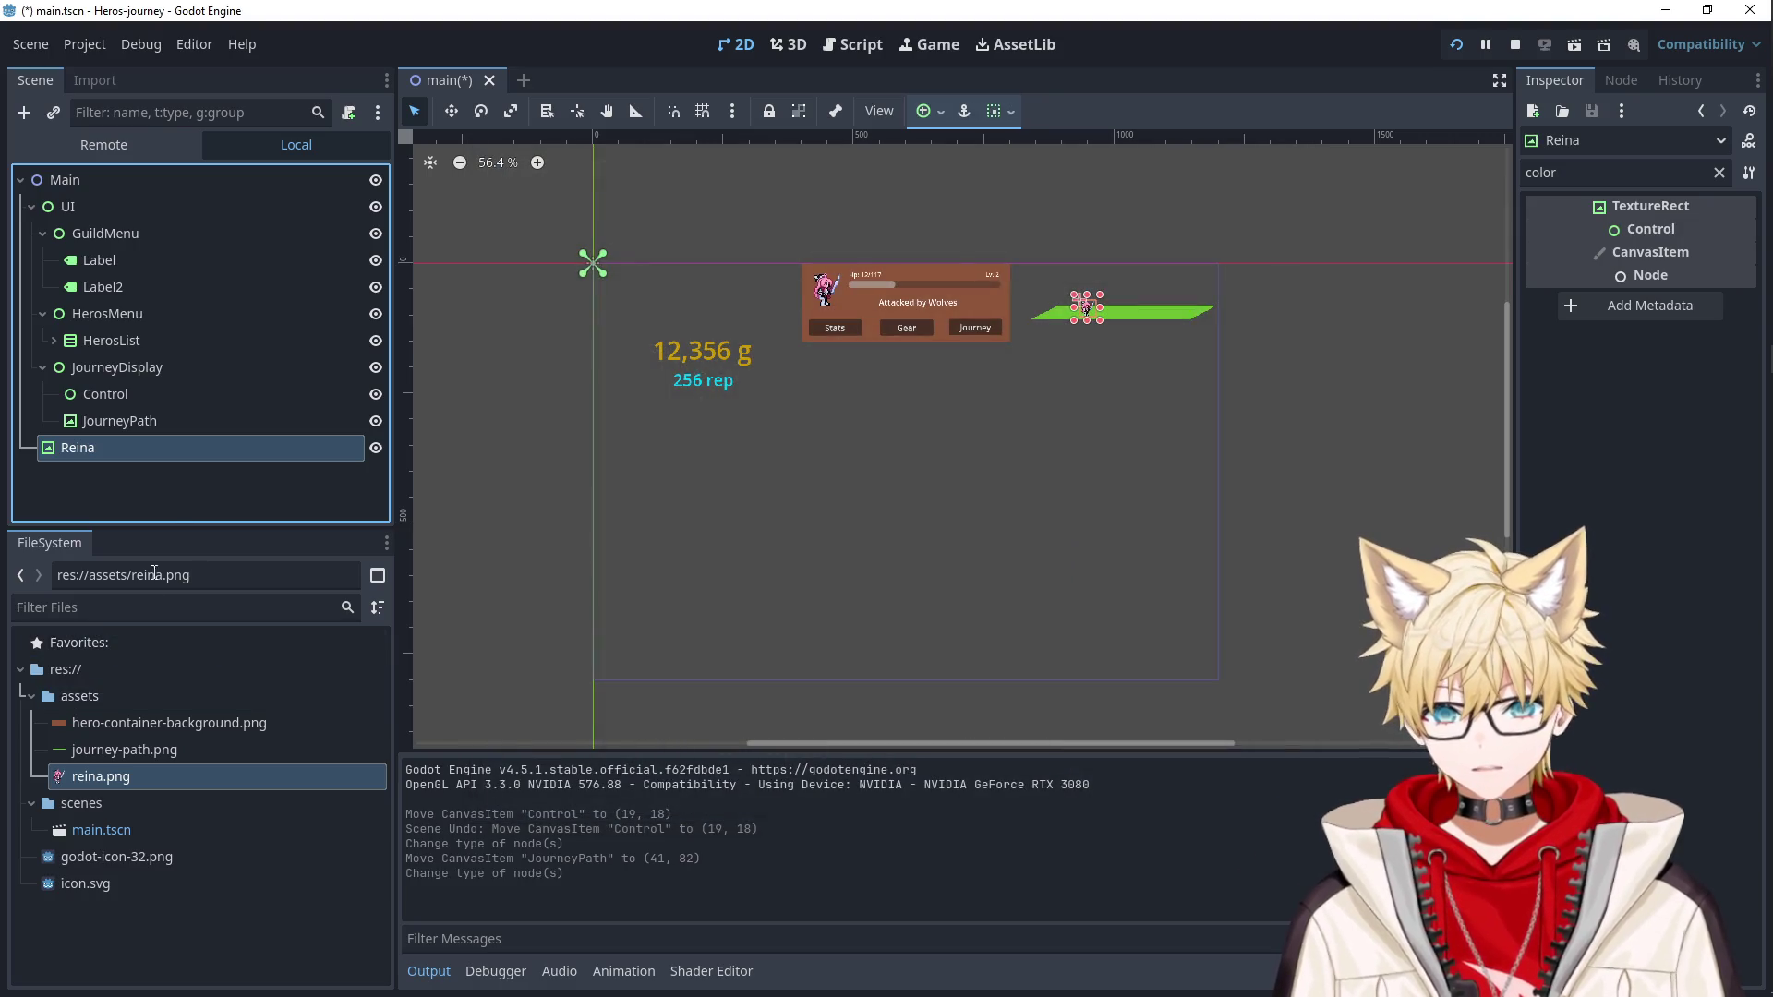
drag(116, 456, 150, 406)
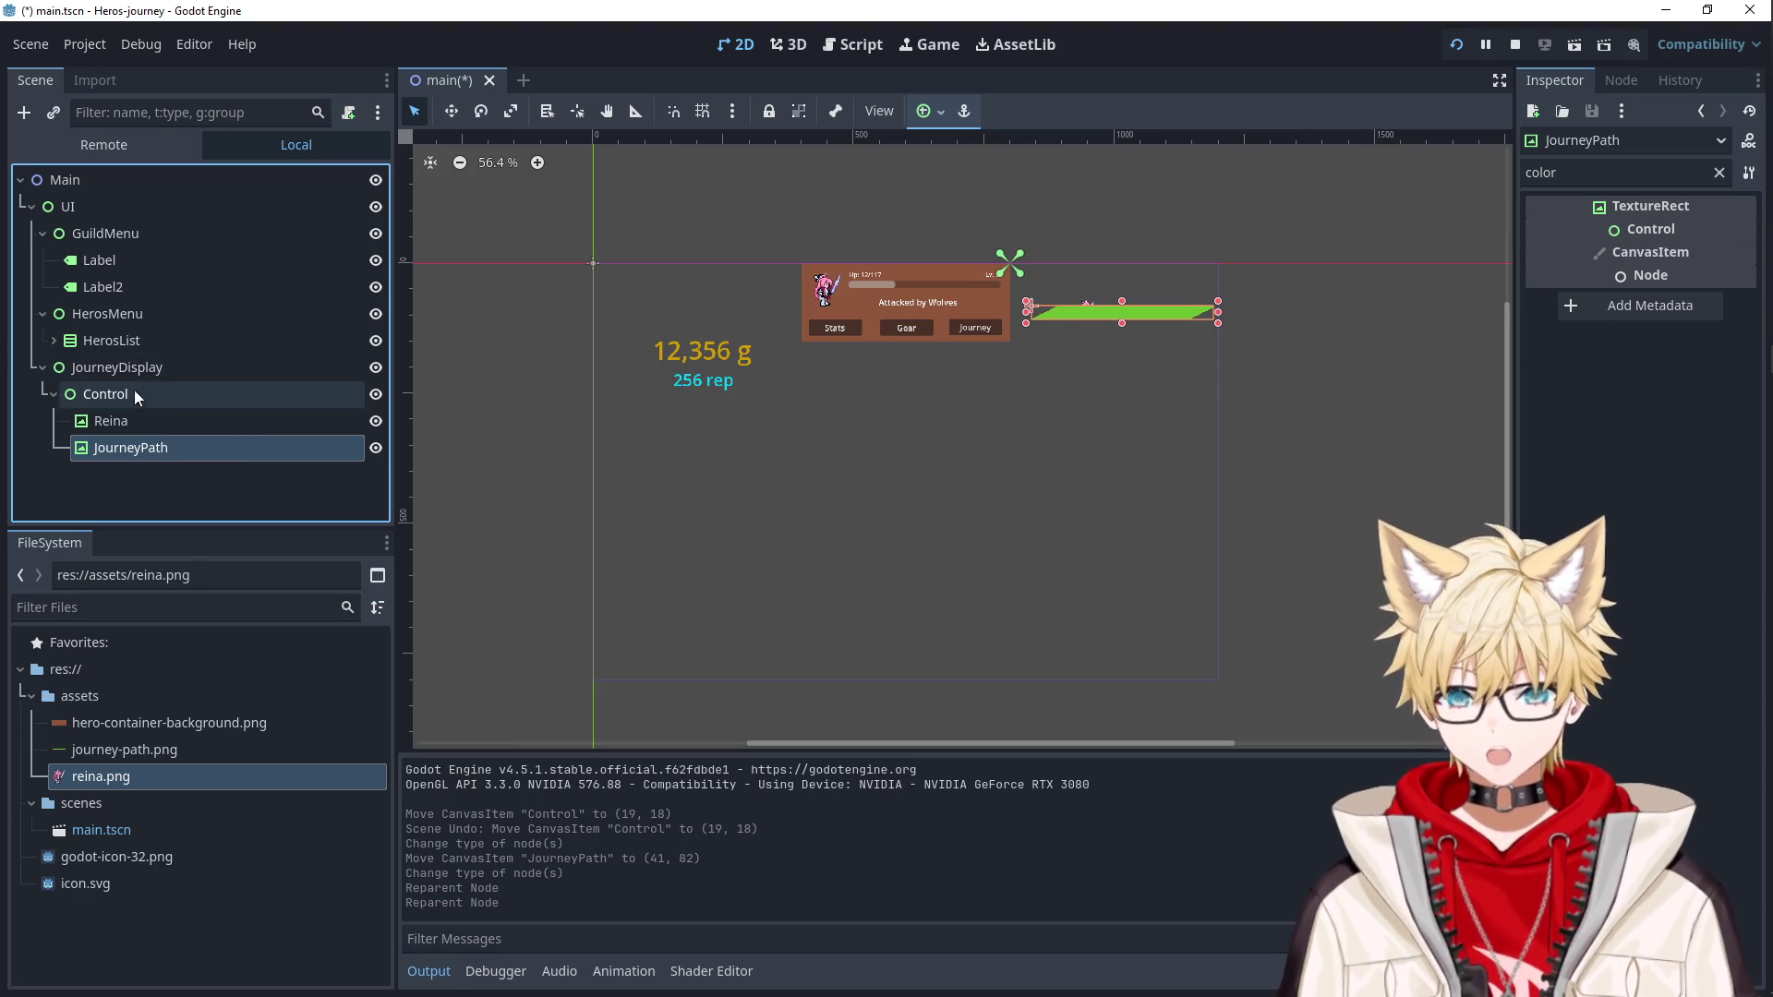
Step: Toggle Control's visibility off and on, then order JourneyPath before Reina under Control
click(149, 397)
click(376, 395)
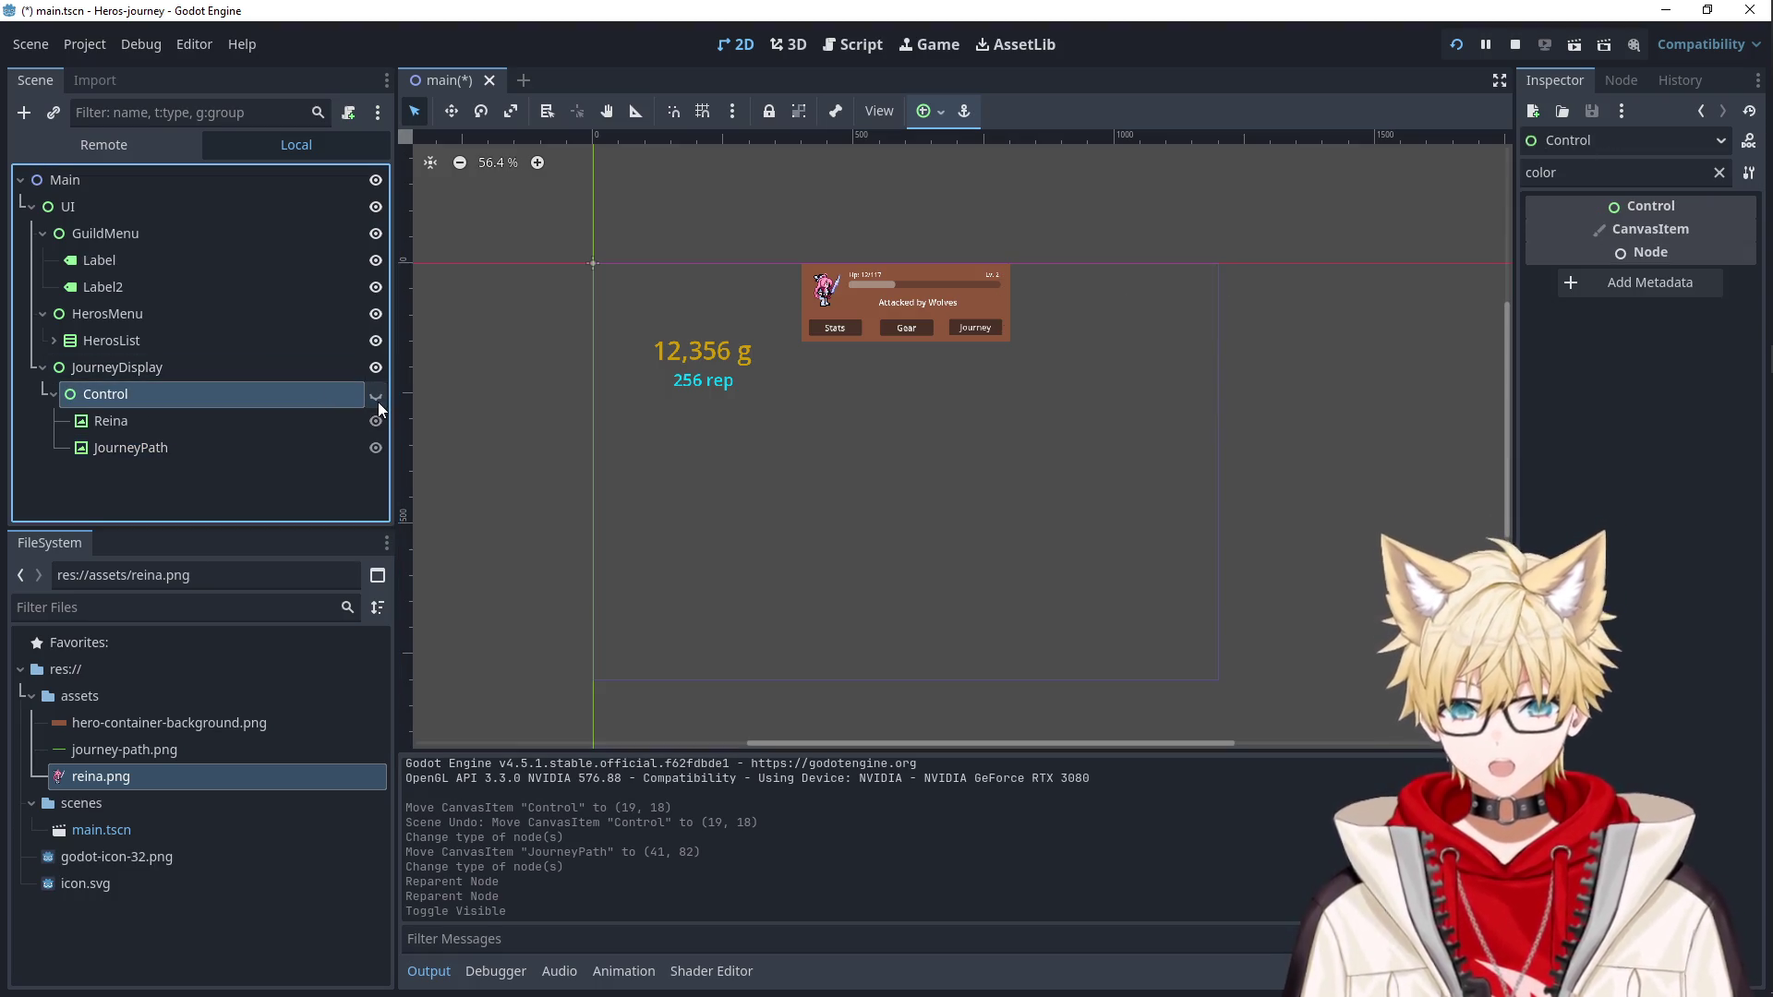
click(376, 397)
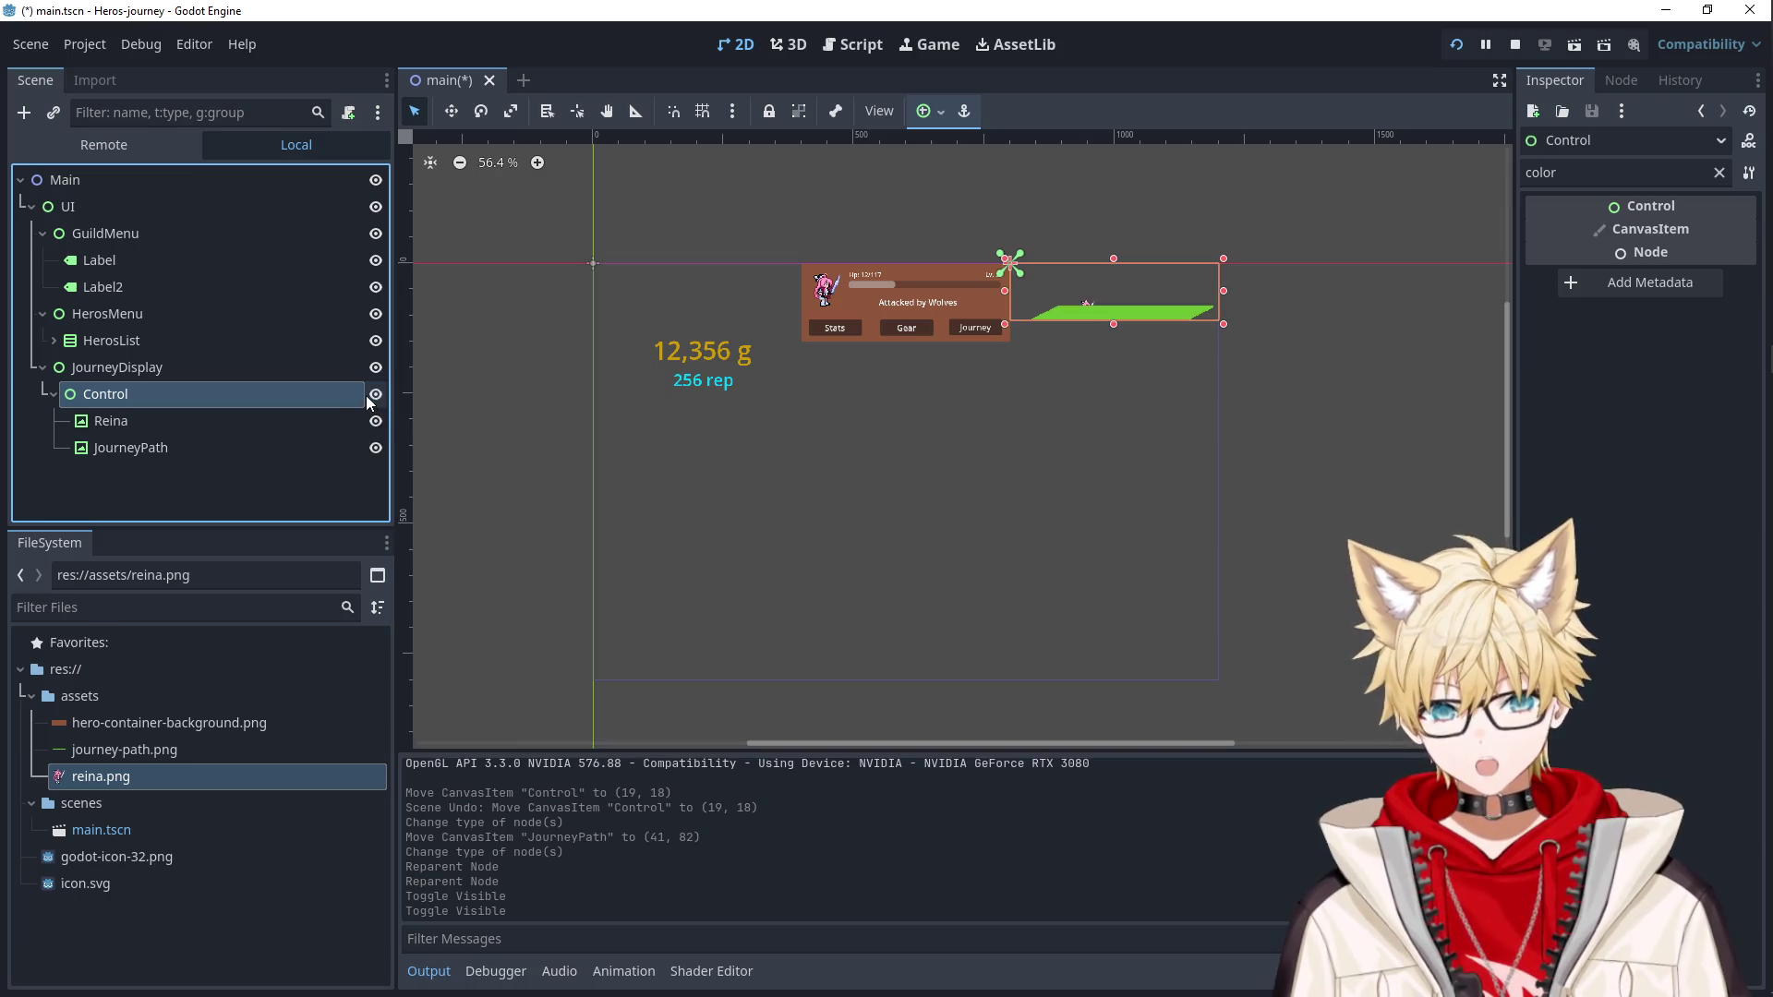
drag(236, 460, 229, 407)
Step: Drag the Reina sprite onto the left part of the green path, at 110, 62
click(1074, 314)
click(1079, 316)
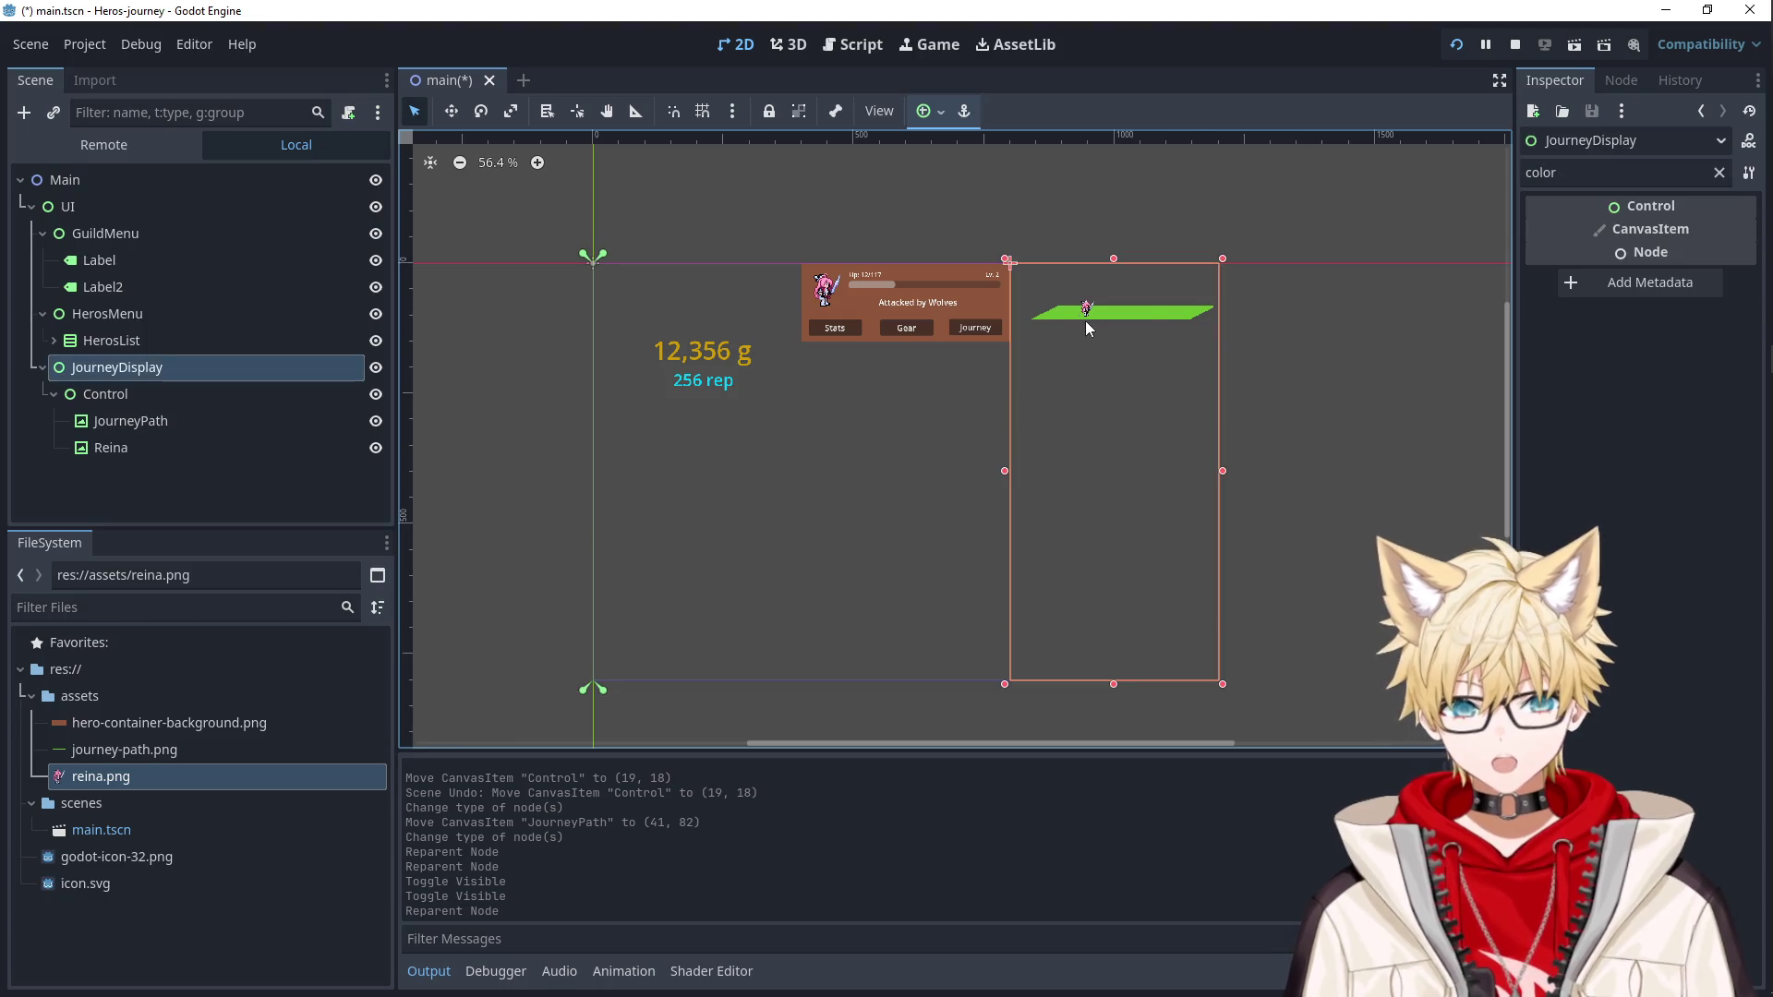
scroll(1108, 314, up, 8)
click(831, 319)
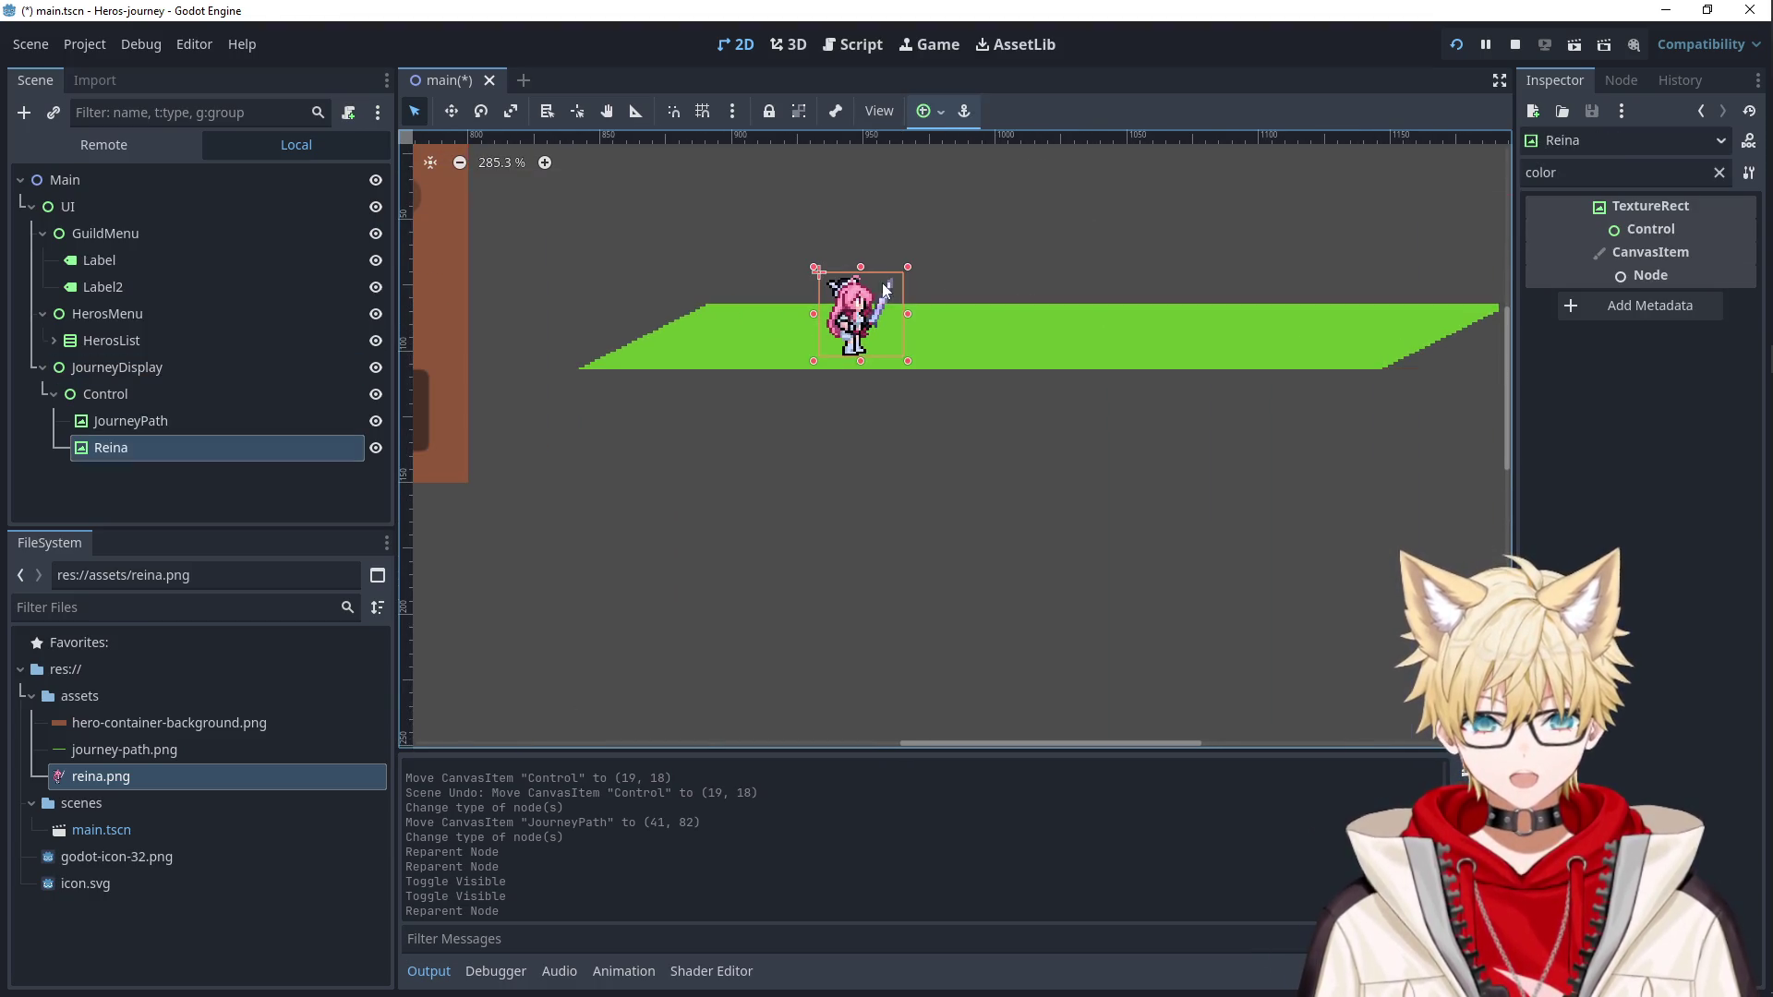
scroll(1016, 295, down, 8)
click(1025, 277)
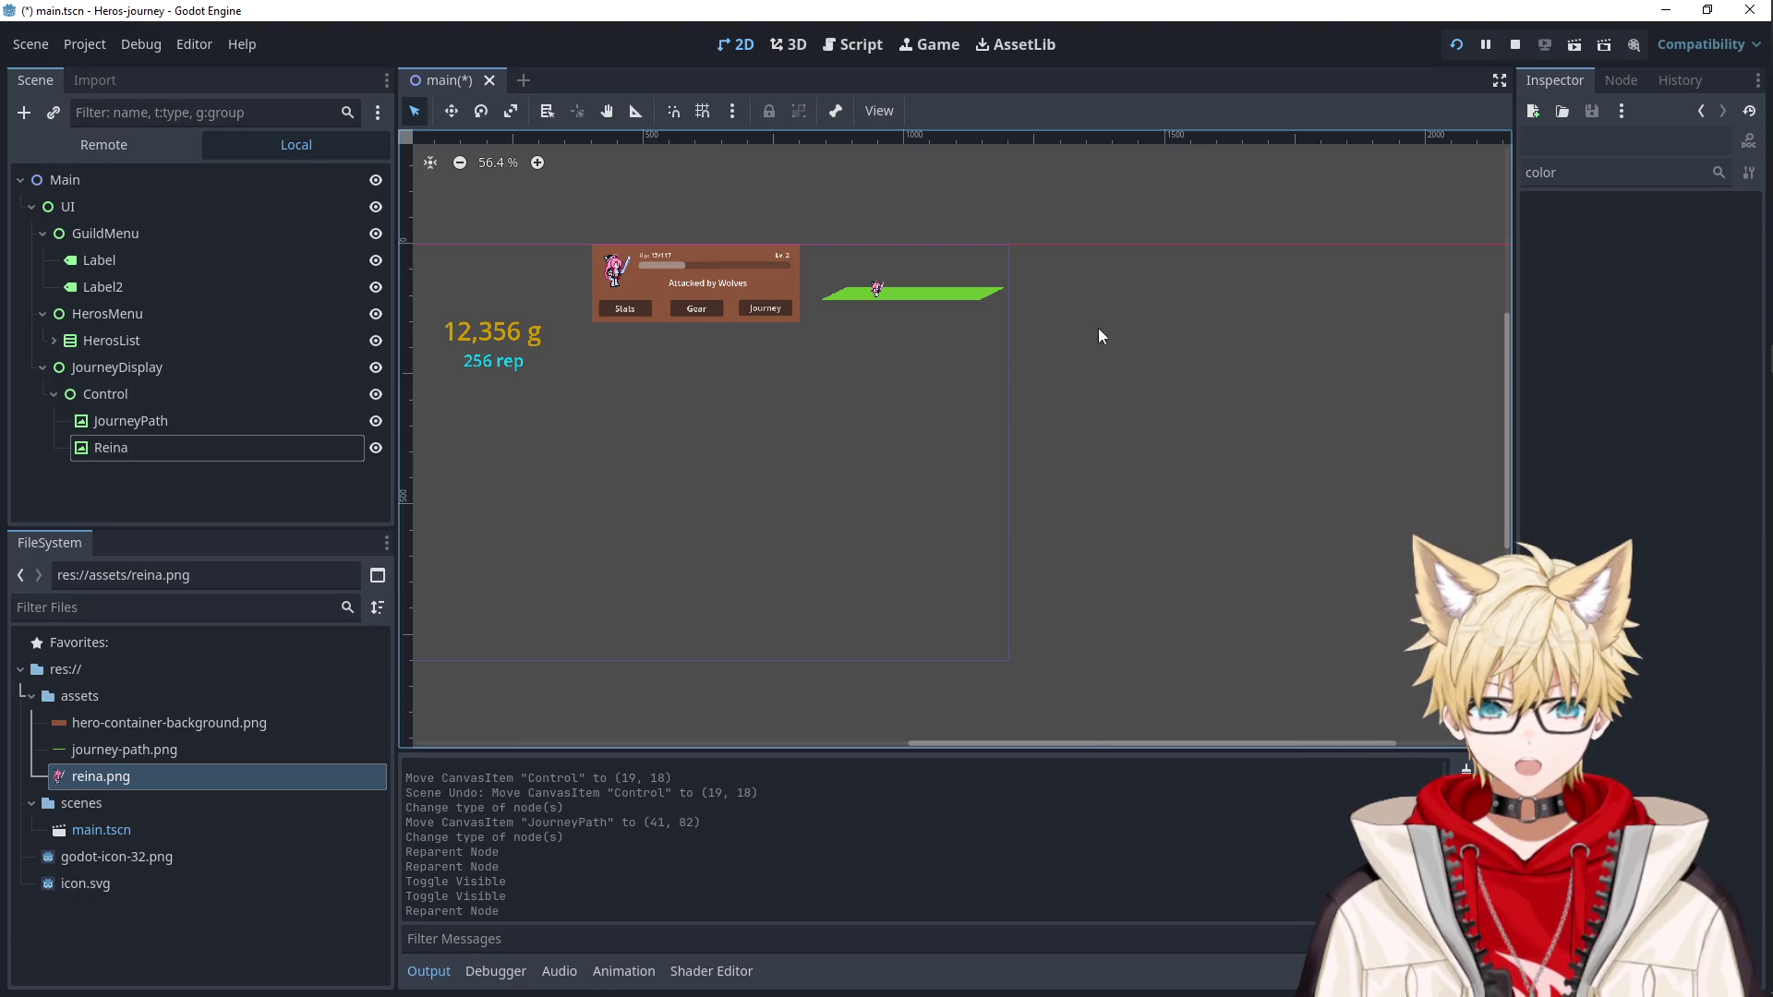
scroll(914, 337, up, 4)
click(967, 374)
drag(966, 374, 939, 364)
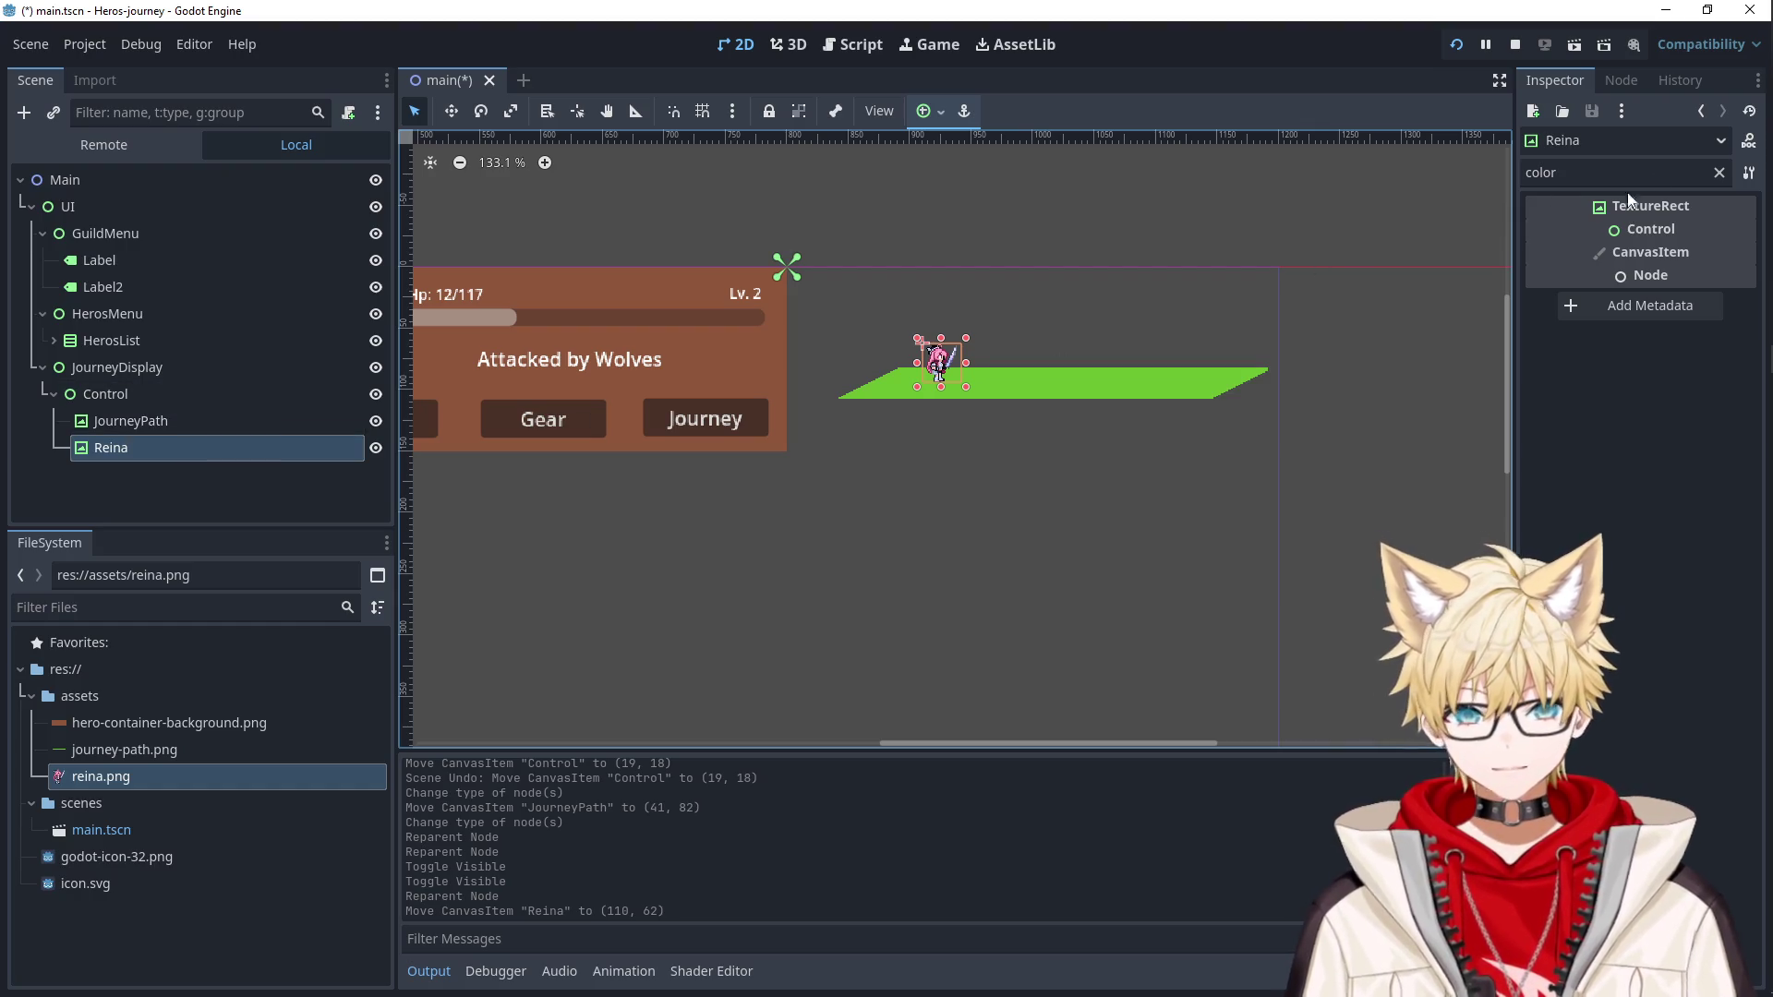
click(1718, 173)
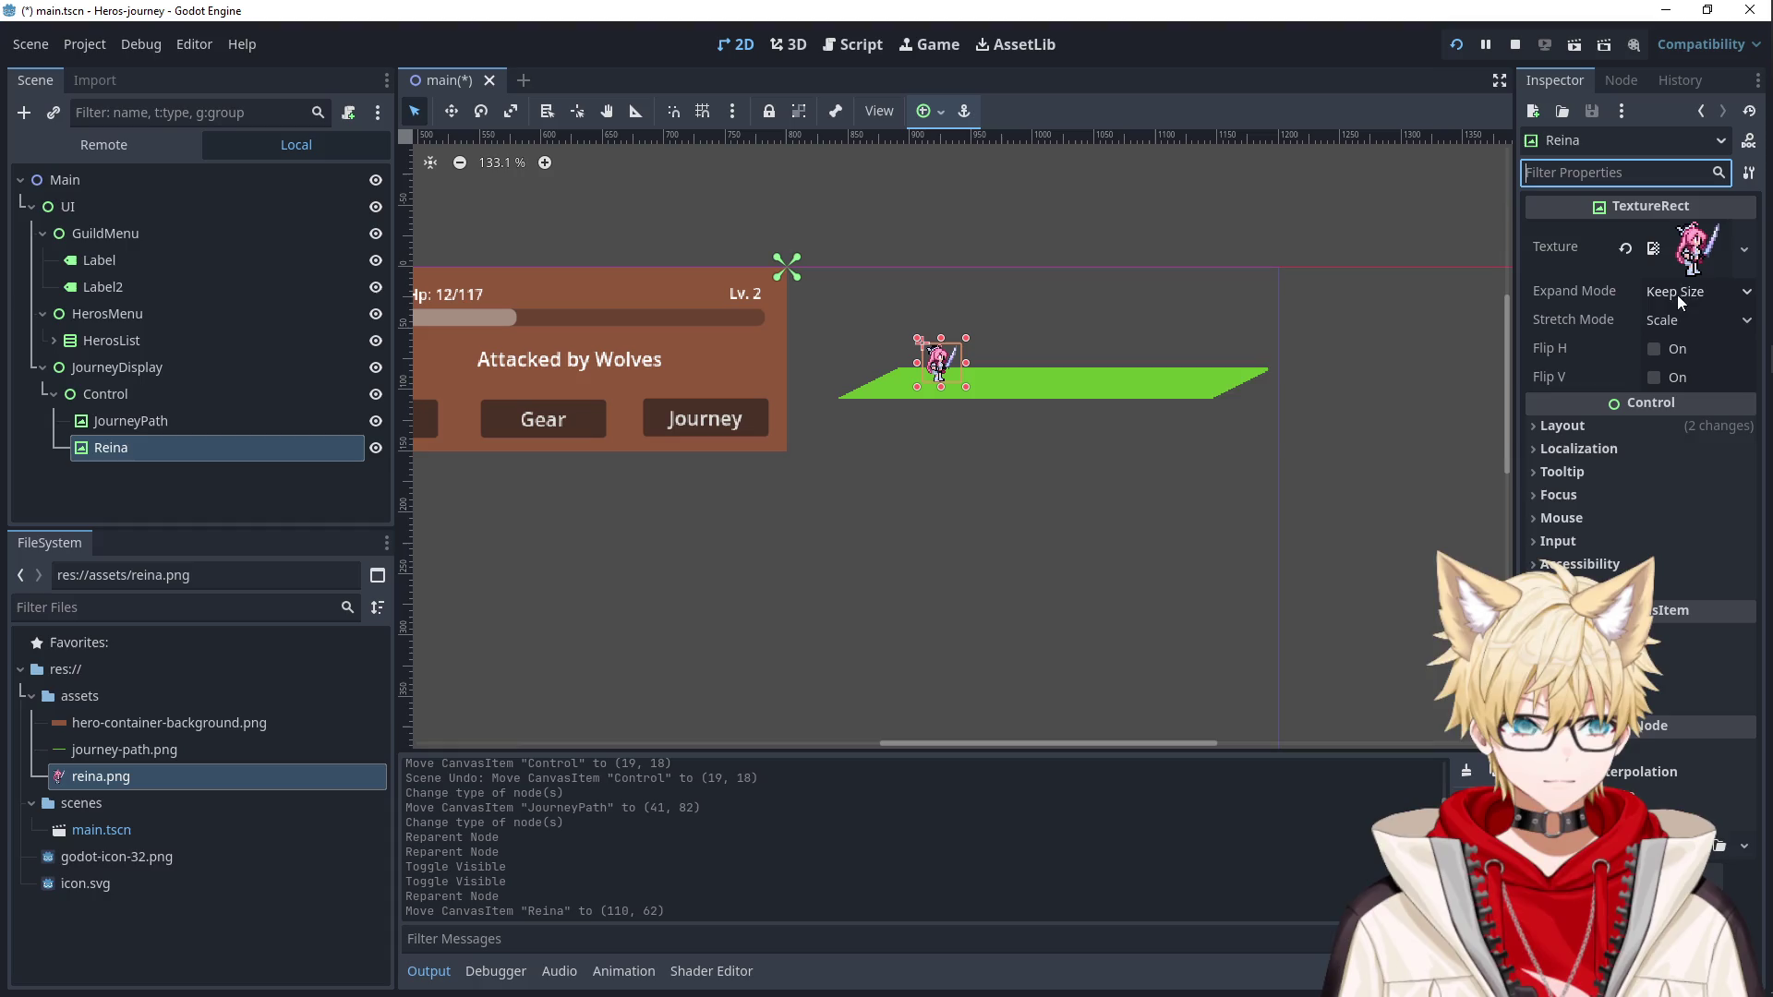
Step: Filter the Inspector for 'mini' and set Reina's custom minimum size to 32×32 px
click(1555, 170)
text(mini)
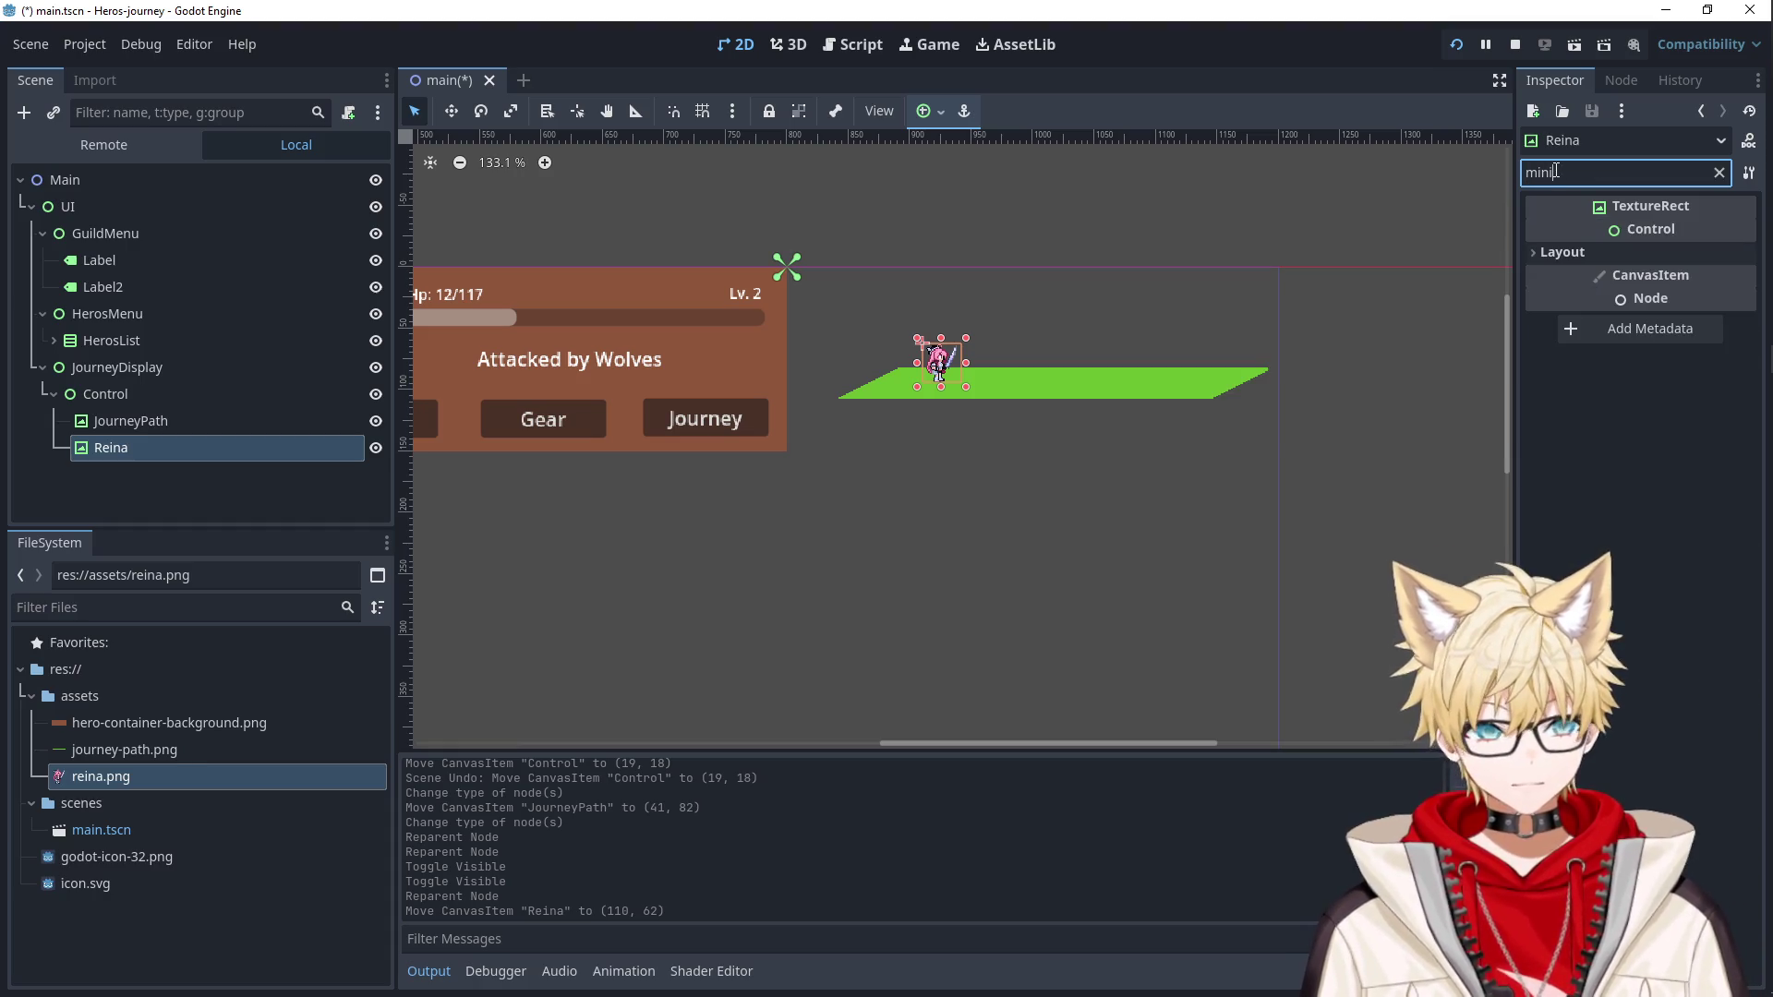
click(1562, 252)
click(1680, 339)
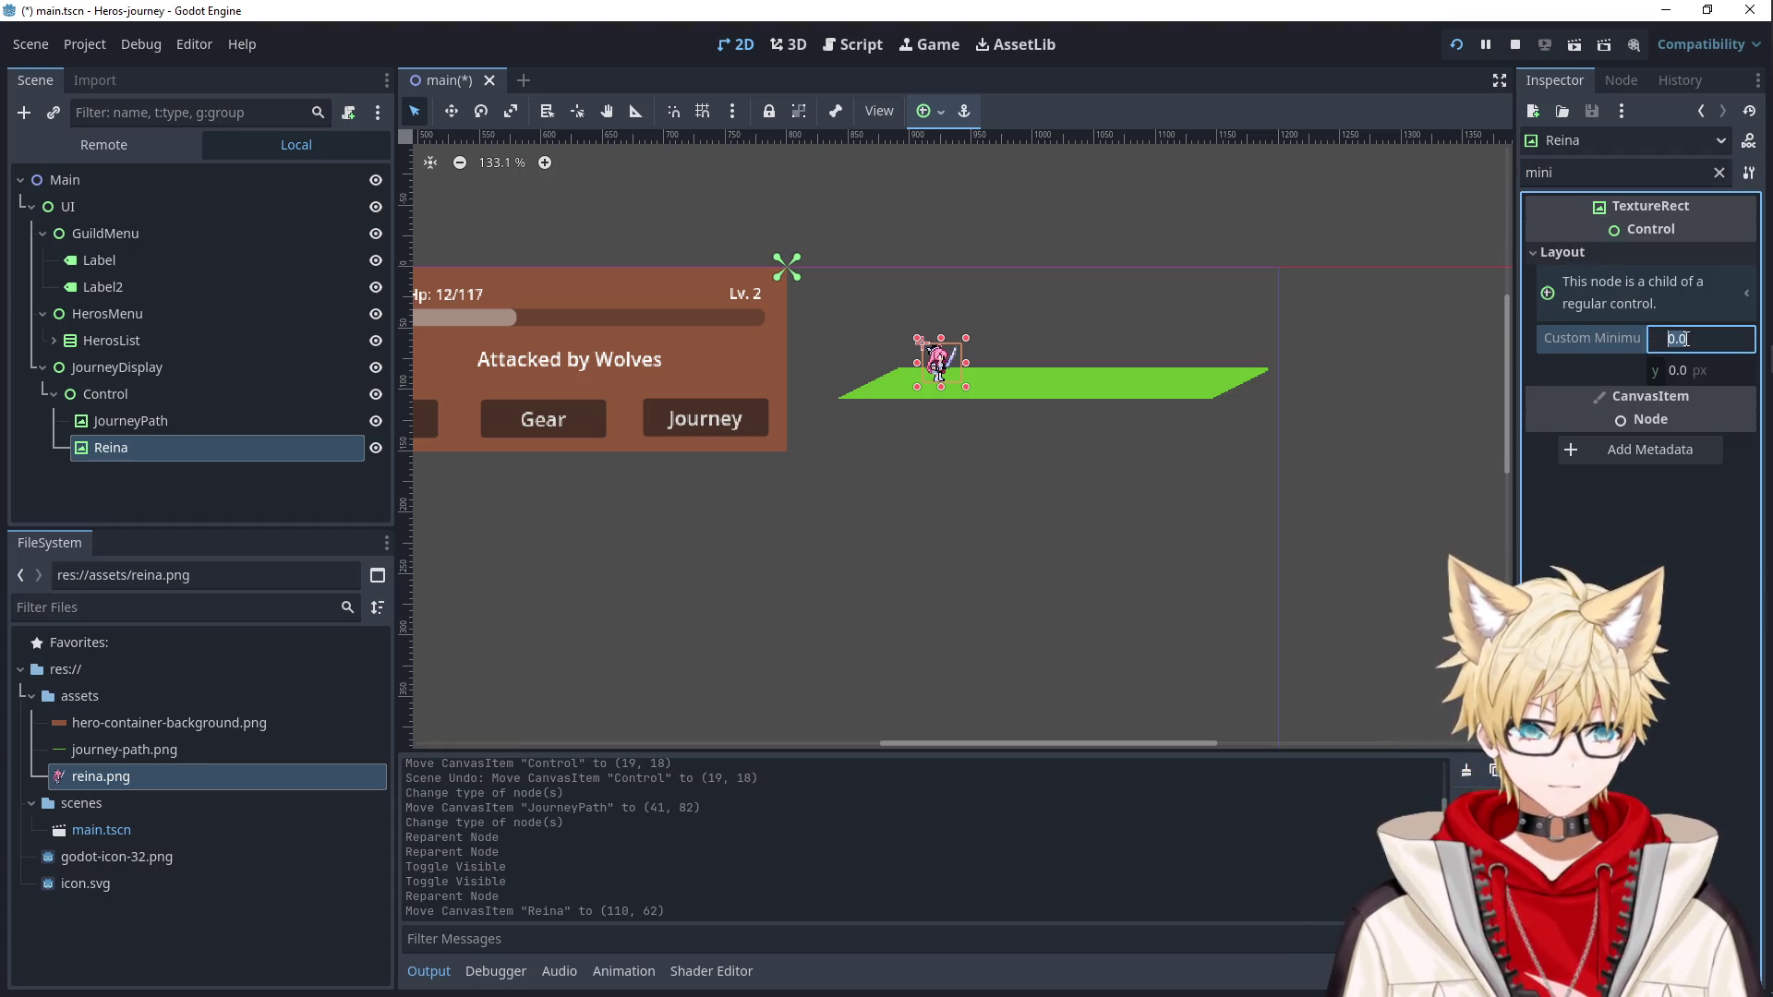
text(32)
key(Tab)
text(32)
key(Tab)
Step: Raise Reina's minimum size to 64×64 px and move it up-left on the path
click(1690, 339)
text(64)
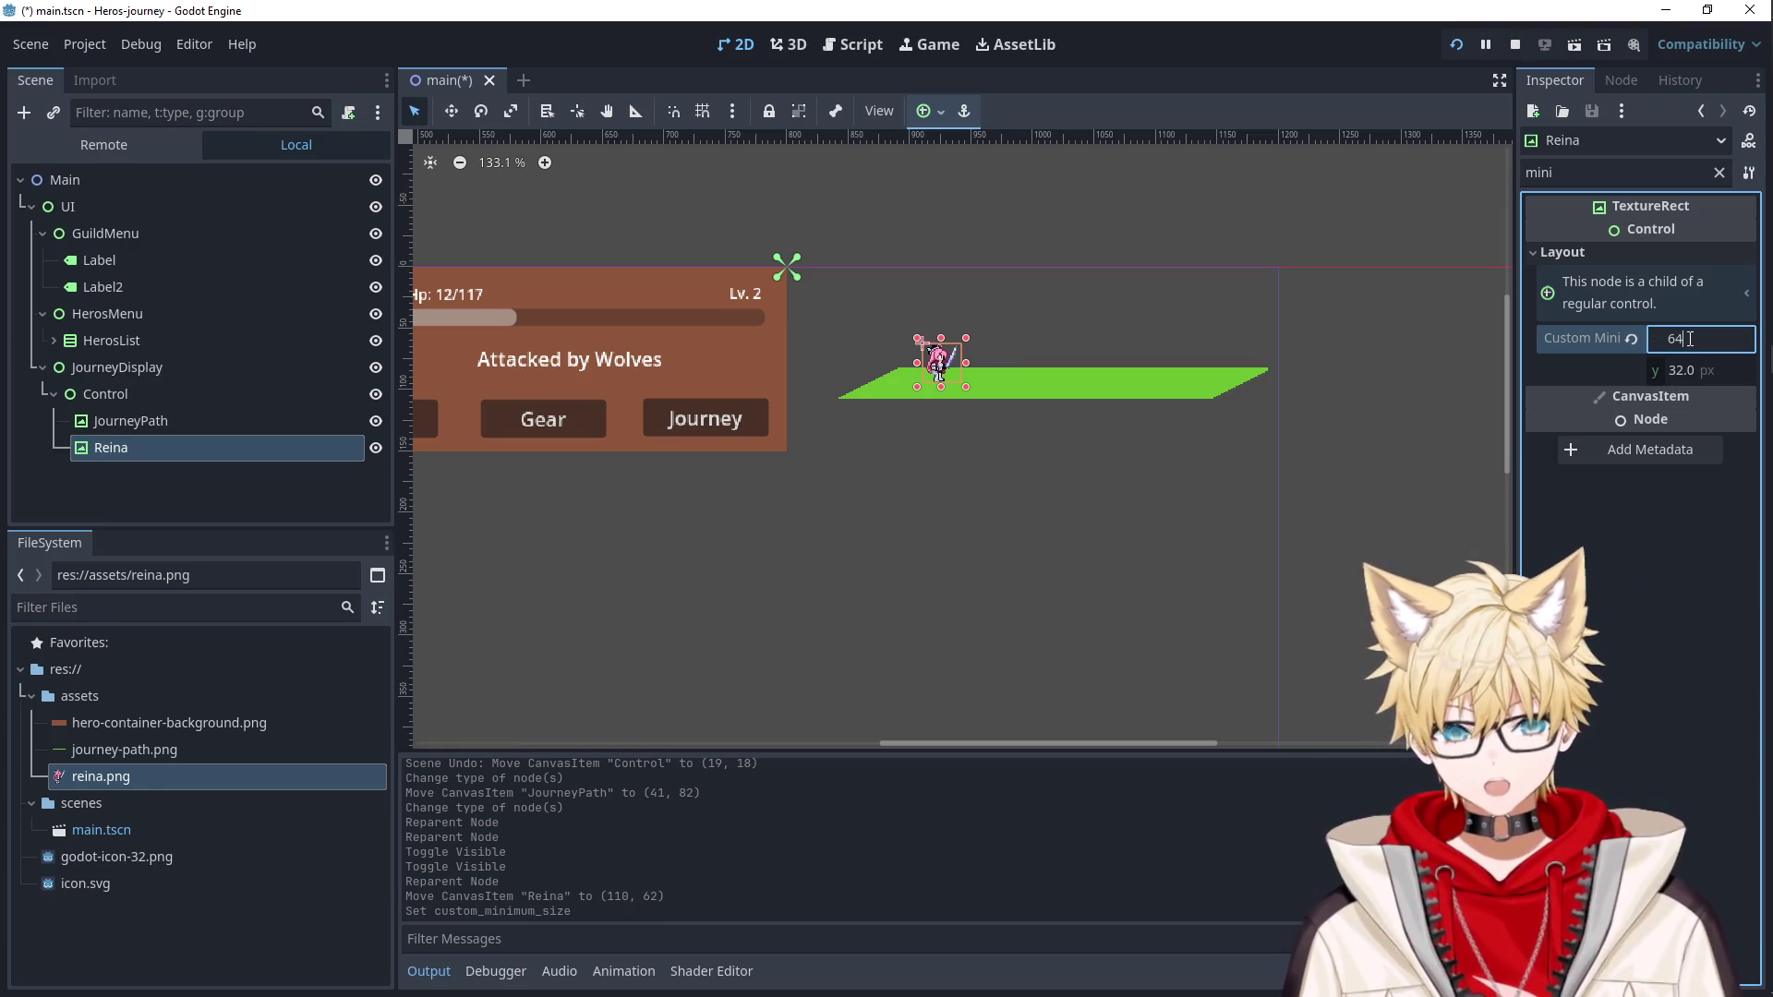
key(Tab)
text(64)
key(Tab)
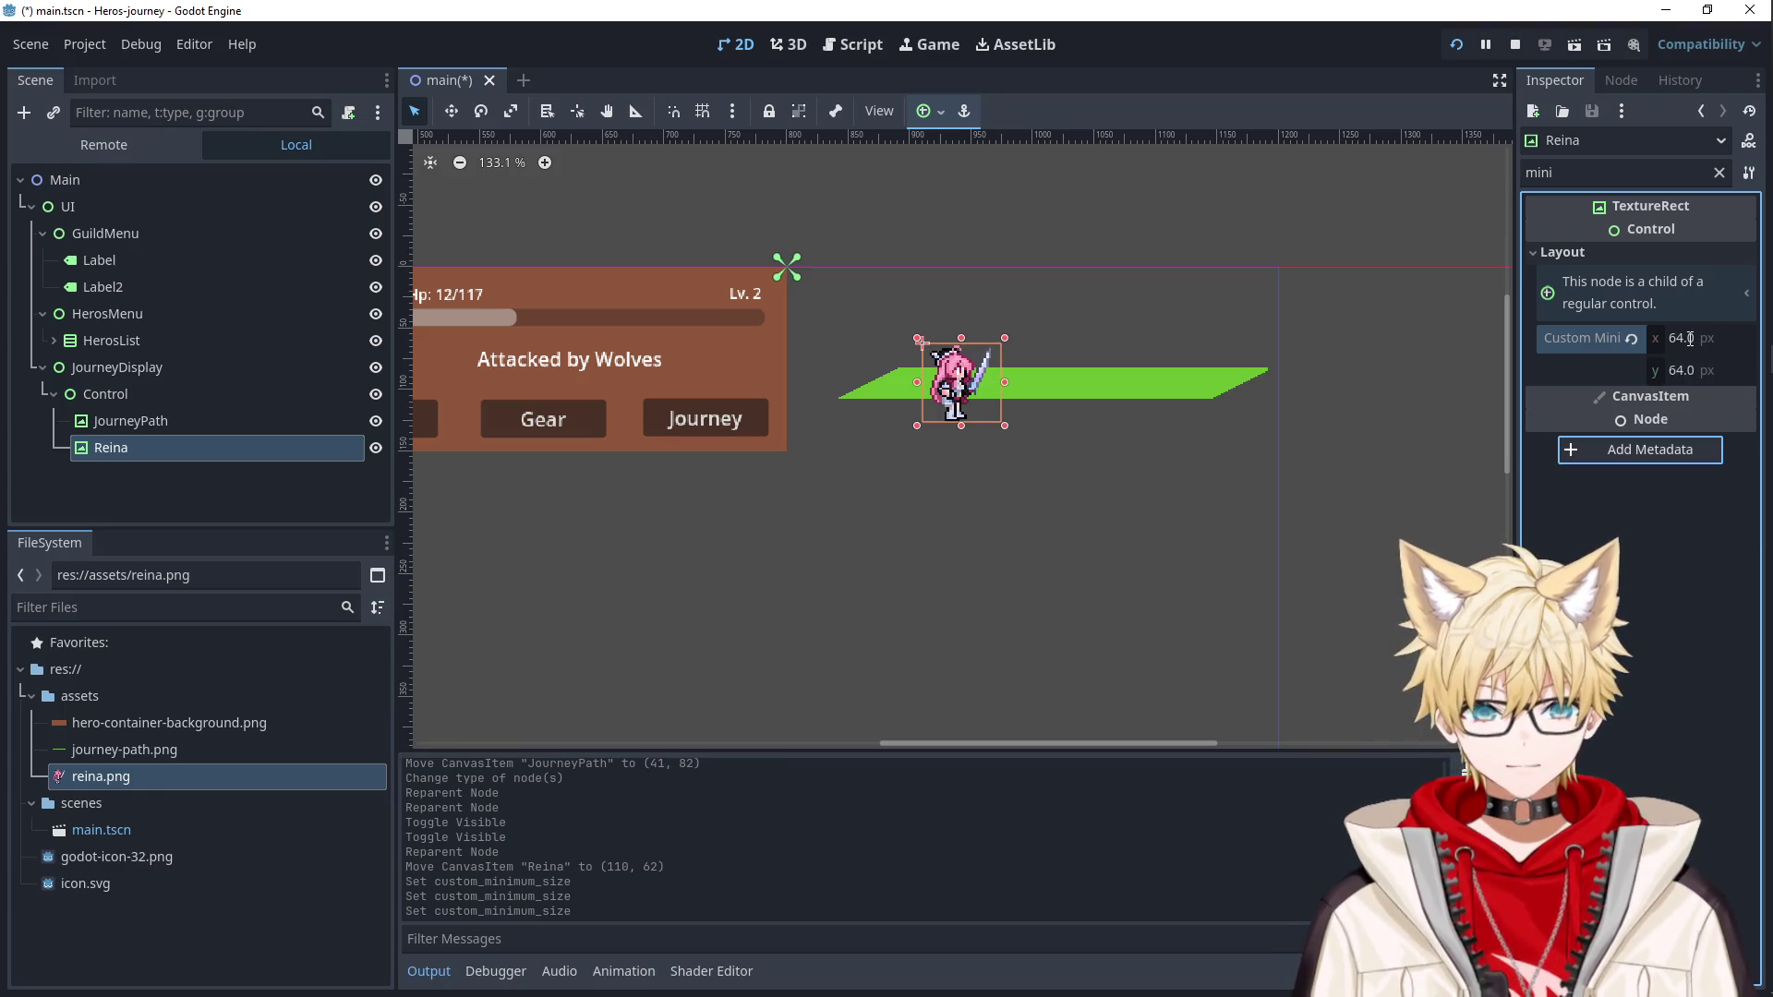
drag(956, 379, 931, 343)
click(1326, 335)
Step: Test-run the game, then settle Reina's minimum size at 48×48 px and clear the filter
key(F5)
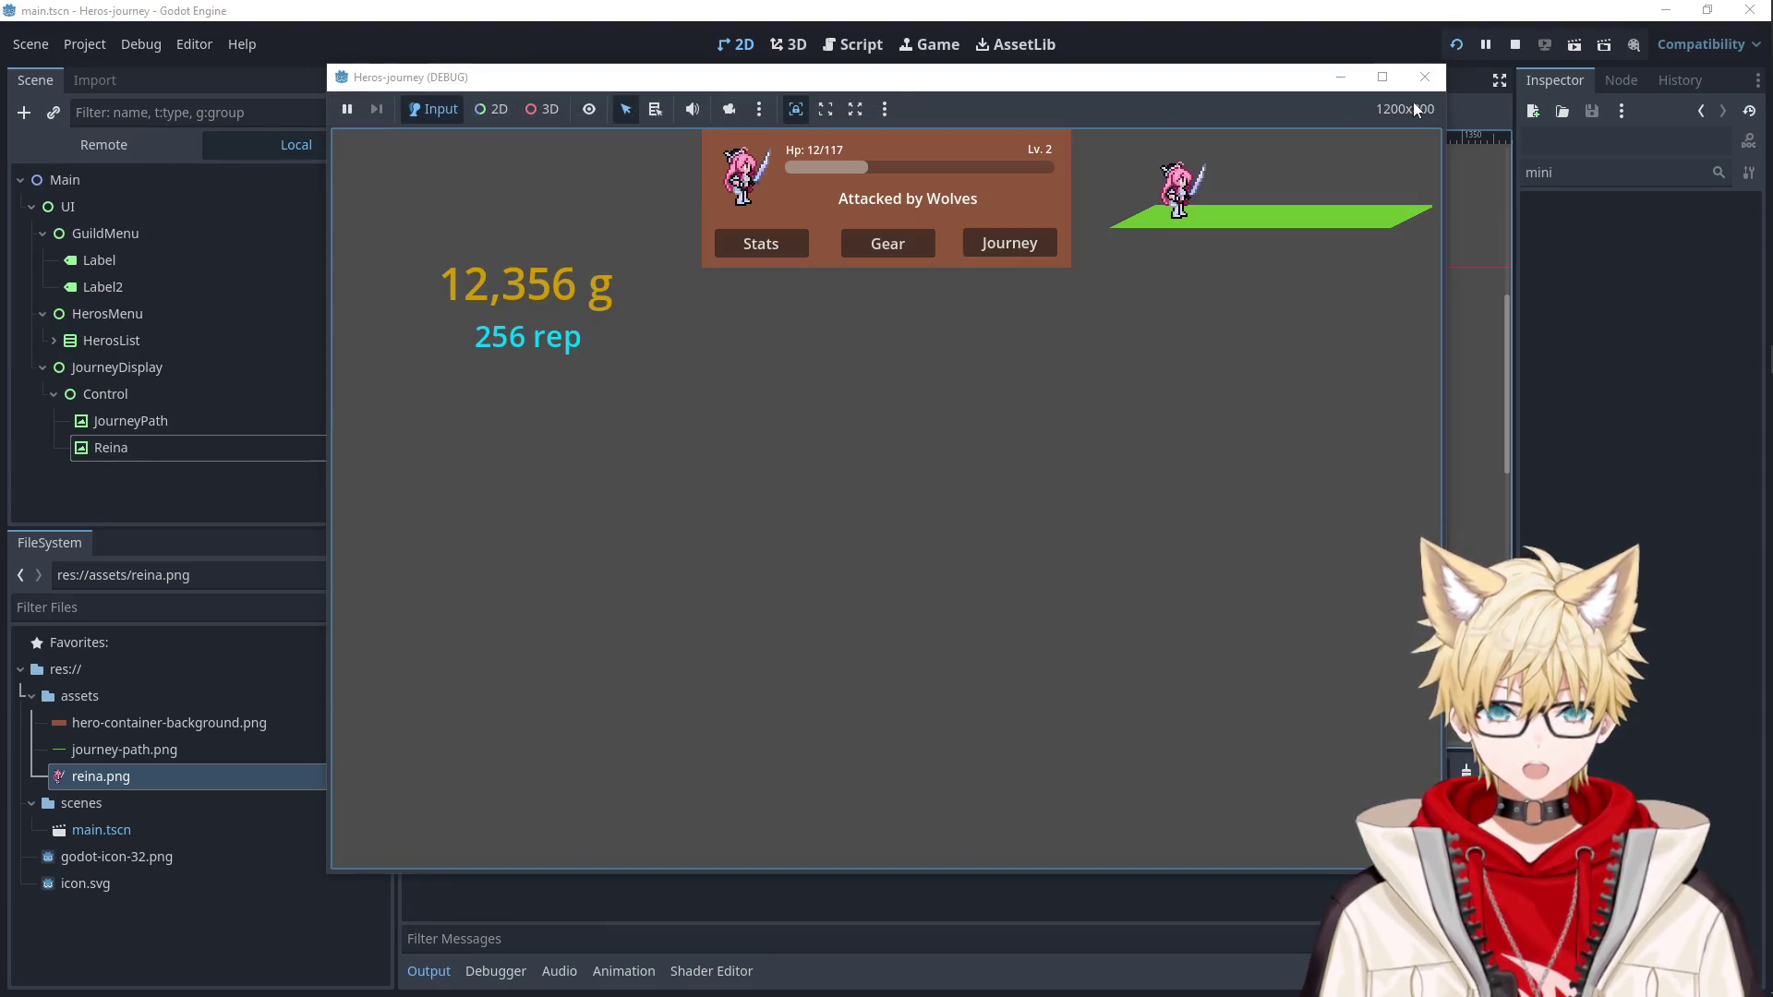
click(1425, 77)
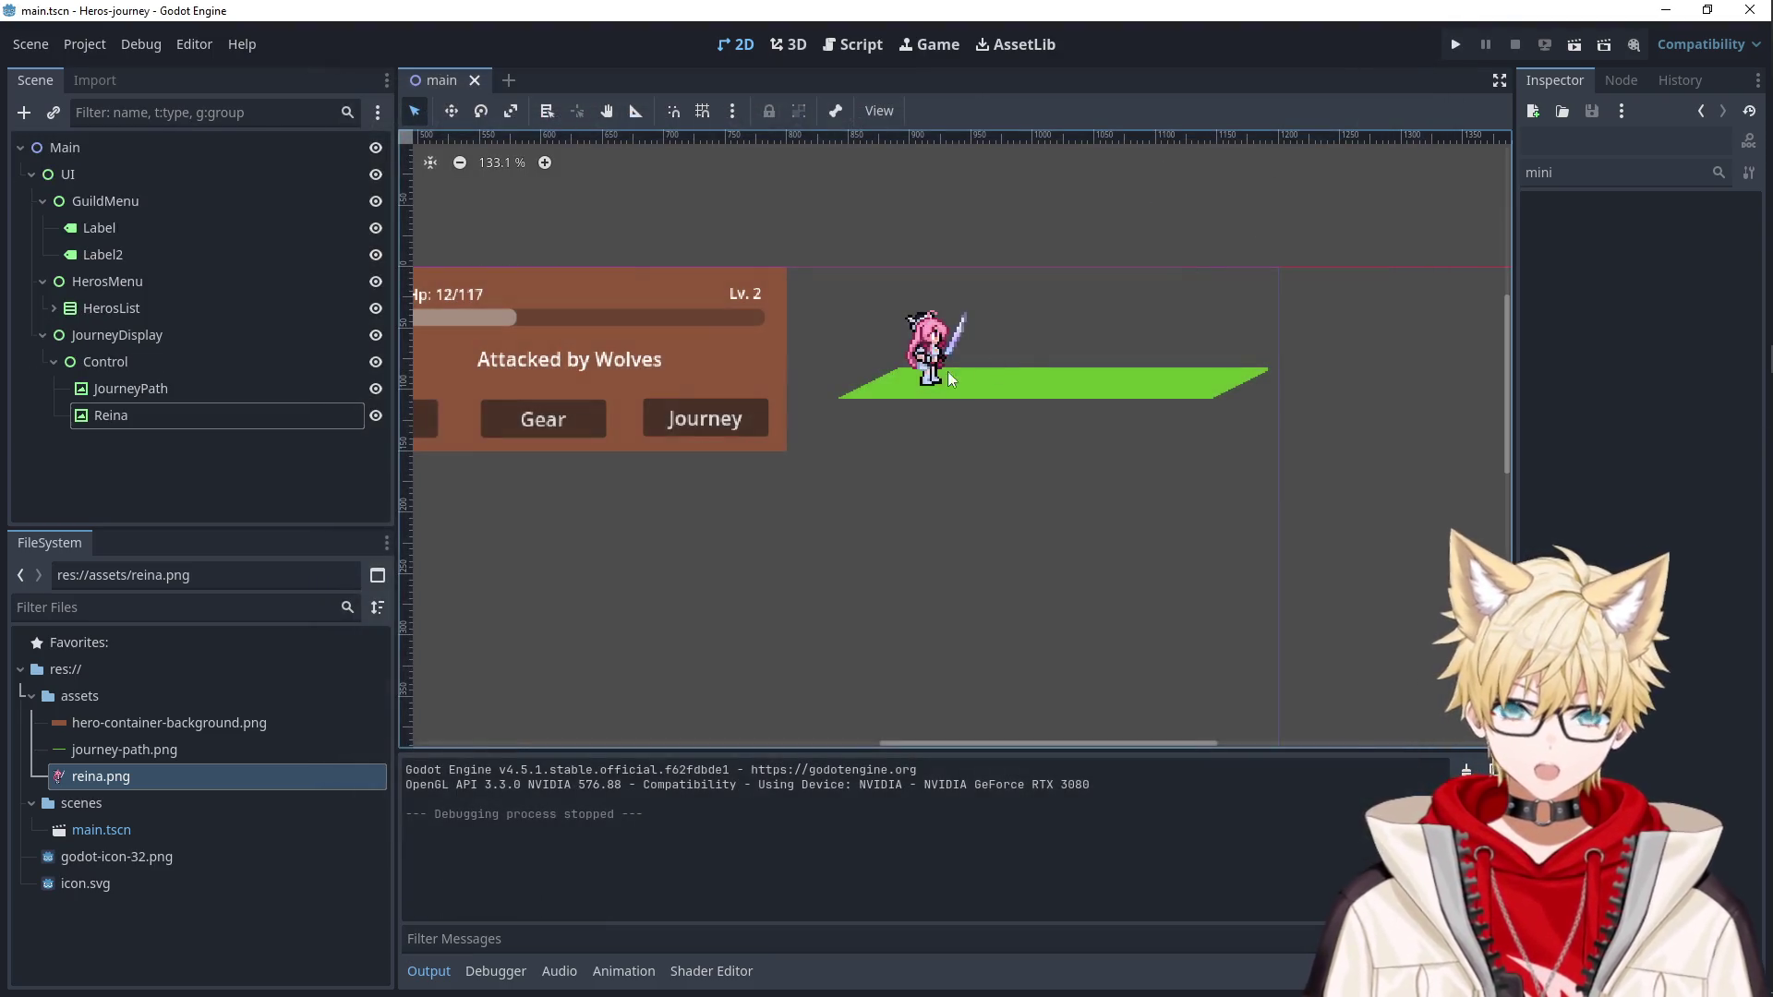
click(955, 375)
click(1685, 339)
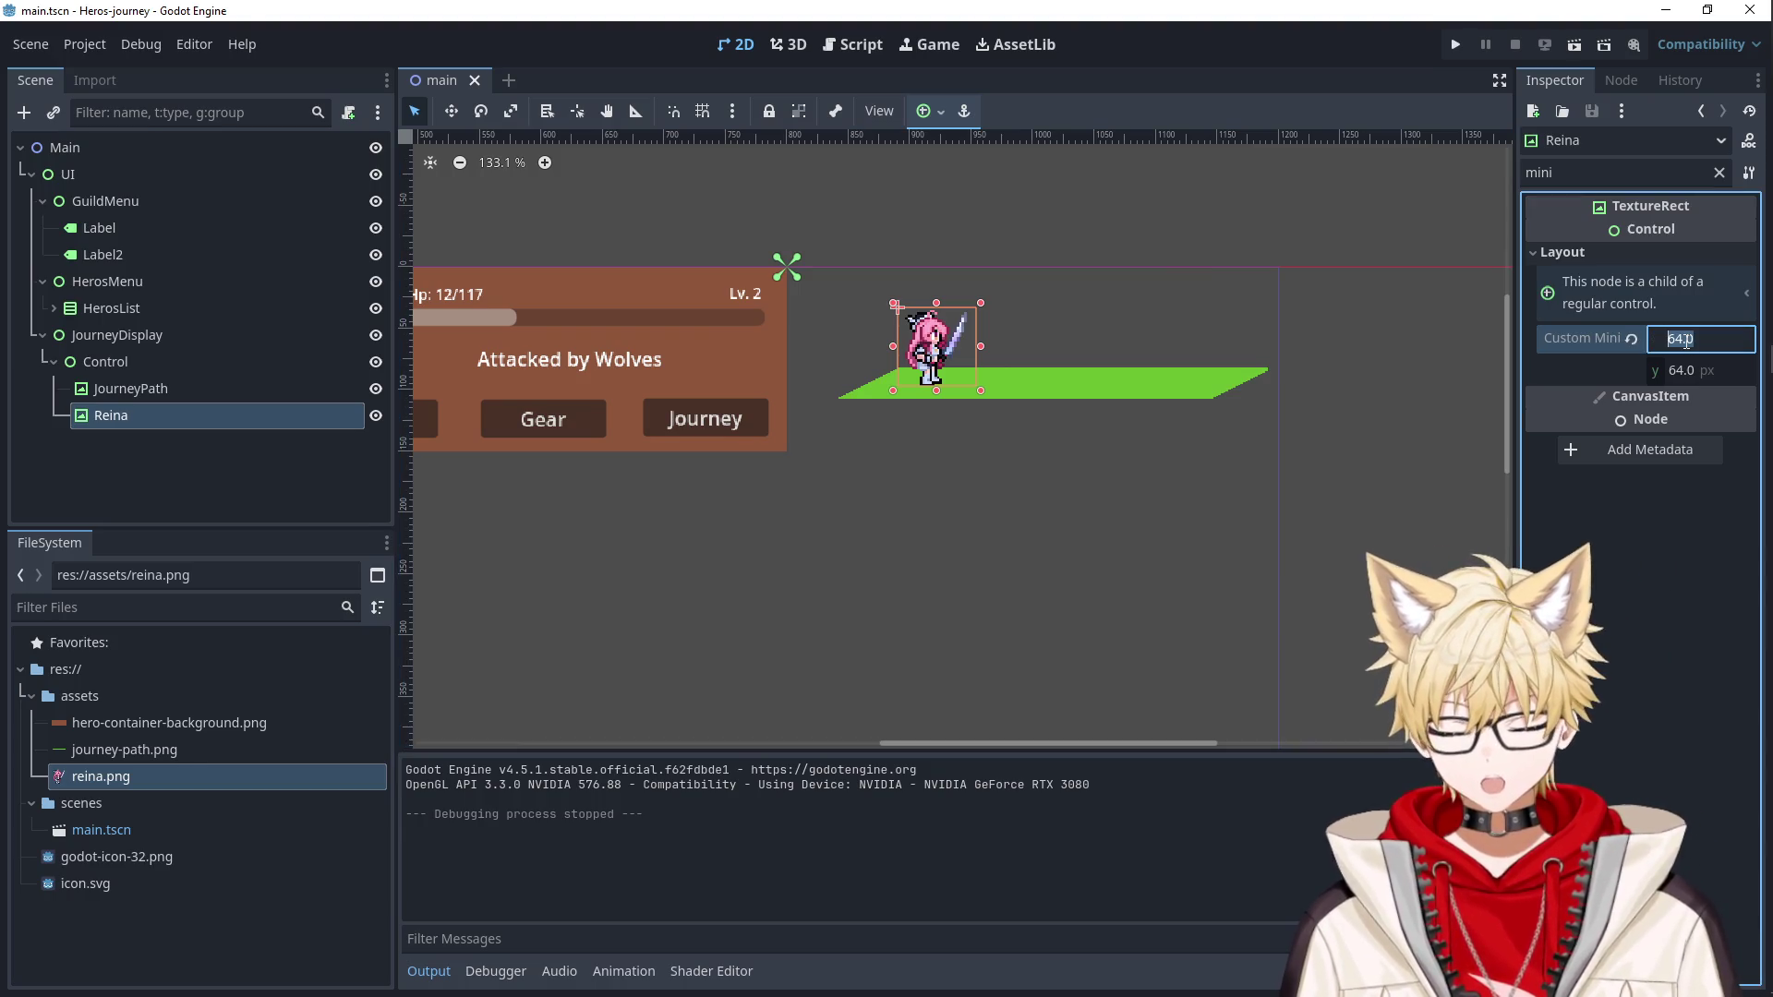
text(48)
key(Tab)
text(48)
key(Tab)
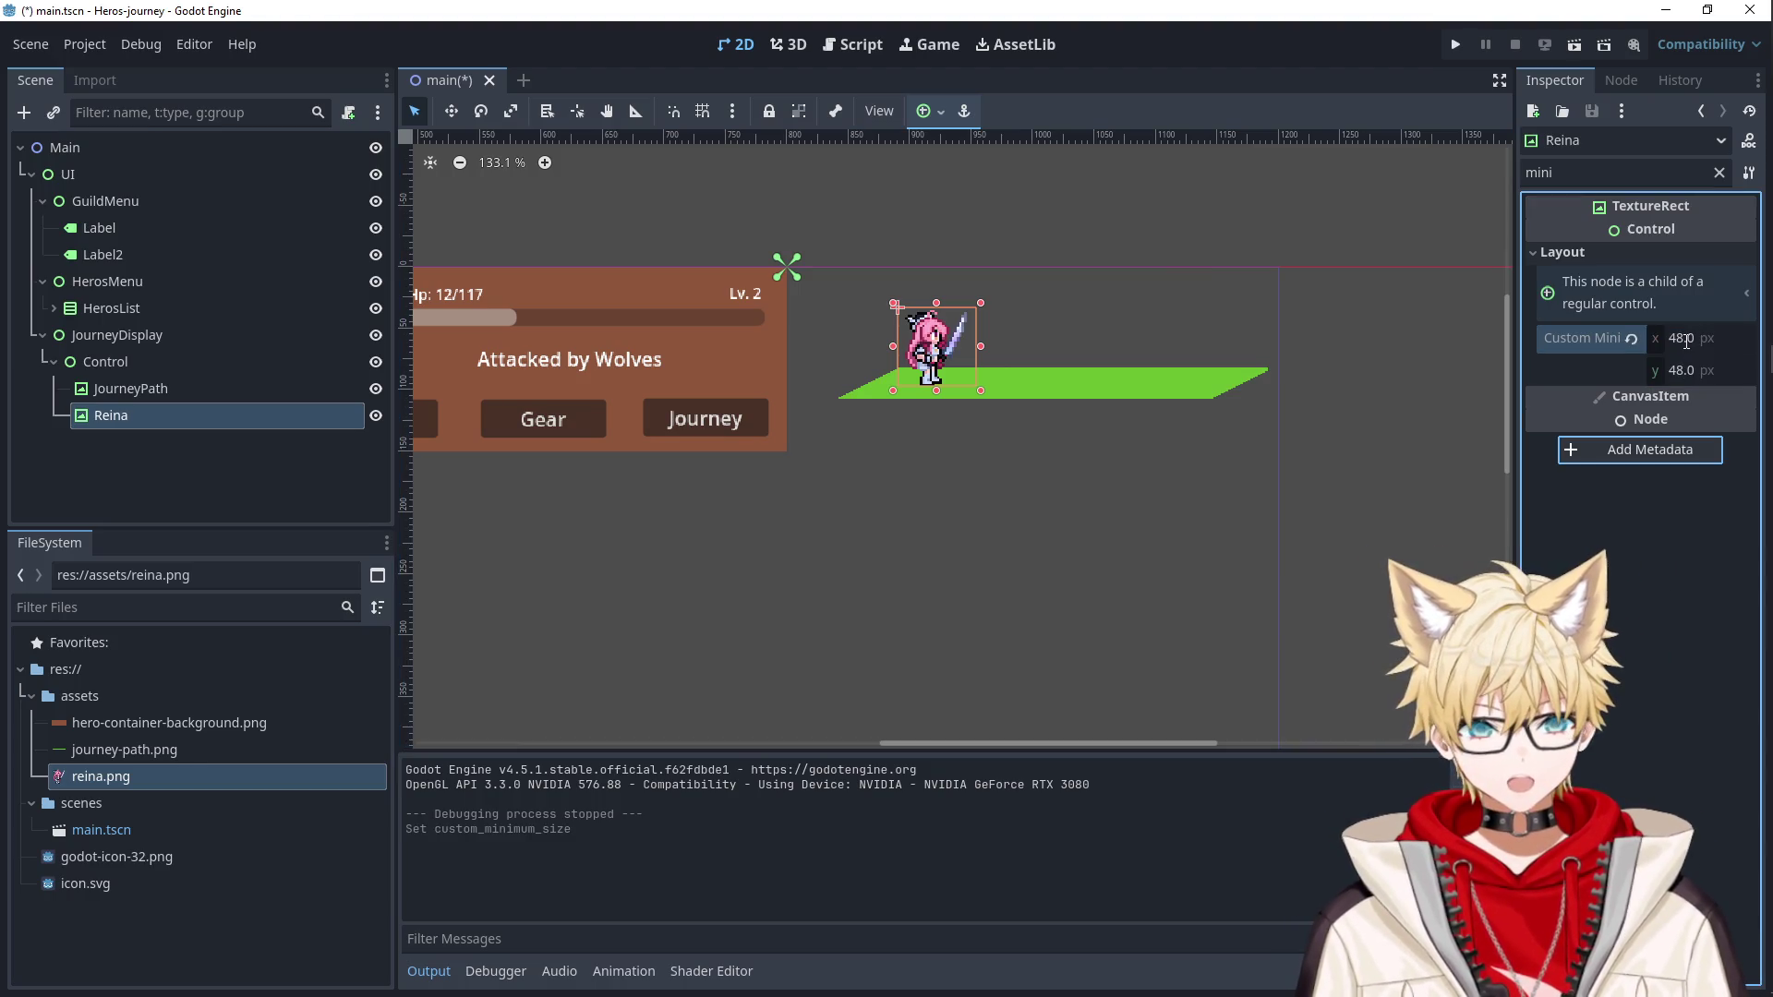
click(1714, 175)
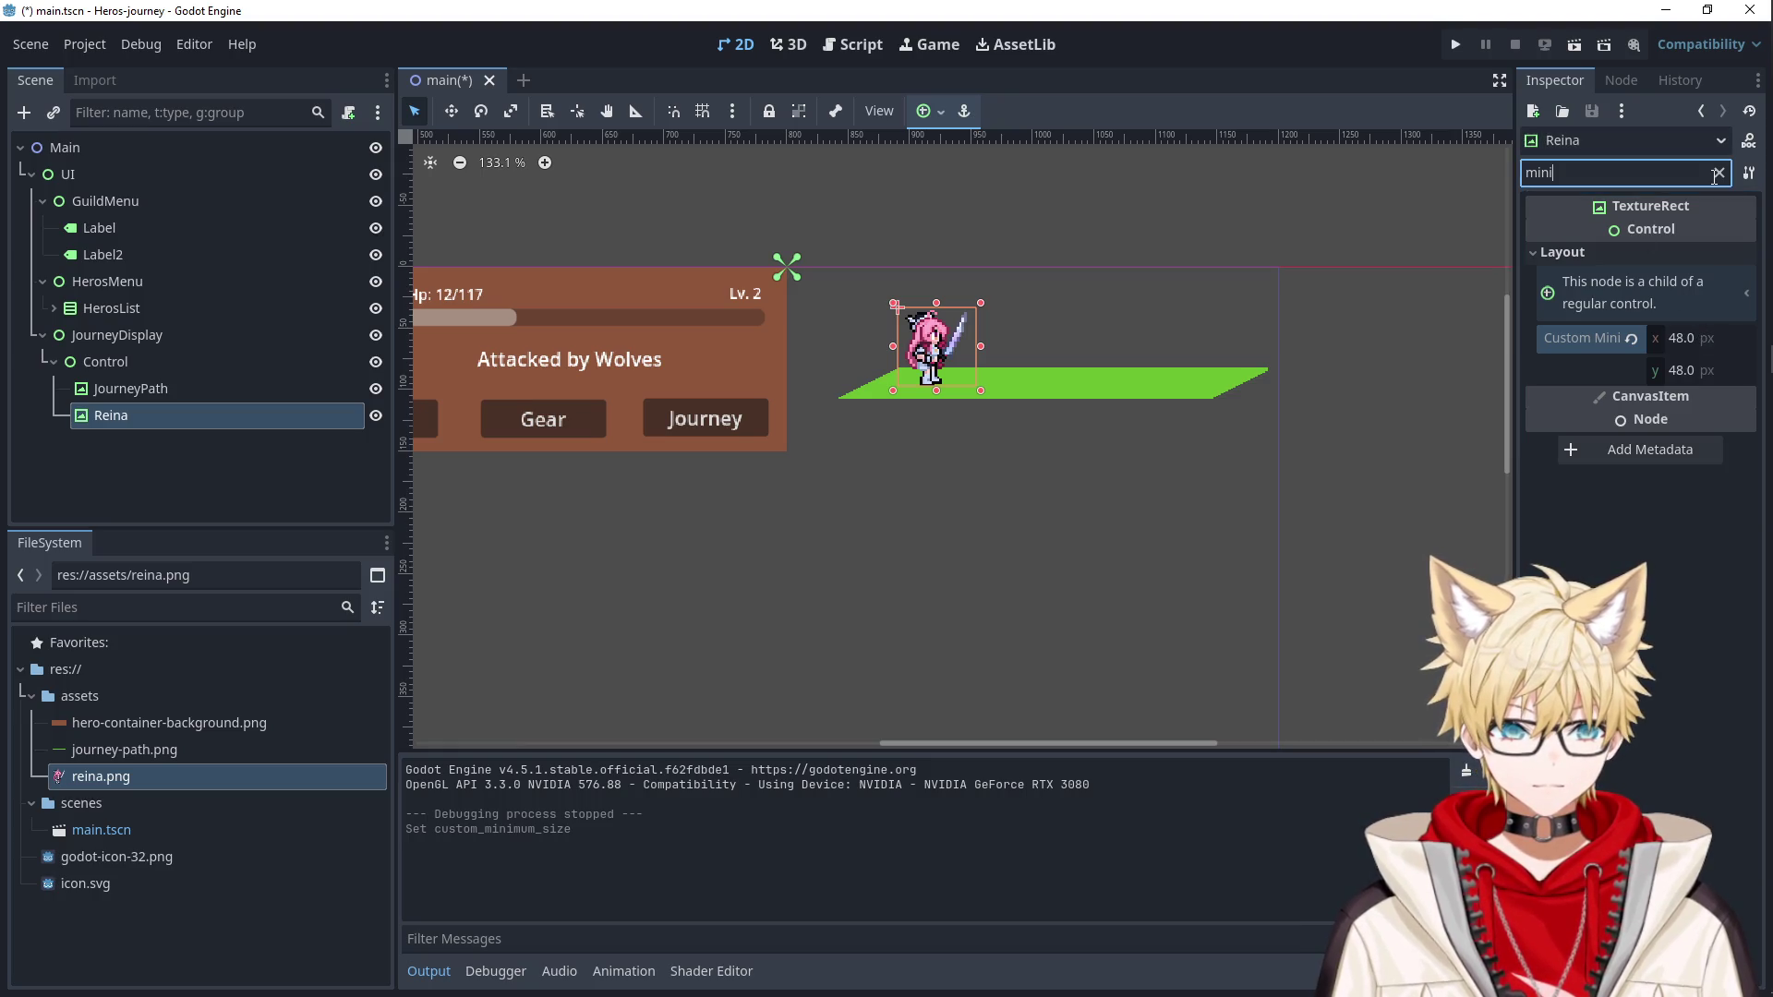
click(1717, 174)
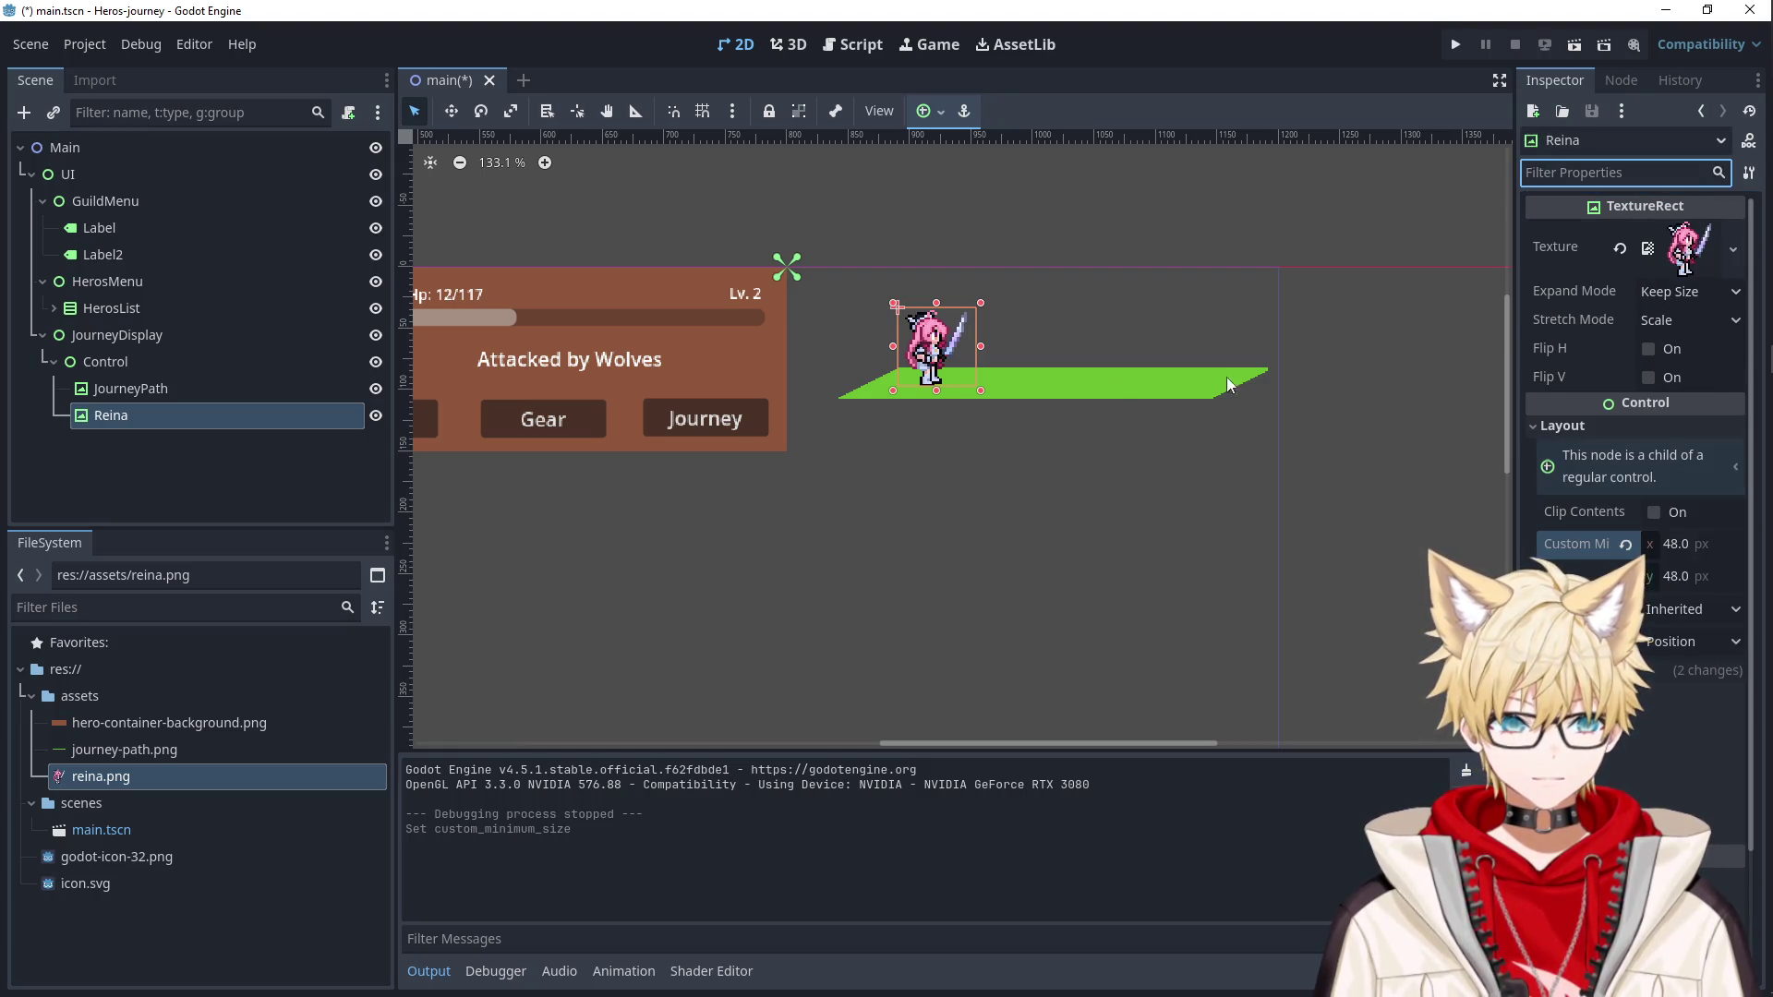
key(shift+k)
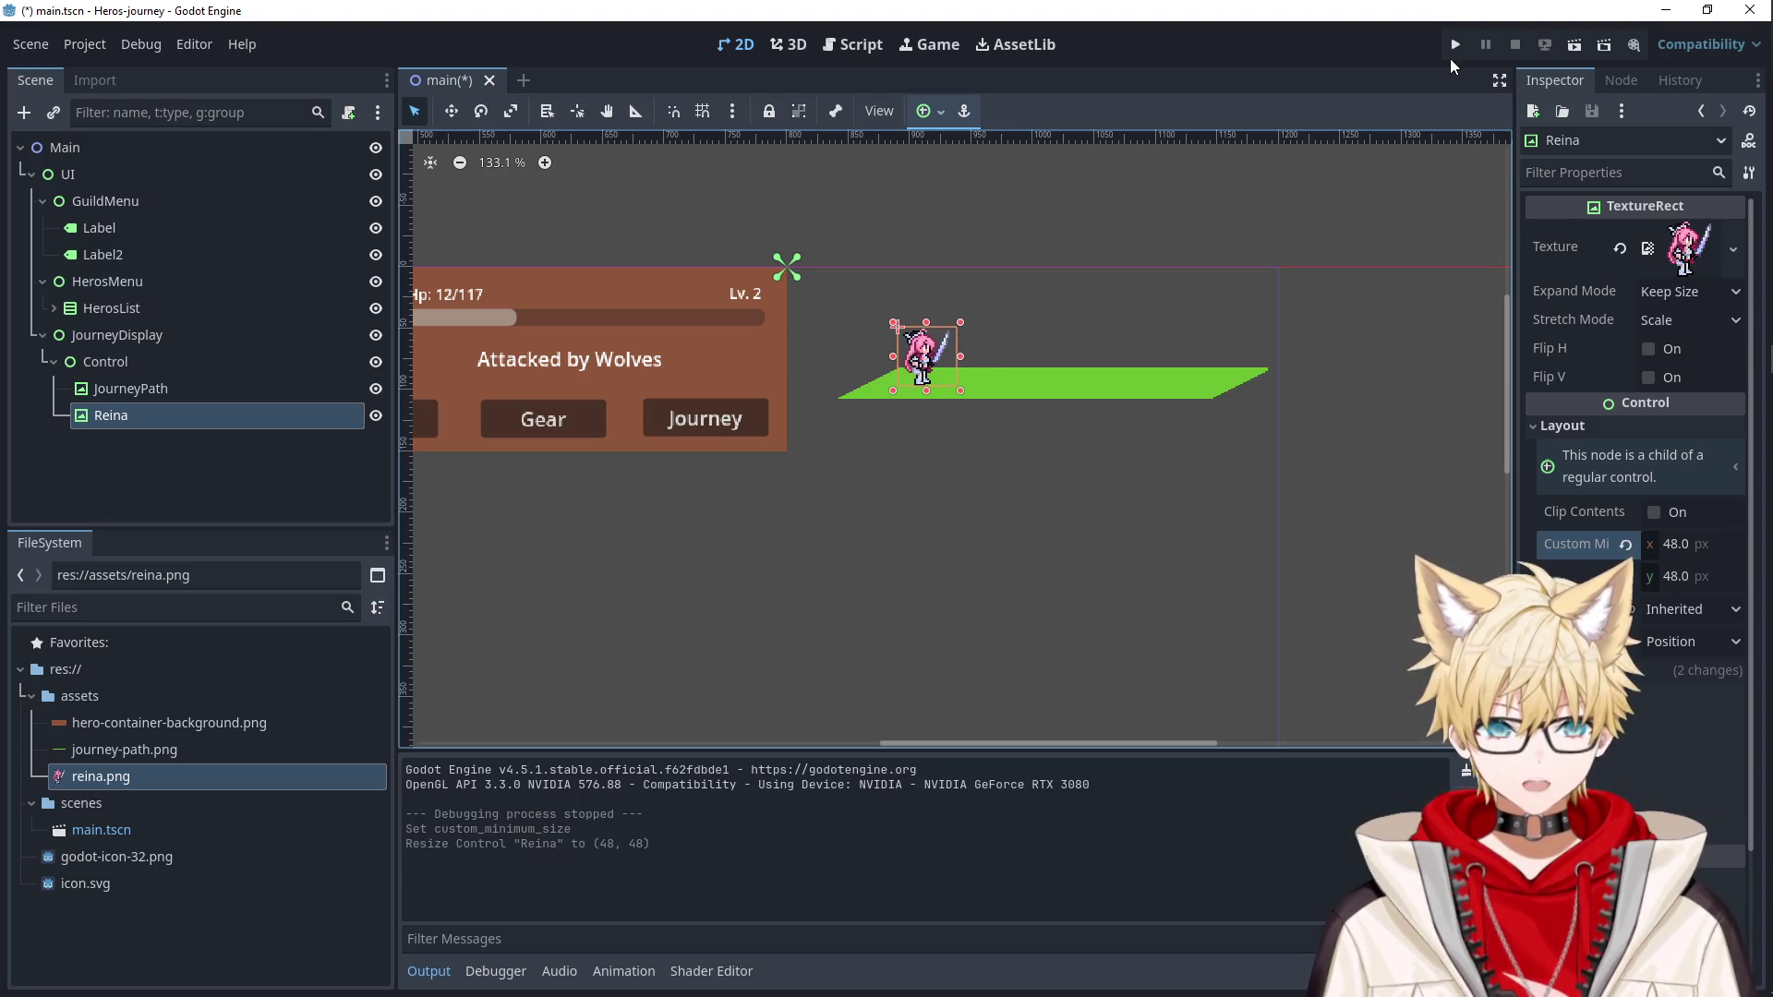
Step: Launch the game to view the smaller Reina sprite on the journey path
click(1454, 45)
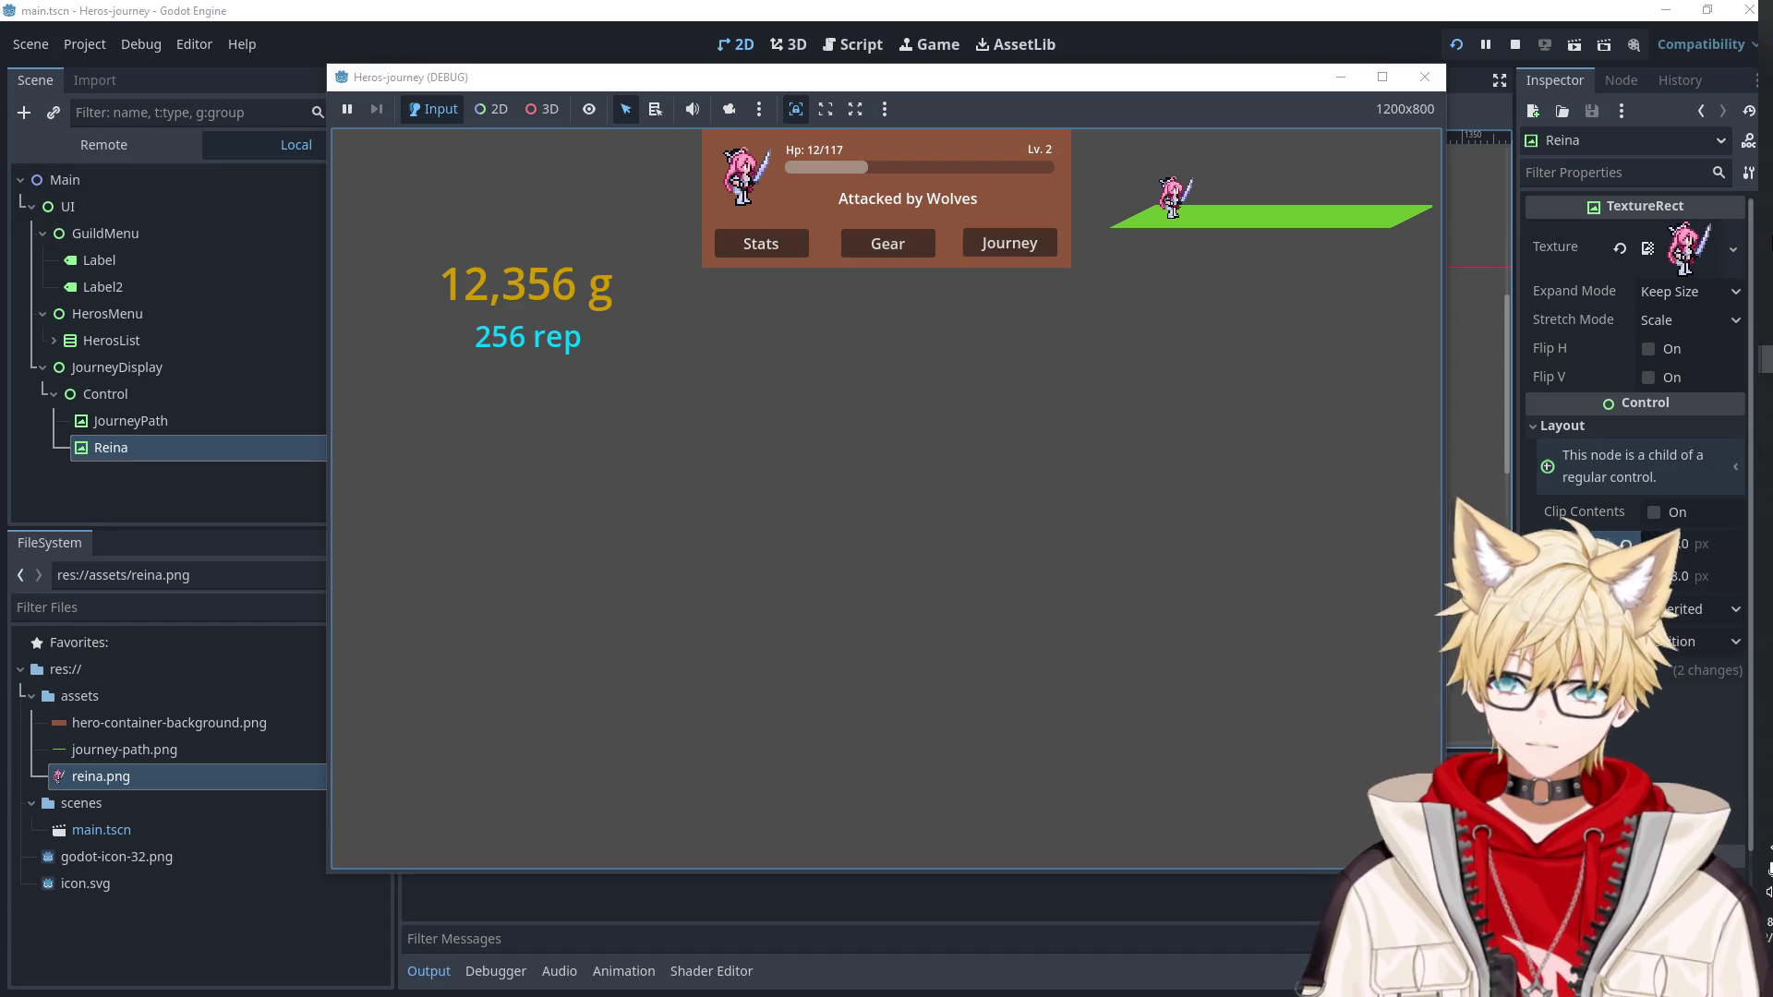
mouse_move(1743, 244)
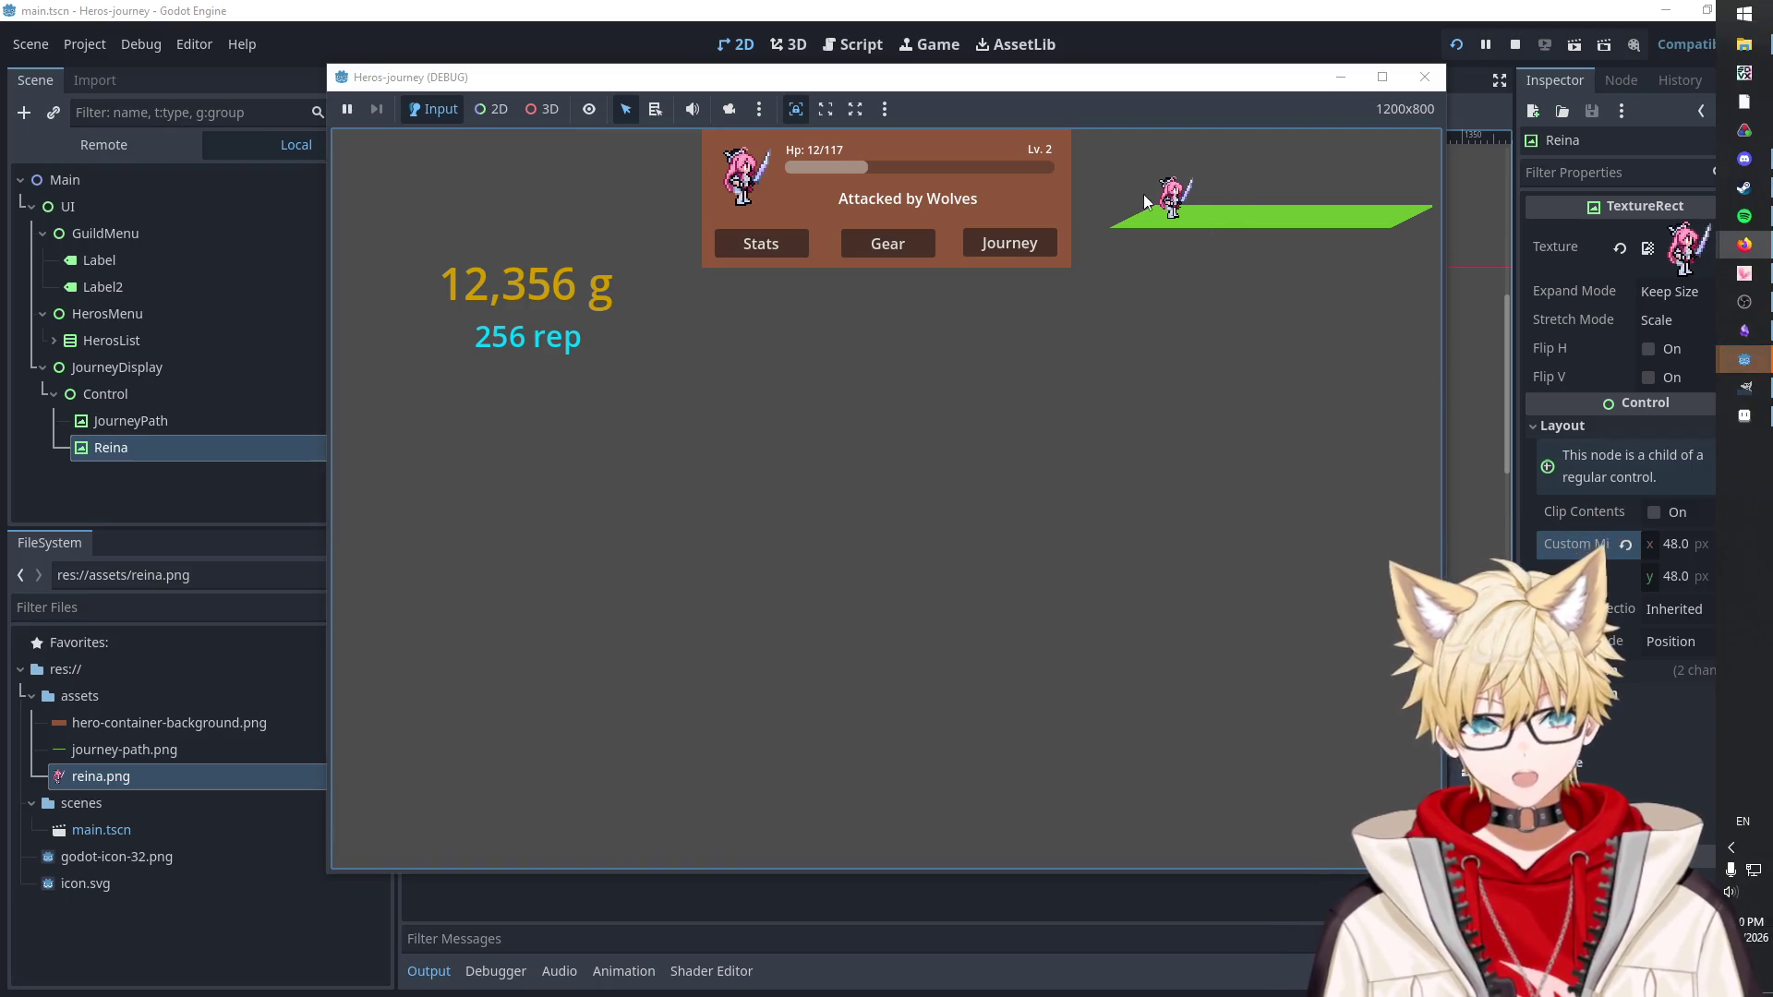
Step: Hide the Control with path and Reina, rerun the game, press Journey, then bring up the browser
click(1368, 30)
click(376, 394)
click(1457, 45)
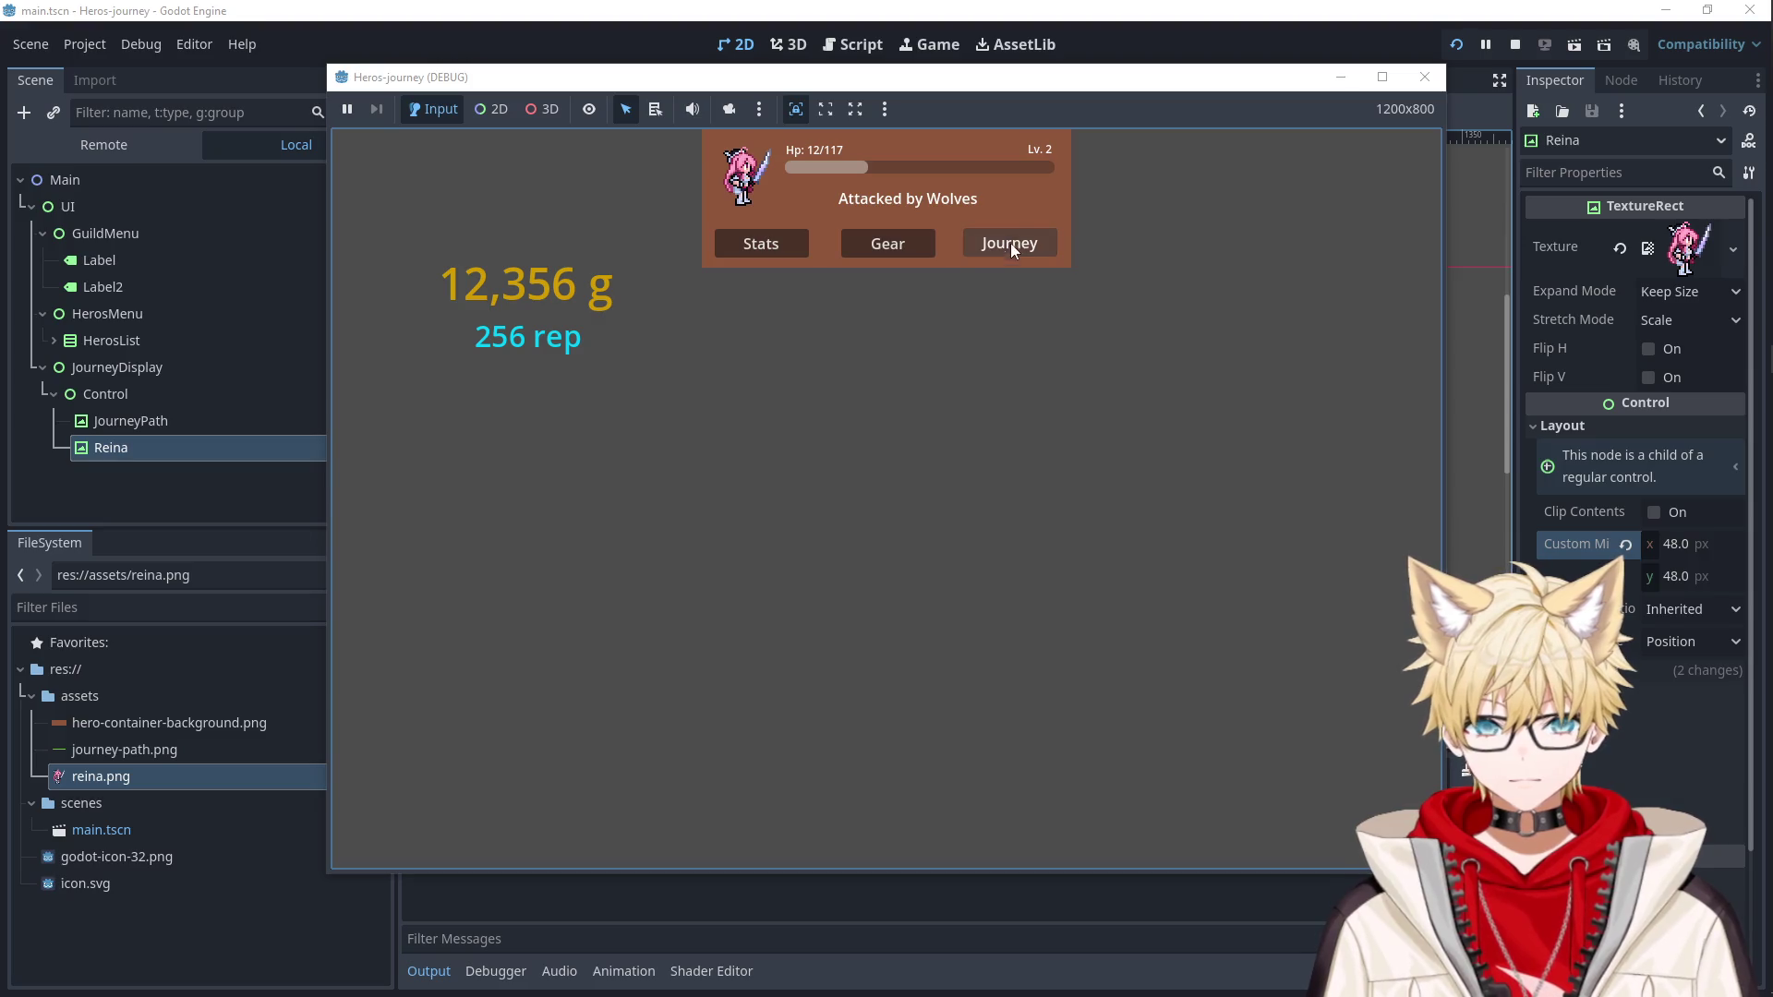
click(1007, 242)
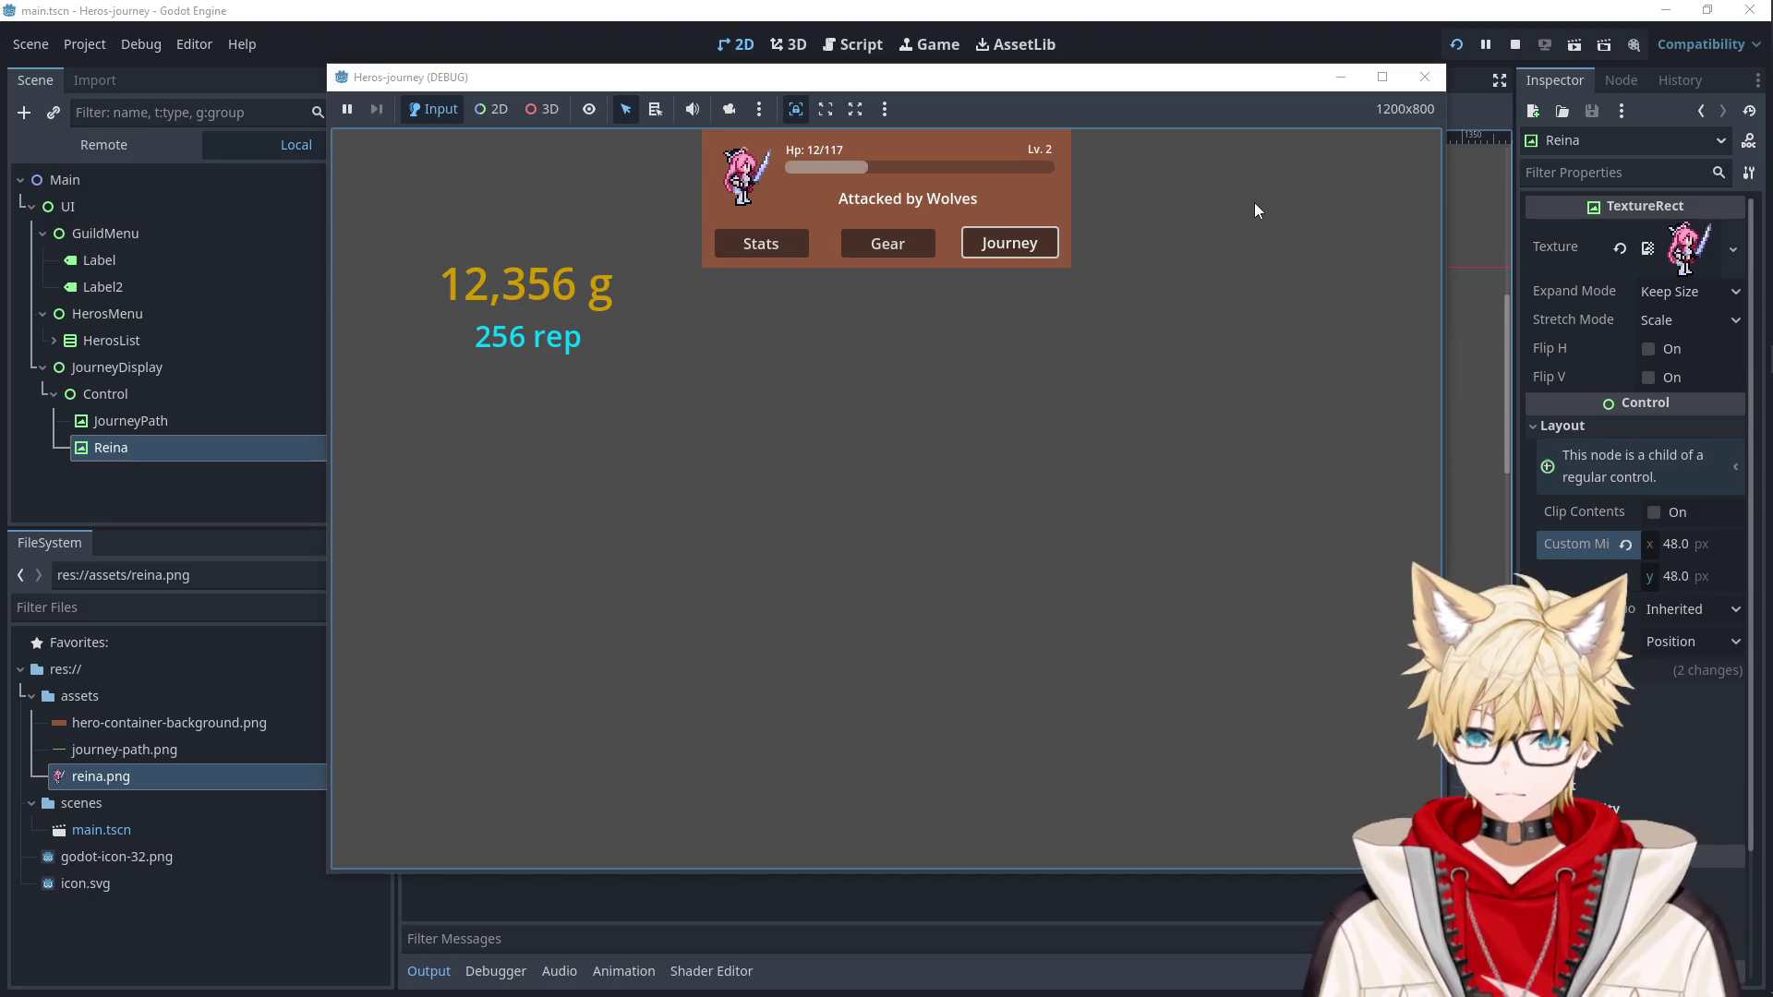
key(XF86AudioLowerVolume)
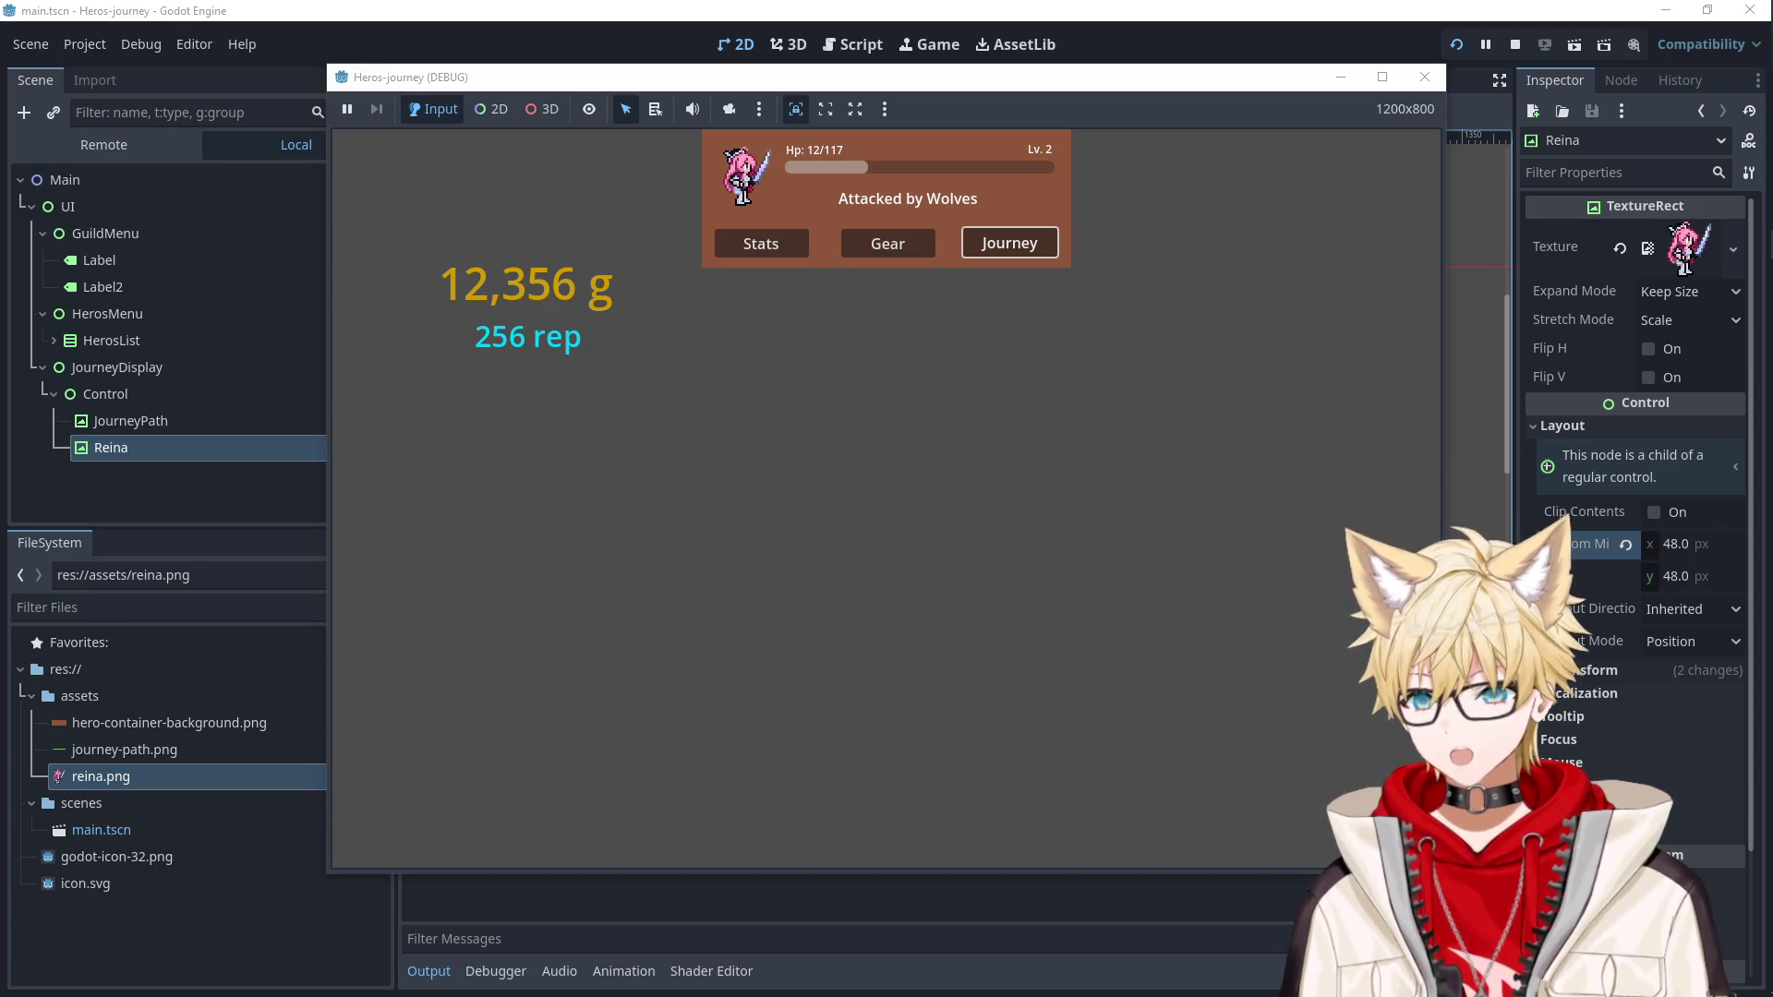
click(61, 194)
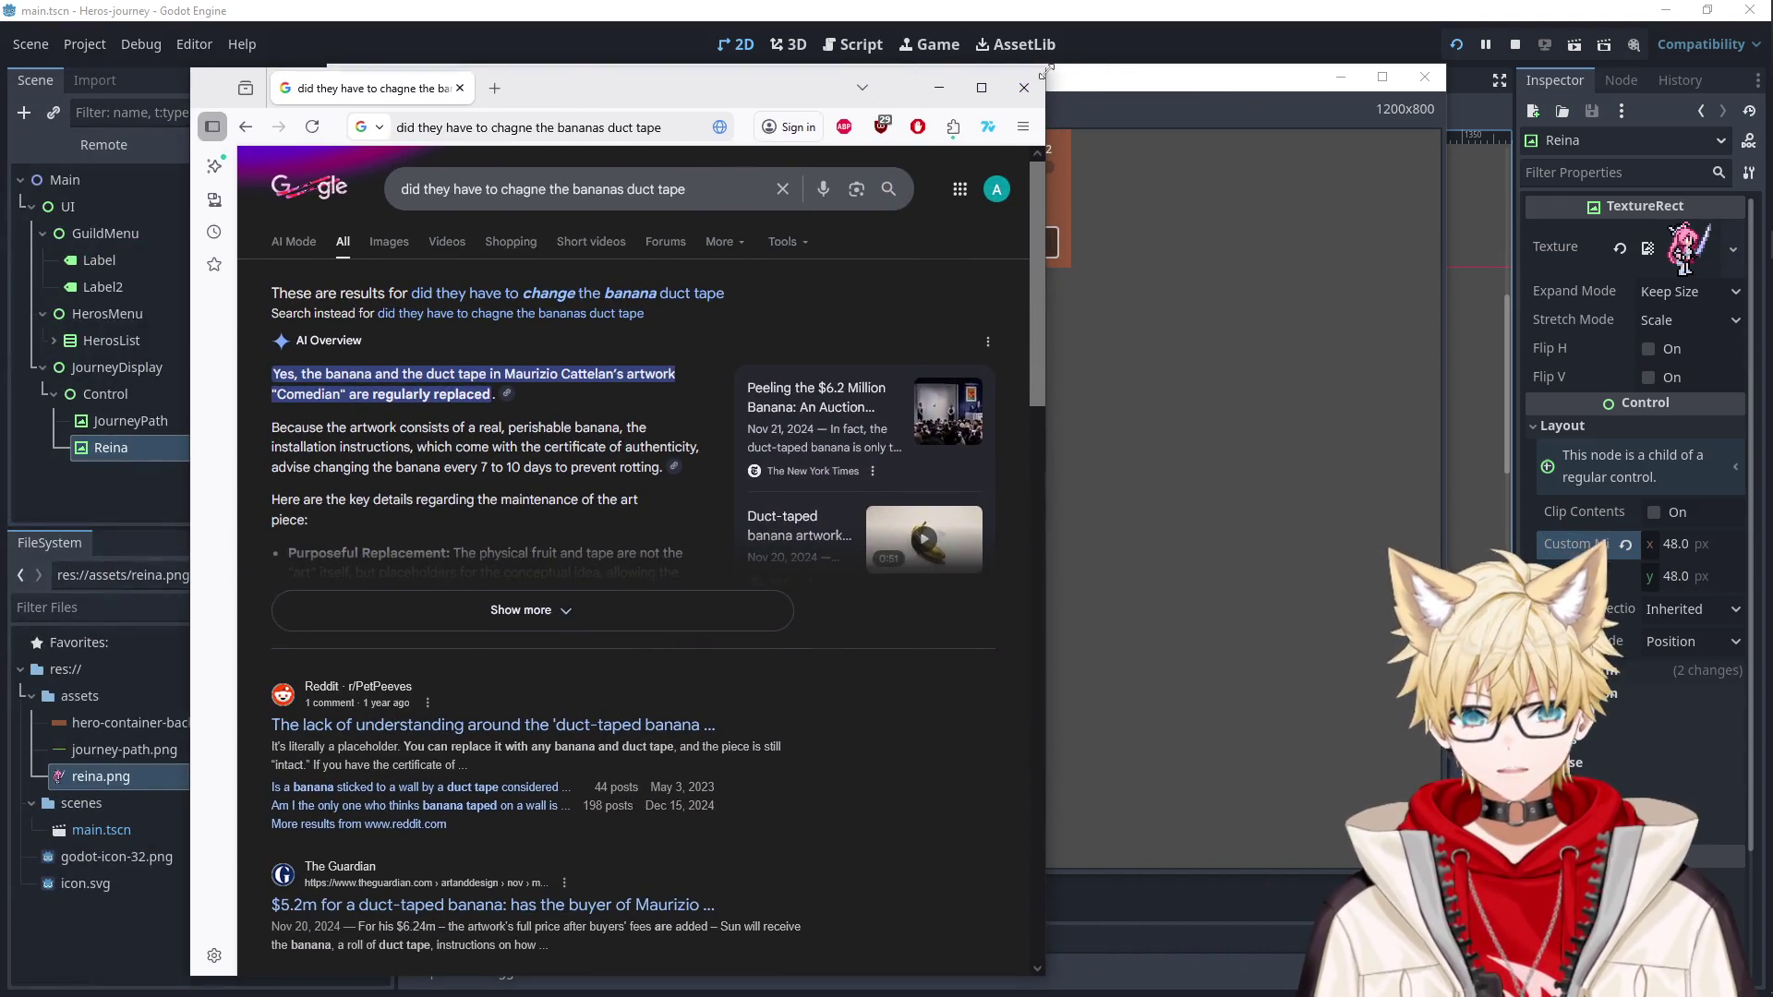
Step: Enlarge the browser, scroll the results about the banana artwork Comedian, then close the Wikipedia page
drag(1046, 67, 1632, 149)
drag(1152, 169, 1091, 120)
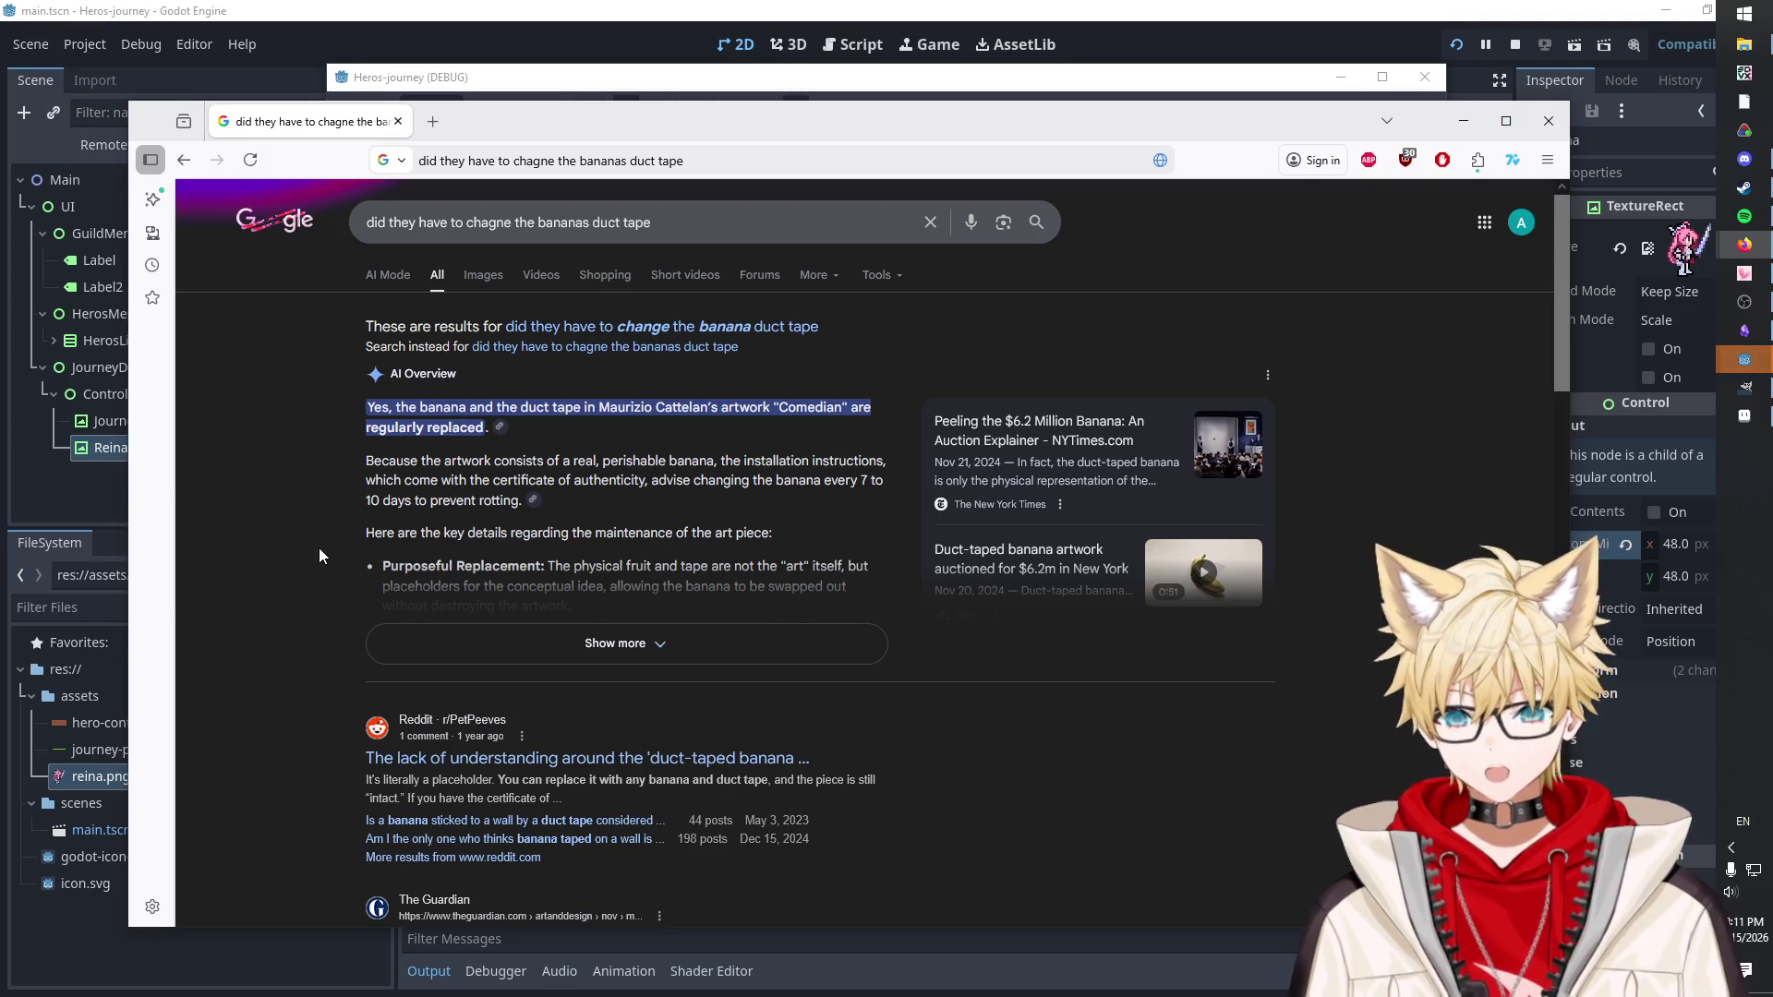
scroll(312, 551, down, 3)
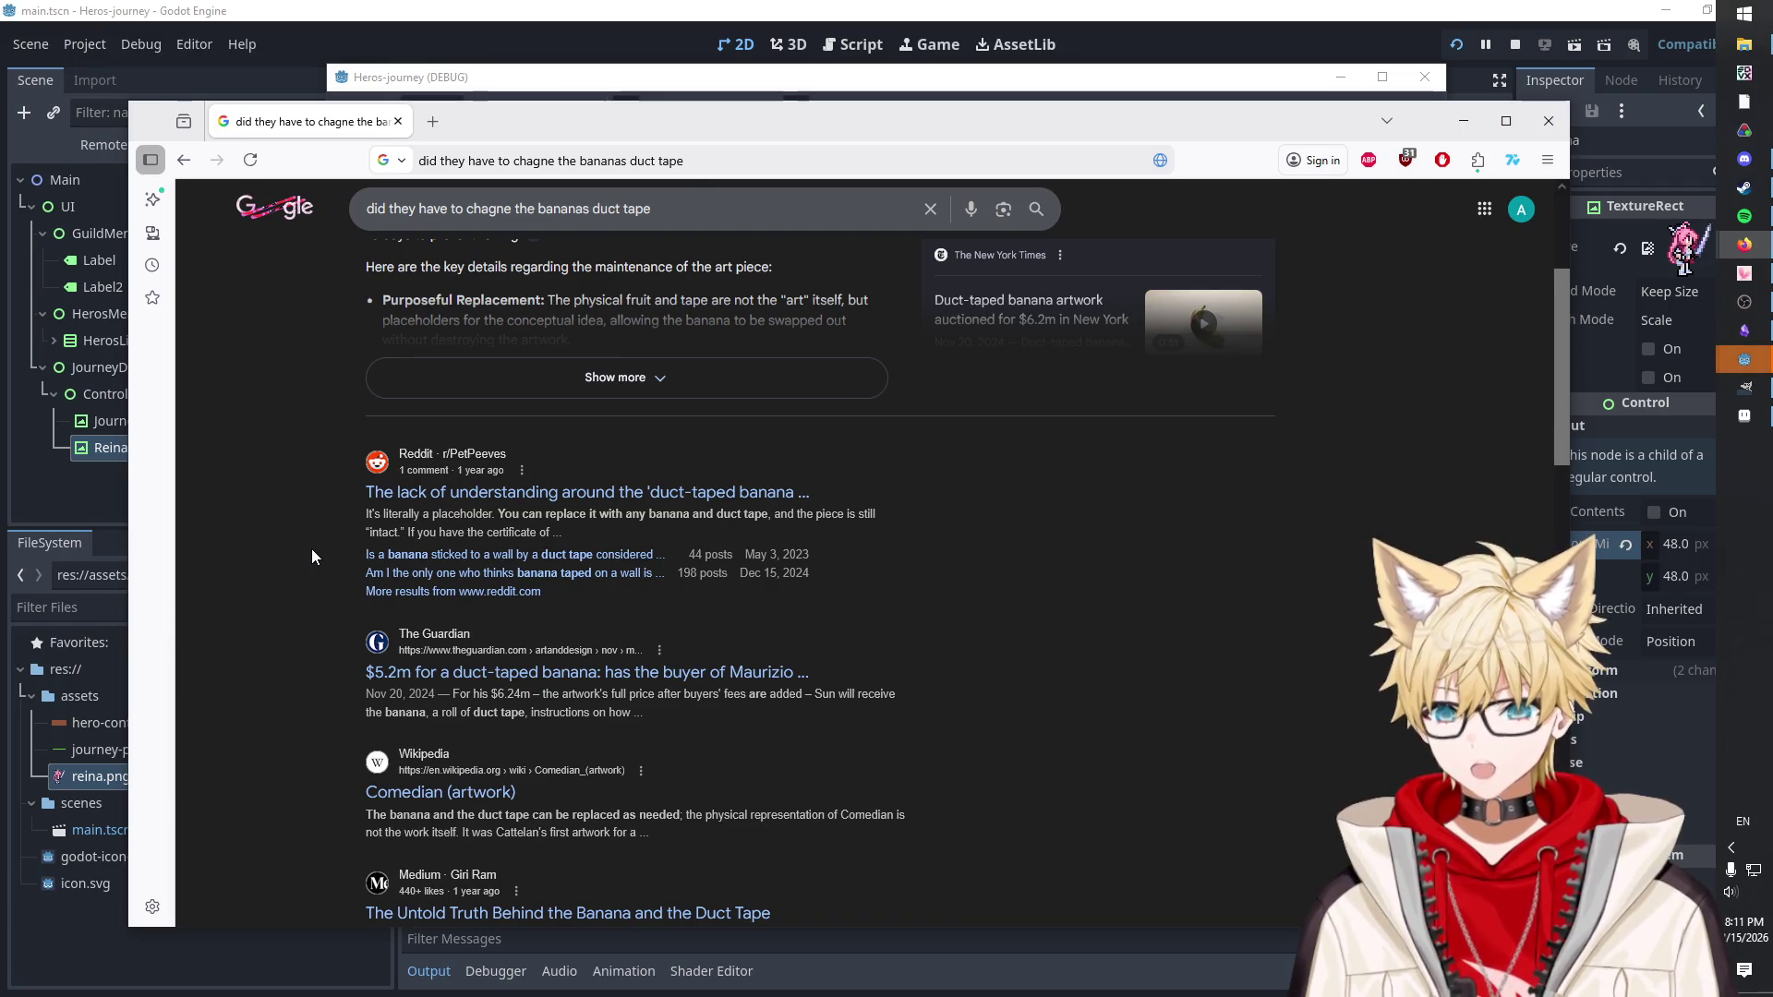
scroll(312, 549, down, 3)
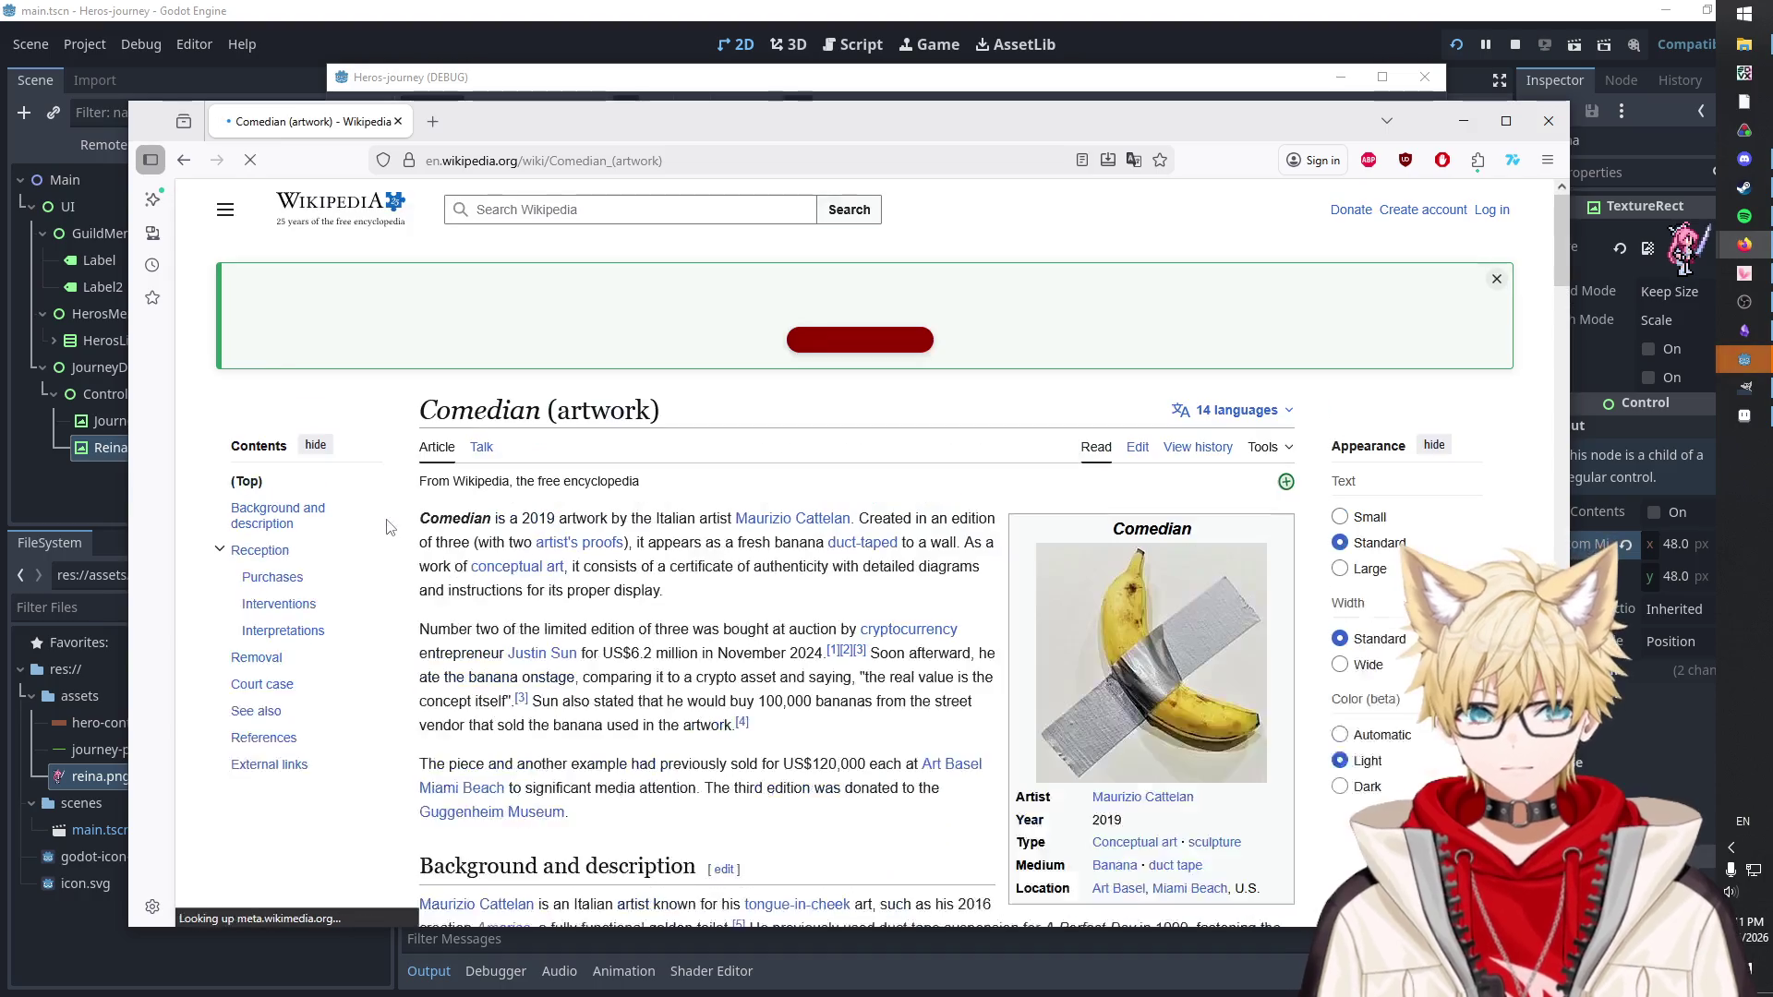
scroll(541, 655, down, 3)
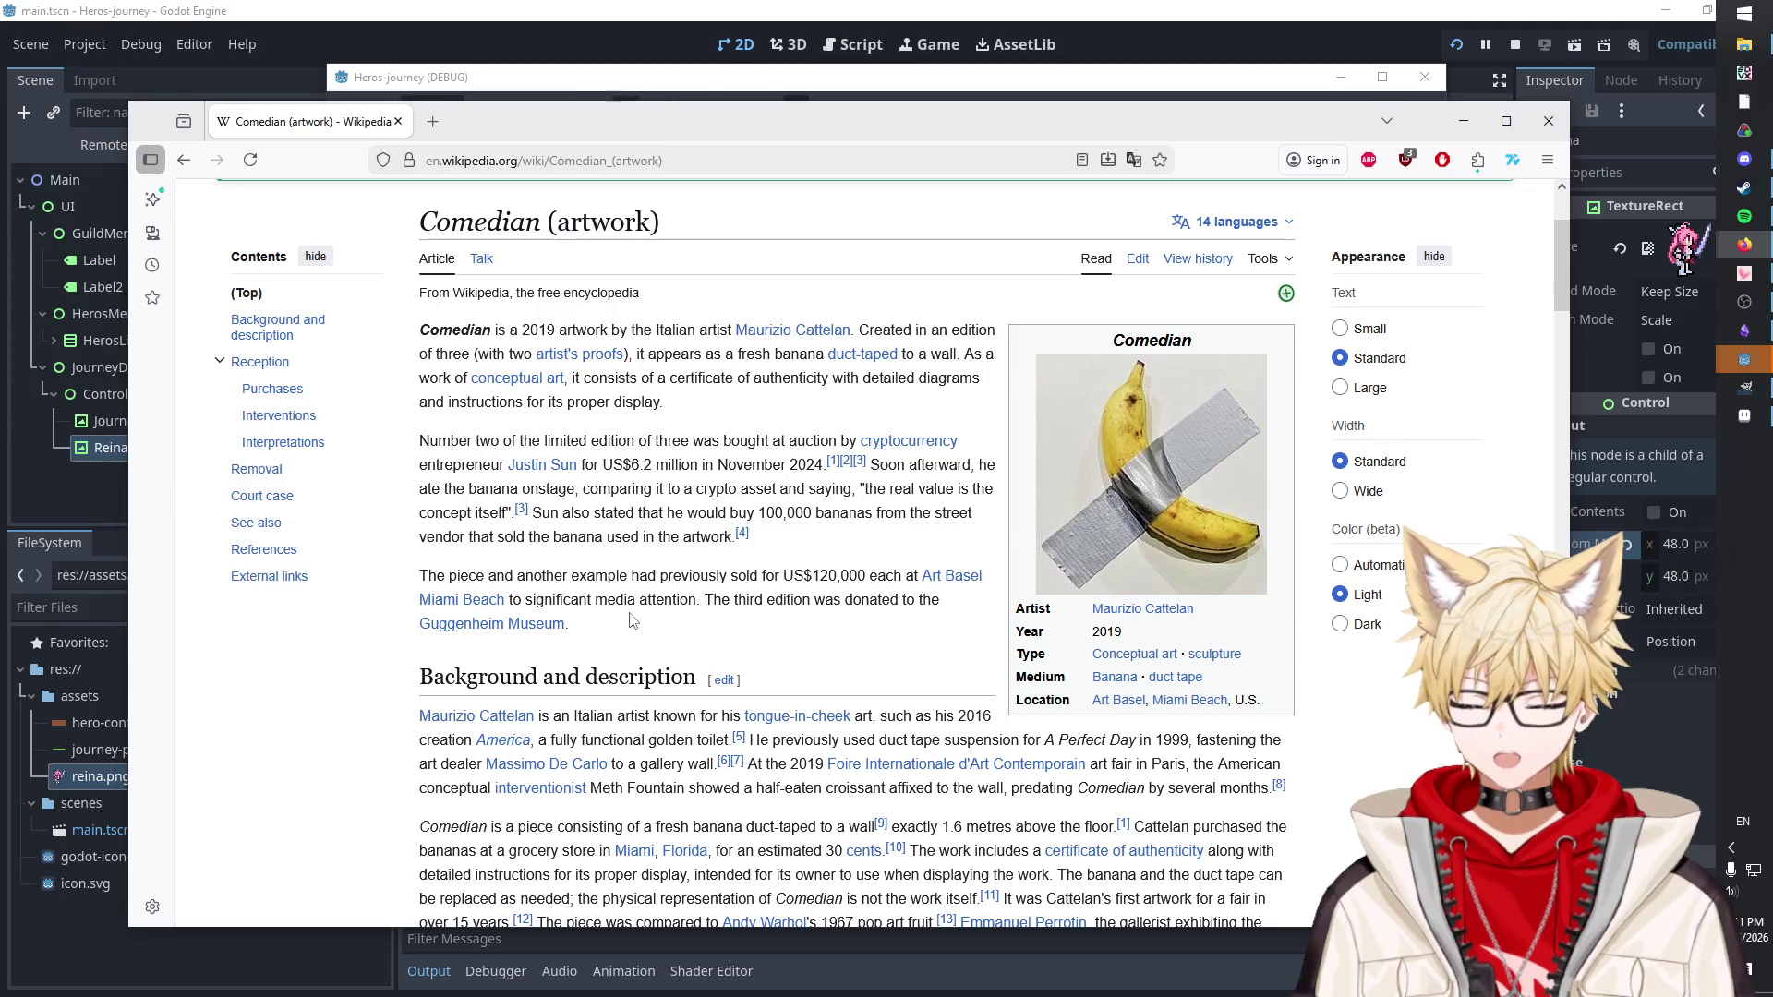
middle_click(354, 123)
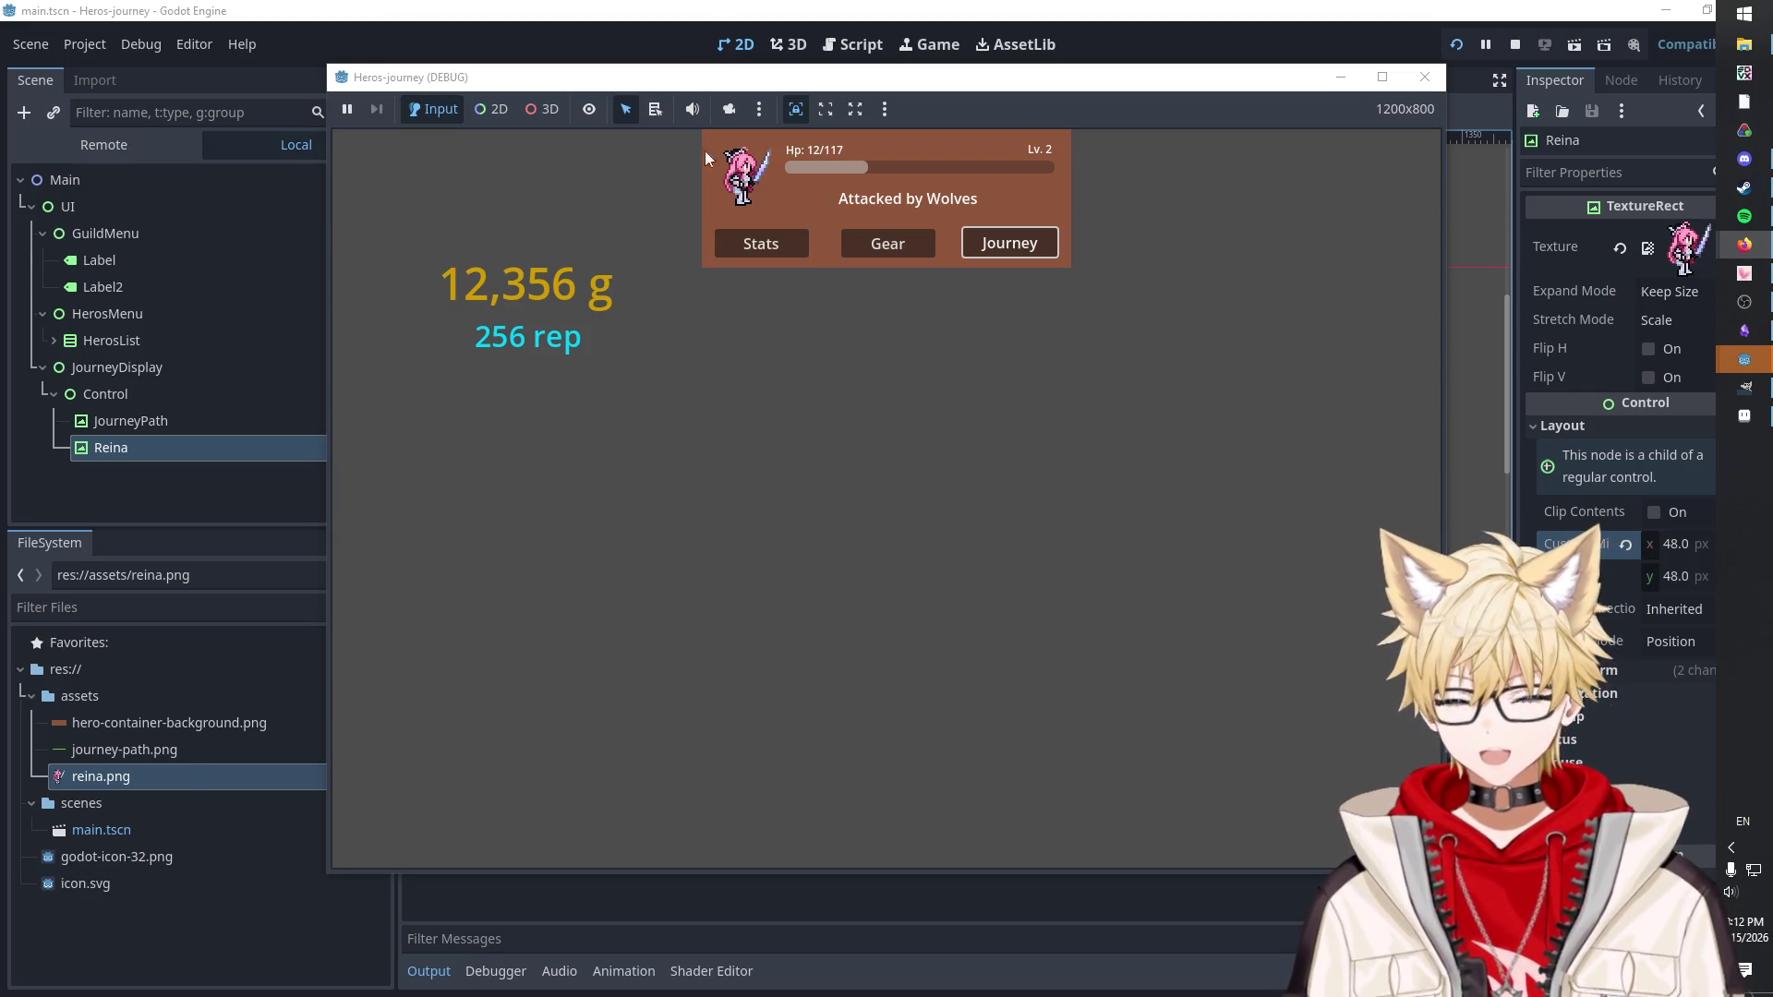
key(F8)
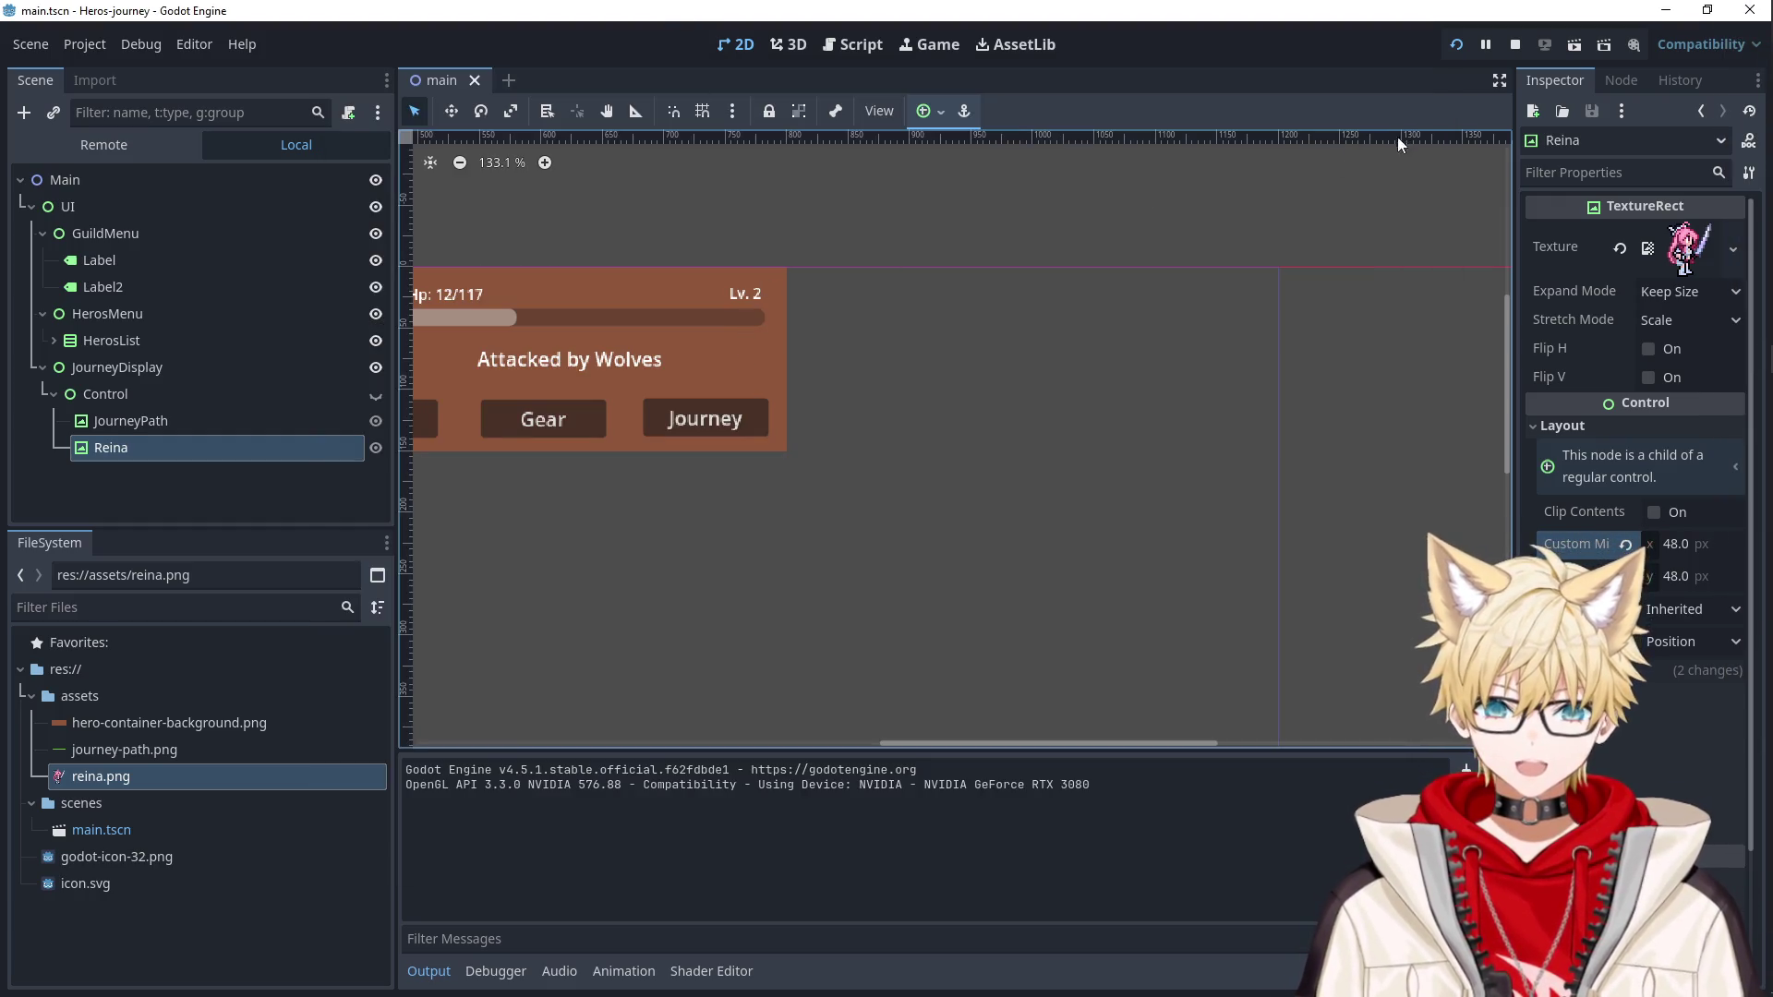
click(1456, 46)
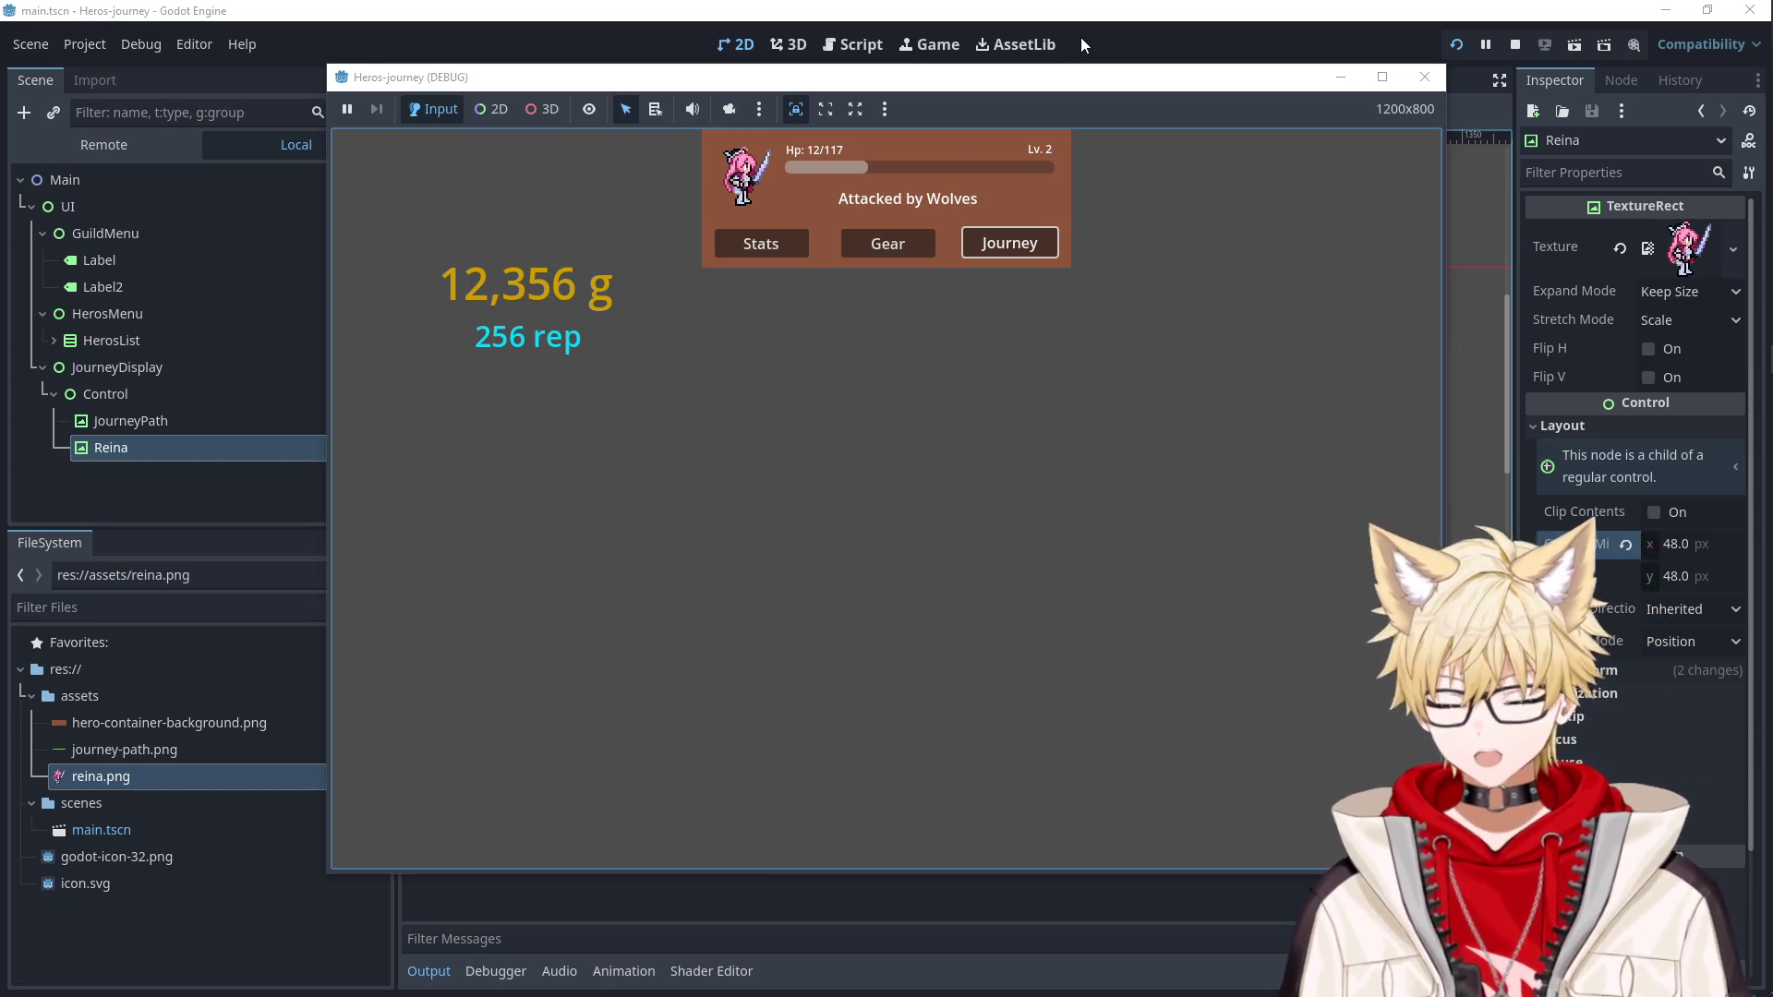
Step: Stop the game and select the 12,356 g and 256 rep labels on the canvas
click(1422, 77)
scroll(935, 454, down, 2)
scroll(1003, 355, down, 3)
click(685, 335)
click(643, 395)
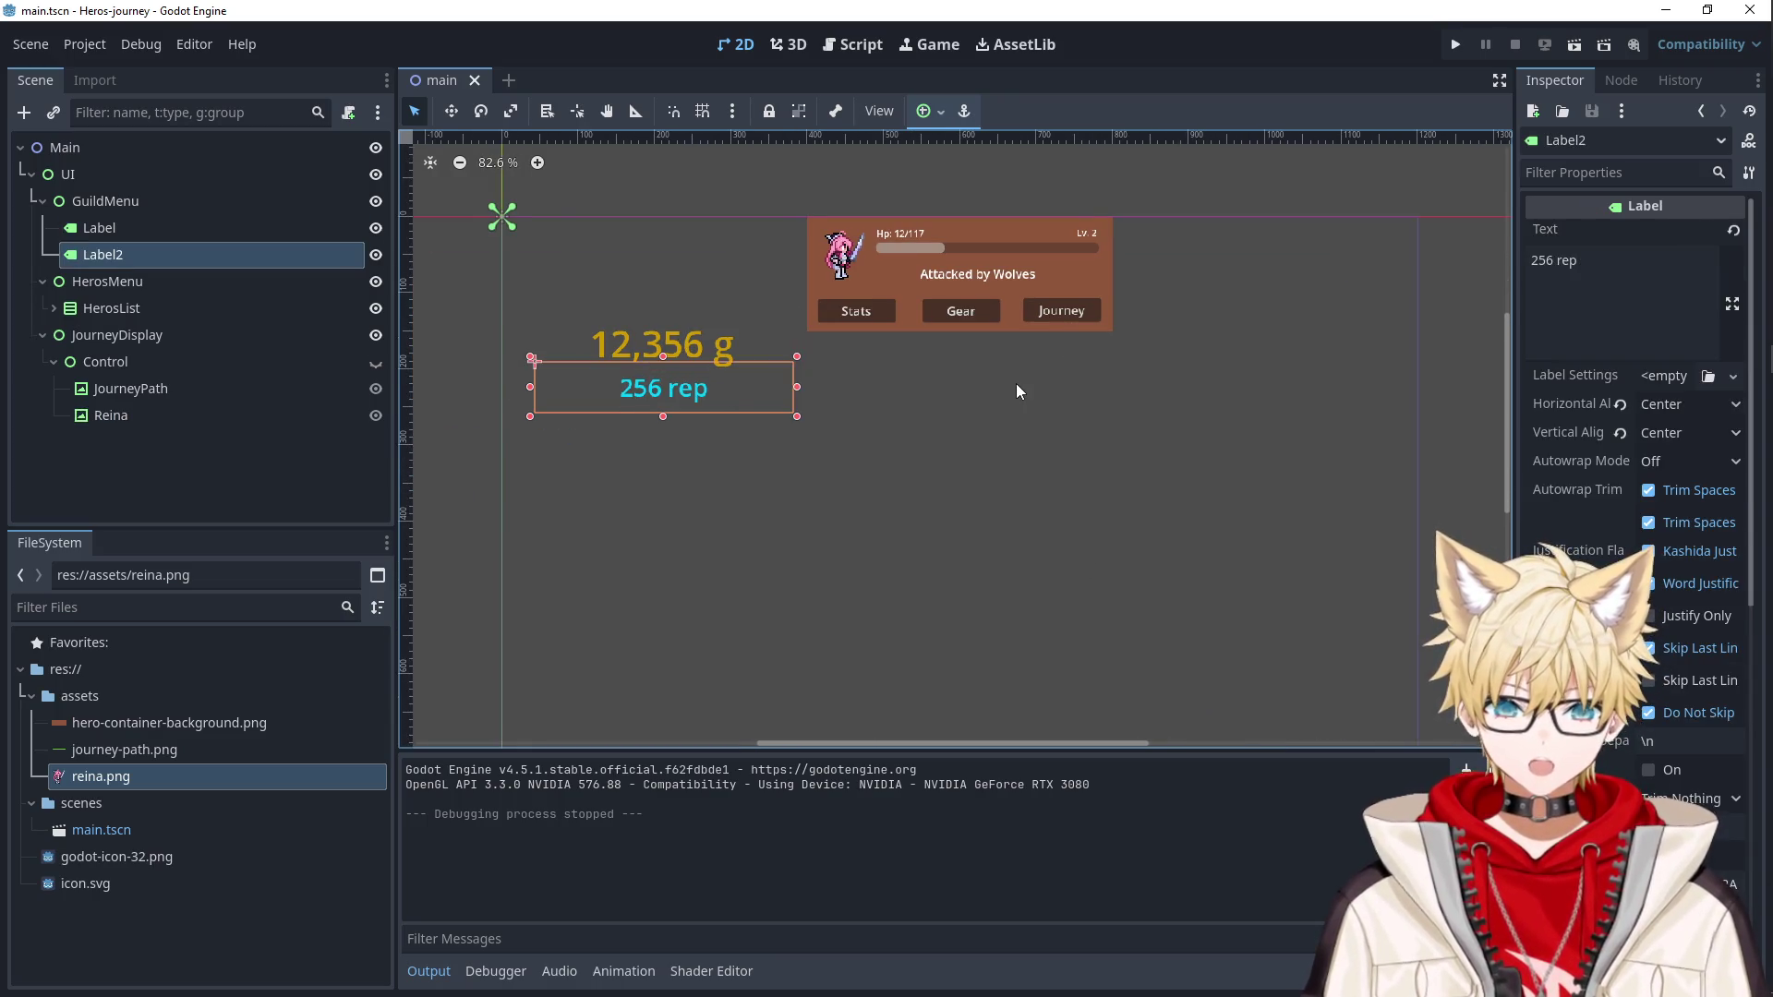
scroll(1016, 384, up, 1)
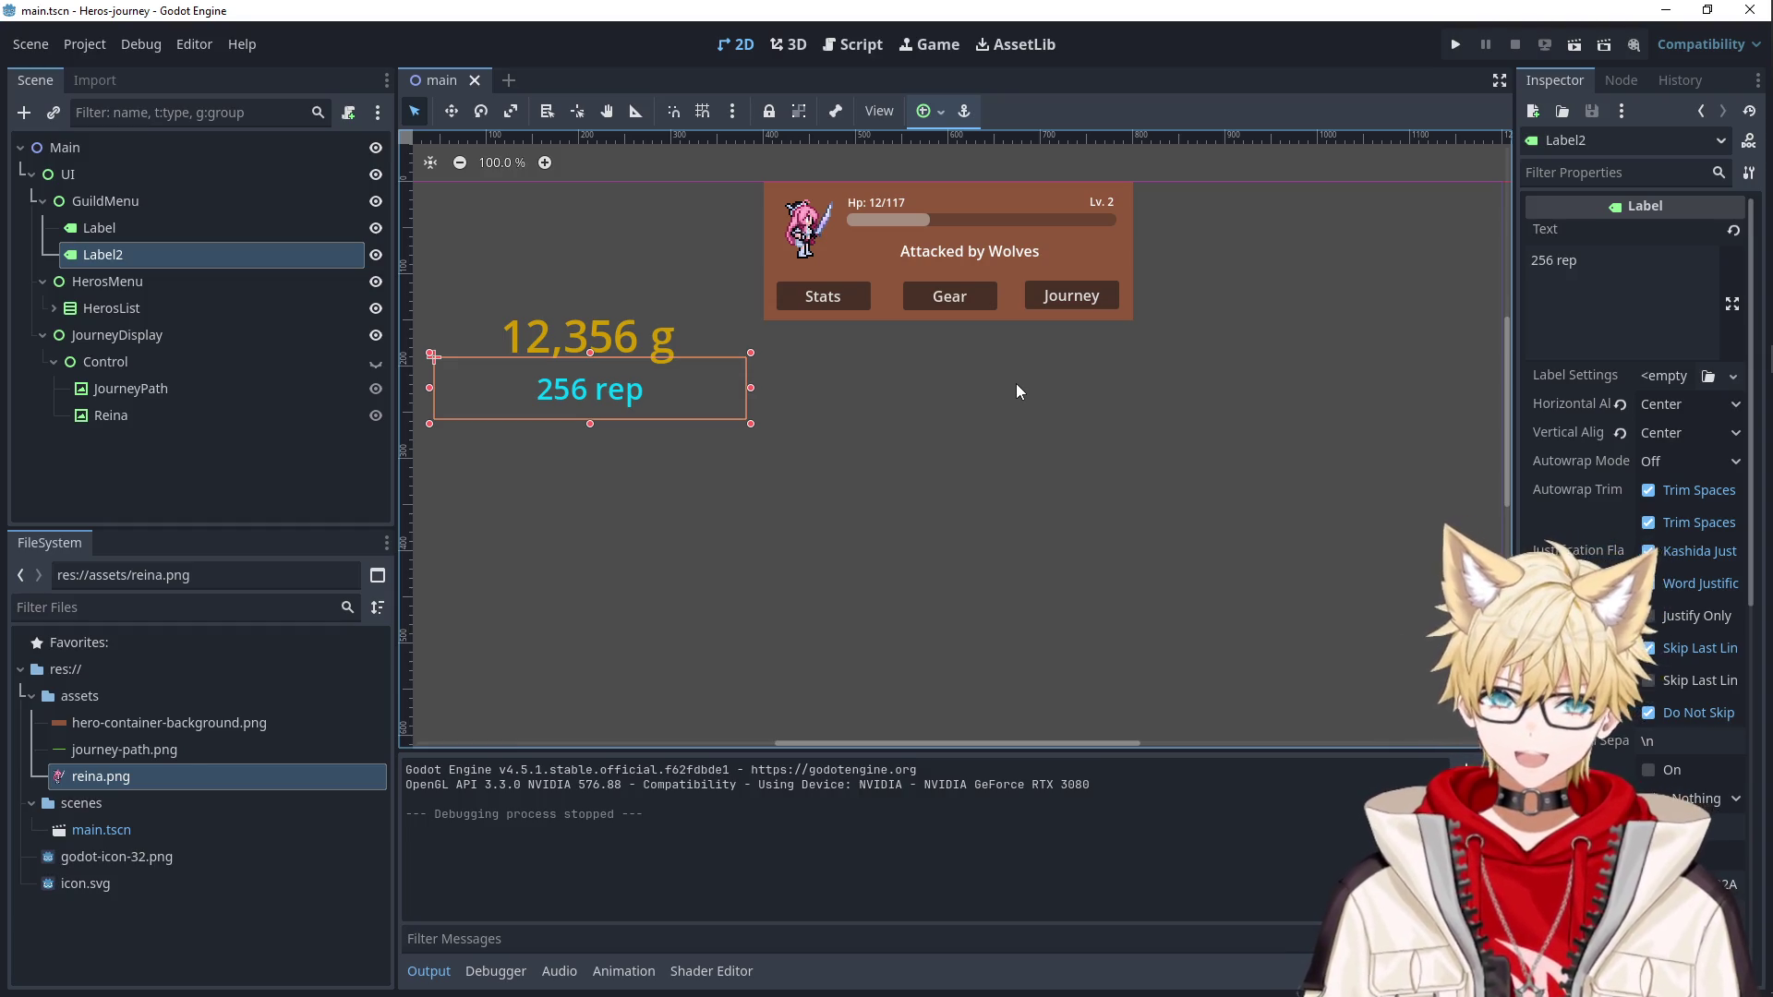
Step: Expand the HerosList branch in the Scene tree, then select the Main root node
click(1004, 444)
scroll(1004, 444, down, 4)
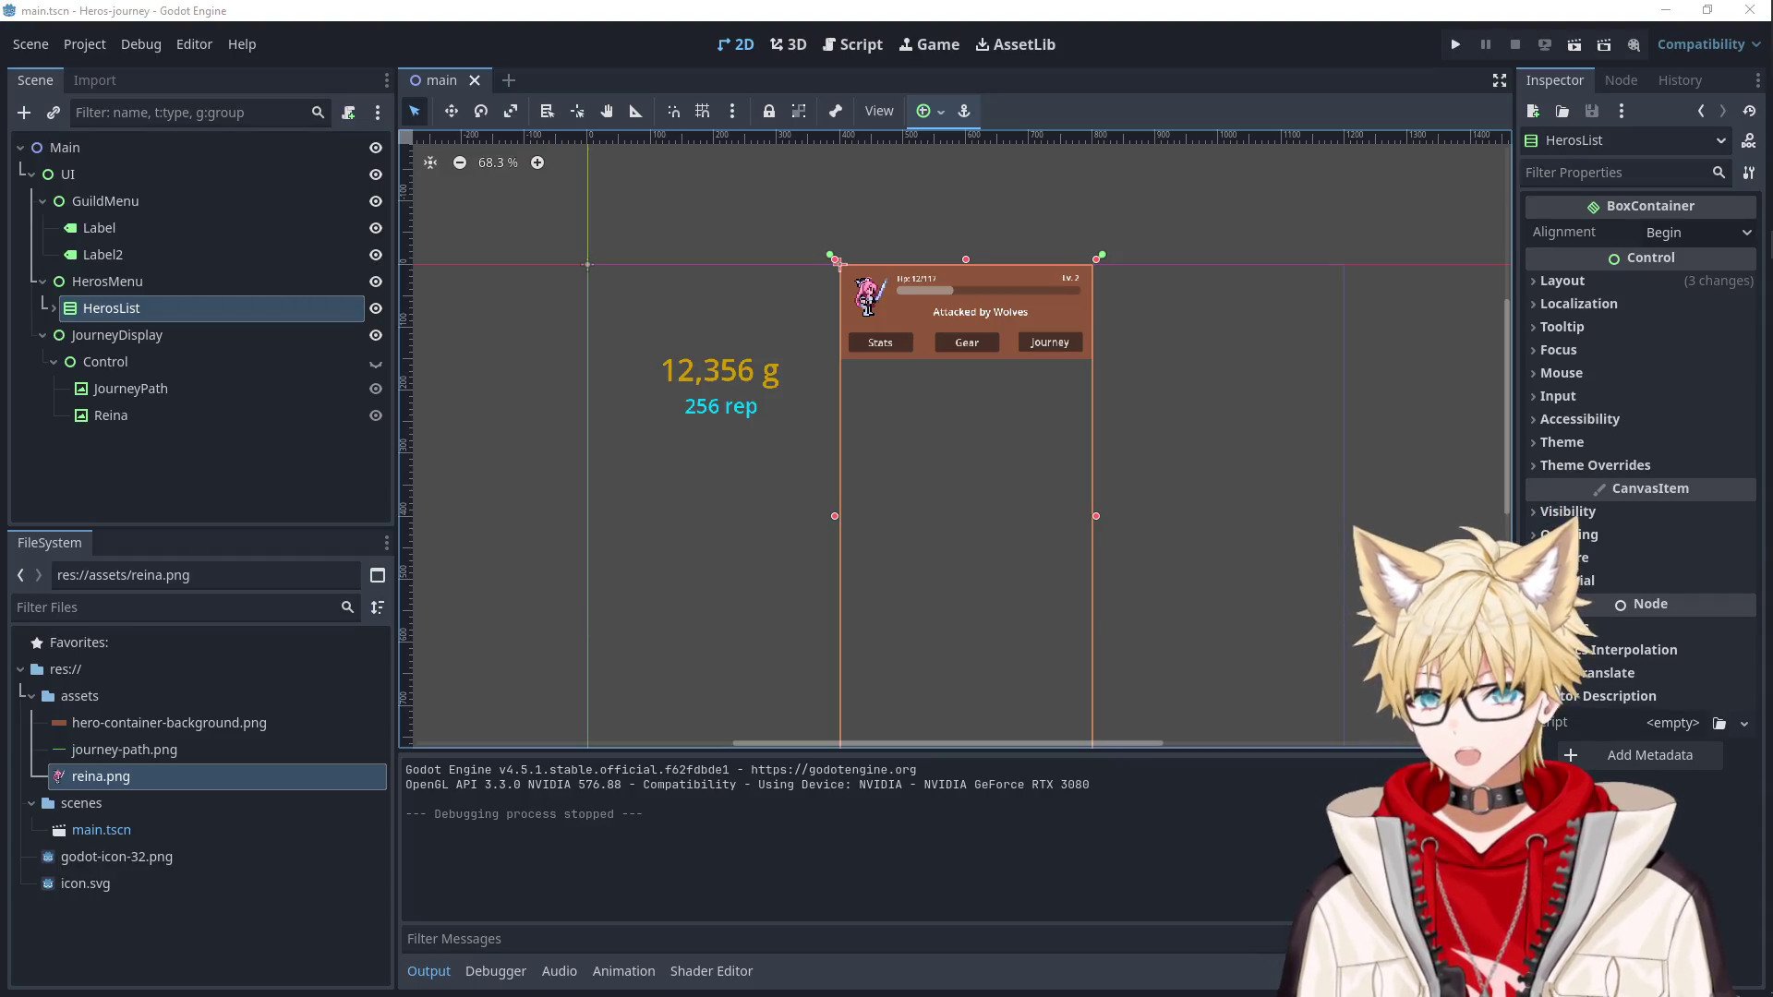
click(1178, 384)
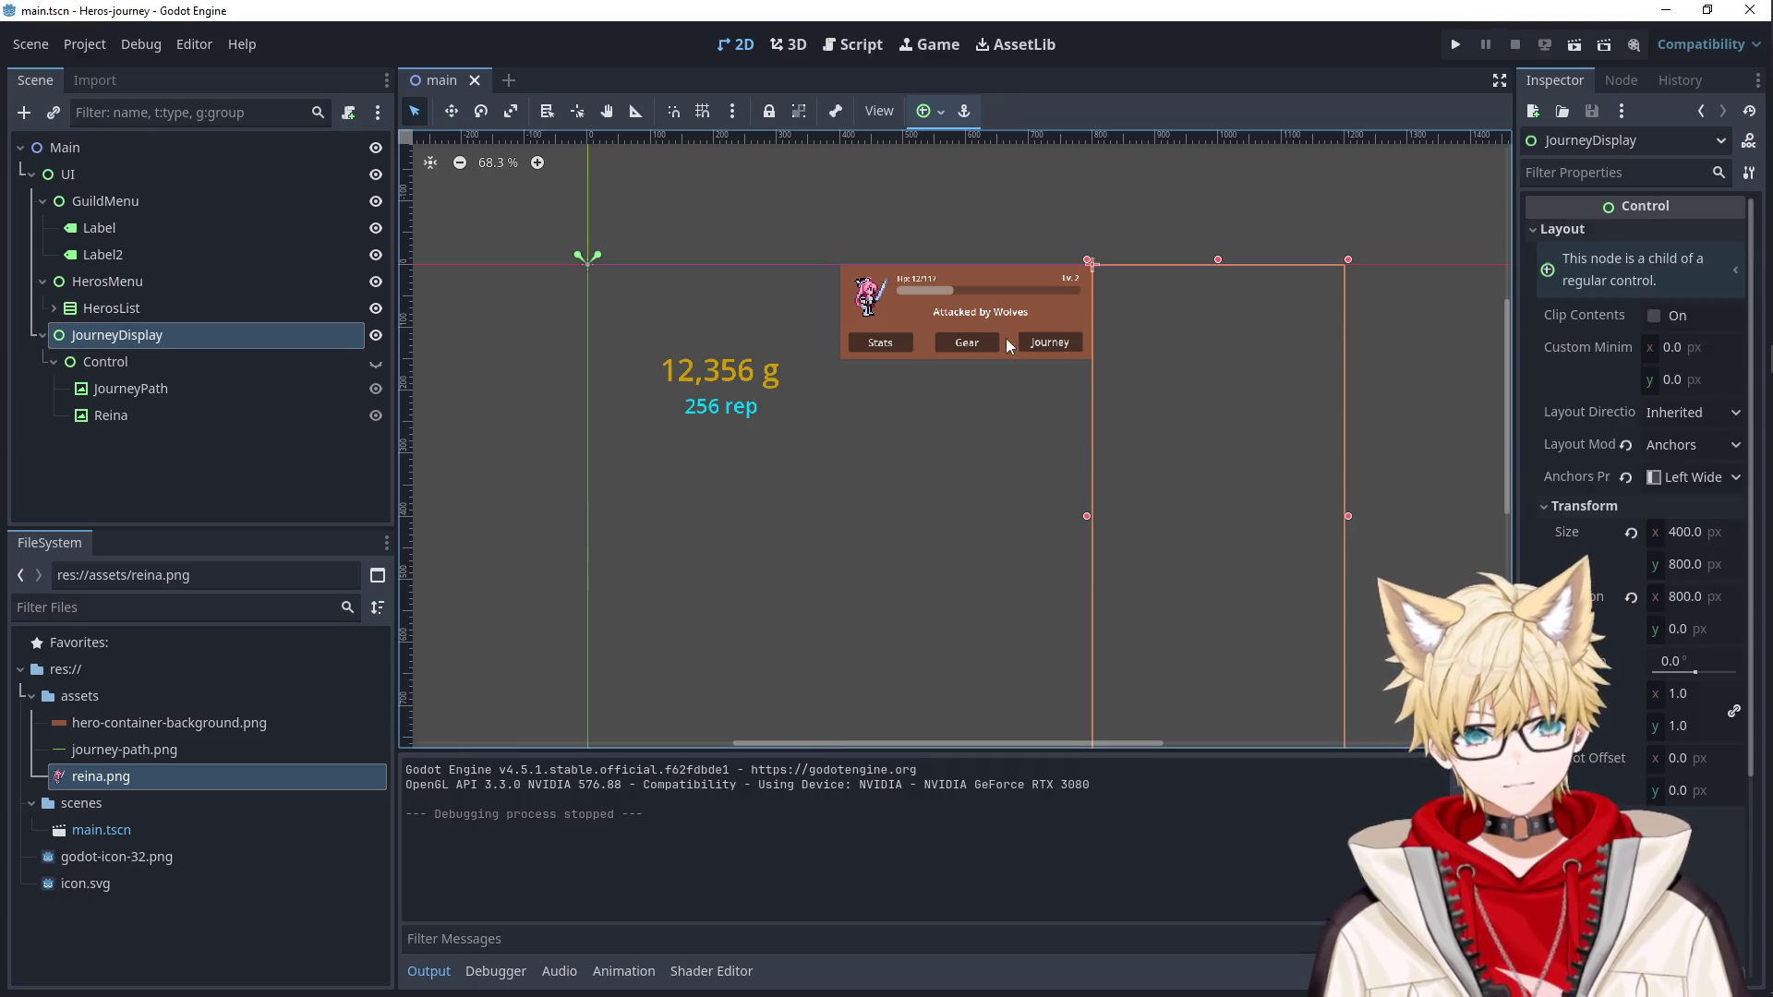
click(163, 307)
click(53, 307)
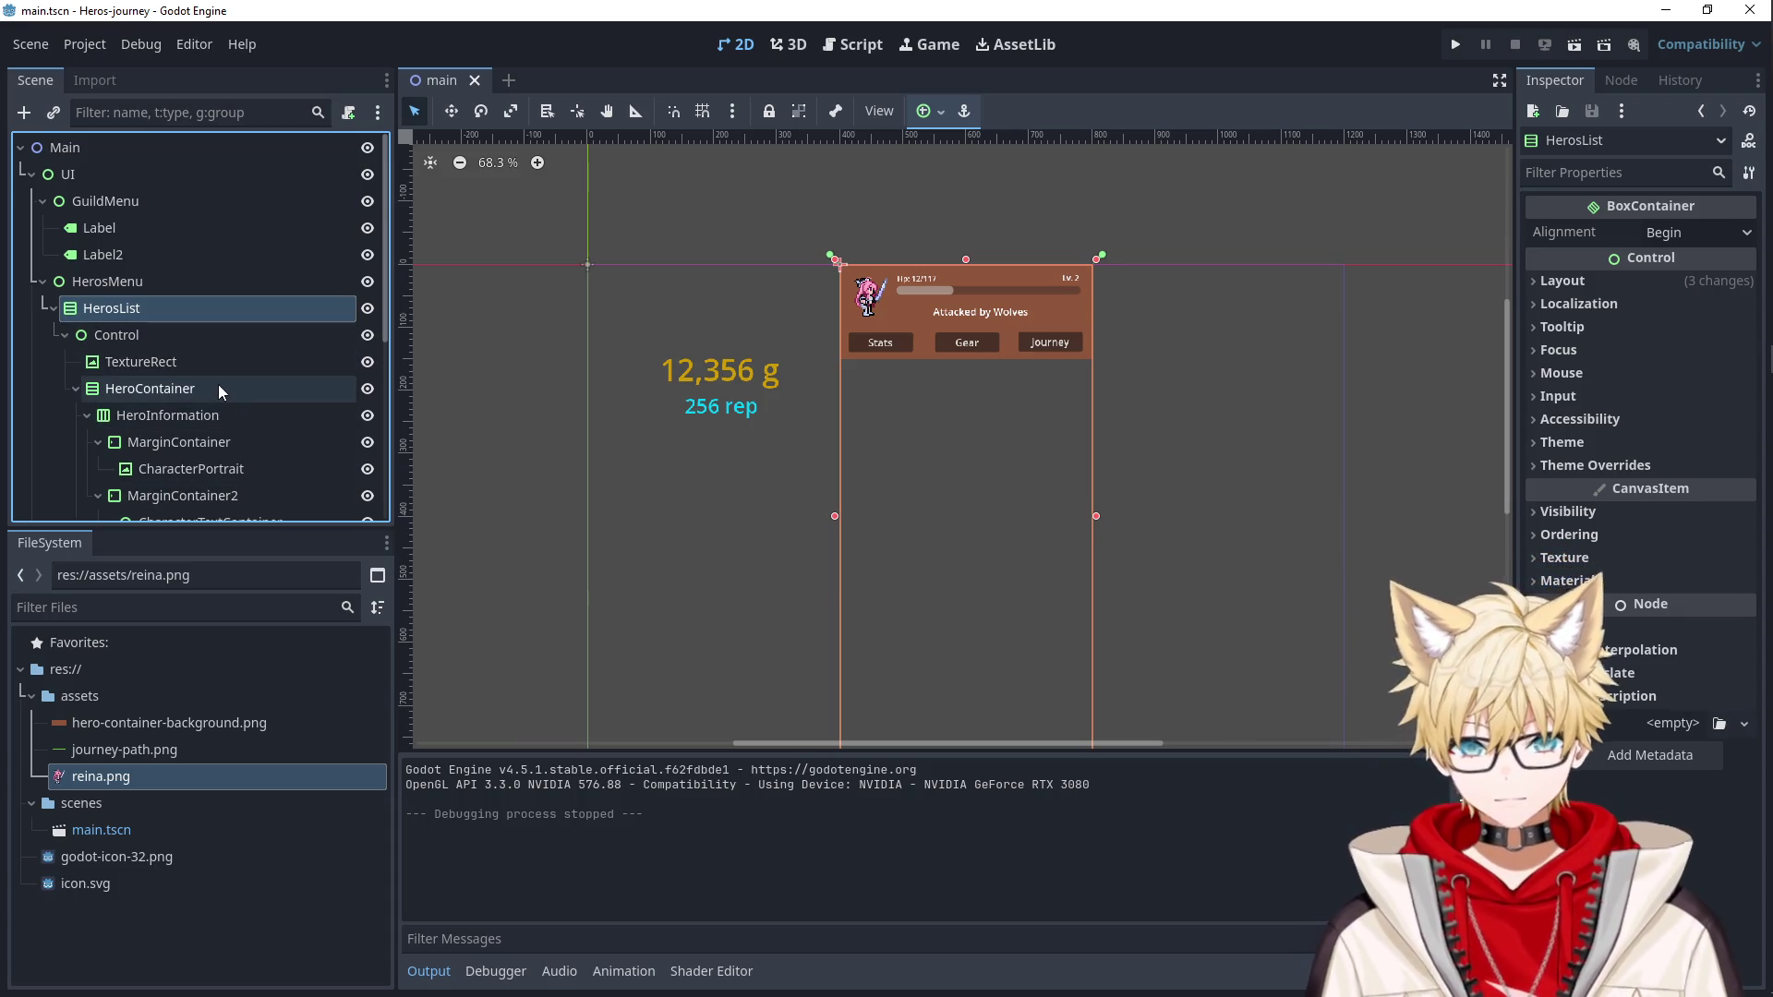
click(148, 153)
Step: Create a plain Node as a new child of the Main node
right_click(148, 154)
click(206, 168)
click(689, 297)
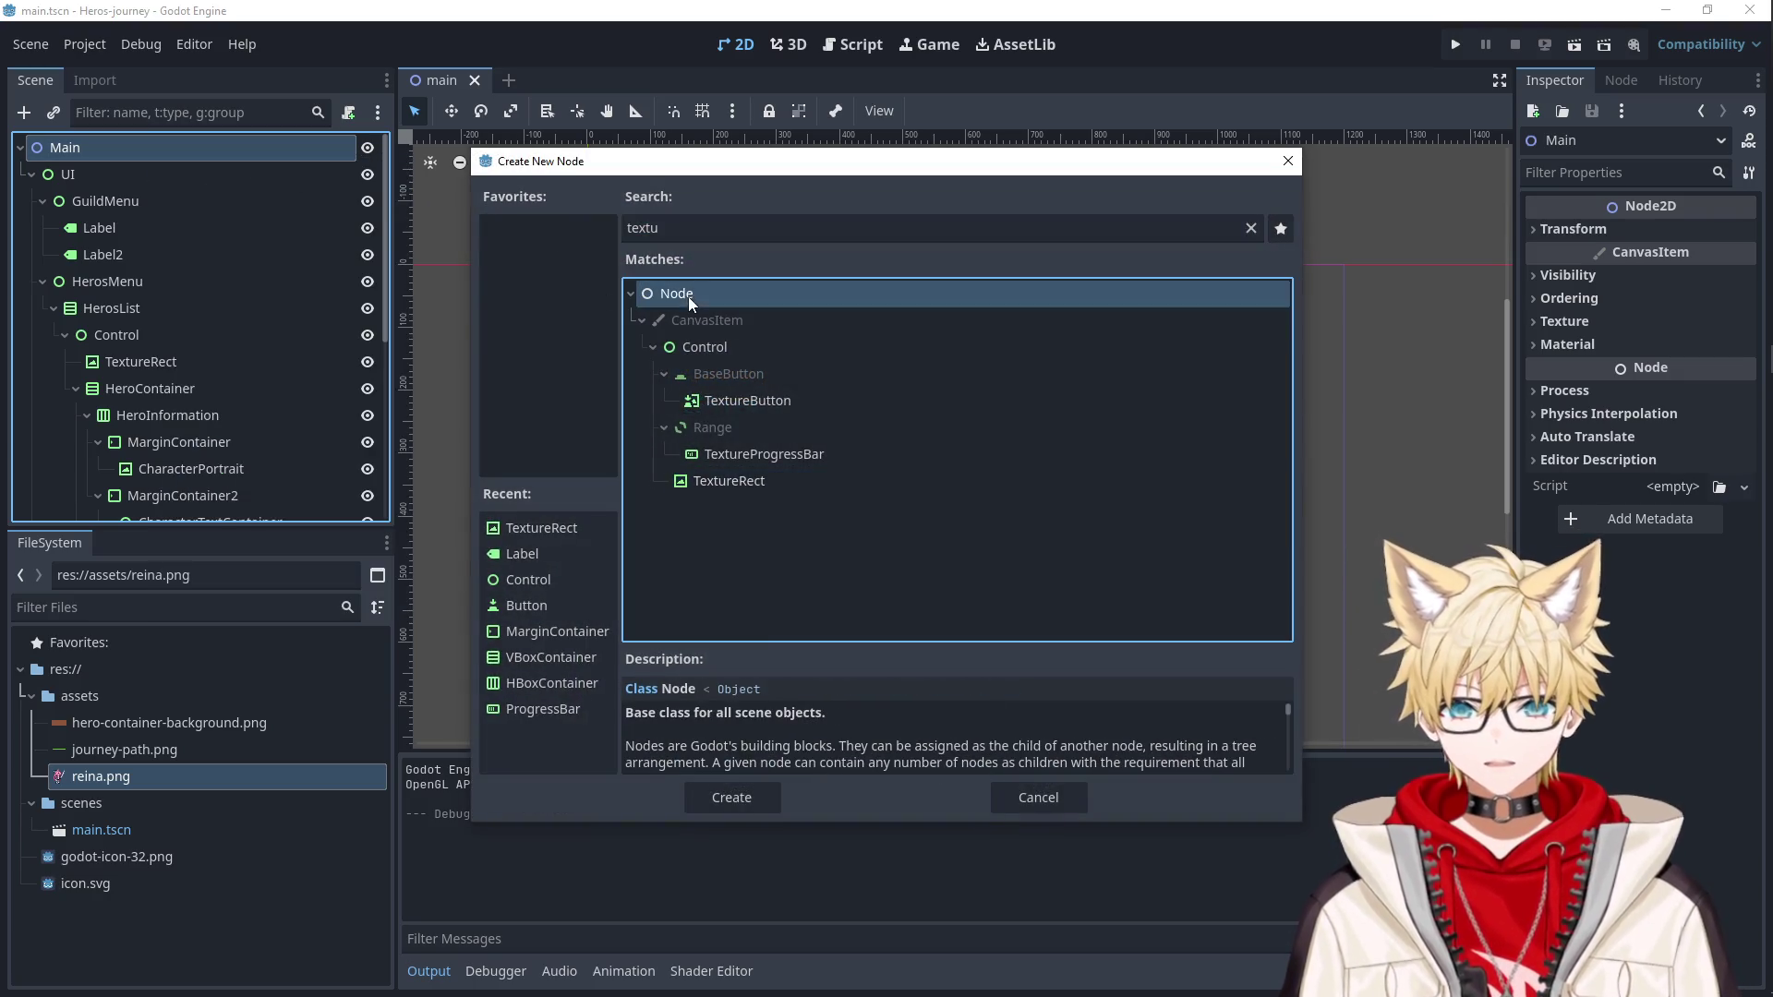
click(737, 800)
mouse_move(139, 507)
mouse_down()
mouse_move(123, 261)
mouse_move(139, 158)
mouse_move(1140, 259)
mouse_up()
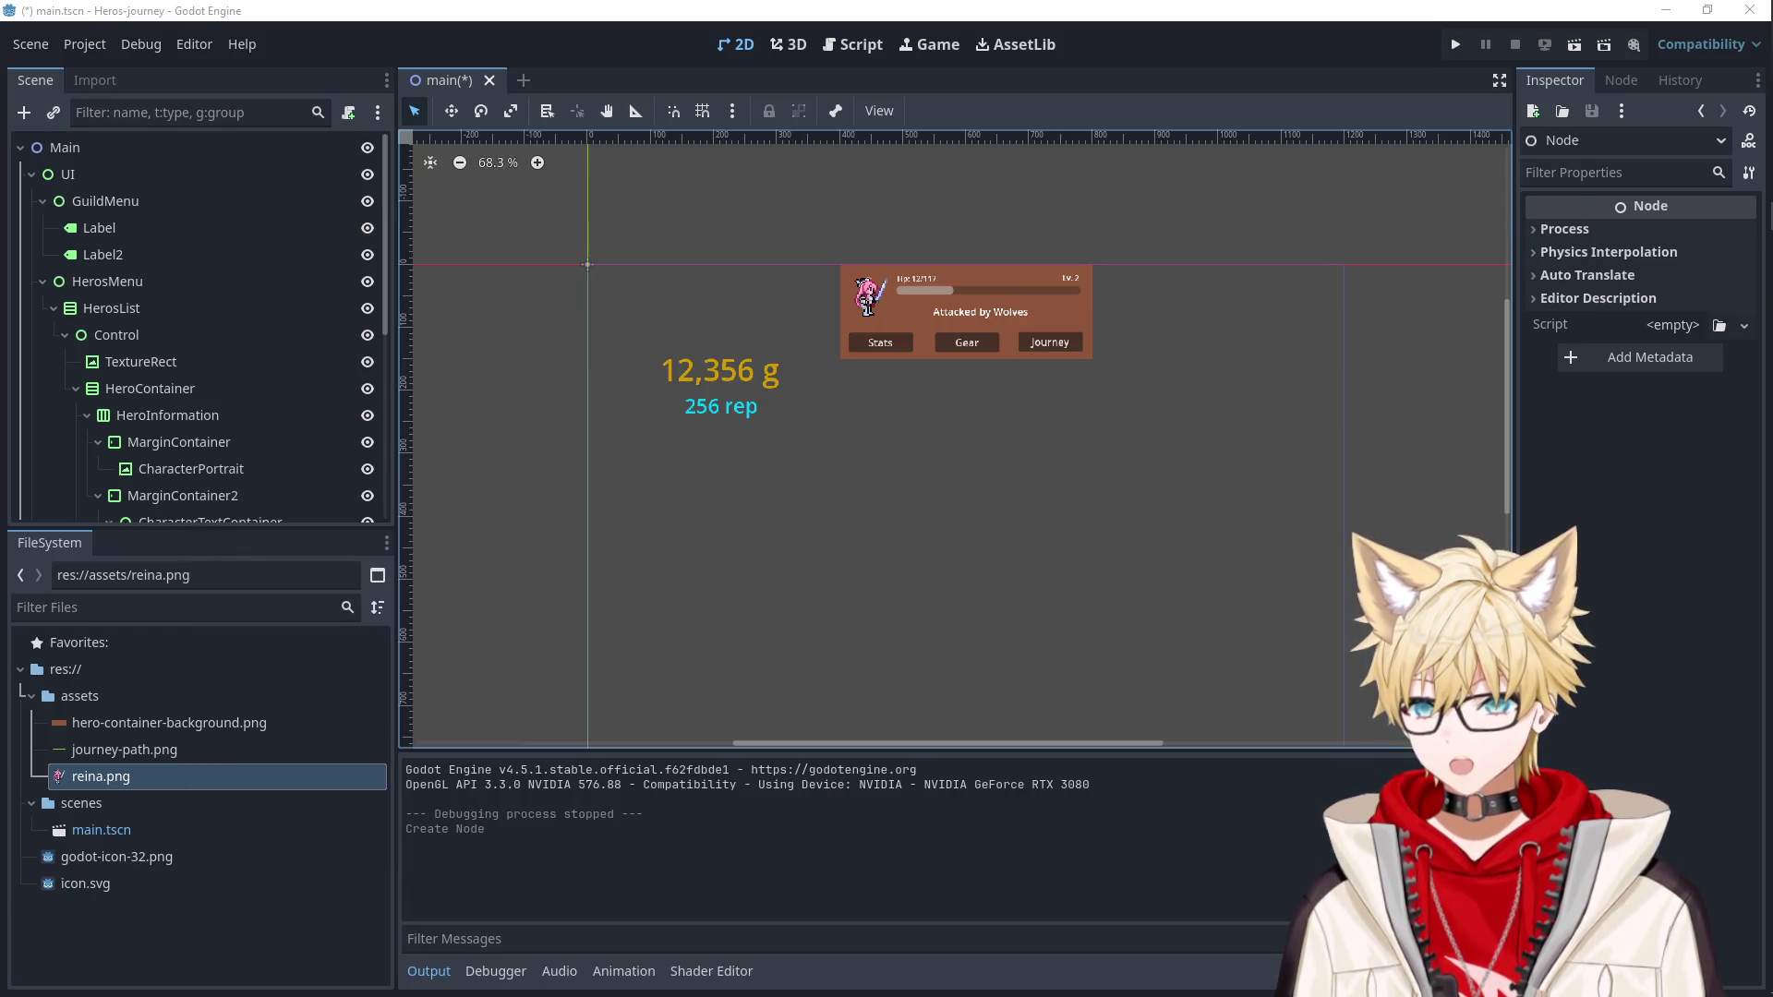
Step: Move the music player window aside and return to the Godot editor
key(alt+Tab)
mouse_move(1486, 218)
mouse_down()
mouse_move(1223, 163)
mouse_move(1198, 135)
mouse_up()
key(alt+Tab)
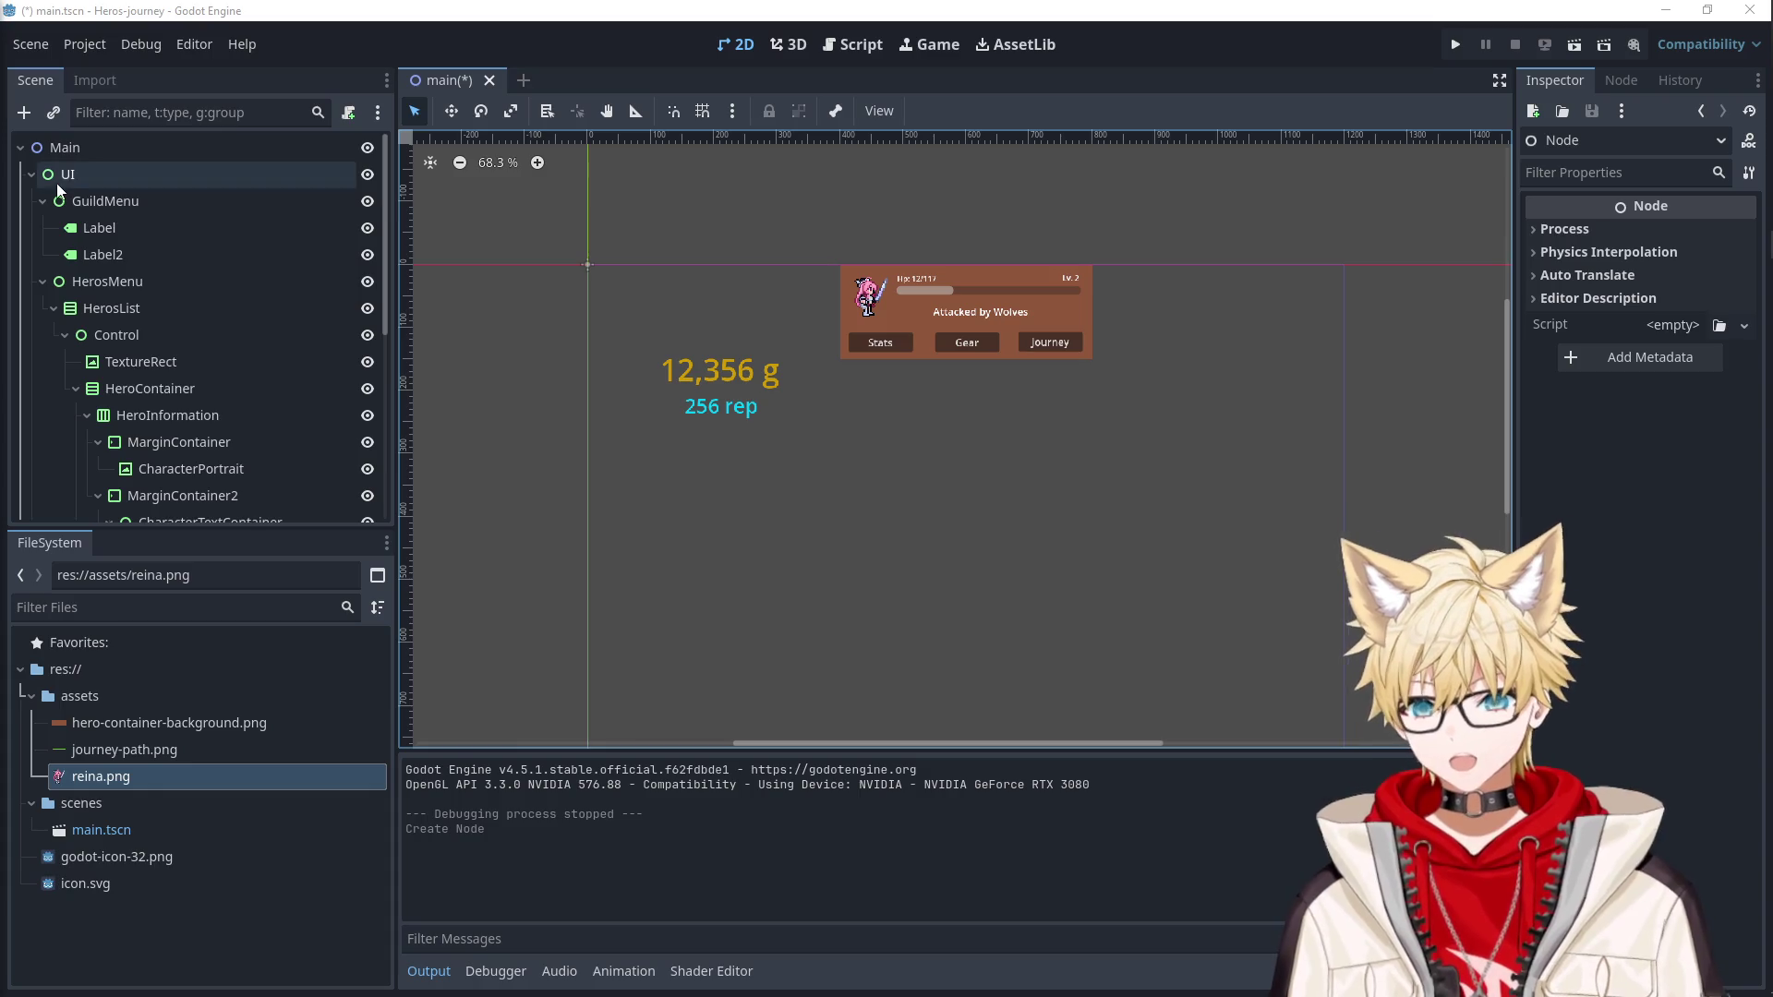
mouse_move(1750, 292)
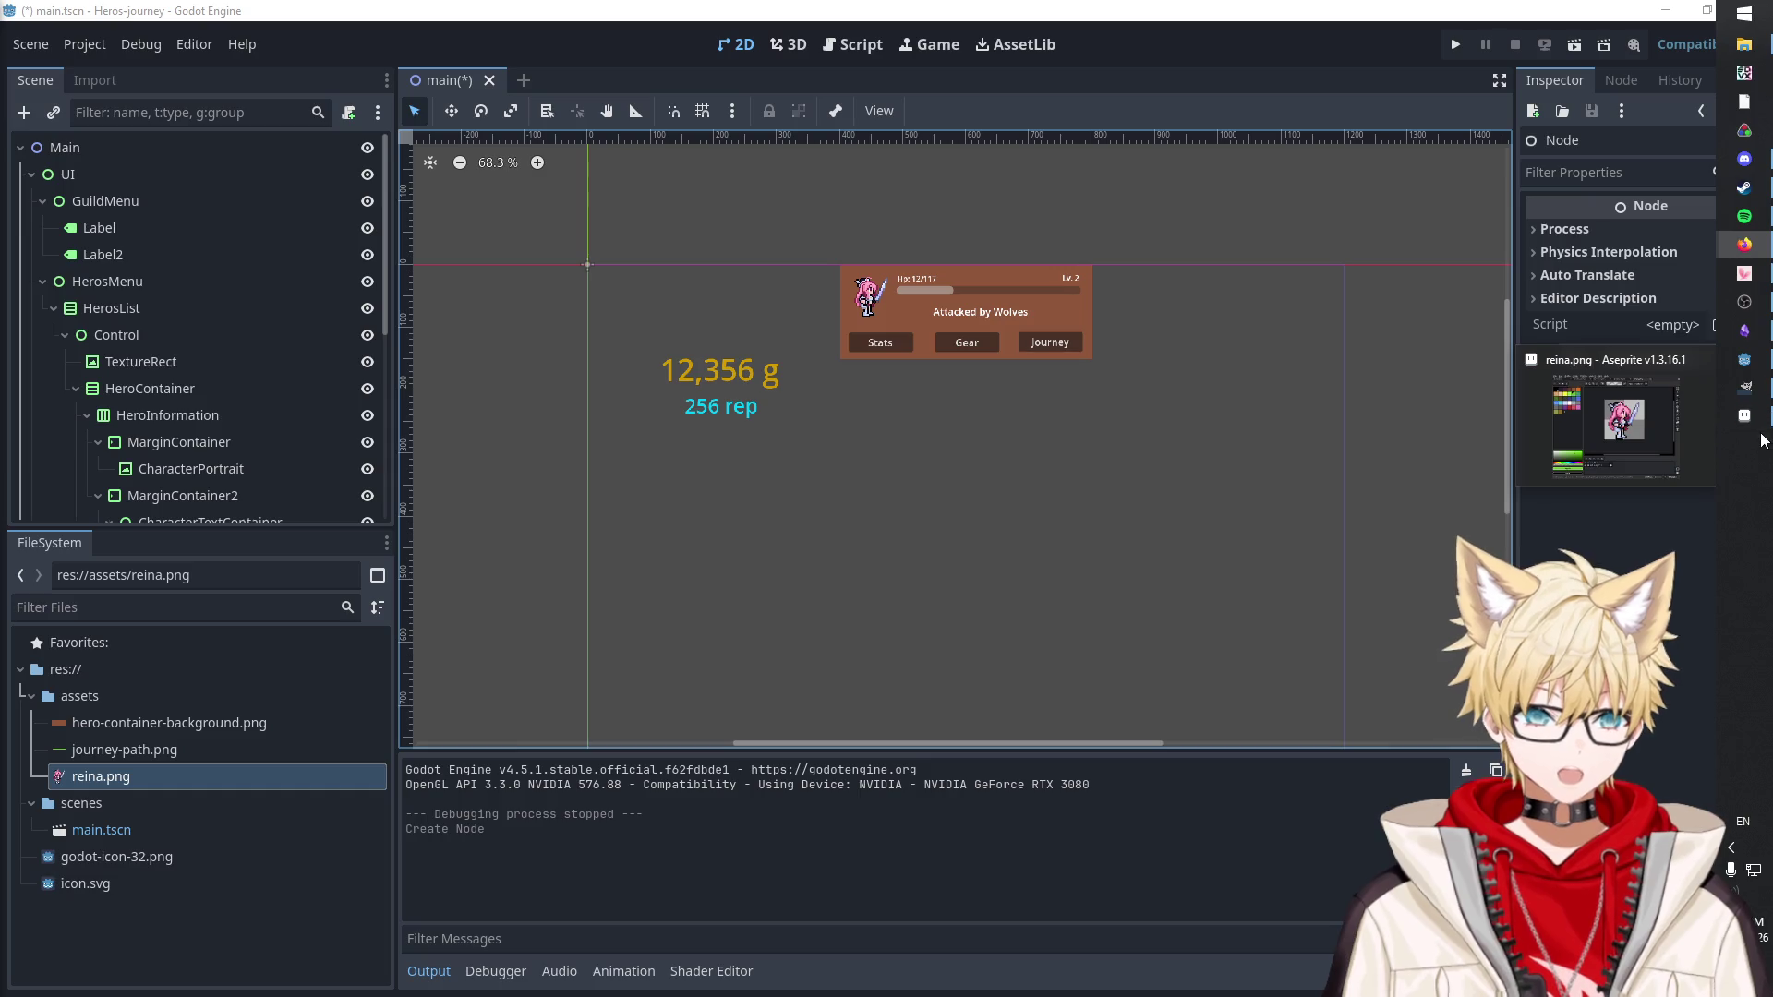
click(1765, 426)
mouse_move(605, 67)
mouse_down()
mouse_move(0, 171)
mouse_move(1099, 141)
mouse_move(878, 105)
mouse_up()
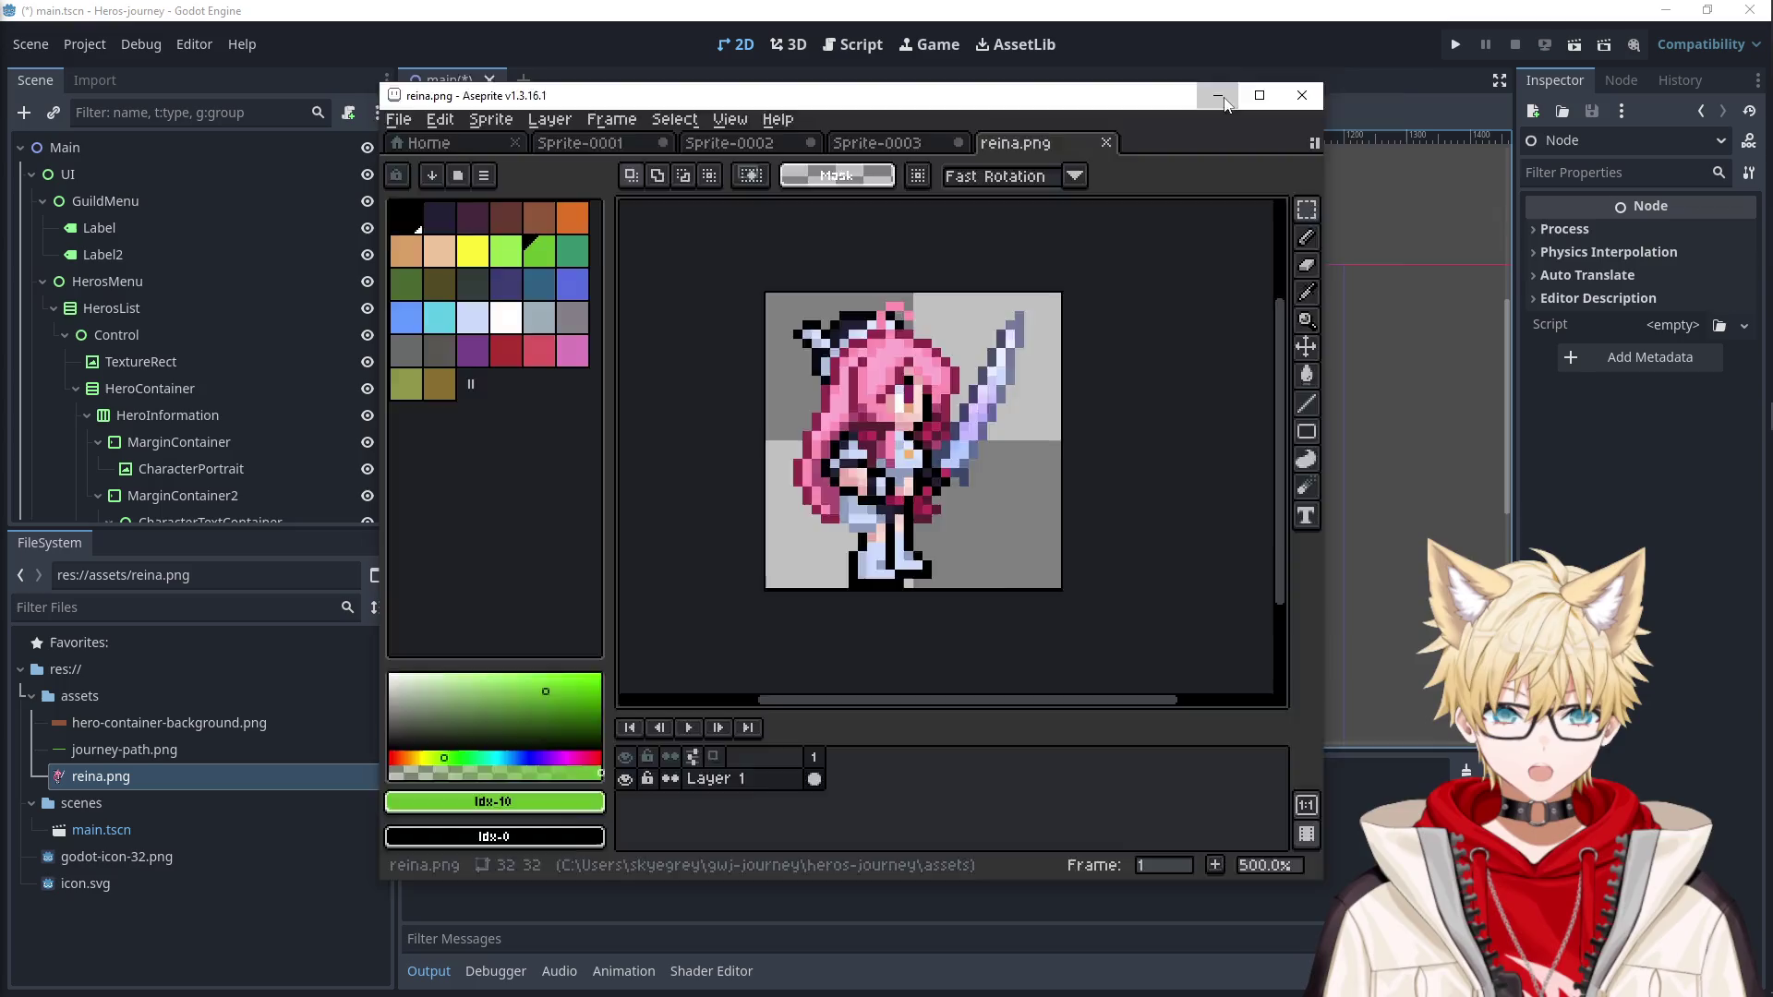
click(1217, 95)
scroll(1177, 308, up, 3)
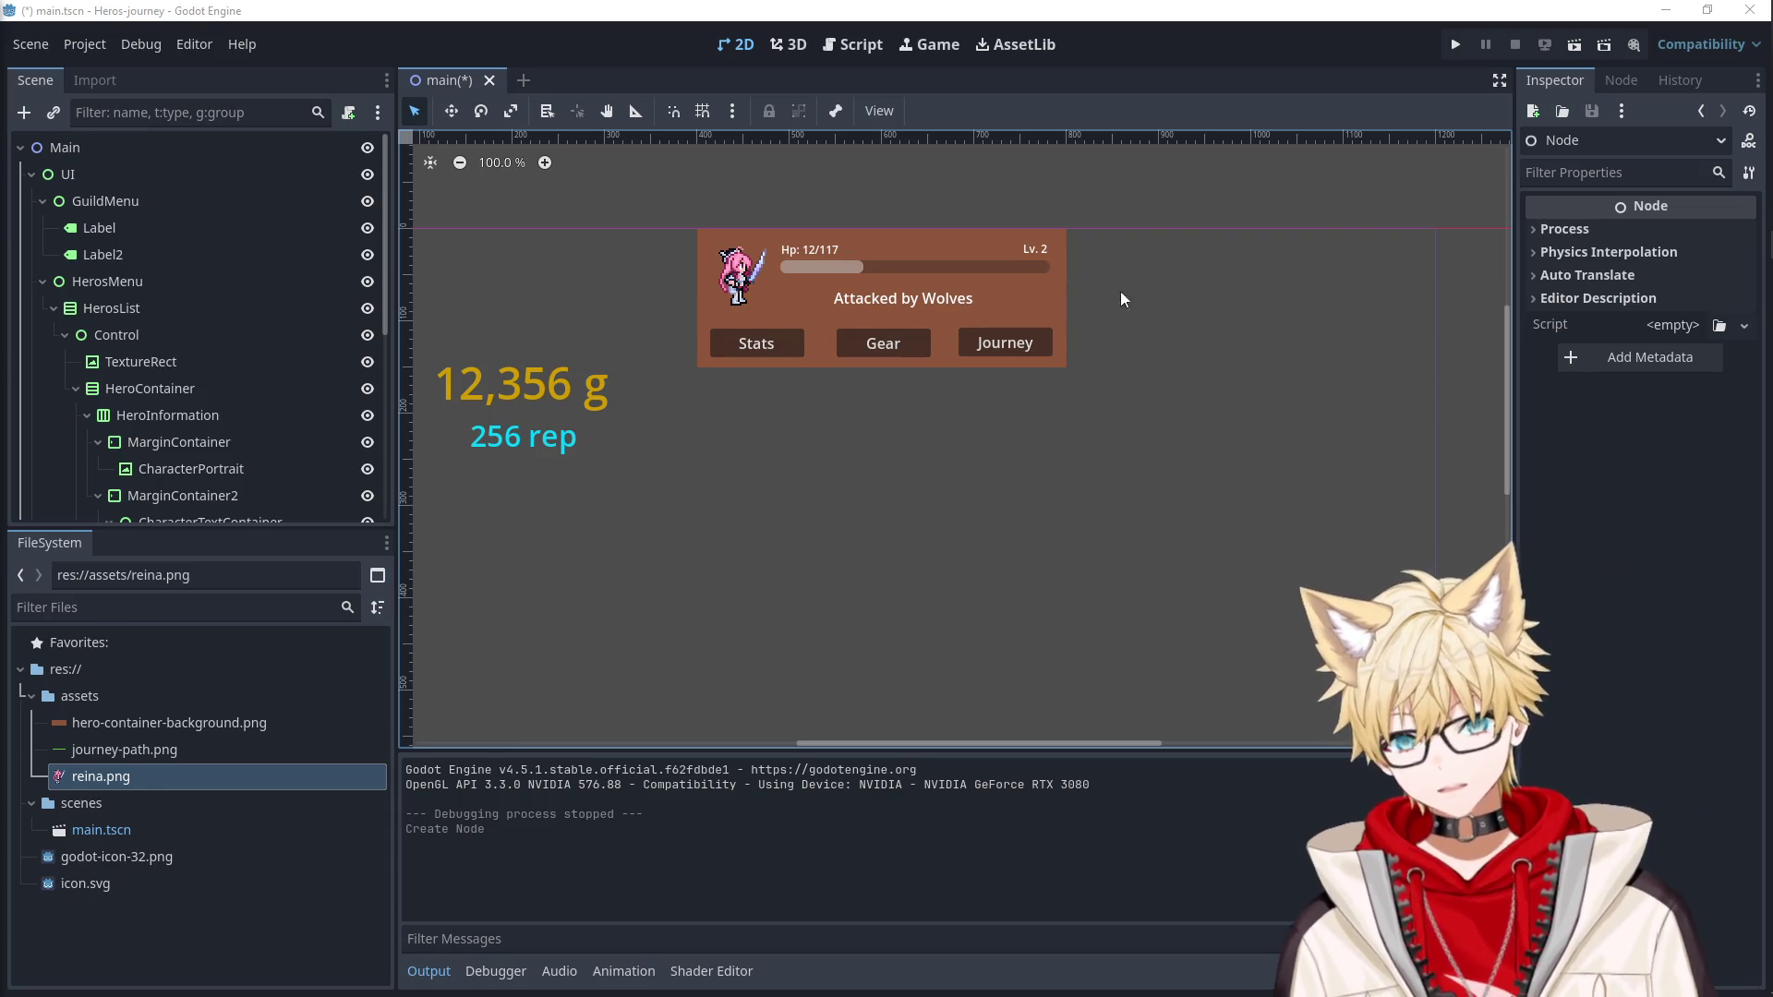
Step: Collapse UI, place the new Node directly above it under Main, and name it CharacterManager
click(32, 175)
drag(46, 198, 81, 180)
double_click(81, 180)
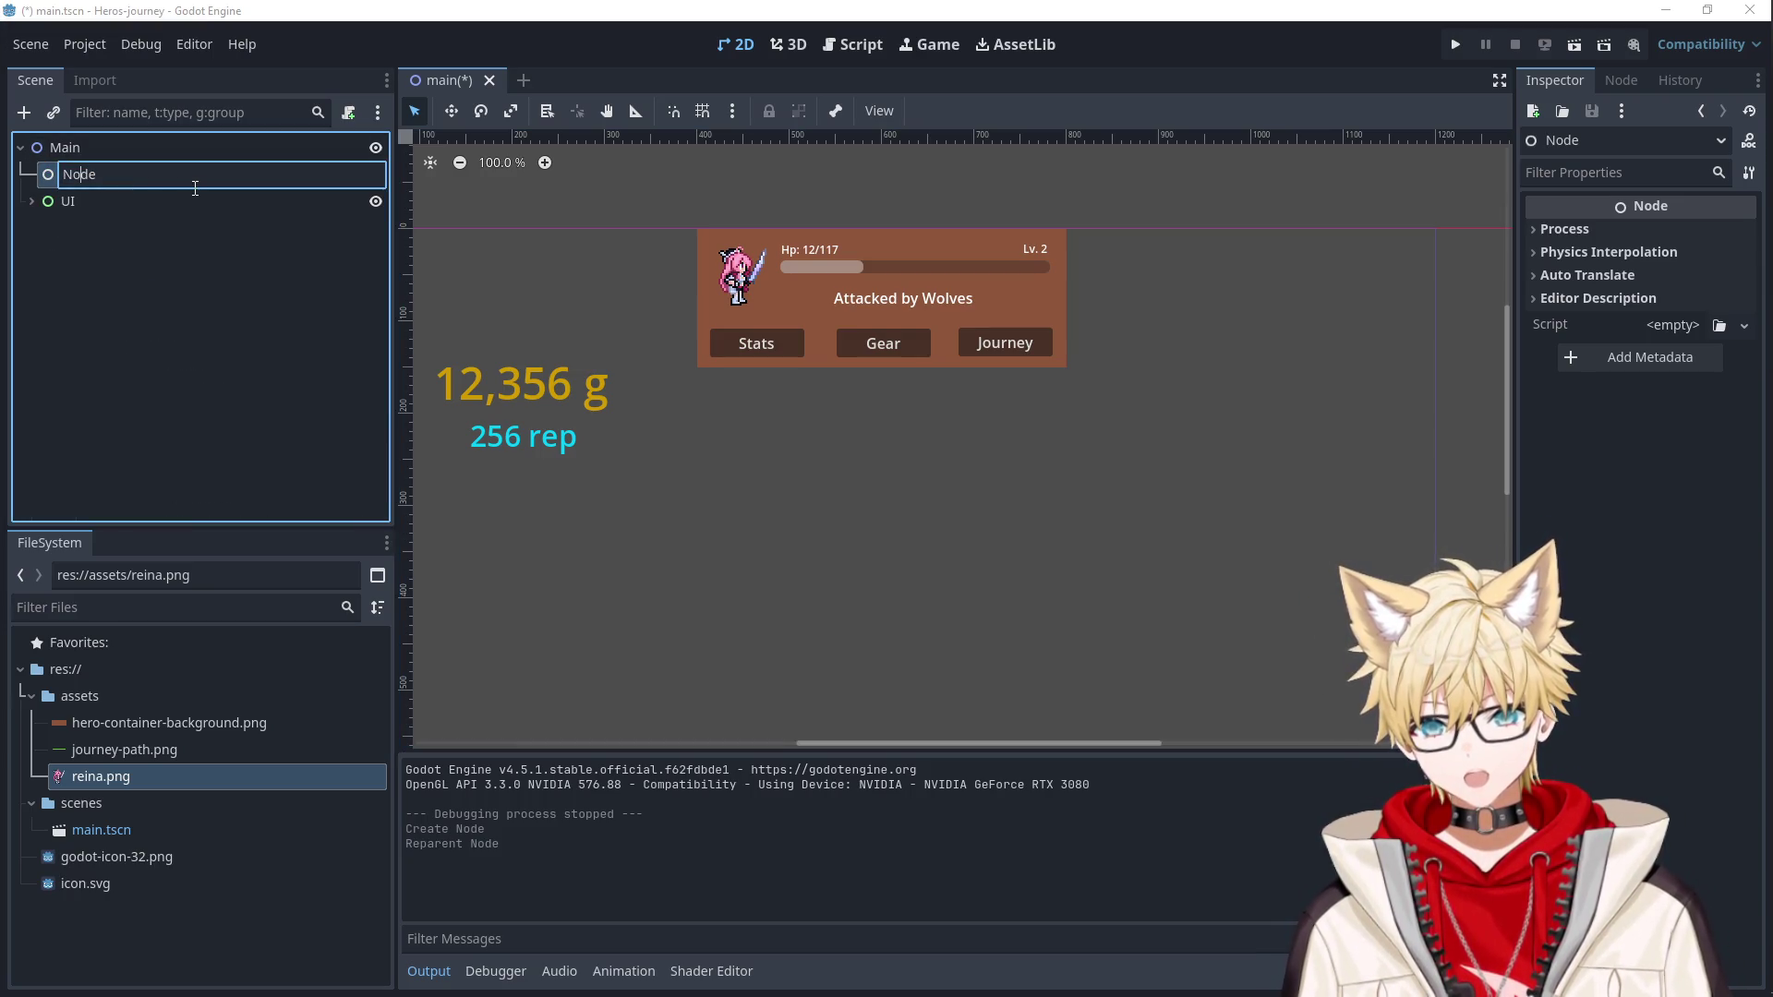
text(CharacterManager)
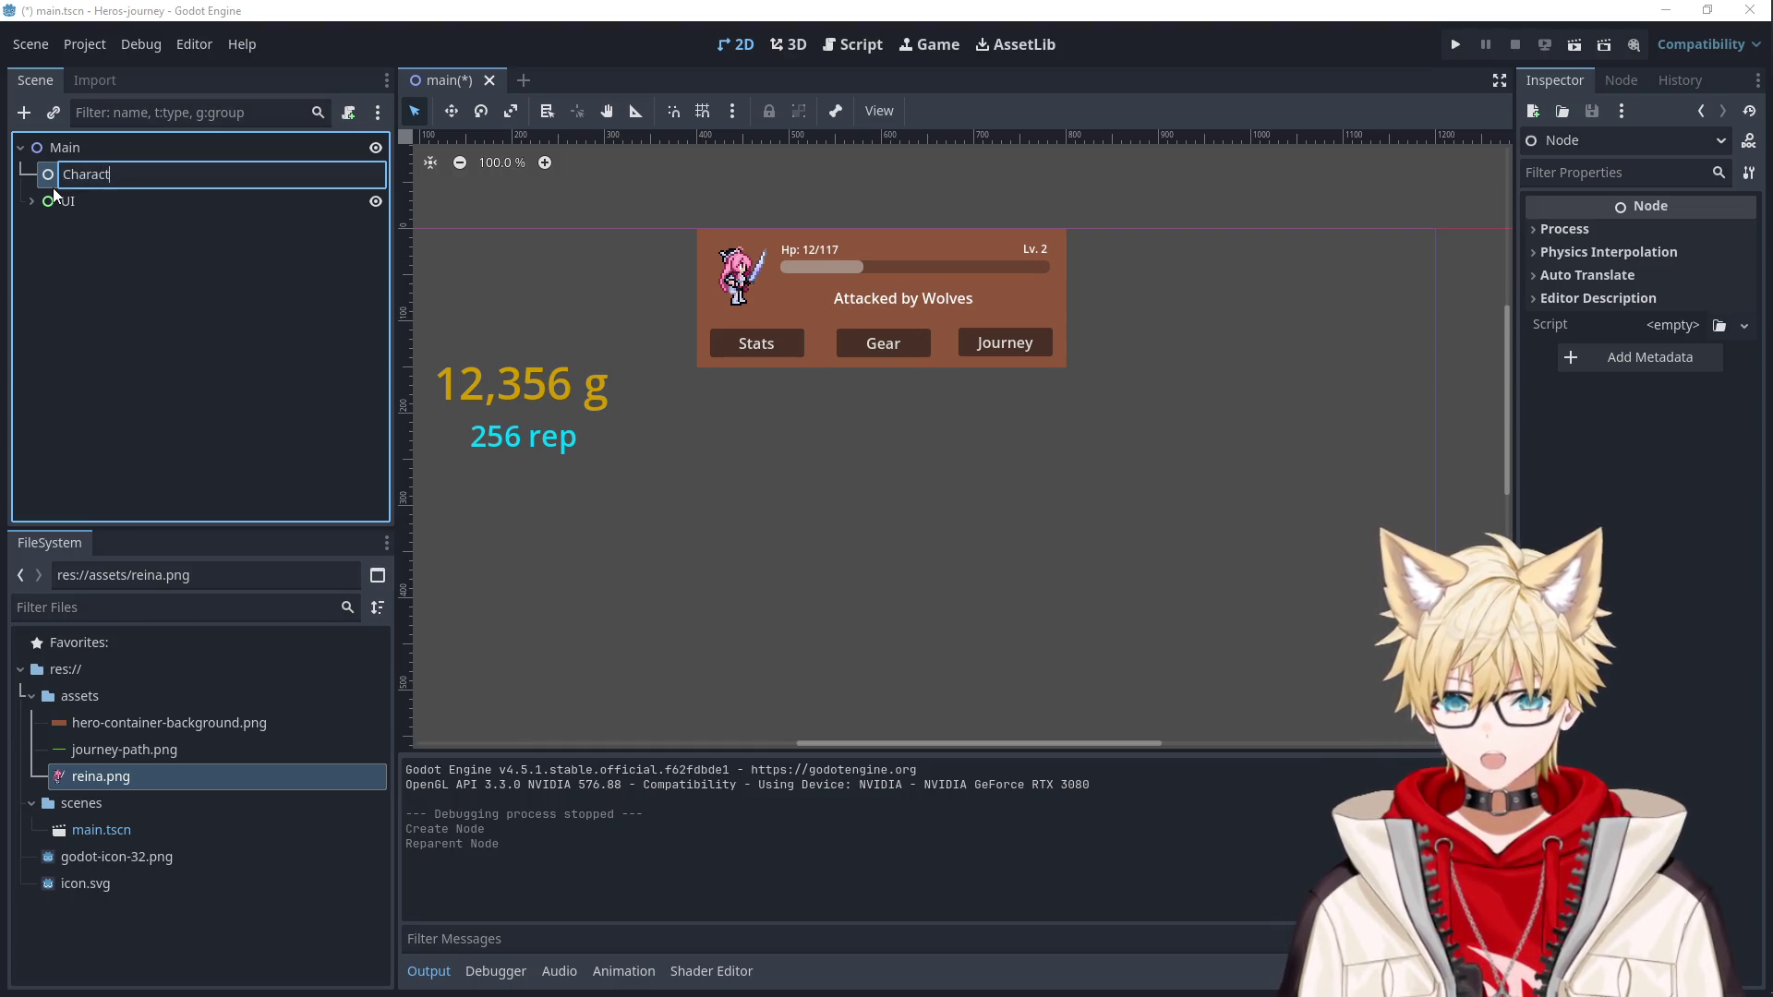
key(Return)
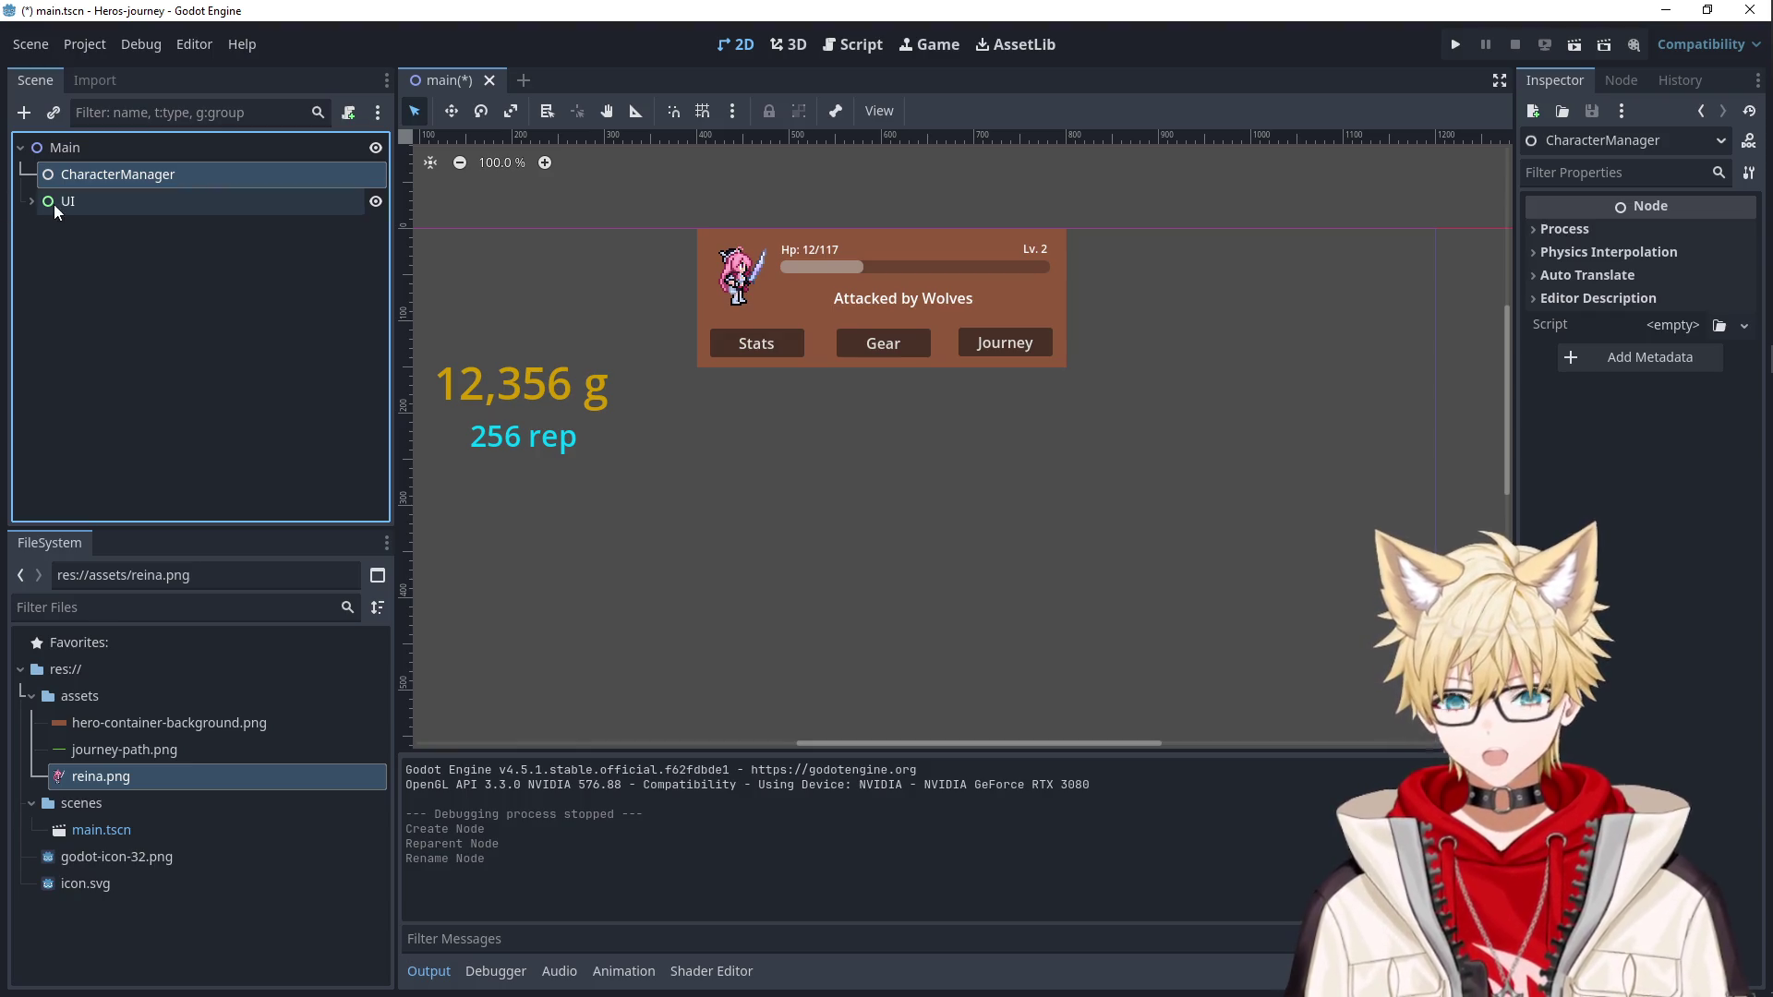
right_click(94, 176)
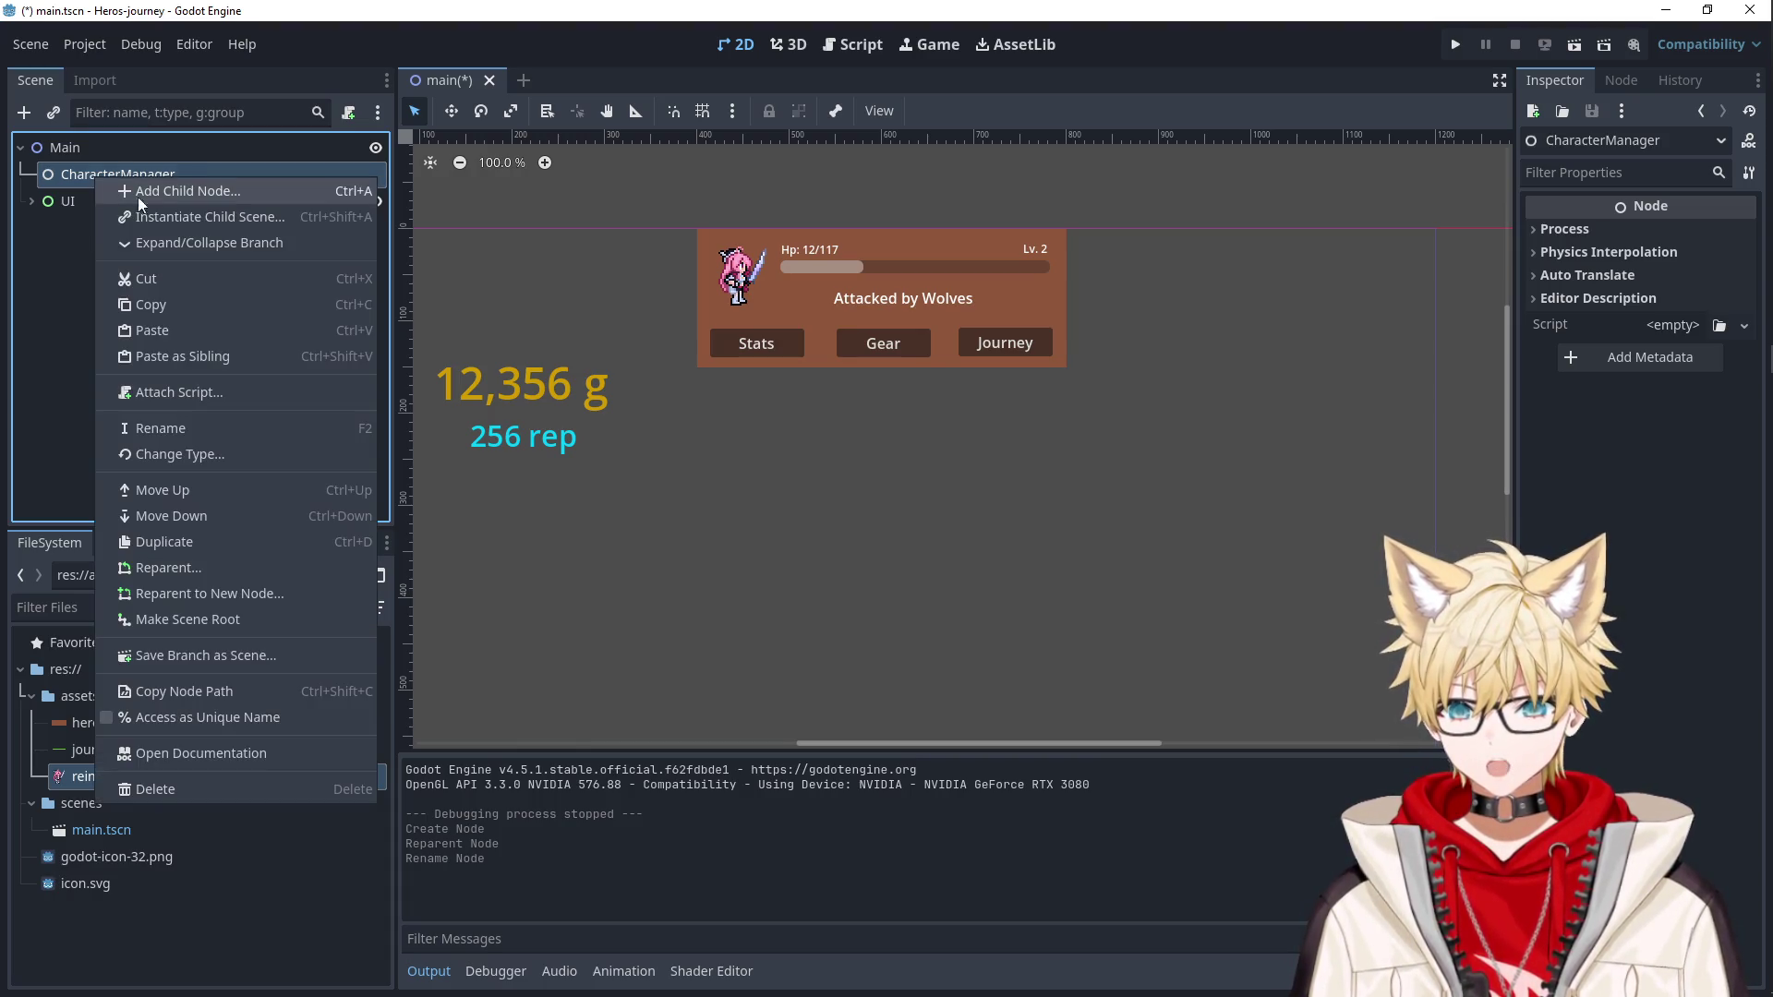
Step: Attach character_manager.gd, prefix line 1 with 'class_name CharacterManager', and add one blank line below
click(205, 394)
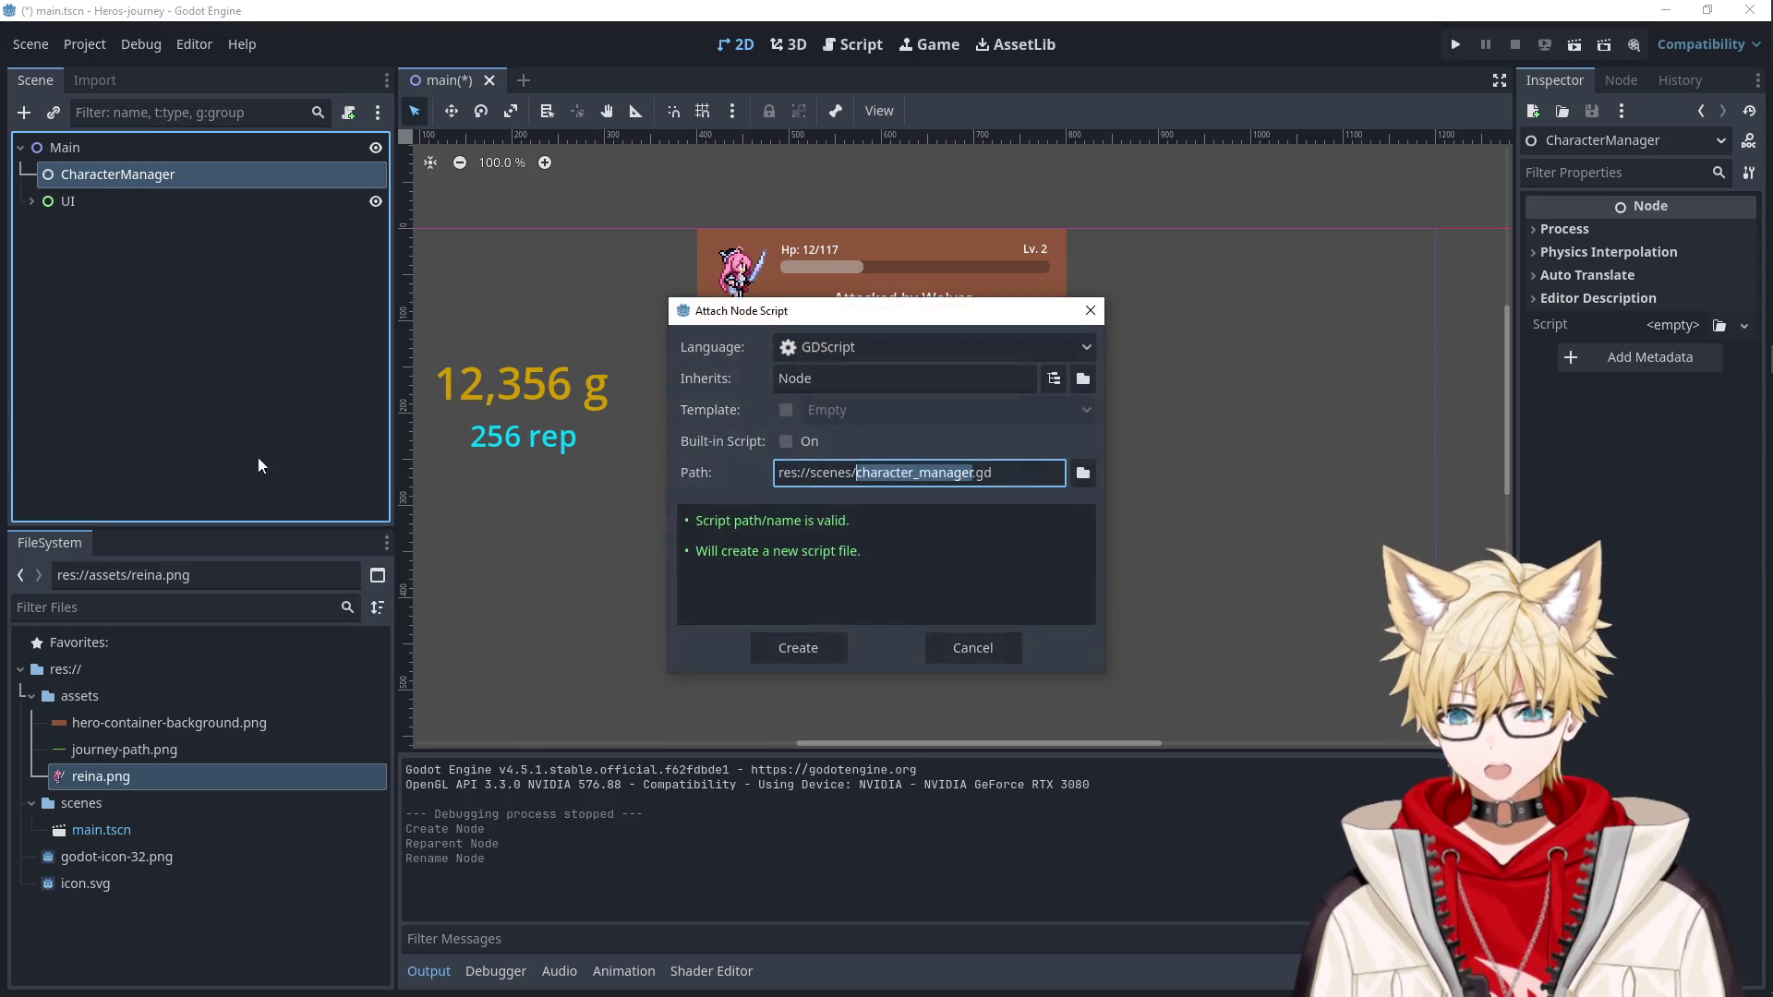
click(809, 647)
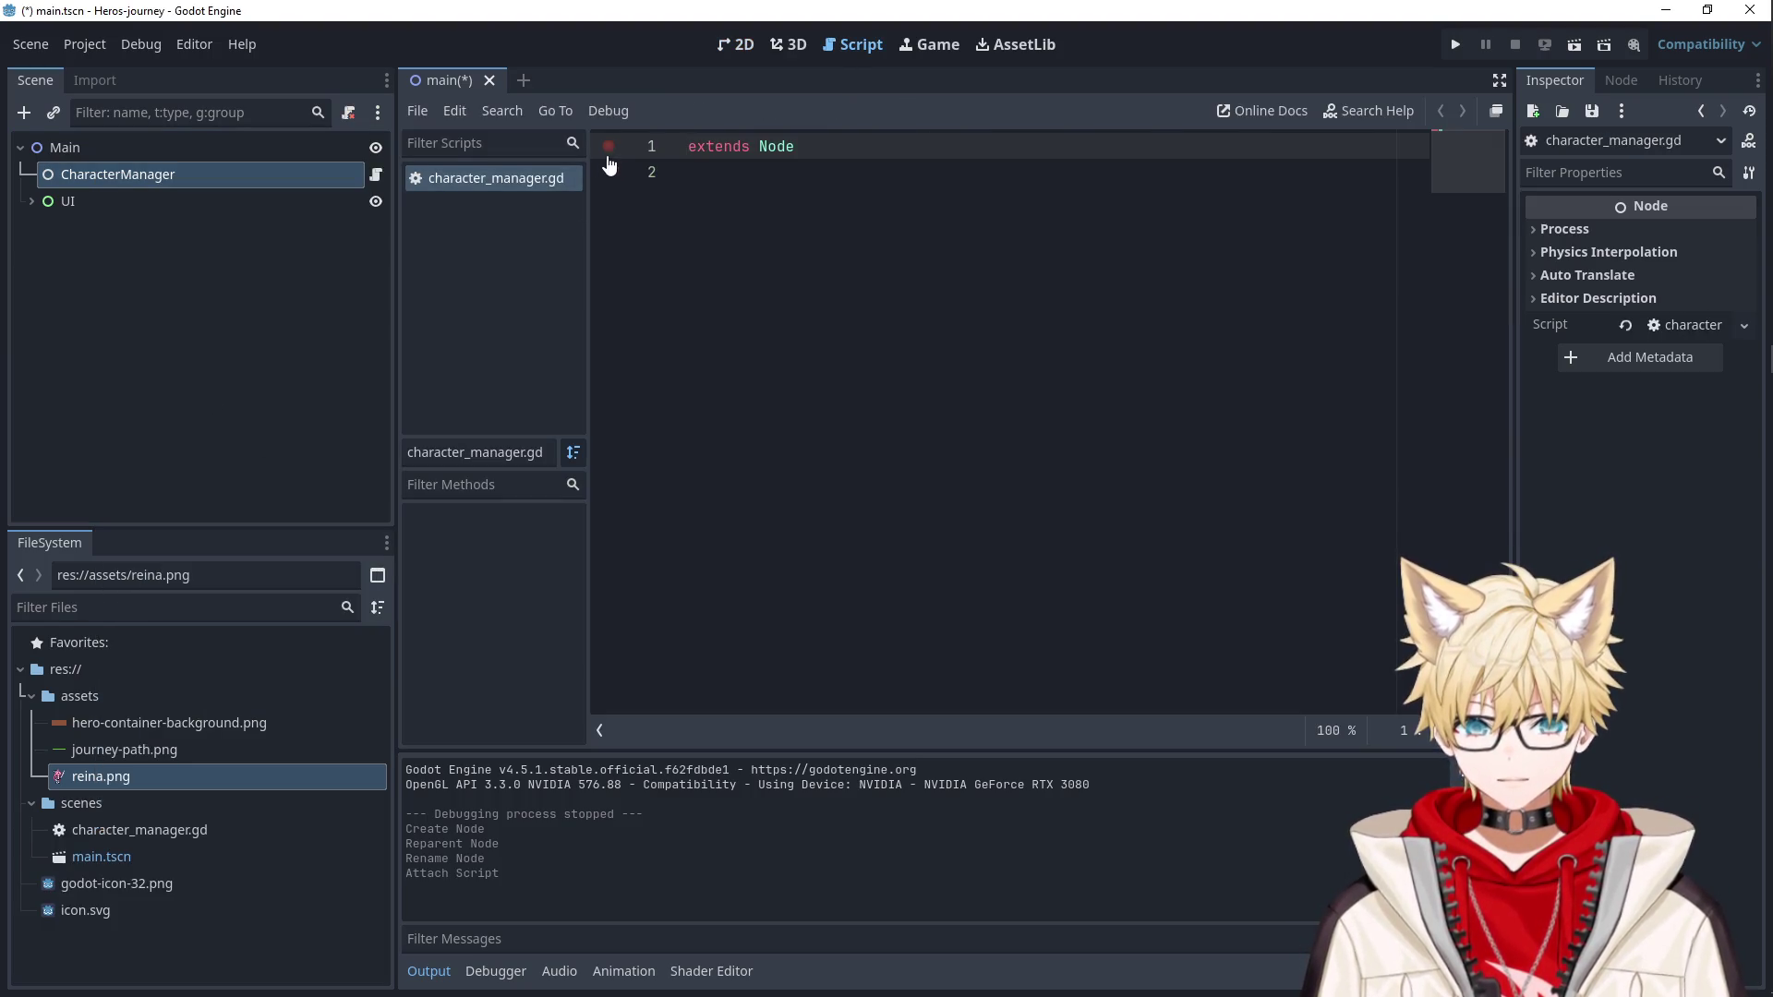
text(class_name Chara)
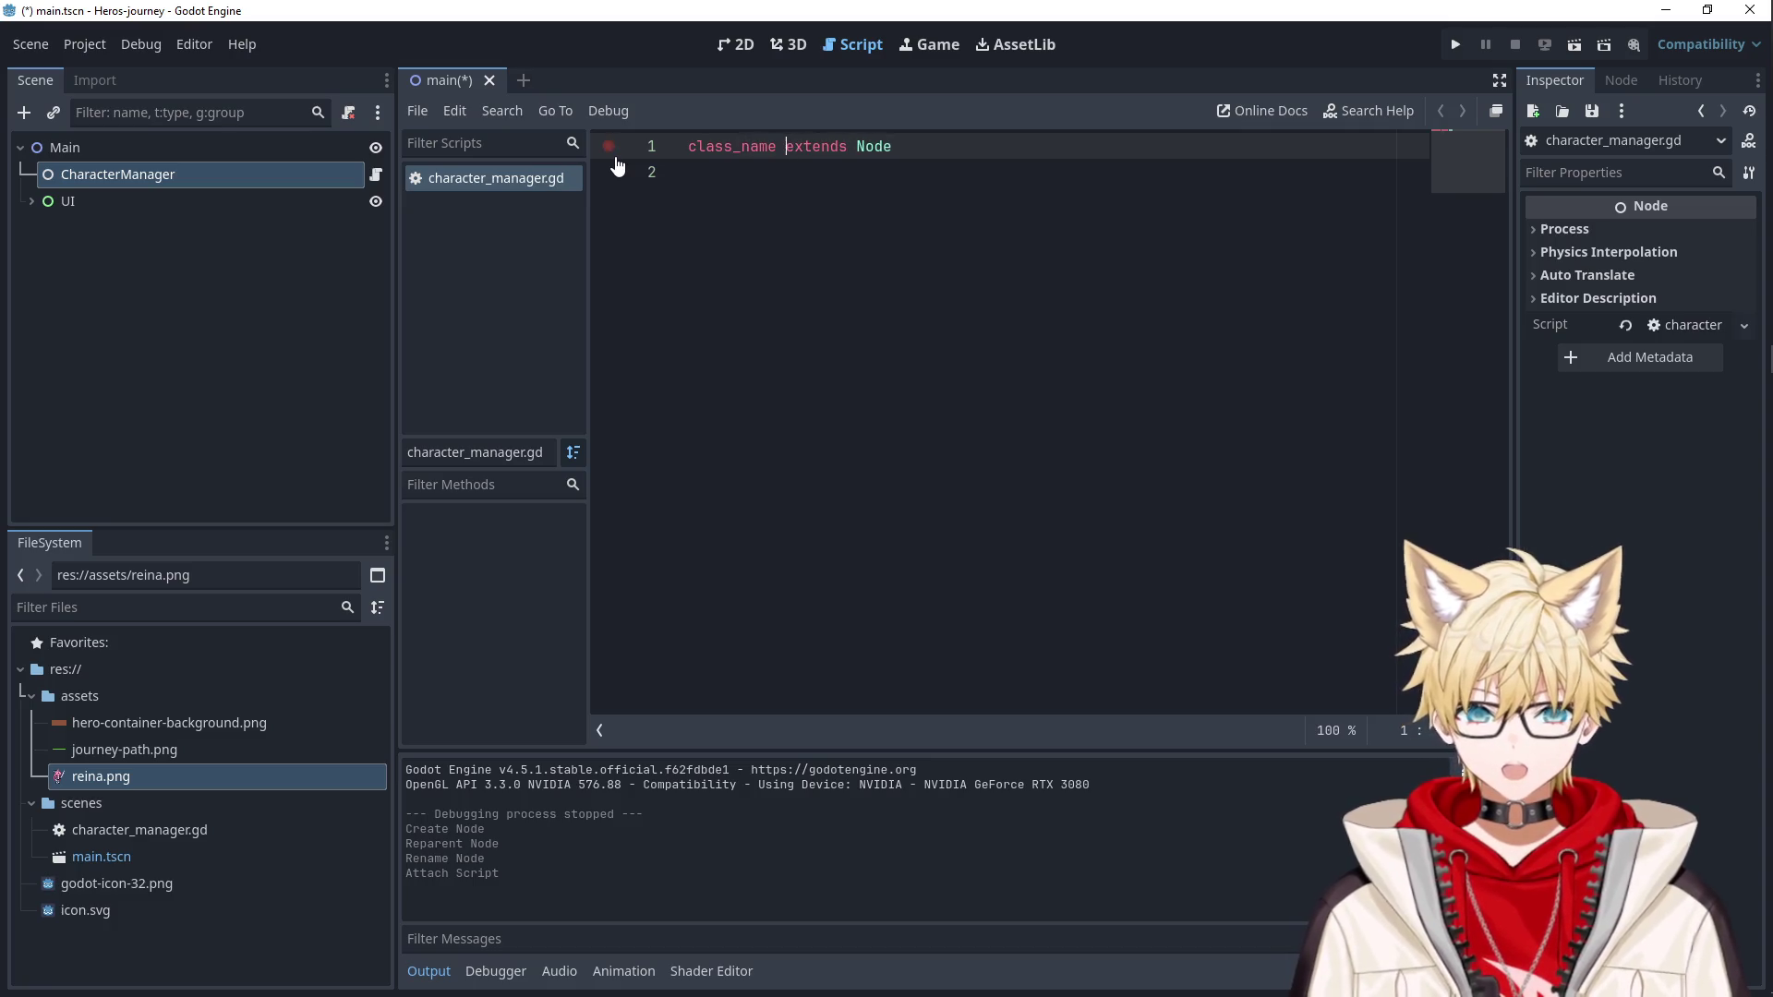
text(cter)
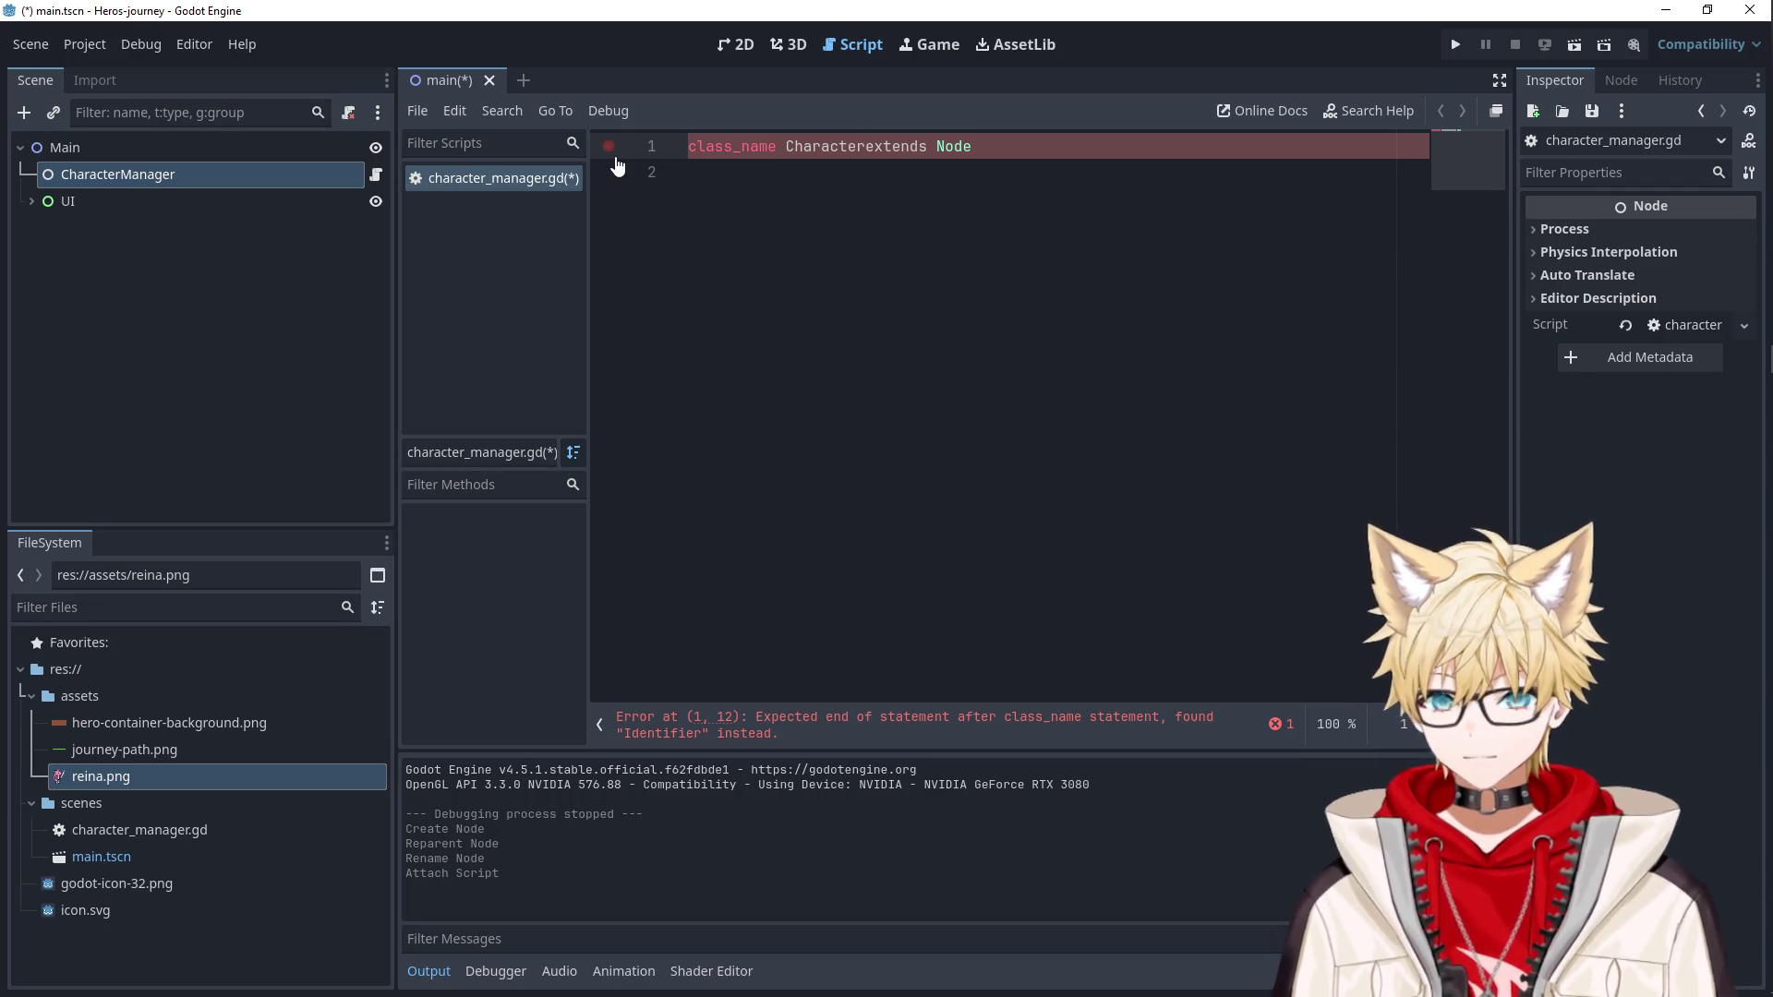
text(Manager)
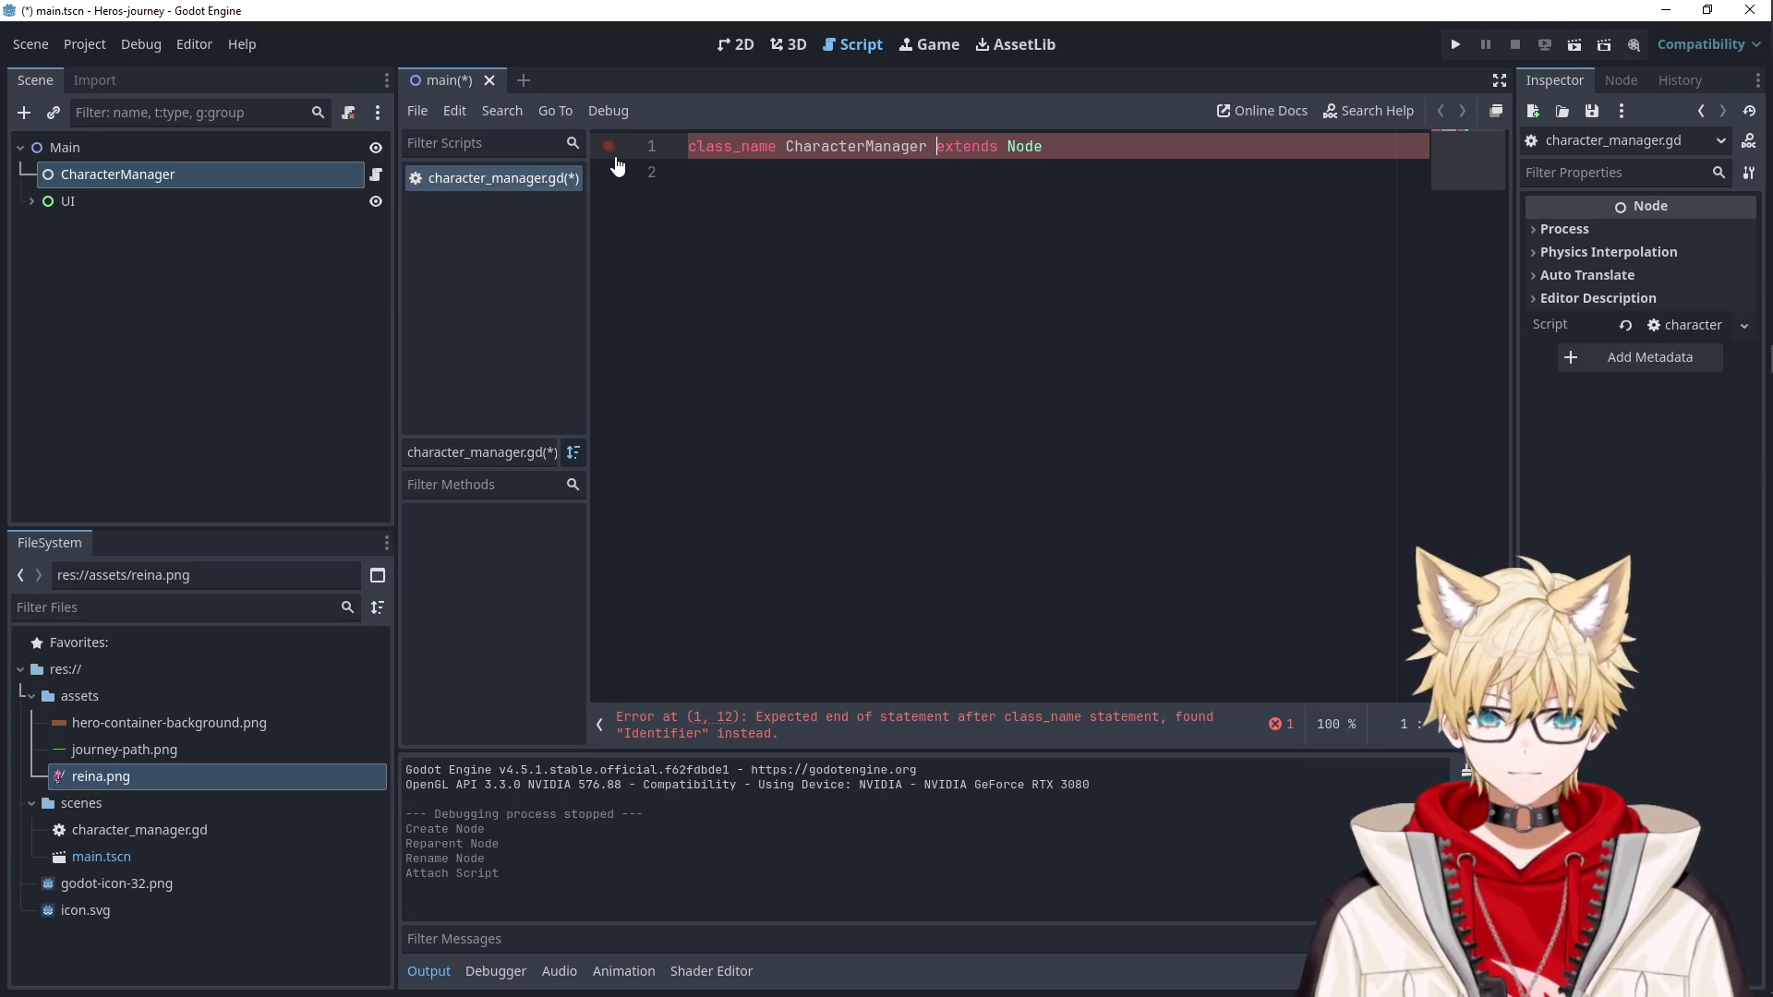
click(1117, 151)
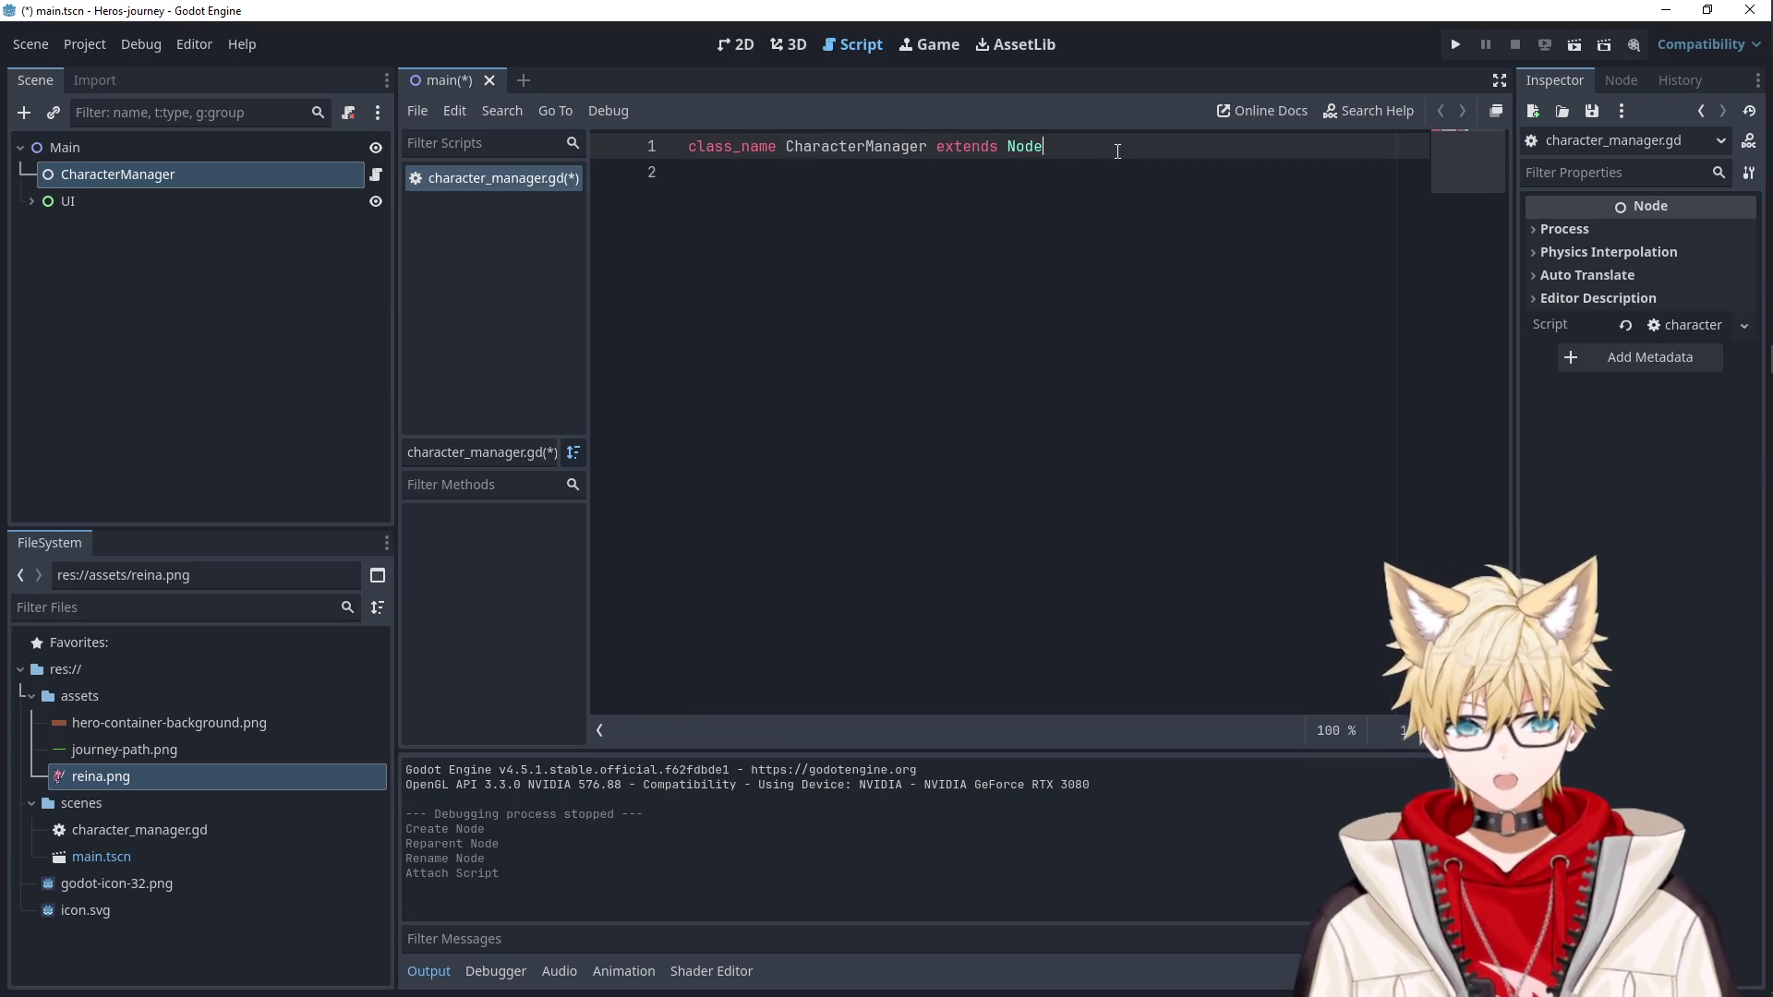
key(Return)
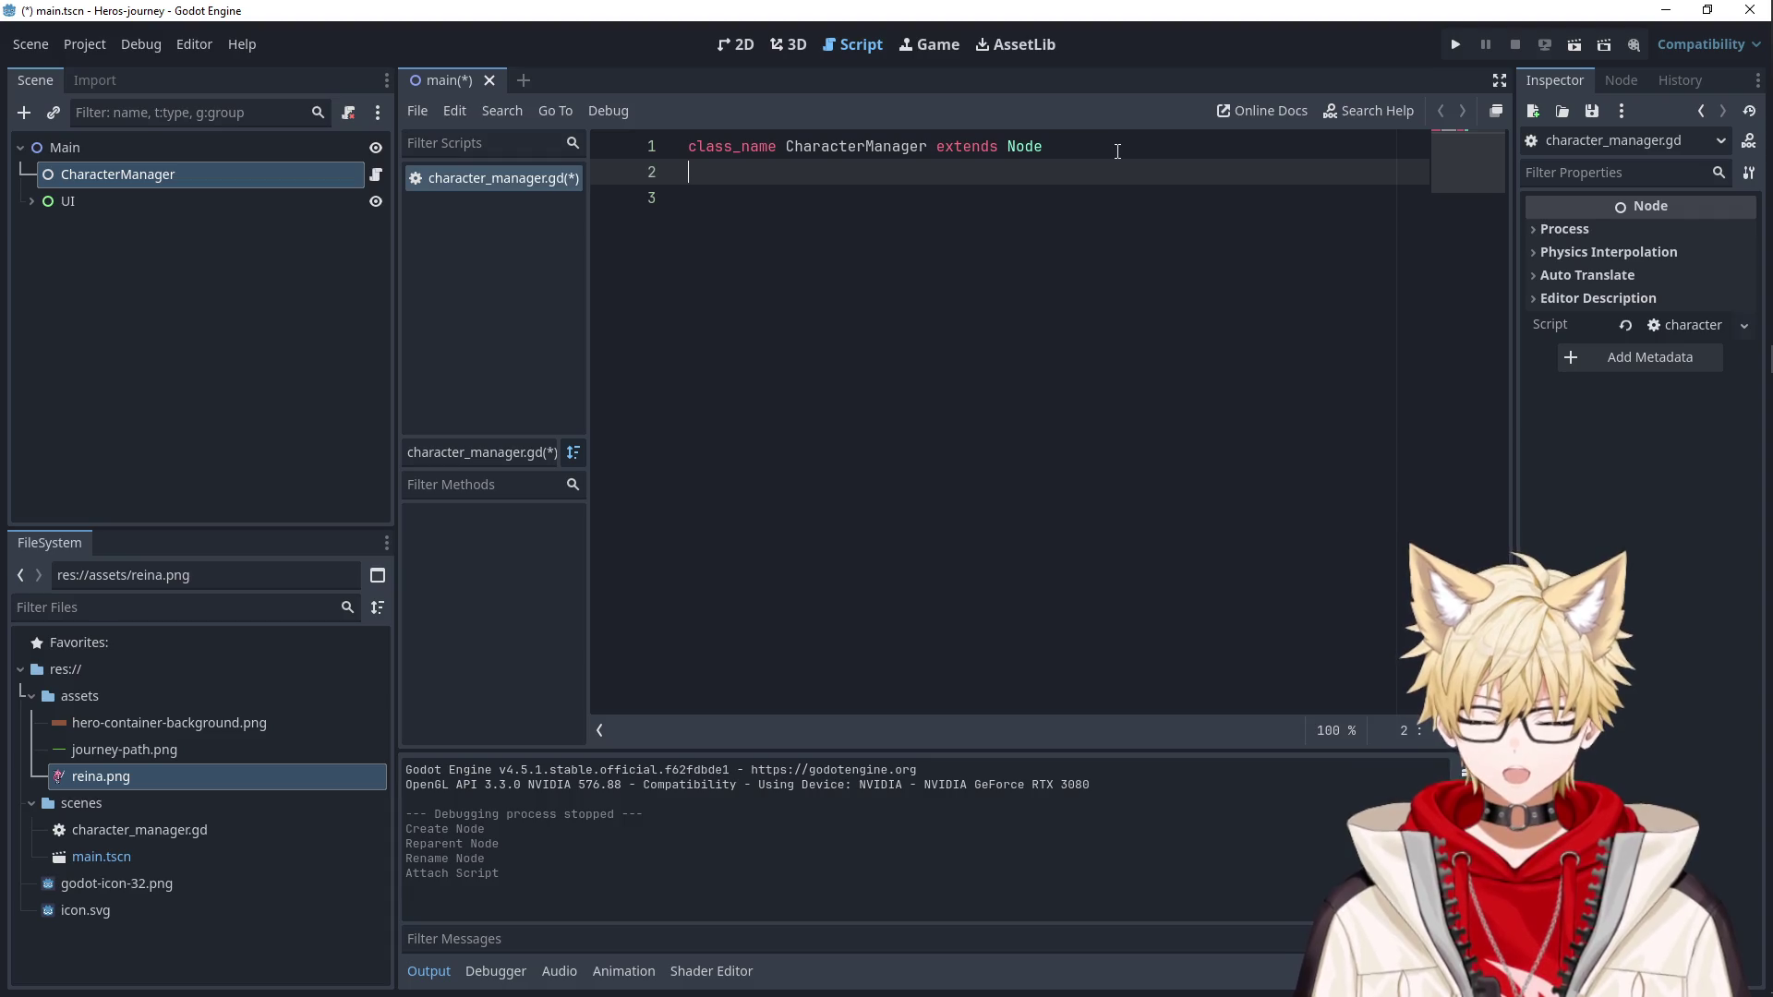
key(Return)
key(Delete)
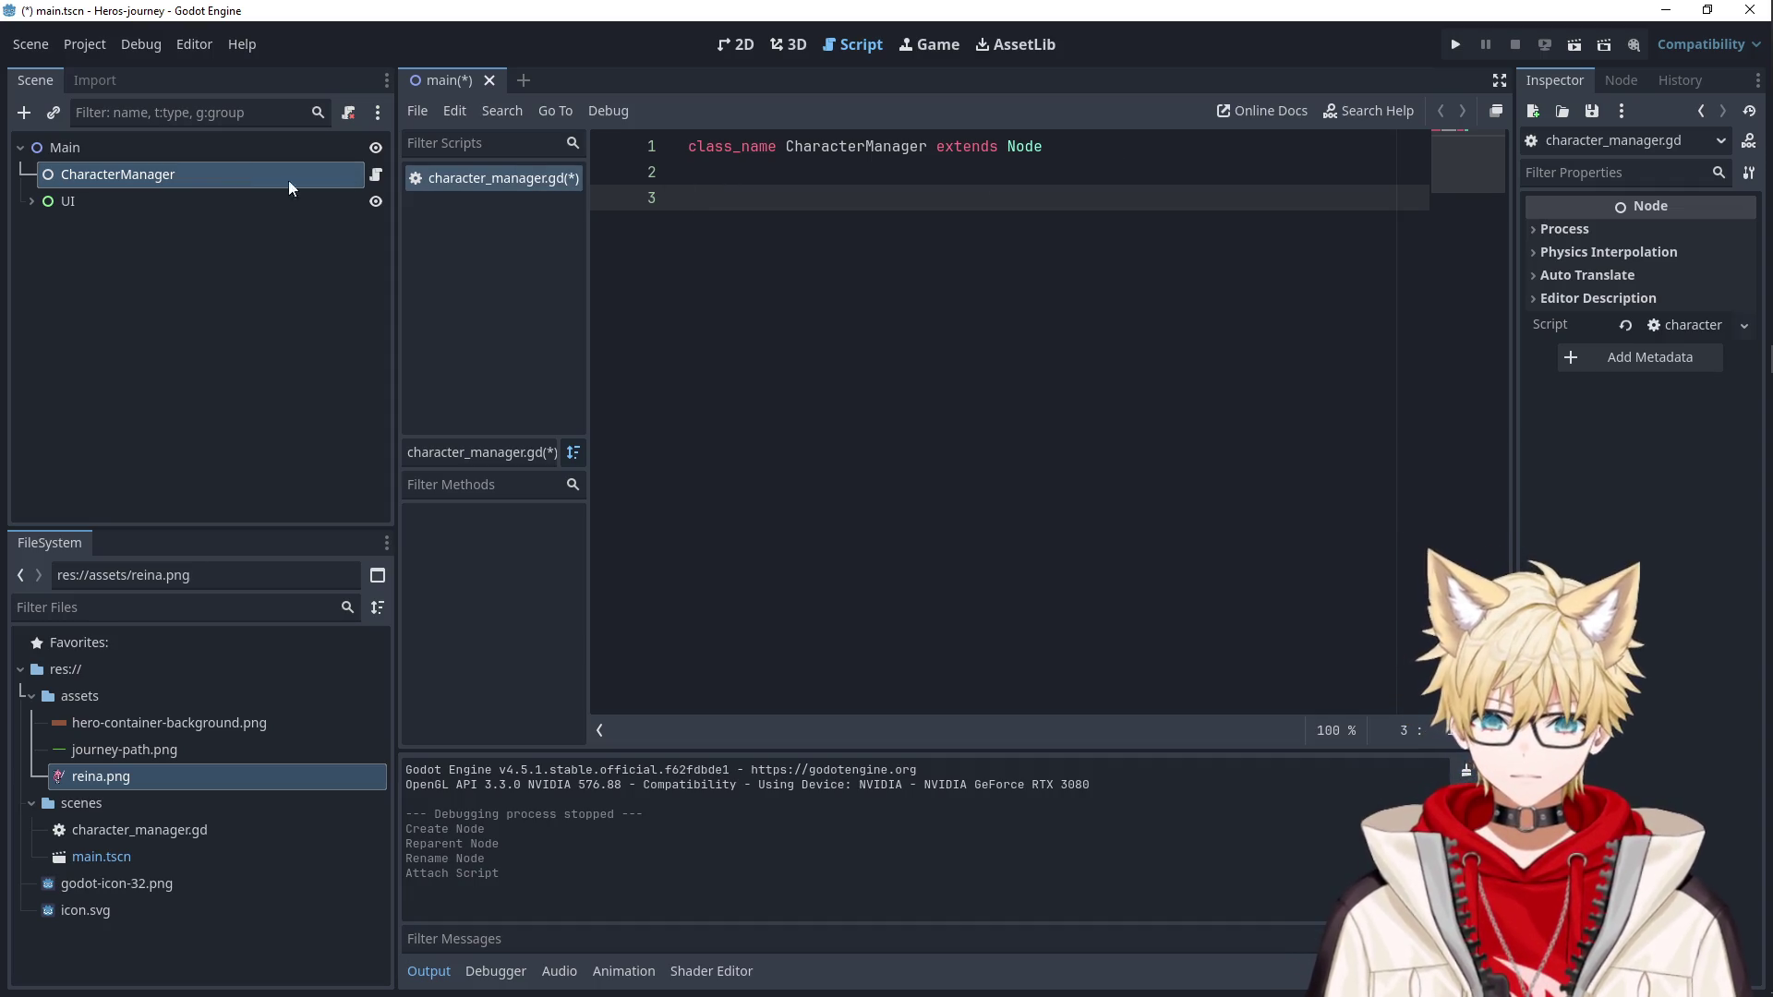
right_click(180, 173)
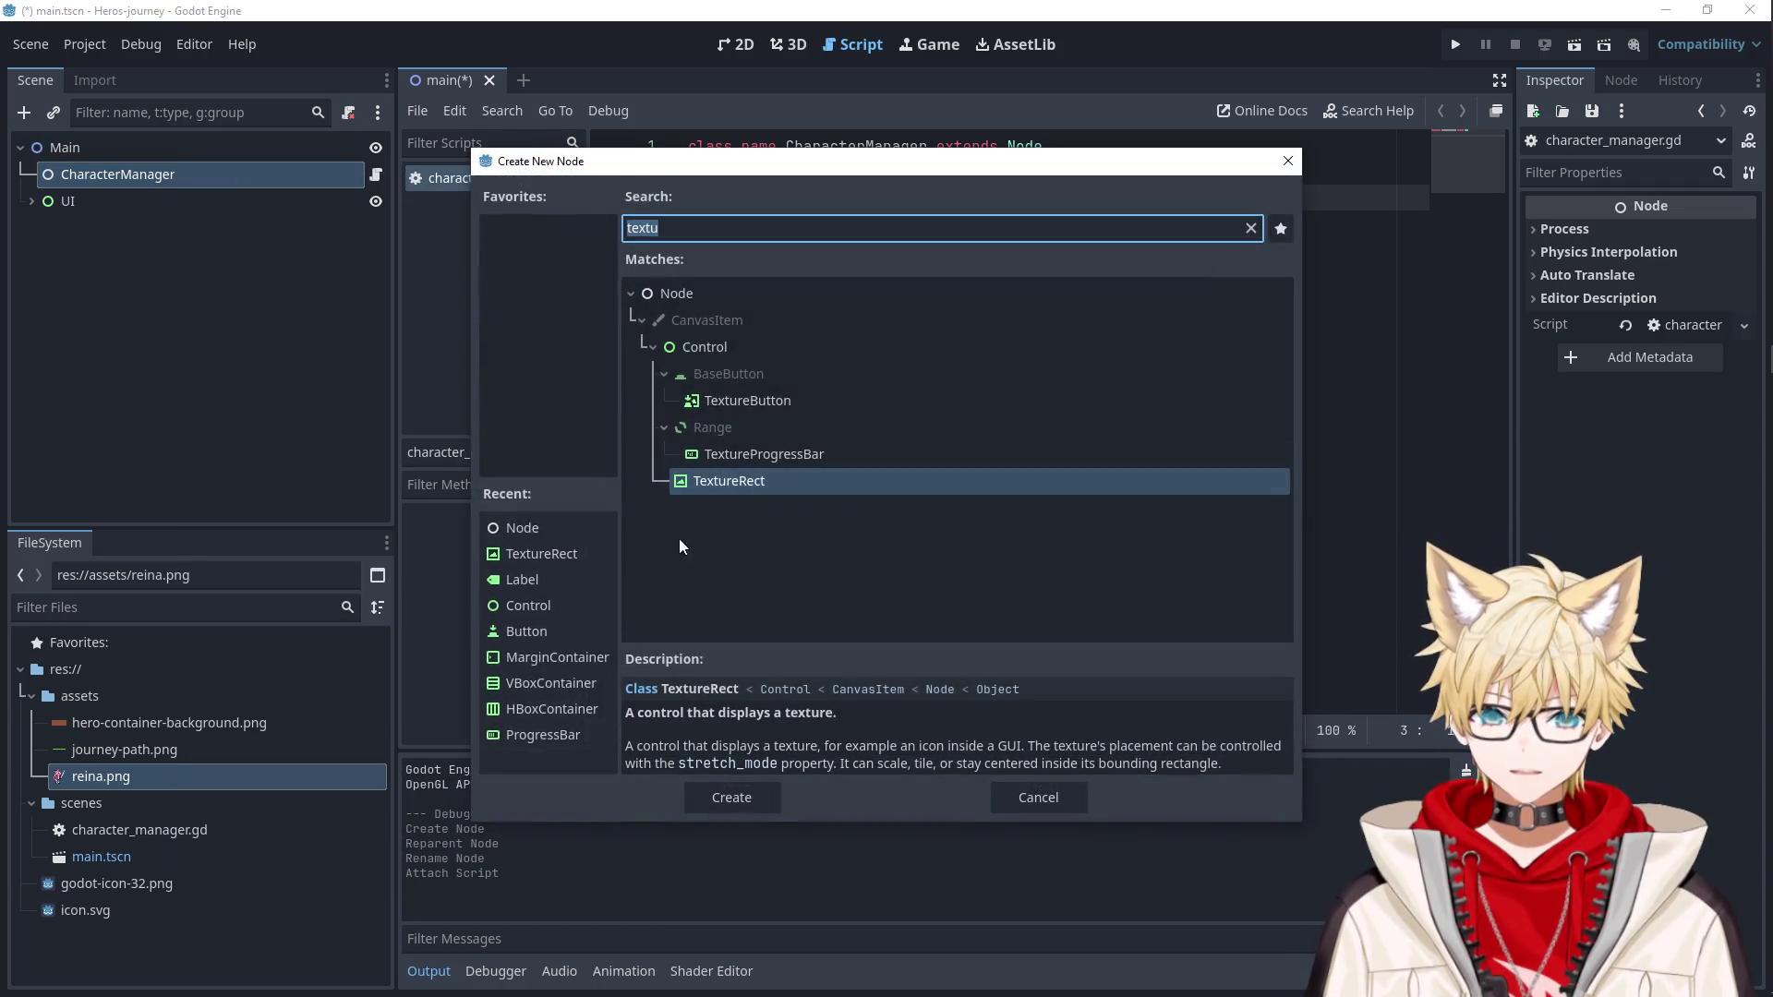
Step: Create a plain Node, nest it under CharacterManager, and name it Reina
click(1036, 792)
right_click(198, 184)
click(269, 228)
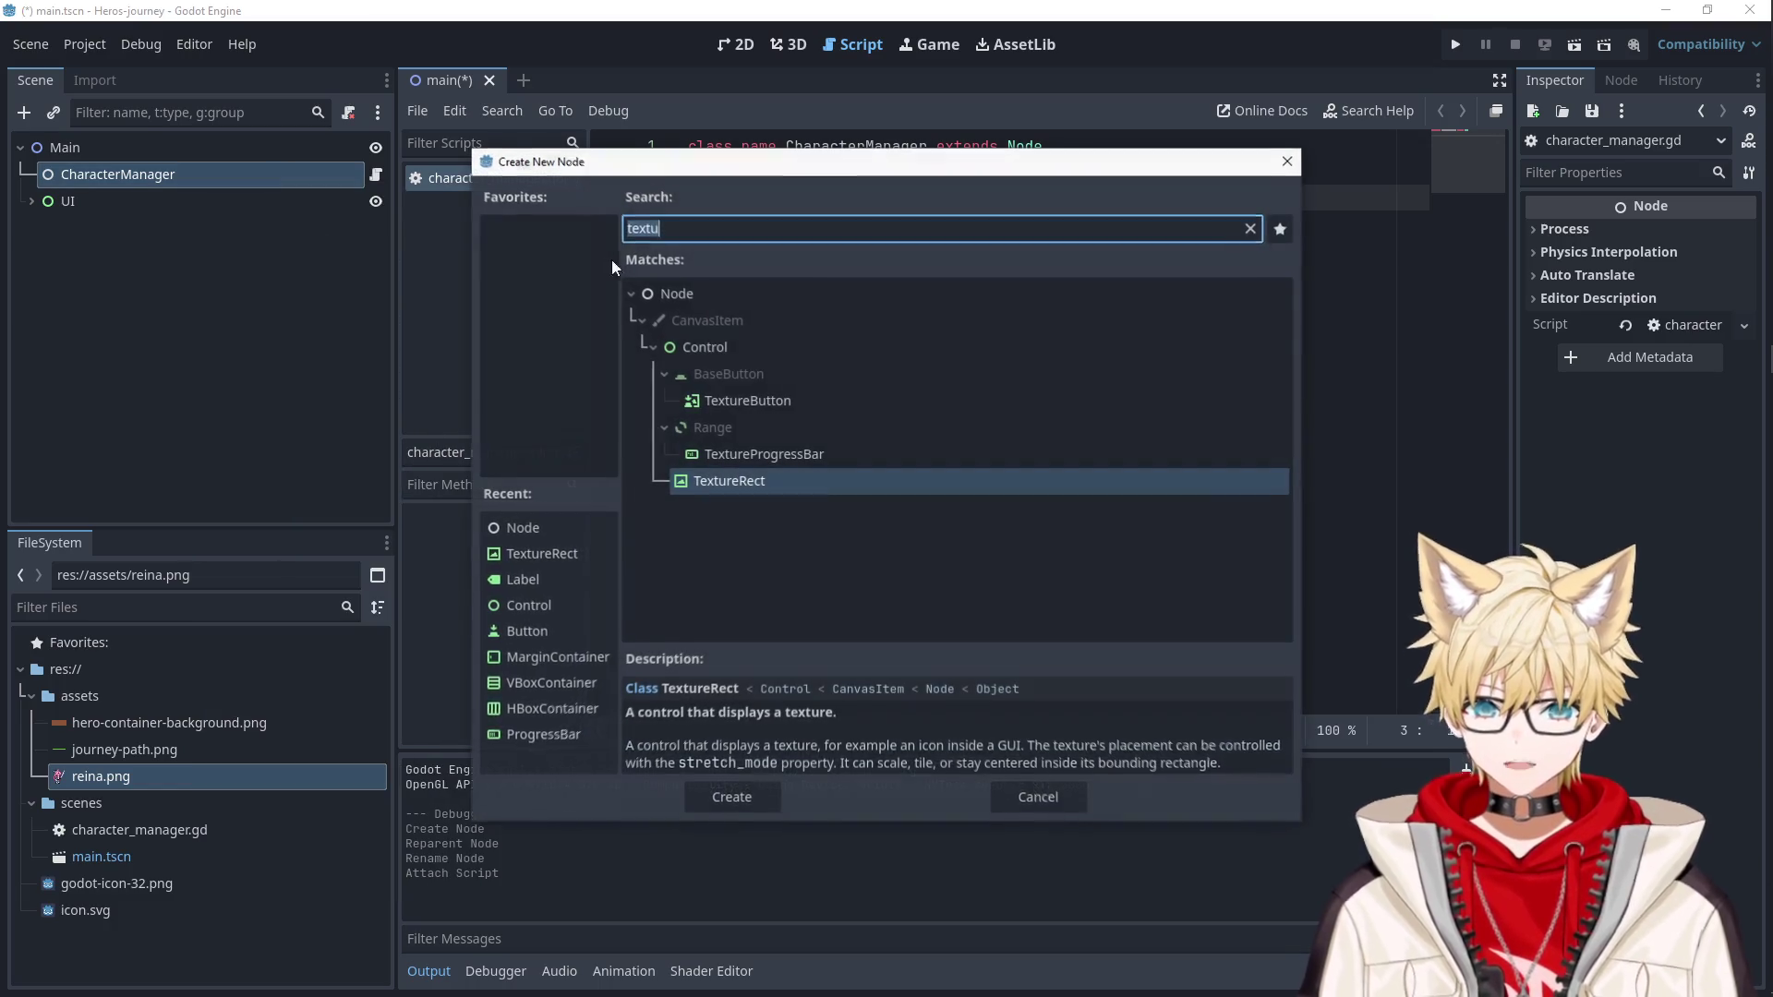
click(677, 293)
click(732, 797)
drag(111, 231, 134, 183)
double_click(182, 200)
text(Reina)
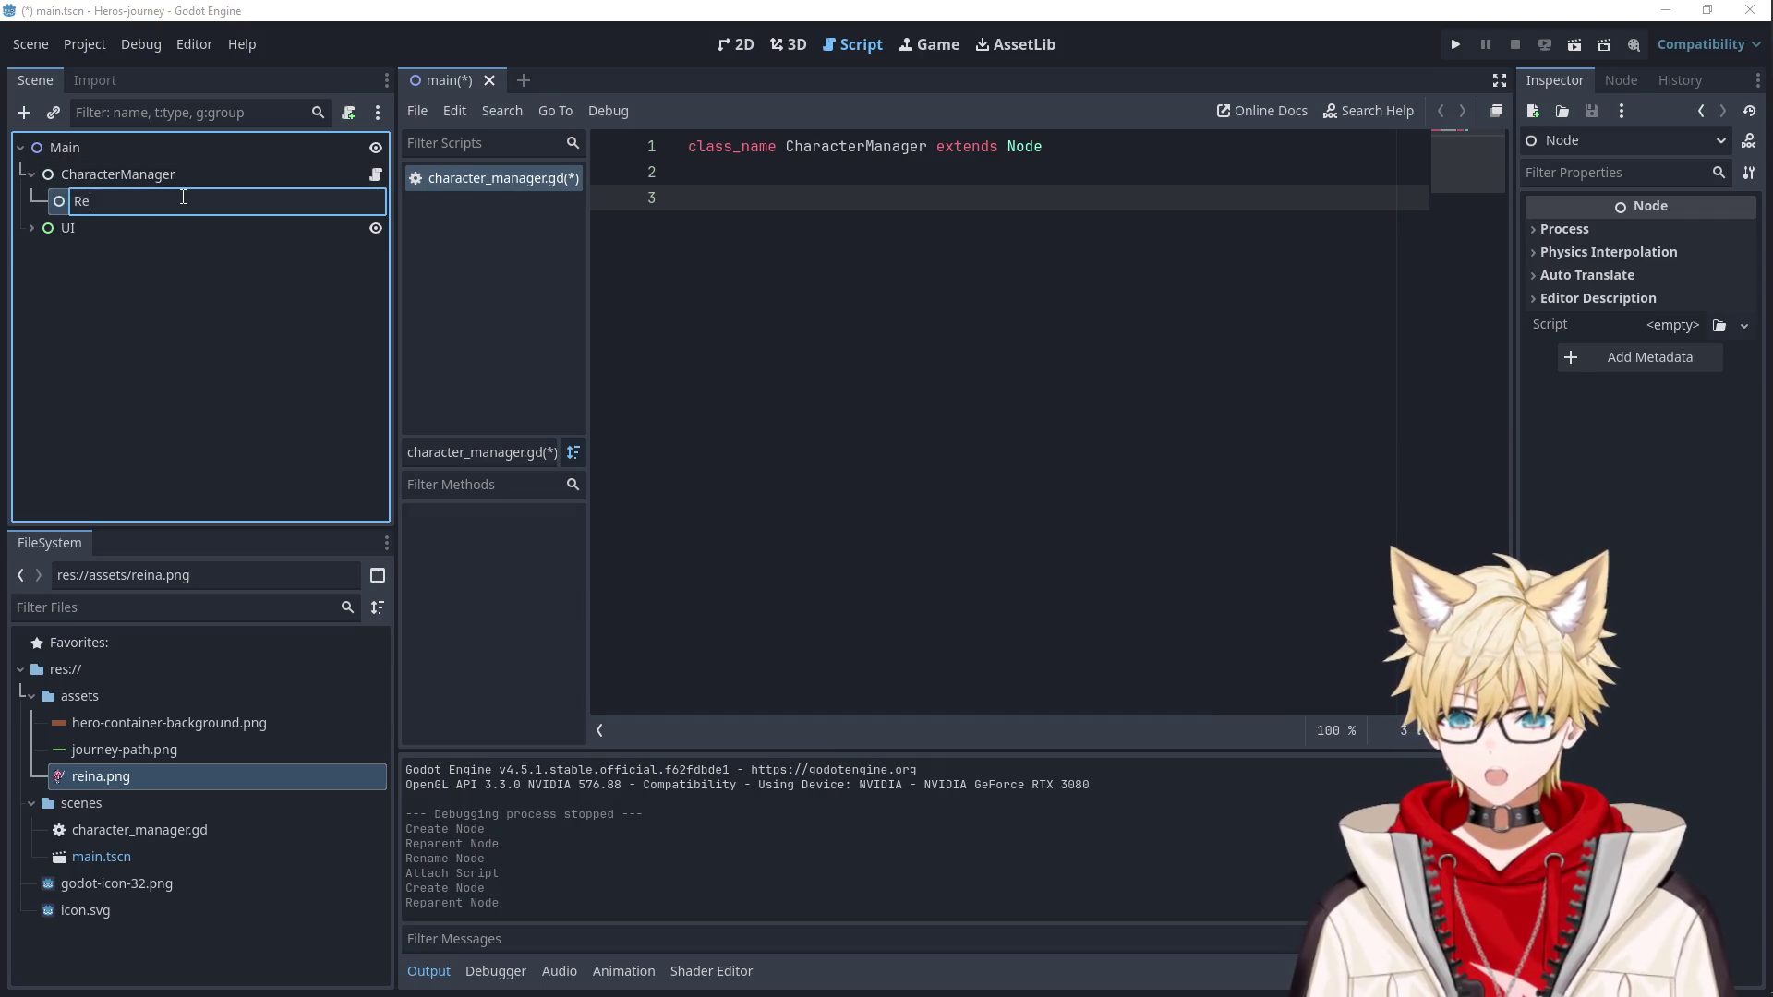
key(Return)
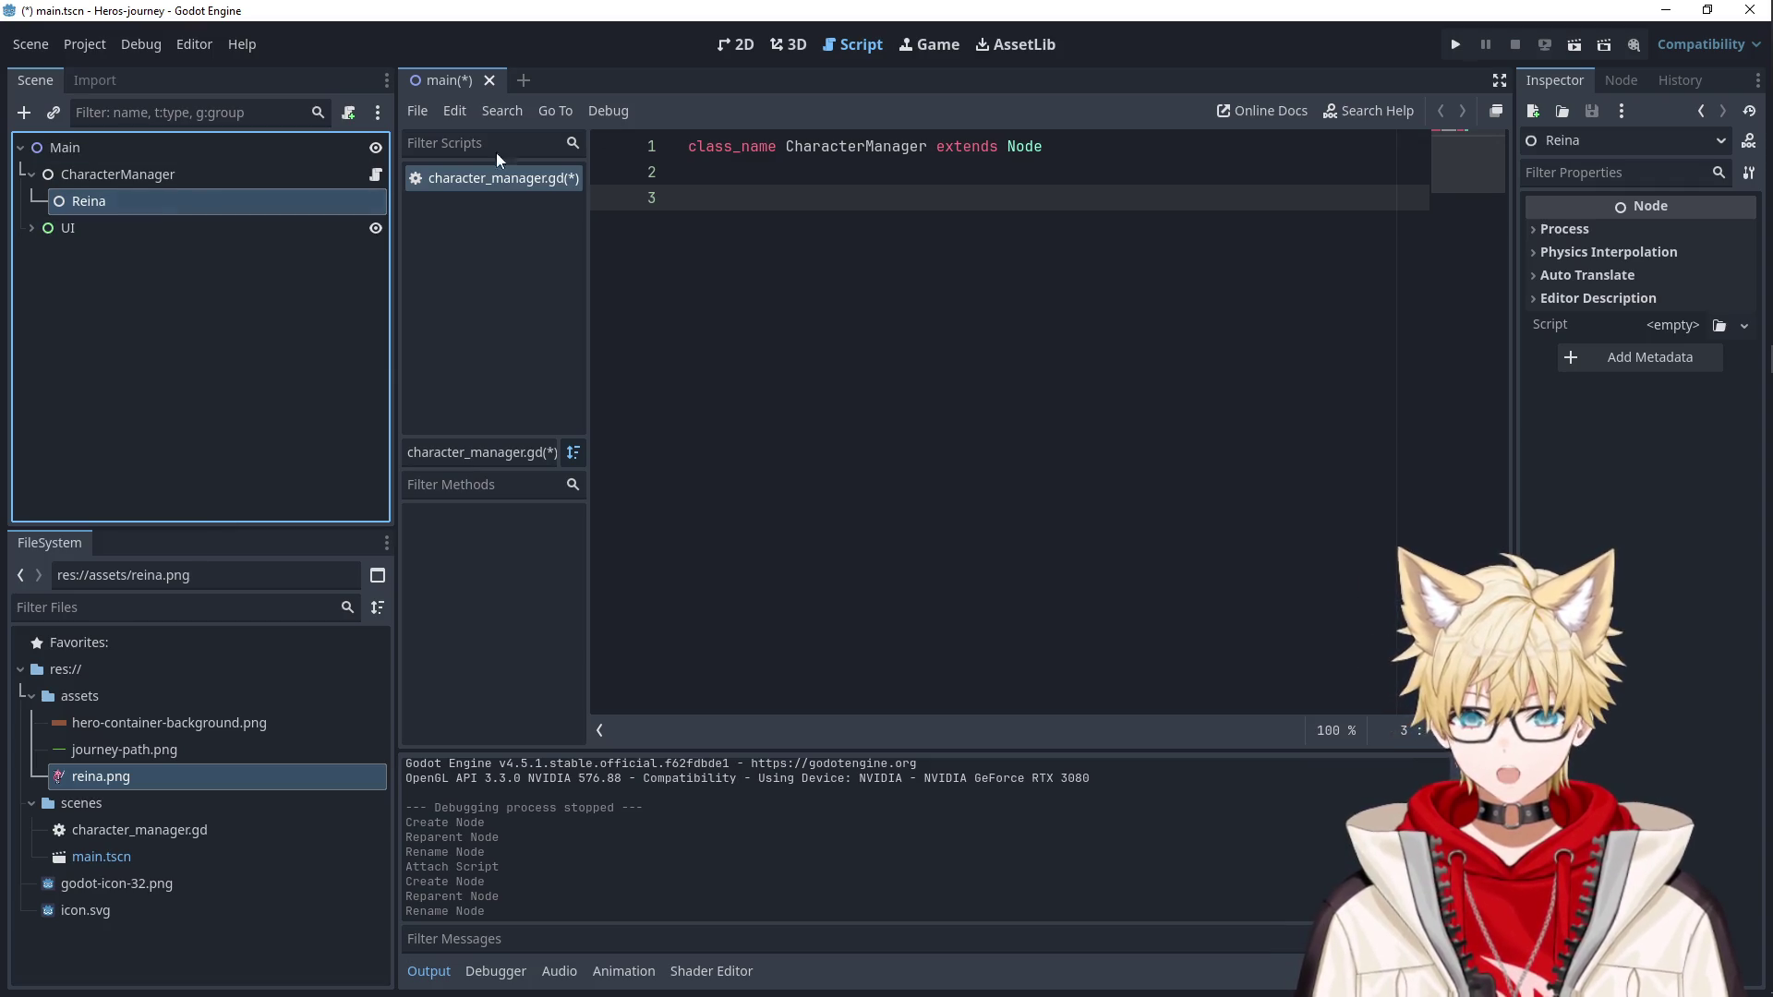
Step: Check the 2D view, then start attaching a script to Reina and cancel it
click(732, 46)
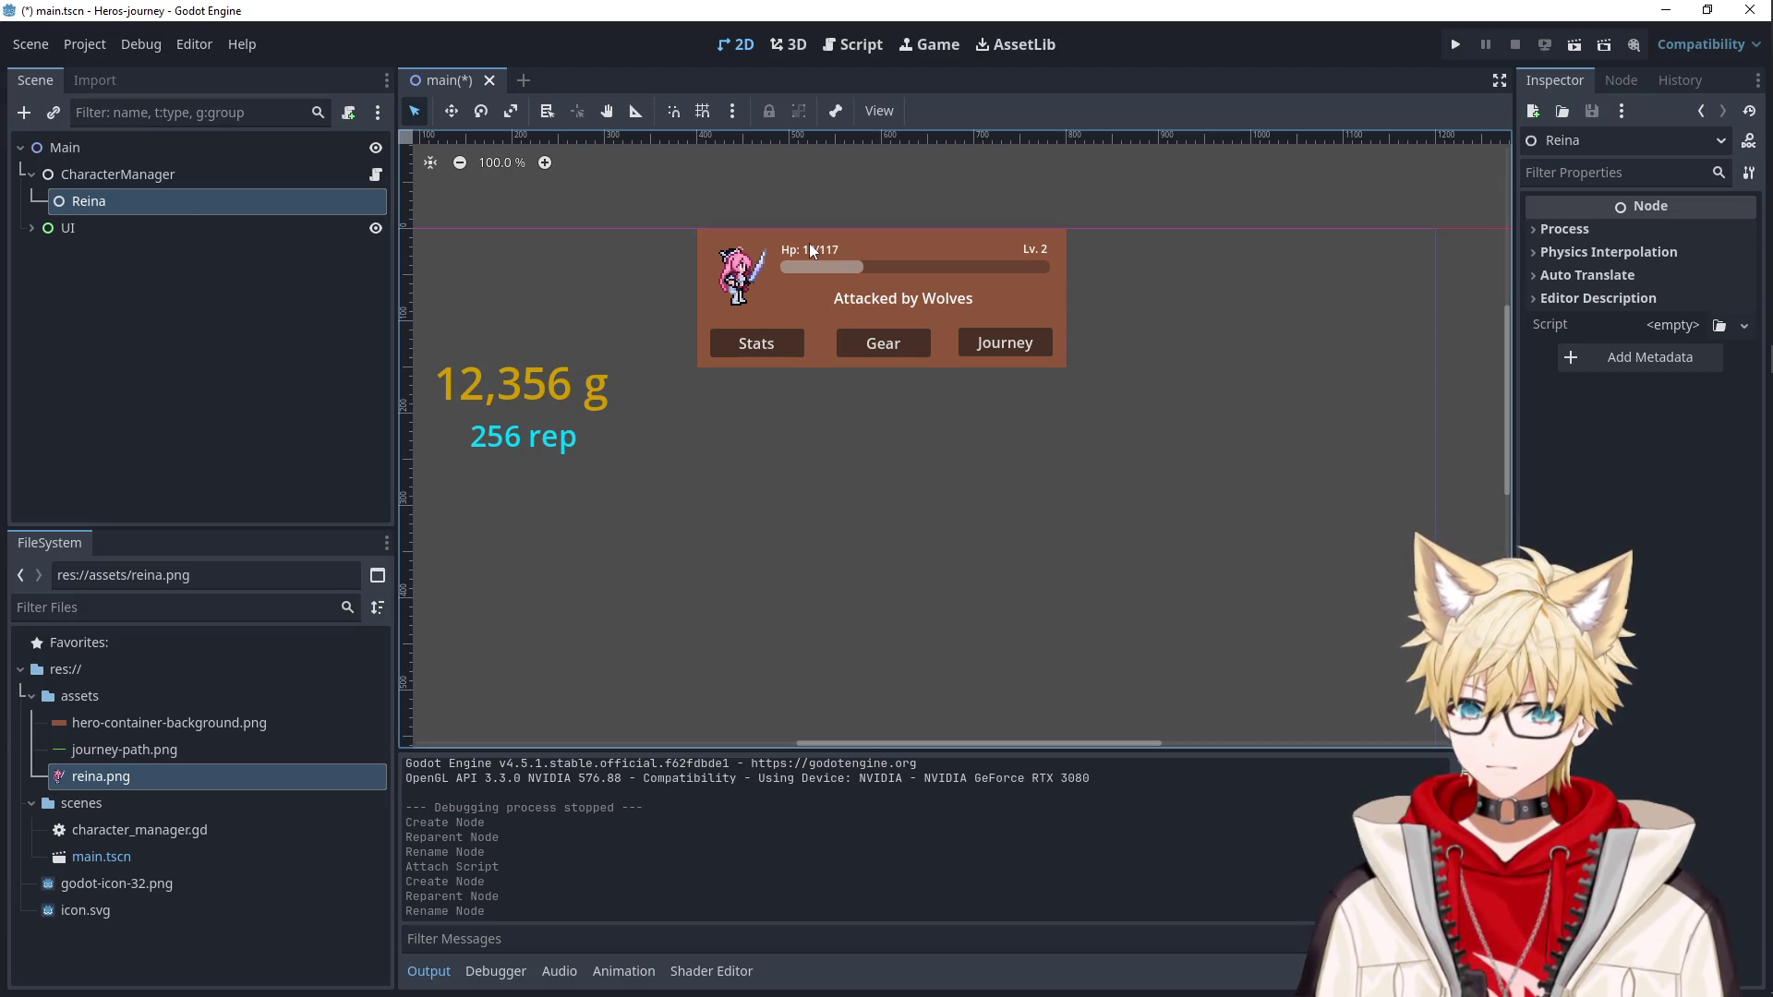
click(195, 174)
click(176, 201)
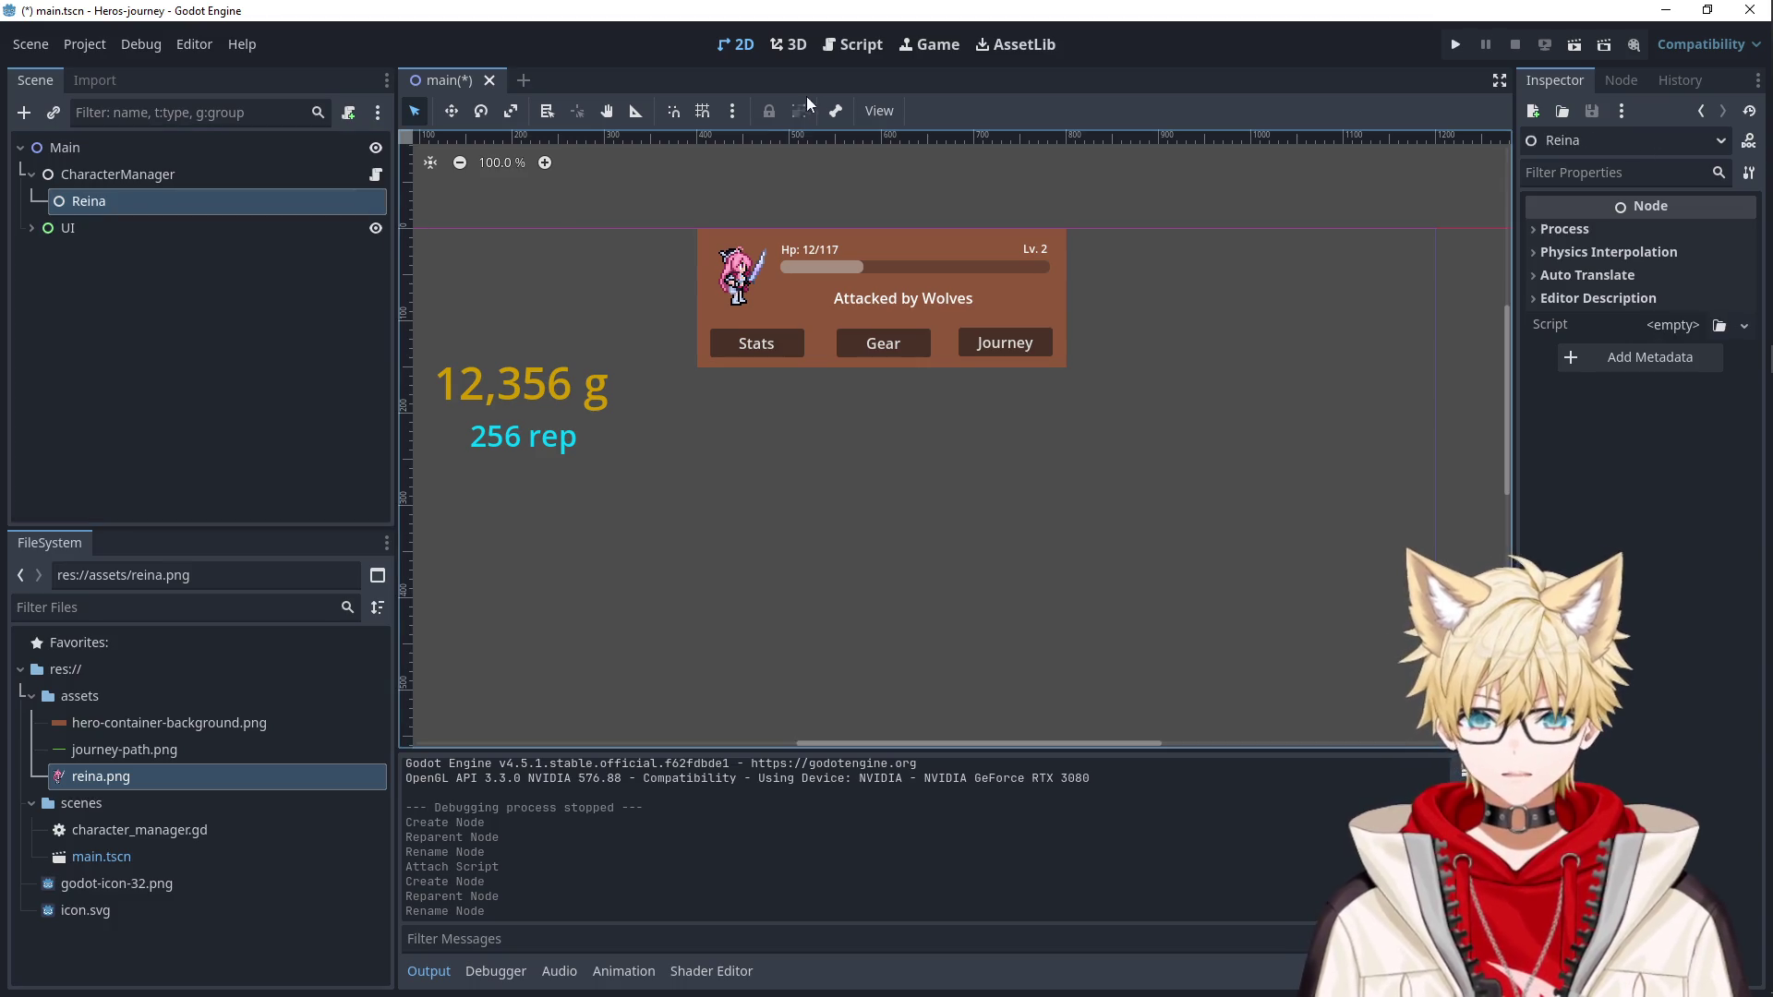
click(854, 46)
click(201, 205)
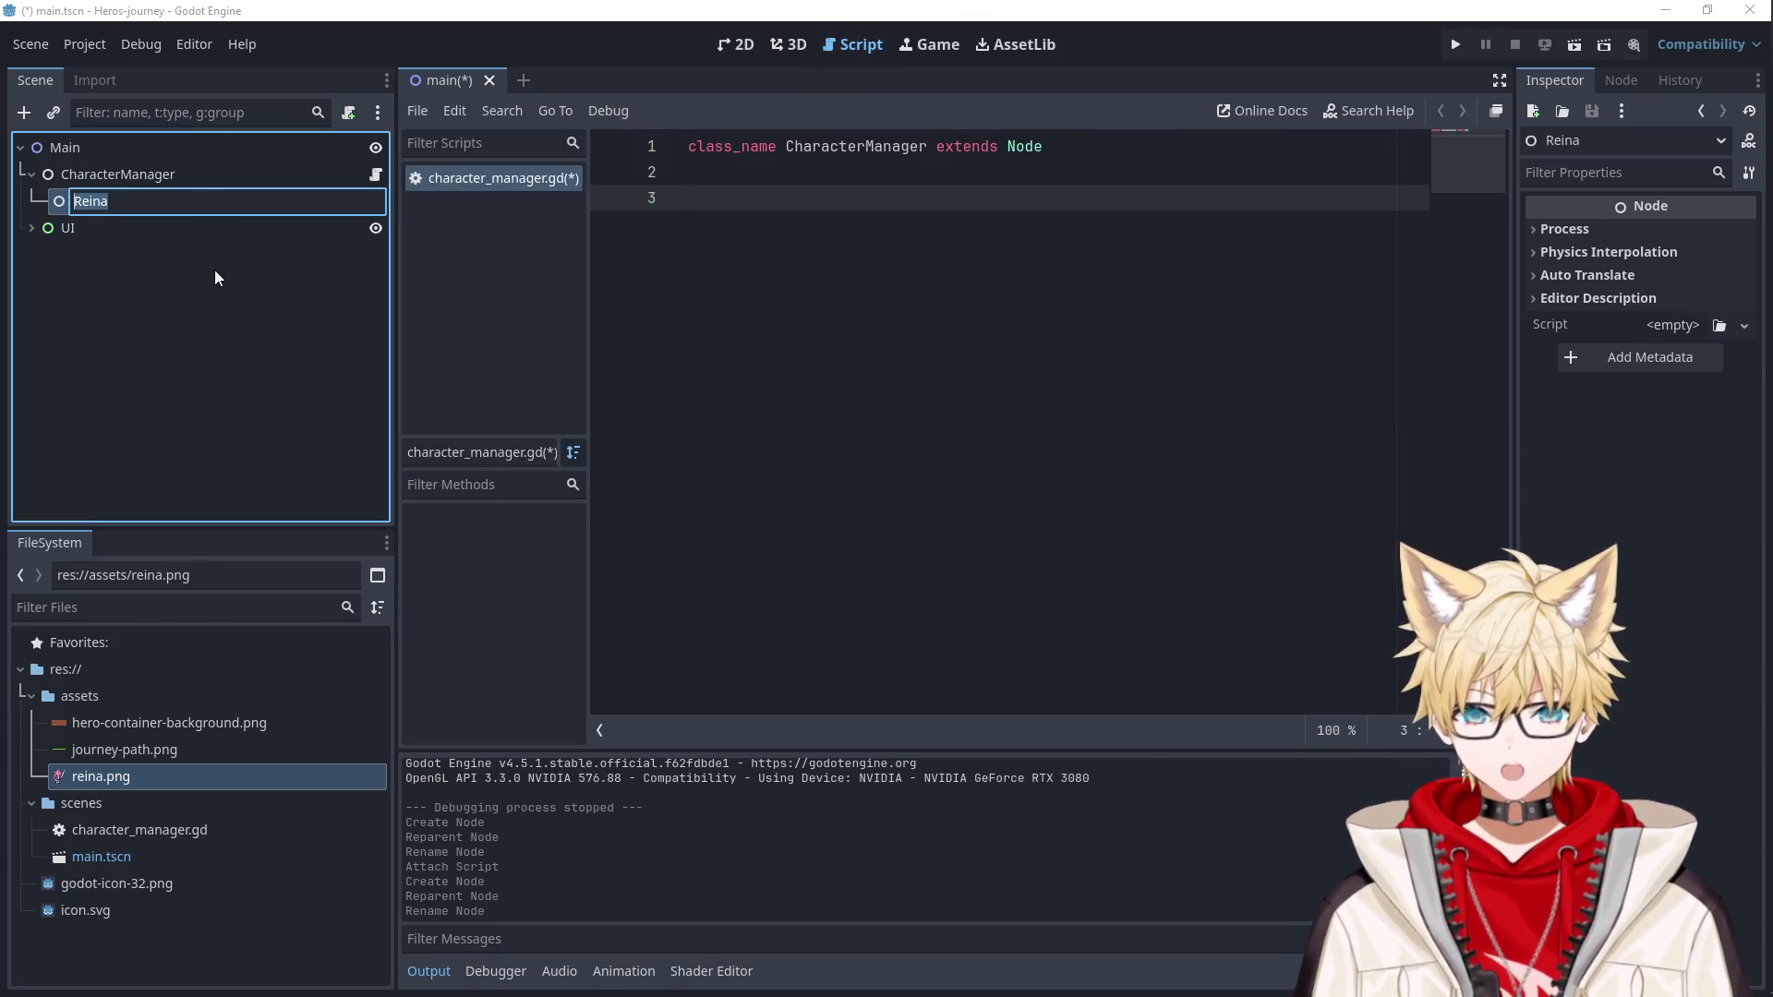
right_click(170, 205)
click(245, 423)
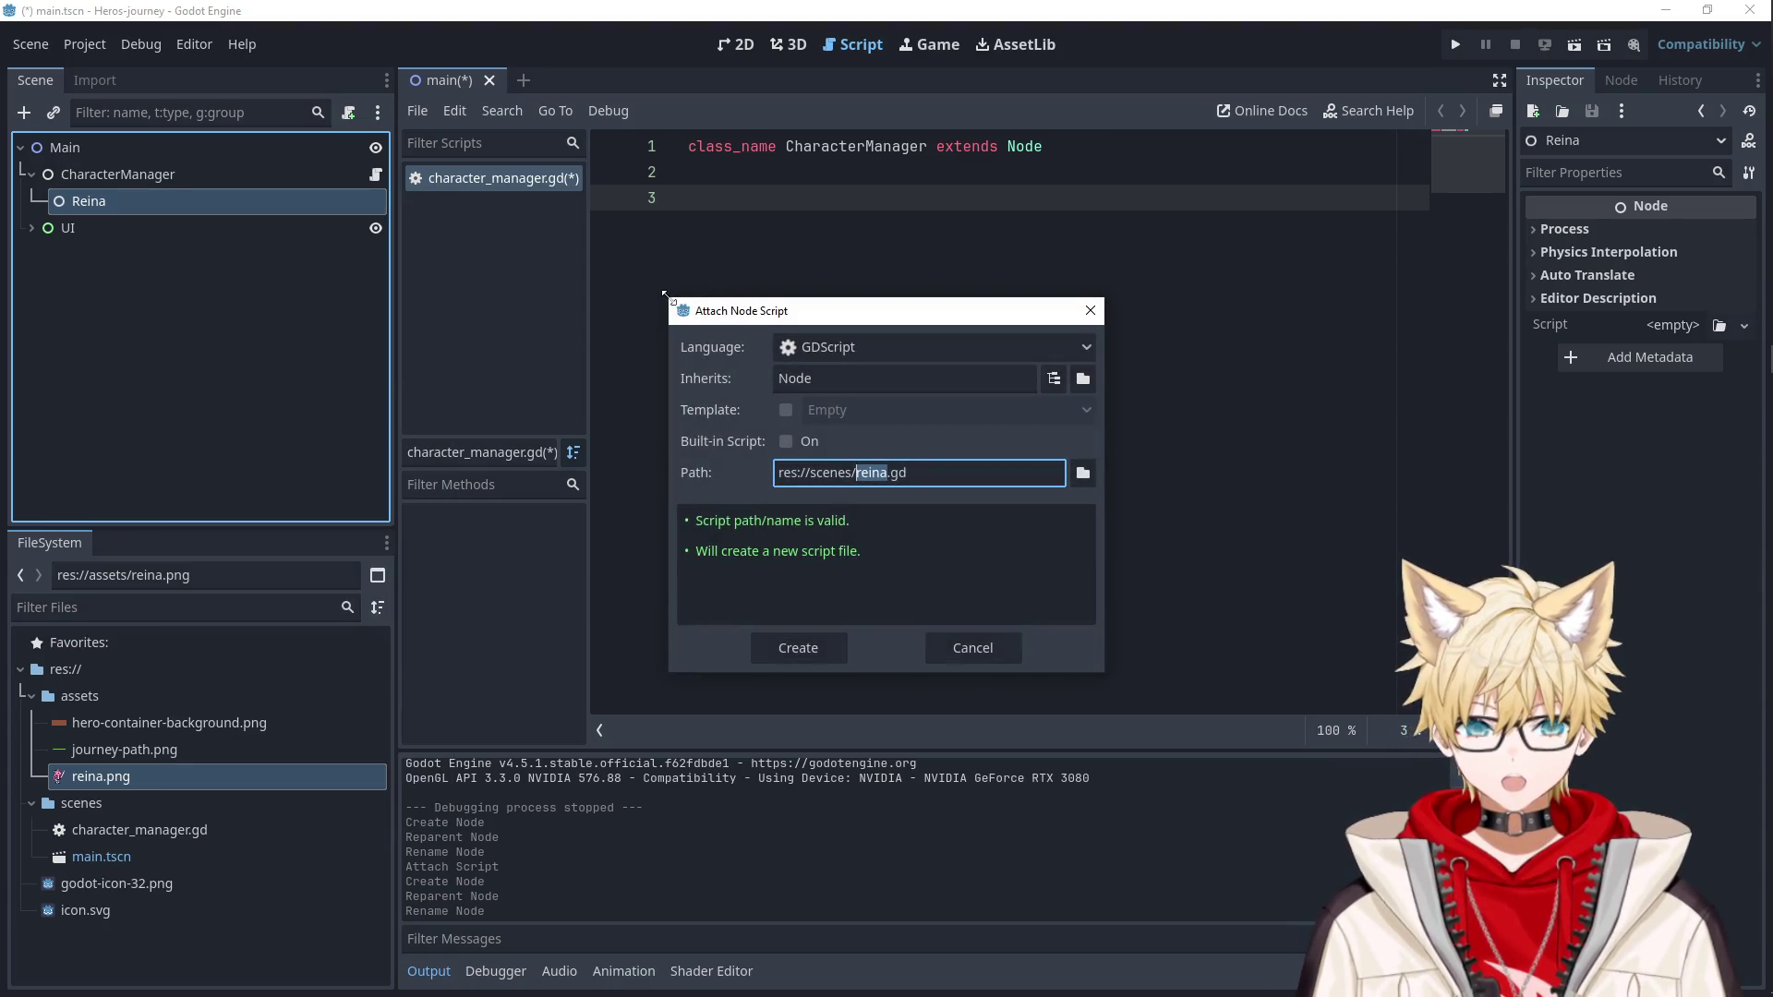
click(969, 647)
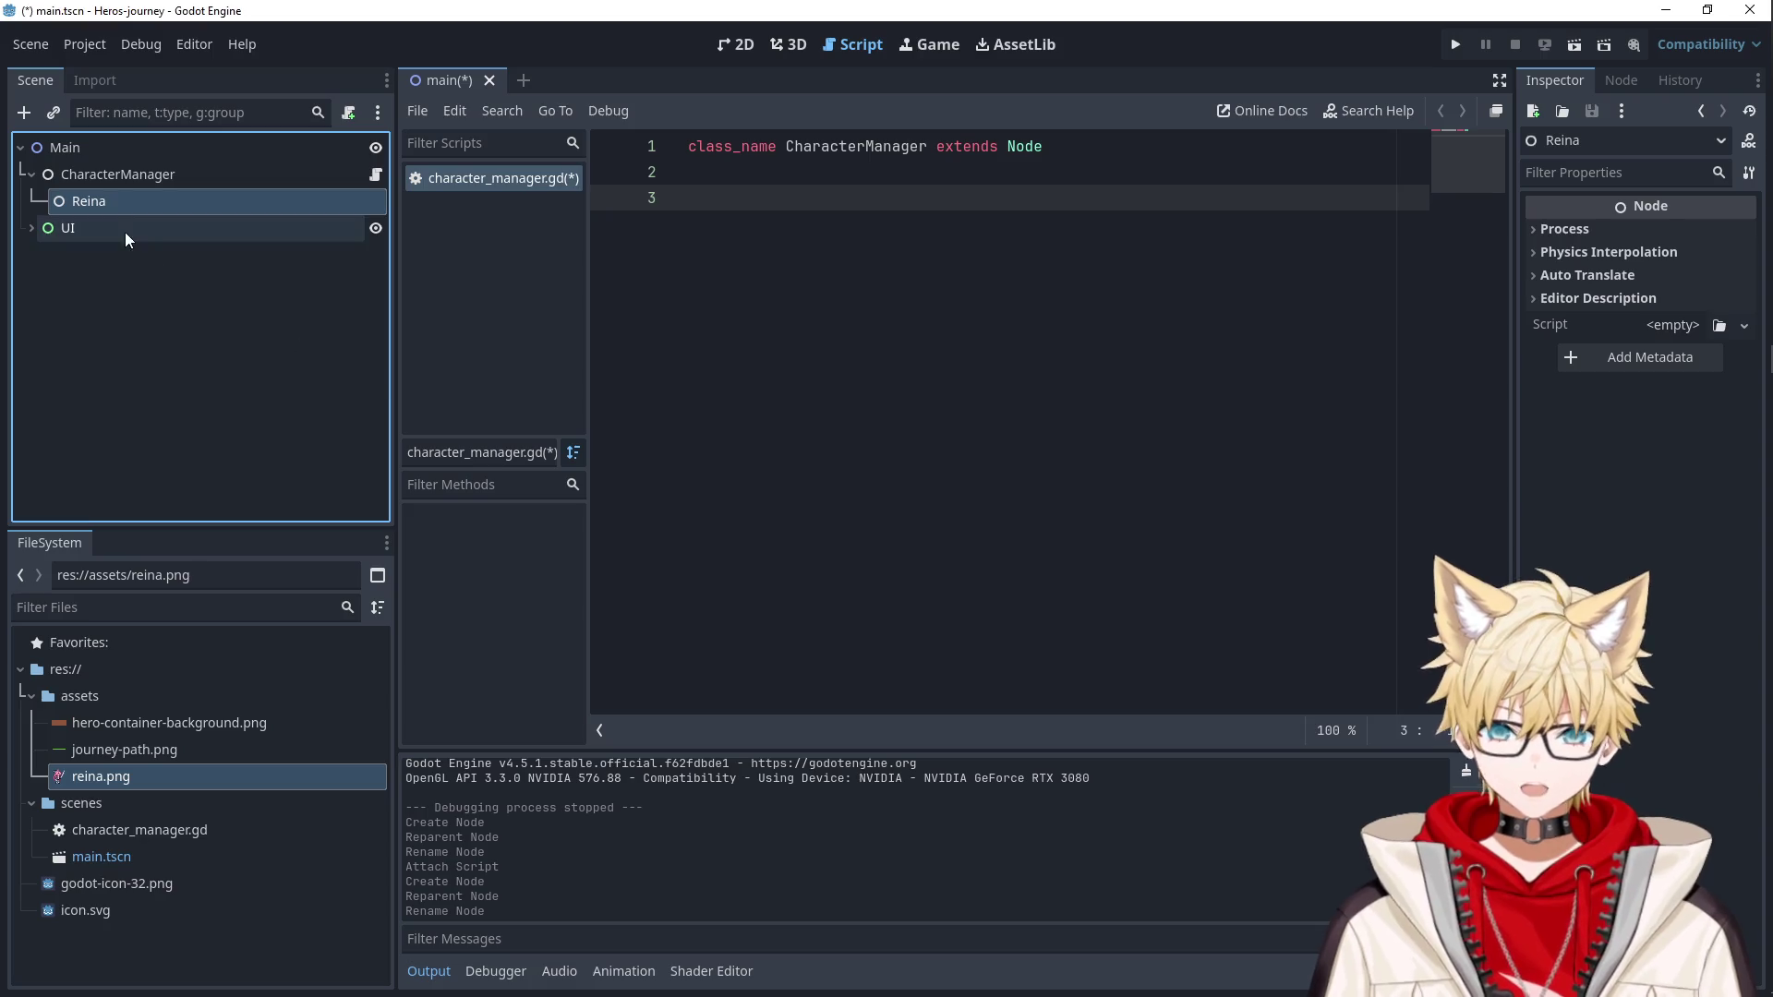
Step: Rename the Reina node to Hero
click(127, 231)
double_click(139, 200)
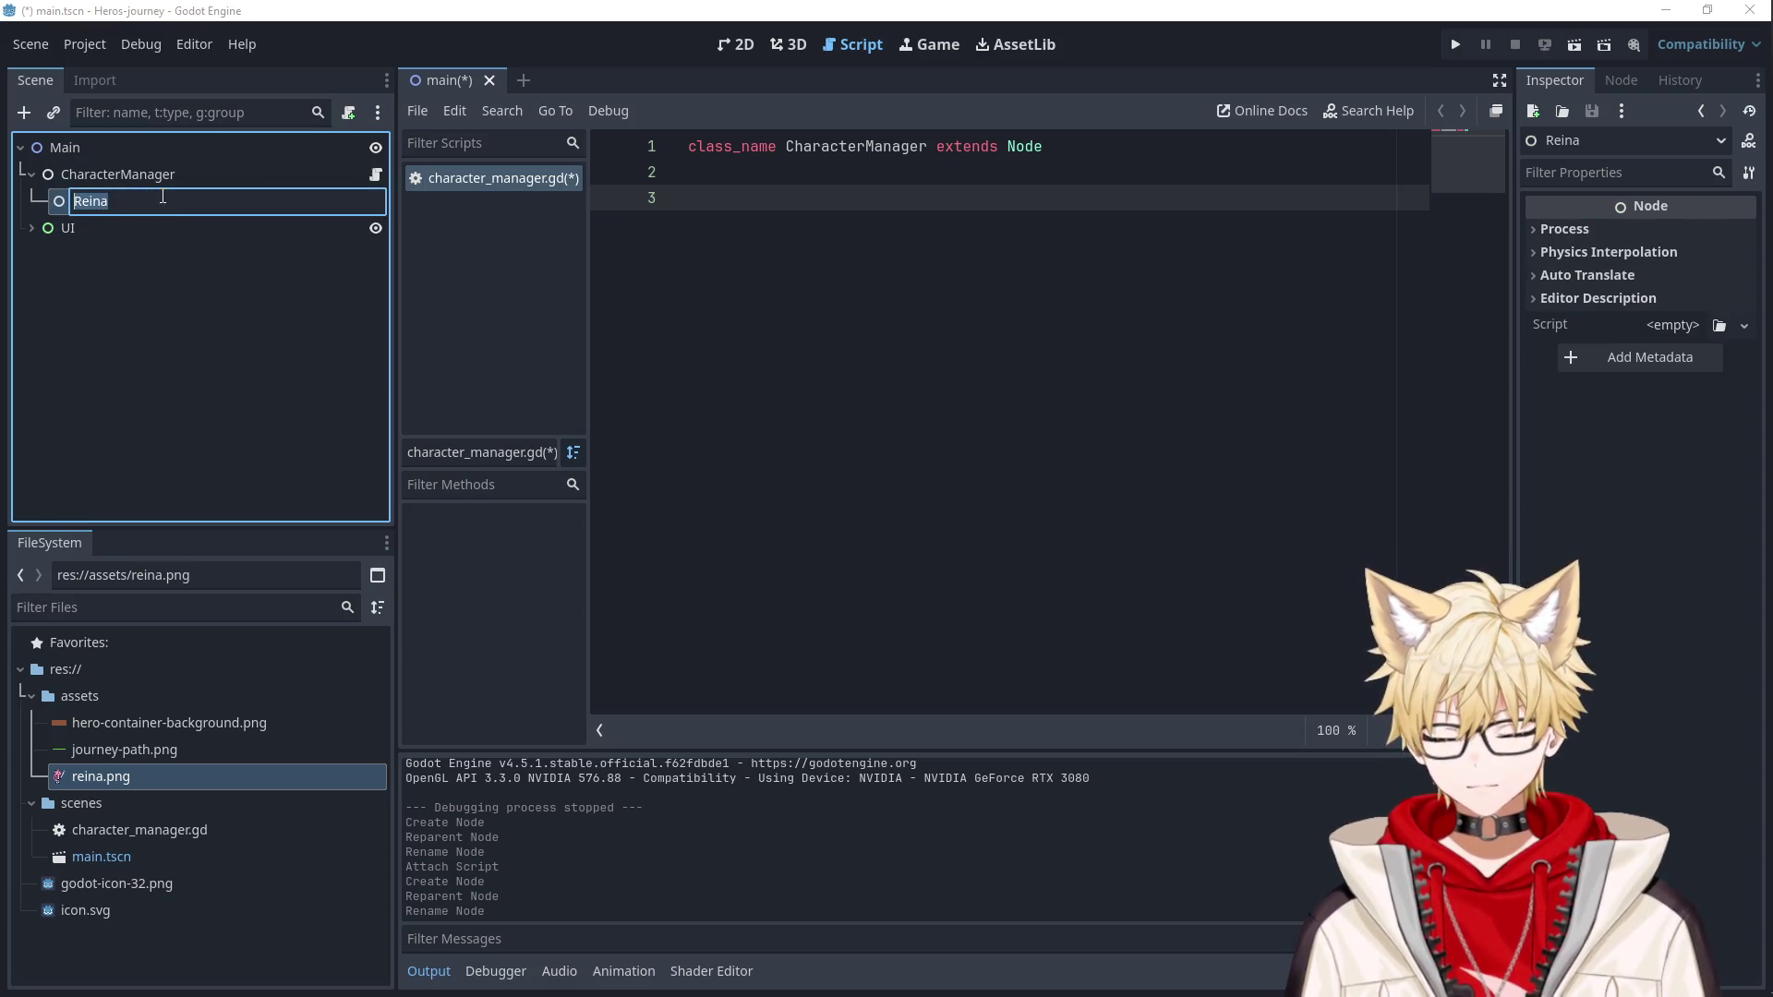
text(Hero)
key(Return)
right_click(175, 179)
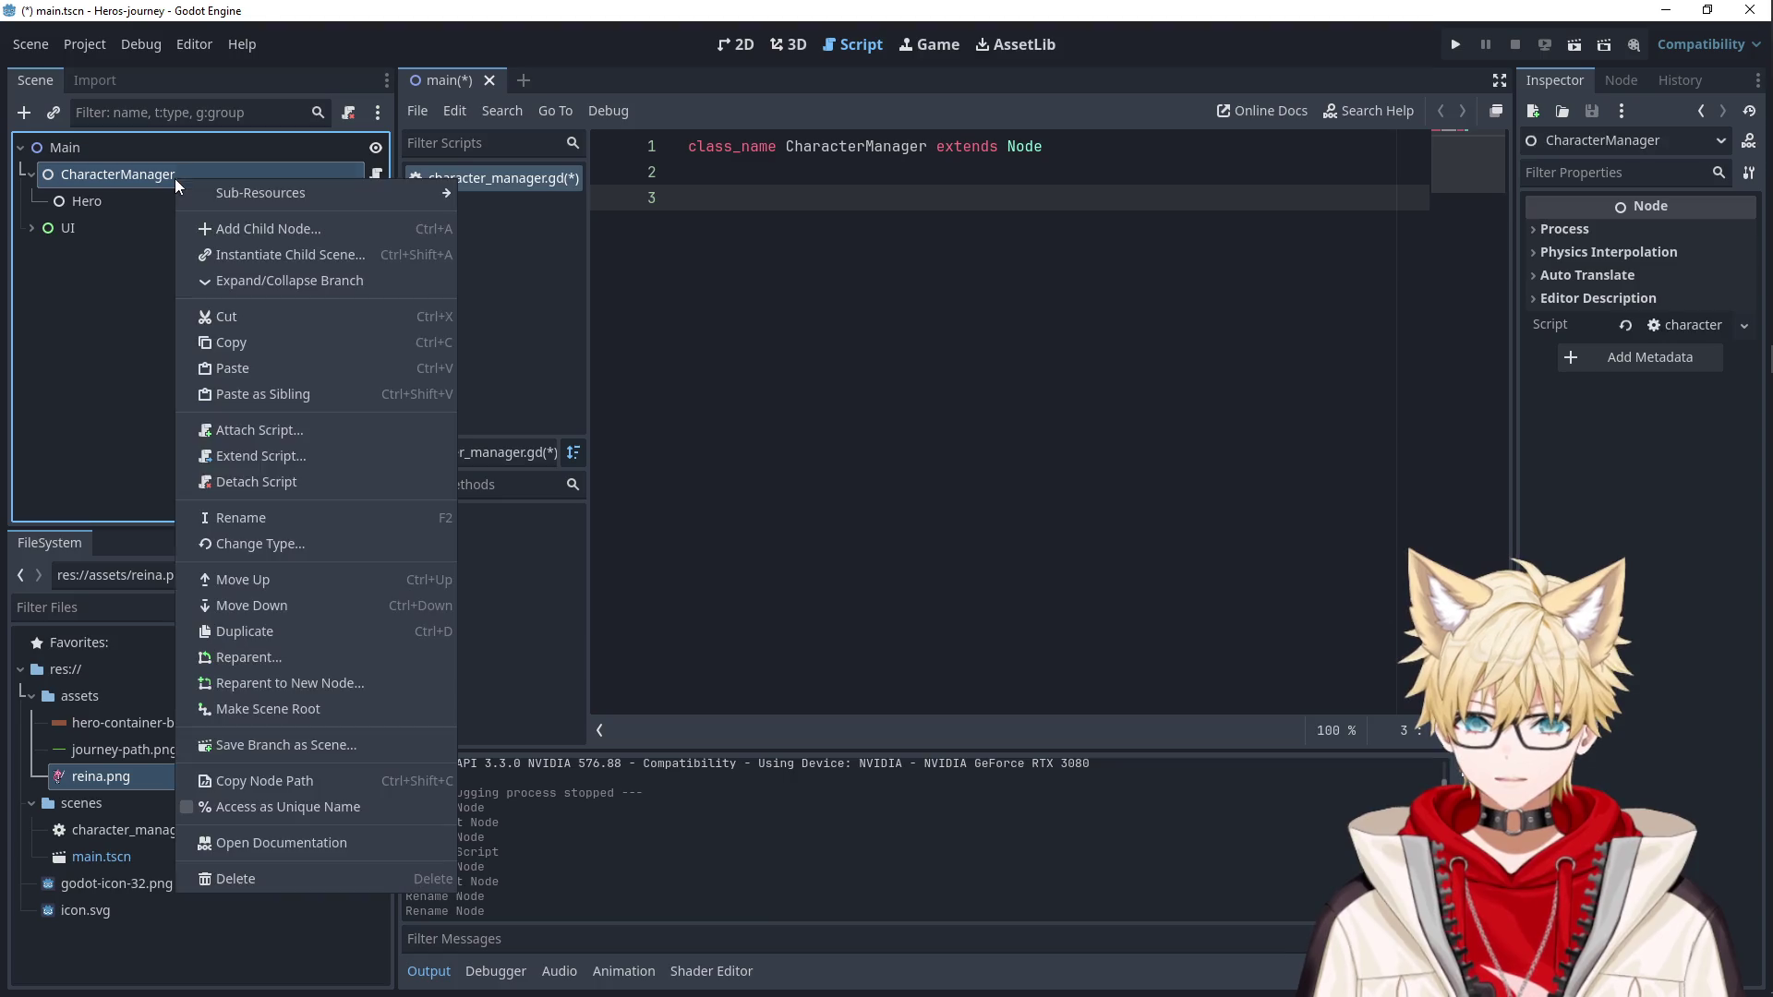
Step: Change the script's class_name from CharacterManager to HeroManager
click(296, 541)
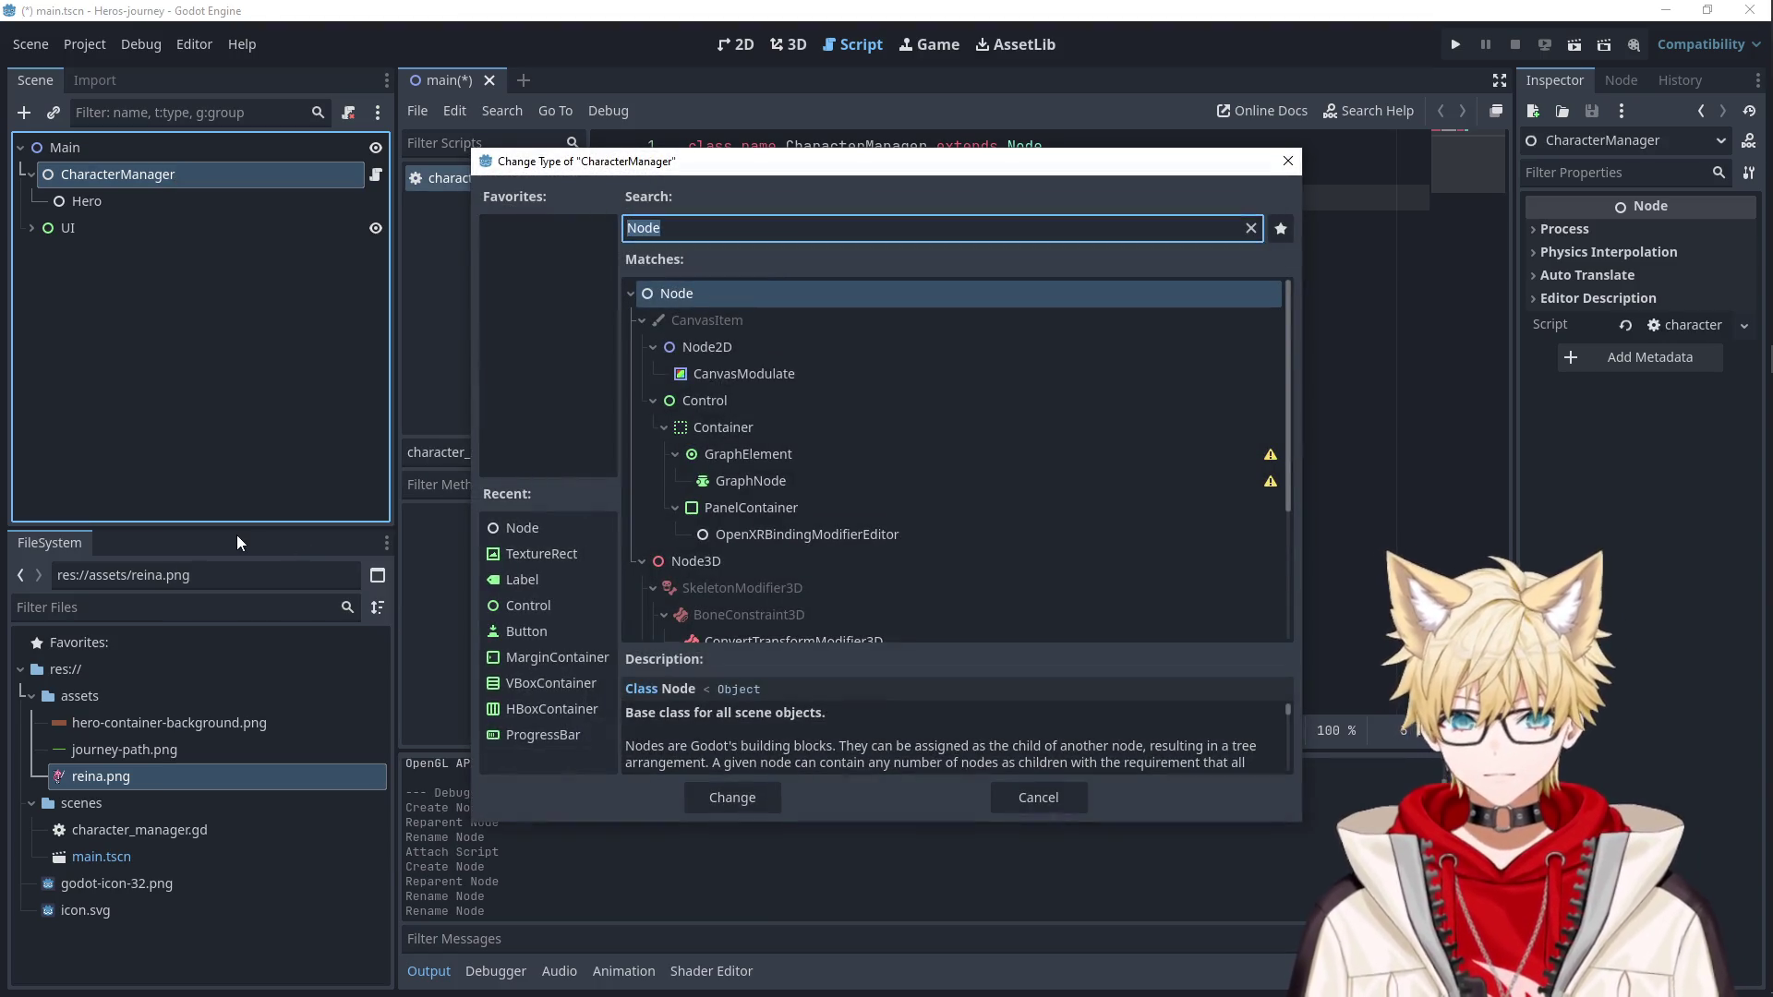
click(1038, 797)
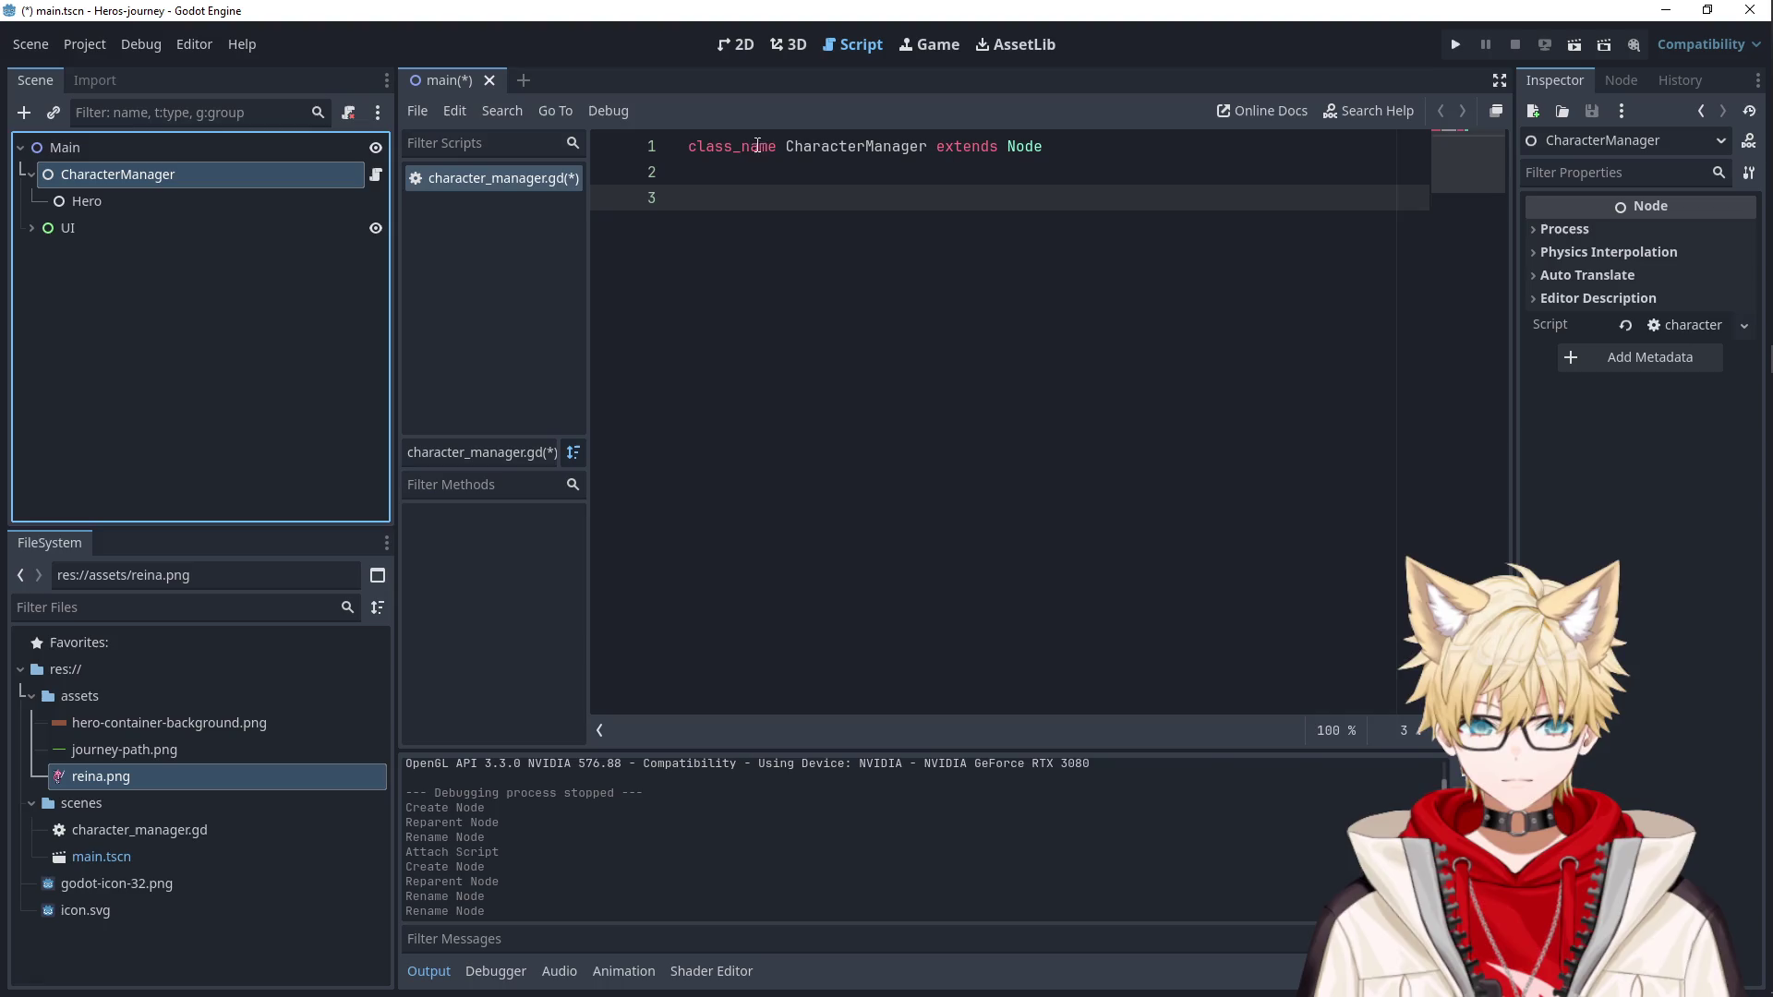
double_click(807, 137)
text(HeroManager)
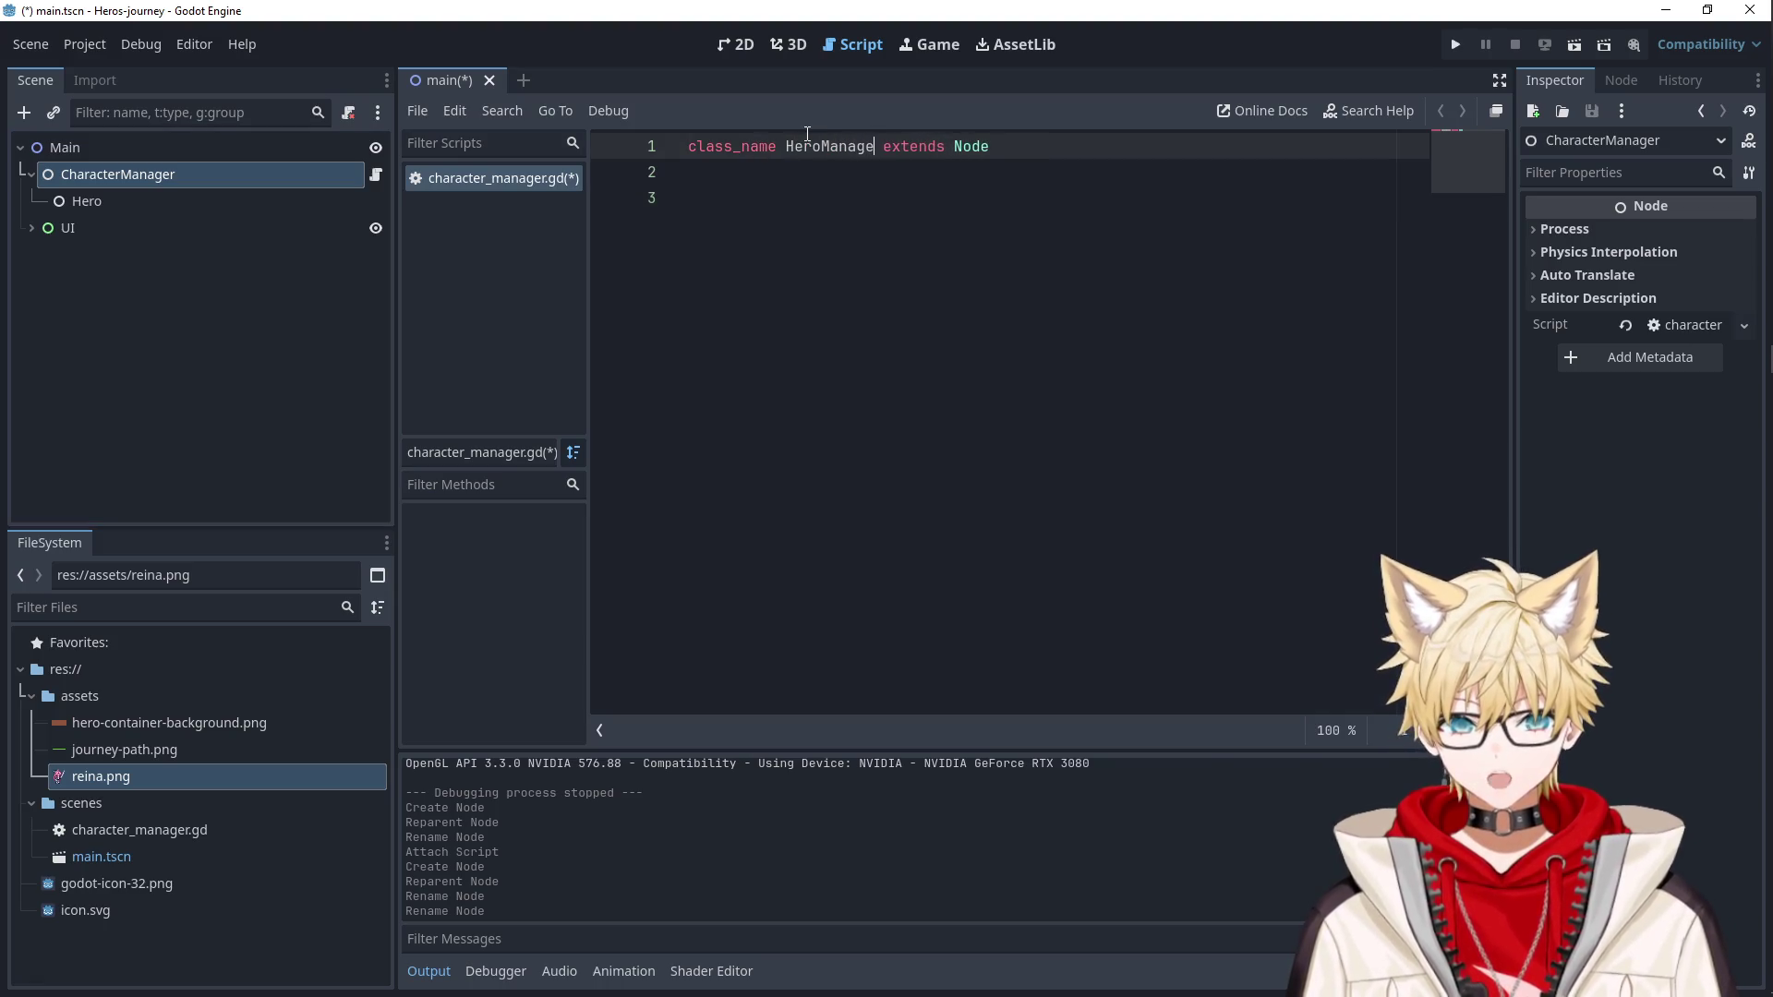
Step: Rename the CharacterManager node in the scene tree to HeroManager
right_click(183, 174)
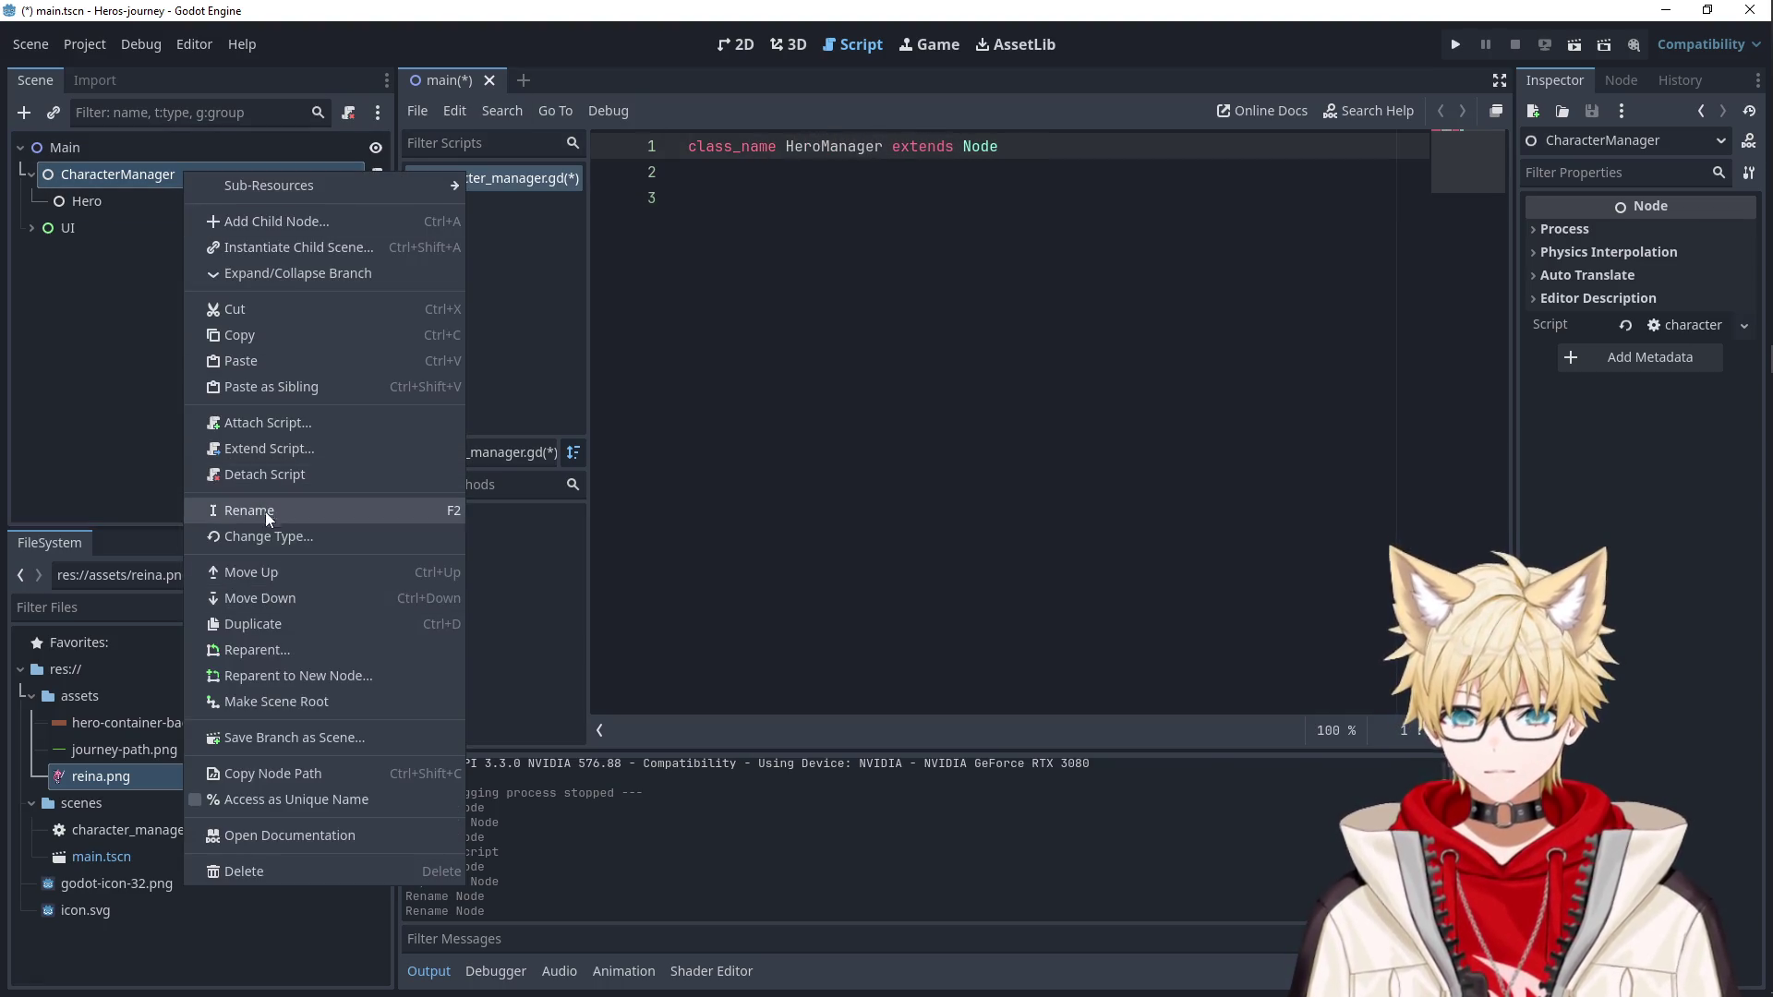
click(266, 510)
click(120, 181)
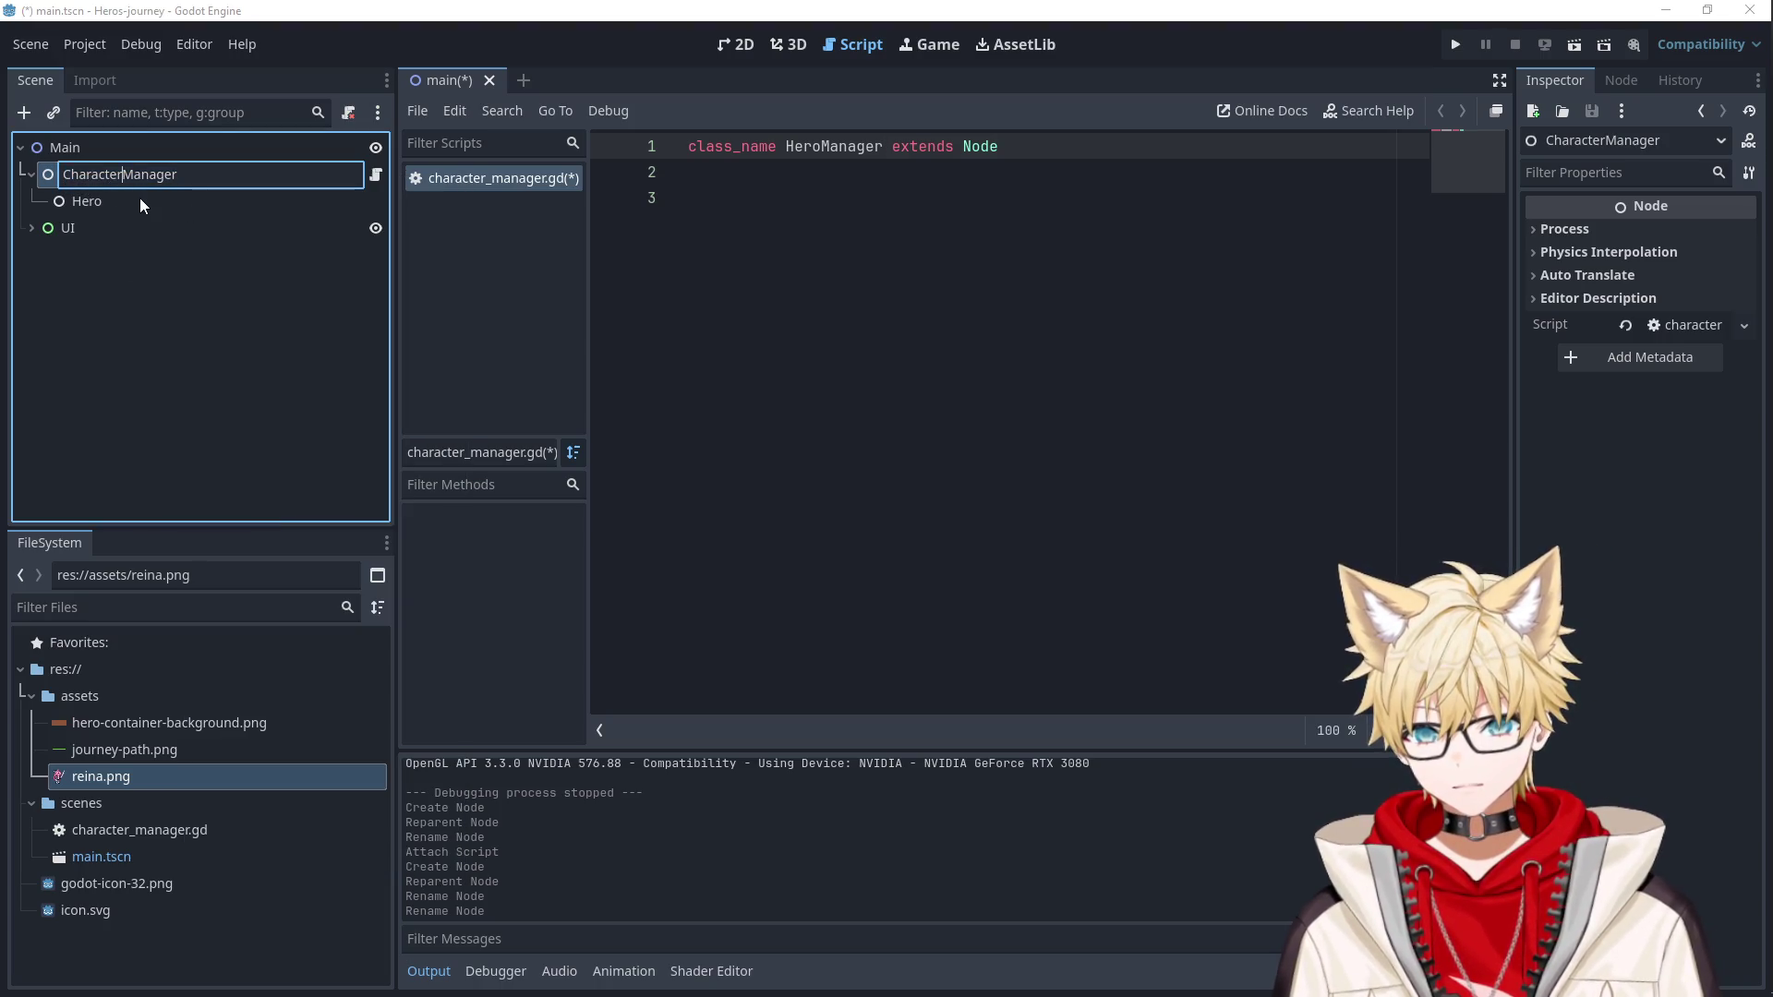
key(BackSpace)
key(BackSpace)
key(BackSpace)
text(Hero)
key(Return)
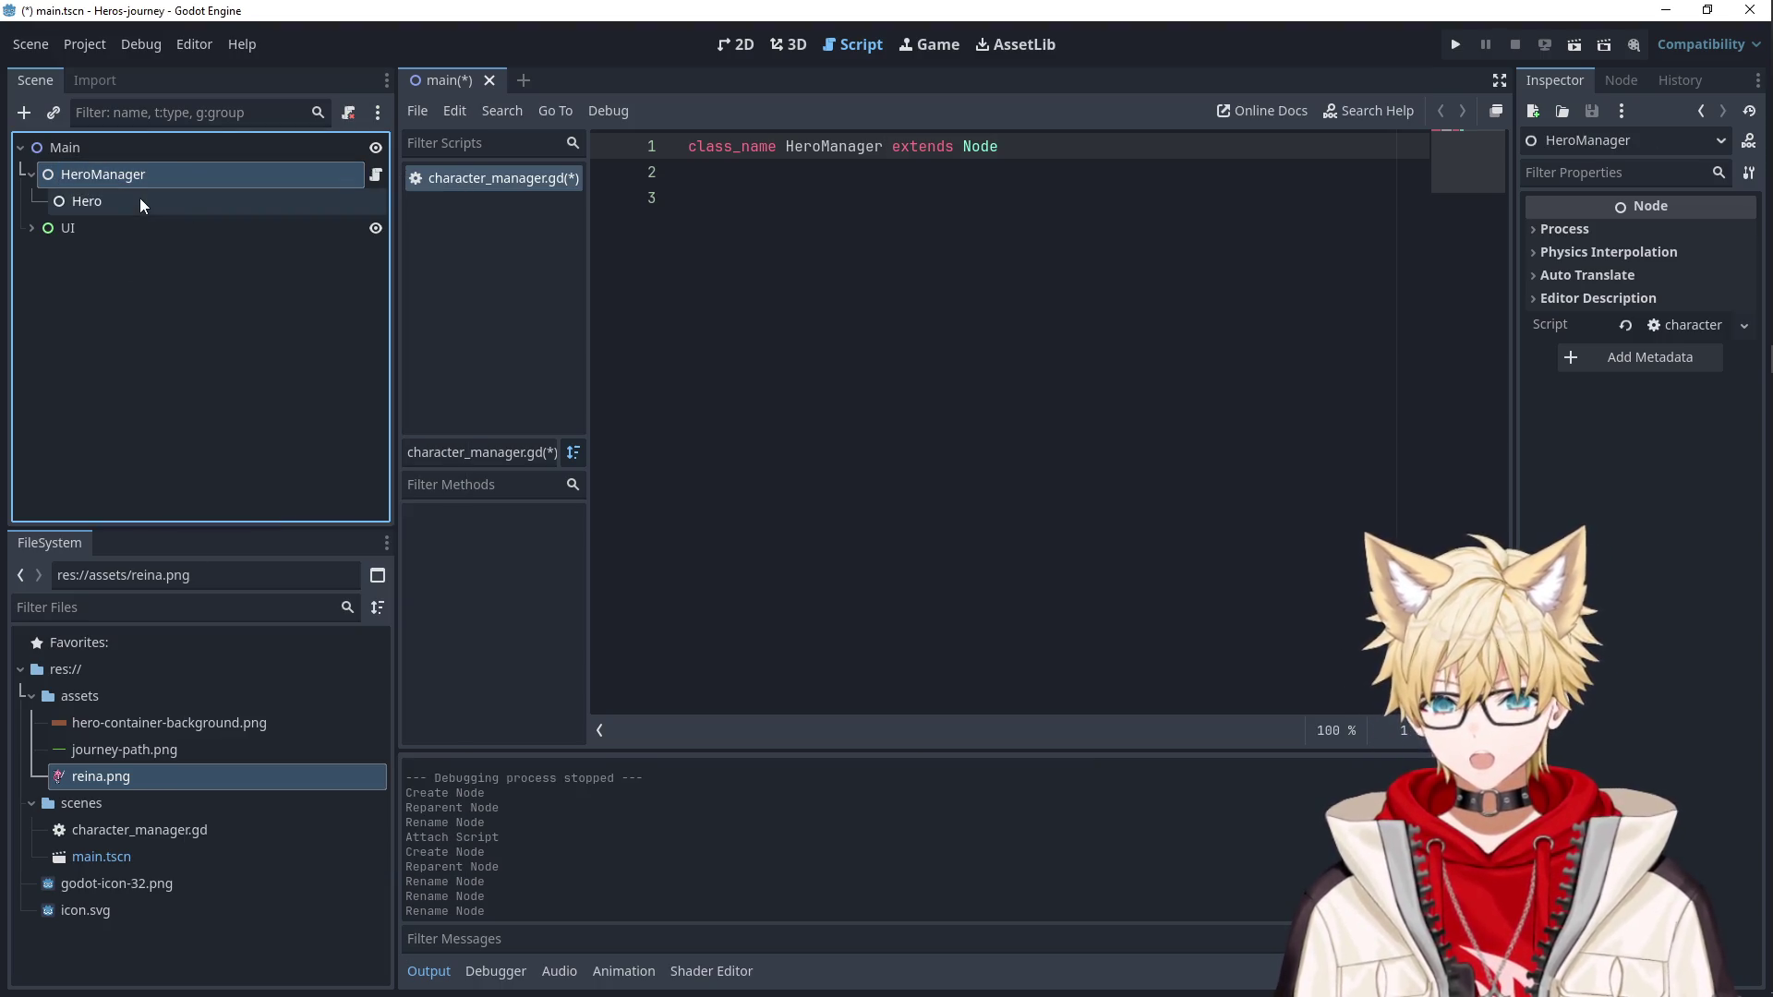
Step: Rename the file character_manager.gd to hero_manager.gd in the FileSystem panel
click(120, 840)
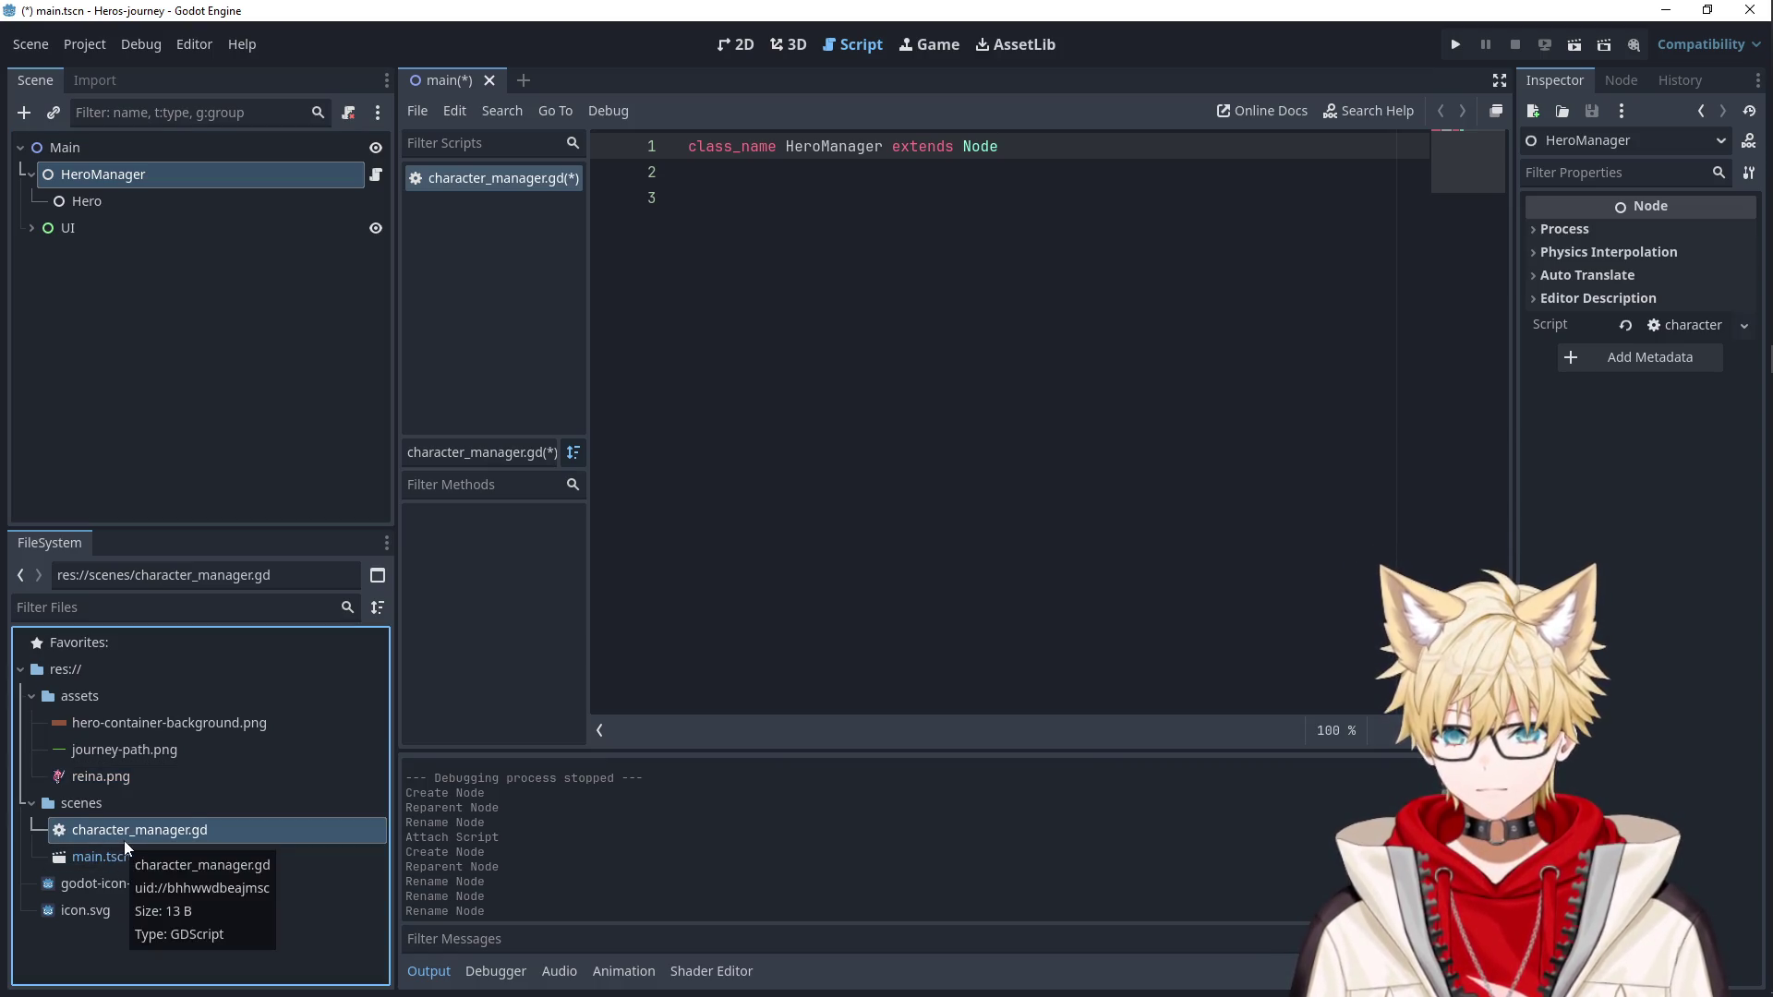
right_click(124, 841)
click(184, 782)
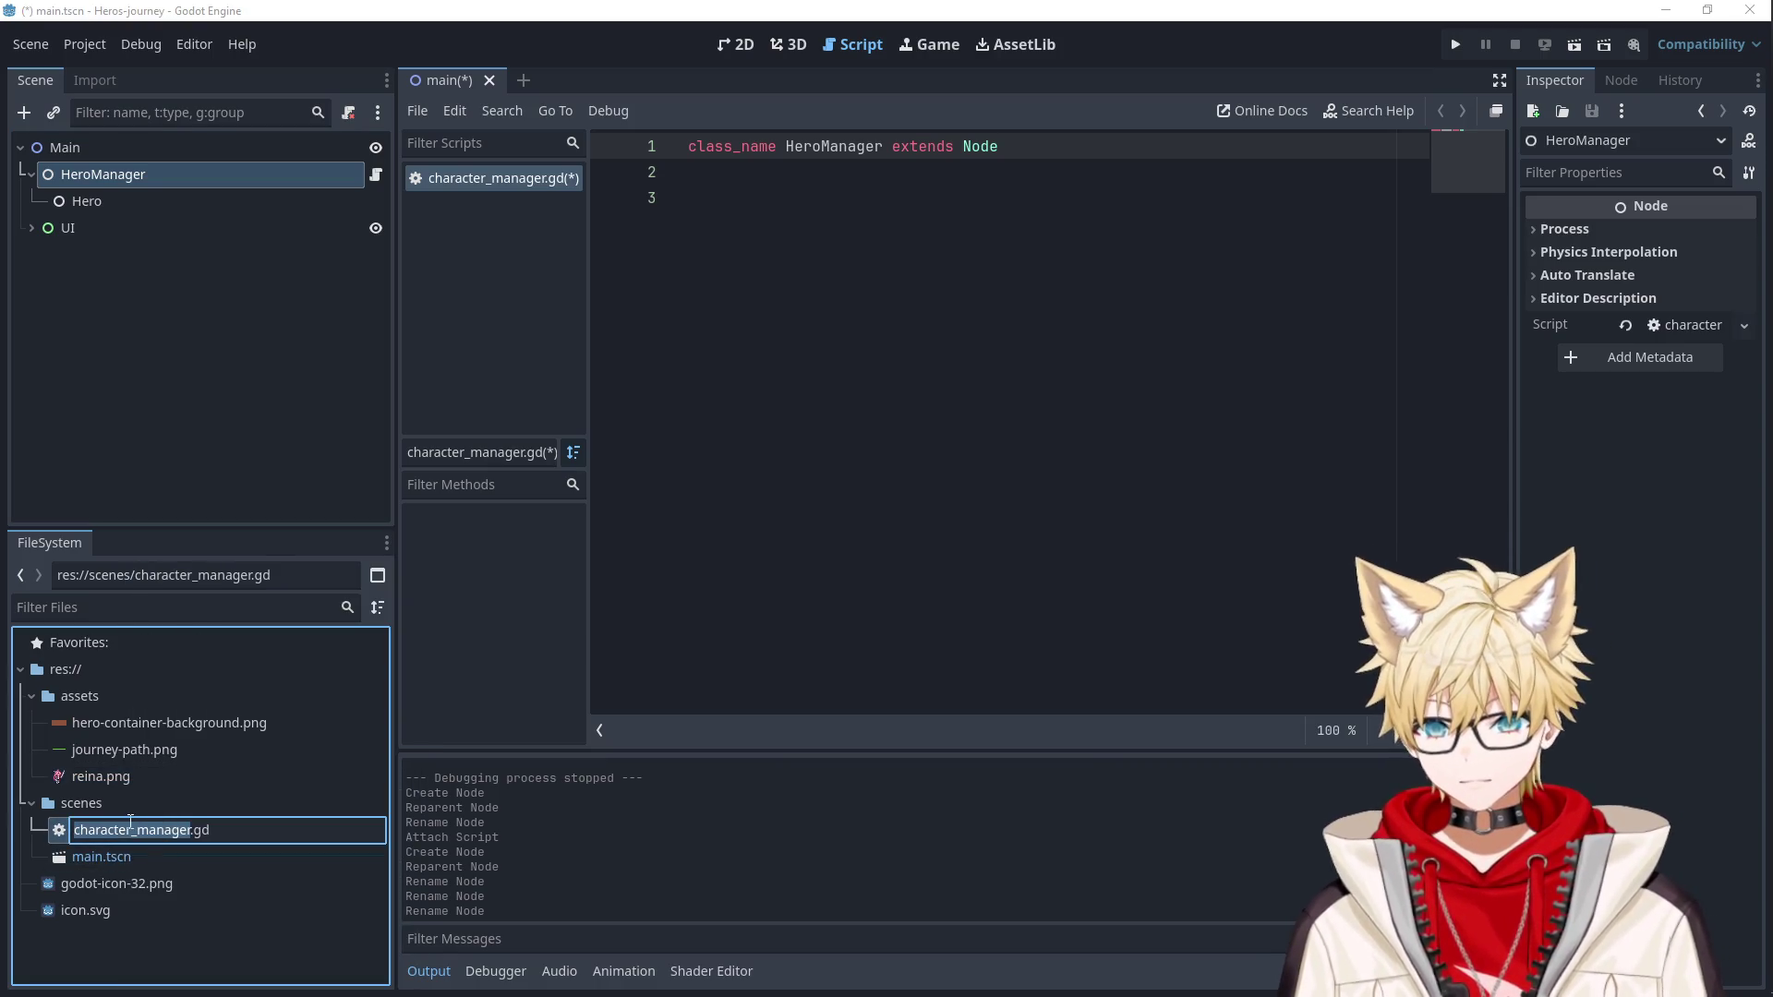
key(BackSpace)
key(BackSpace)
key(BackSpace)
text(heor)
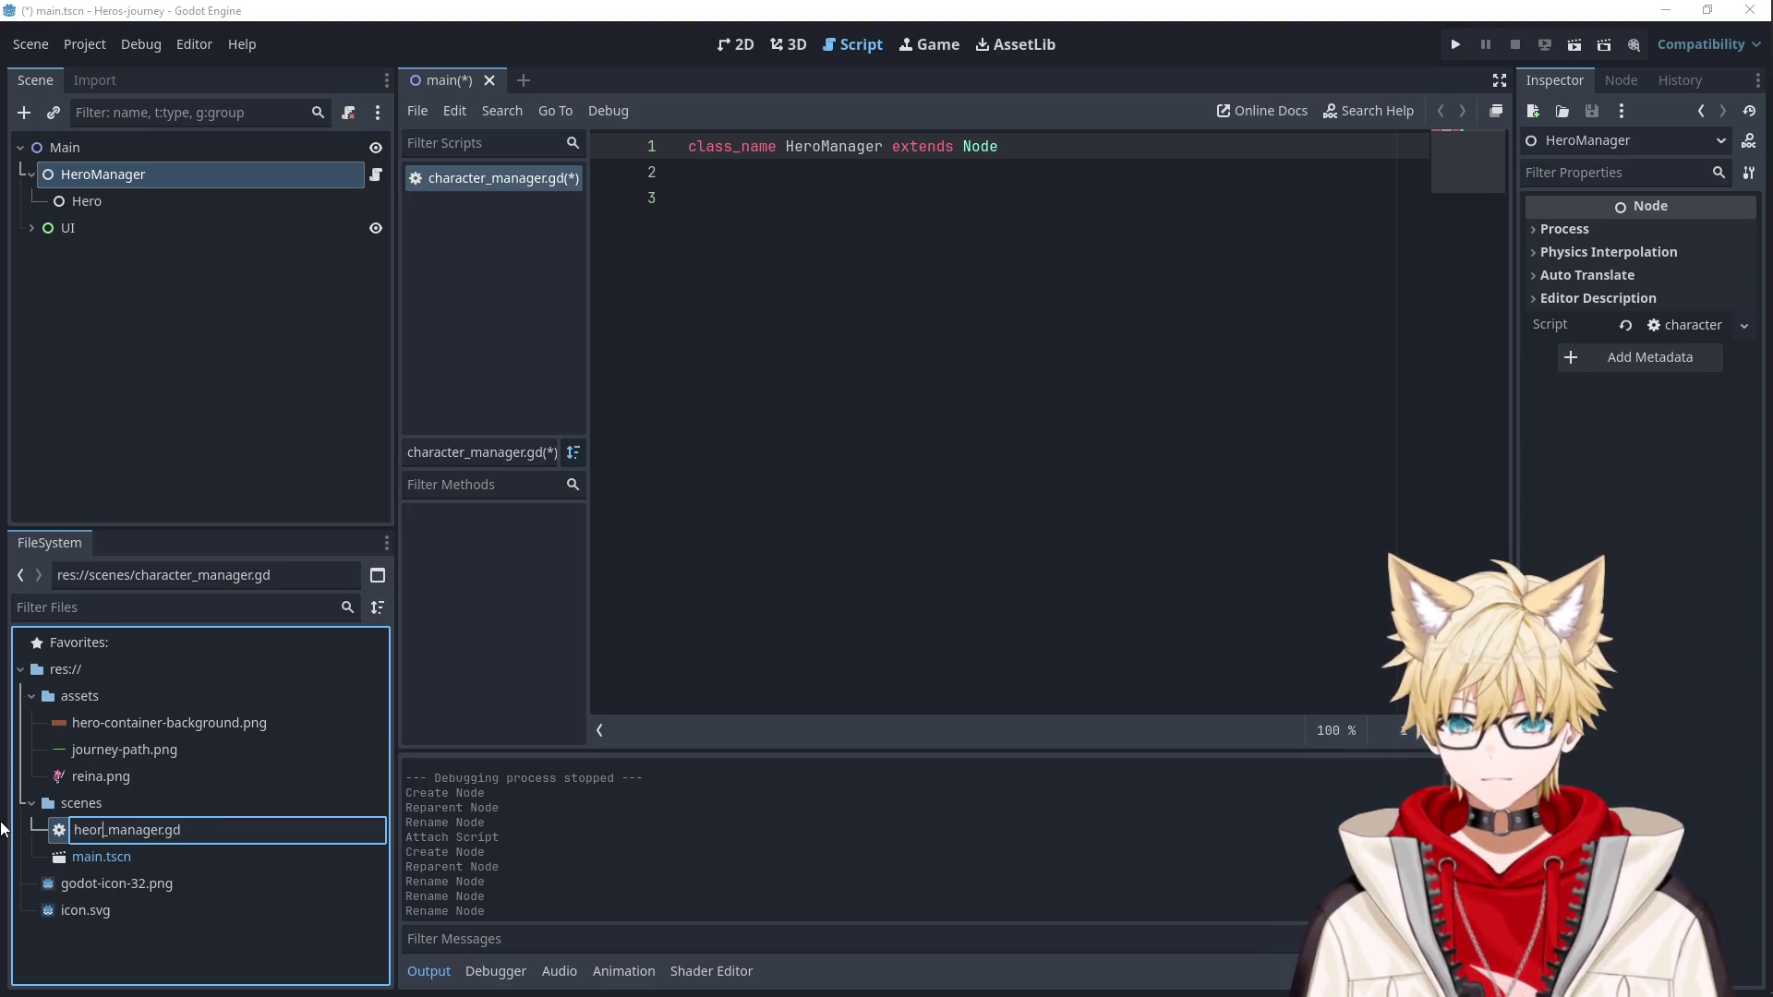
key(BackSpace)
key(BackSpace)
text(ro)
key(Return)
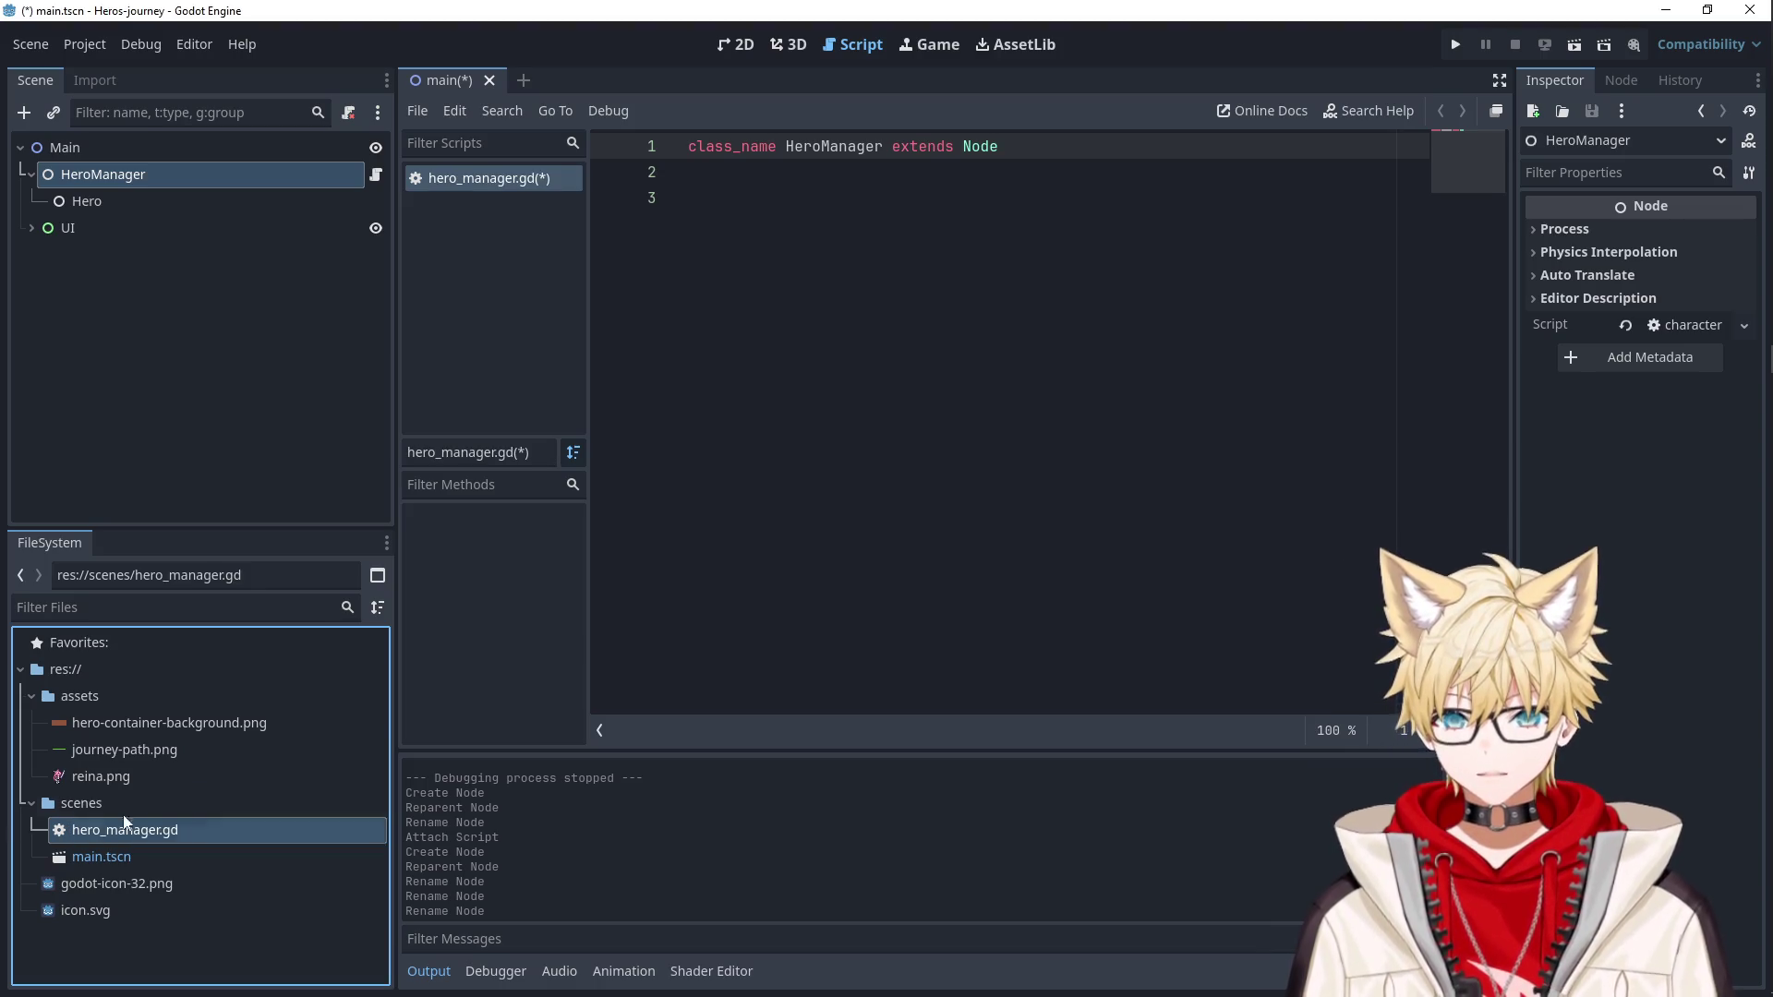
click(109, 202)
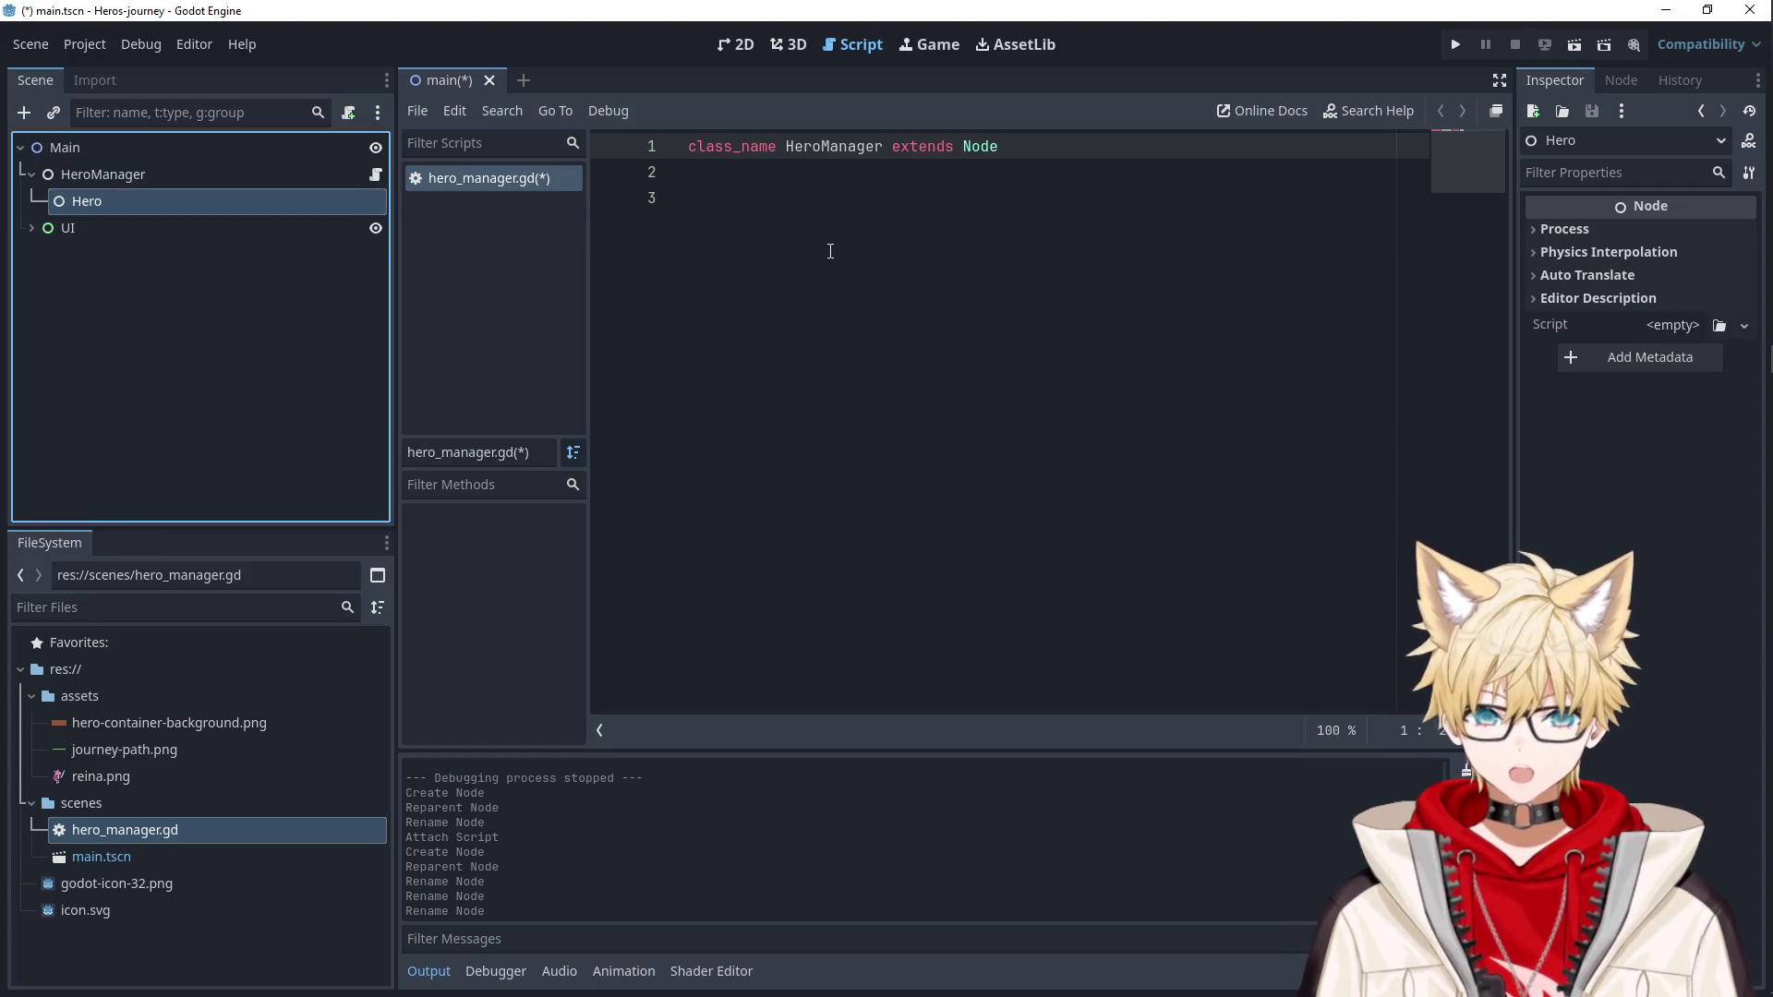
click(702, 198)
Step: Expand the UI branch and switch to the 2D view showing the hero card, gold and rep labels
click(152, 189)
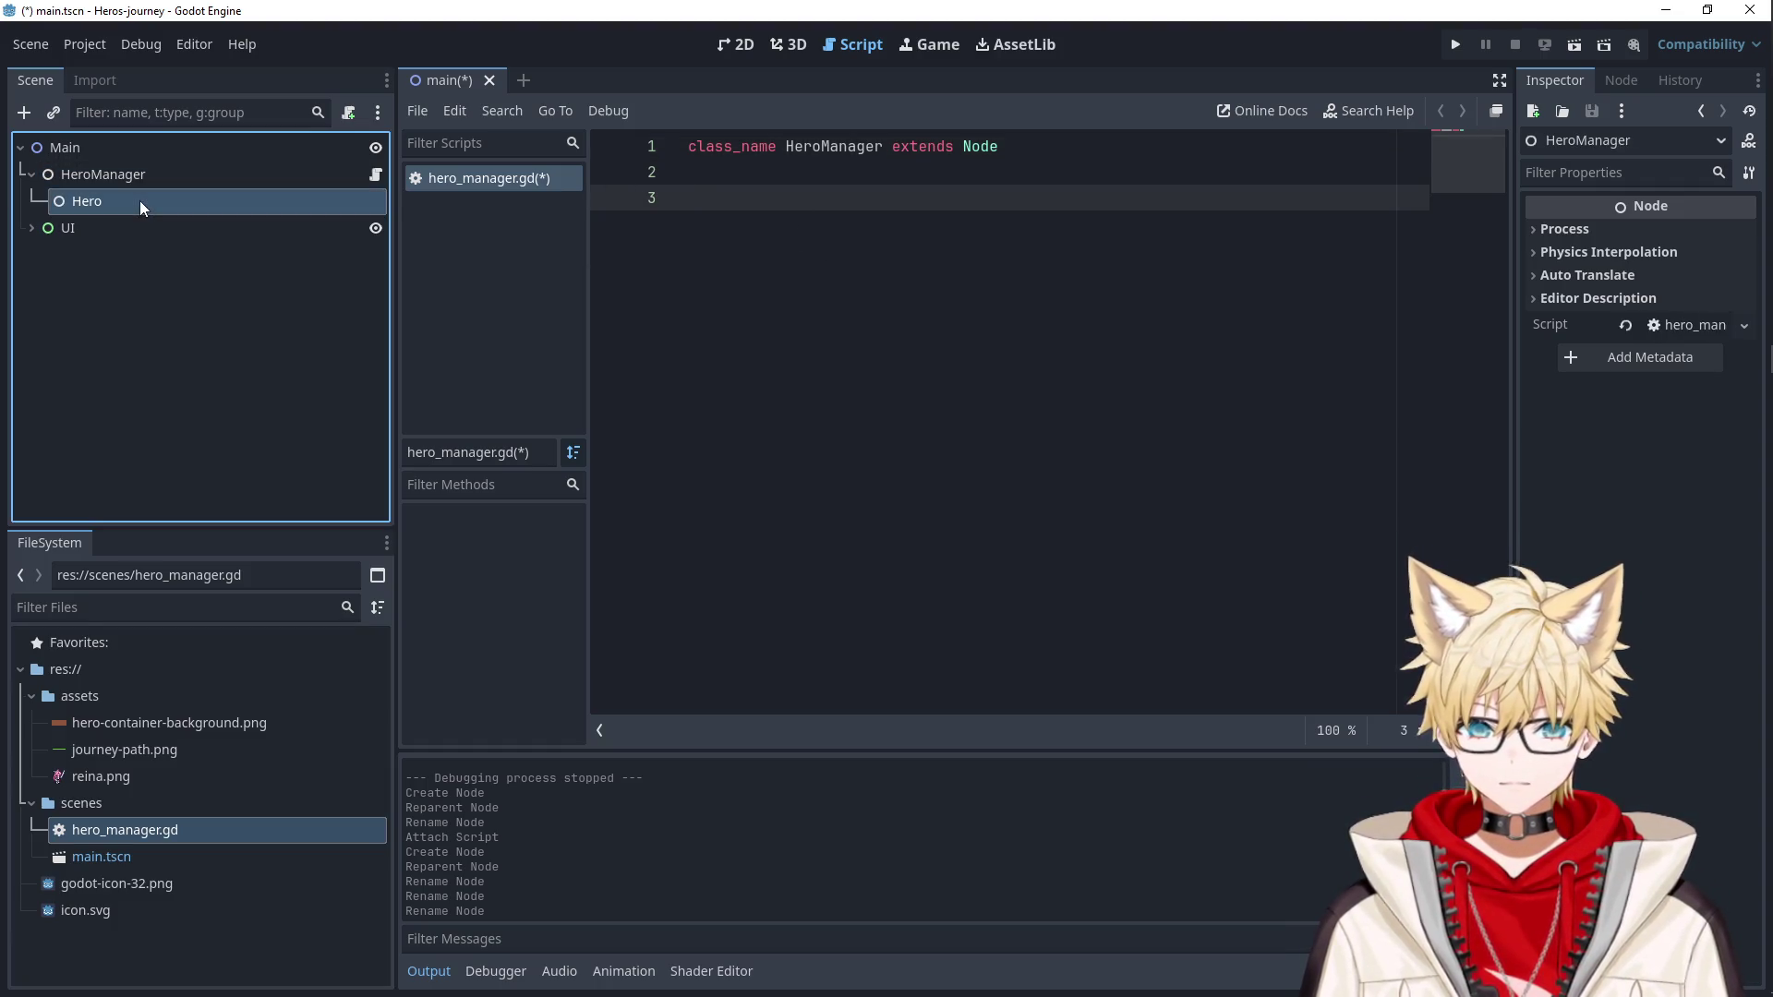
click(34, 227)
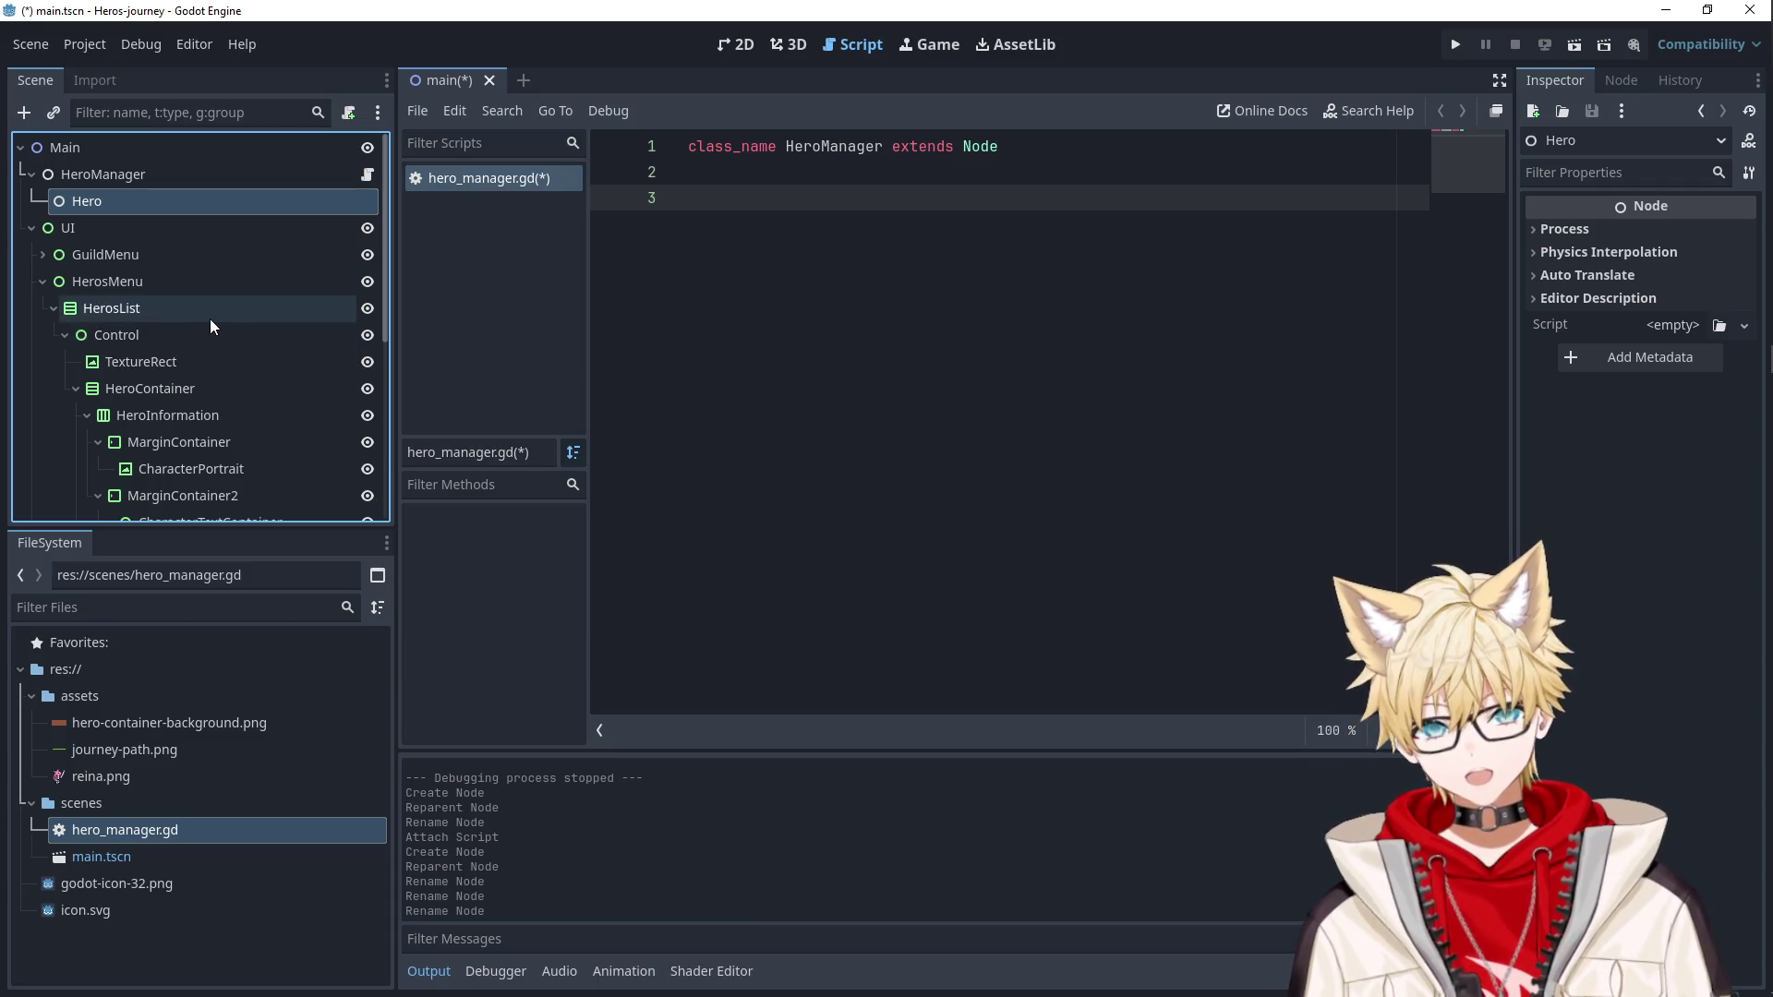
scroll(199, 310, down, 5)
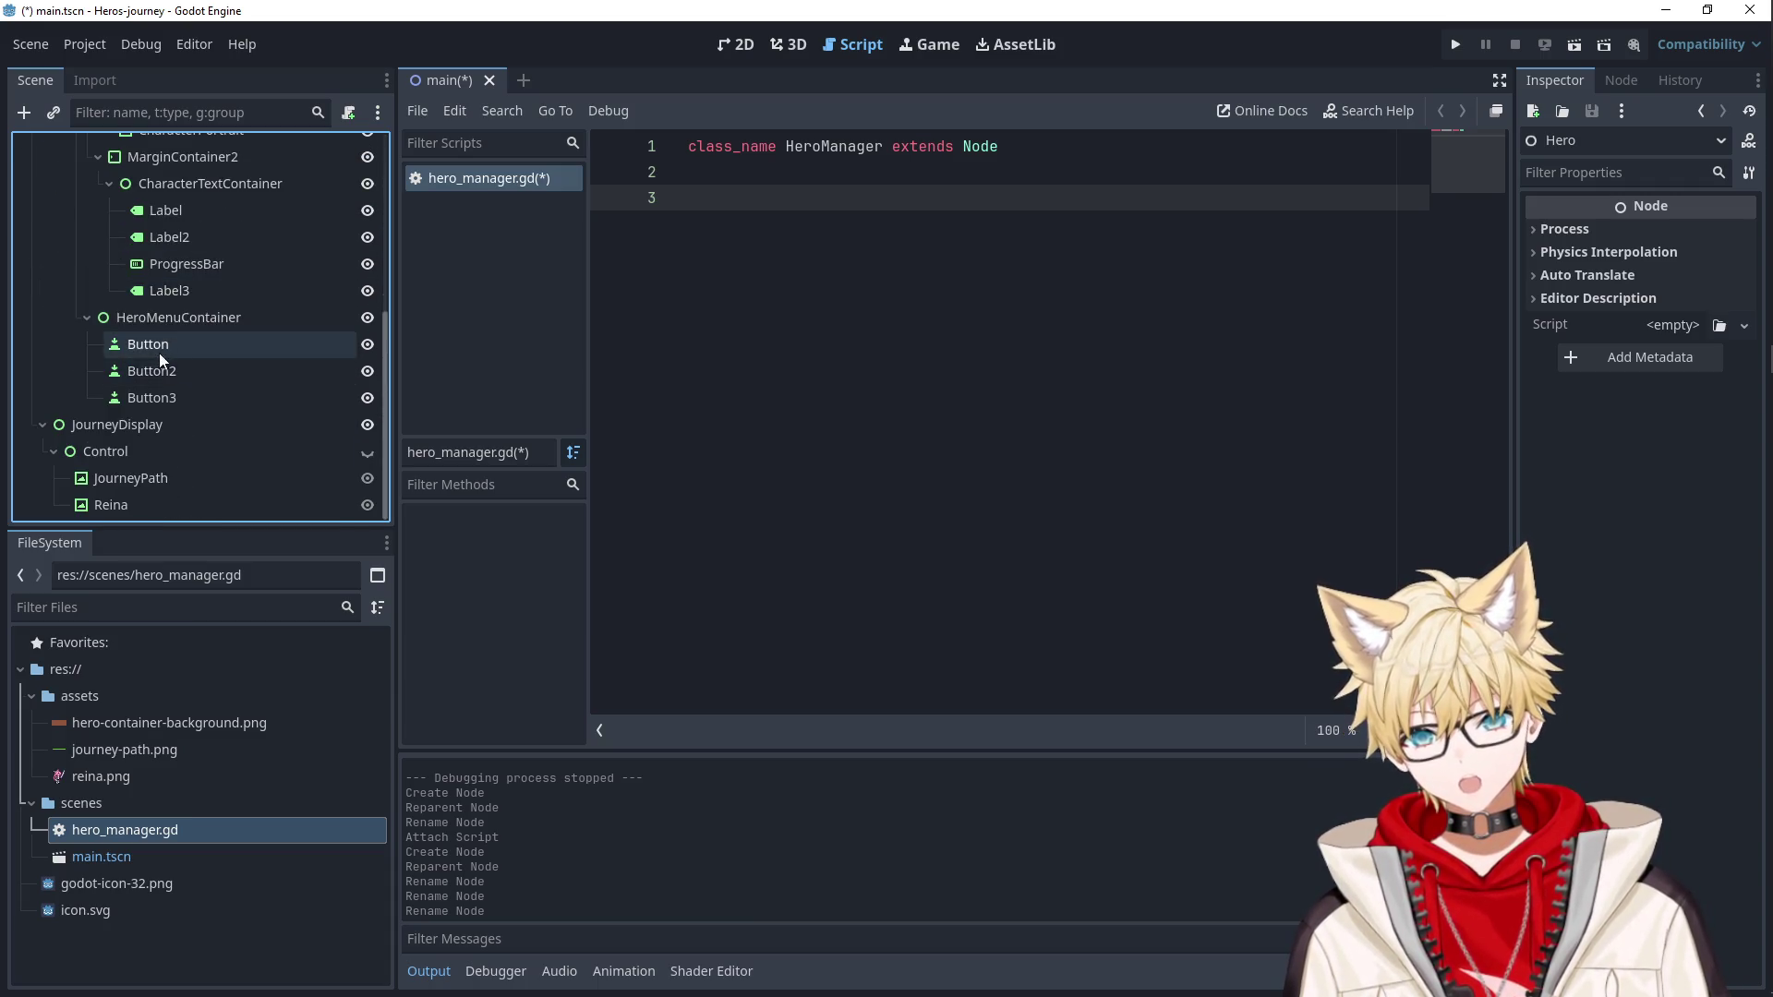
scroll(198, 467, up, 5)
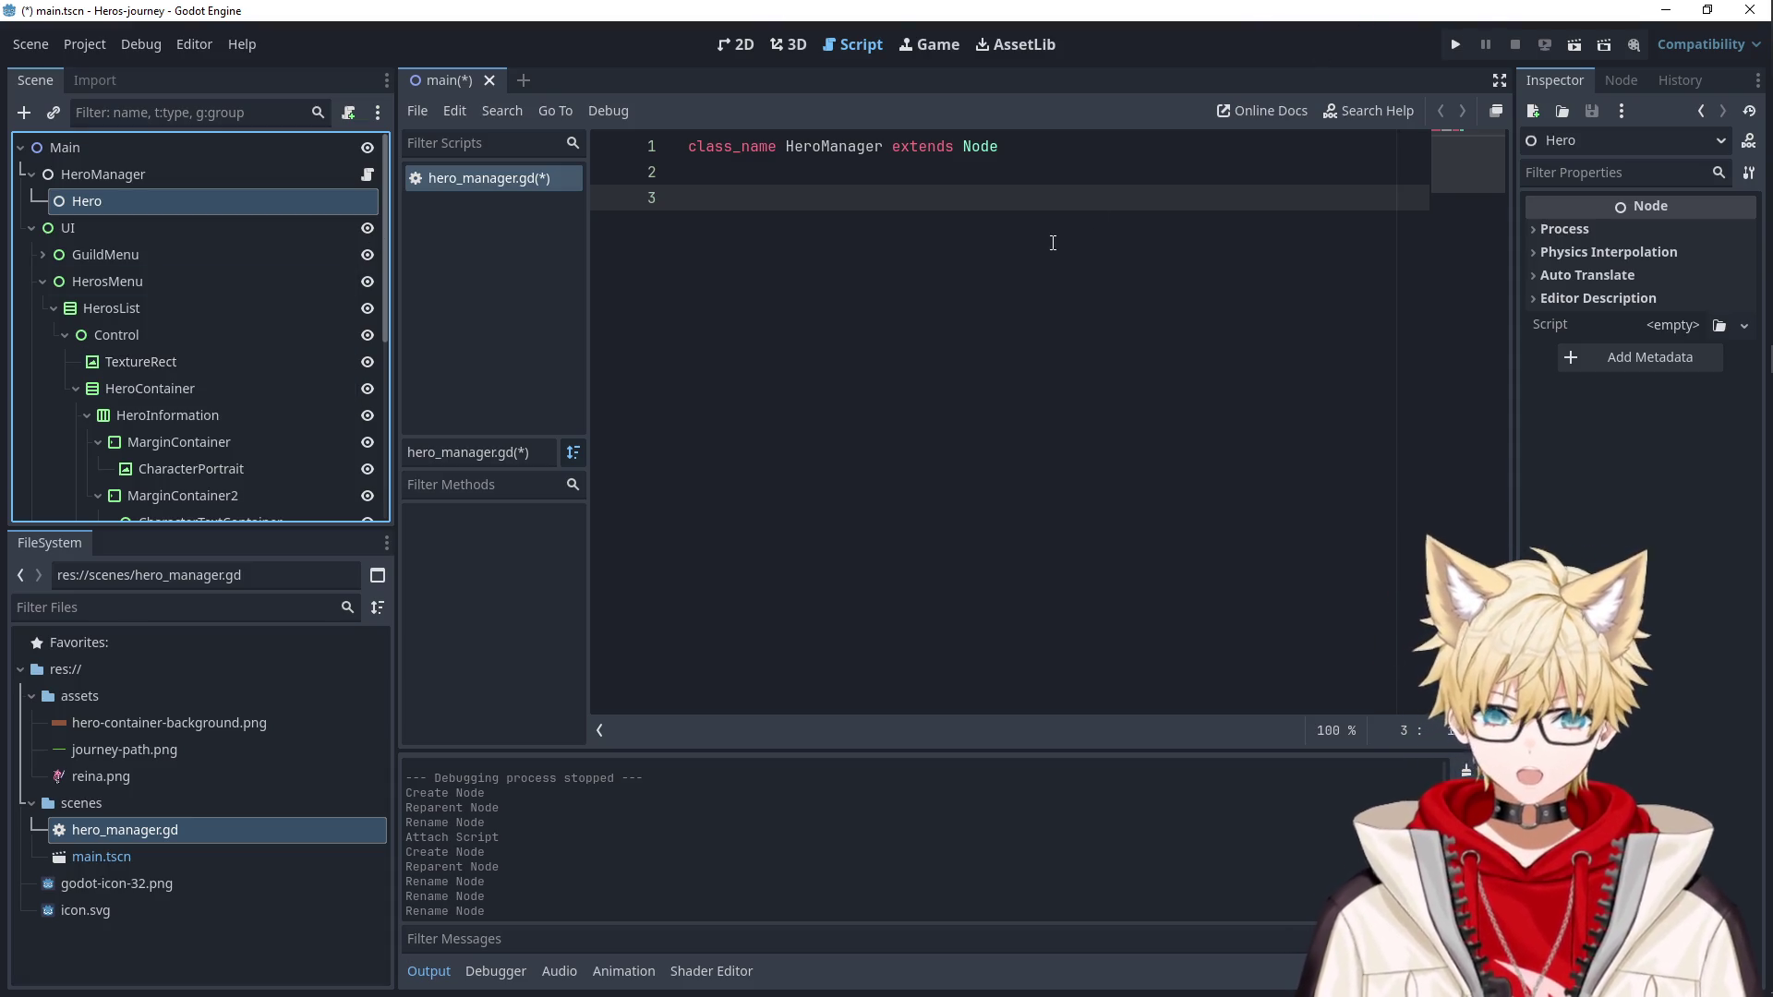
click(736, 45)
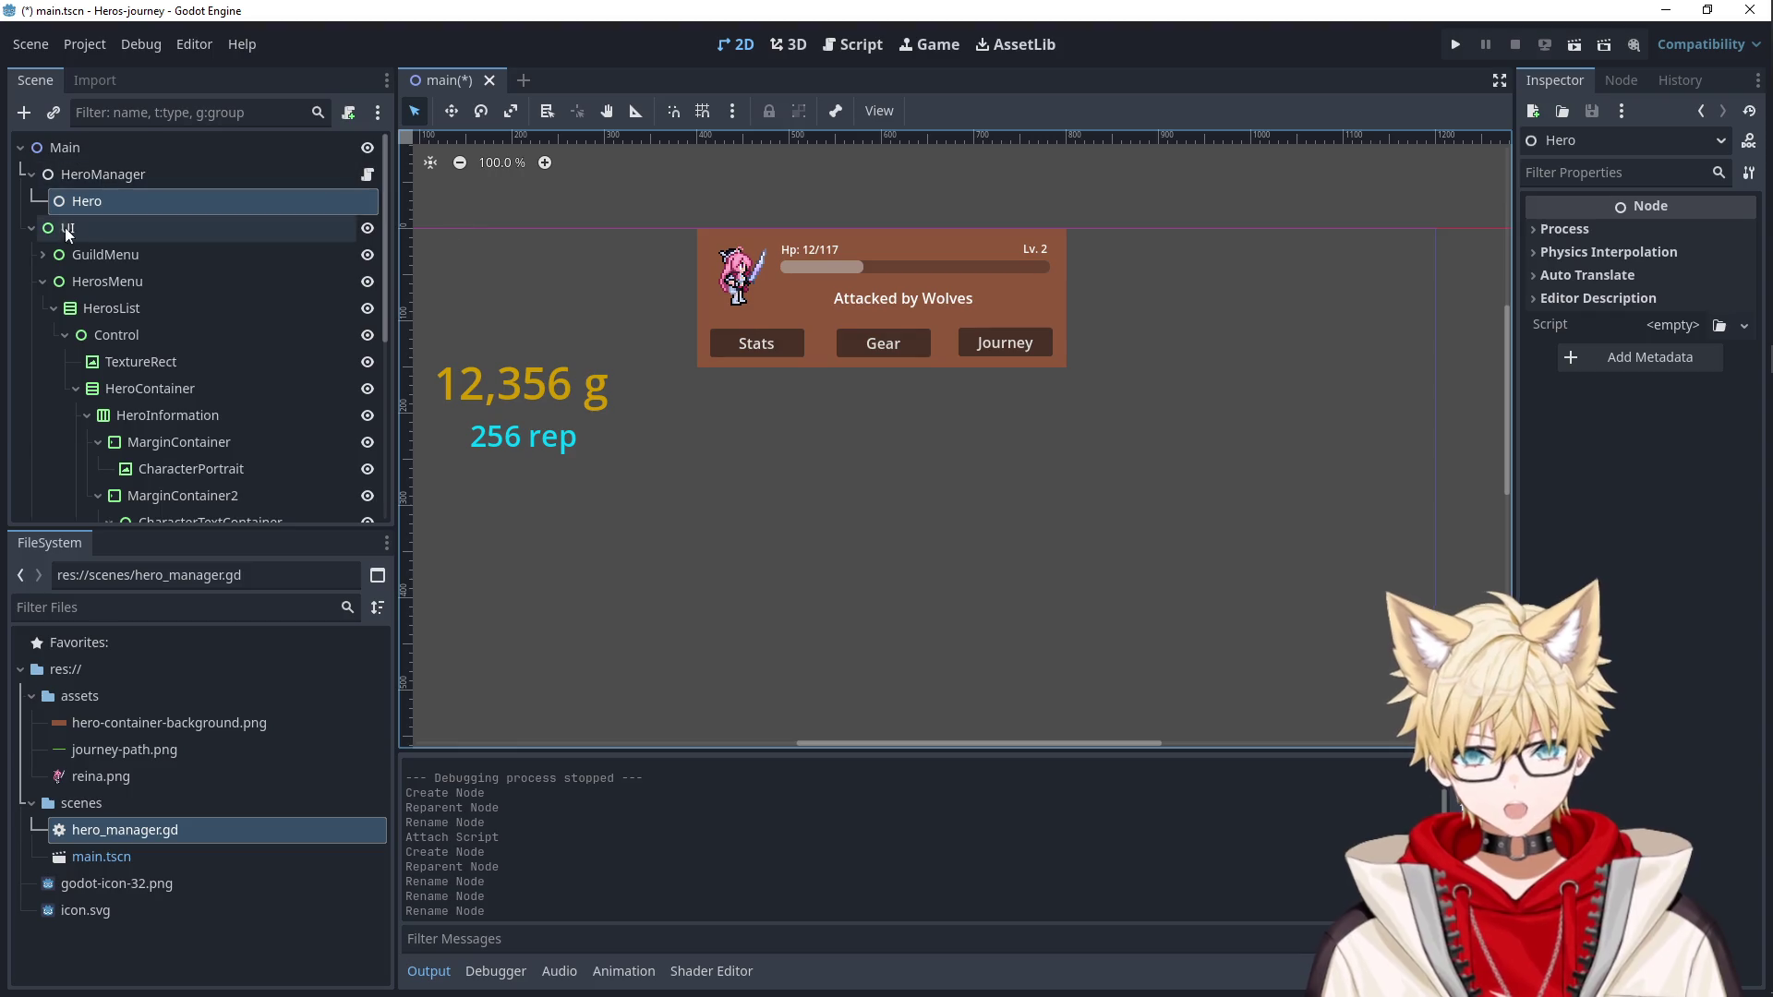
click(334, 176)
click(296, 205)
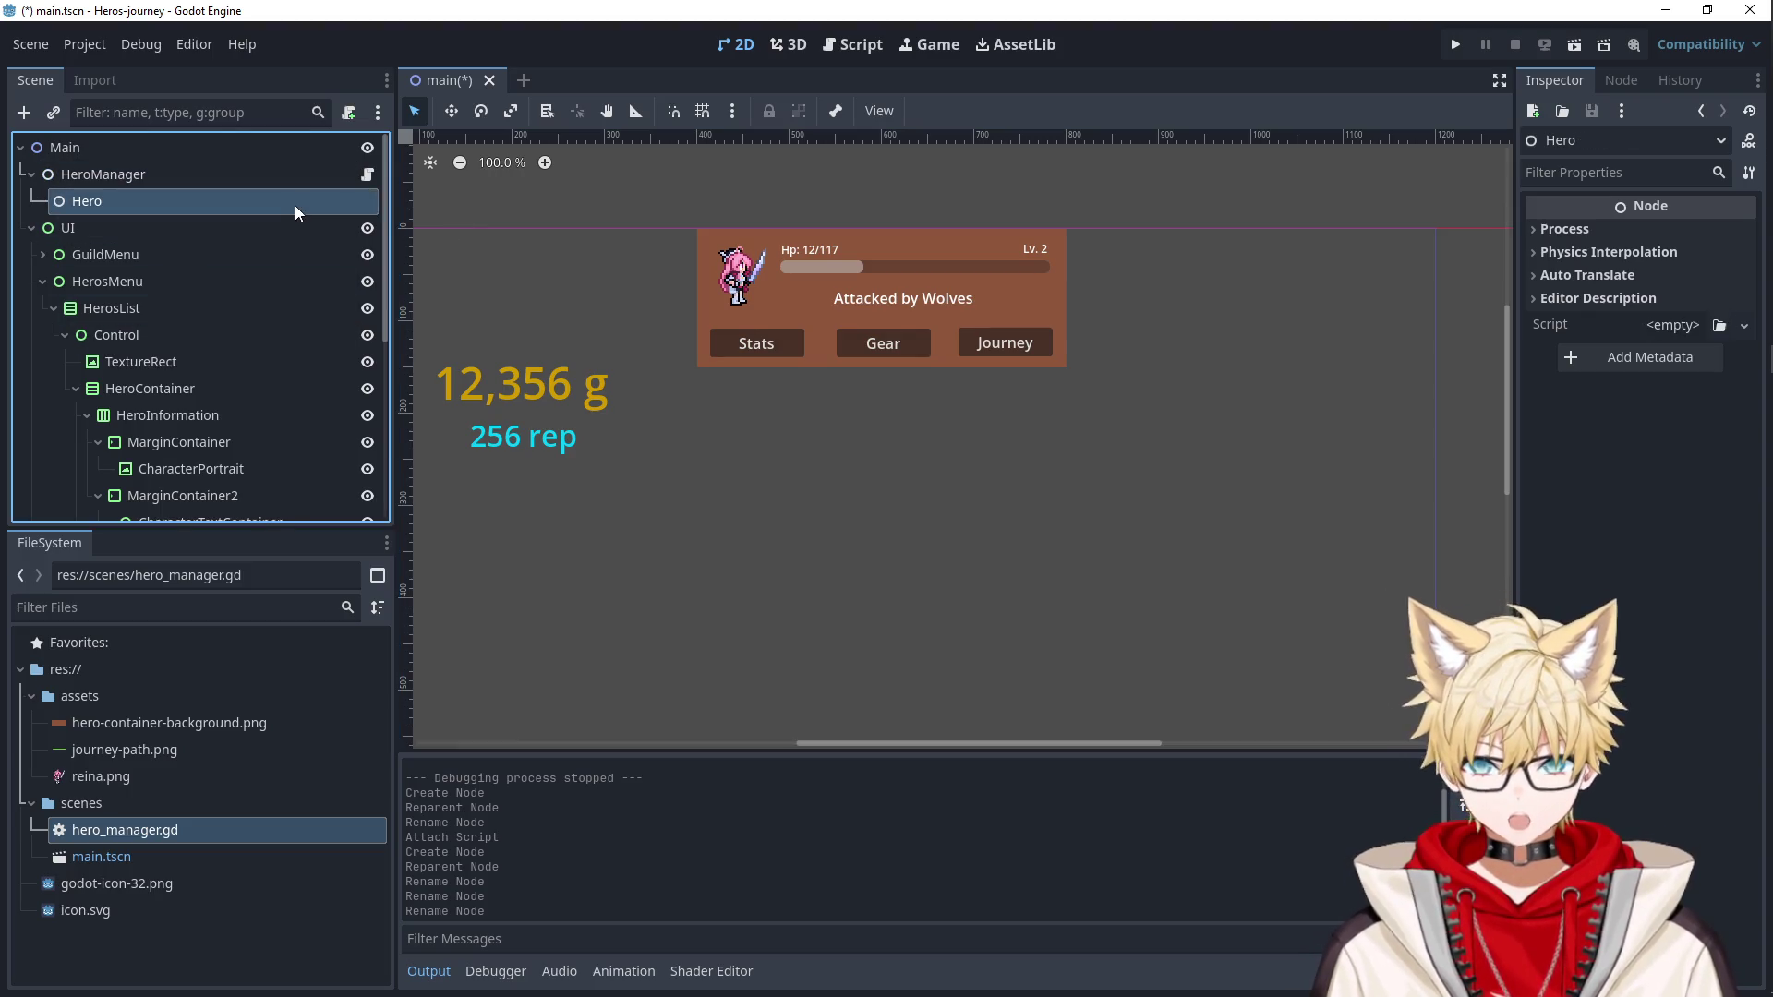
Step: Attach a new hero.gd script to the Hero node
right_click(295, 207)
click(388, 421)
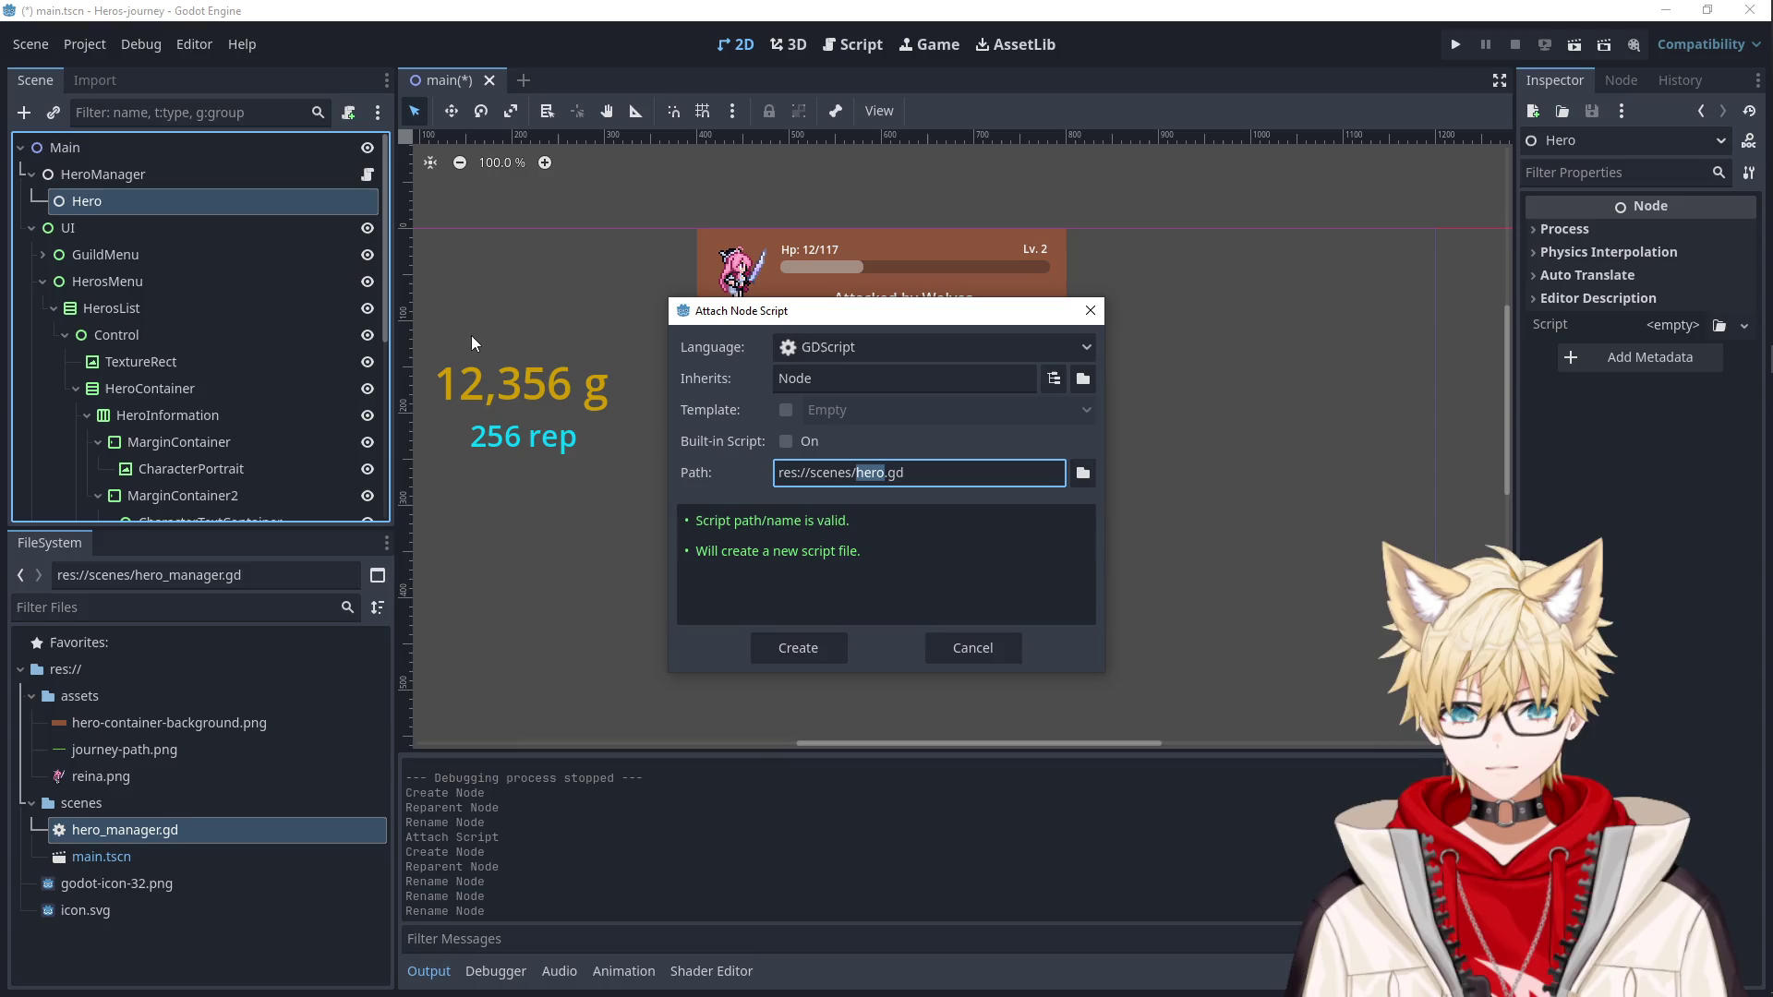
key(Return)
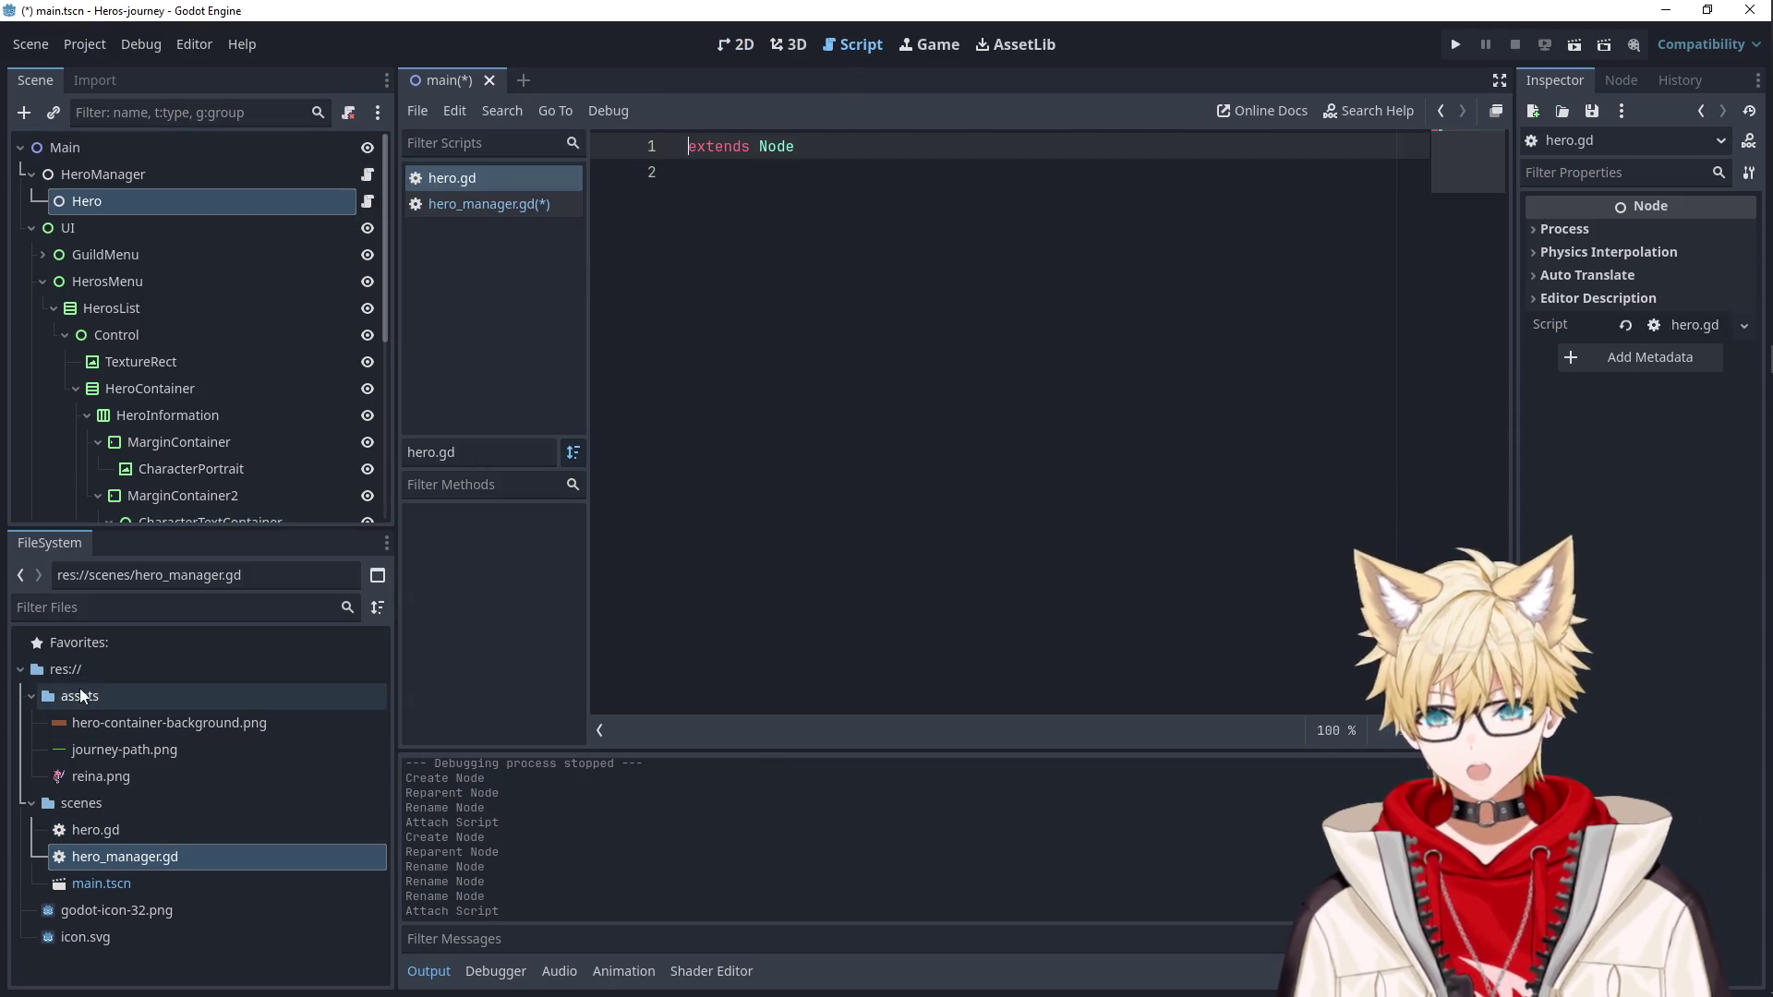
Step: Create a 'scripts' folder in res:// and move hero.gd and hero_manager.gd into it
click(83, 679)
right_click(83, 679)
mouse_move(152, 694)
click(372, 691)
text(script)
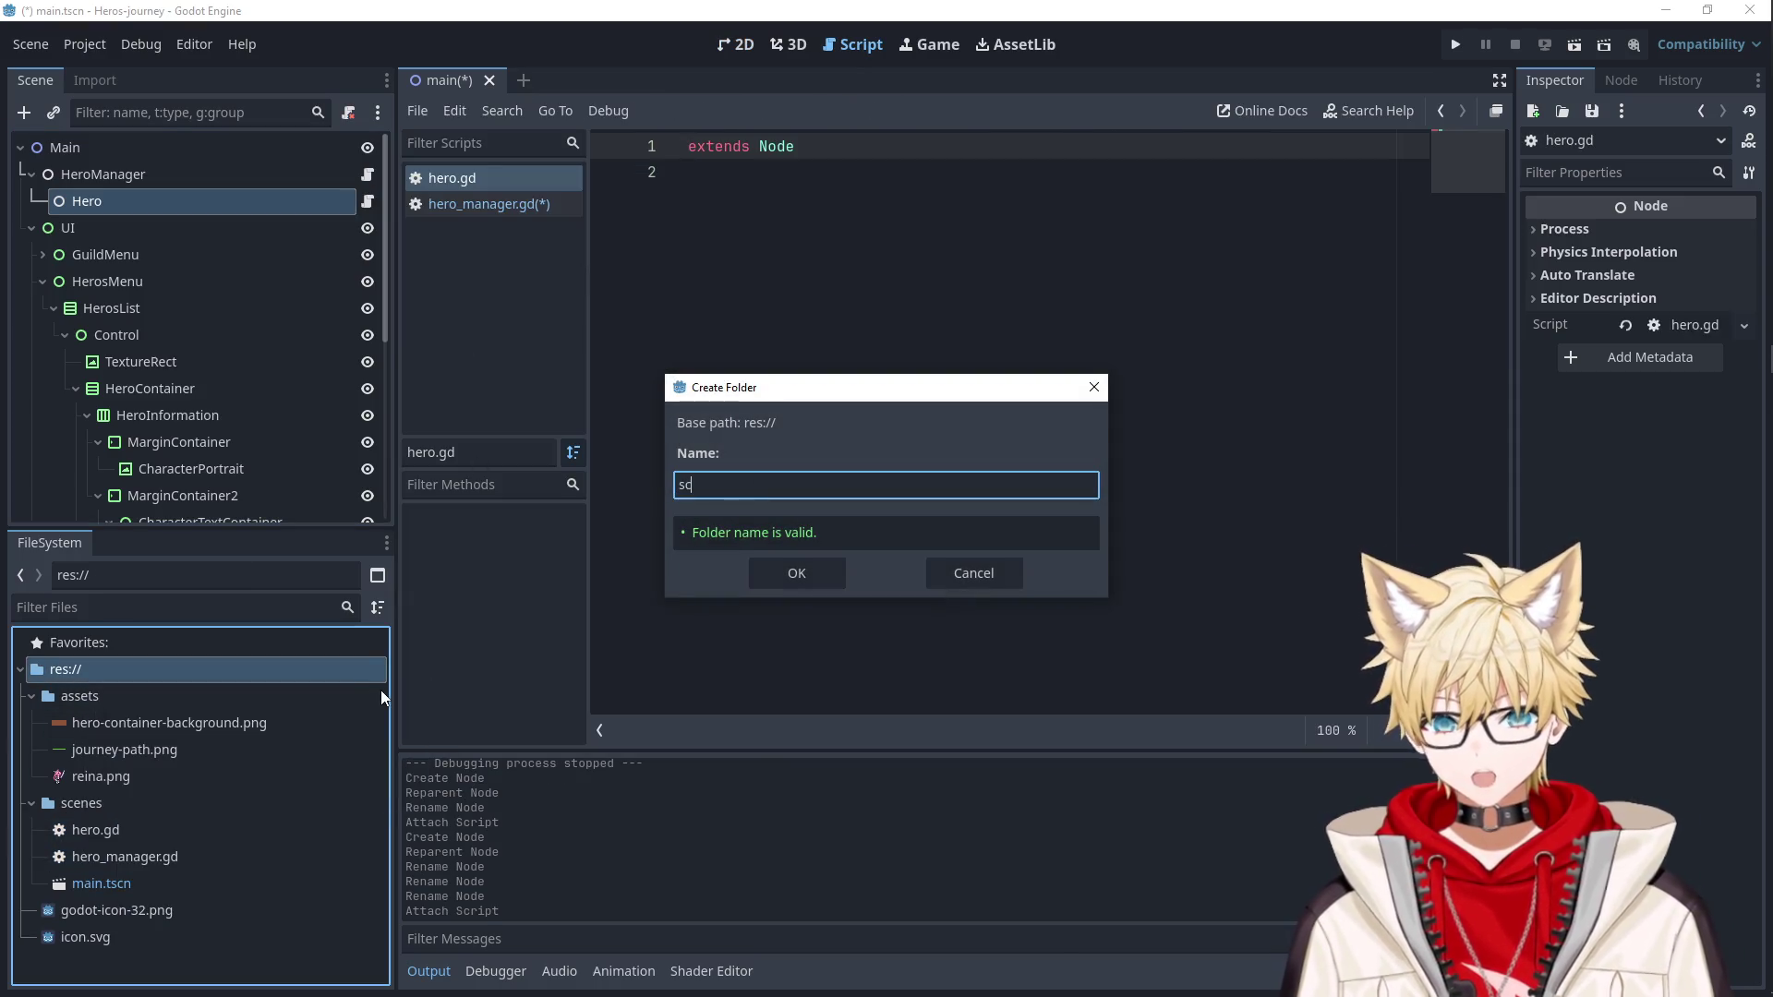
key(Return)
click(187, 900)
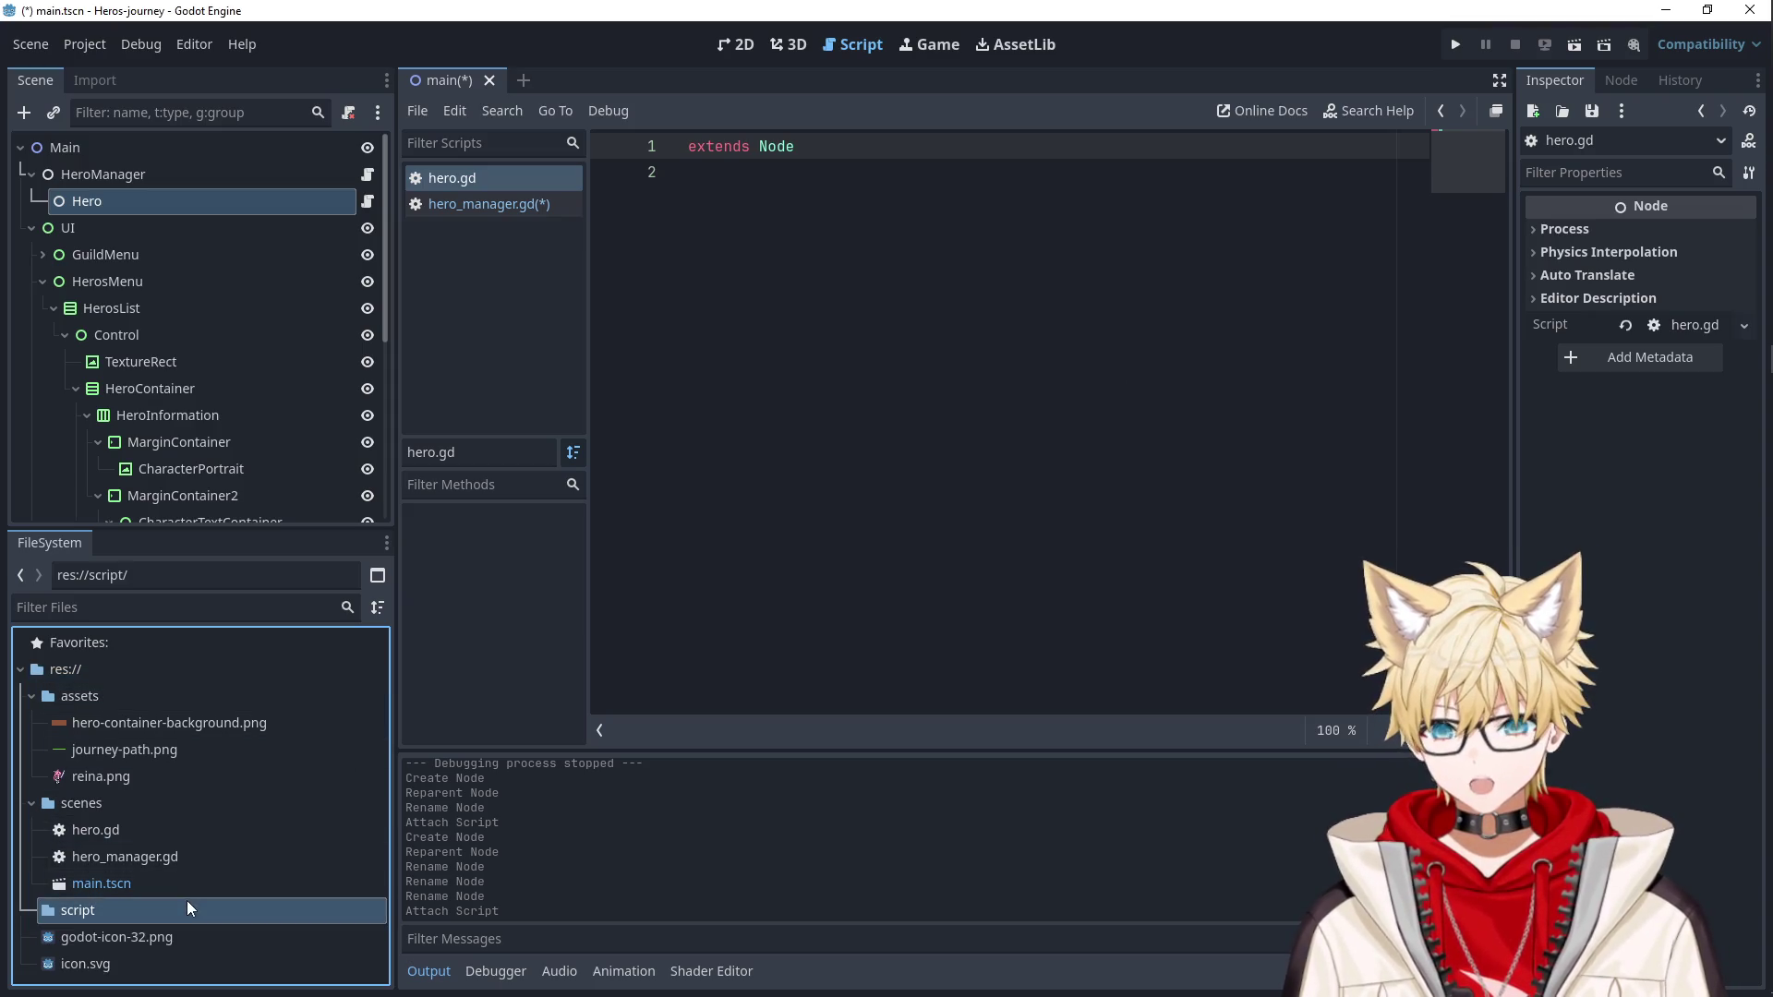
right_click(174, 914)
click(236, 808)
text(scripts)
key(Return)
click(258, 829)
shift+click(155, 857)
drag(155, 831, 157, 910)
Step: Declare 'class_name Hero' before extends Node on line 1 and add an empty line 3
click(623, 514)
click(694, 145)
text(class_name )
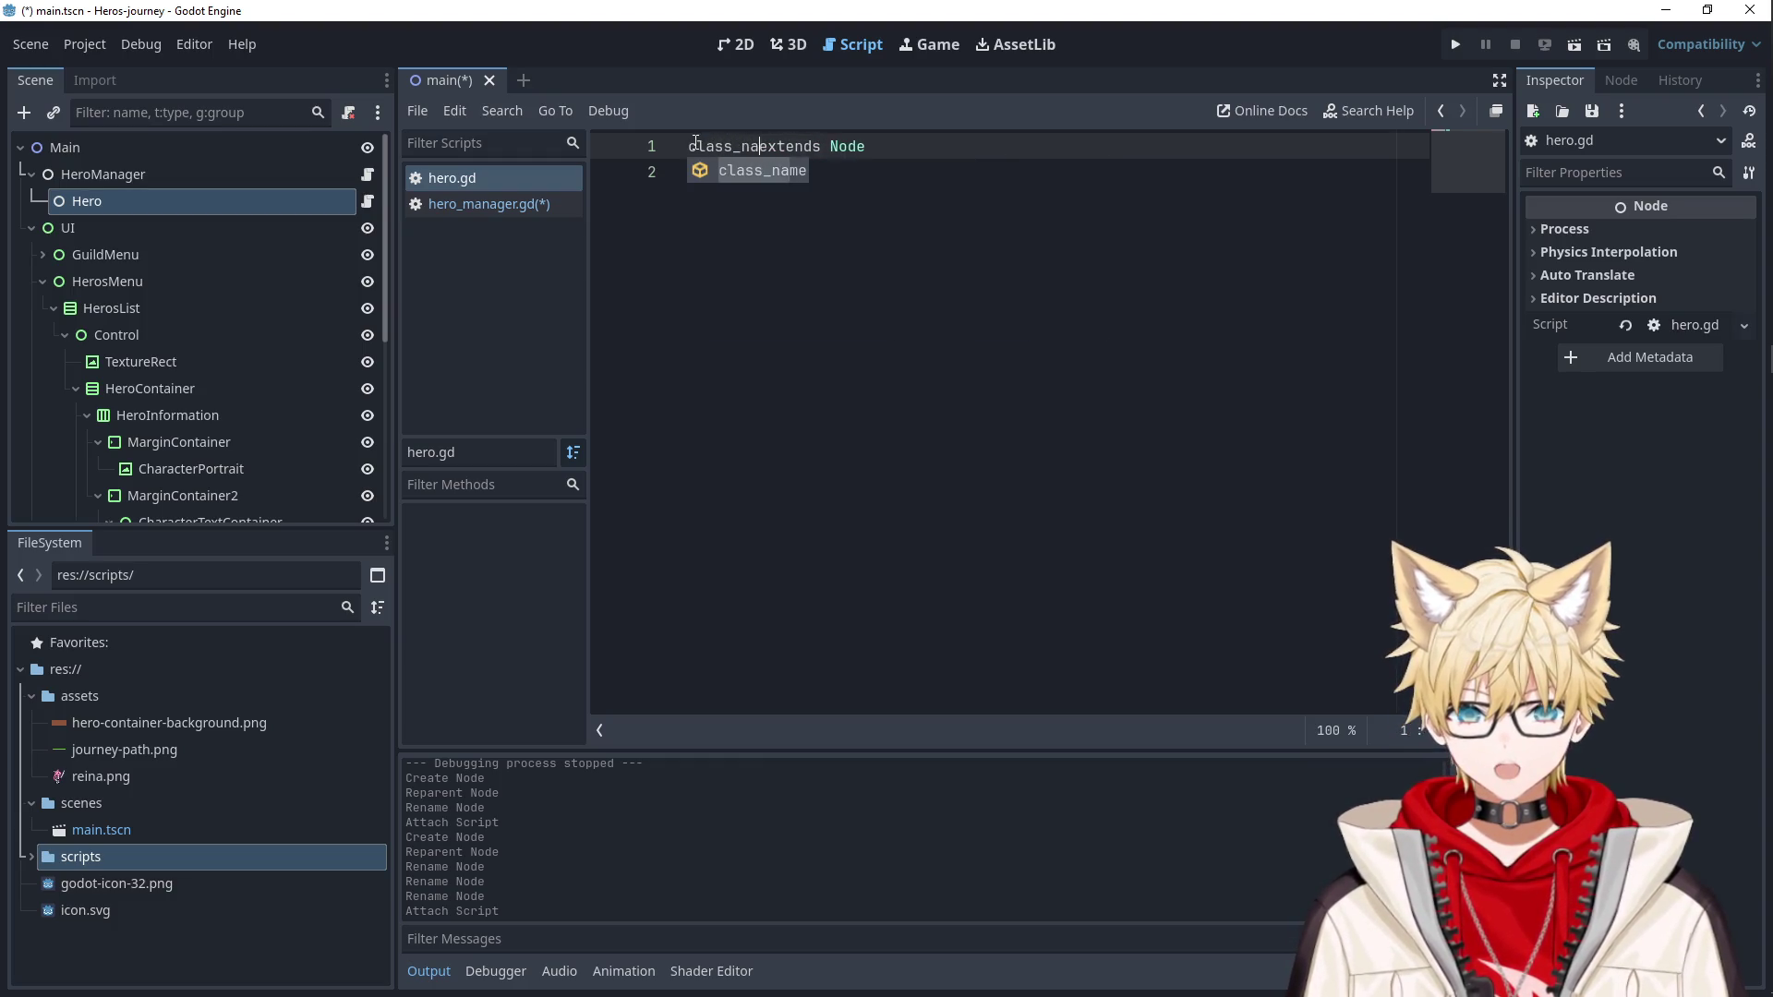
text(Hero)
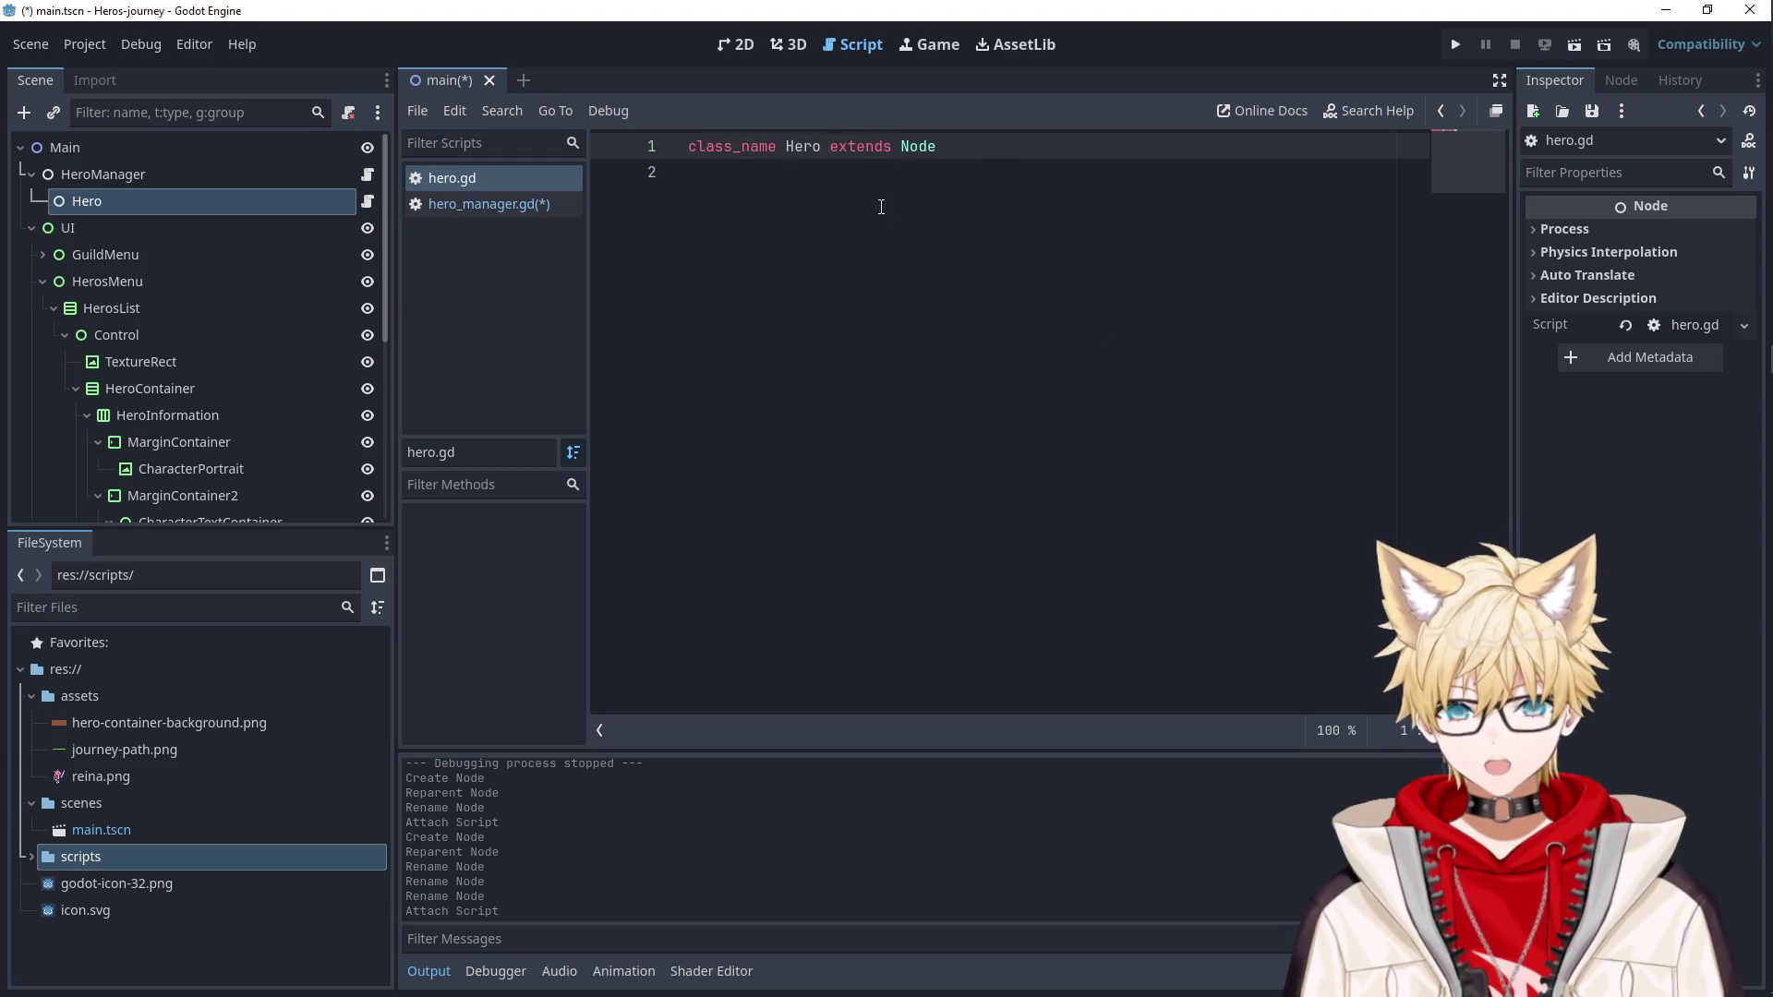
click(882, 205)
key(Return)
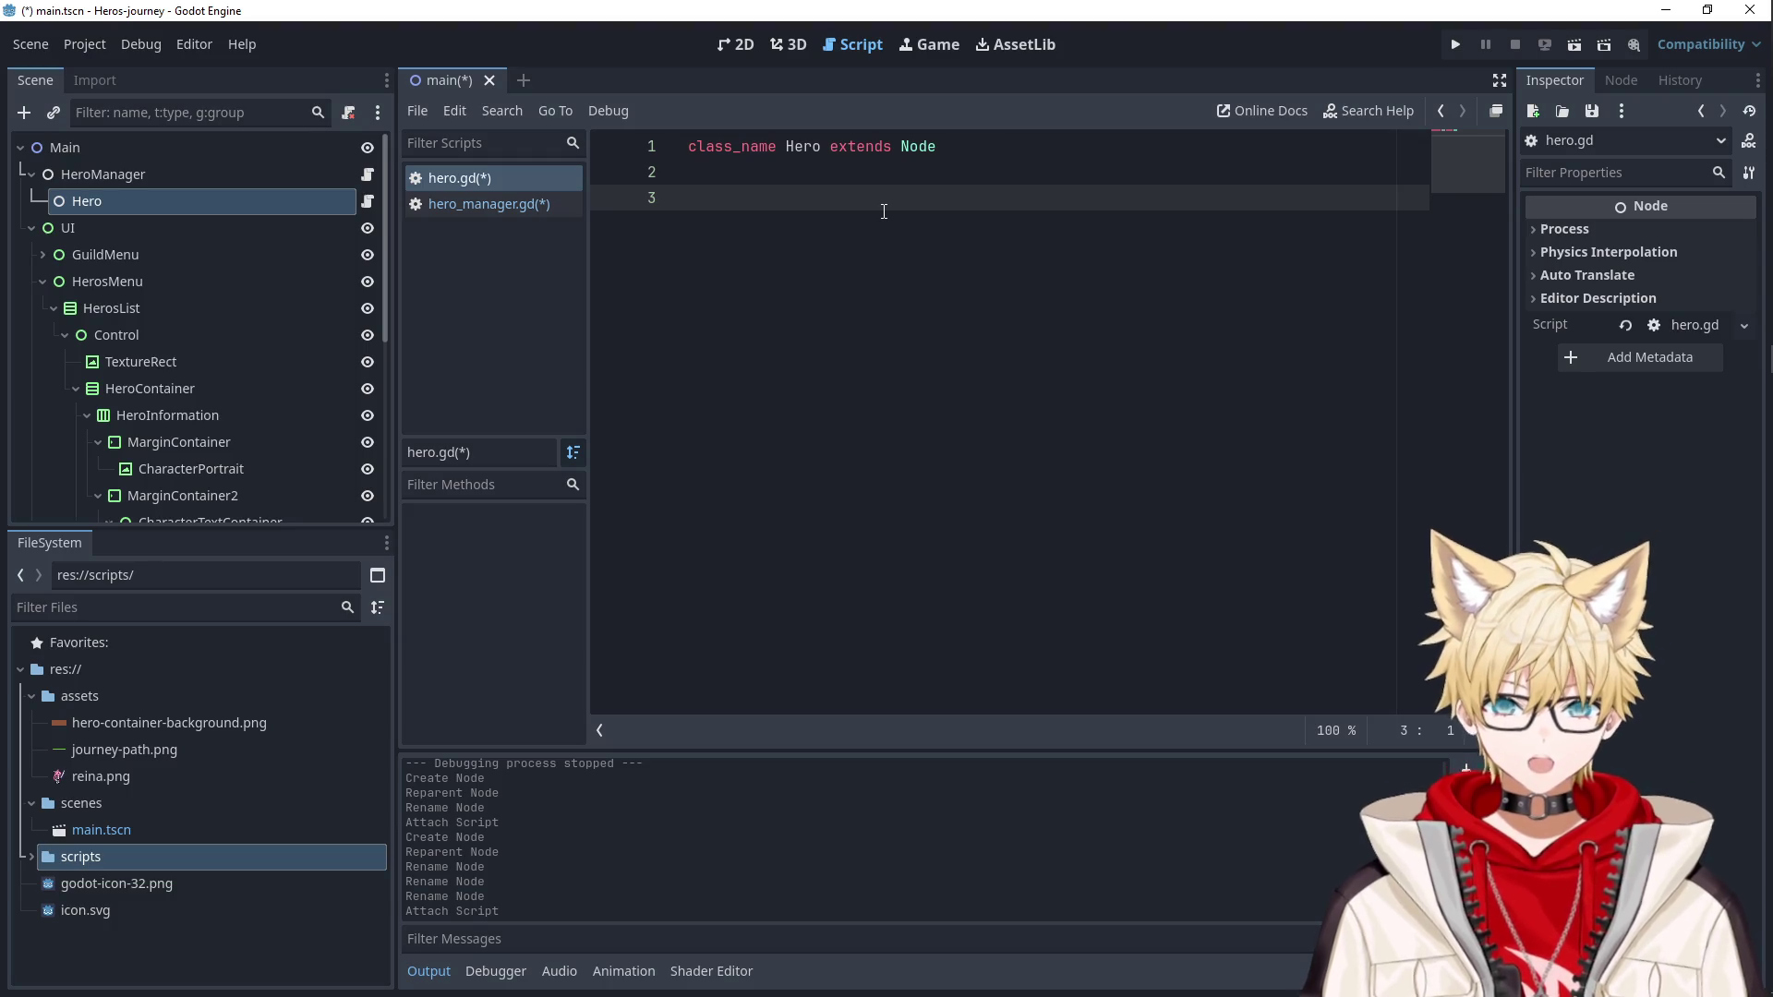
click(188, 335)
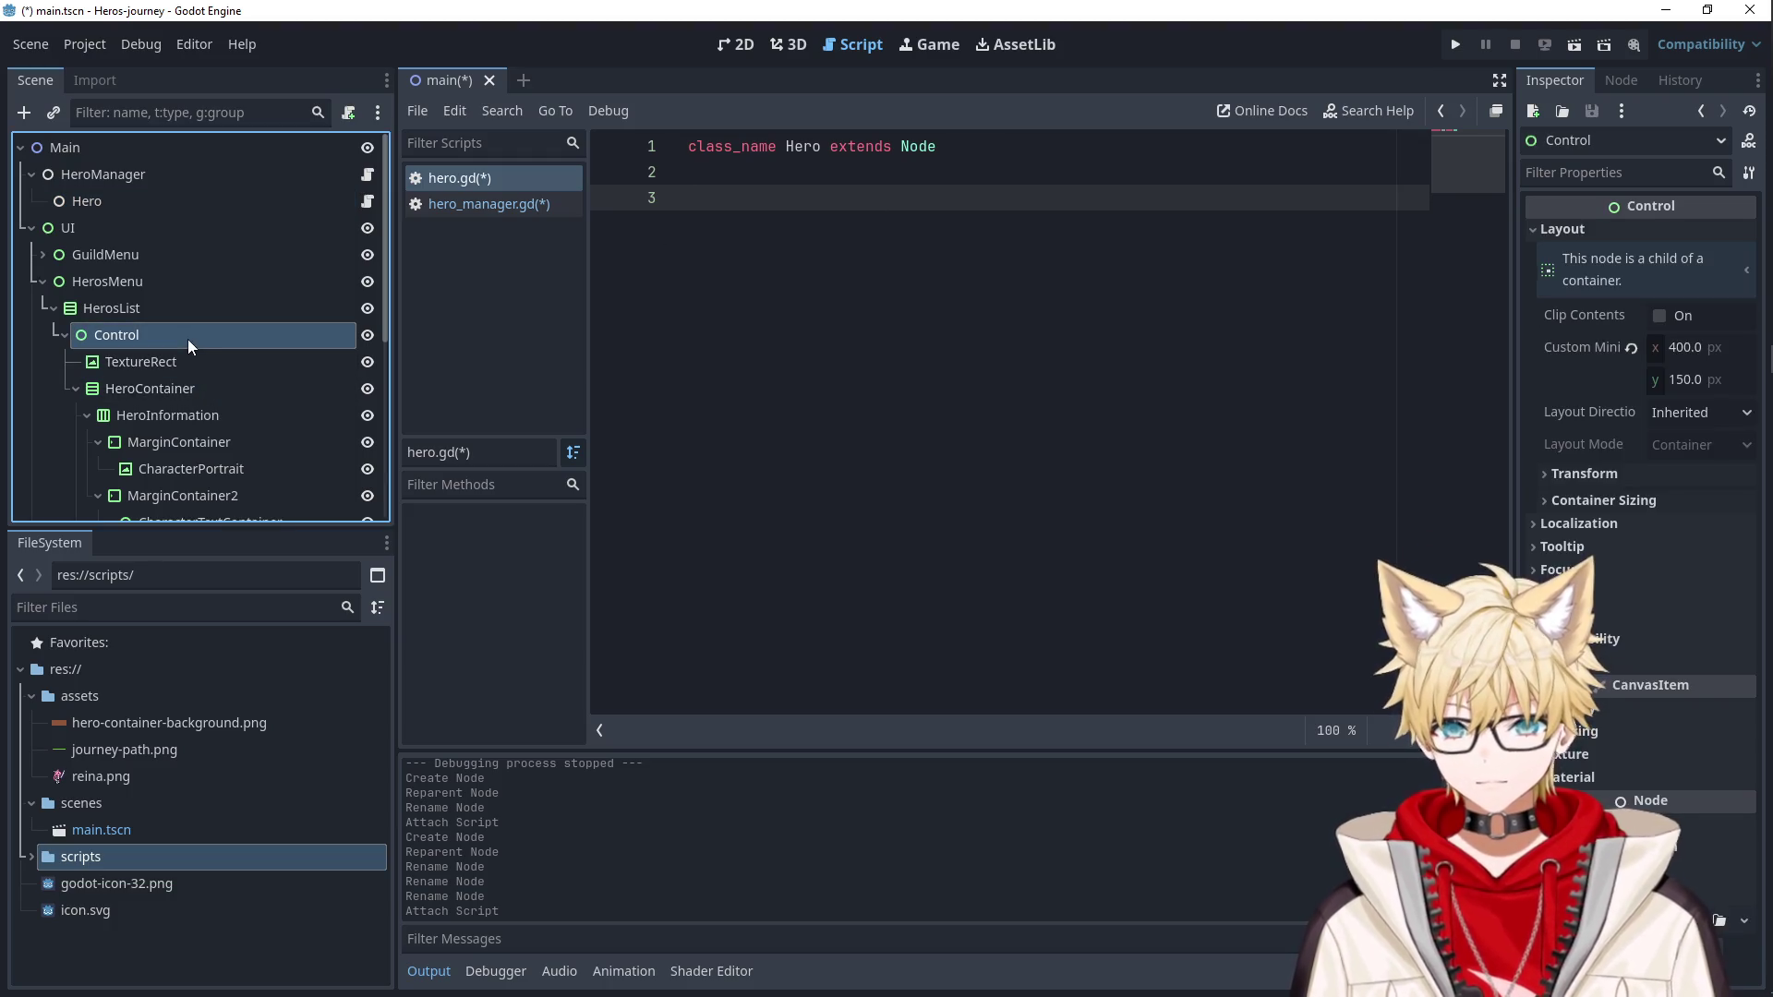
Step: Rename the Control node under HerosList to HeroListing
scroll(186, 340, down, 3)
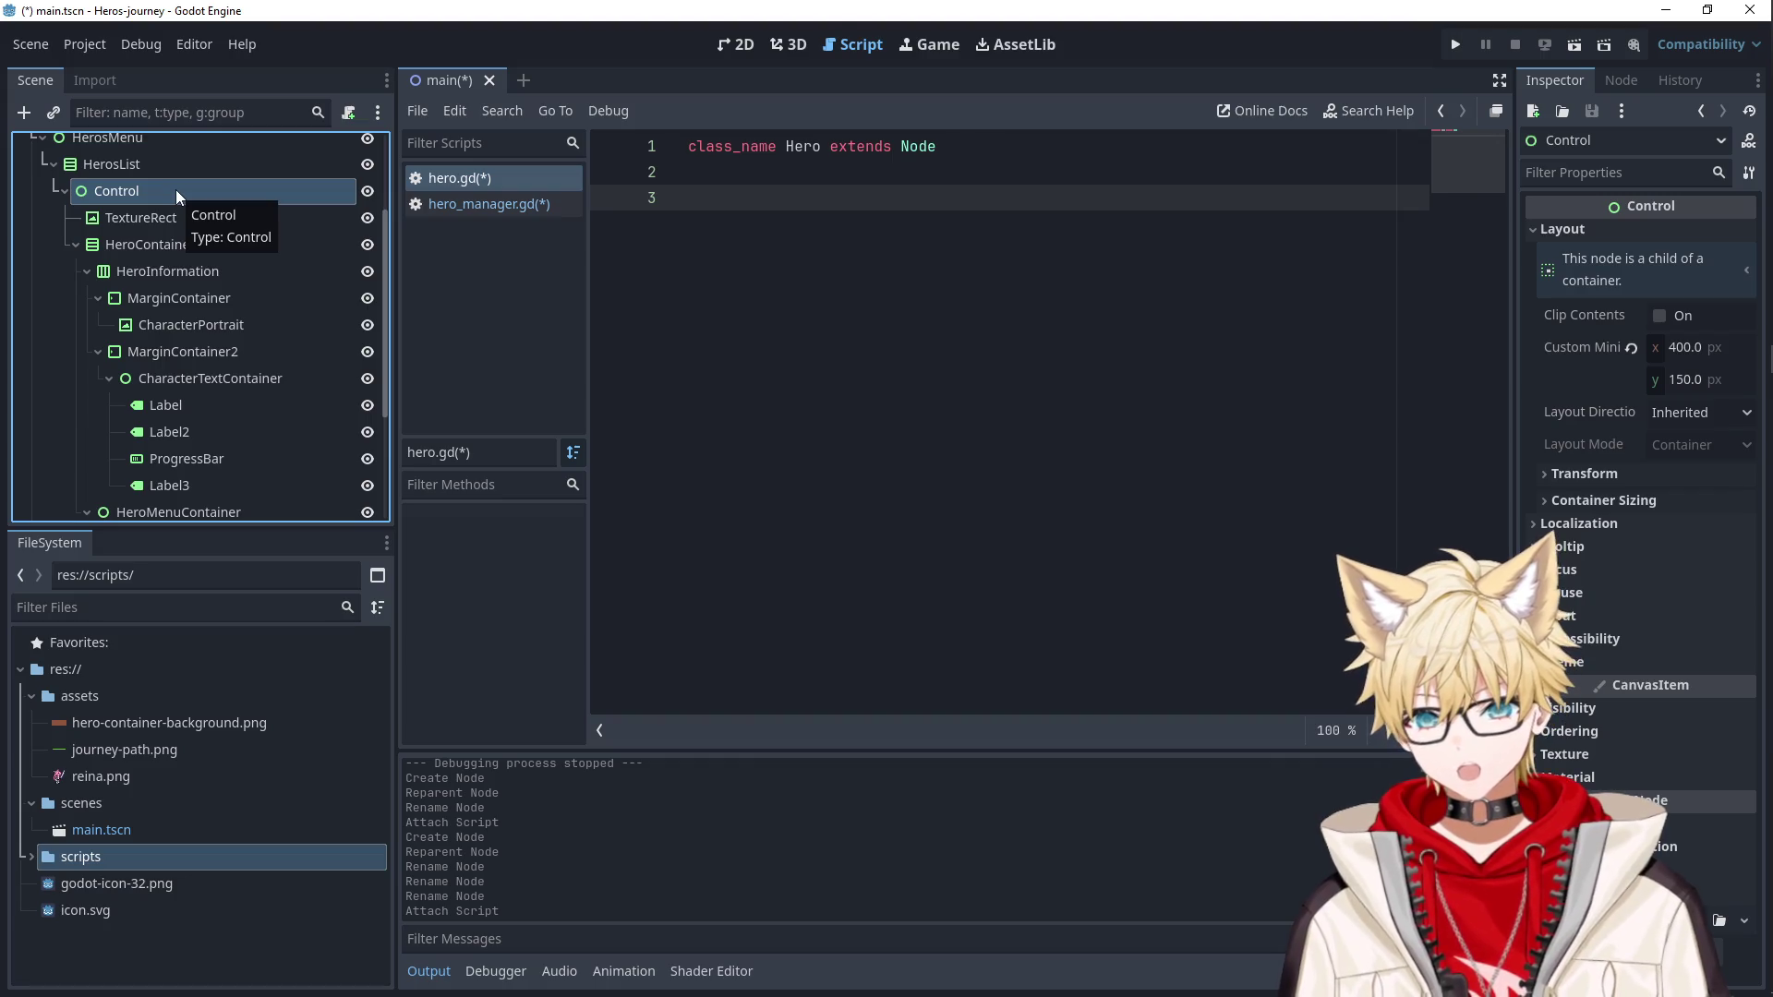
click(754, 207)
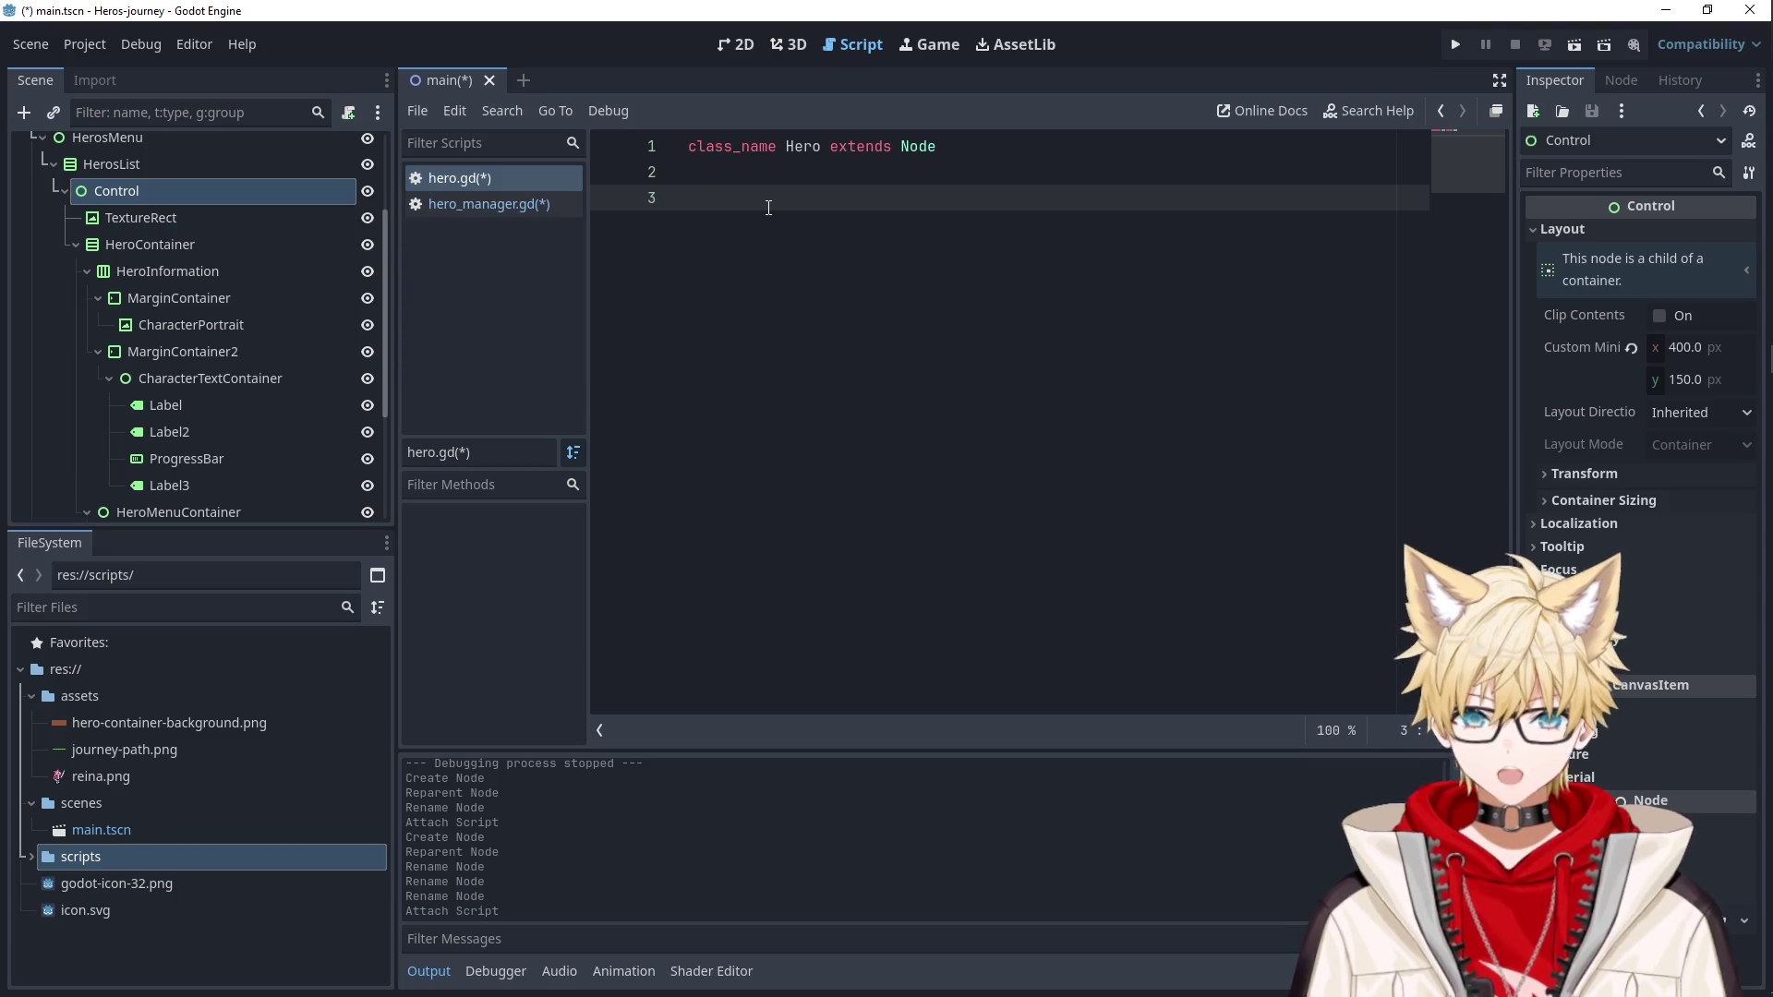
right_click(207, 187)
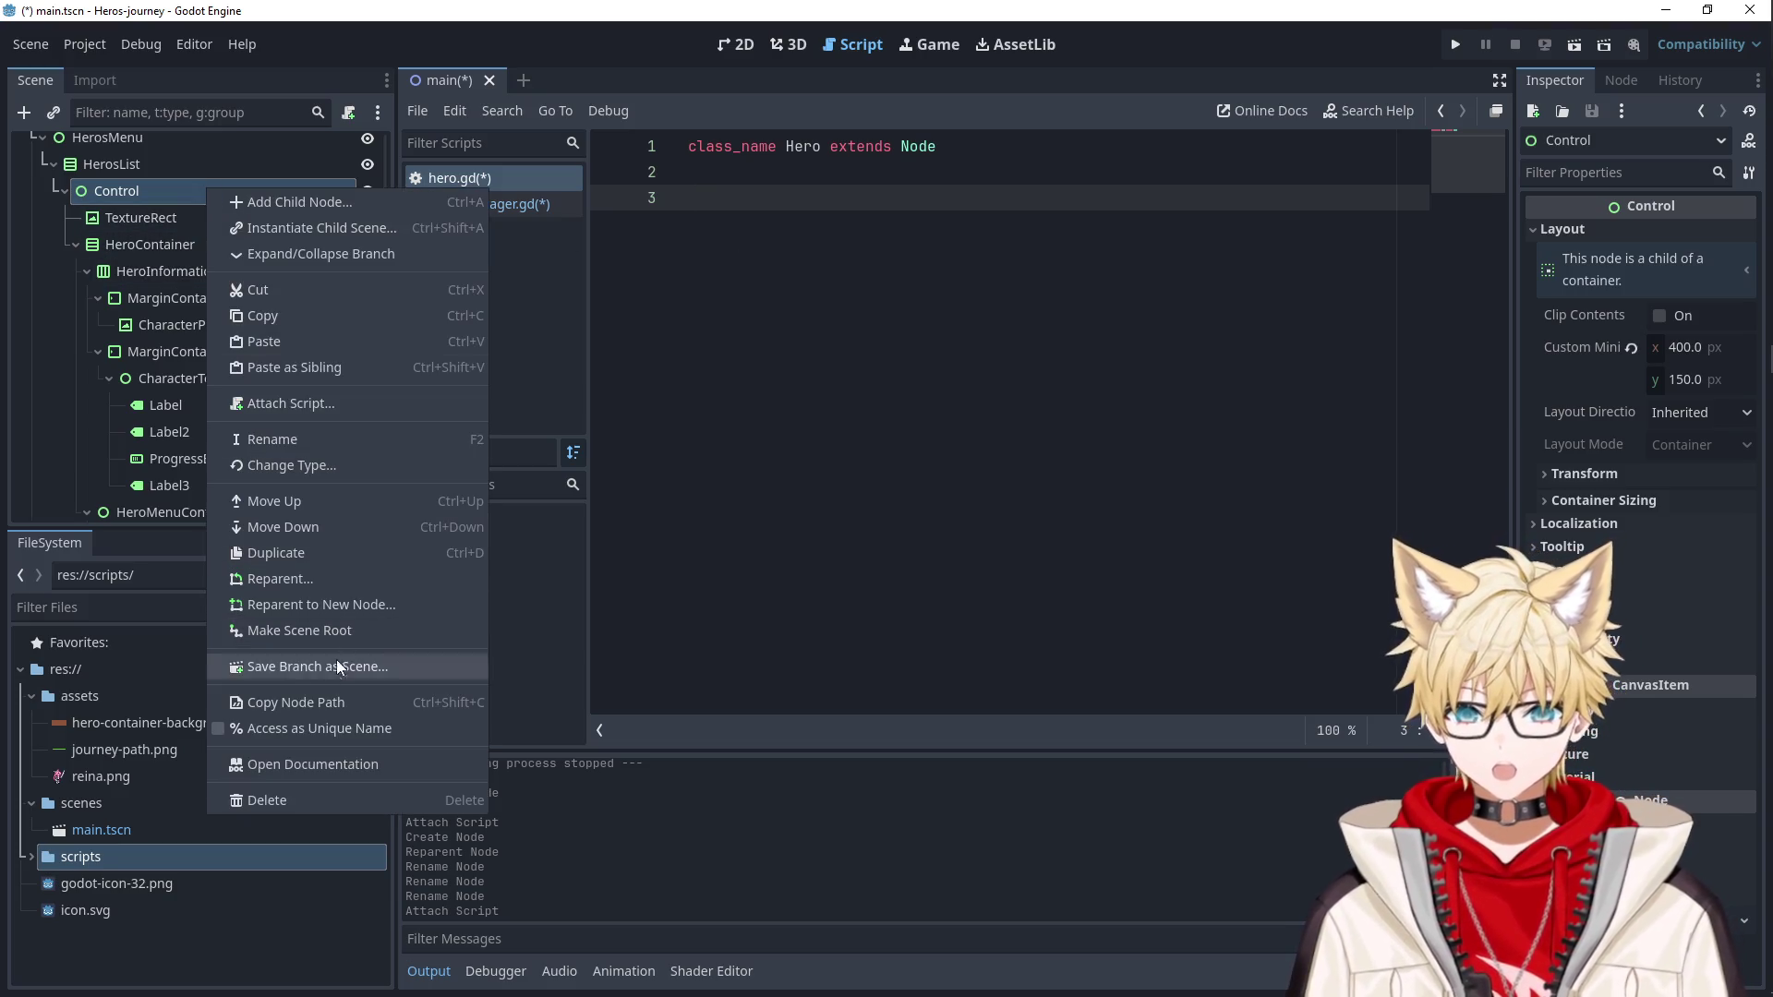
click(969, 398)
double_click(197, 193)
text(HeroListing)
key(Return)
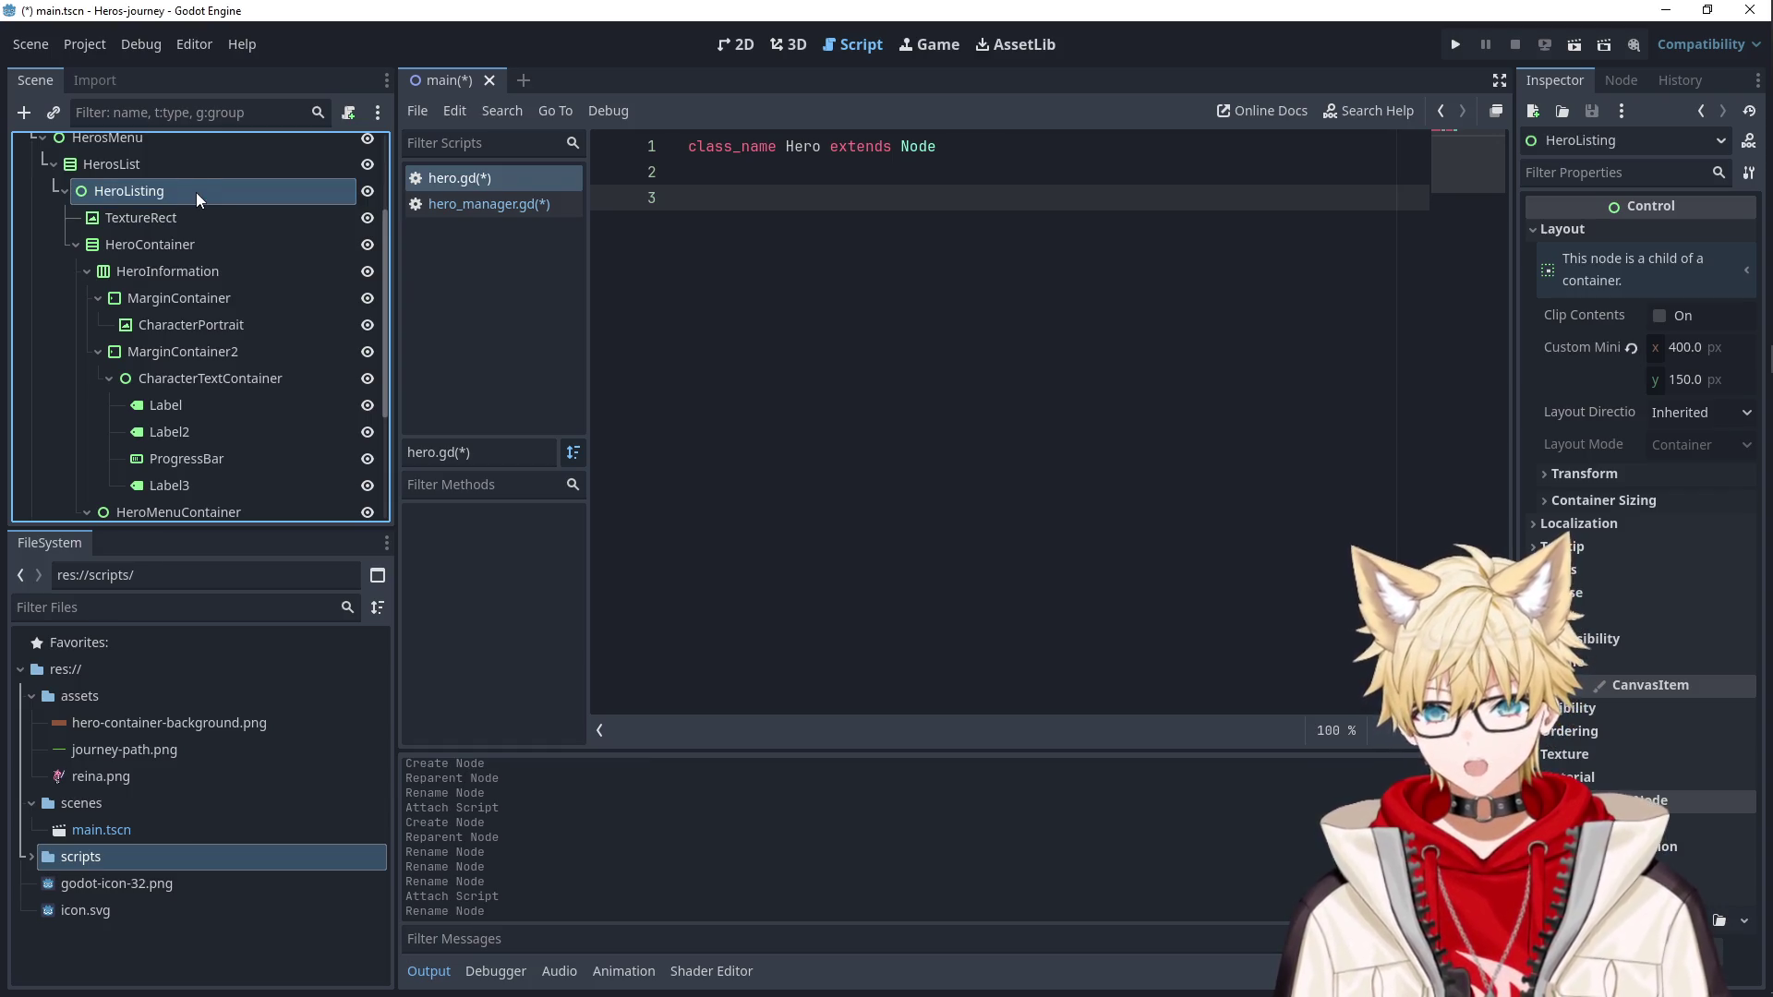
Step: Undo a stray node-path insertion and set HeroListing to Access as Unique Name
drag(205, 195, 851, 193)
key(ctrl+z)
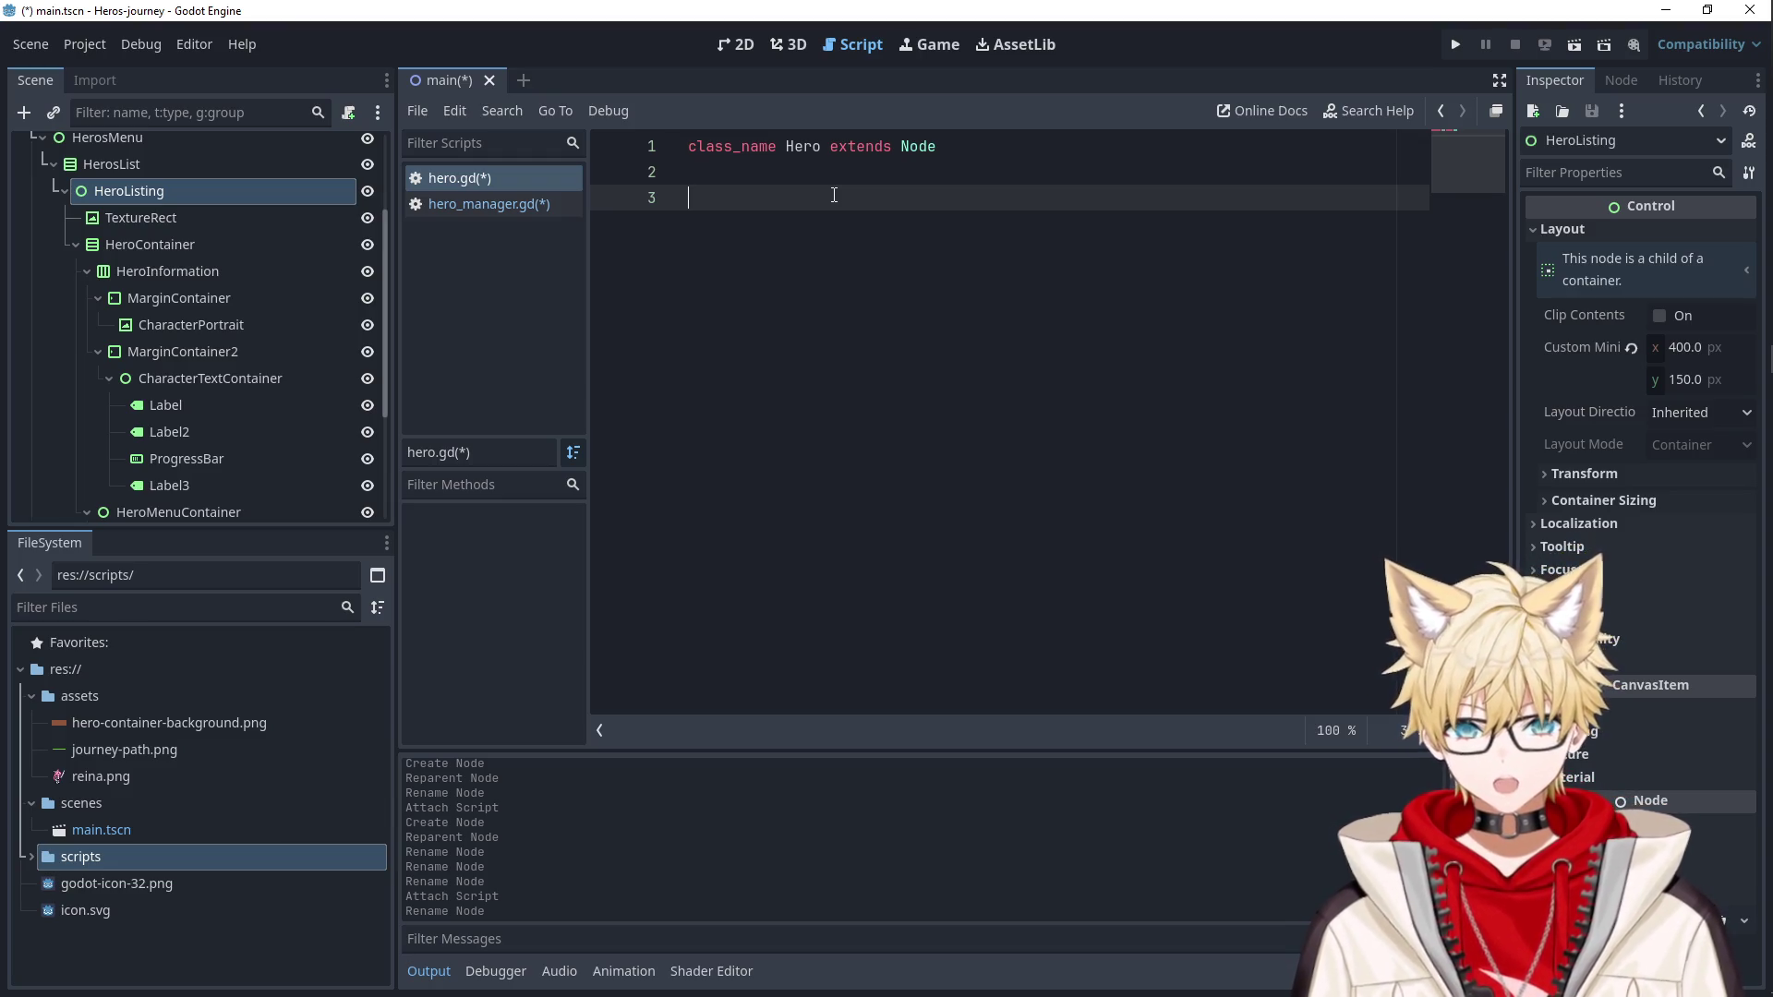
right_click(222, 190)
click(345, 737)
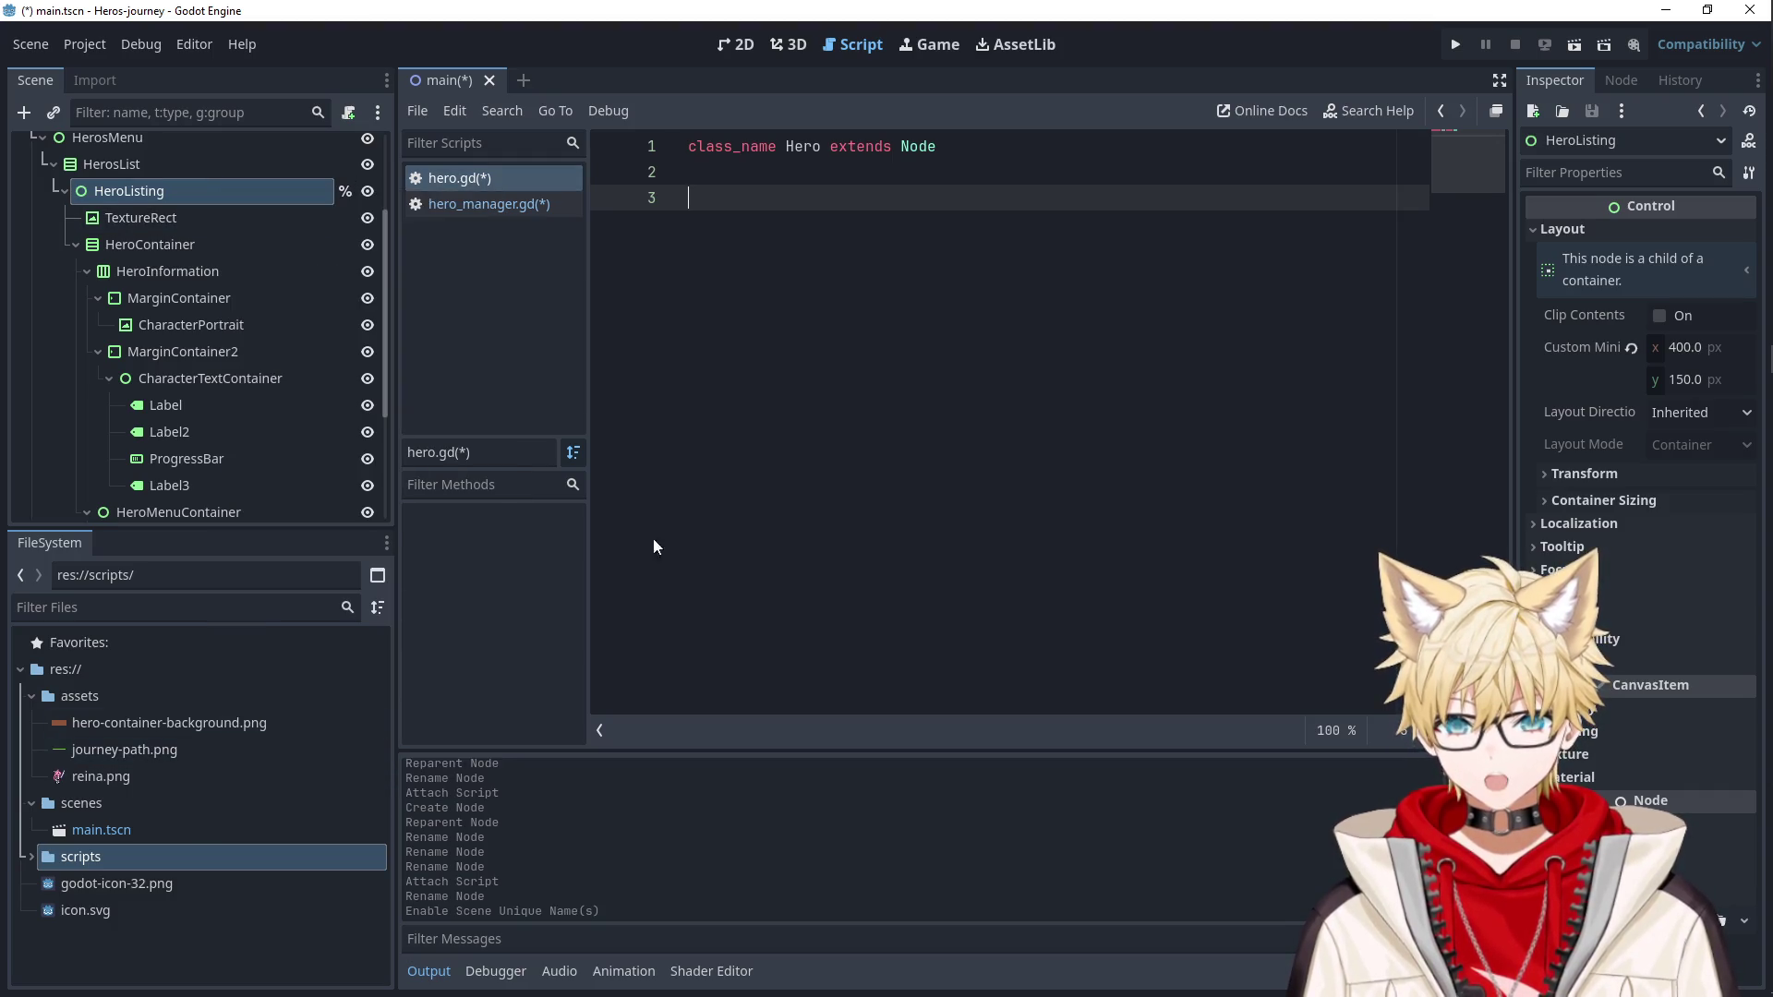
drag(184, 191, 717, 192)
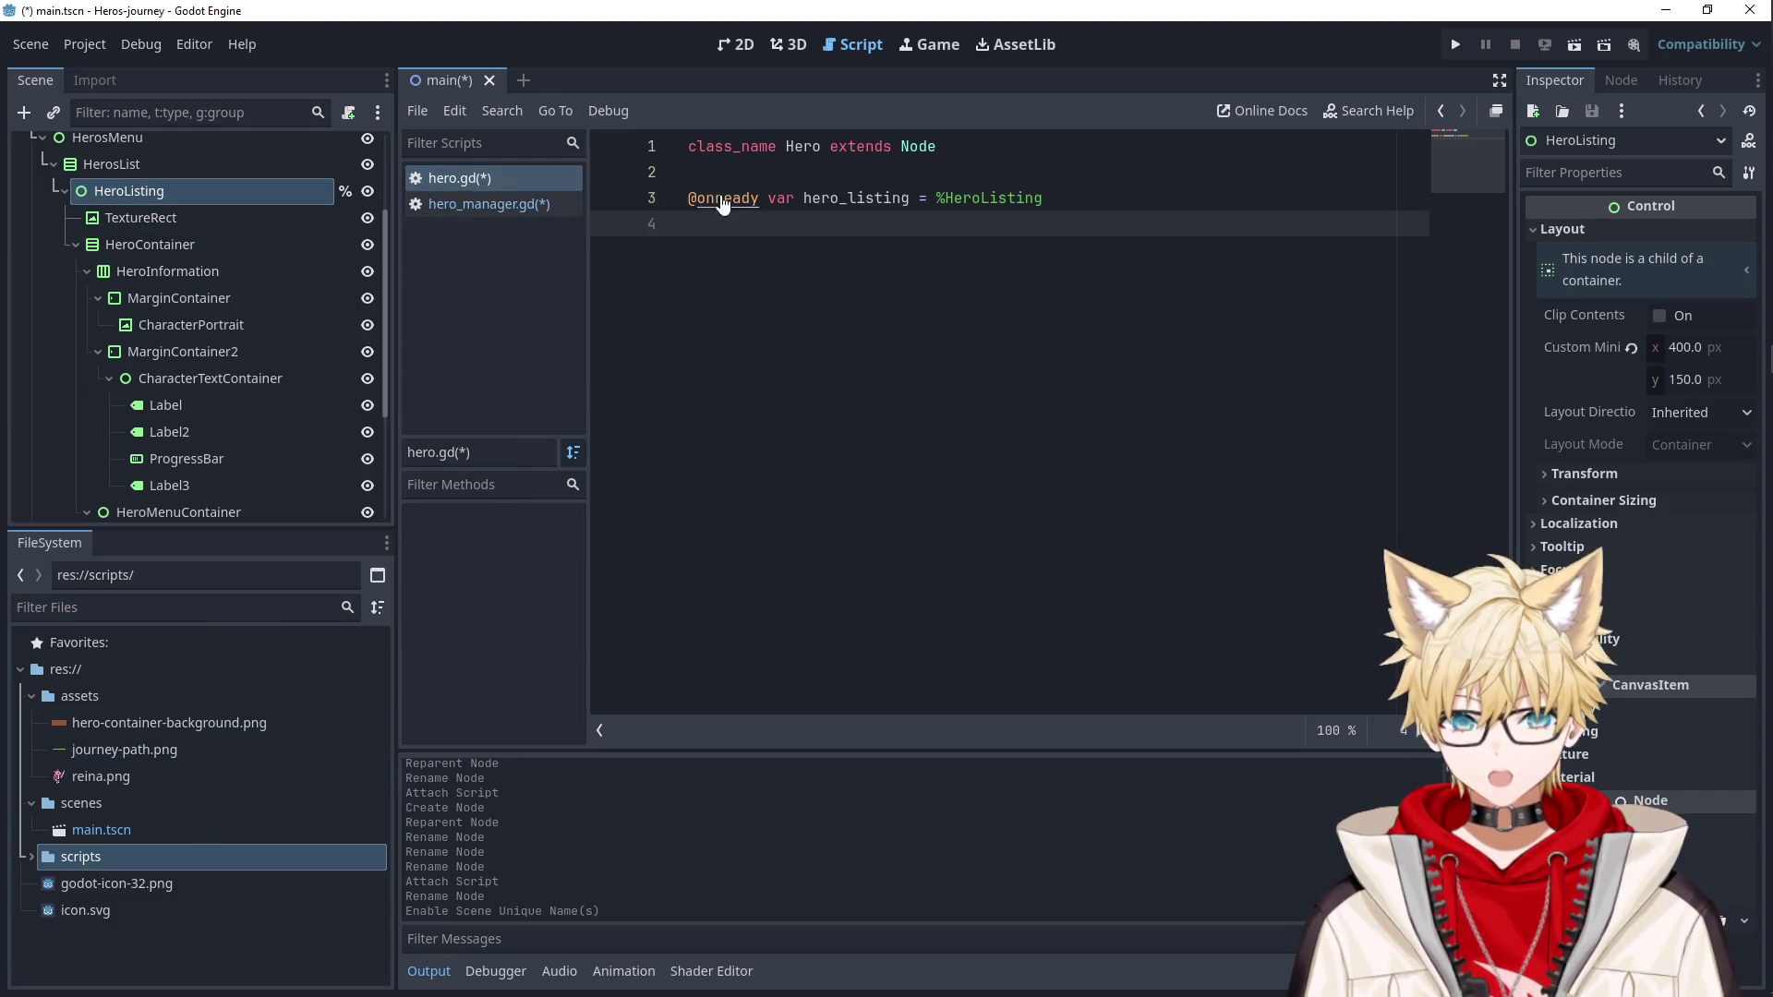
click(67, 190)
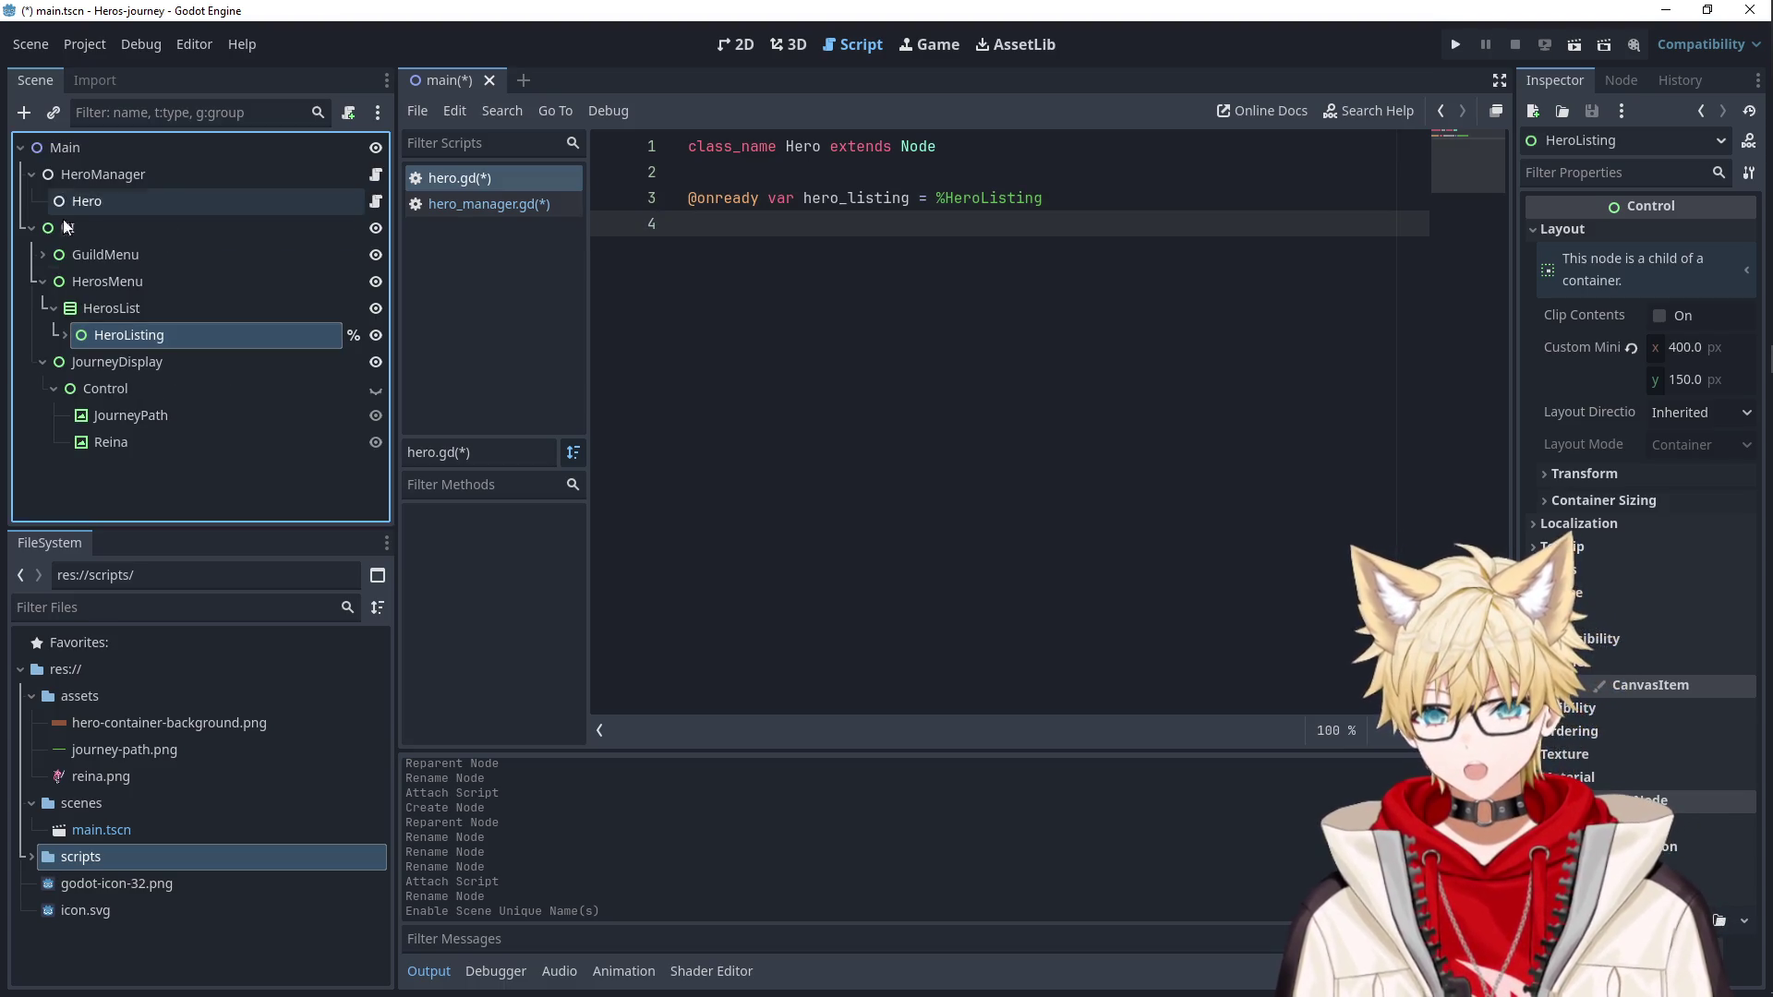
click(61, 389)
click(123, 390)
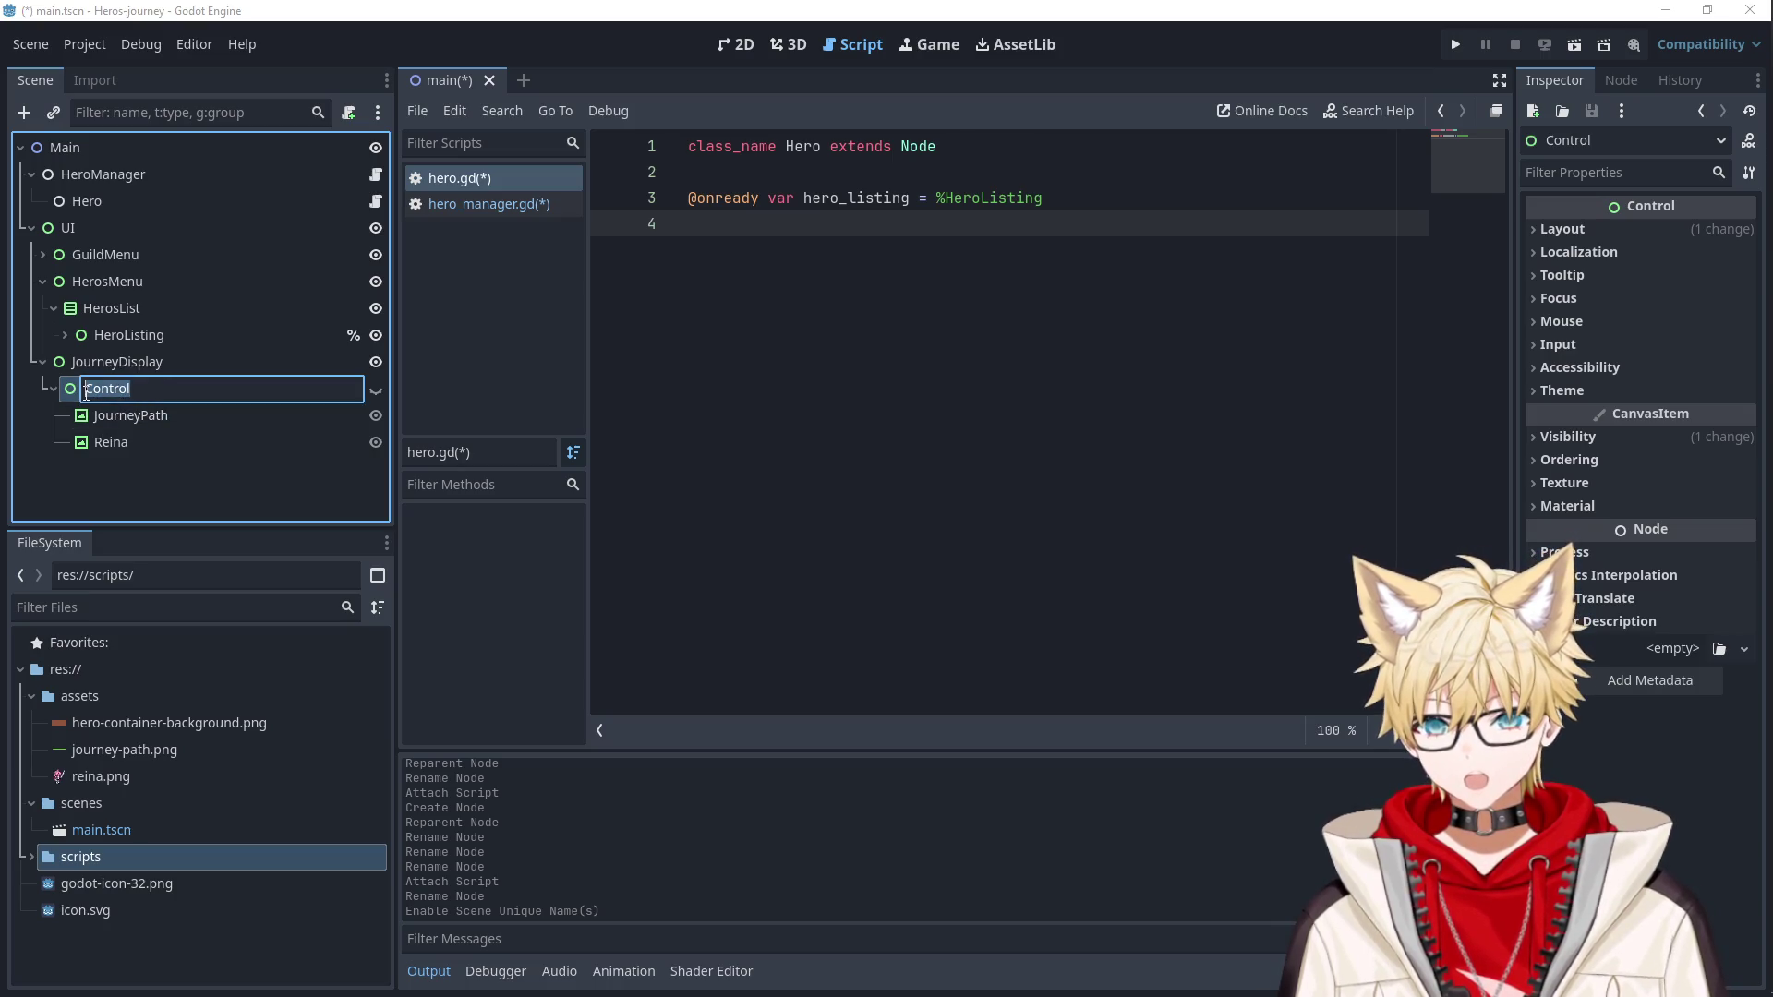
text(HeroJourney)
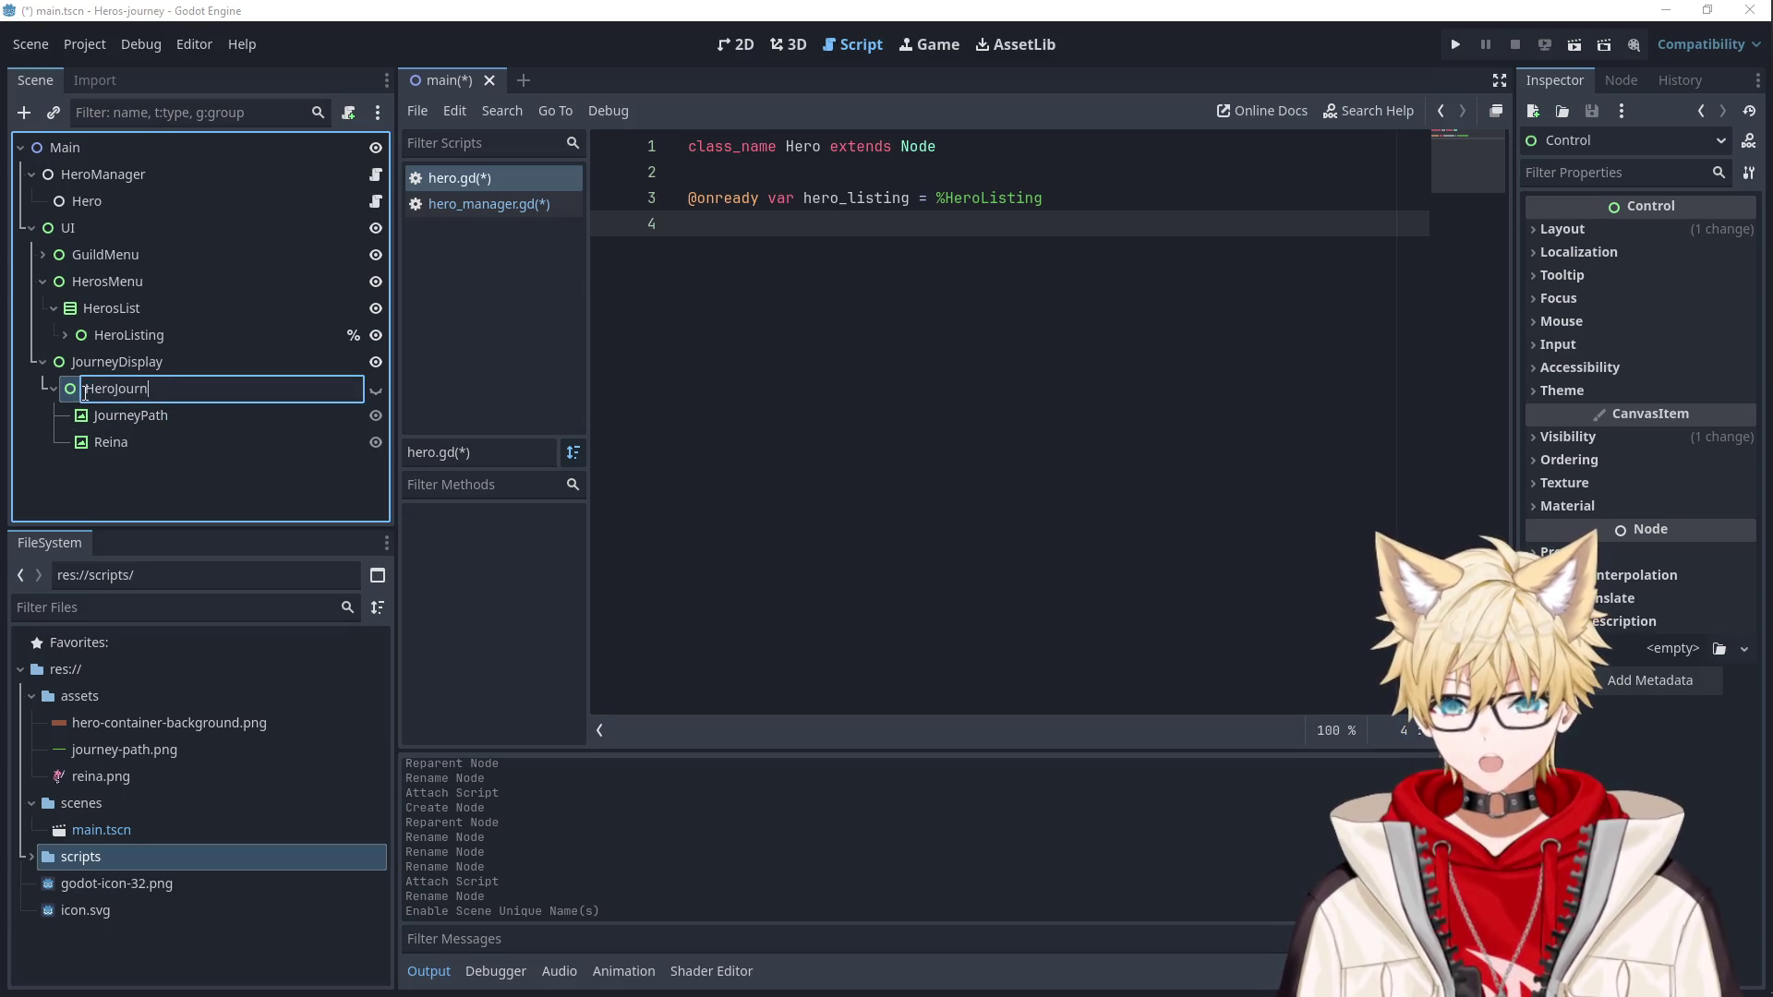
key(Return)
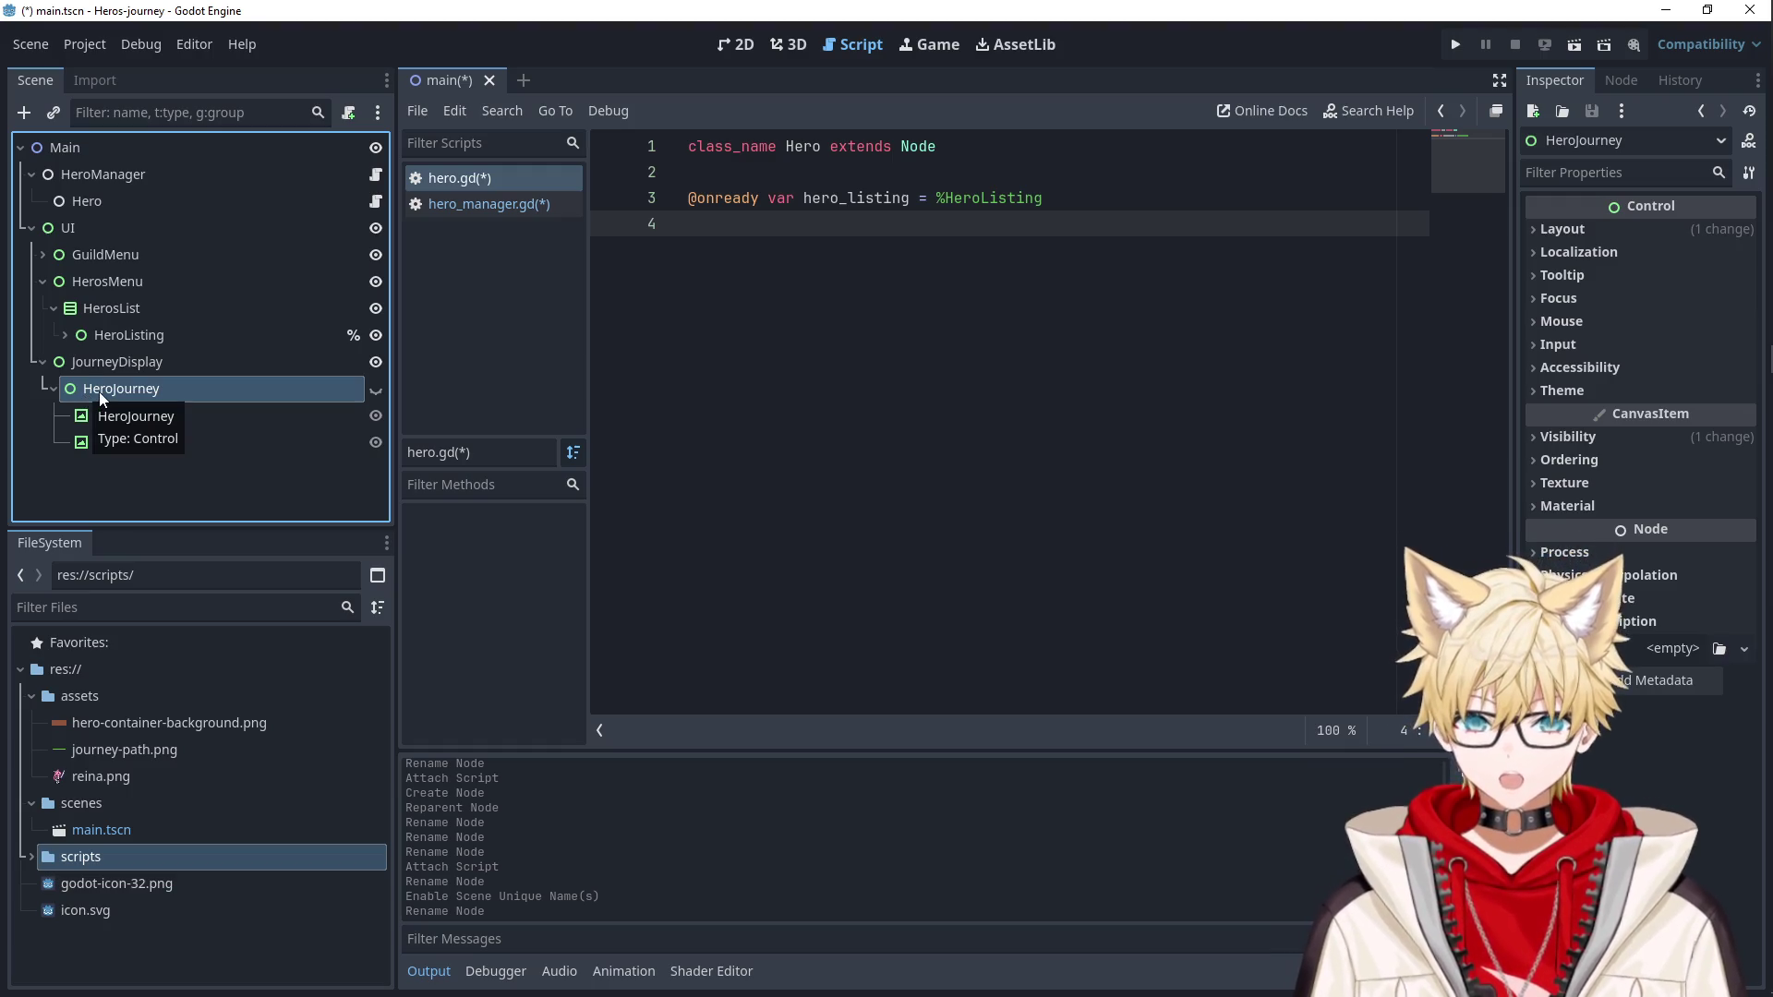
right_click(98, 392)
click(213, 909)
click(900, 475)
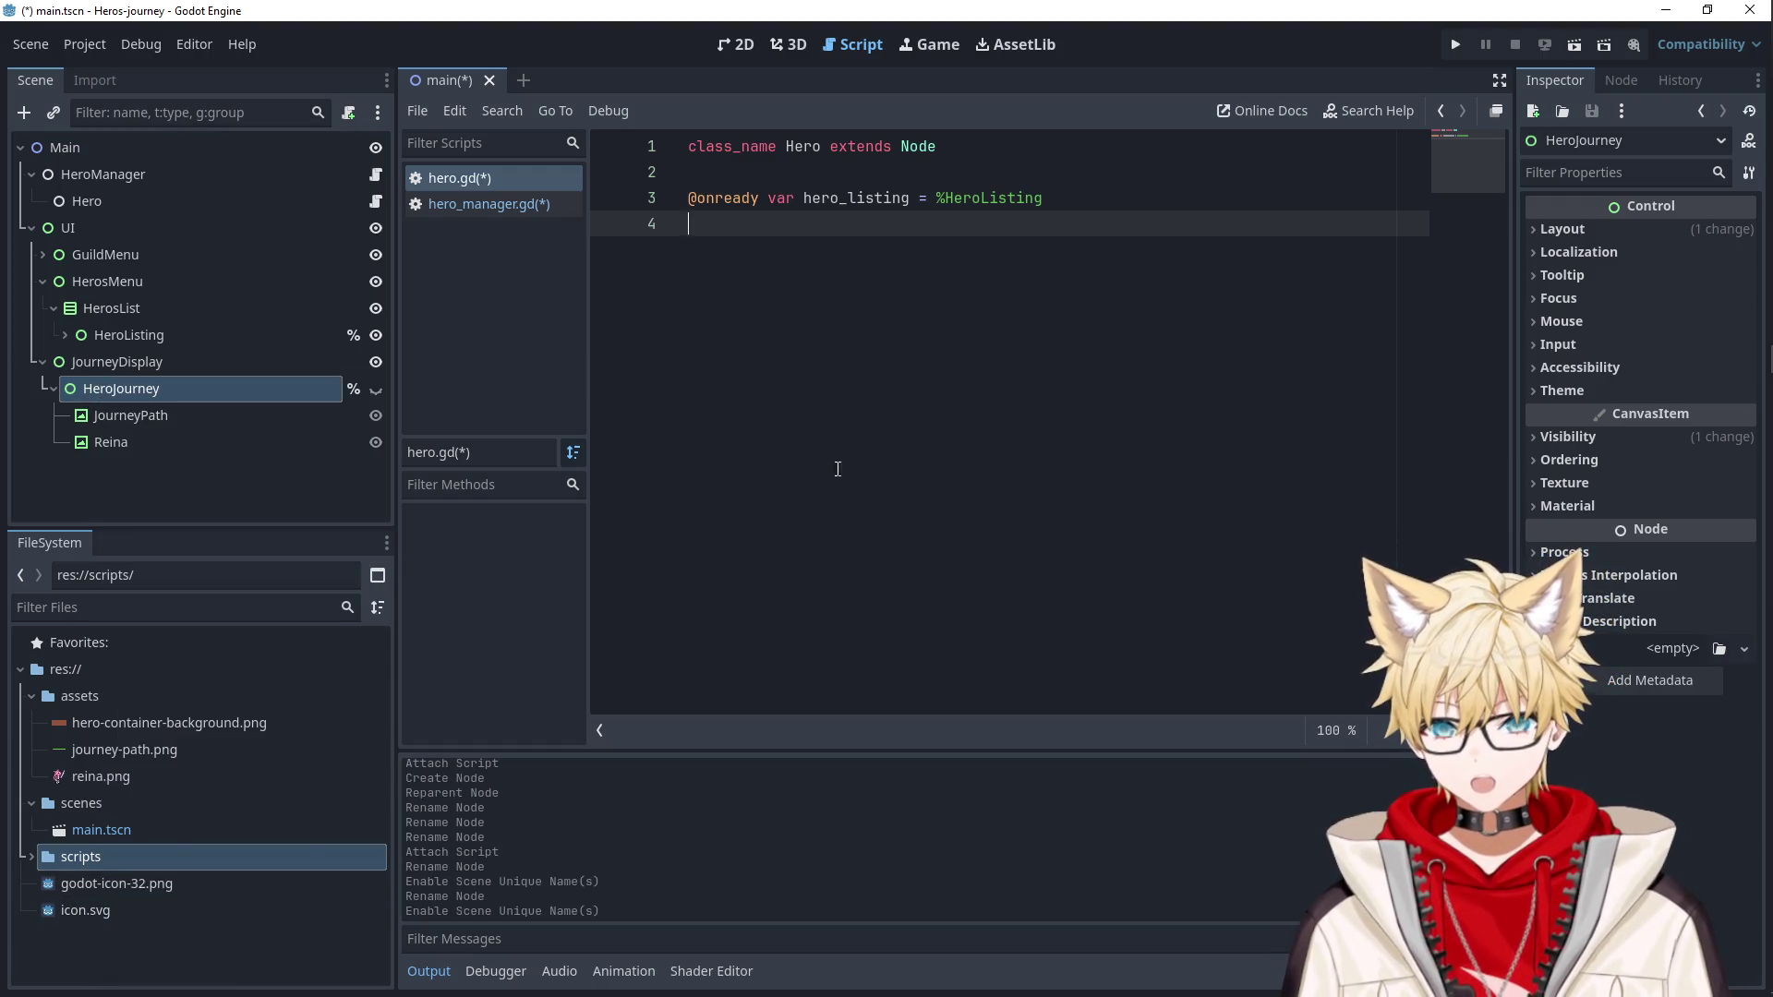
mouse_move(195, 394)
mouse_down()
mouse_move(836, 275)
mouse_move(823, 246)
mouse_up()
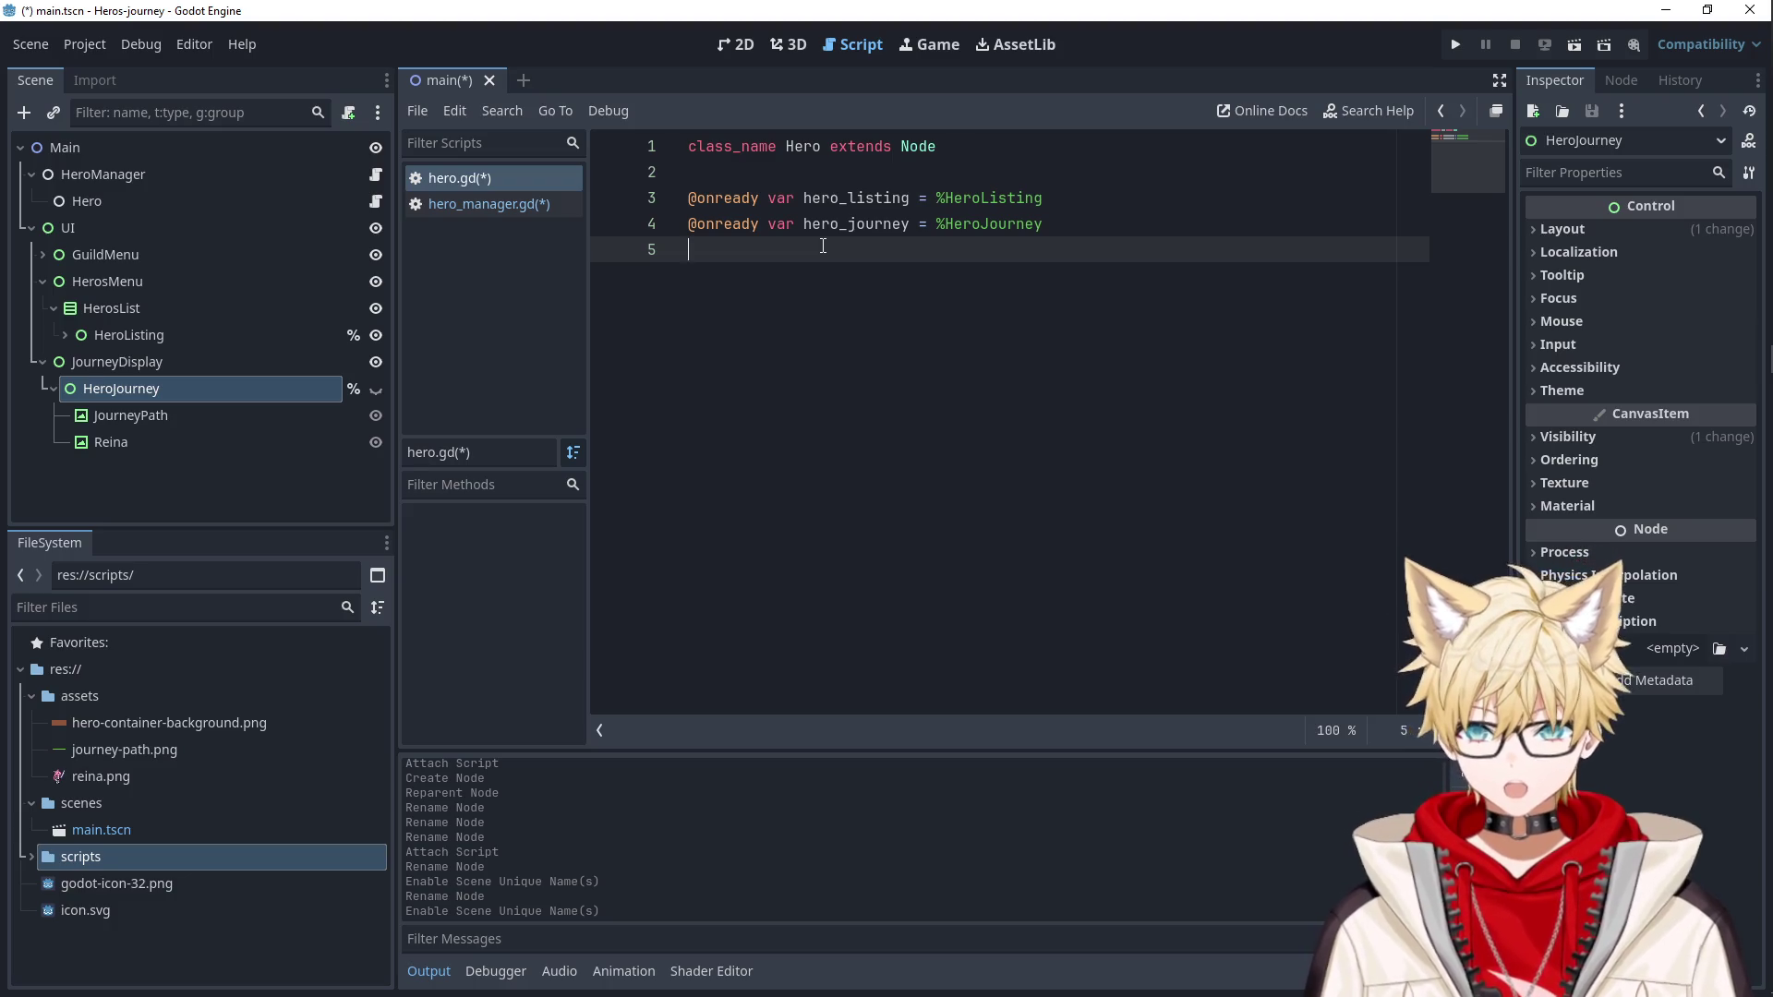
mouse_move(1764, 245)
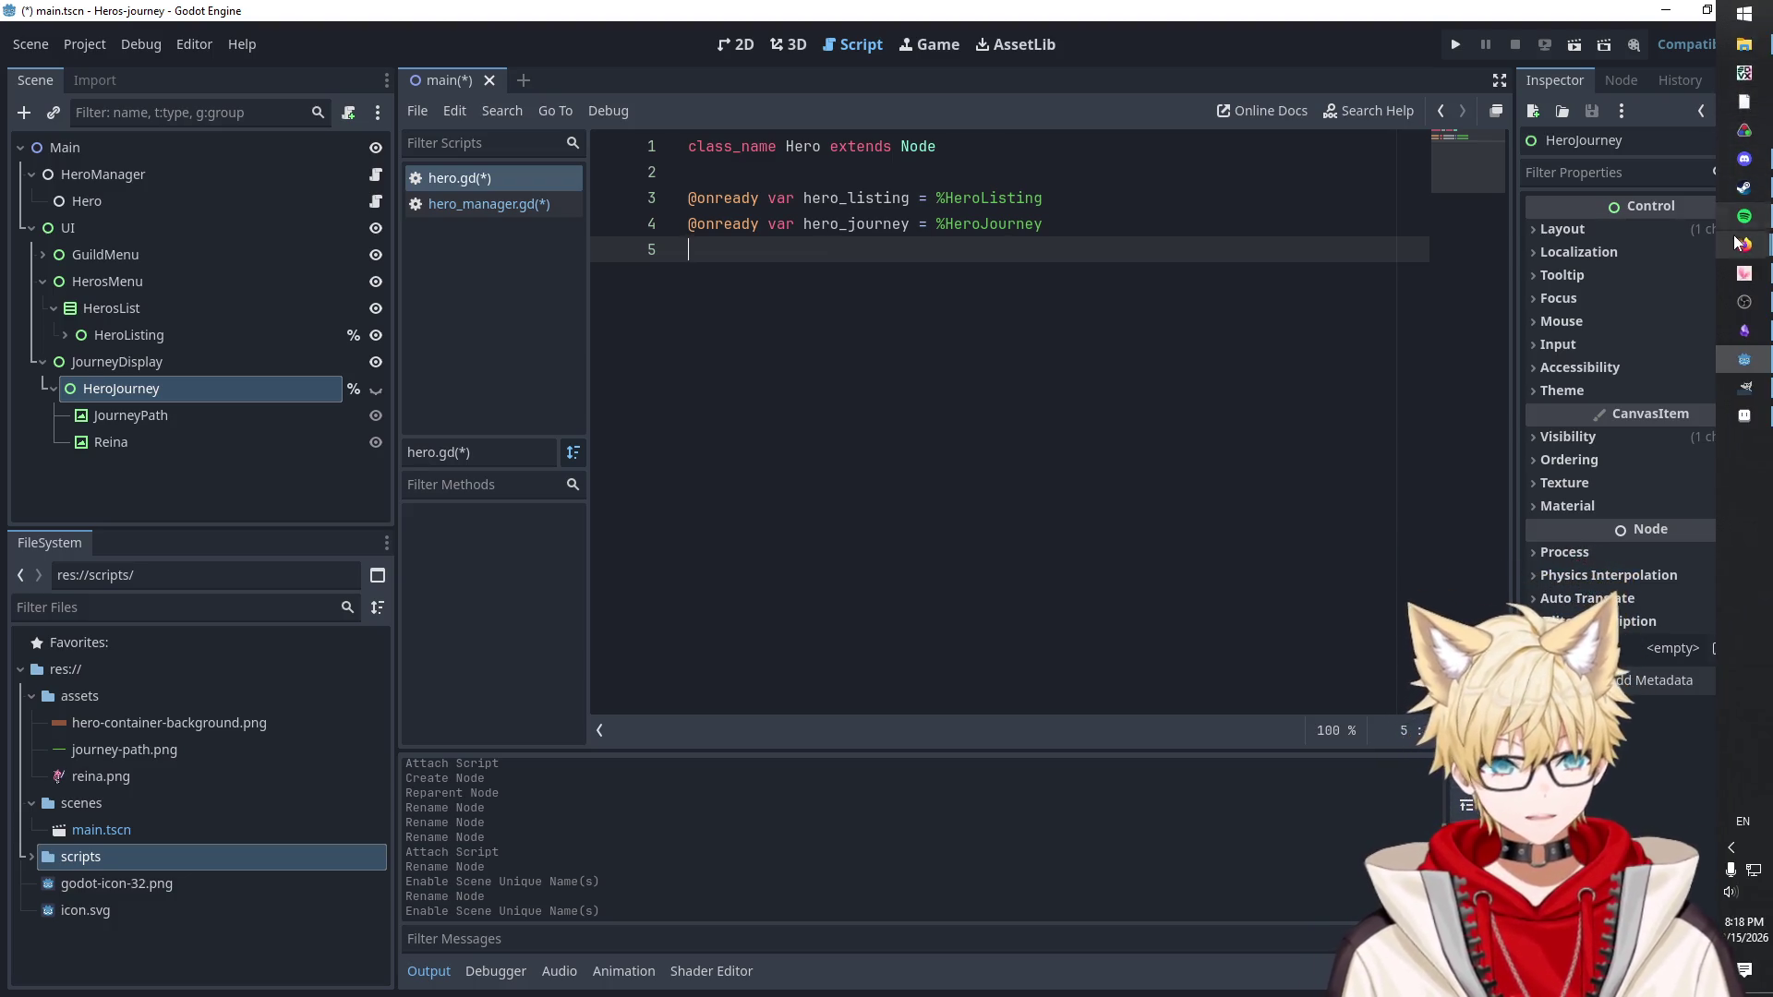
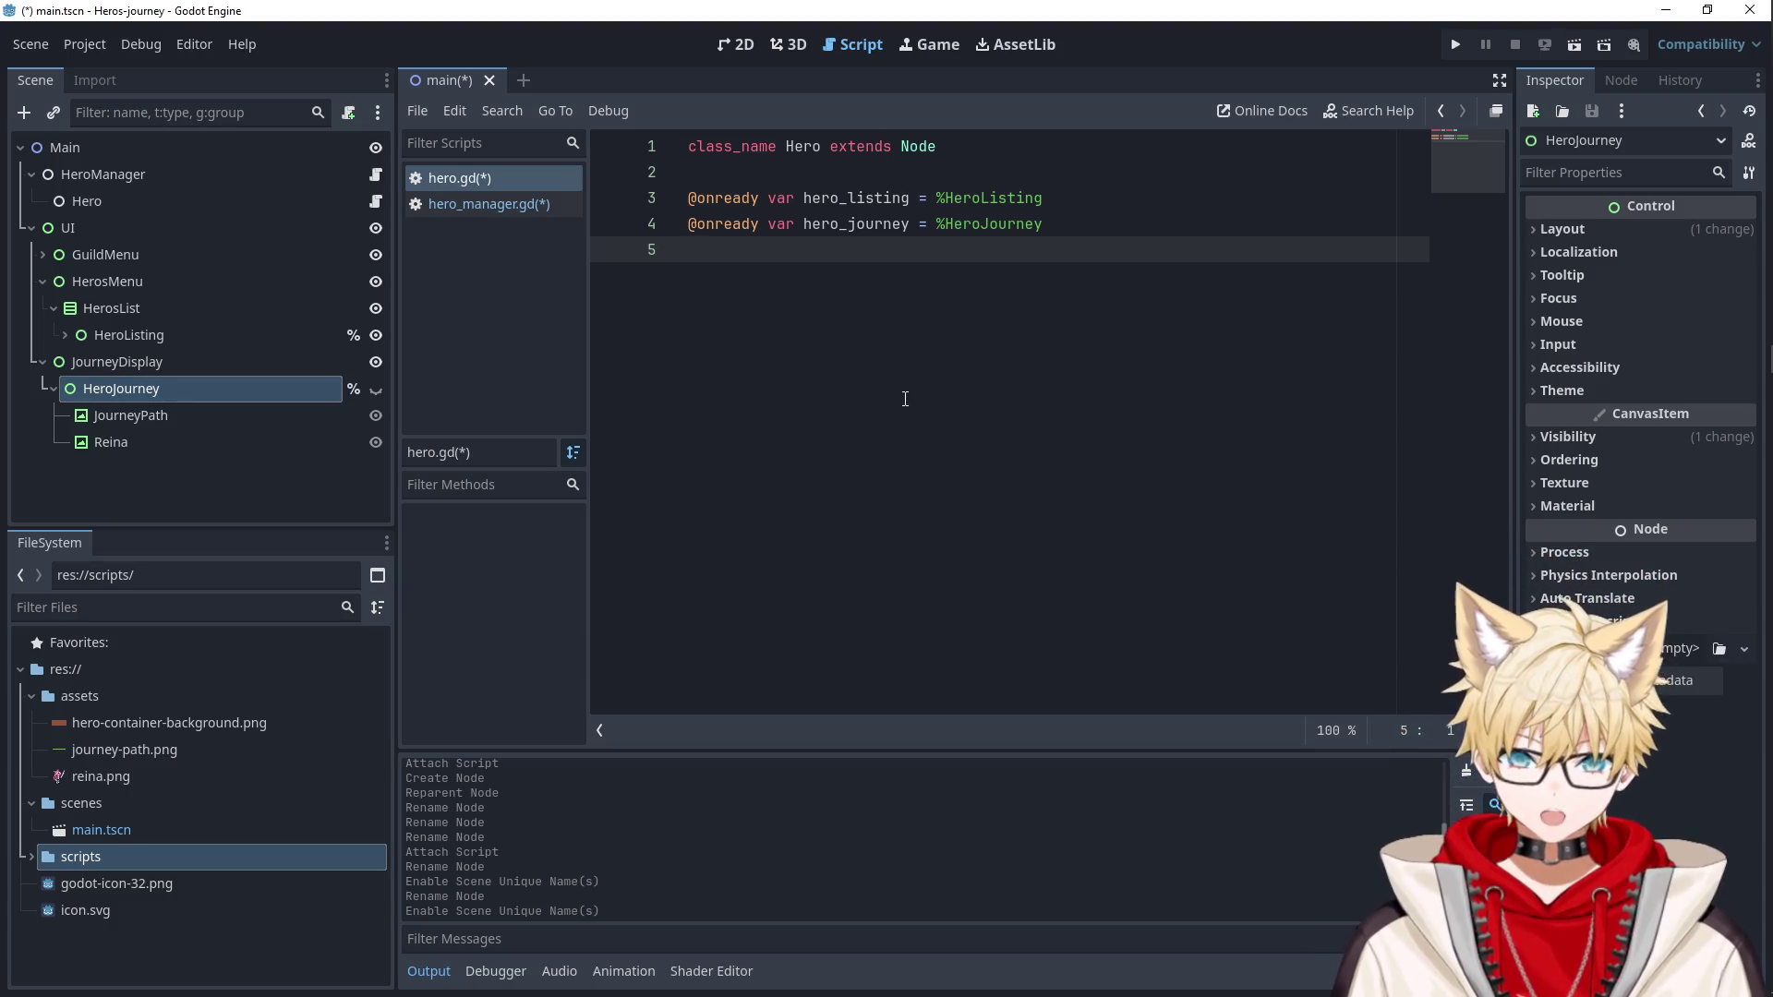
Step: Select the hero_listing and hero_journey variable names, then expand the HeroListing node in the Scene dock
double_click(824, 205)
double_click(831, 224)
double_click(842, 202)
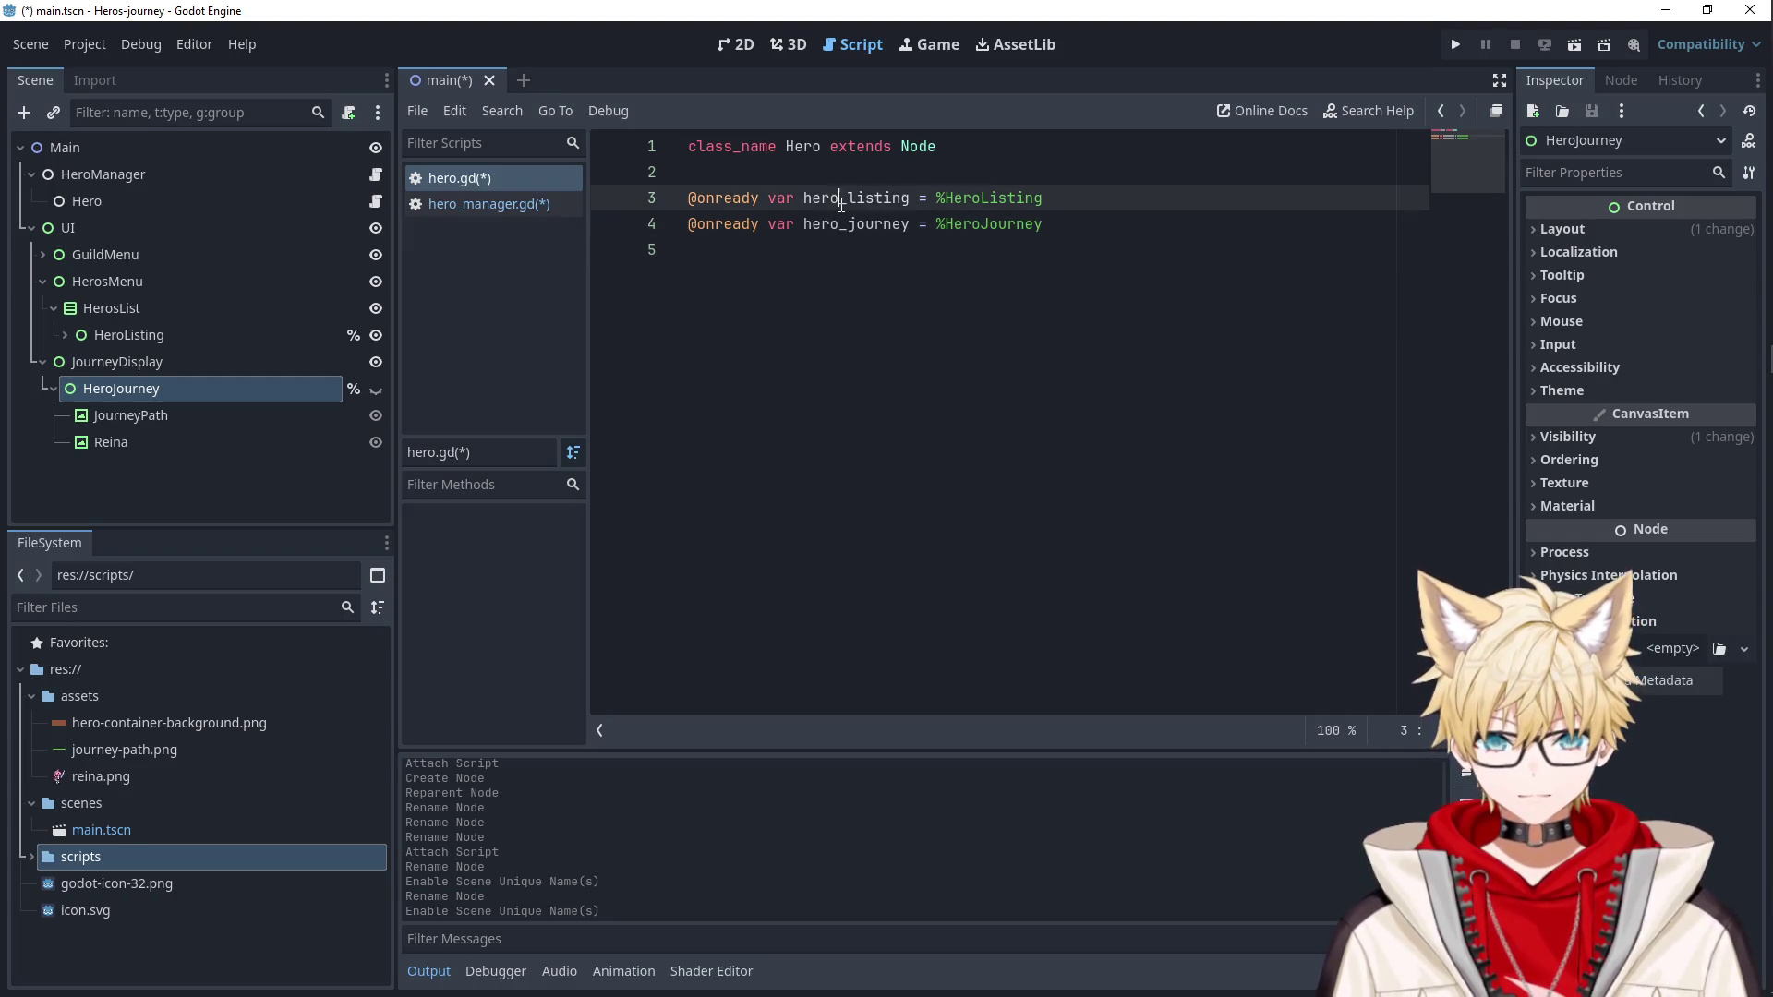
click(64, 334)
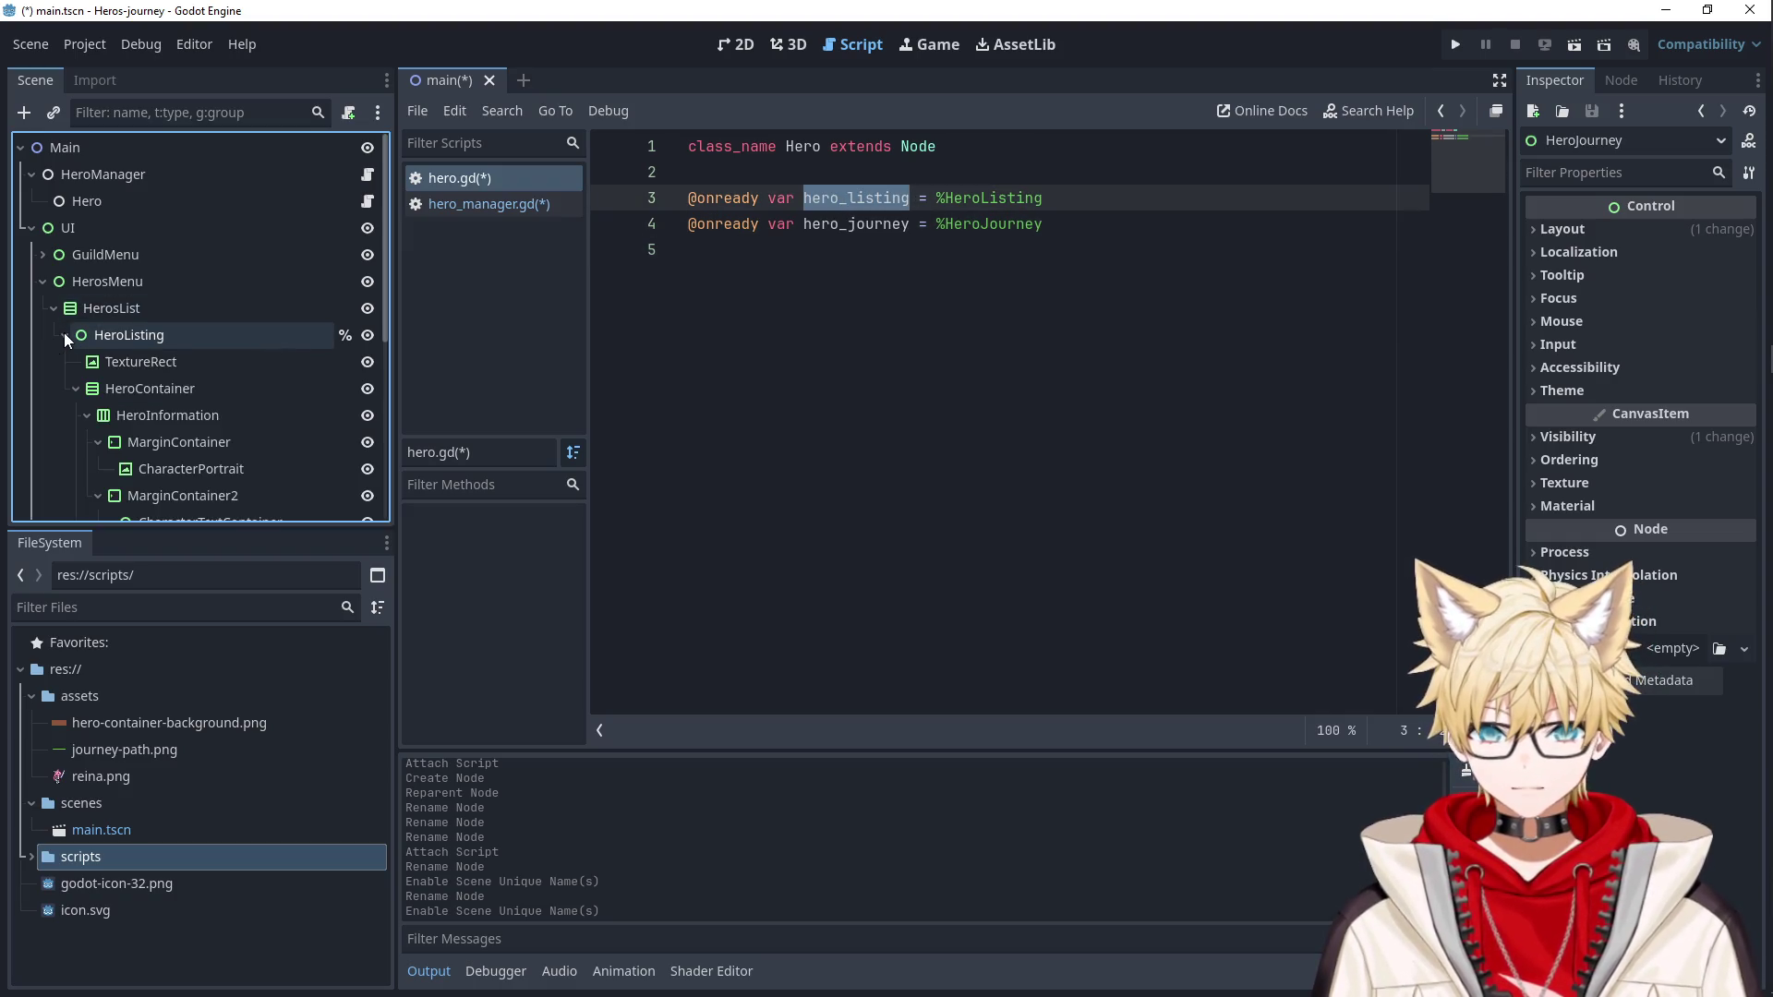
scroll(74, 338, down, 3)
scroll(170, 282, up, 2)
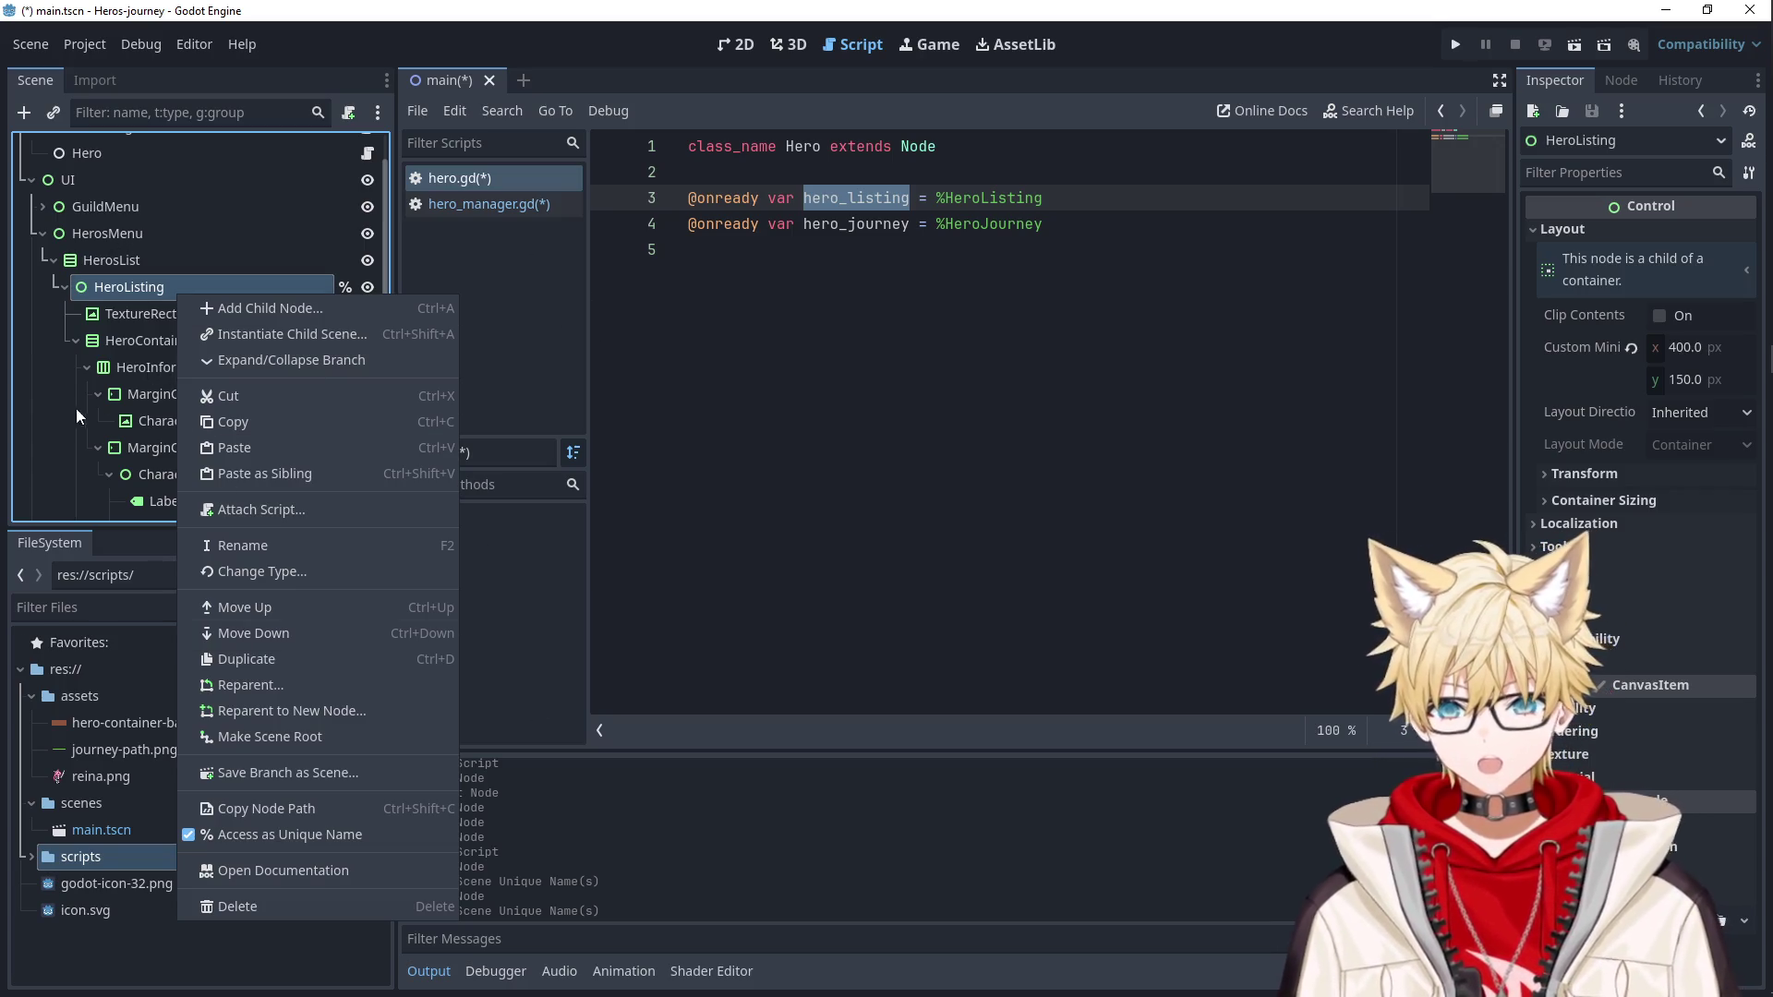
Step: Attach a new script to HeroListing, saved as res://scripts/hero_listing.gd
click(336, 508)
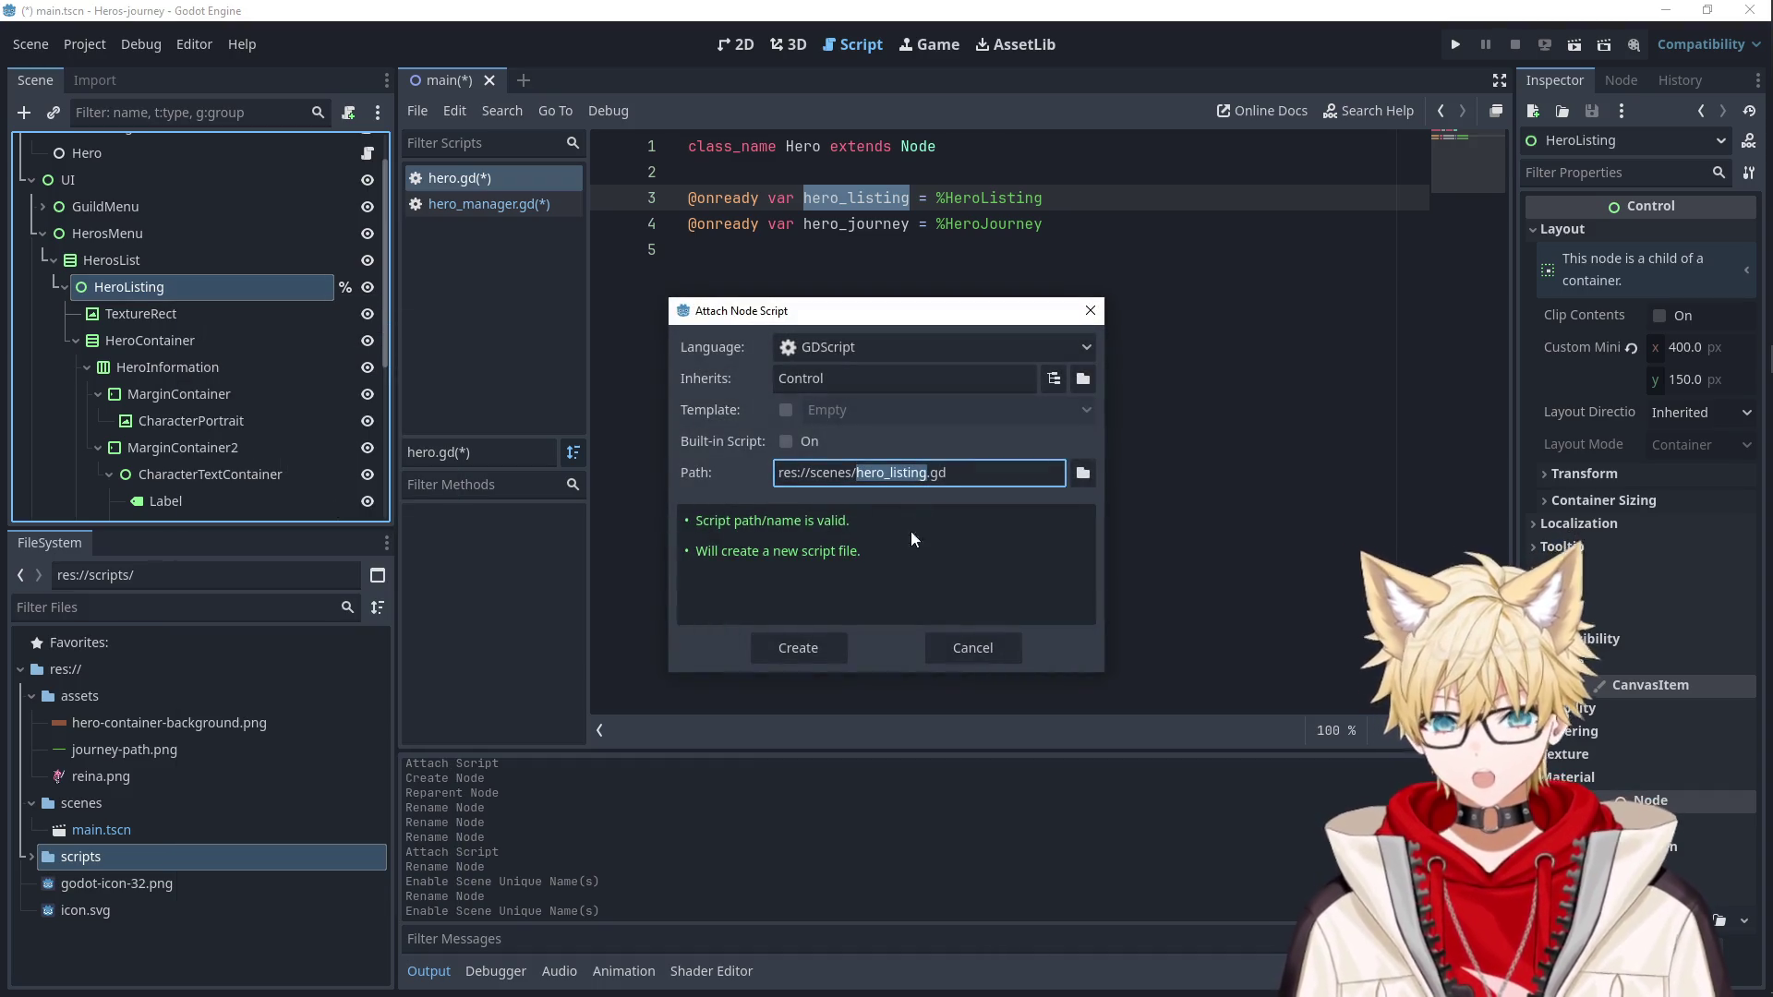
click(1083, 473)
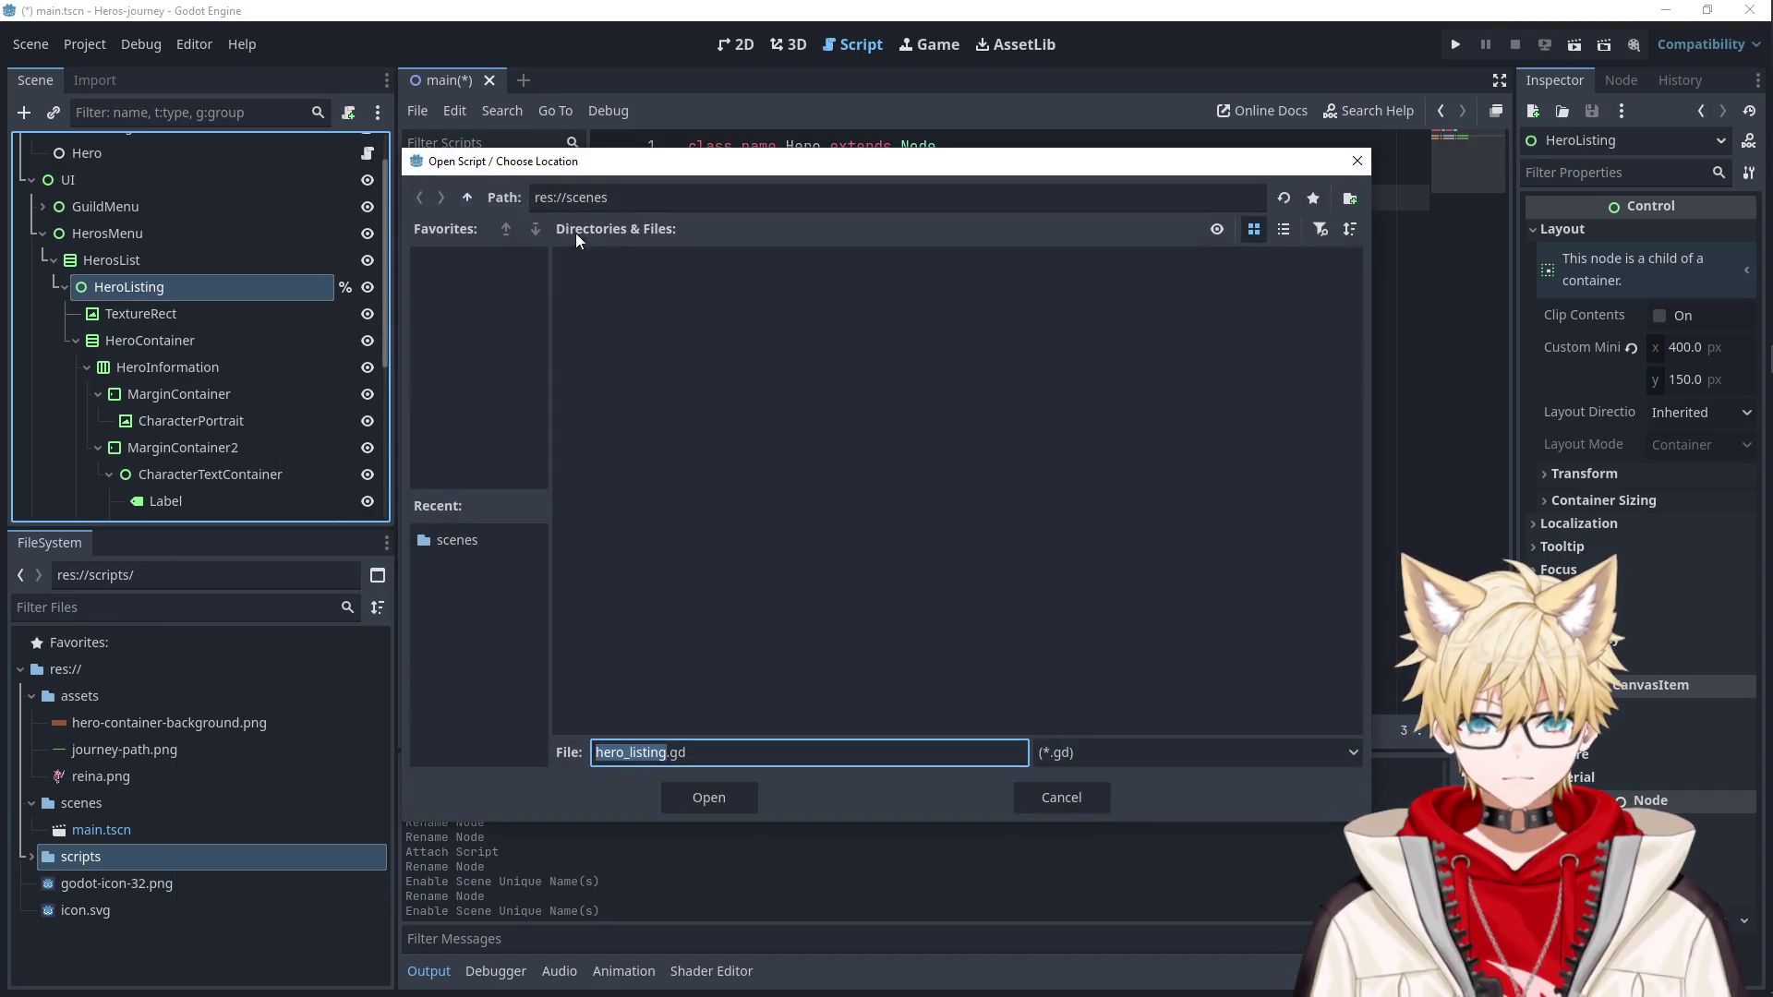
click(467, 198)
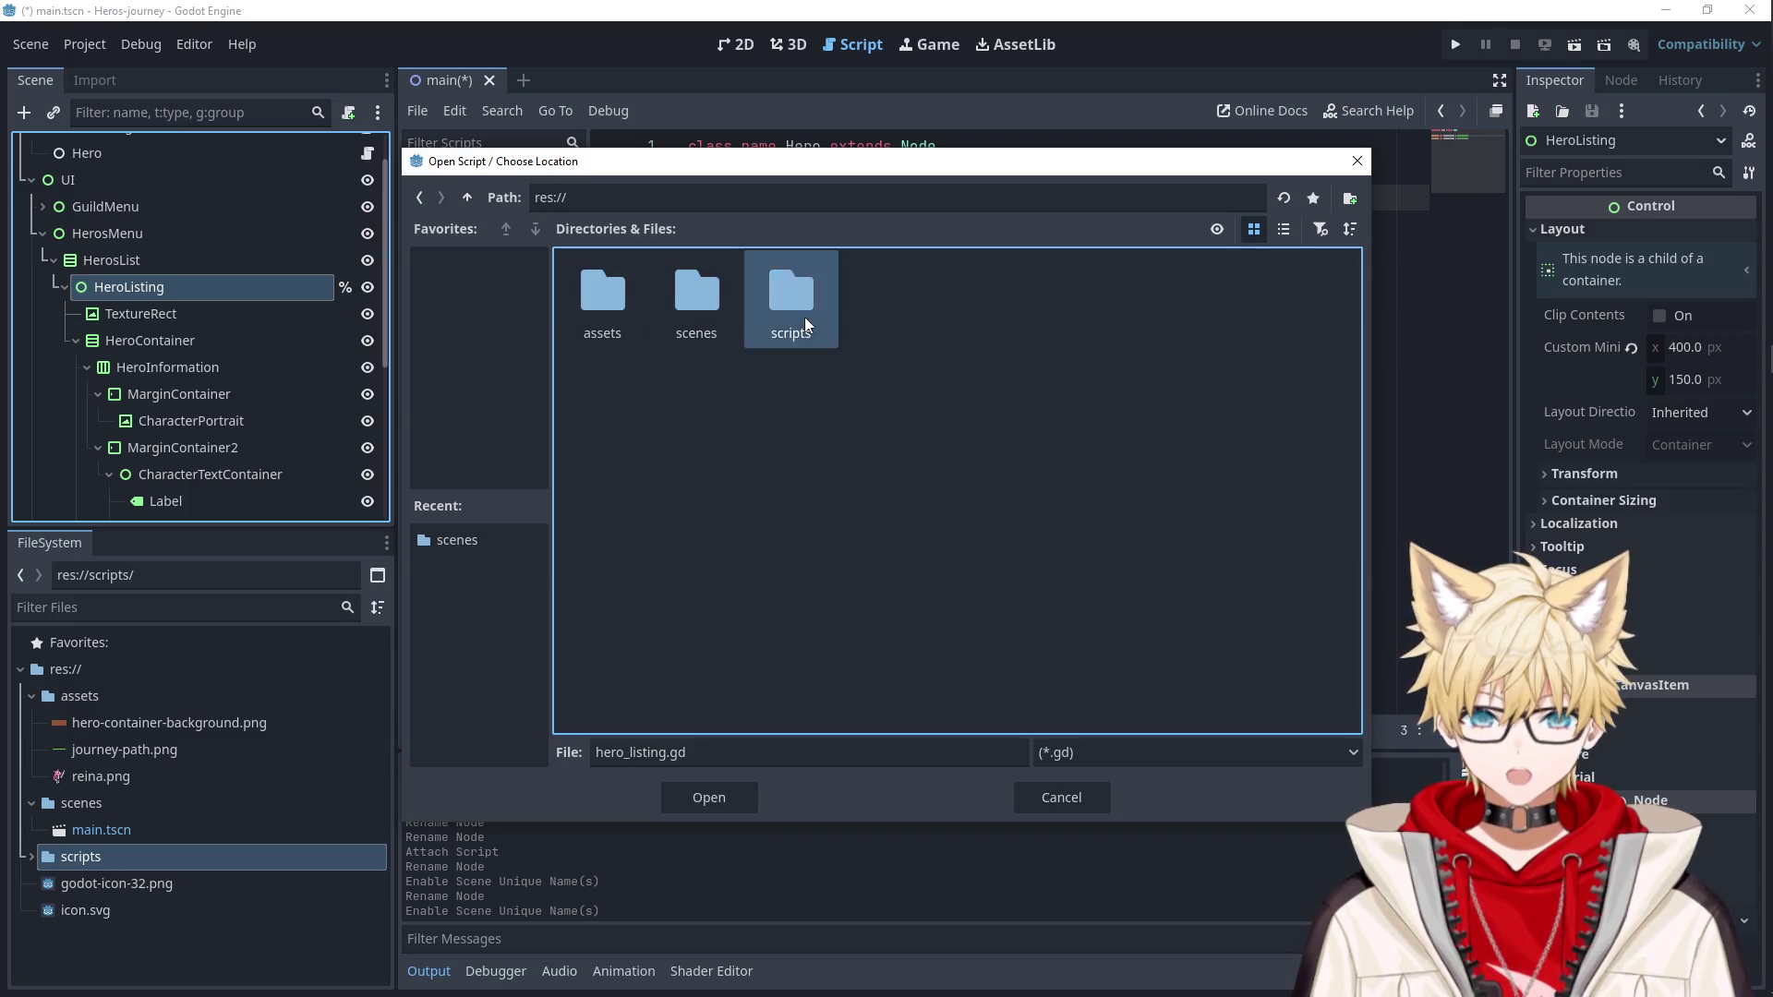
double_click(791, 295)
click(707, 799)
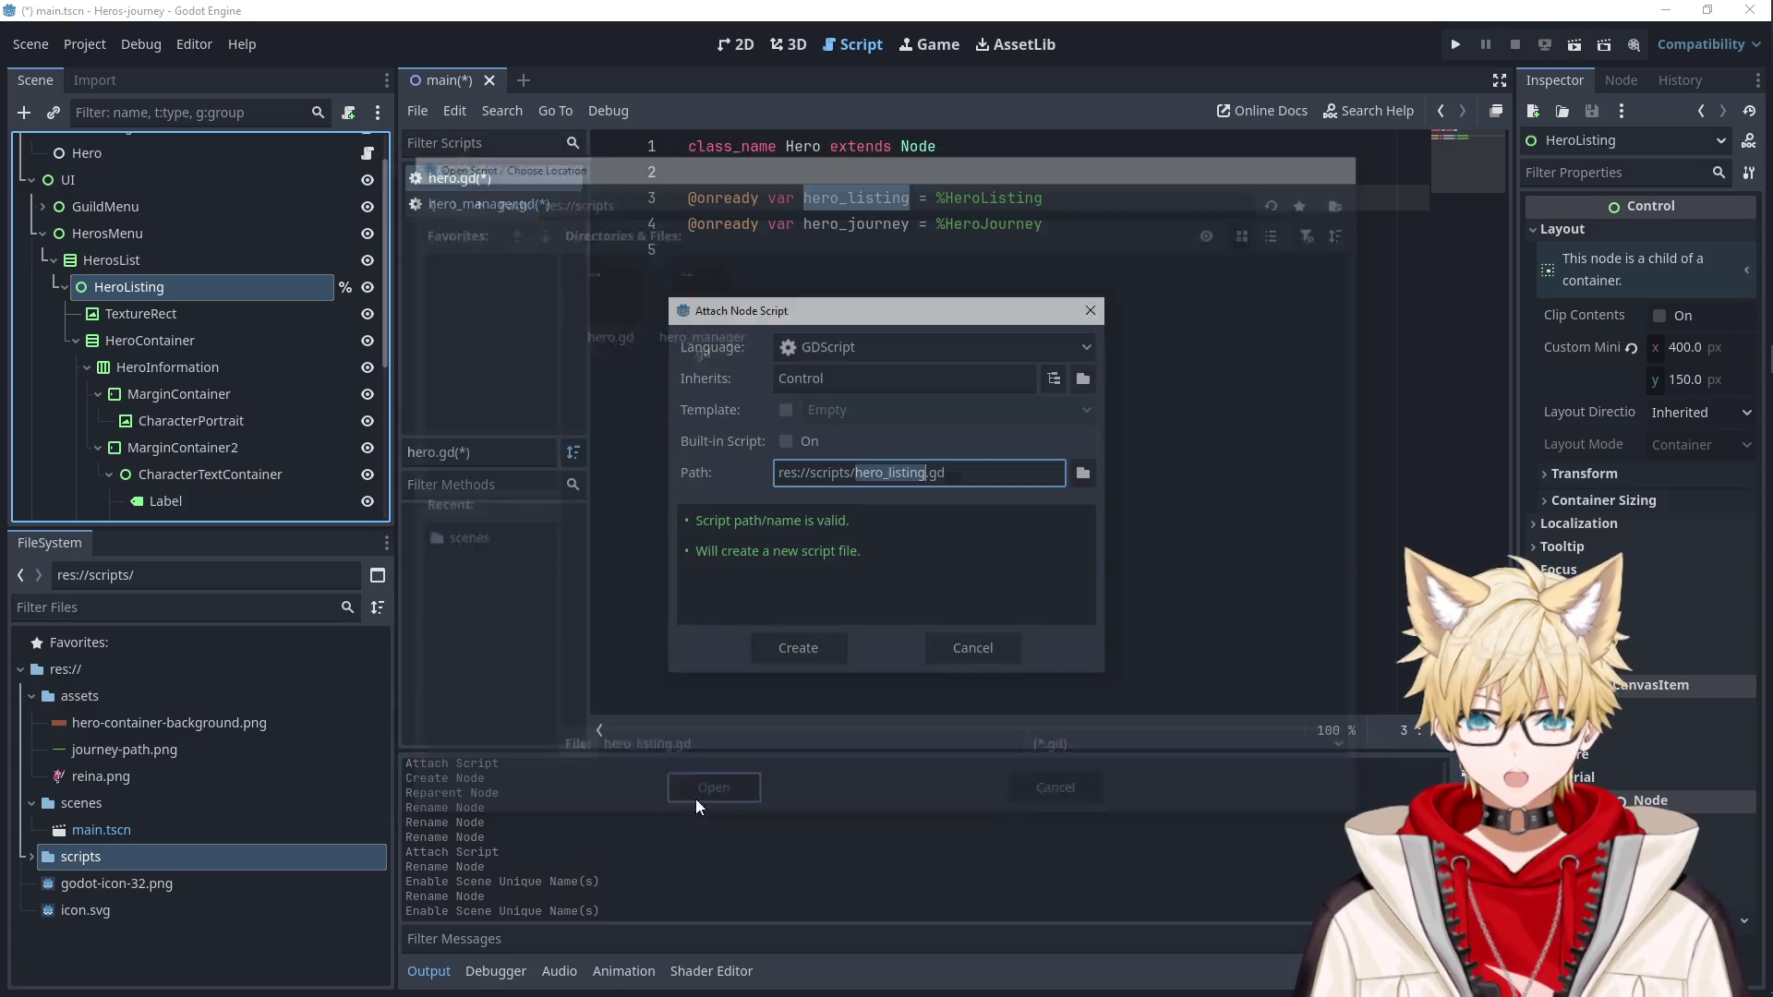
click(824, 645)
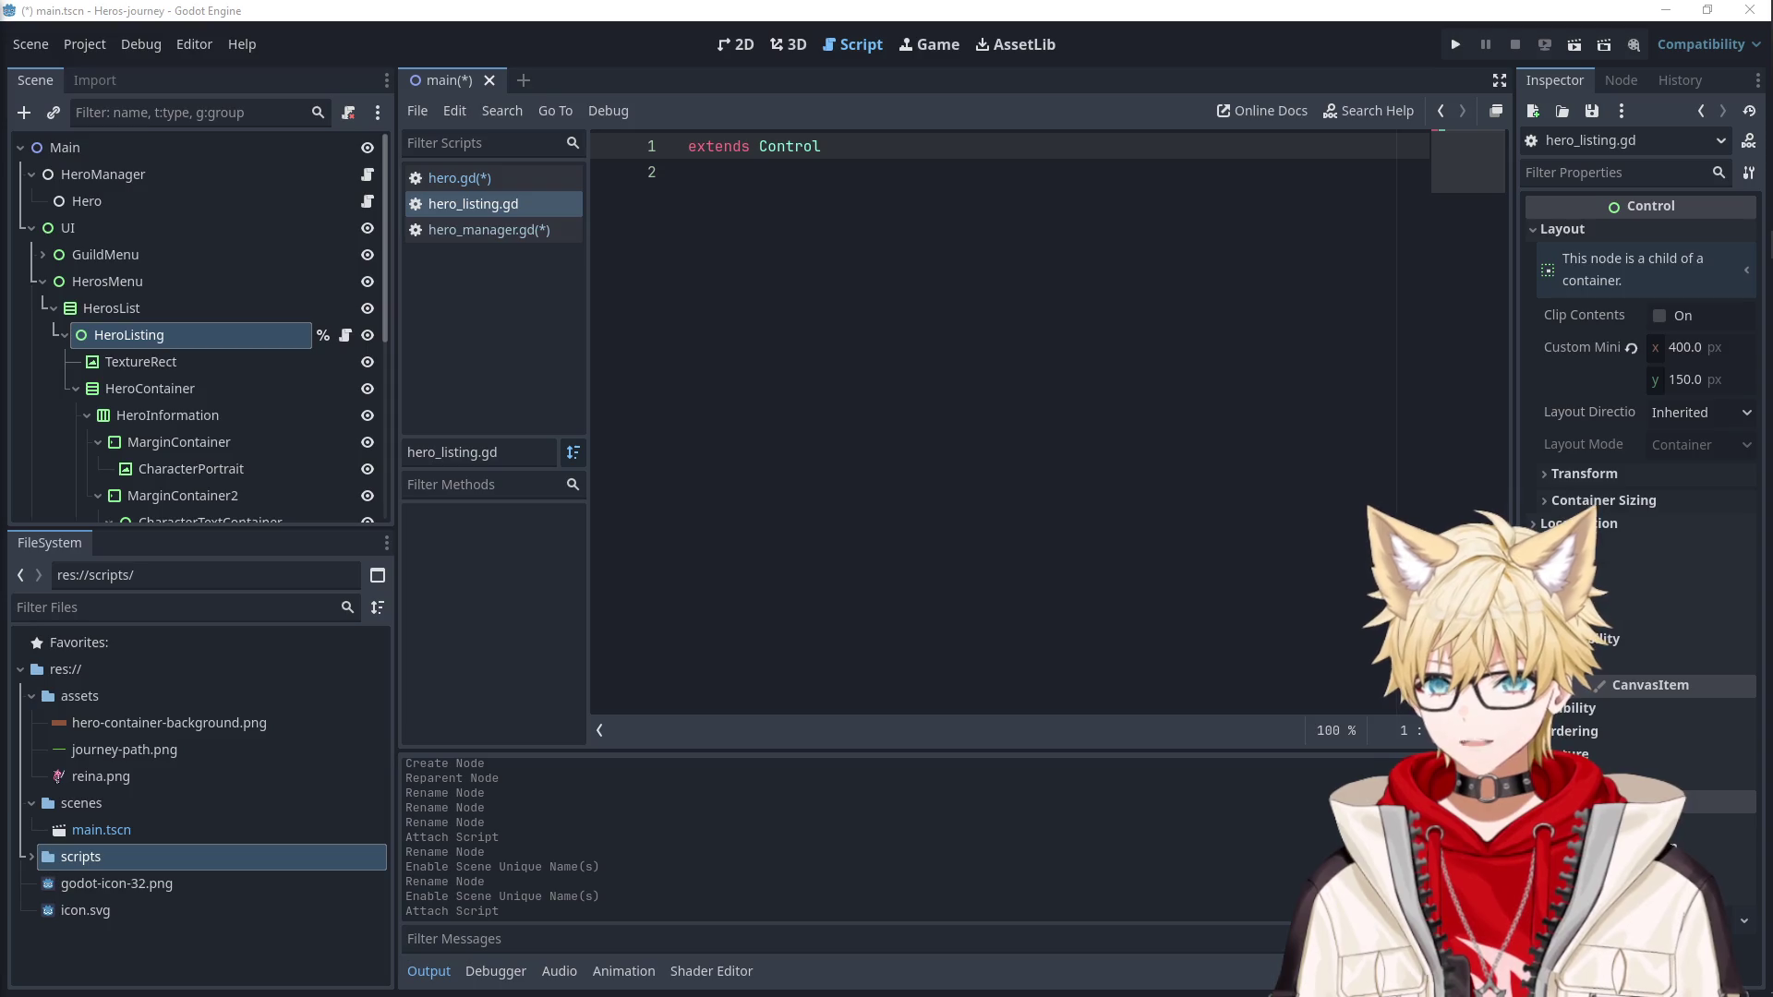
Step: Add 'class_name HeroListing' at the top of hero_listing.gd
click(692, 144)
text(class_name )
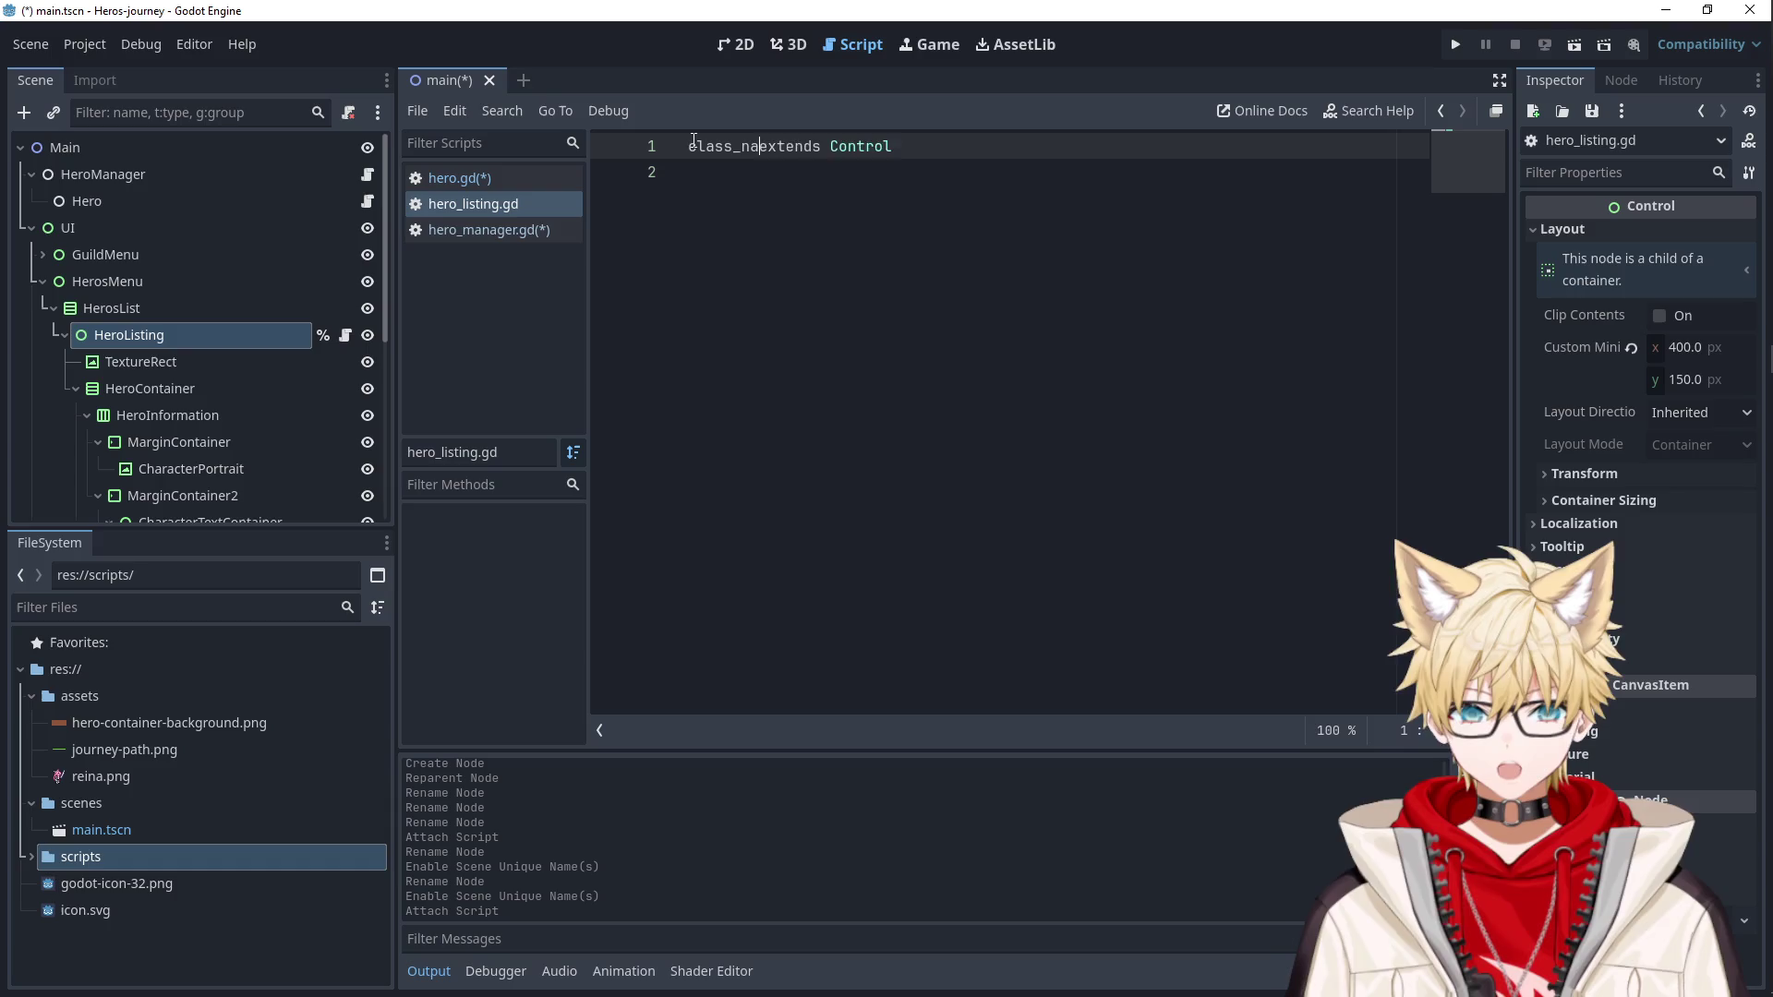
text(HeroListing)
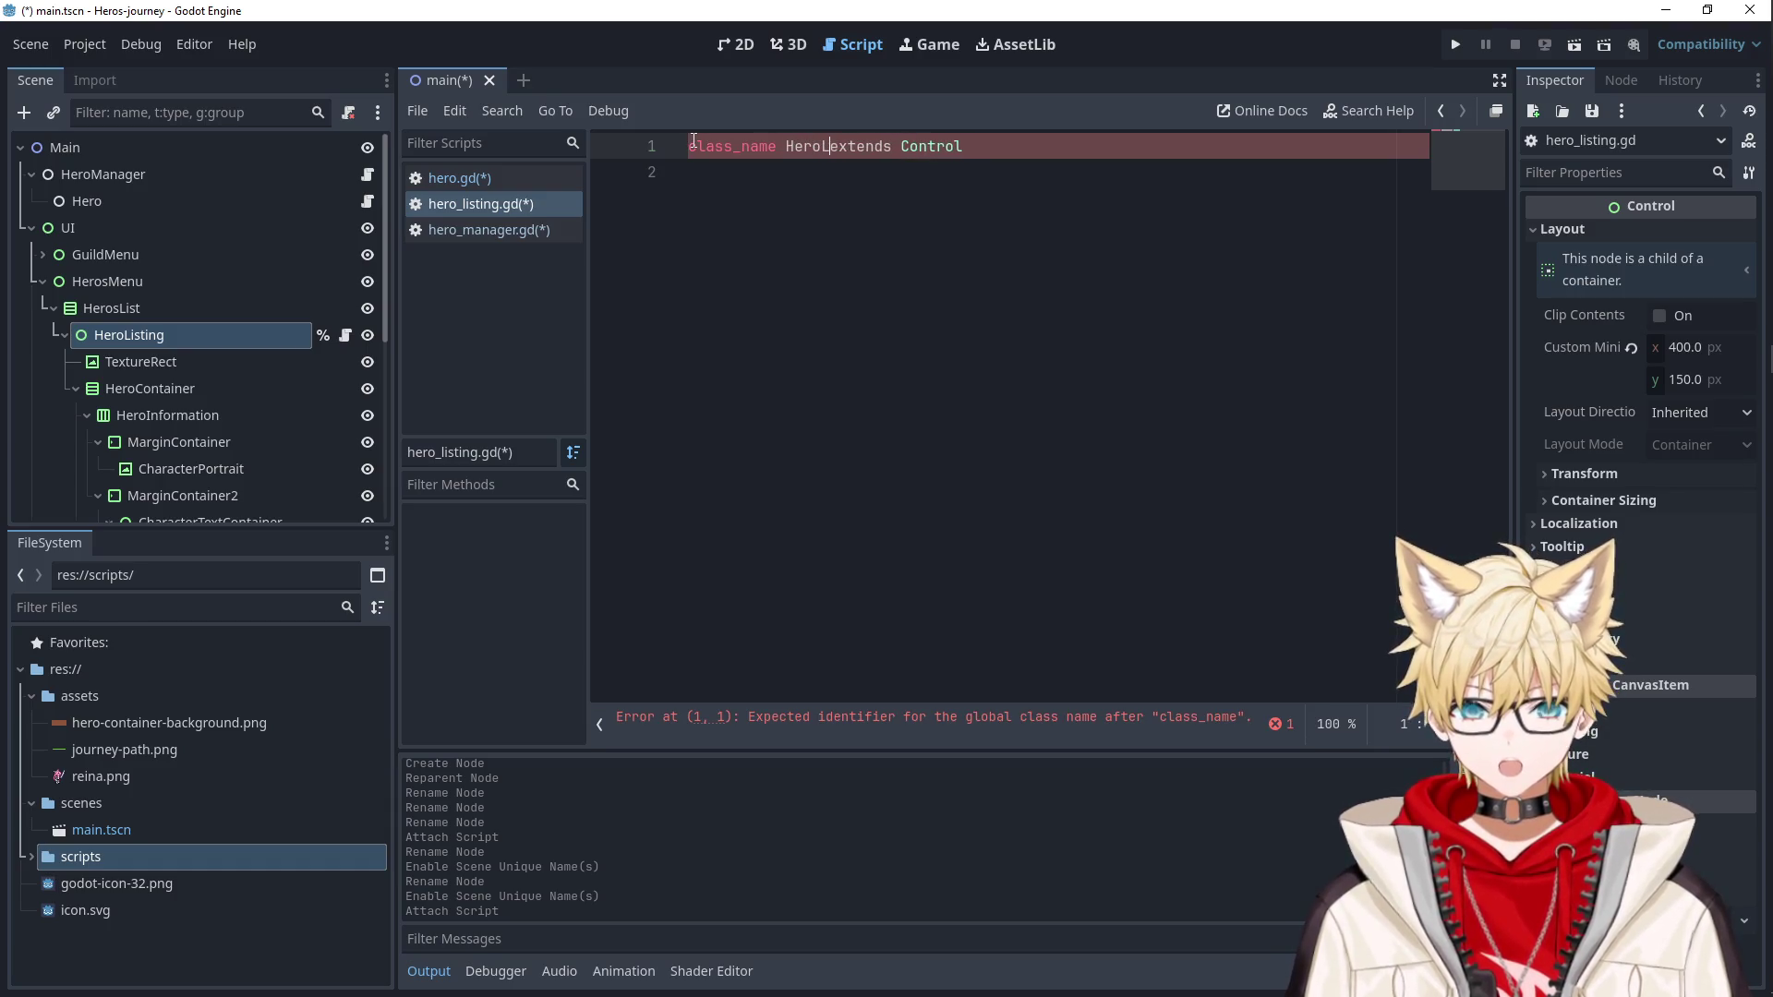
click(752, 220)
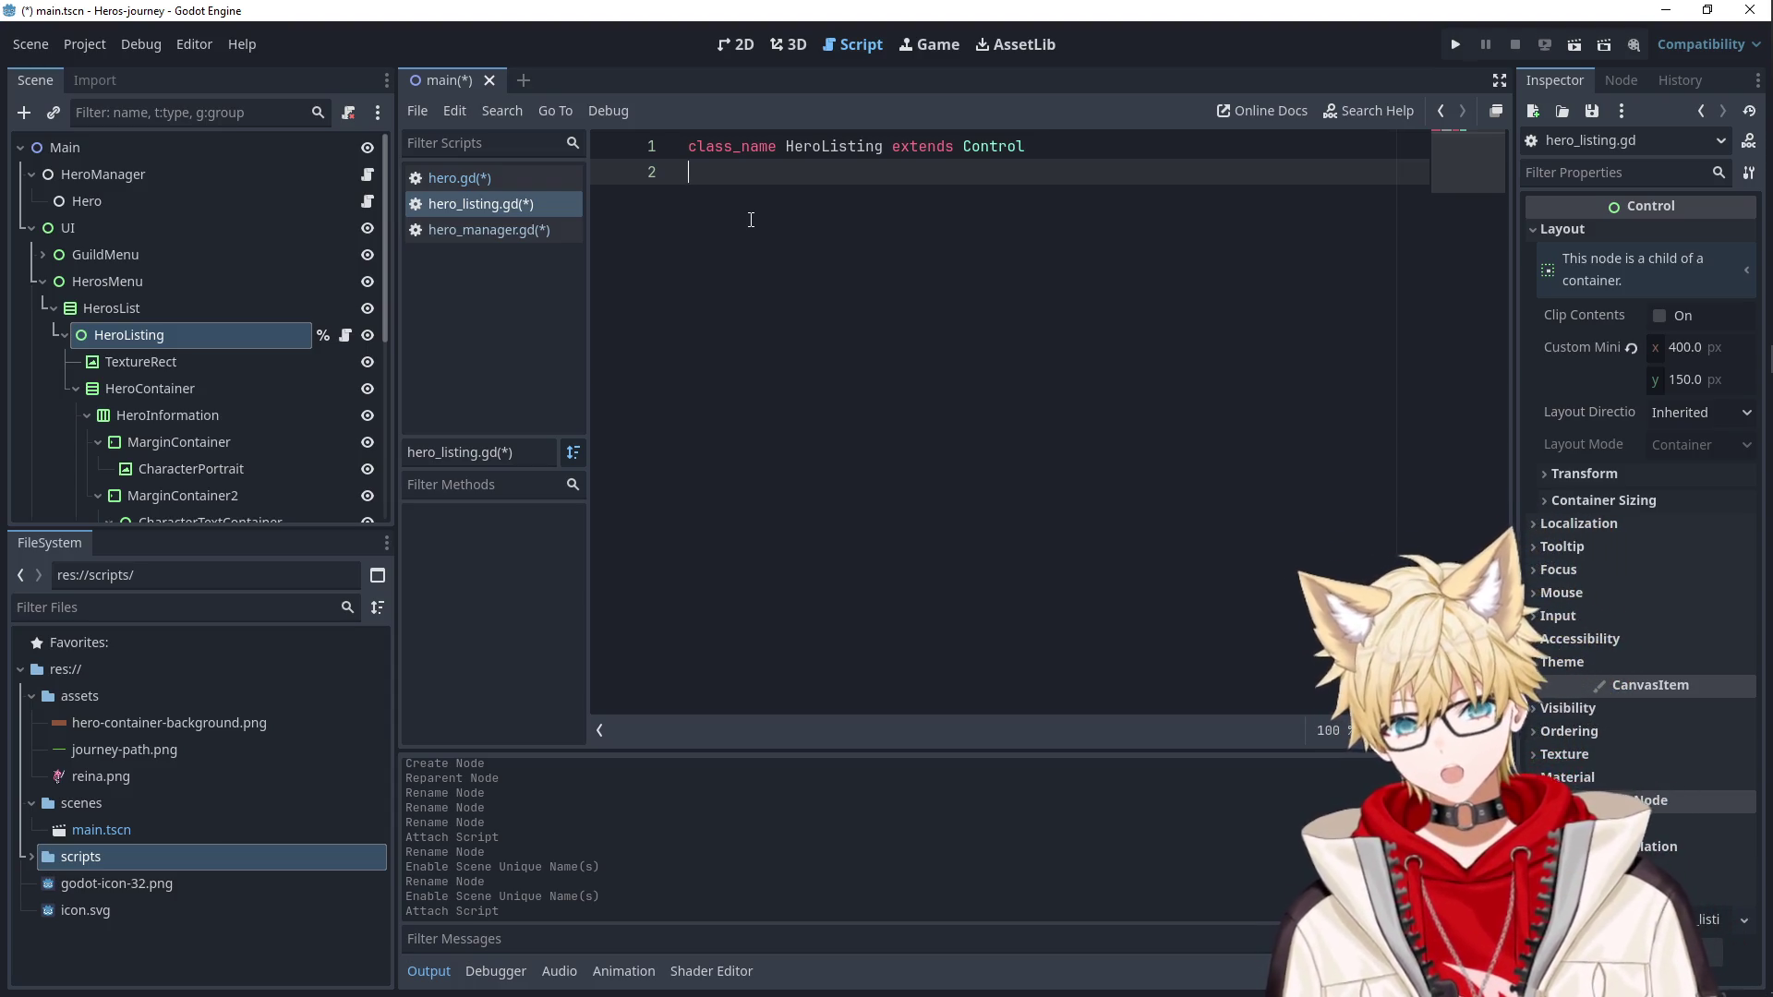
Step: Select the Button node under HeroMenuContainer and show the 2D scene view
scroll(247, 388, down, 3)
scroll(200, 401, down, 1)
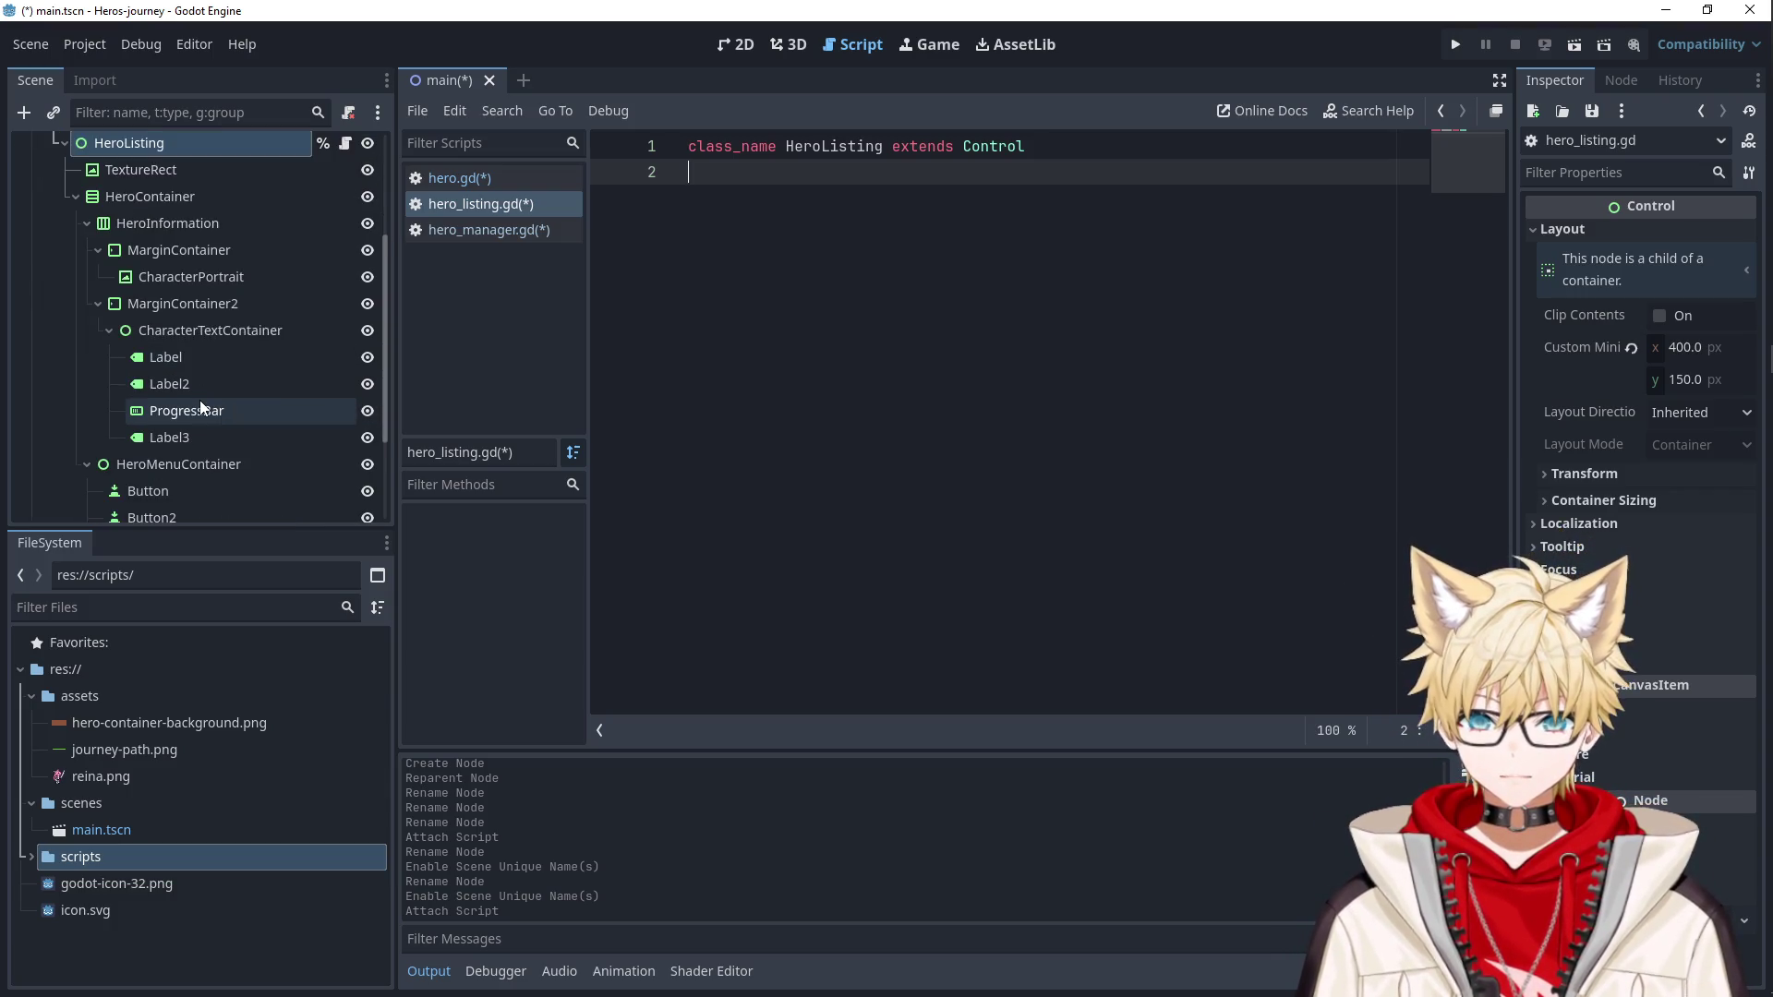
scroll(213, 407, up, 1)
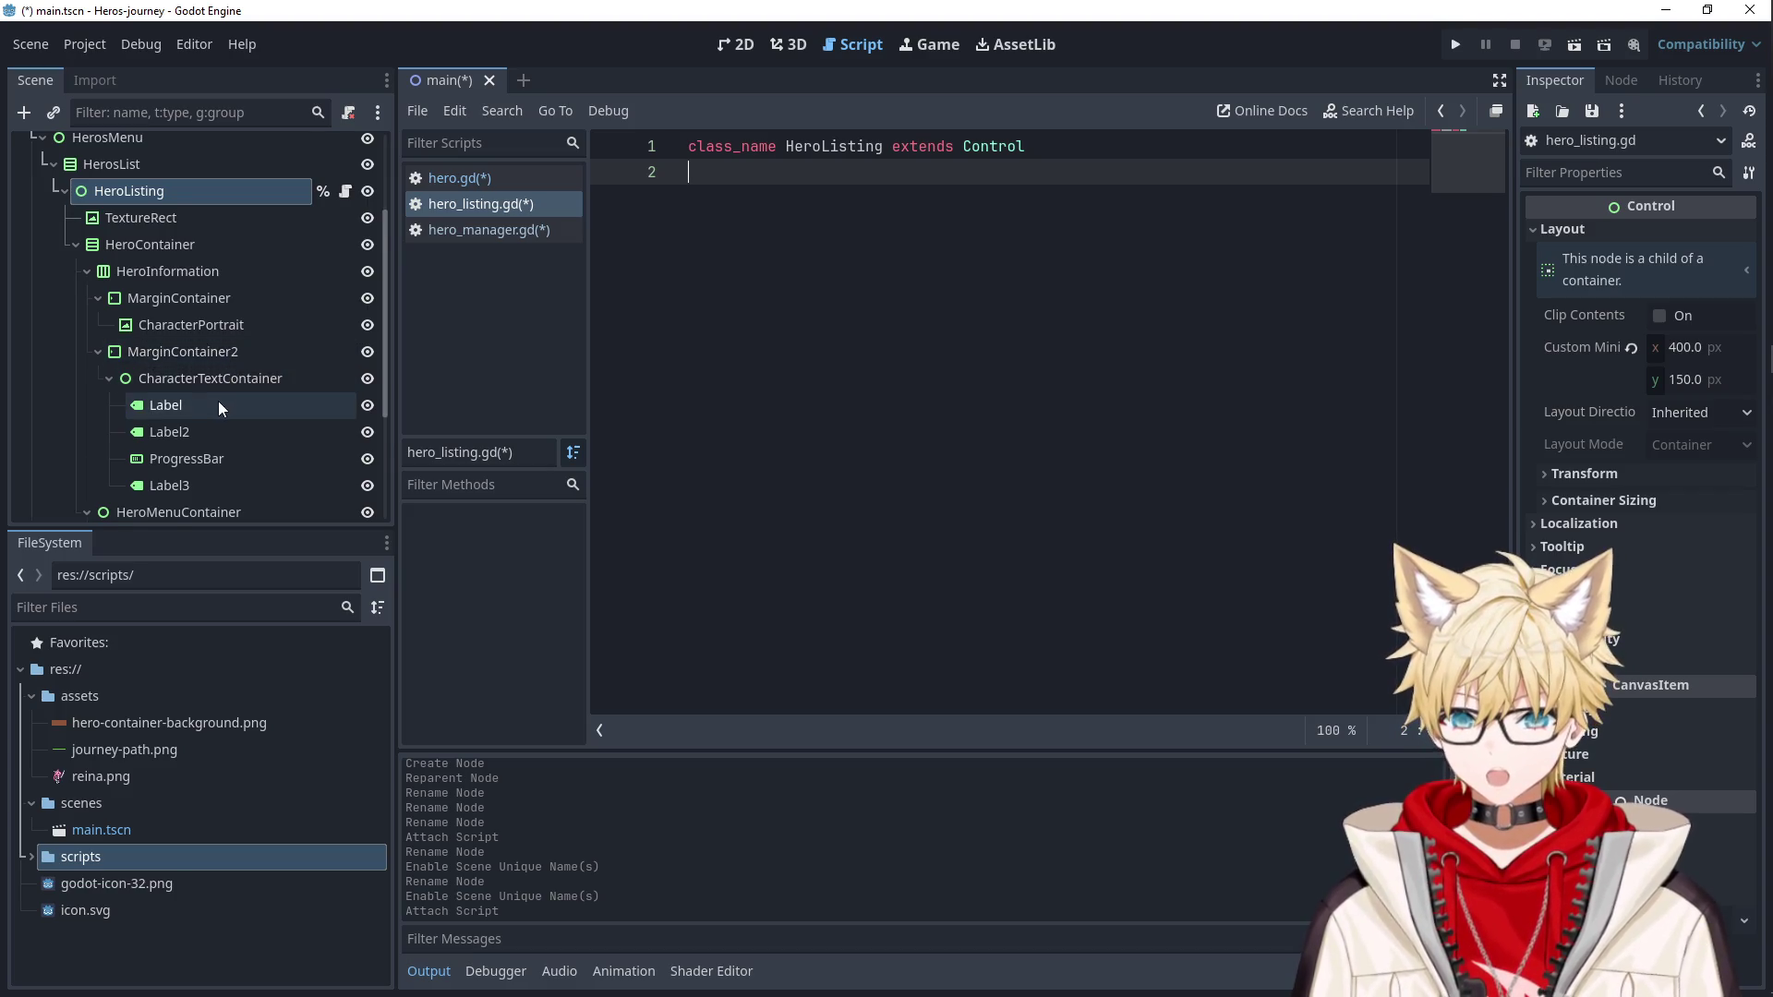
scroll(218, 400, down, 2)
scroll(203, 392, down, 3)
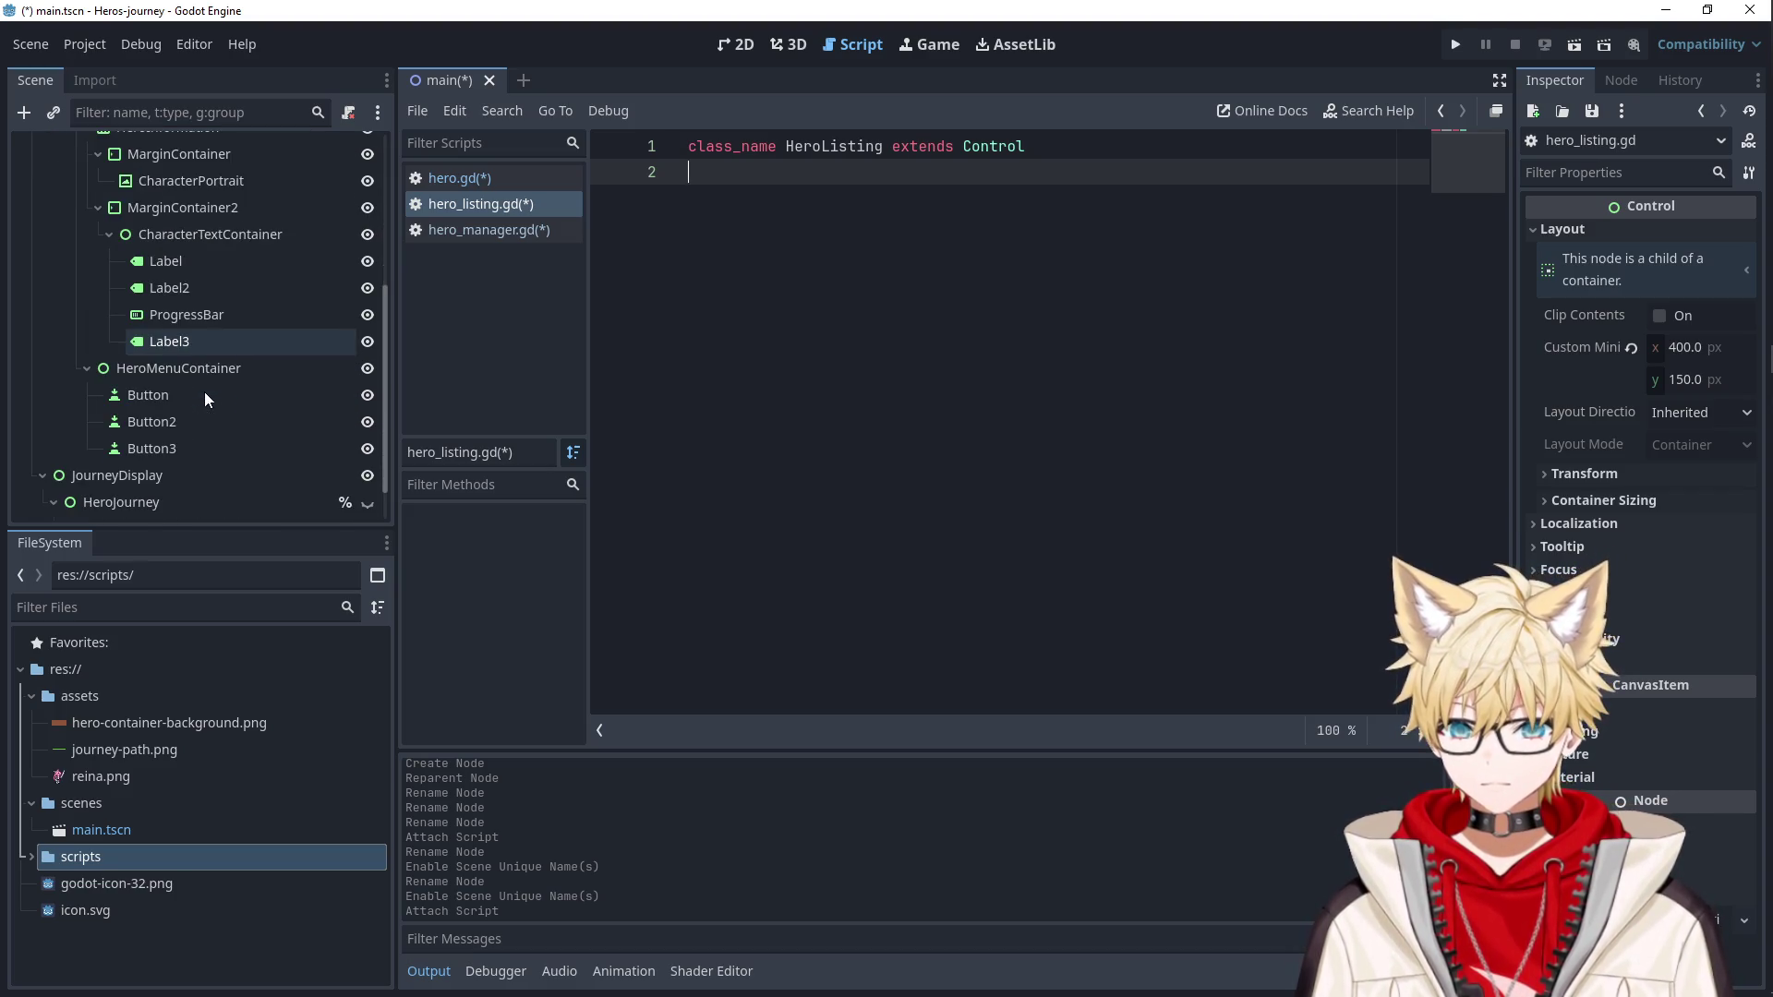
click(183, 396)
click(736, 45)
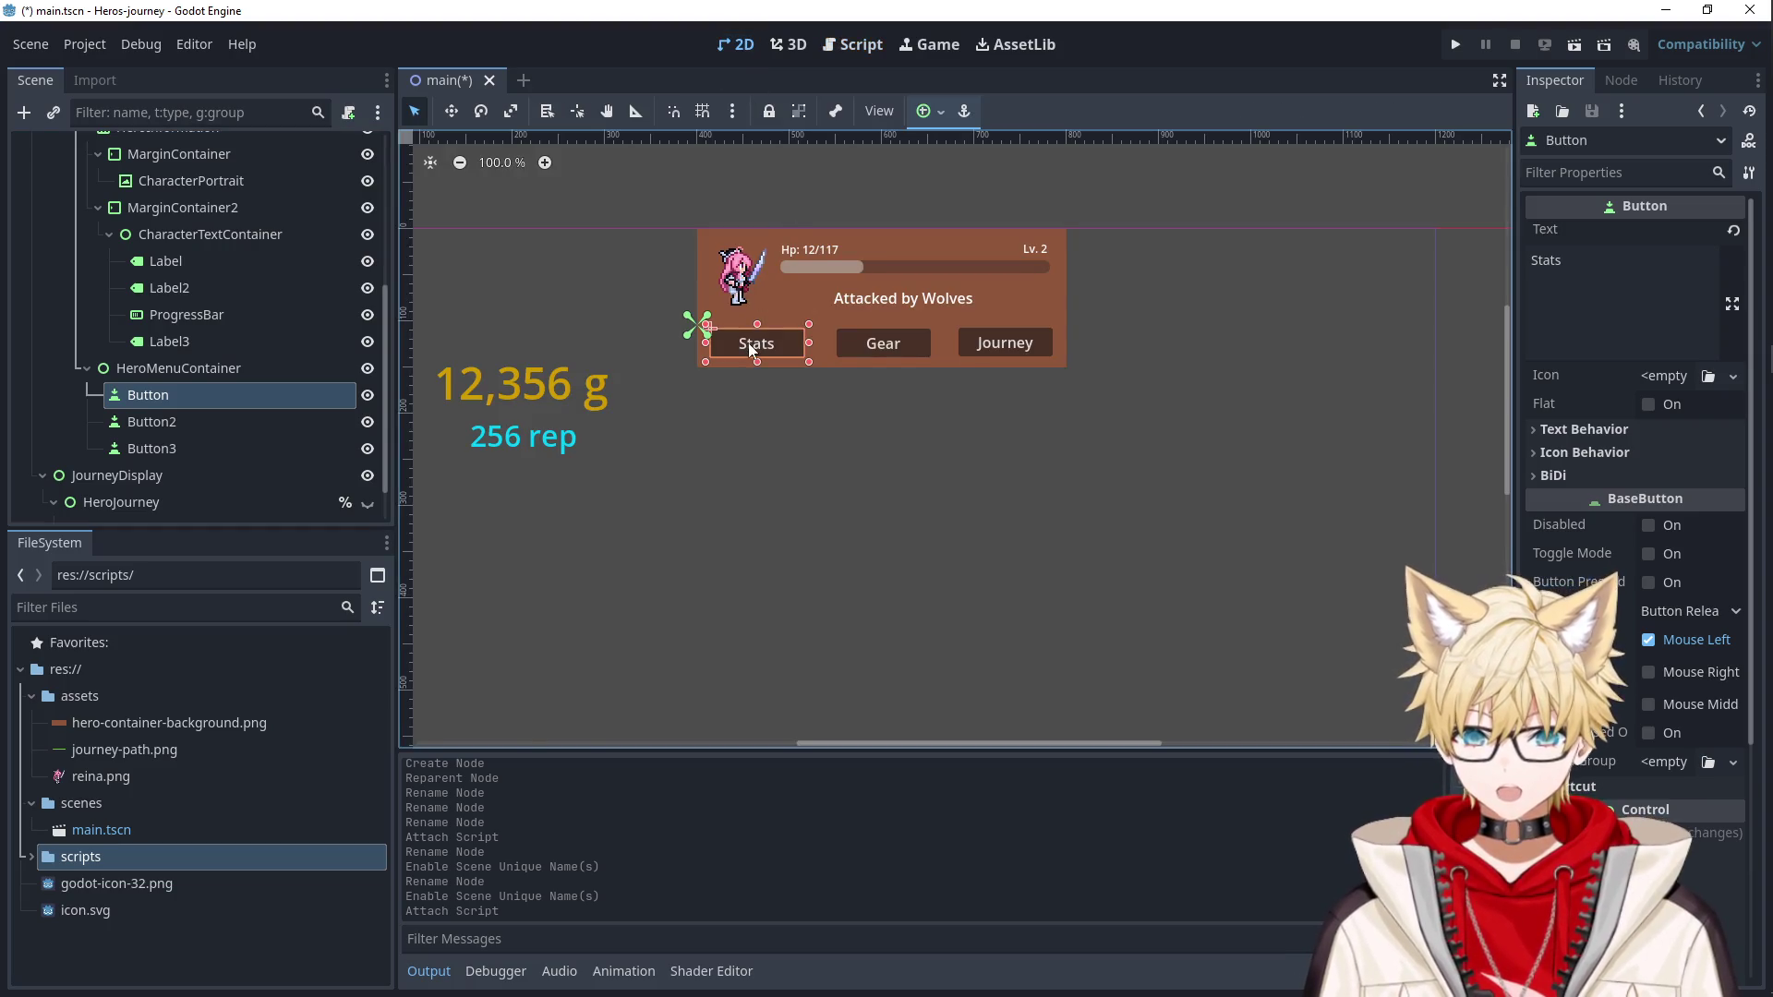
Step: Rename Button3 to JourneyButton, nudge the HerosList panel up-right, and run the game
click(997, 343)
double_click(215, 448)
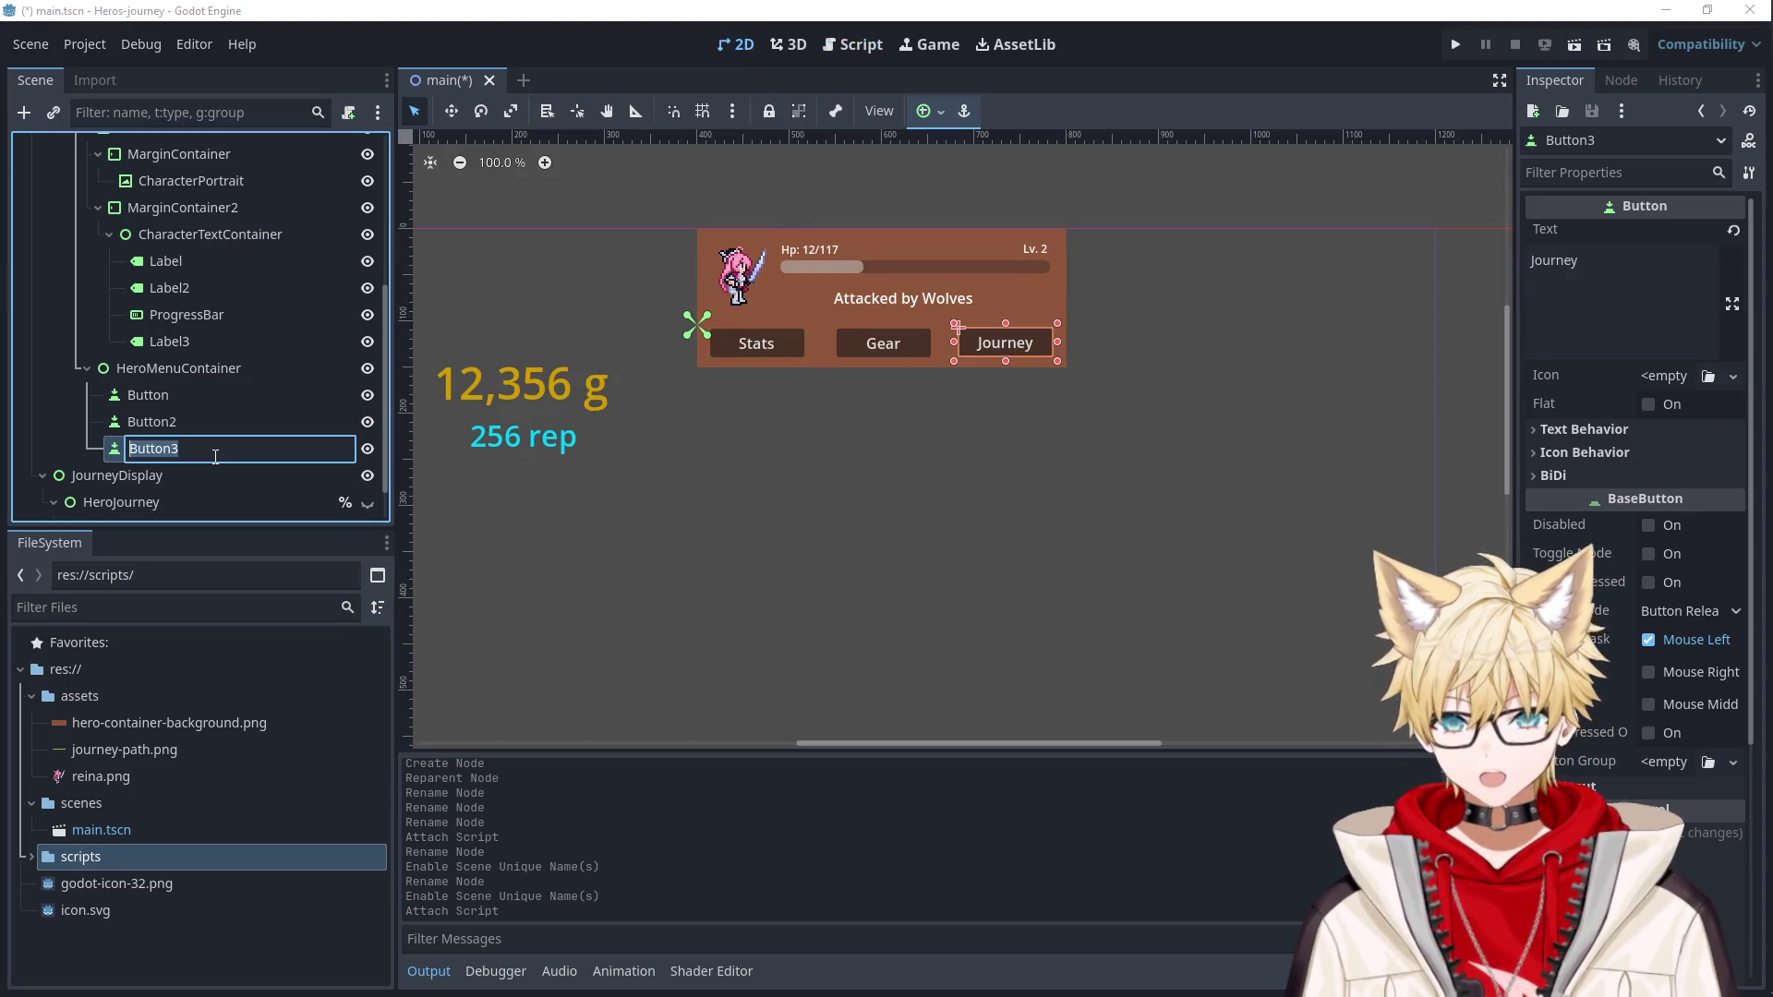
text(JourneyButton)
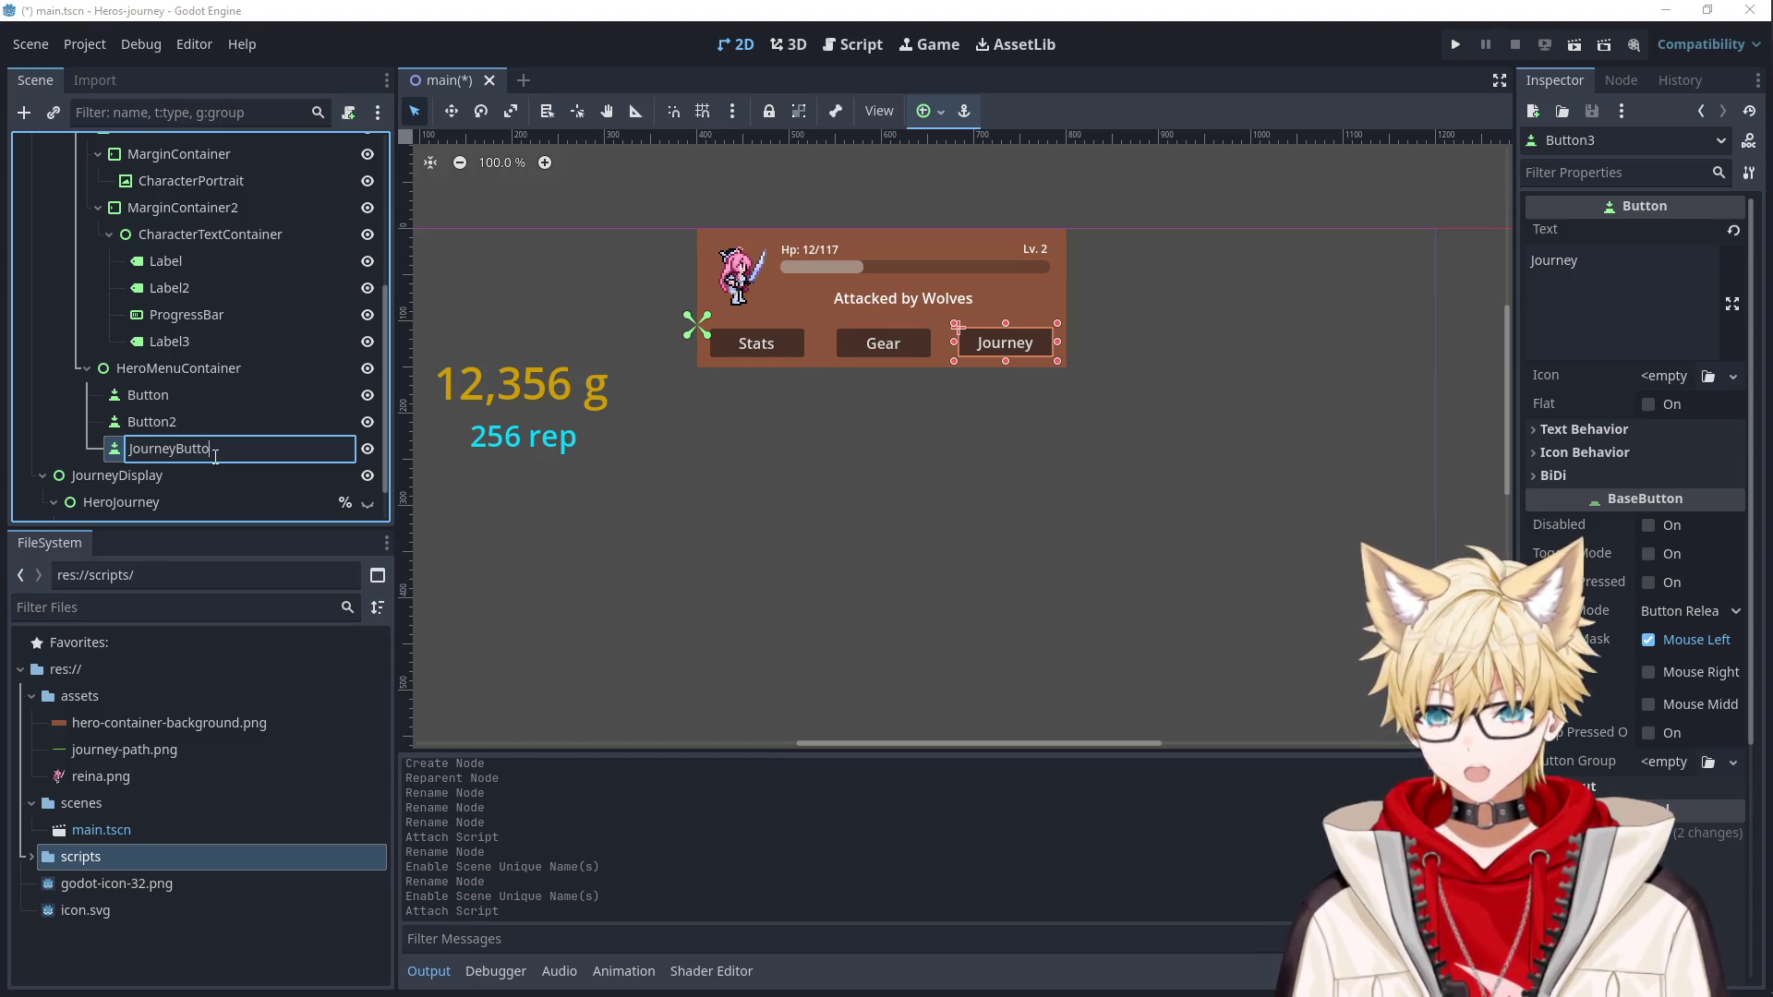
key(Return)
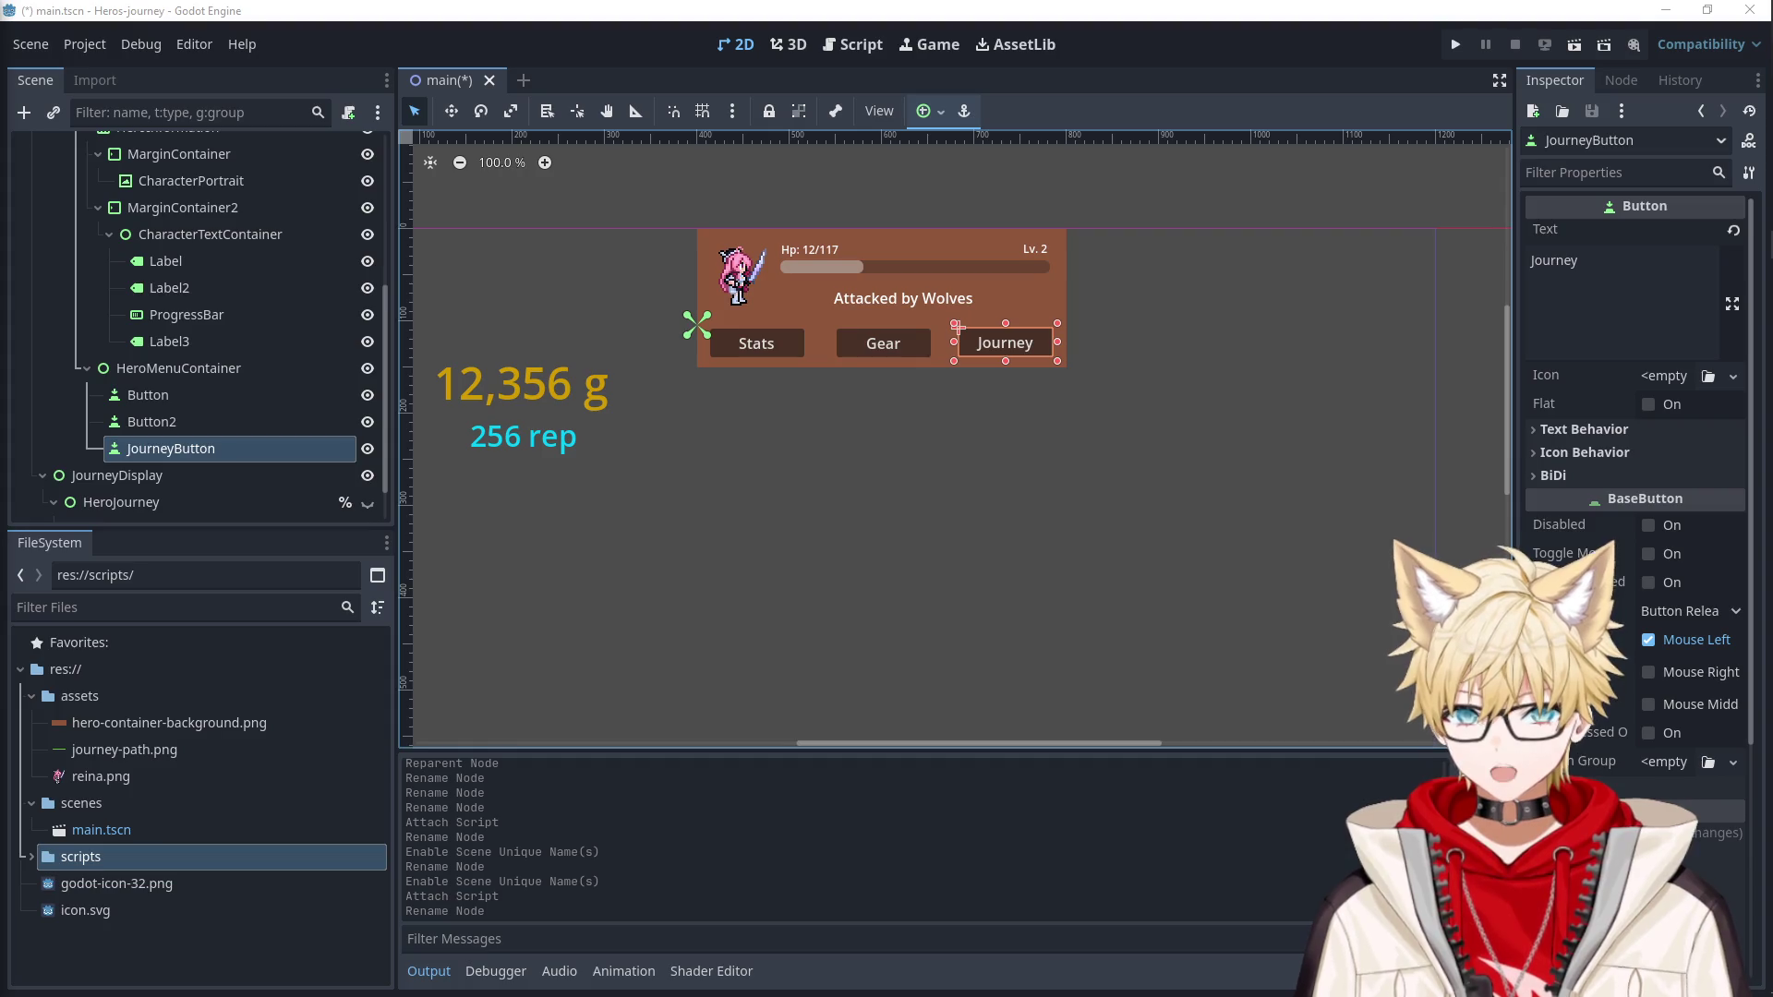
drag(833, 484, 856, 452)
click(1457, 44)
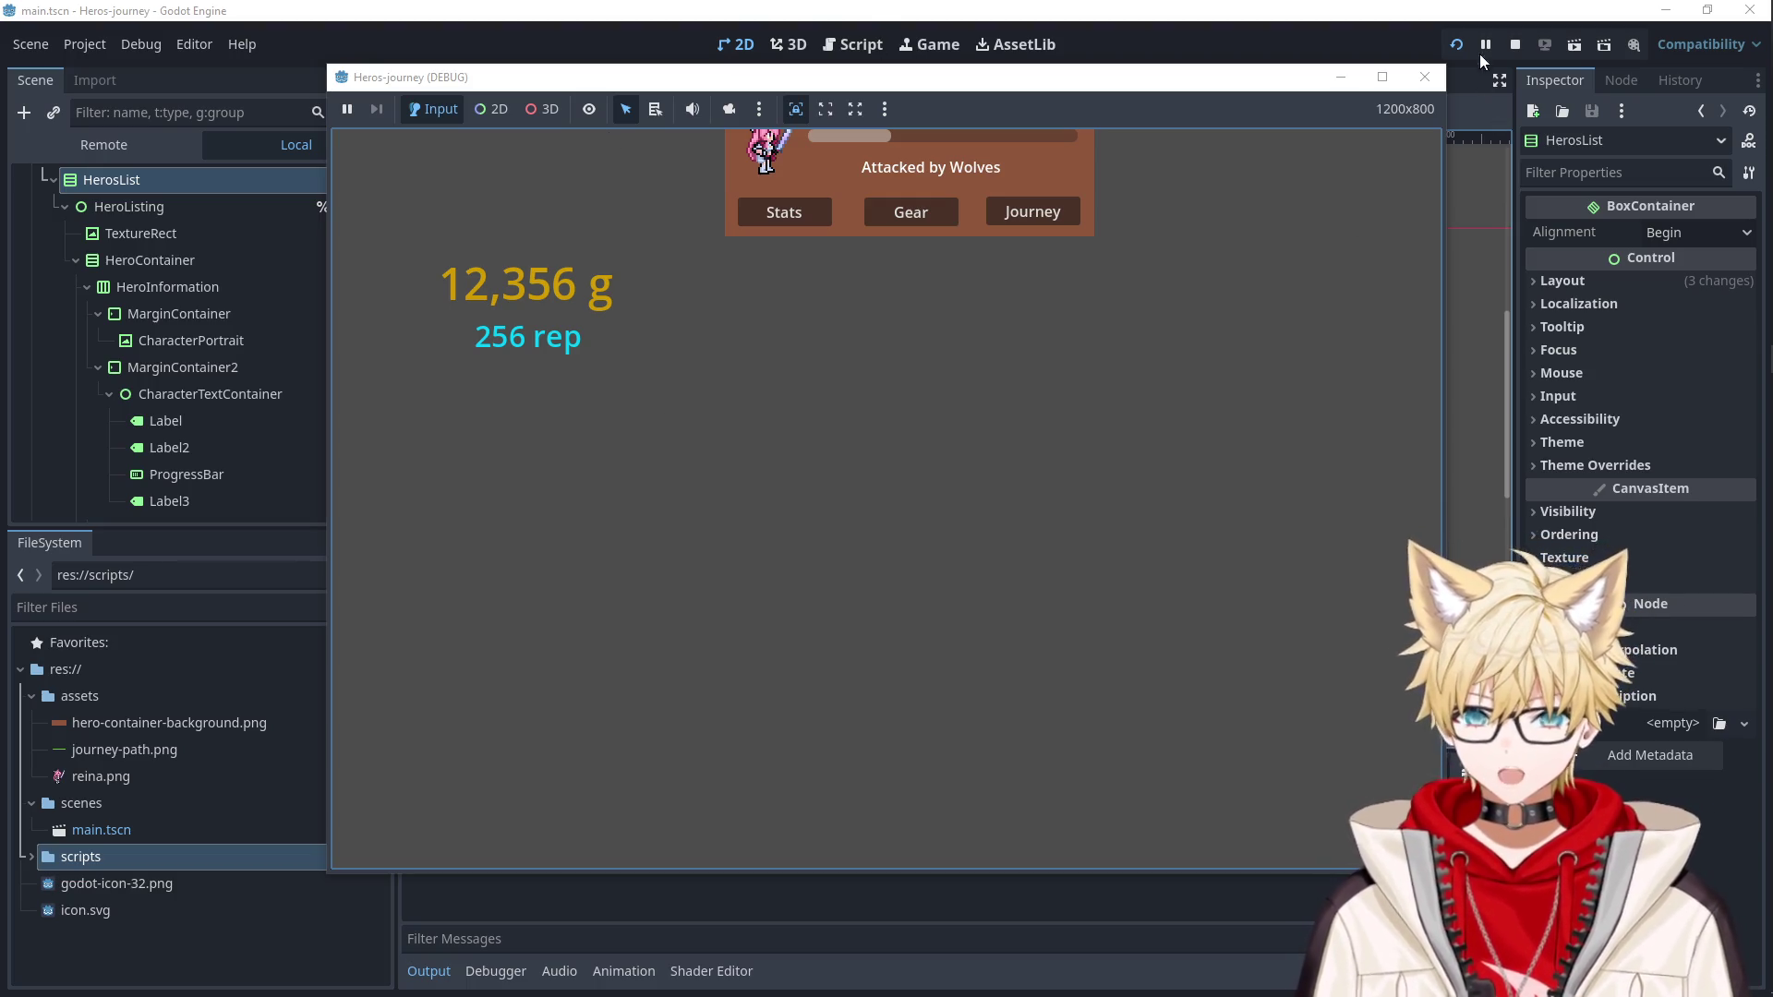
Step: Stop the game, move the hero list panel down-left, and make HeroJourney visible
click(1425, 76)
drag(995, 446, 986, 475)
click(620, 267)
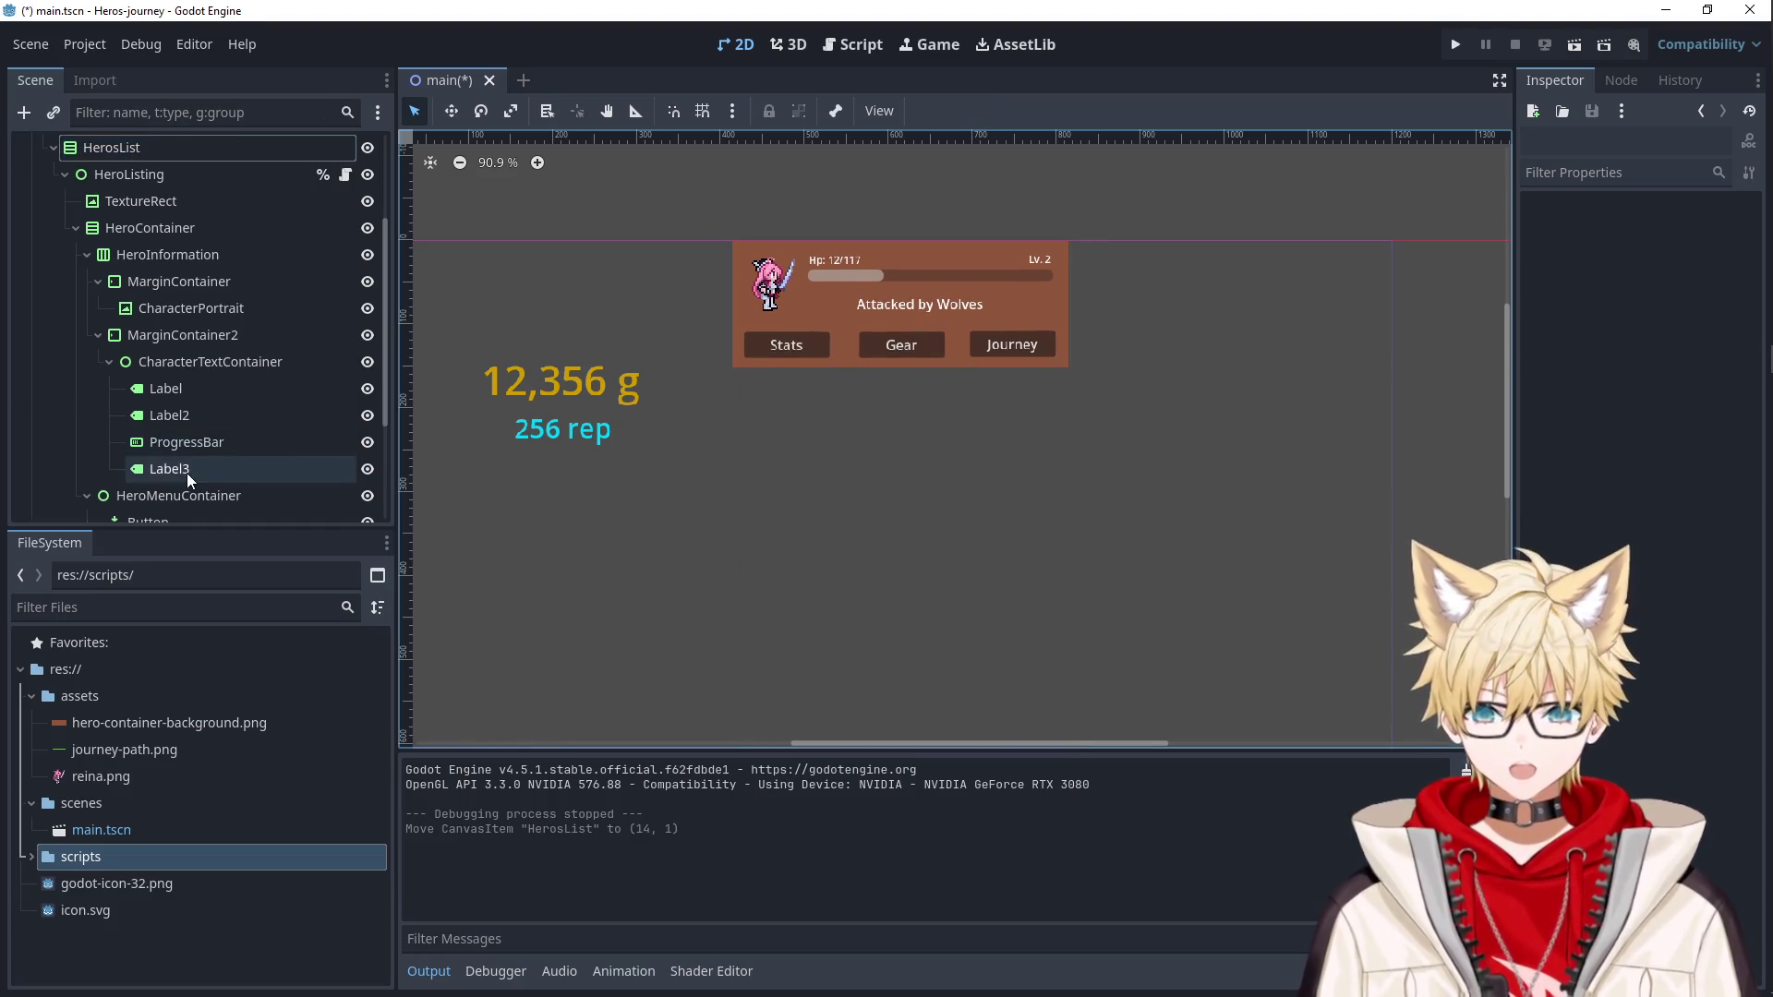
scroll(186, 473, down, 5)
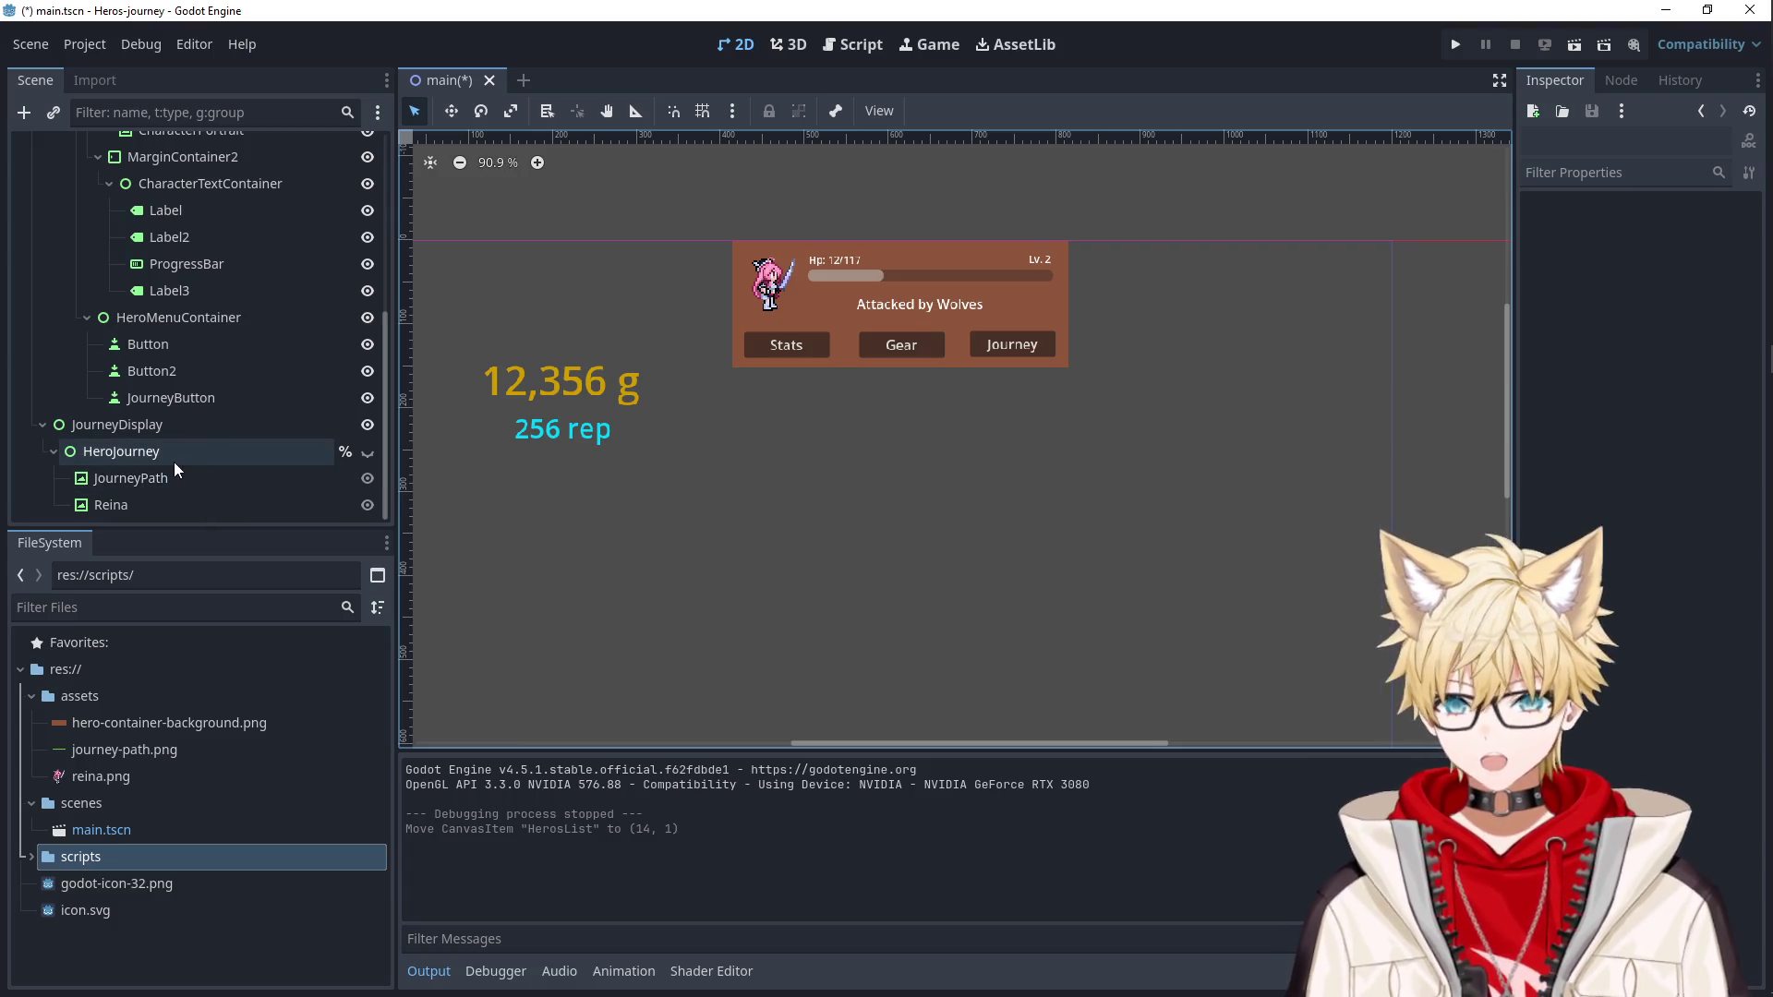
click(368, 453)
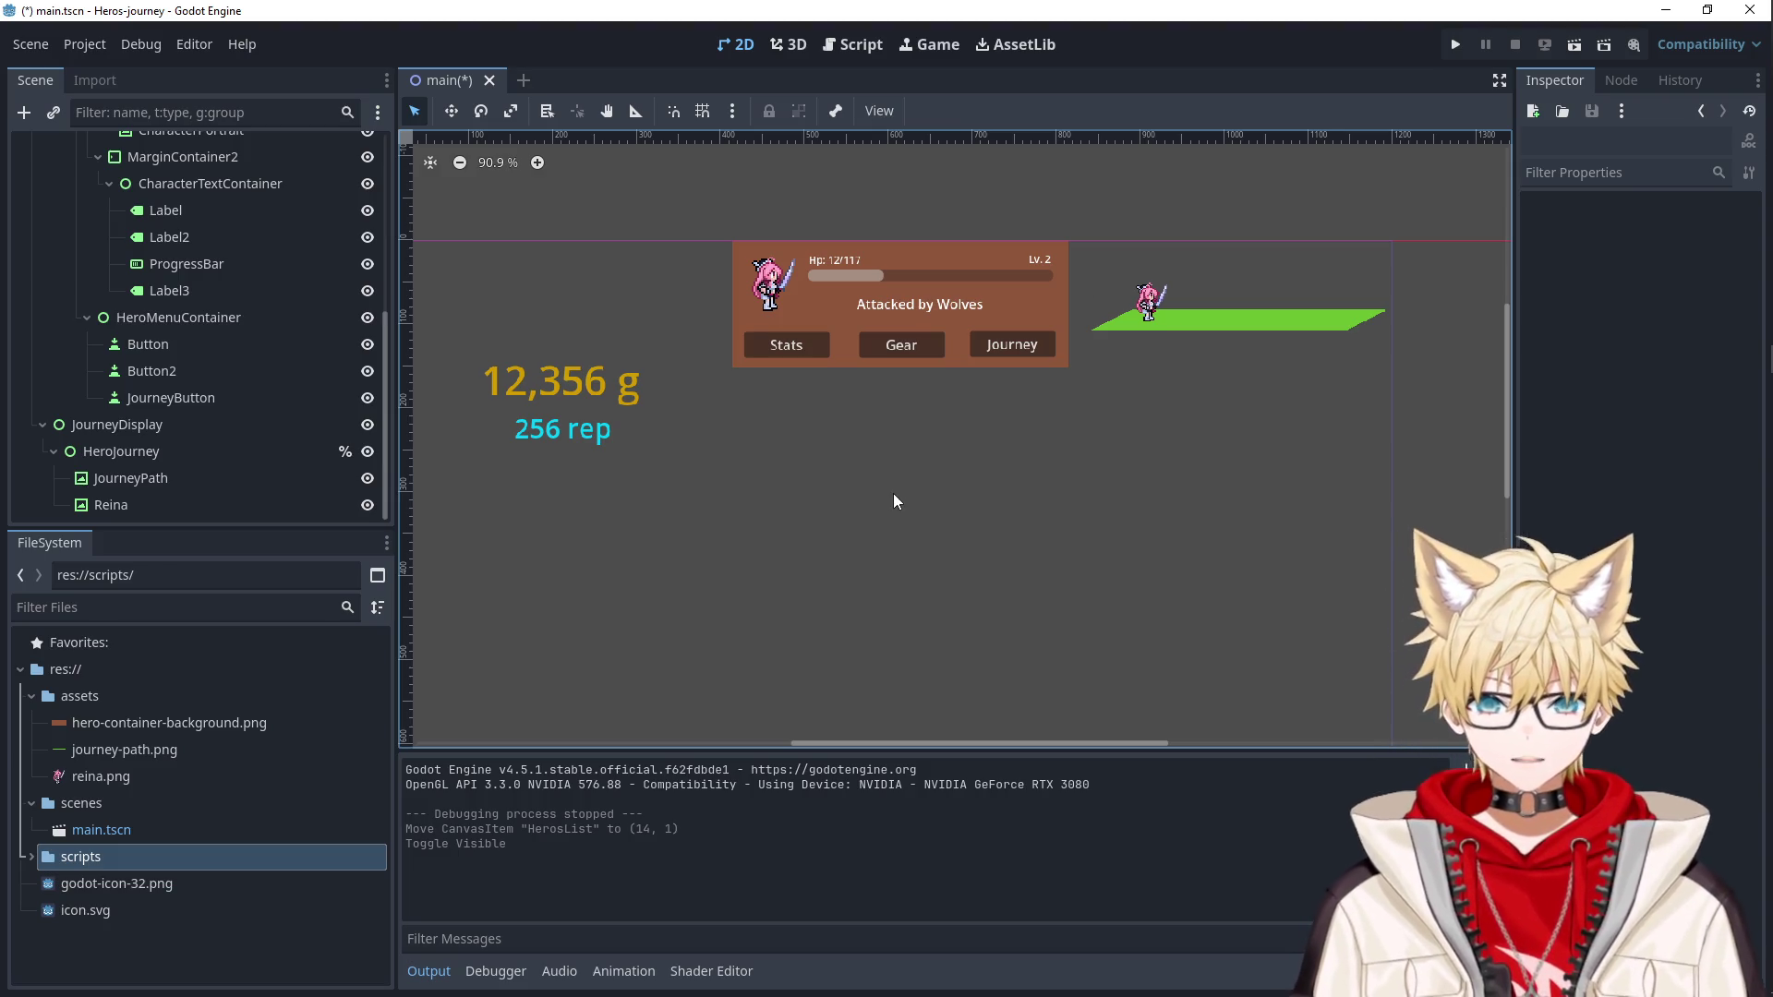
Step: Save and run the game with F5, then switch over to the browser
mouse_move(1770, 504)
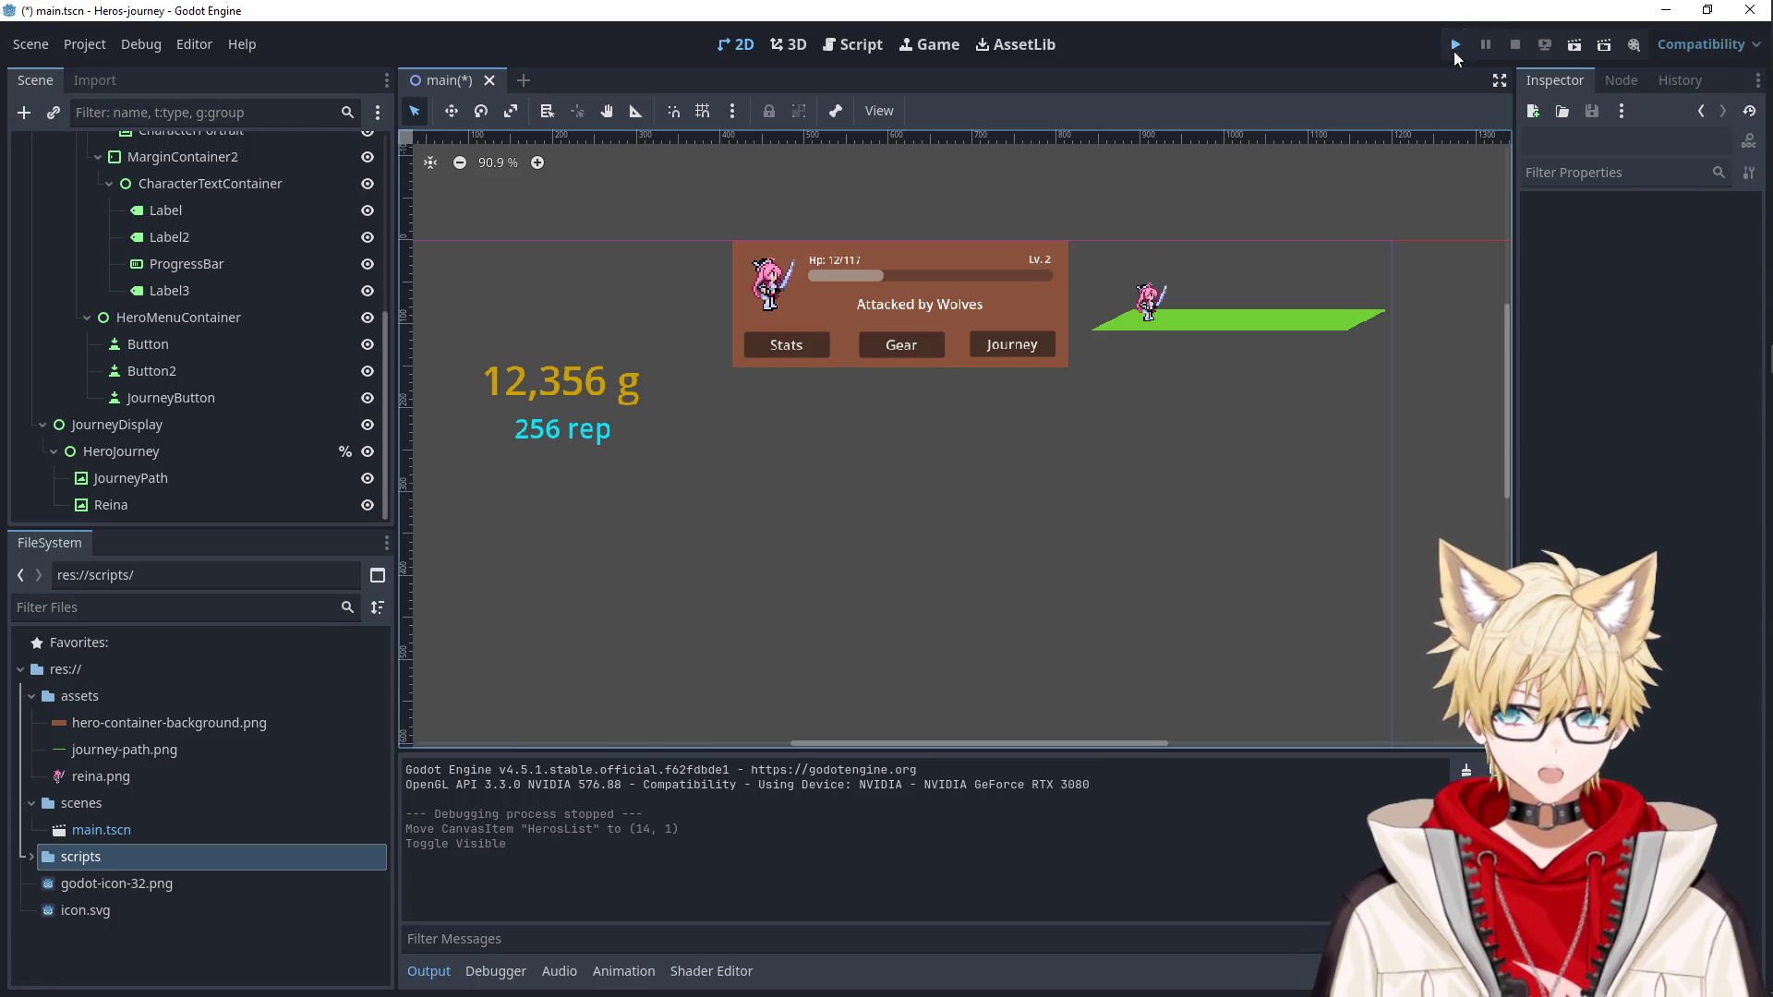
key(F5)
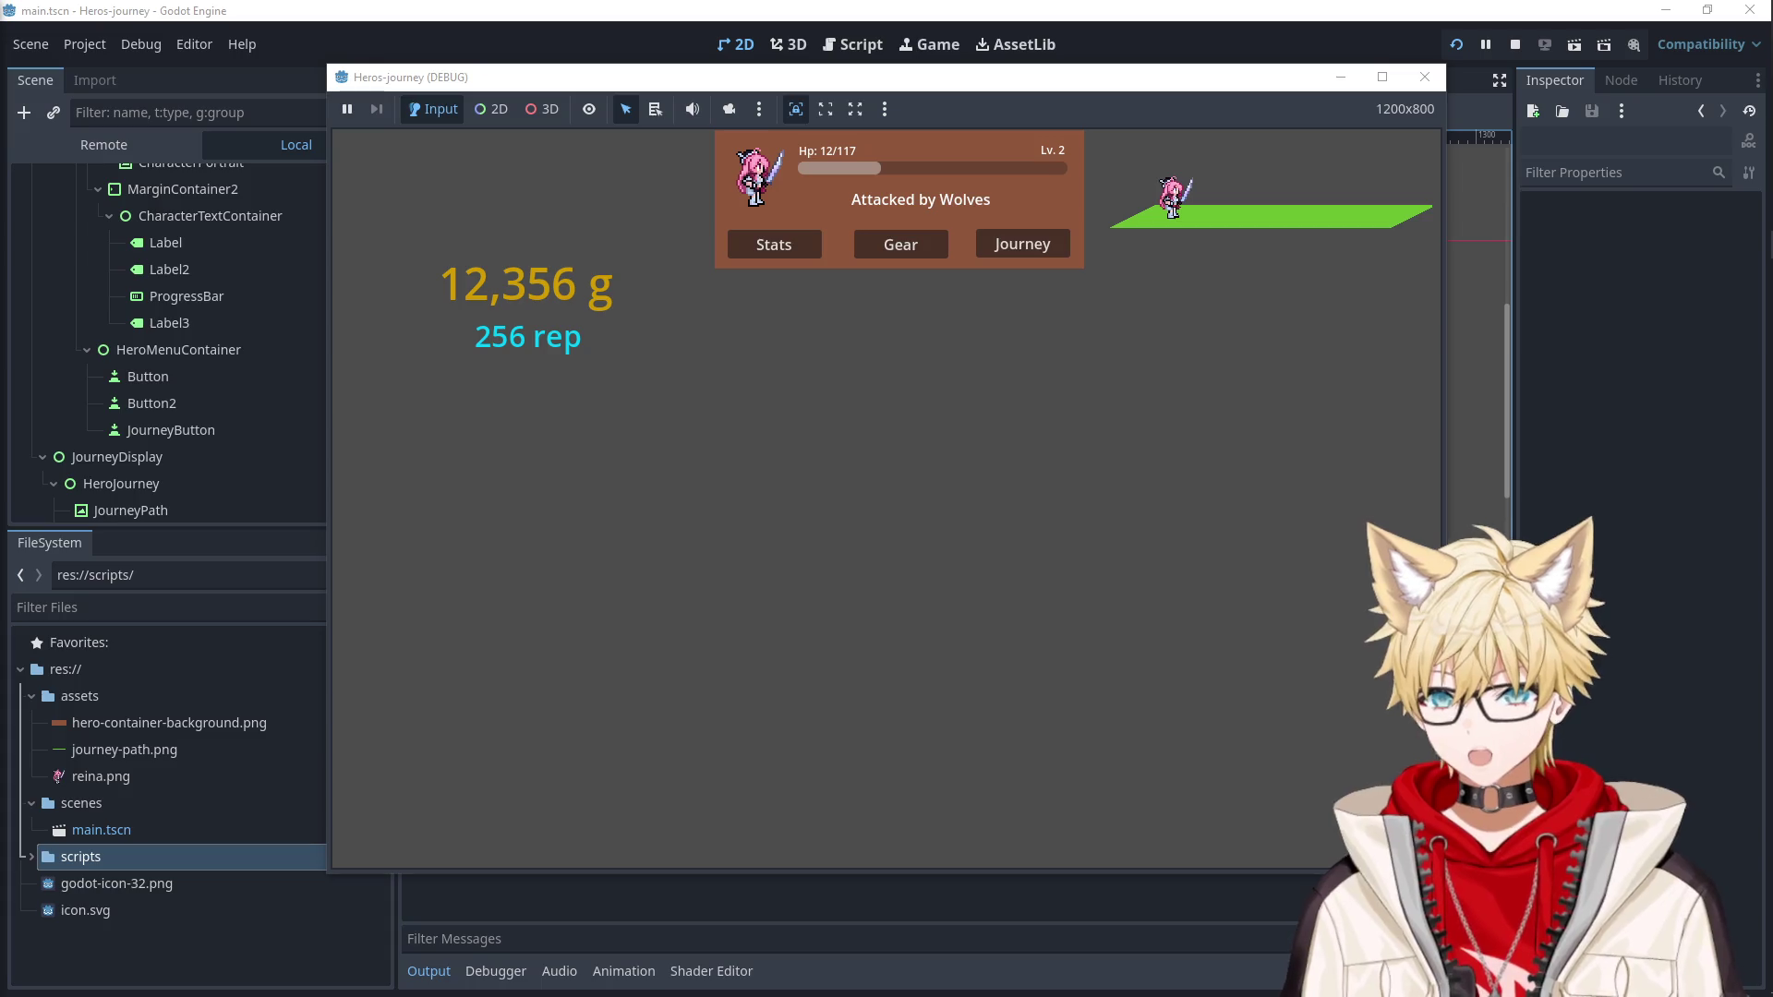
key(alt+Tab)
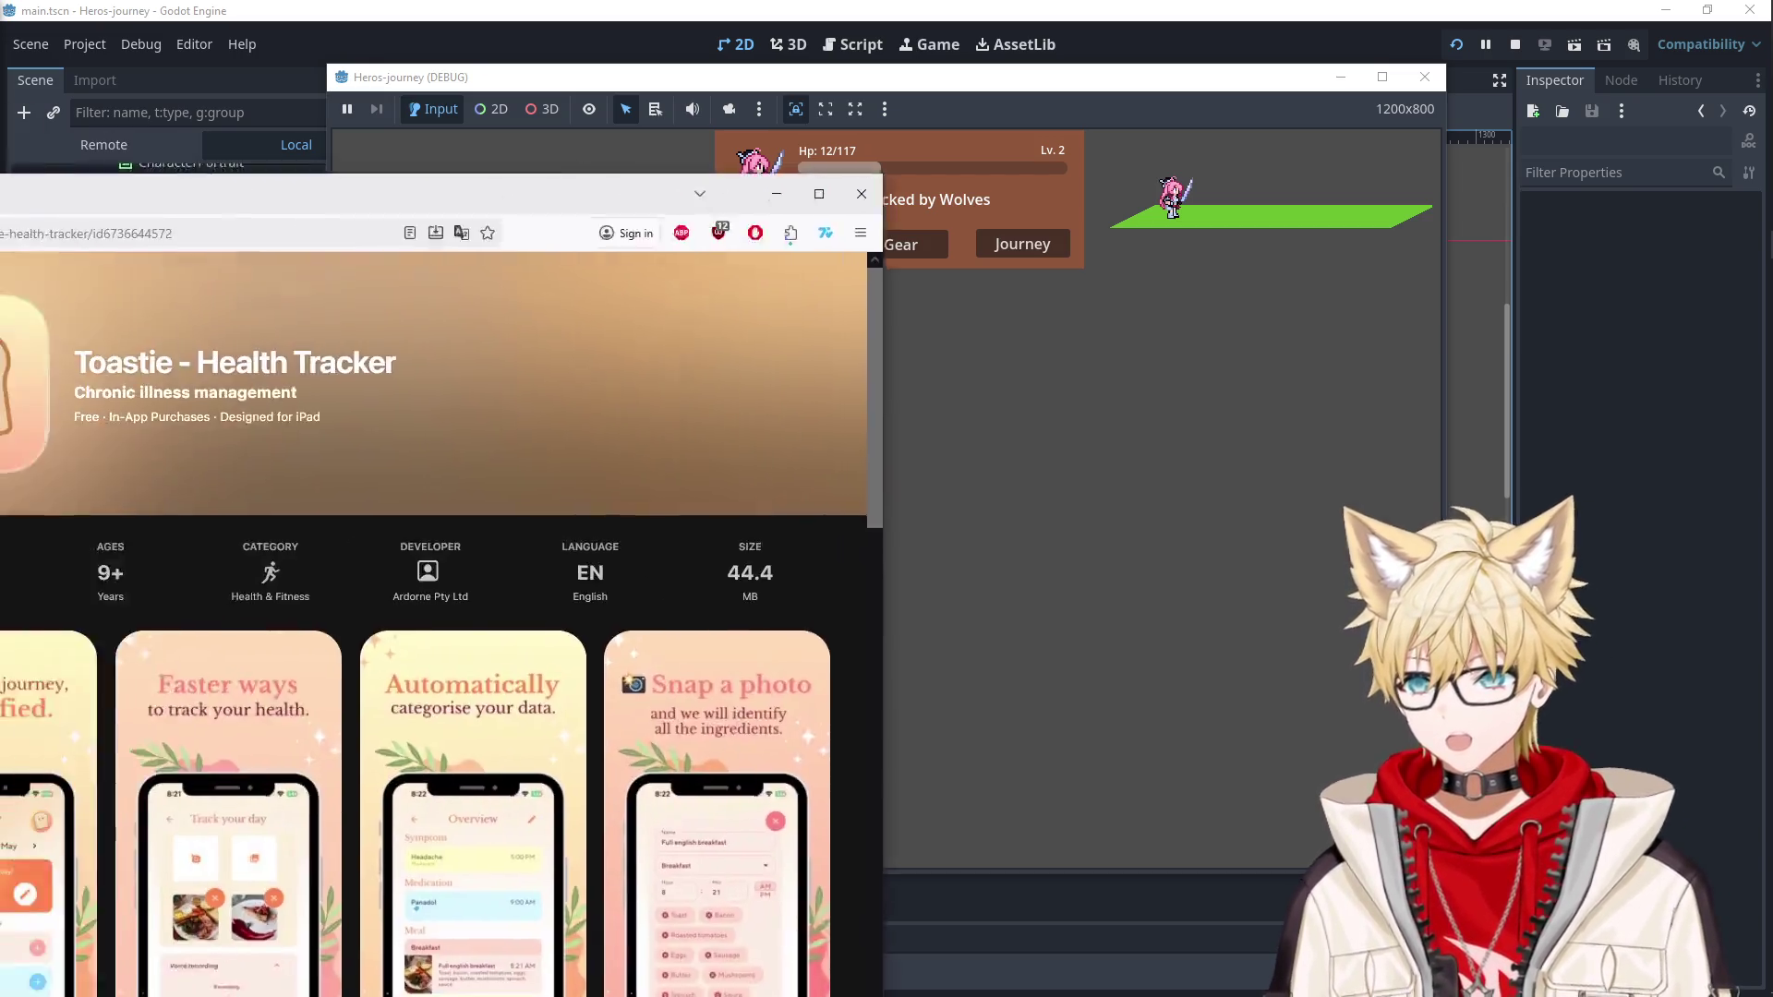
Step: Scroll through the Toastie listing and page through its app screenshots
scroll(646, 424, down, 7)
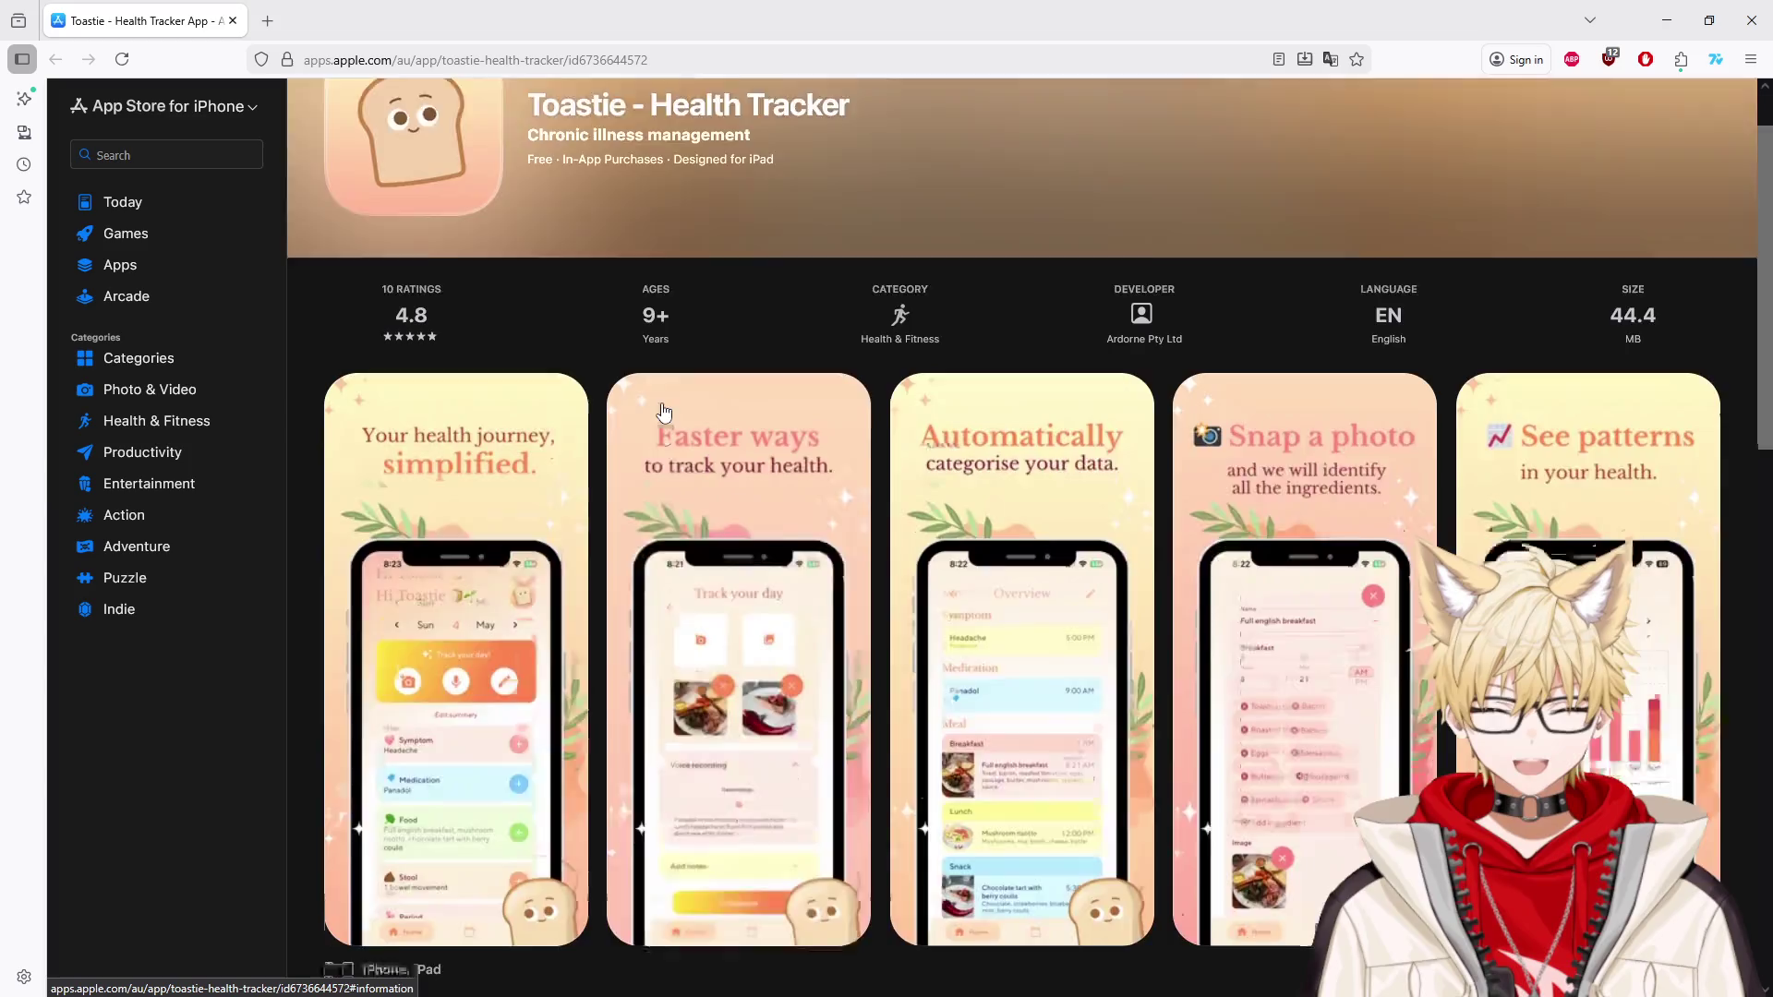
scroll(663, 411, up, 6)
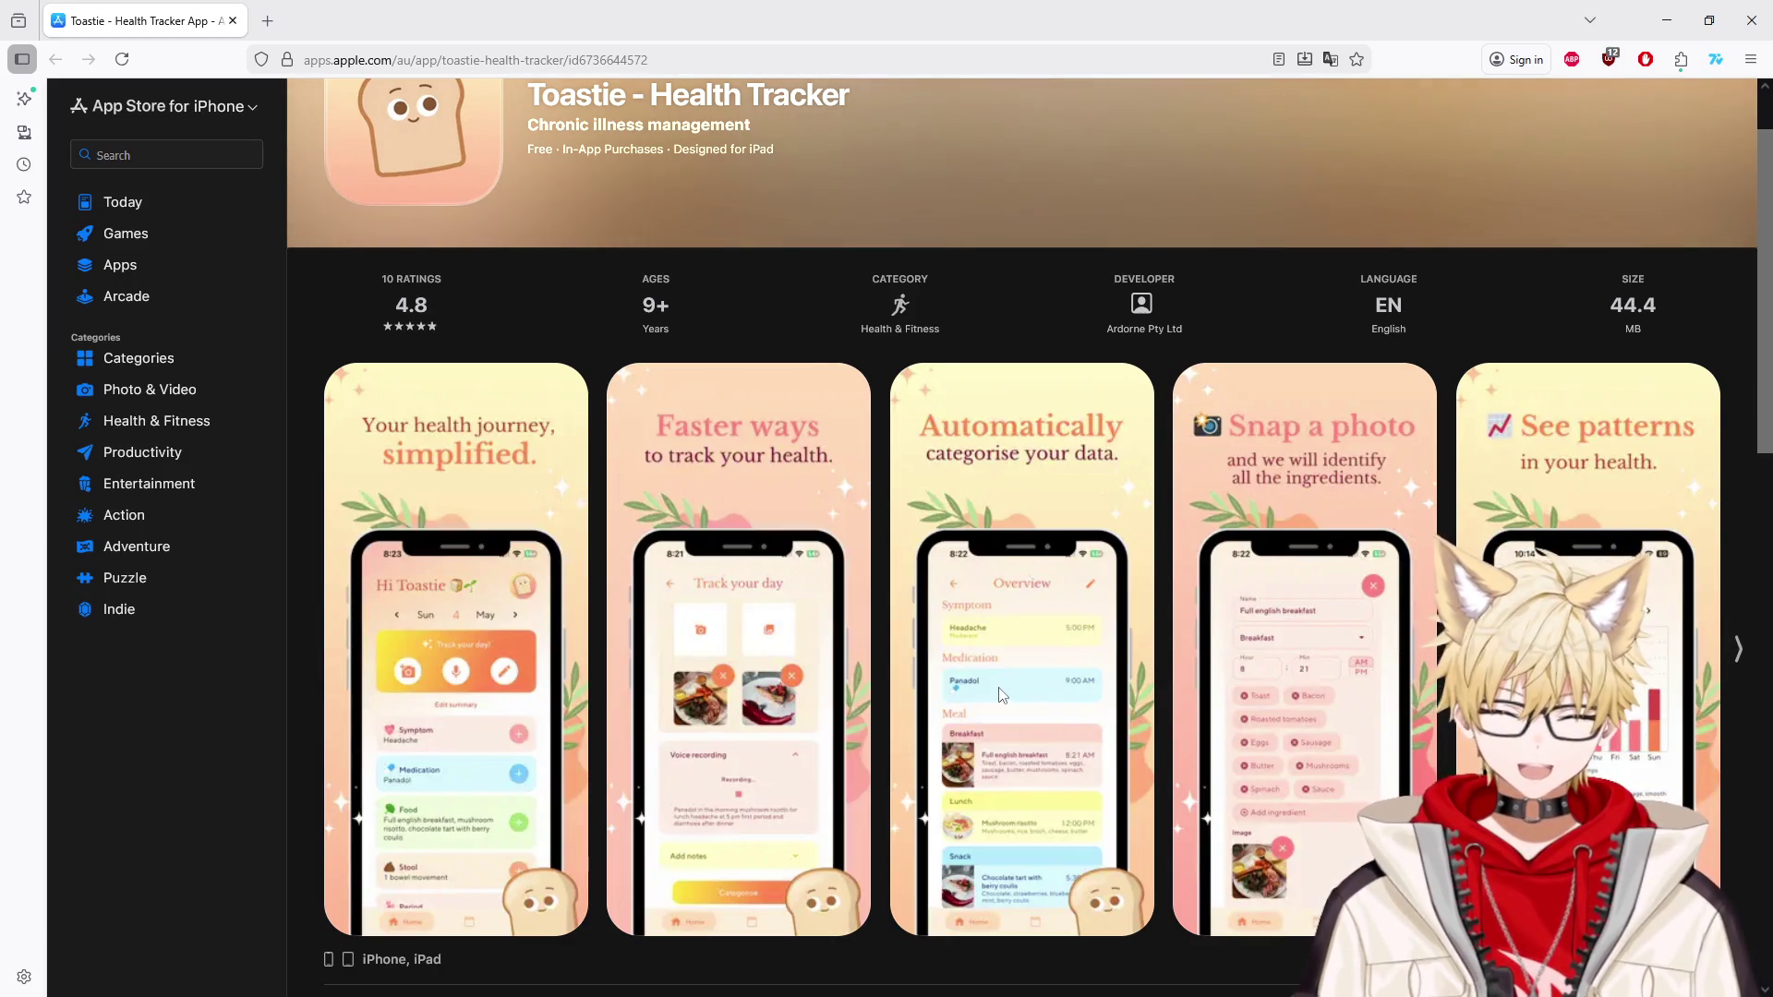
scroll(876, 597, down, 2)
scroll(842, 565, up, 3)
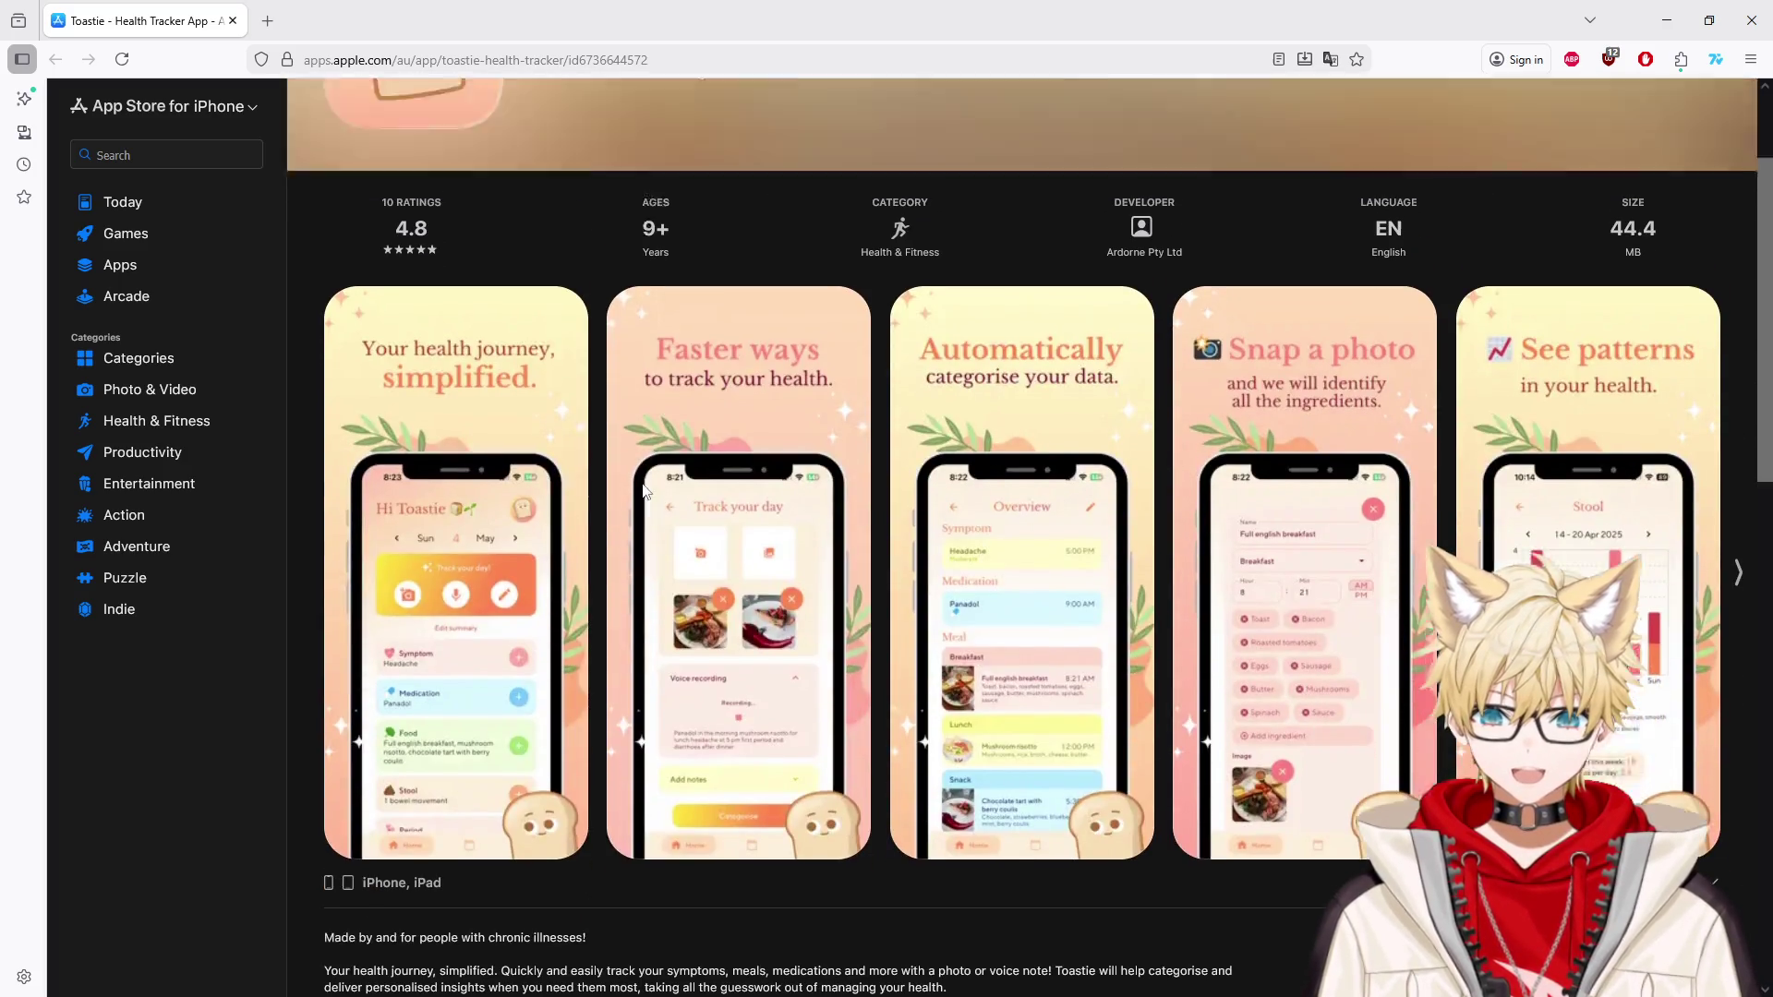
scroll(557, 276, down, 1)
scroll(557, 275, down, 1)
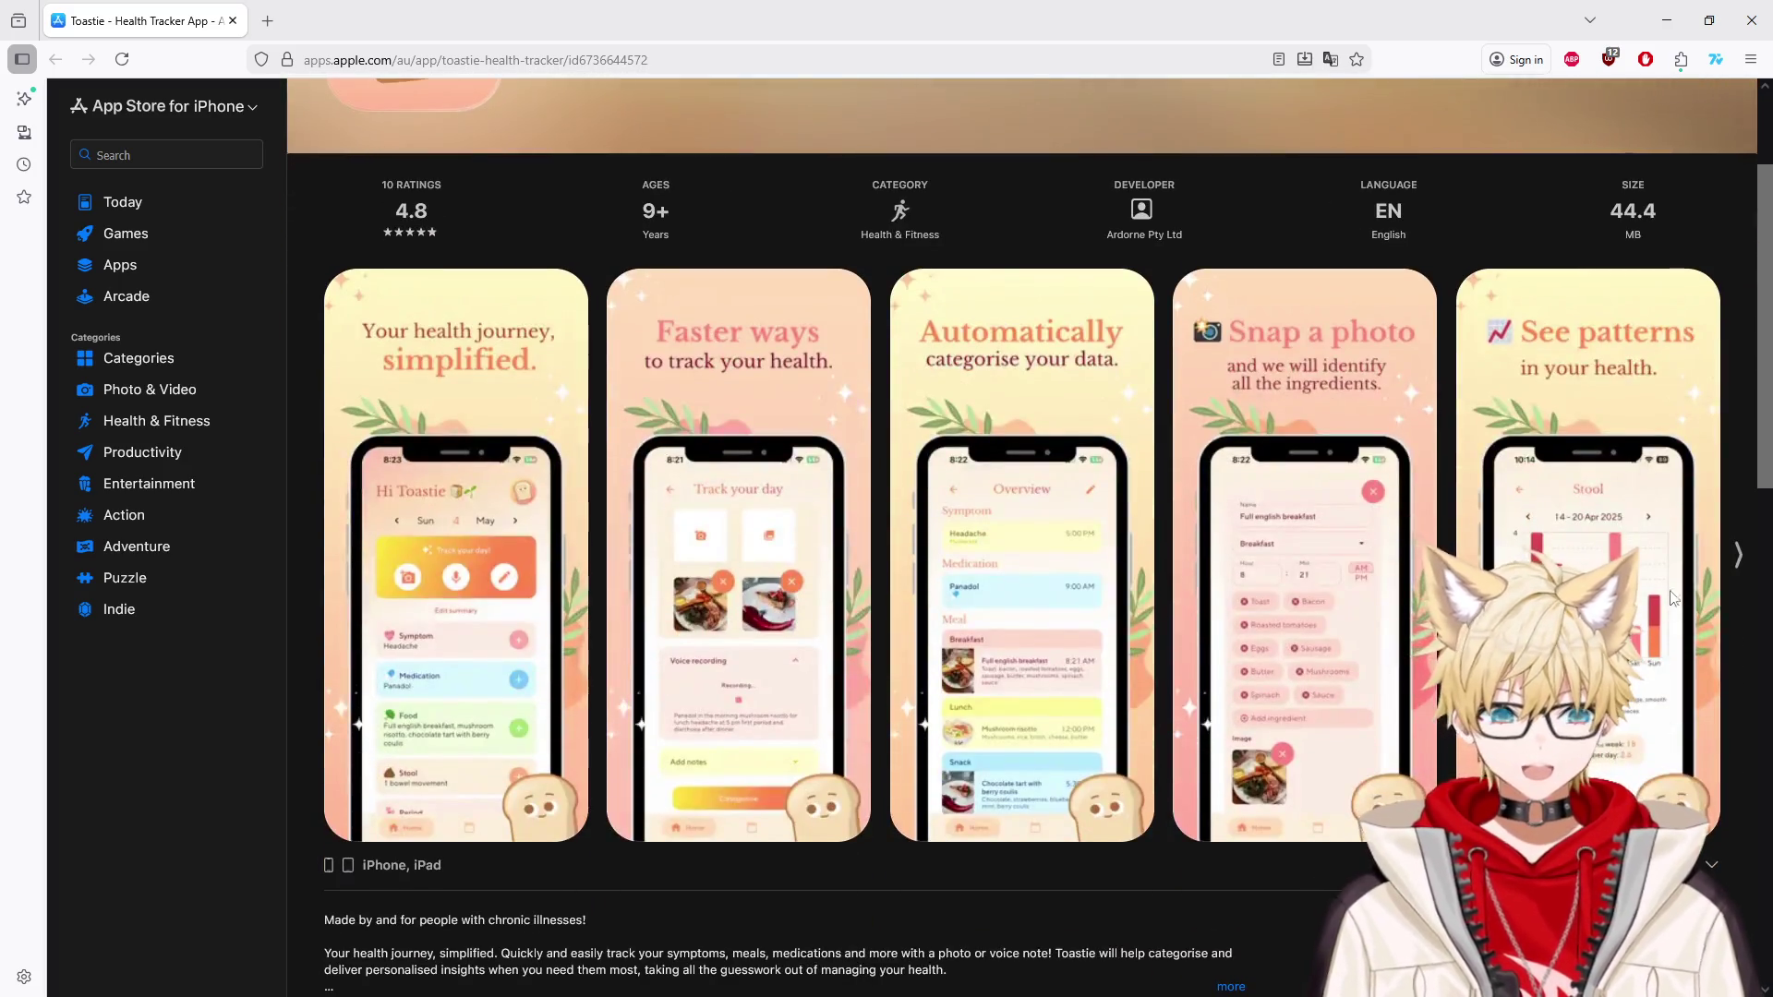
click(1737, 559)
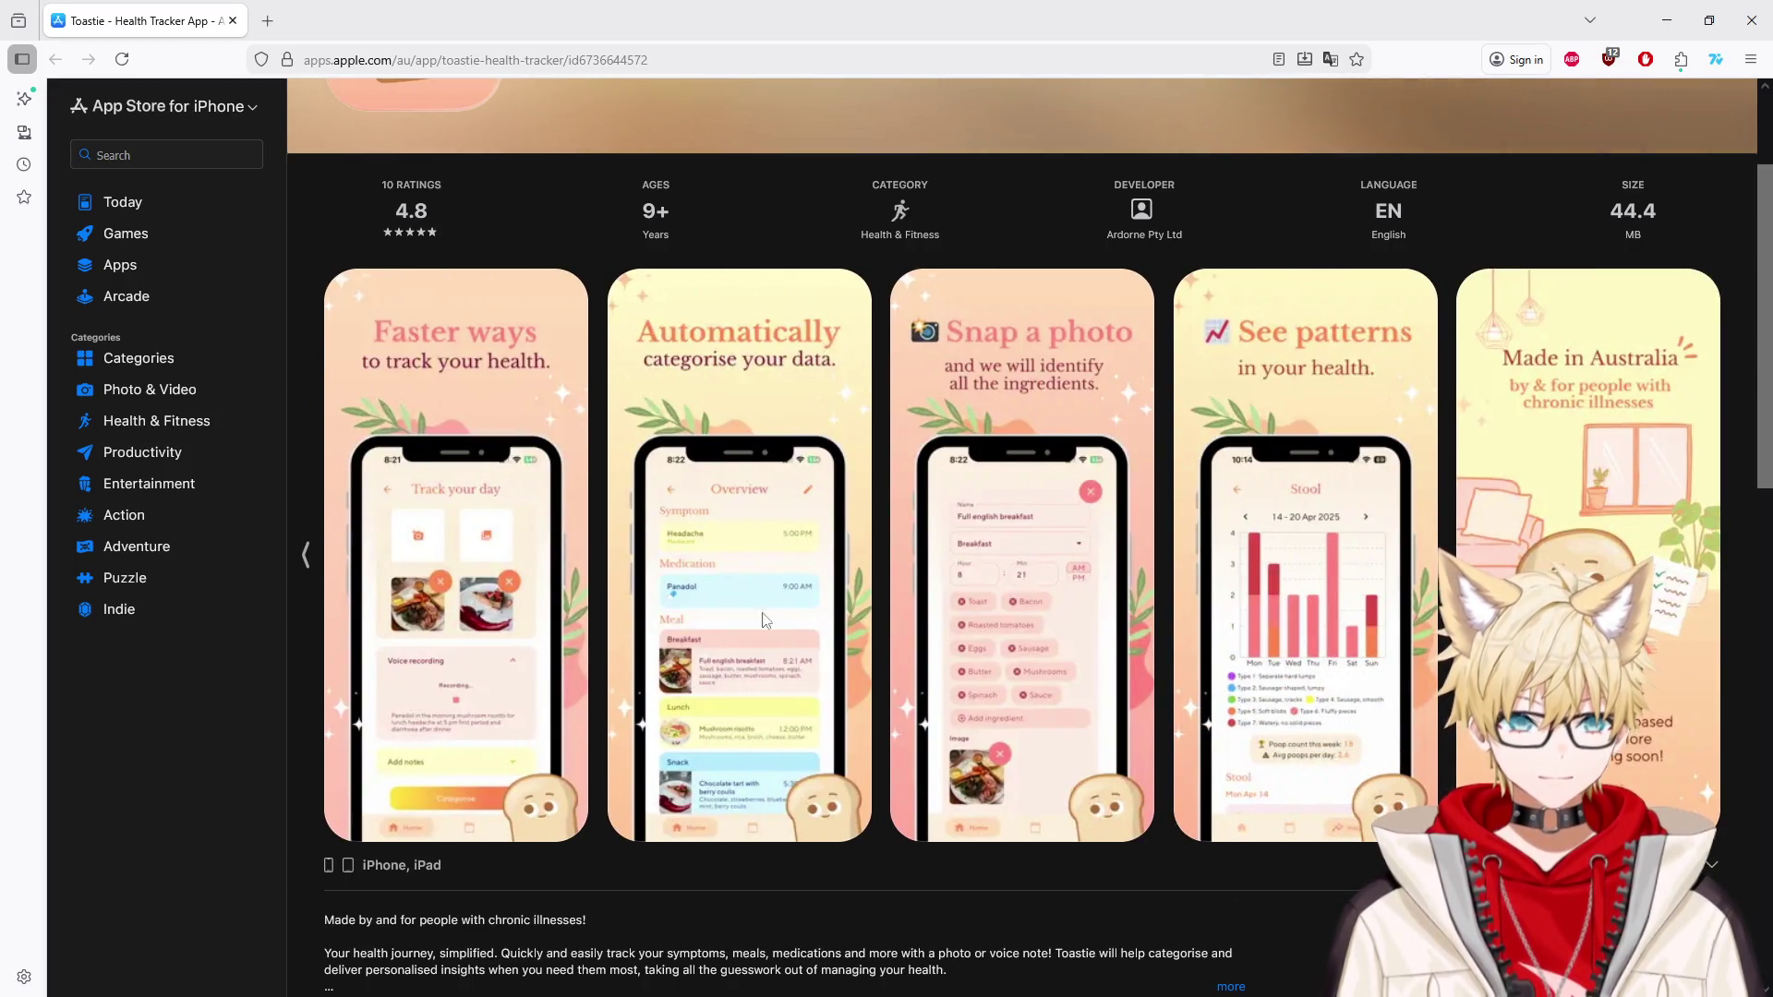
click(306, 555)
scroll(500, 612, down, 15)
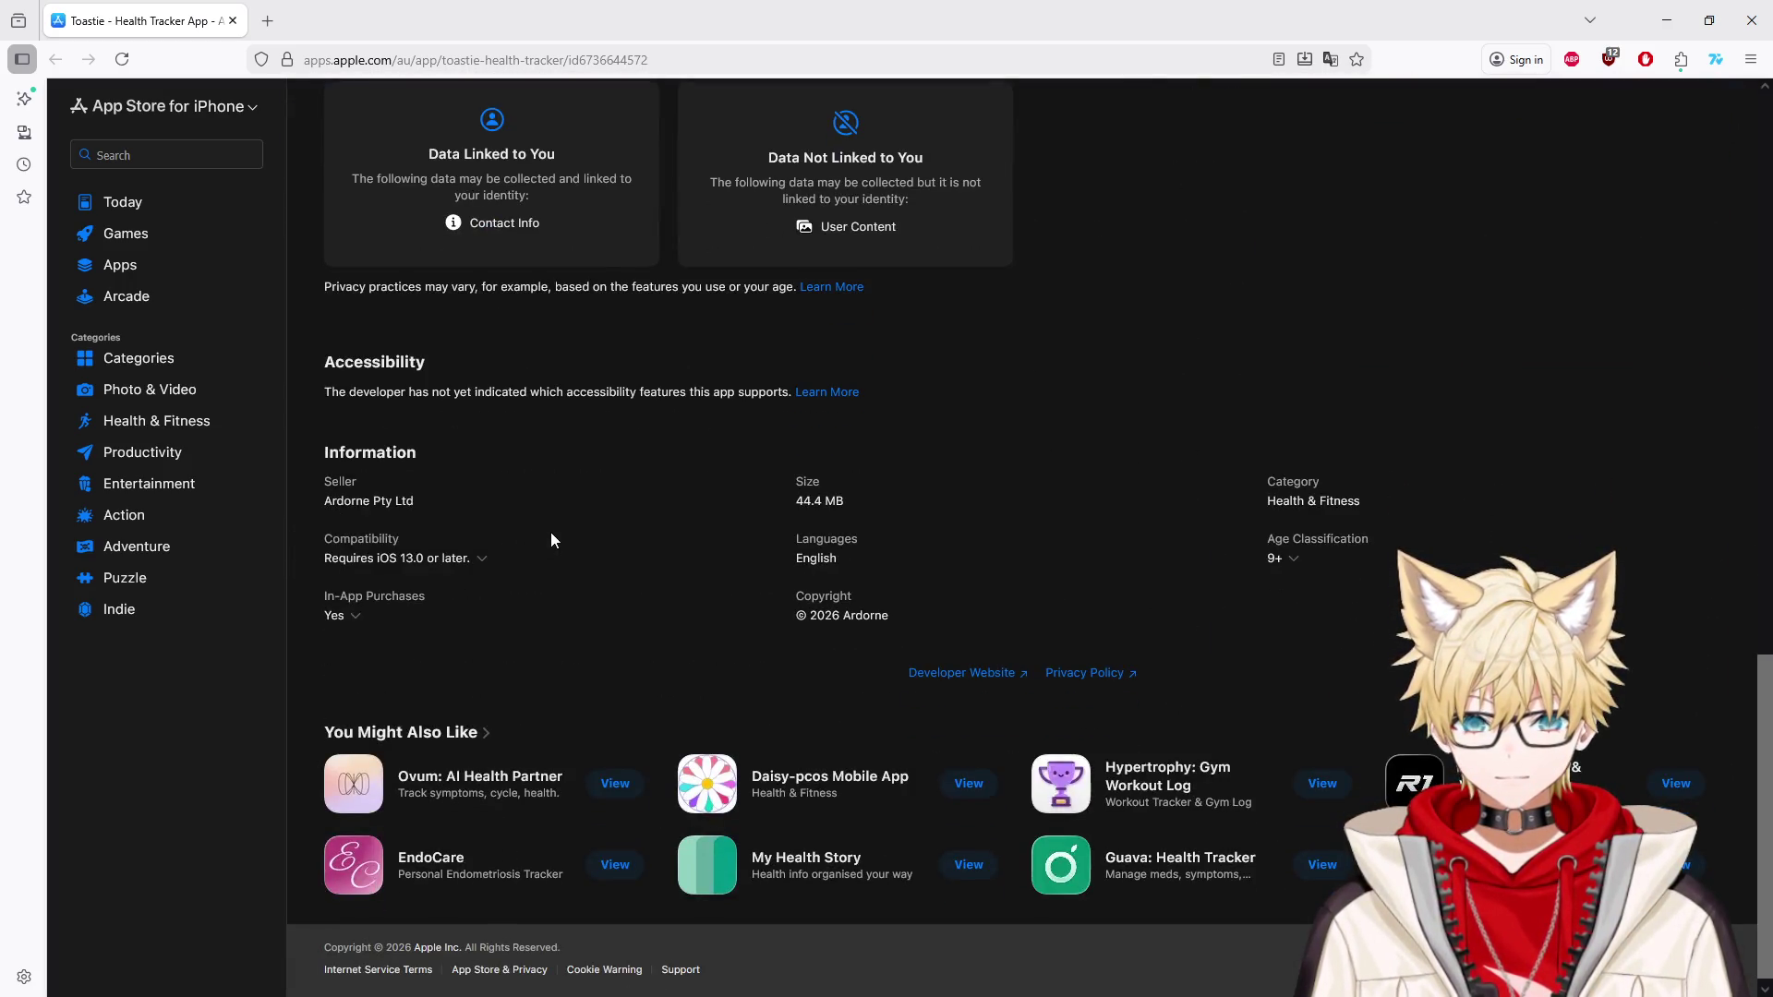
Step: Return to the top of the app page and select the web address
key(Home)
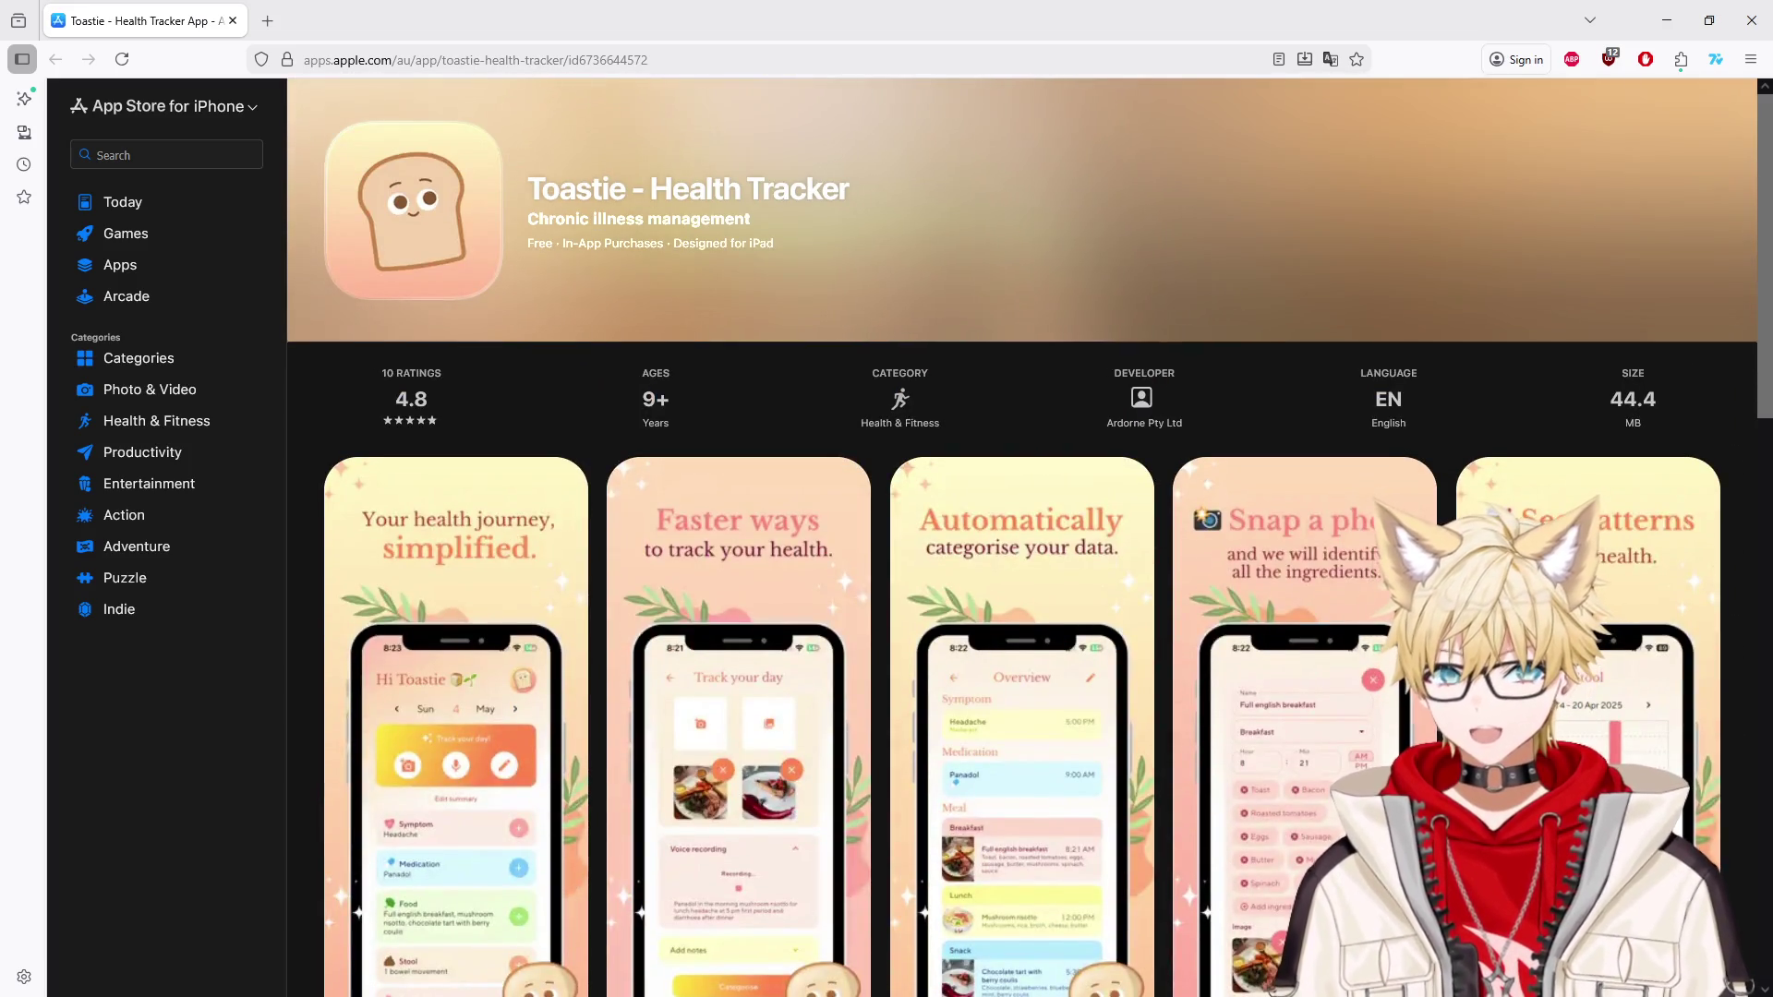
mouse_move(736, 496)
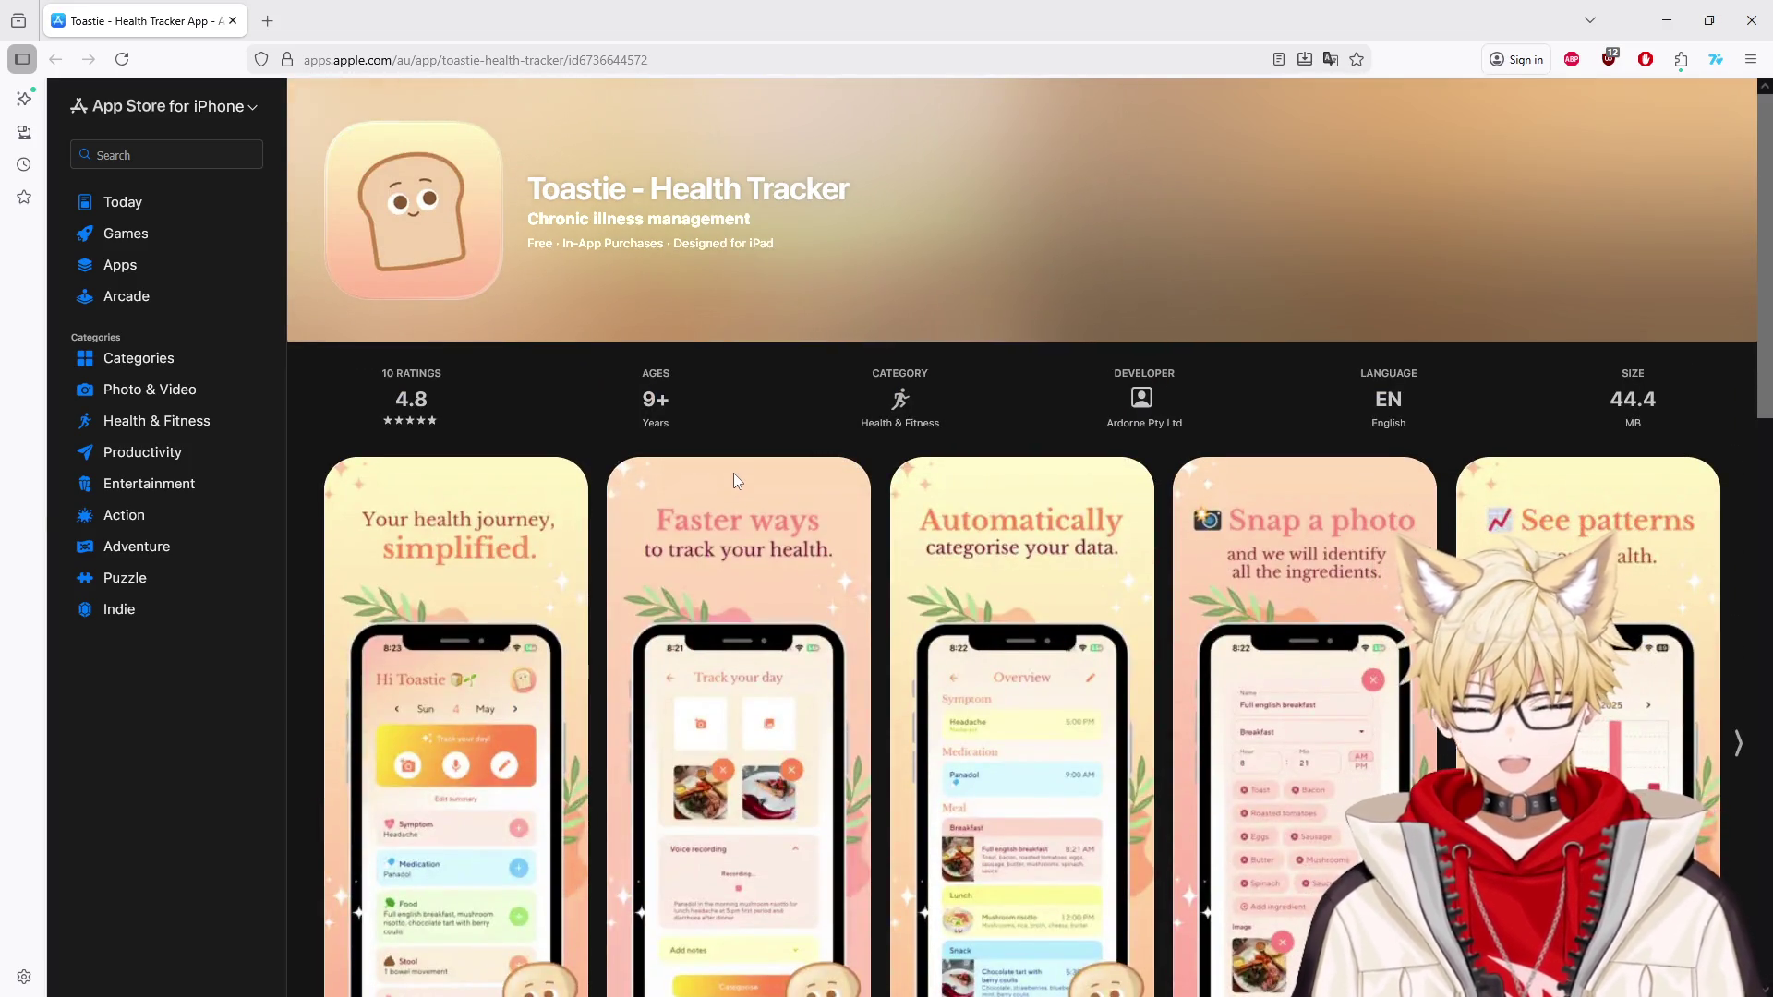
click(615, 61)
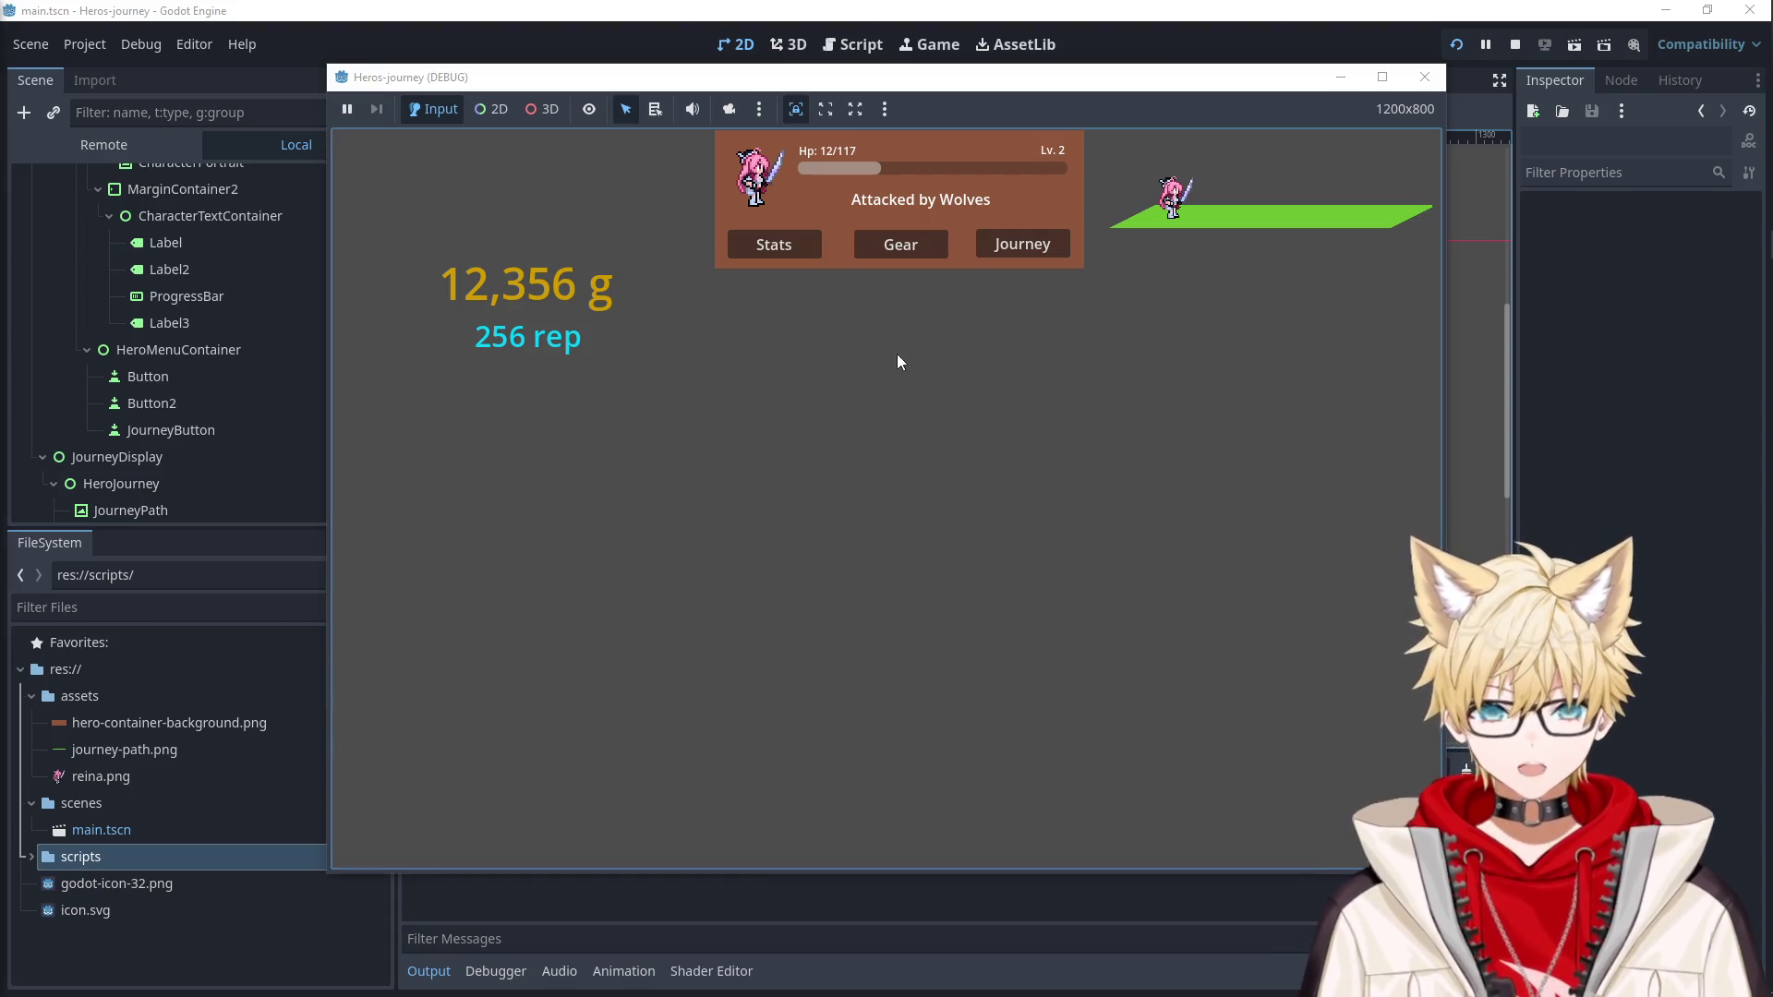
Step: Stop the game, open the Hero node's hero.gd, and select its hero_journey variable
key(F8)
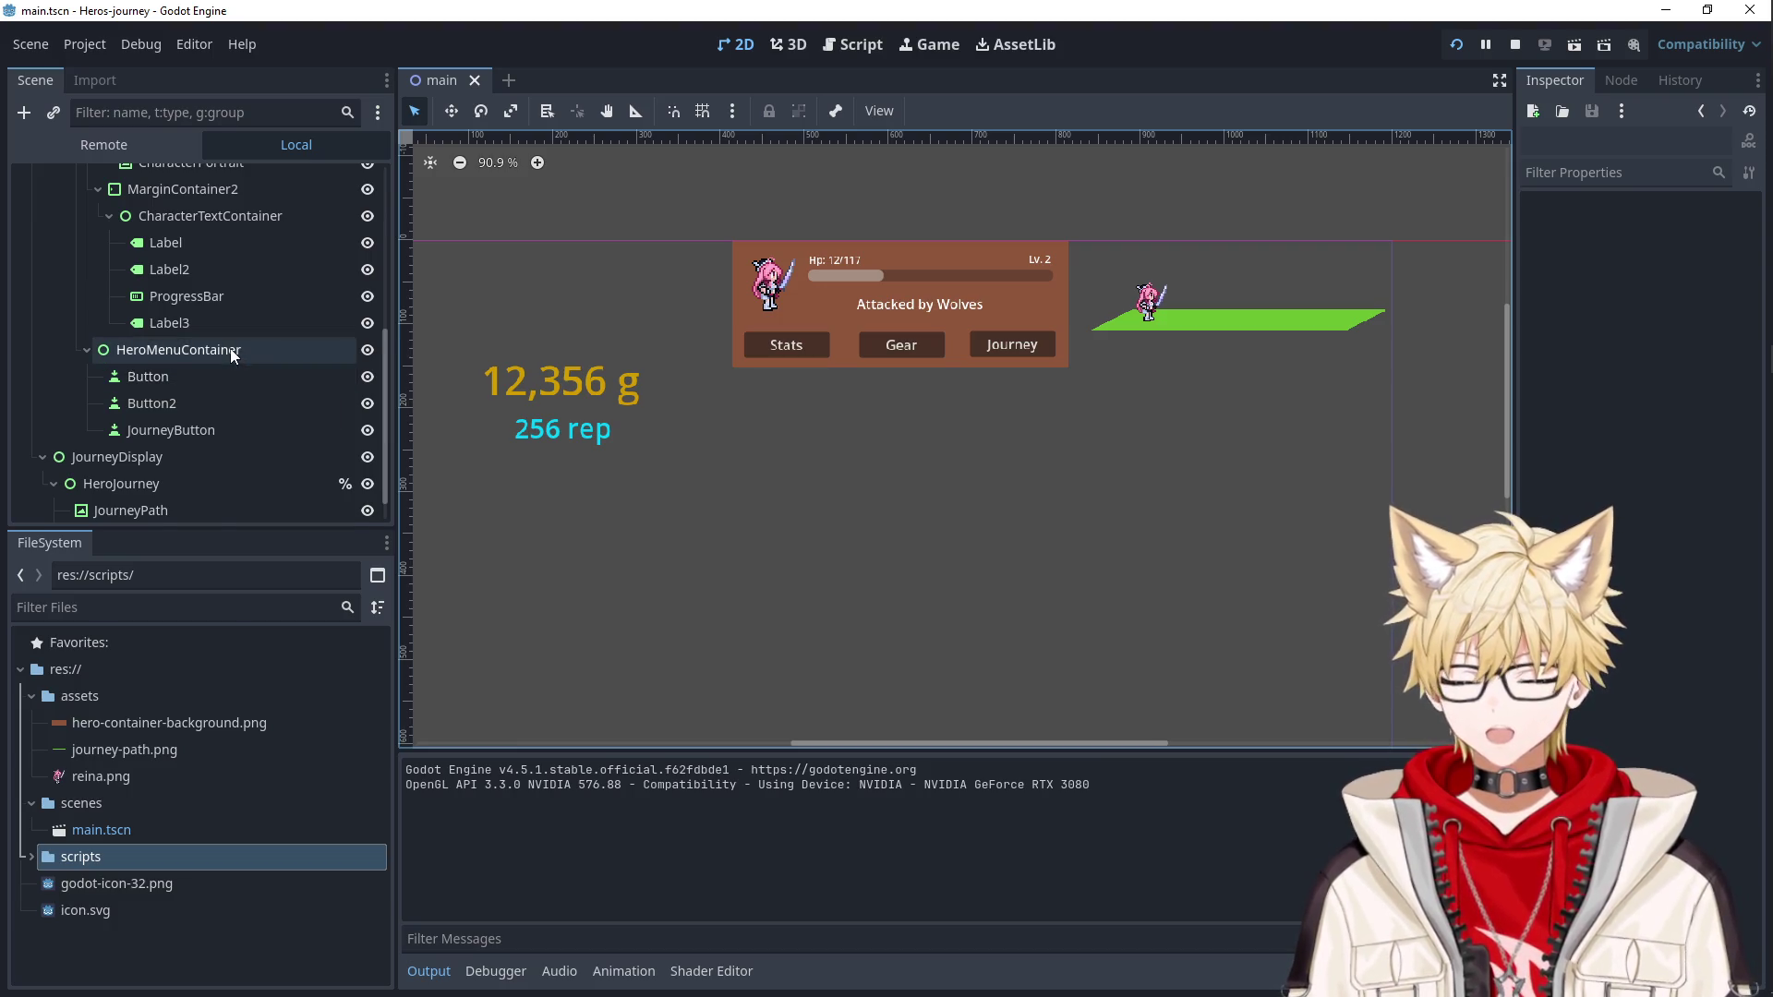
scroll(231, 347, up, 5)
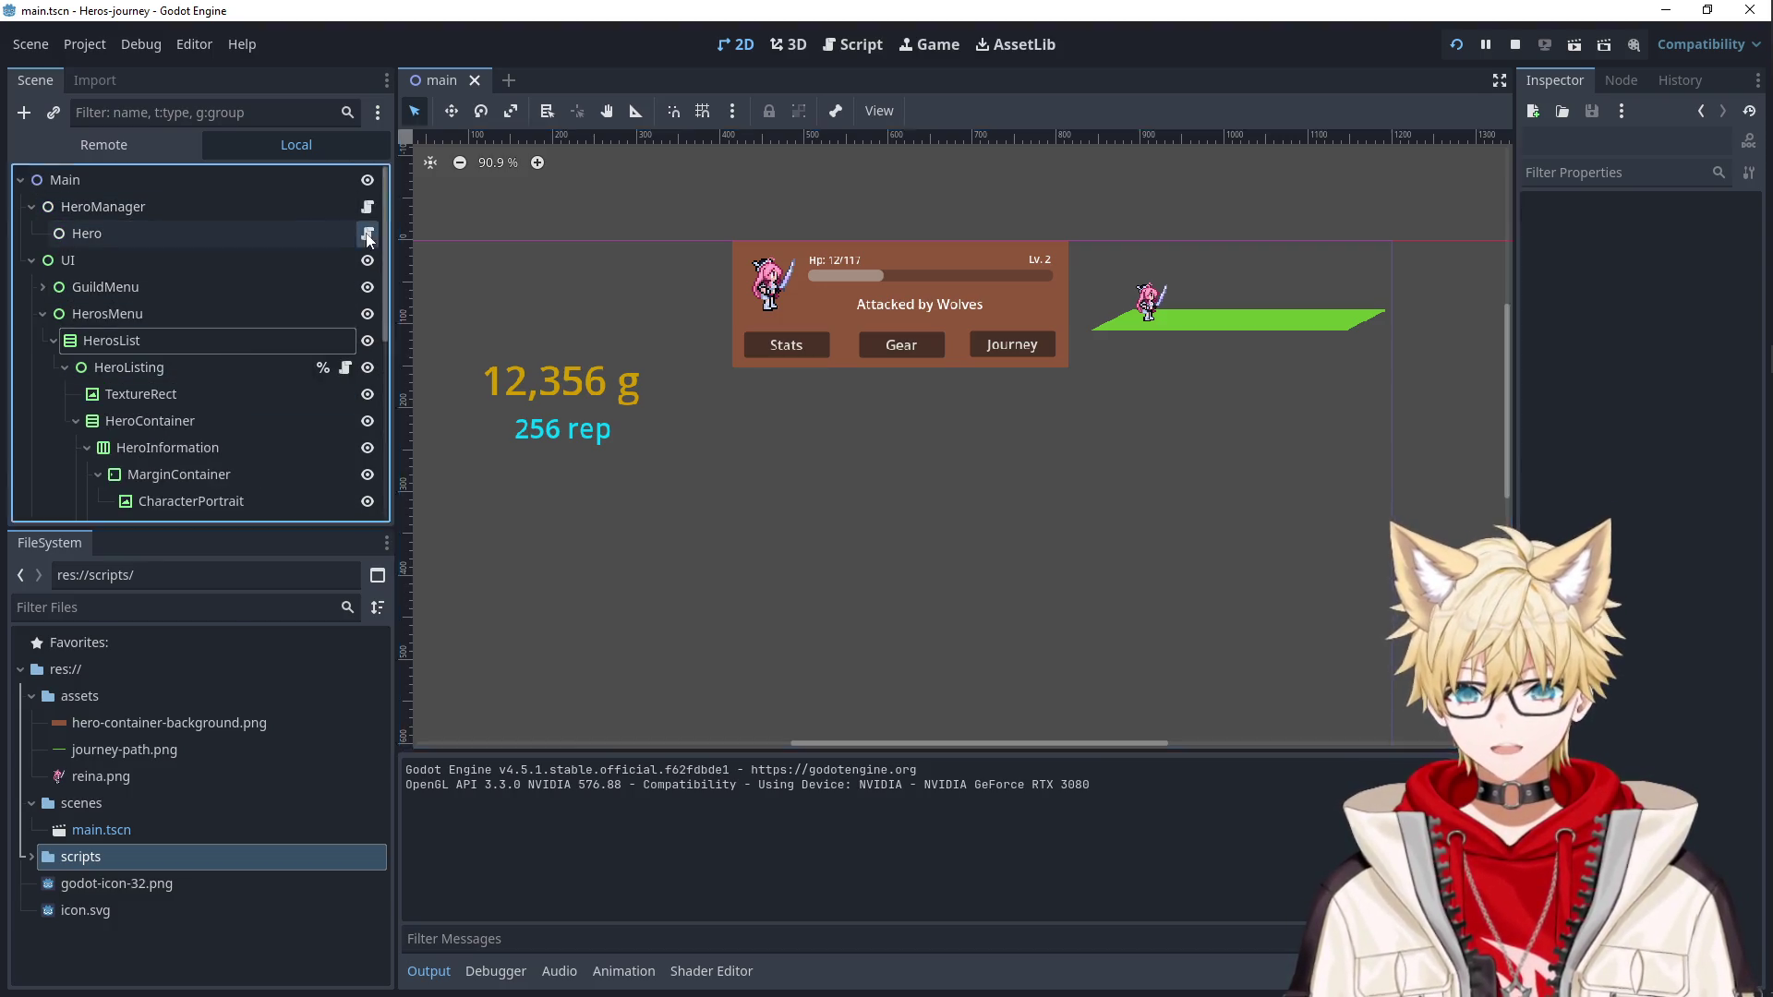
click(367, 234)
double_click(856, 198)
double_click(993, 198)
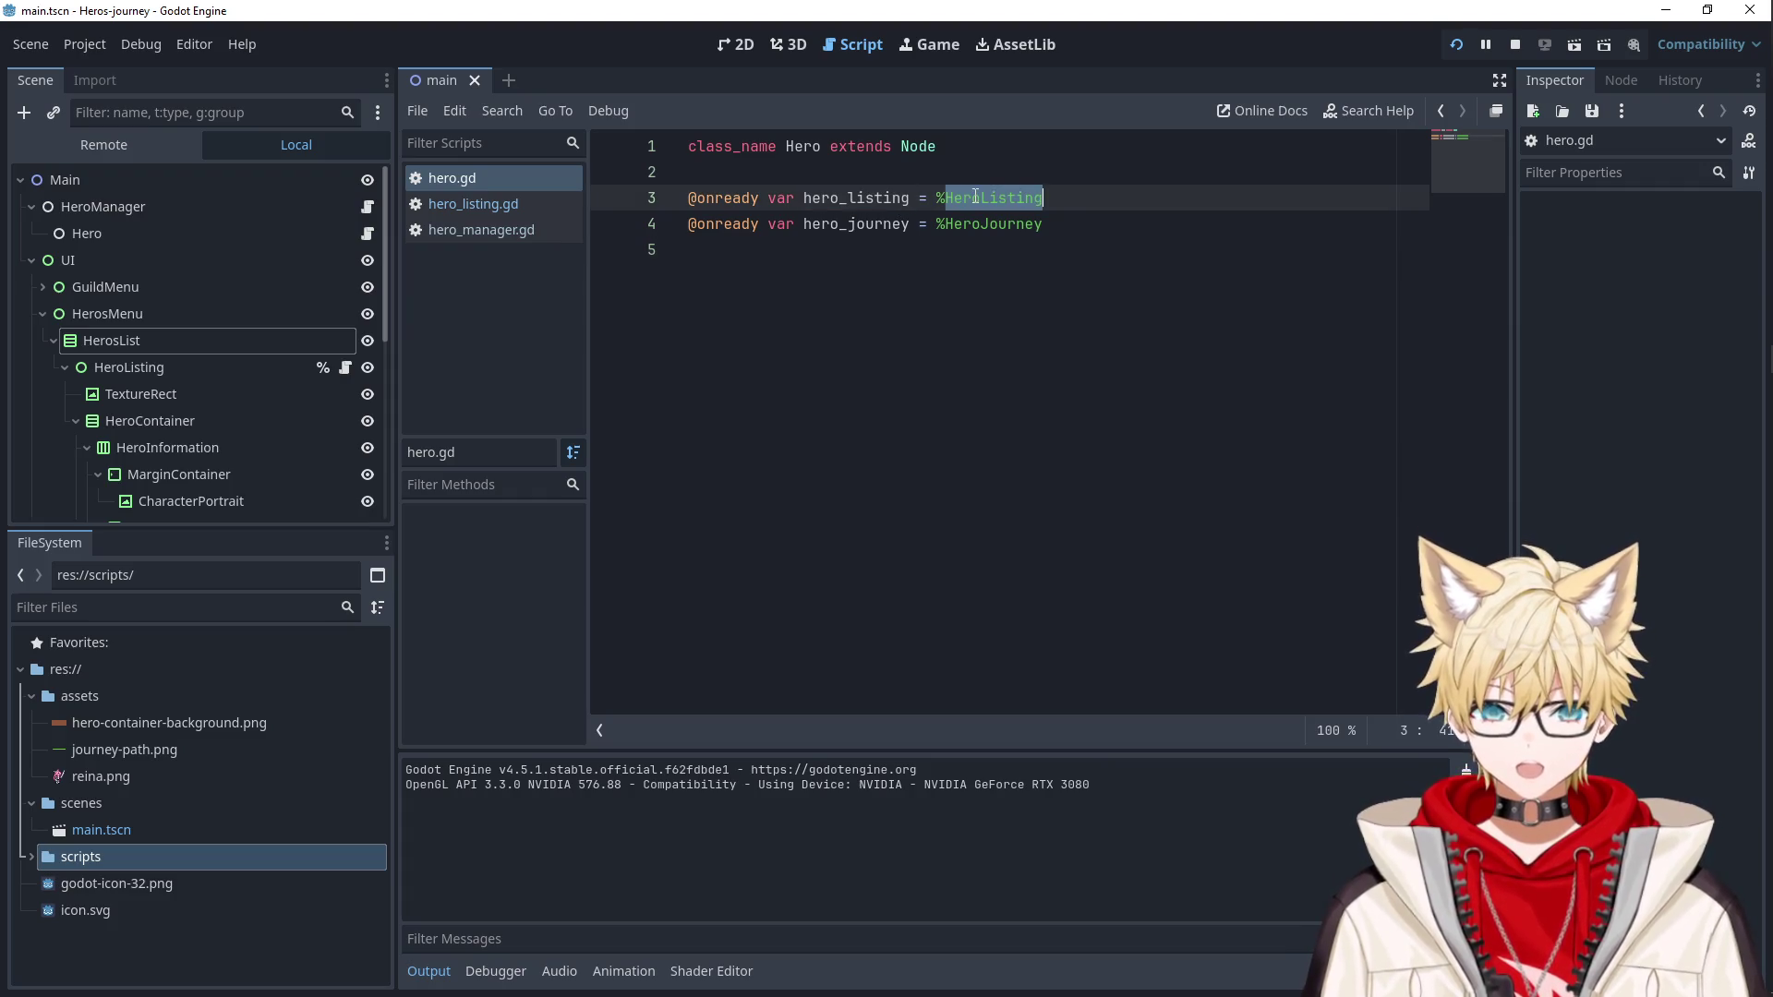
double_click(880, 223)
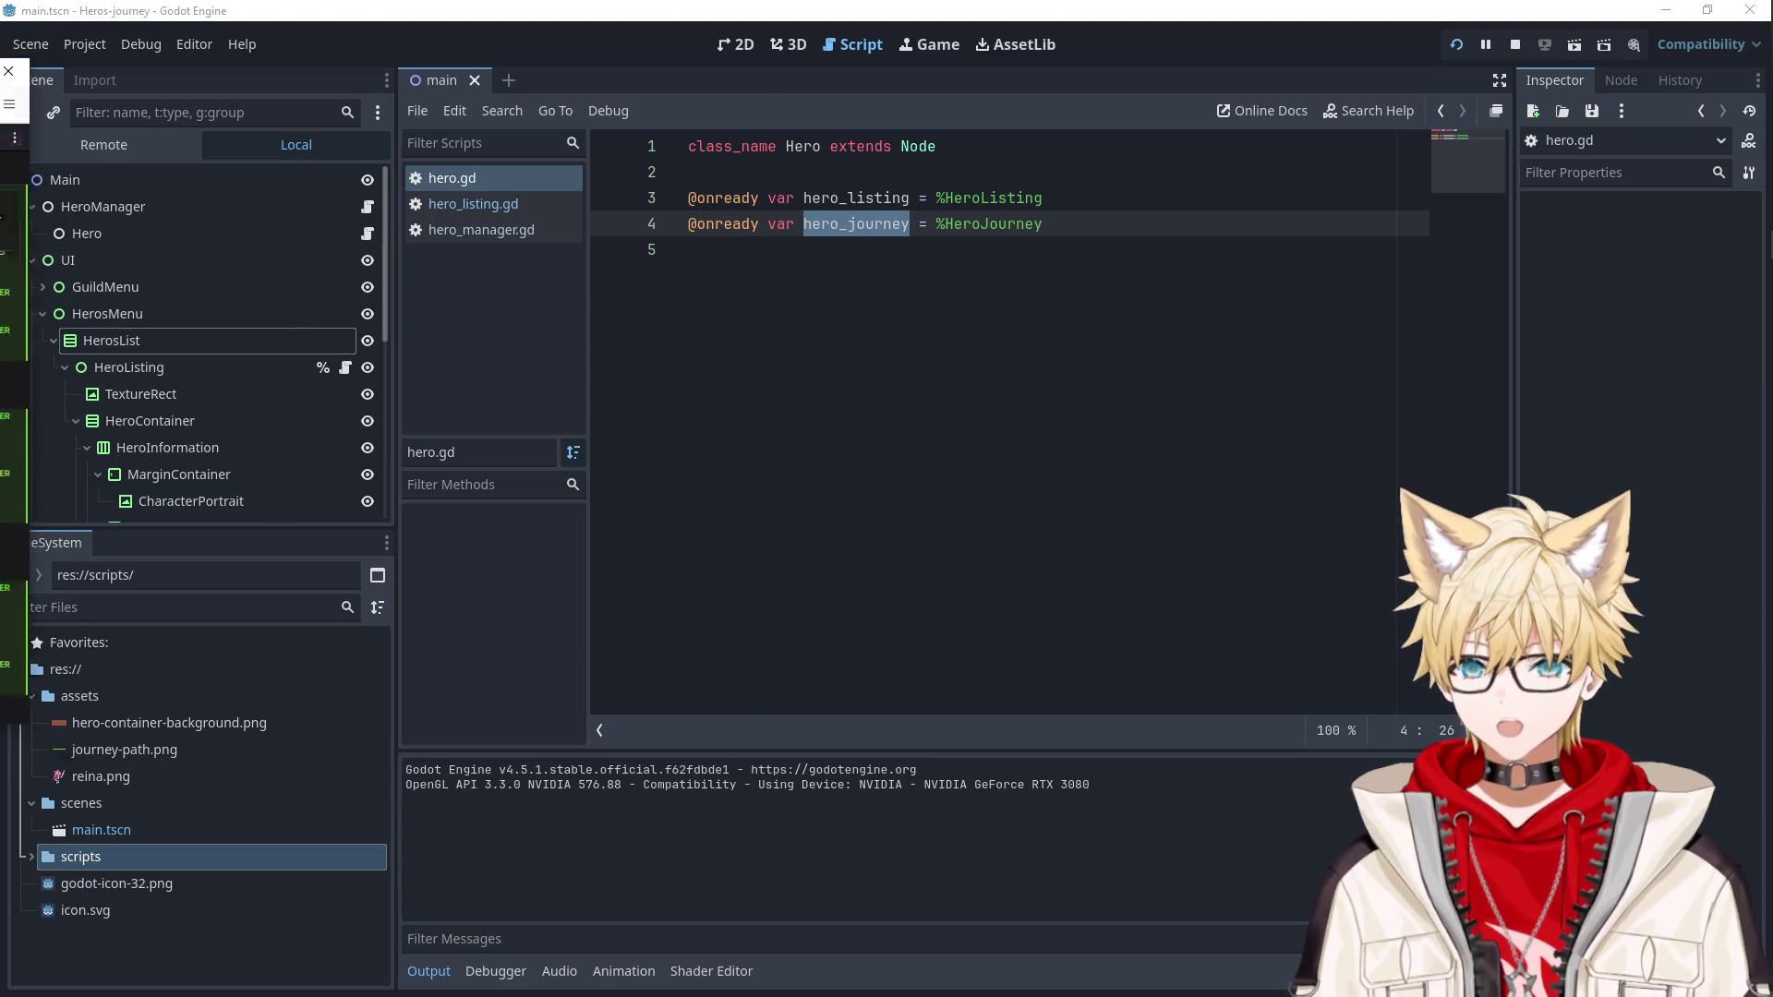
key(alt+Tab)
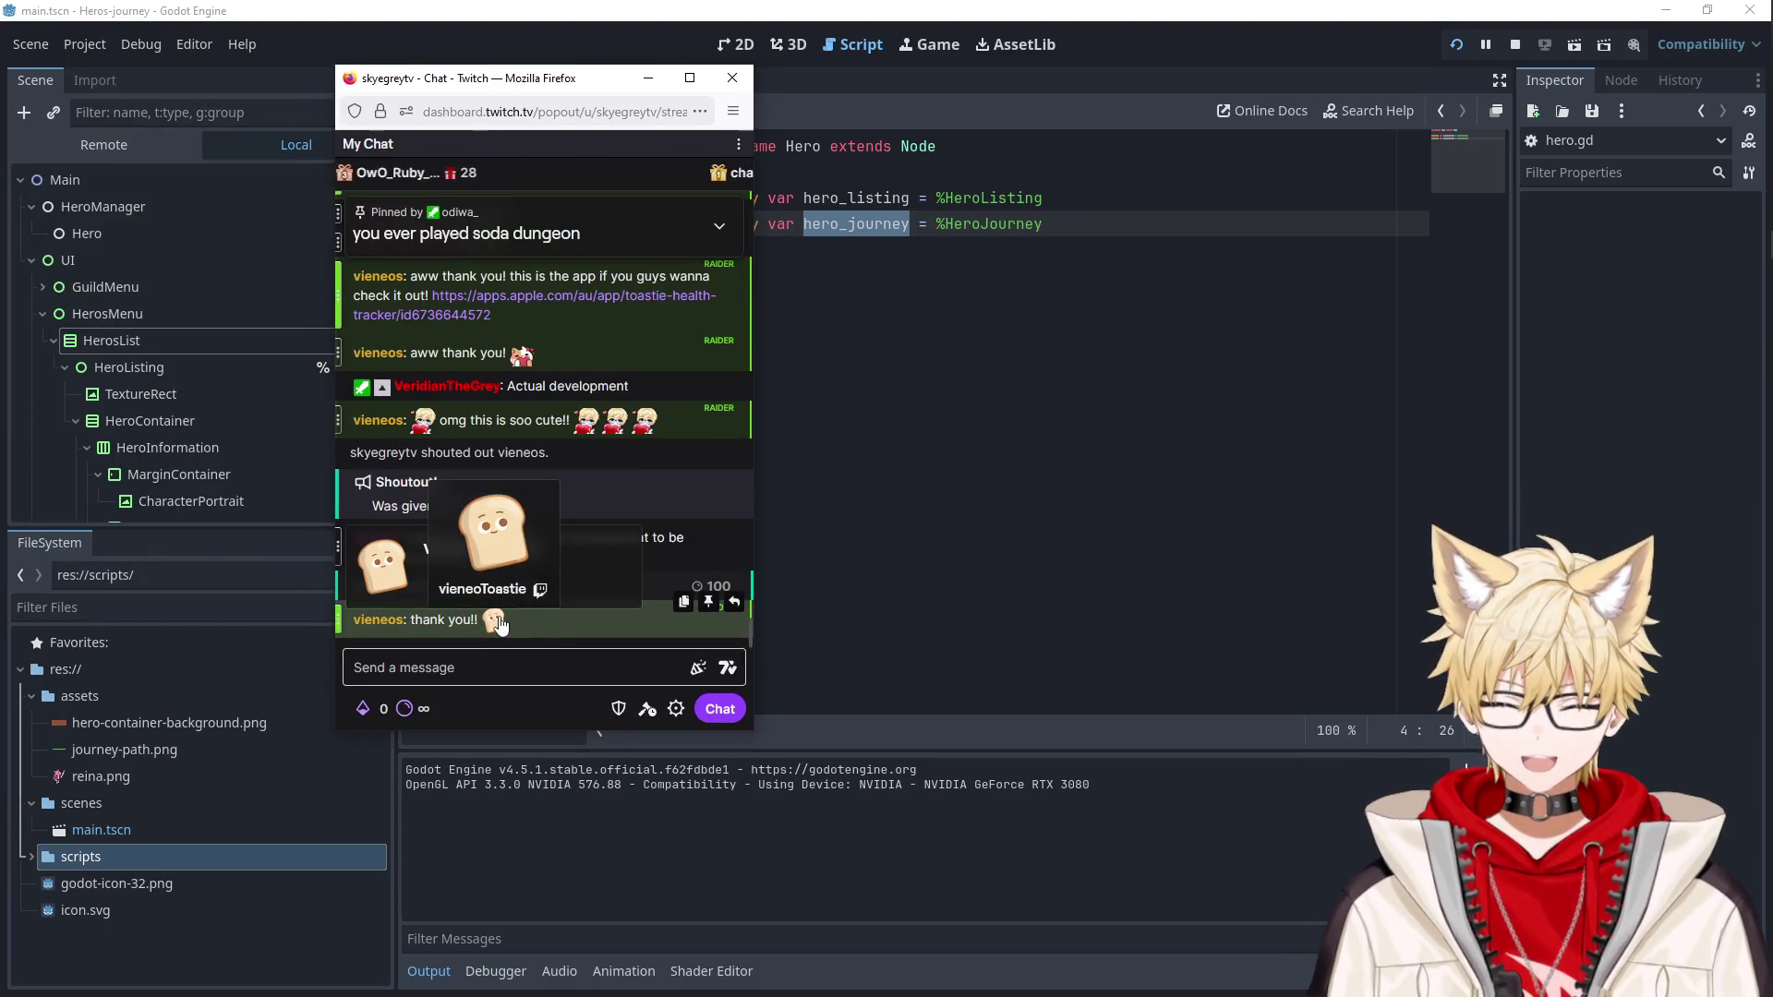
Step: Enlarge the toast emote's card in the Twitch chat, then return to Godot
click(496, 621)
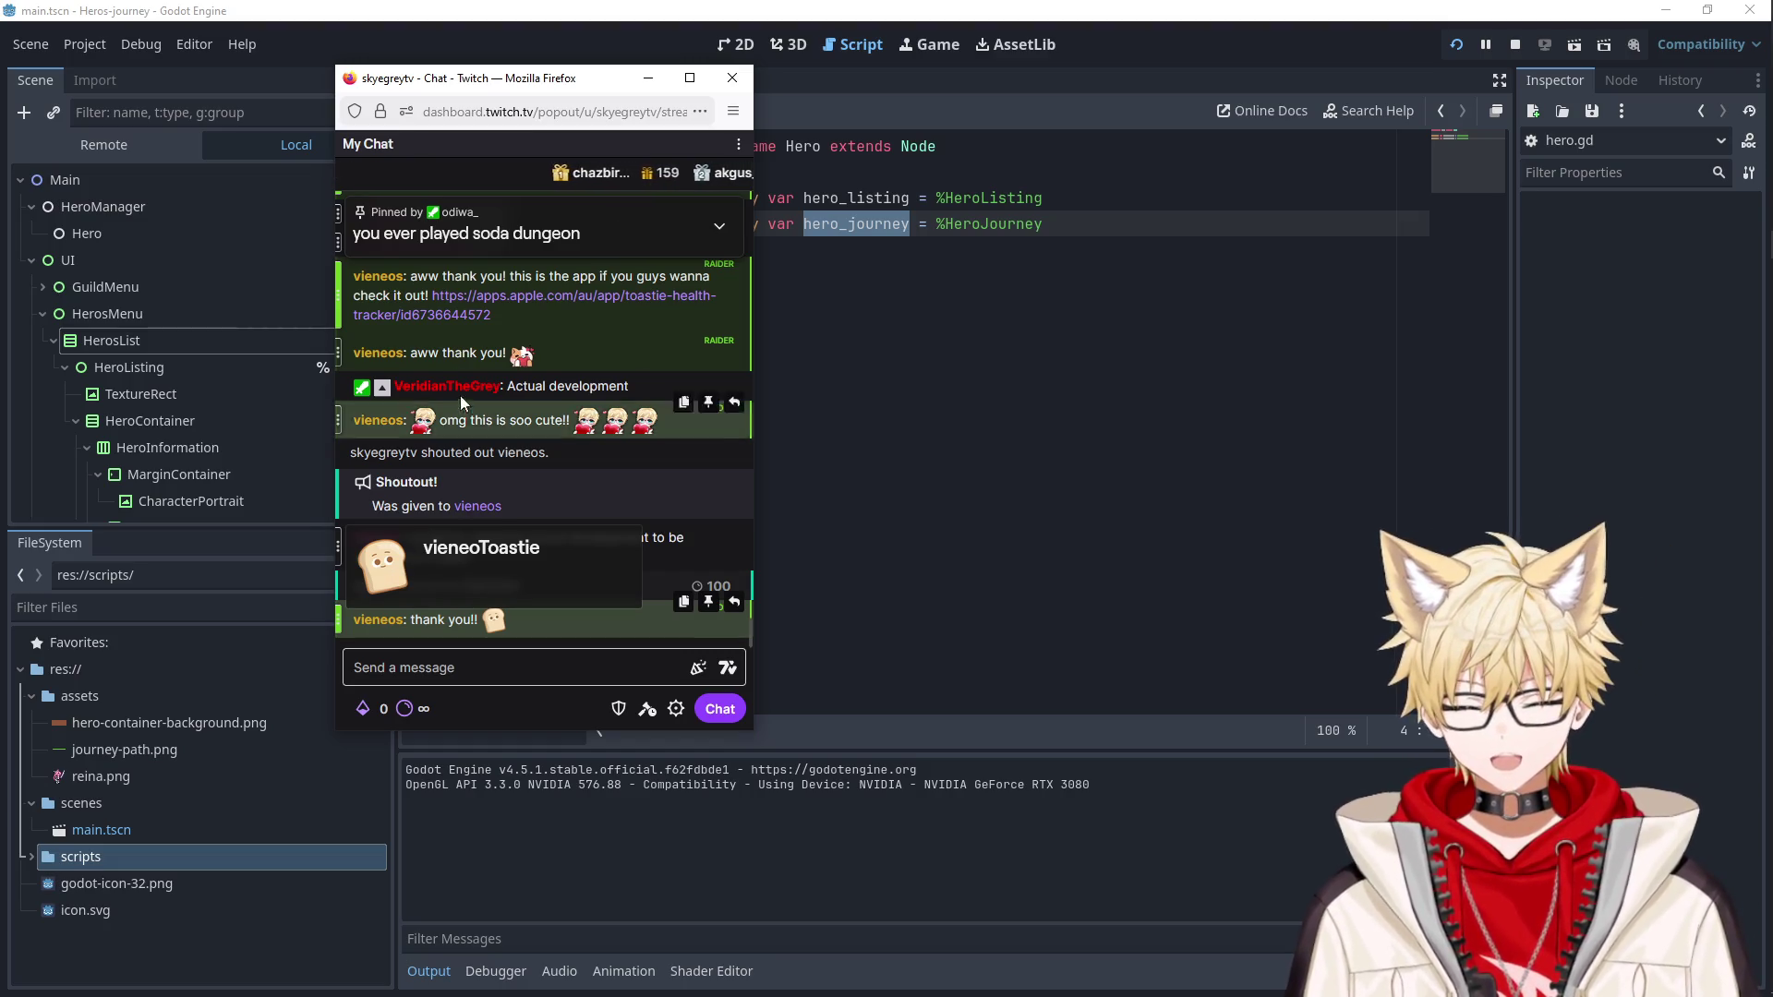
key(alt+Tab)
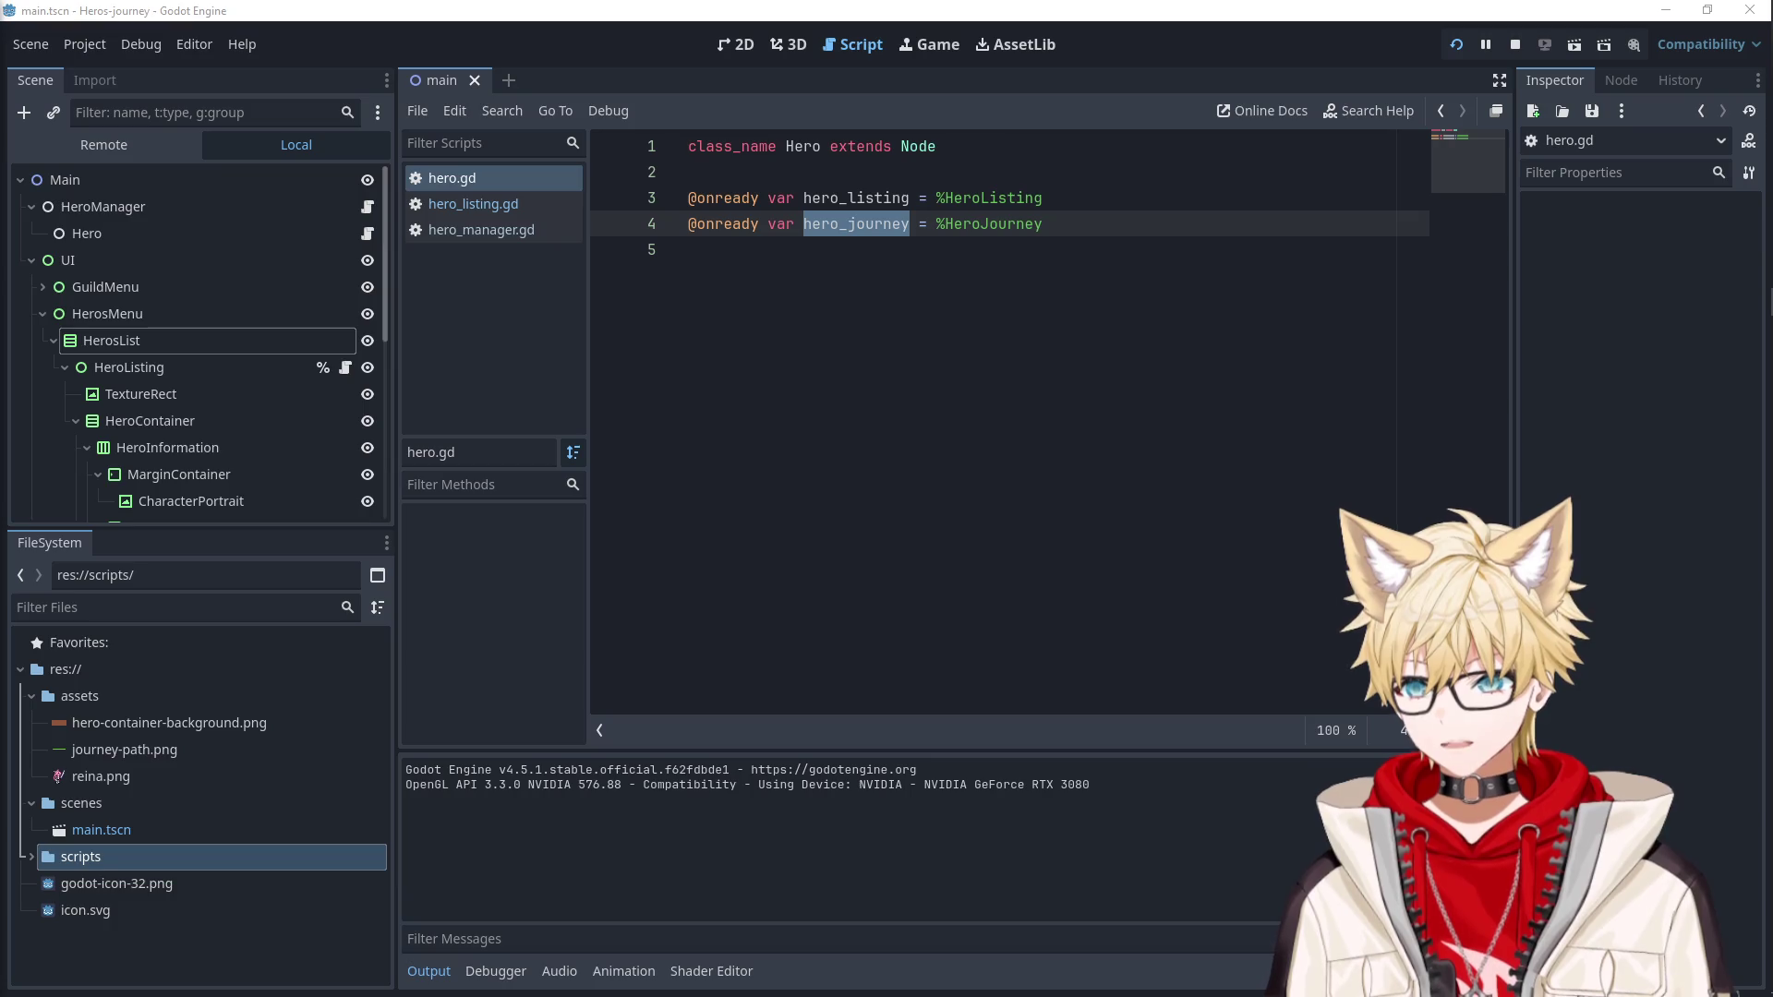
Step: Select hero_listing in hero.gd, open hero_listing.gd from the HeroListing node, then bring Discord forward
double_click(857, 198)
scroll(201, 360, down, 1)
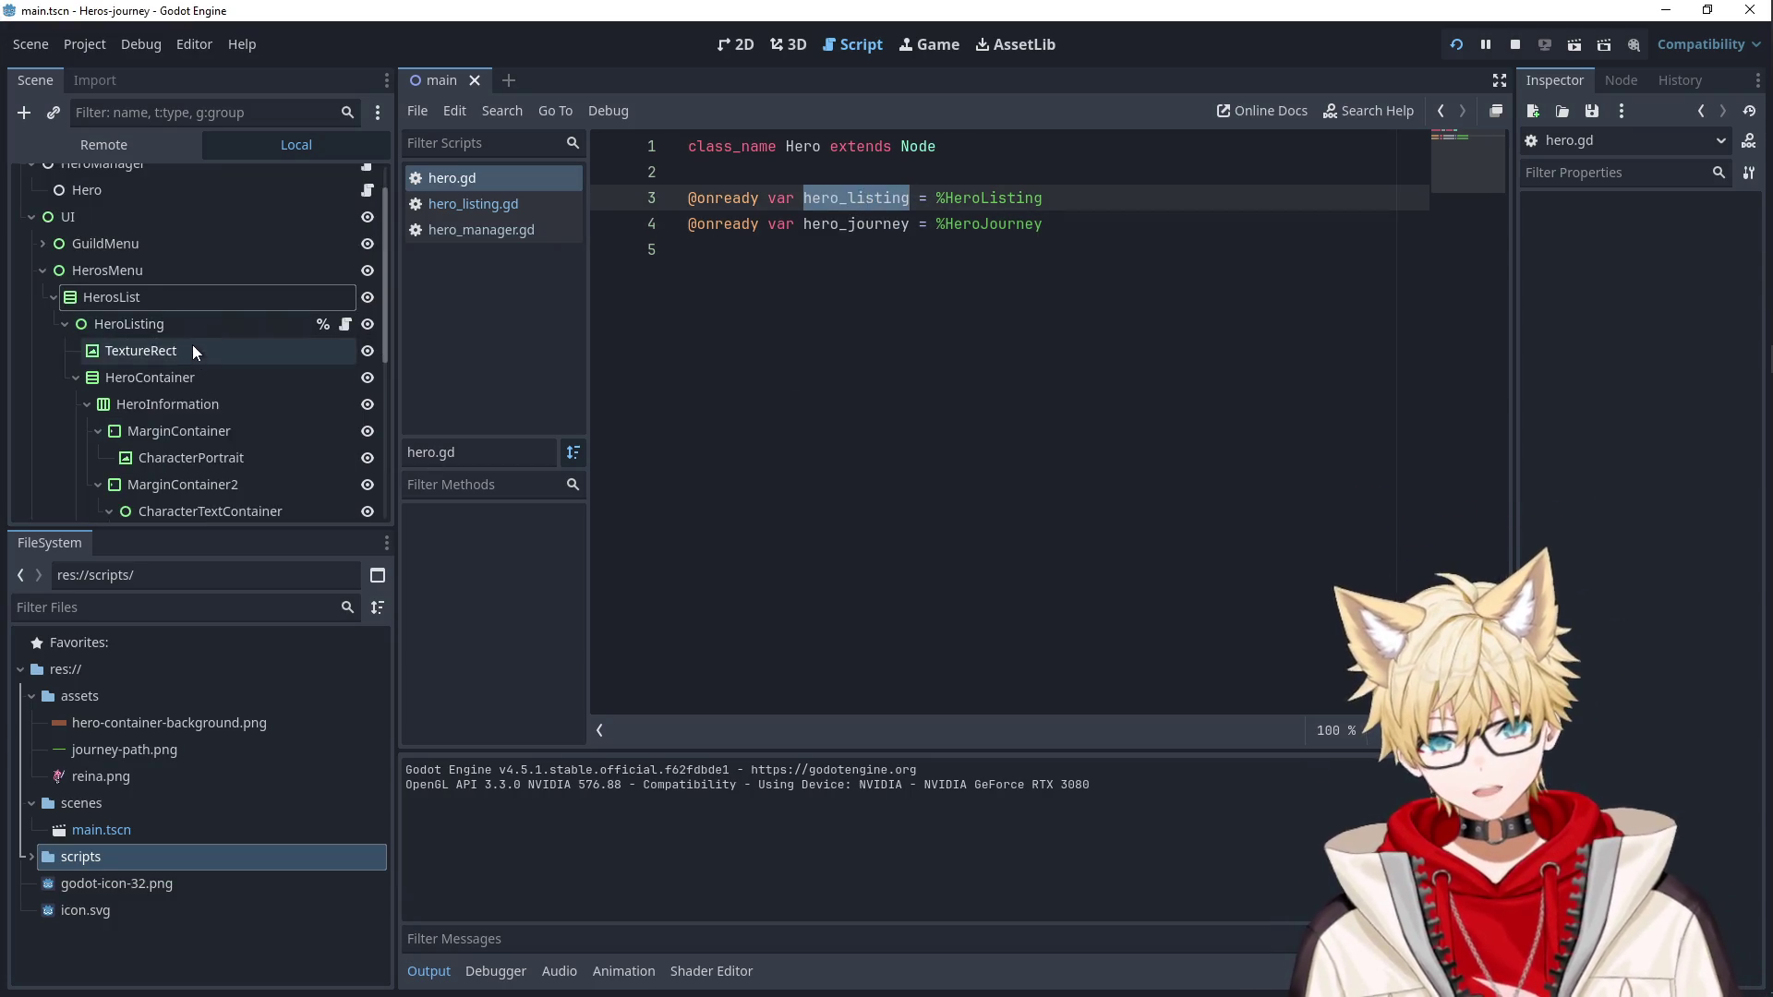
click(344, 324)
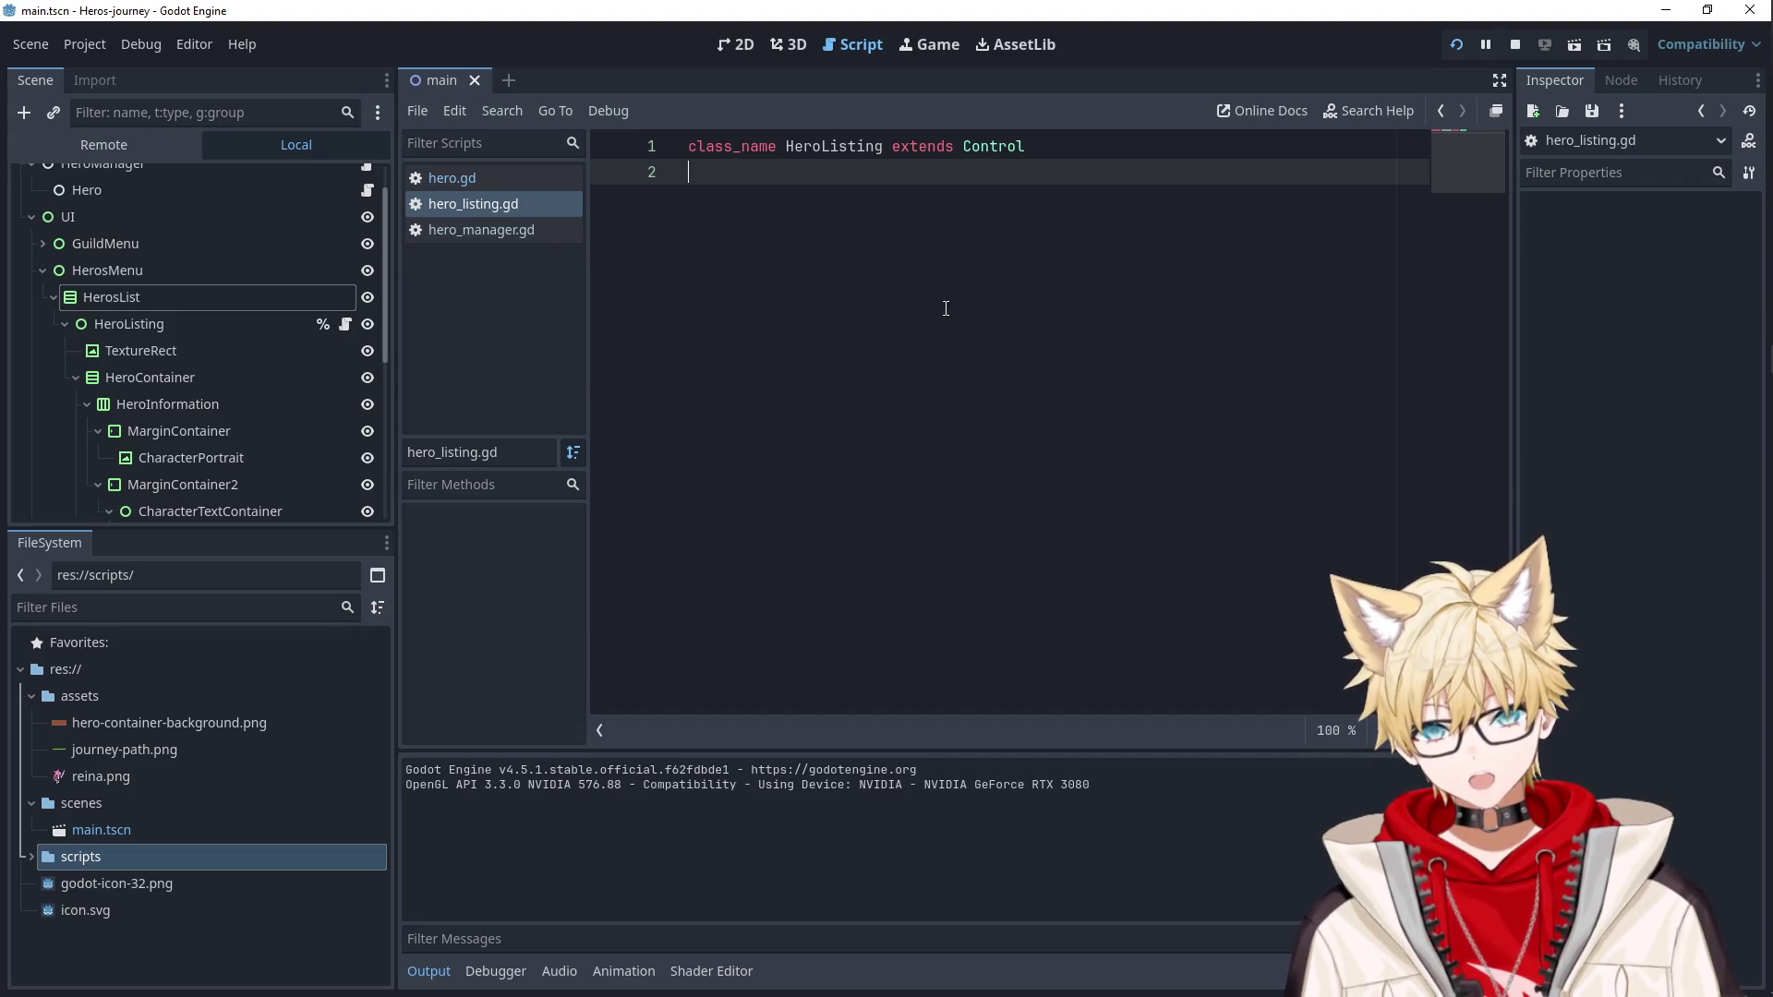
mouse_move(1768, 167)
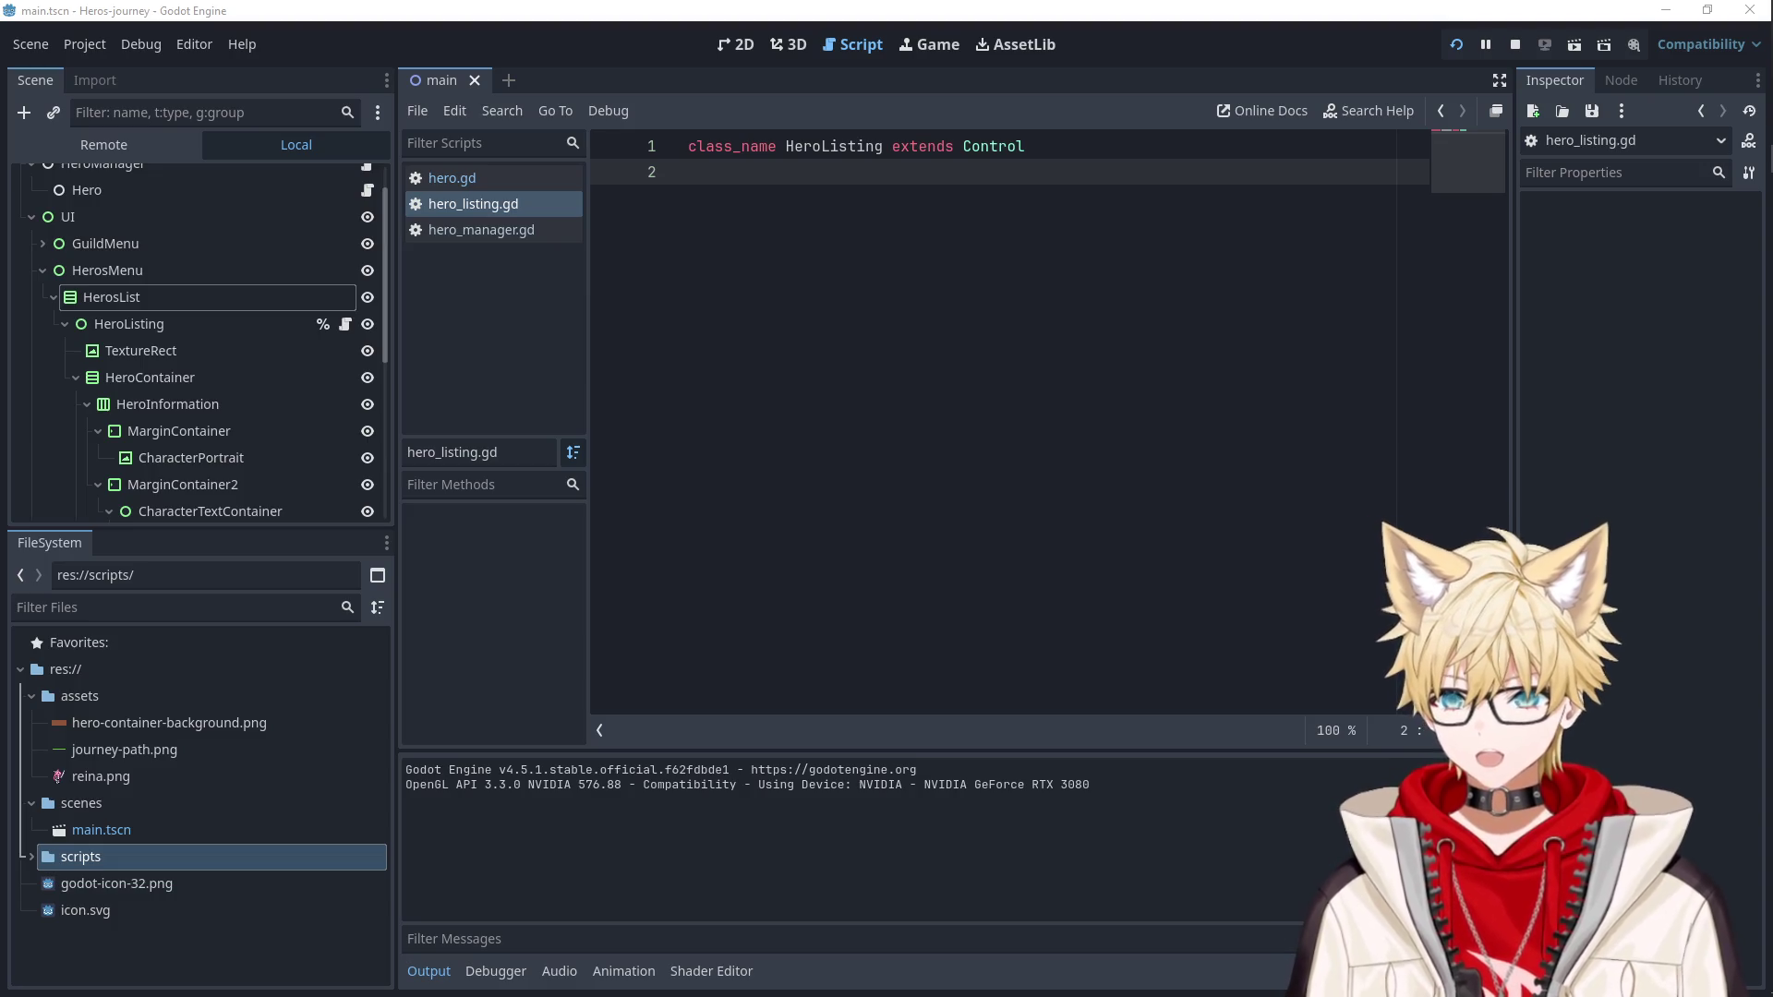
mouse_move(0, 171)
mouse_down()
mouse_move(1095, 126)
mouse_move(978, 109)
mouse_up()
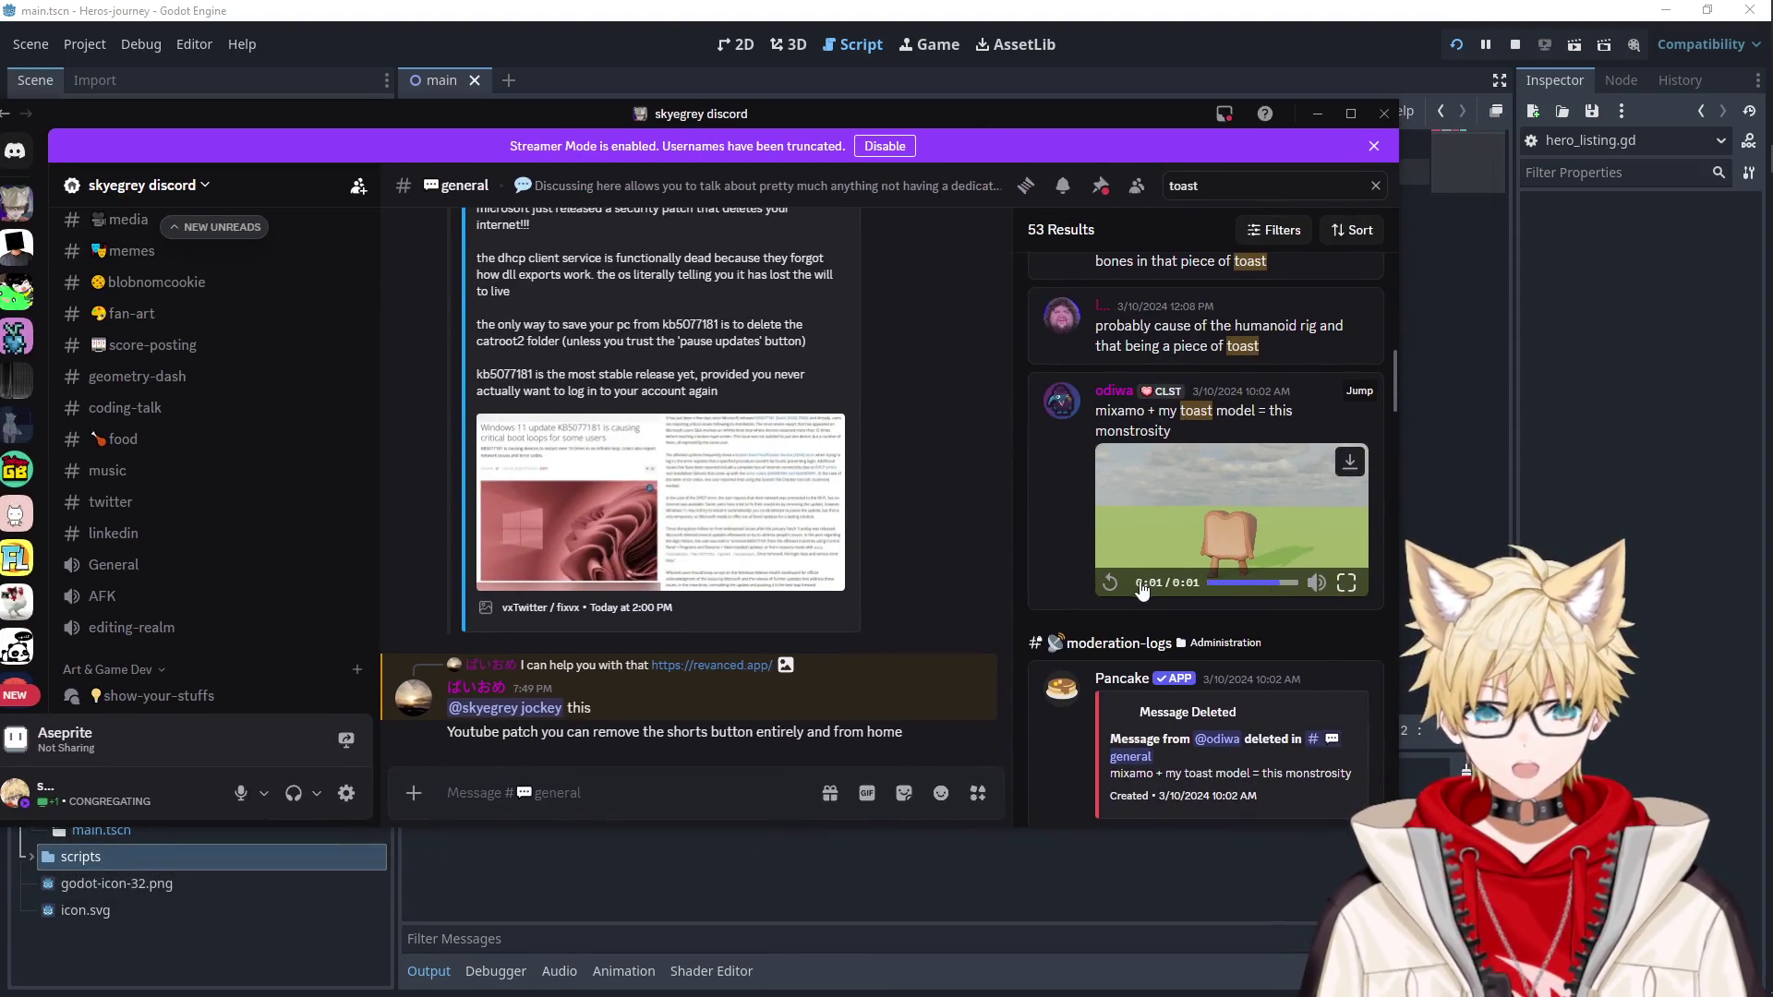
Step: Replay the toast model clip full screen, then exit full screen and return to Godot
click(1112, 585)
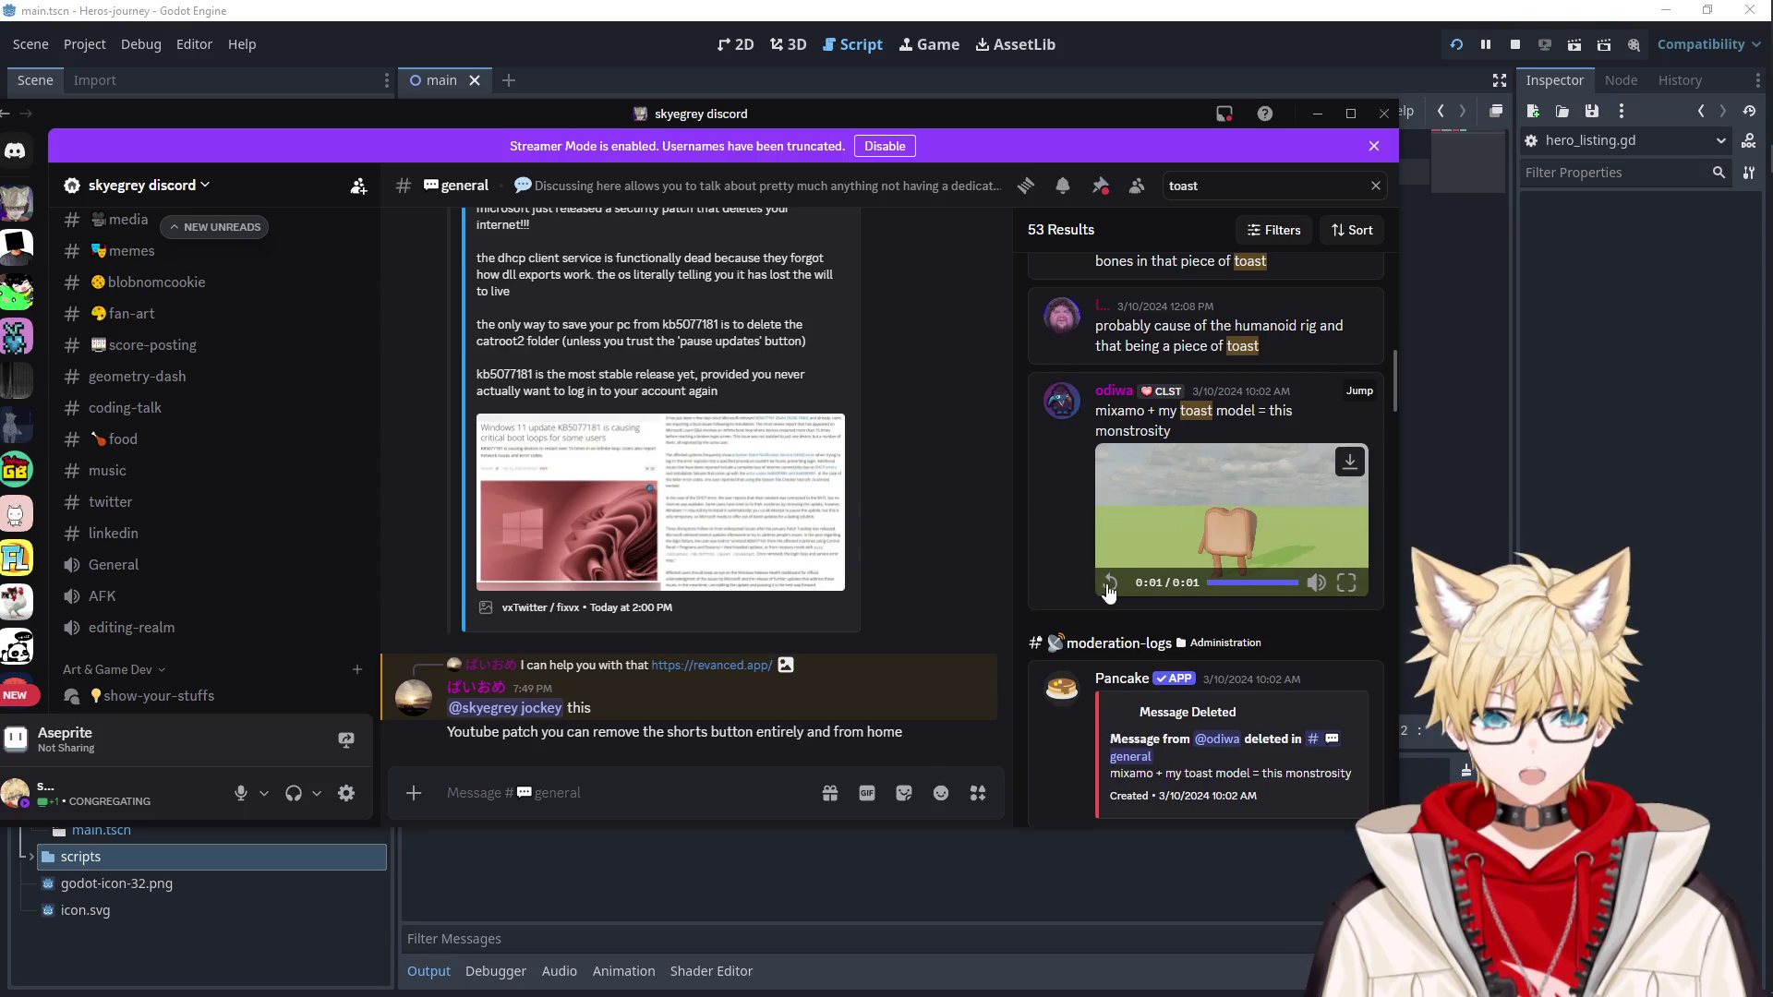
click(1347, 583)
click(928, 642)
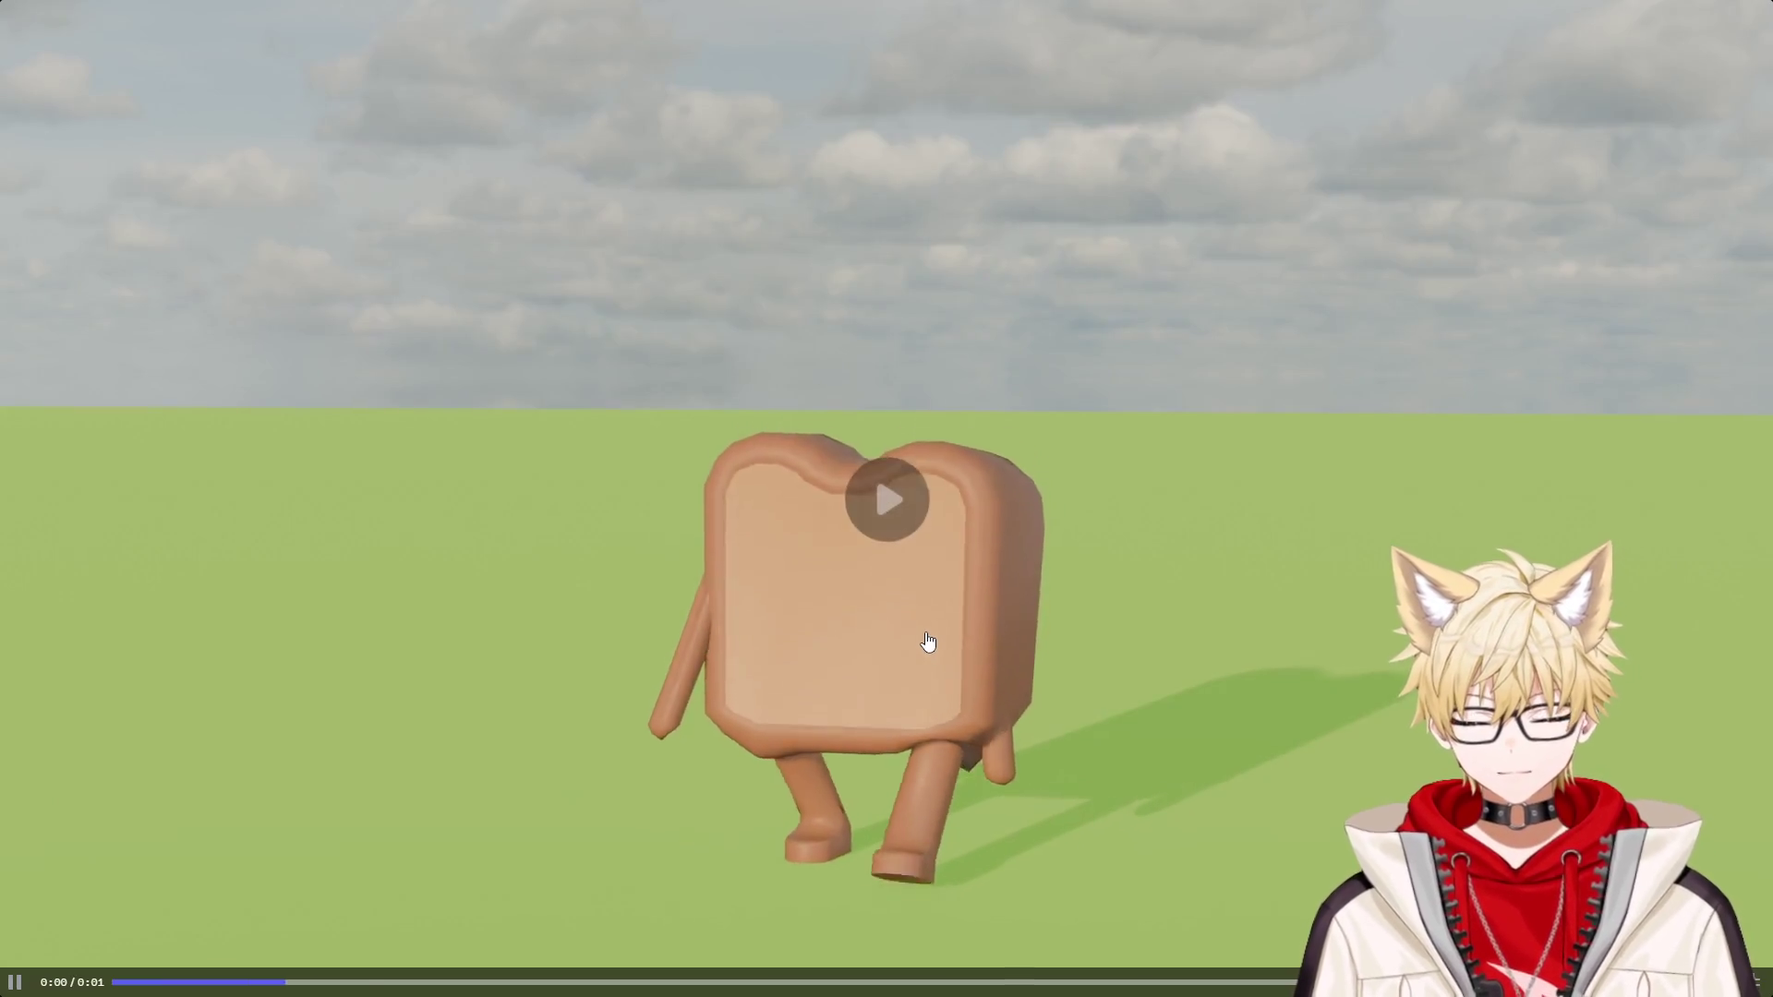
click(928, 642)
click(928, 642)
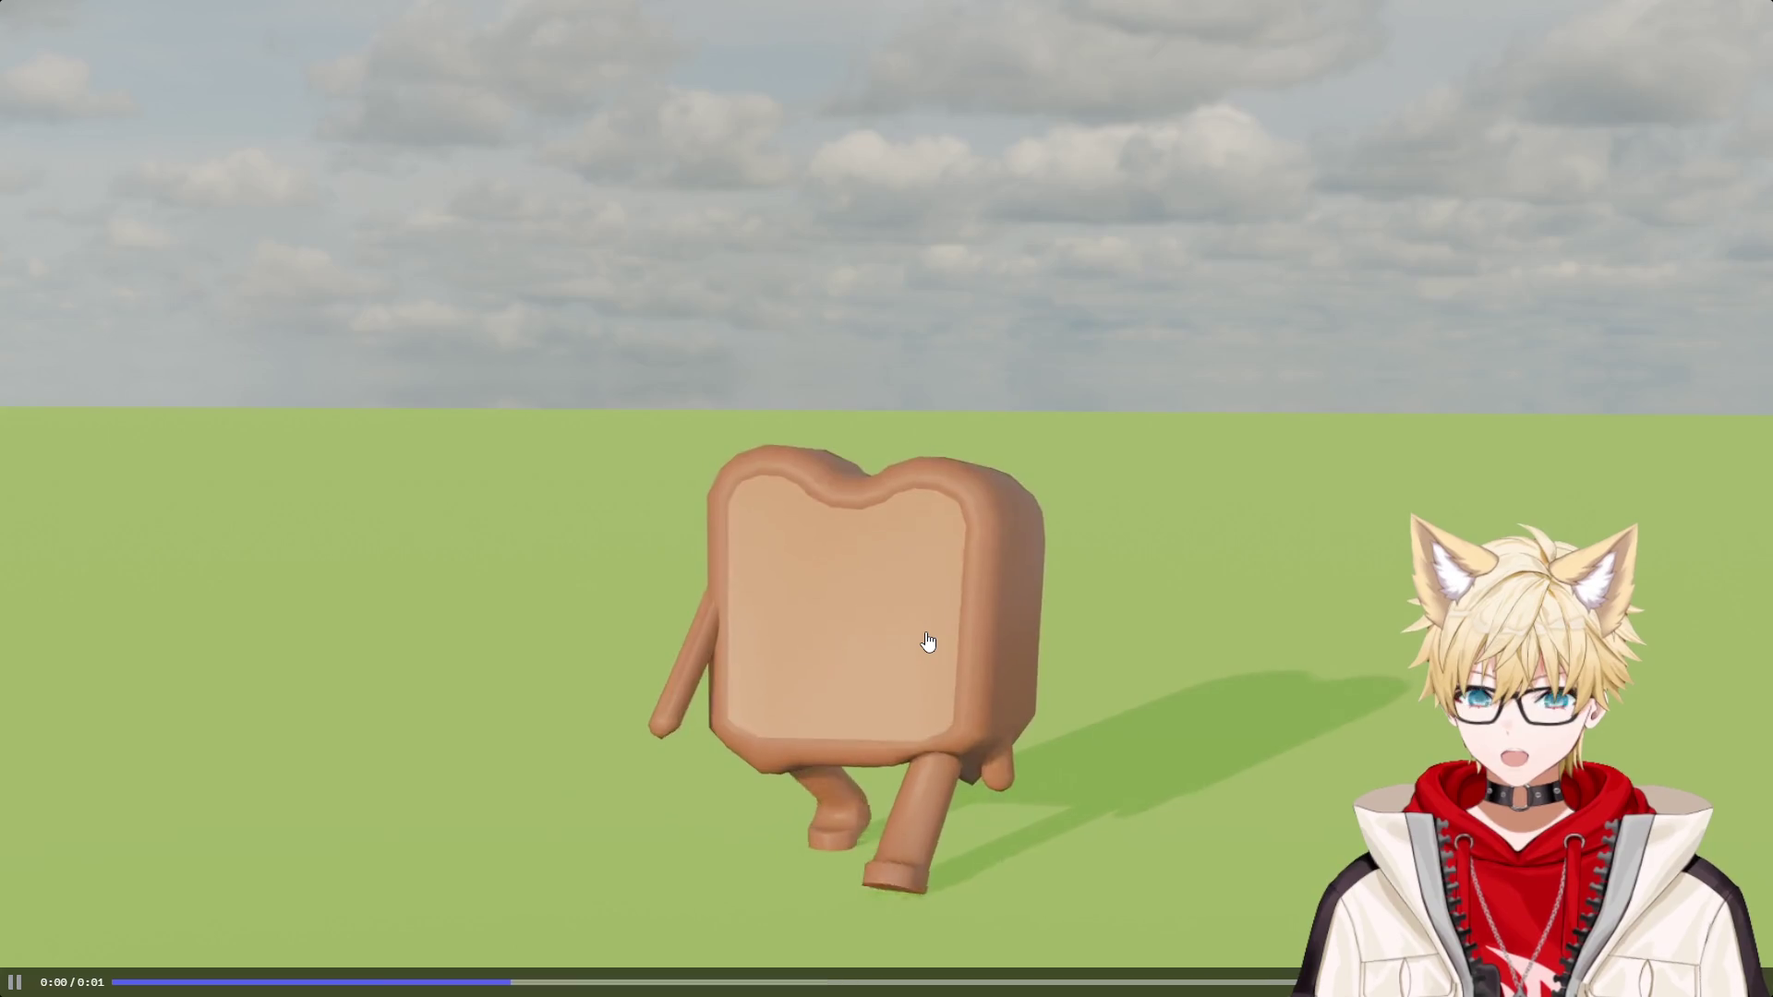
key(Escape)
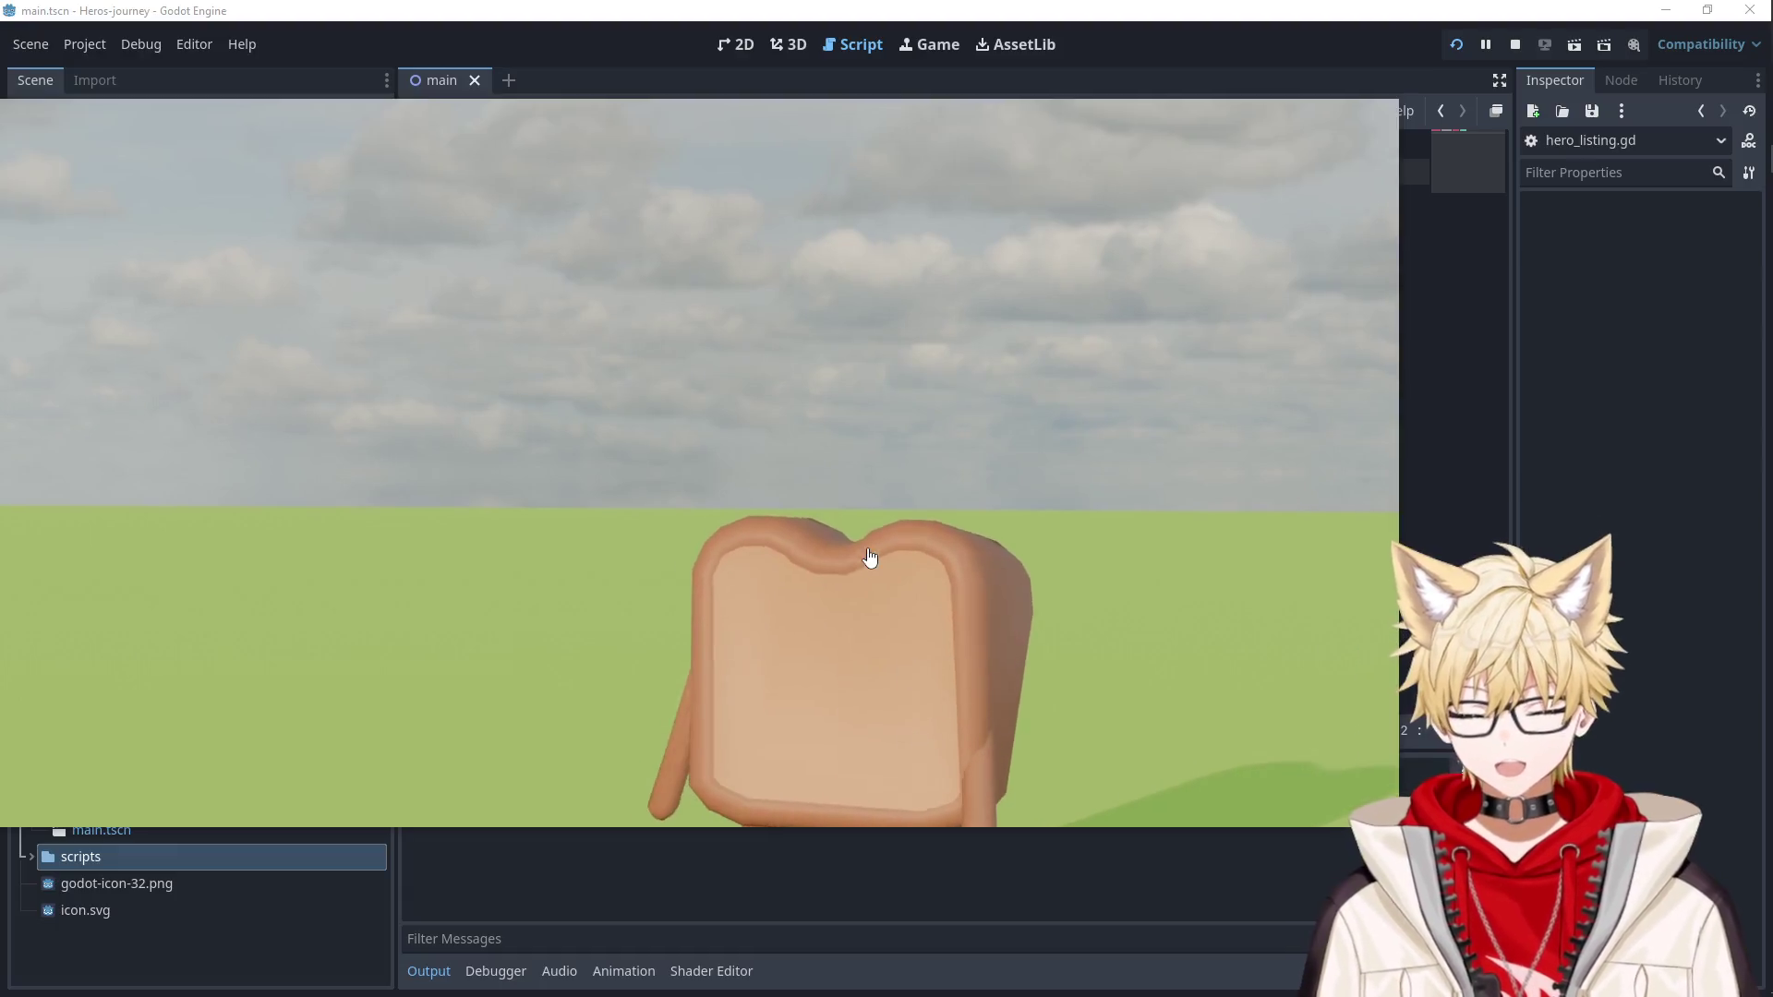
key(alt+Tab)
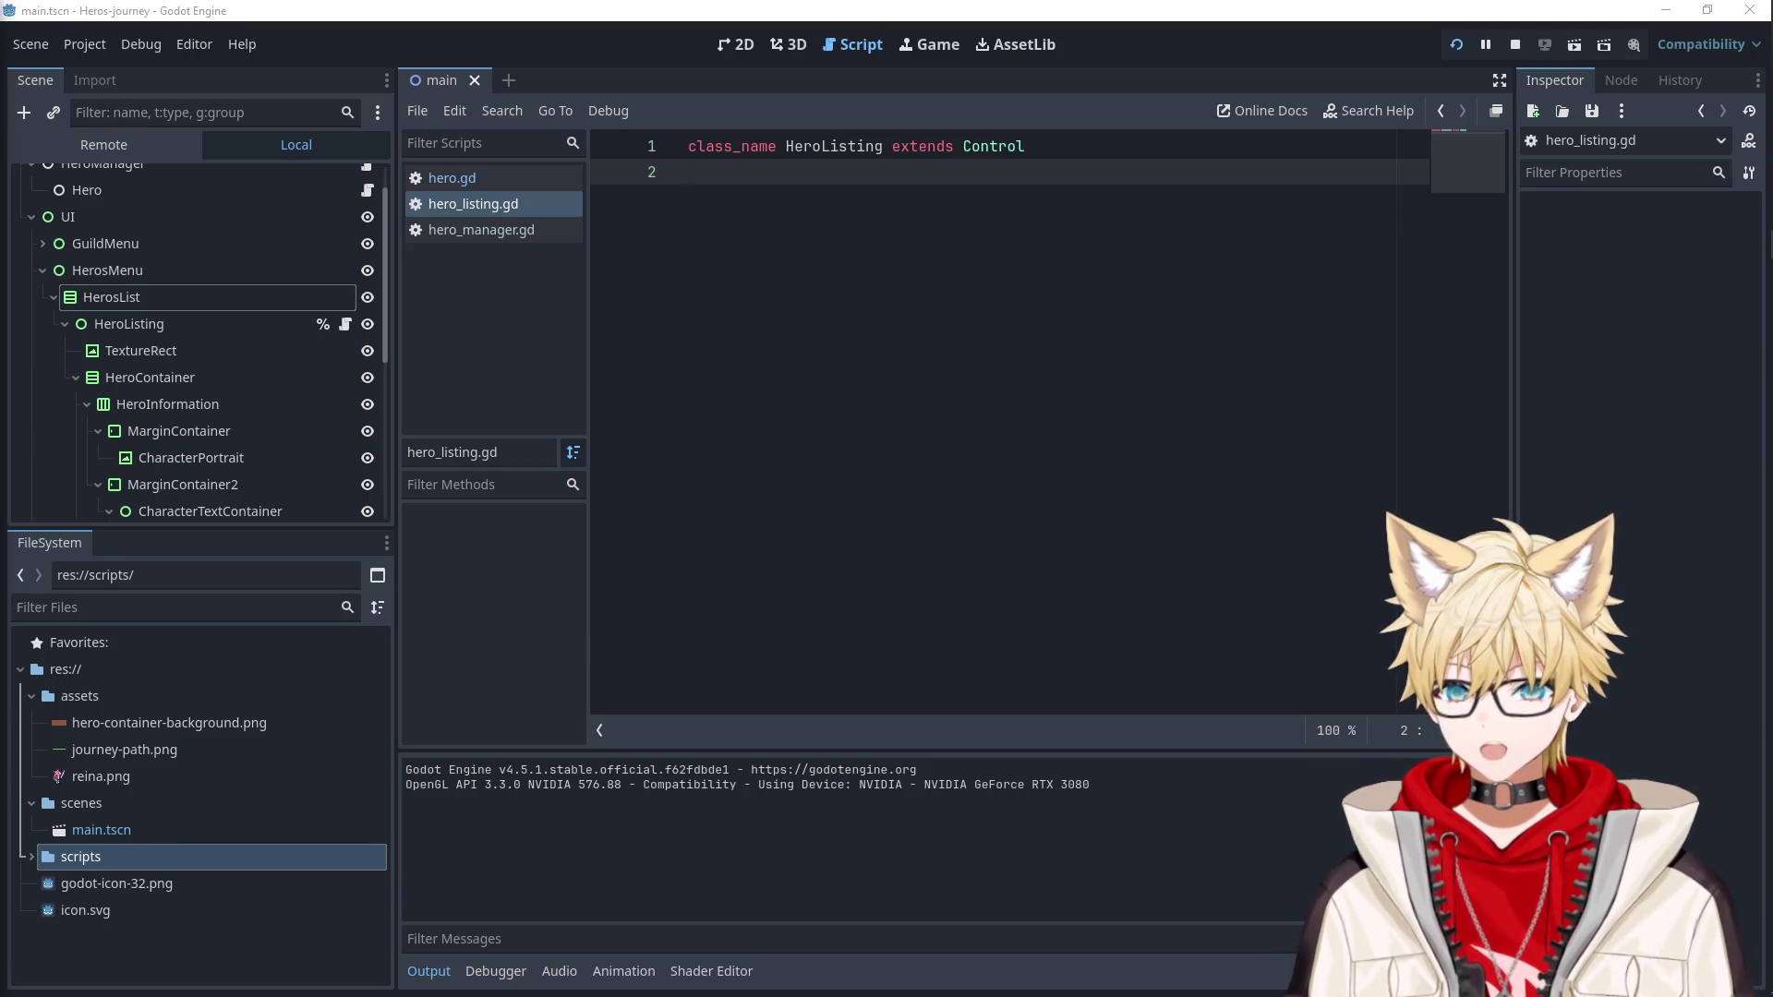
click(904, 374)
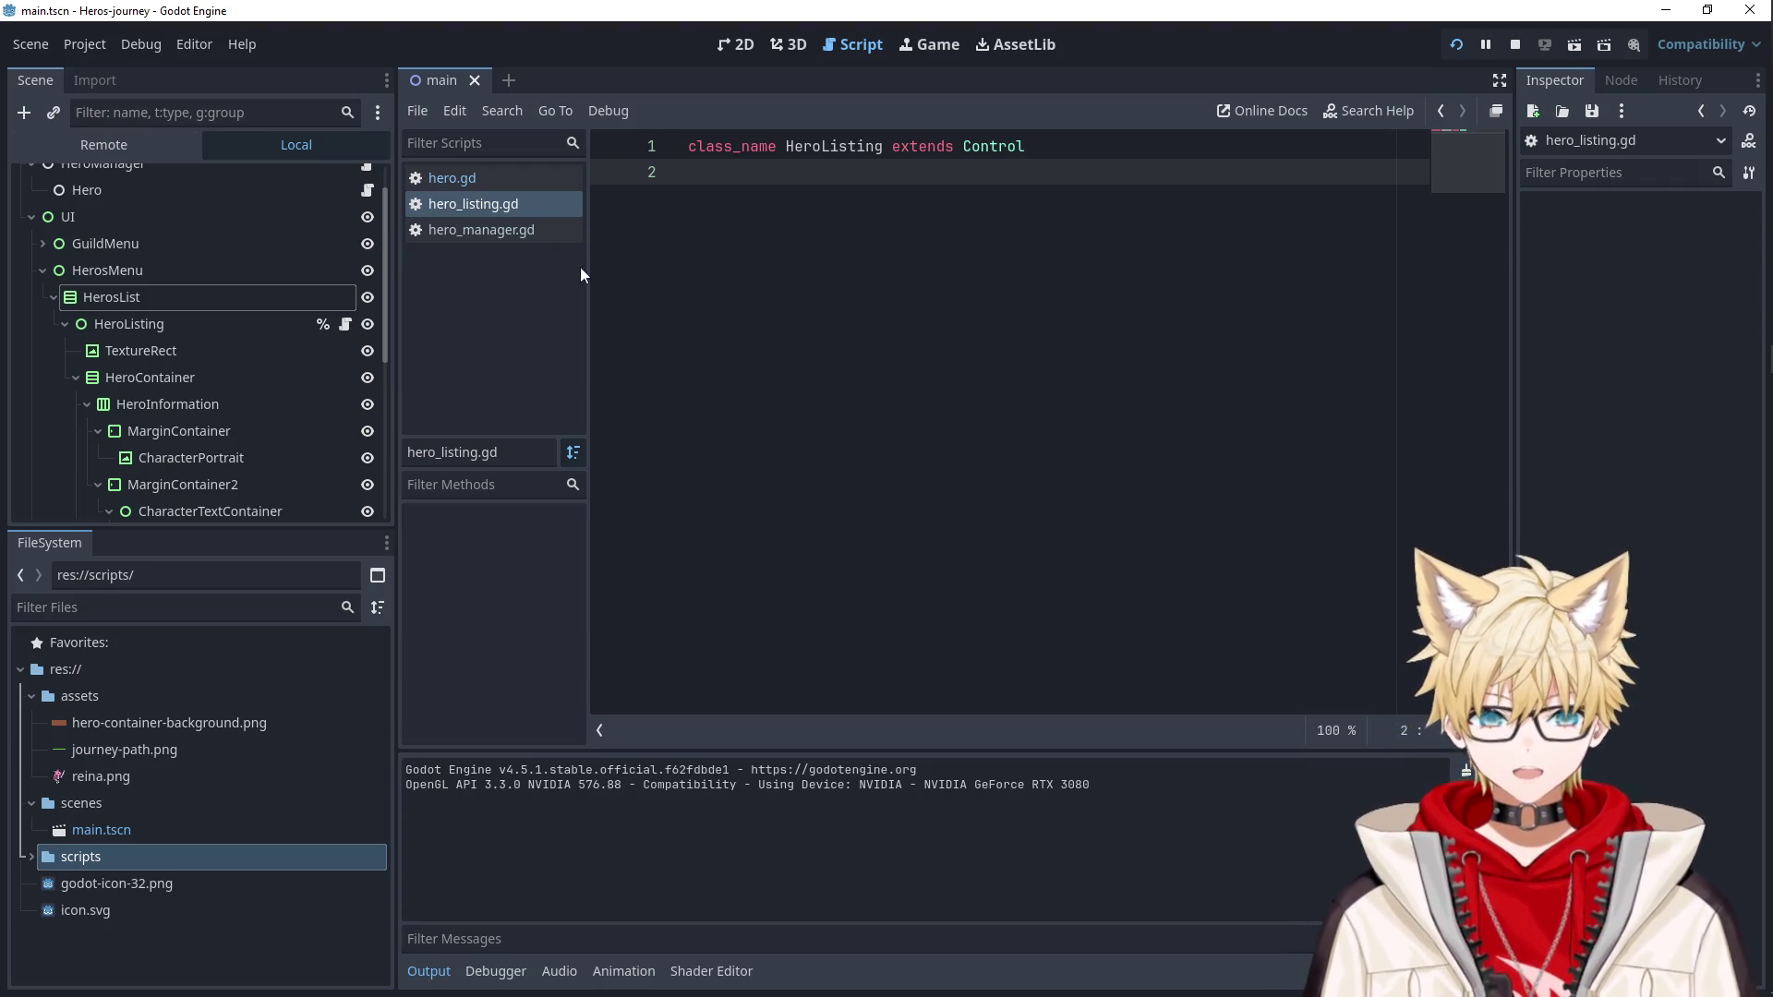
double_click(834, 146)
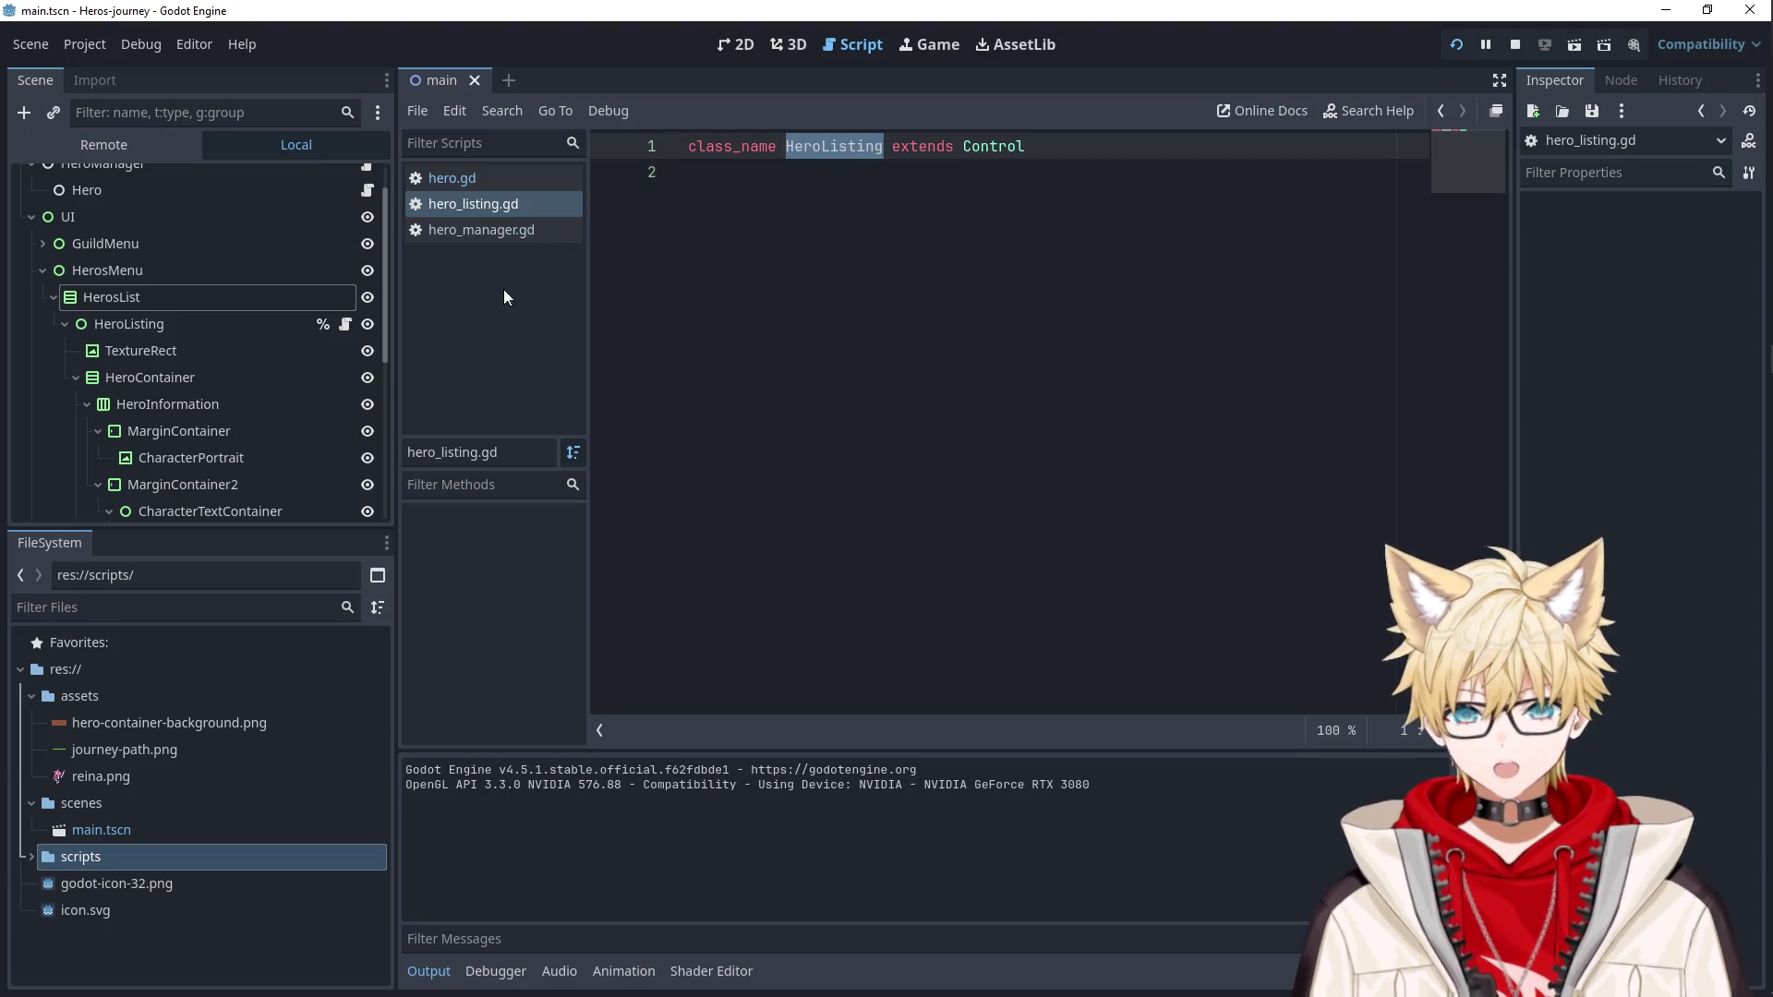
scroll(257, 373, down, 5)
scroll(257, 374, down, 2)
drag(174, 416, 843, 243)
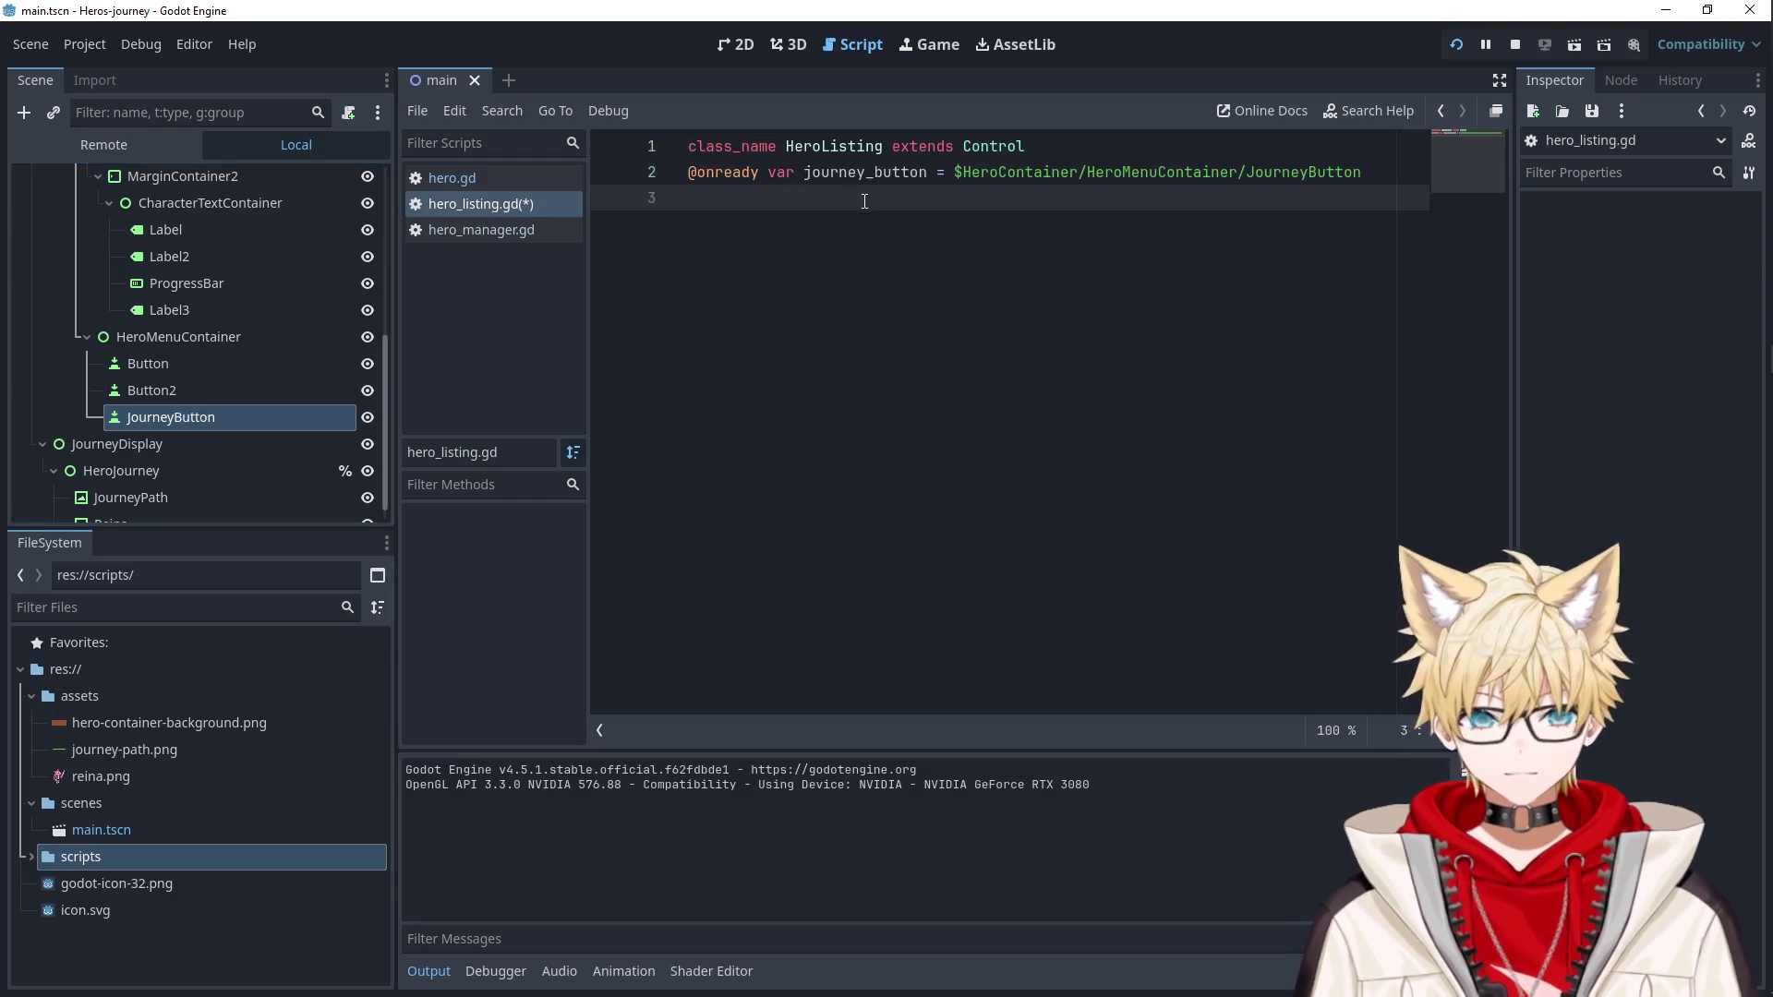
Step: Move the journey_button onready reference down a line and clear the stray pasted text
key(Home)
key(Return)
double_click(902, 199)
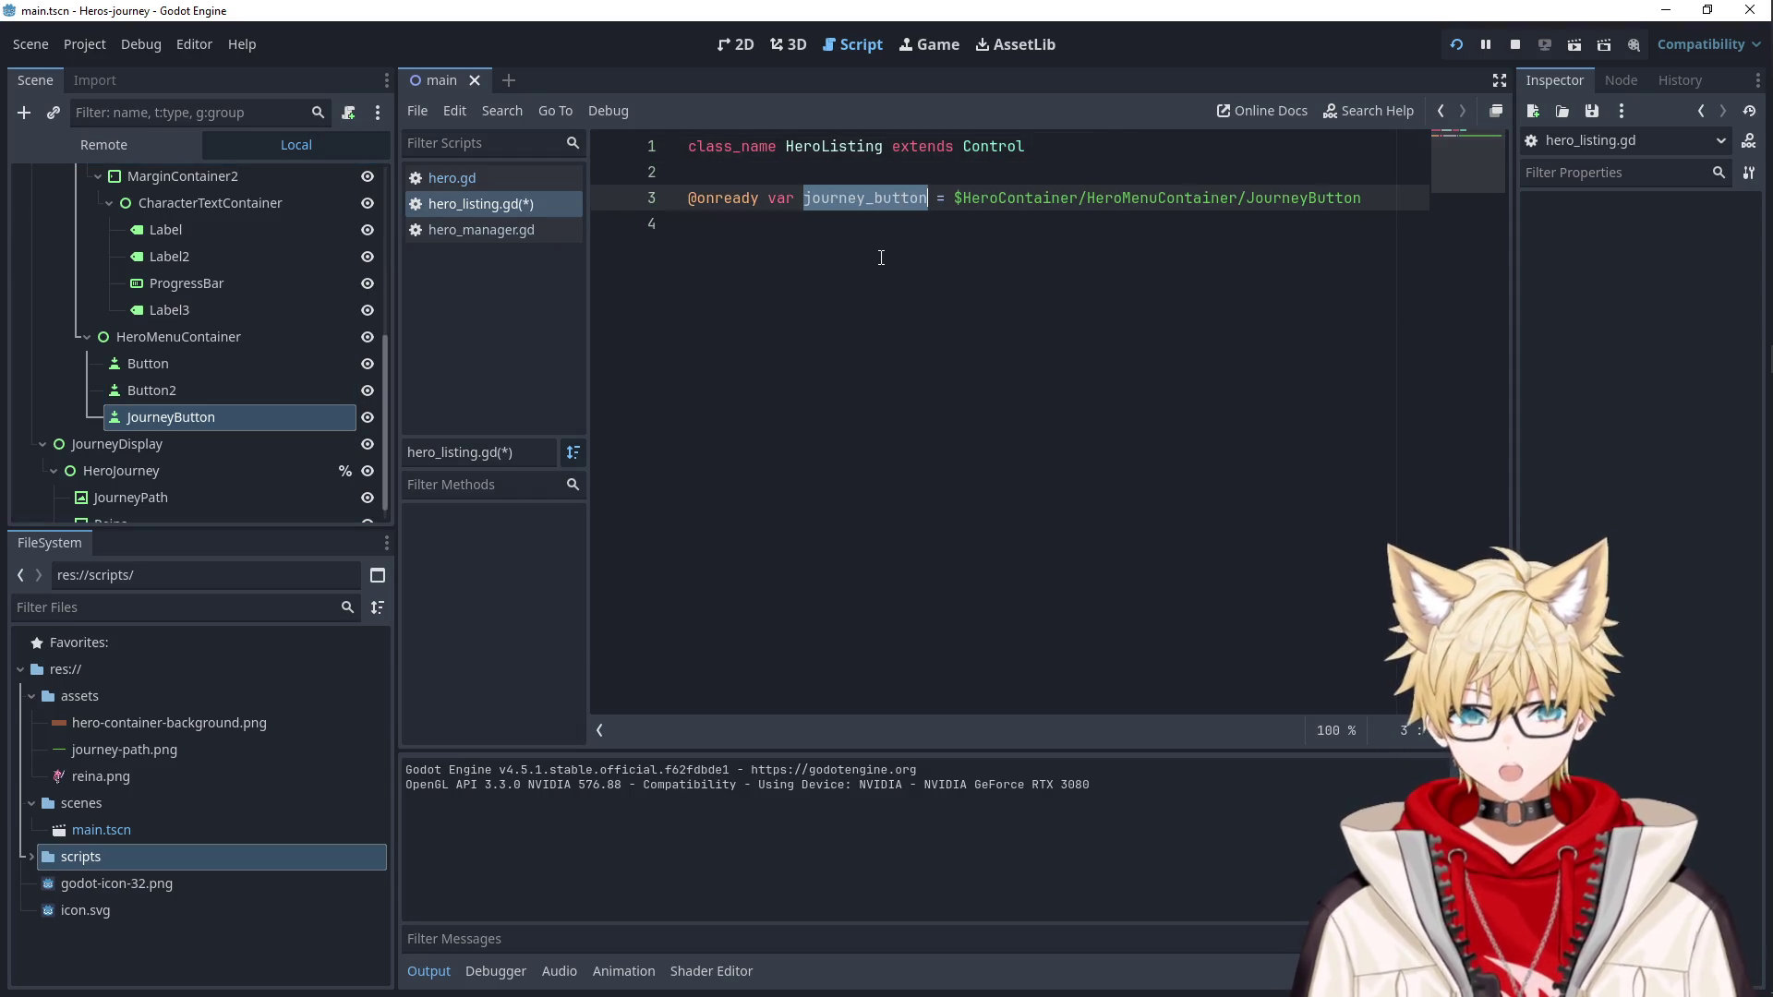
key(ctrl+c)
click(881, 258)
key(Return)
key(ctrl+v)
text(.)
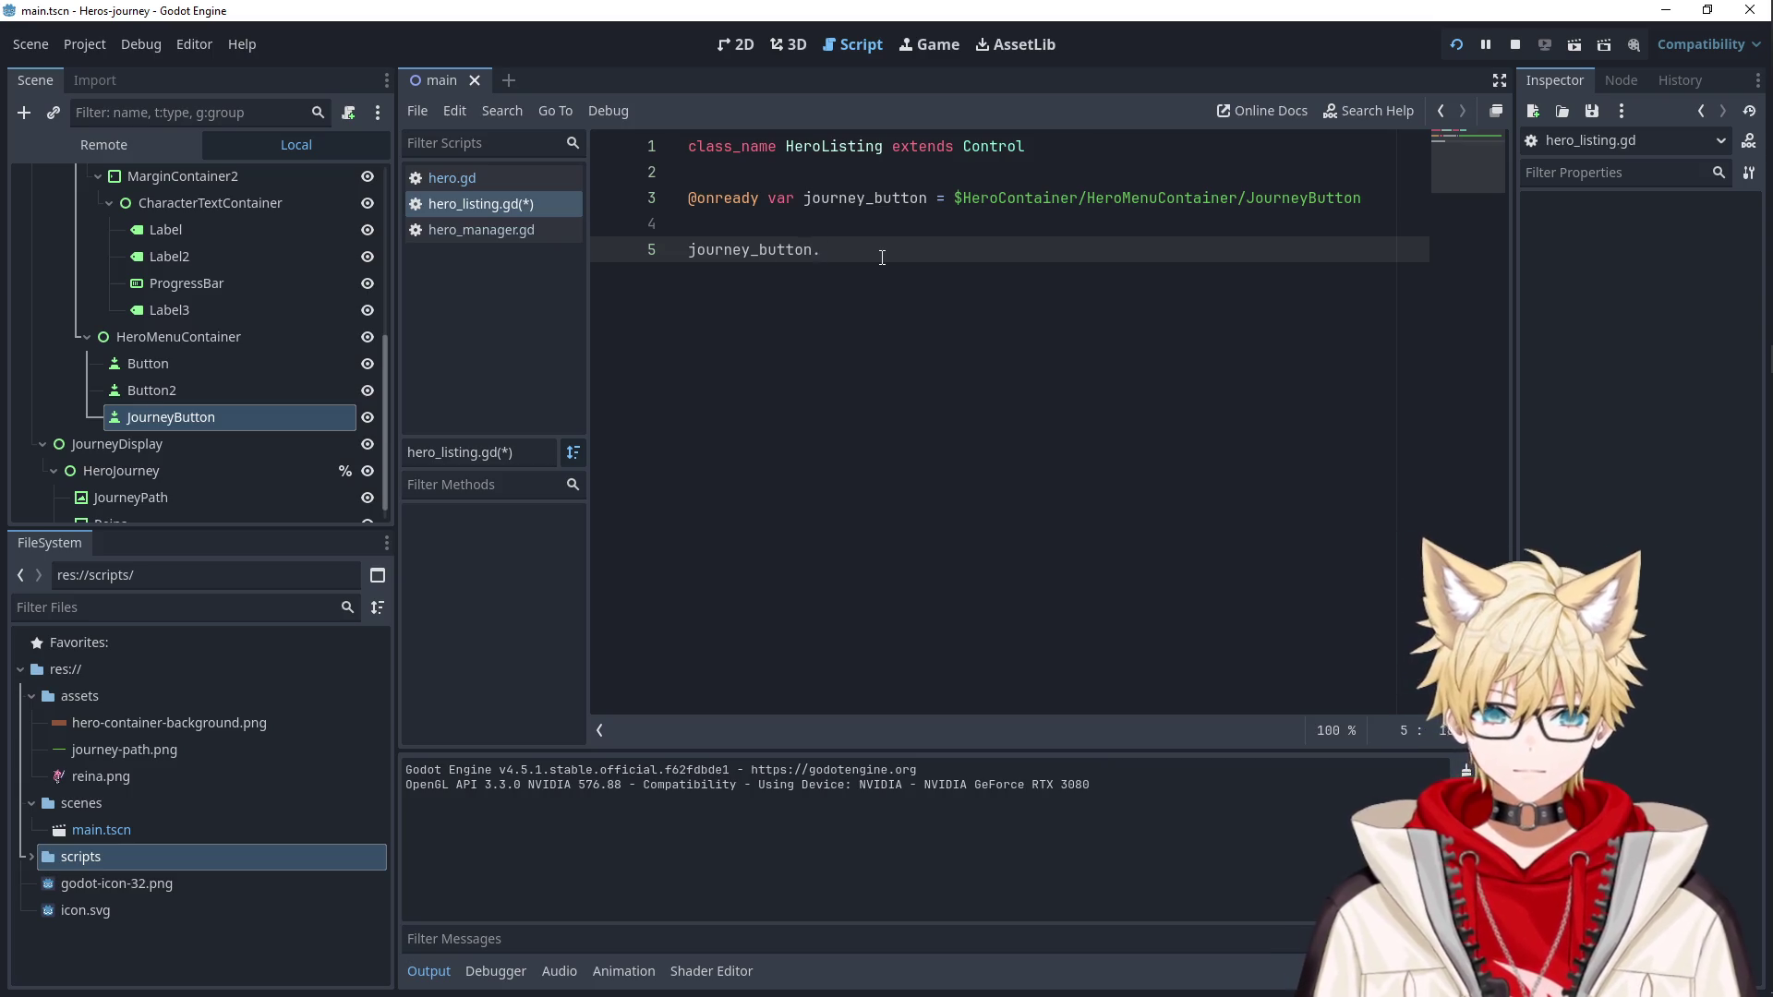
key(ctrl+a)
key(BackSpace)
key(ctrl+z)
click(882, 258)
key(BackSpace)
key(BackSpace)
key(BackSpace)
key(BackSpace)
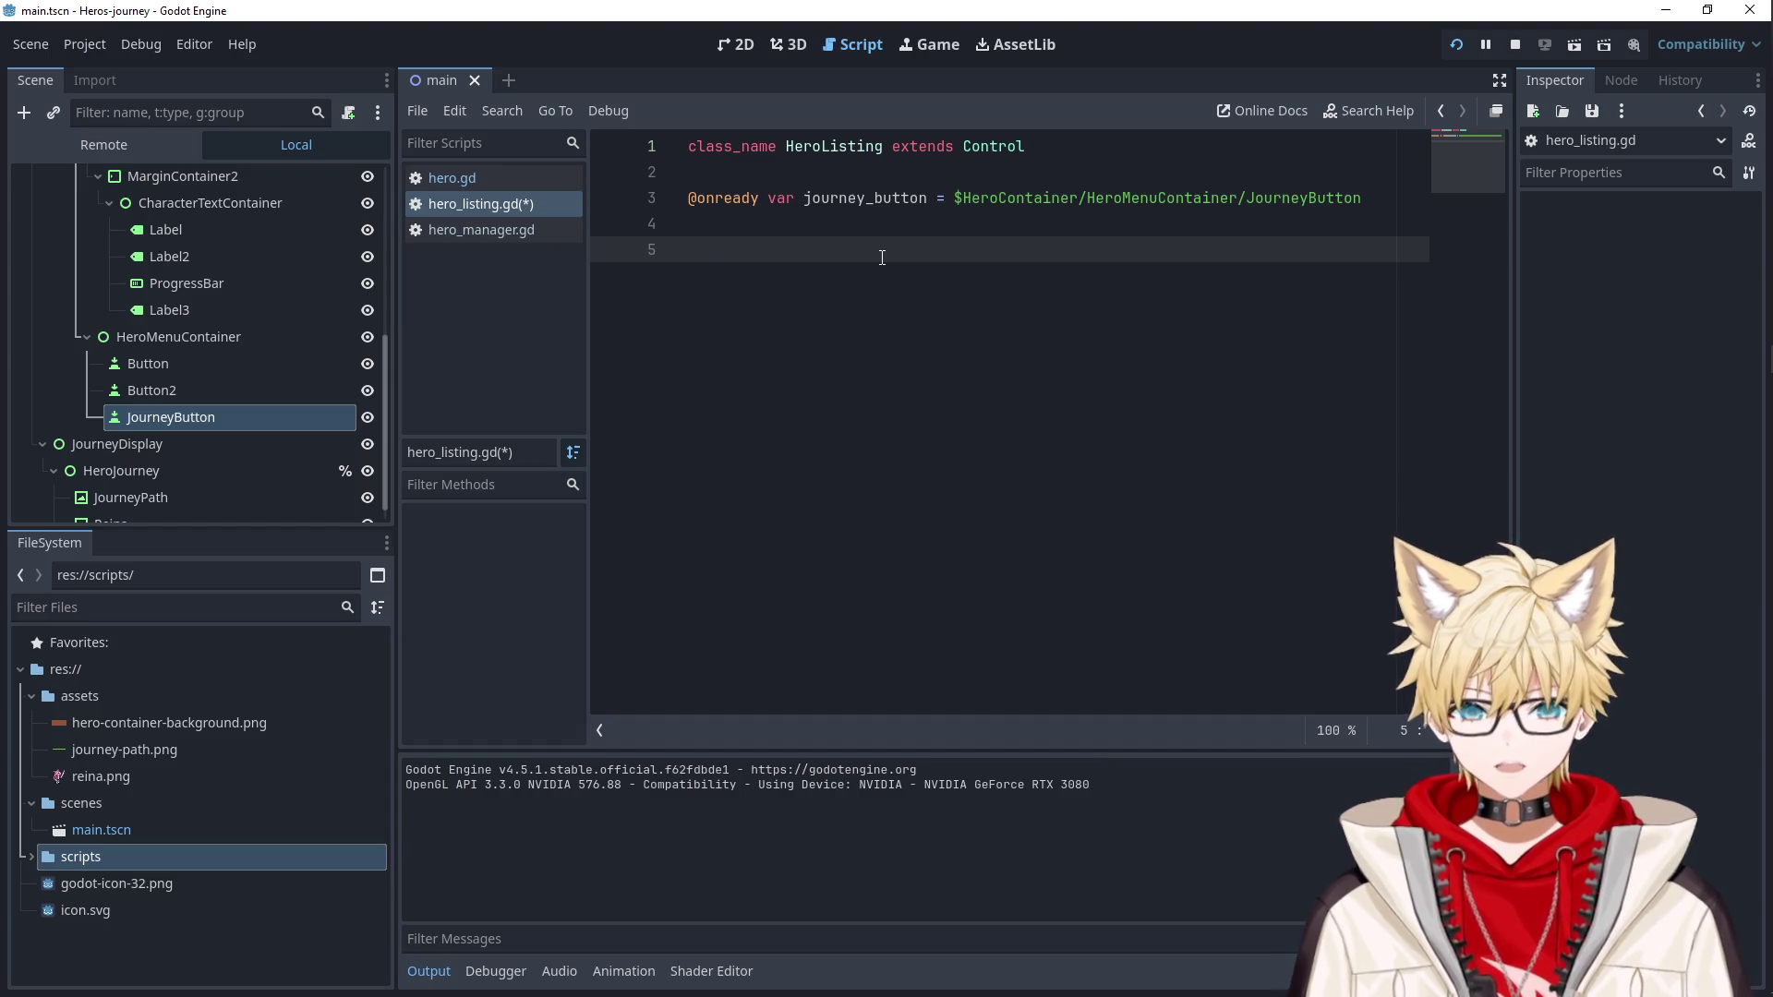
Step: Start func _ready() with an unfinished journey_button. access in its body
text(func )
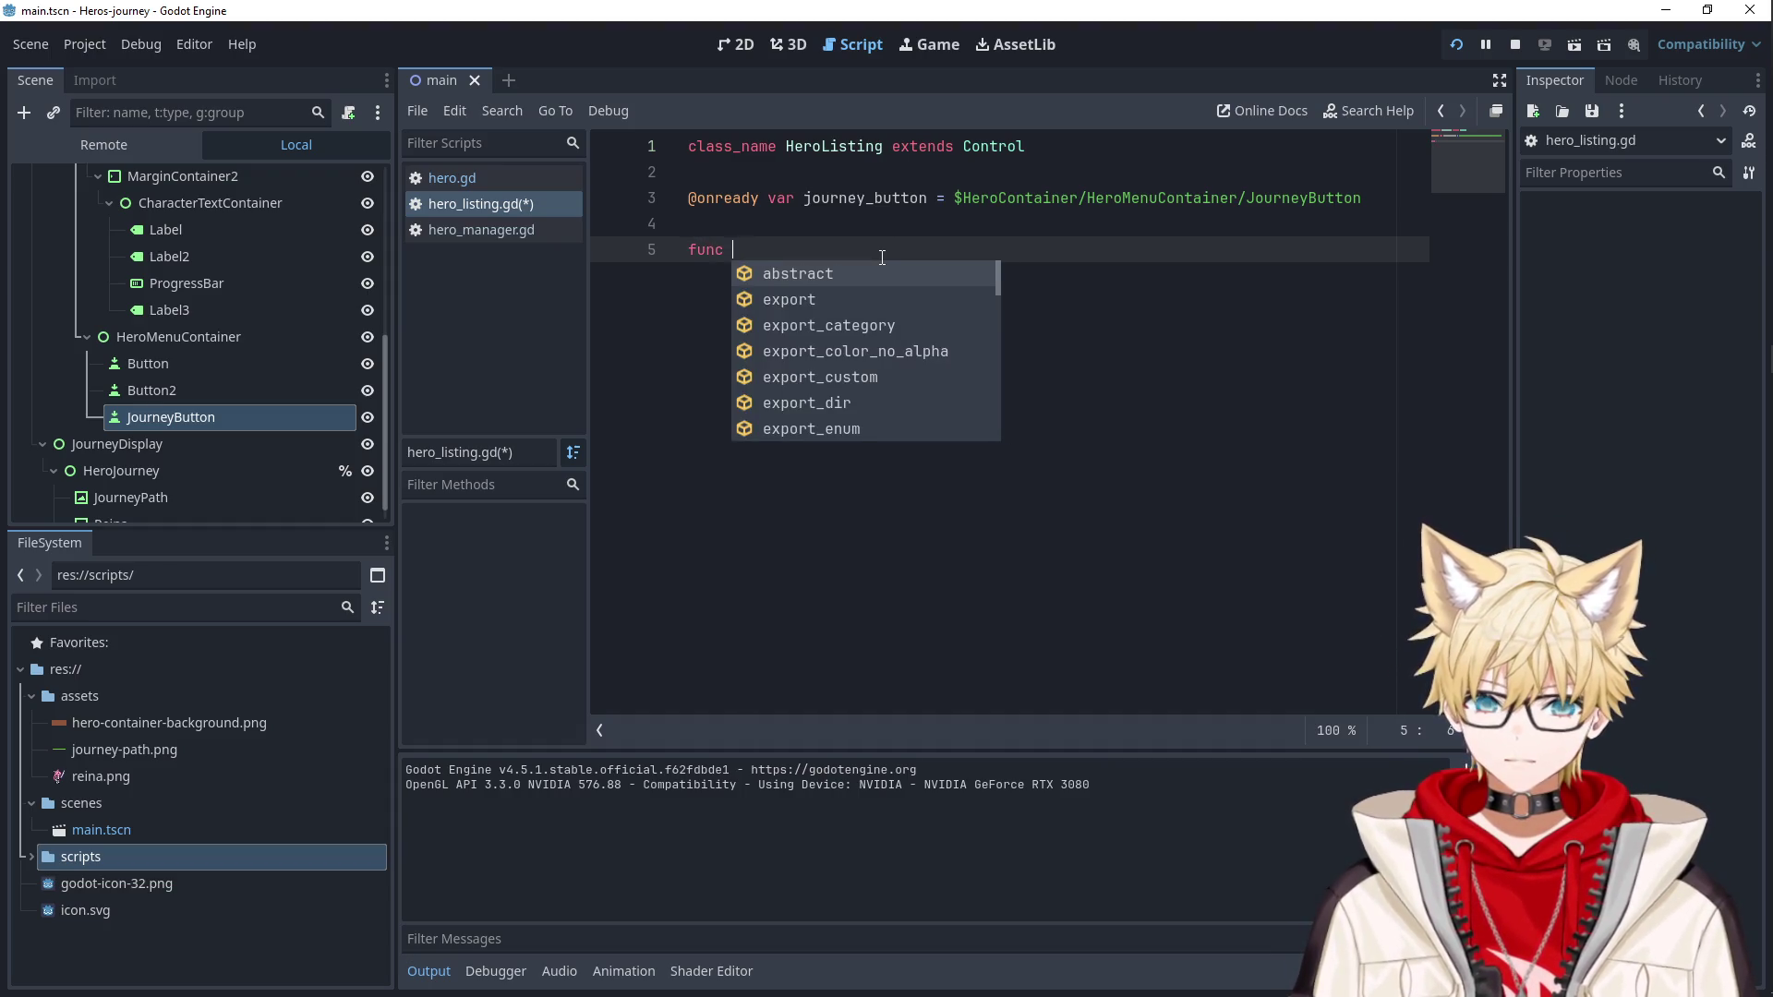
text(onready)
key(BackSpace)
key(BackSpace)
key(BackSpace)
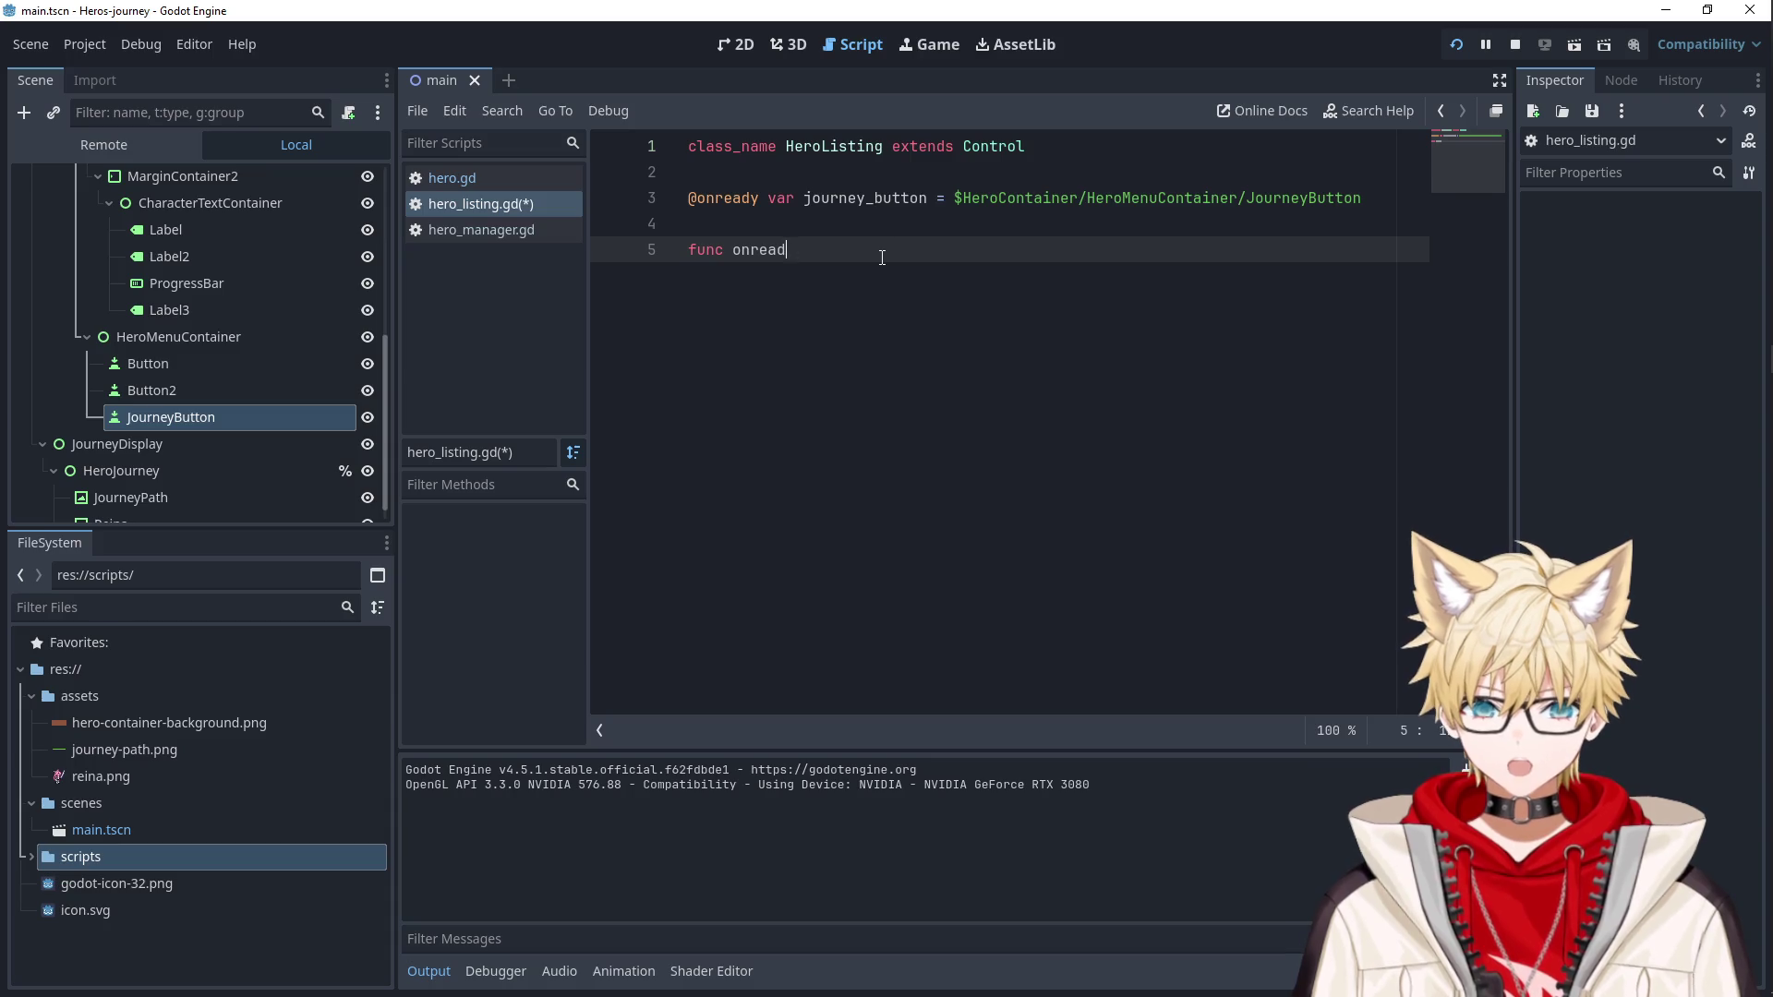
text(func _re)
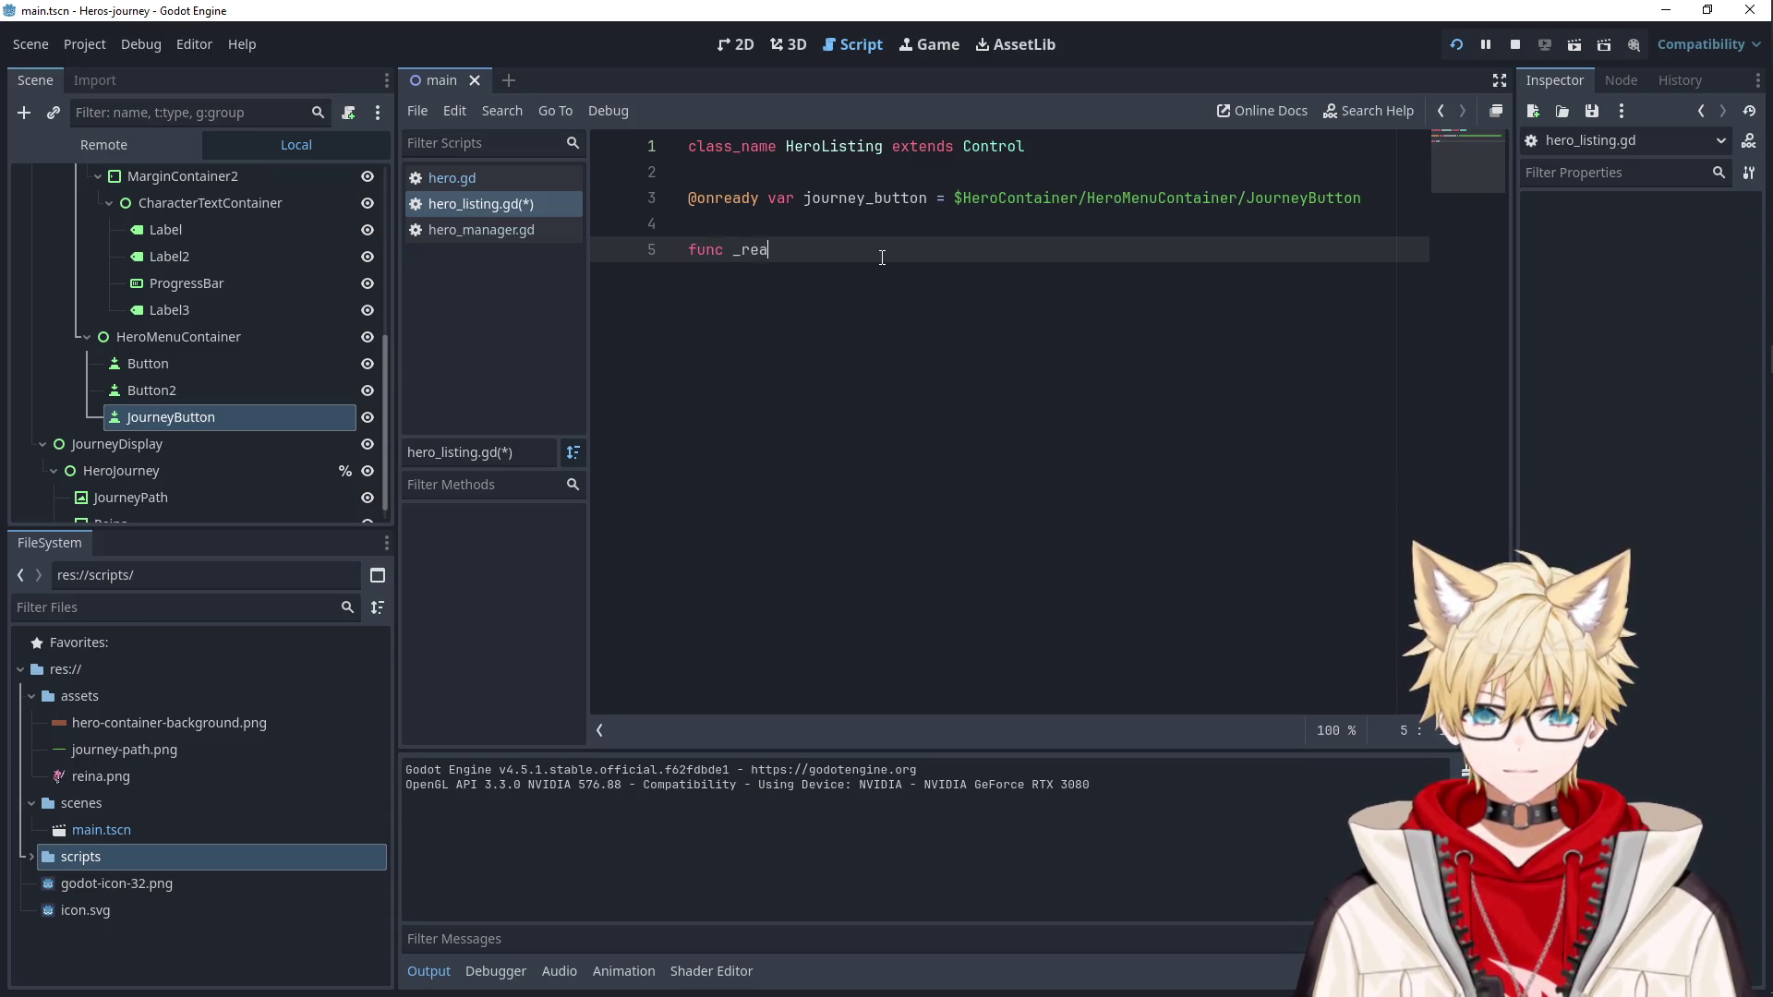
key(Return)
key(Return)
text(journey_button)
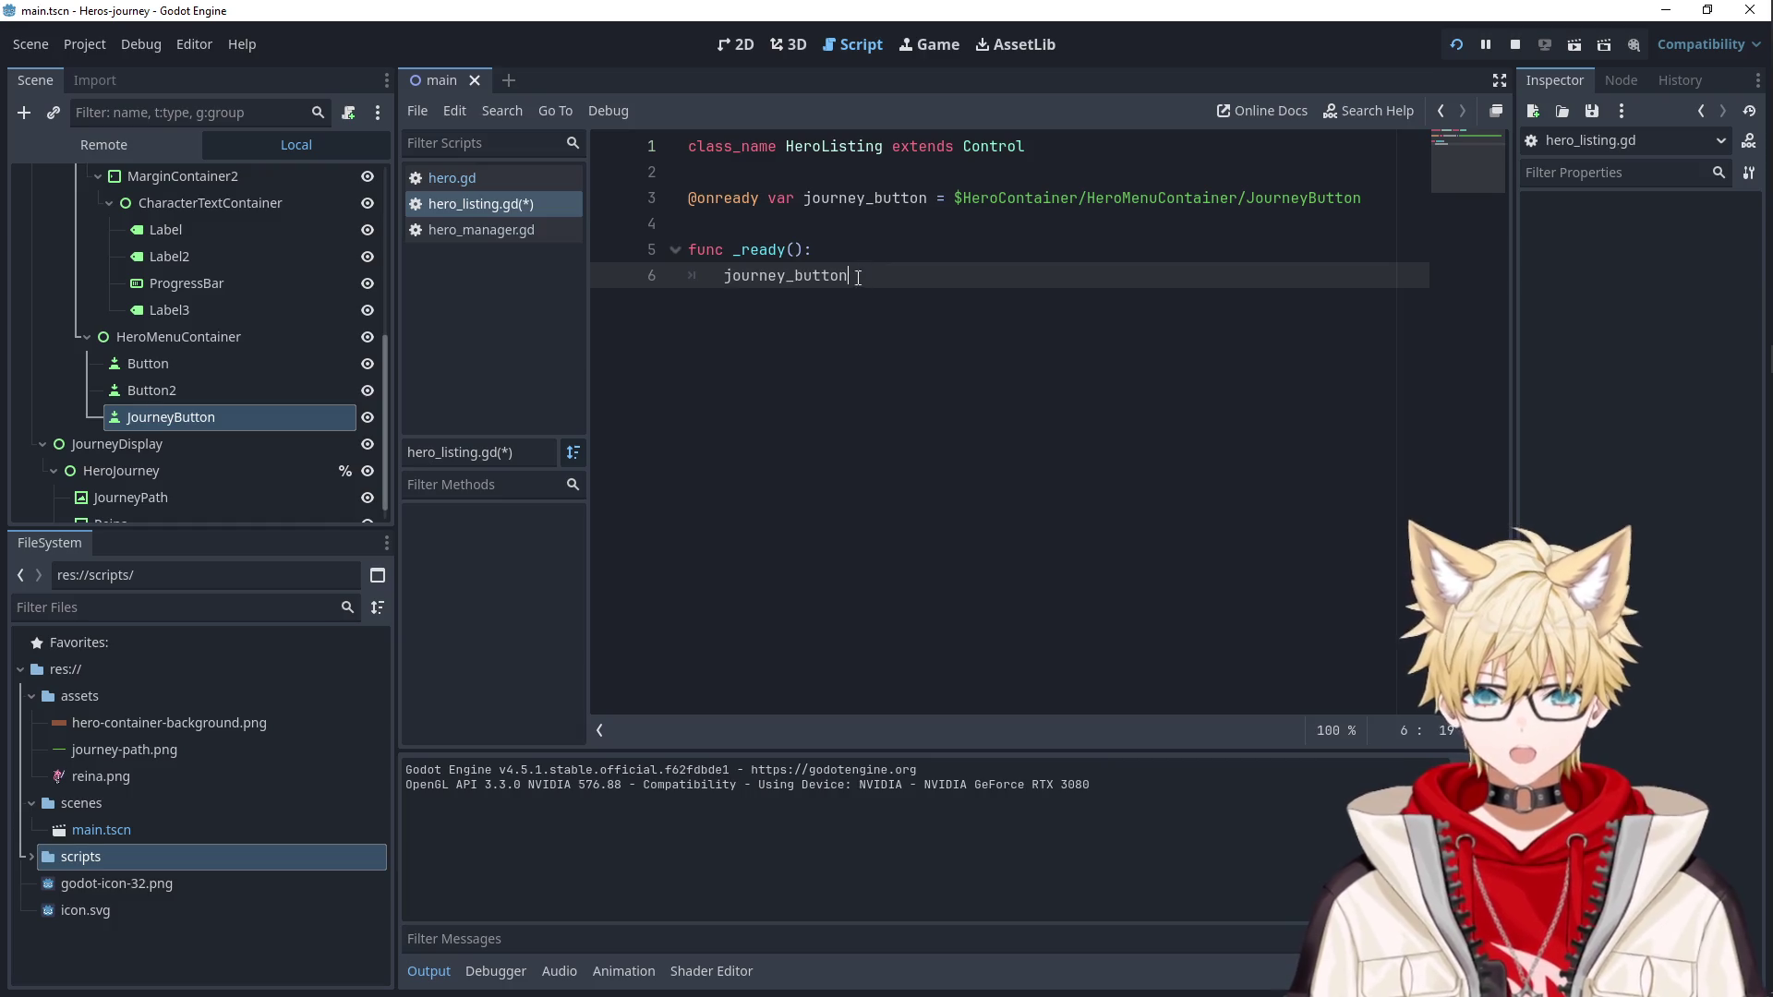
text(.)
click(781, 236)
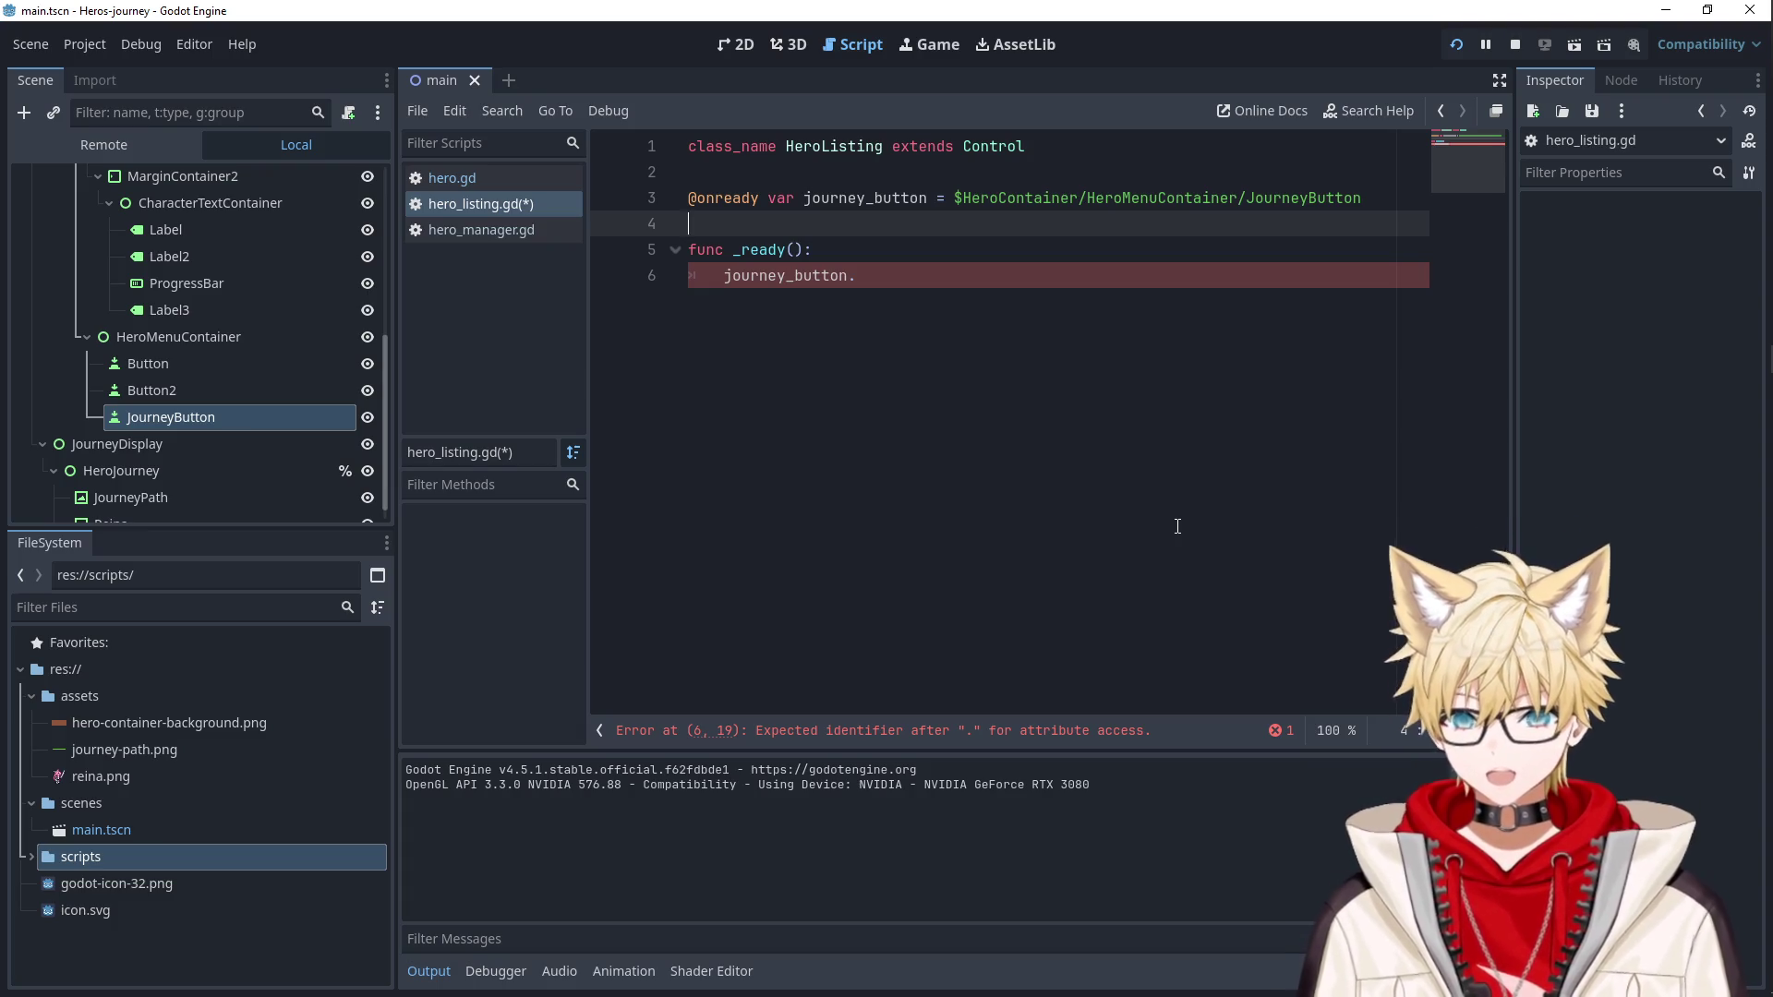
click(1032, 374)
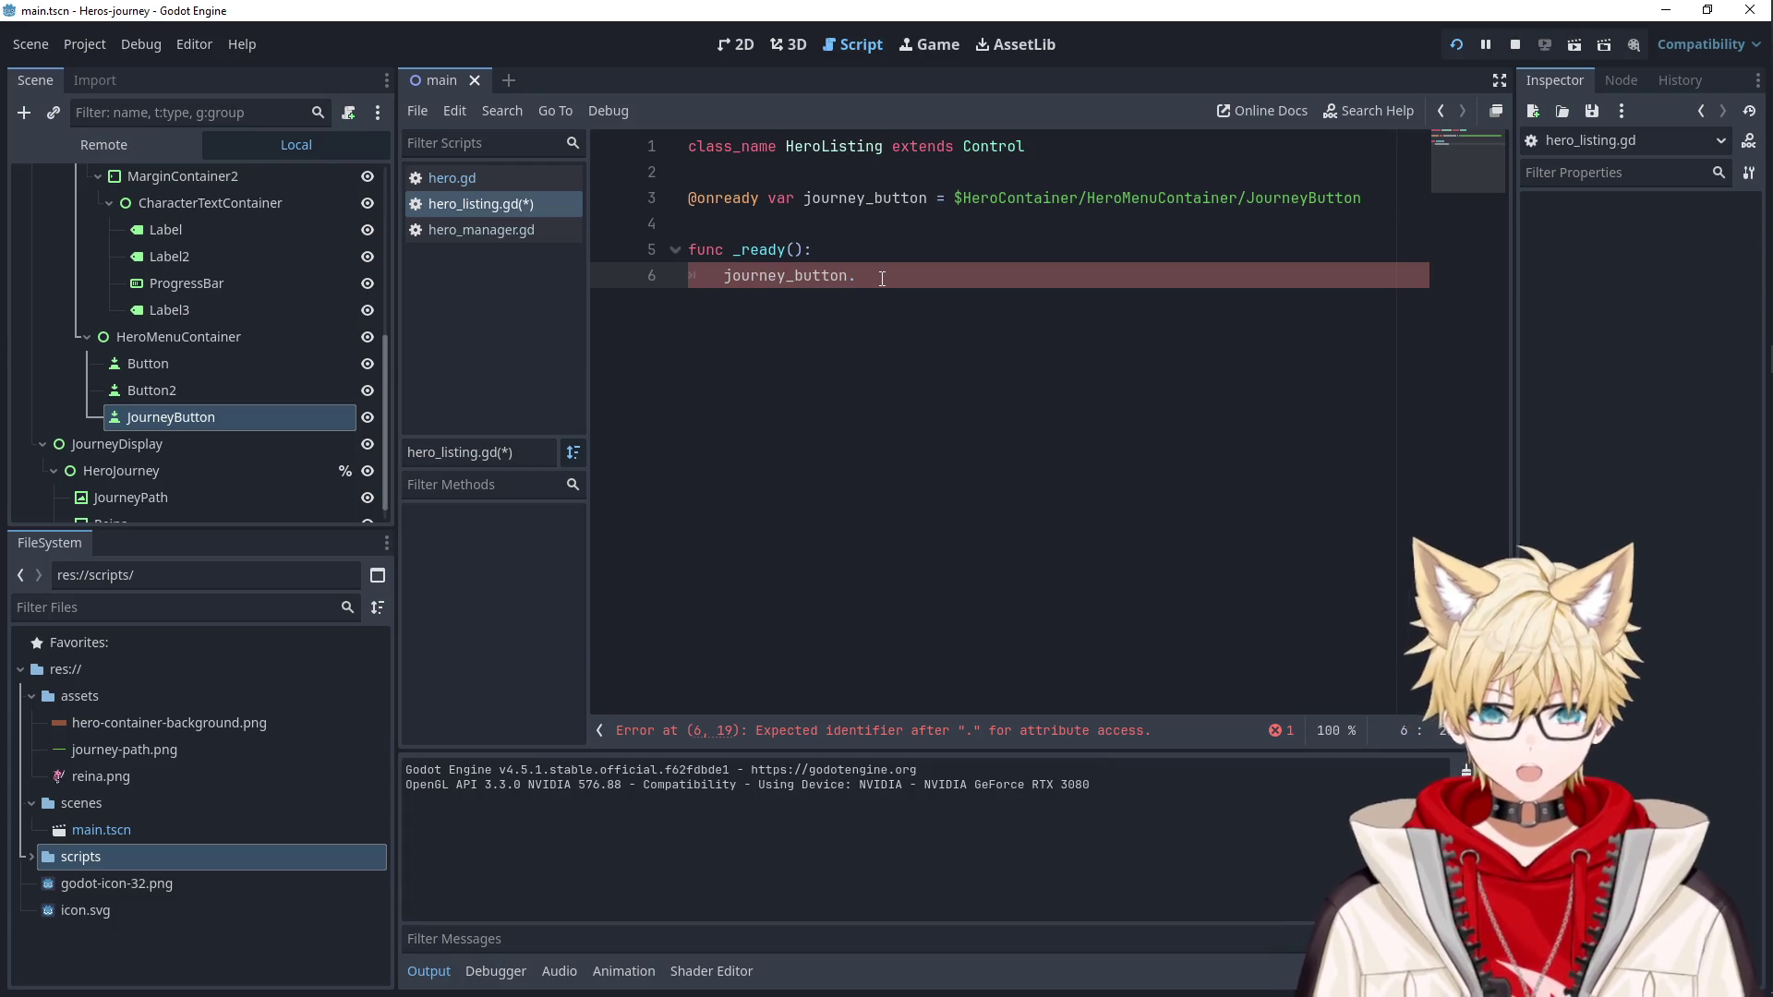
Step: Type the journey_button onready declaration as Button
text(oncli)
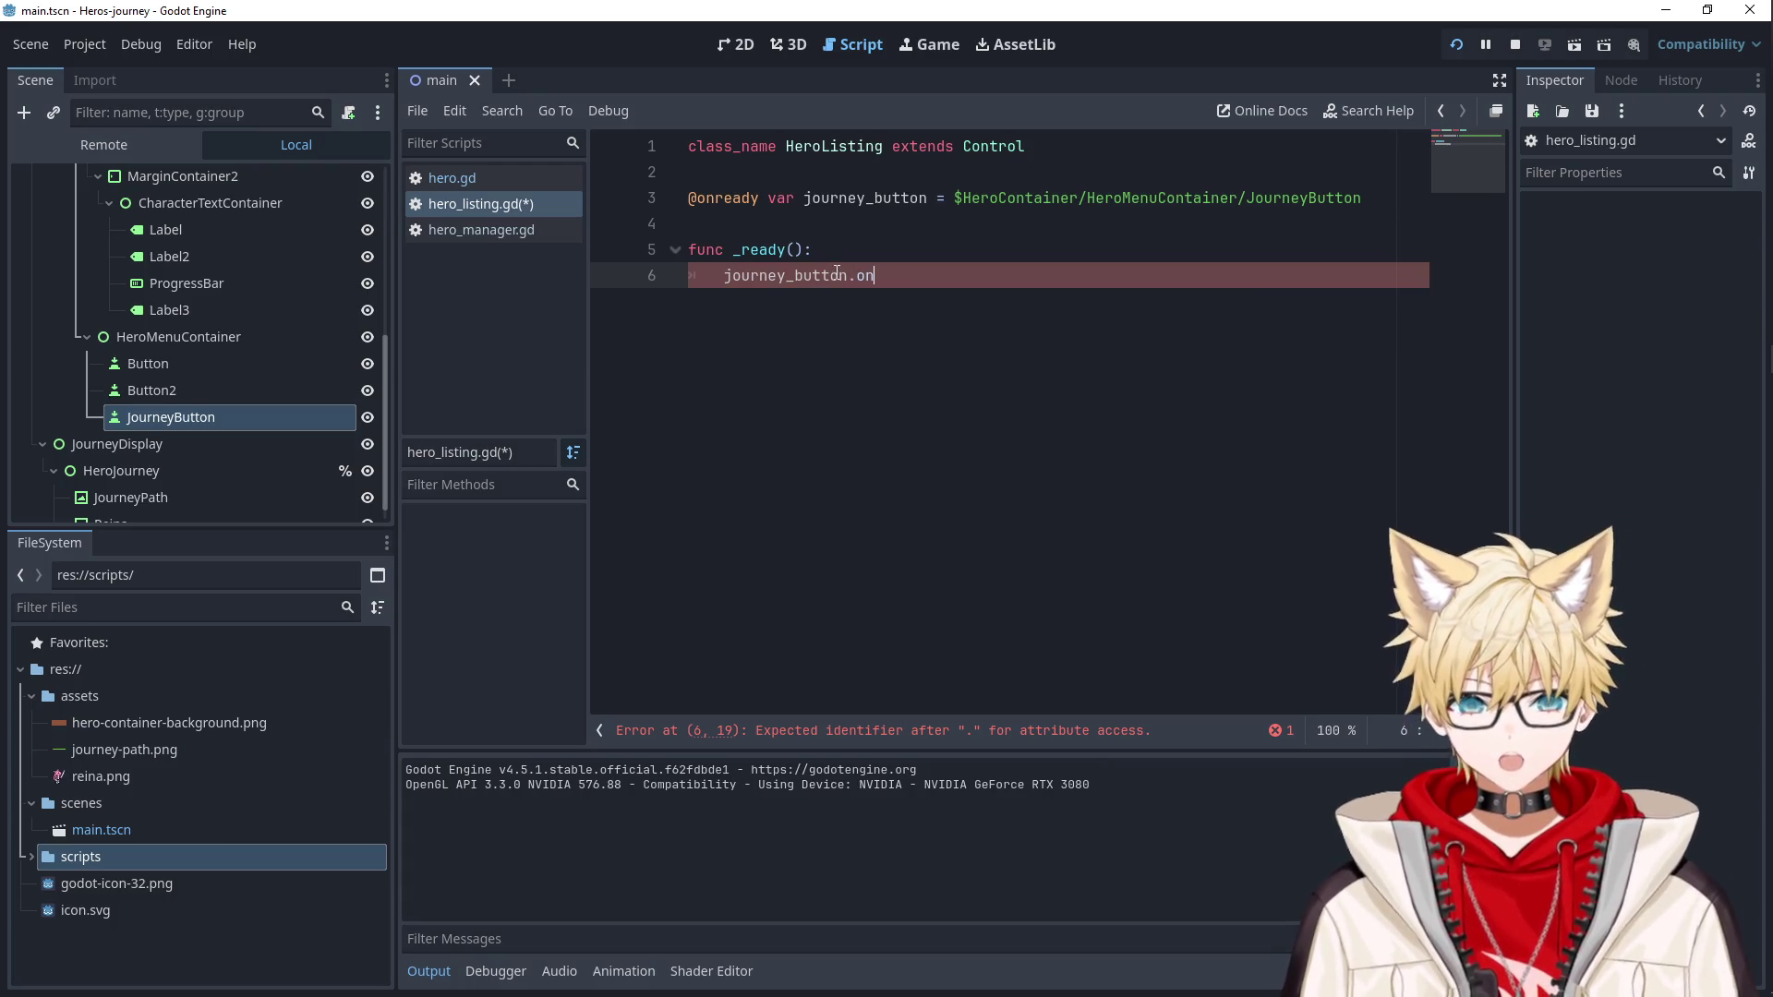
key(BackSpace)
key(BackSpace)
key(BackSpace)
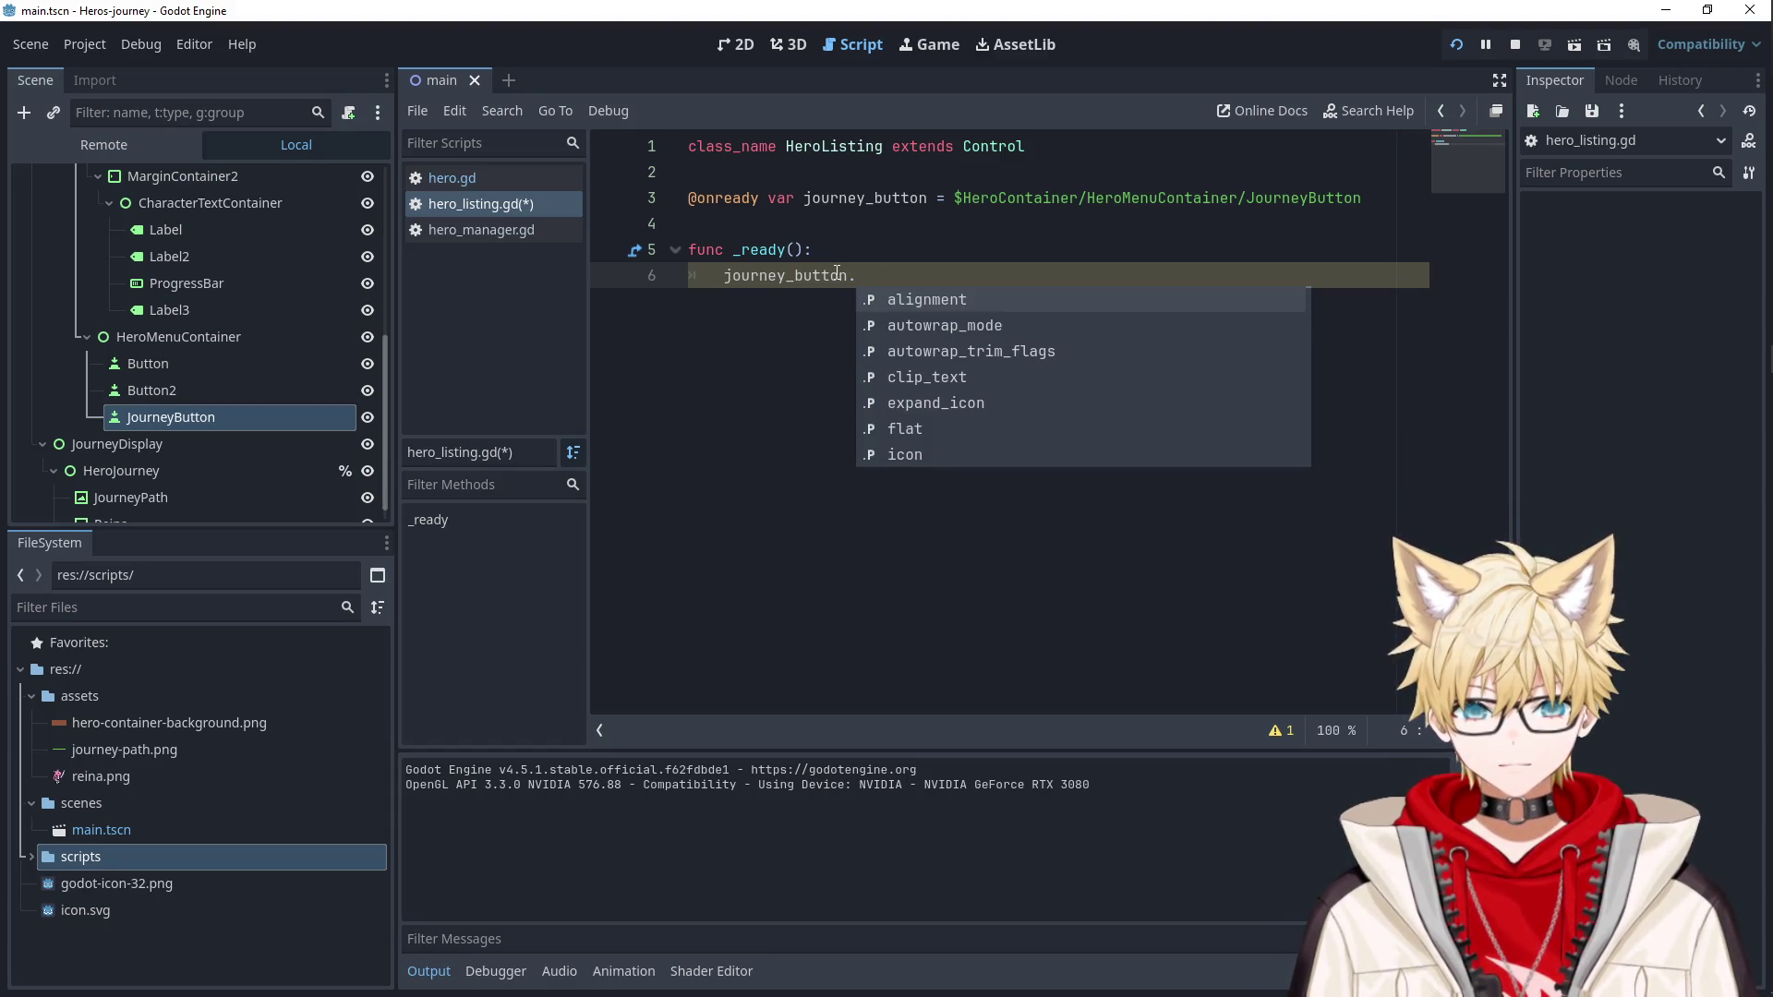
click(918, 199)
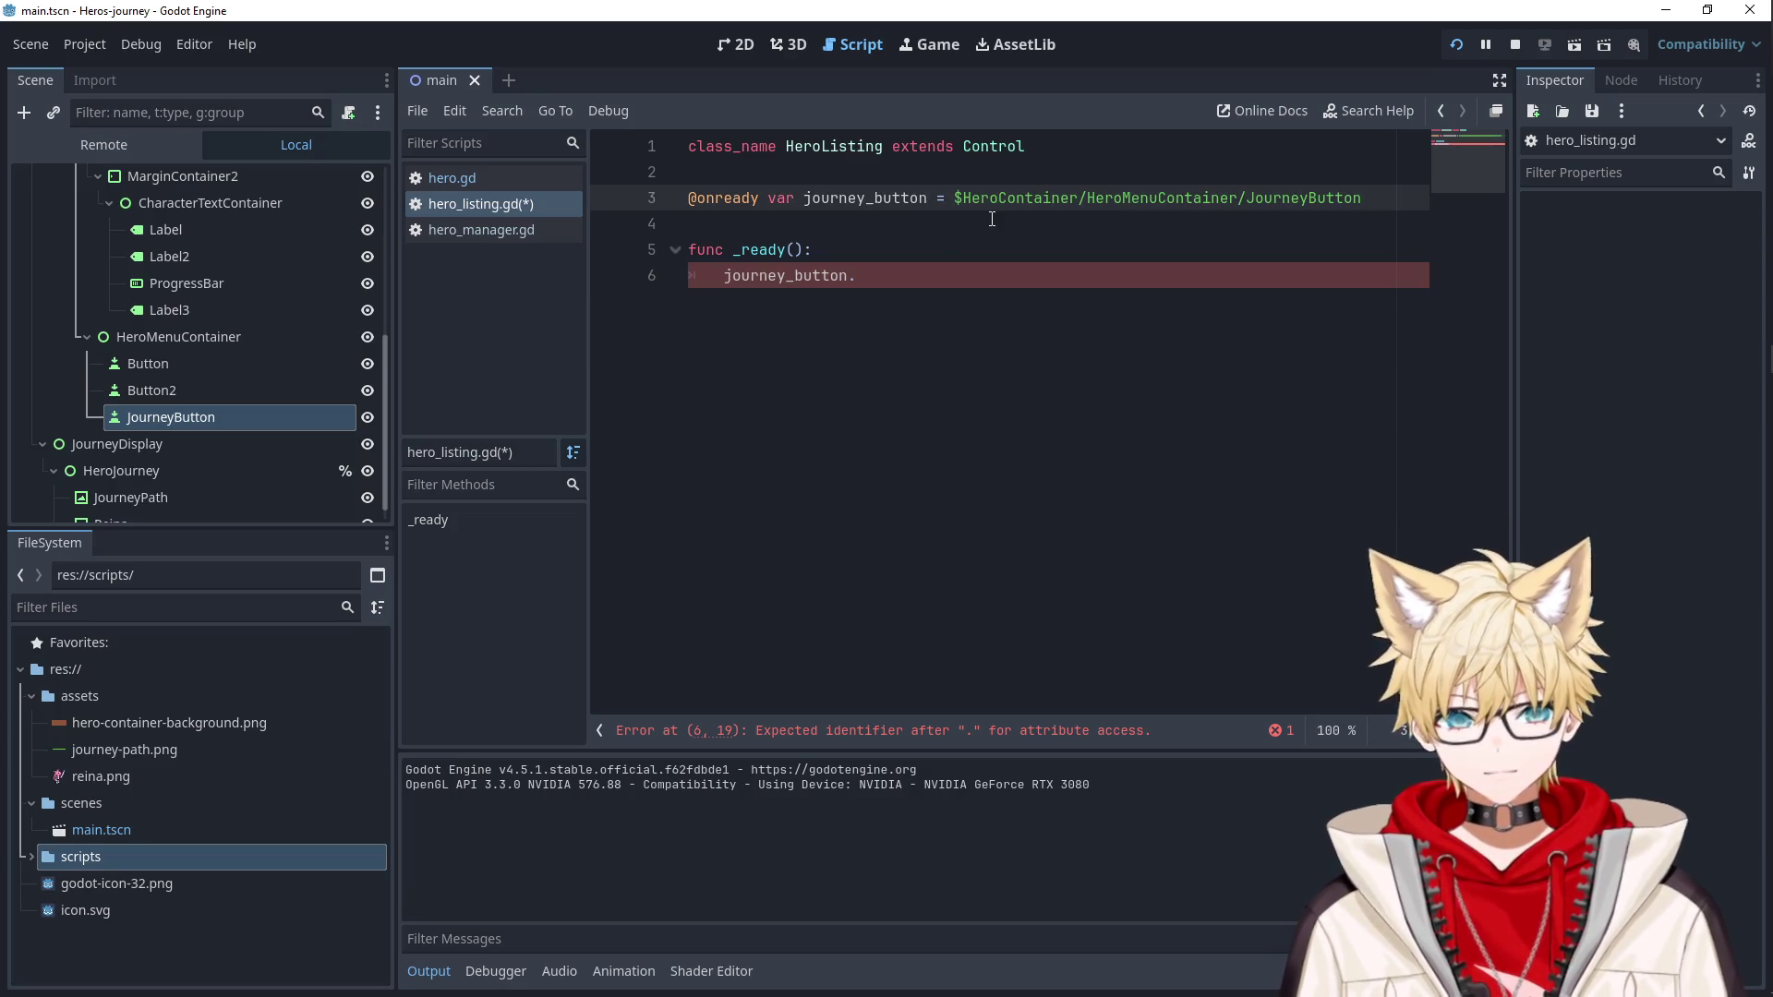
text(: Button)
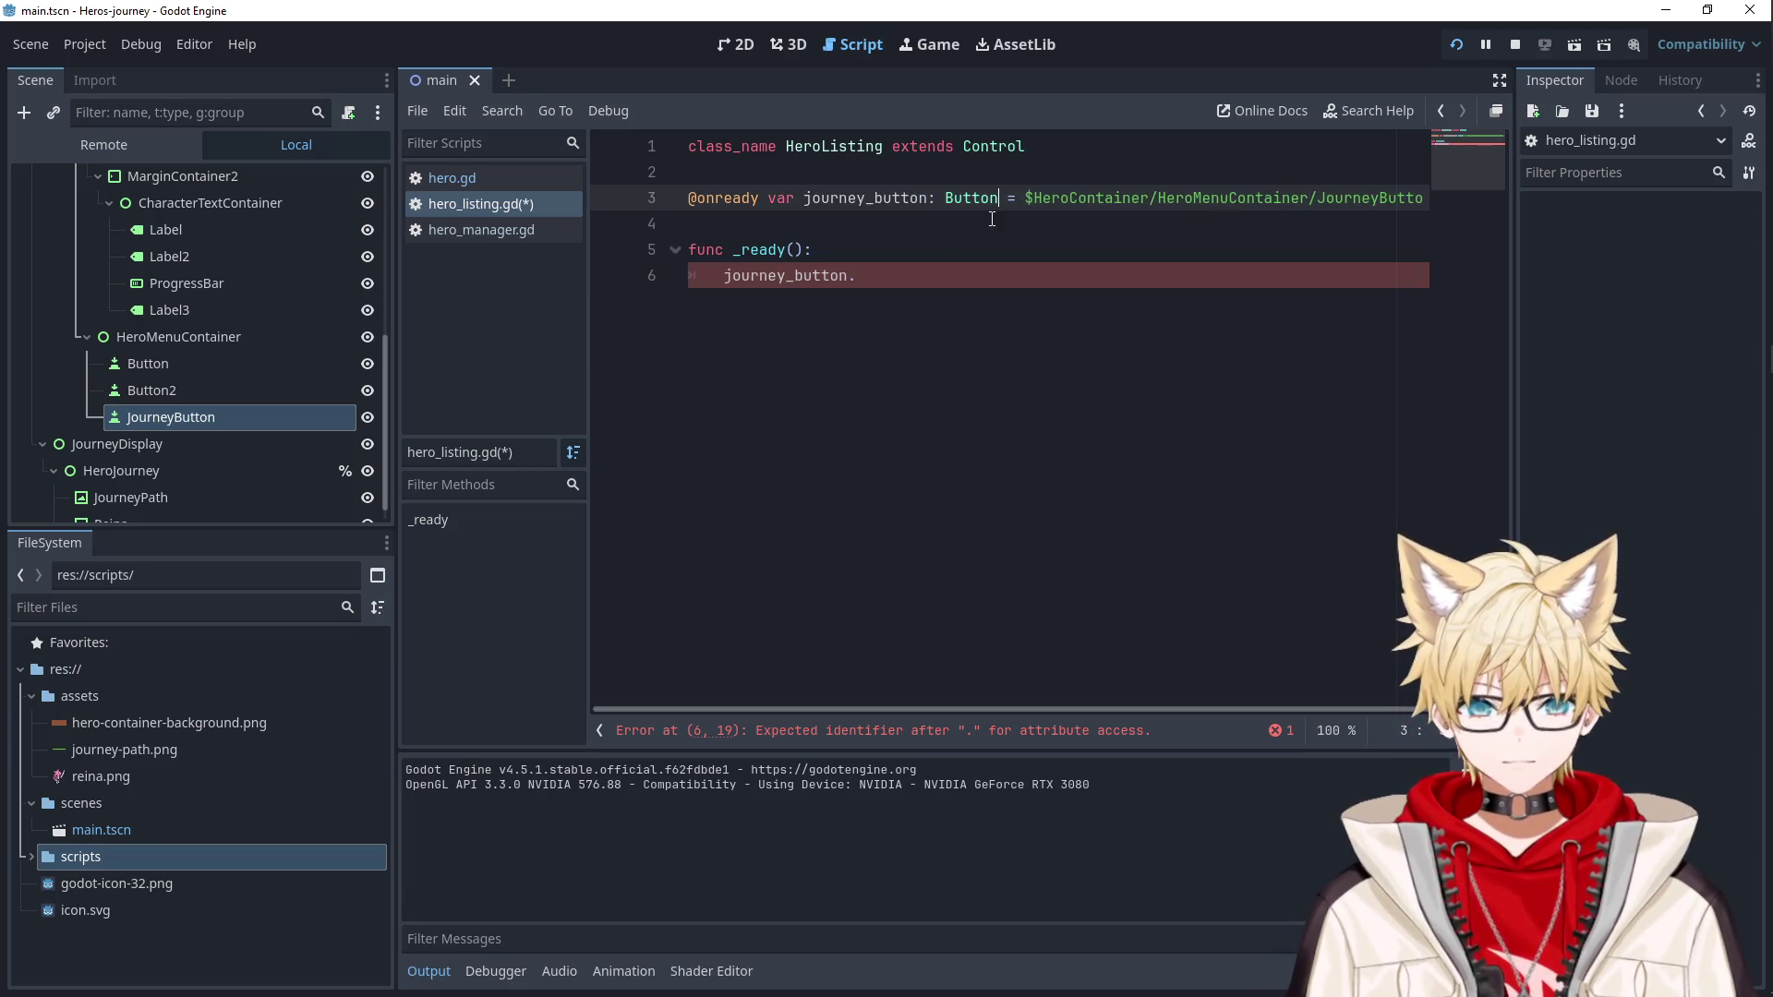
click(918, 277)
Step: Write journey_button.pressed.connect() inside _ready
text(.)
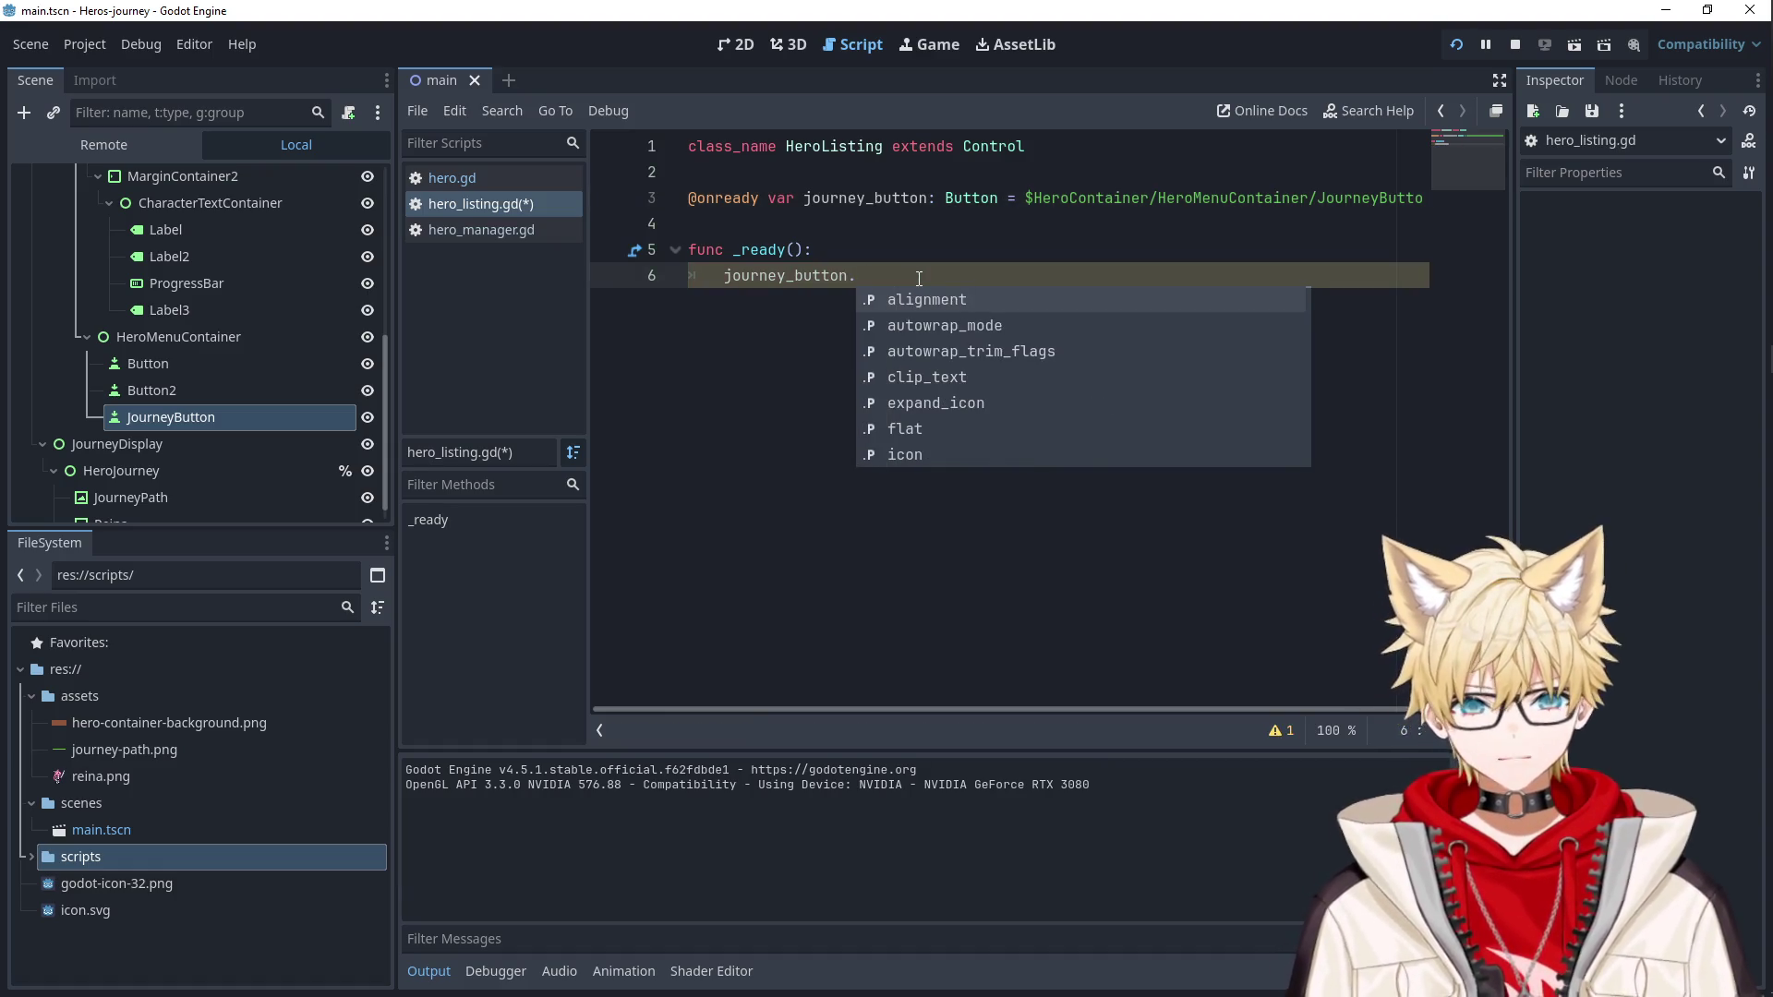
text(pre)
key(Return)
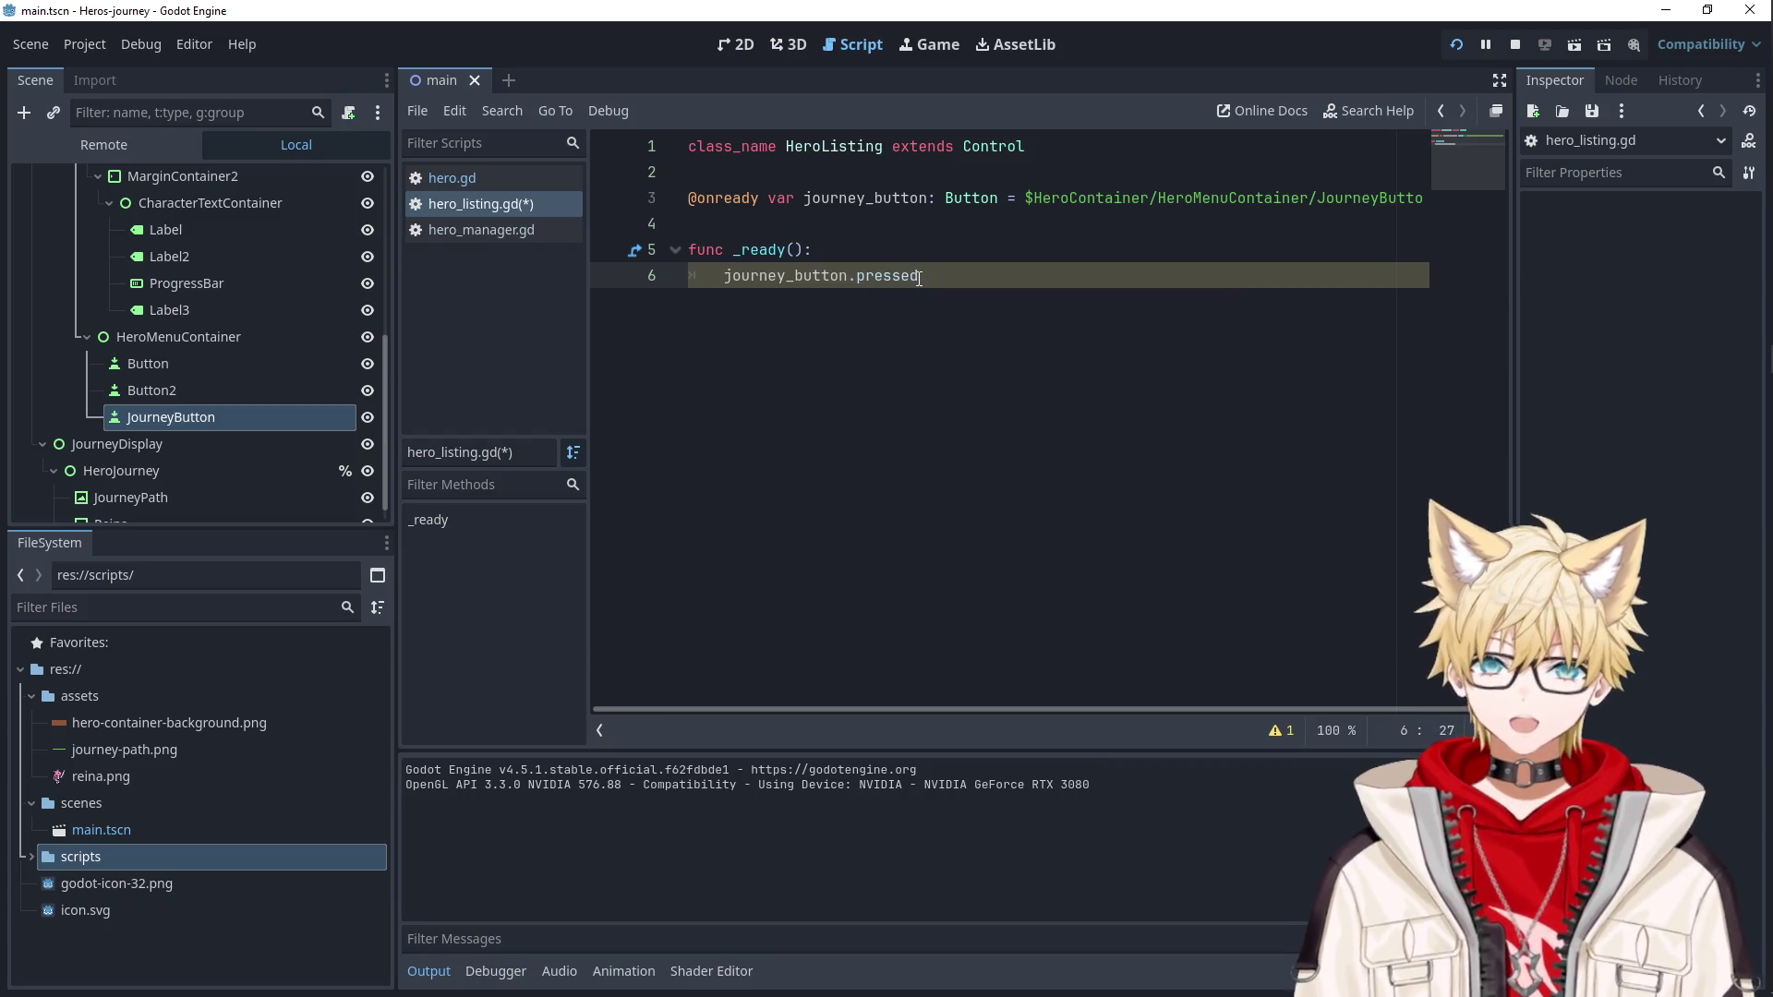
text(.)
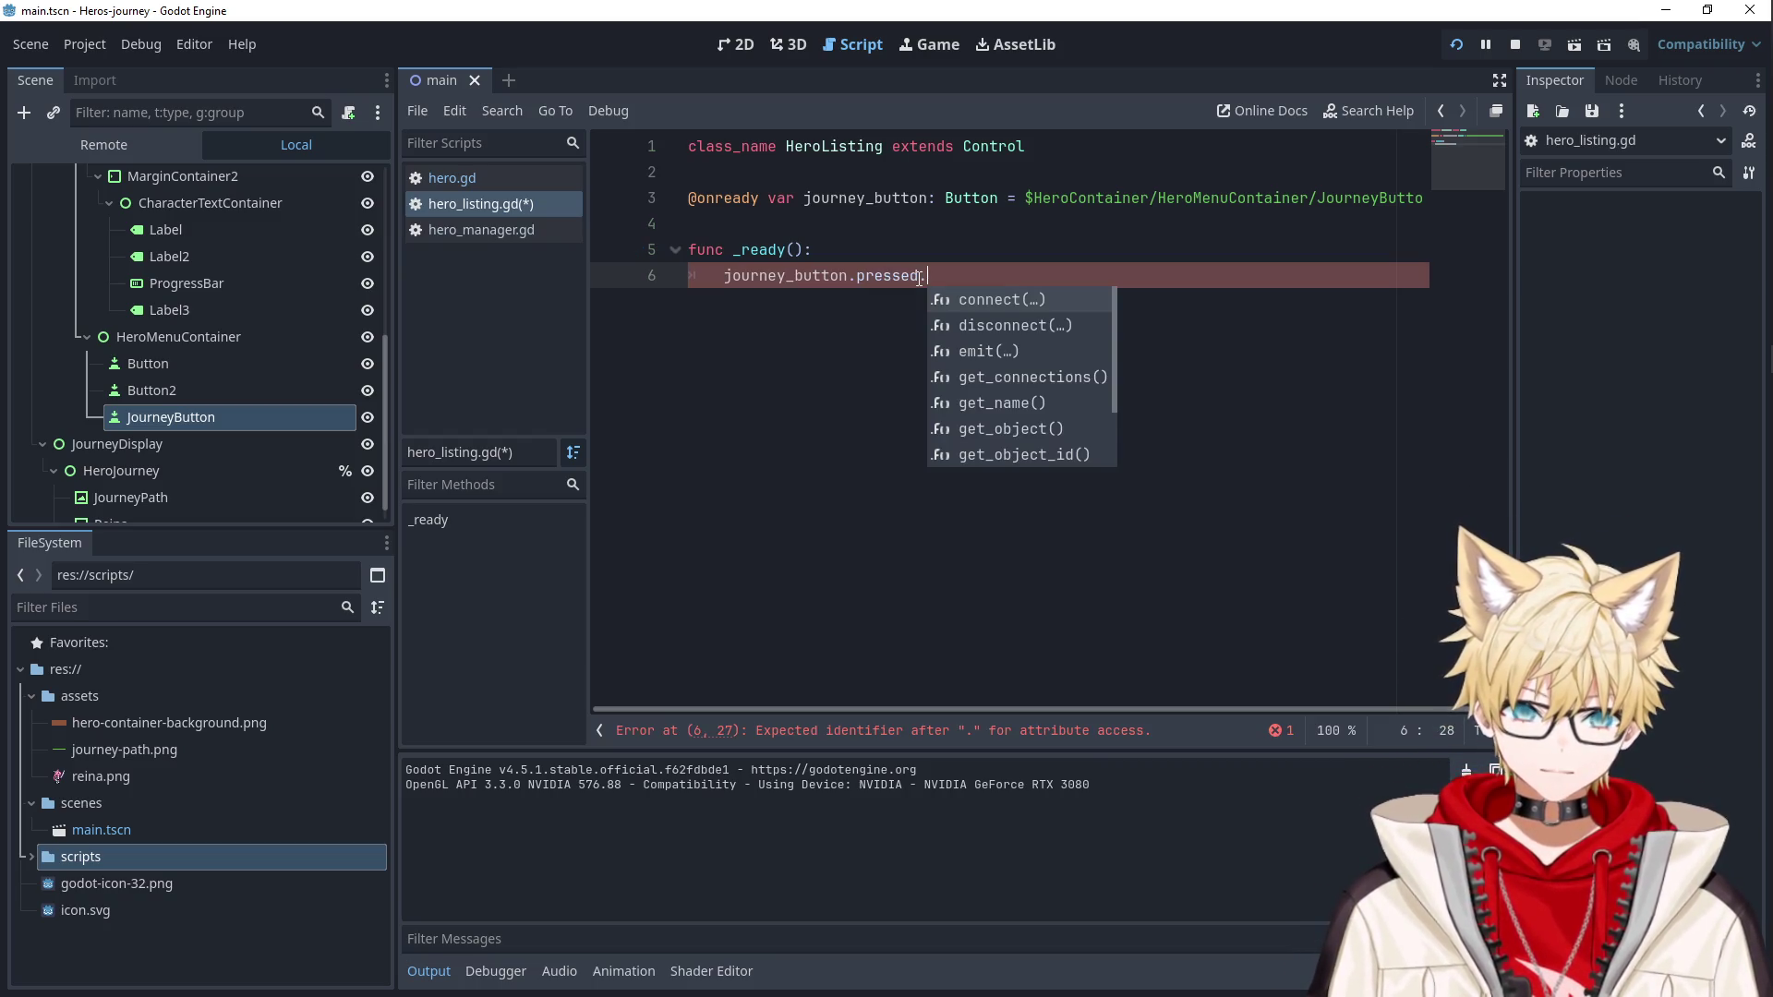
key(Return)
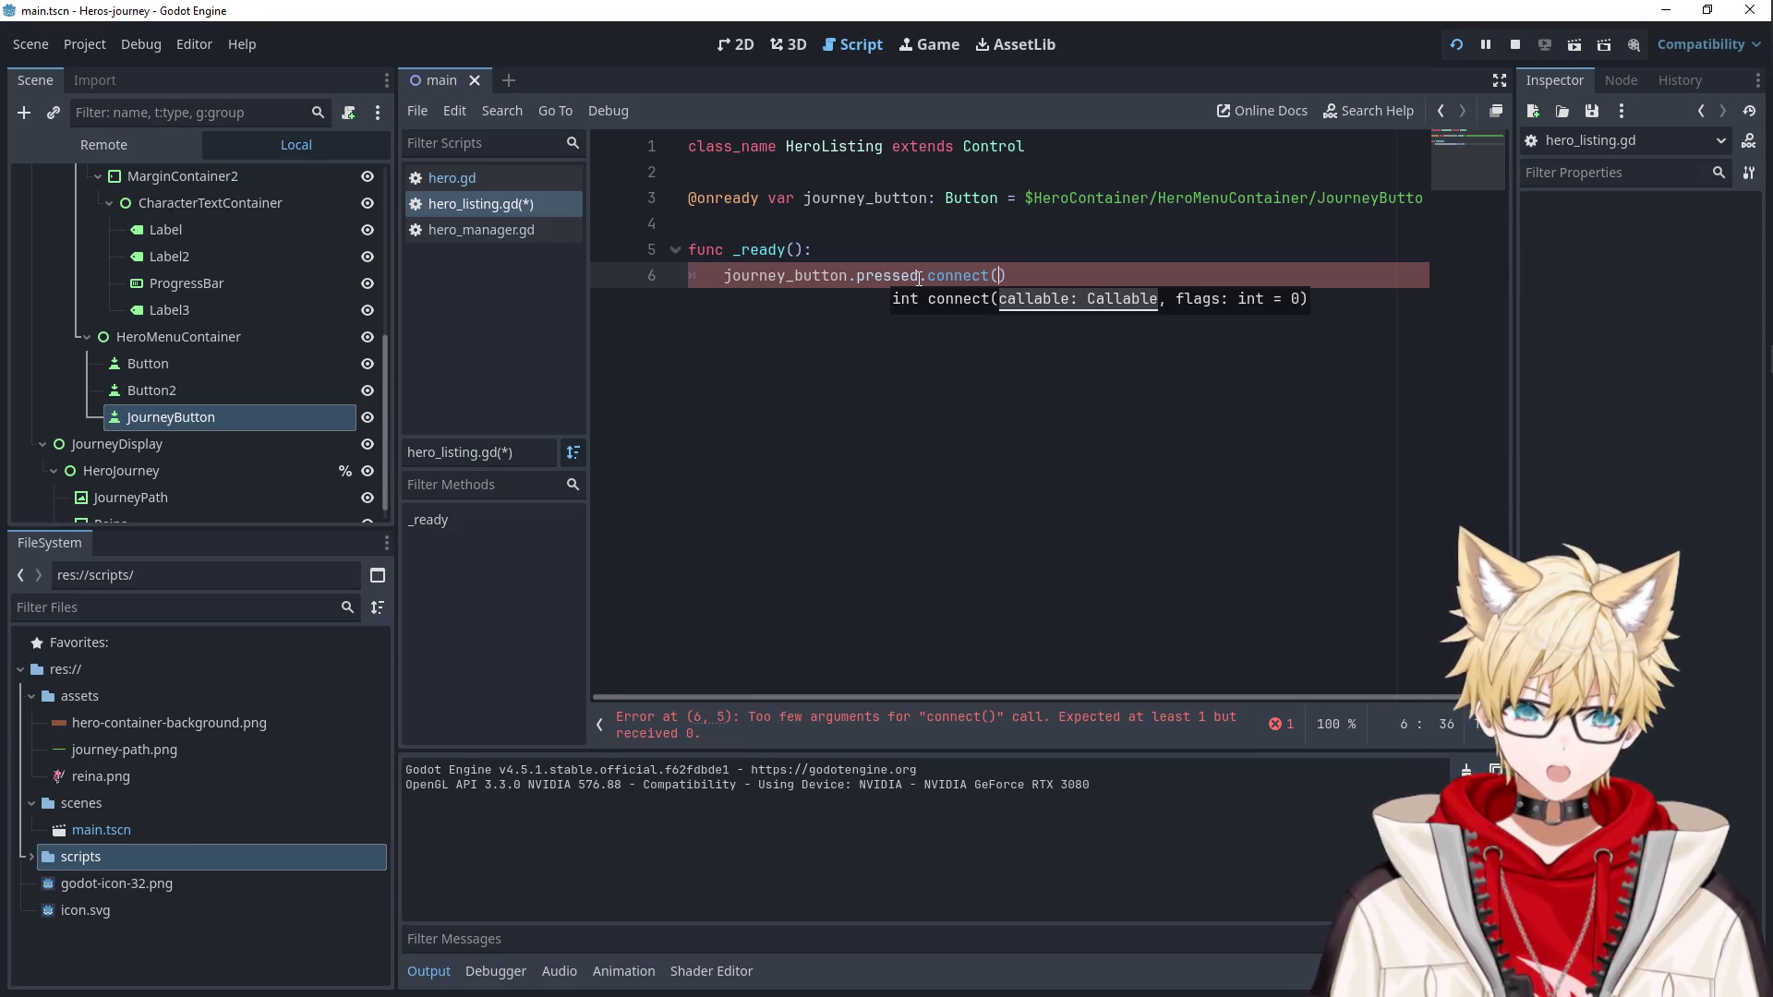
Step: Add an empty func _on_journey_button_pressed(): containing pass
key(End)
key(Return)
key(Return)
text(func _onr)
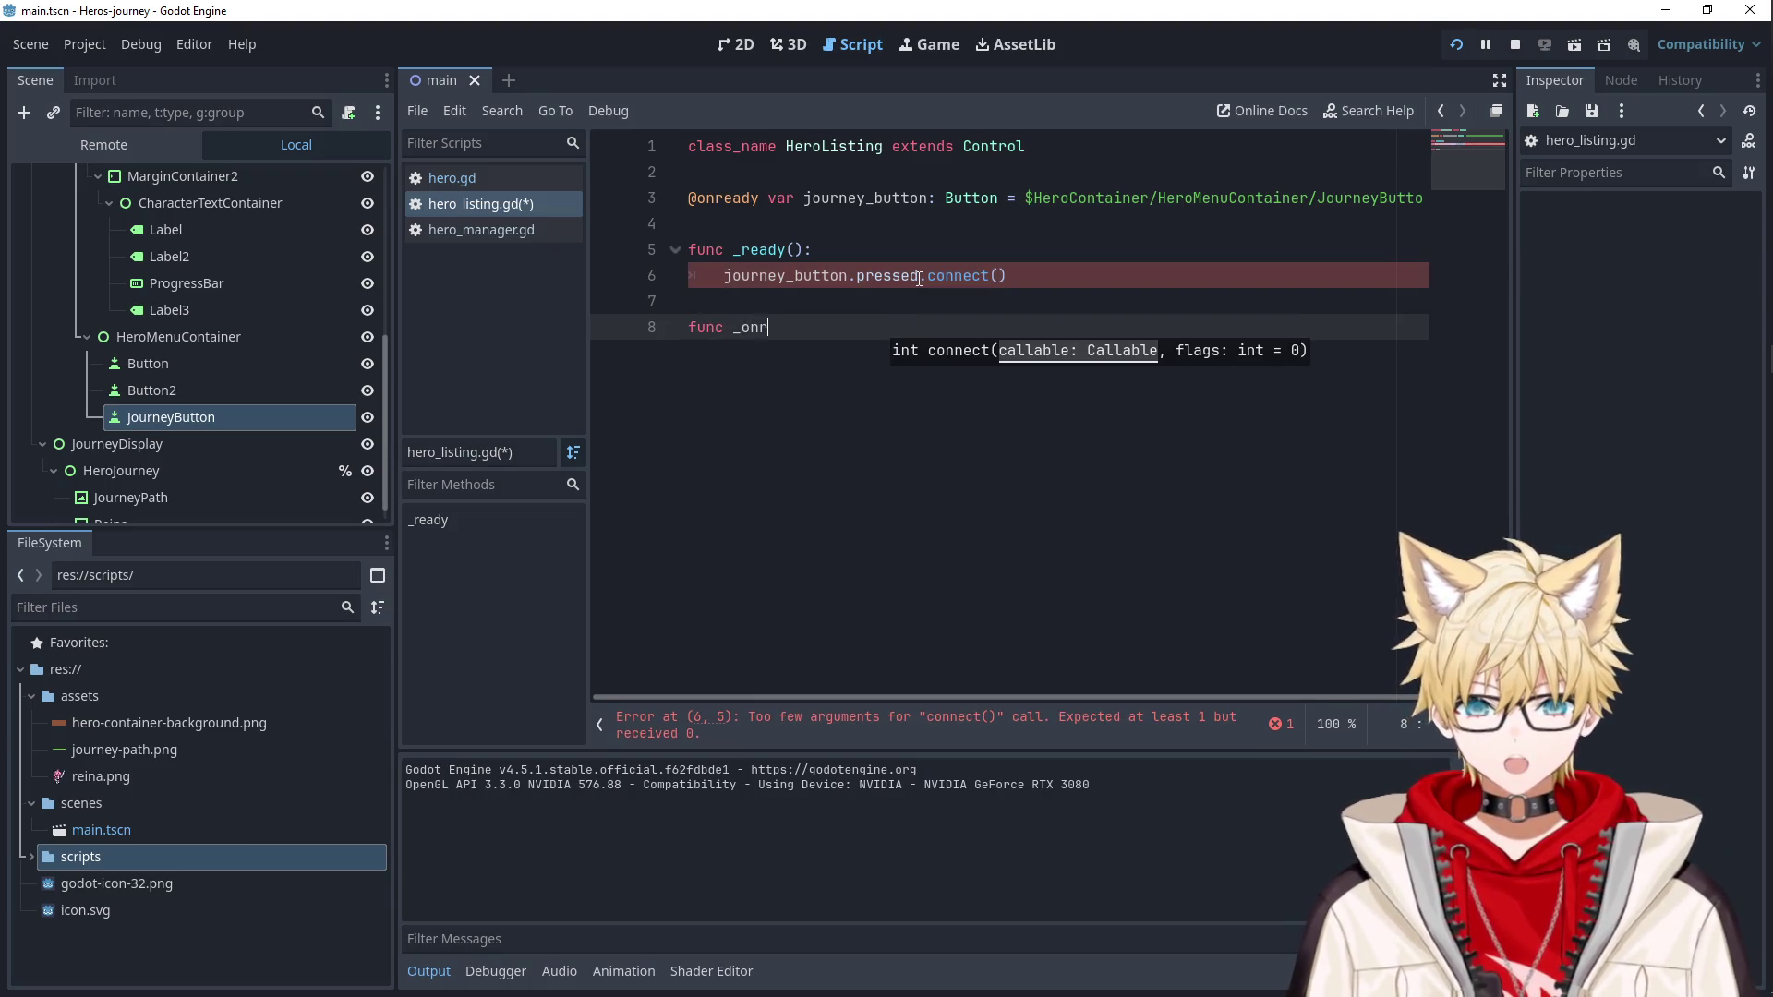
key(BackSpace)
text(_journey_button_pressed())
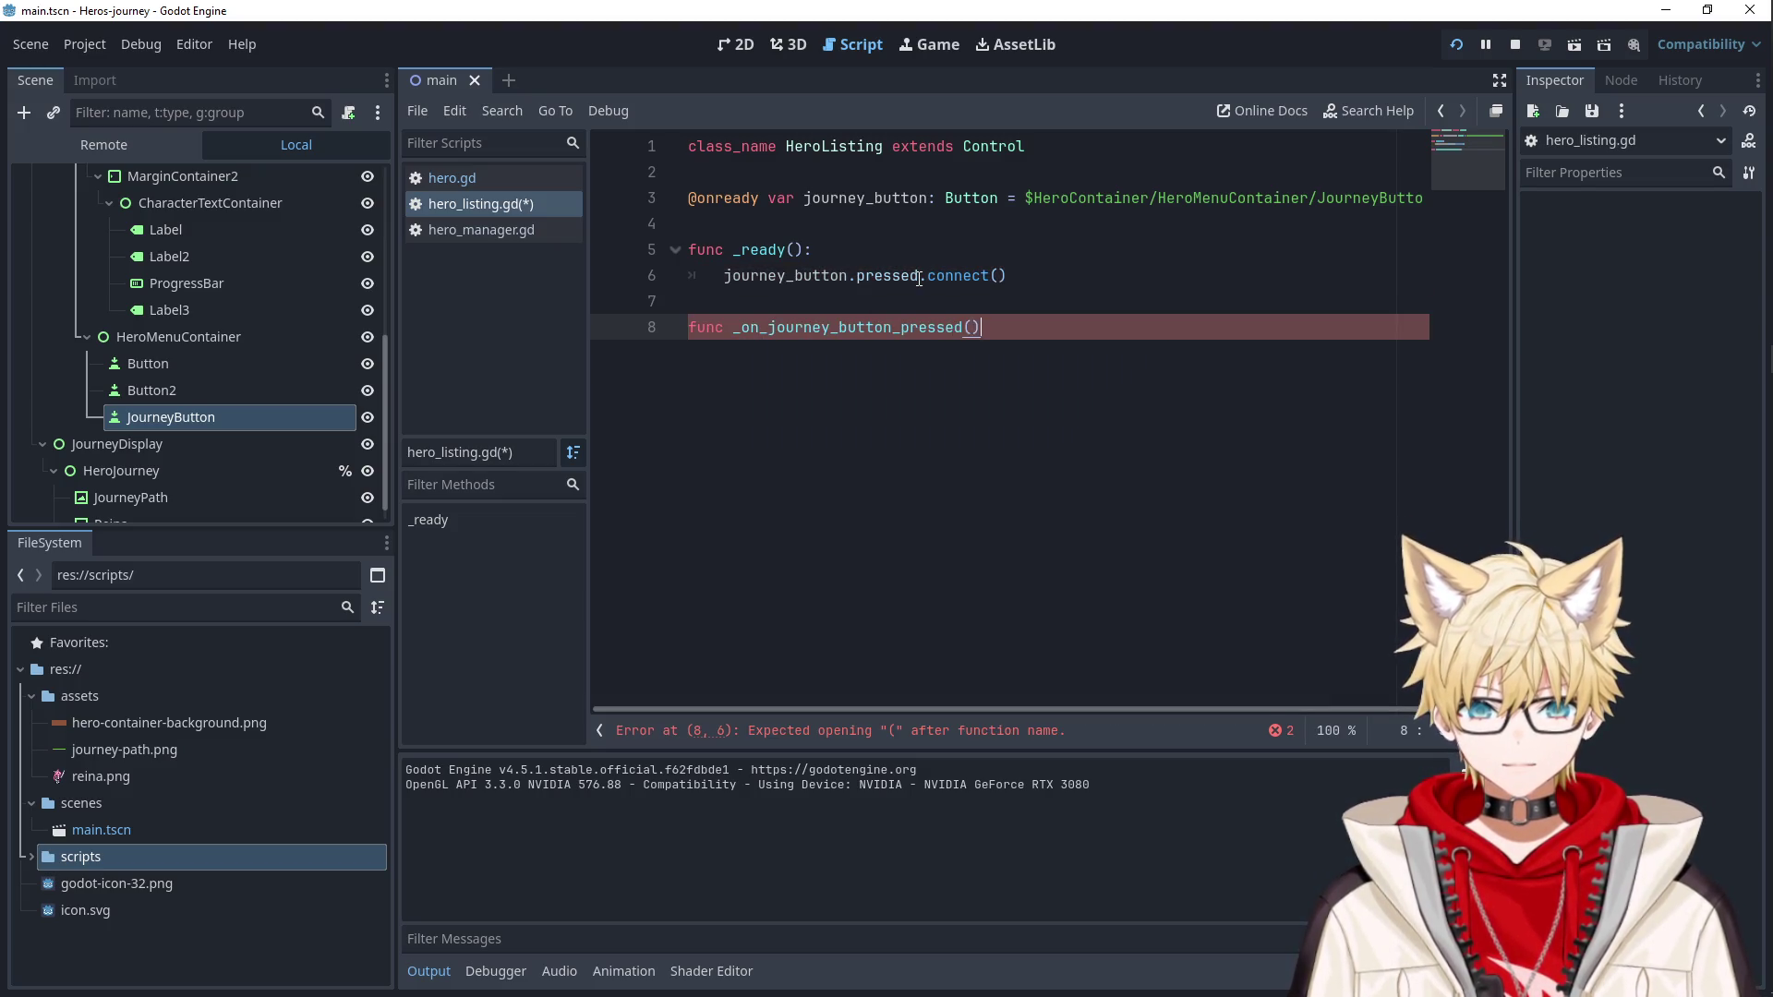
text(:)
key(Return)
text(pass)
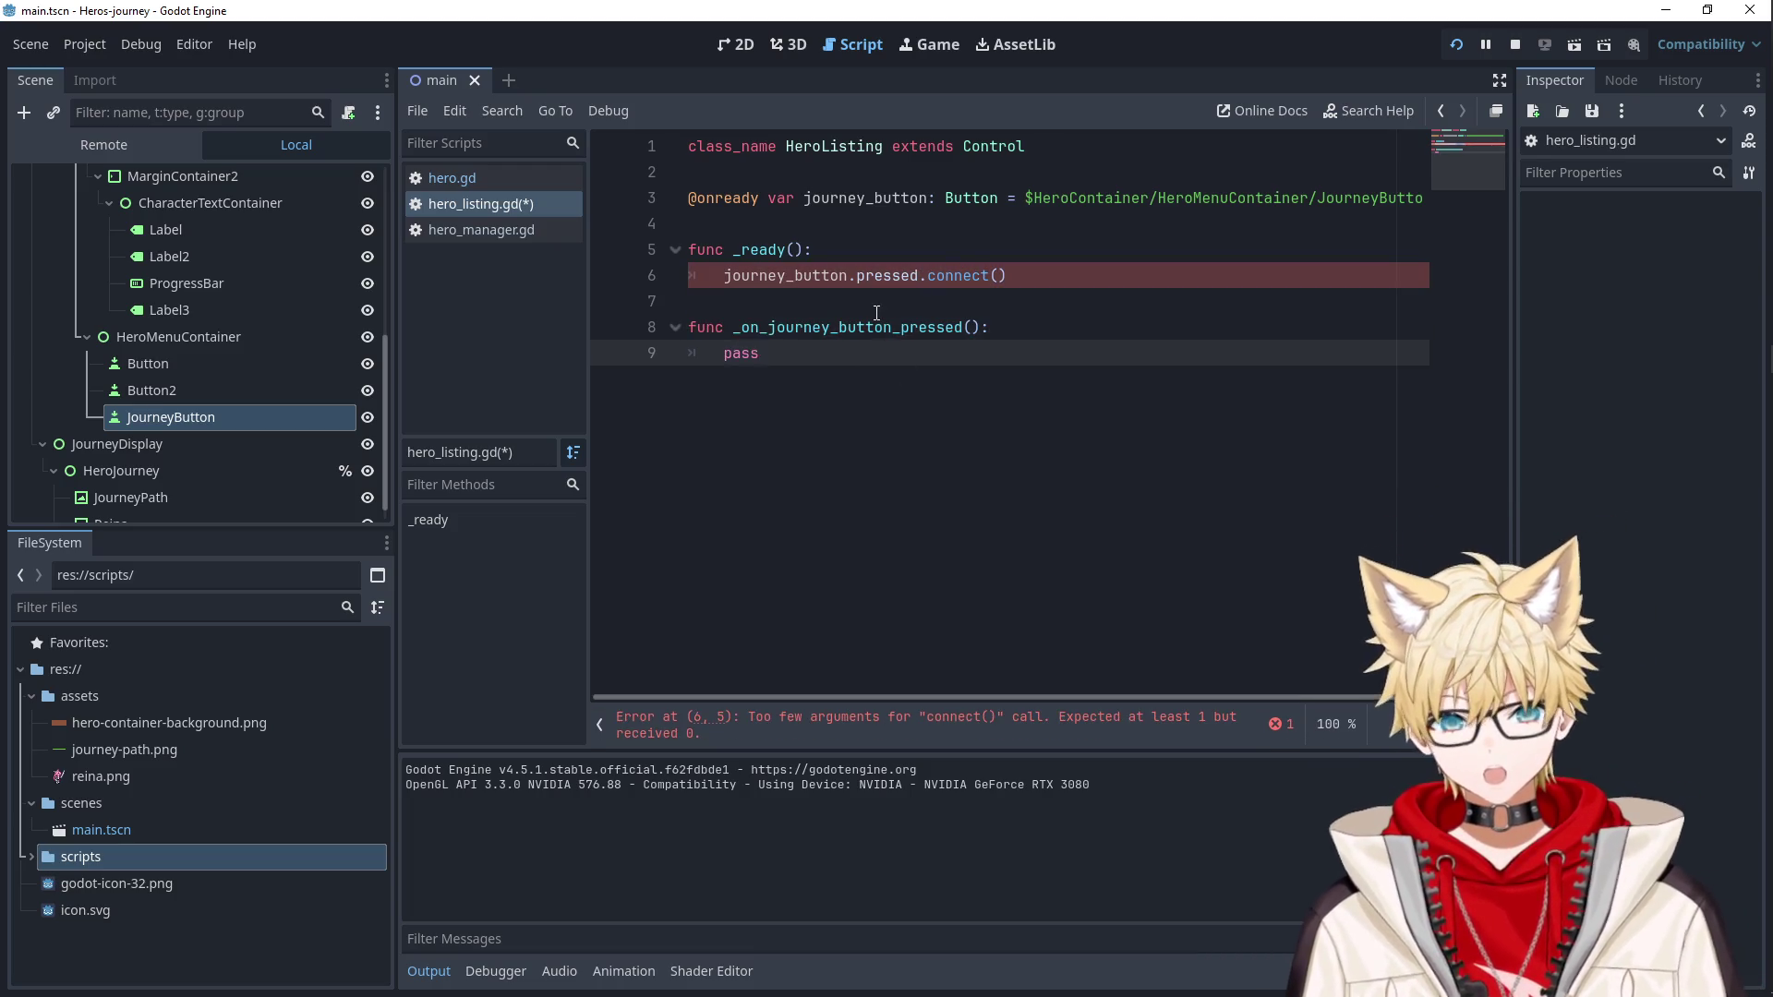
double_click(875, 329)
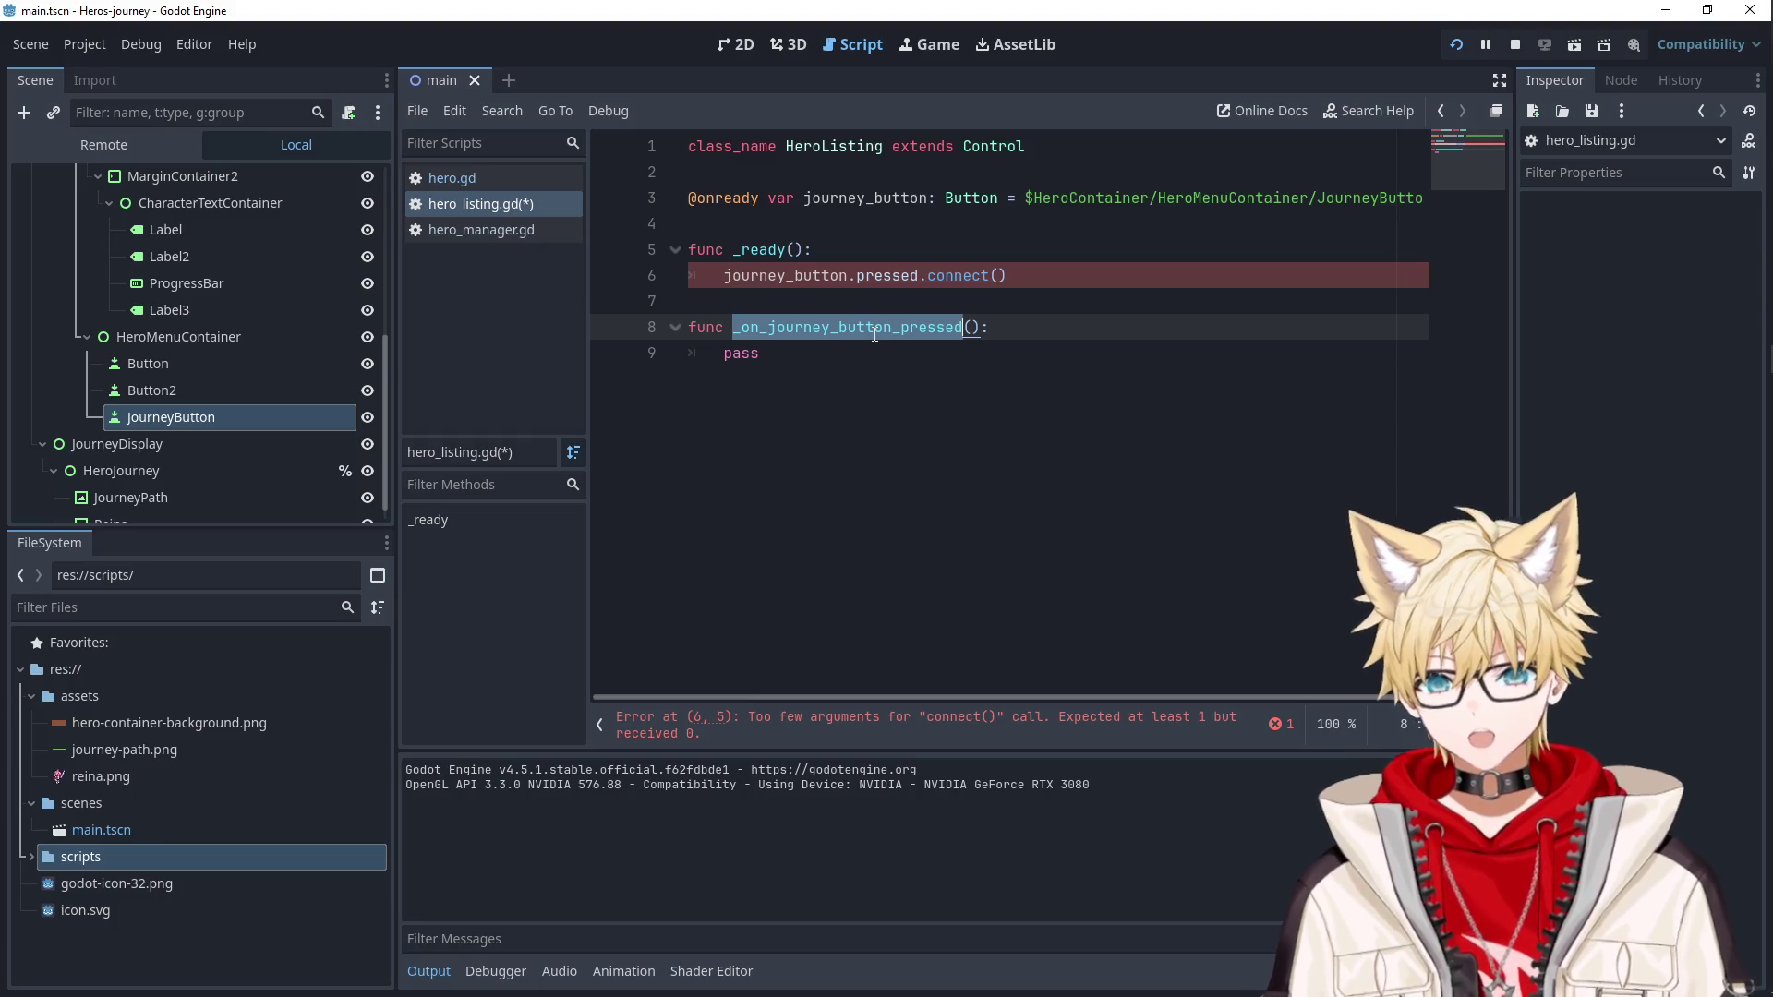
Step: Delete the pass placeholder from _on_journey_button_pressed
click(1013, 353)
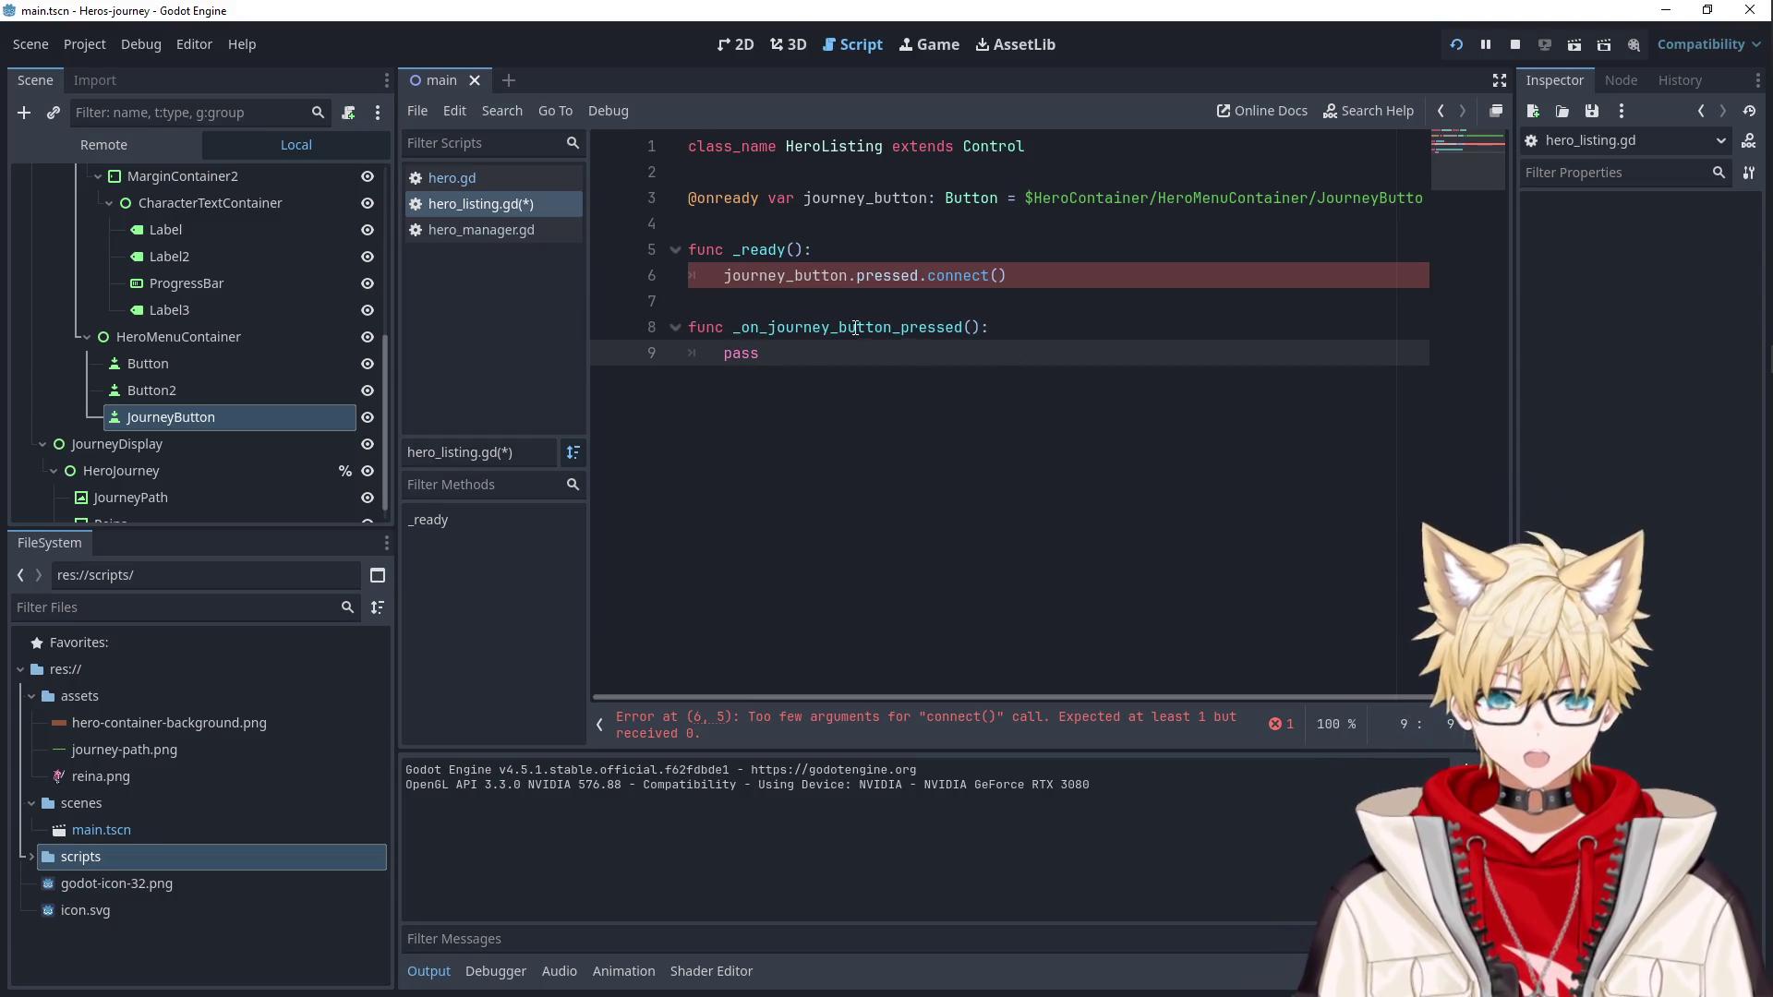
double_click(748, 355)
click(743, 356)
double_click(741, 359)
key(BackSpace)
key(BackSpace)
key(BackSpace)
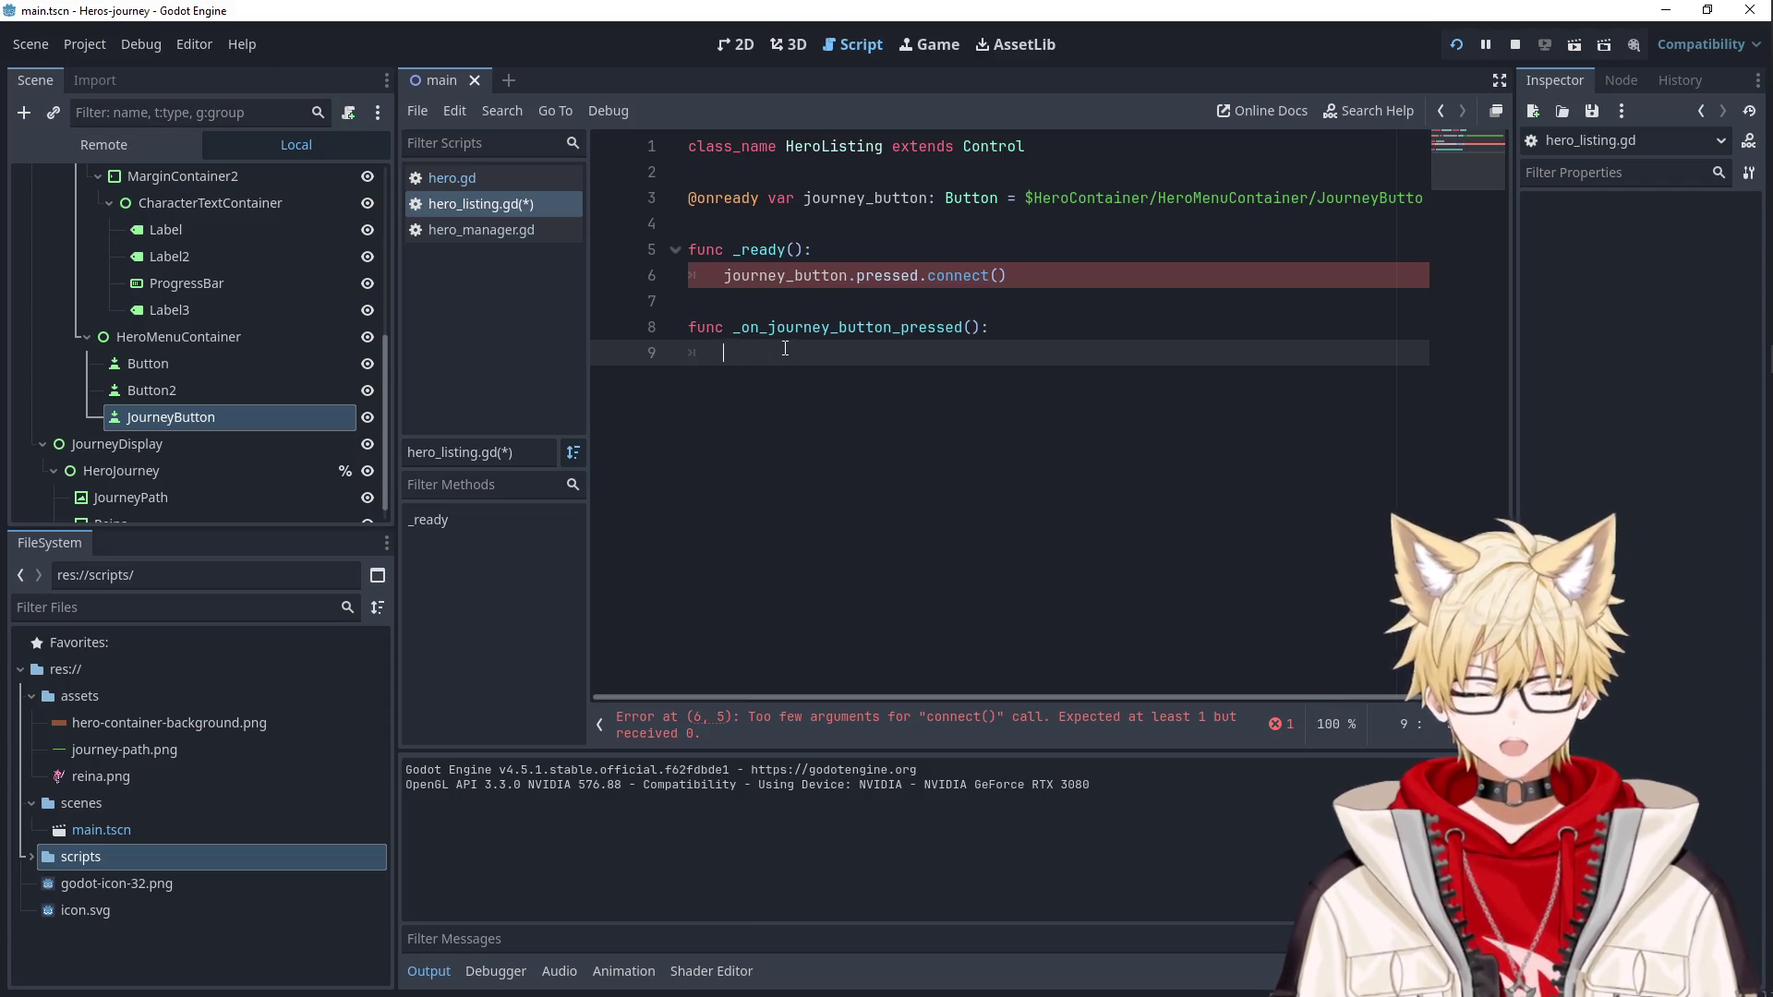
Step: Declare signal on_journey_button_pressed above func _ready()
key(Up)
key(Up)
key(Up)
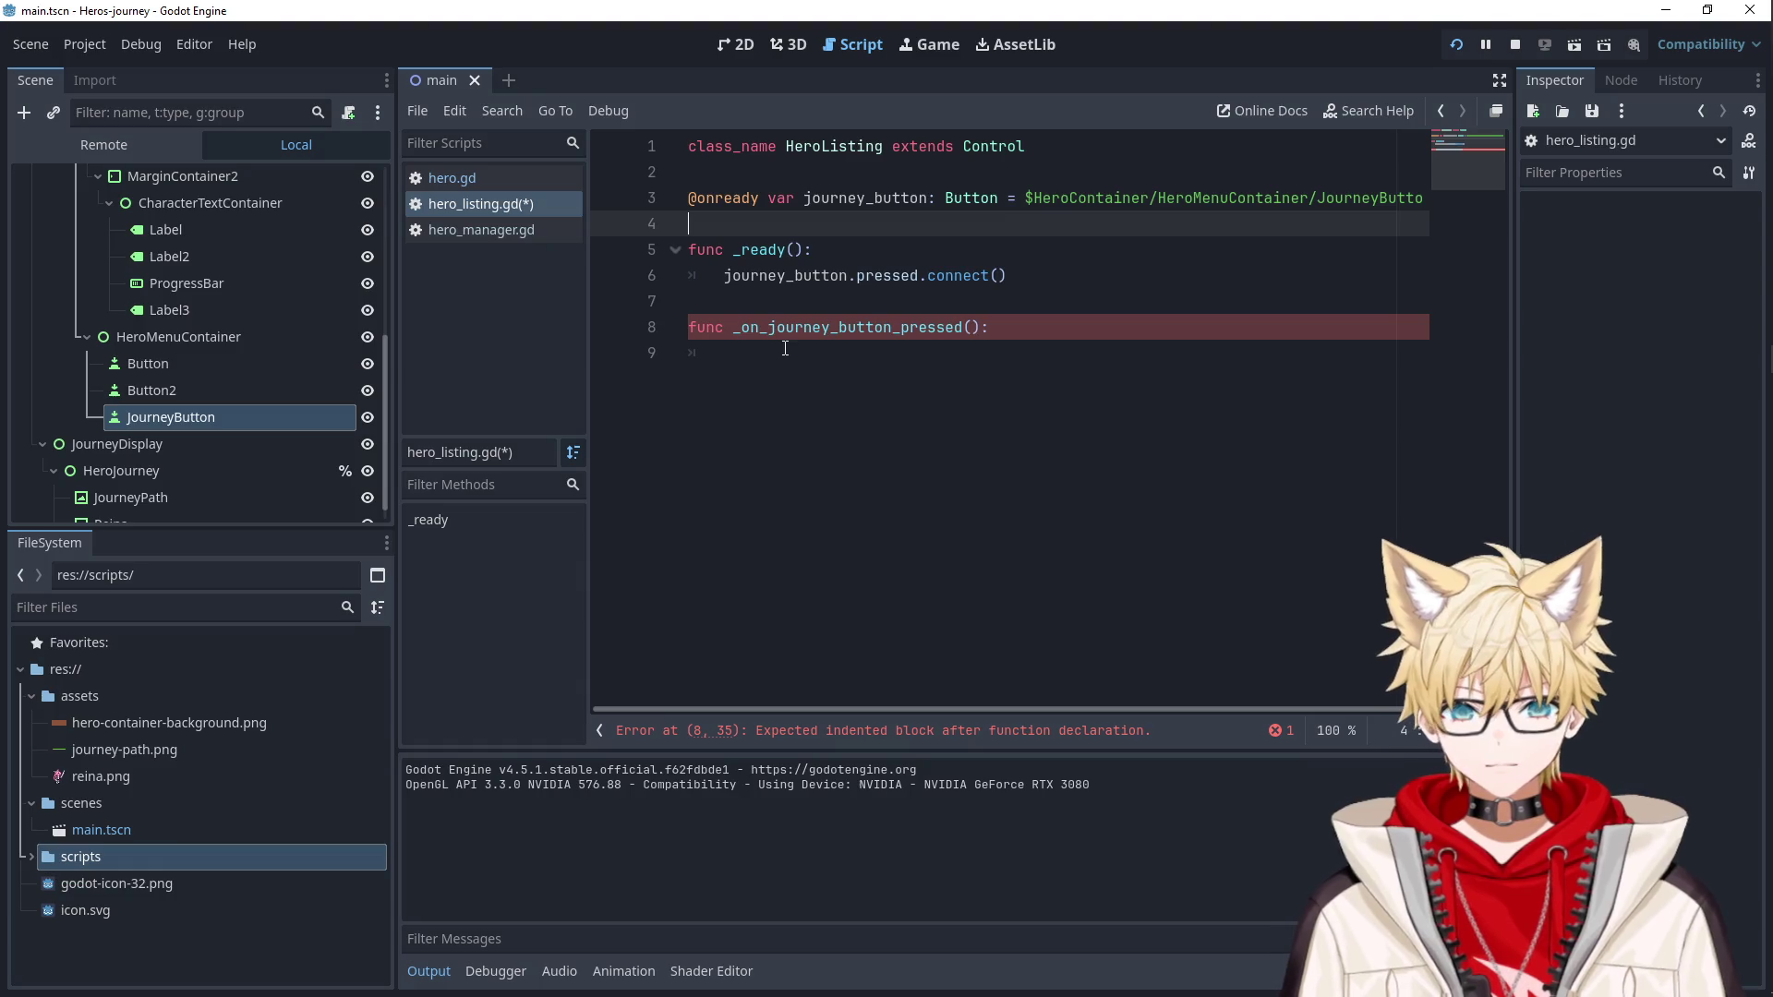
key(Return)
key(Return)
key(Up)
text(signal)
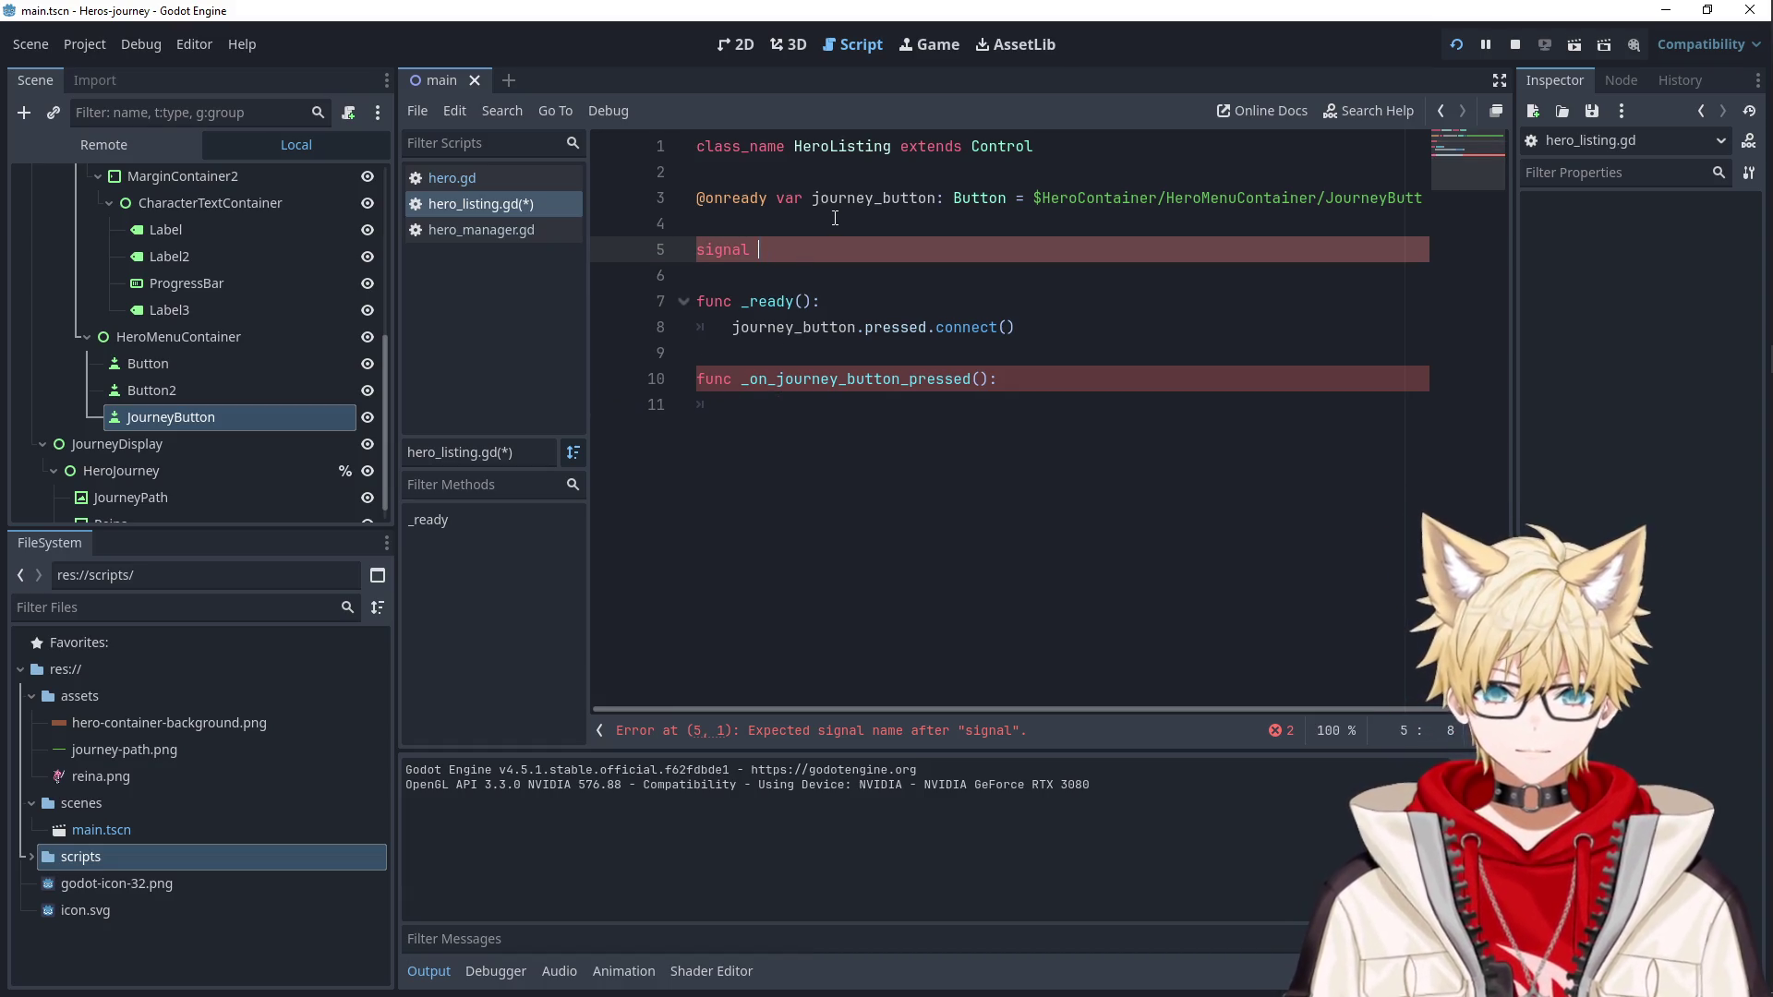
text(on_jouryne)
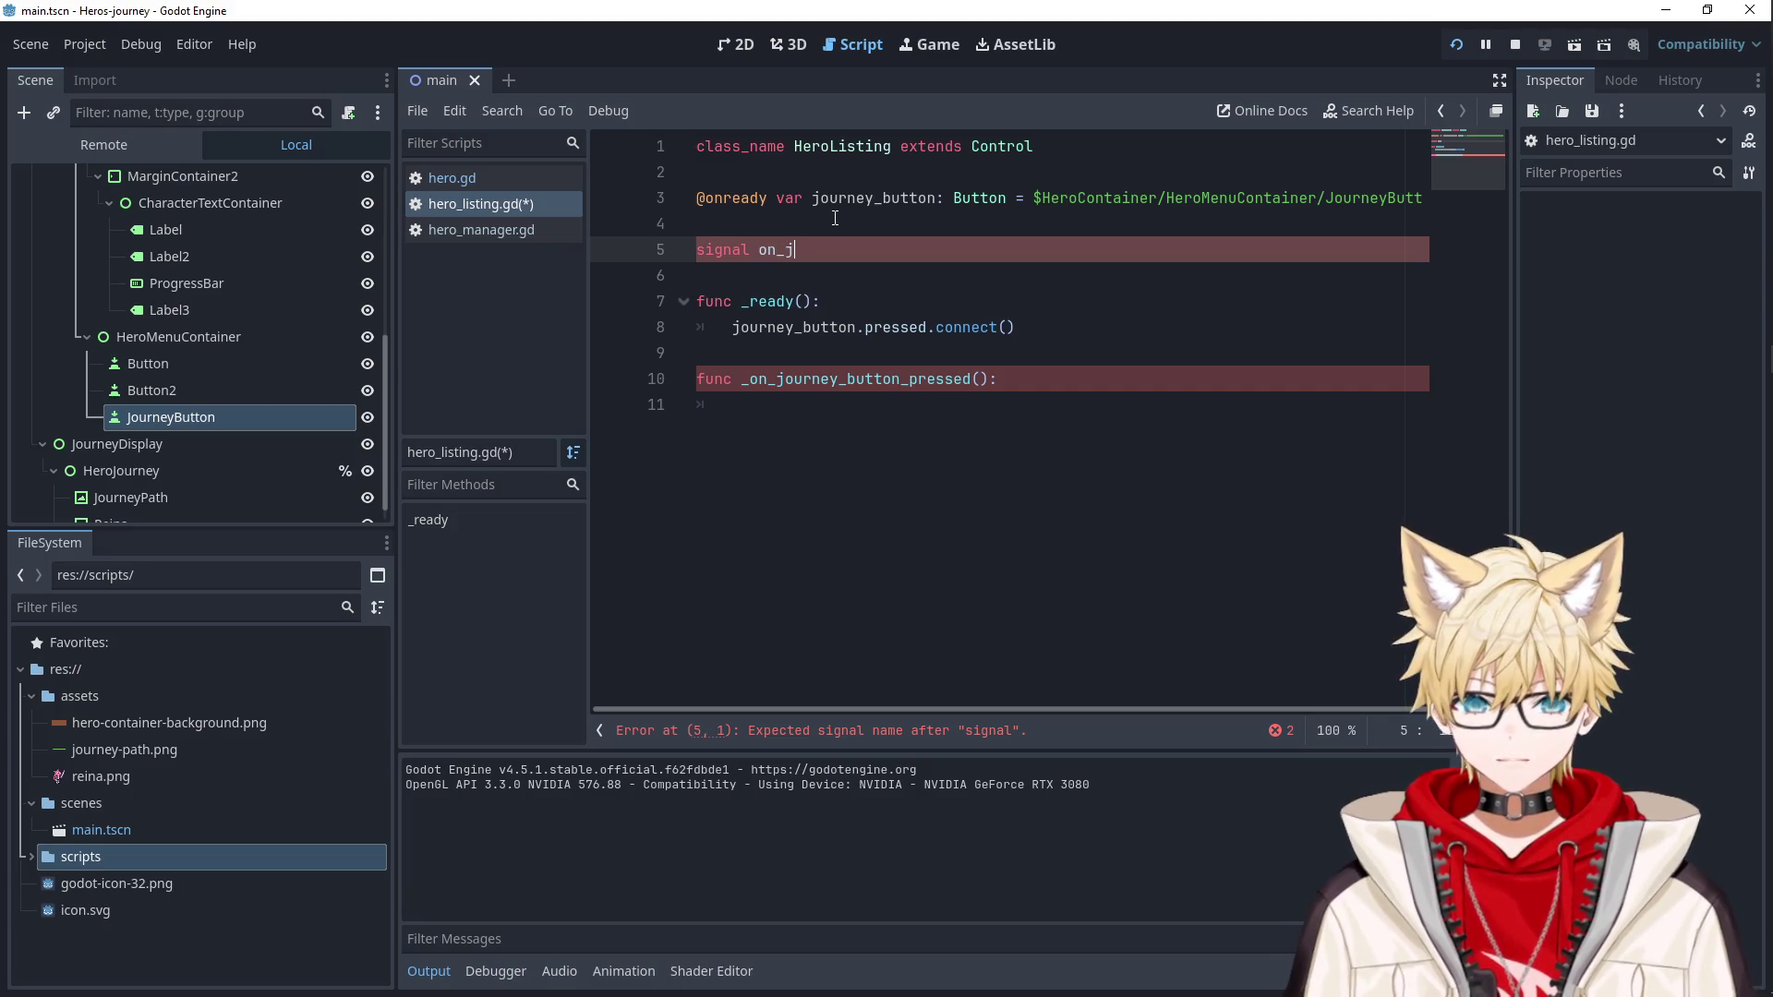
key(BackSpace)
key(BackSpace)
text(en)
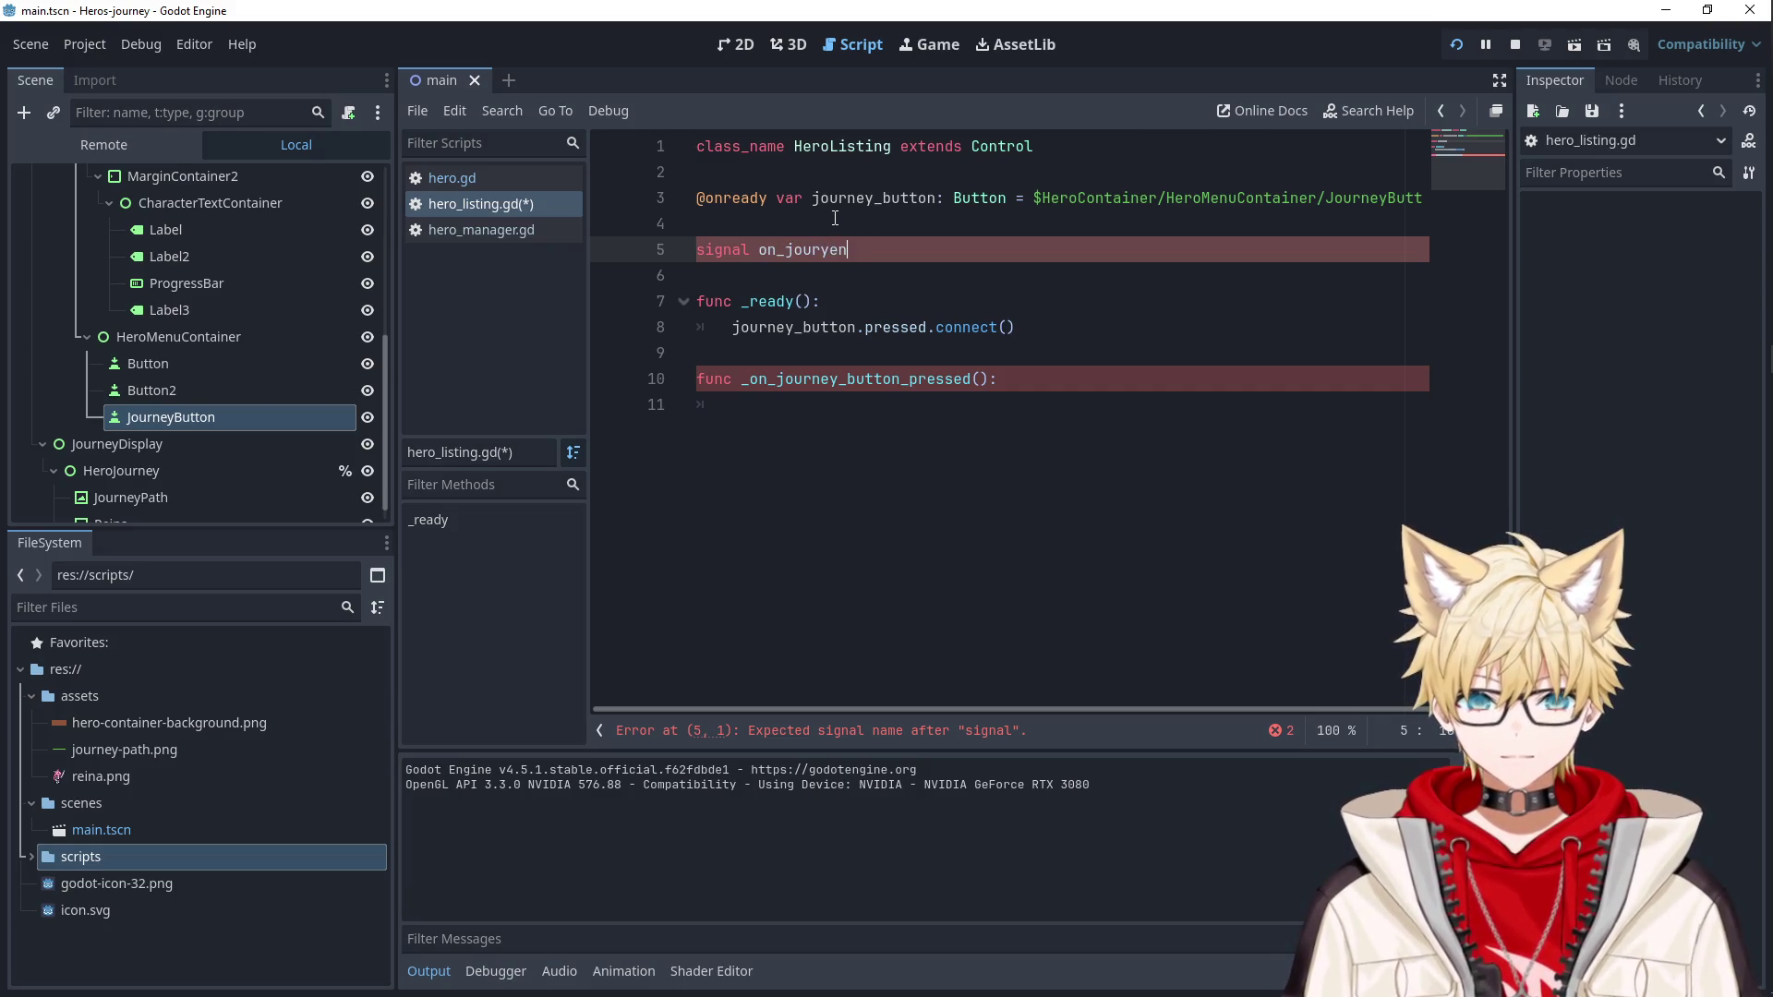
key(BackSpace)
key(BackSpace)
key(BackSpace)
text(ney_button)
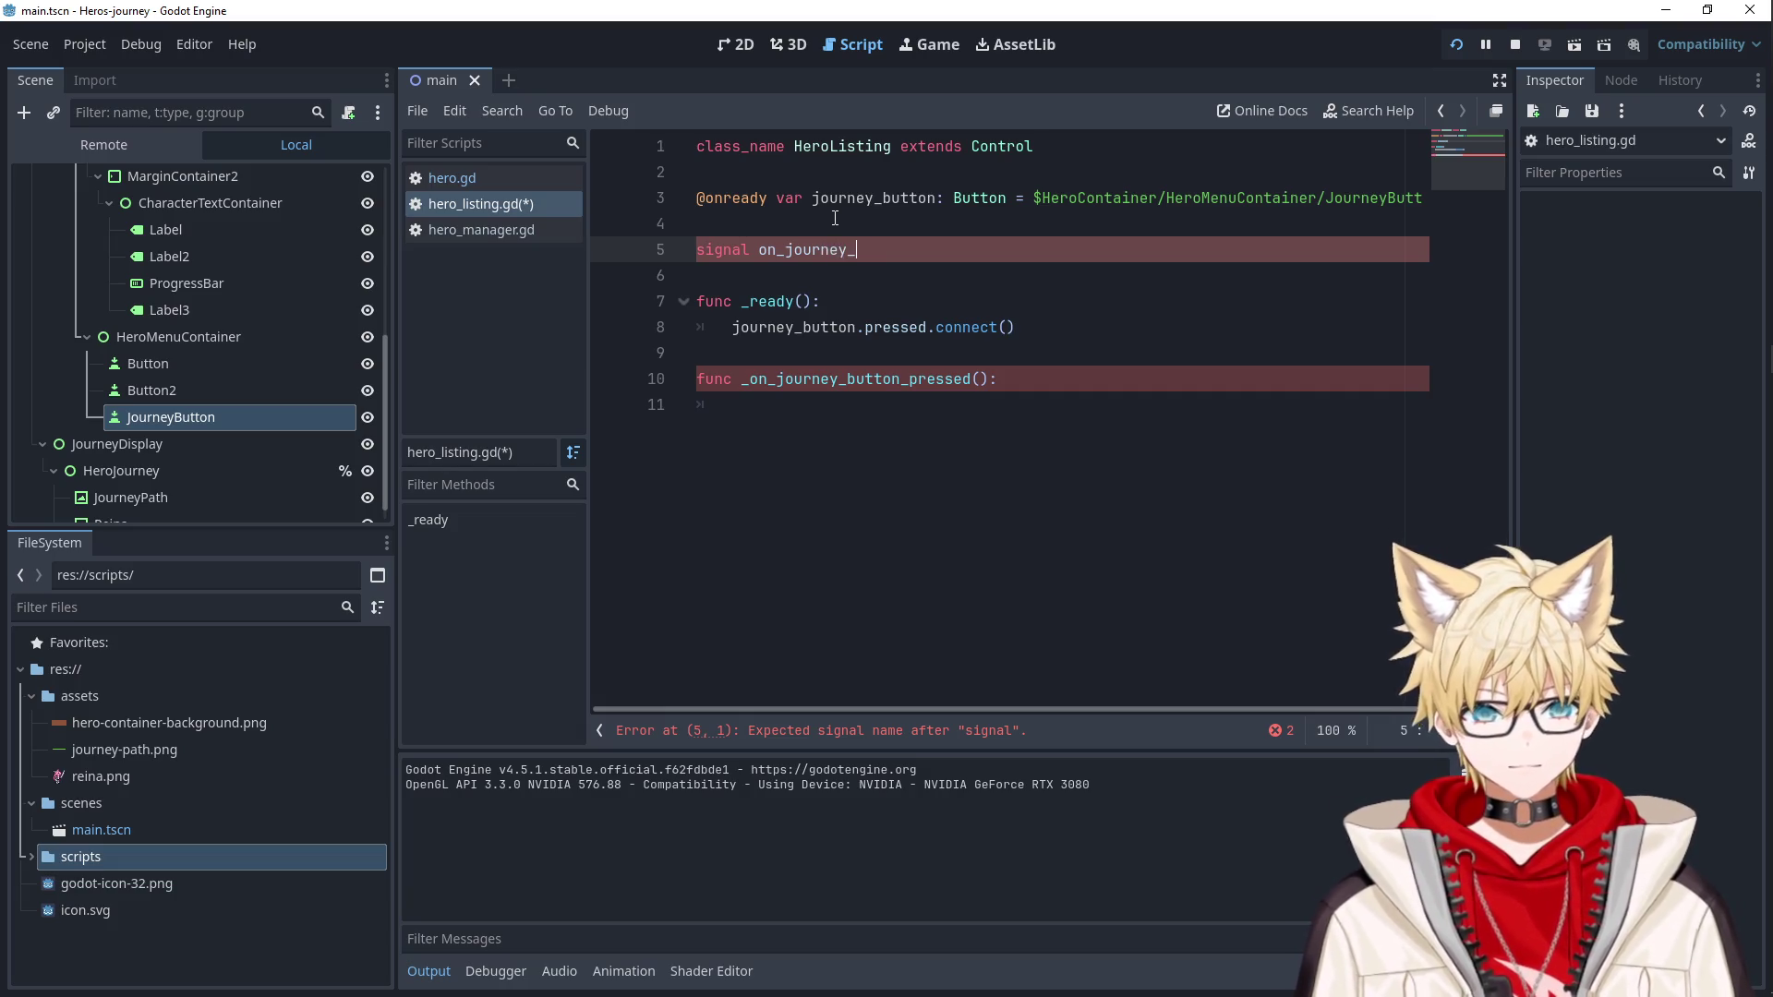
text(_pressed)
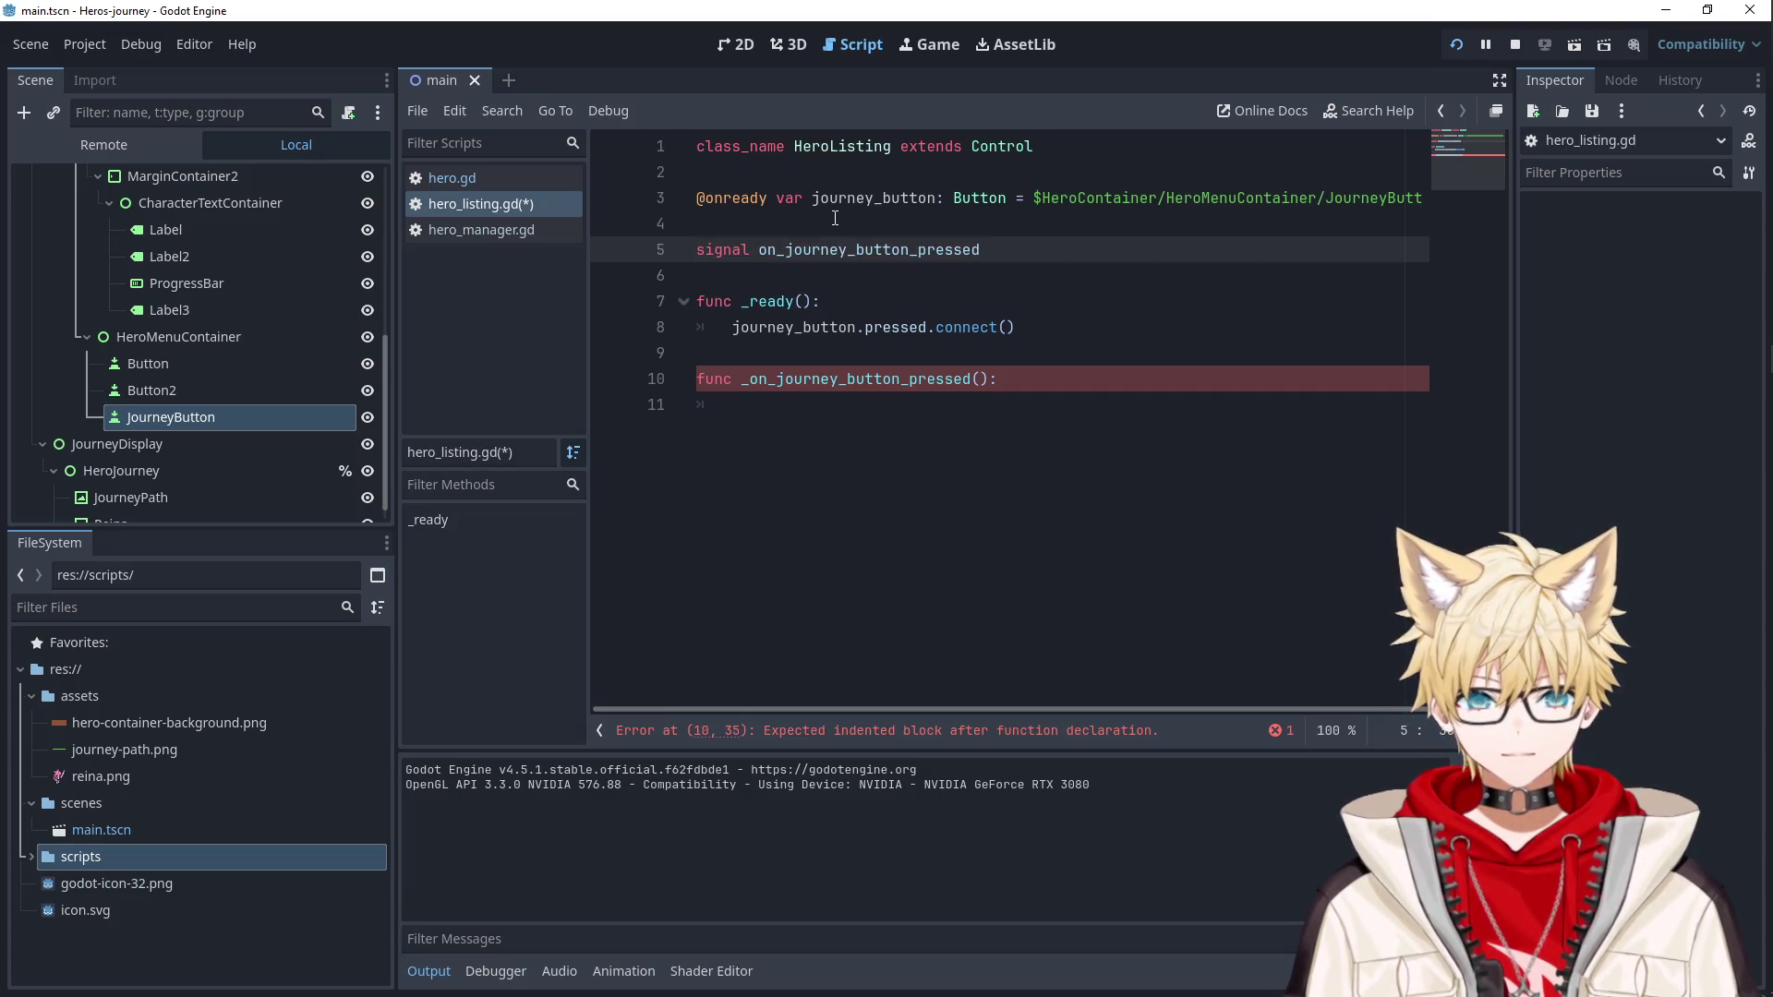
Step: Make the handler body call on_journey_button_pressed.emit()
key(Down)
key(Down)
key(Down)
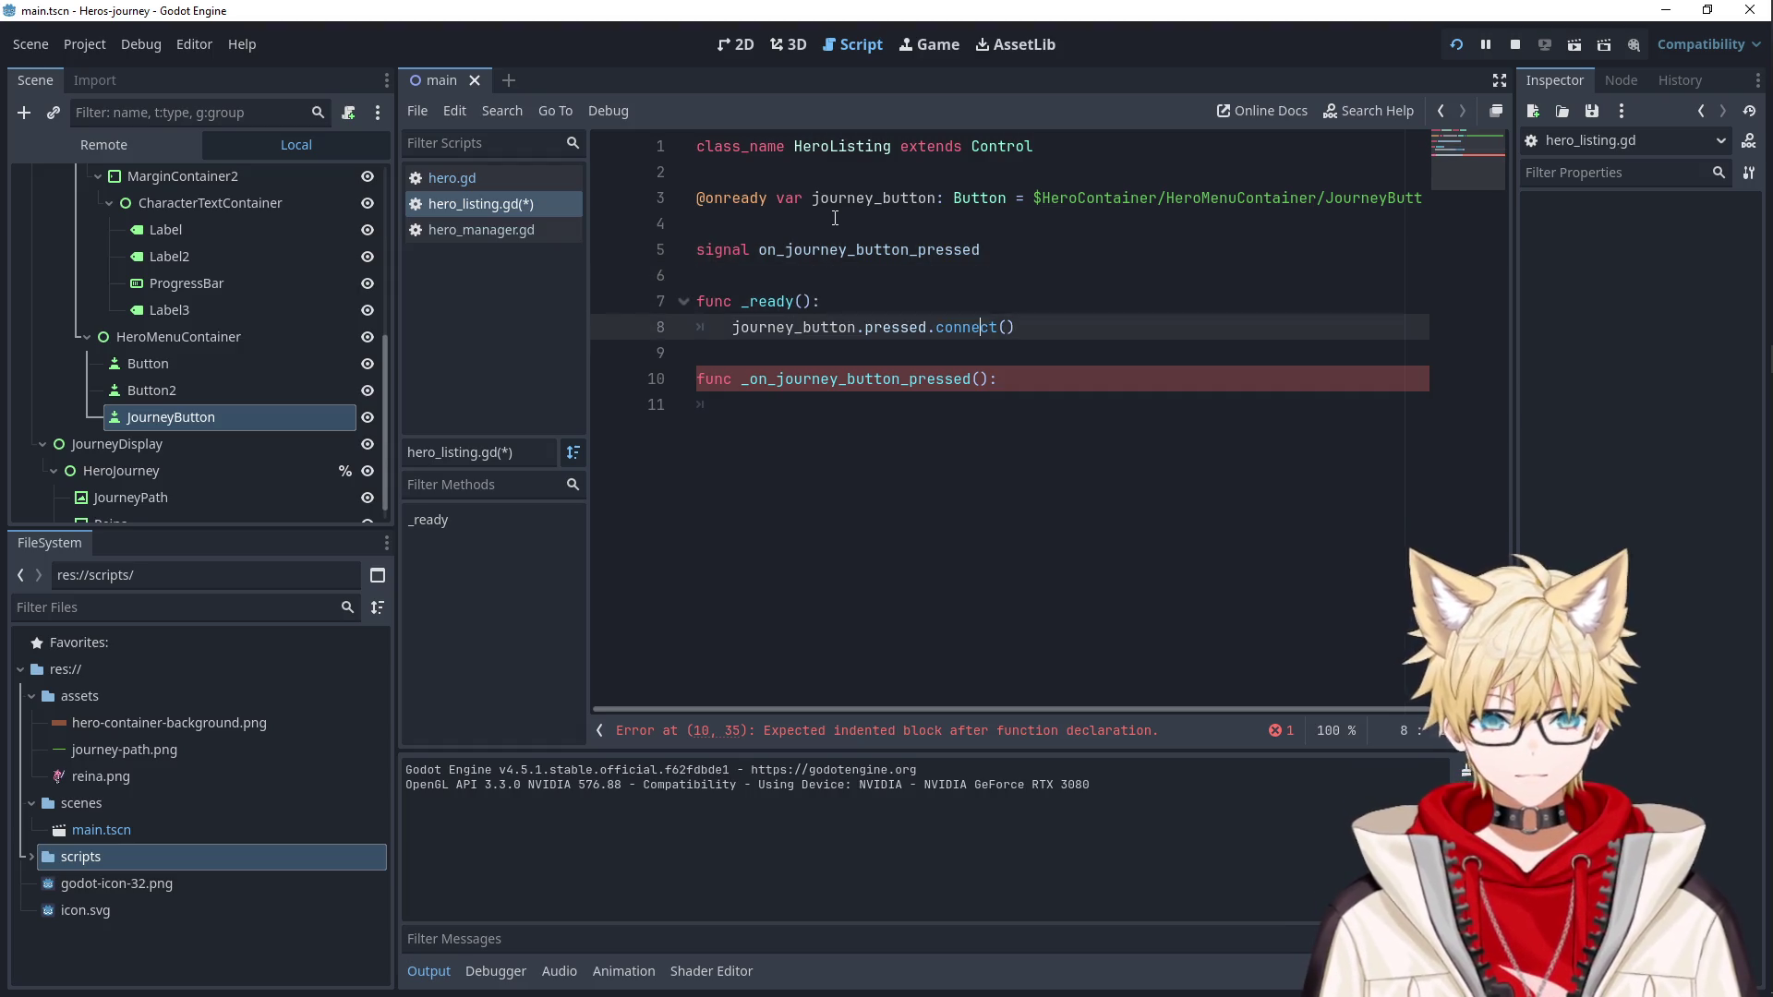
key(End)
key(Return)
text(on)
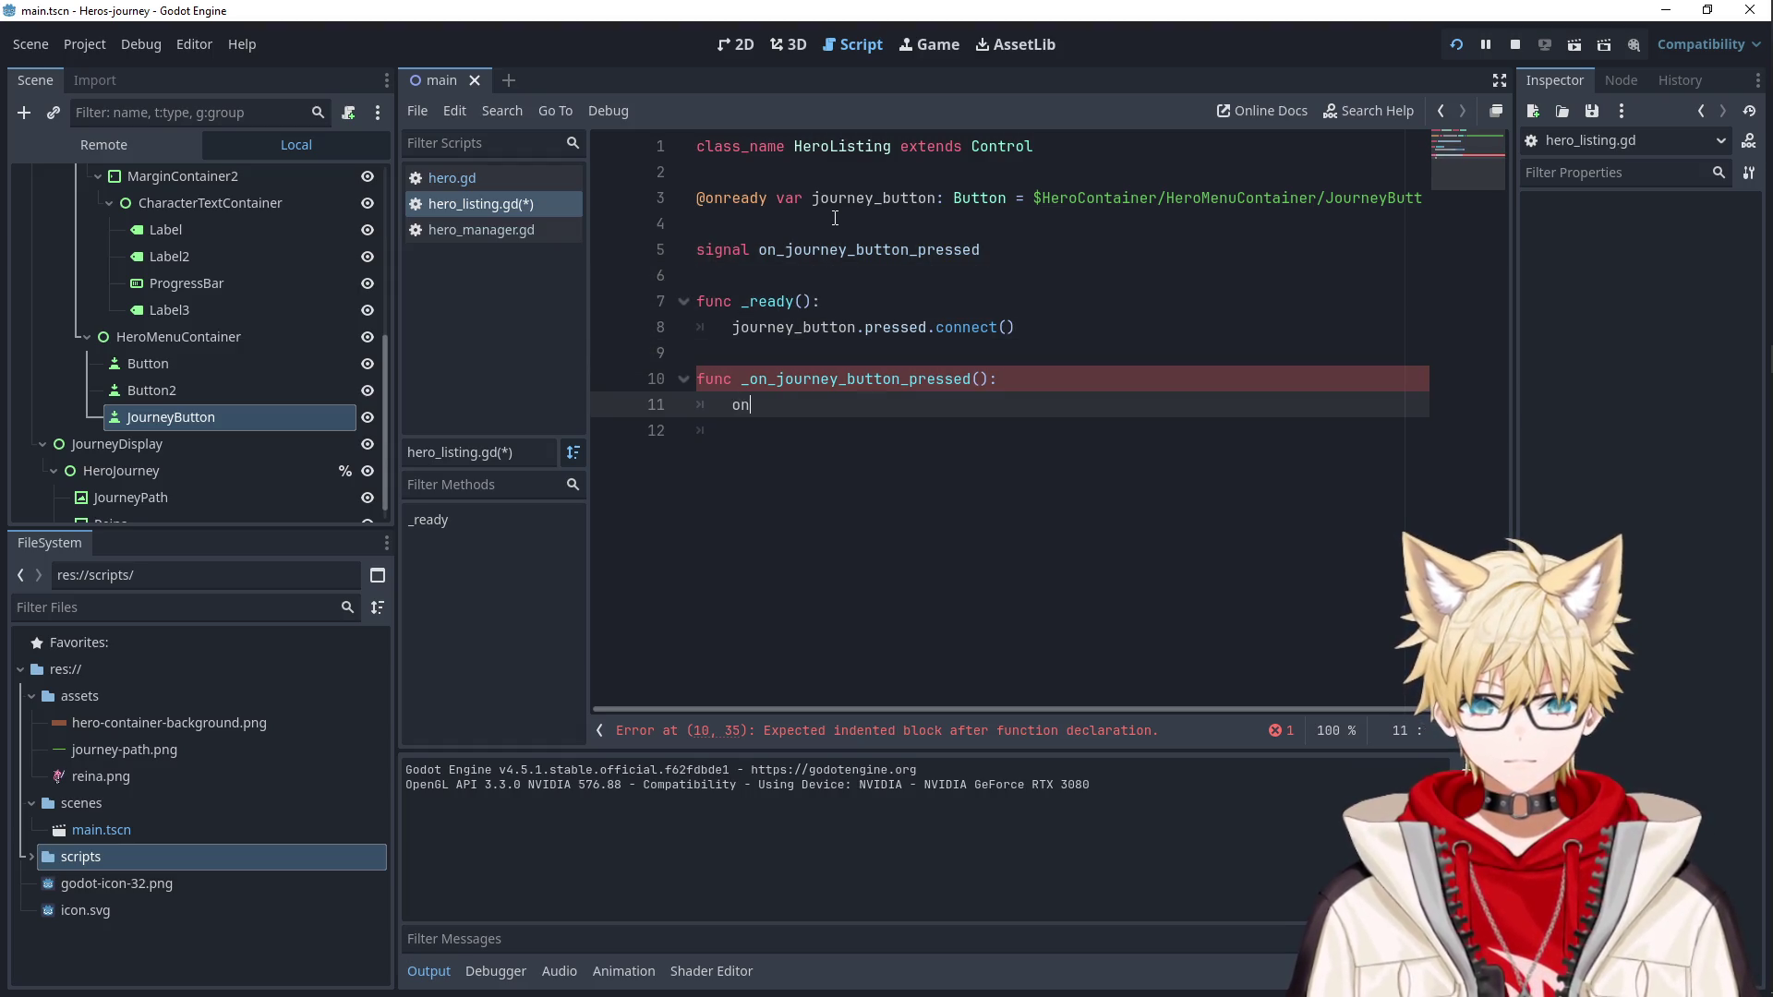
key(Return)
text(.emit())
Step: Pass _on_journey_button_pressed as the callback to journey_button.pressed.connect()
click(835, 248)
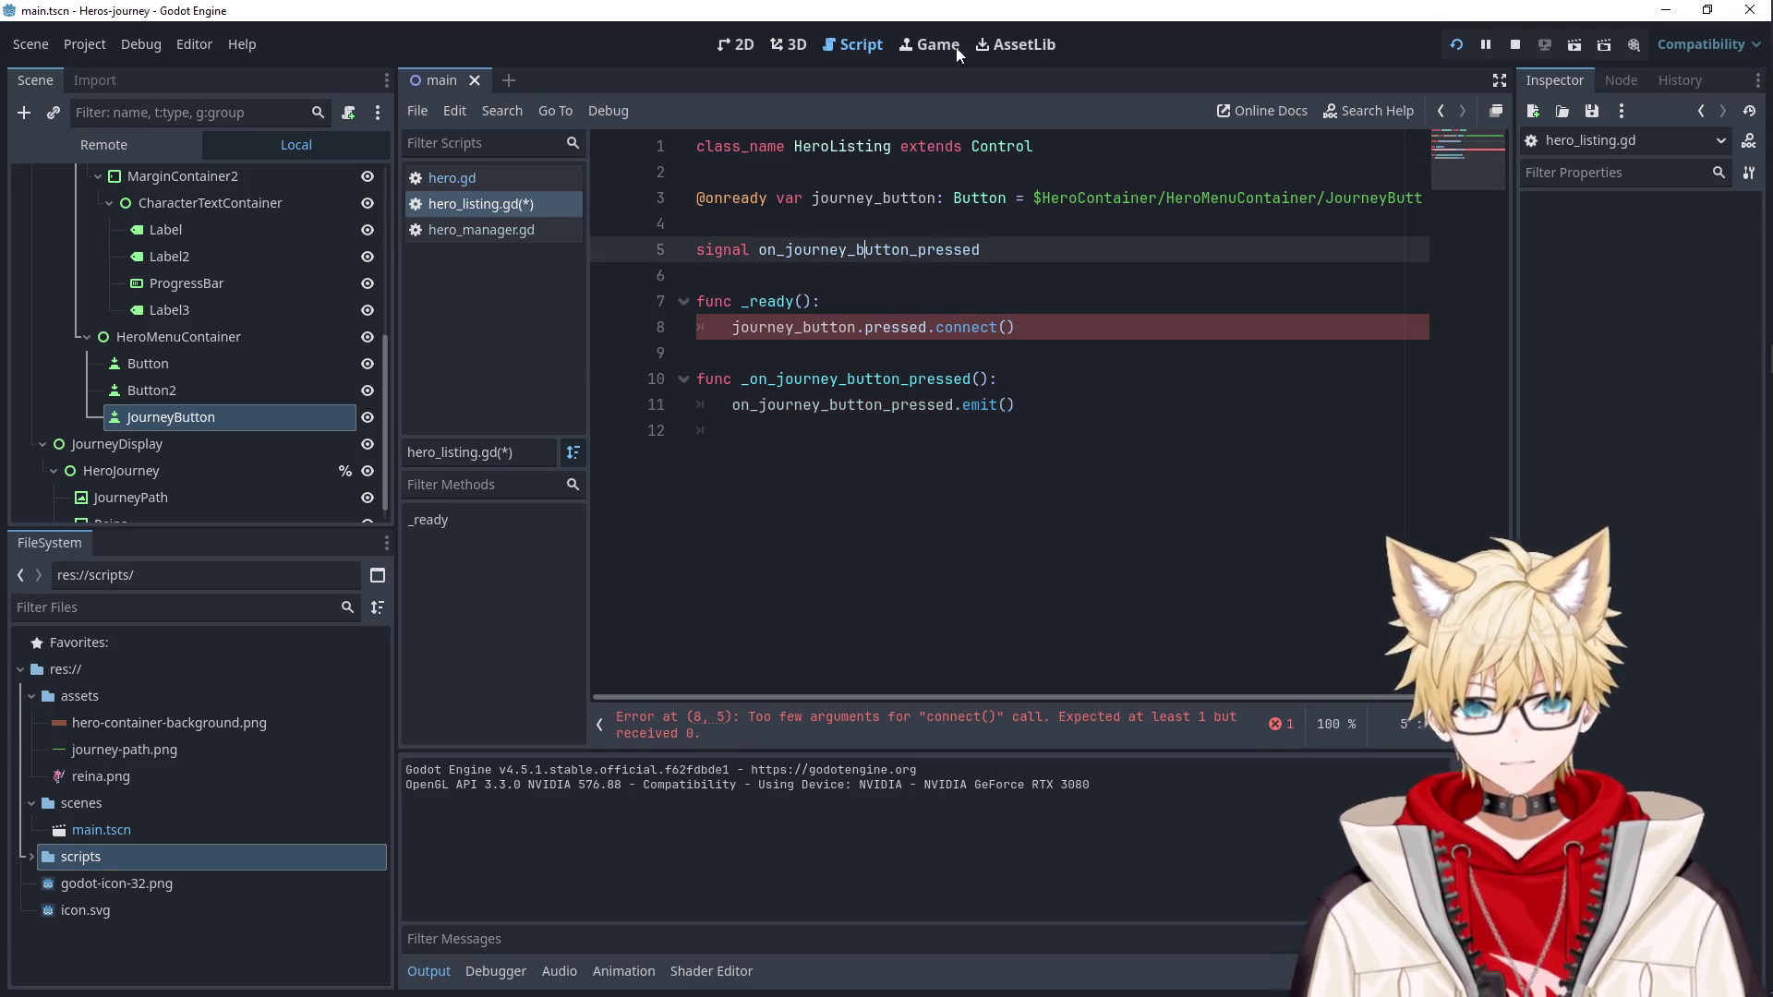
click(1007, 277)
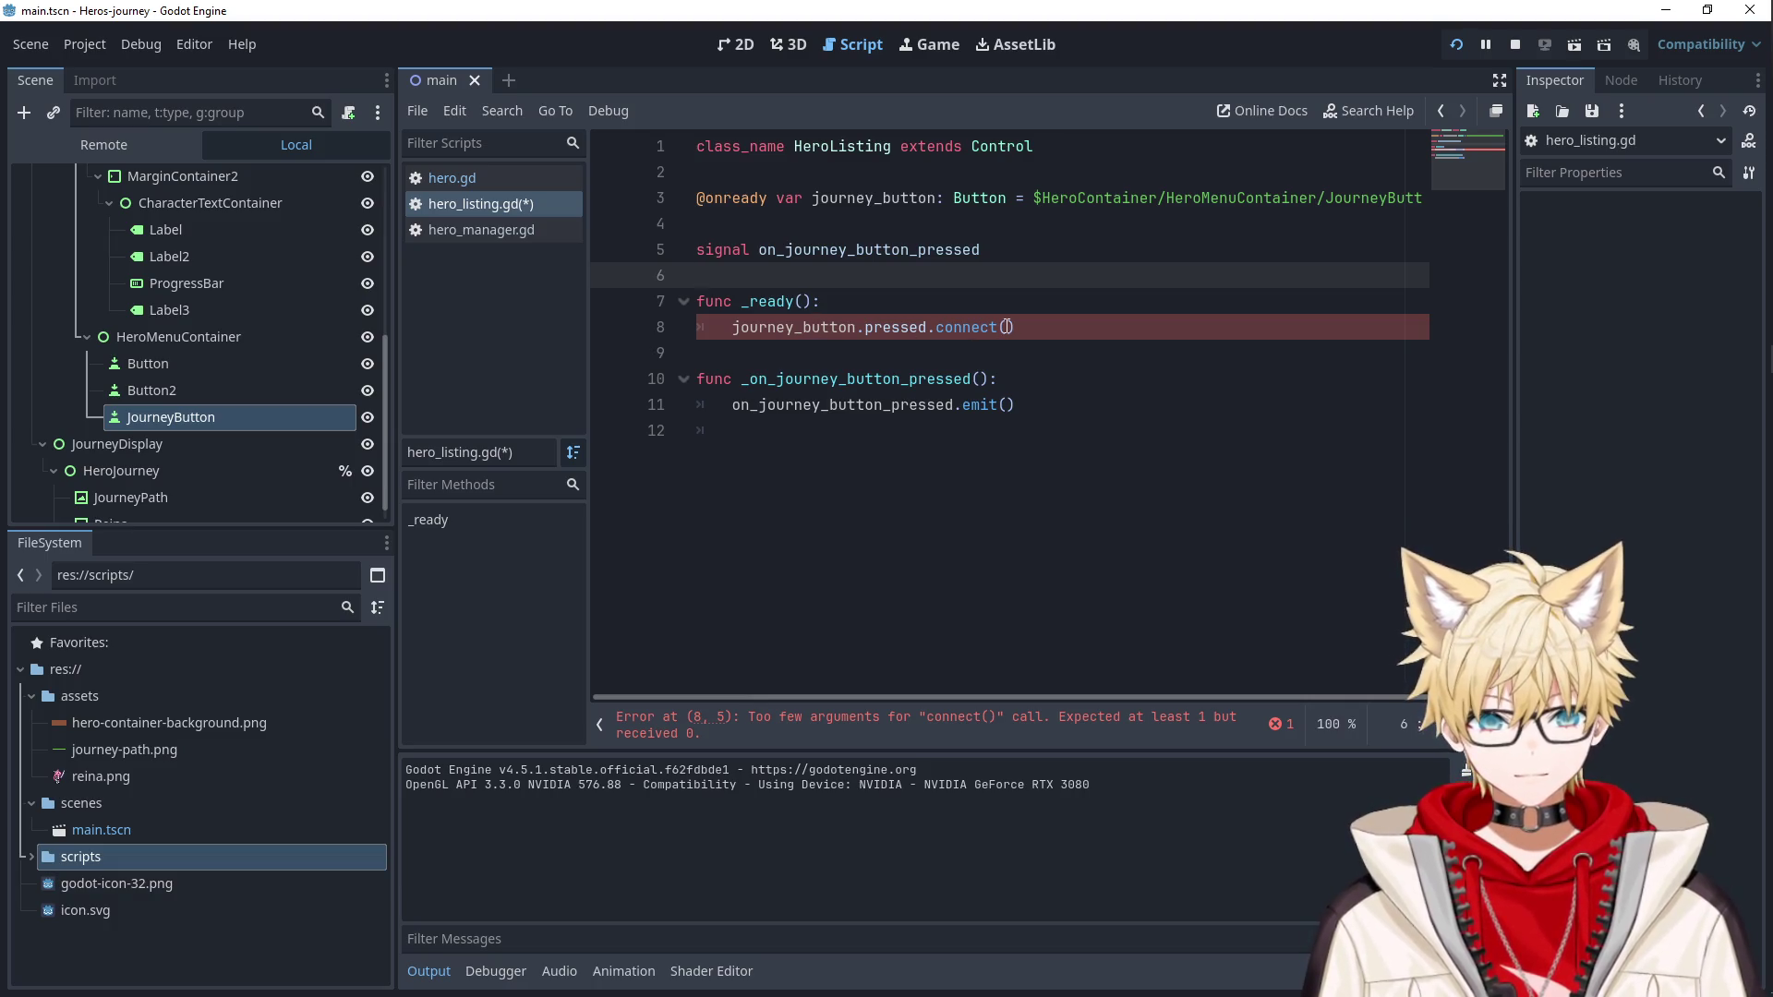
click(1007, 327)
text(_on)
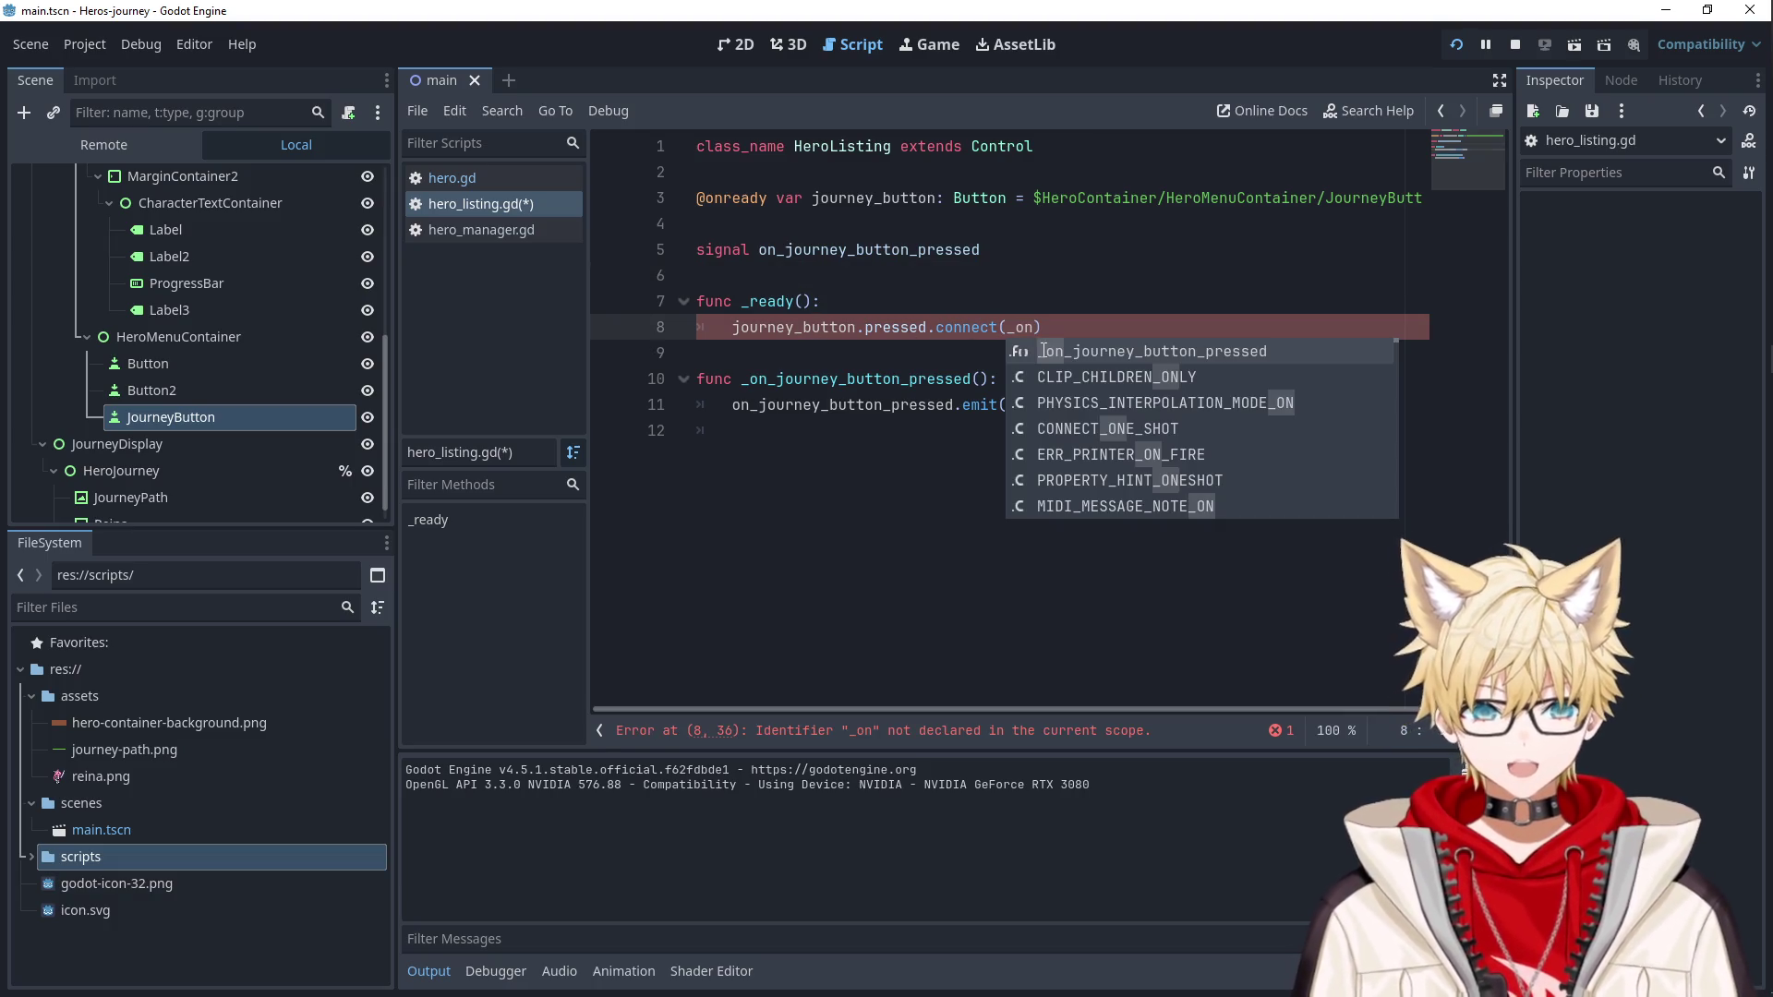
click(1043, 351)
Step: Review the signal wiring in hero_listing.gd, then open hero.gd
click(1096, 259)
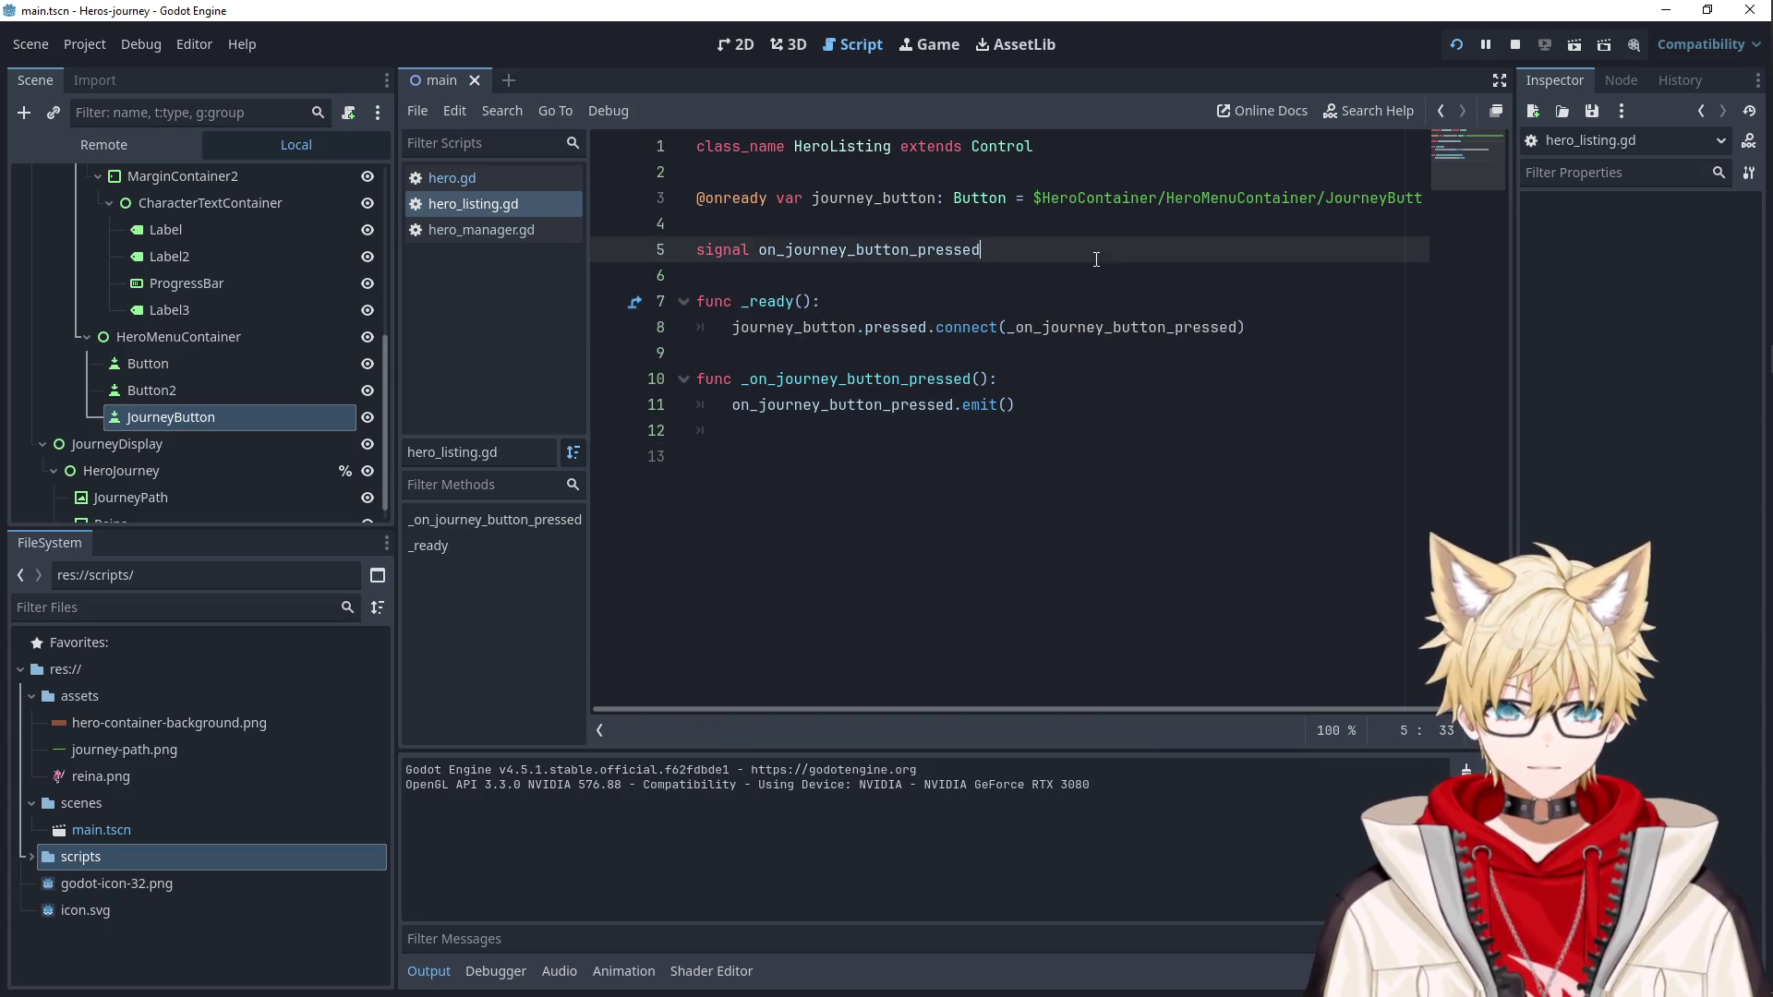
mouse_move(1059, 406)
mouse_down()
mouse_move(647, 301)
mouse_move(701, 172)
mouse_move(891, 327)
mouse_move(702, 249)
mouse_up()
click(738, 352)
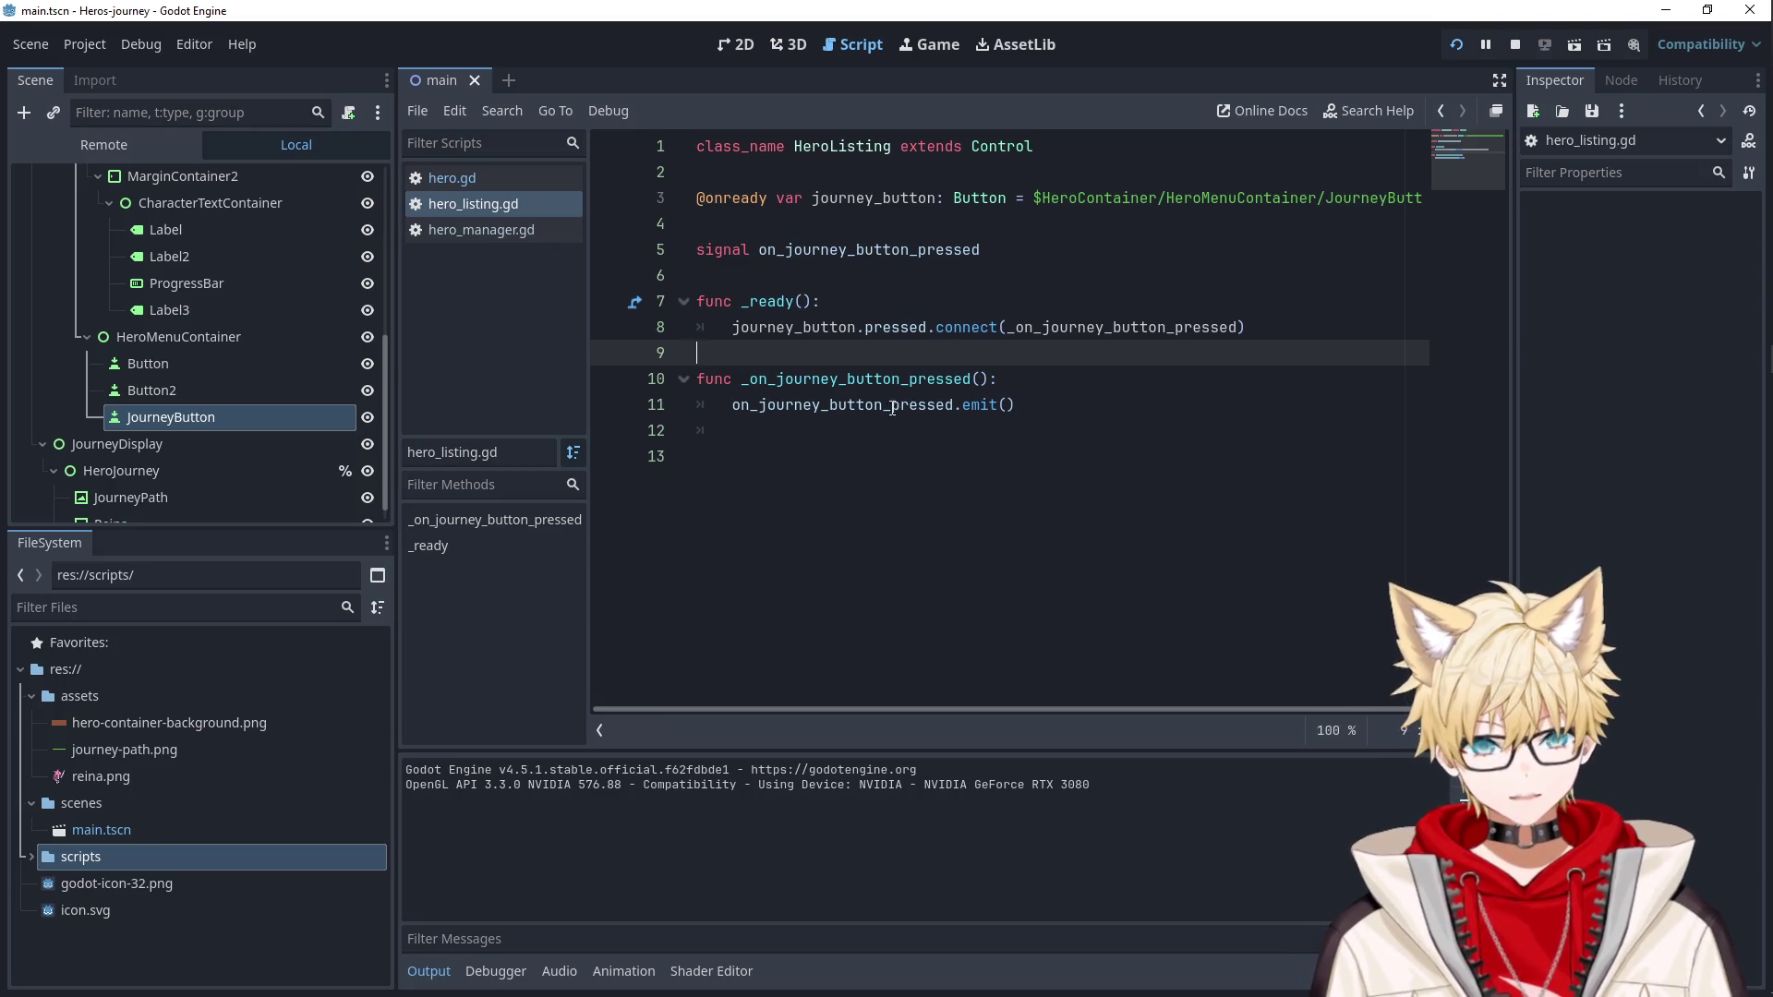
click(901, 379)
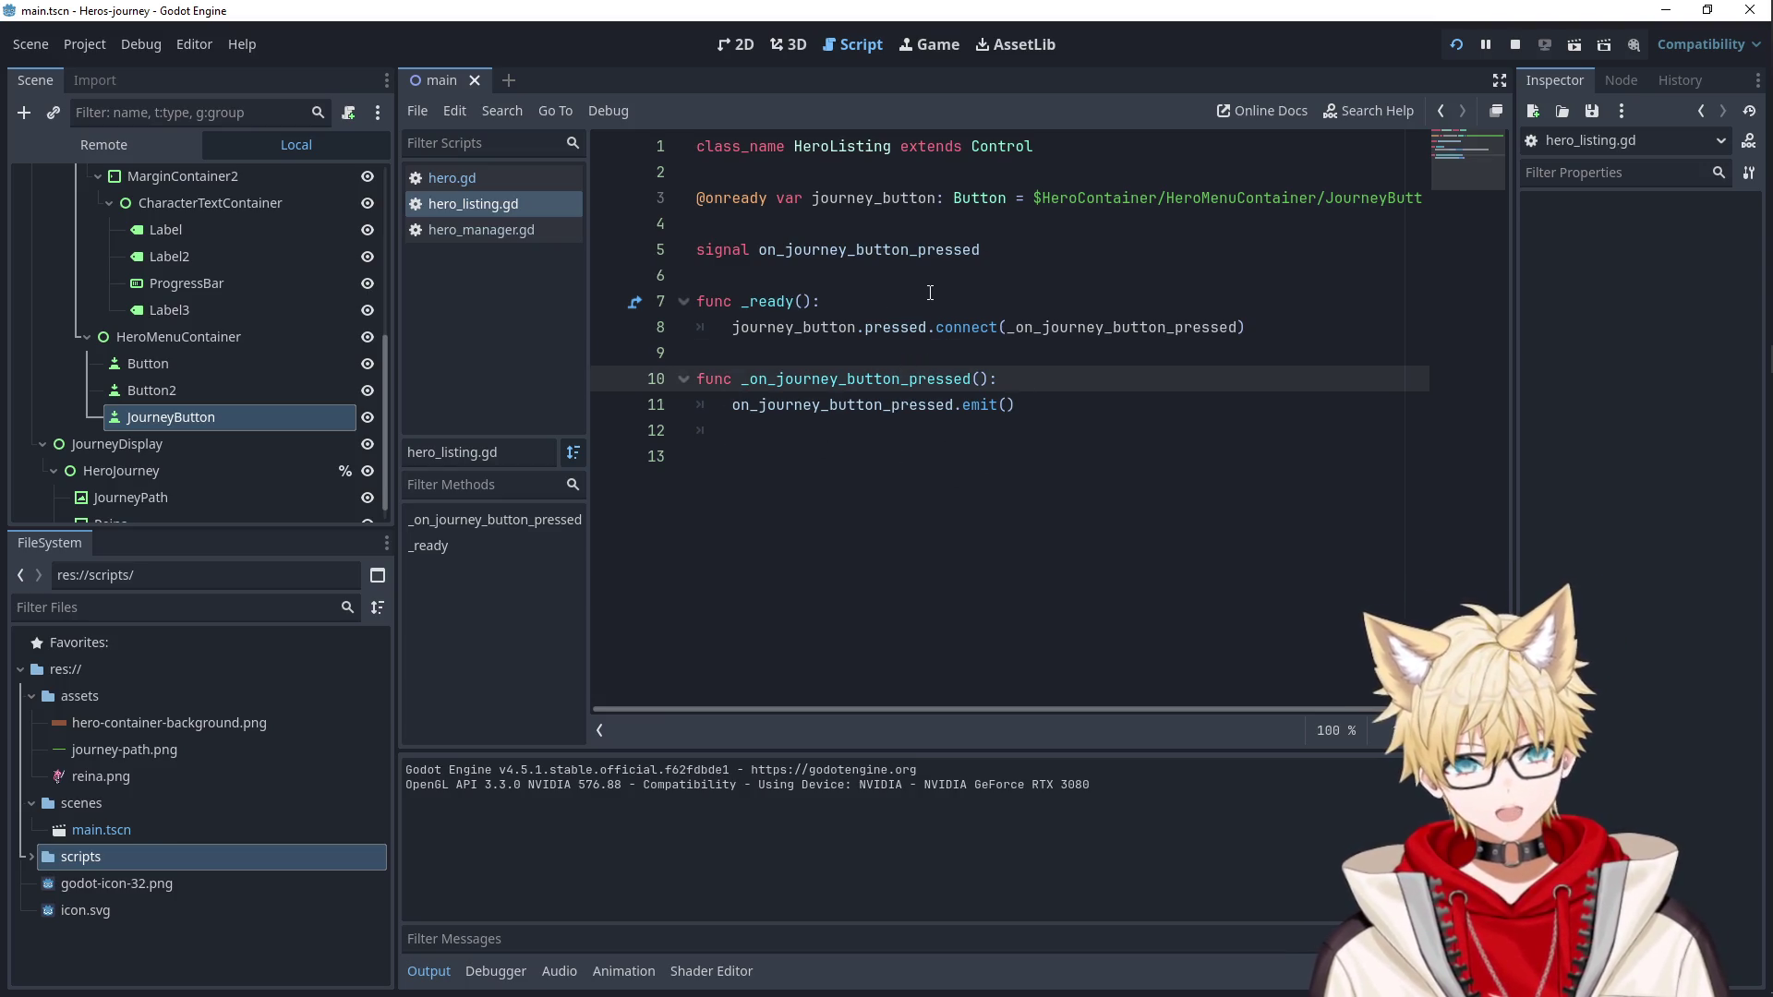
click(1145, 327)
double_click(876, 380)
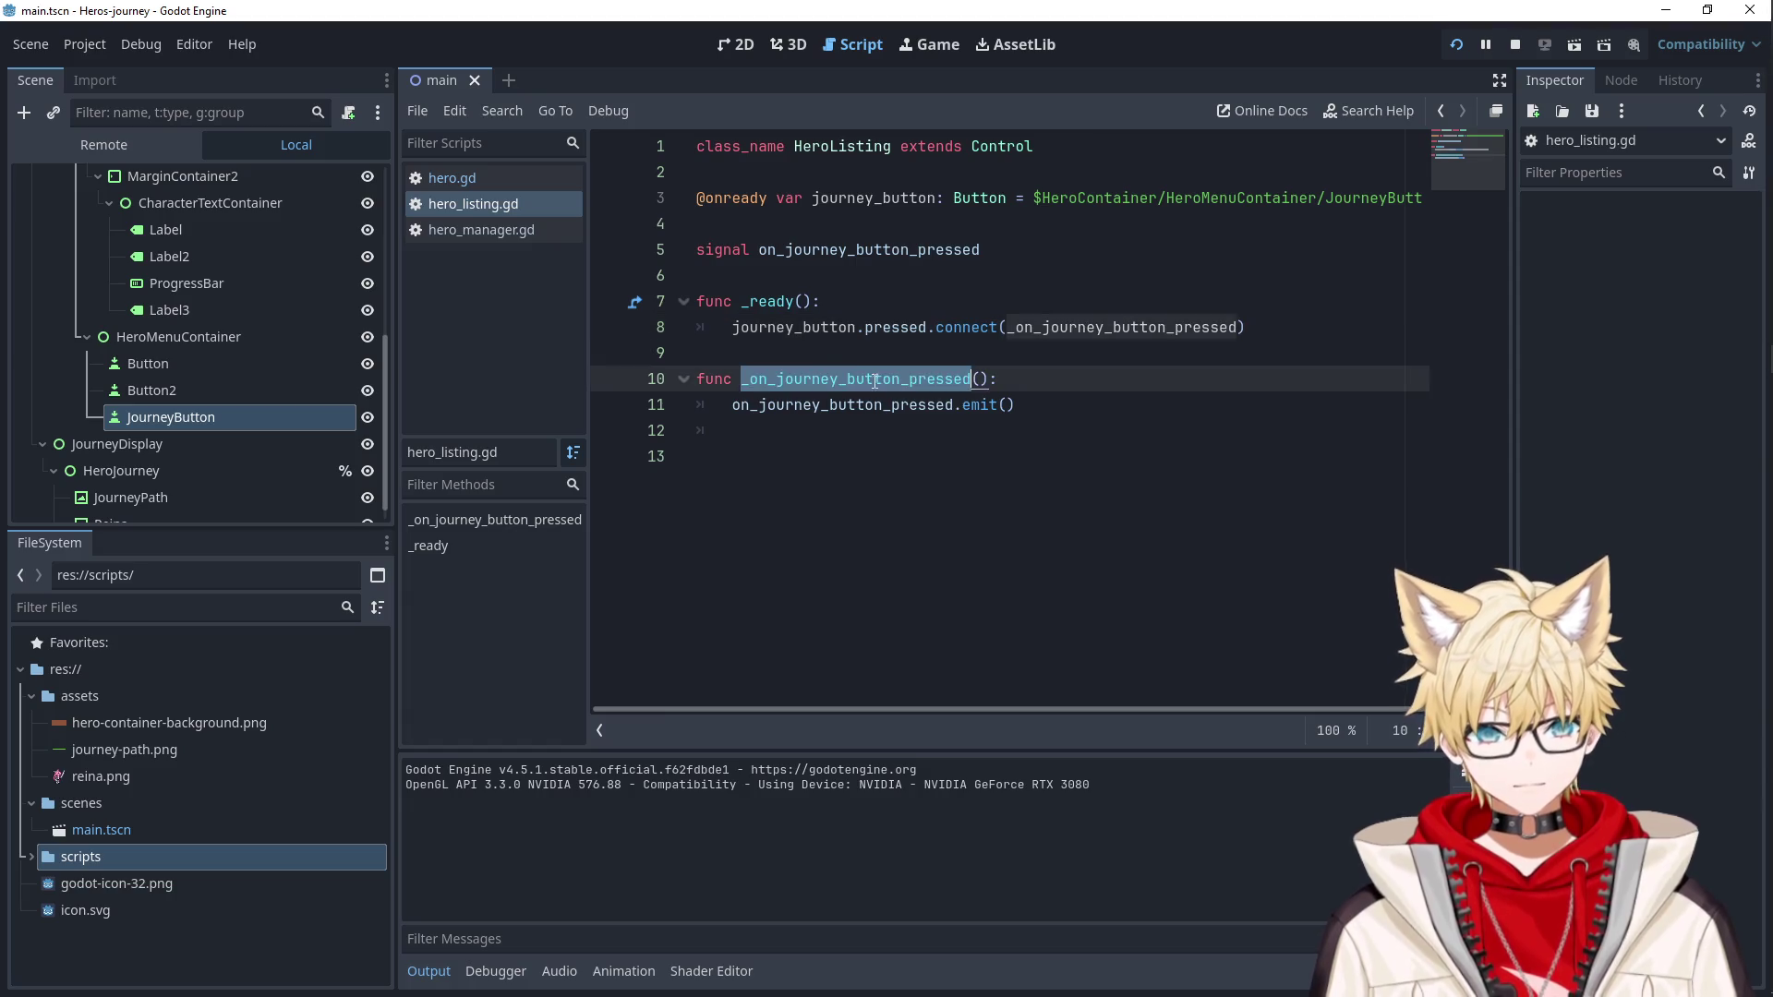
double_click(842, 404)
scroll(177, 364, up, 5)
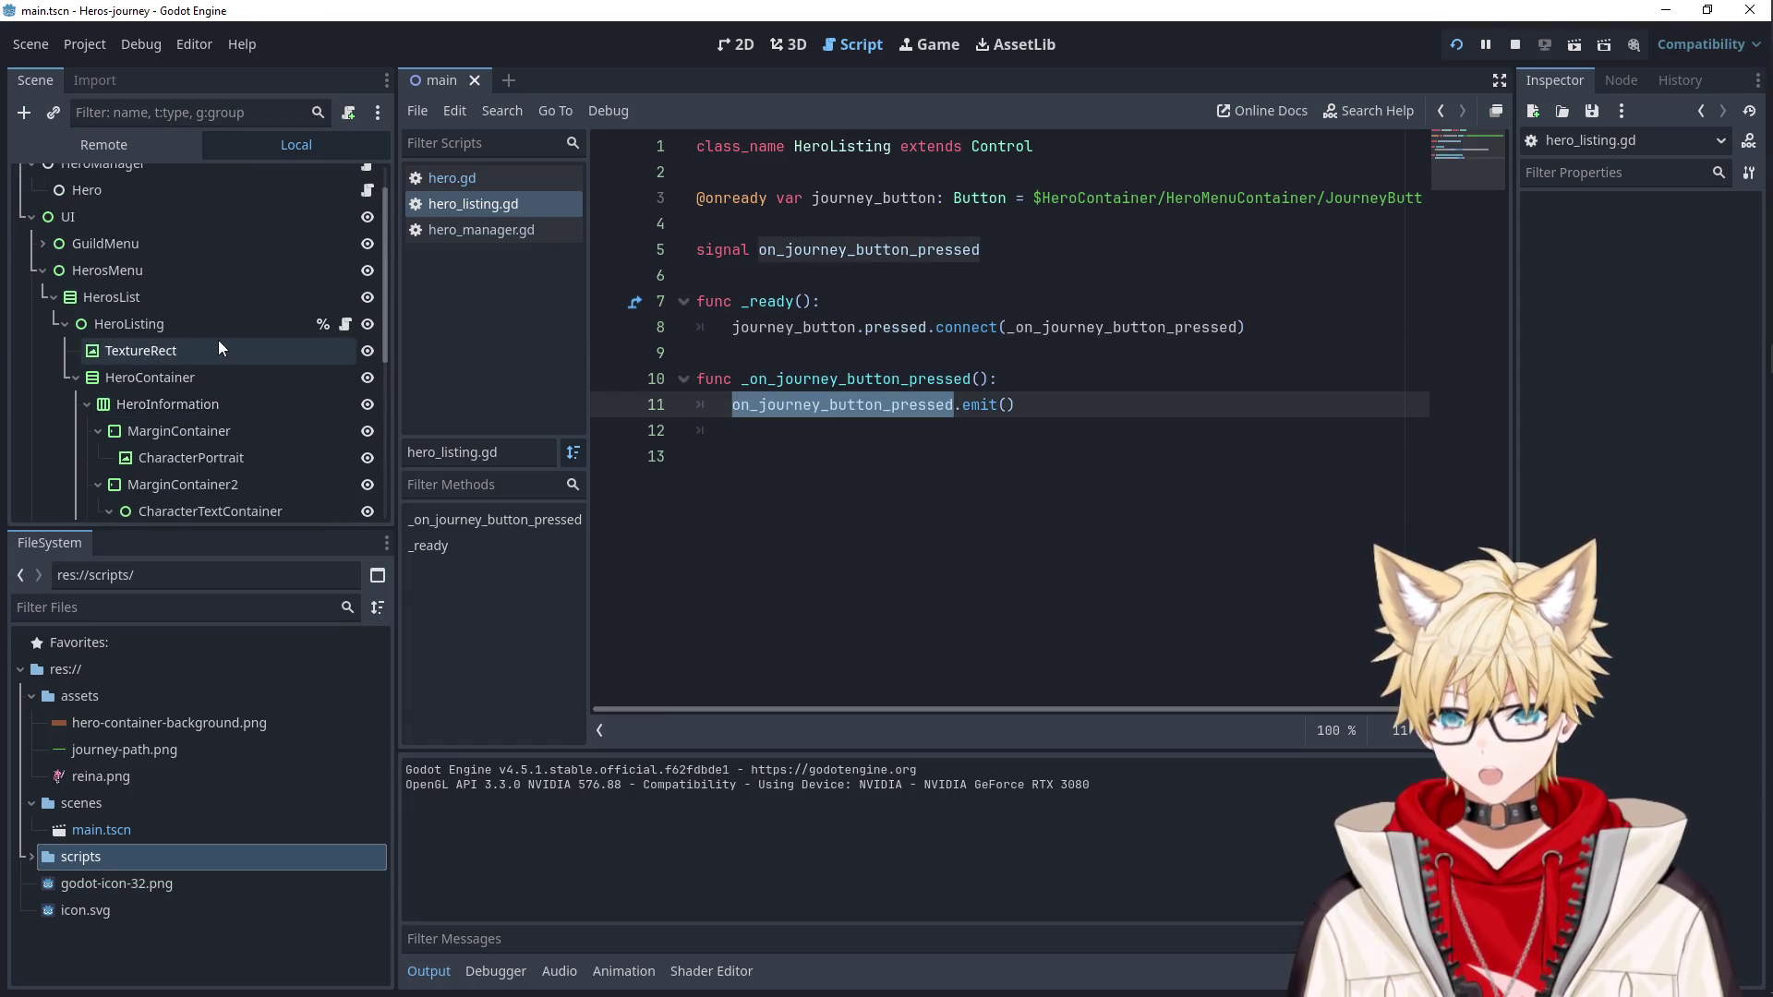
scroll(218, 348, up, 2)
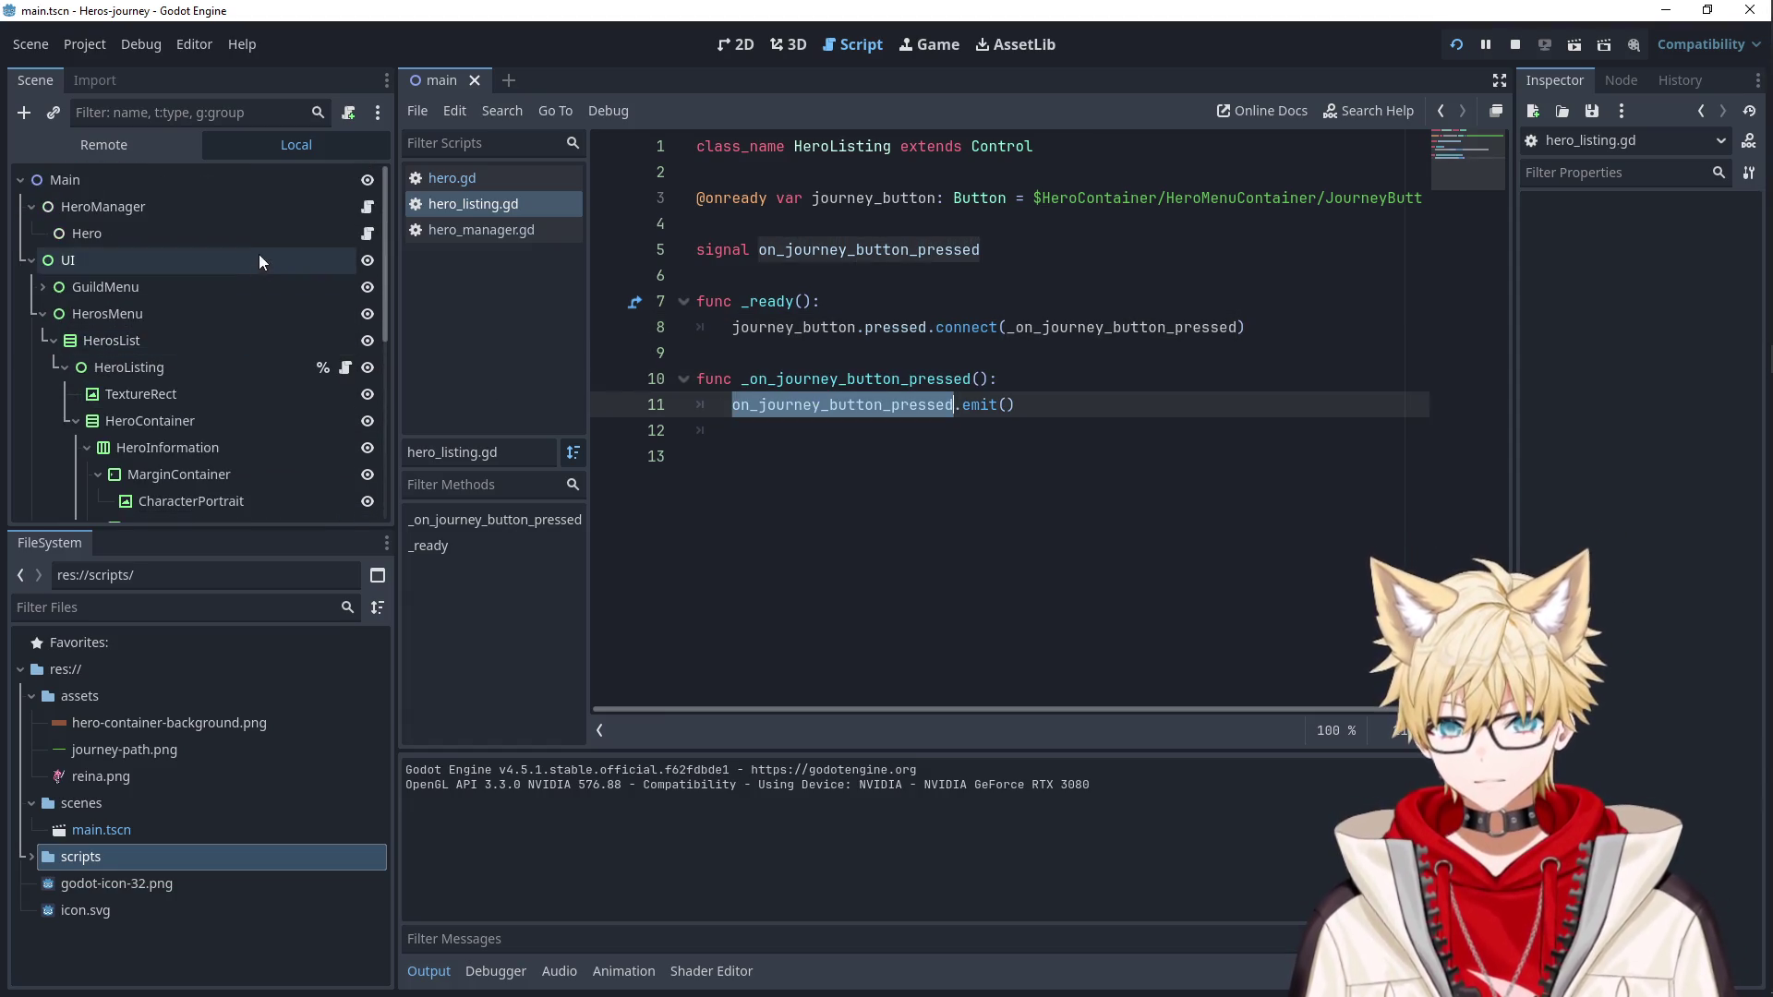
click(367, 233)
Step: Type the hero_listing variable on line 3 as HeroListing
click(912, 197)
text(: = %)
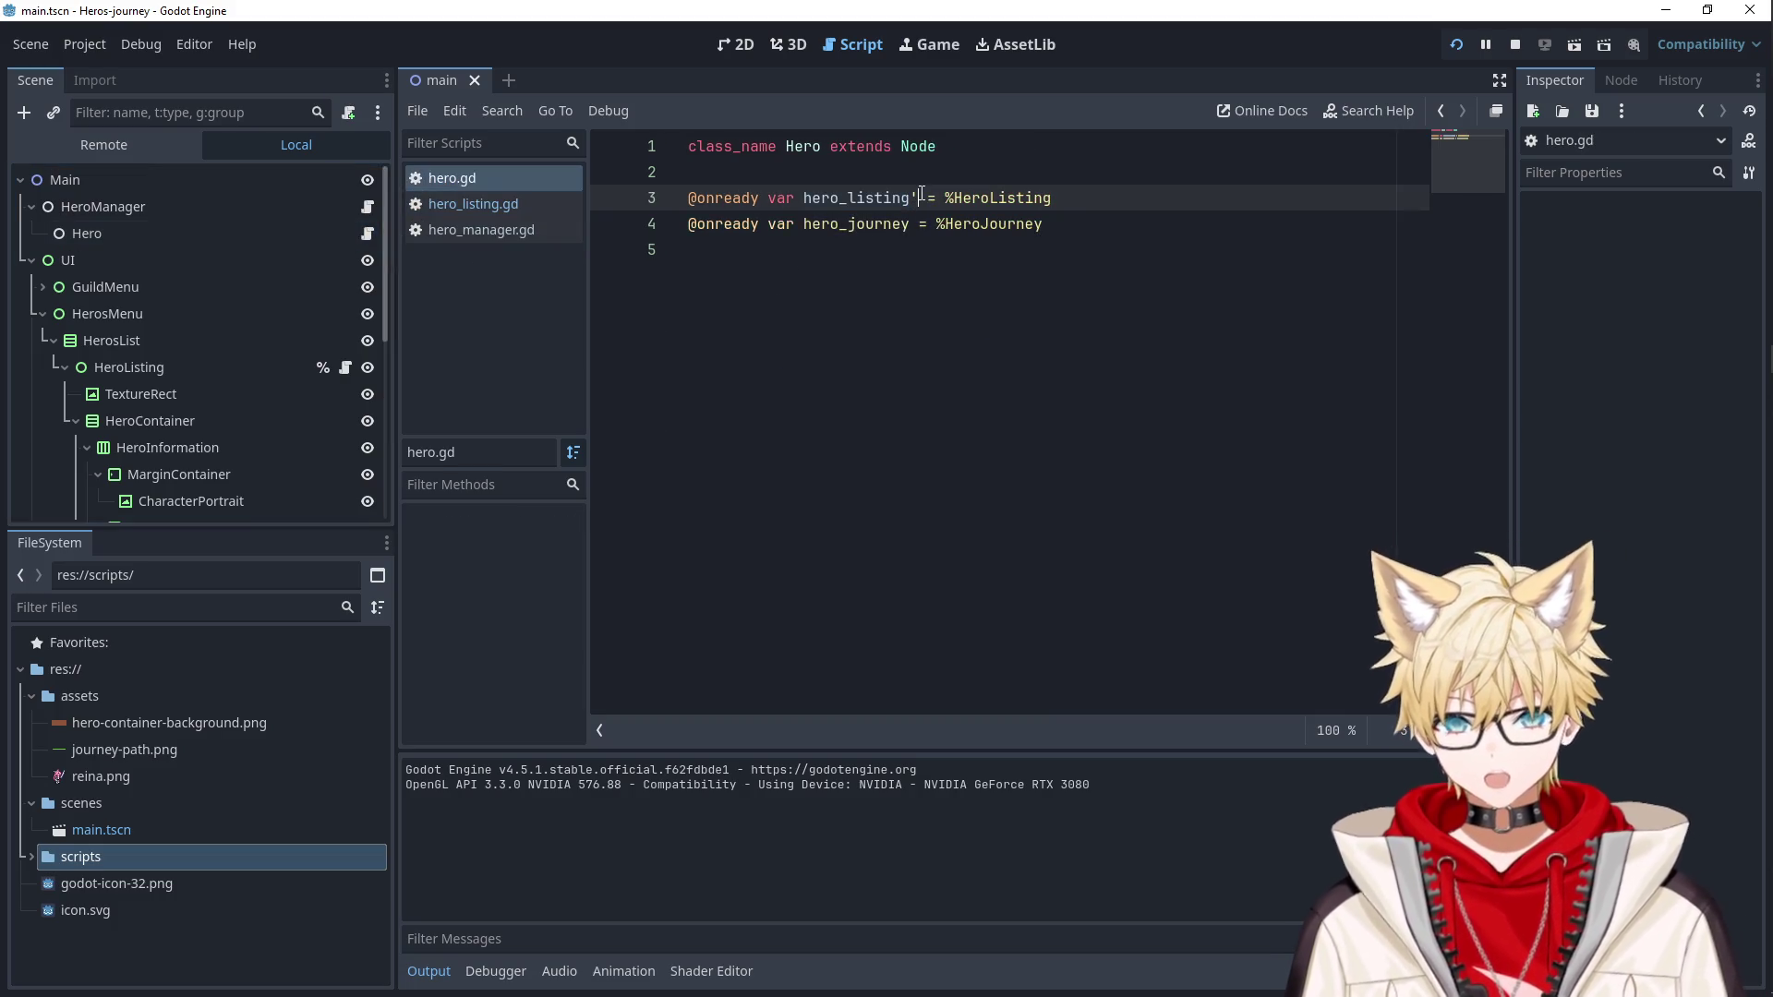
text(HeroL)
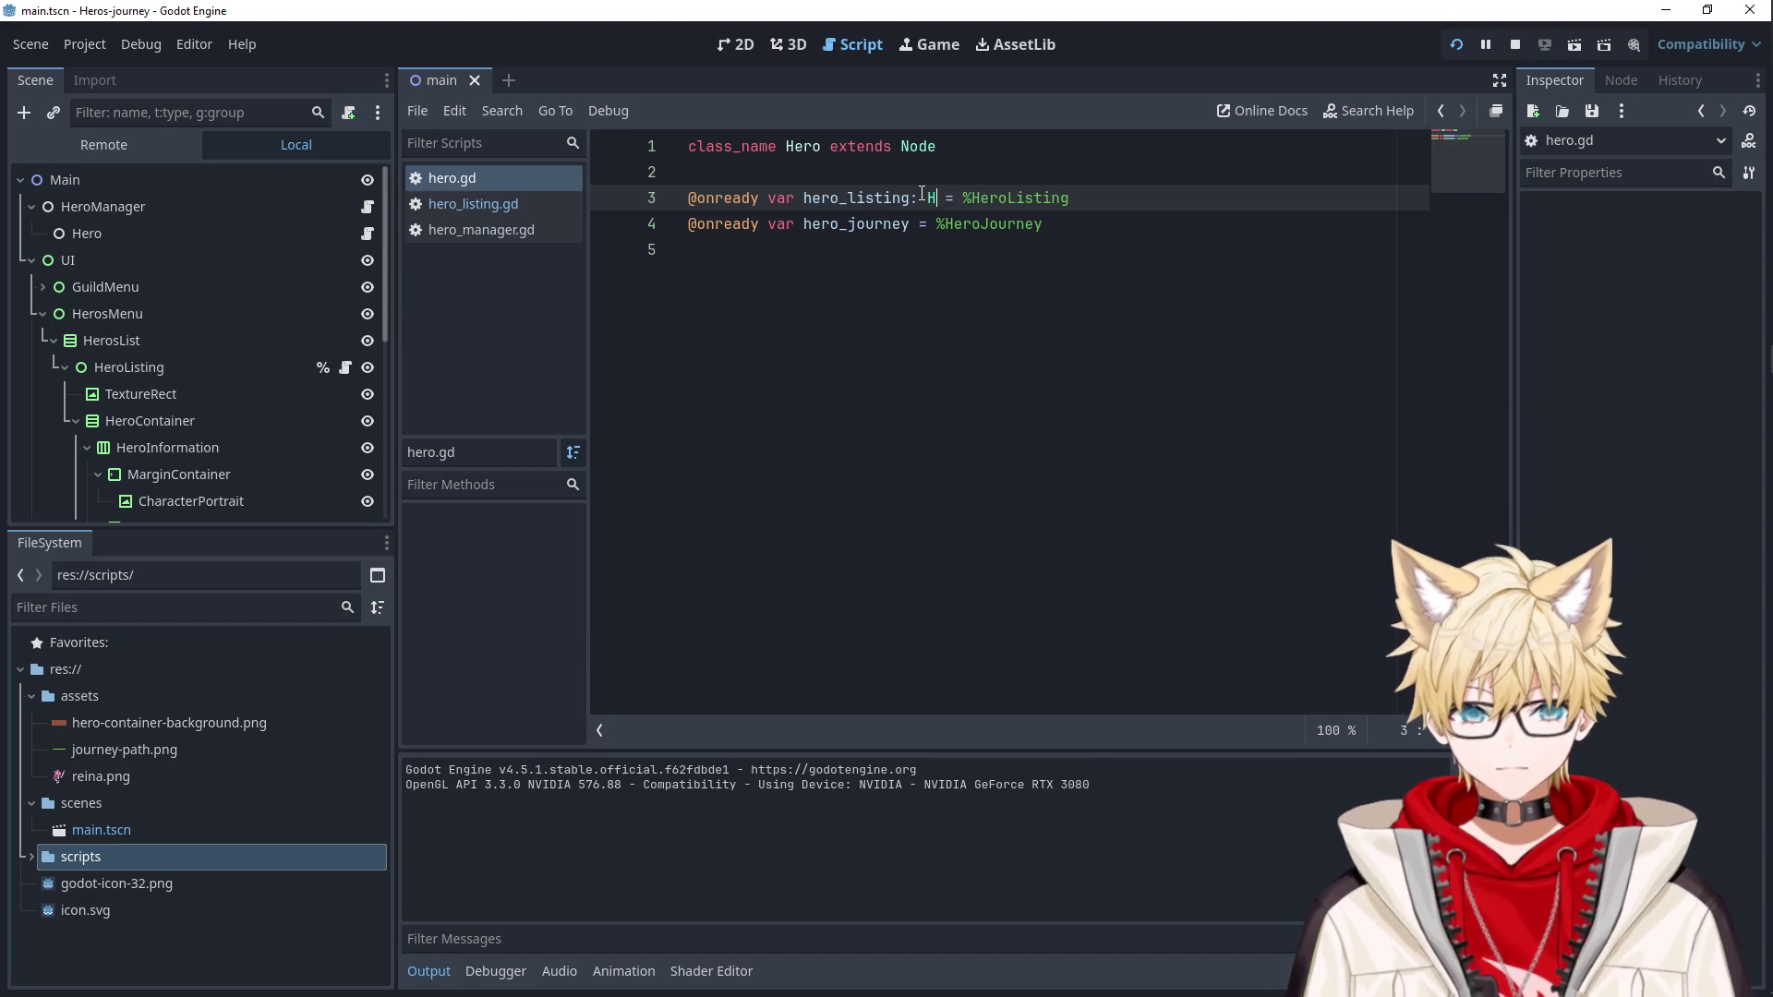
text(i)
key(Return)
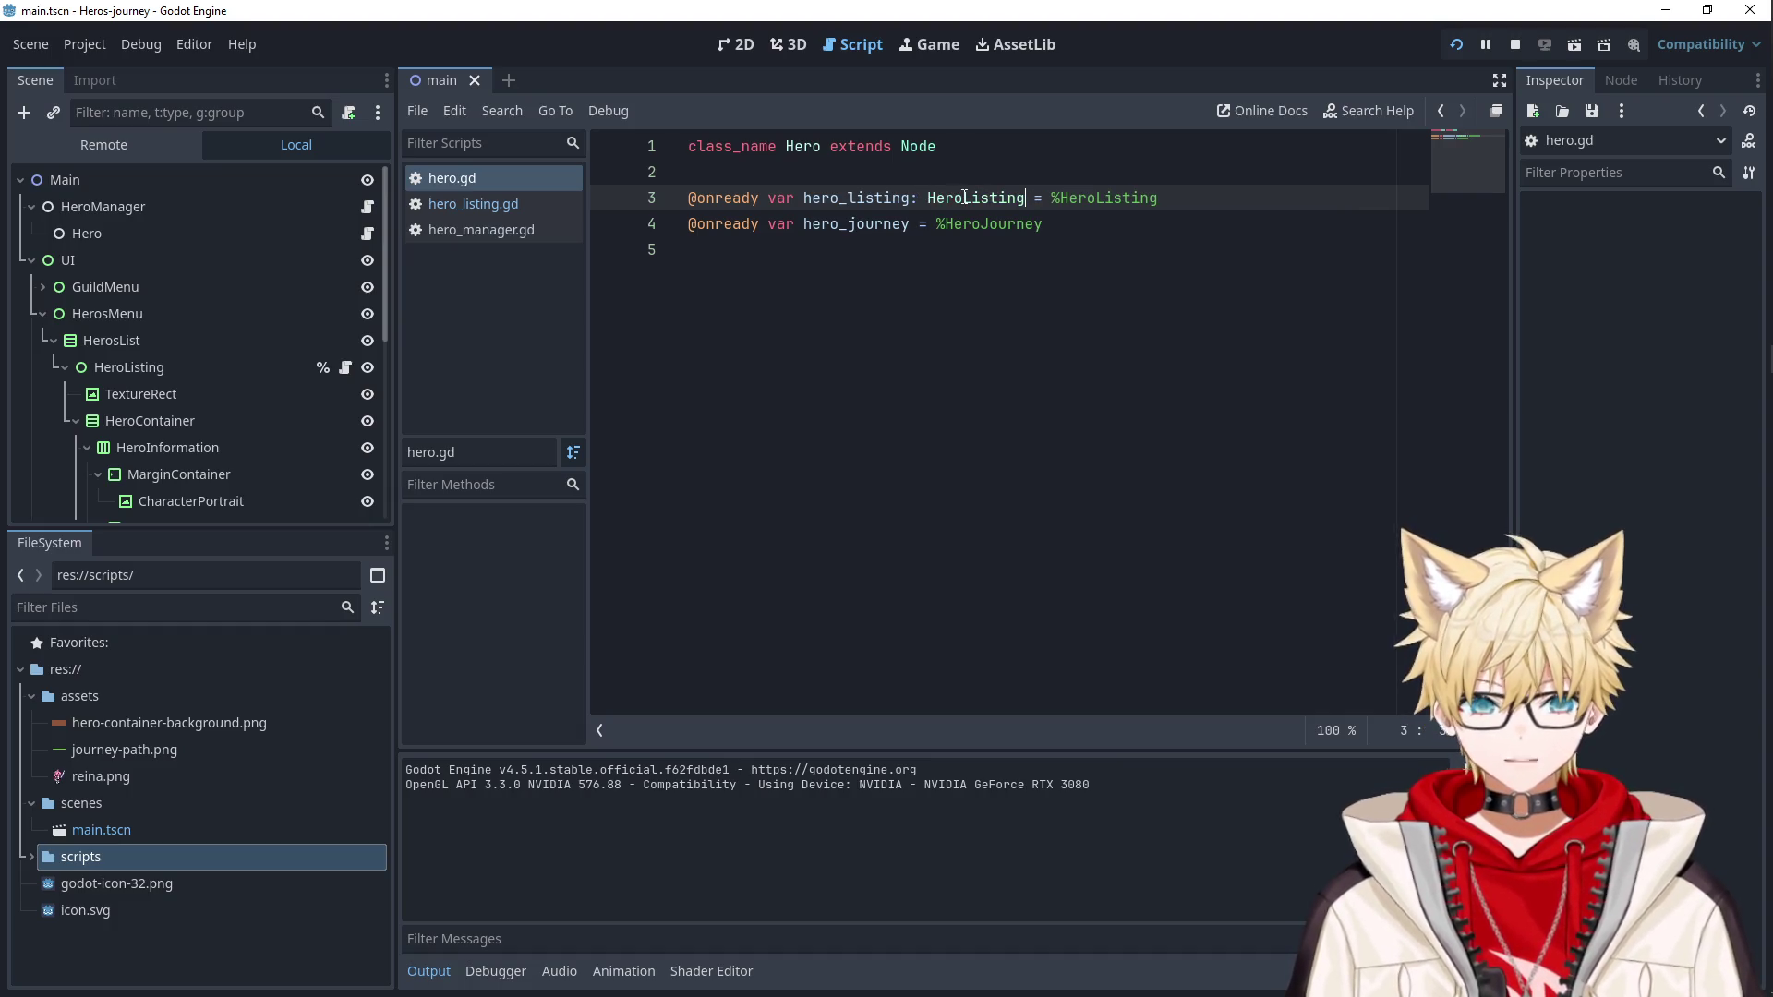
Step: Start func _ready() with hero_listing.on_journey_button_pressed.connect( in its body
click(1116, 291)
key(Return)
text(@)
key(BackSpace)
text(func _rea)
key(Return)
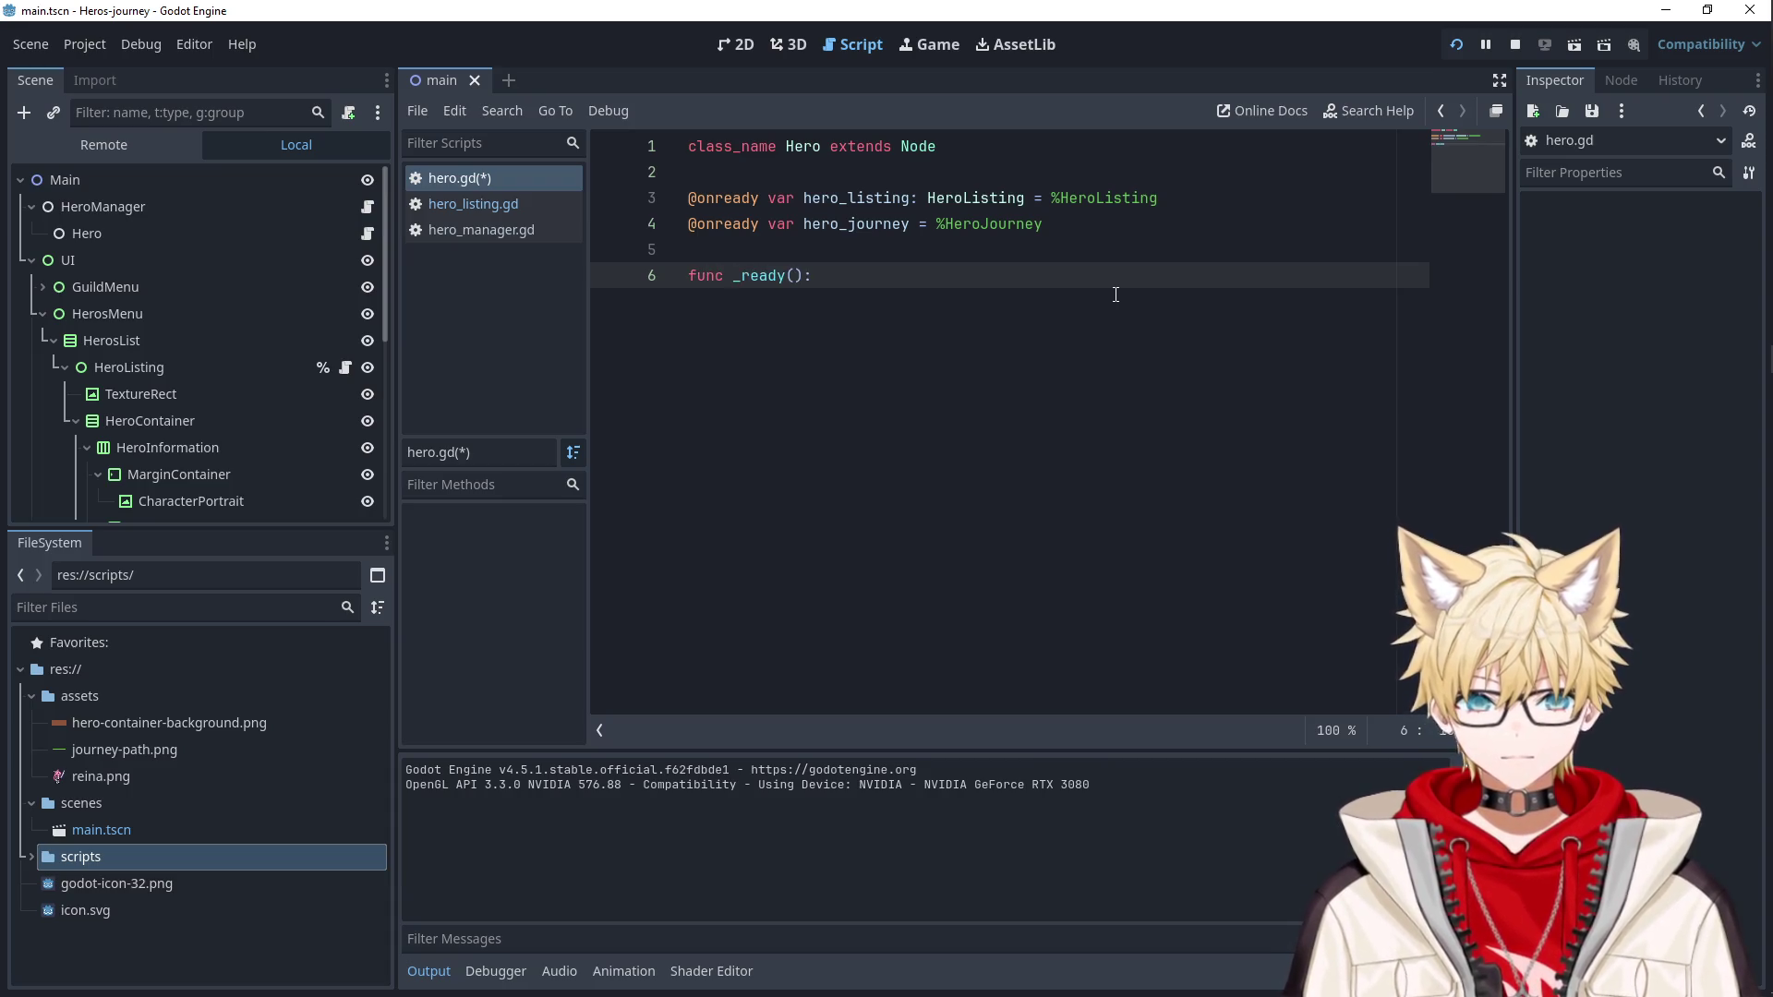
key(Return)
text(pas)
key(BackSpace)
key(BackSpace)
key(BackSpace)
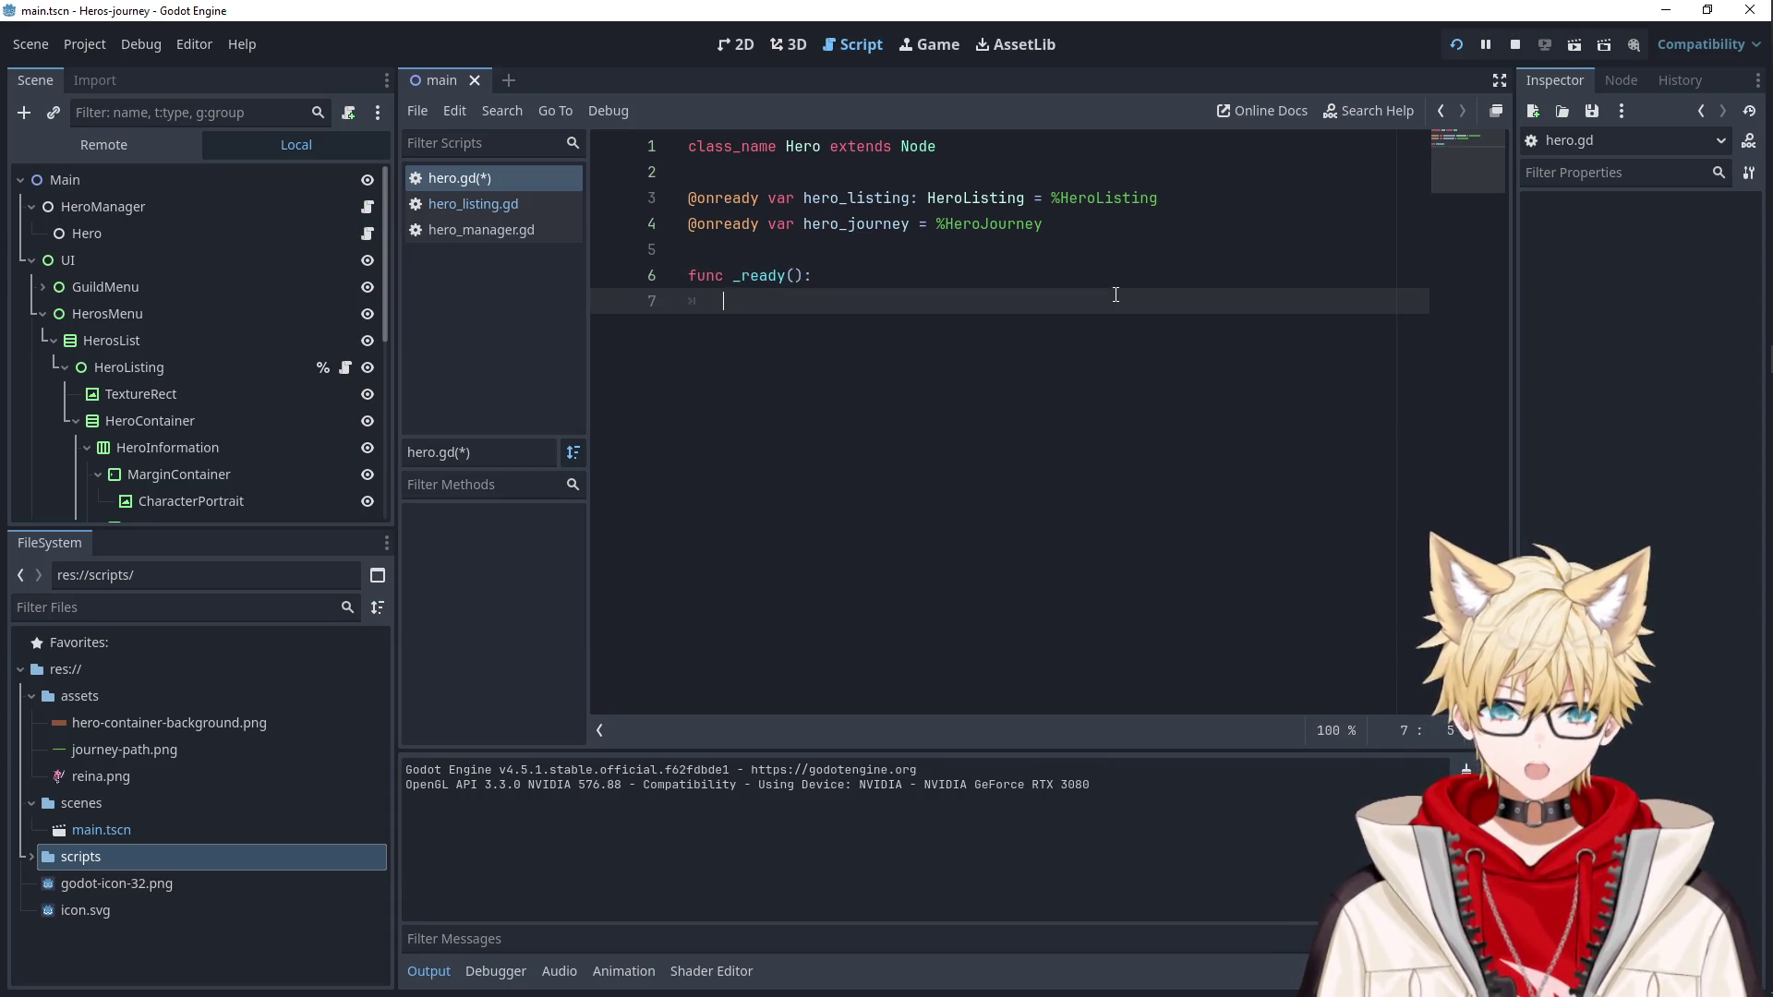
text(hero_journey)
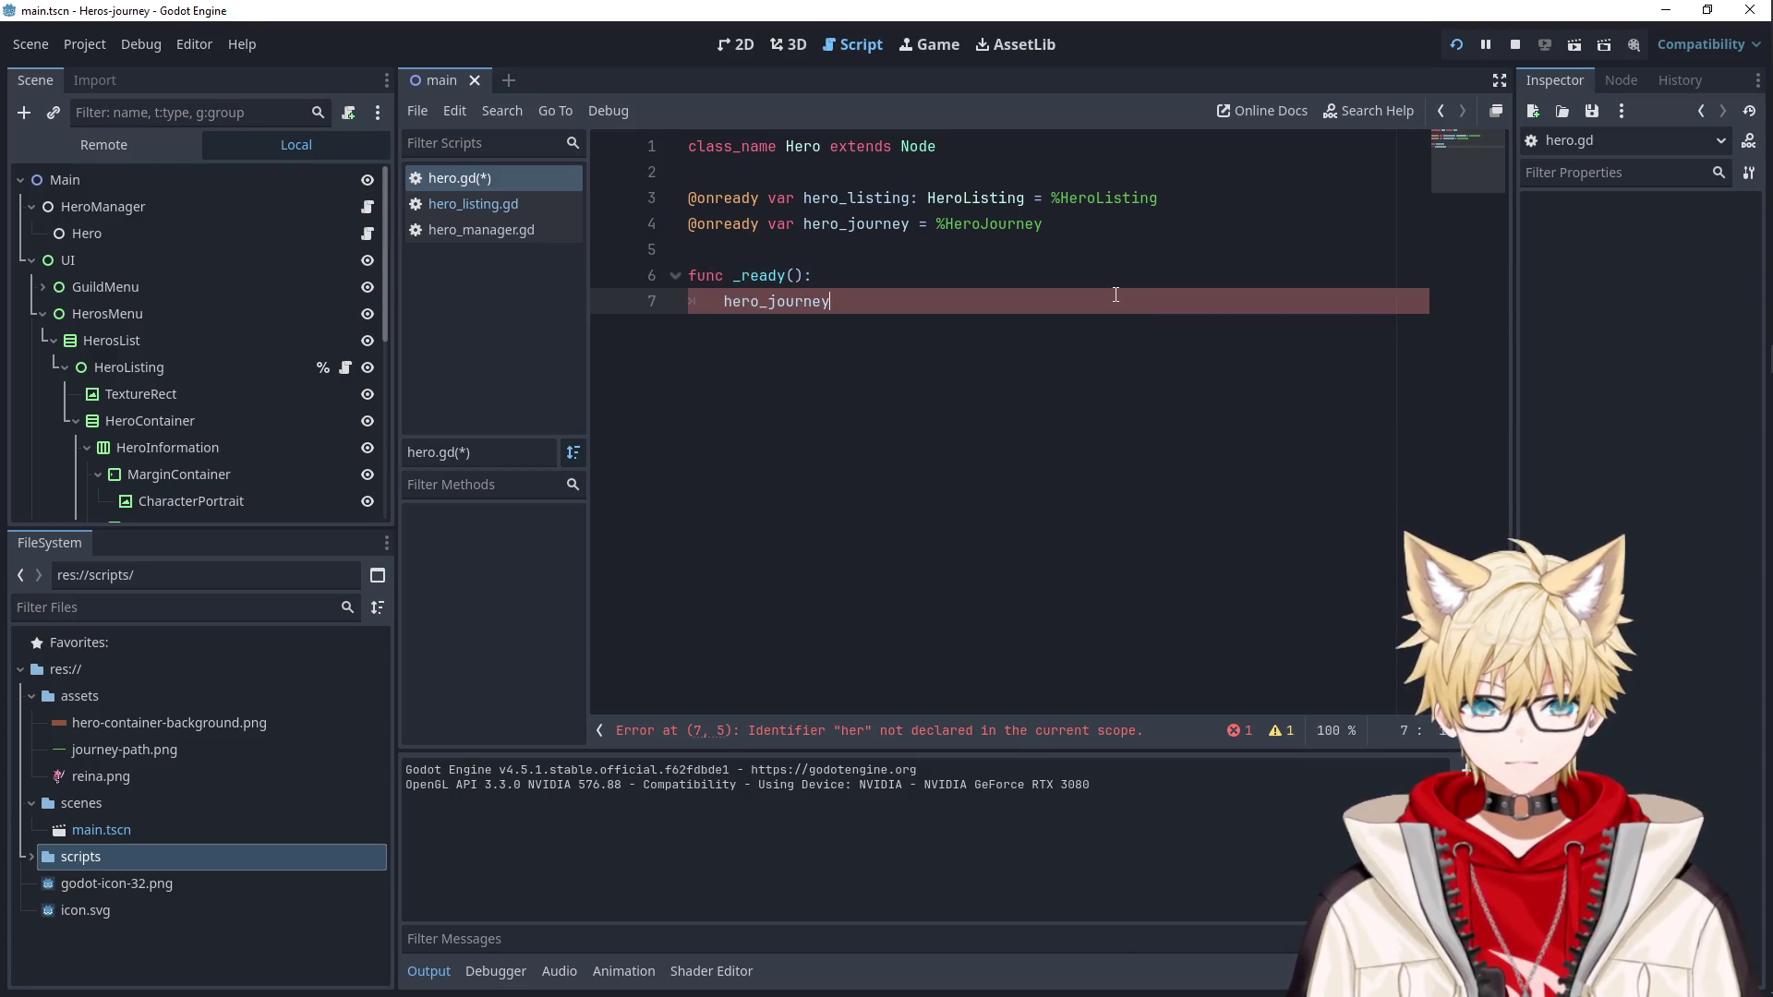
key(BackSpace)
key(BackSpace)
key(BackSpace)
text(_list)
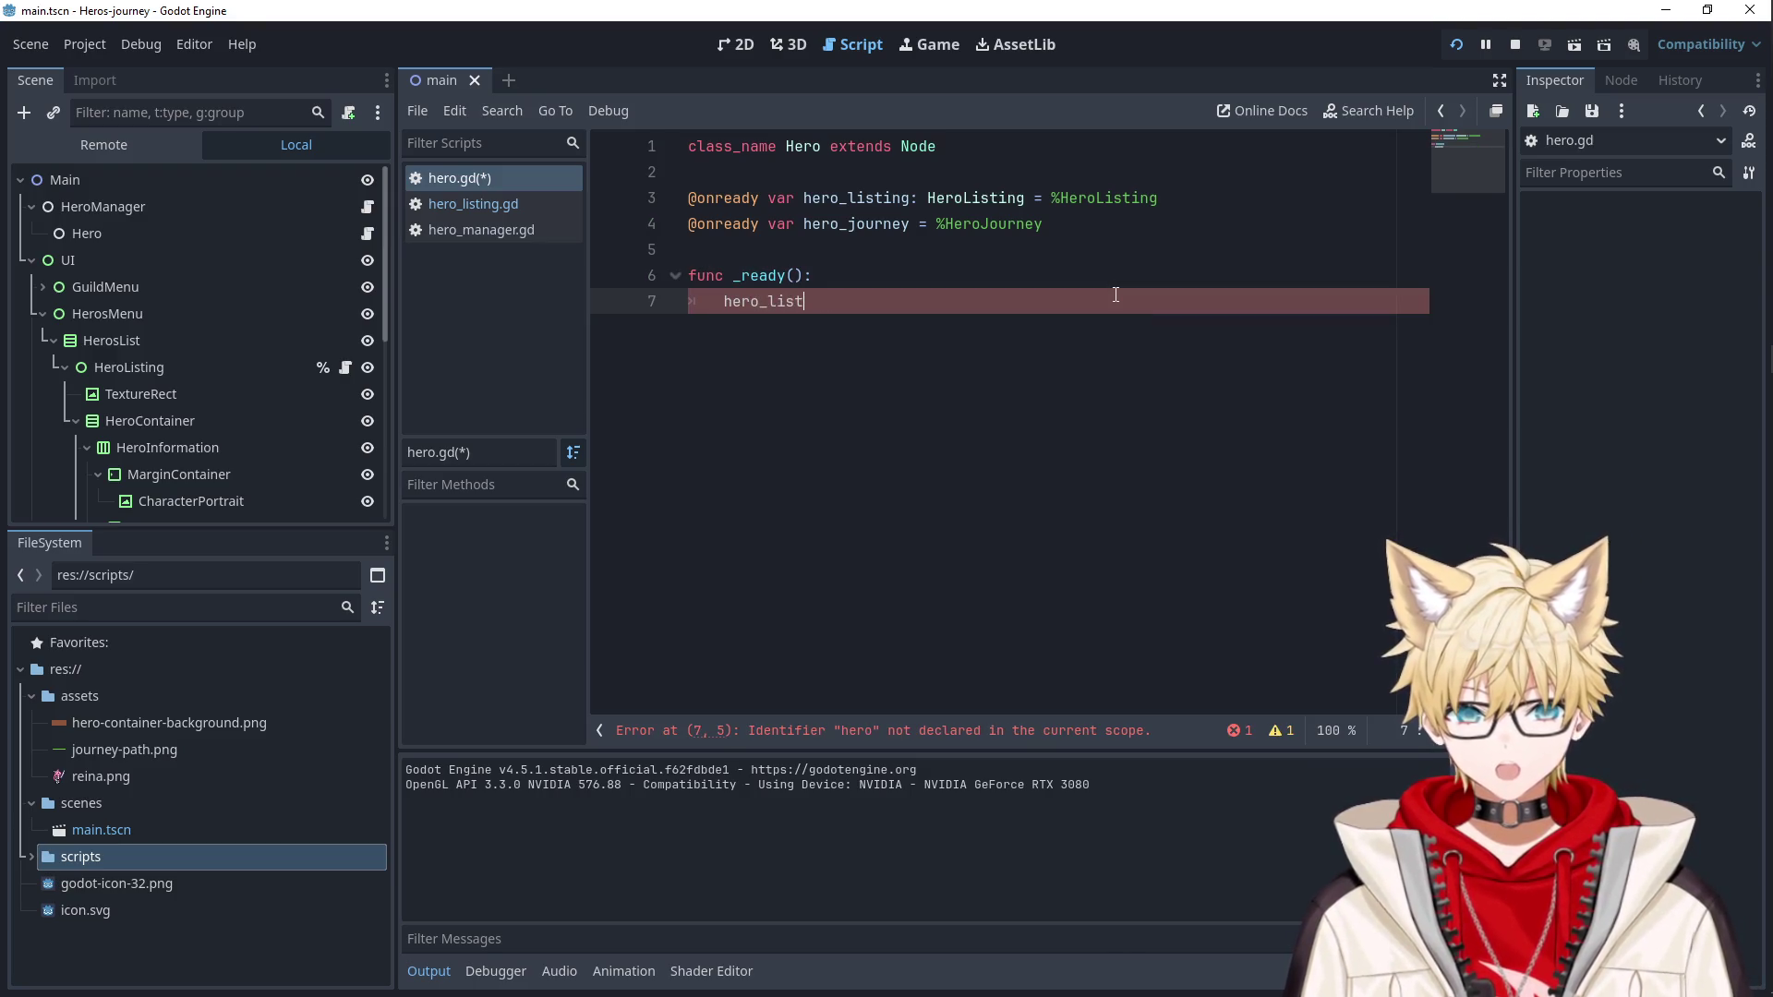
text(ing,..on)
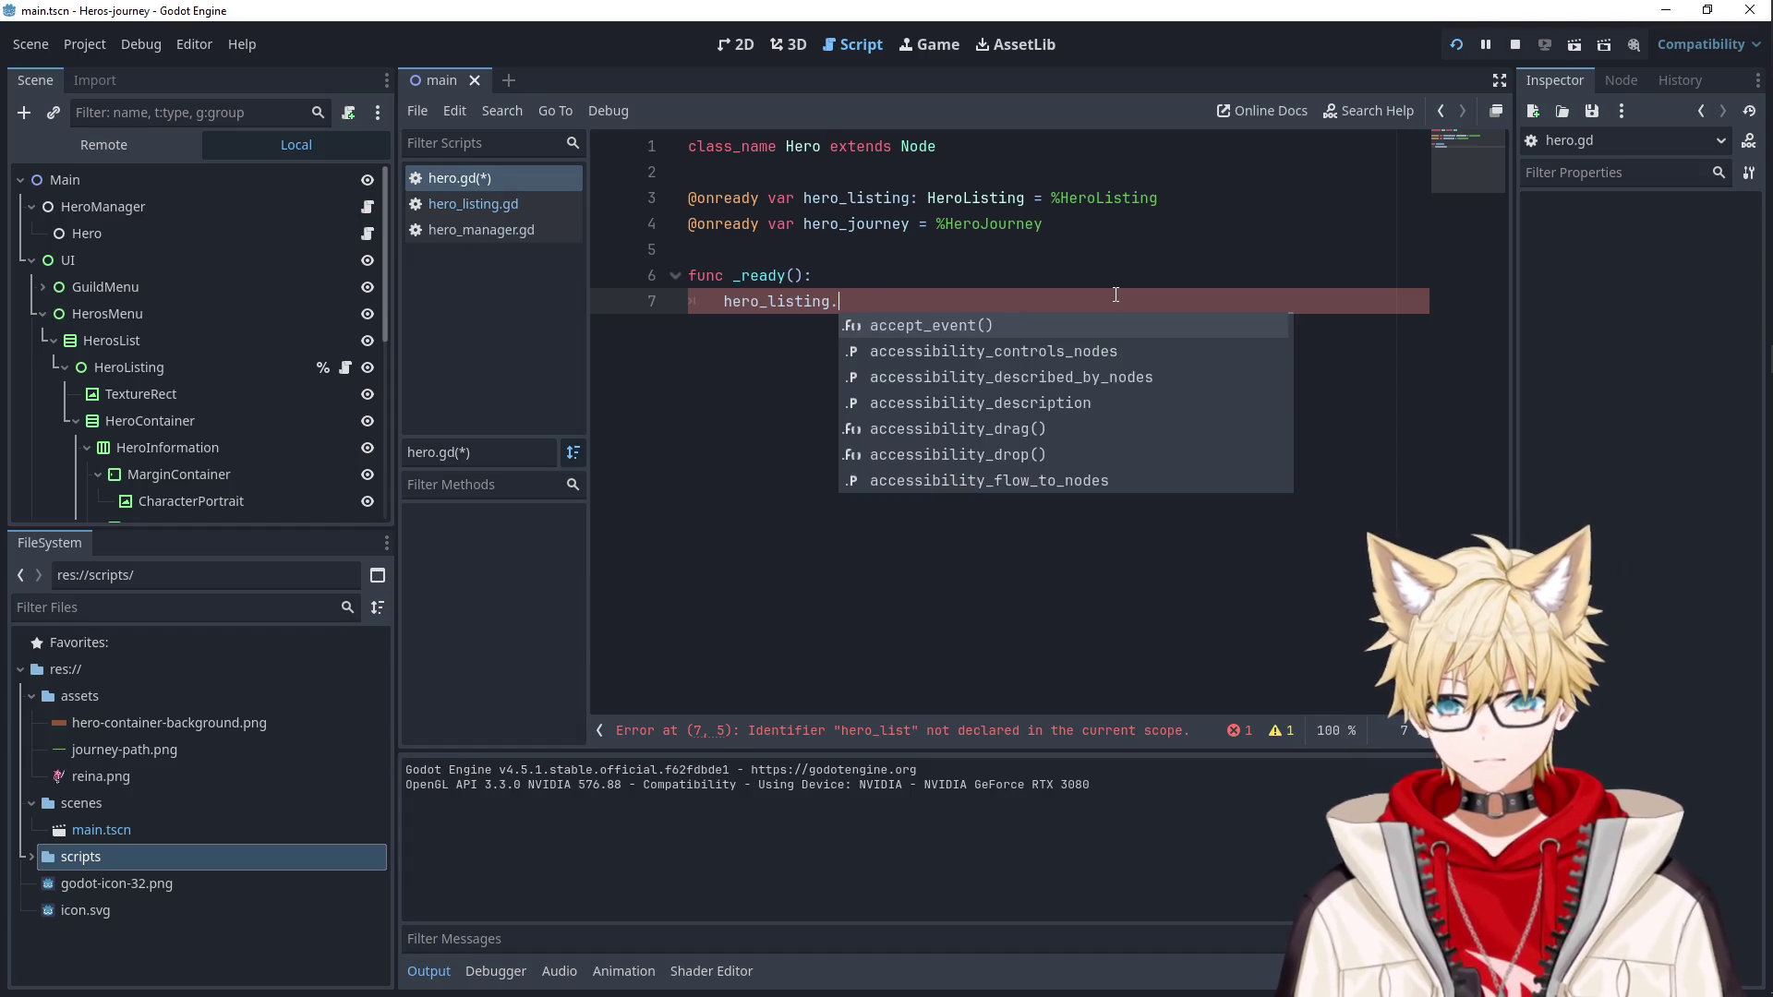
key(Return)
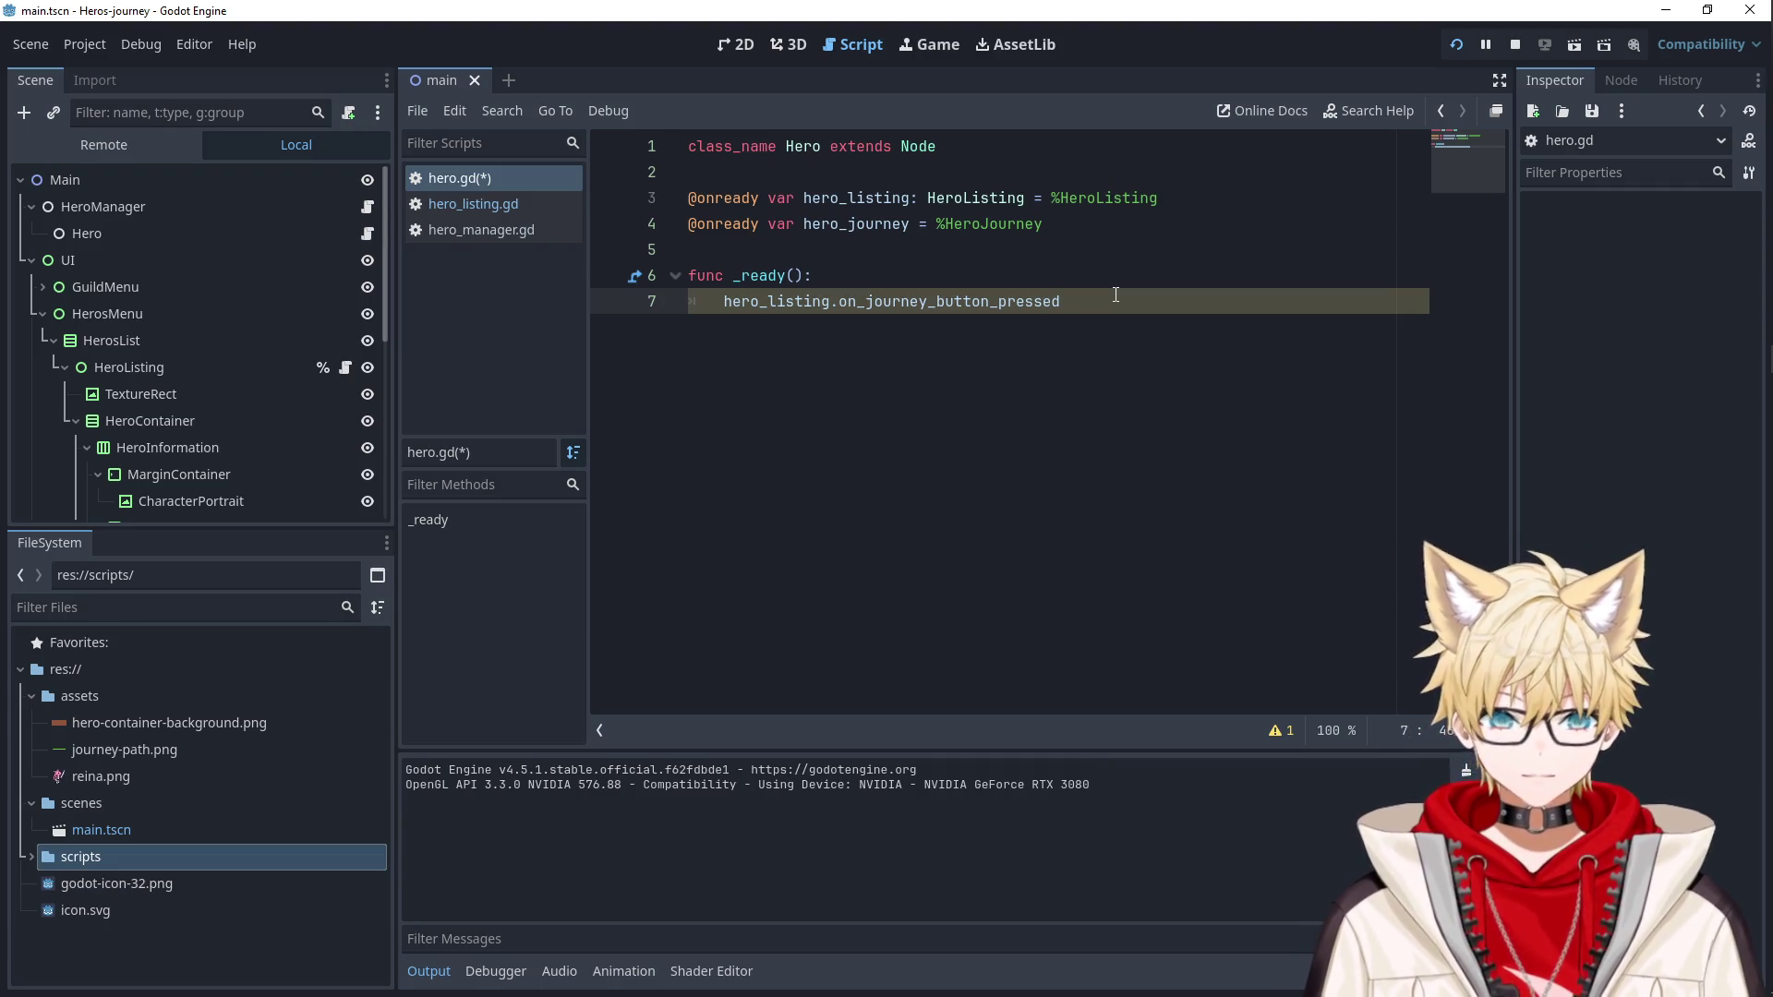
text(.connect(_on_journey_start)
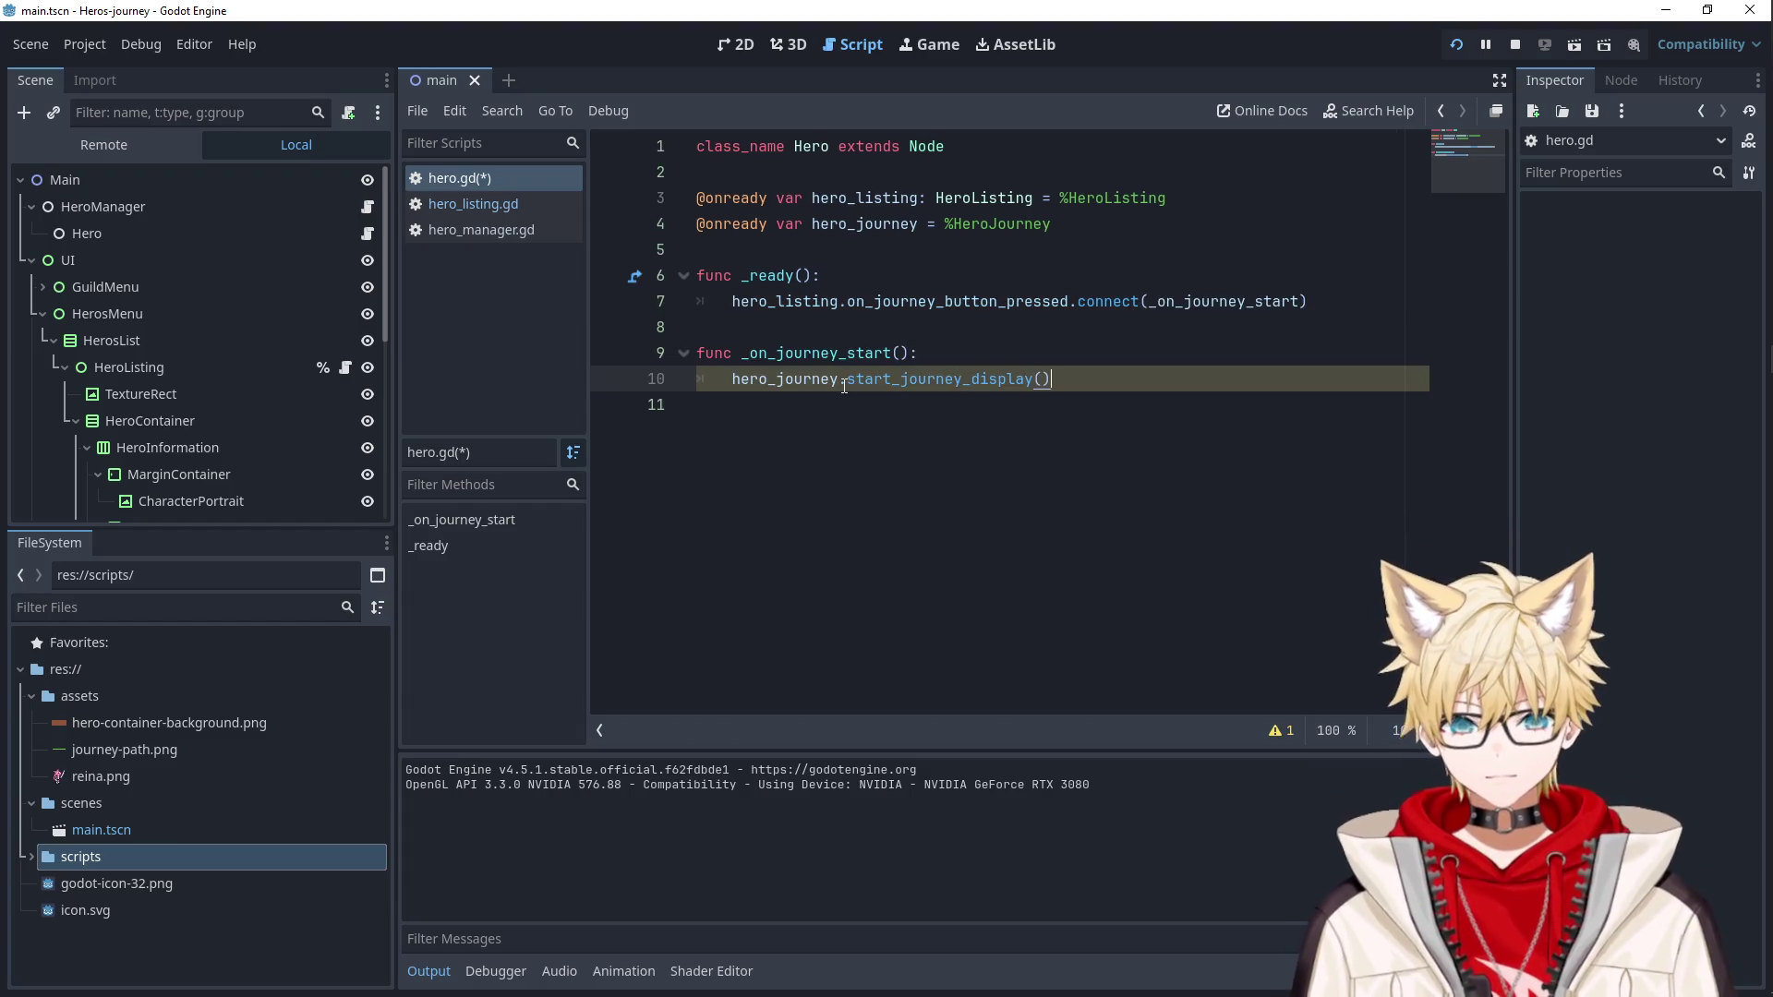
Step: Attach a new Control script saved as res://scripts/hero_journey.gd to the HeroJourney node
double_click(865, 224)
scroll(164, 443, down, 5)
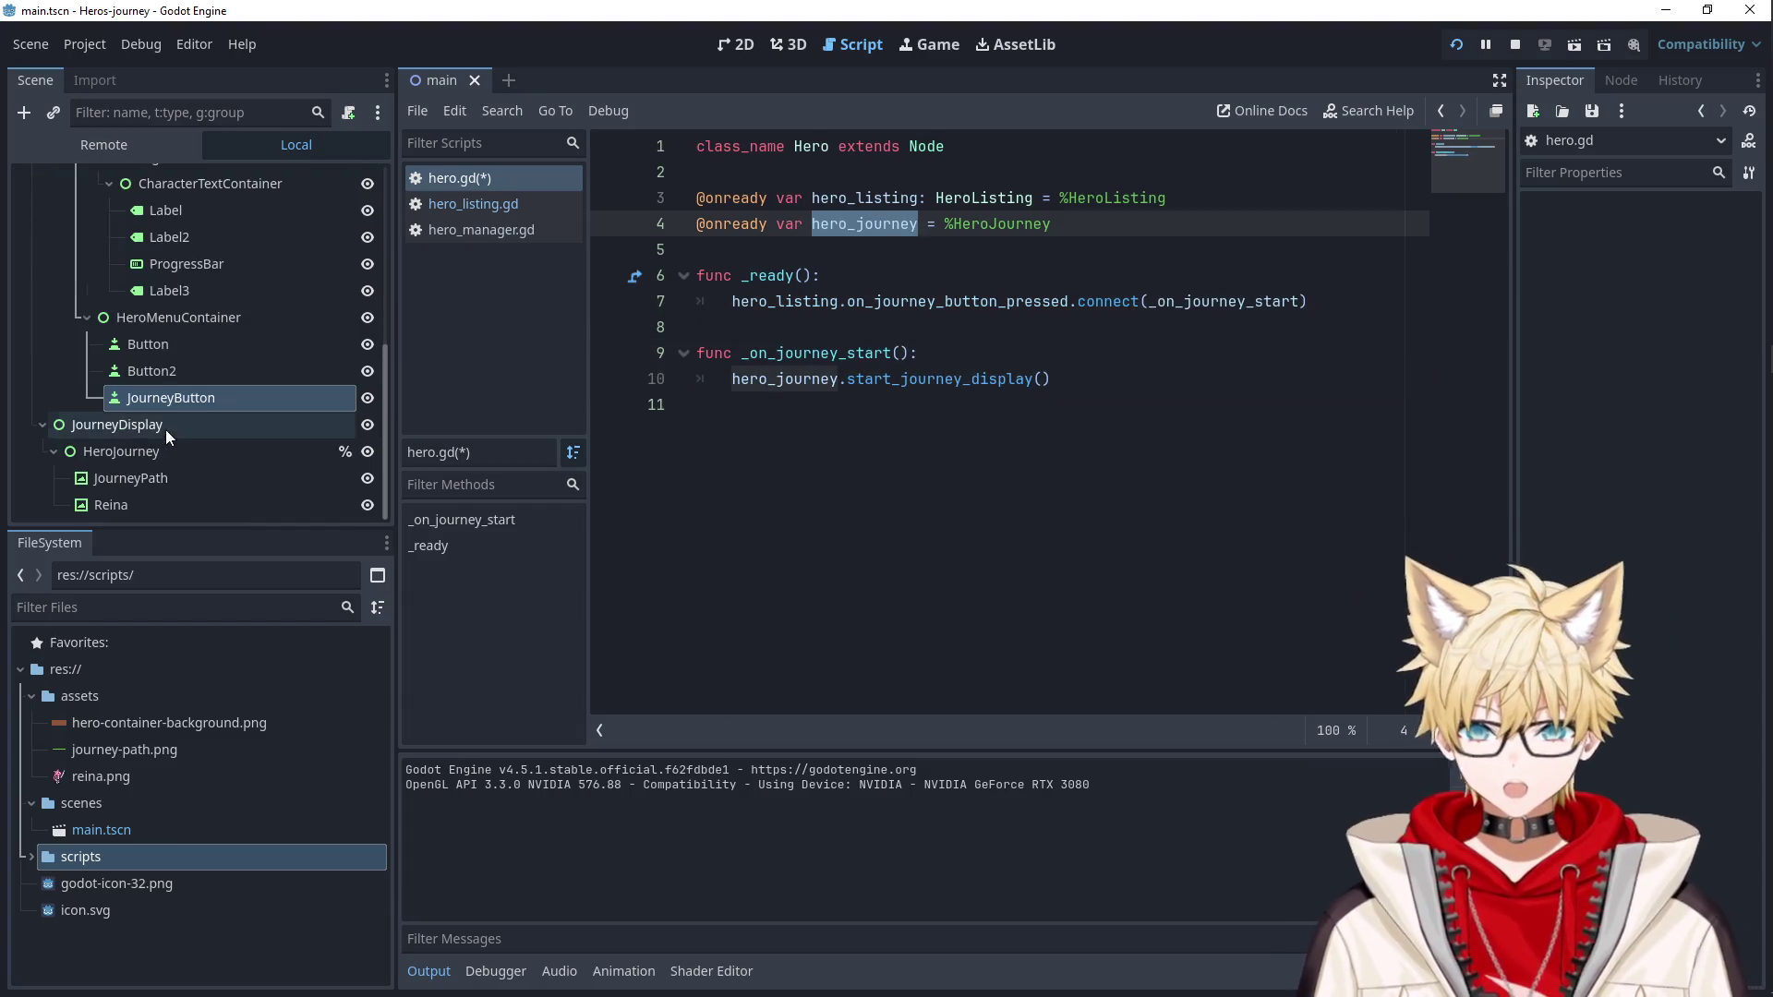
right_click(252, 457)
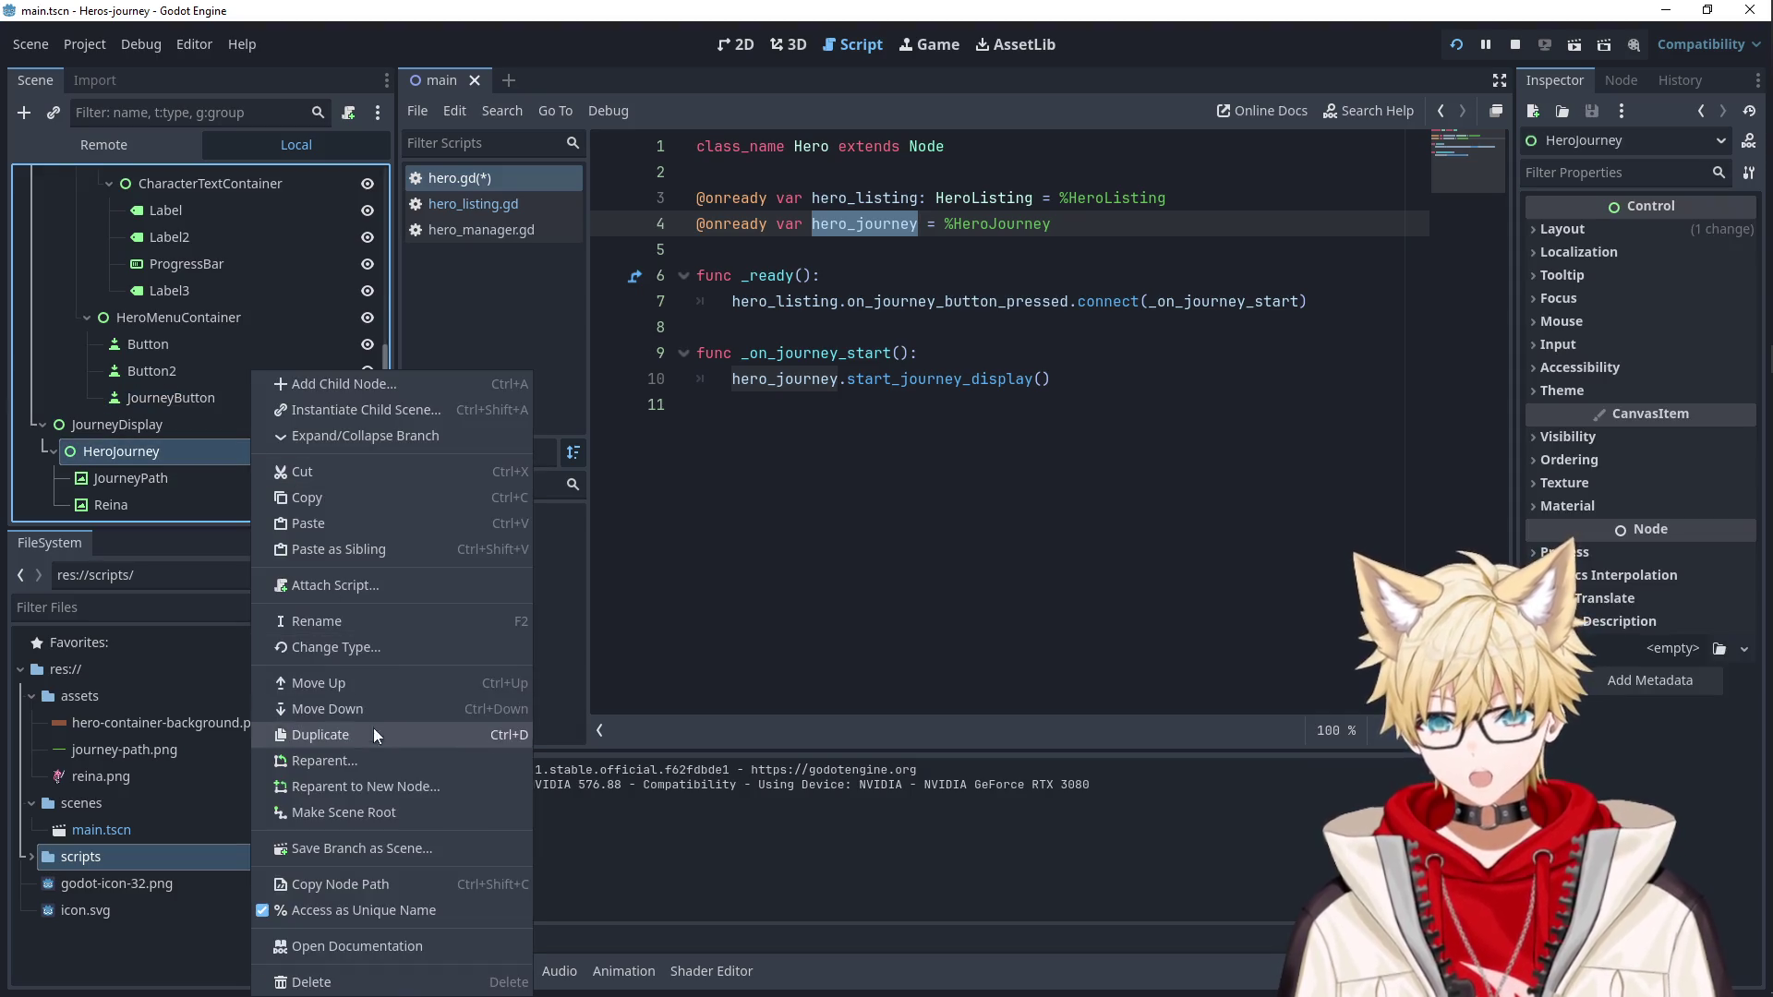
click(351, 582)
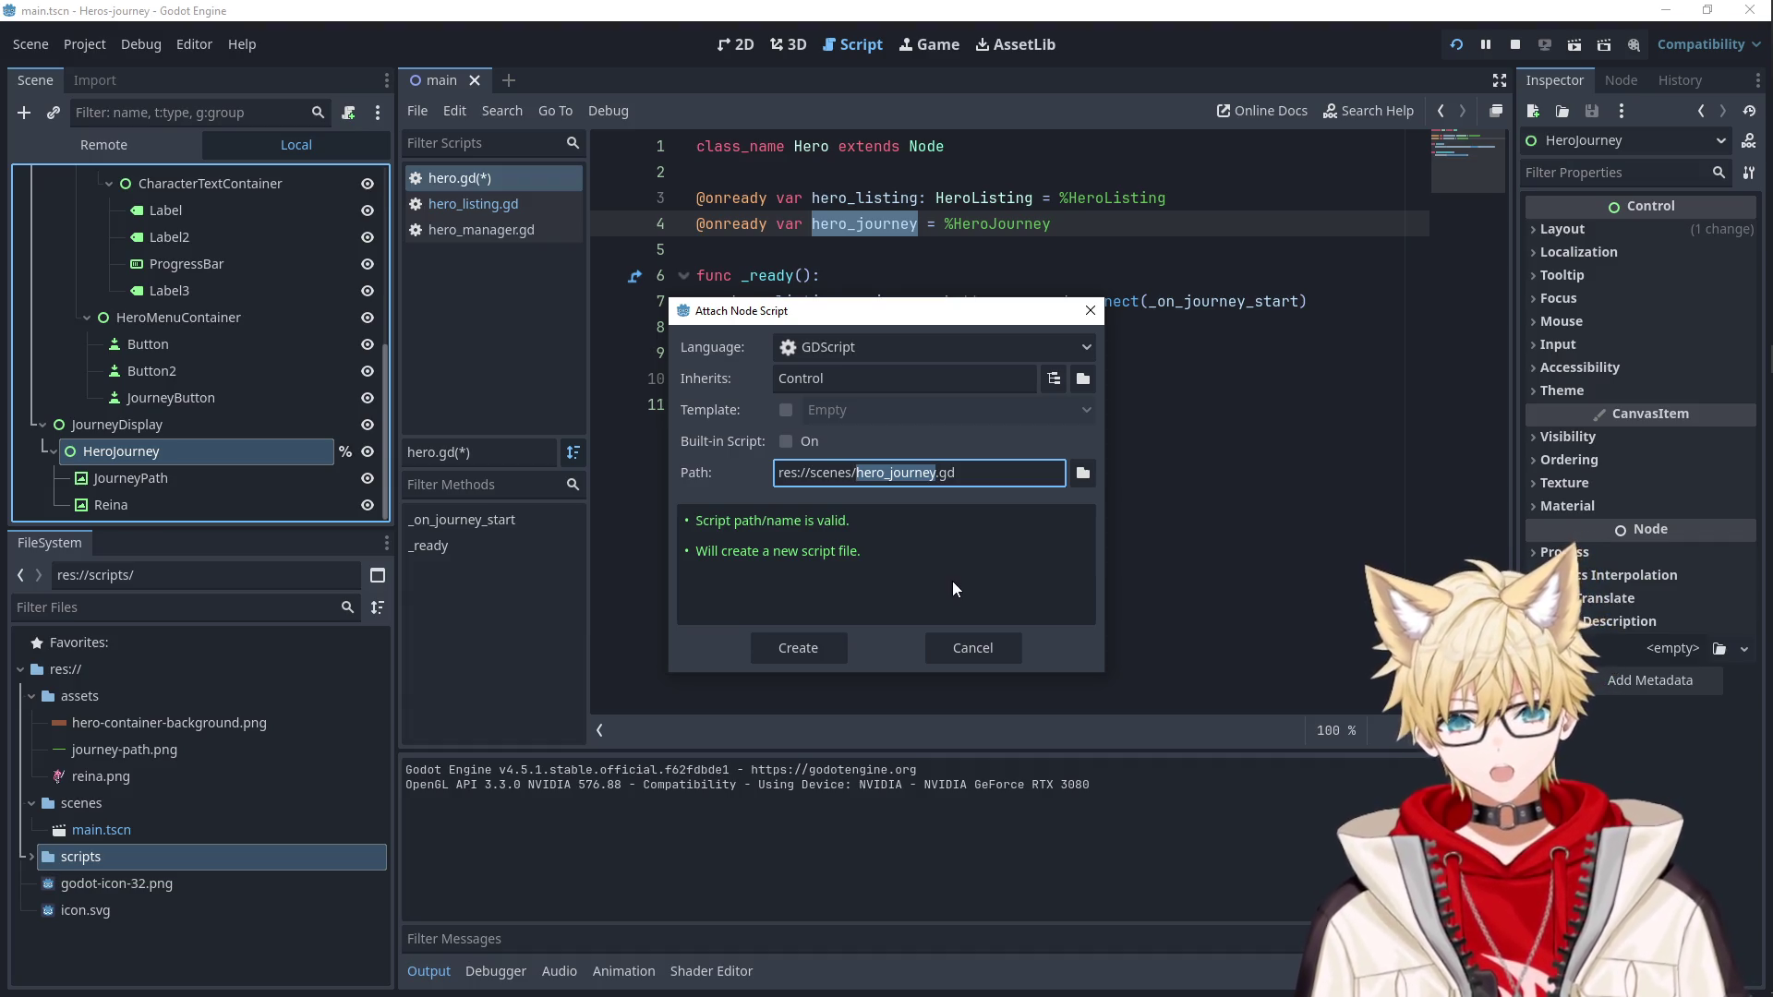
click(1082, 473)
double_click(791, 294)
click(746, 790)
click(805, 649)
Step: Declare class_name HeroJourneyDisplay on the first line of hero_journey.gd
text(class_name )
text(HeroJounry)
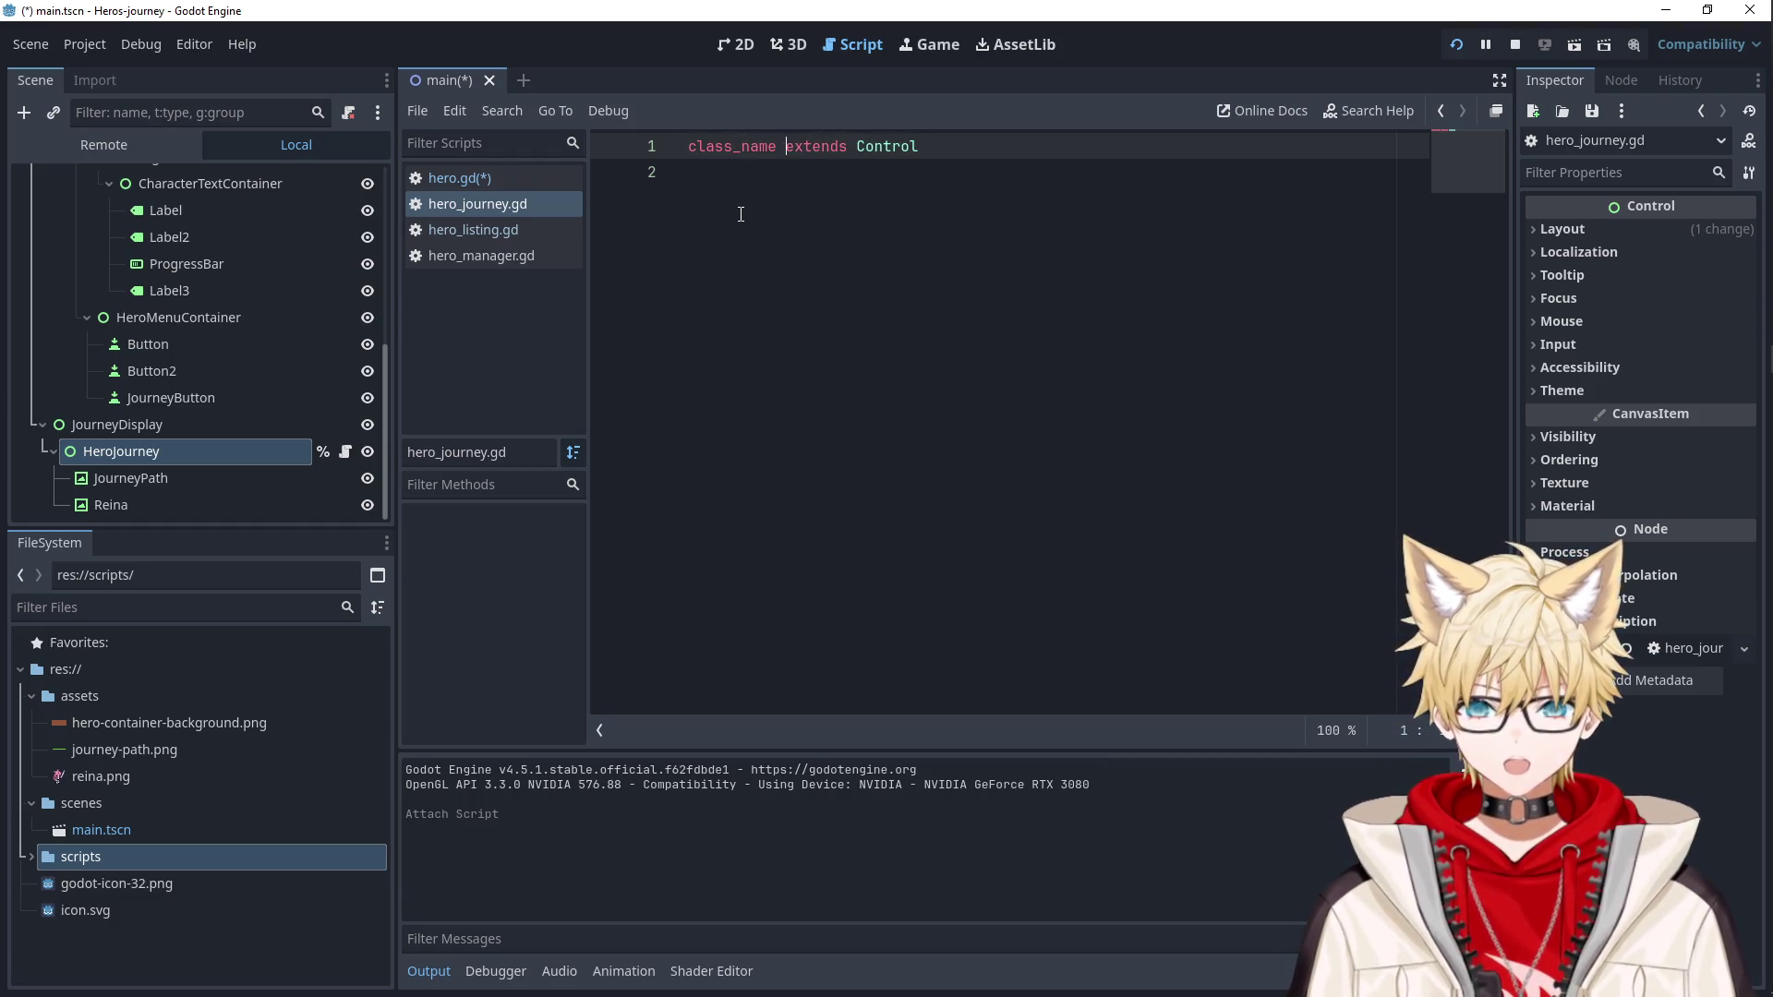
key(BackSpace)
key(BackSpace)
key(BackSpace)
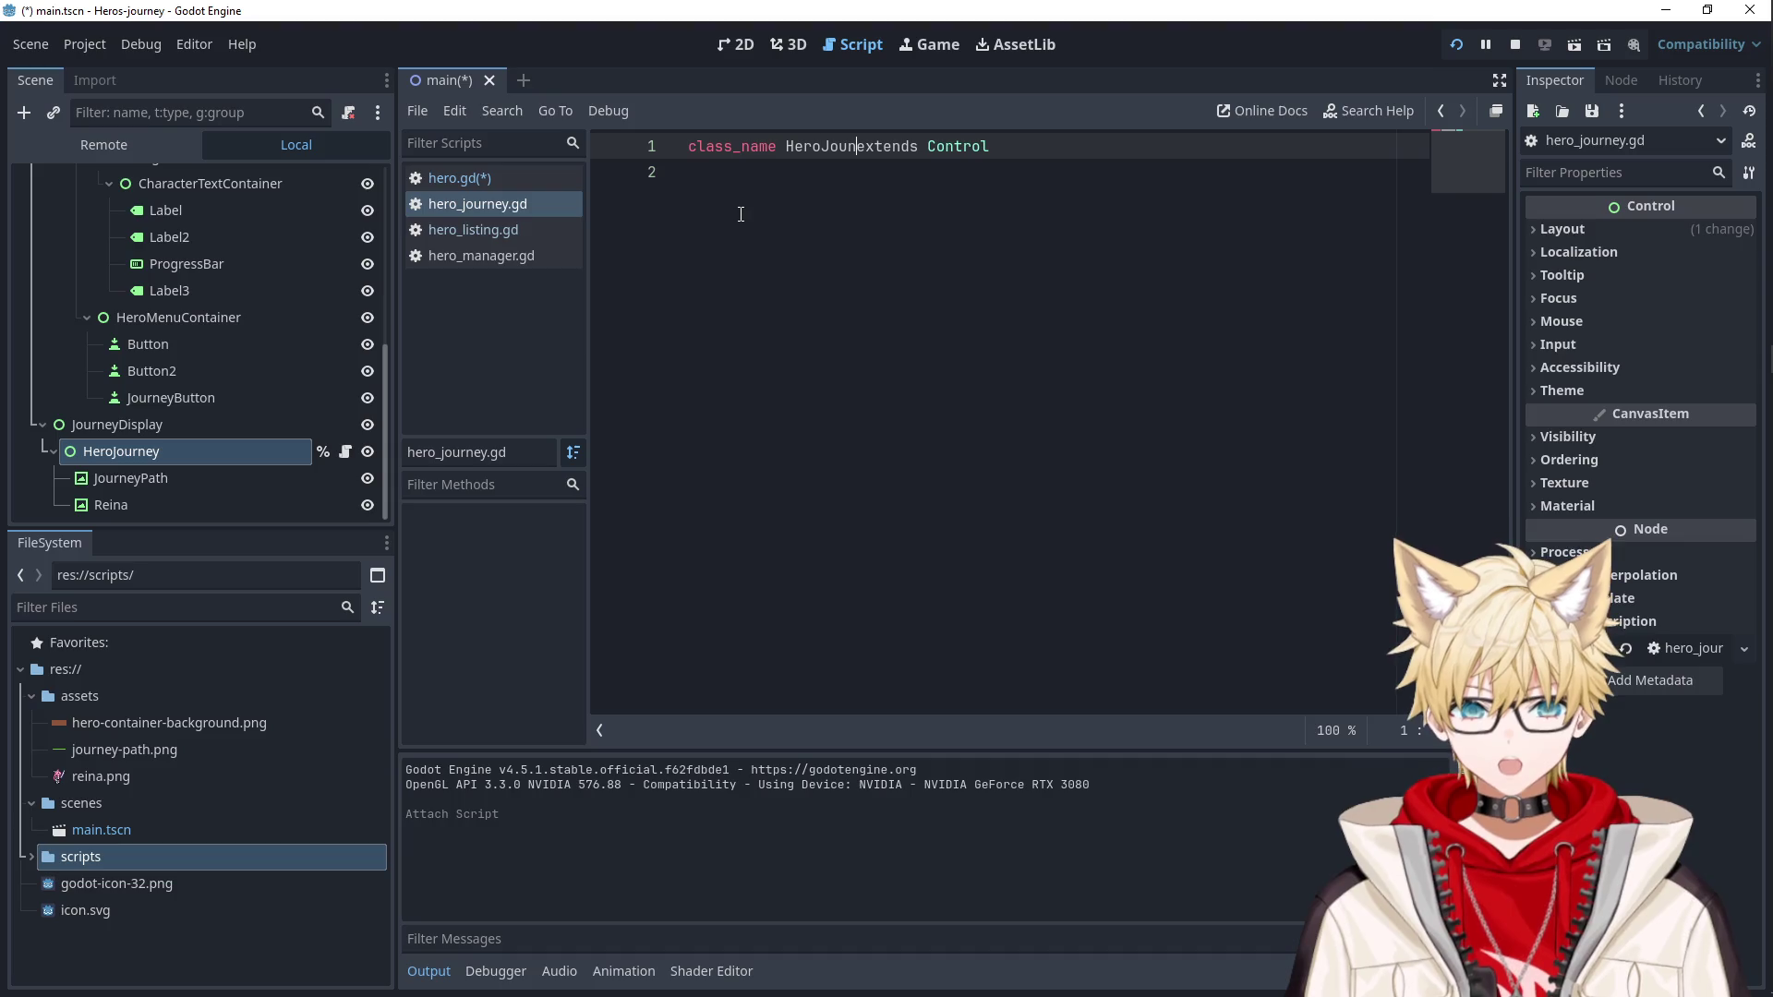
text(HeroJour)
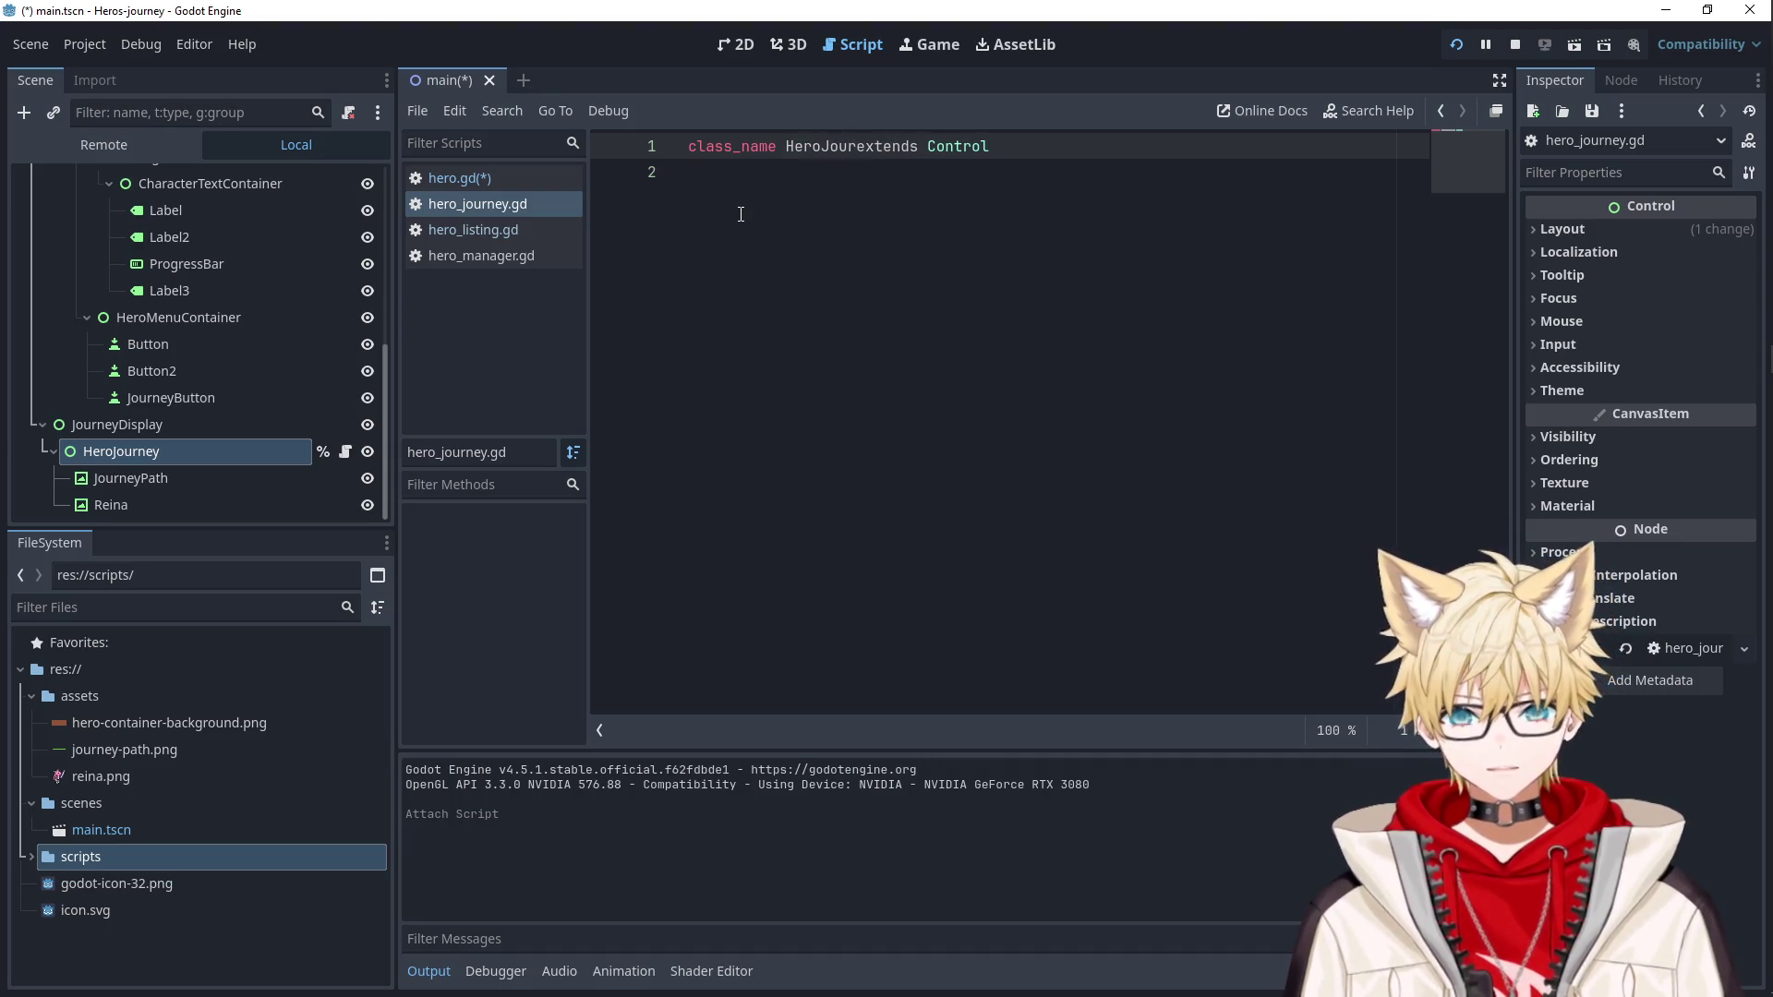
text(neyh)
key(BackSpace)
text(Display)
click(842, 204)
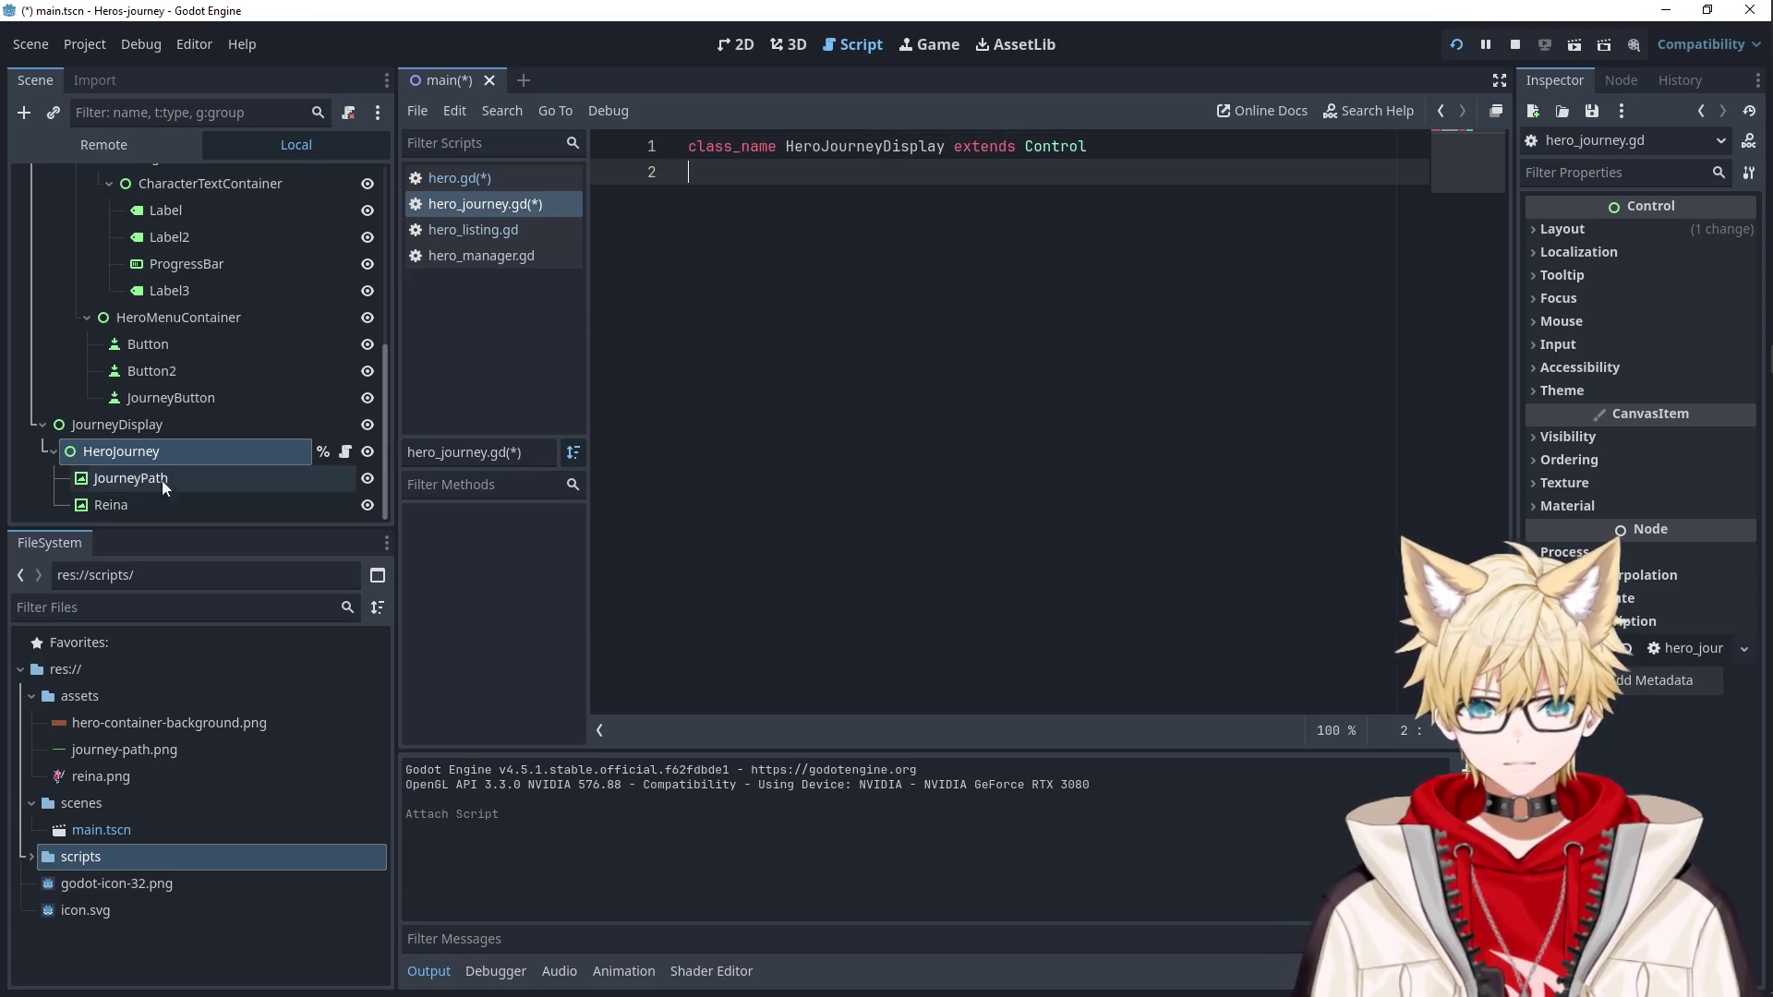
Step: Rename the HeroJourney node to HeroJourneyDisplay using the copied class name
right_click(130, 450)
click(252, 521)
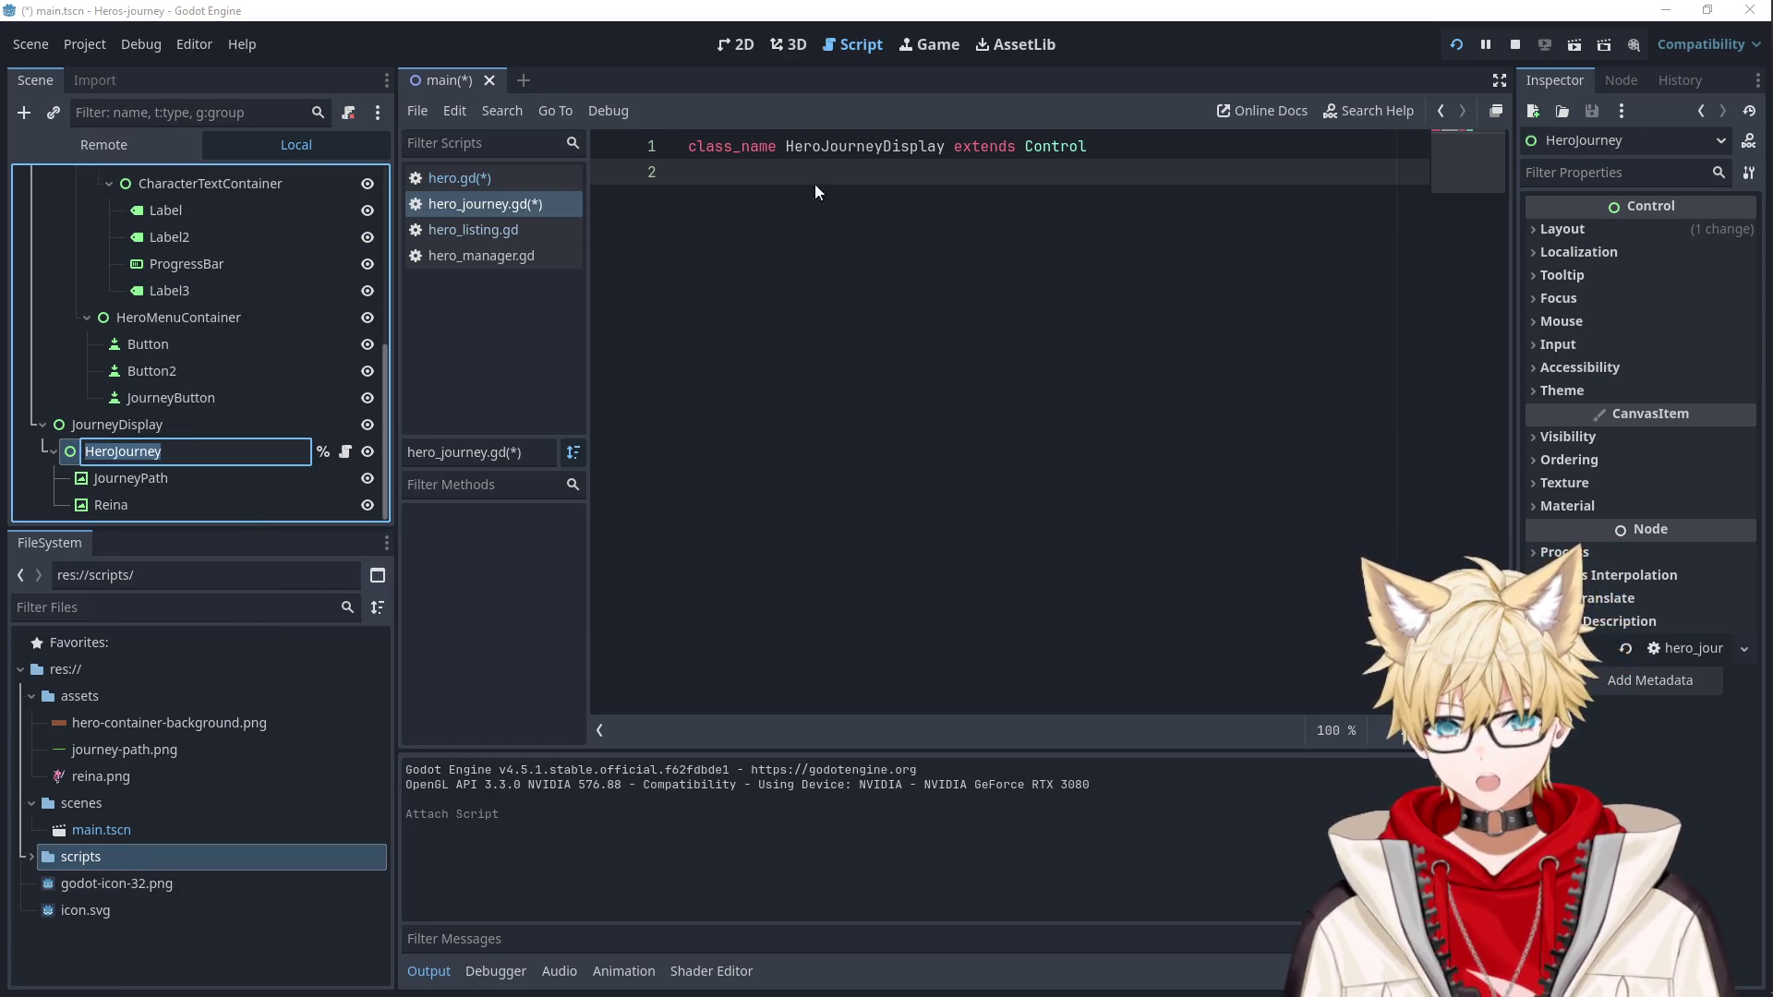
click(837, 150)
double_click(837, 150)
key(ctrl+c)
right_click(235, 452)
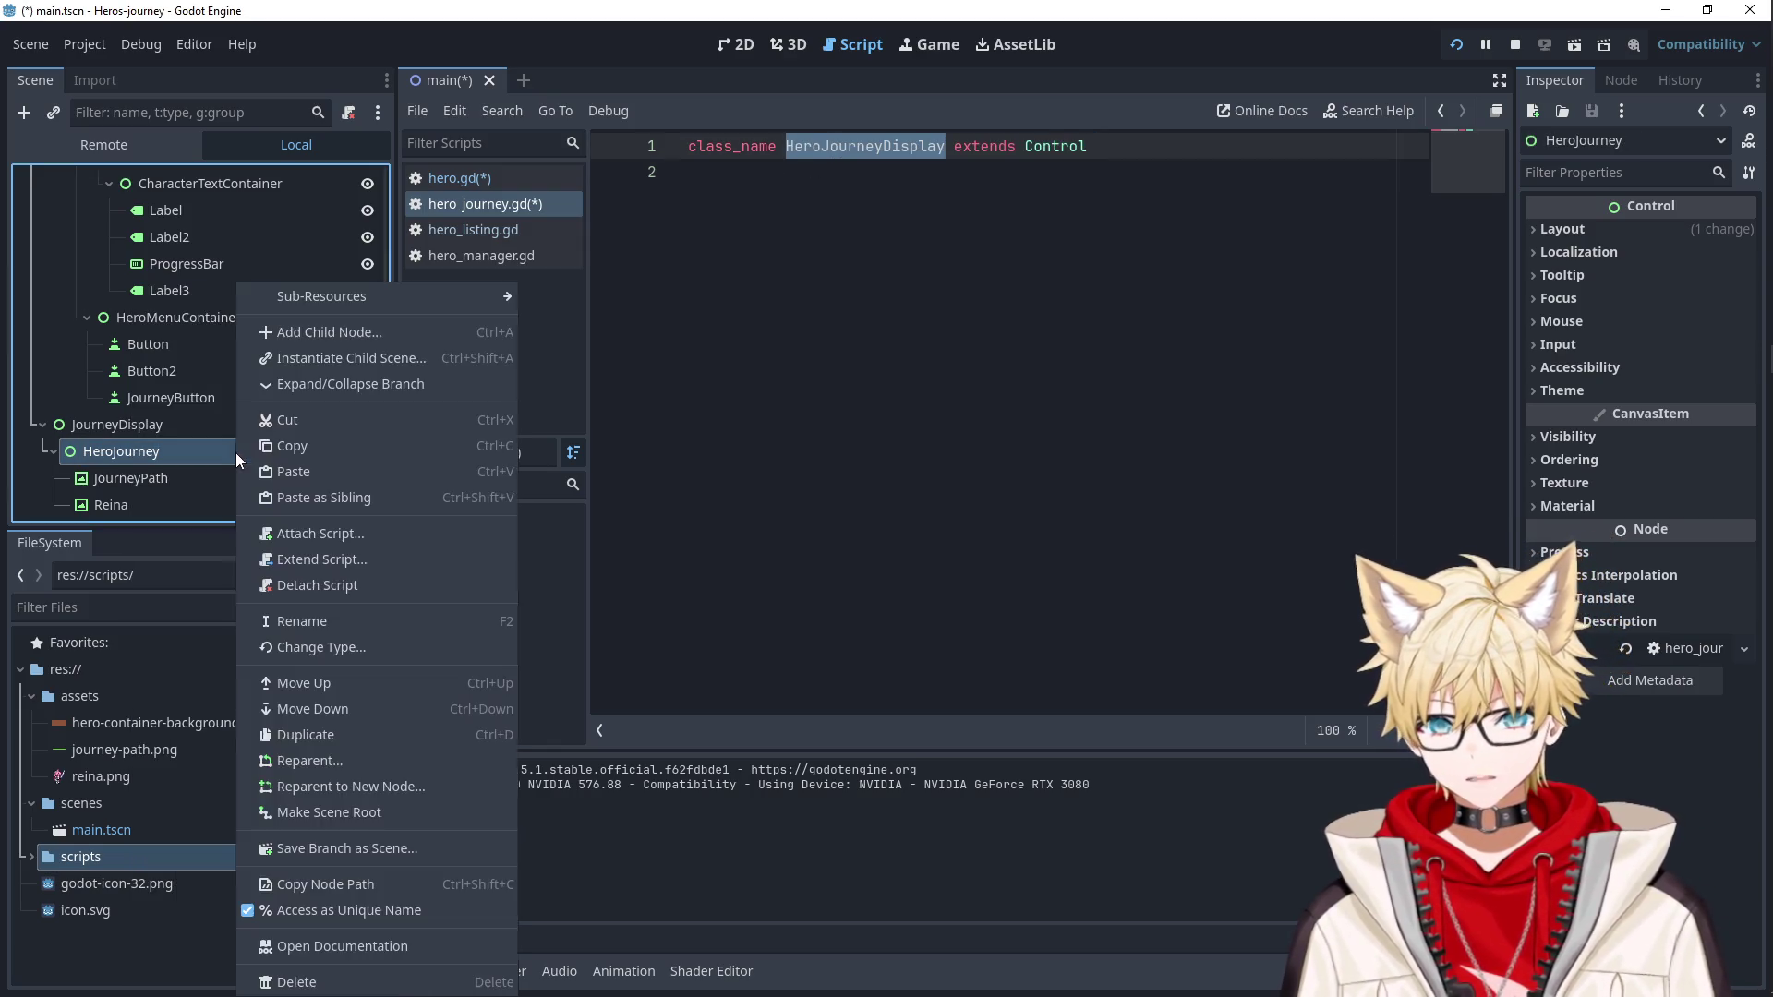
click(338, 616)
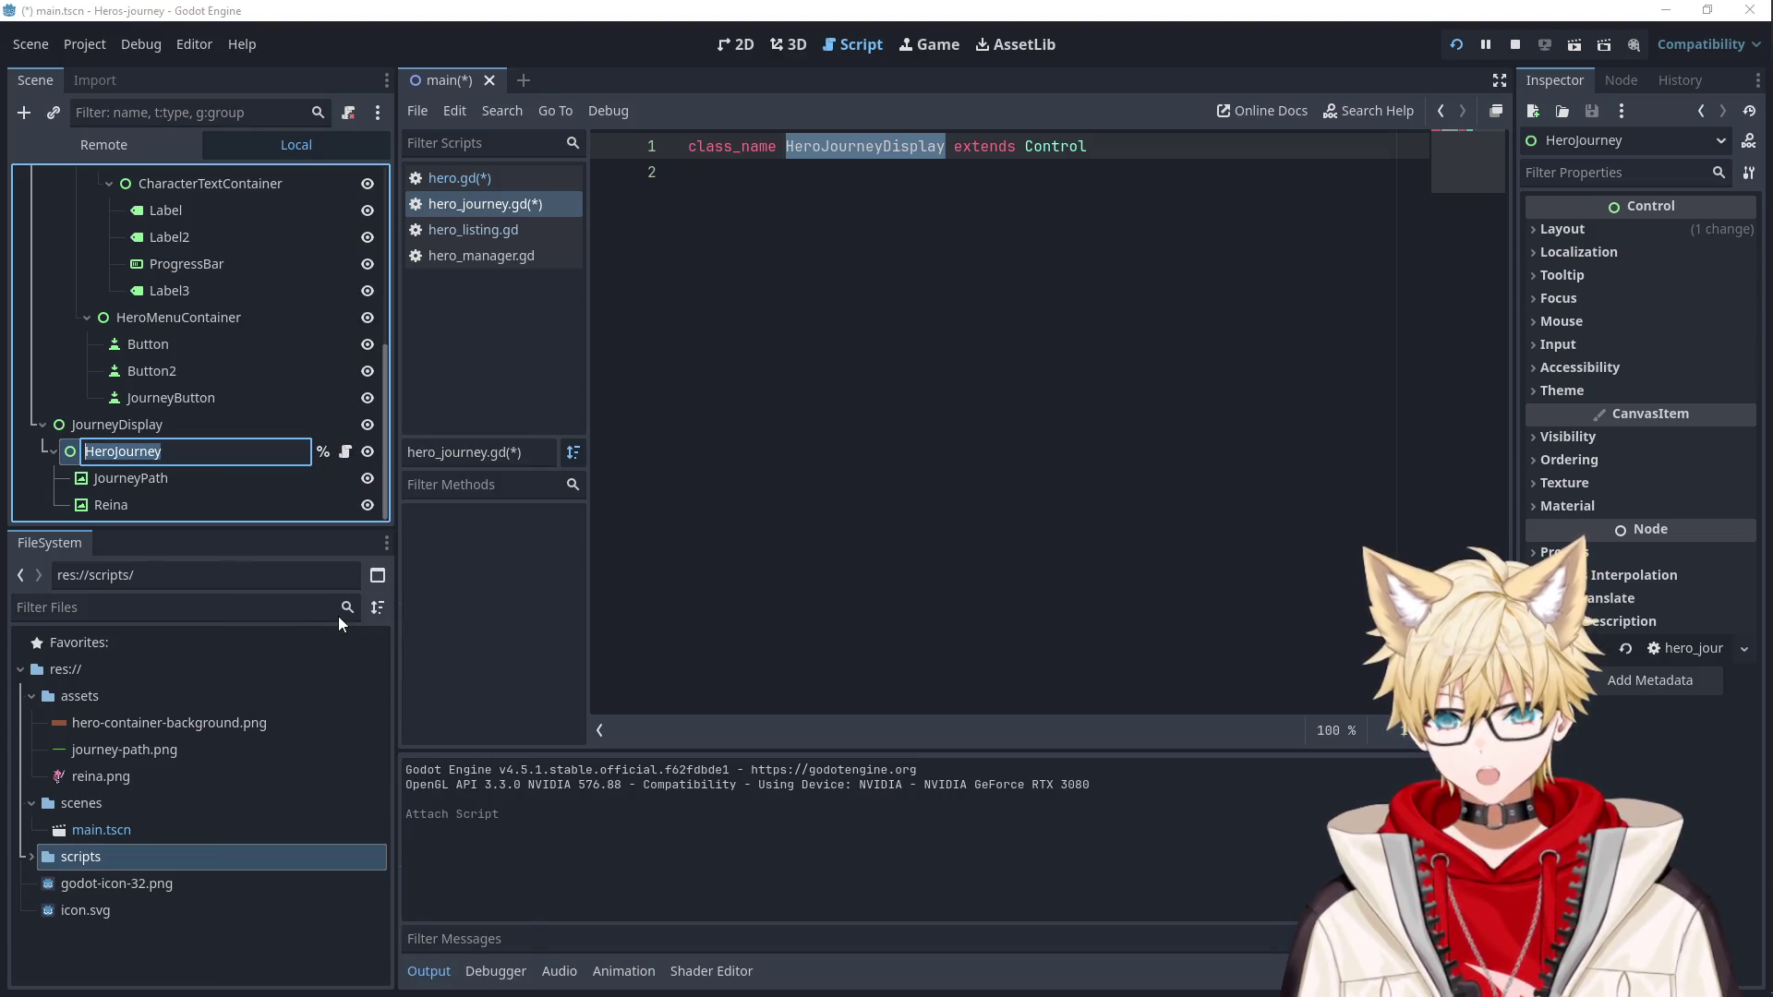
key(ctrl+v)
click(934, 404)
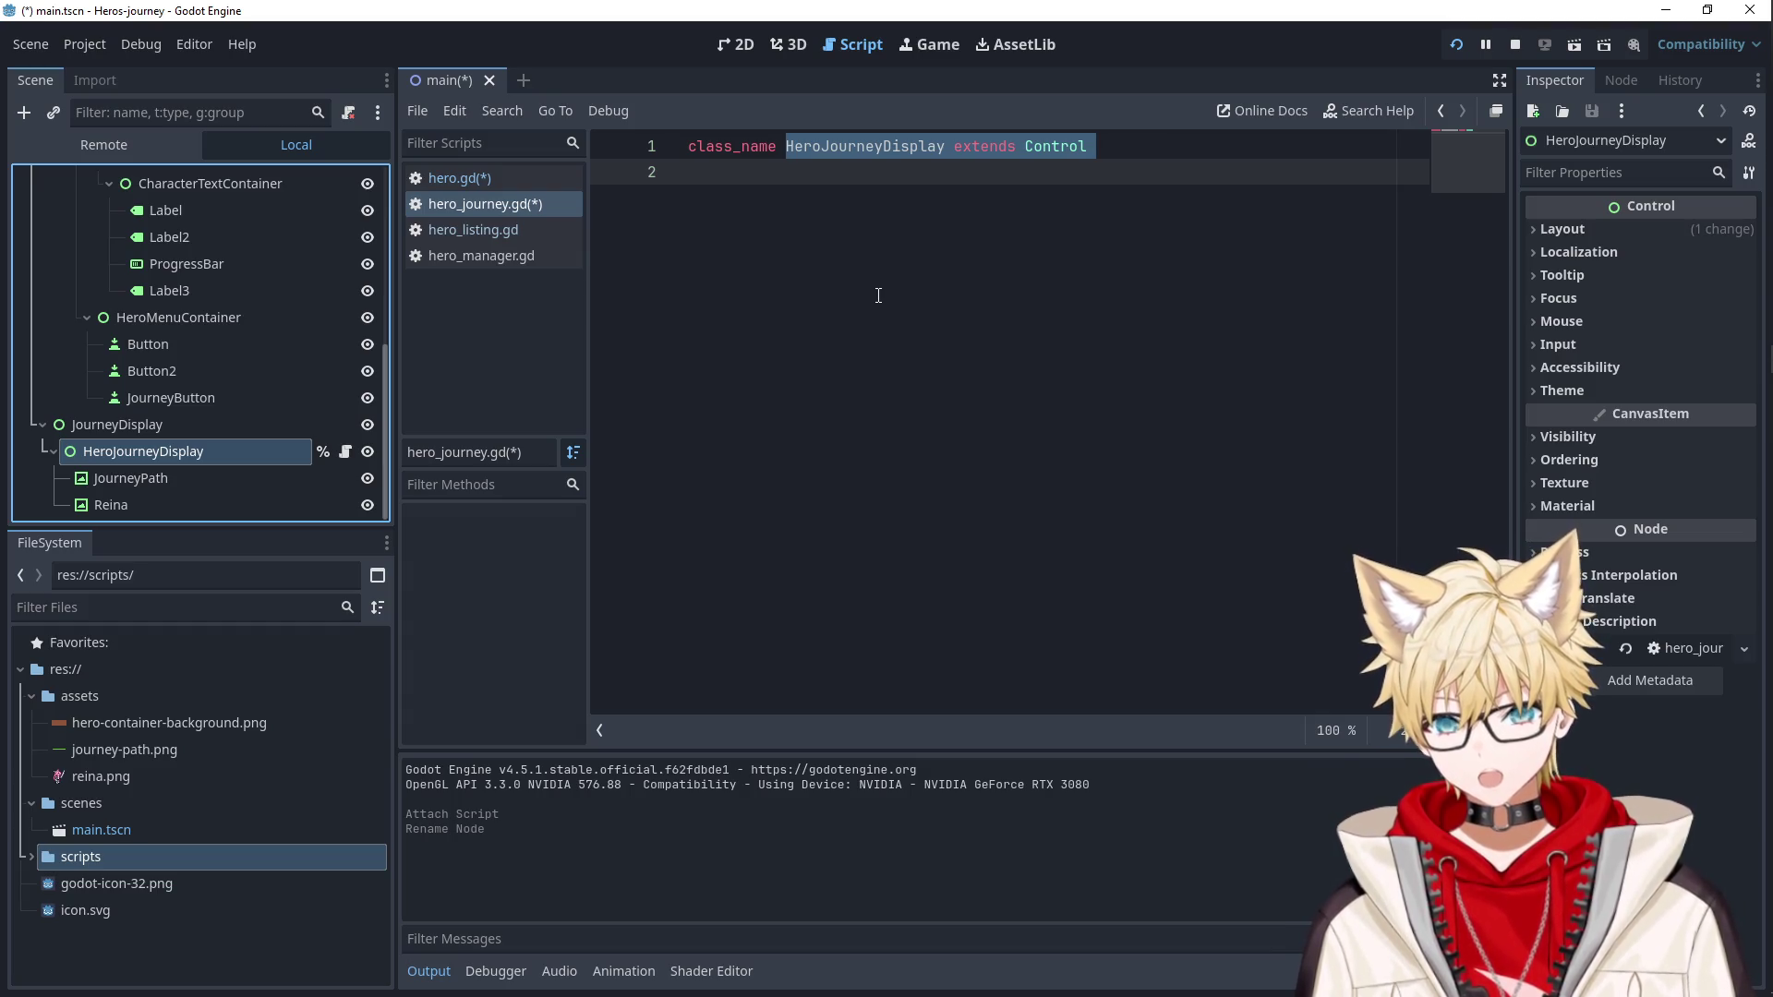
click(943, 312)
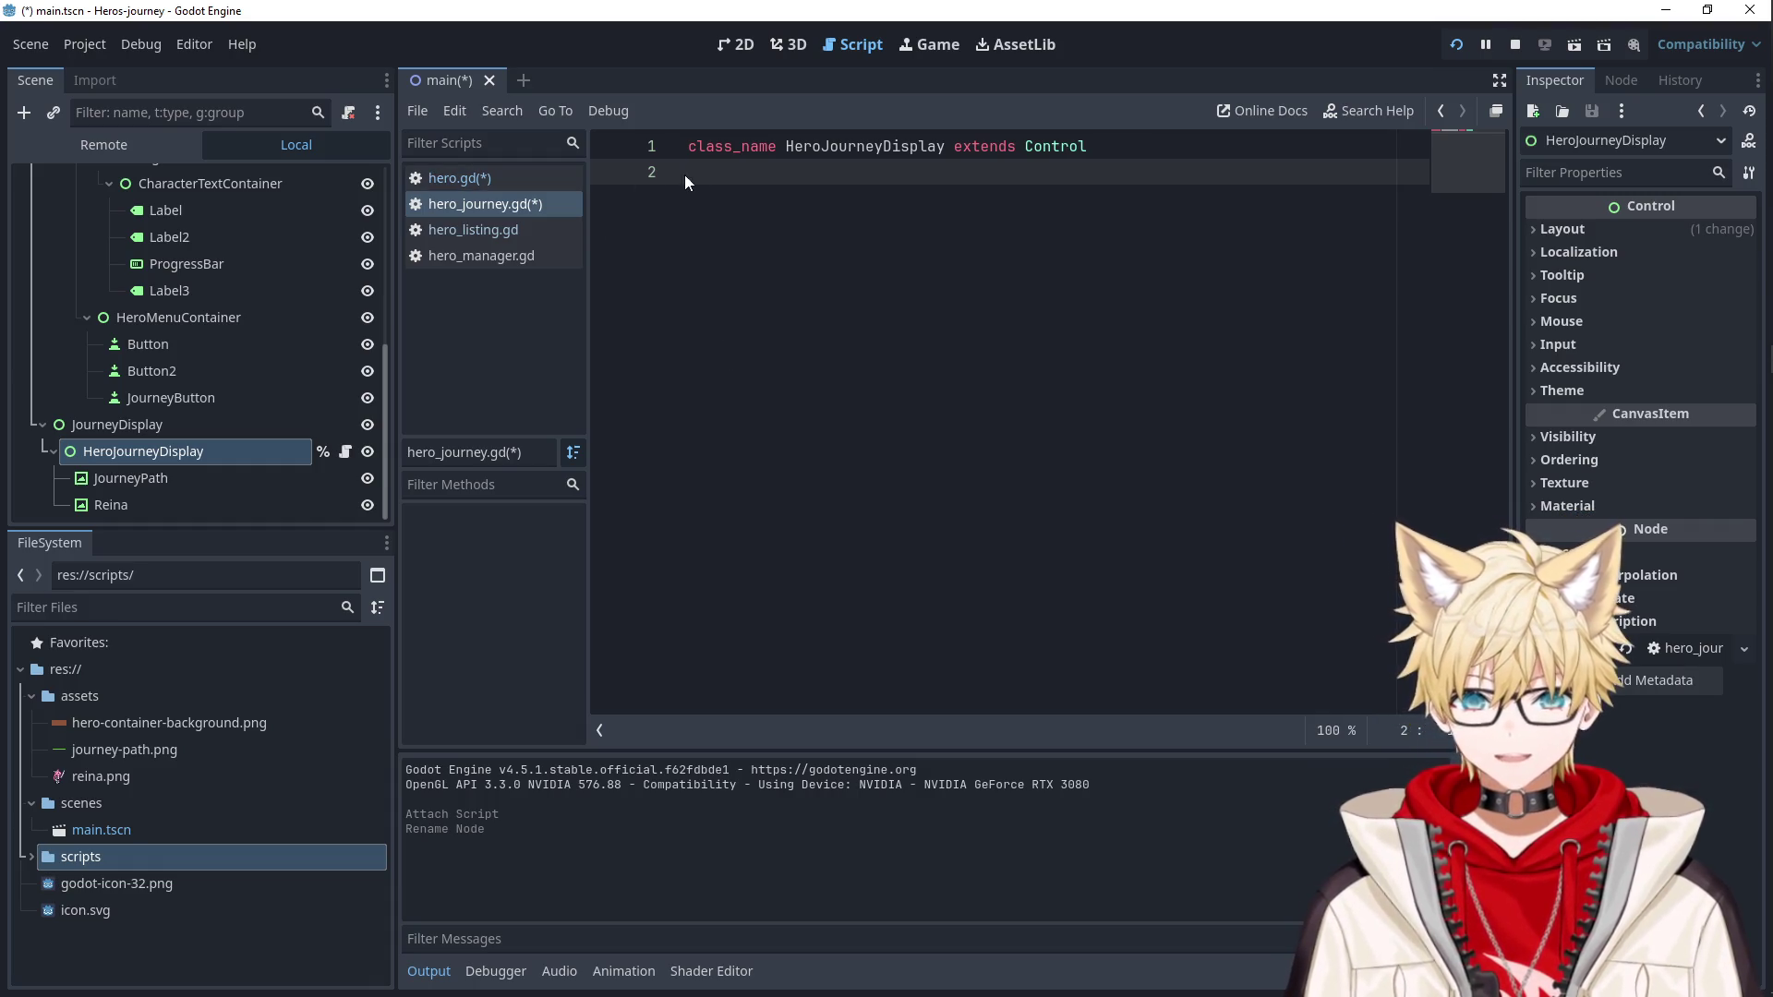
Step: Toggle off the eye icon for HeroJourneyDisplay in the Scene dock
click(367, 450)
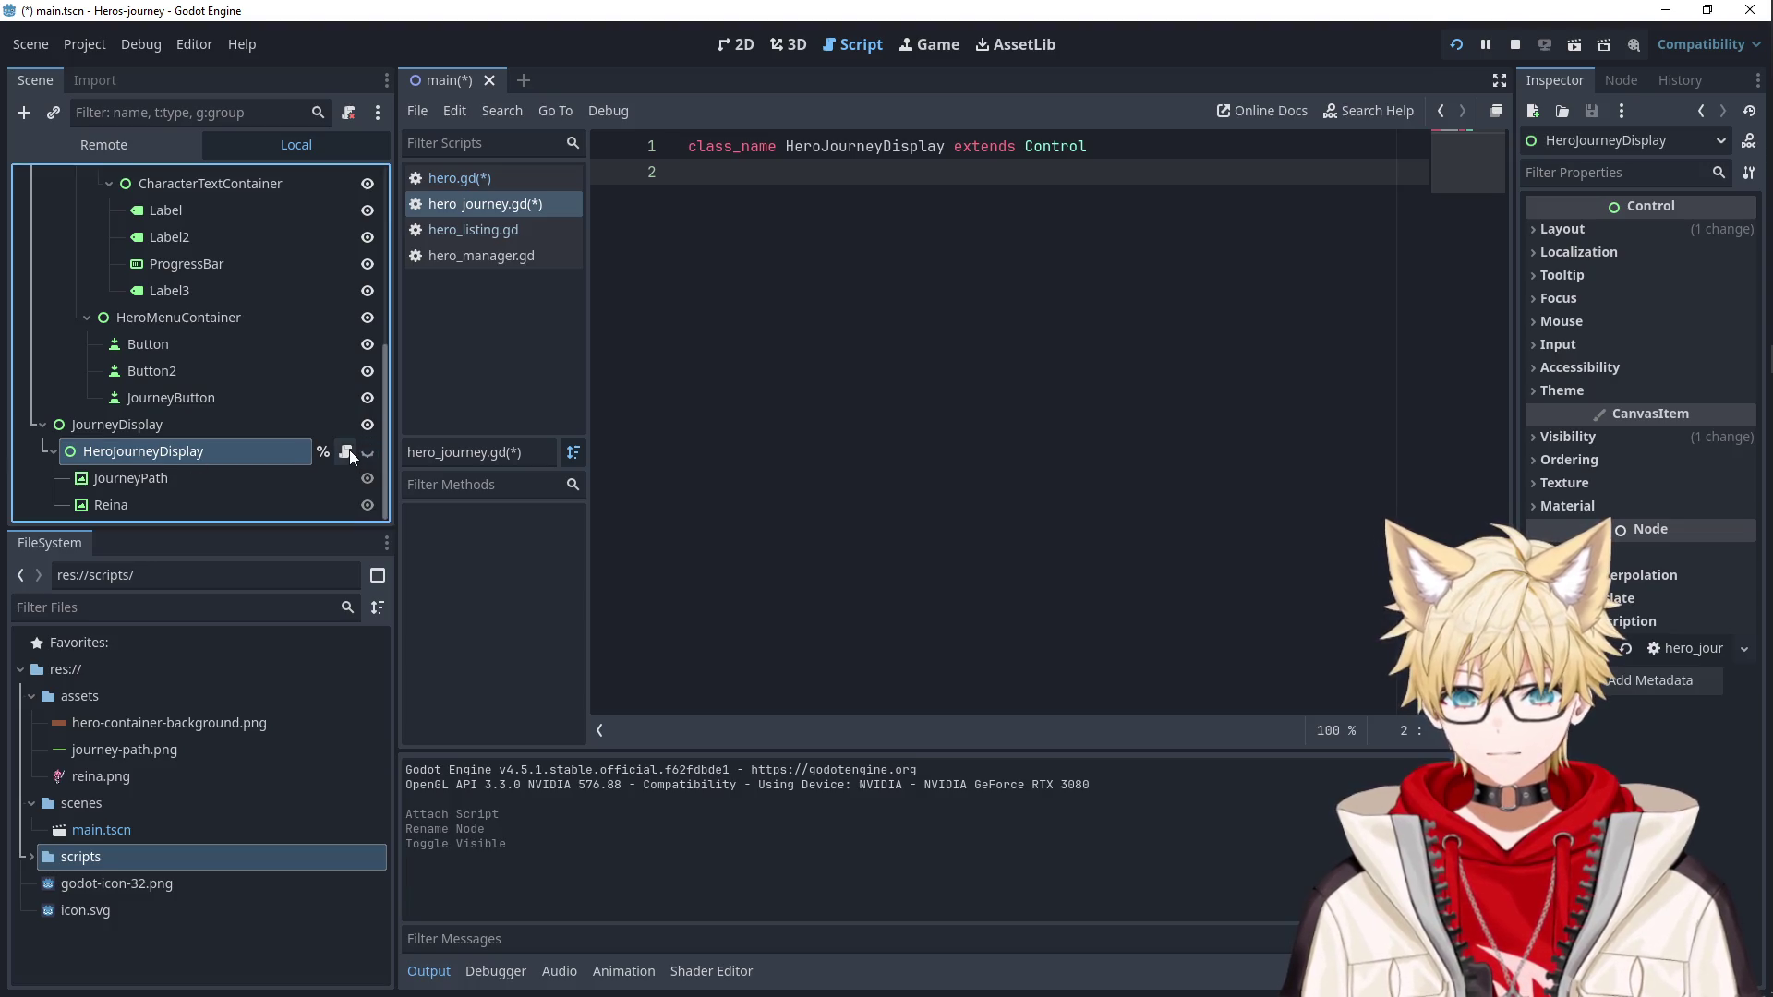
Step: Unhide HeroJourneyDisplay, add a blank line in hero_journey.gd, and check the signal in hero_listing.gd
click(367, 451)
click(344, 451)
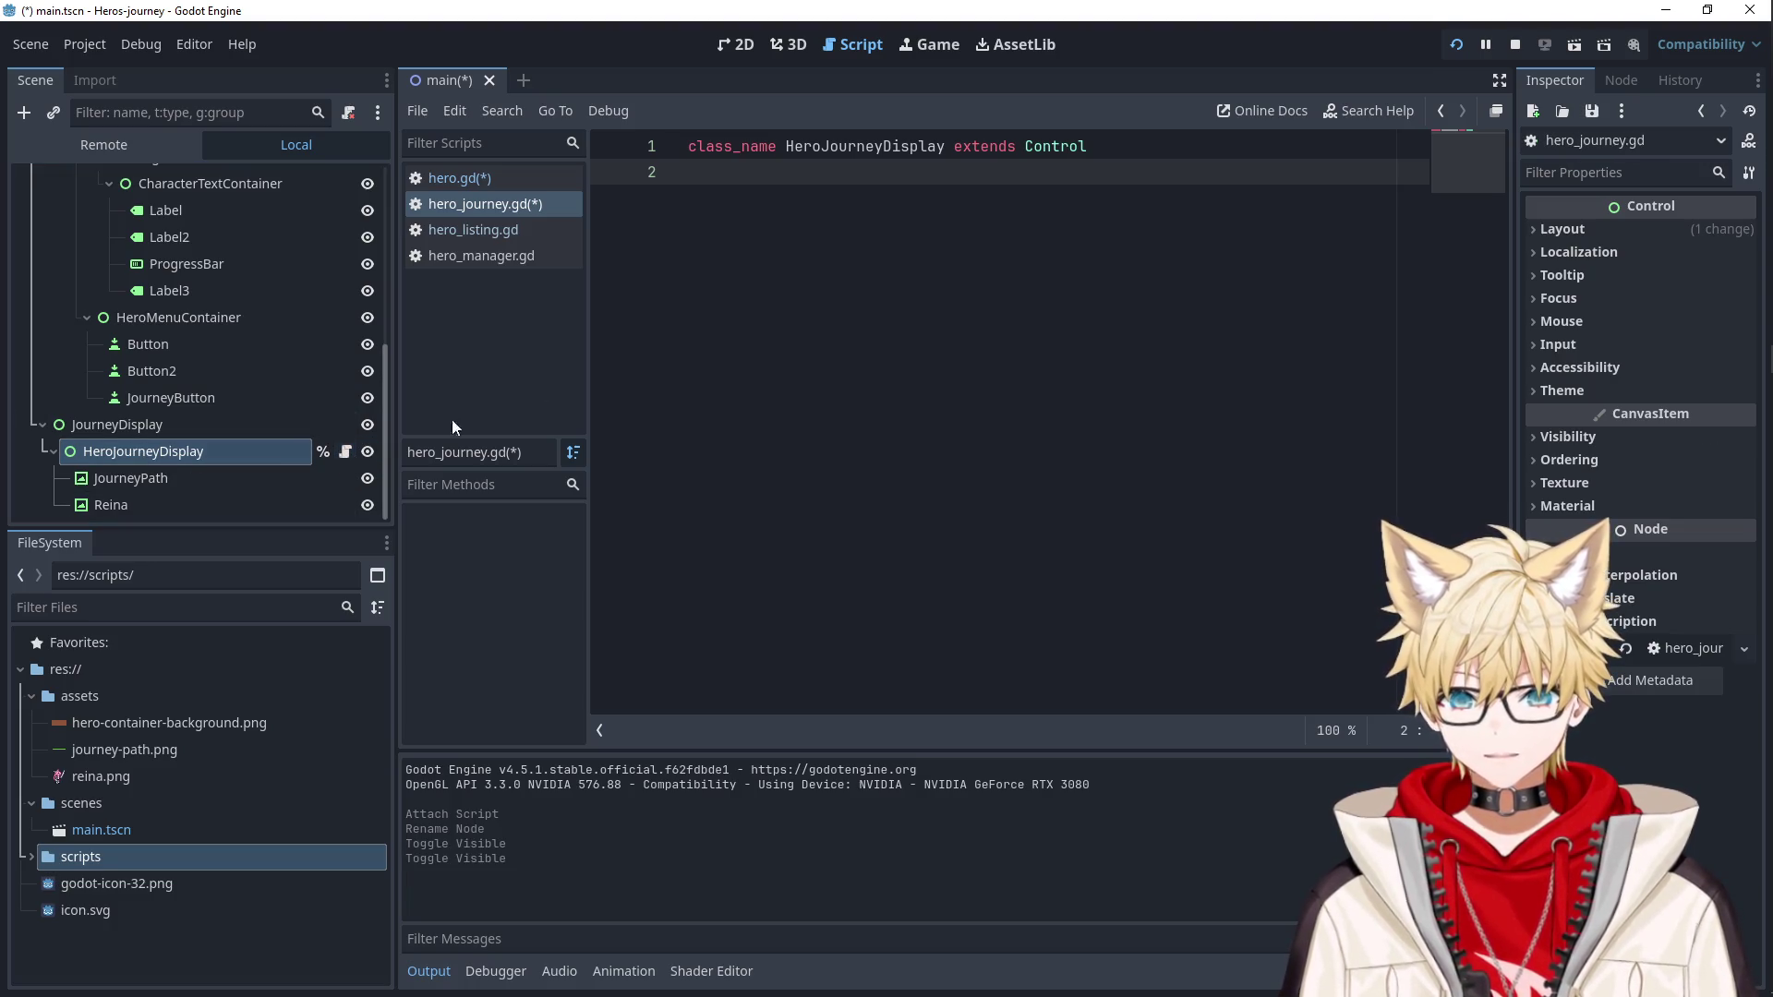
key(Return)
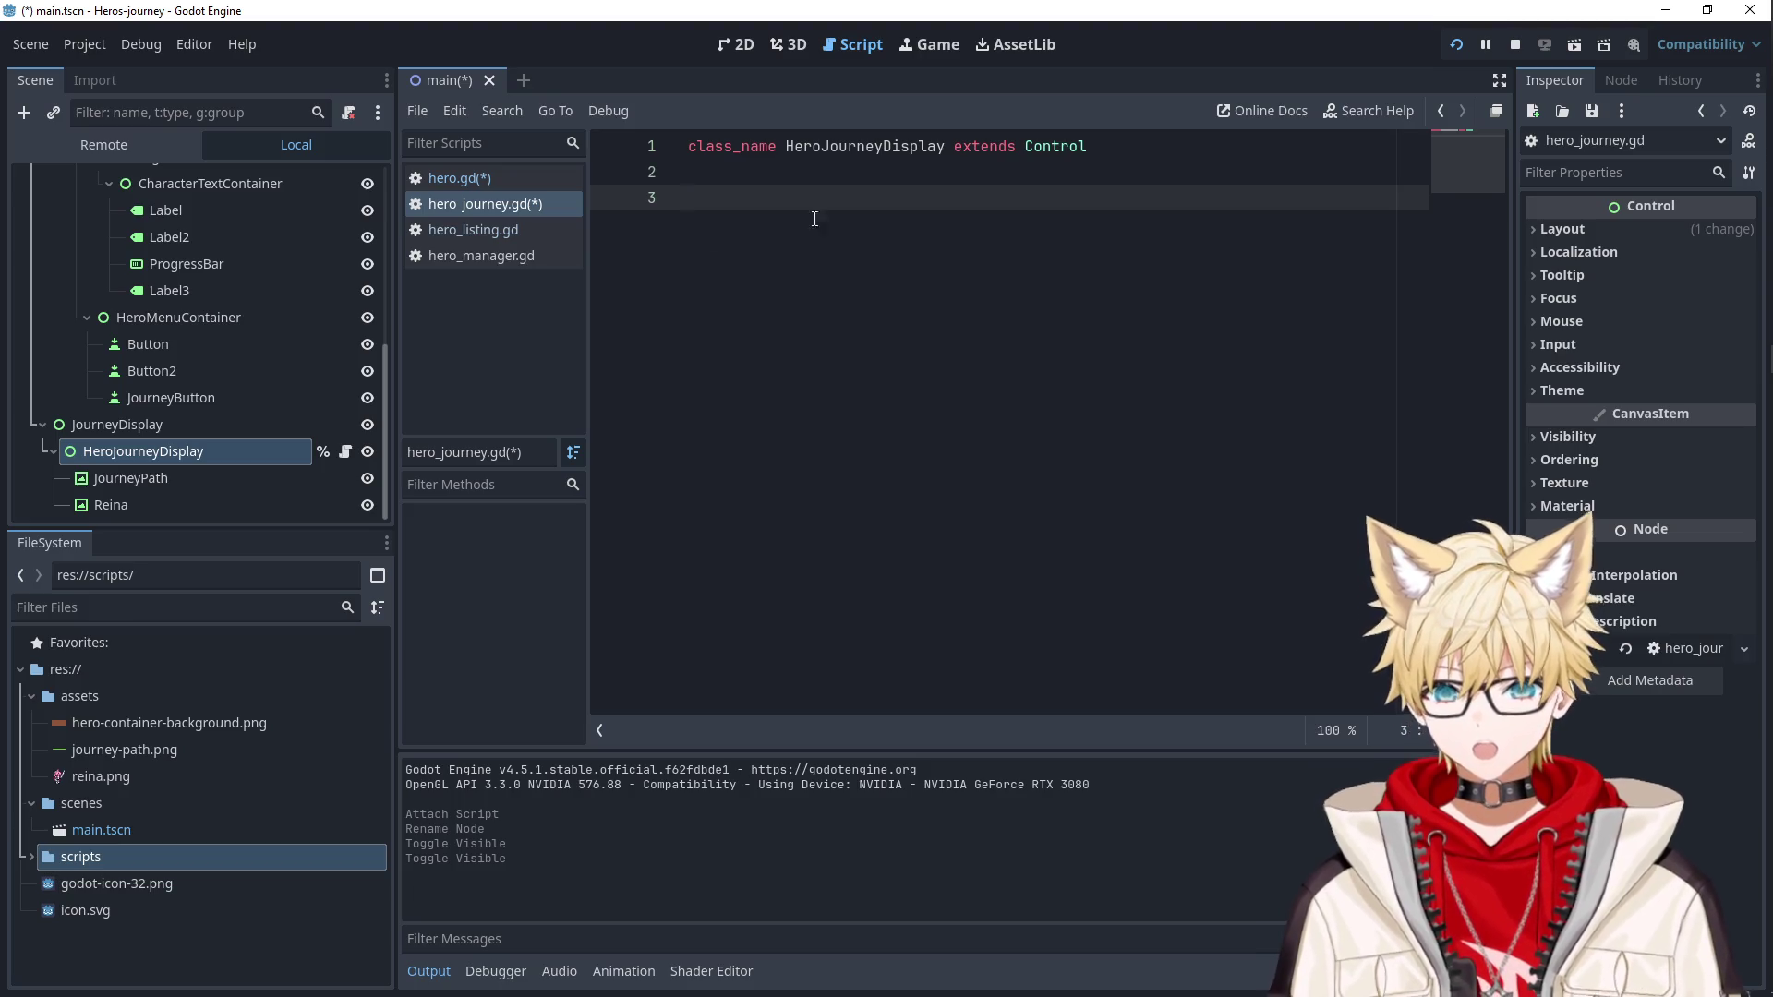
scroll(262, 305, up, 5)
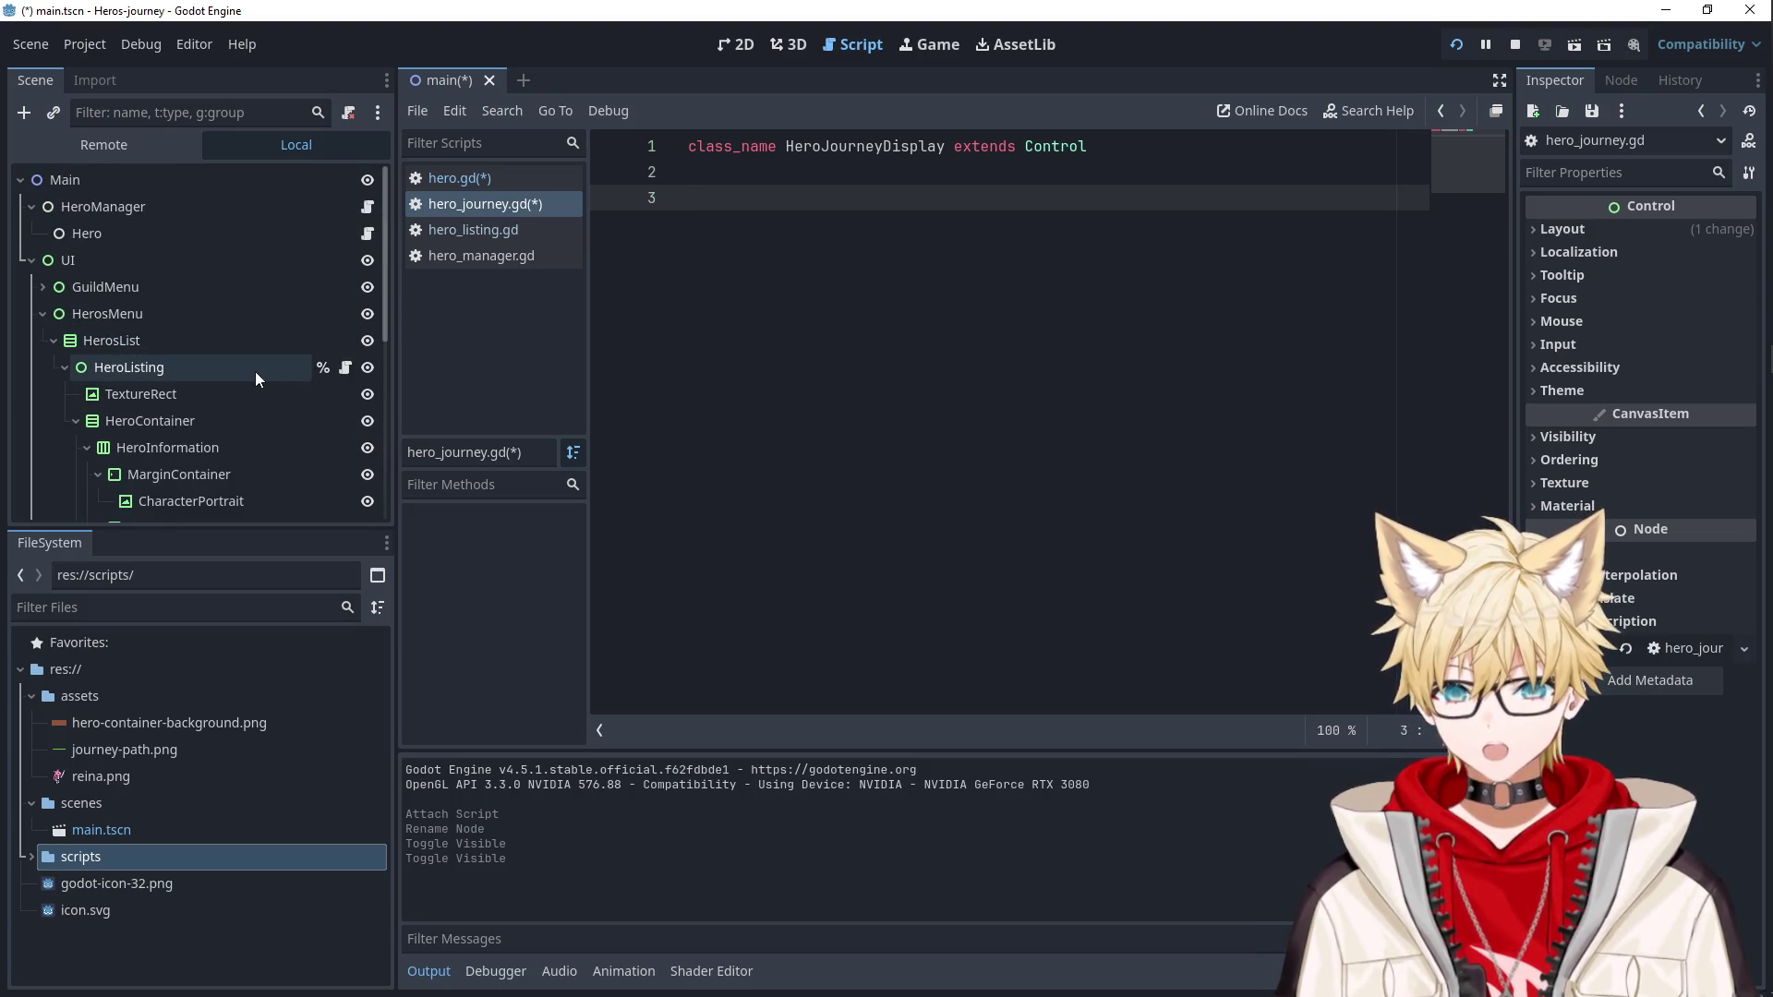
click(340, 370)
double_click(830, 412)
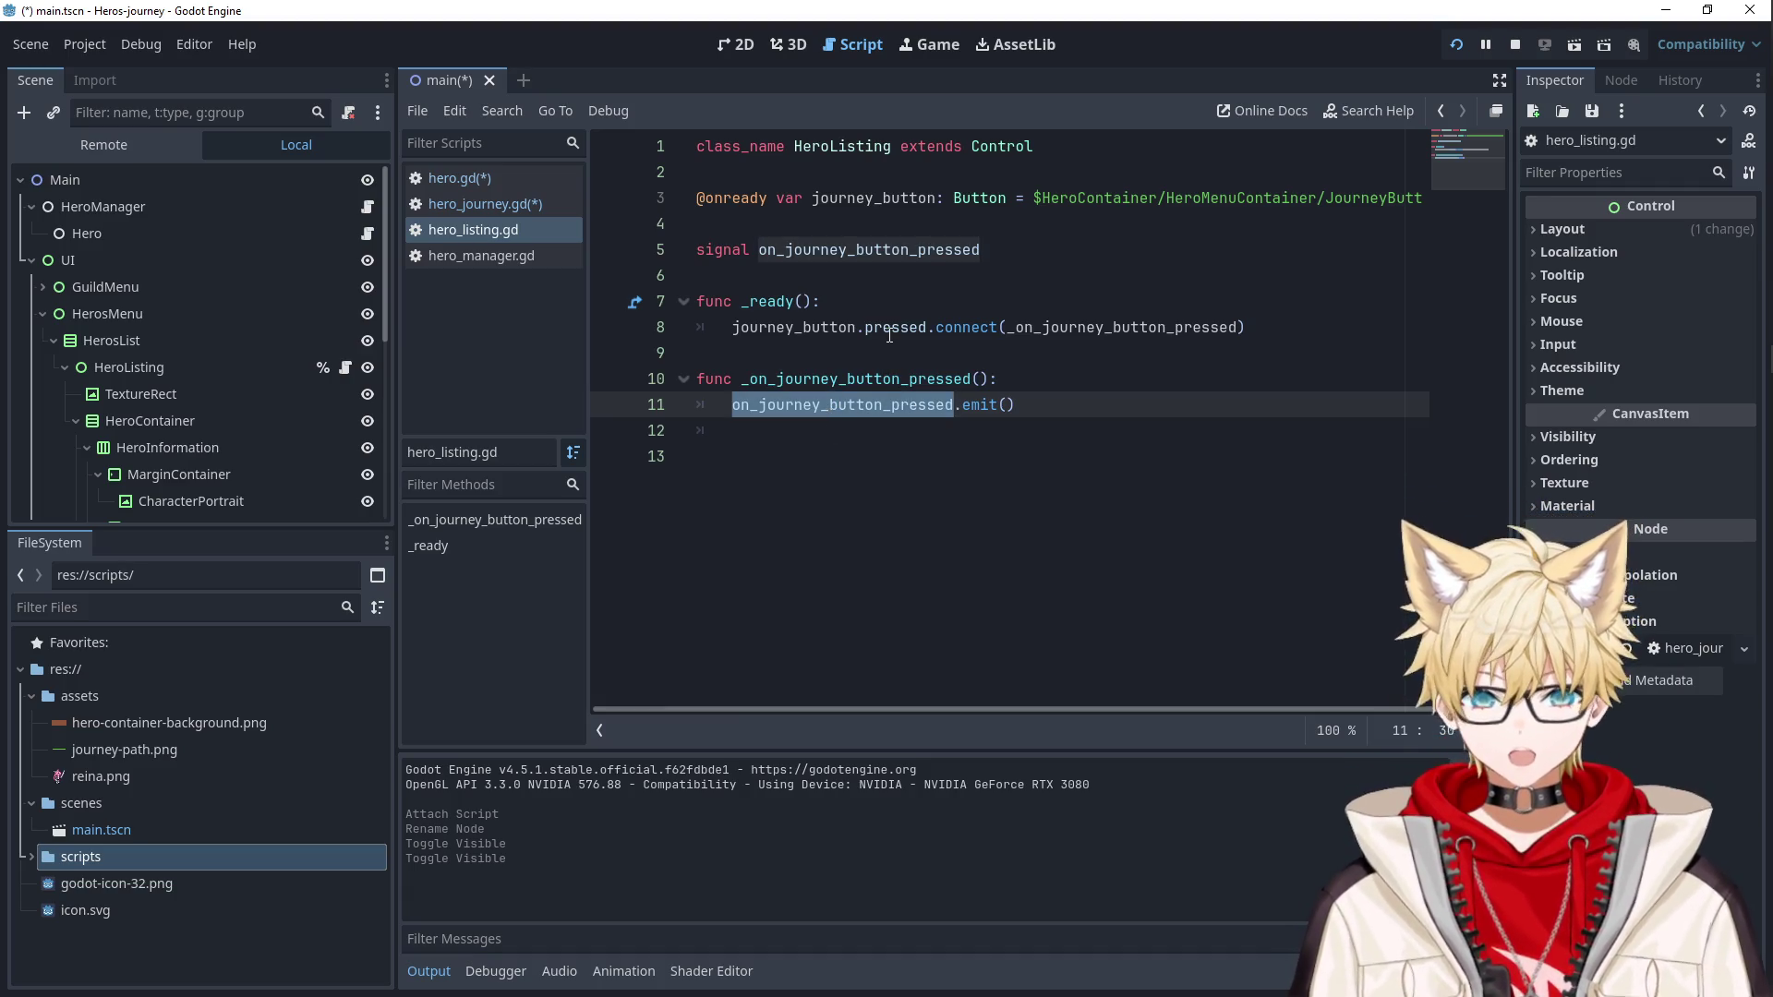
scroll(277, 370, down, 5)
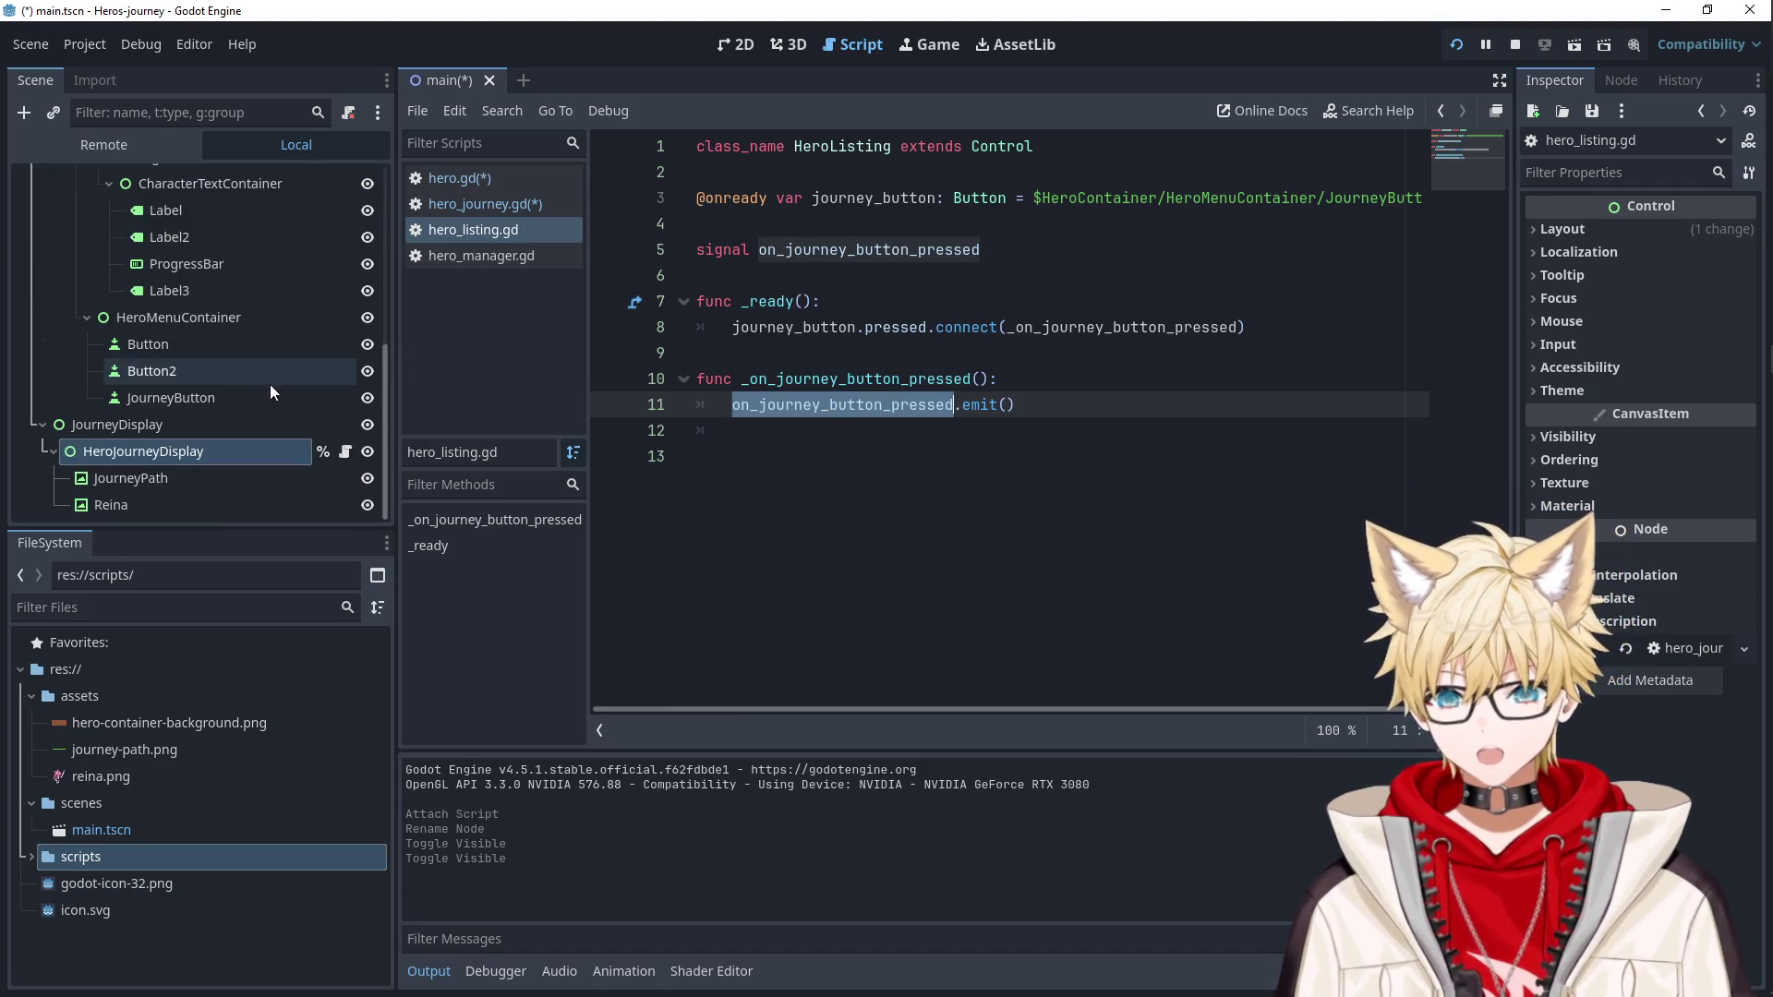
click(344, 452)
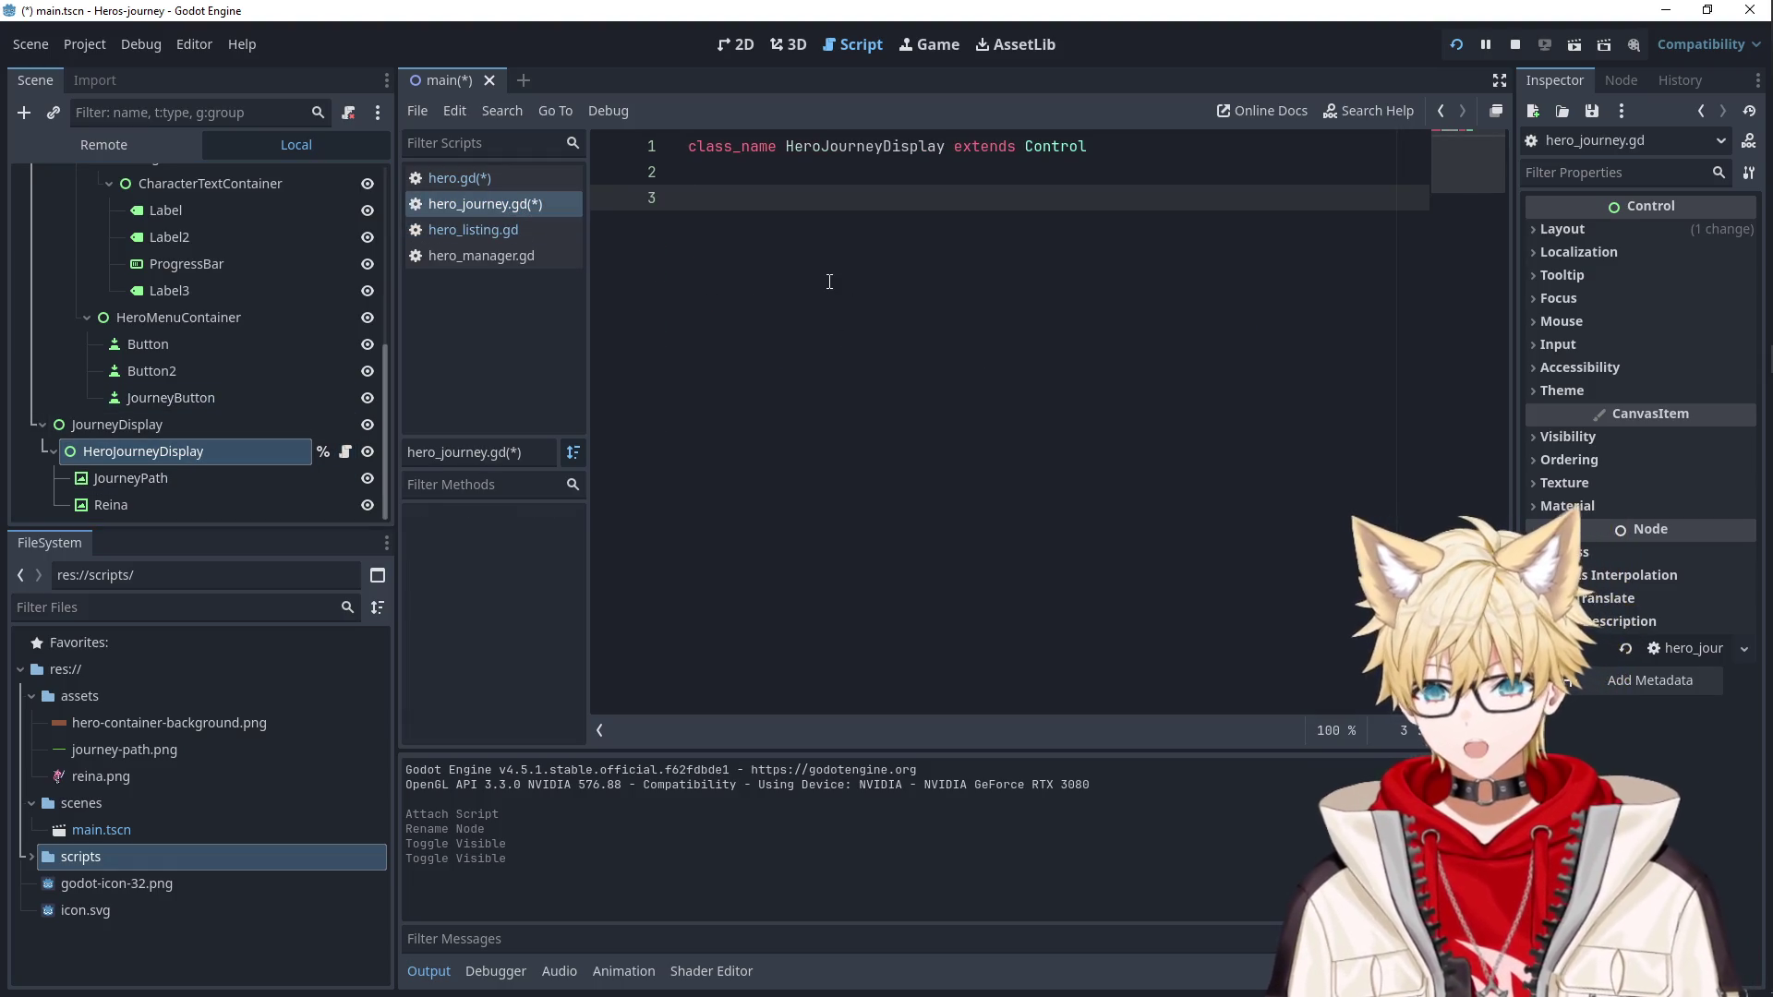
scroll(224, 336, up, 5)
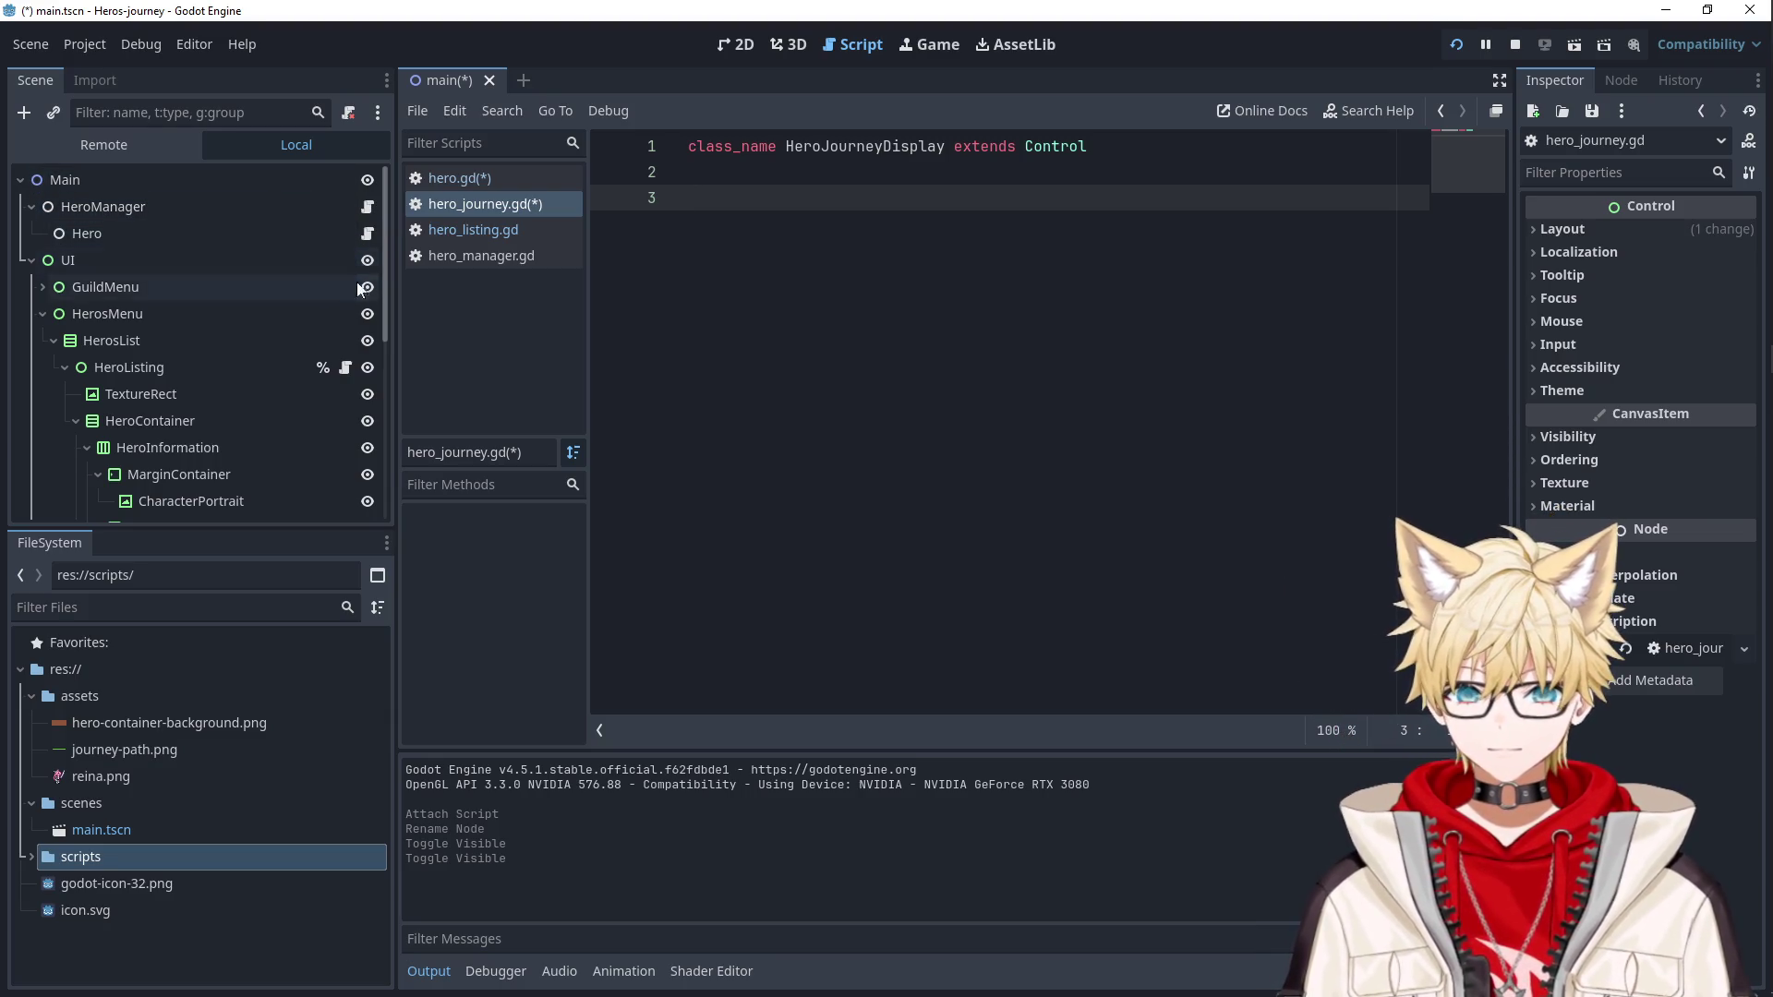
Step: Take the start_journey_display name from hero.gd and paste it into hero_journey.gd
click(344, 367)
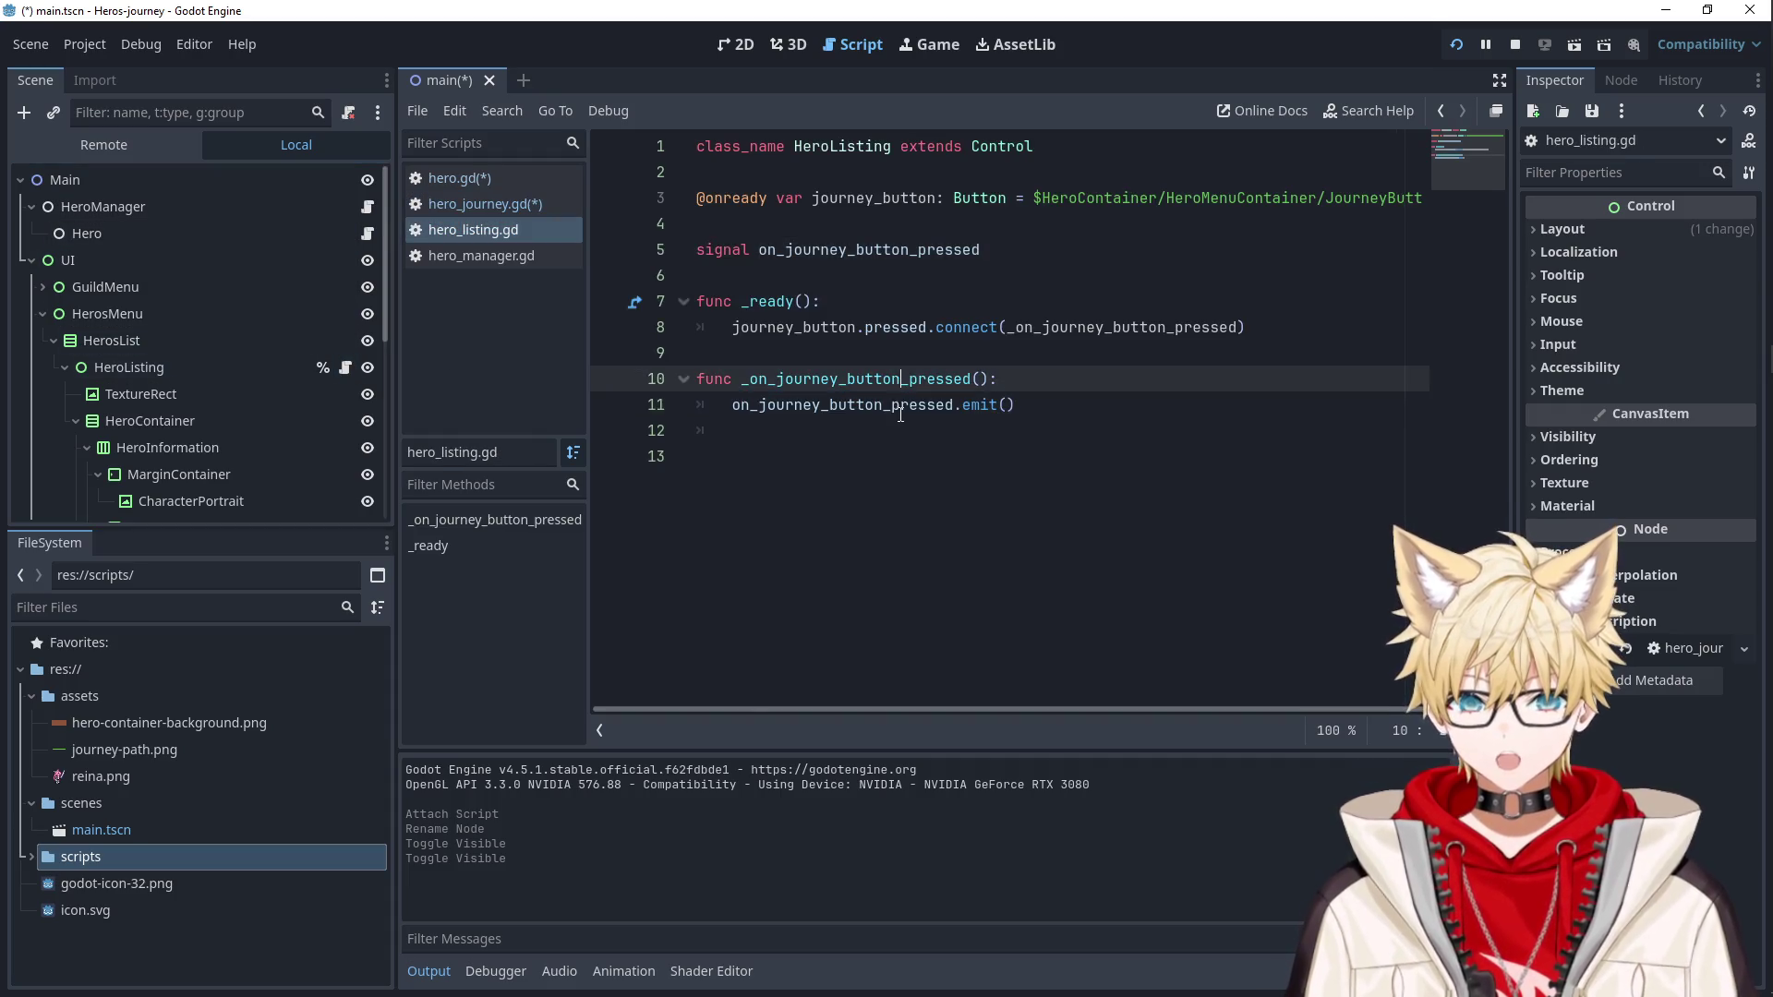
double_click(893, 378)
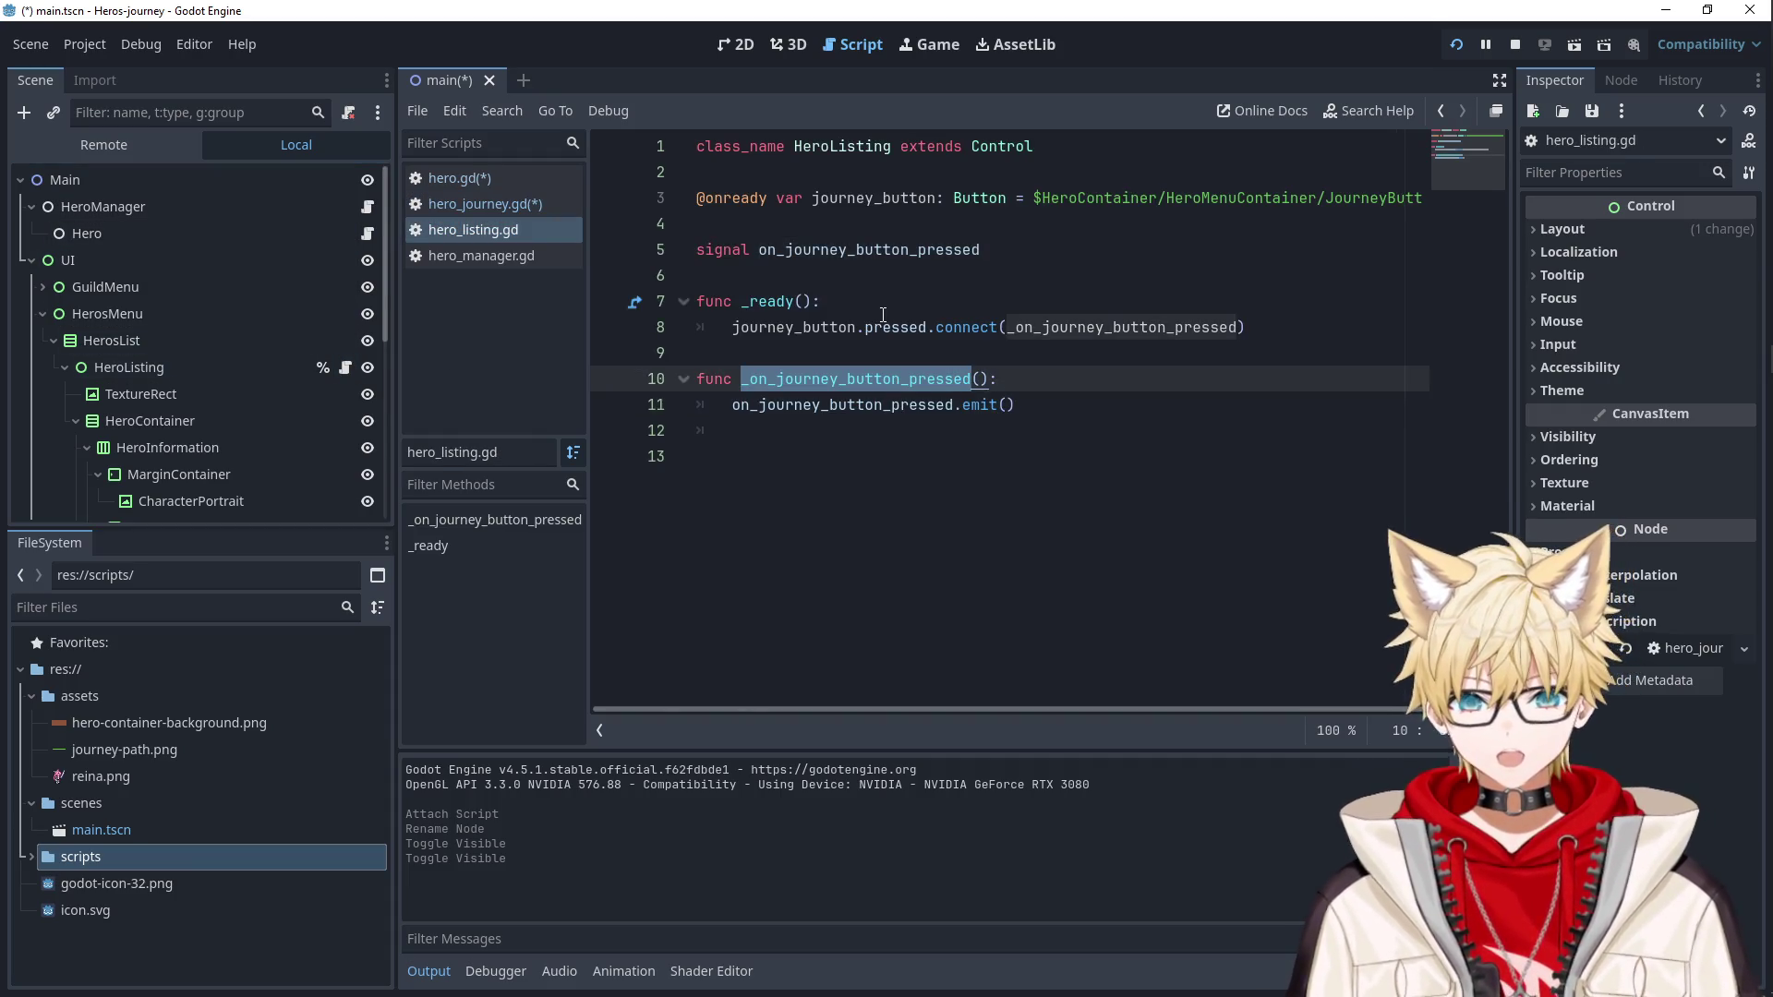
click(367, 233)
double_click(963, 379)
key(ctrl+c)
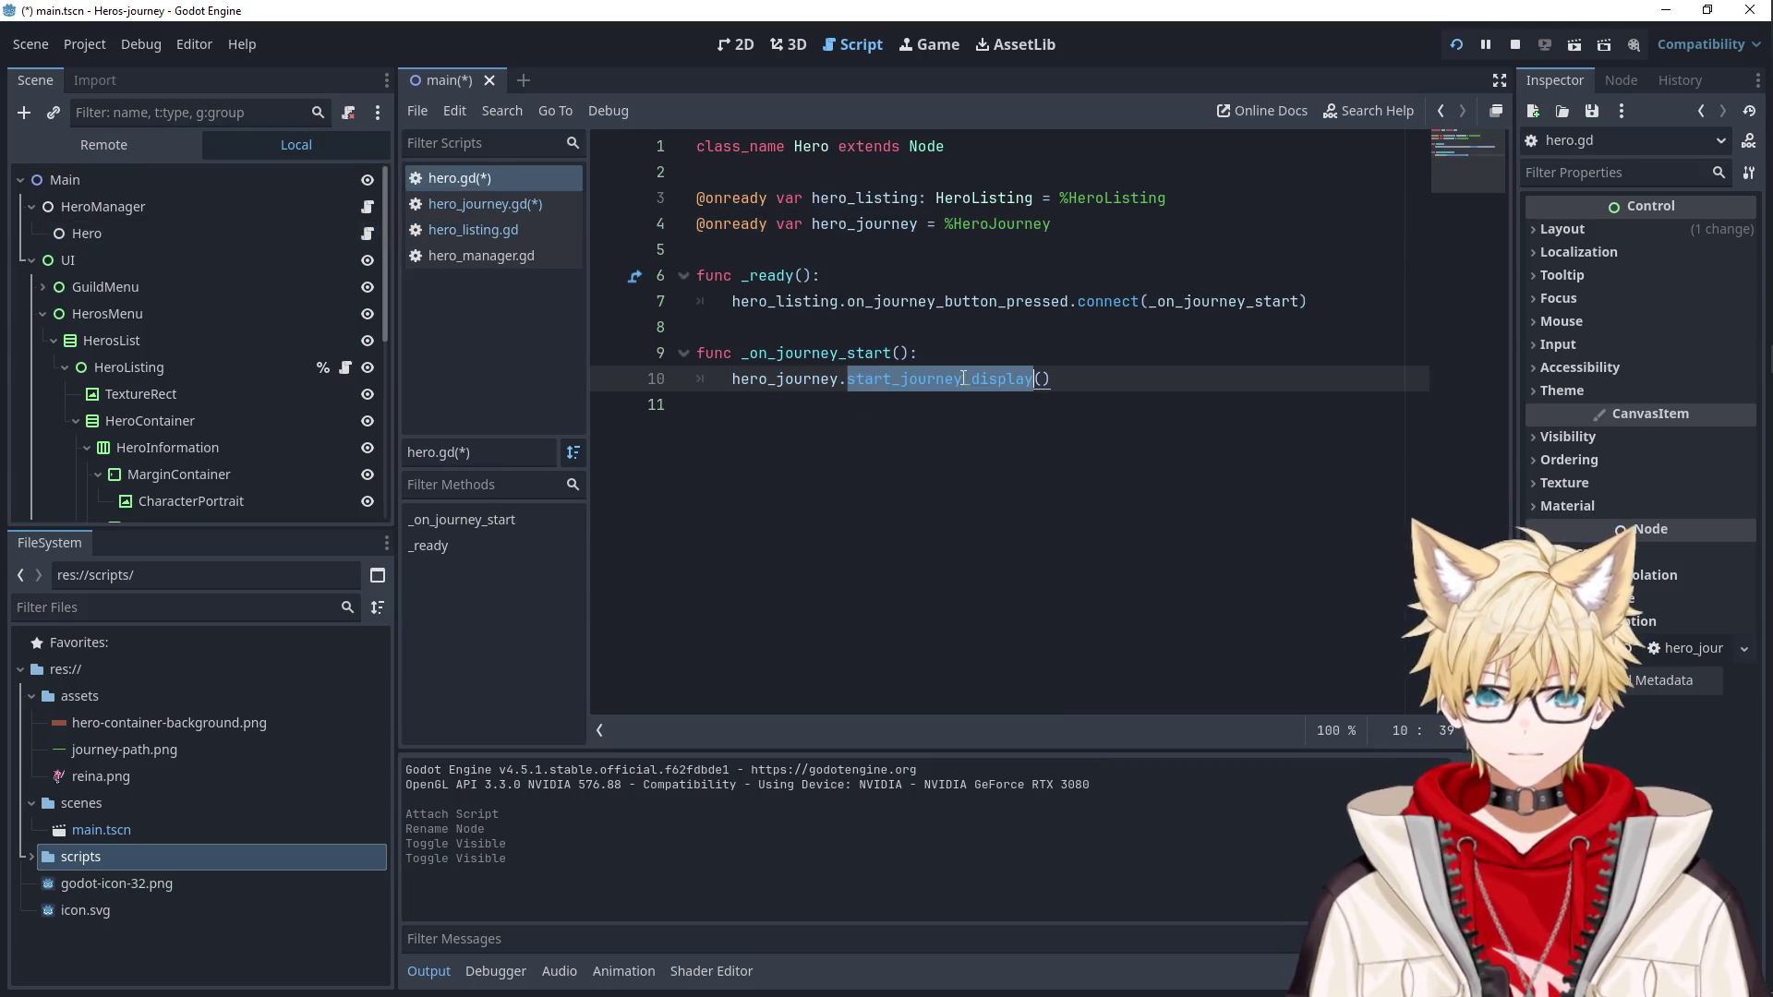
scroll(285, 457, down, 5)
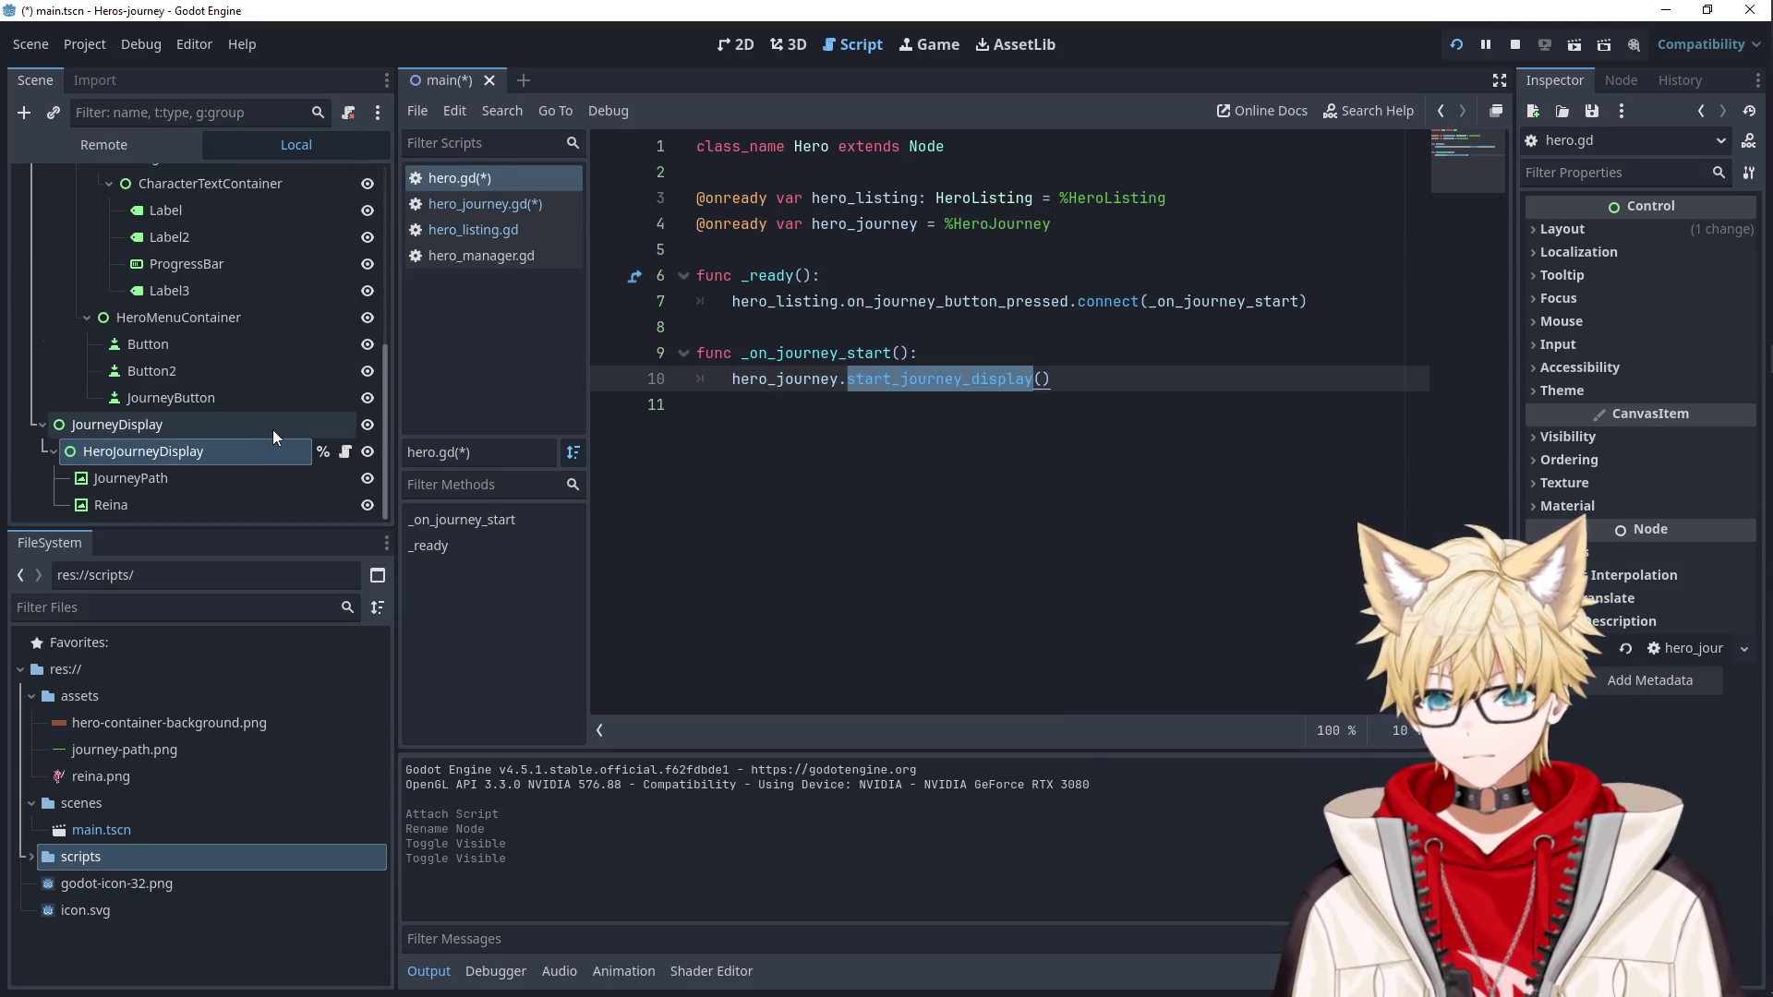
click(345, 452)
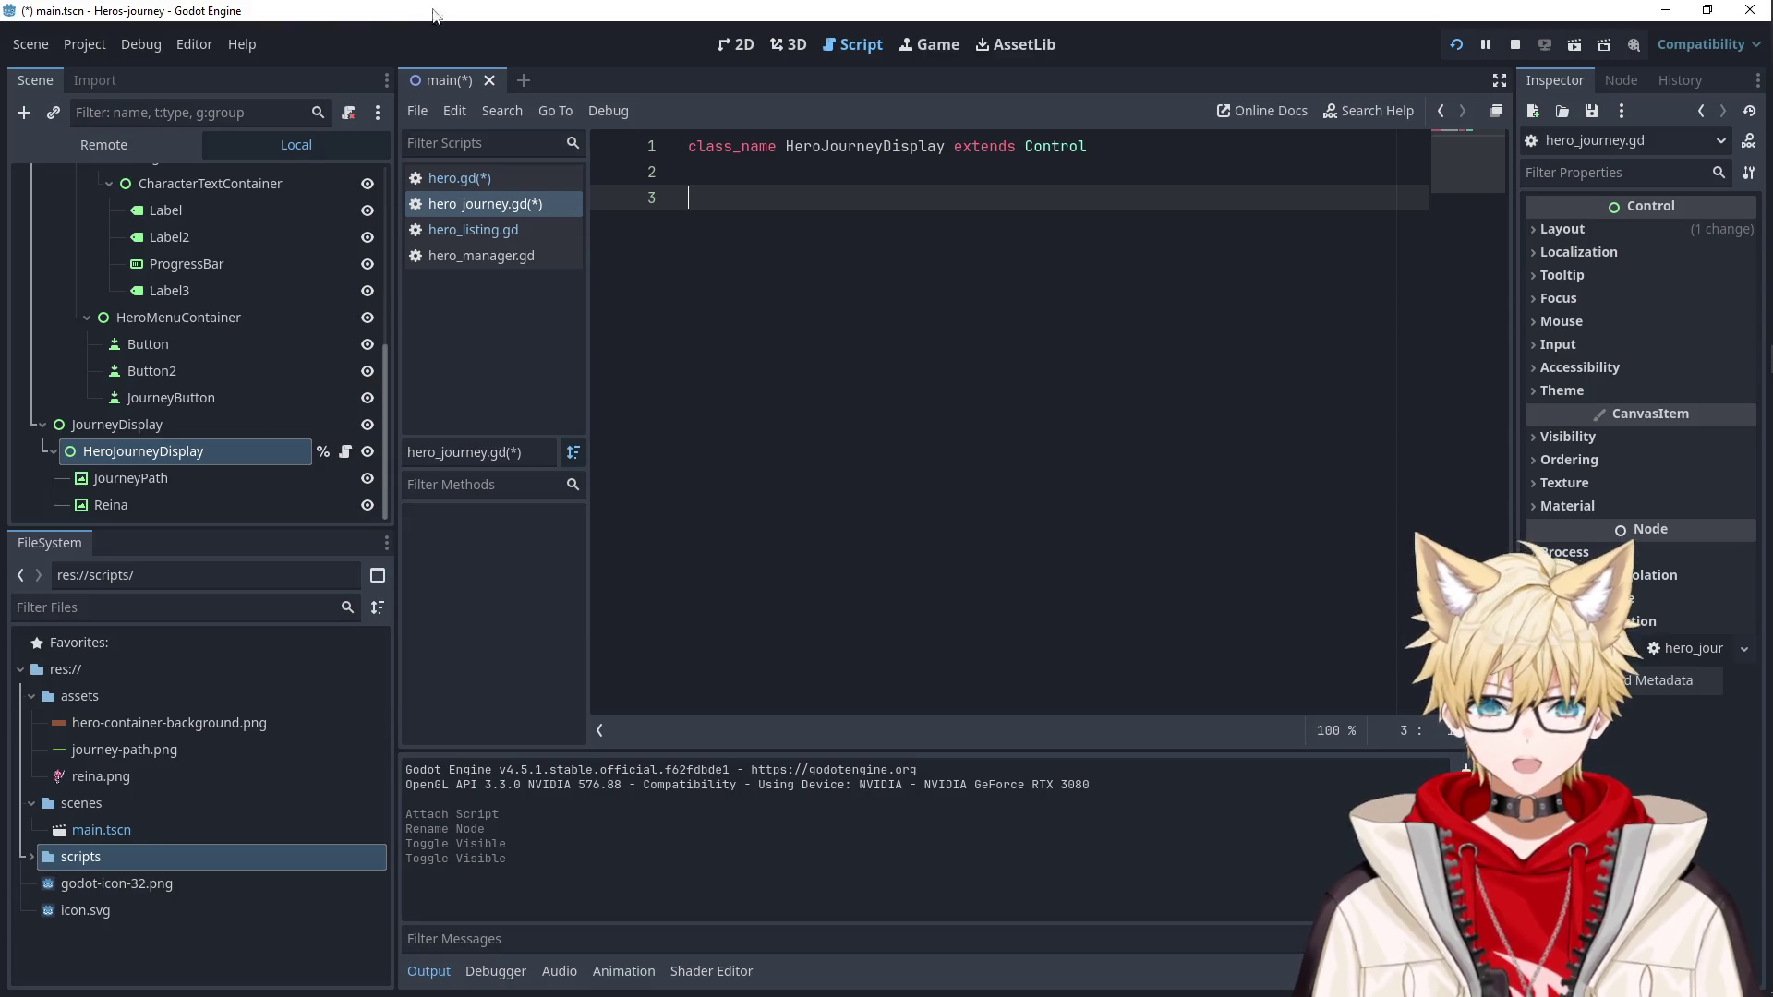
key(ctrl+v)
Step: Write func start_journey_display(): setting visible = true, then save and run the game with F5
key(ctrl+z)
text(func)
key(ctrl+v)
text(():)
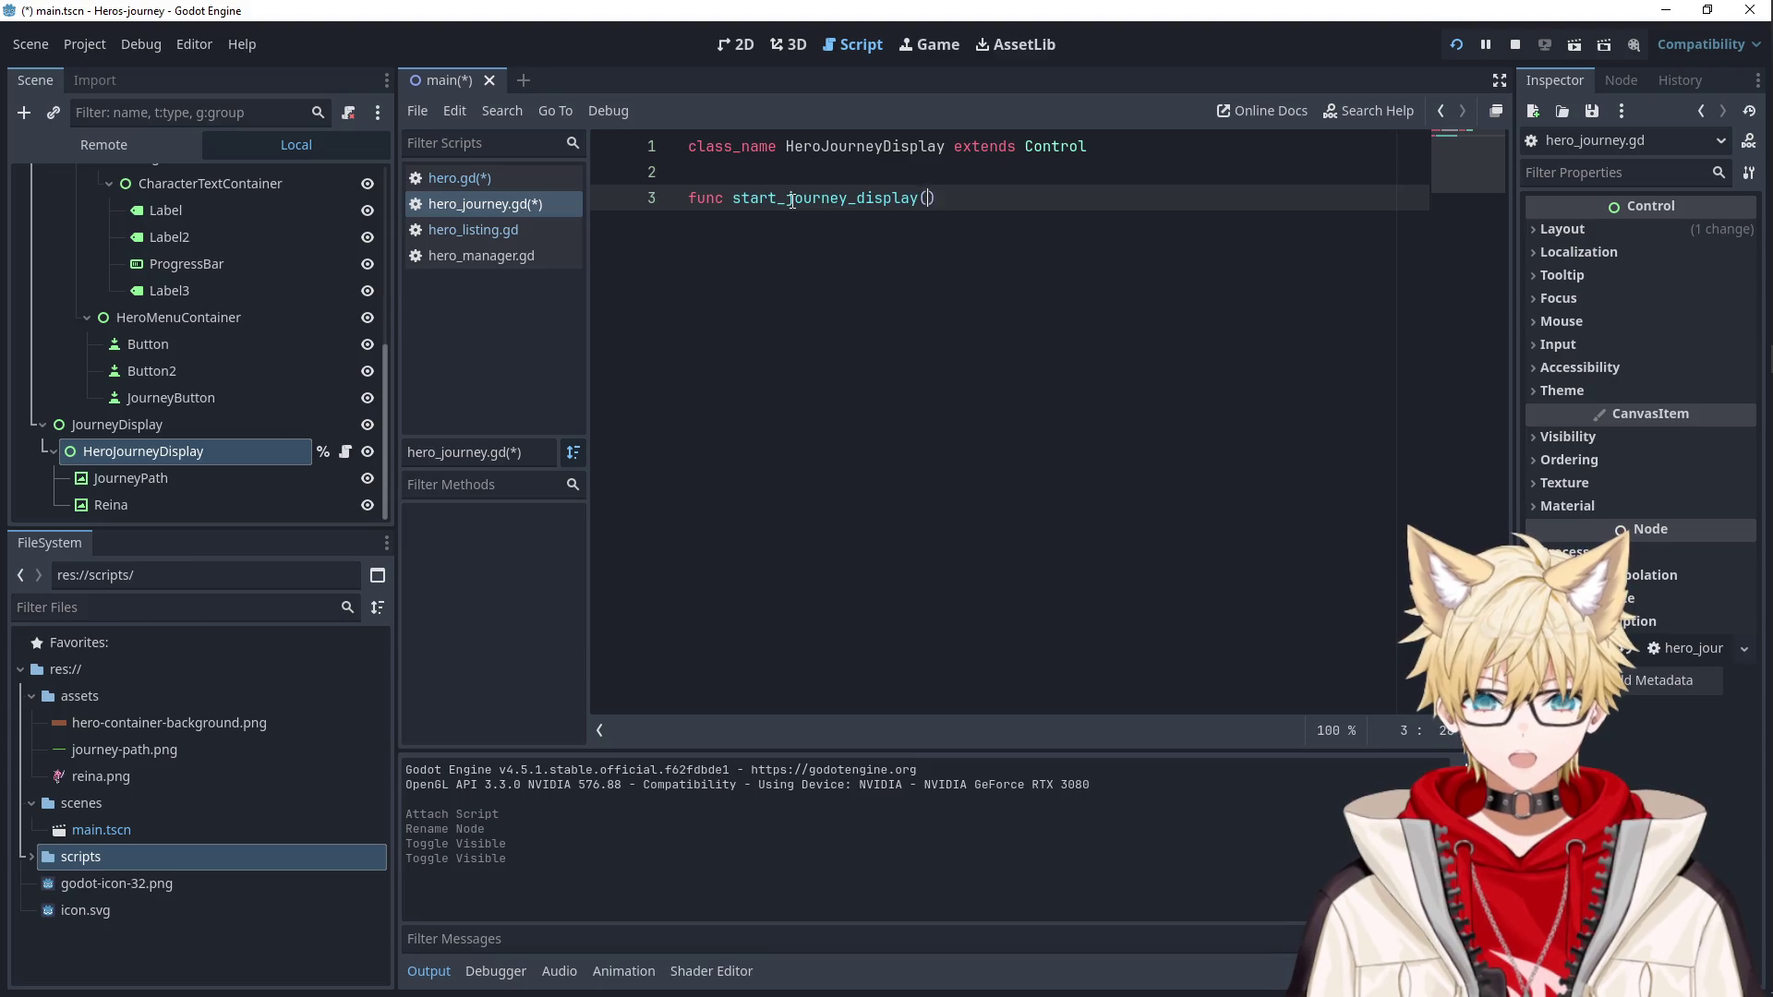
key(Return)
text(pass)
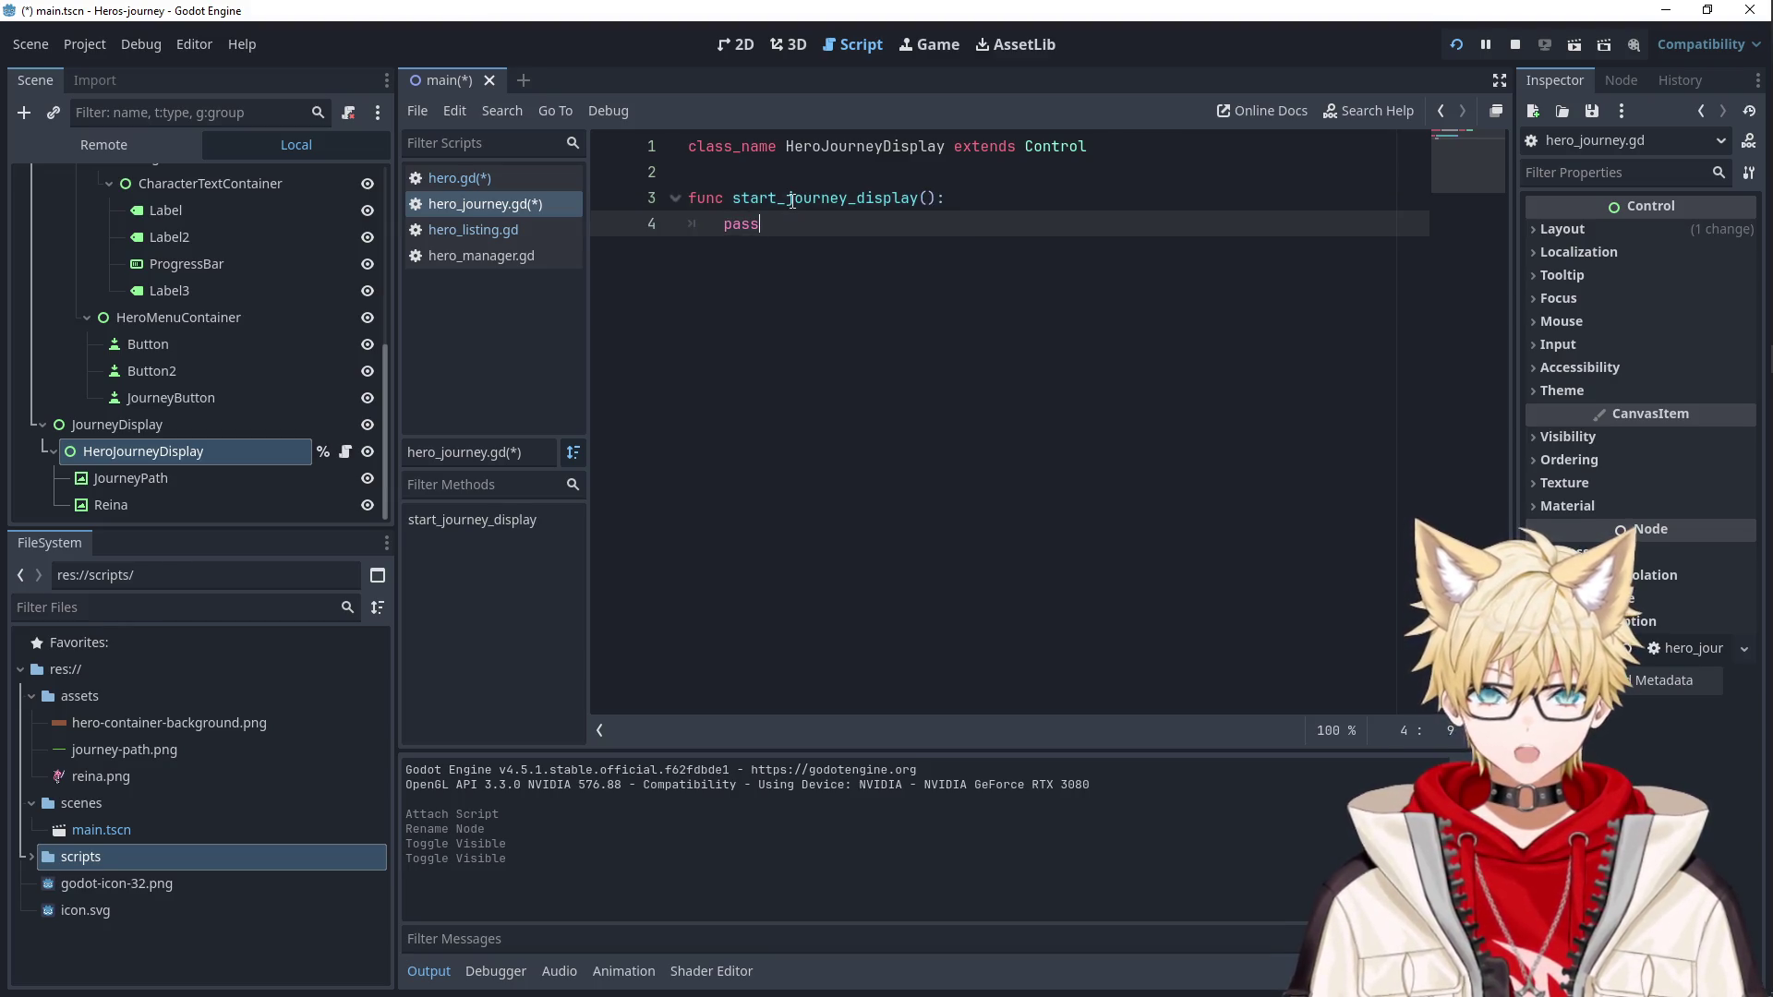
double_click(749, 226)
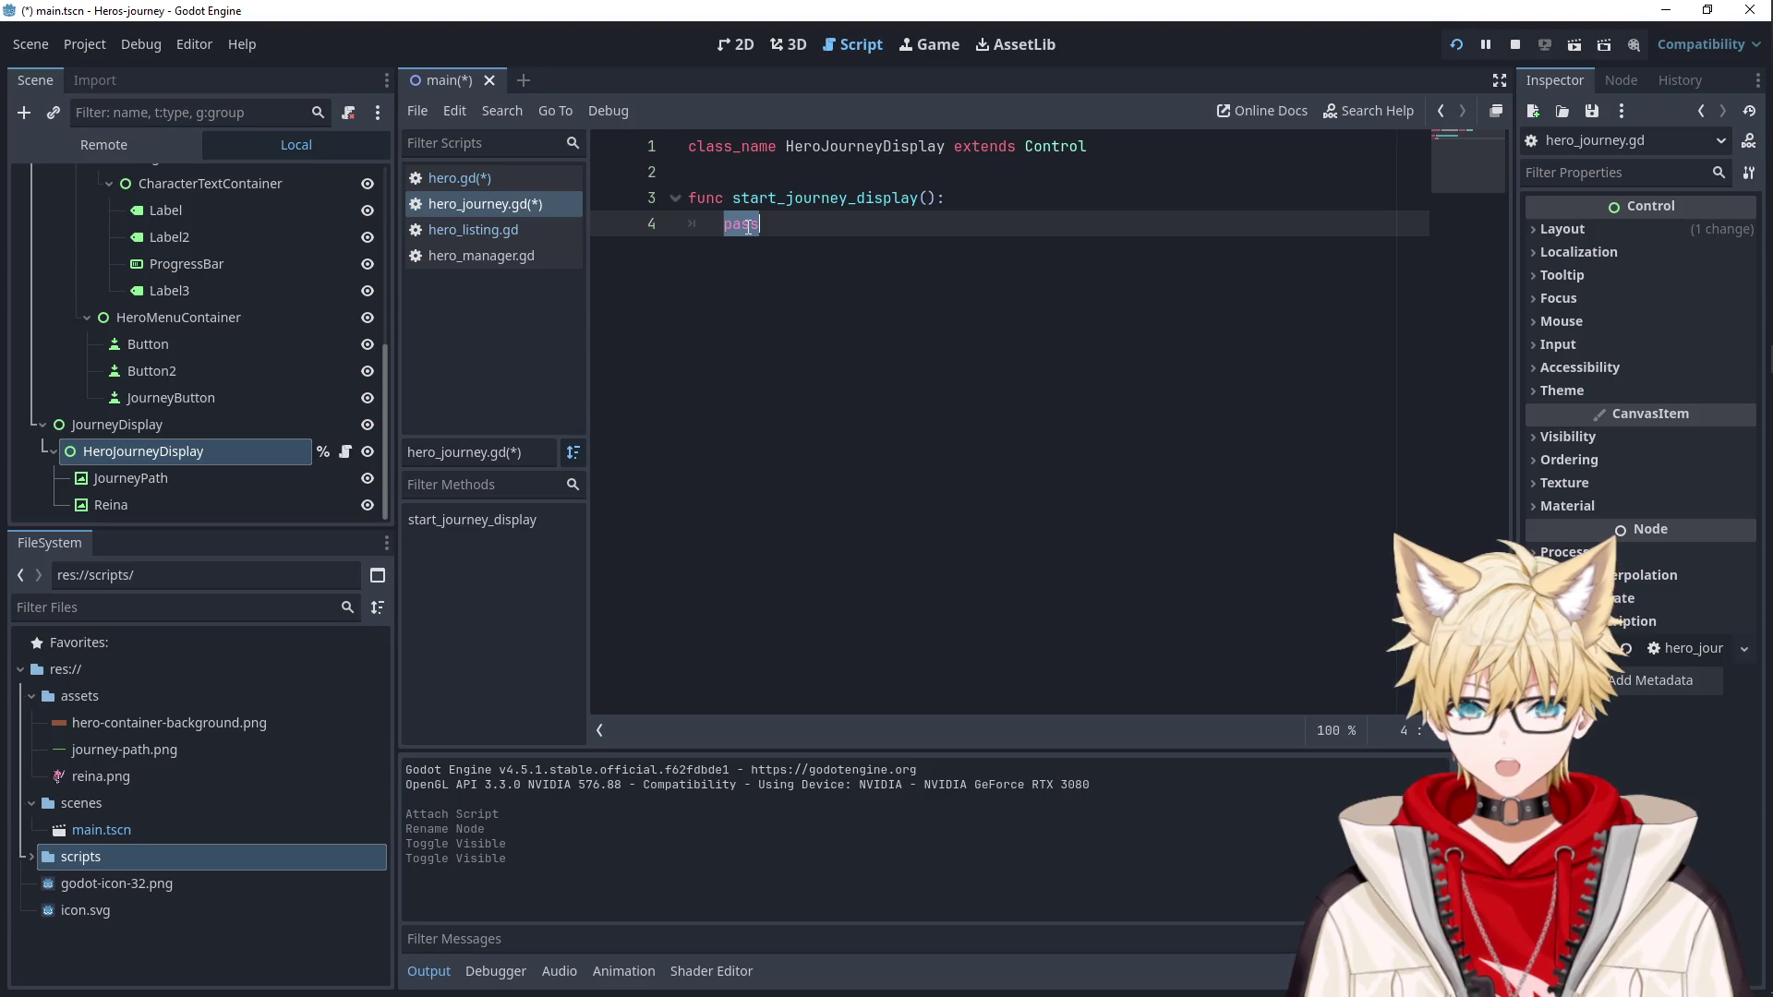
text(visible = t)
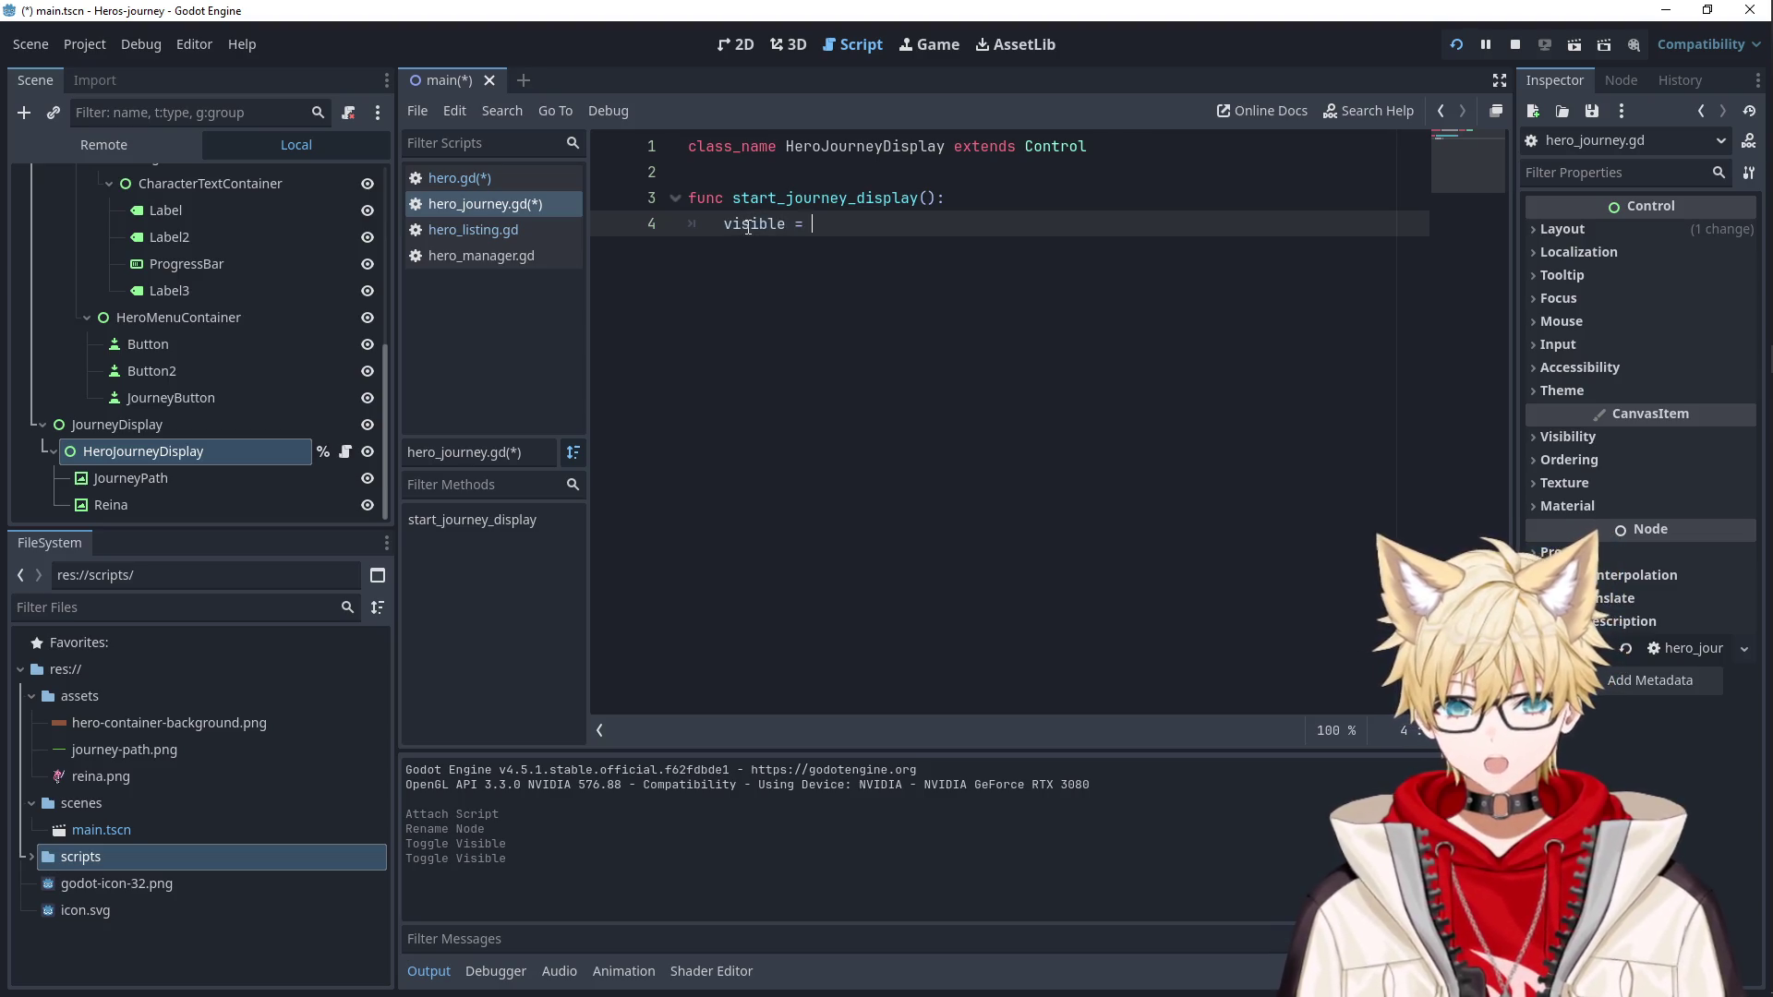
text(rue)
key(F5)
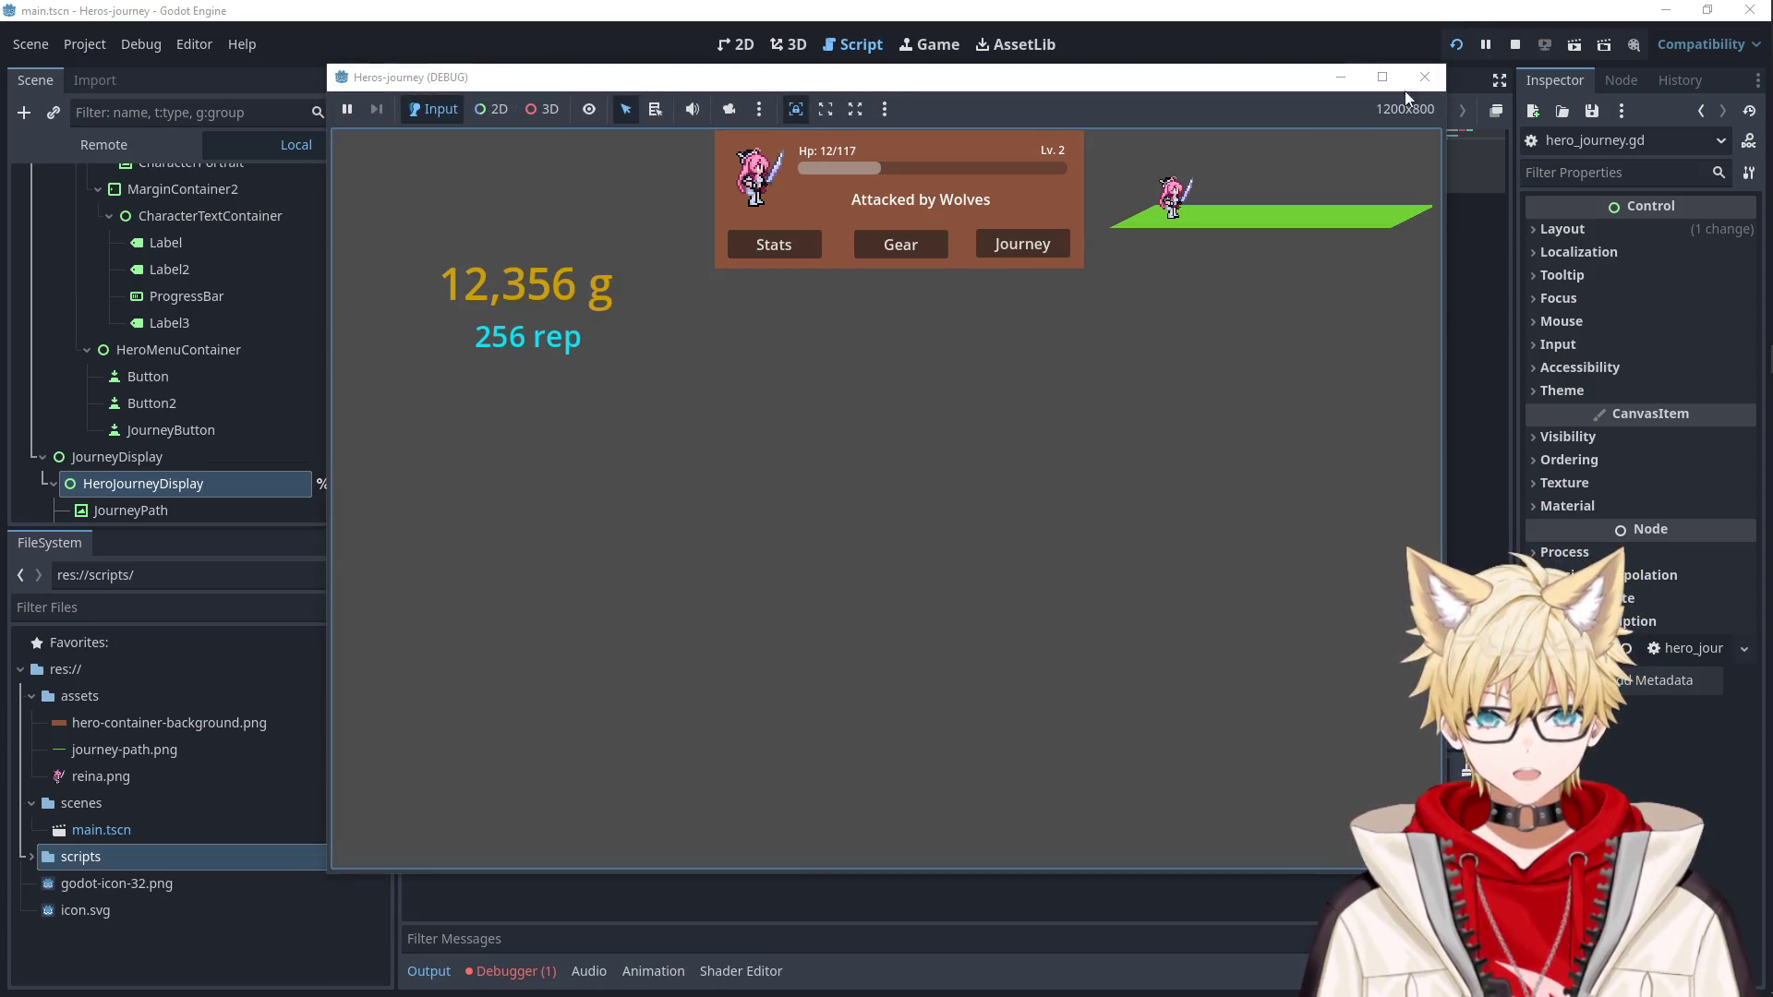
Step: Close the game, hide HeroJourneyDisplay by default, and relaunch to try Journey
click(1425, 76)
click(366, 451)
key(F5)
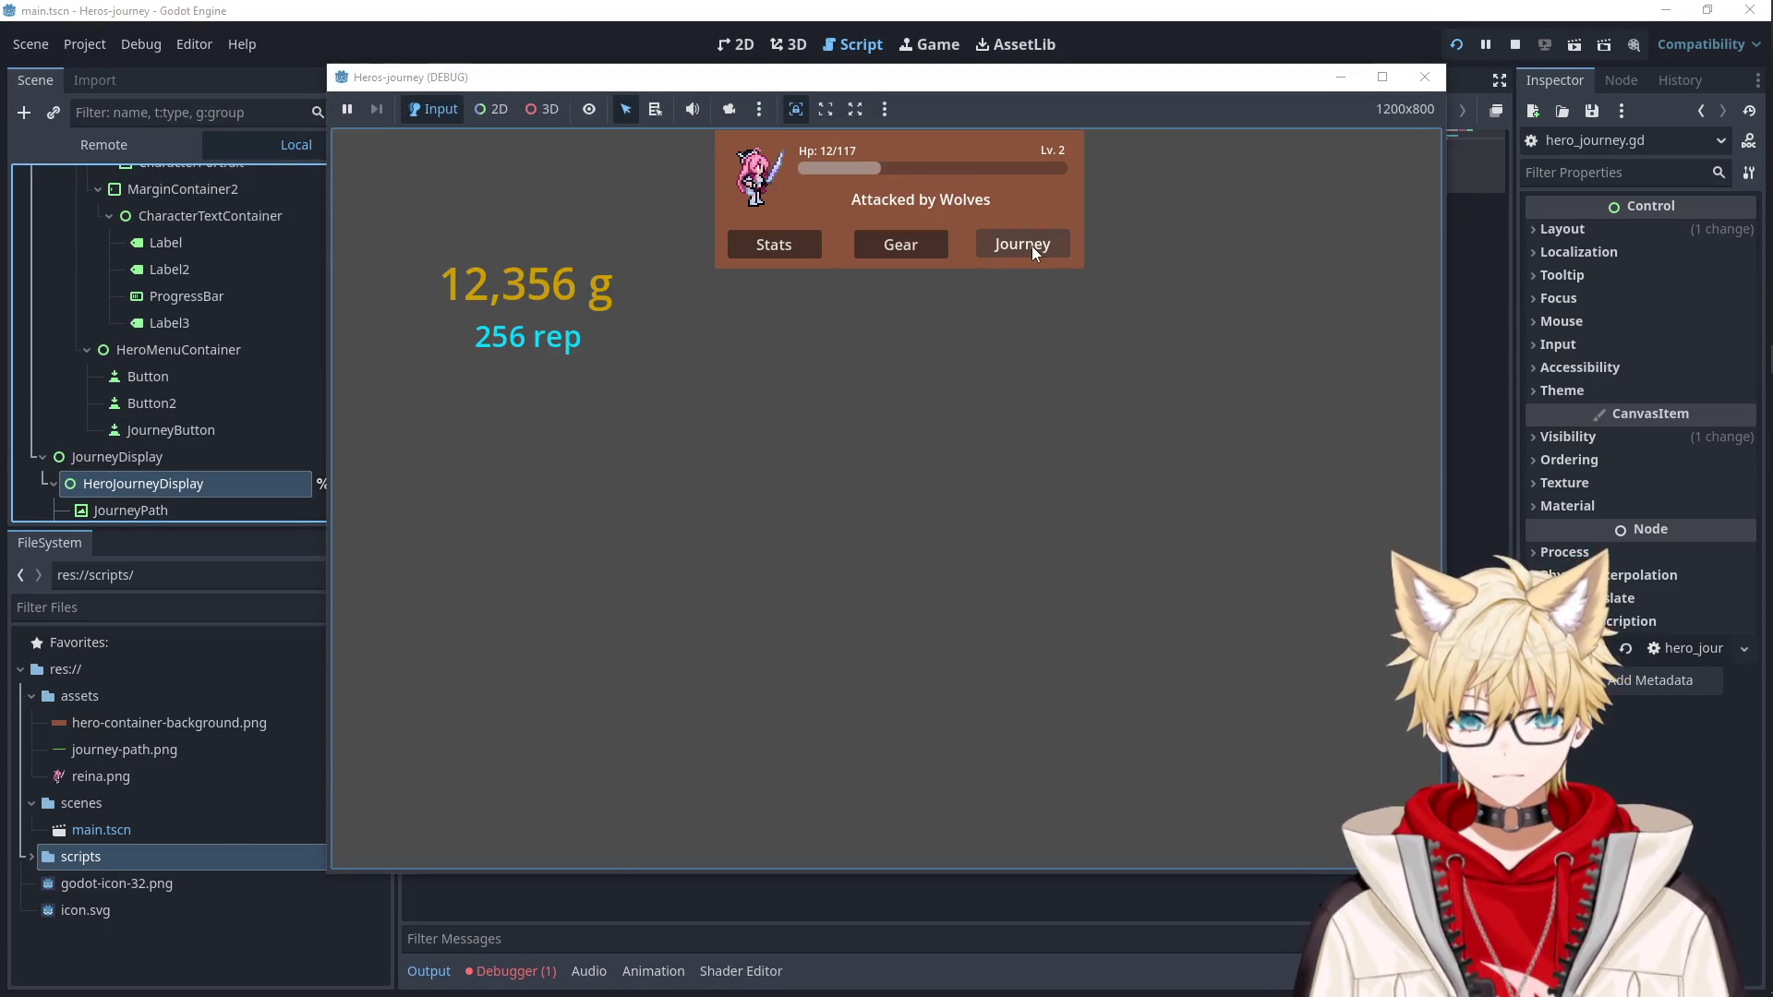
click(1032, 247)
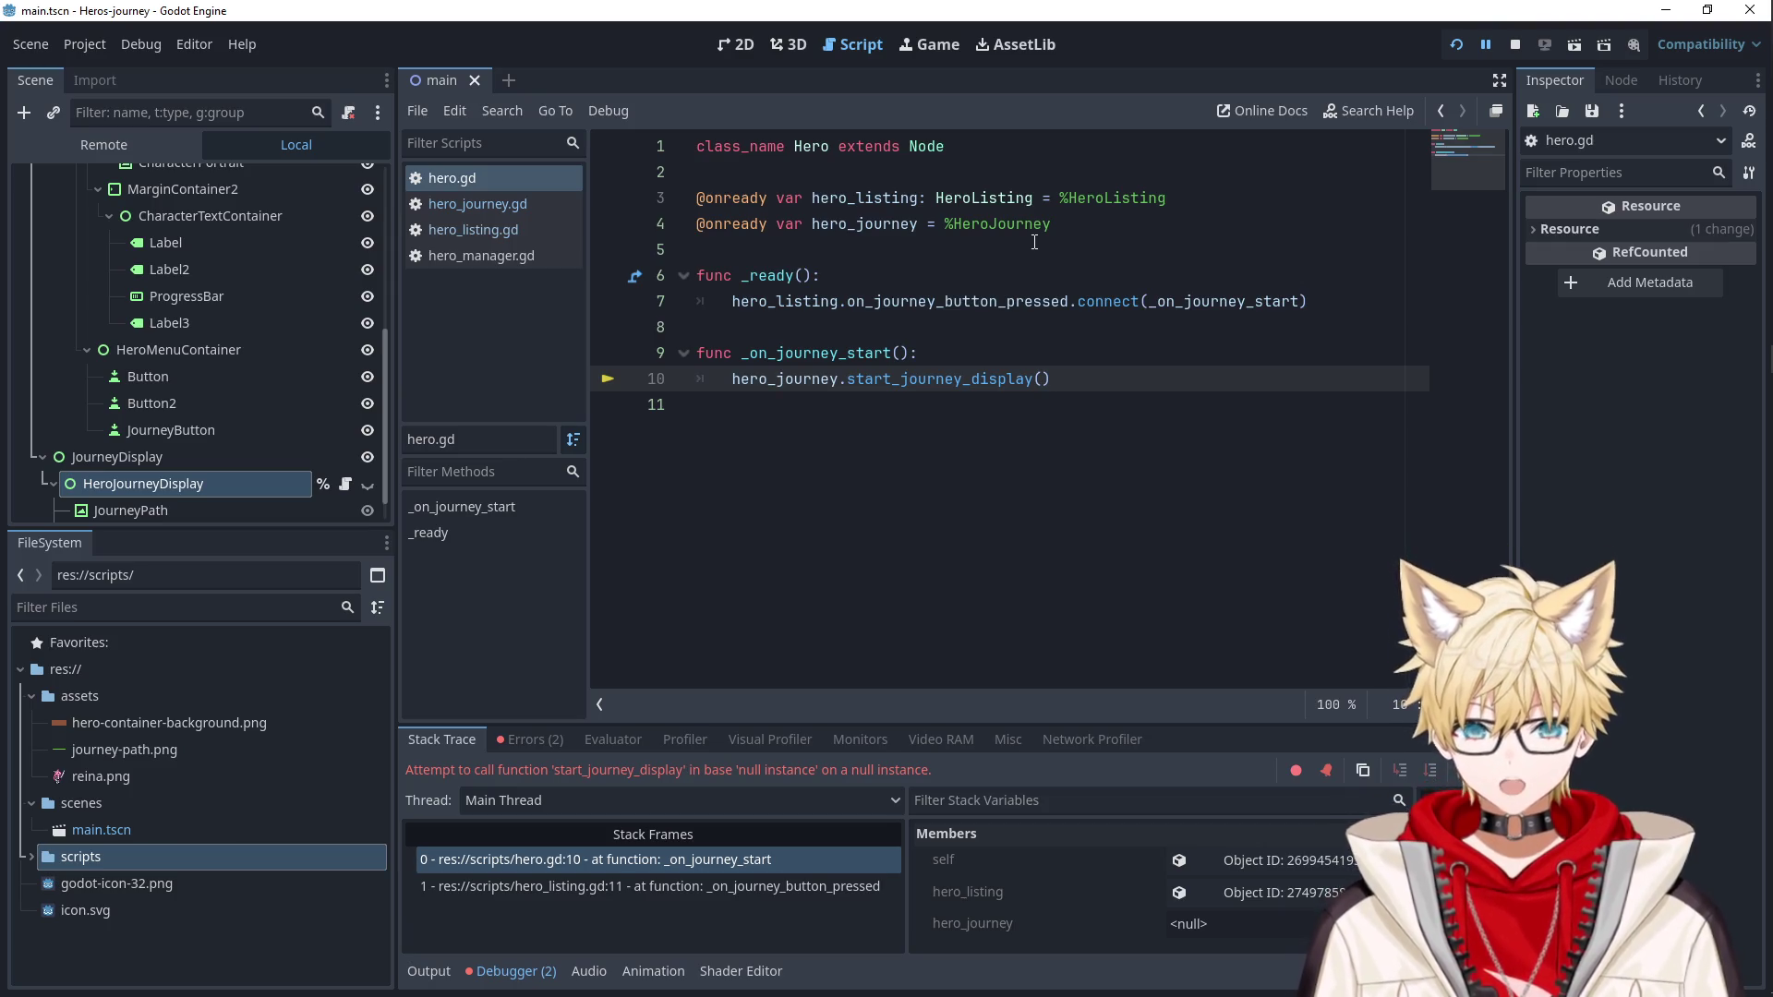
double_click(868, 231)
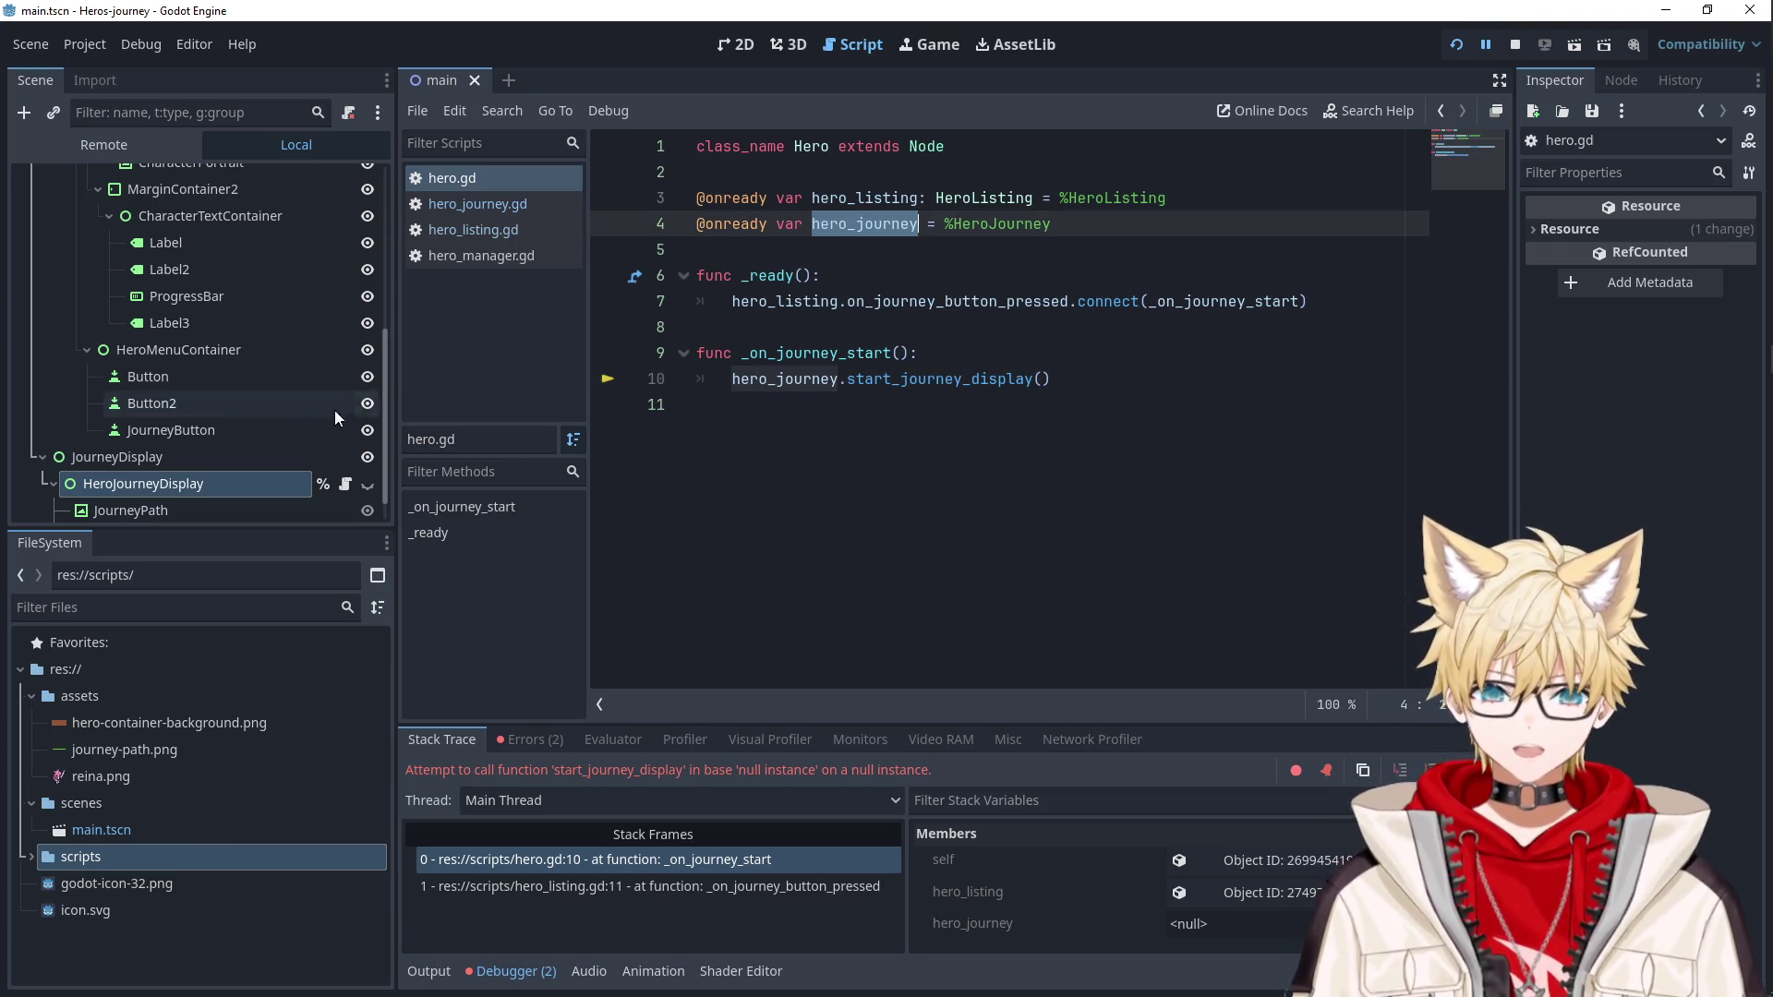
scroll(283, 425, down, 2)
mouse_move(245, 463)
mouse_down()
mouse_move(332, 412)
mouse_move(831, 249)
mouse_up()
drag(1053, 223, 572, 233)
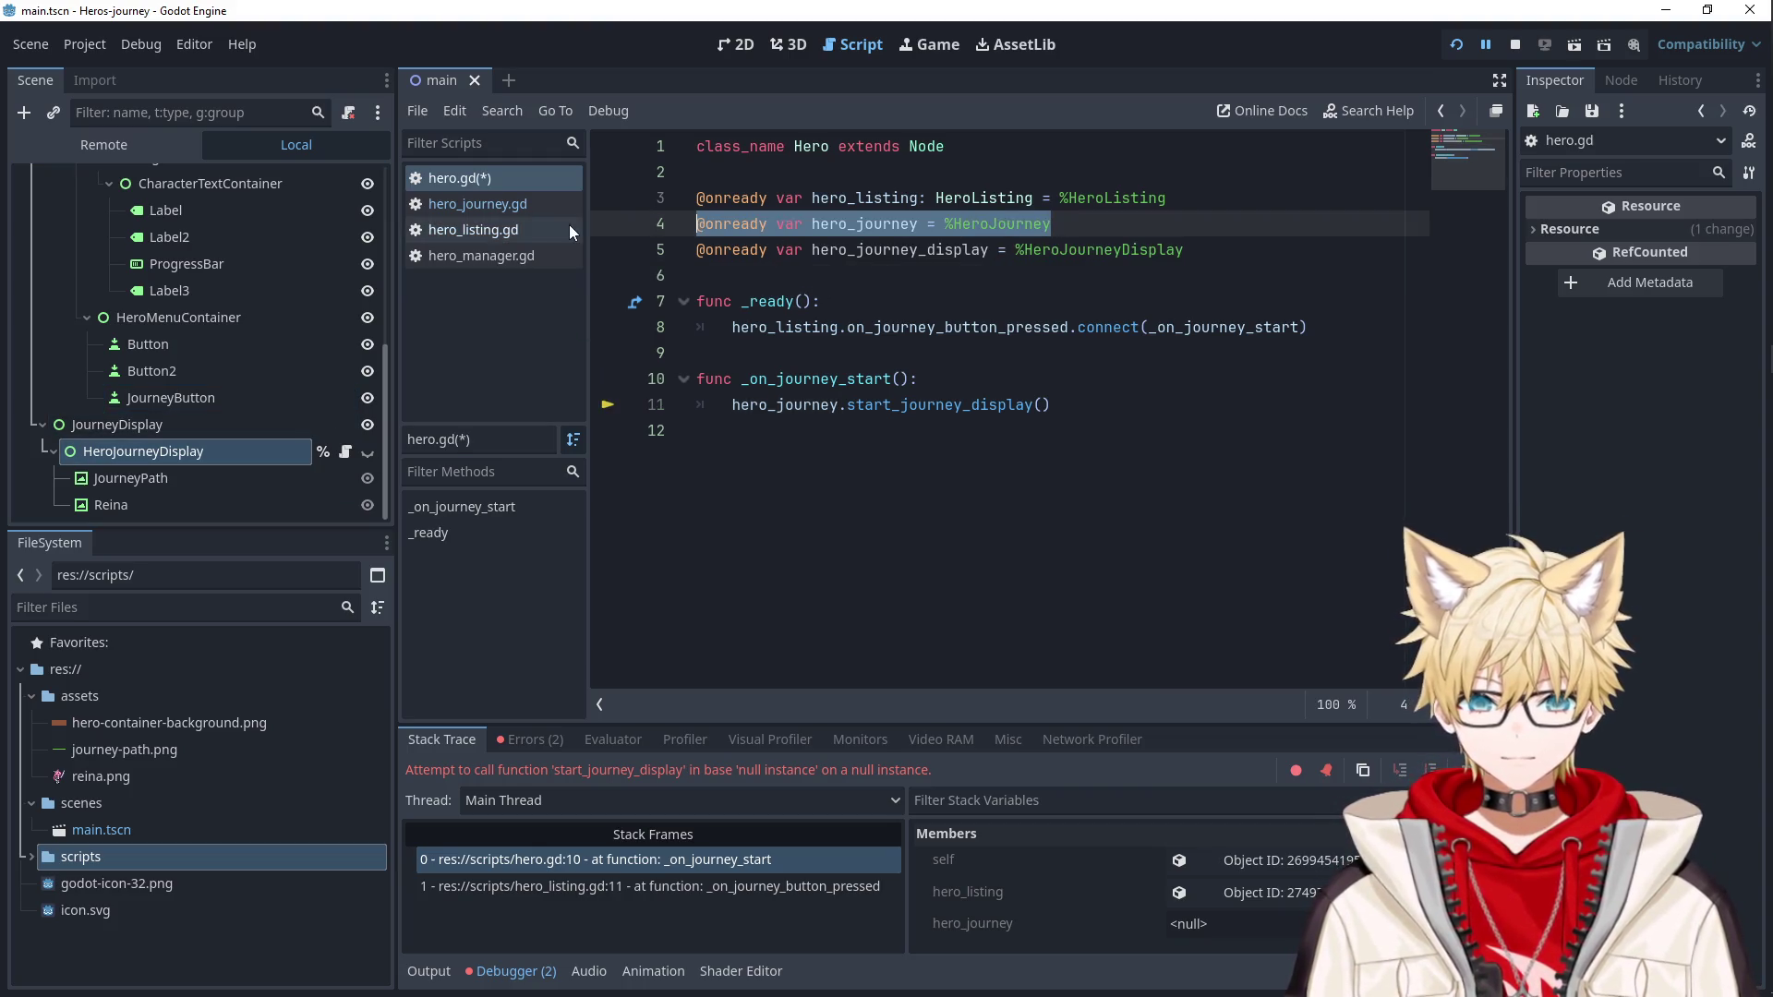
key(BackSpace)
key(BackSpace)
double_click(896, 224)
key(ctrl+c)
double_click(785, 378)
key(ctrl+v)
click(944, 343)
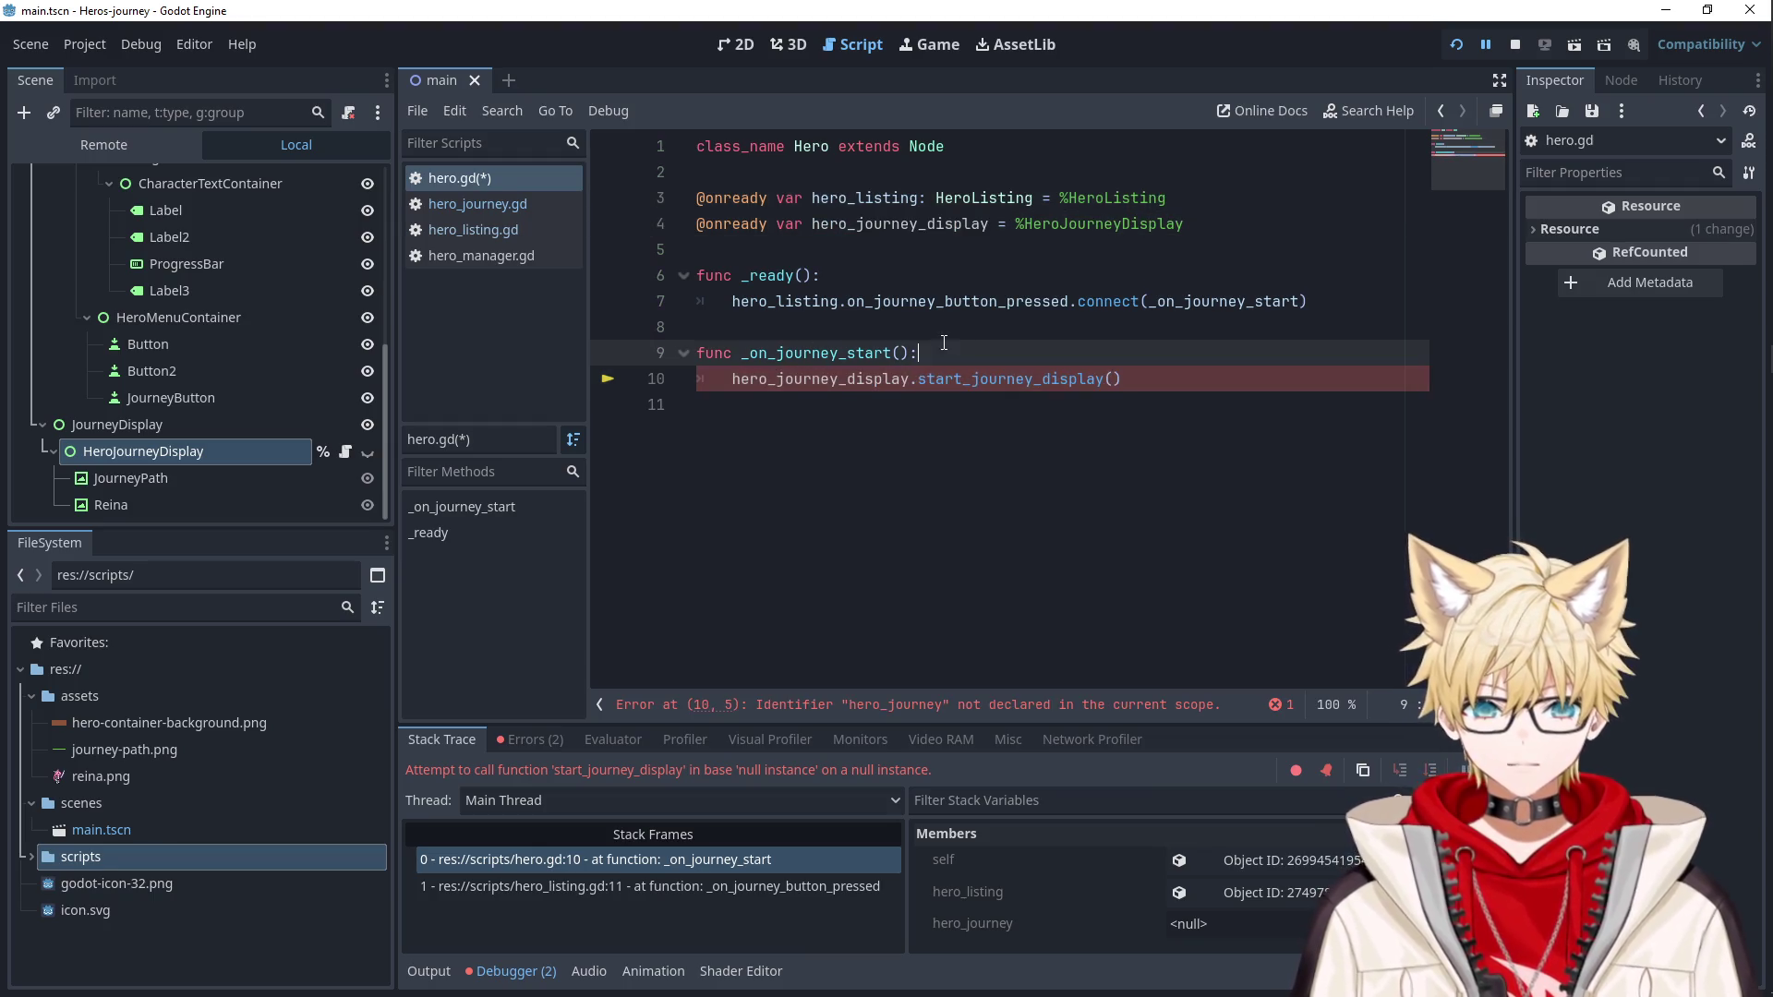
key(F5)
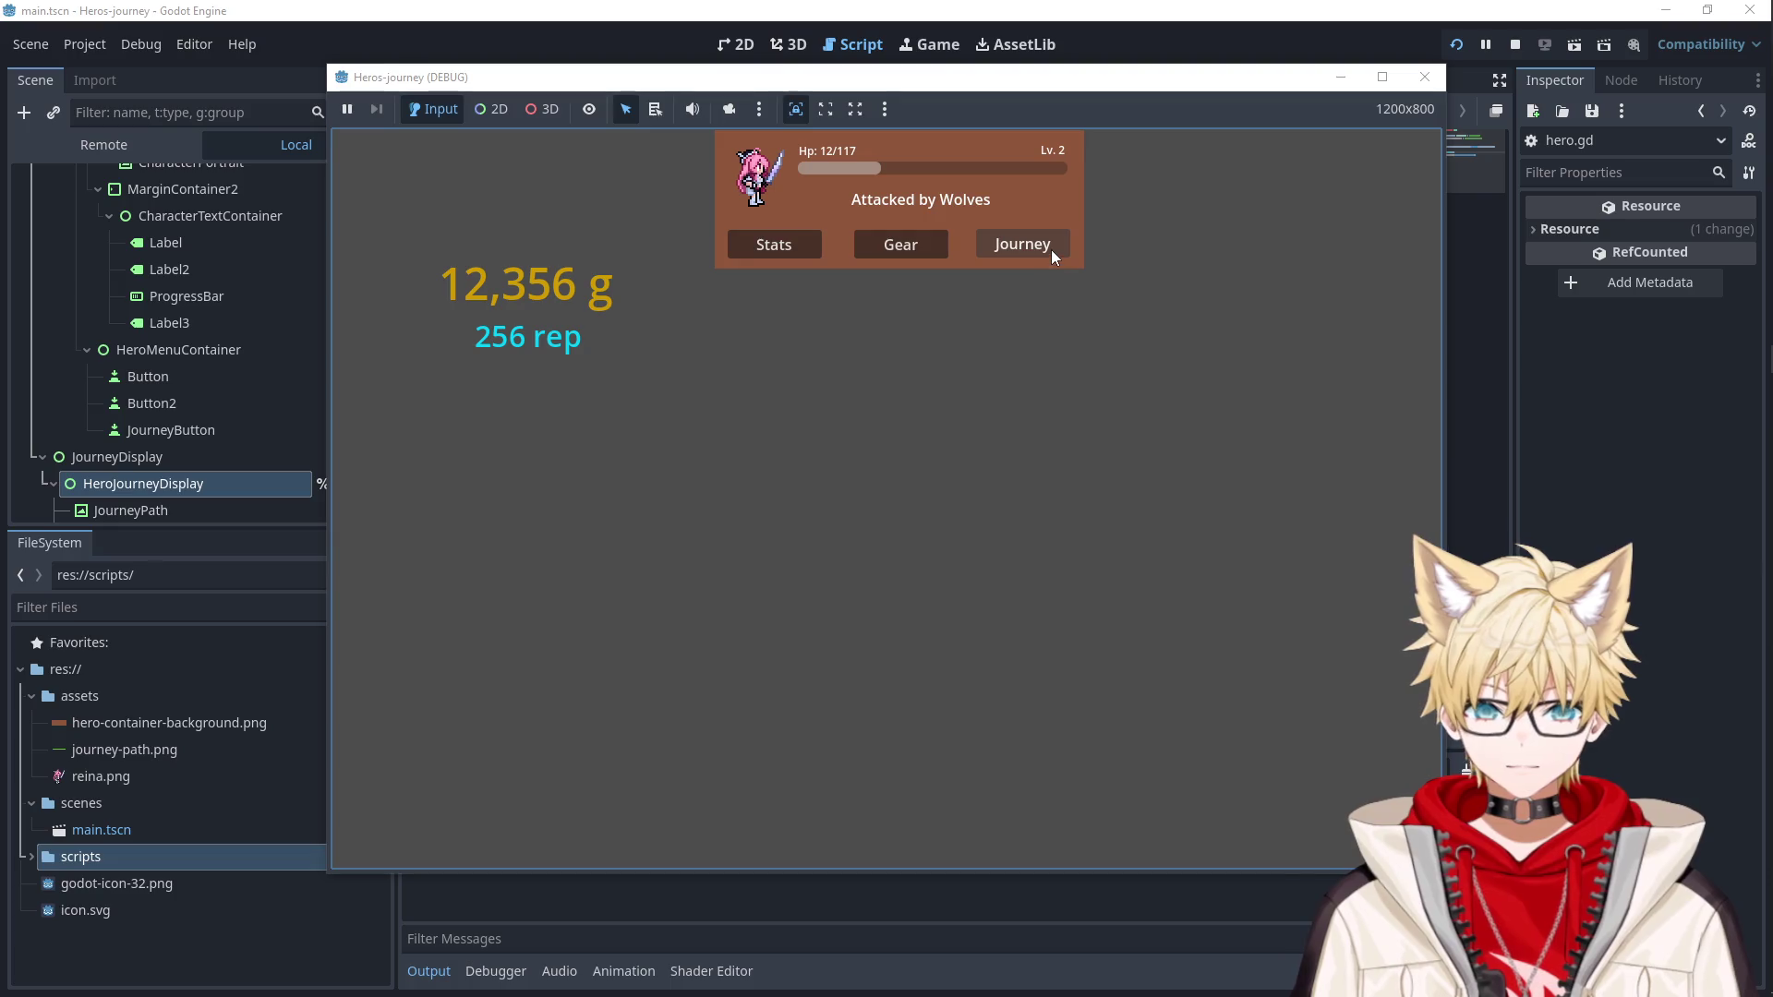
Step: Try Journey in the running game, close it, and run the game again
click(1051, 249)
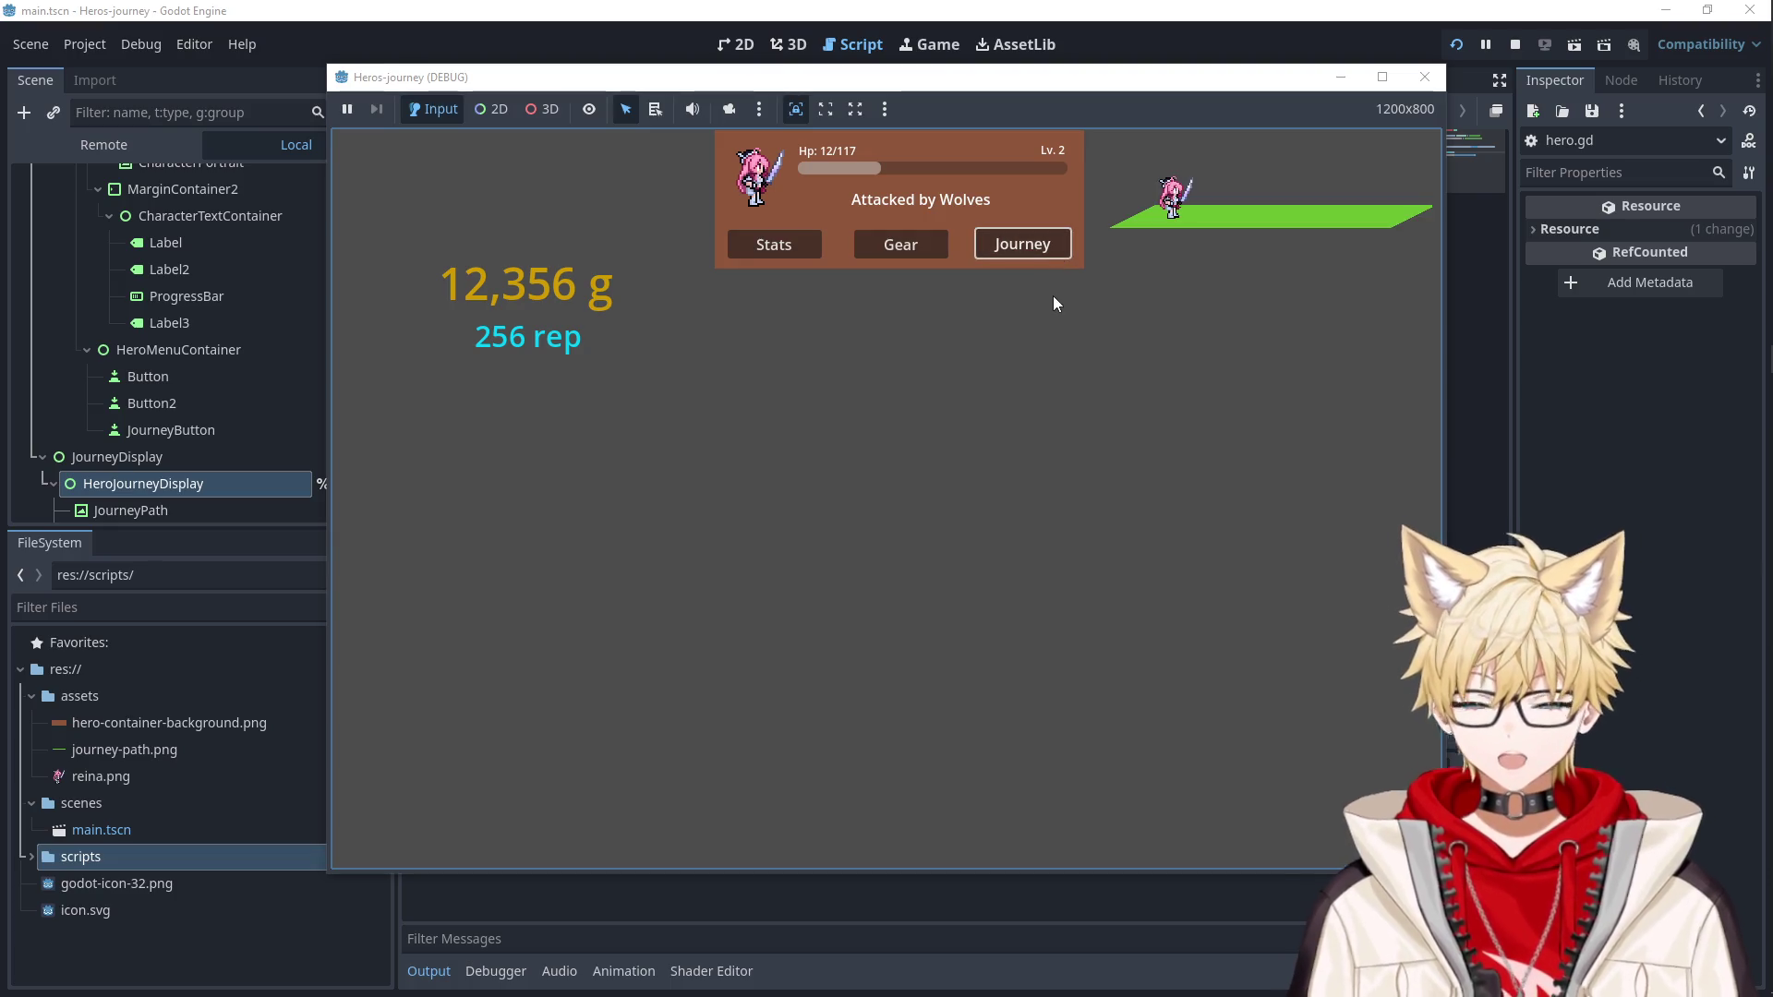
click(1425, 76)
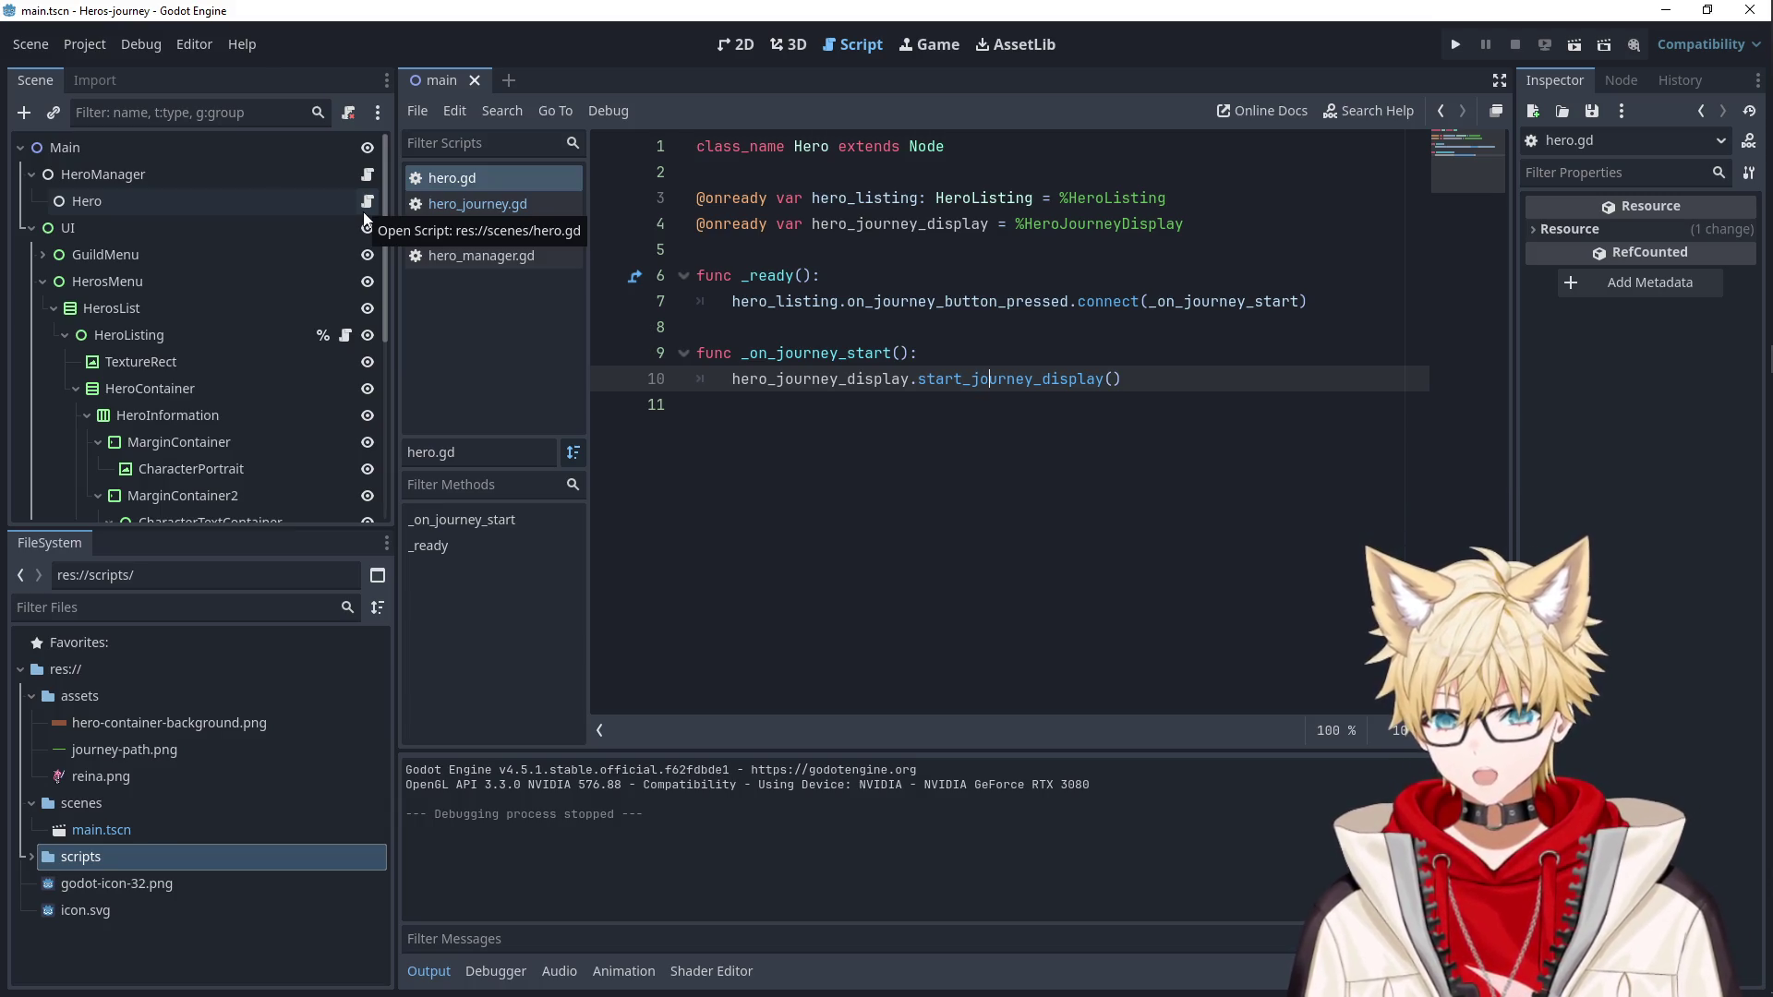
click(1457, 43)
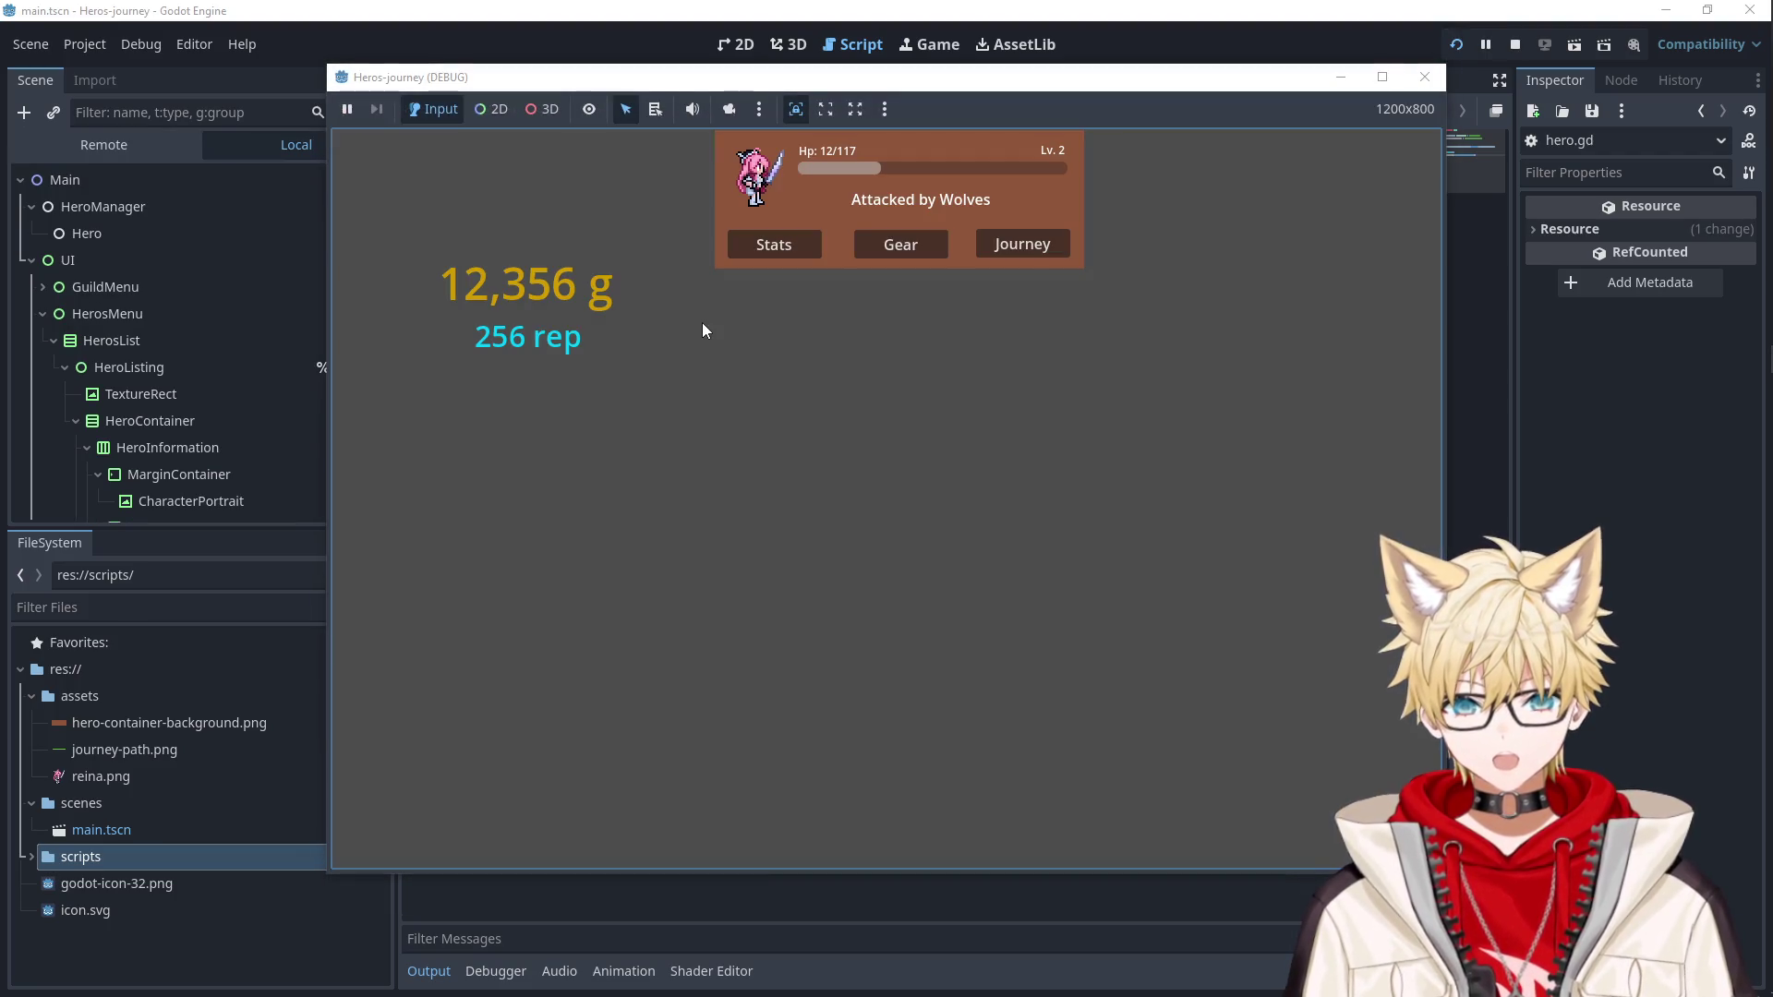
Step: Click Journey again to confirm the green path appears with the hero, then close the game
click(1022, 248)
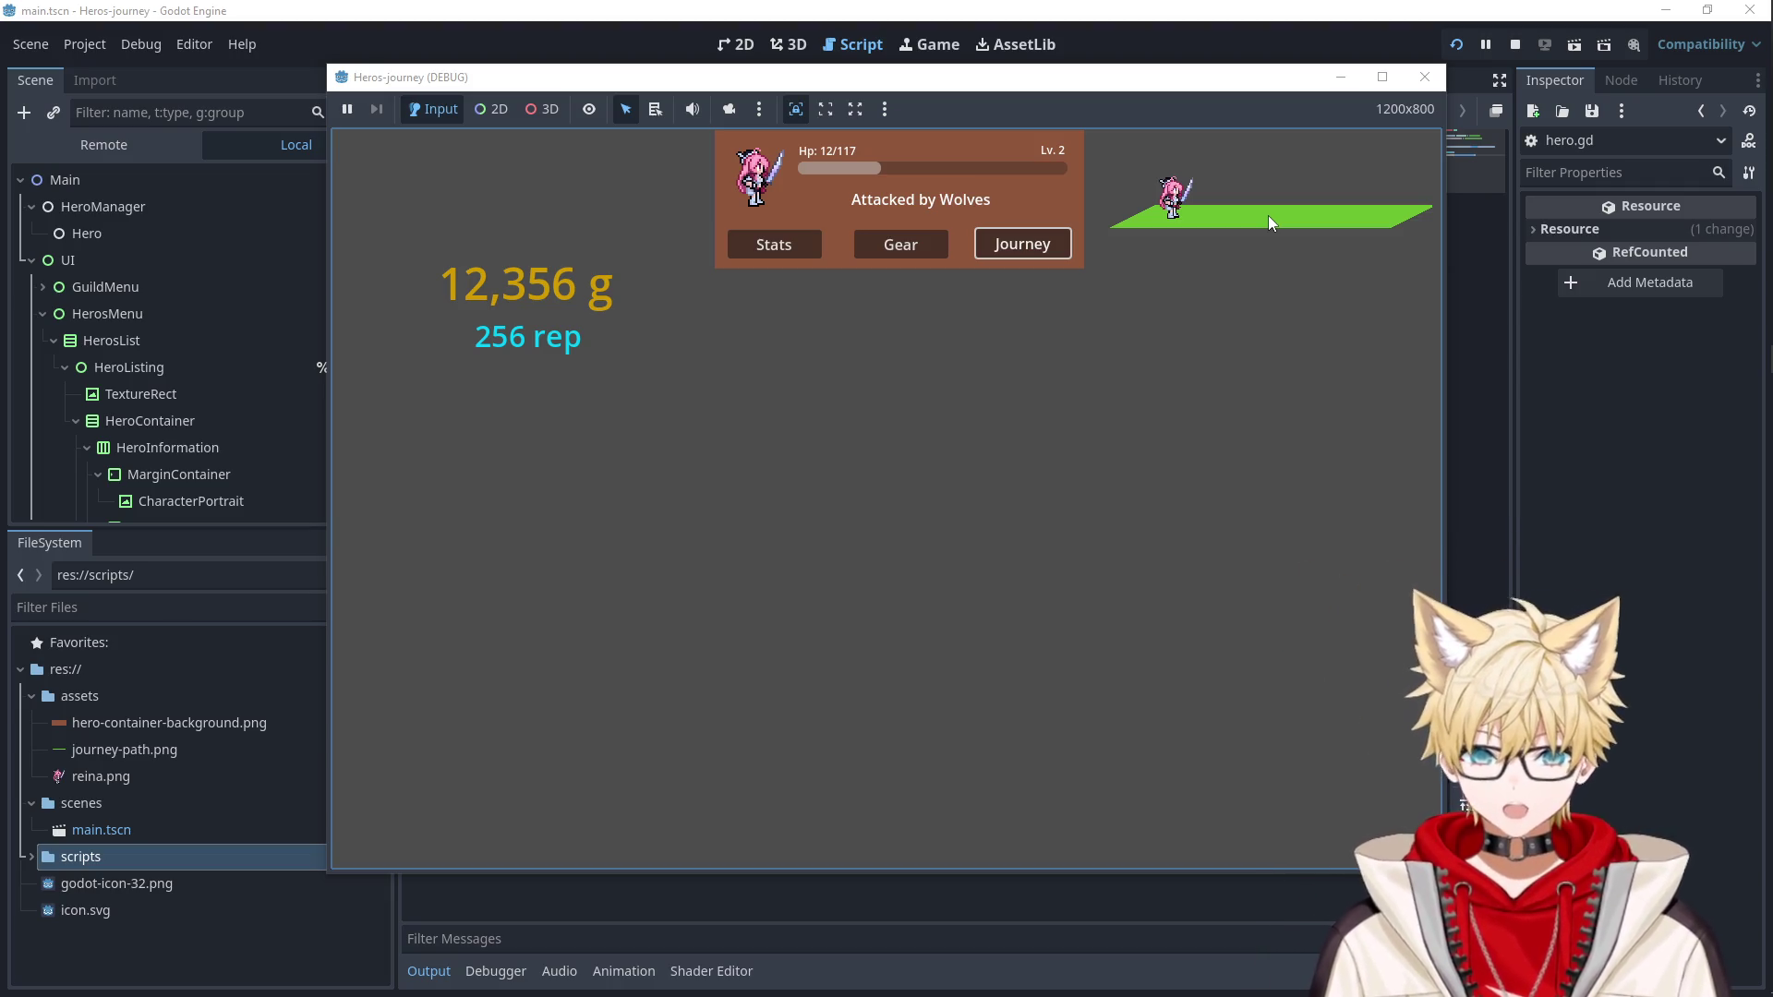
key(XF86AudioLowerVolume)
key(XF86AudioLowerVolume)
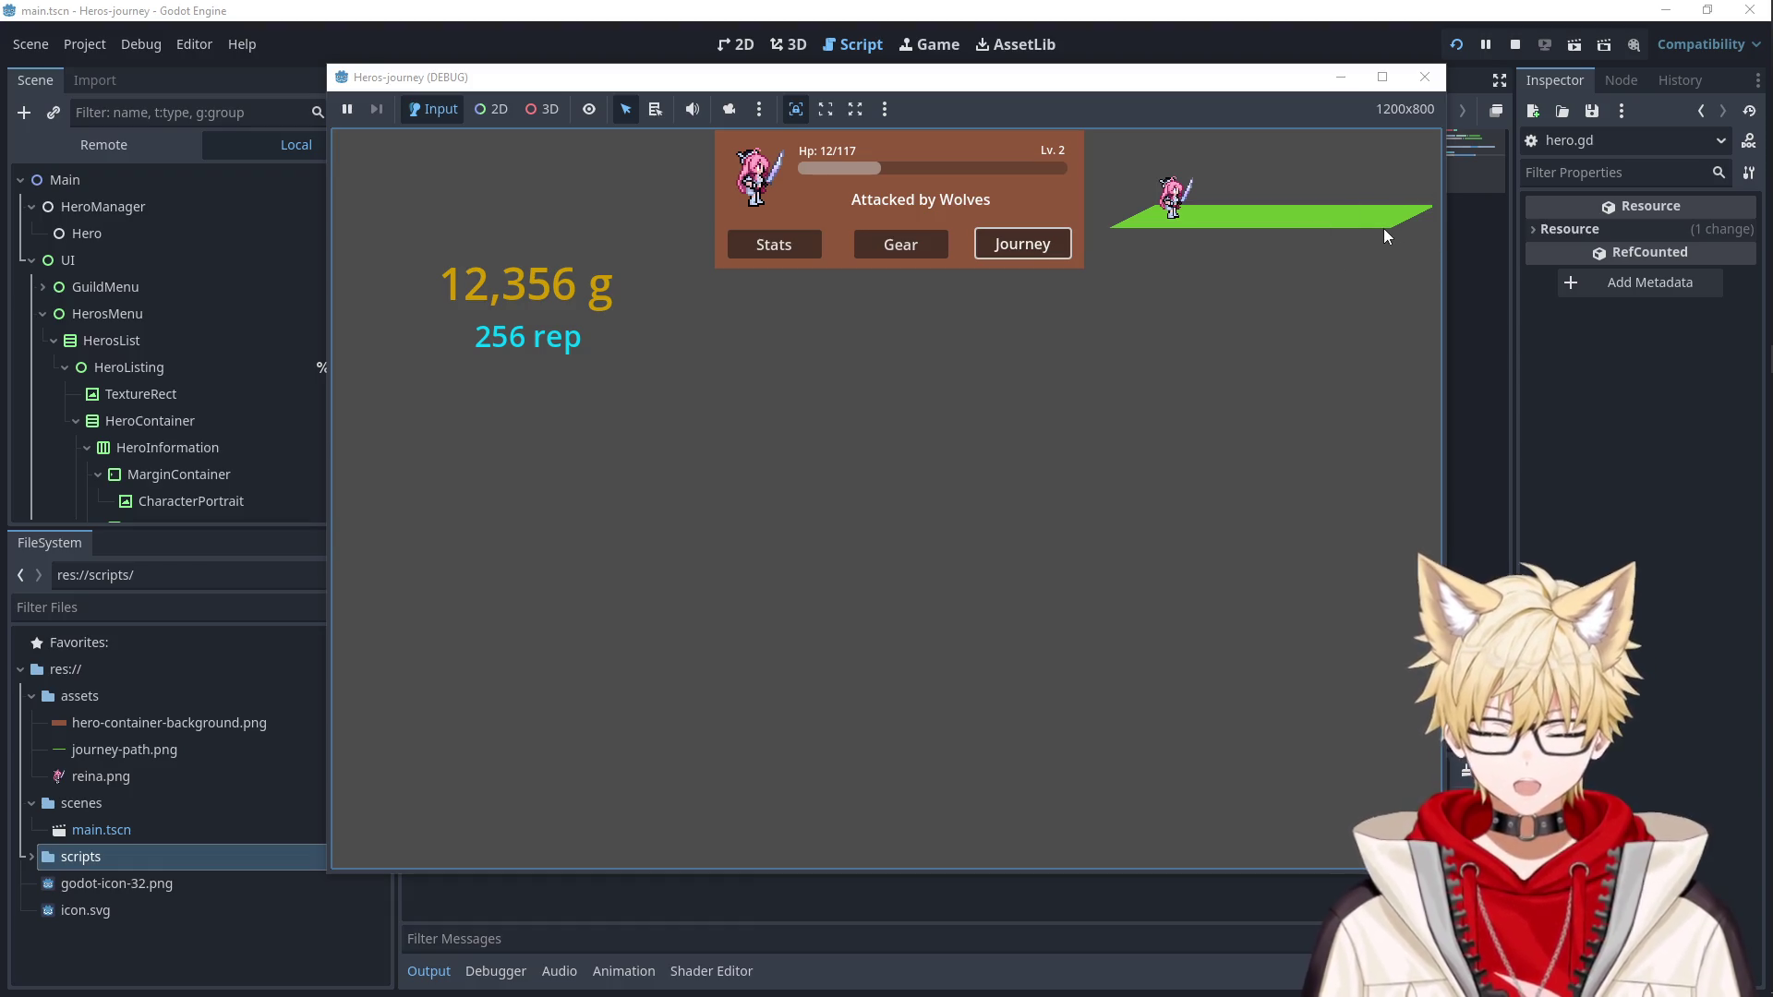
click(1425, 77)
click(1031, 391)
click(900, 275)
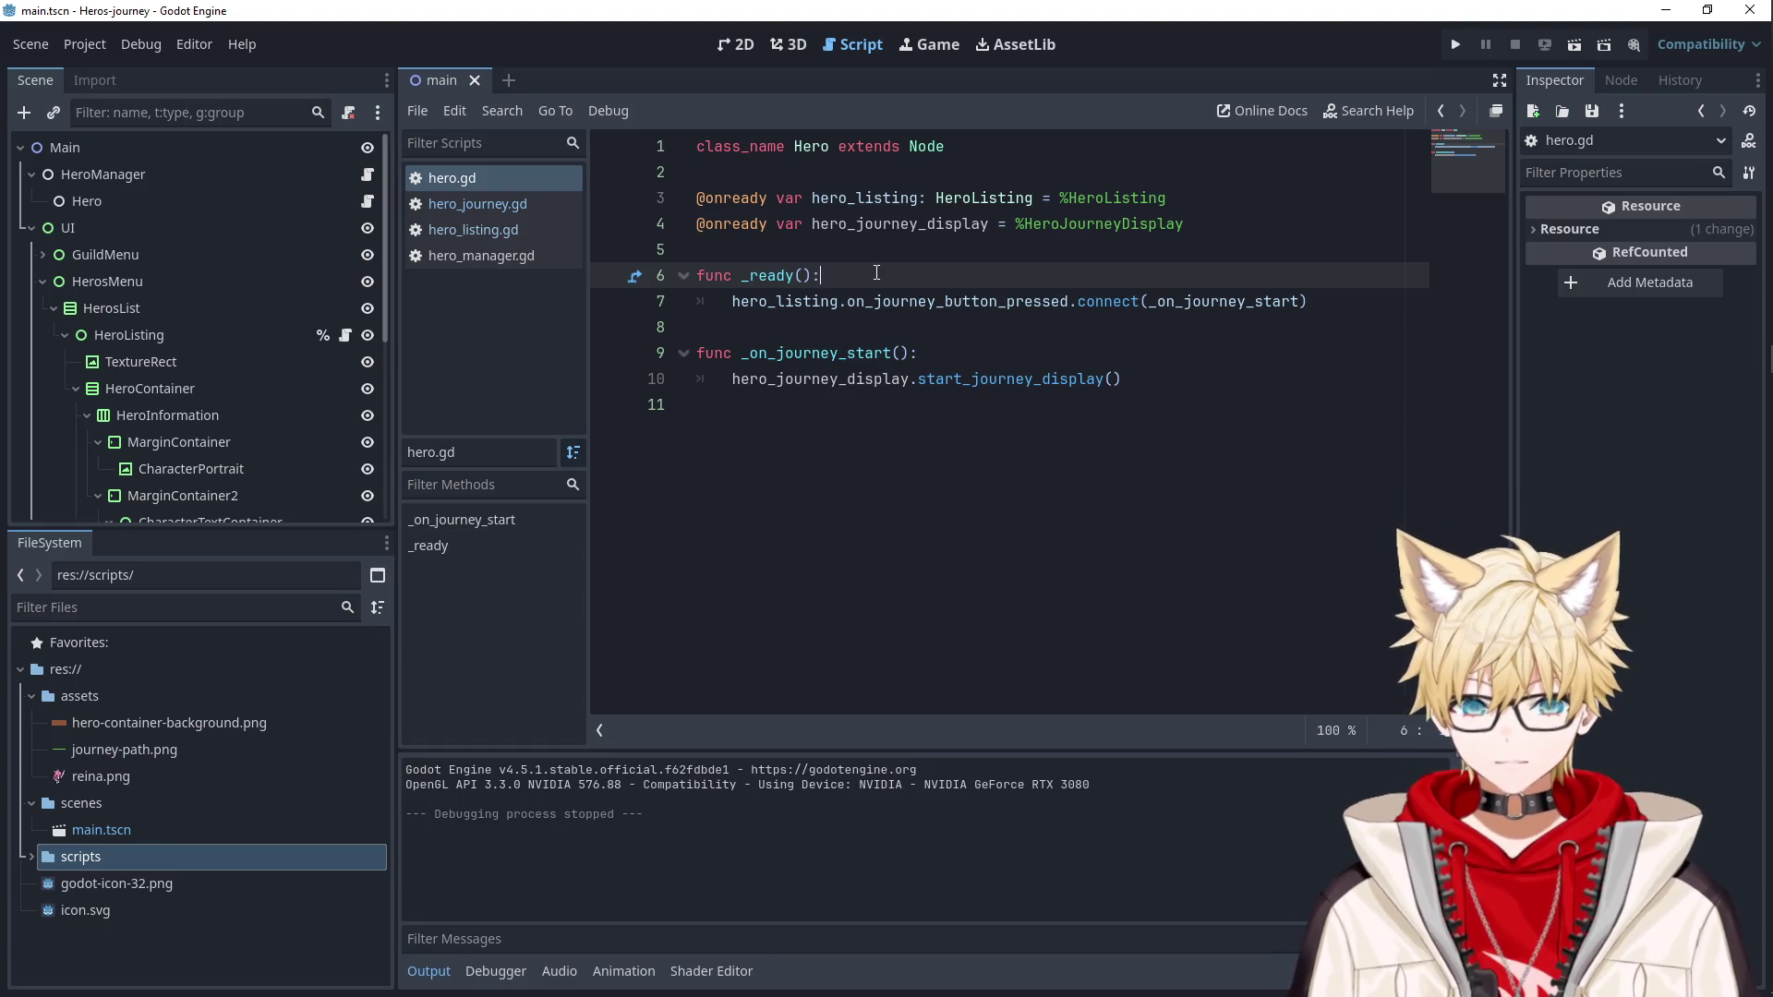
click(882, 254)
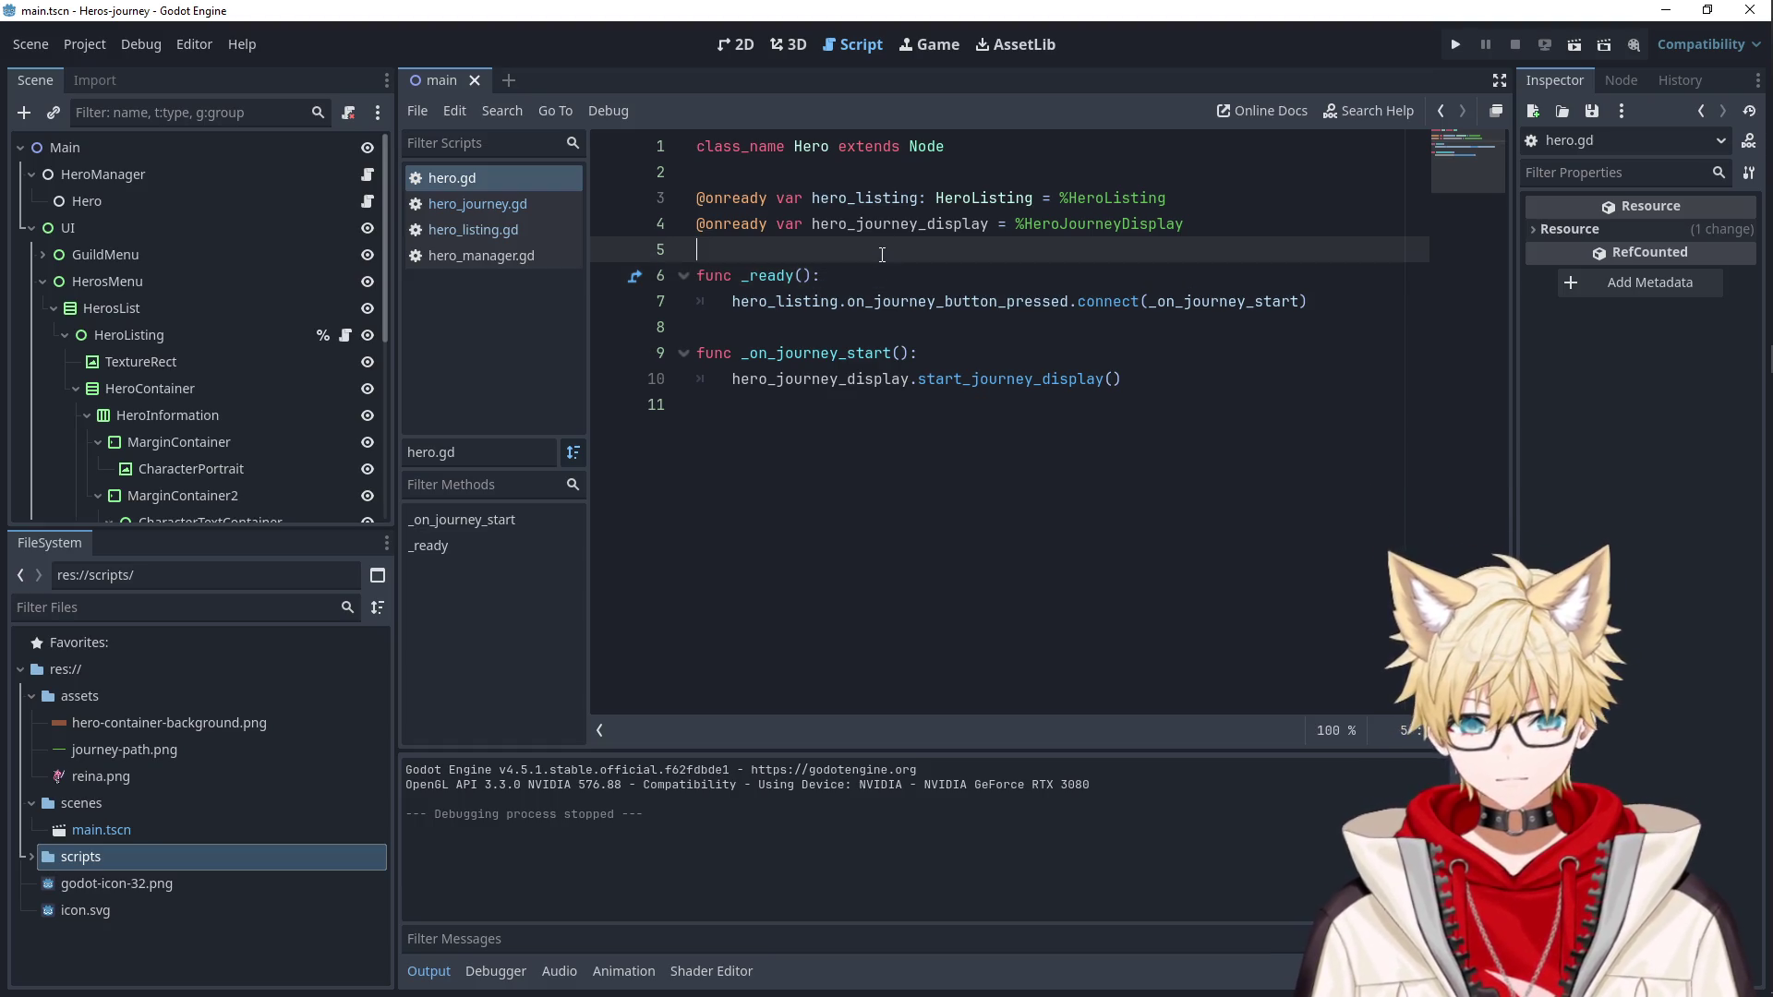
Step: Add a _calculate_journey_time() function at the end of hero.gd that returns 50
click(775, 458)
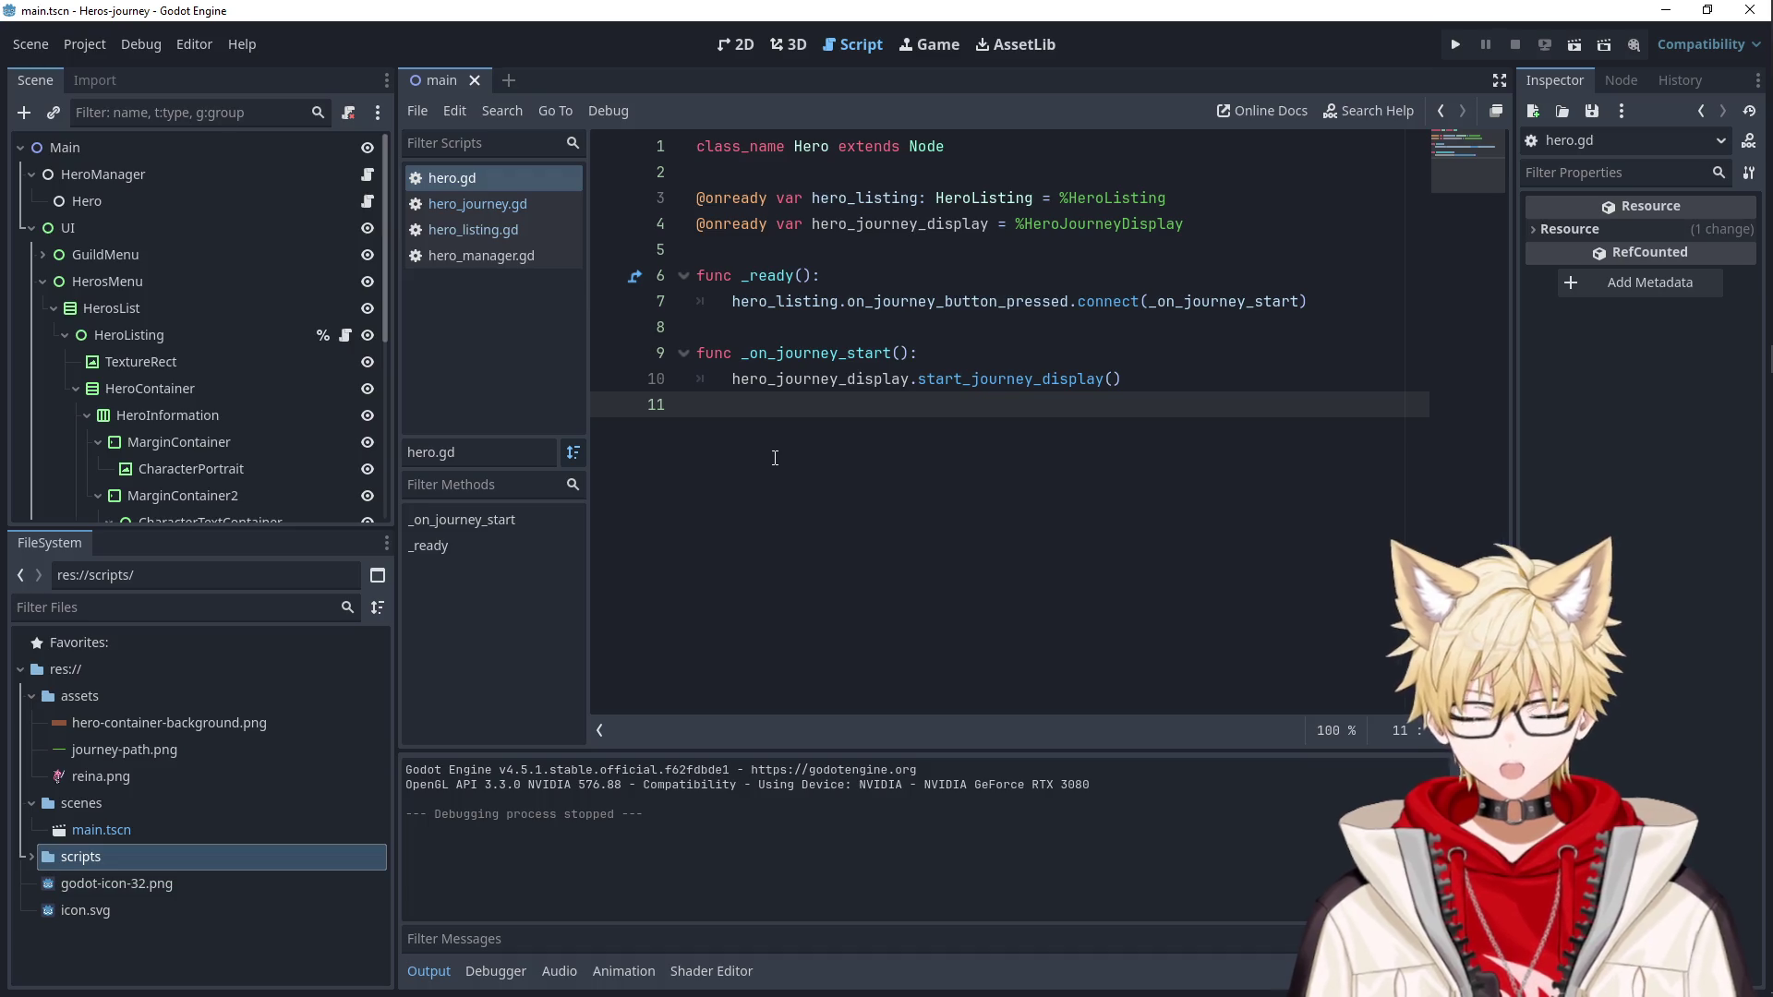
key(Return)
text(func _calculate_j)
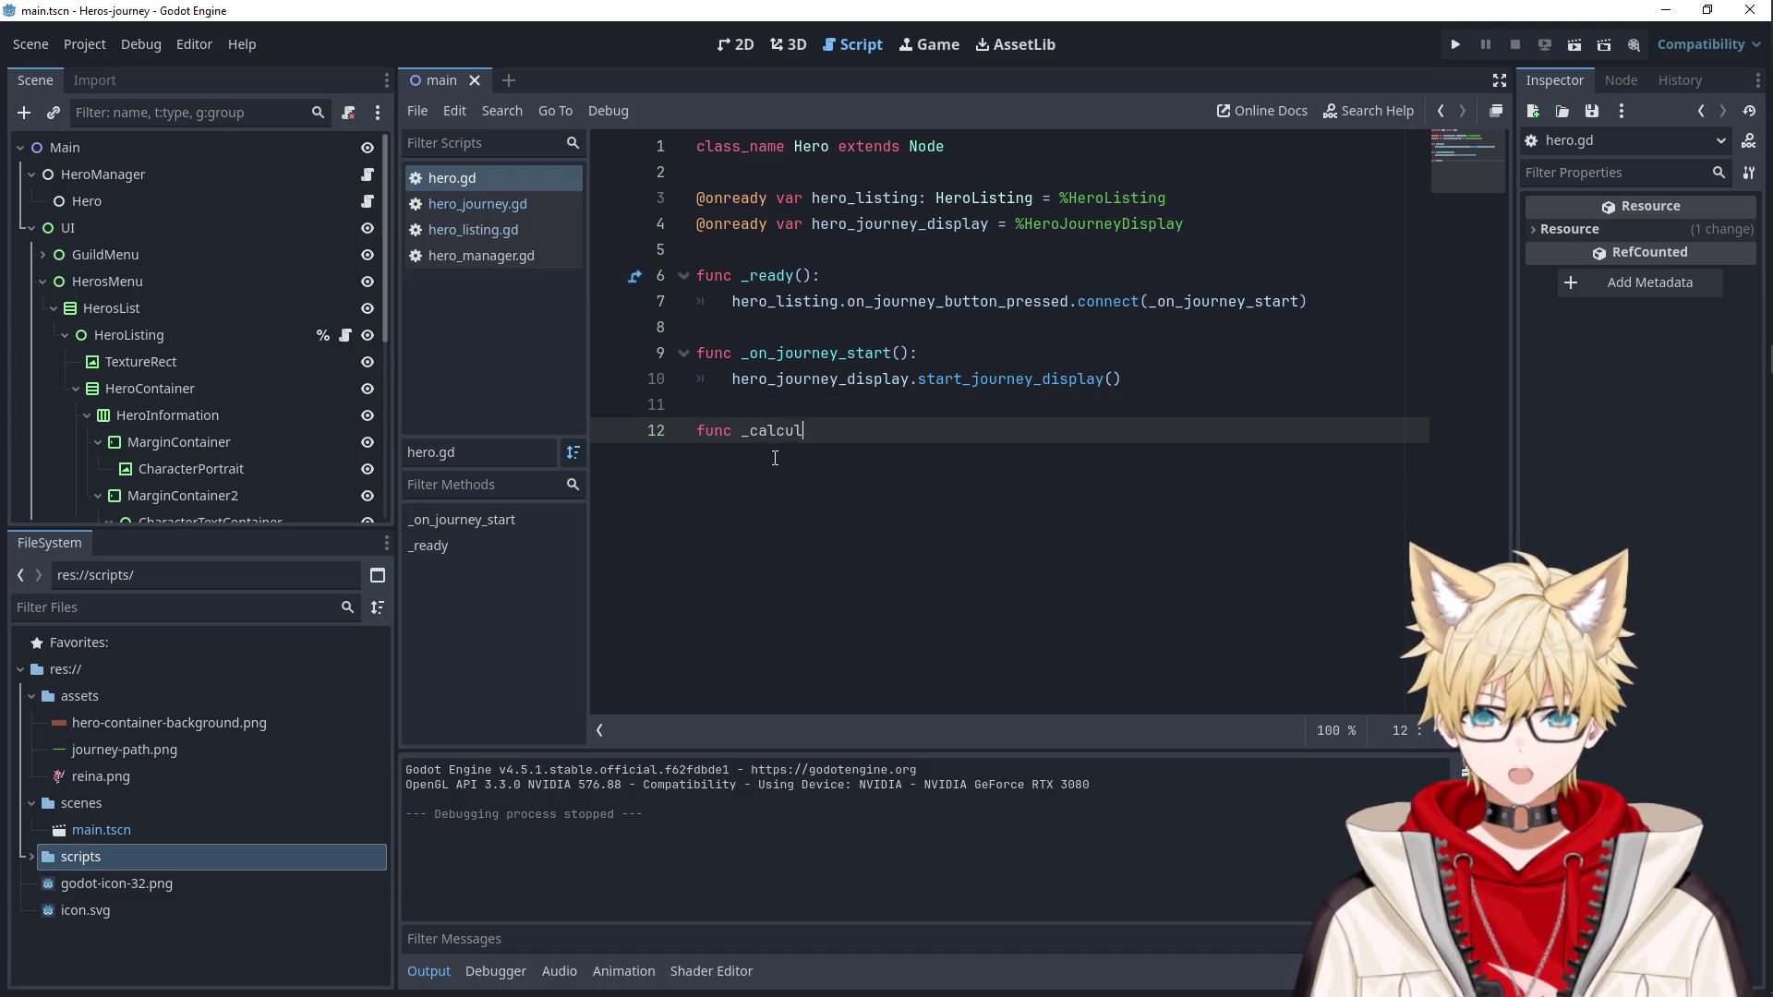
text(ourney_time():)
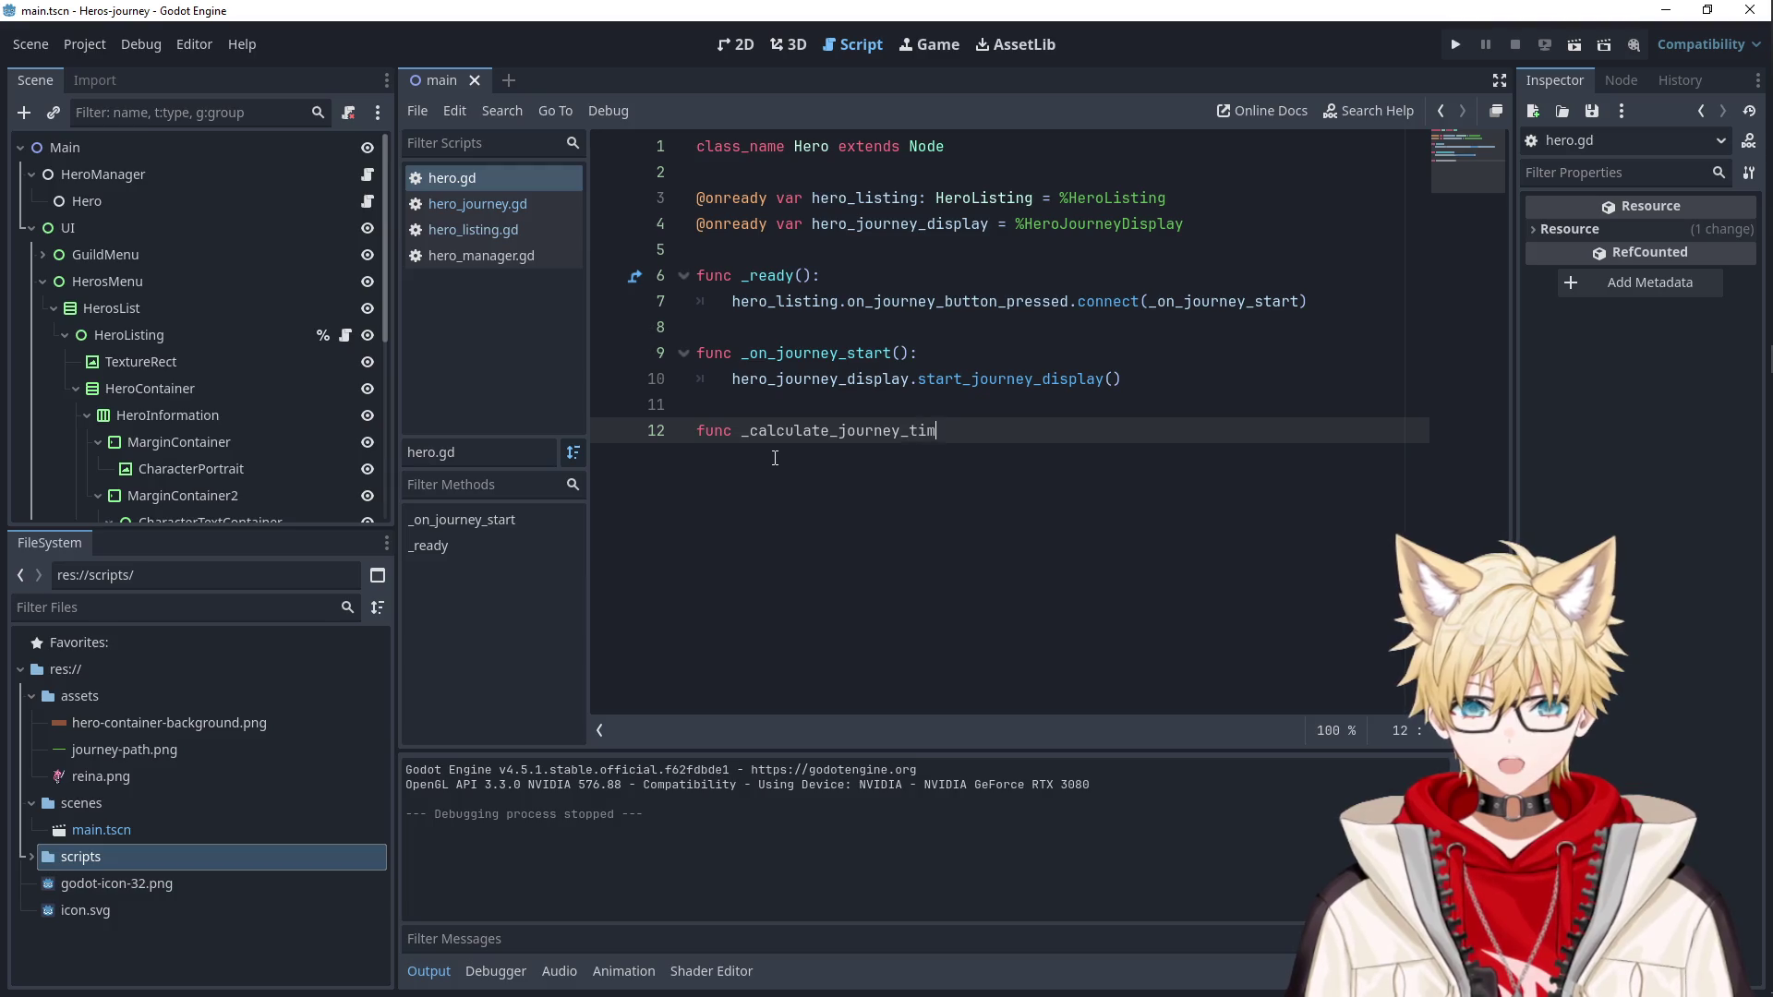
key(Return)
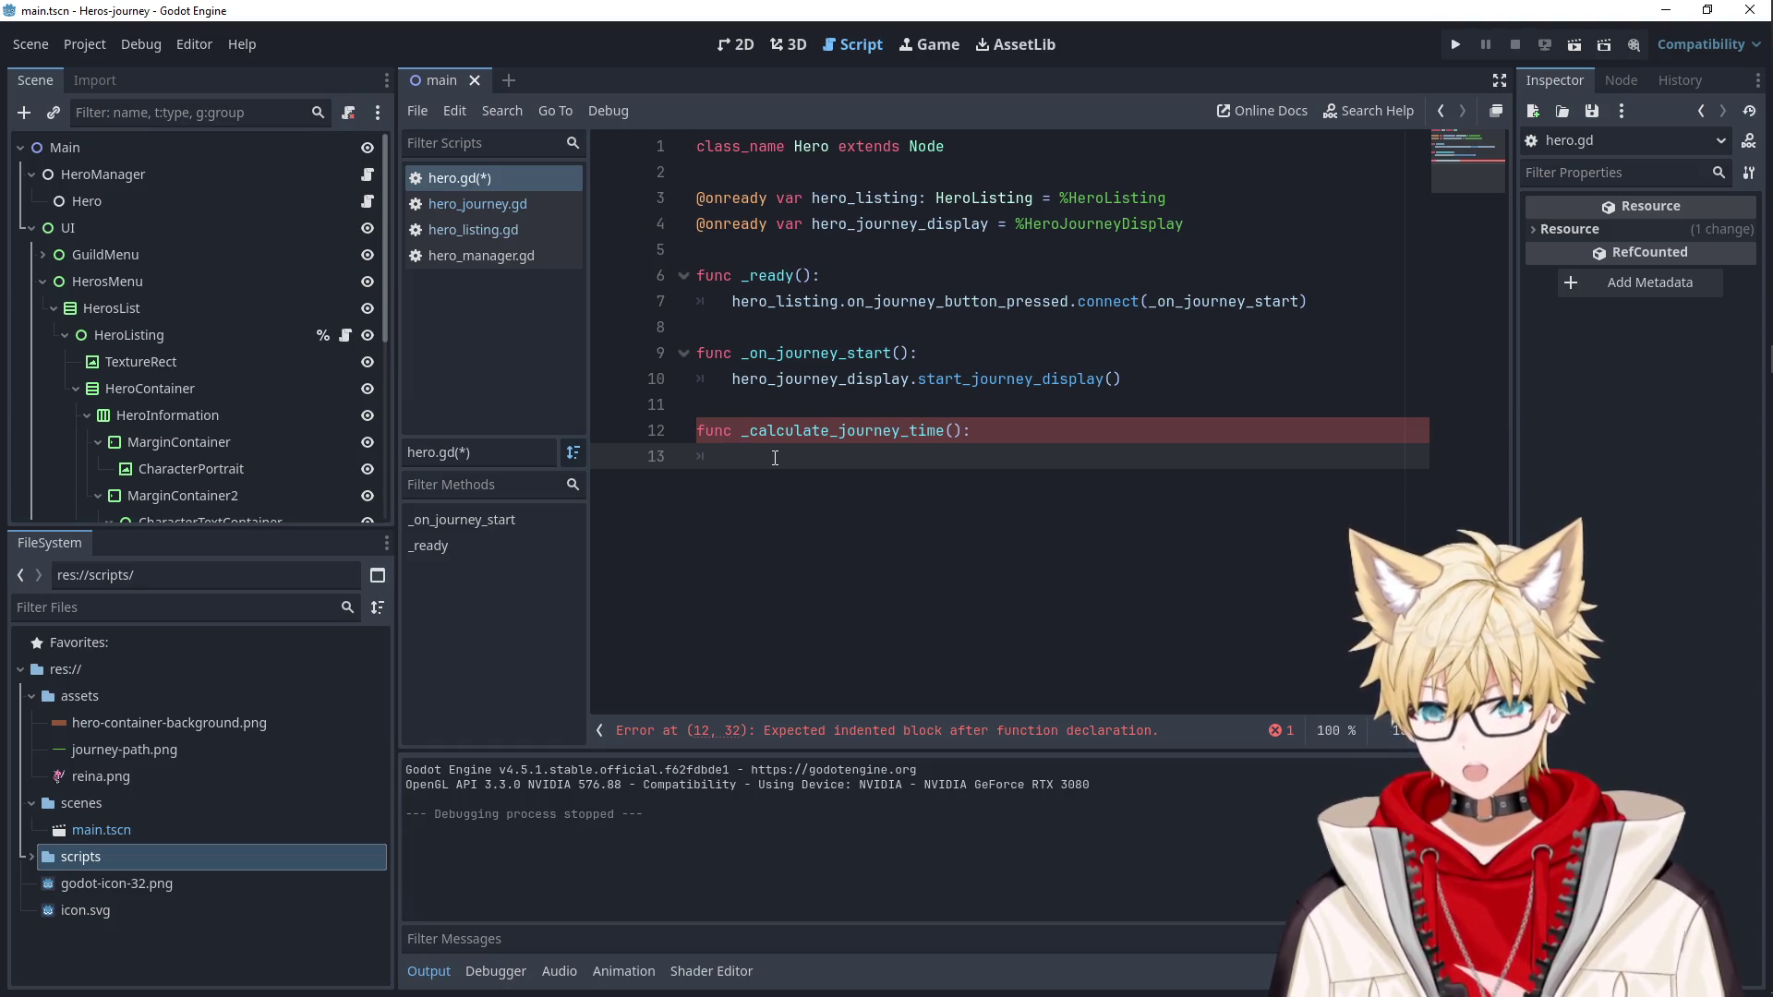
text(return 50)
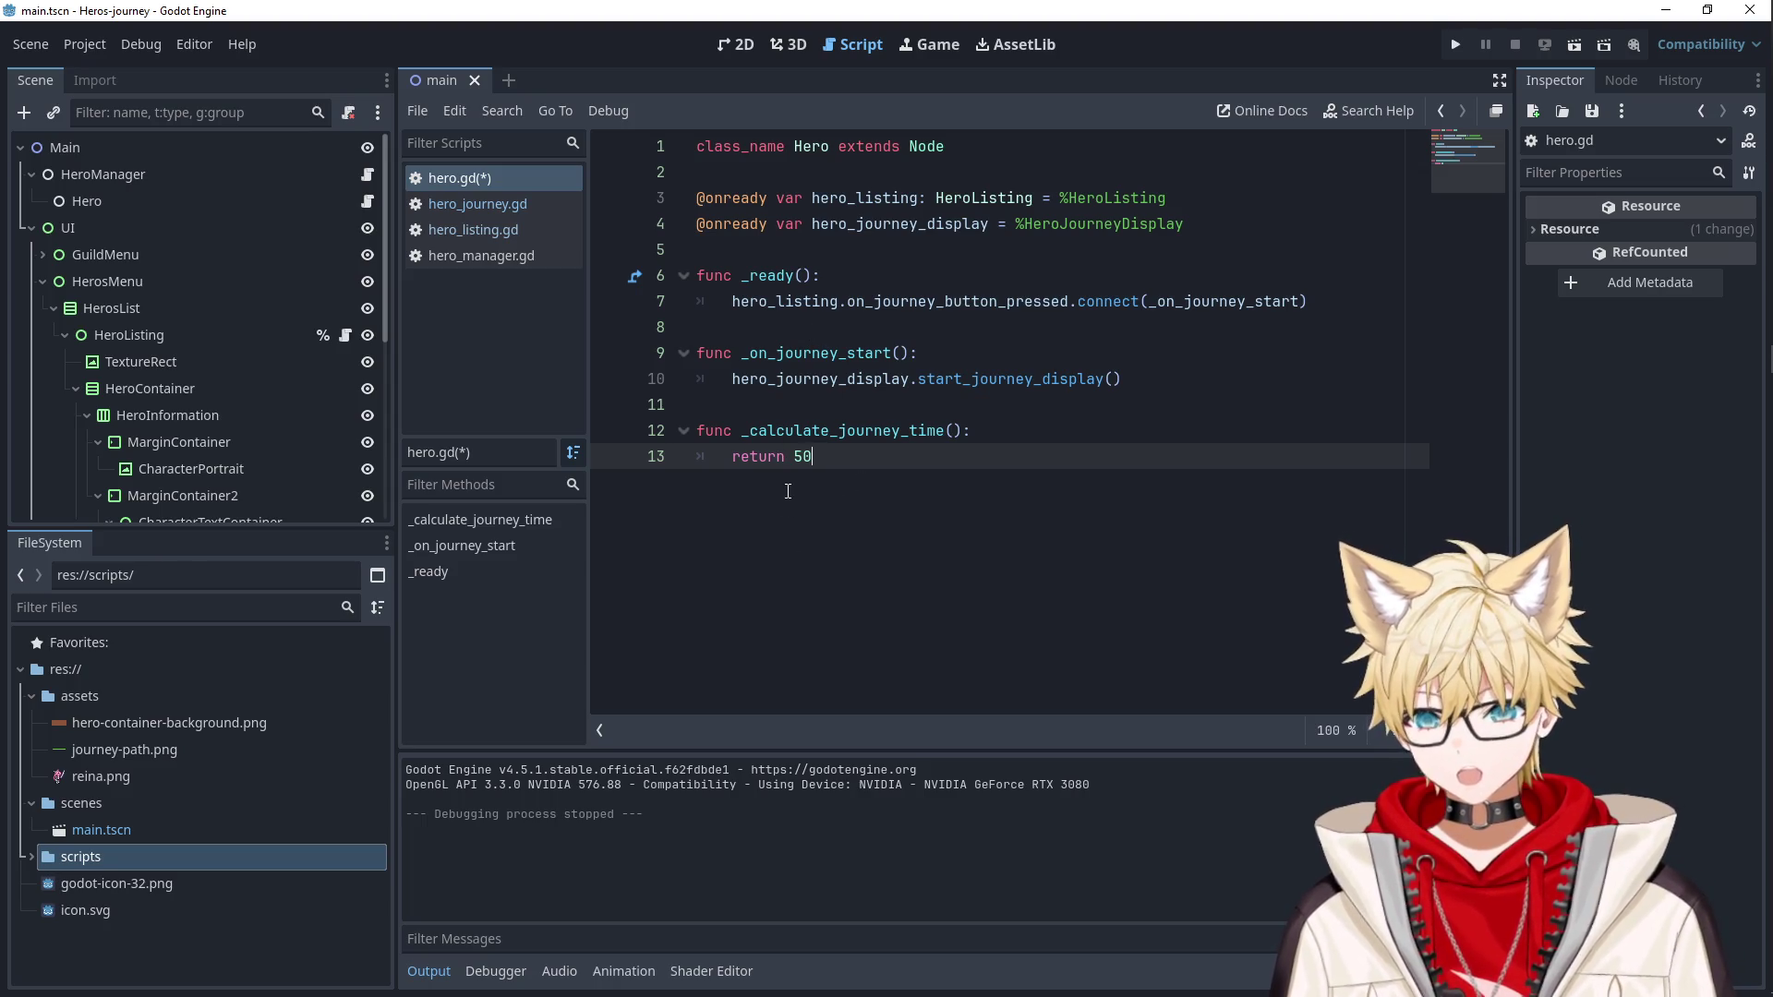
Step: In _on_journey_start, assign travel_time = _calculate_journey_time() and save hero.gd
double_click(838, 433)
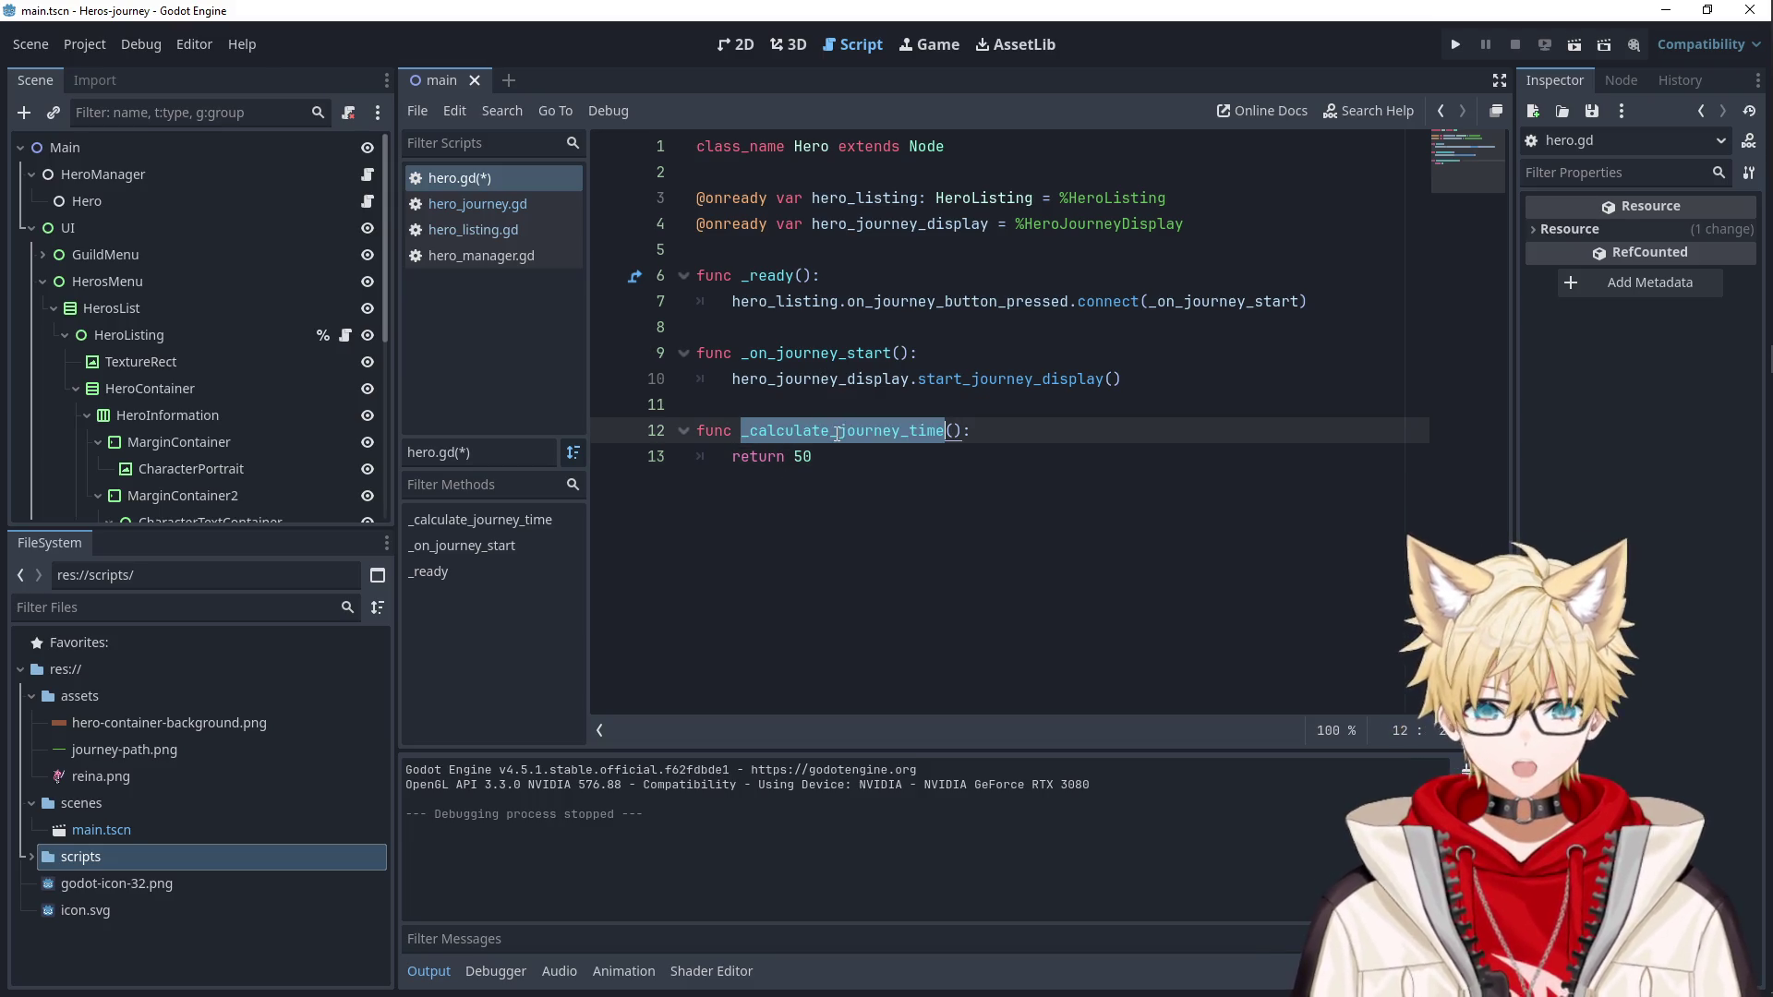
click(971, 354)
key(Return)
text(var journey_)
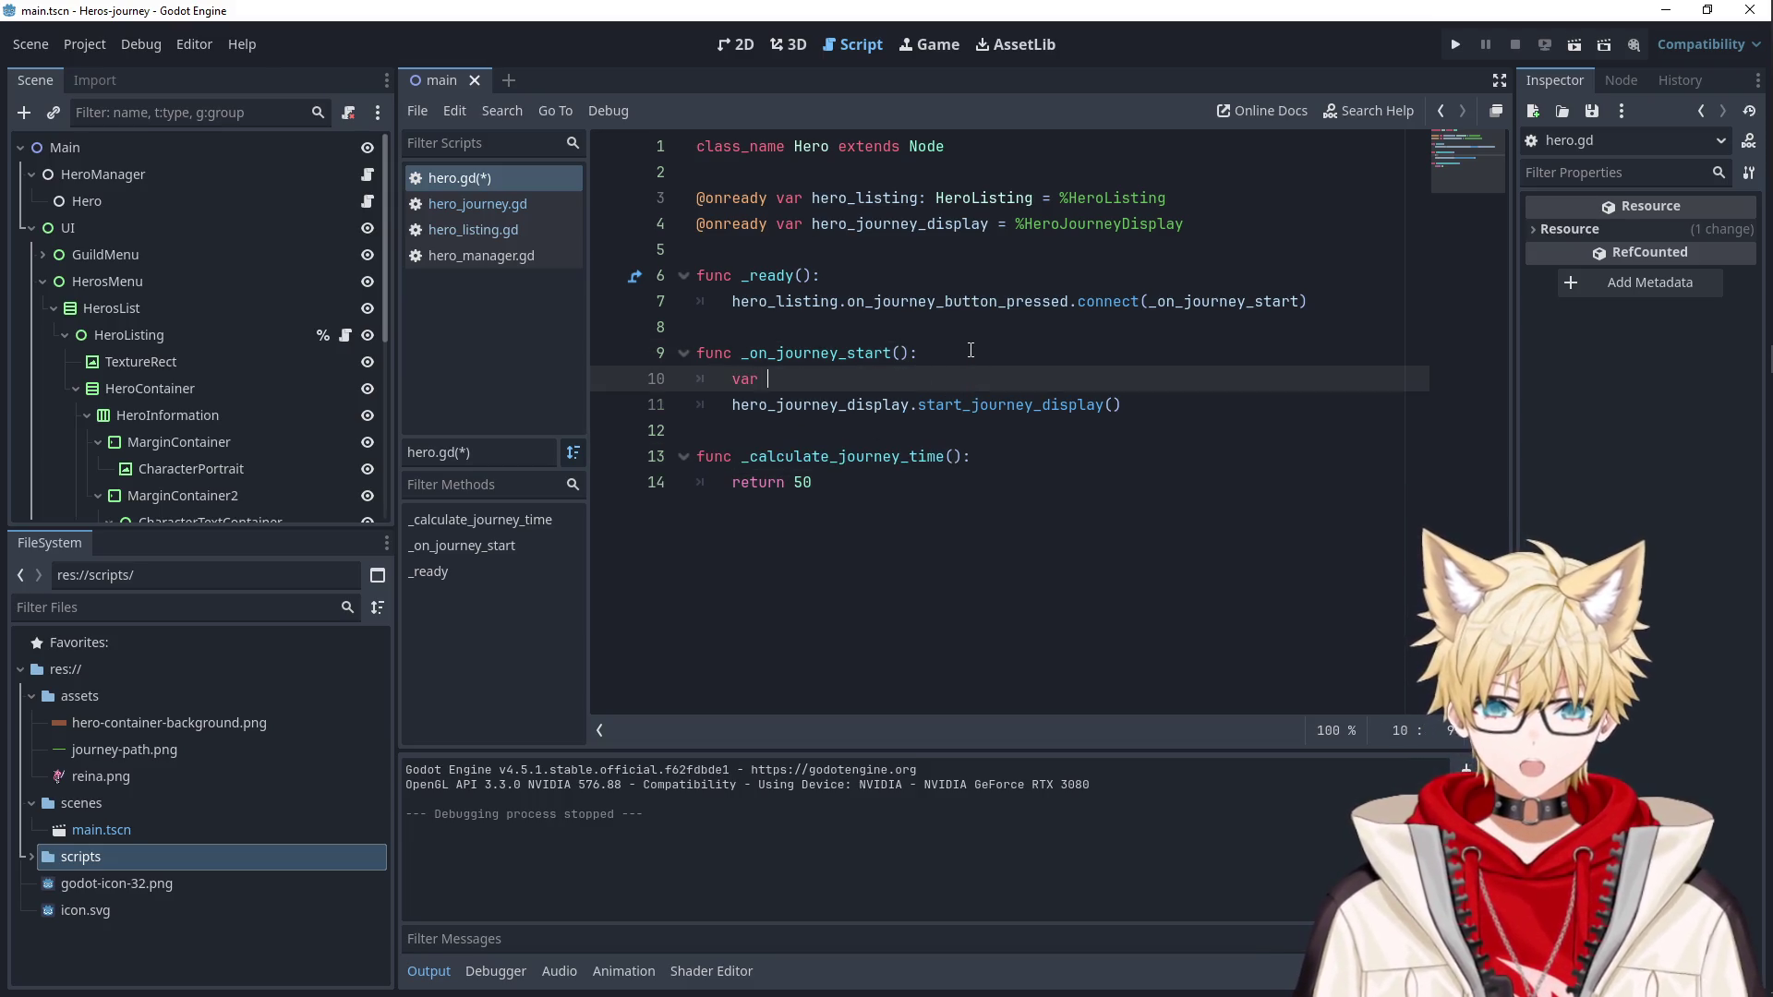
key(BackSpace)
key(BackSpace)
key(BackSpace)
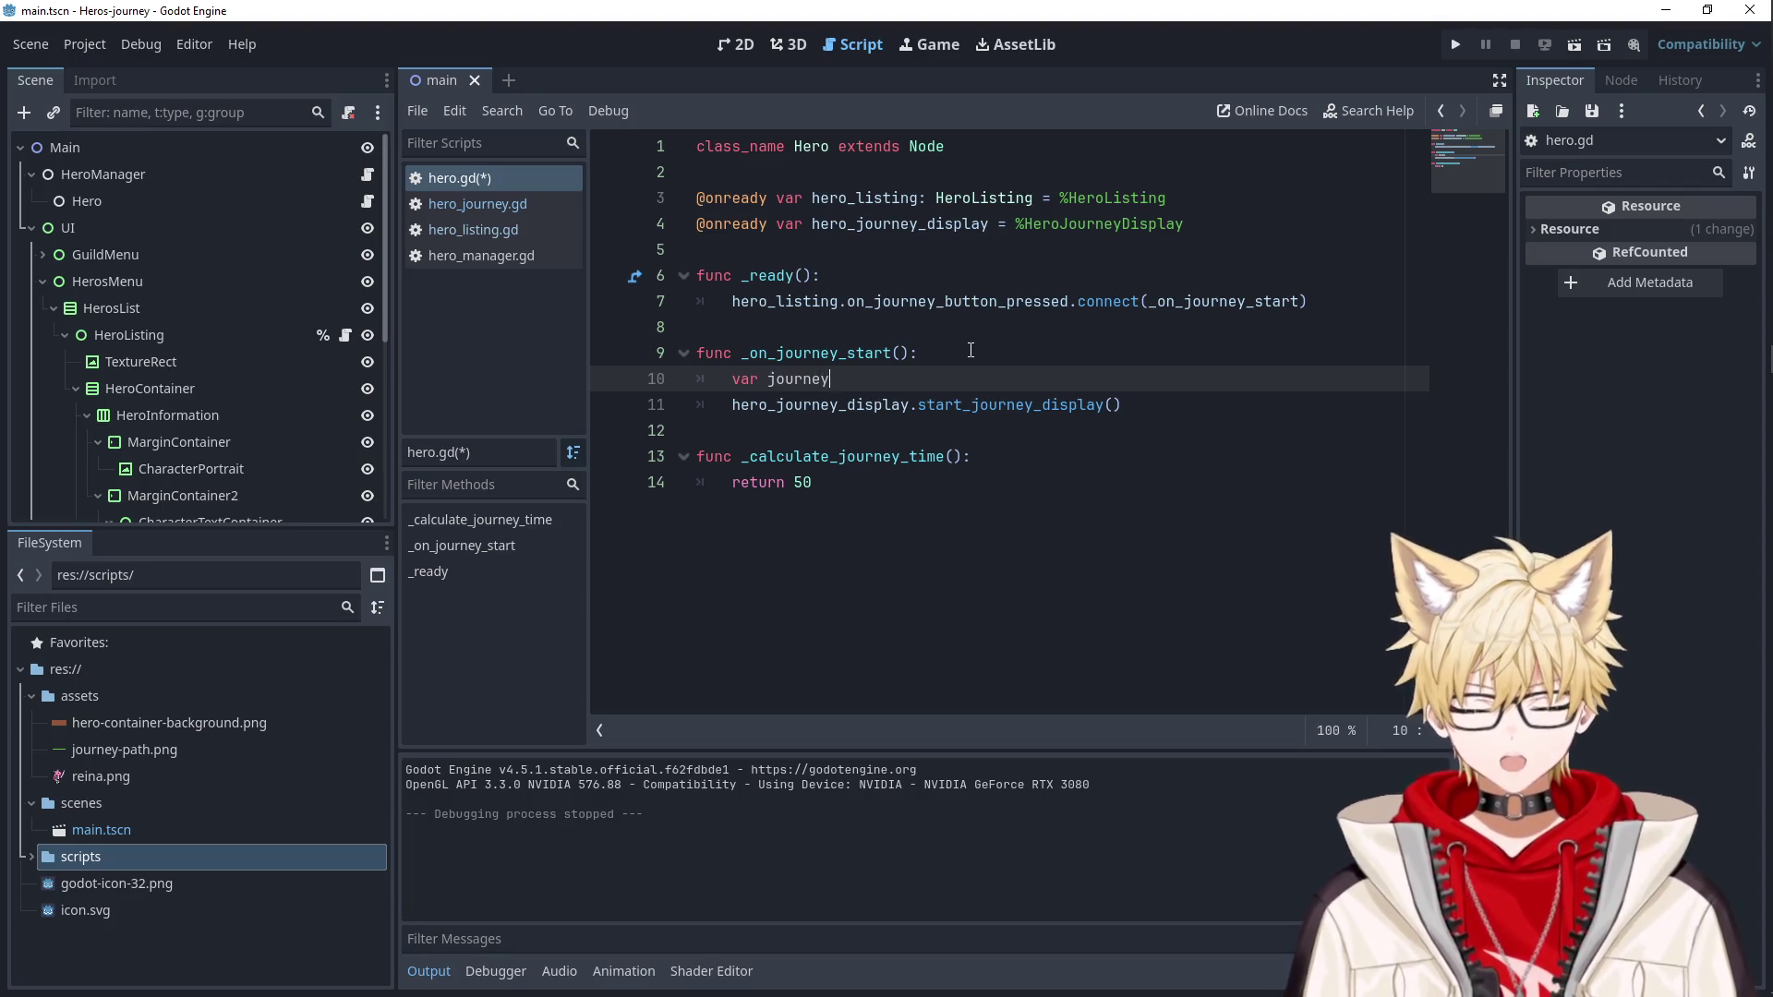
text(travel_Time)
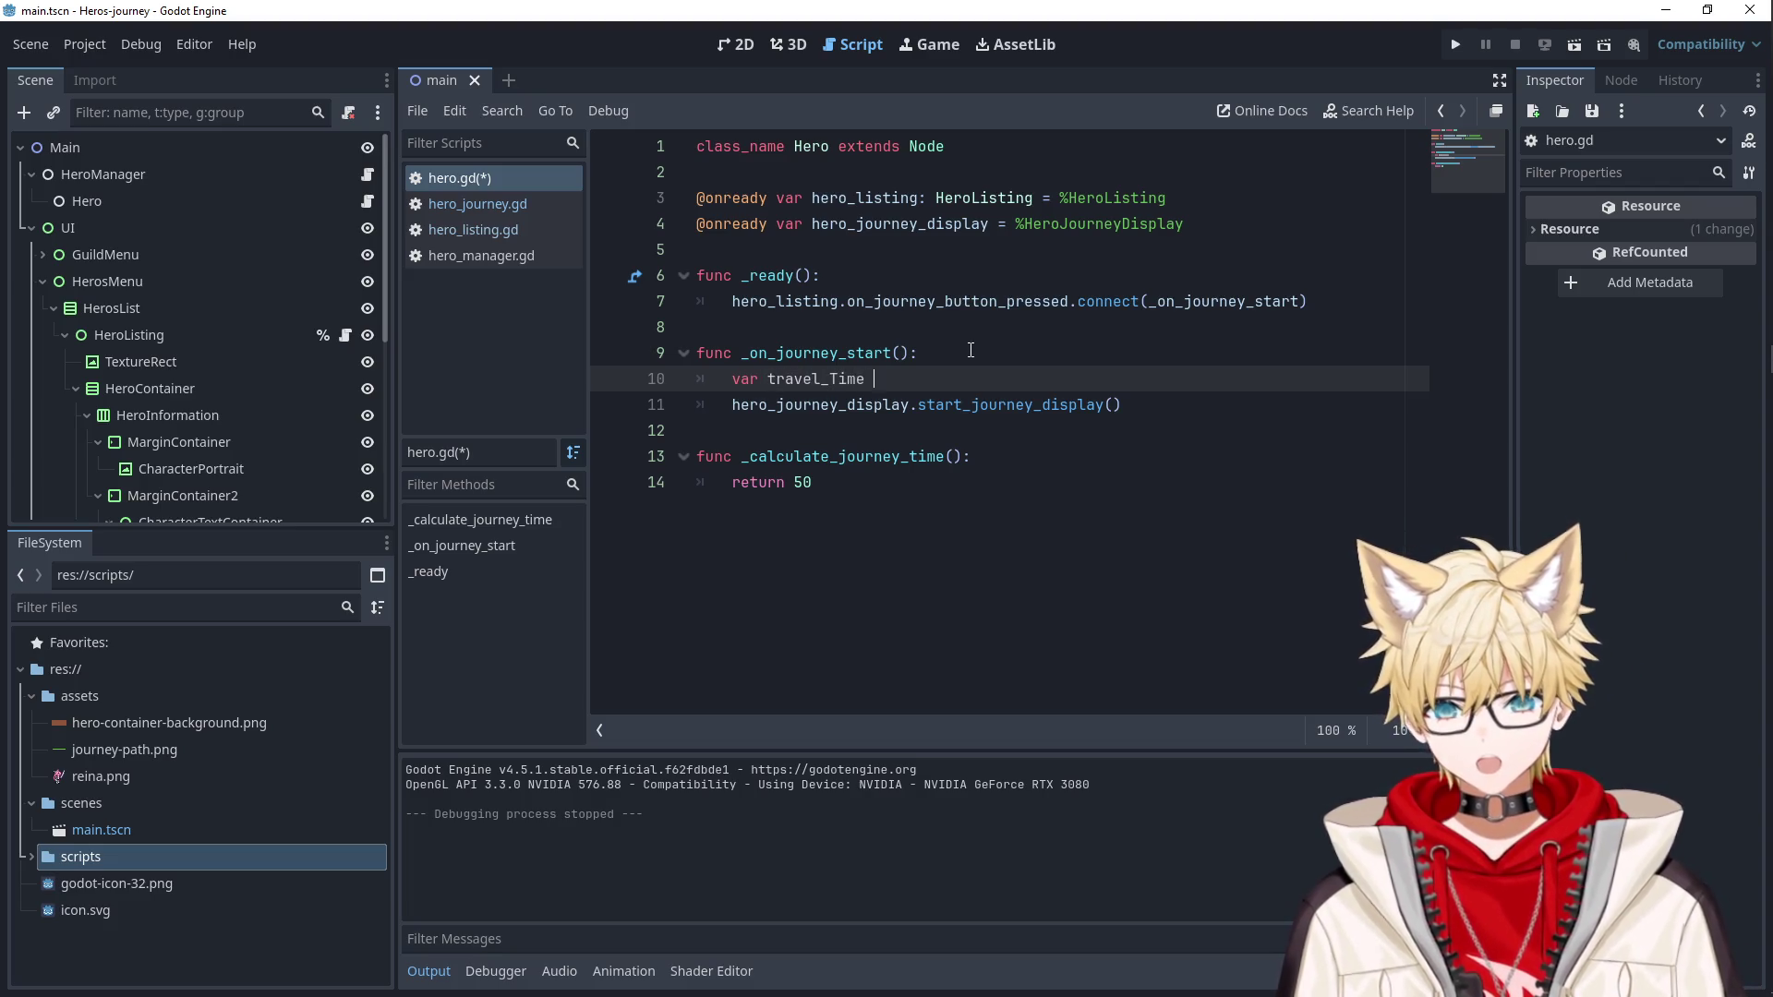
key(BackSpace)
key(BackSpace)
key(BackSpace)
text(time = )
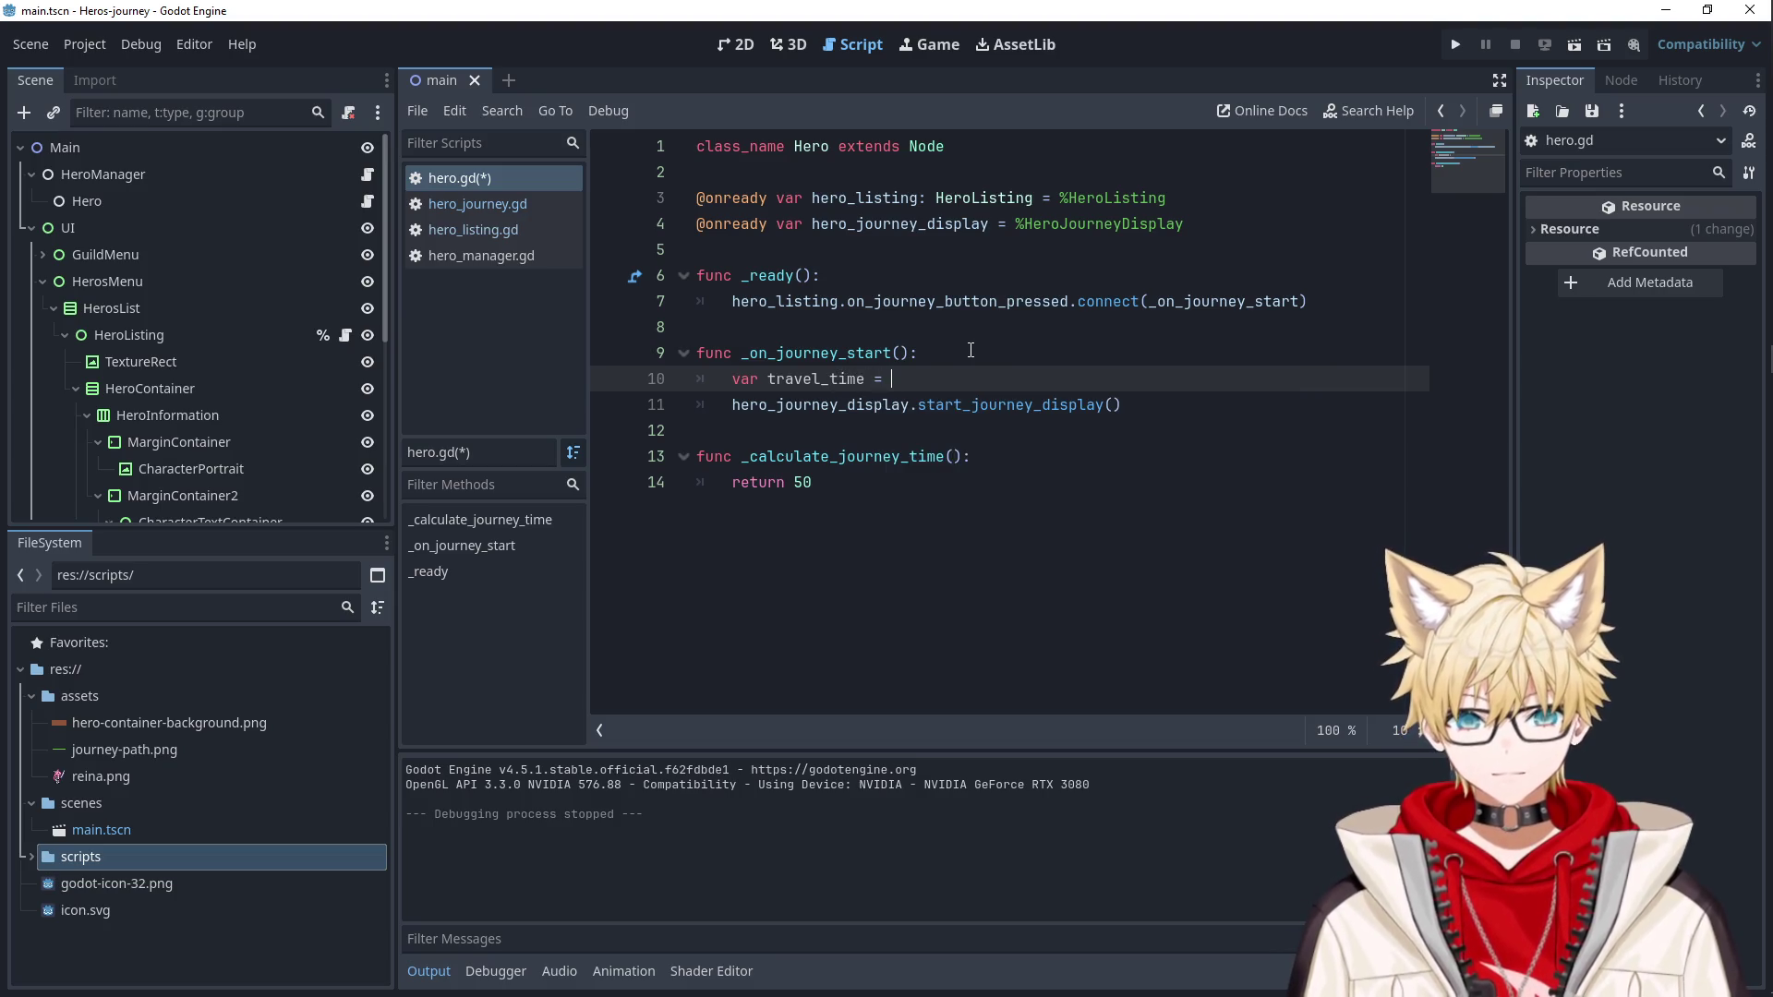
text(_cal)
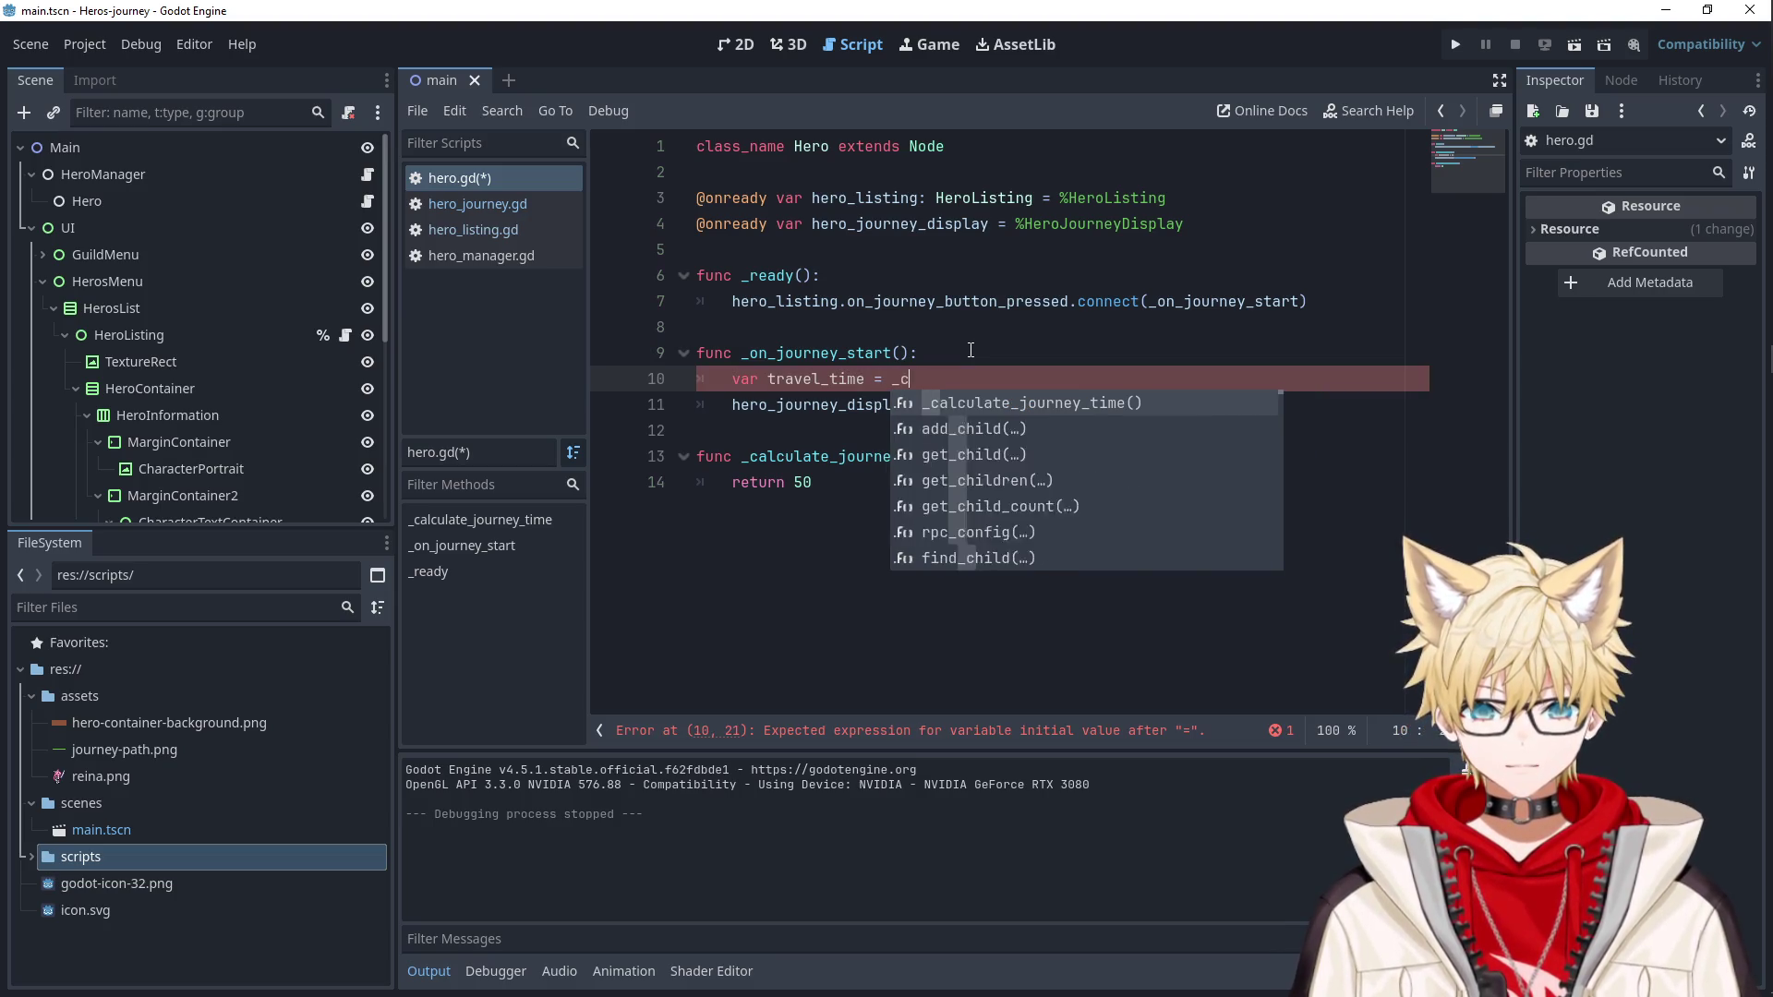
key(Return)
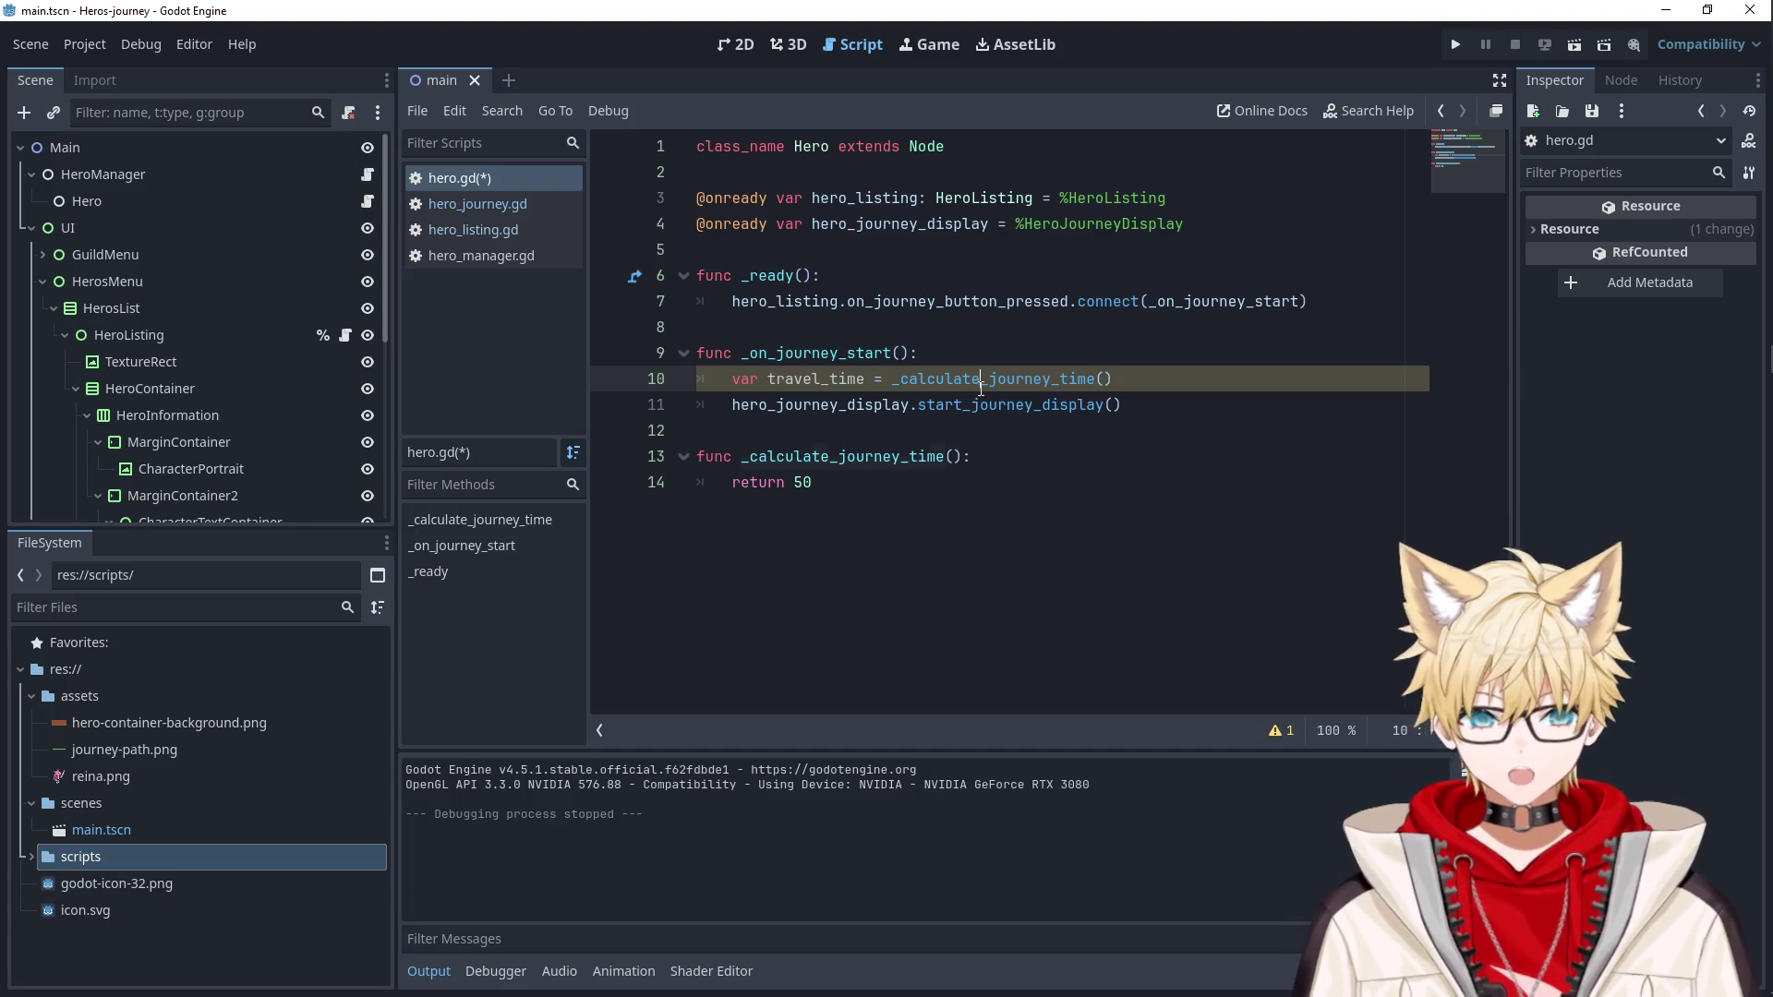
click(1095, 463)
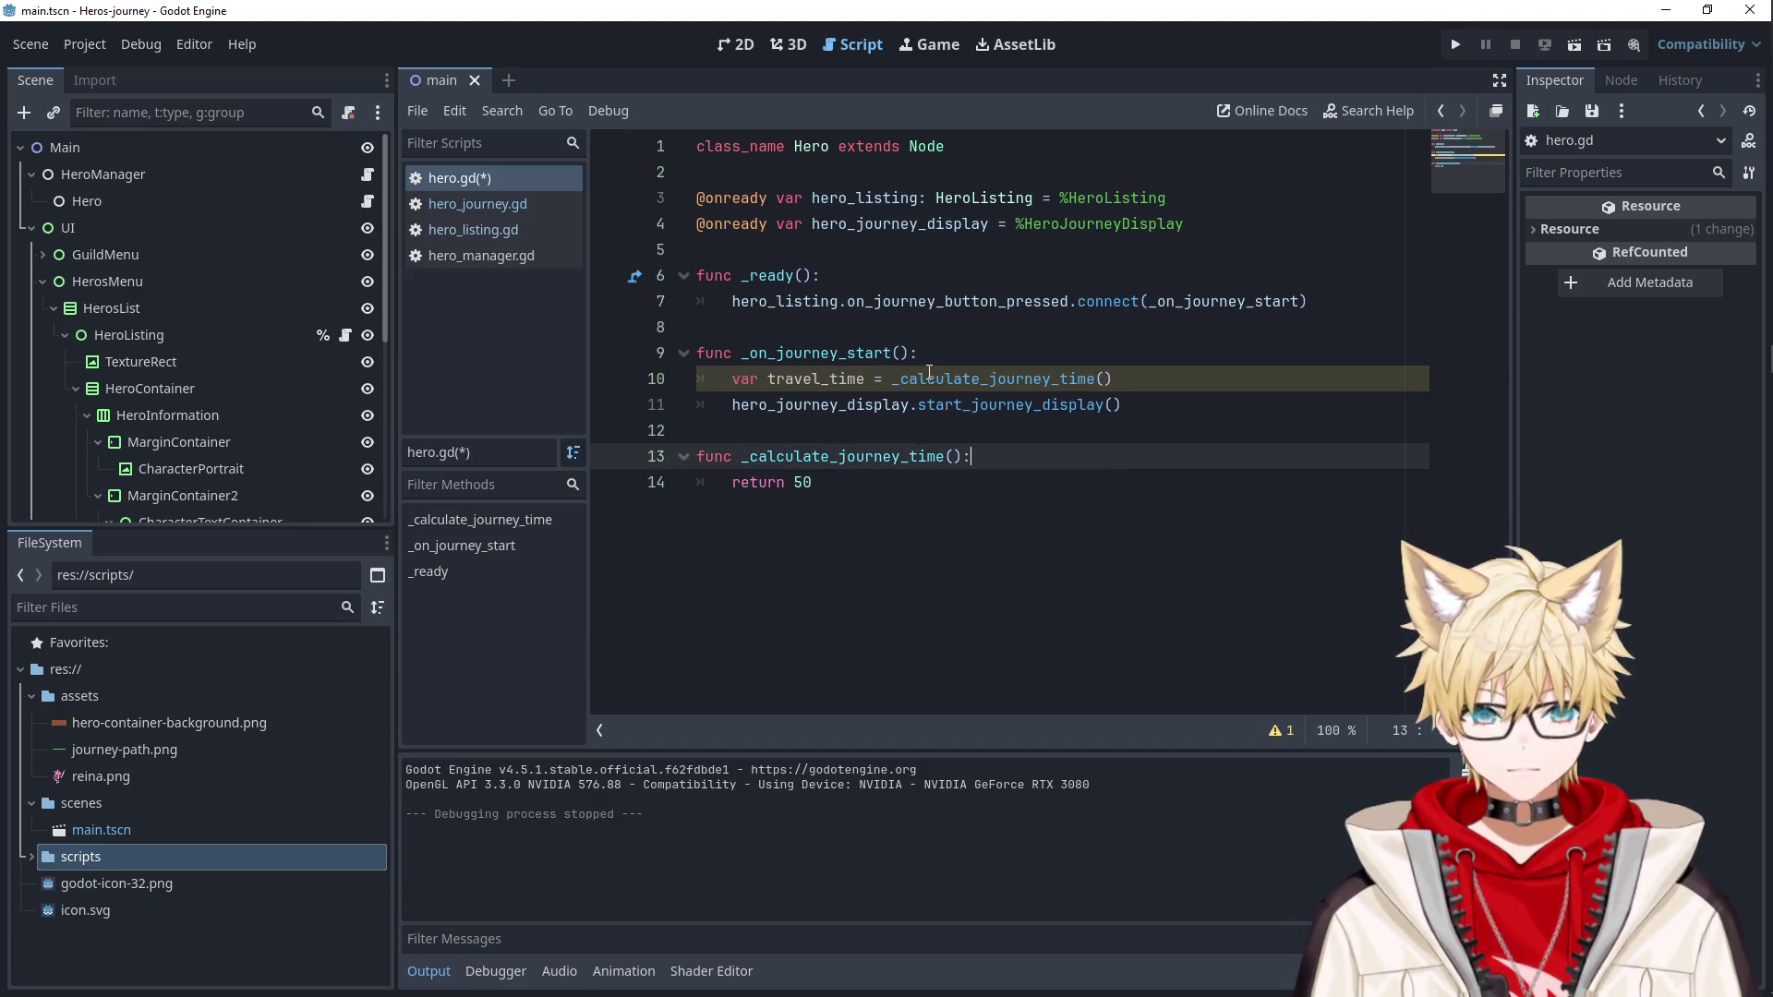
click(1147, 379)
key(ctrl+s)
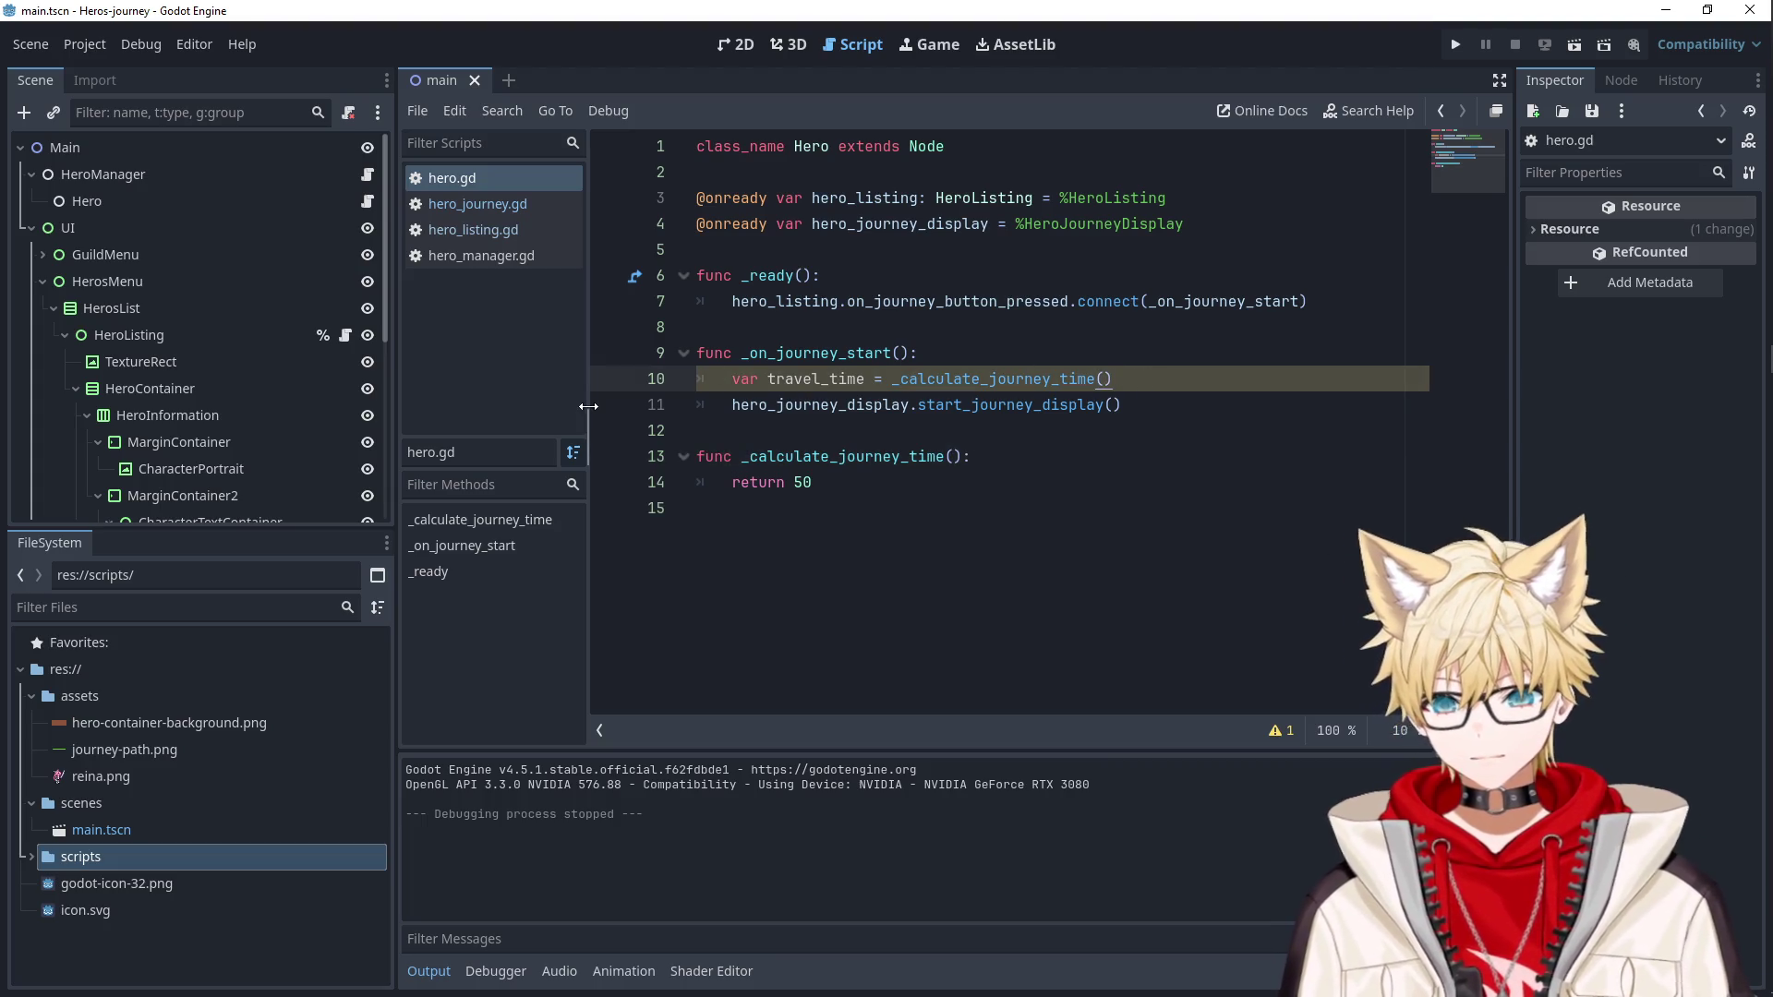
Step: Select JourneyPath in the Scene dock and insert blank lines after _ready in hero.gd
scroll(164, 351, down, 5)
scroll(165, 347, down, 3)
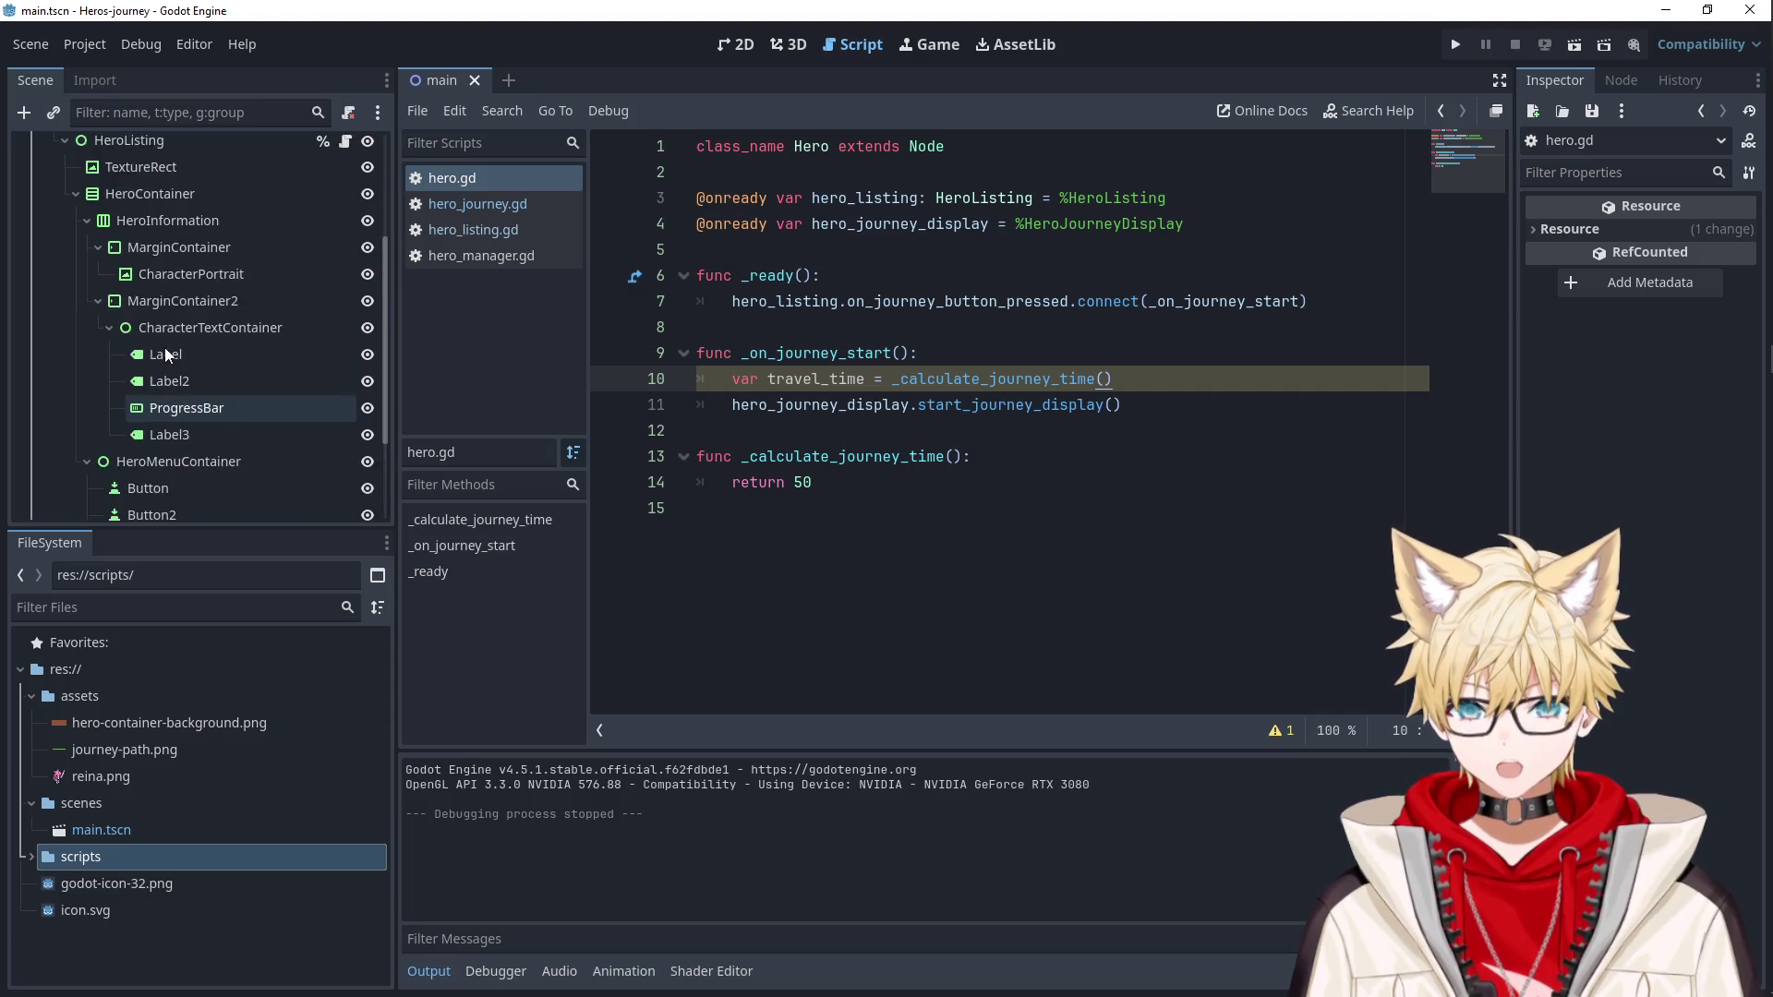
click(153, 474)
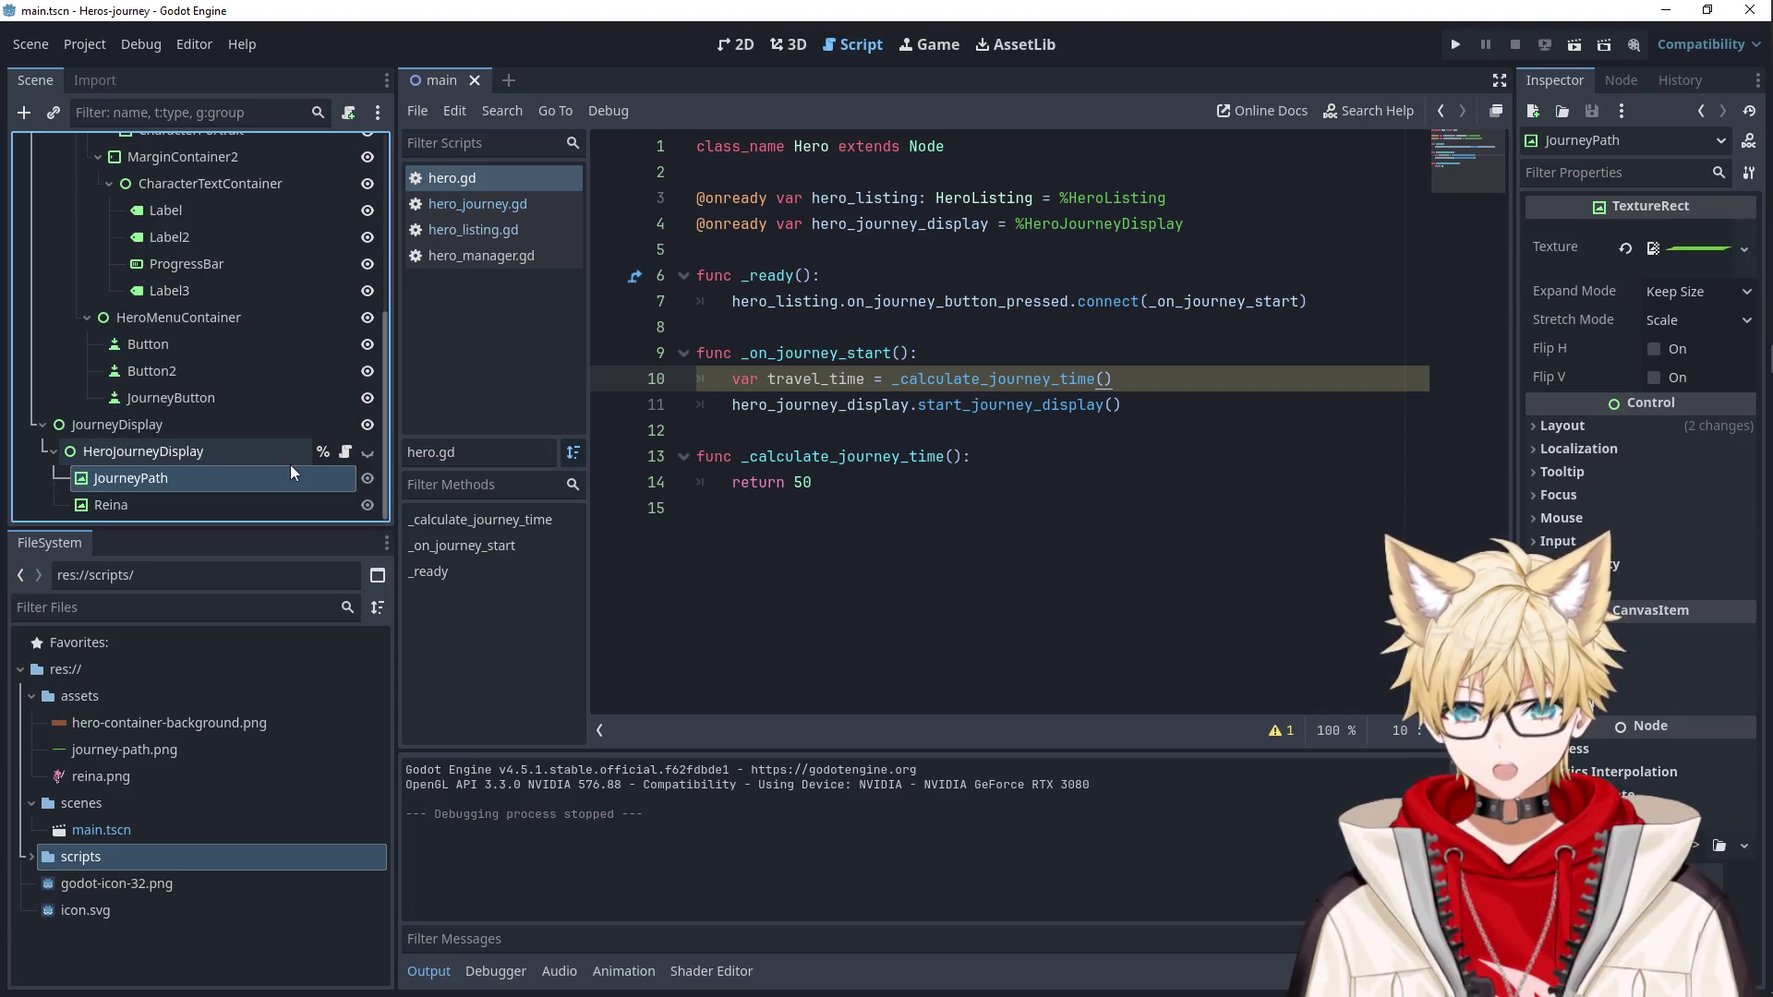
double_click(824, 386)
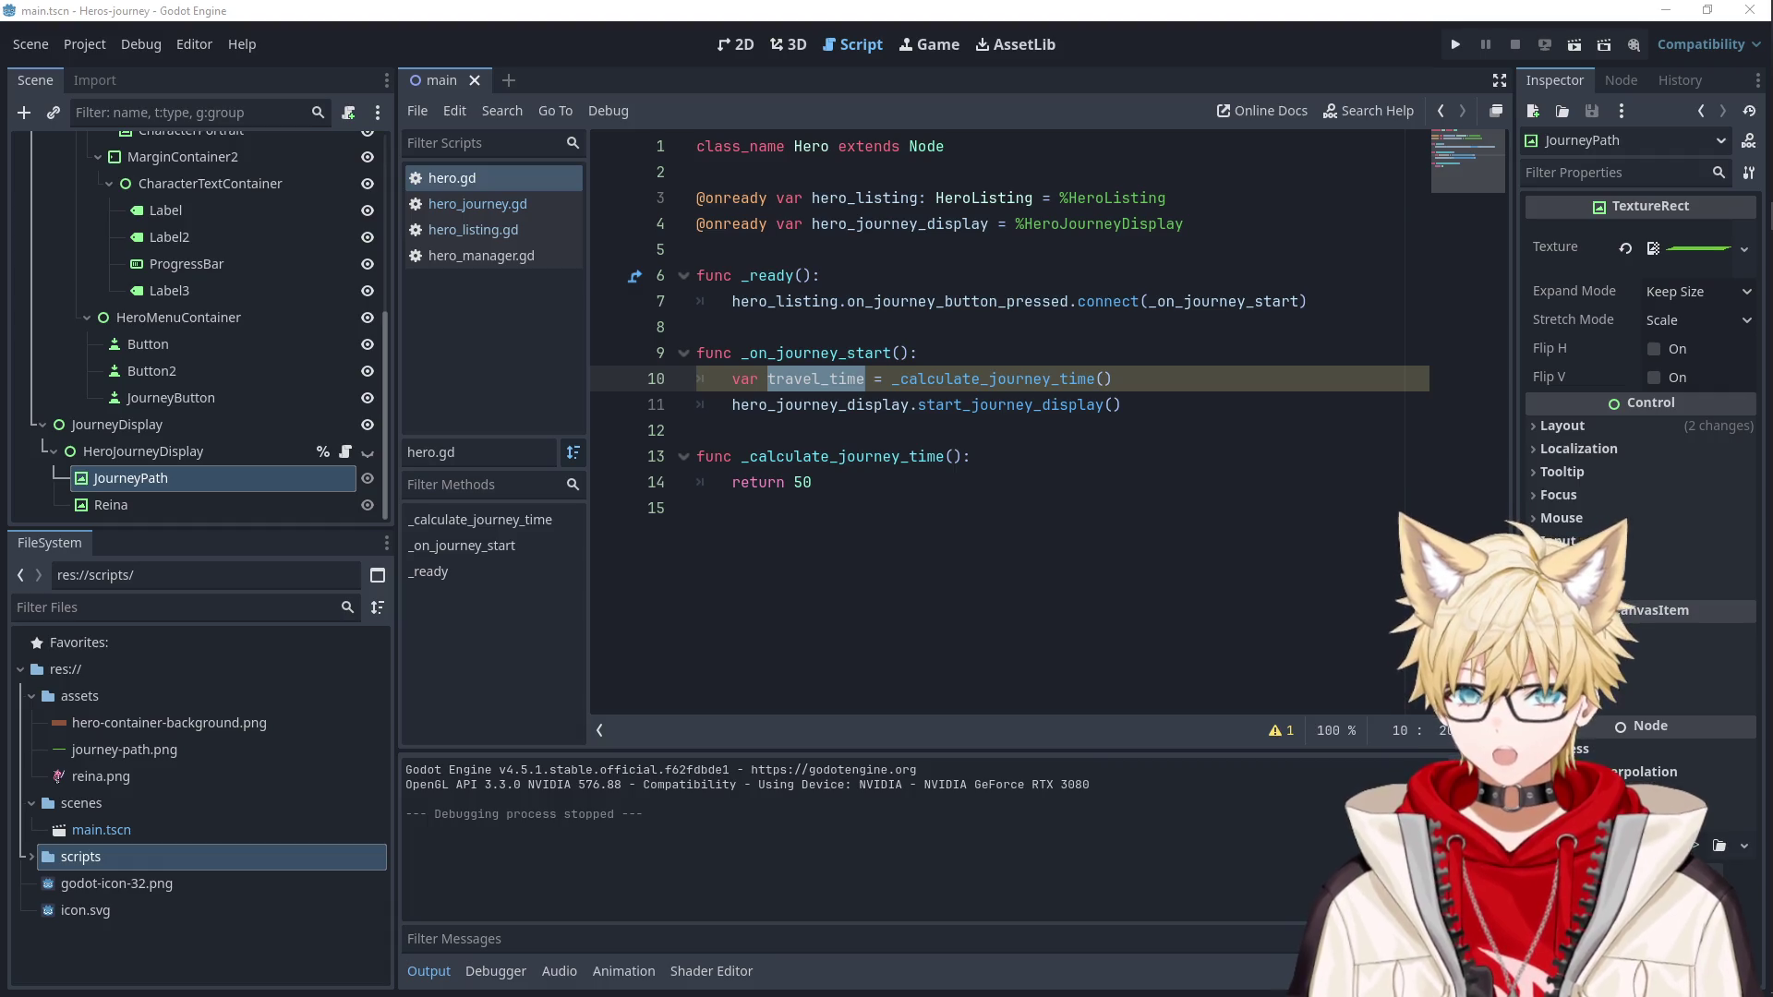
click(1040, 500)
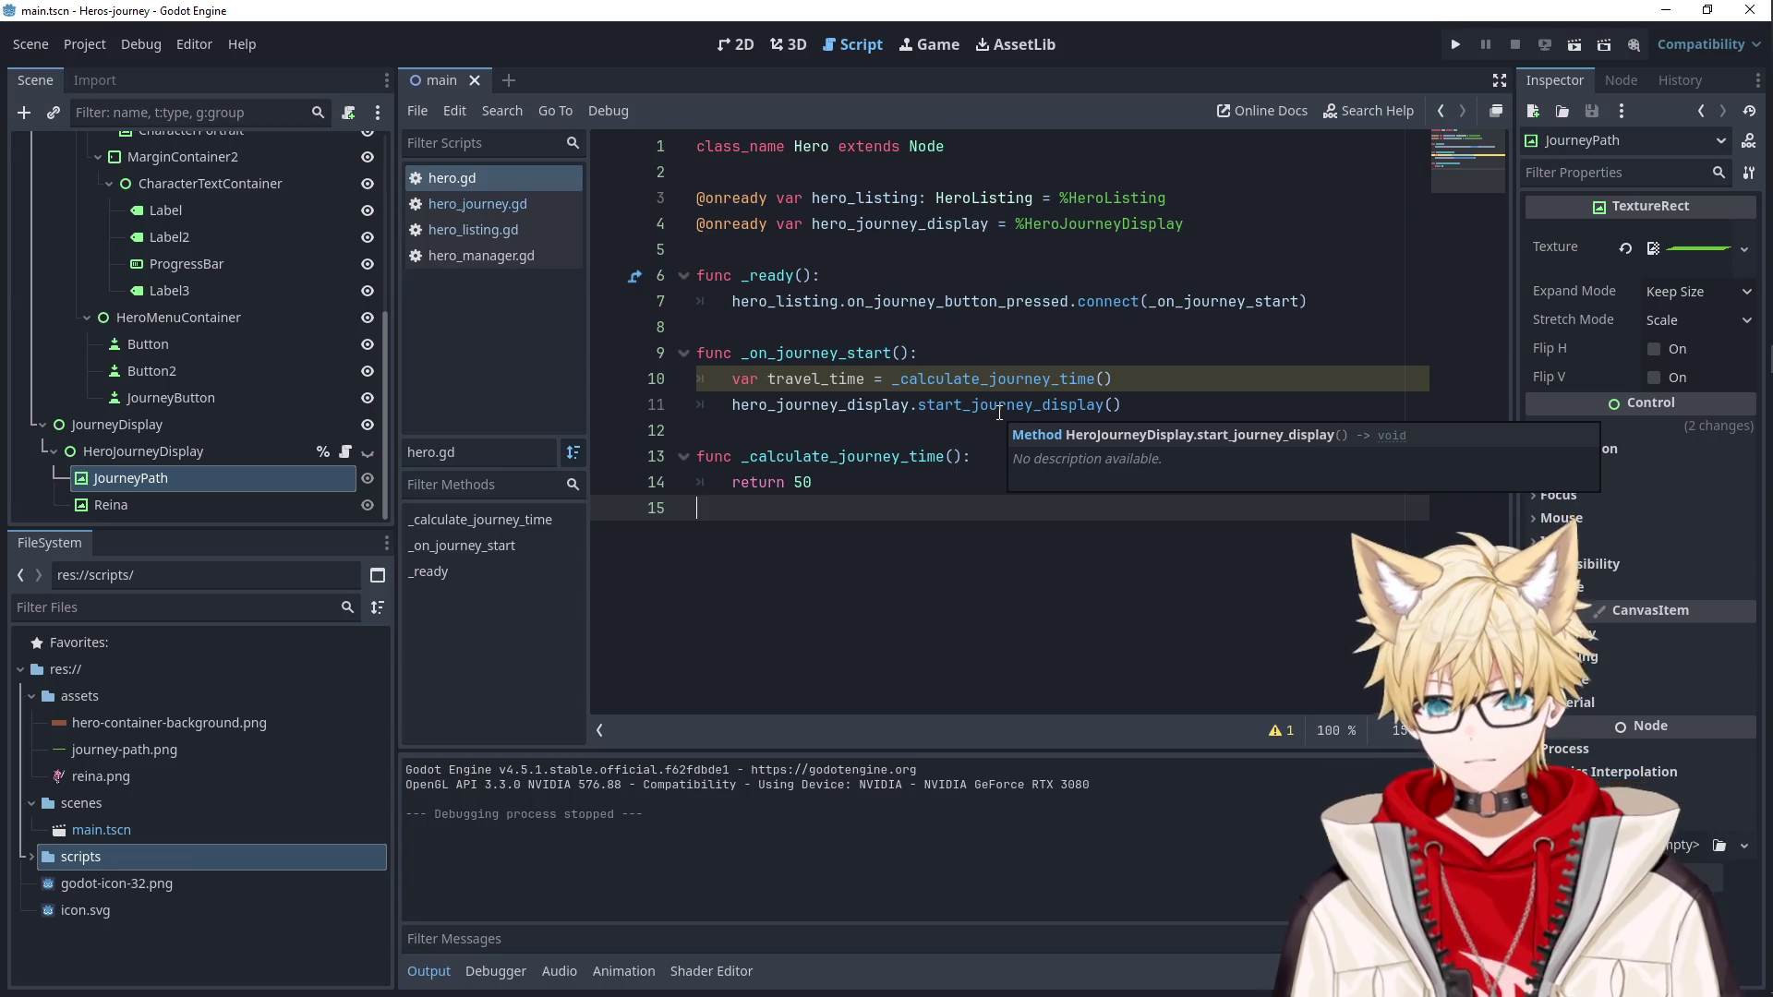
key(Up)
click(1077, 327)
key(Return)
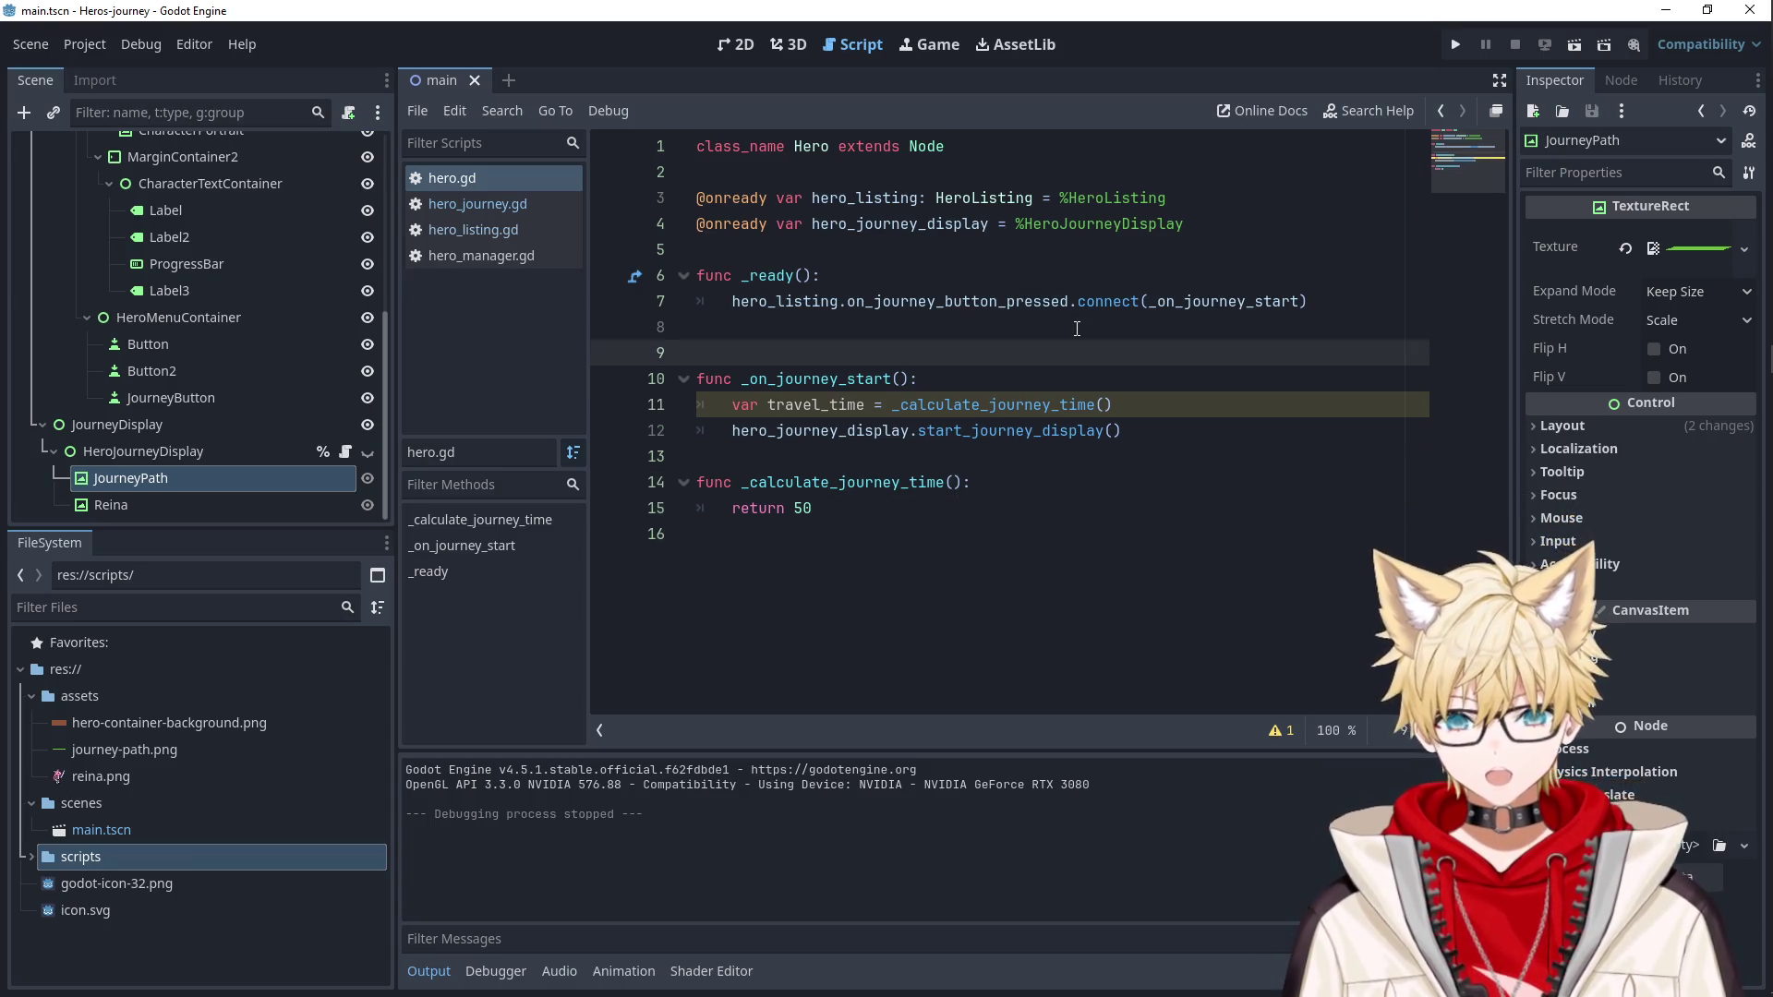
key(Return)
key(Up)
Step: Write an empty _process(delta) function containing pass, replacing the mistyped _update name
text(func _update)
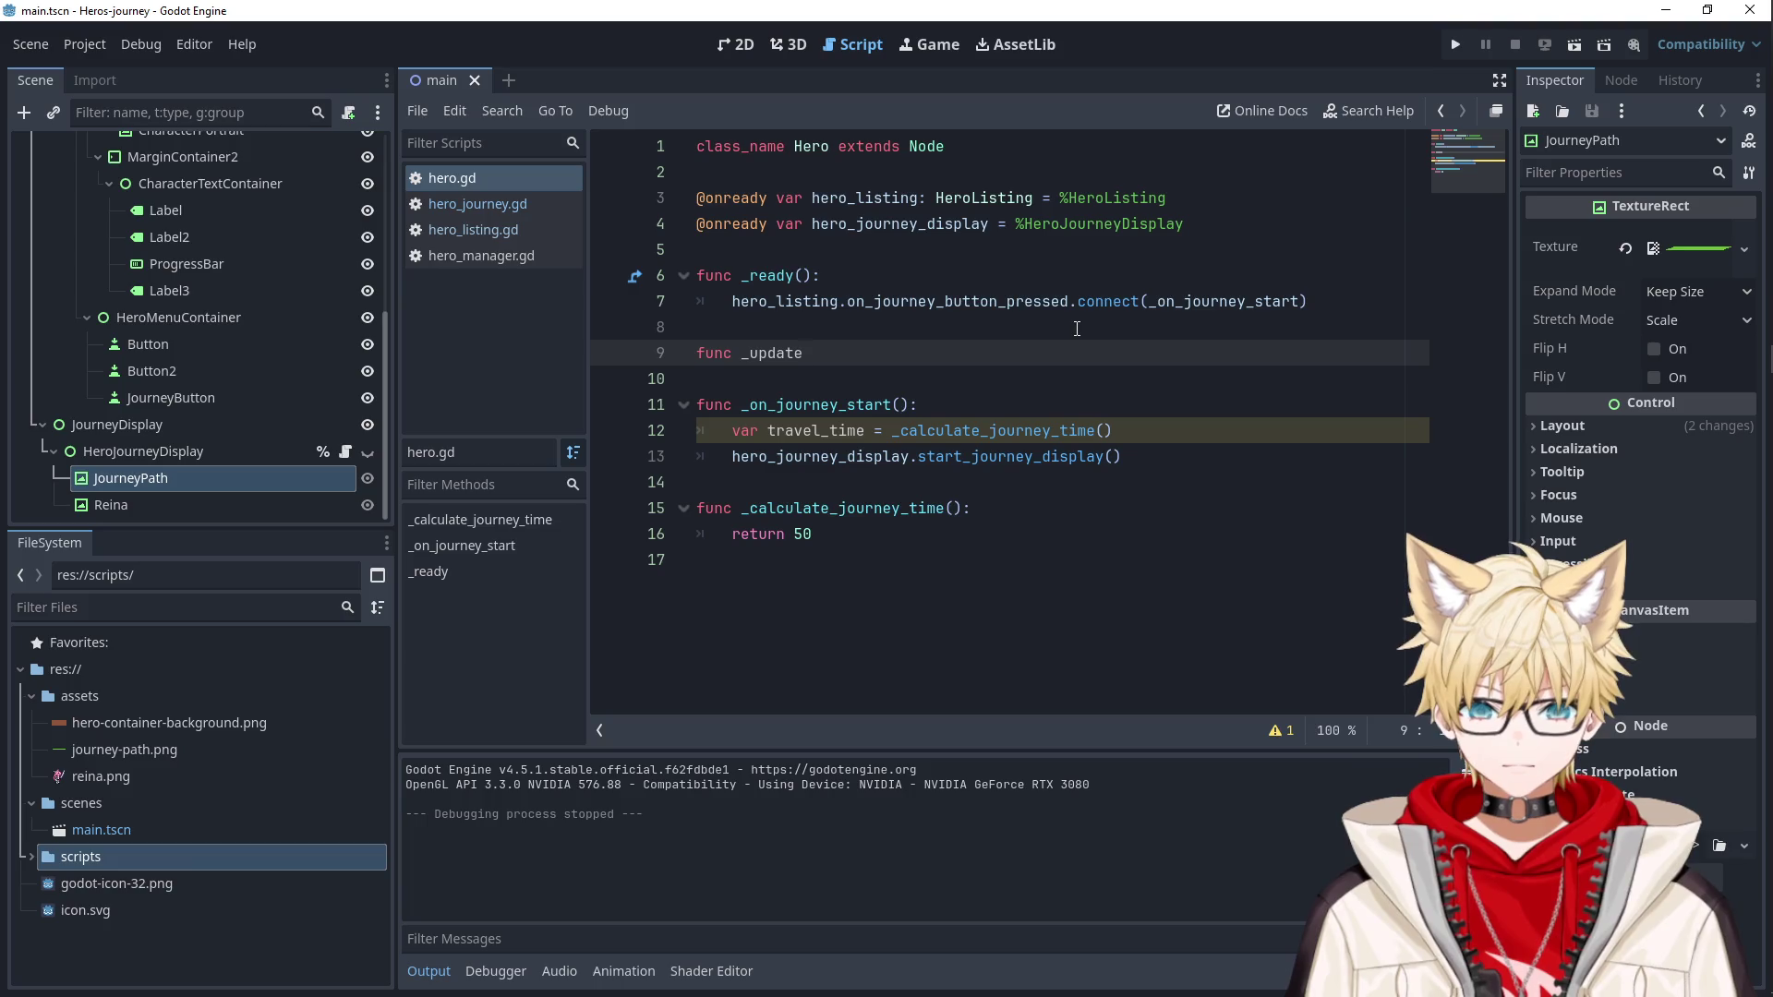
text(()
key(BackSpace)
key(ctrl+BackSpace)
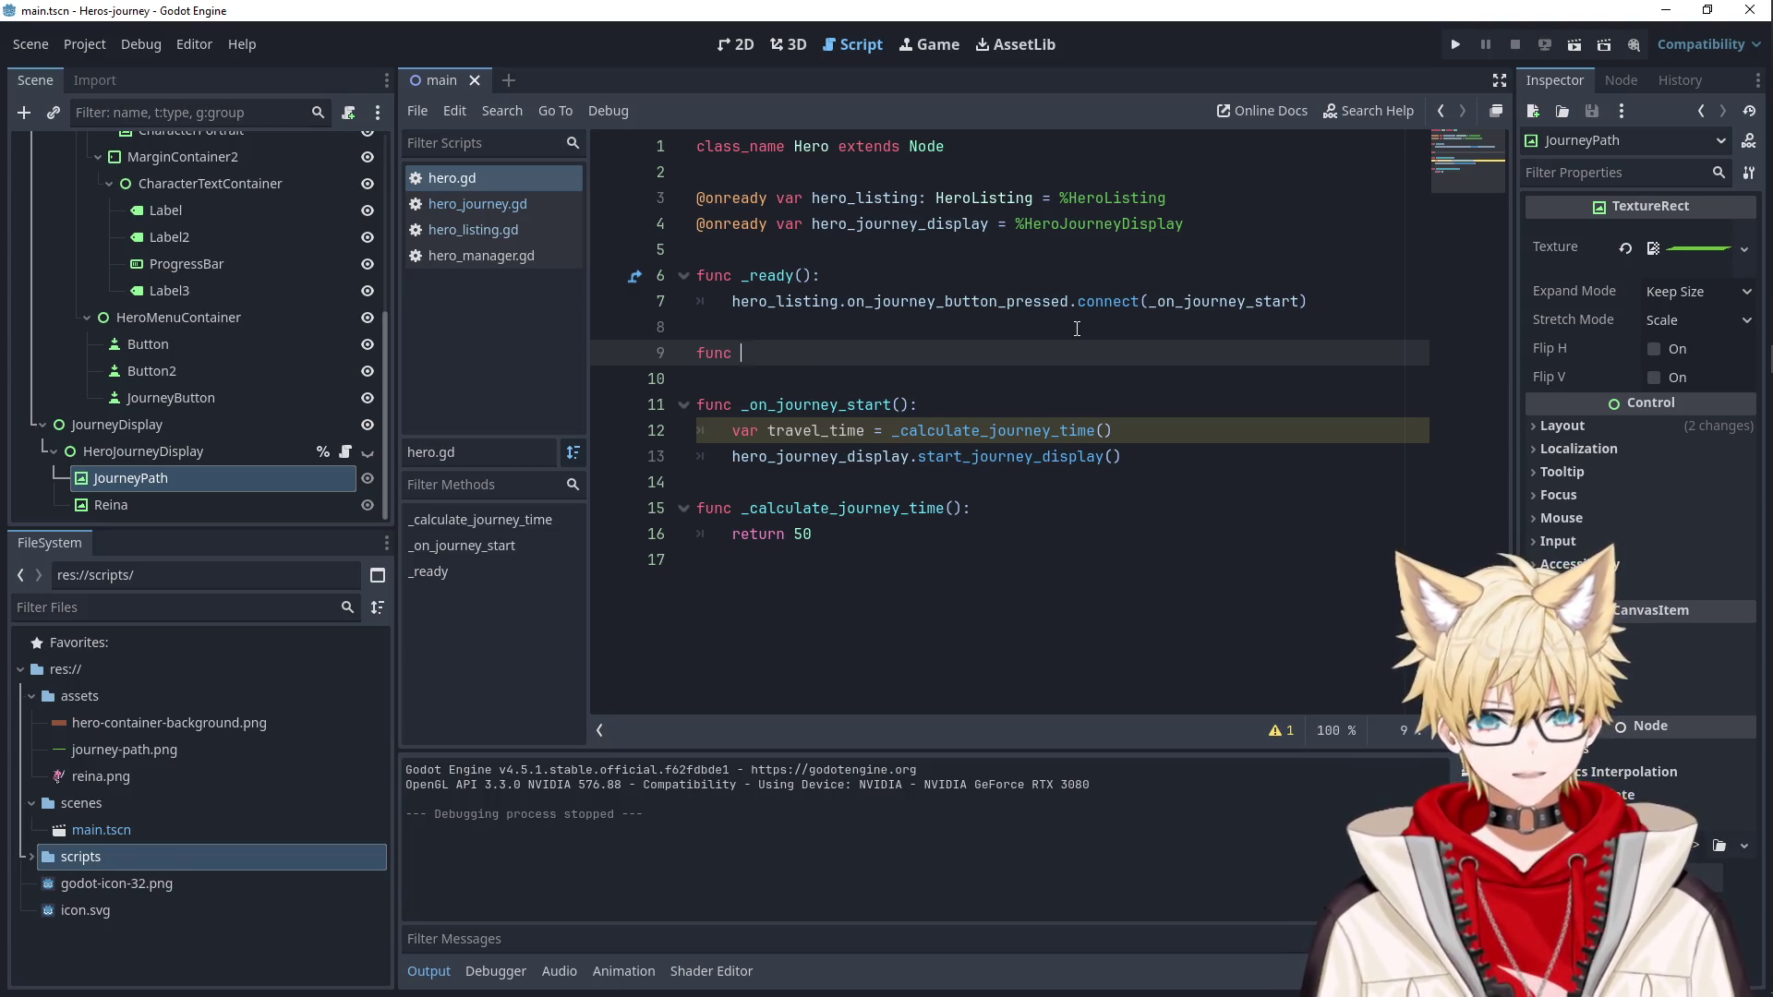
text(_up)
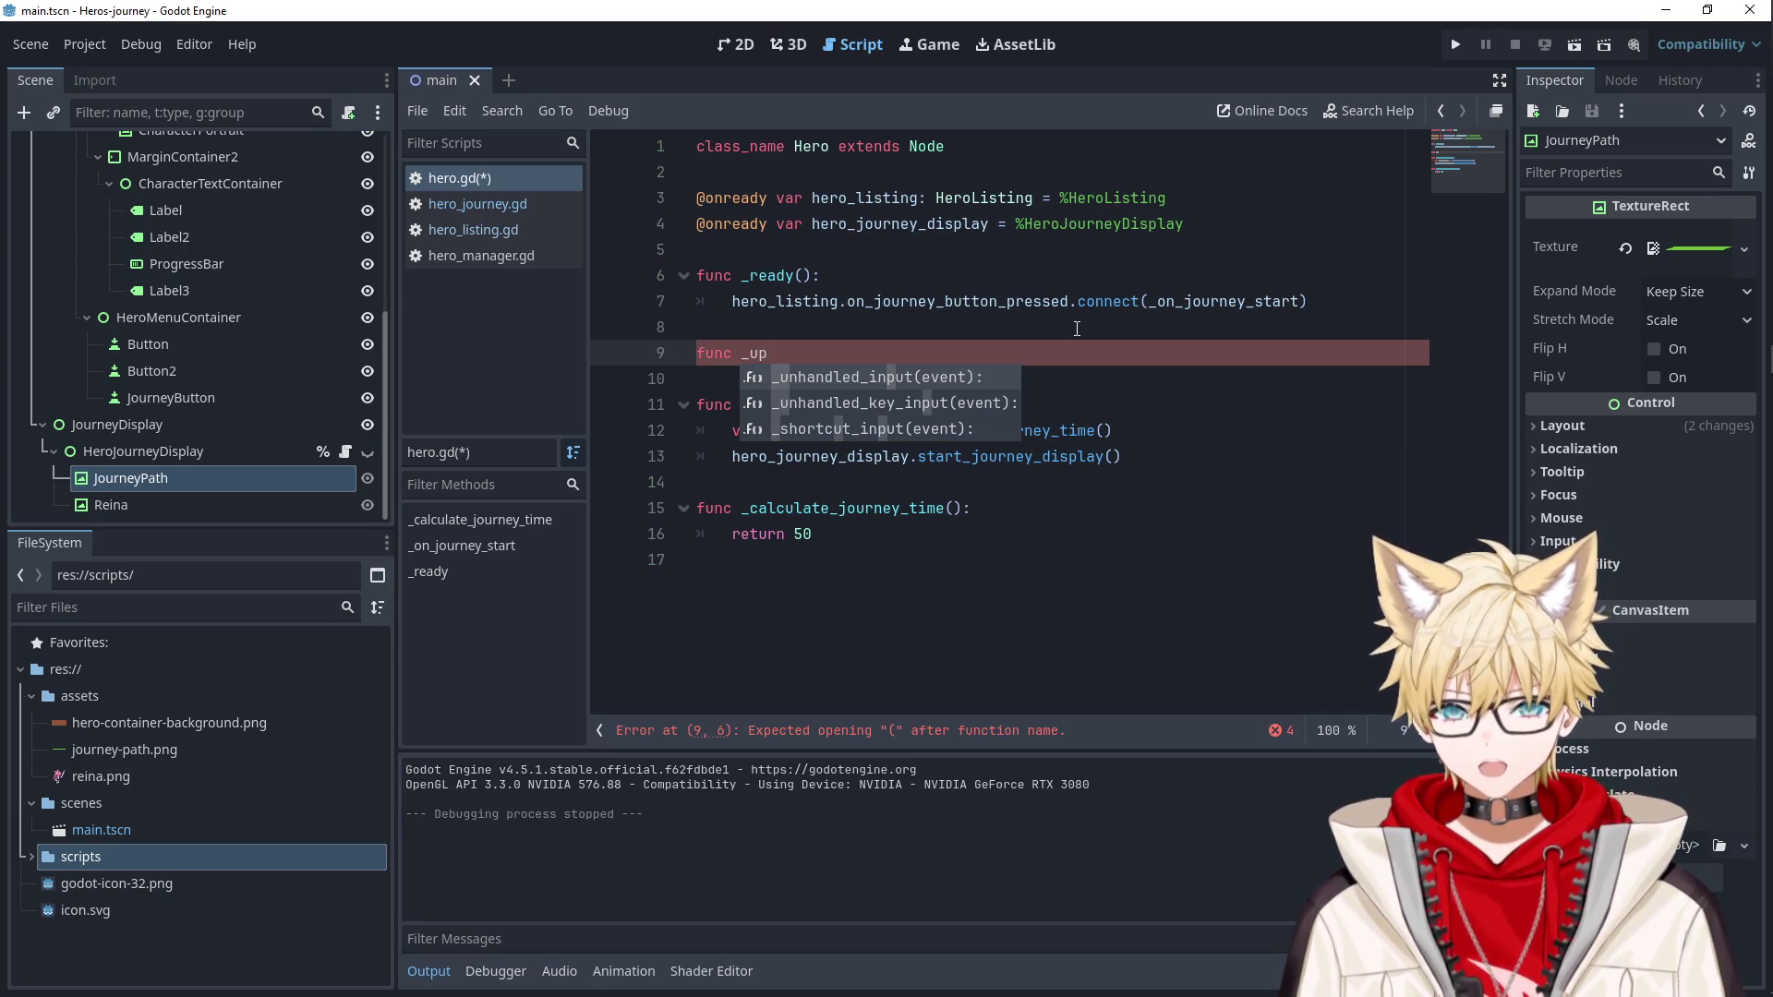
key(BackSpace)
key(BackSpace)
text(proc)
key(Return)
key(Return)
text(pass)
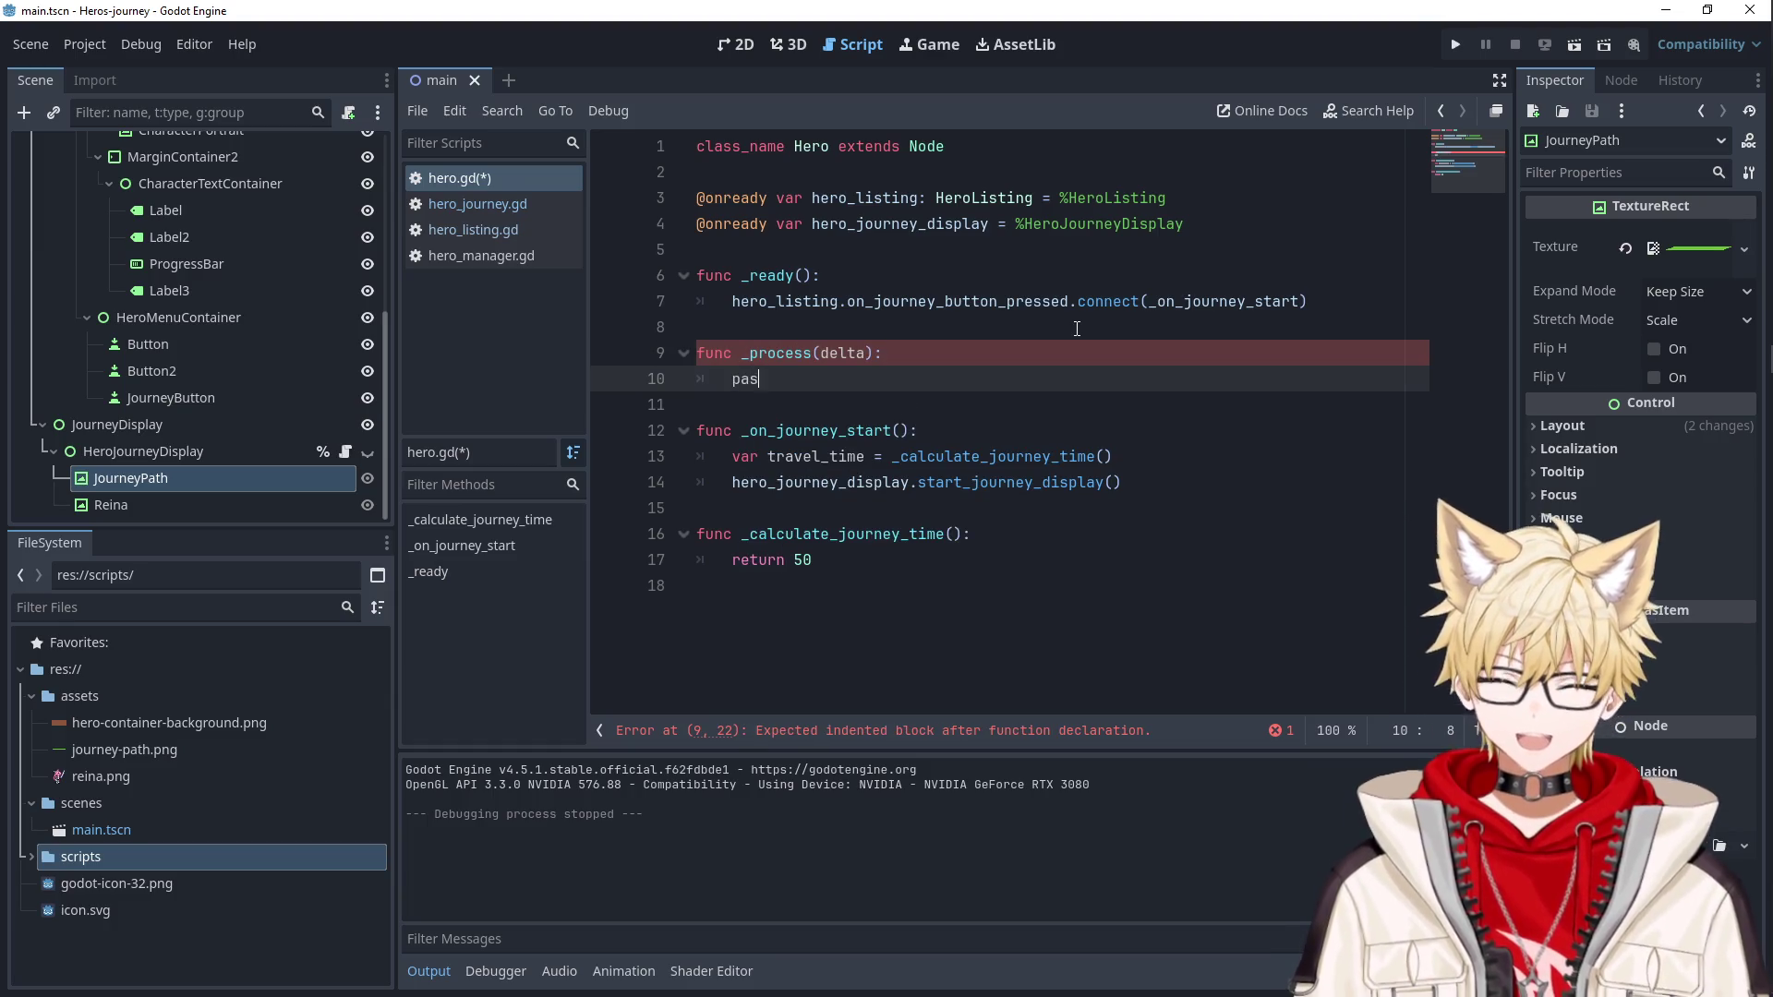
key(Return)
key(BackSpace)
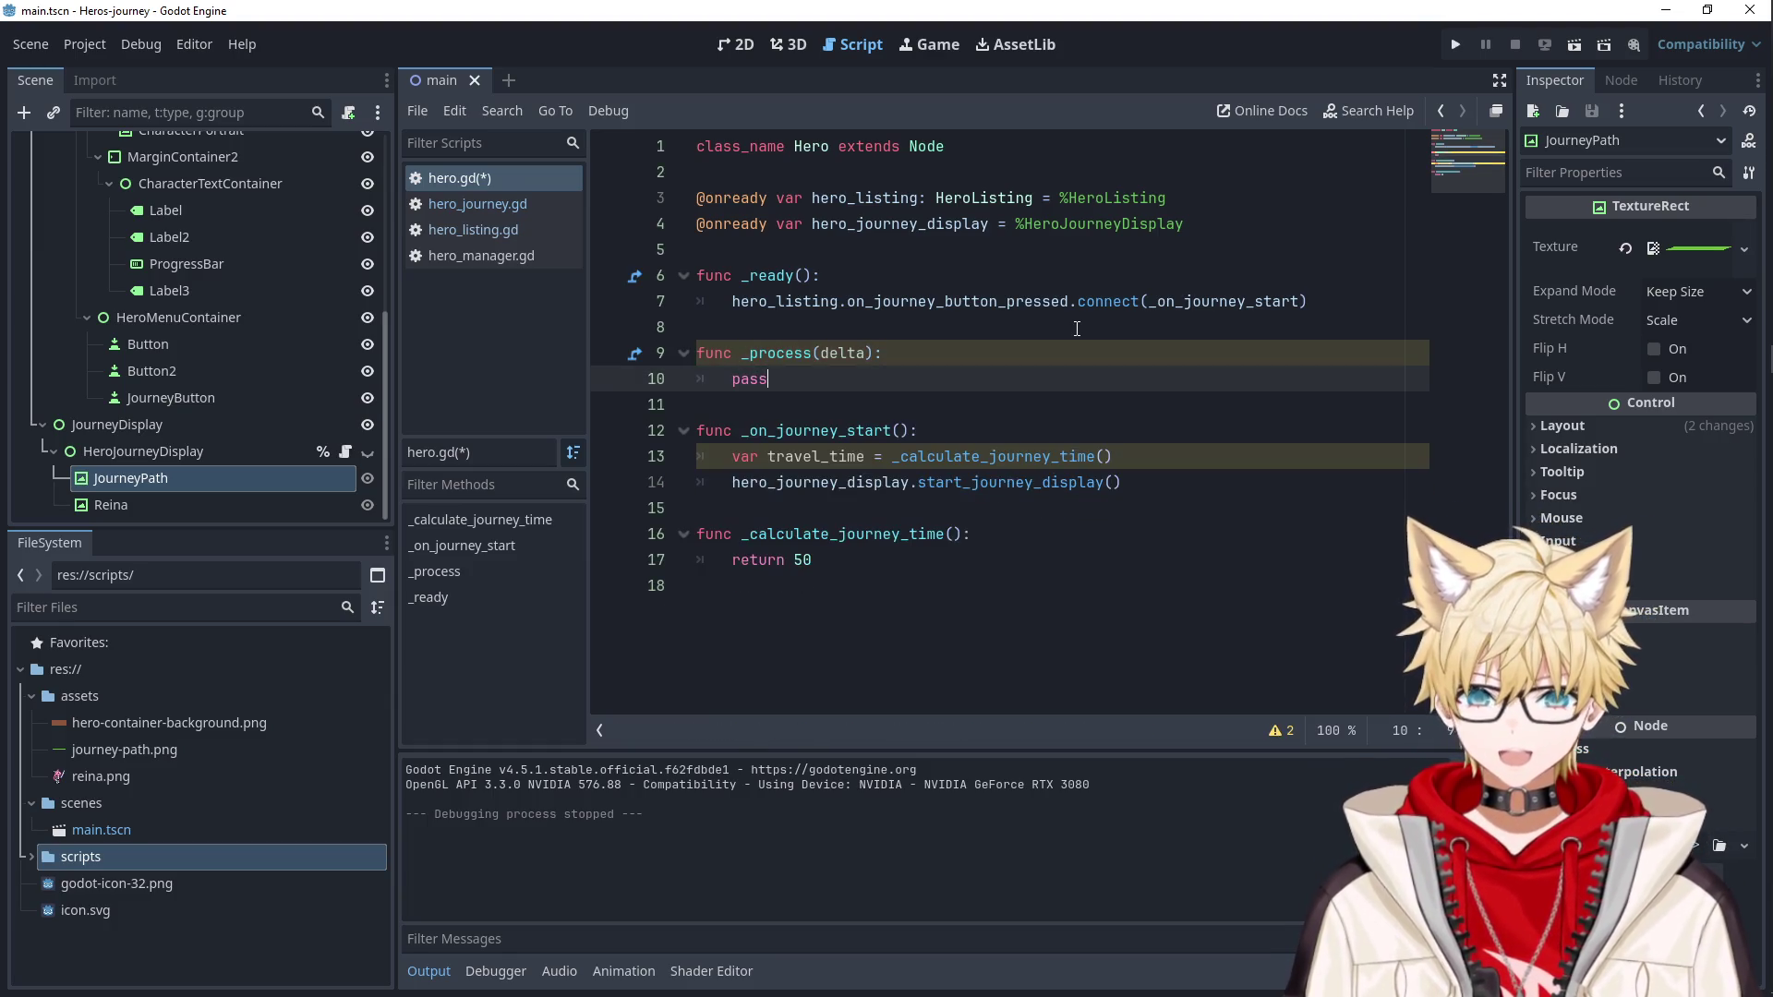
double_click(763, 350)
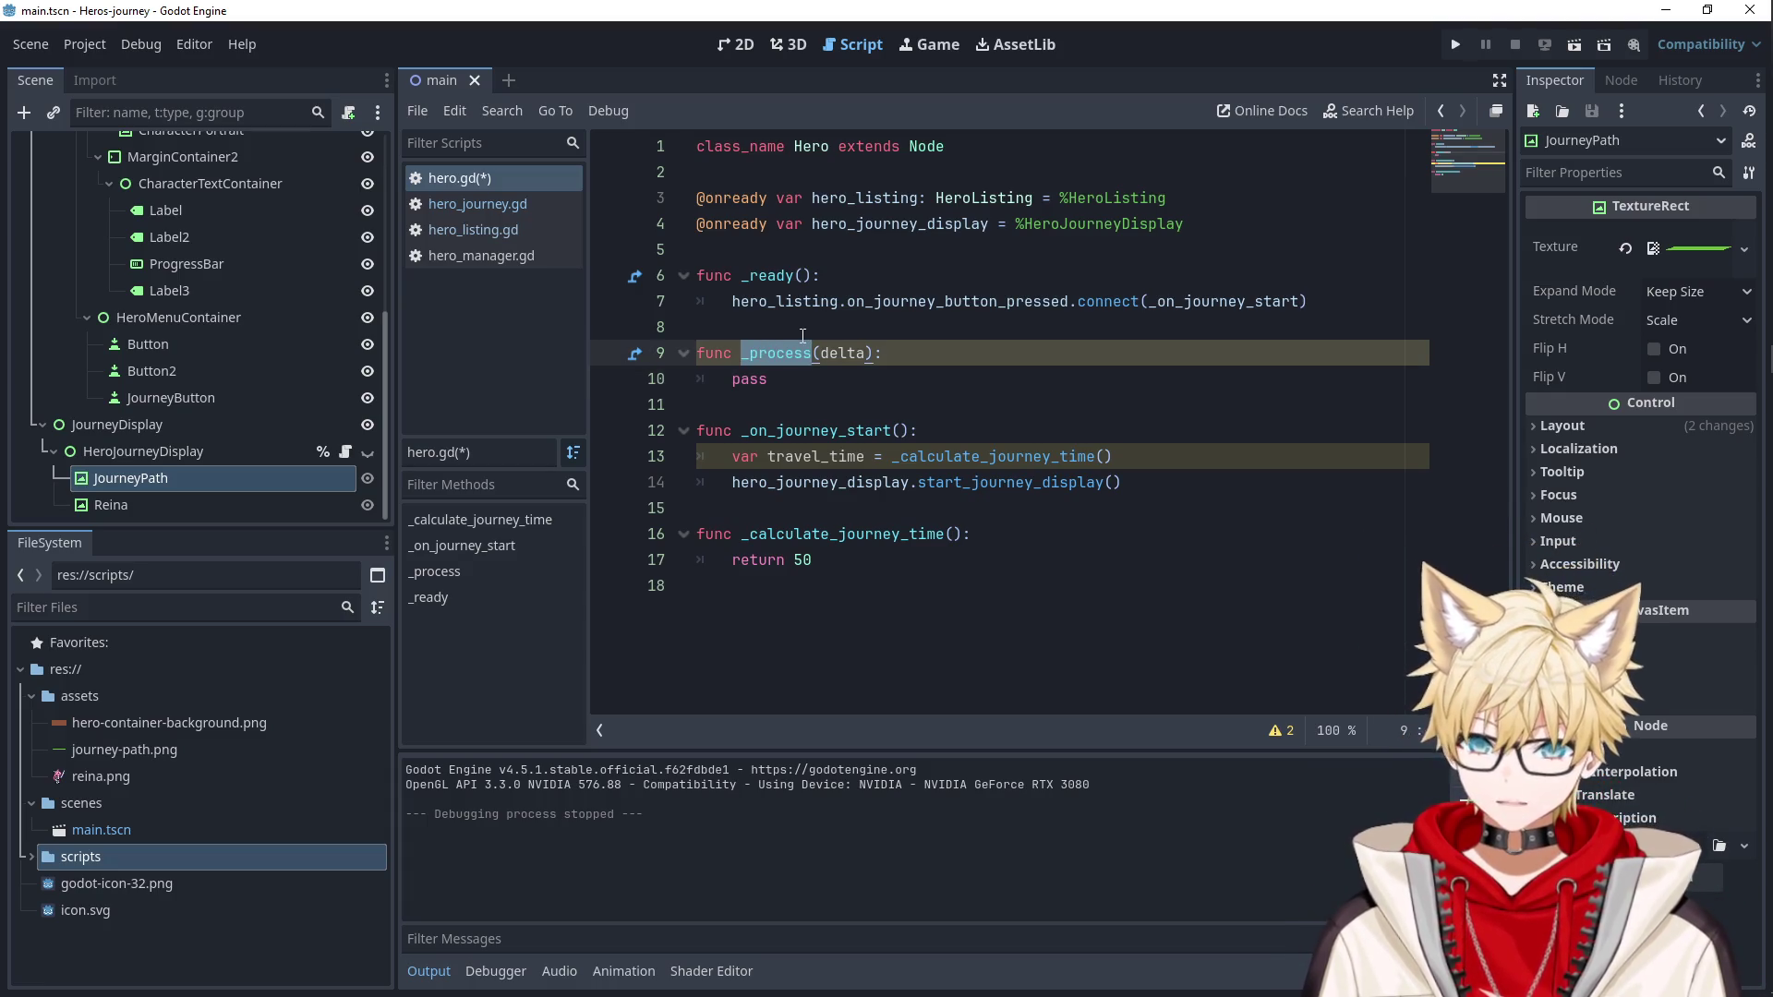
click(803, 335)
mouse_move(1744, 244)
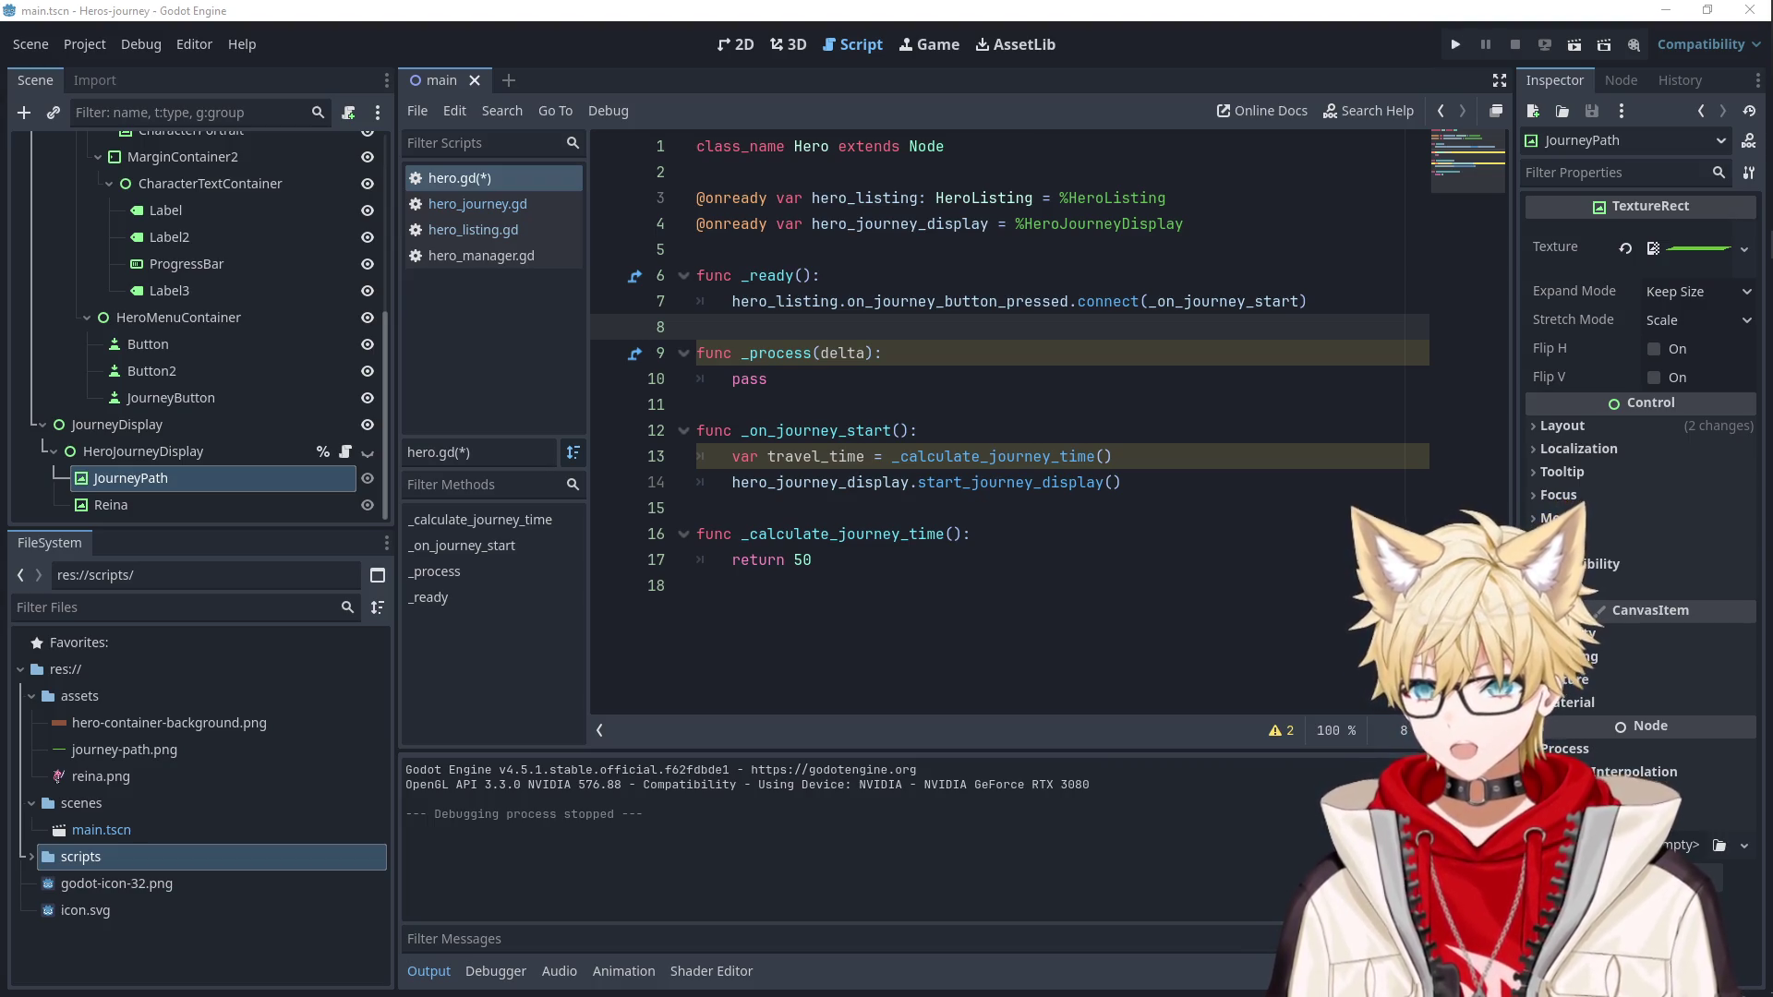
key(alt+Tab)
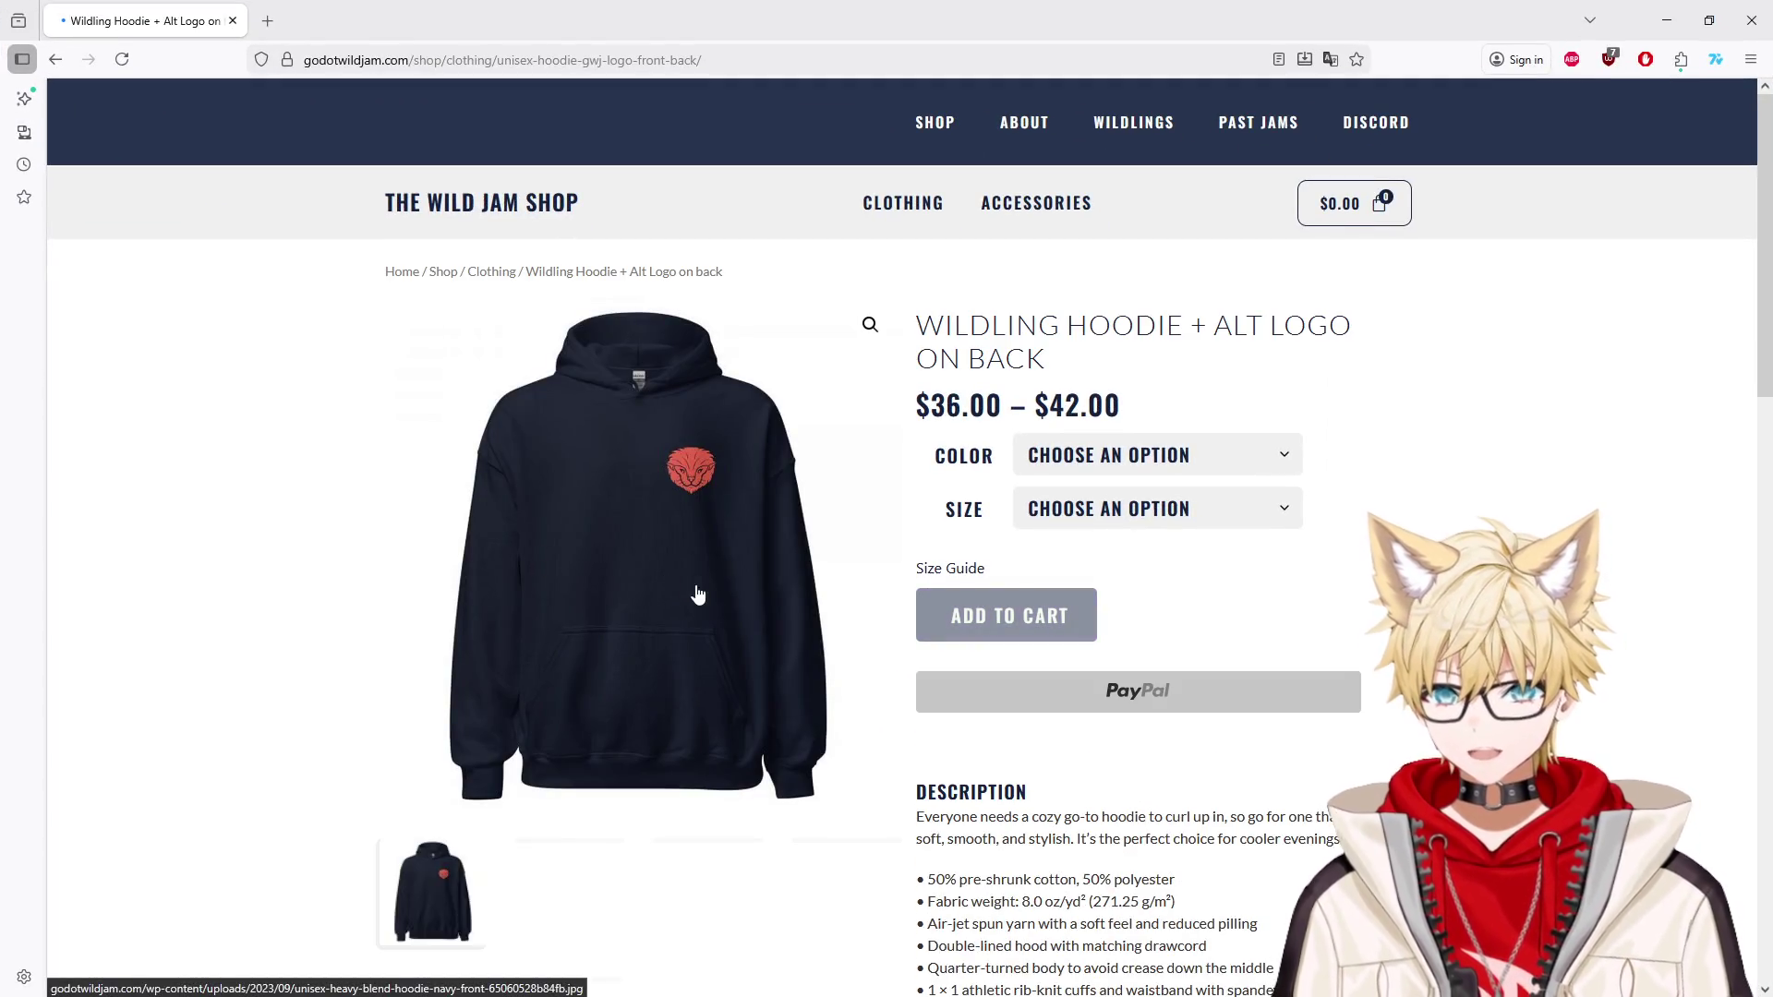
scroll(680, 587, down, 4)
click(739, 634)
scroll(743, 637, up, 4)
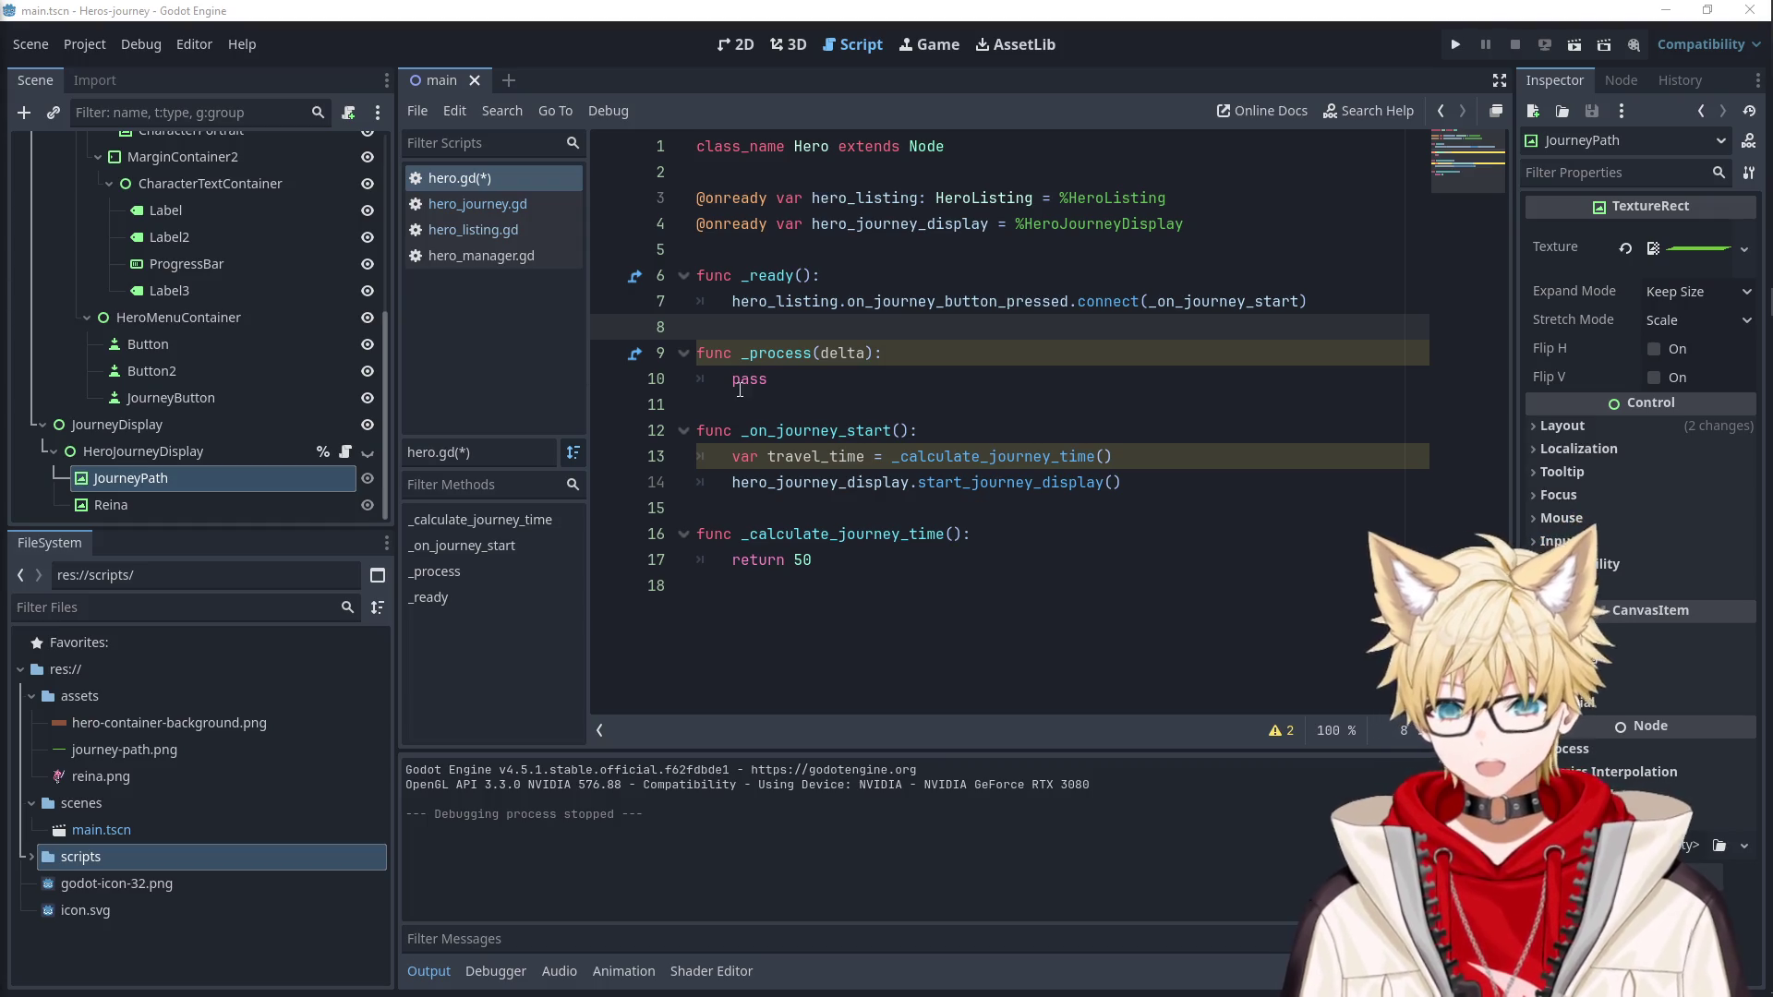
Step: Replace pass in _process with hero_journey_display.update_journey_distance, copied from line 14
click(1011, 405)
double_click(749, 378)
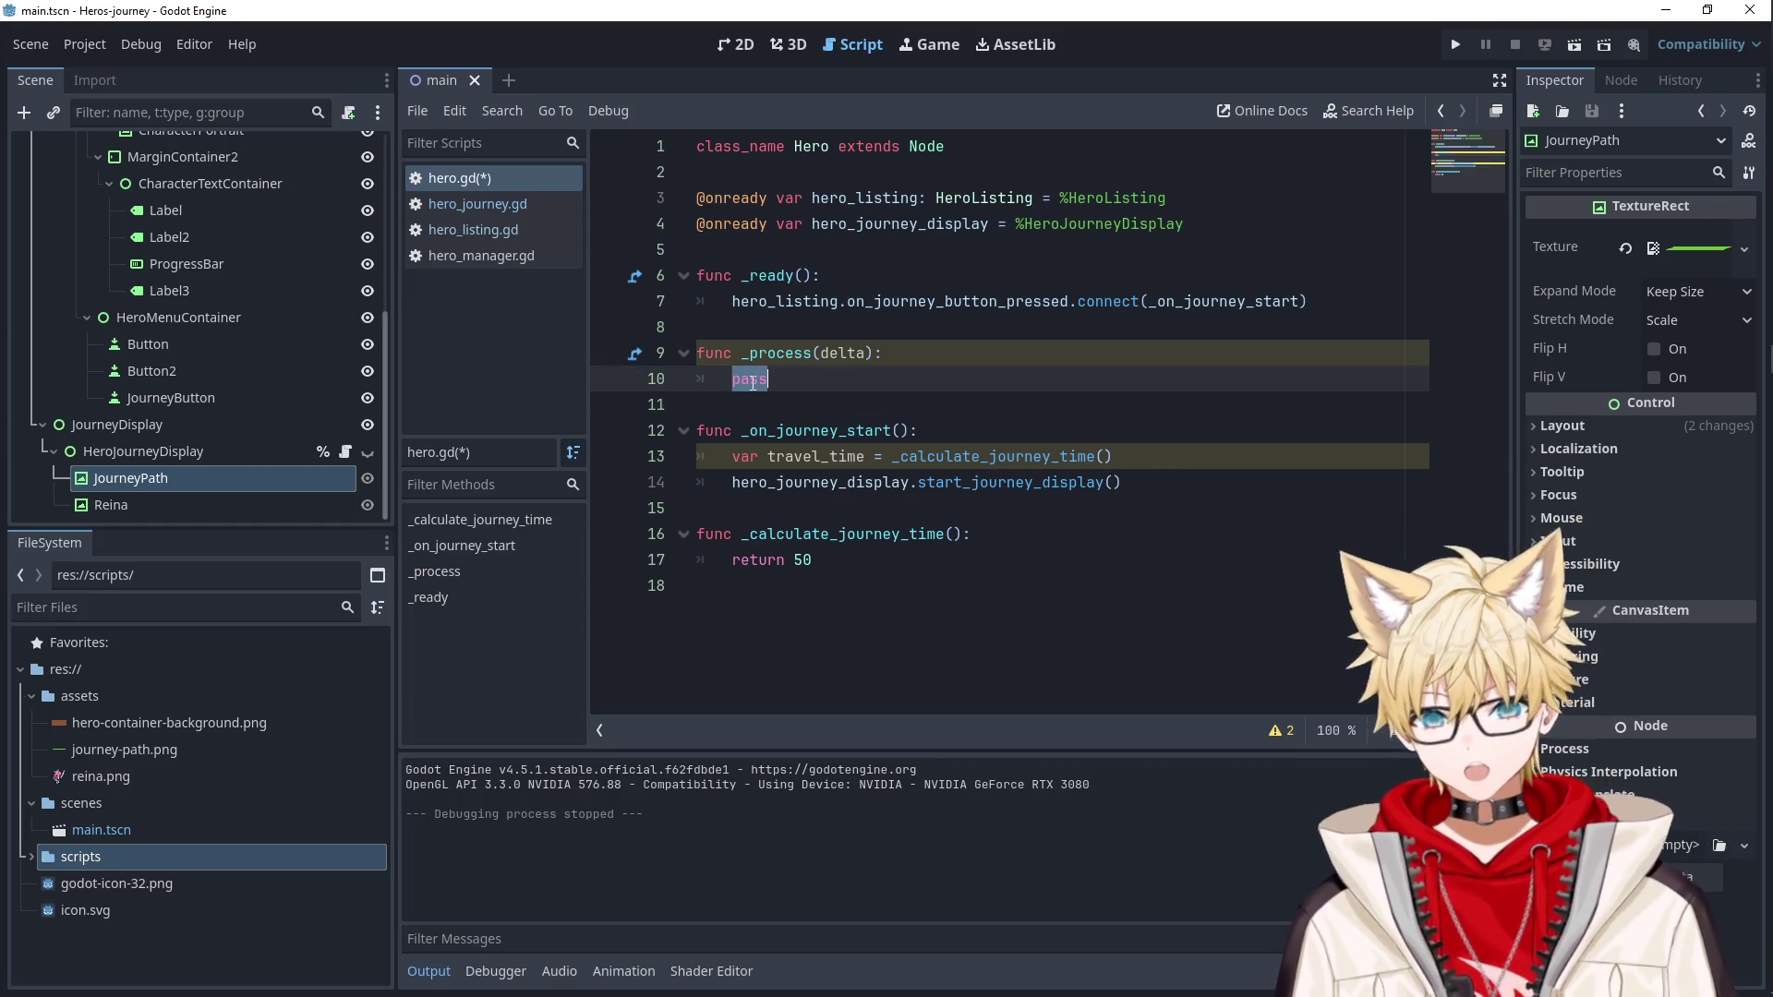
double_click(805, 482)
key(ctrl+c)
double_click(751, 379)
key(ctrl+v)
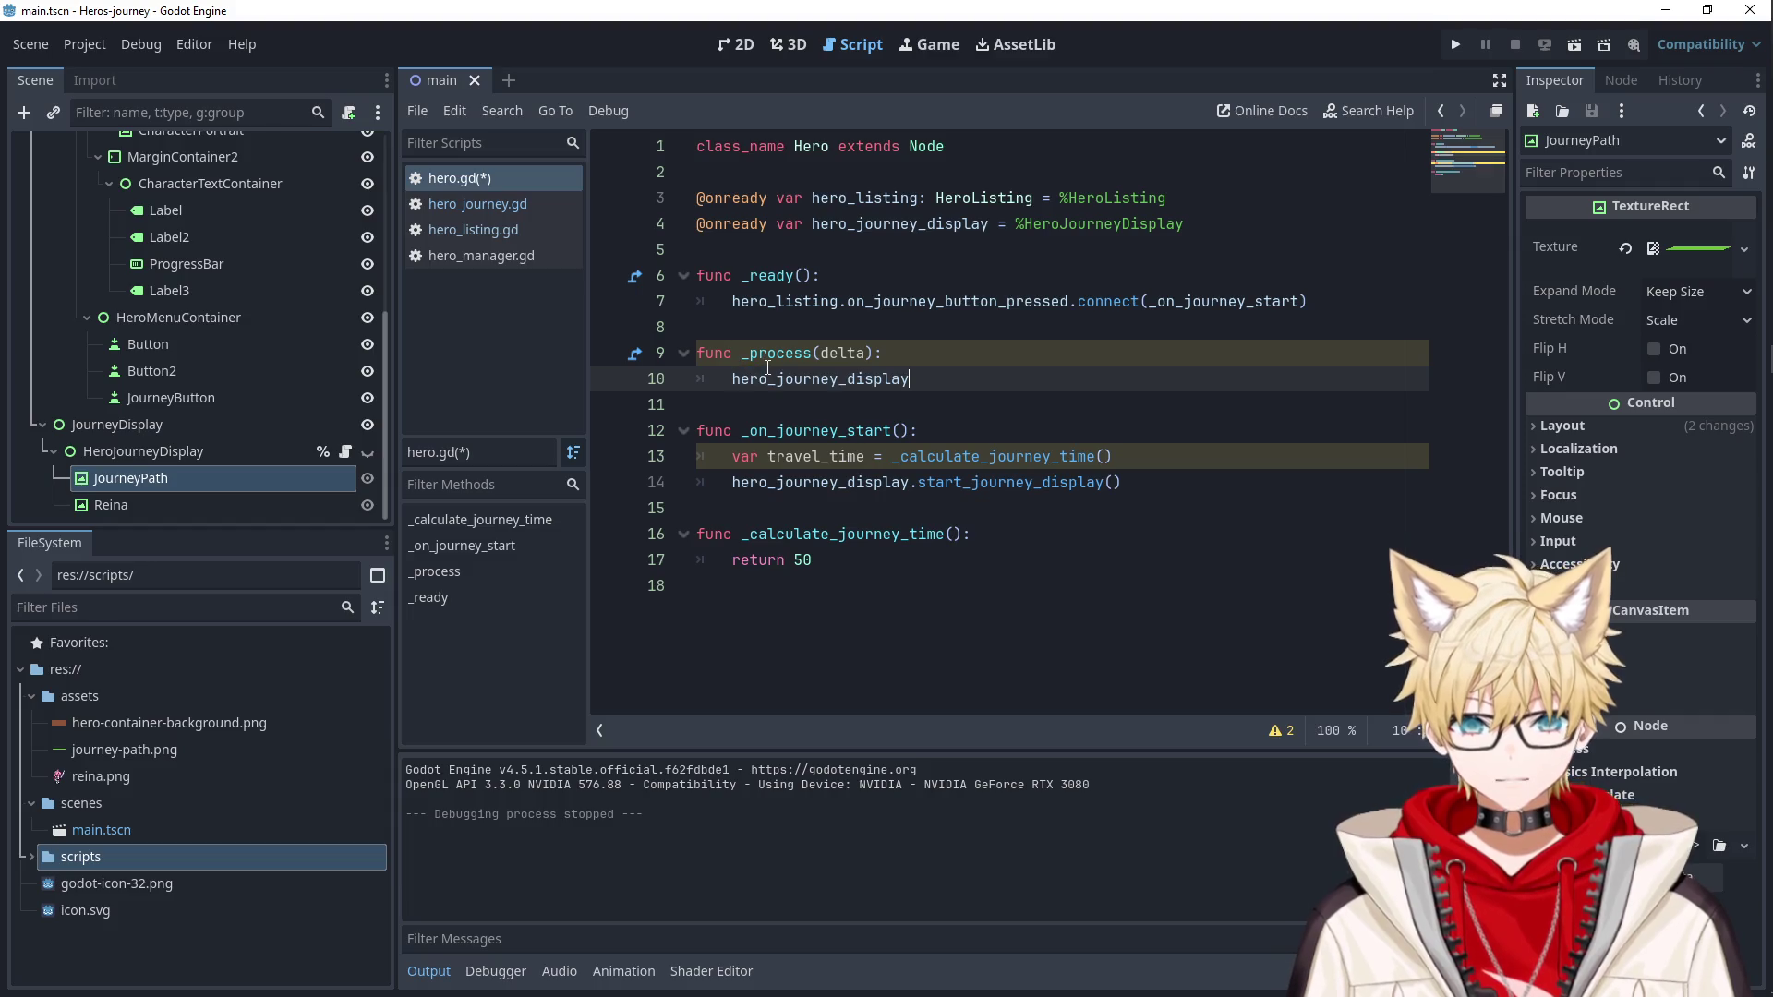
text(.update_)
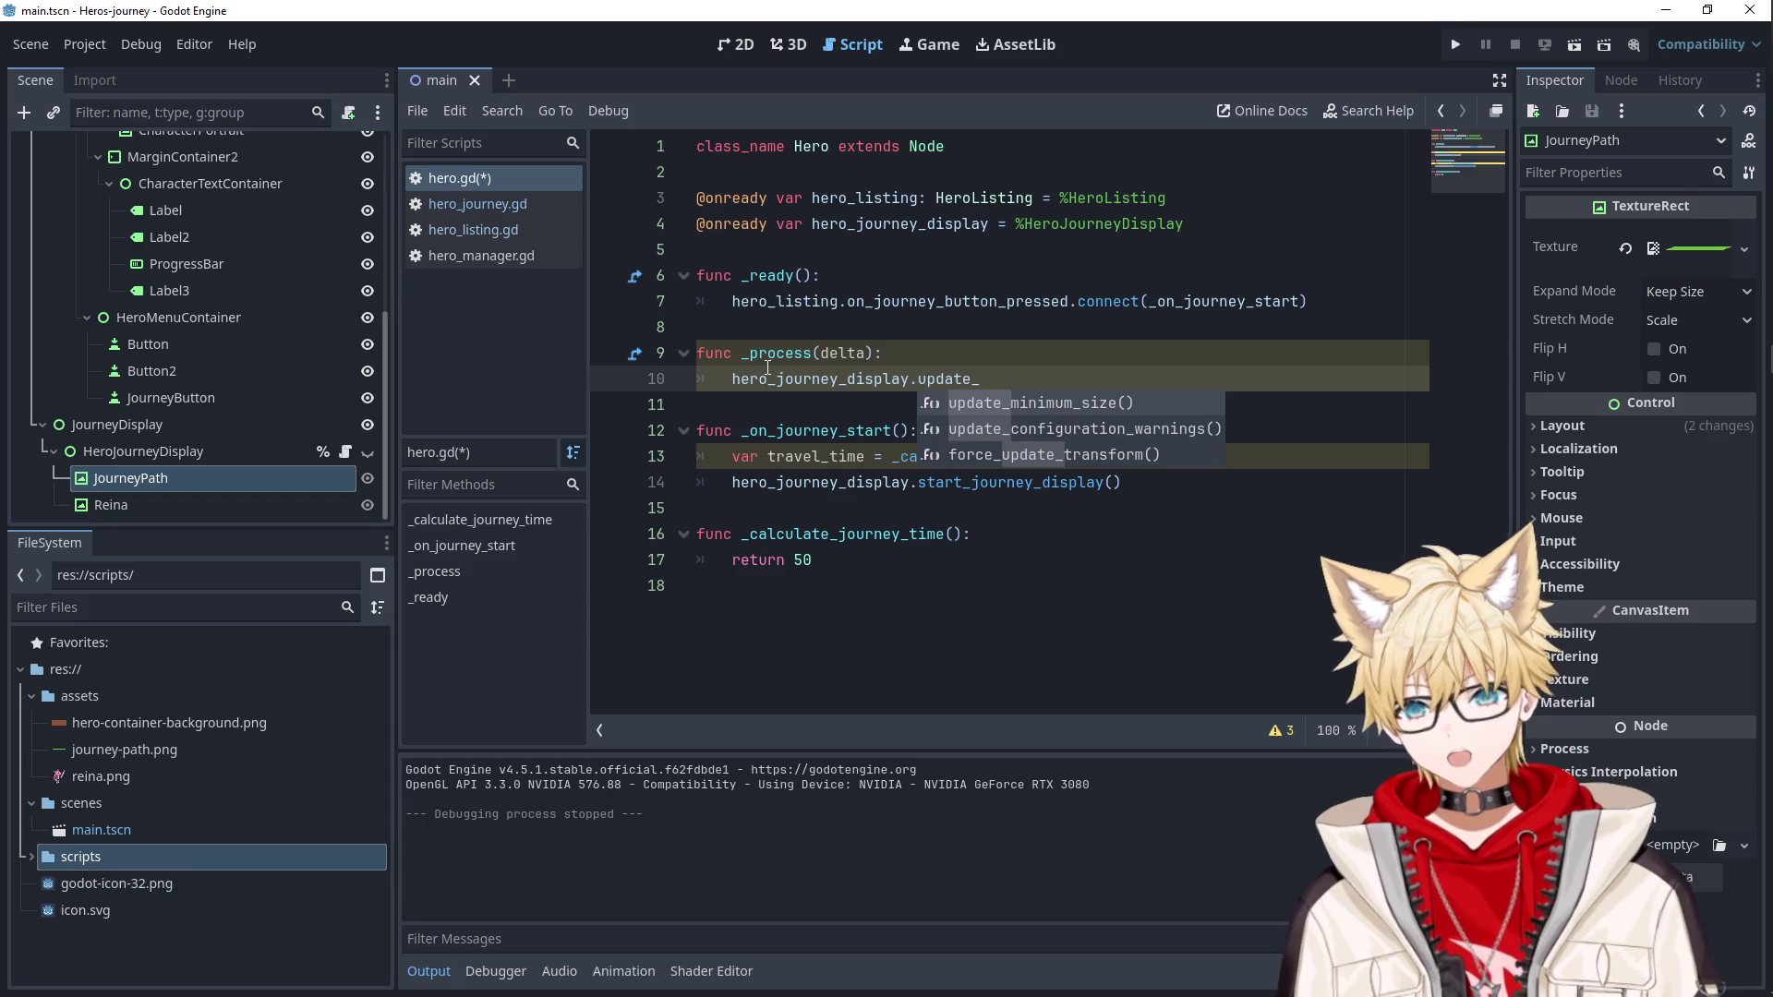
text(journey_d)
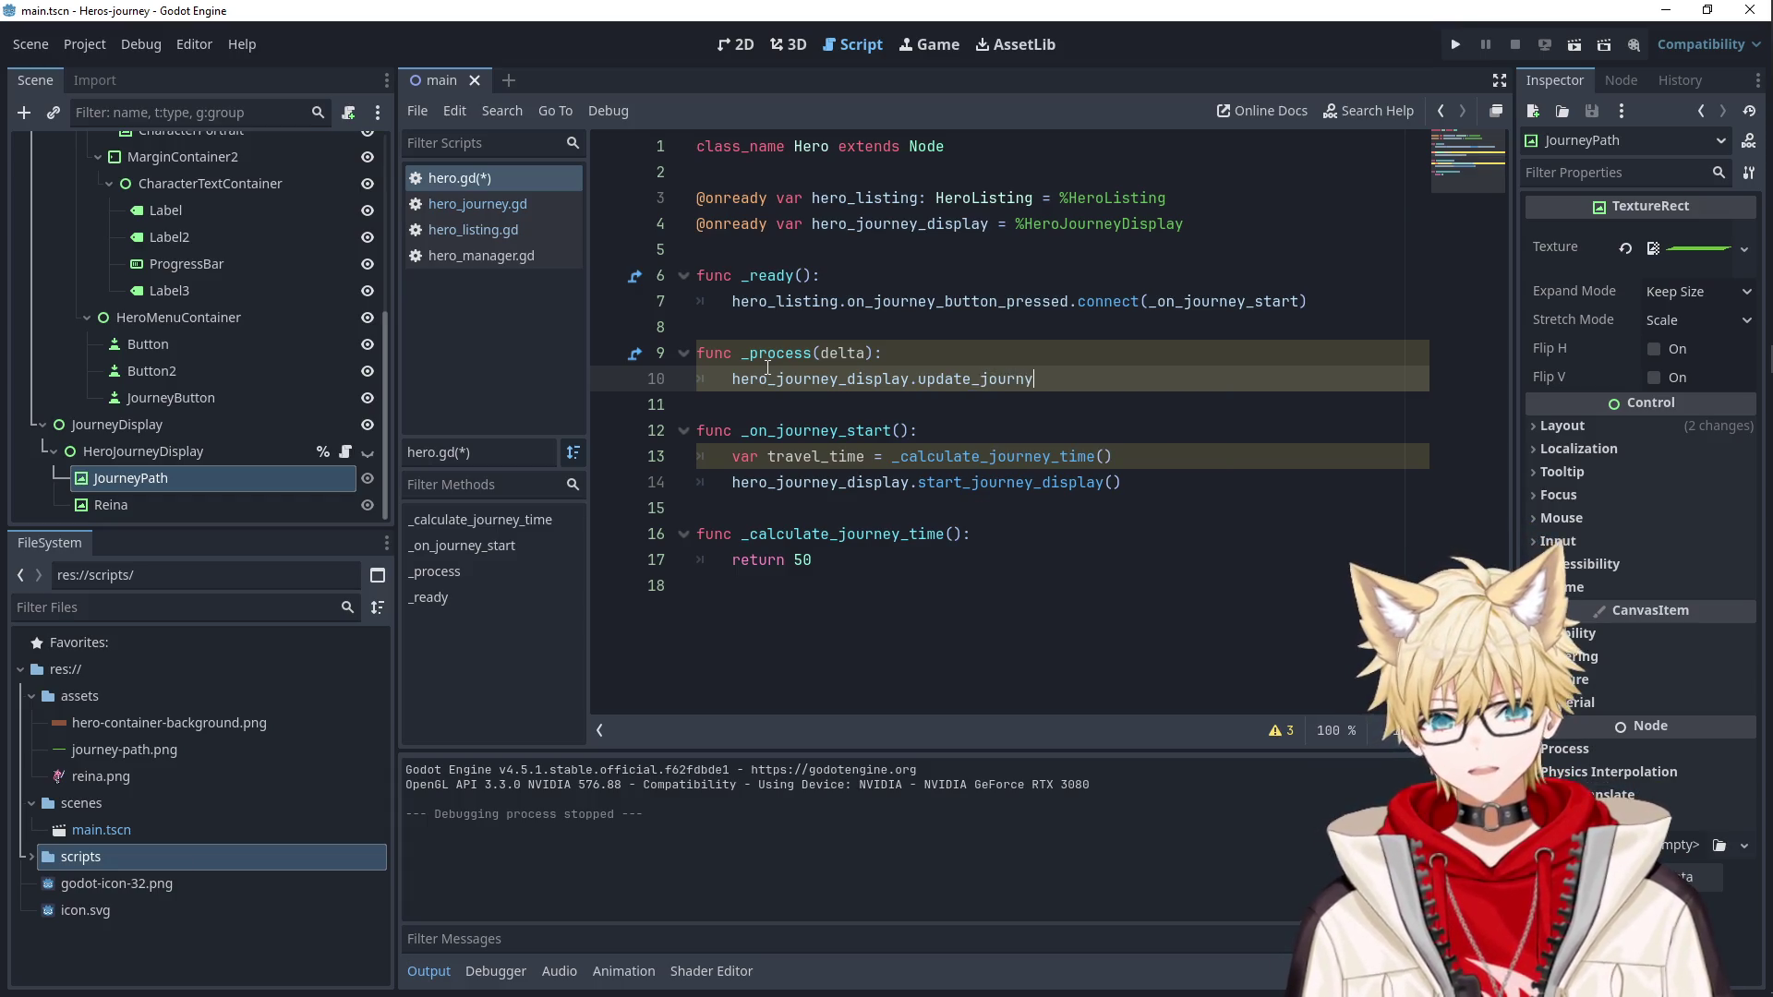
text(istance)
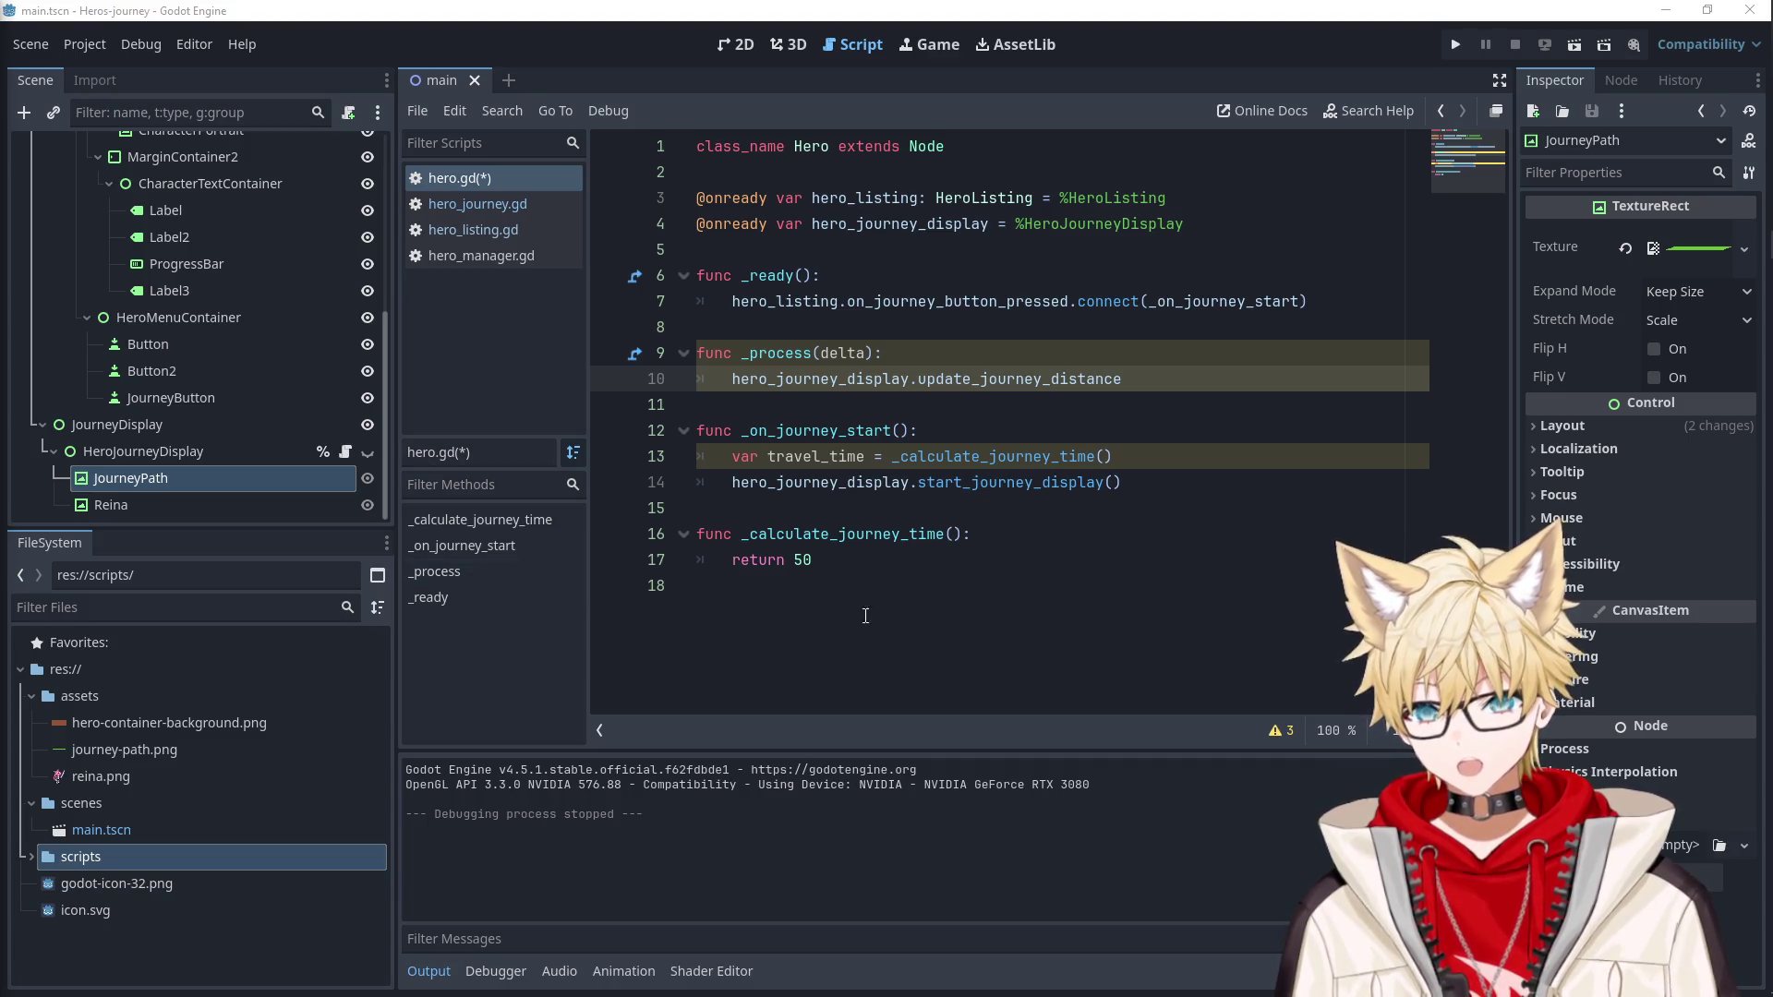
click(1169, 379)
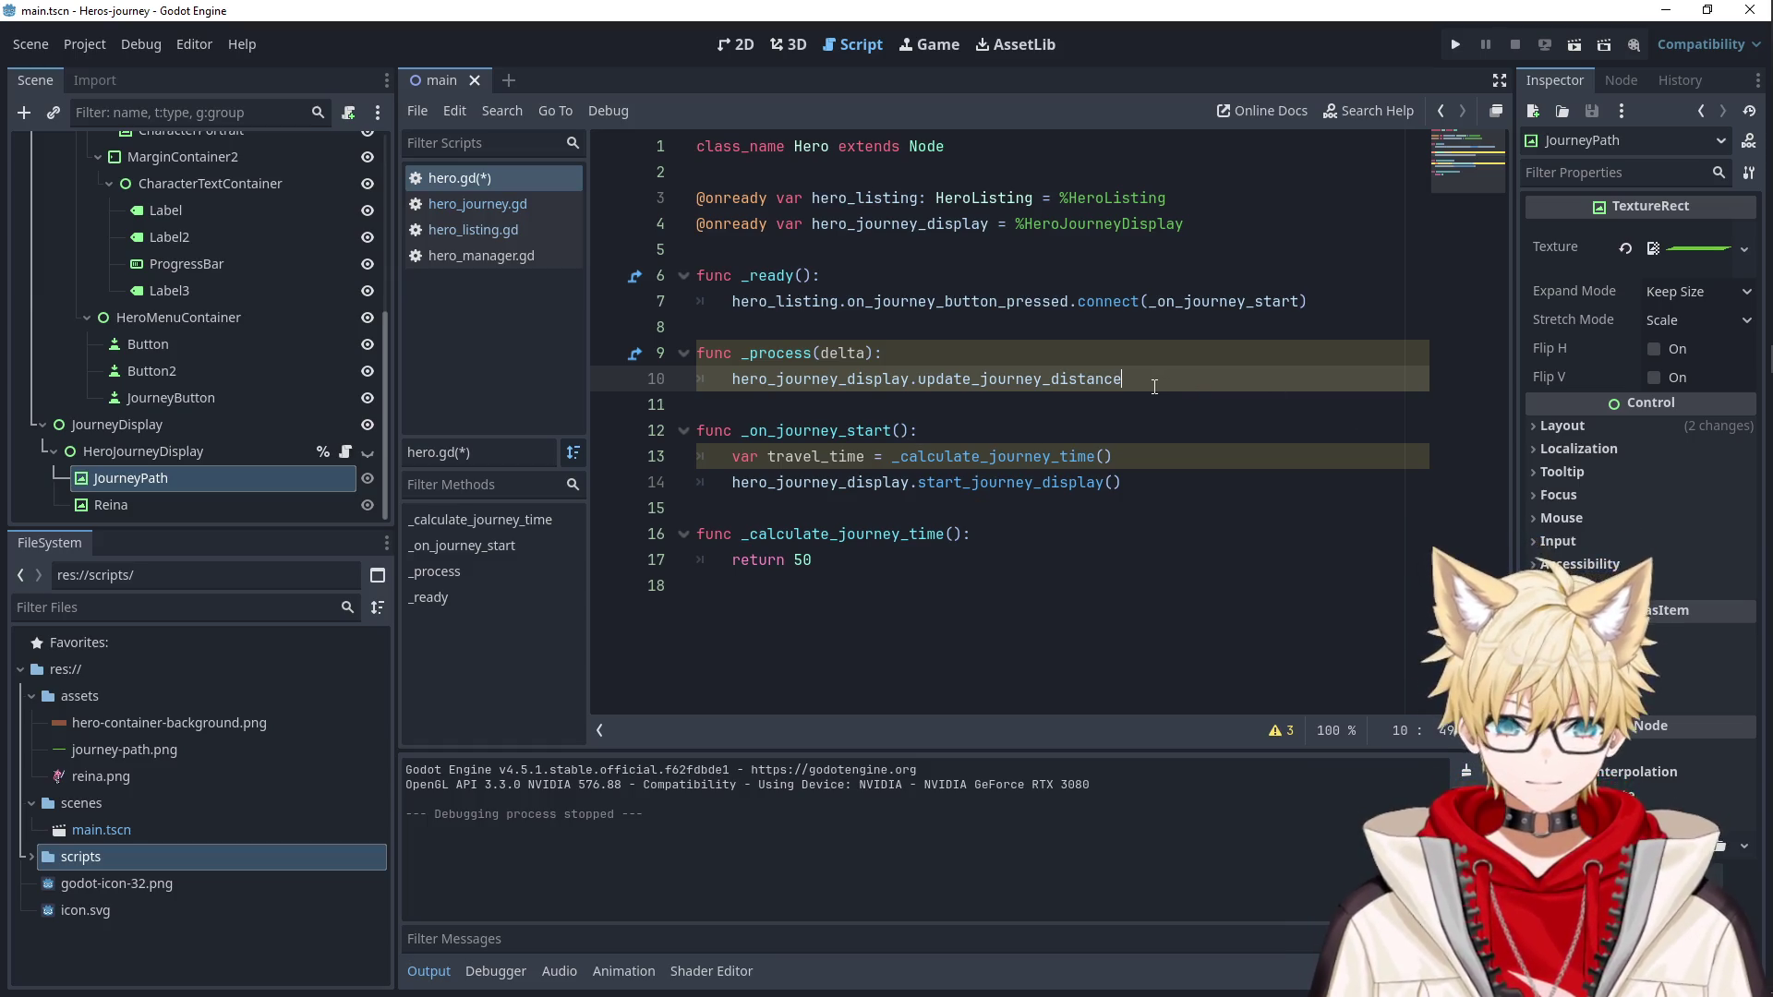
key(Down)
double_click(1086, 380)
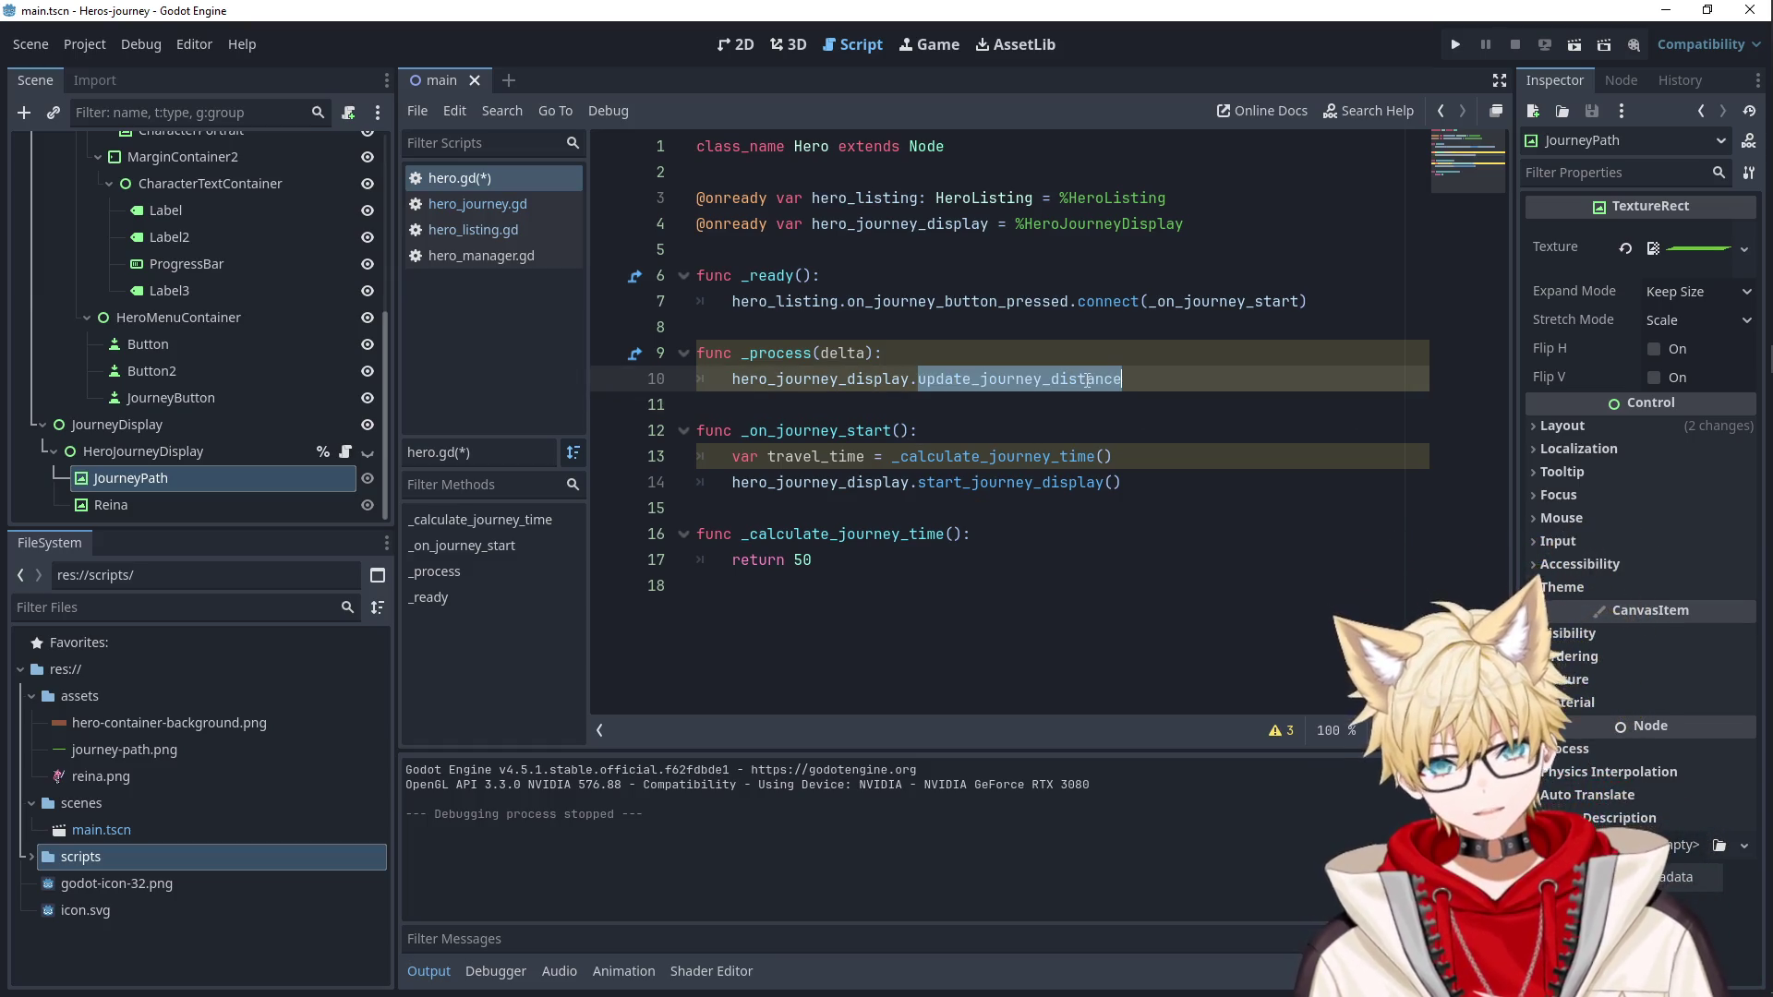
click(1036, 413)
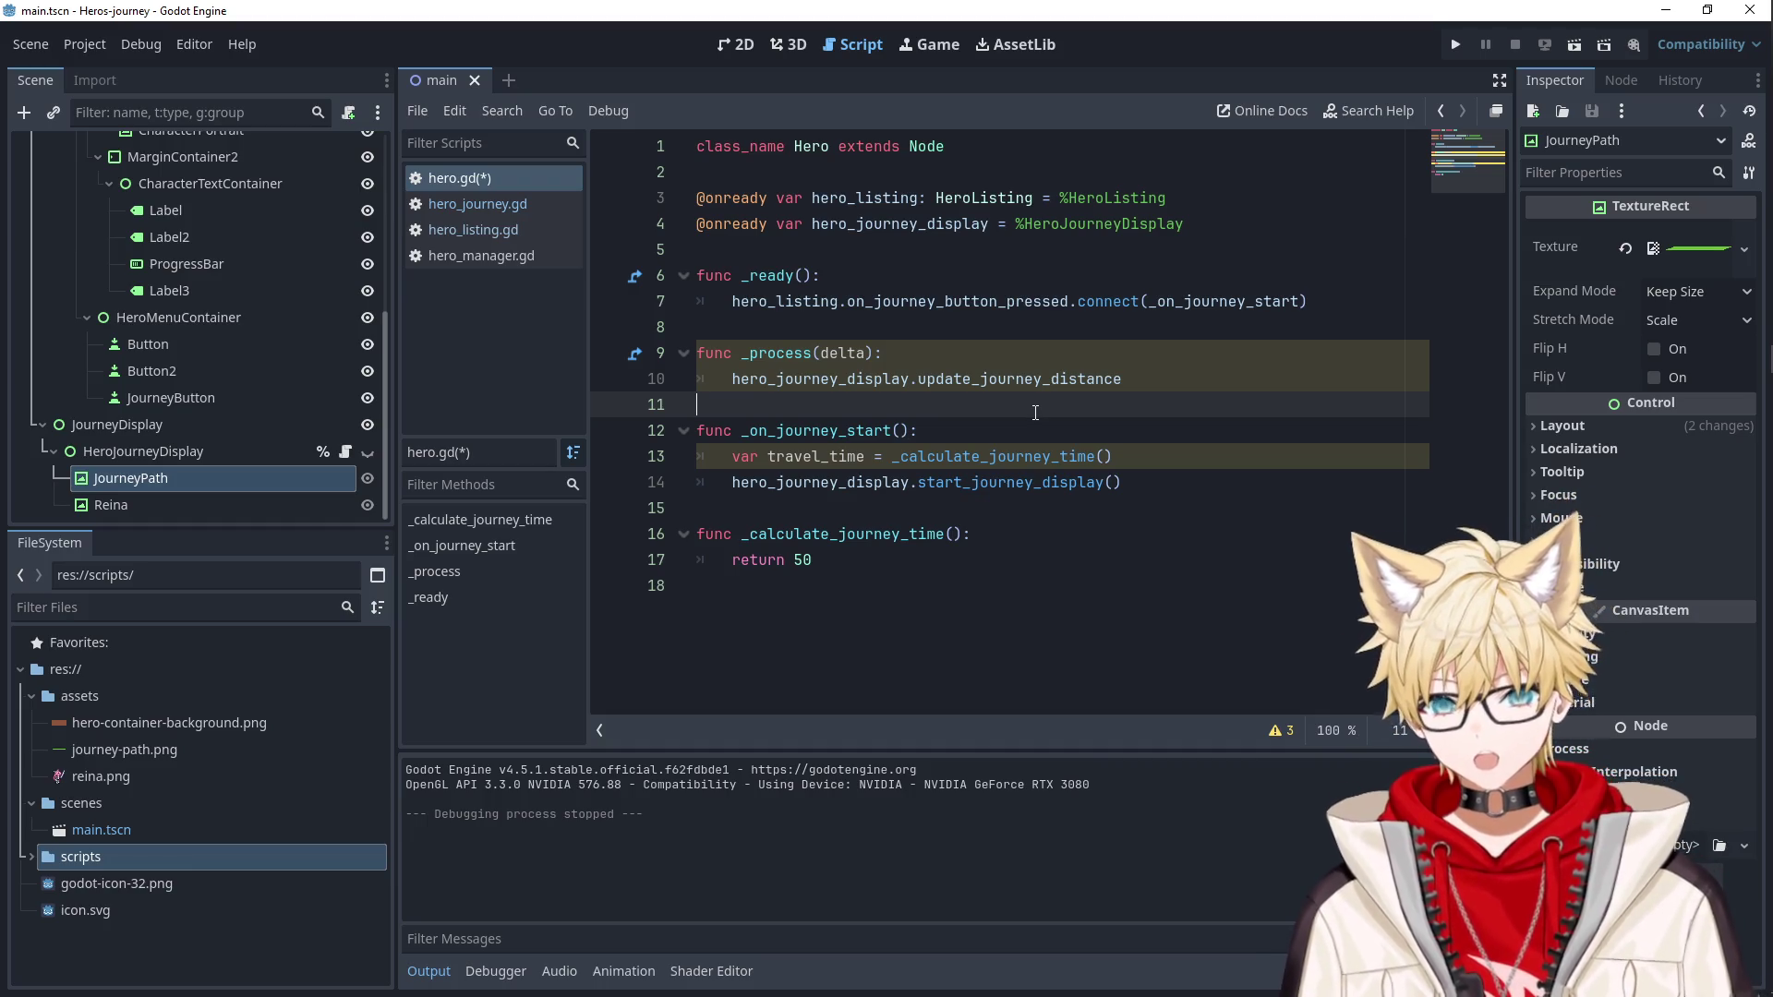
mouse_move(1057, 462)
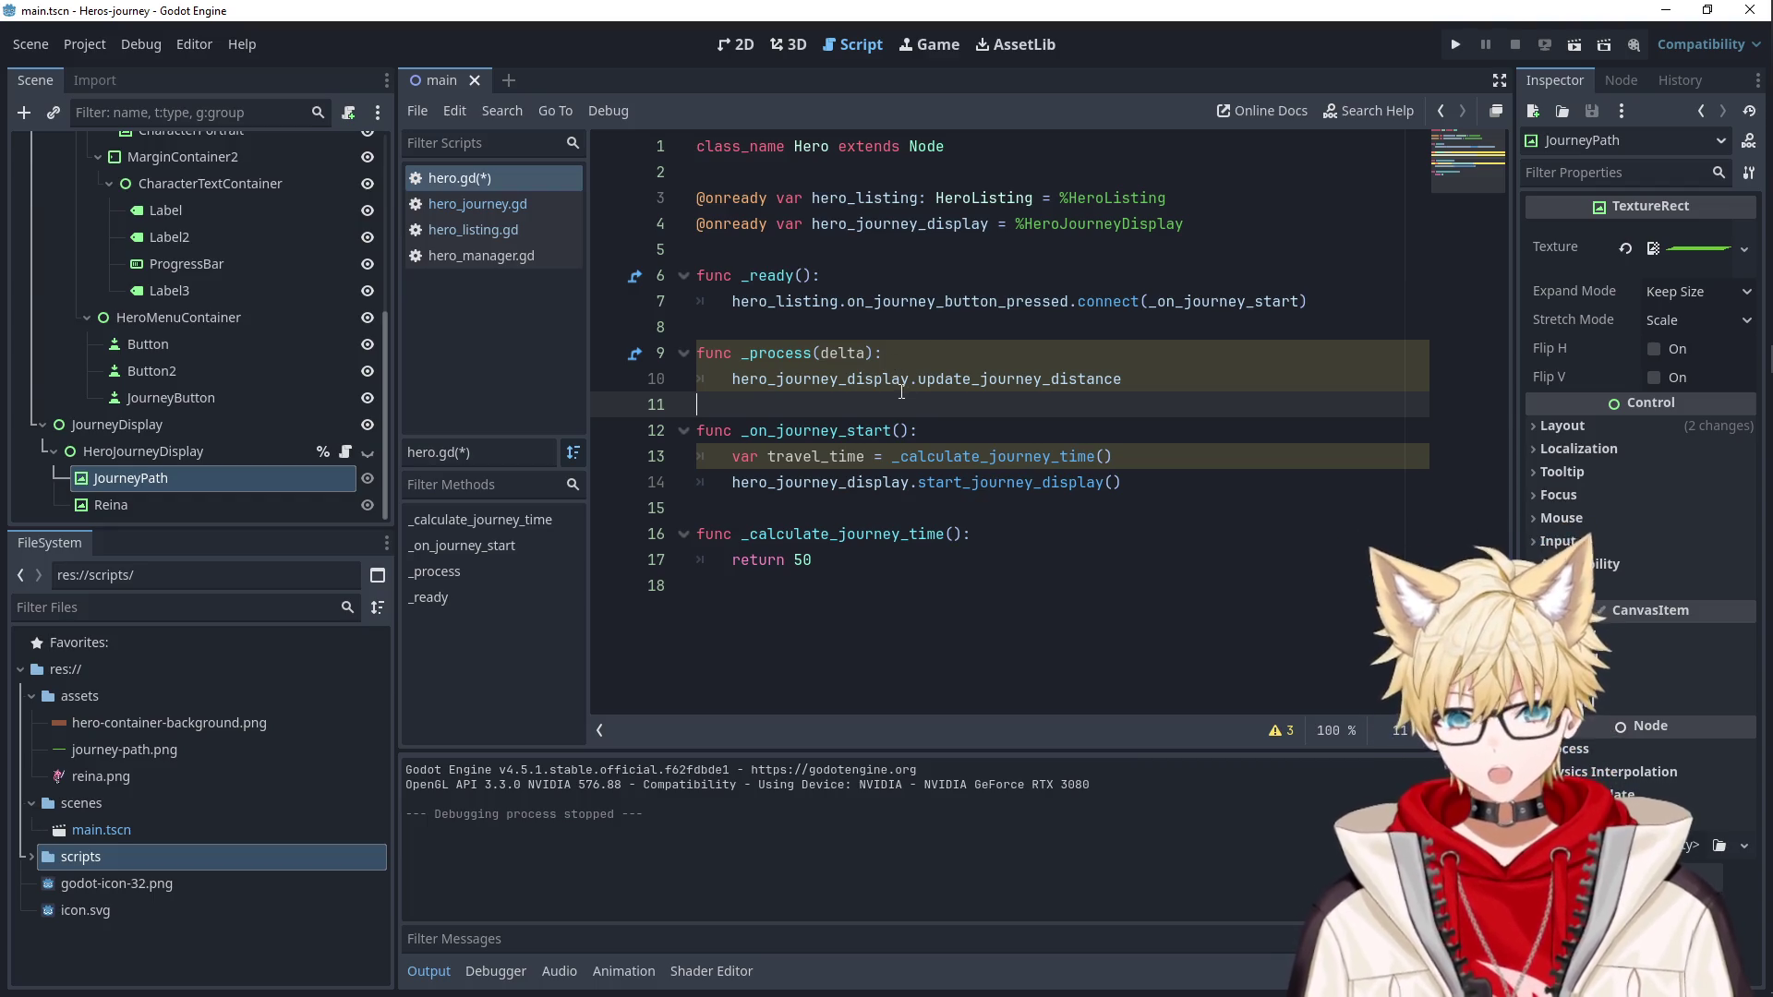
mouse_move(901, 393)
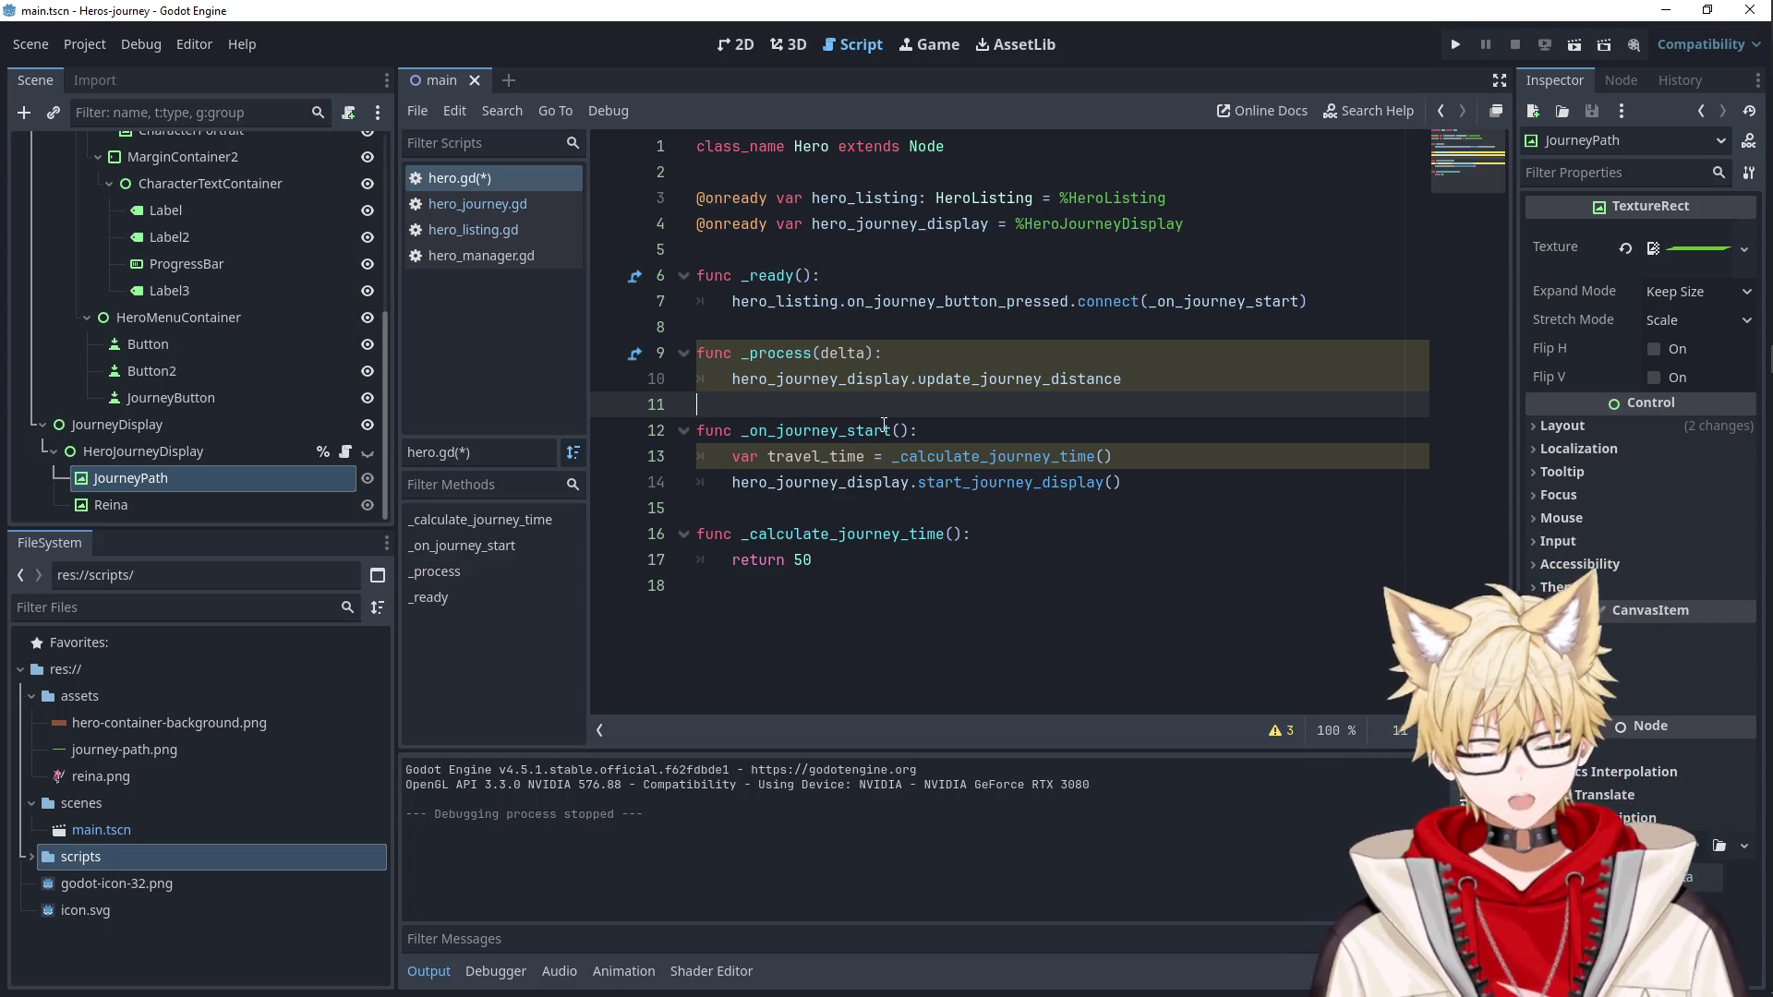
double_click(1052, 379)
click(1217, 399)
click(1210, 366)
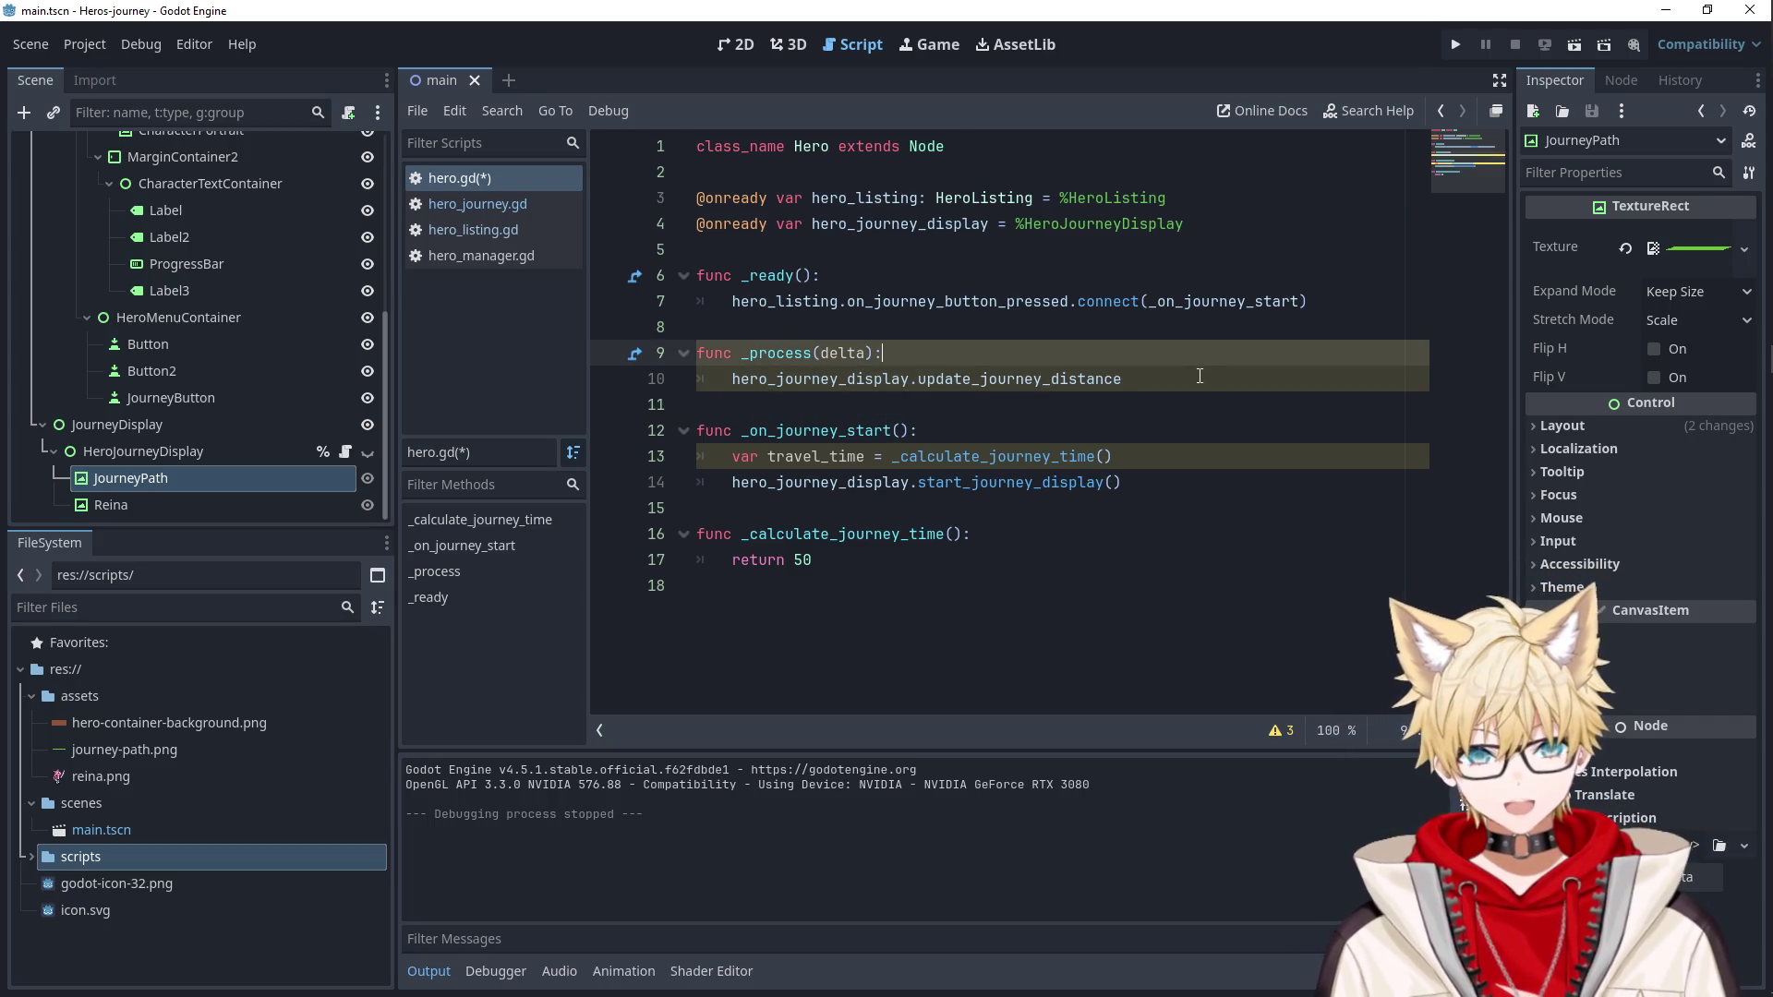
click(1194, 379)
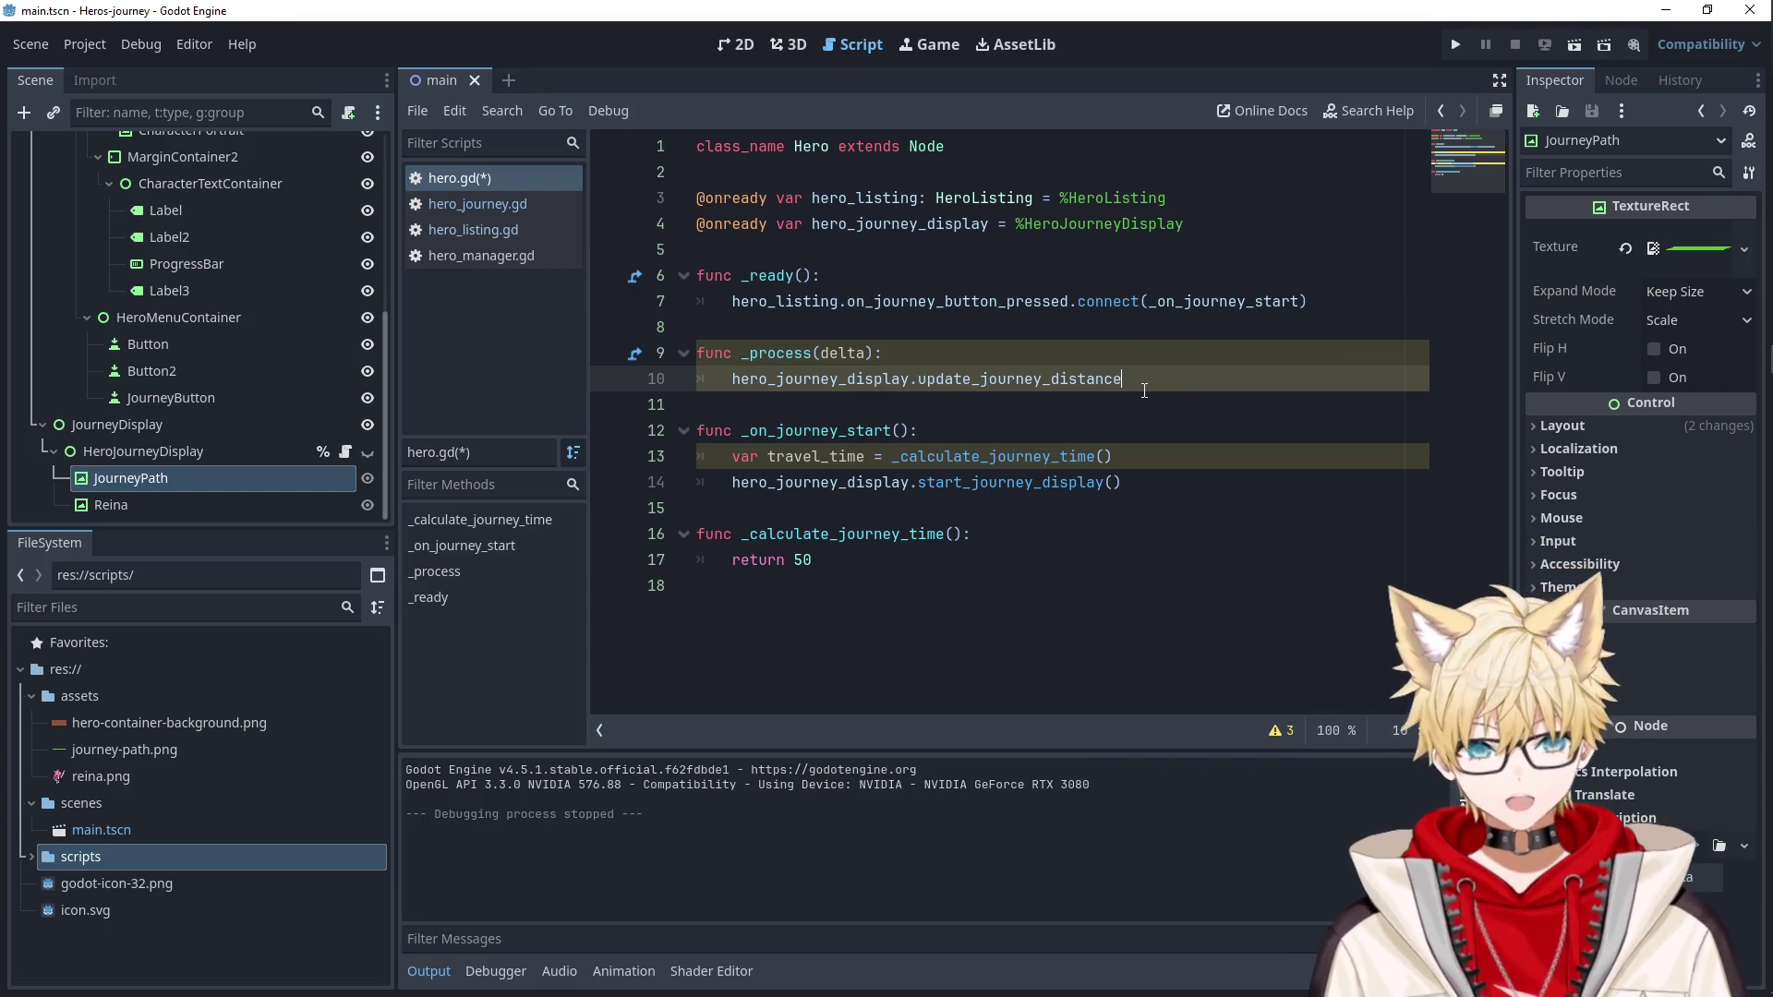
double_click(994, 457)
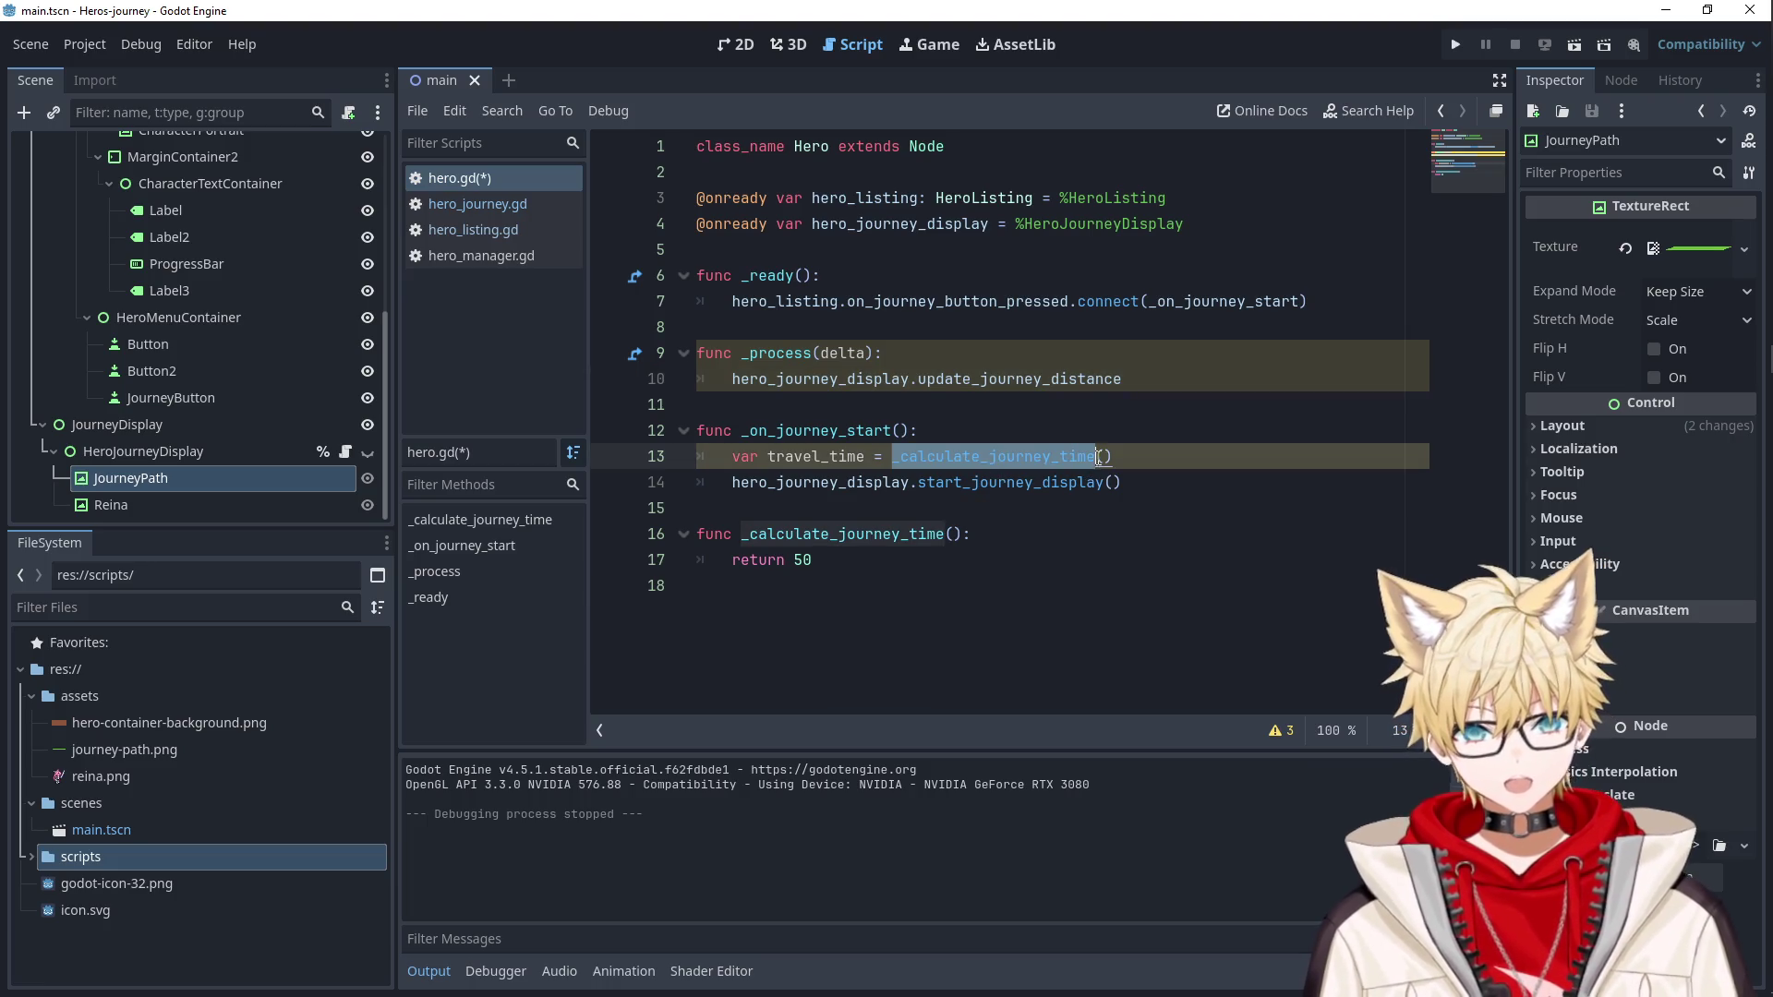
double_click(1072, 380)
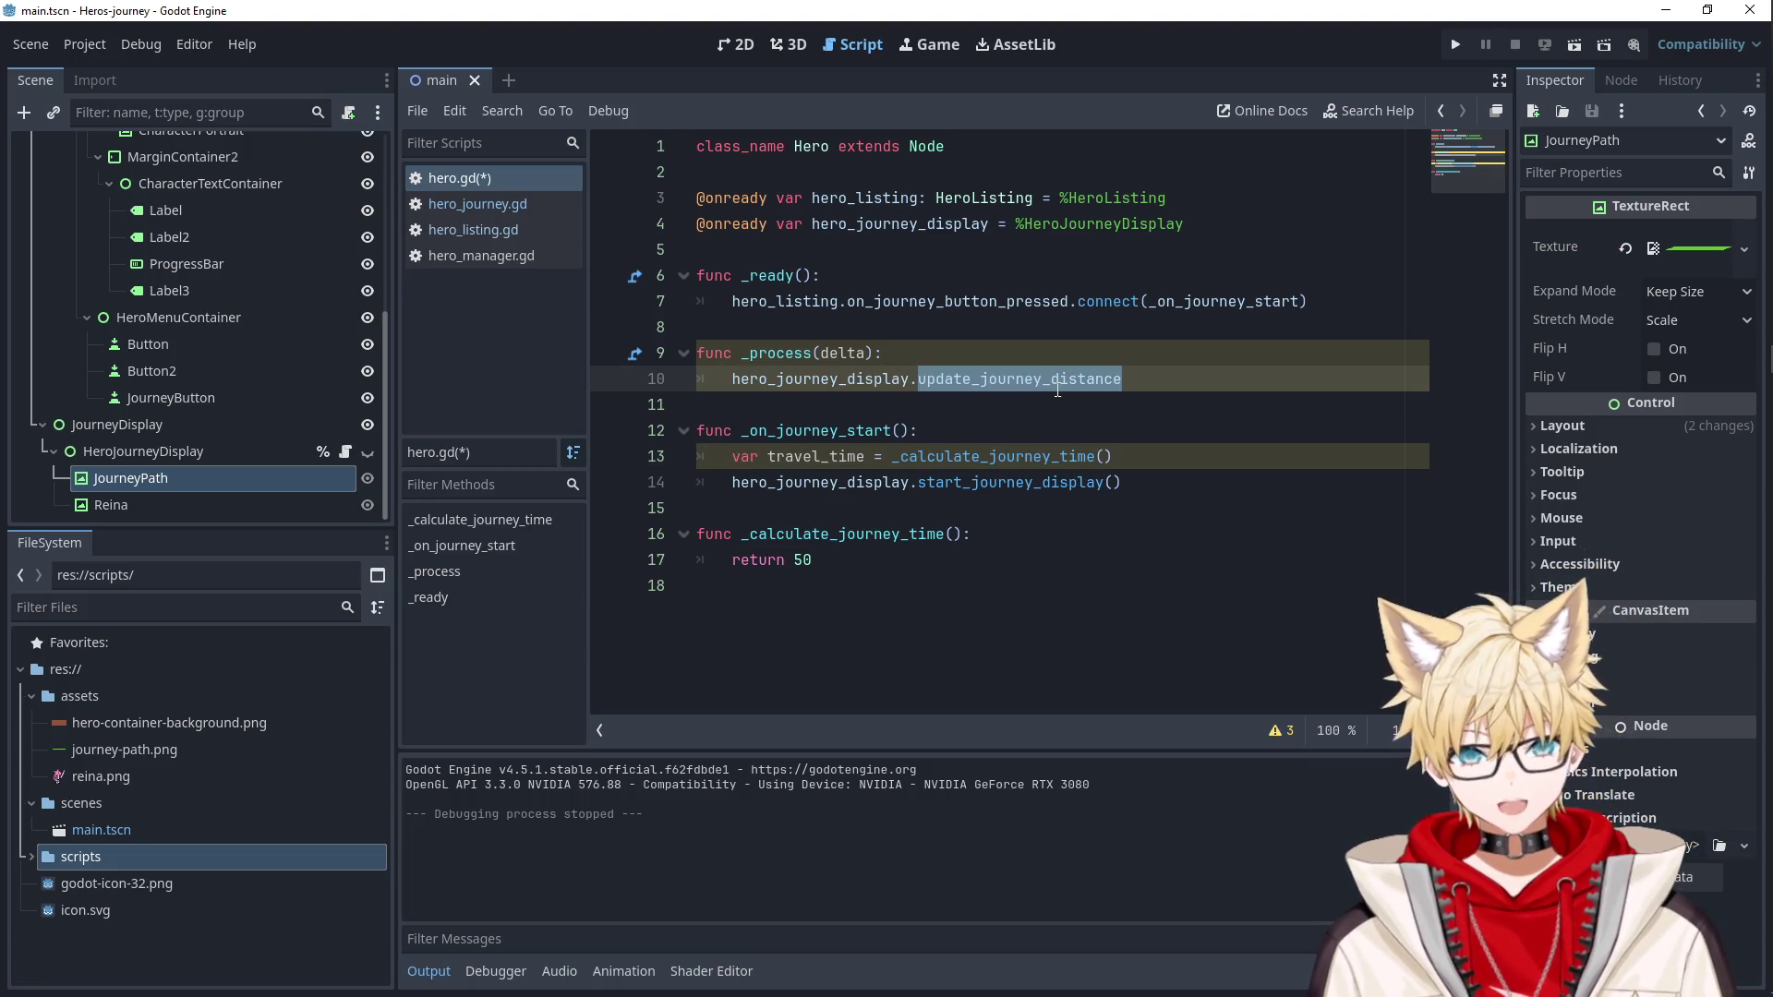
click(1031, 411)
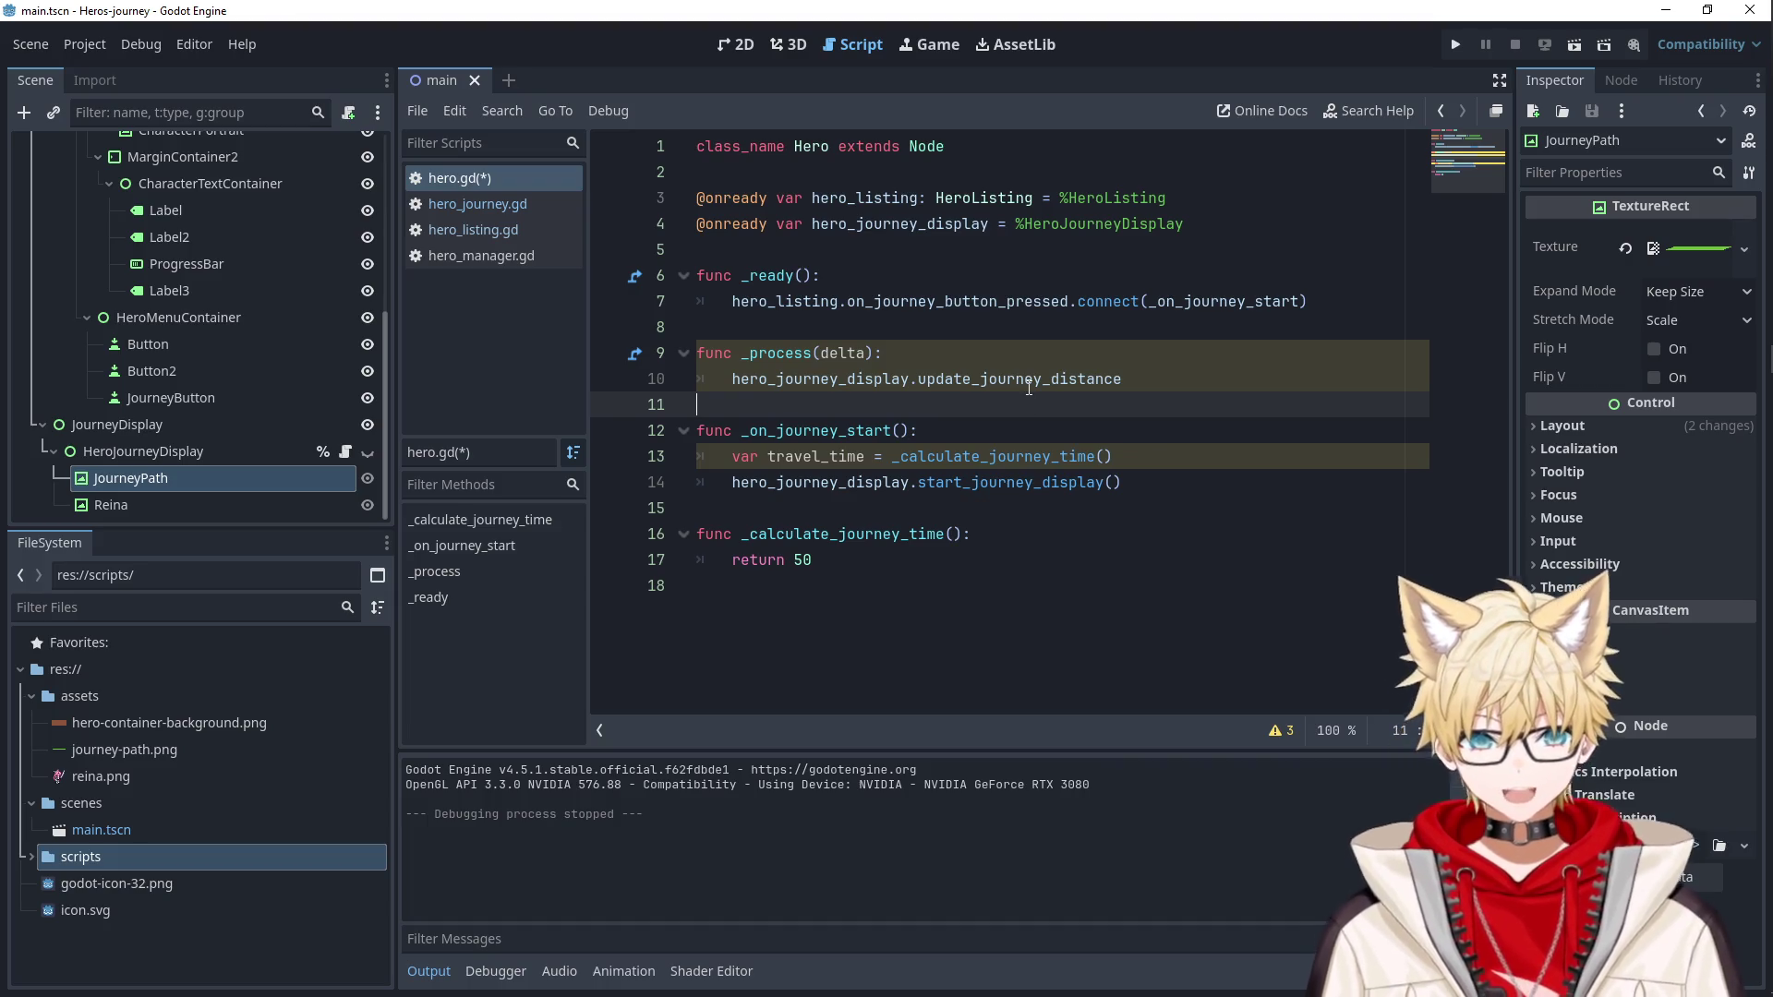
click(1028, 386)
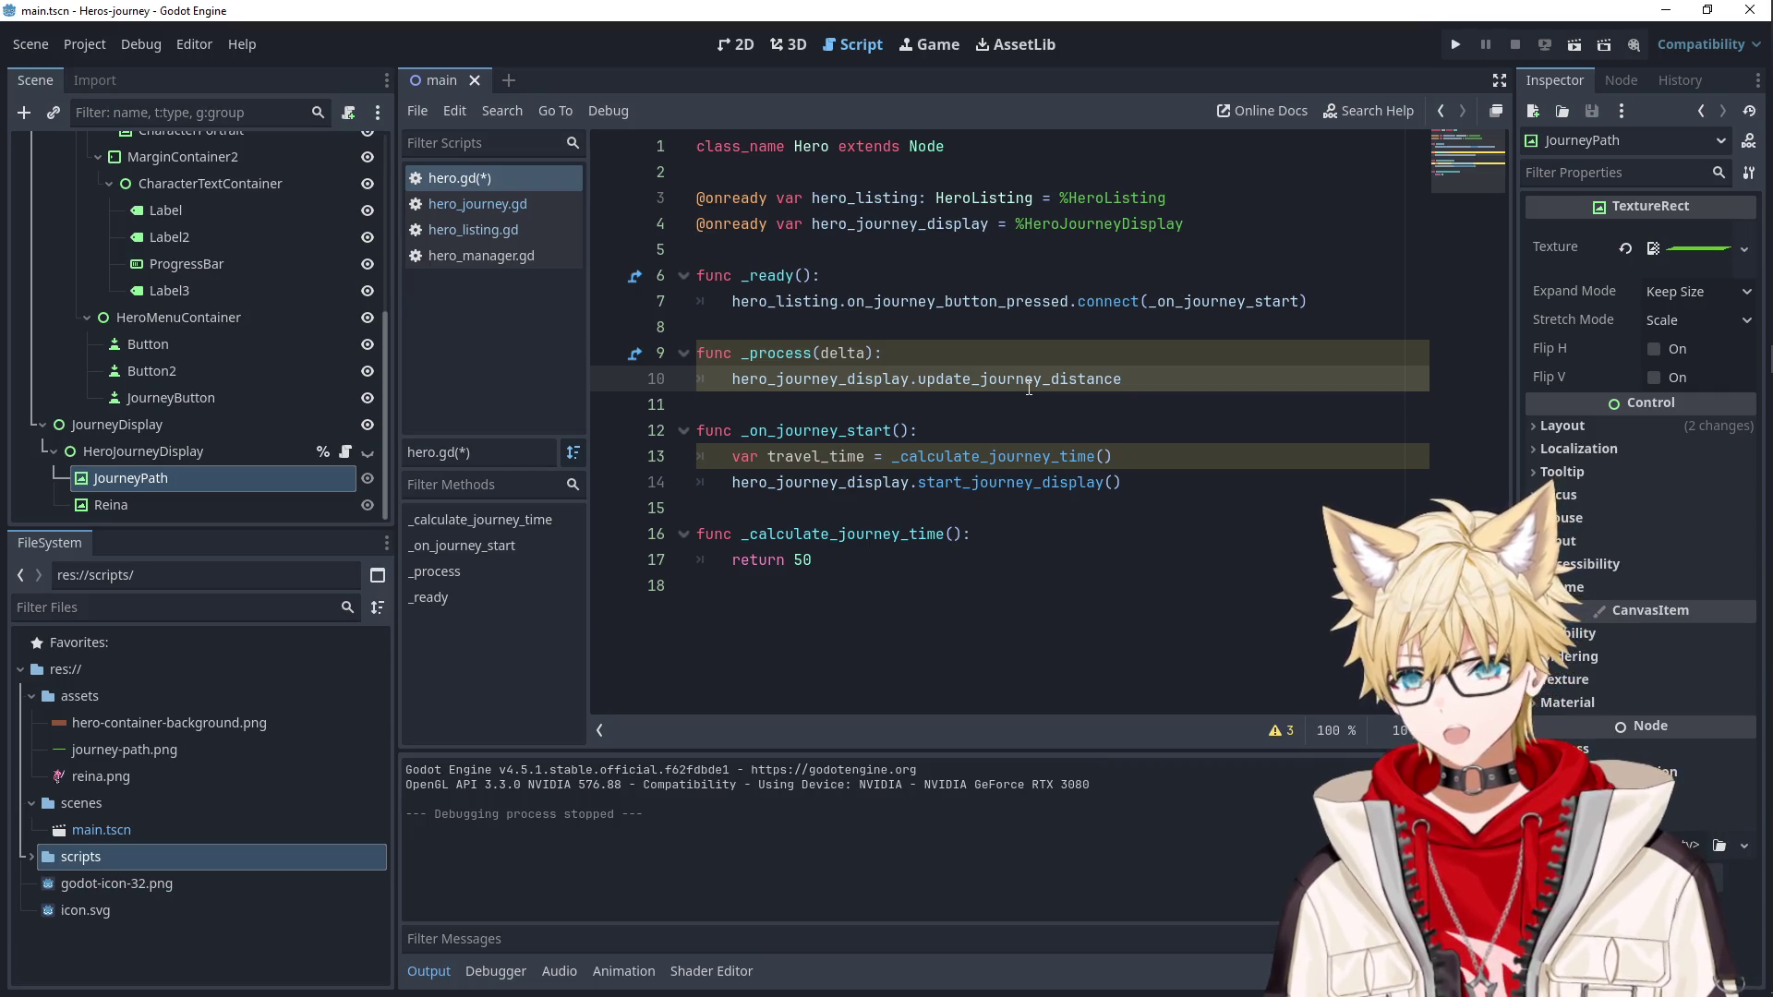
key(Up)
key(Up)
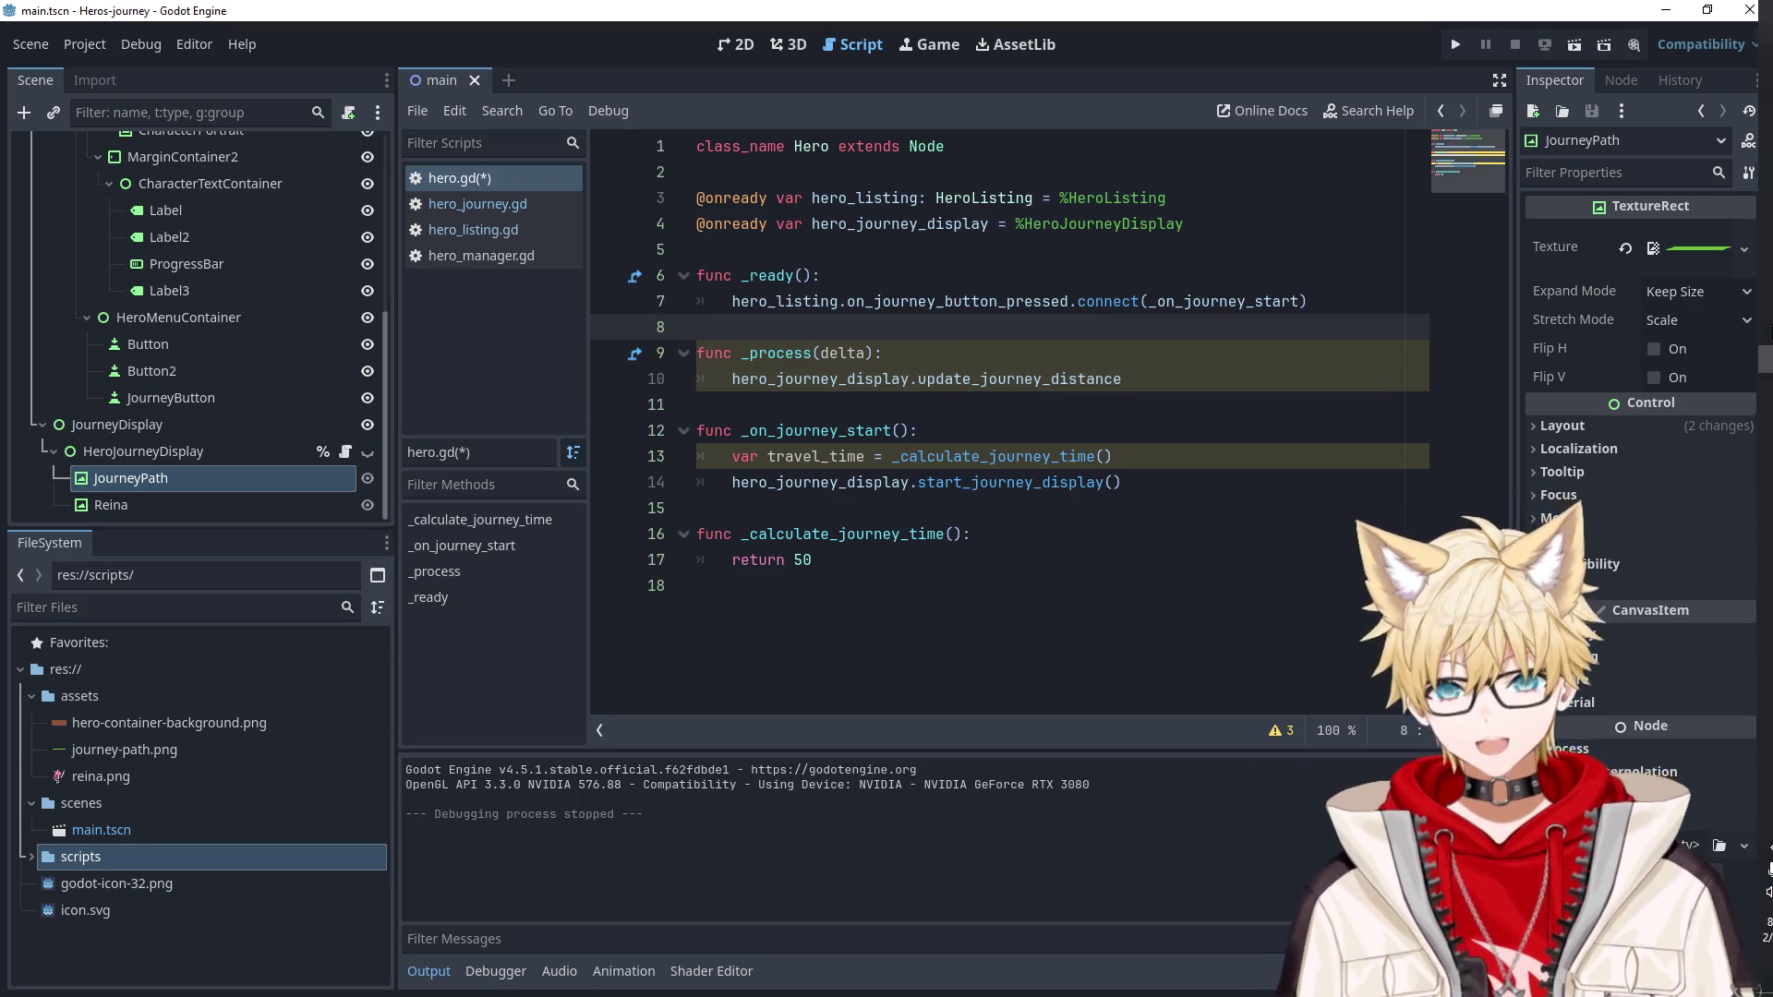
mouse_move(1744, 269)
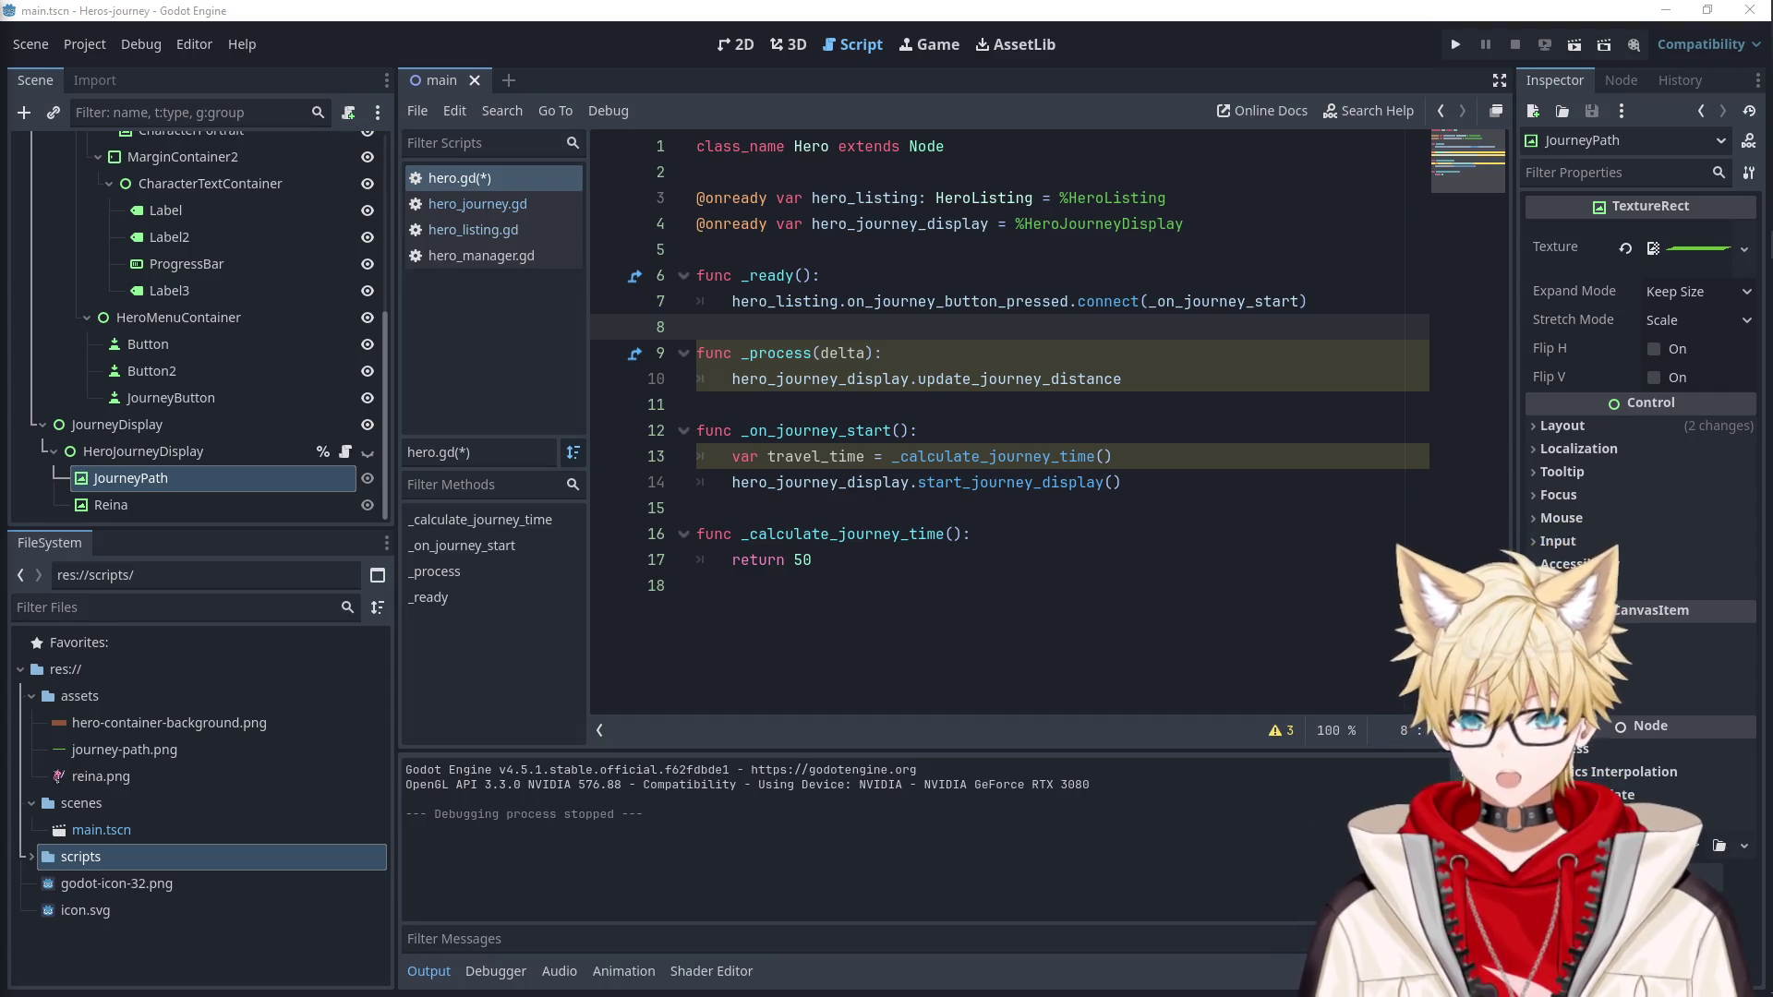
click(927, 507)
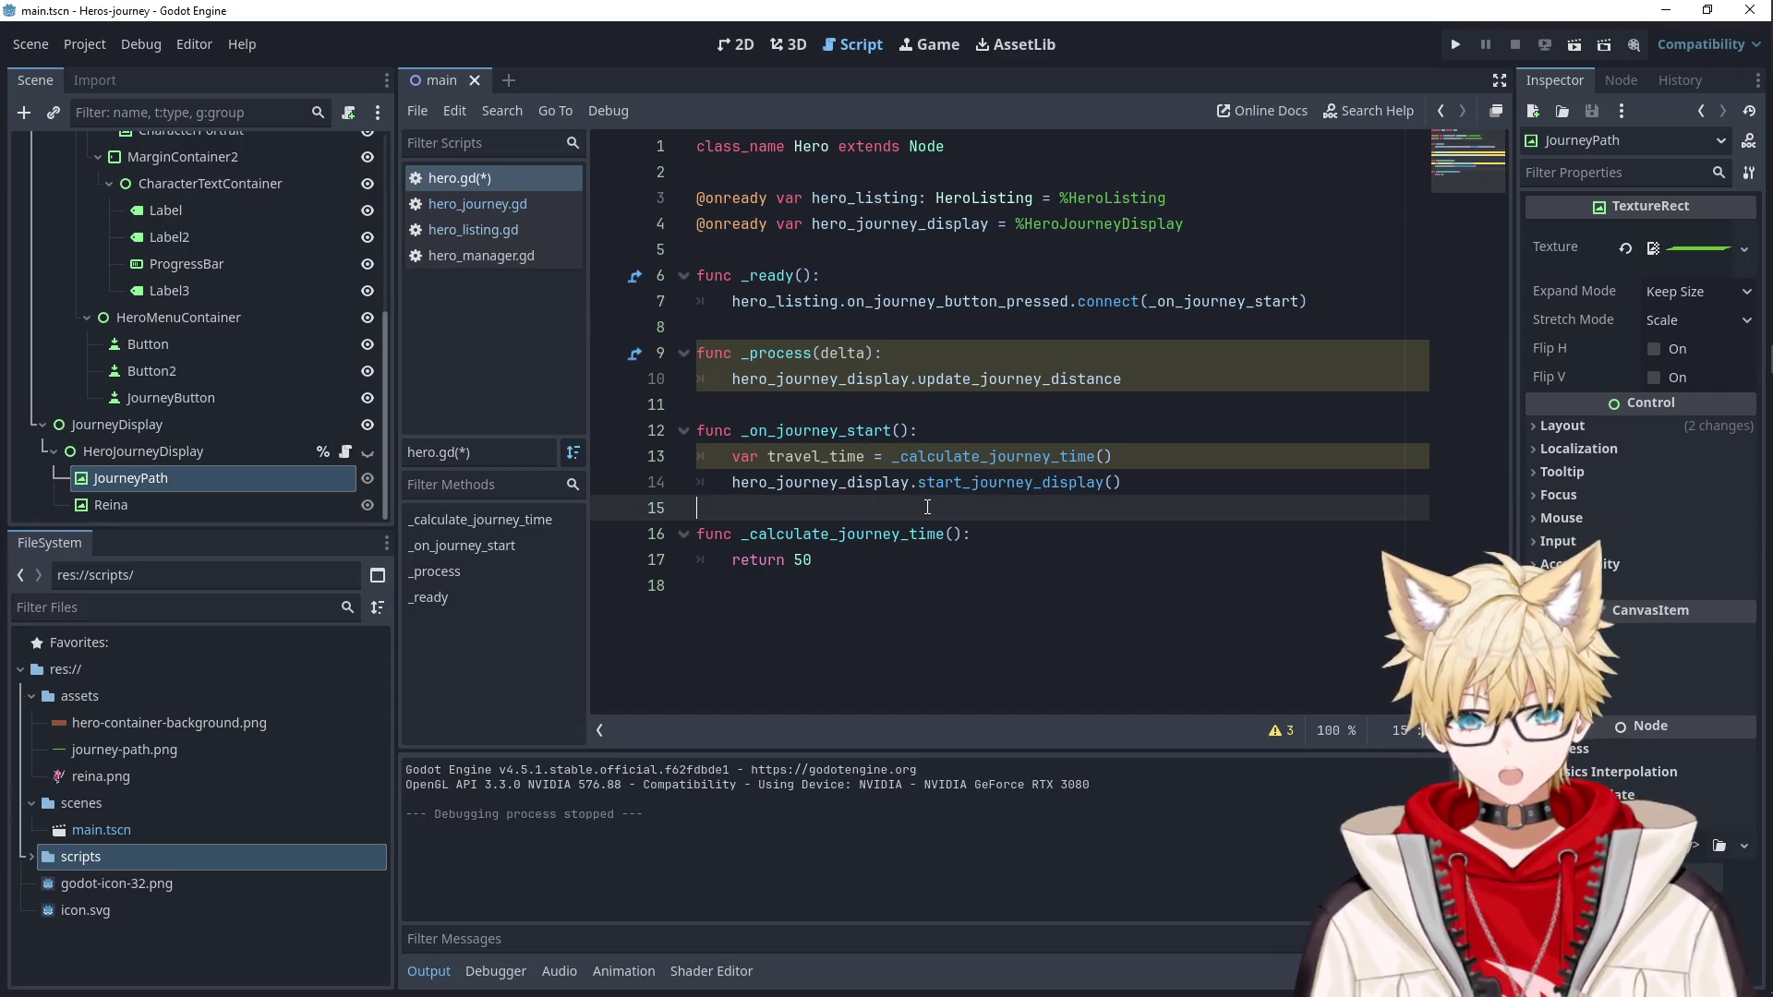
click(1122, 349)
click(1150, 380)
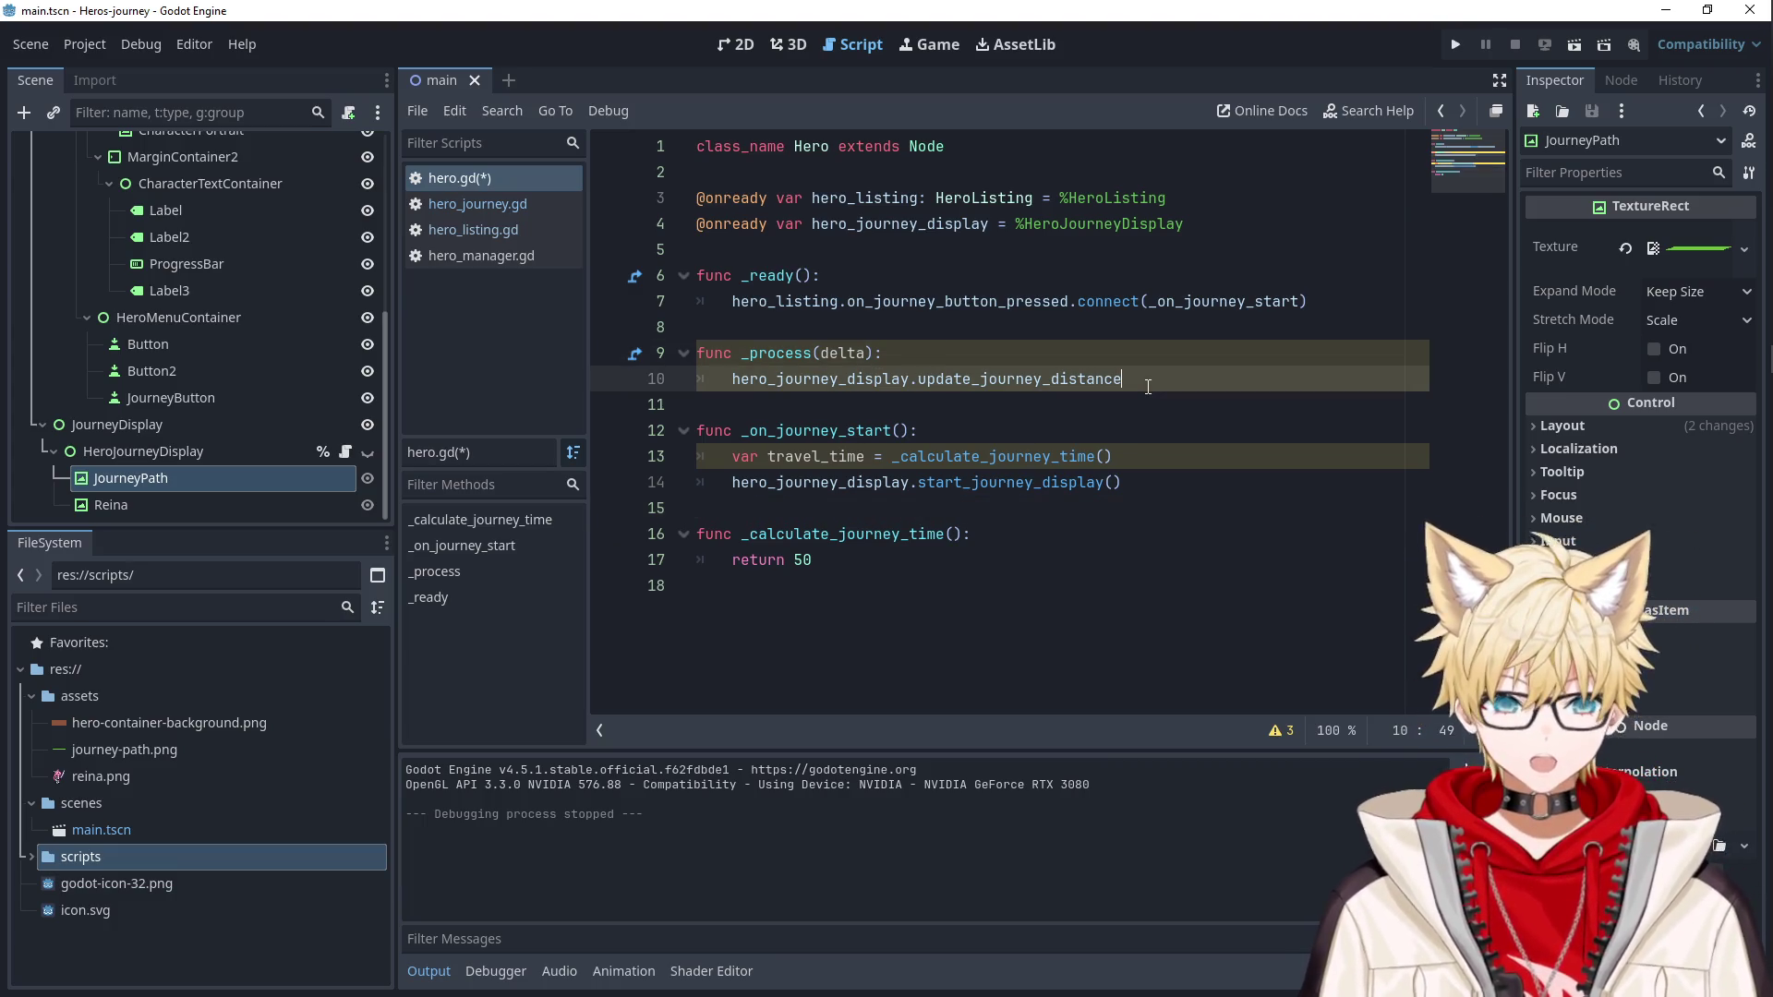
key(Up)
key(Up)
key(Up)
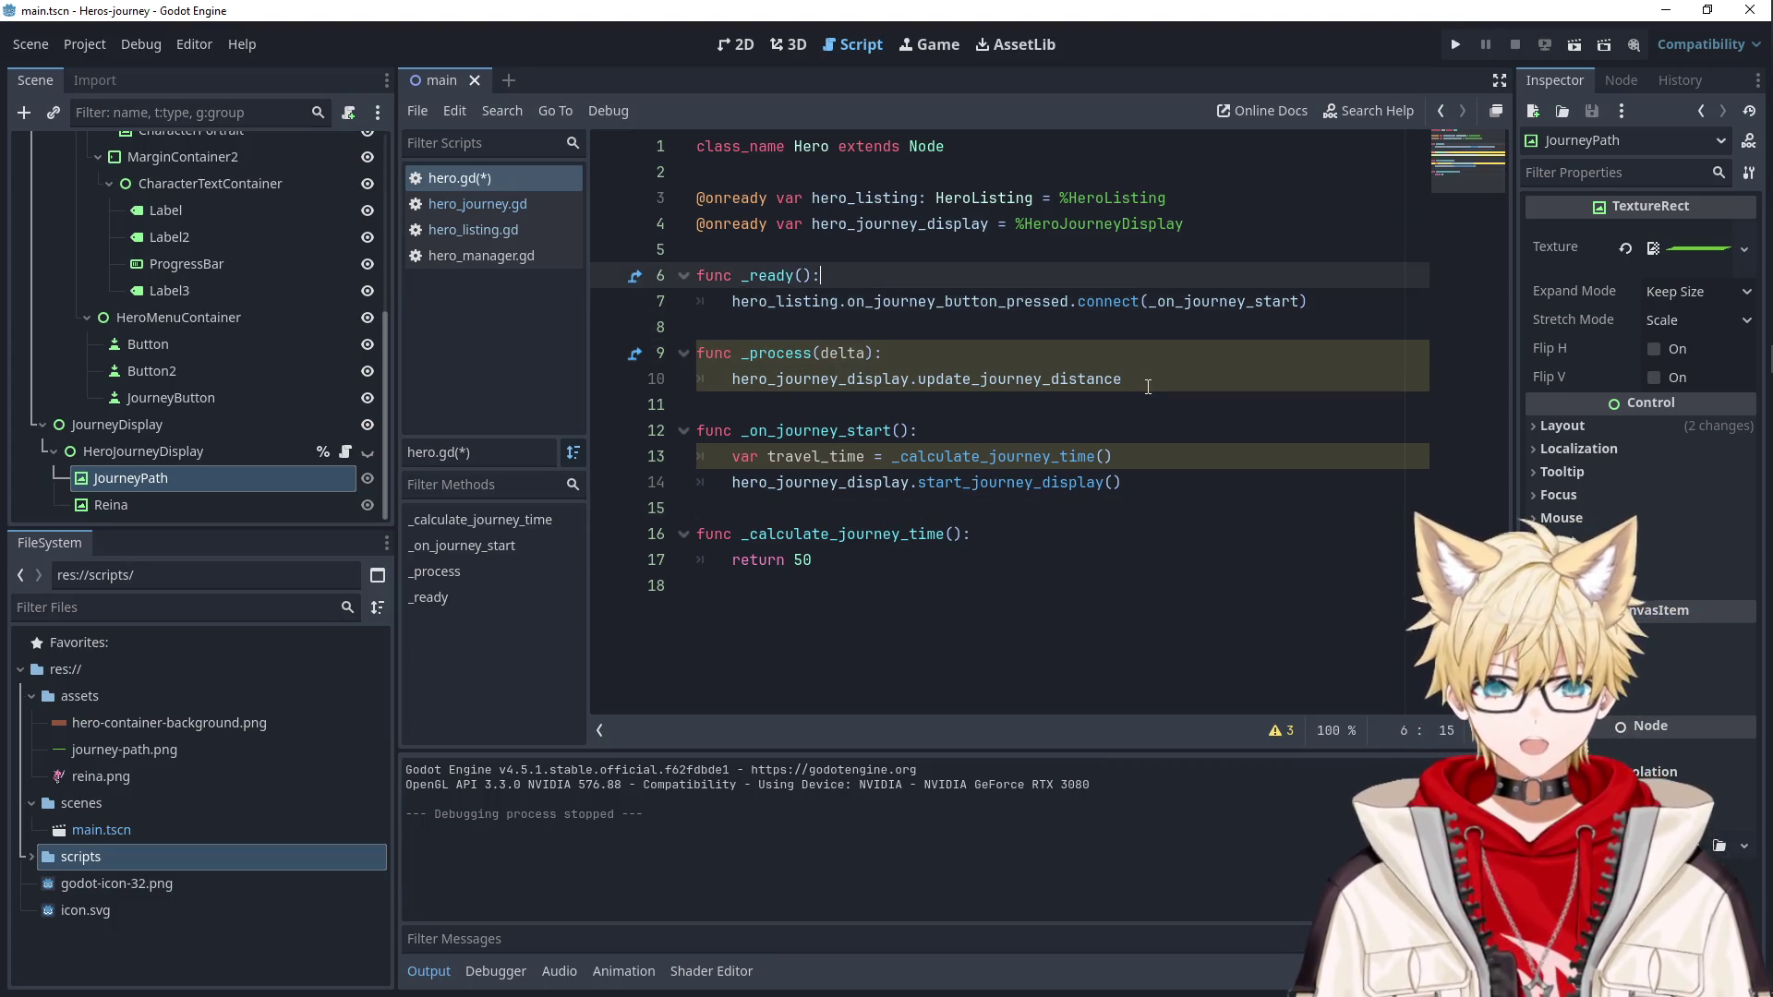
key(Return)
key(Return)
text(@onready var journey_progress)
double_click(878, 286)
key(ctrl+c)
click(924, 393)
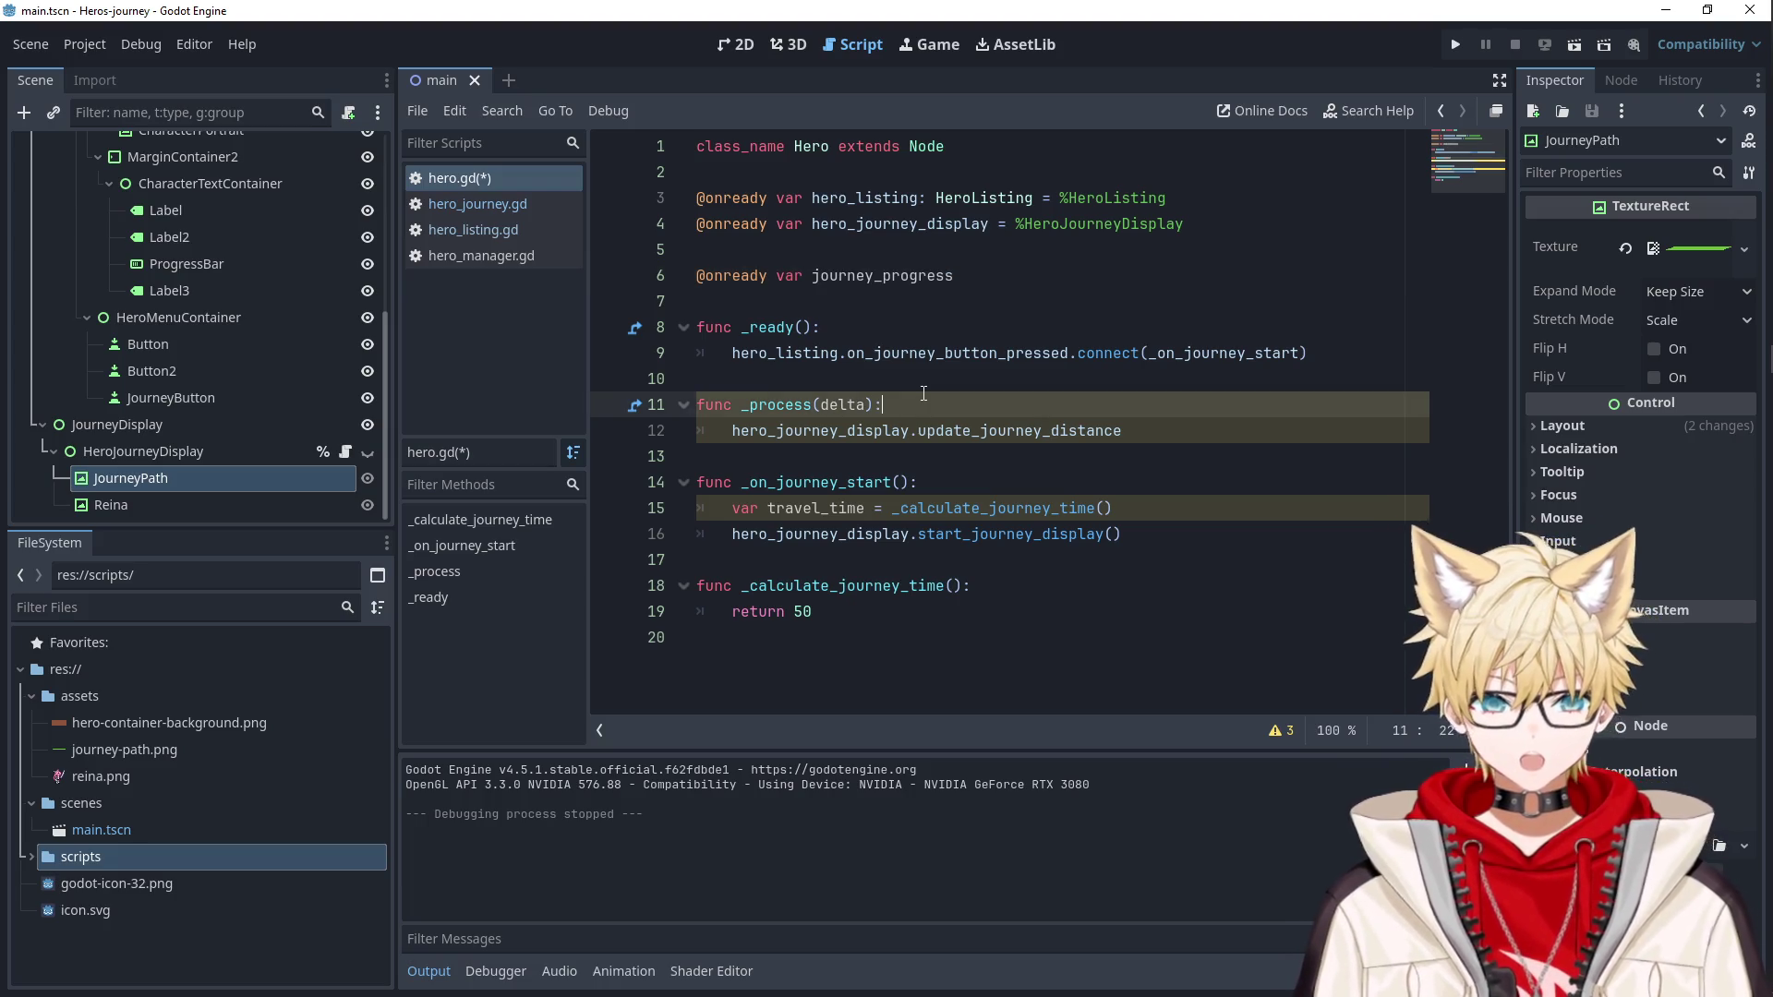
key(Return)
key(ctrl+v)
text(+)
key(BackSpace)
text(+= de)
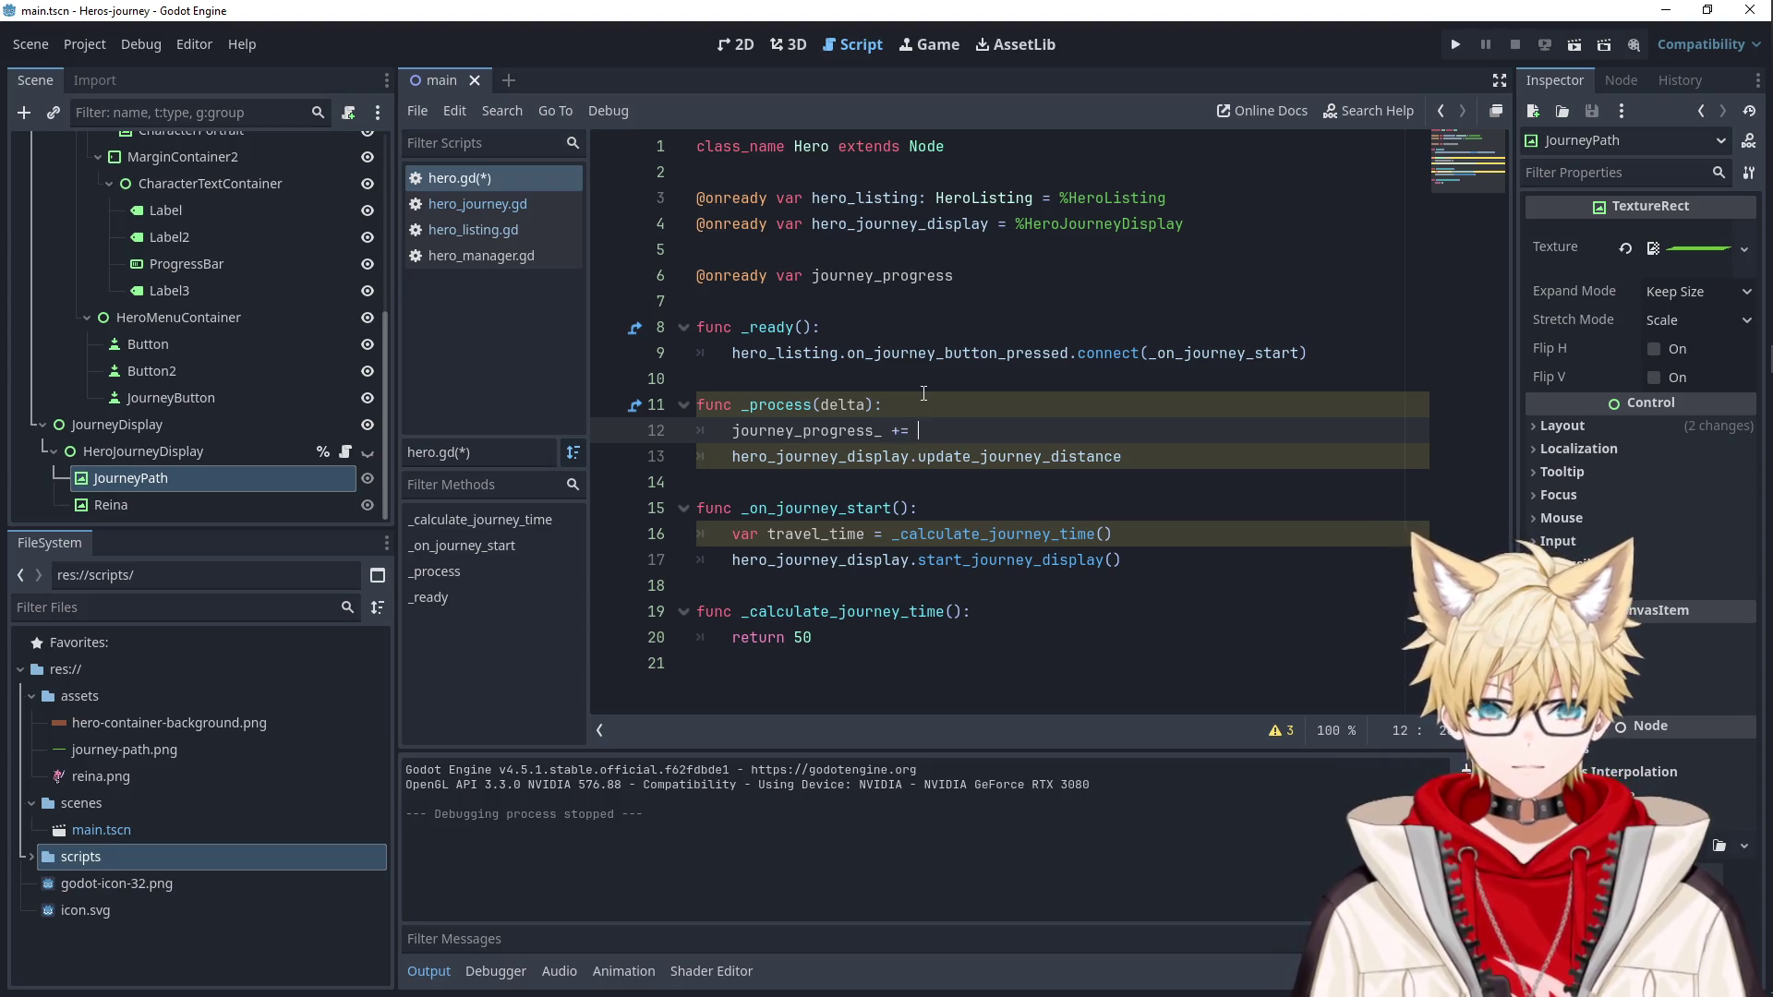
text(lta)
key(Return)
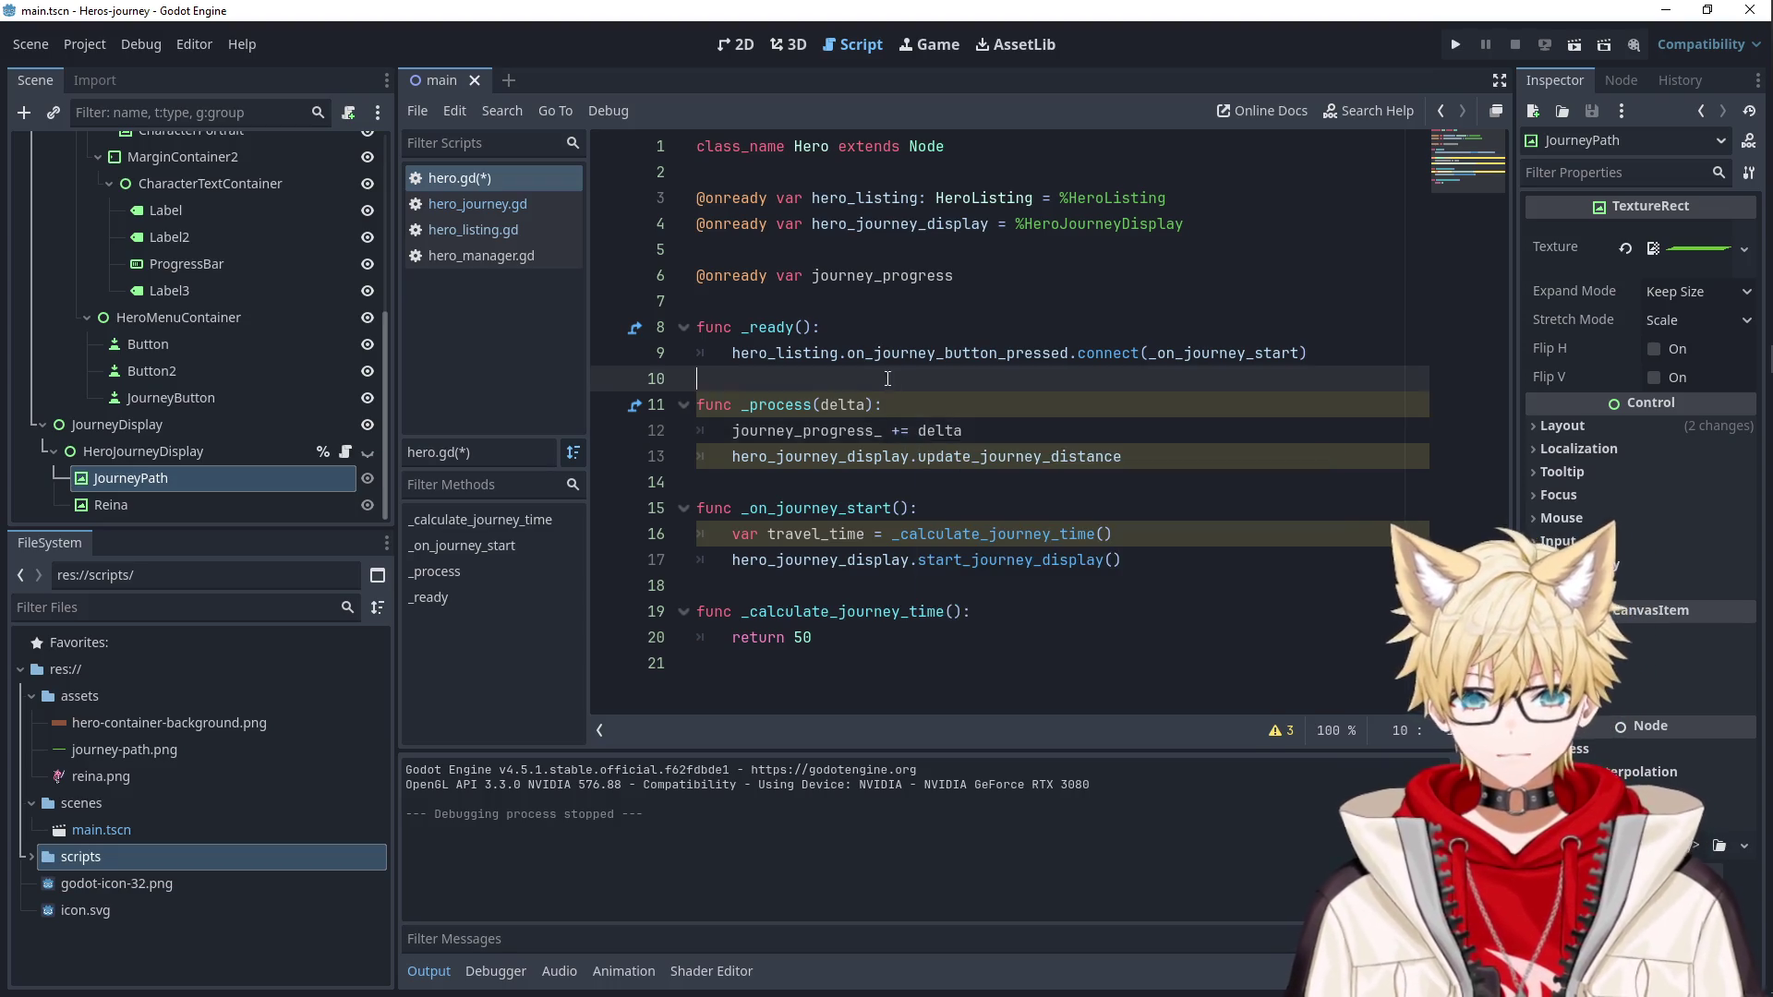
double_click(848, 432)
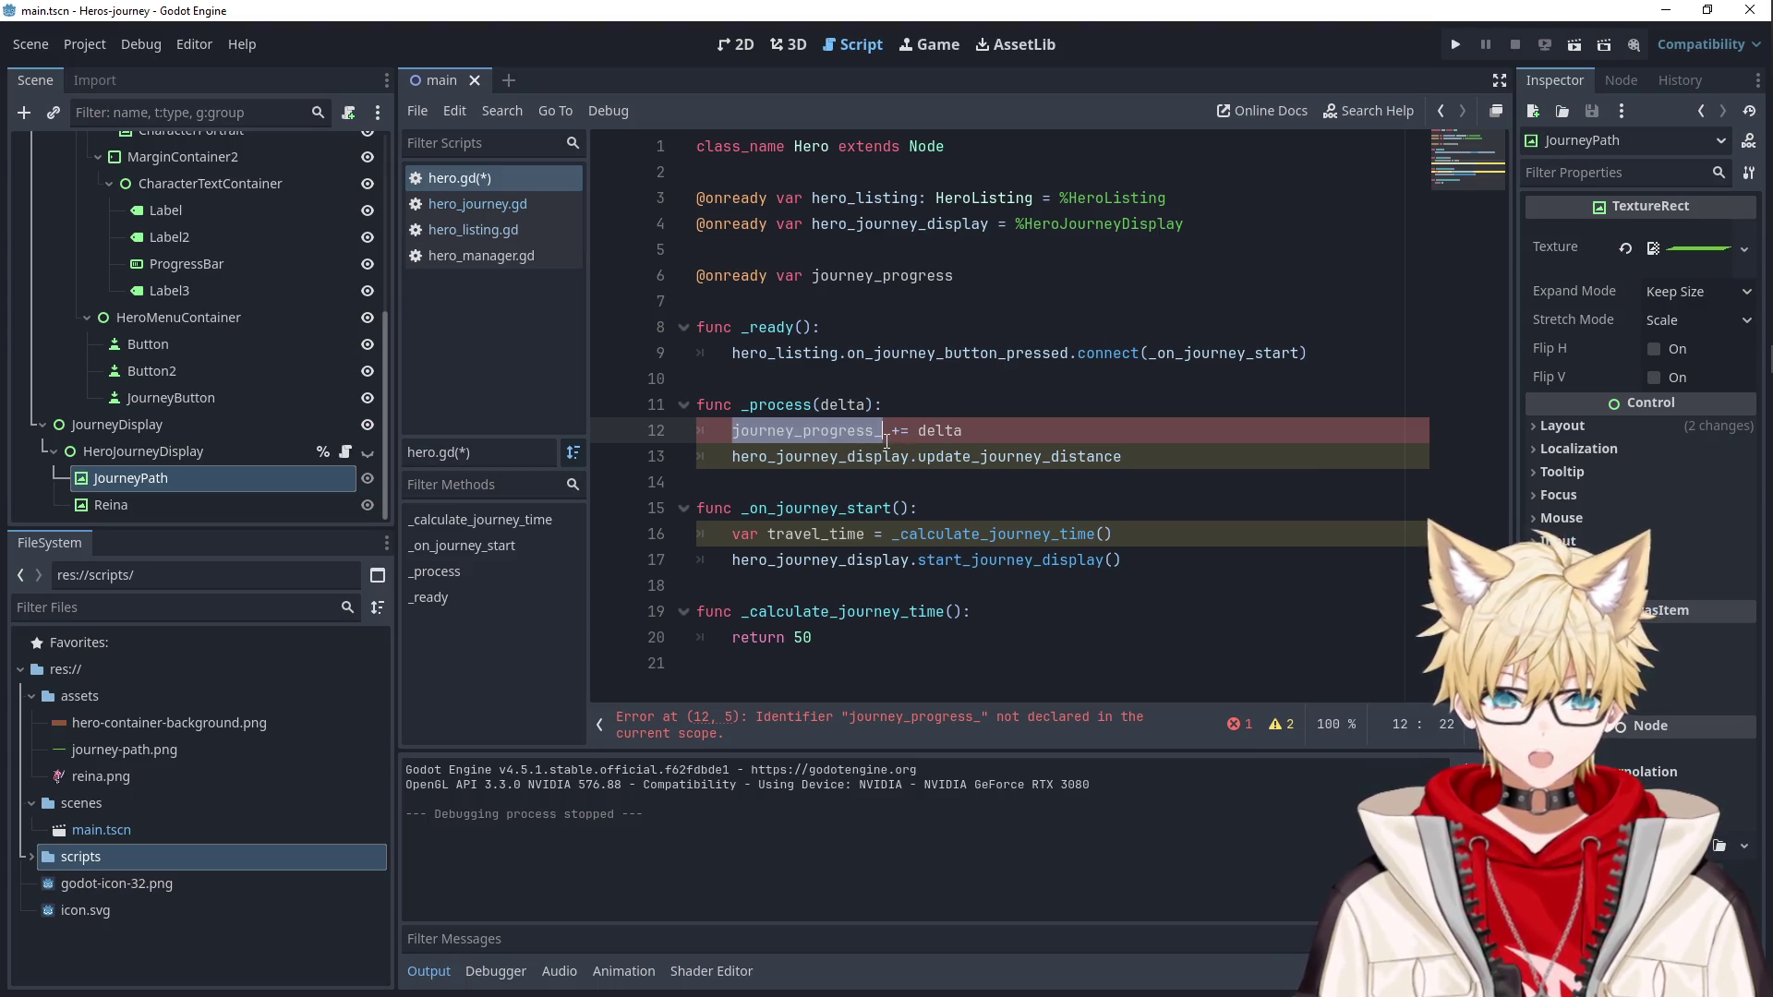
key(ctrl+v)
Step: Type journey_progress as float = 0, adjust the update_journey_distance call, and open a line below
click(994, 269)
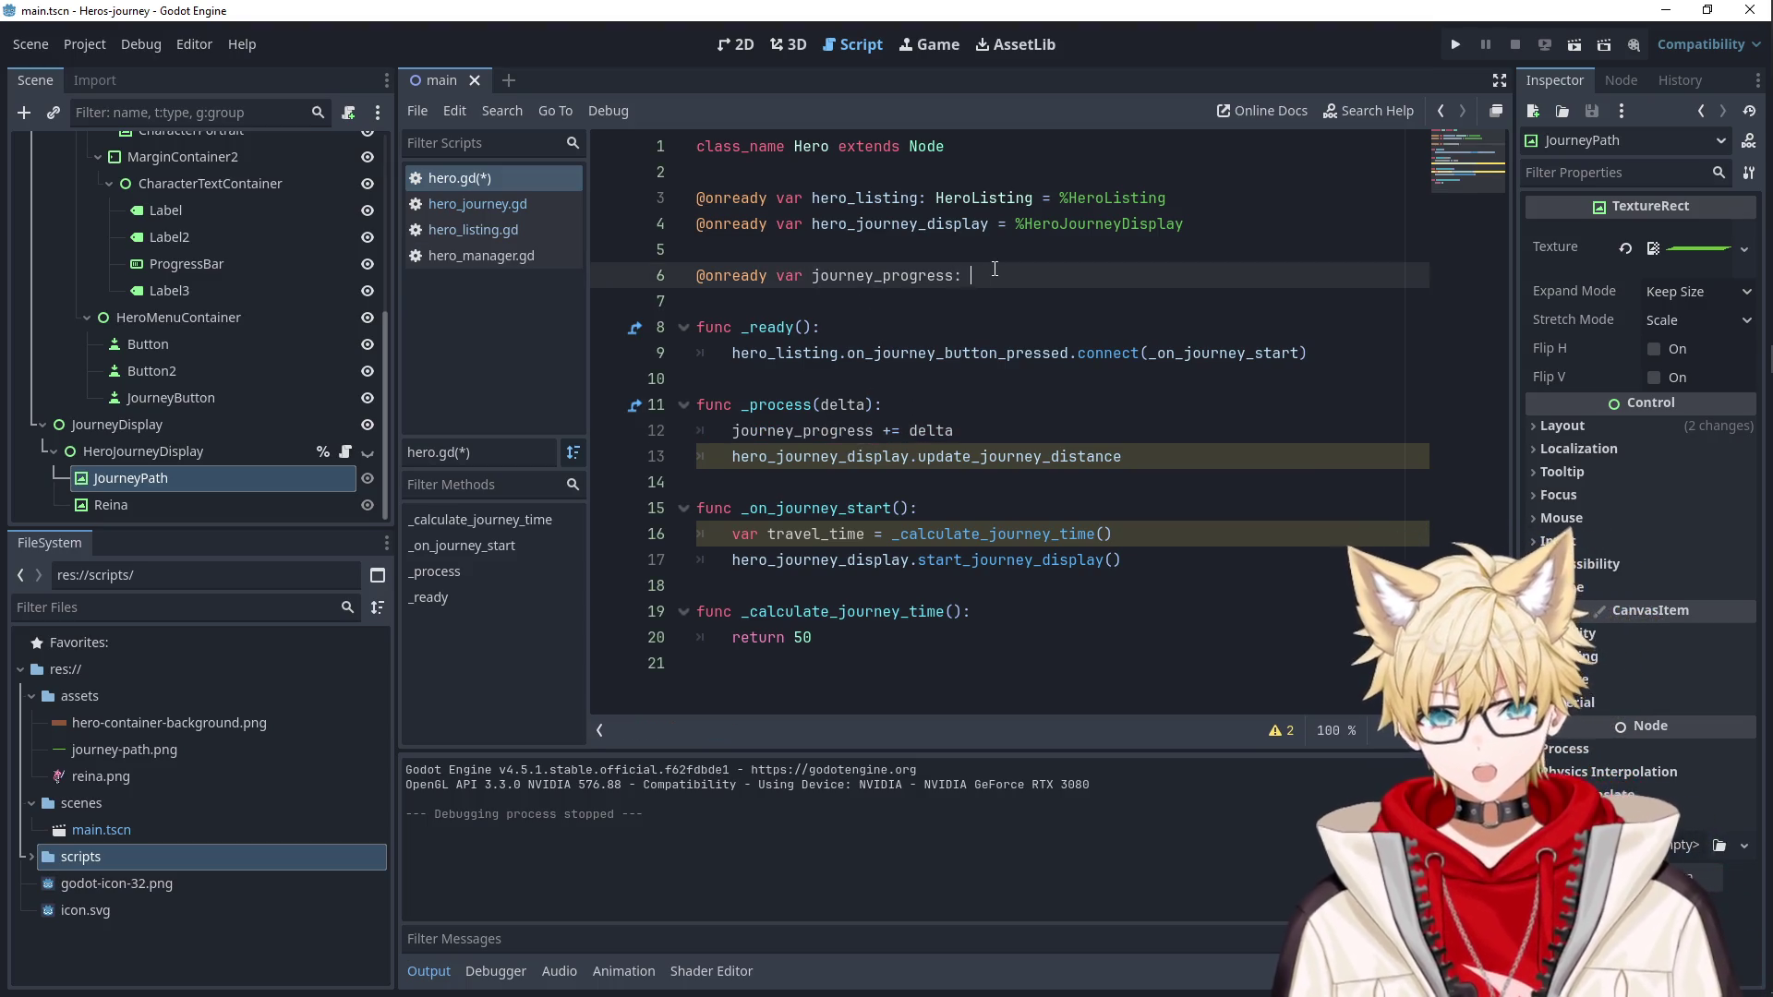
text(float)
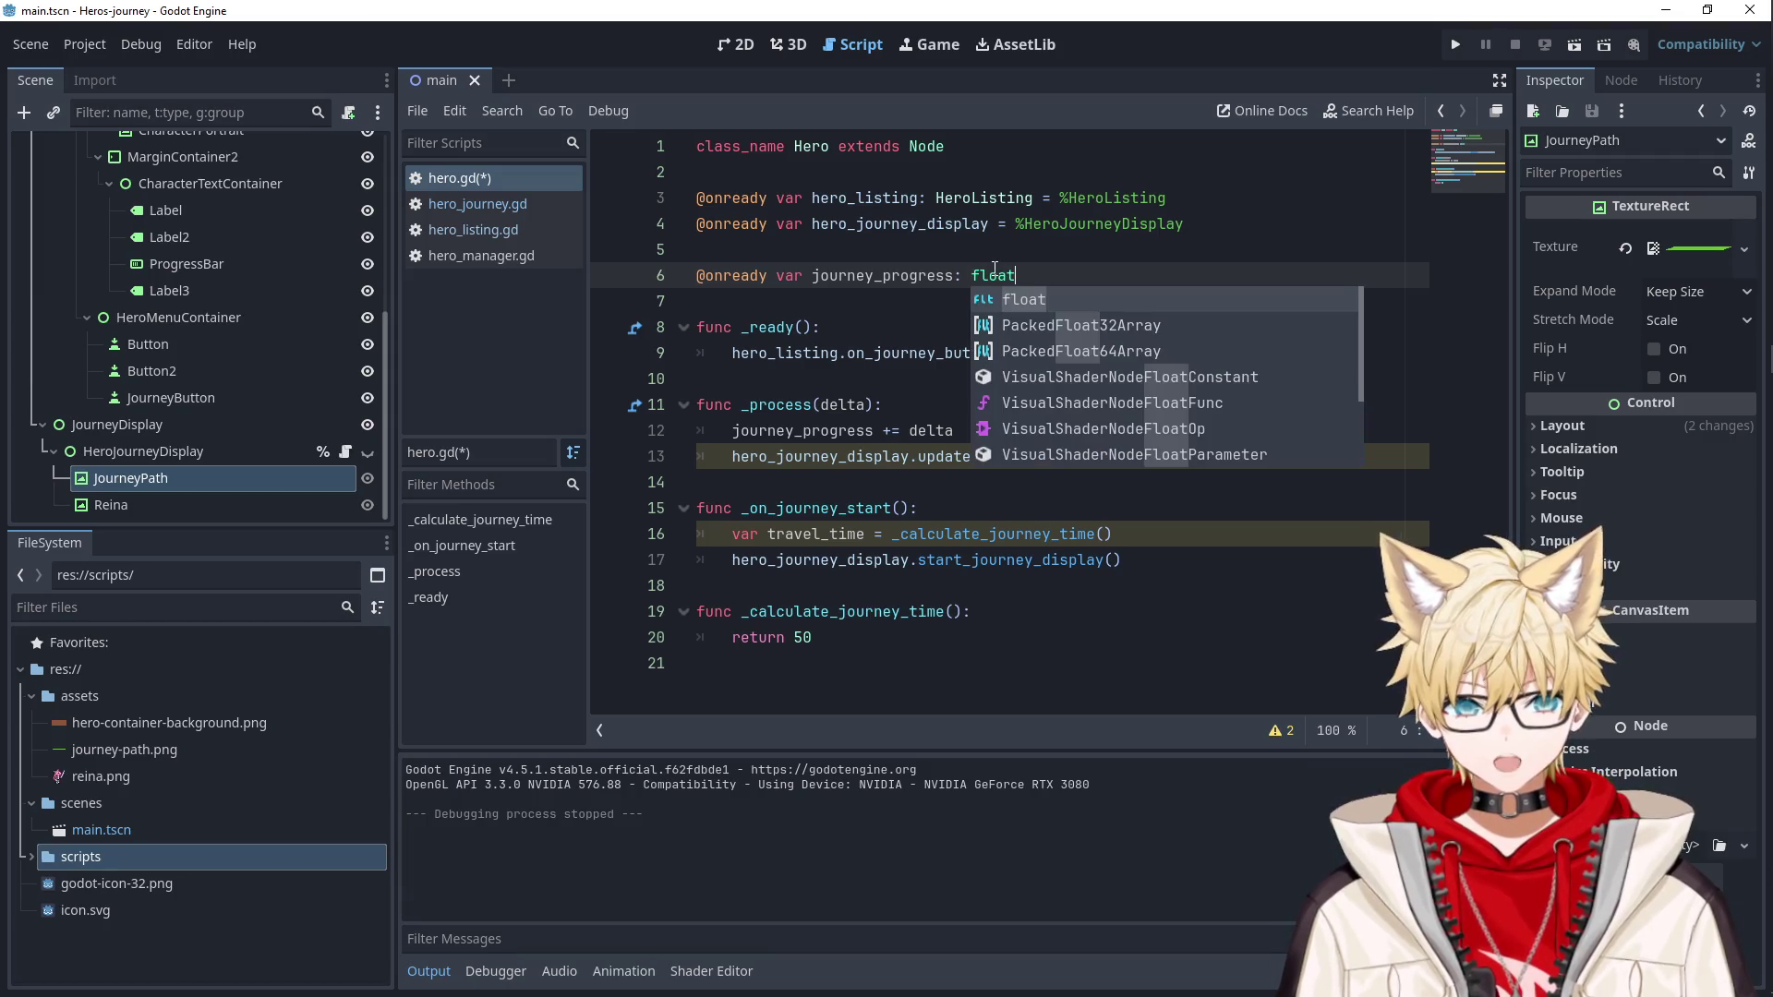
text( = 0)
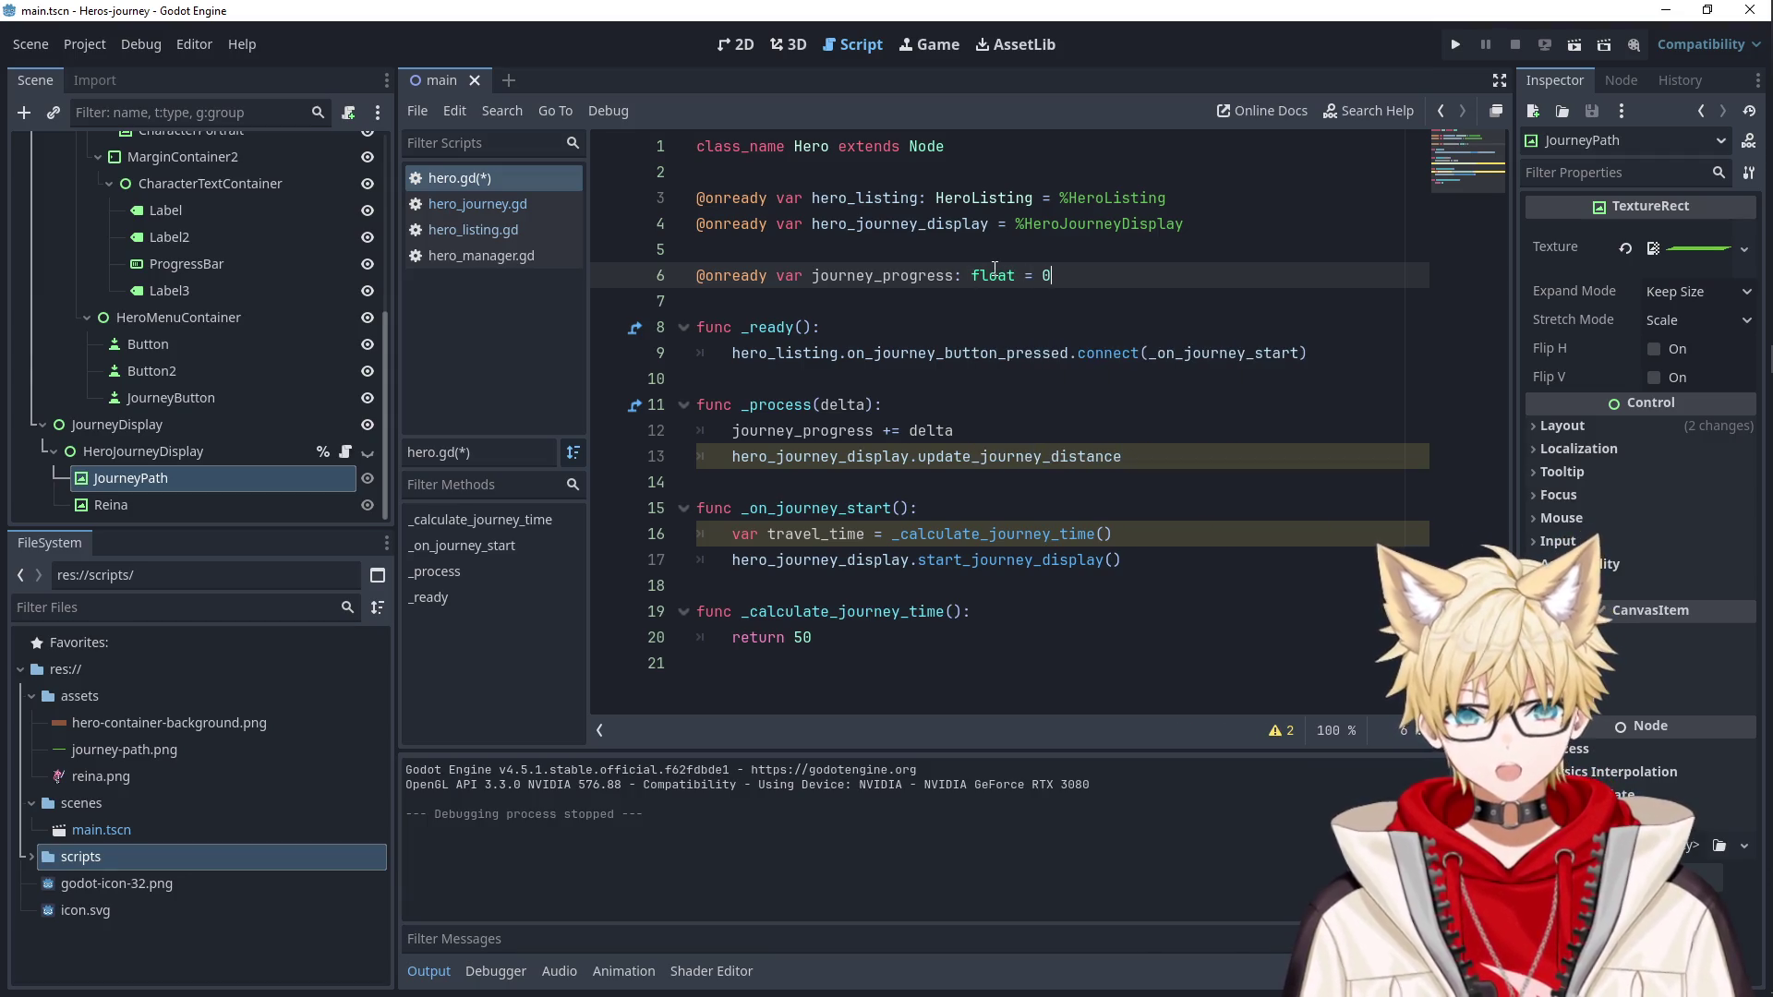
double_click(893, 275)
click(1145, 446)
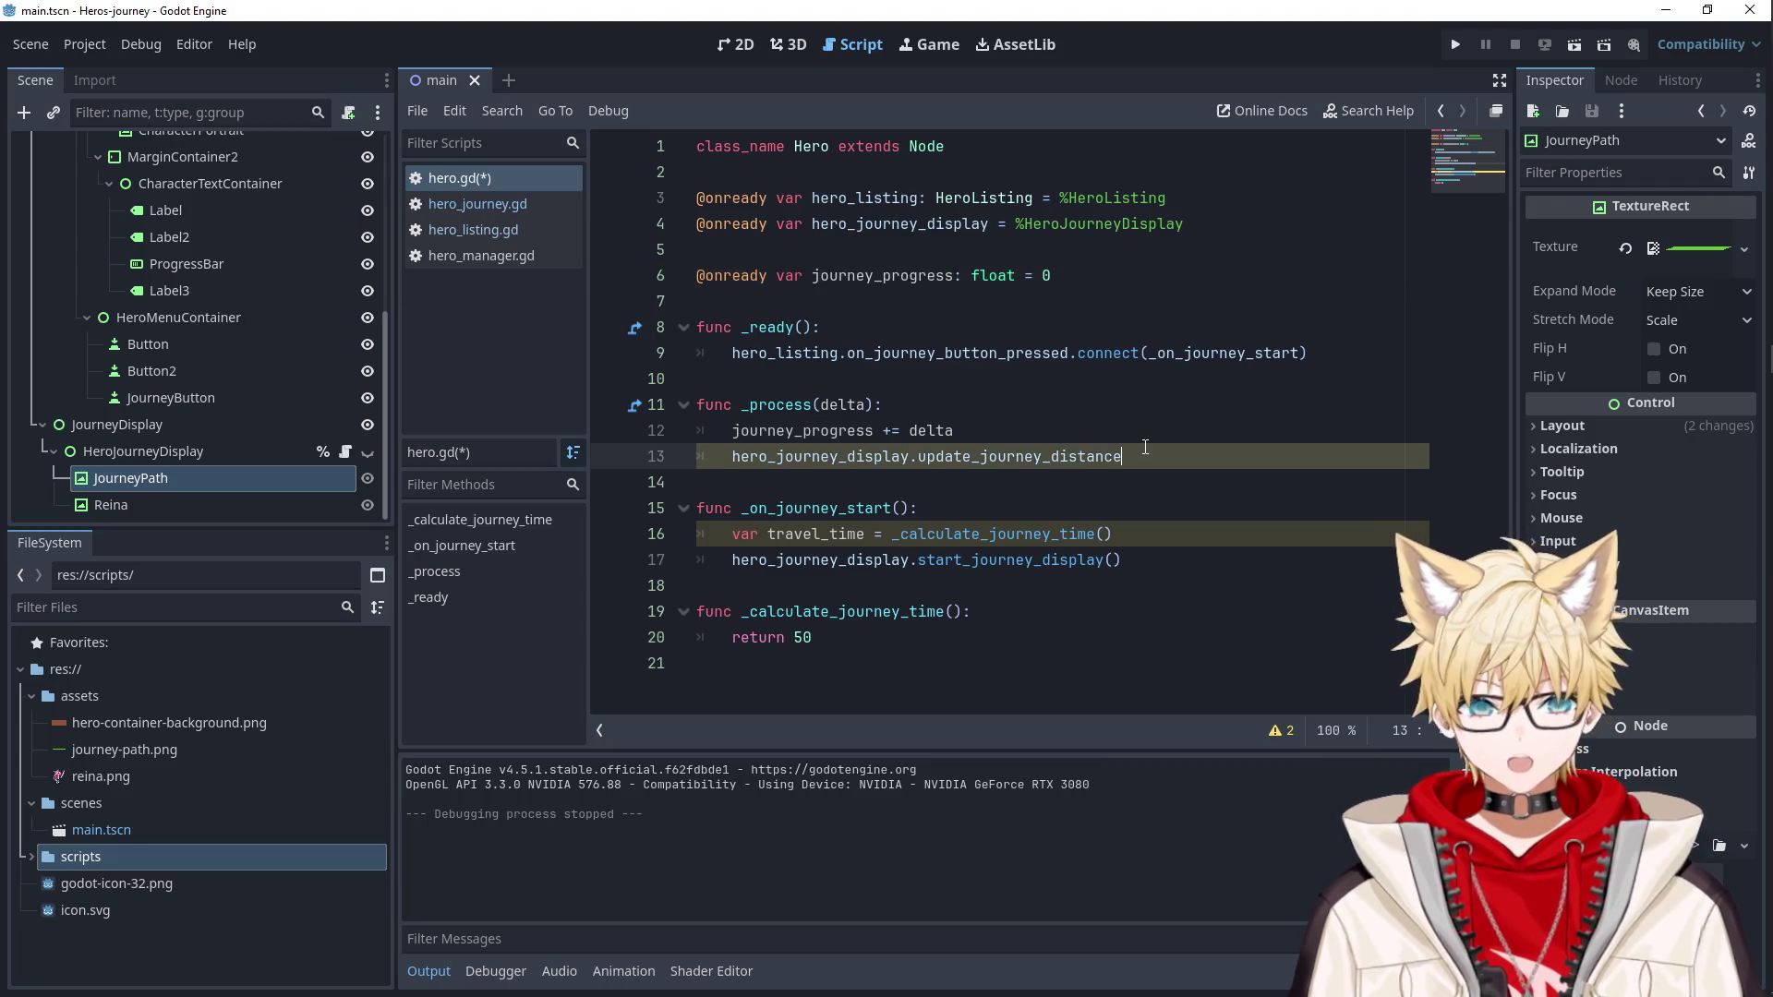
text((journey_progress /)
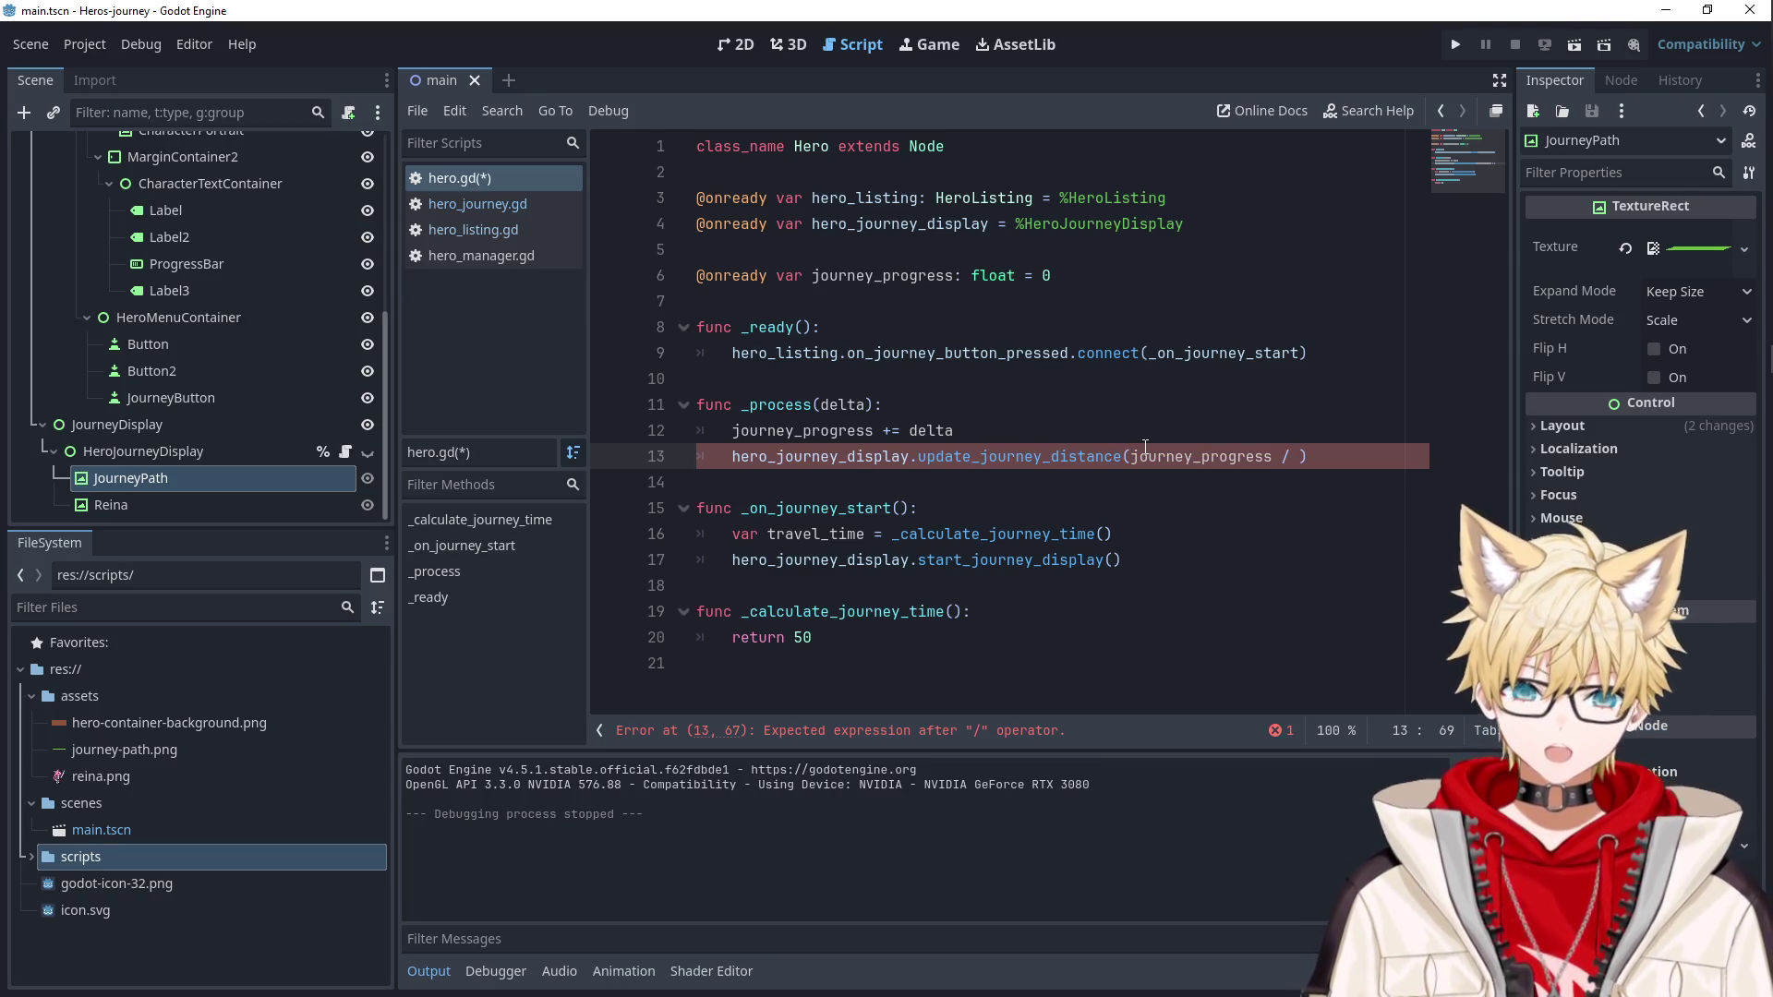
key(BackSpace)
key(BackSpace)
key(BackSpace)
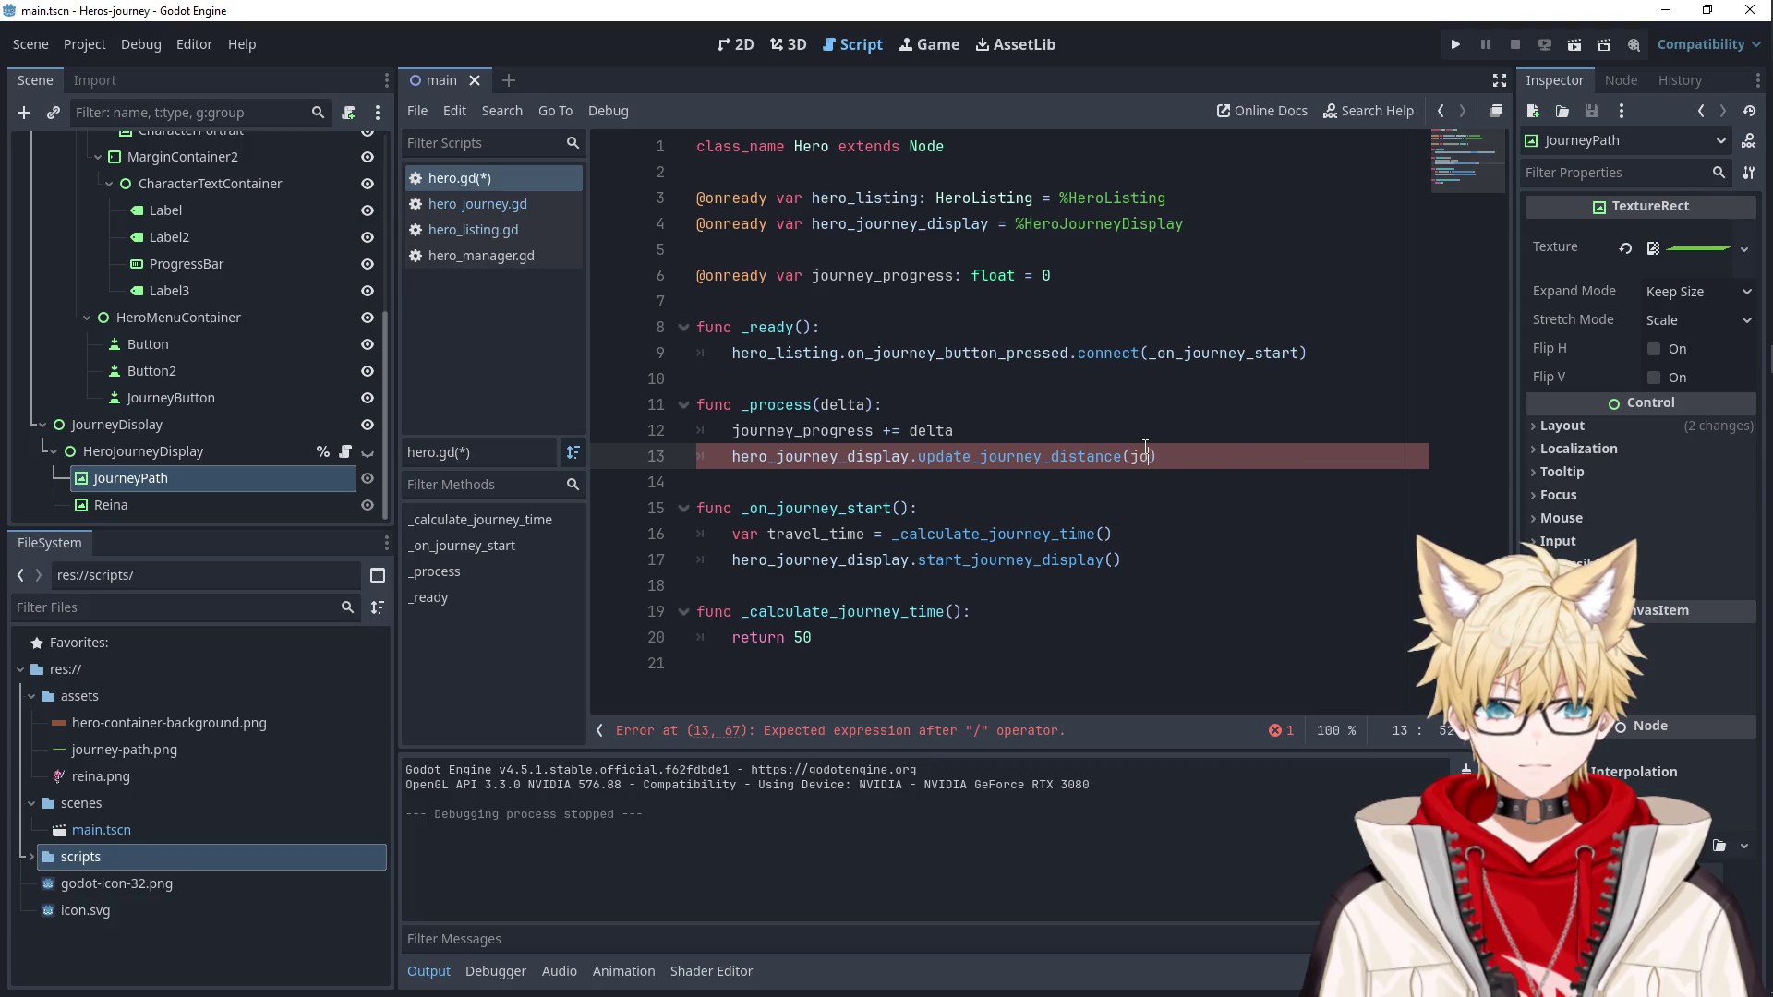
click(1100, 282)
key(Return)
Step: Declare journey_progress_percent as a float and is_on_journey set to false below journey_progress
text(@onready var jo)
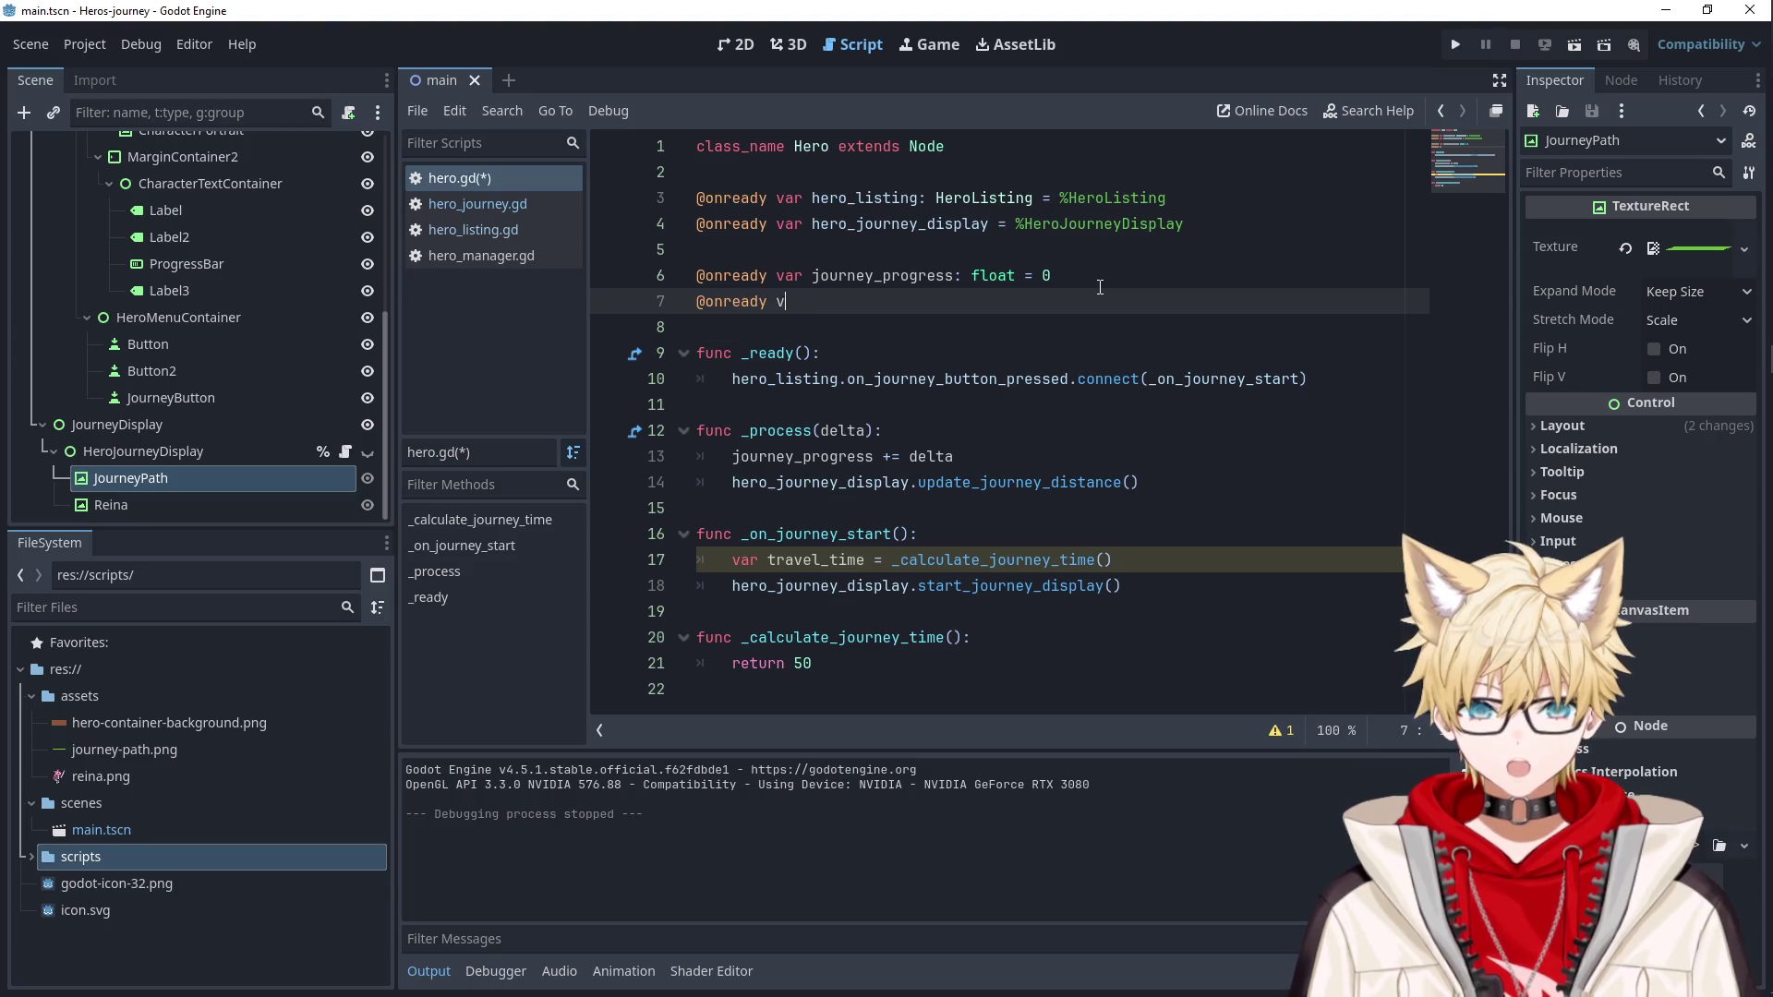
text(urney_progr)
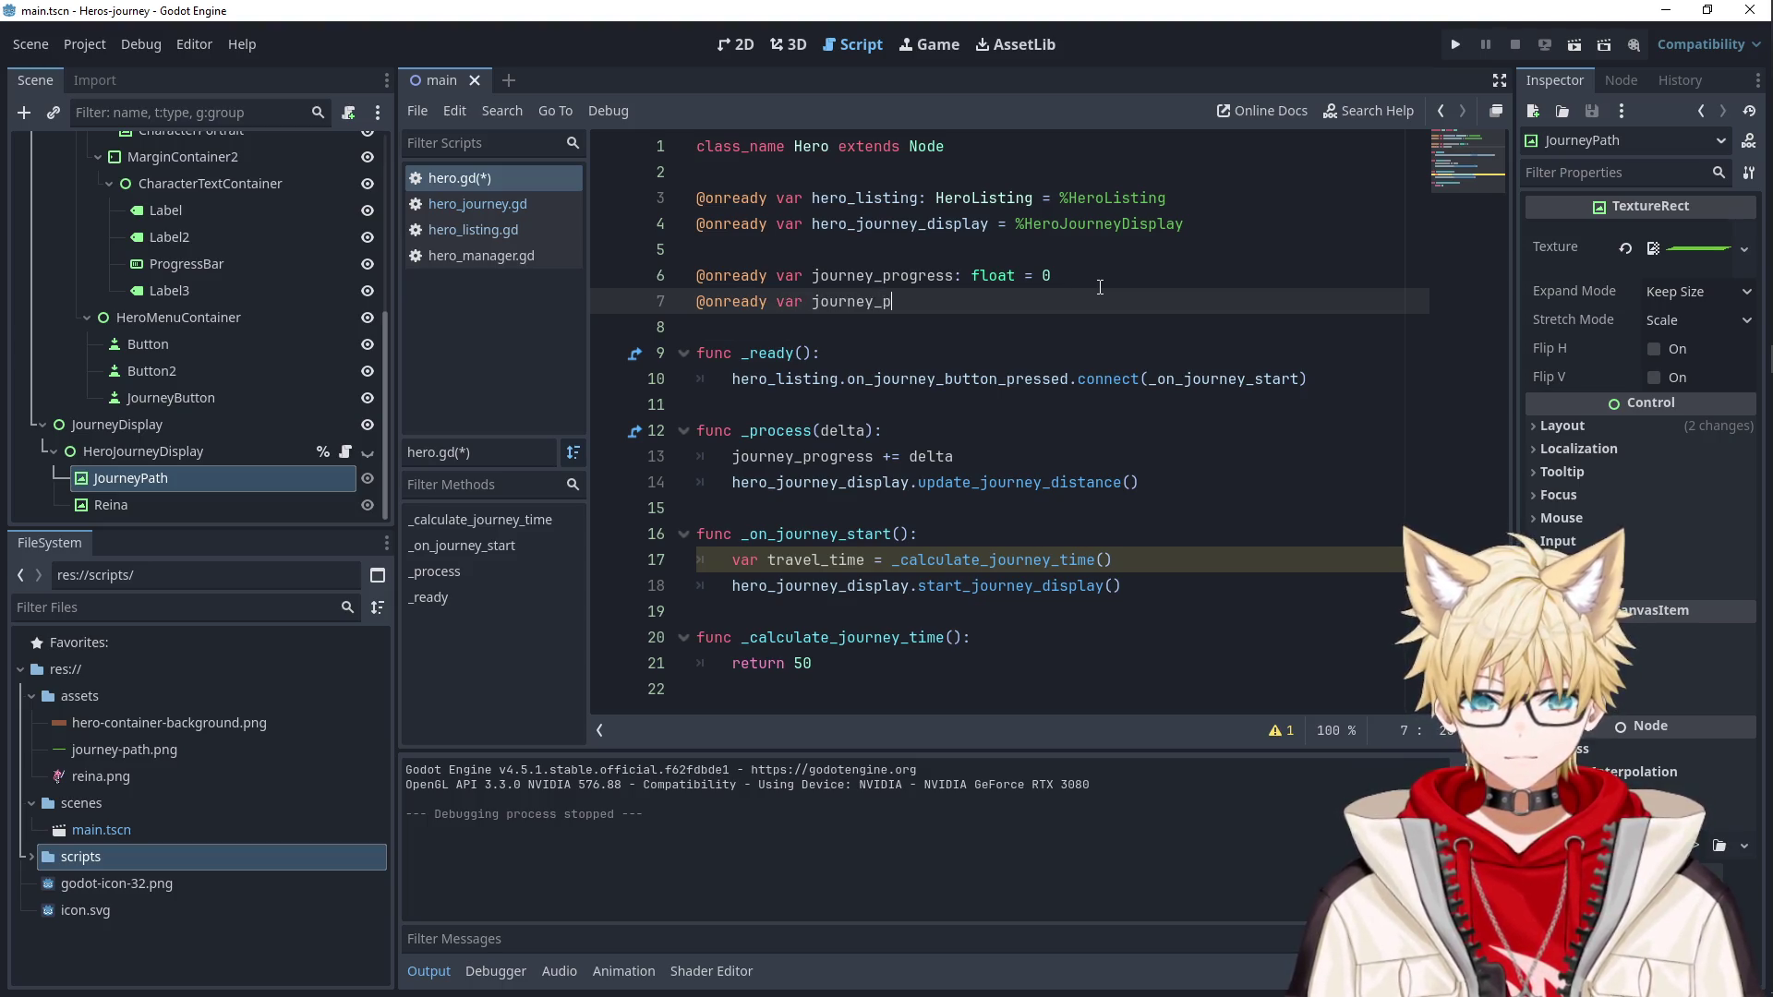
text(ess_per)
text(cent: )
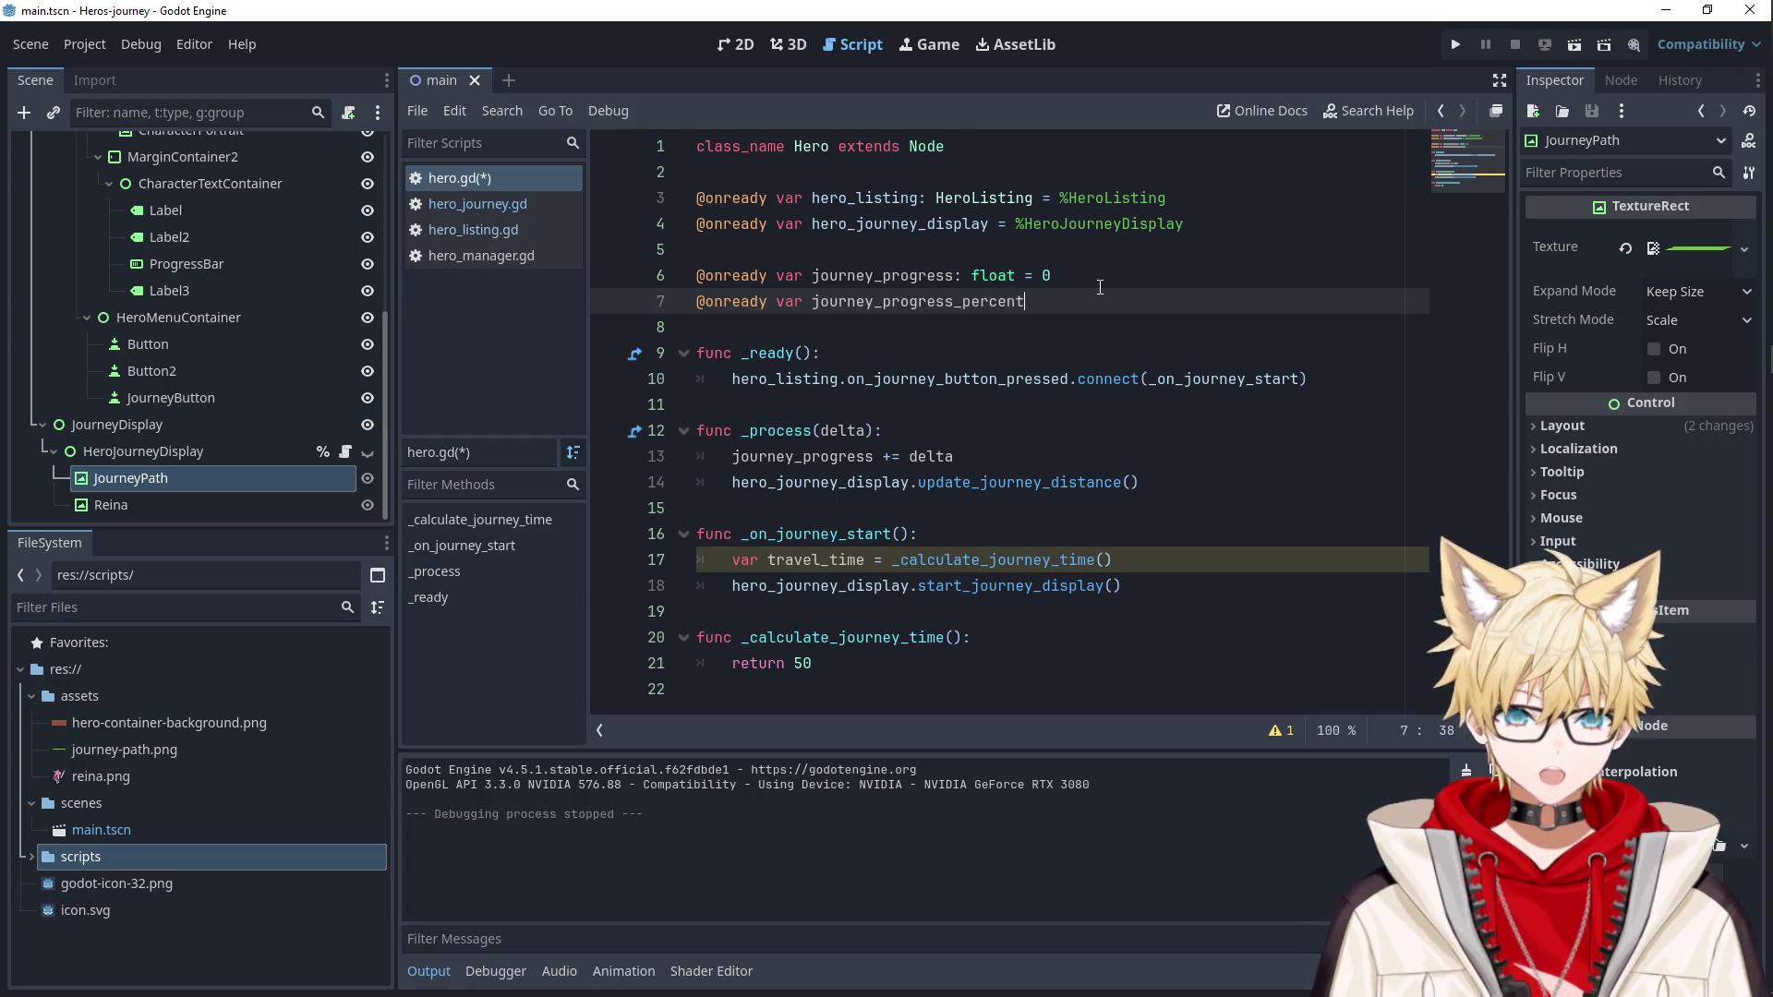
text(float = 0)
key(Return)
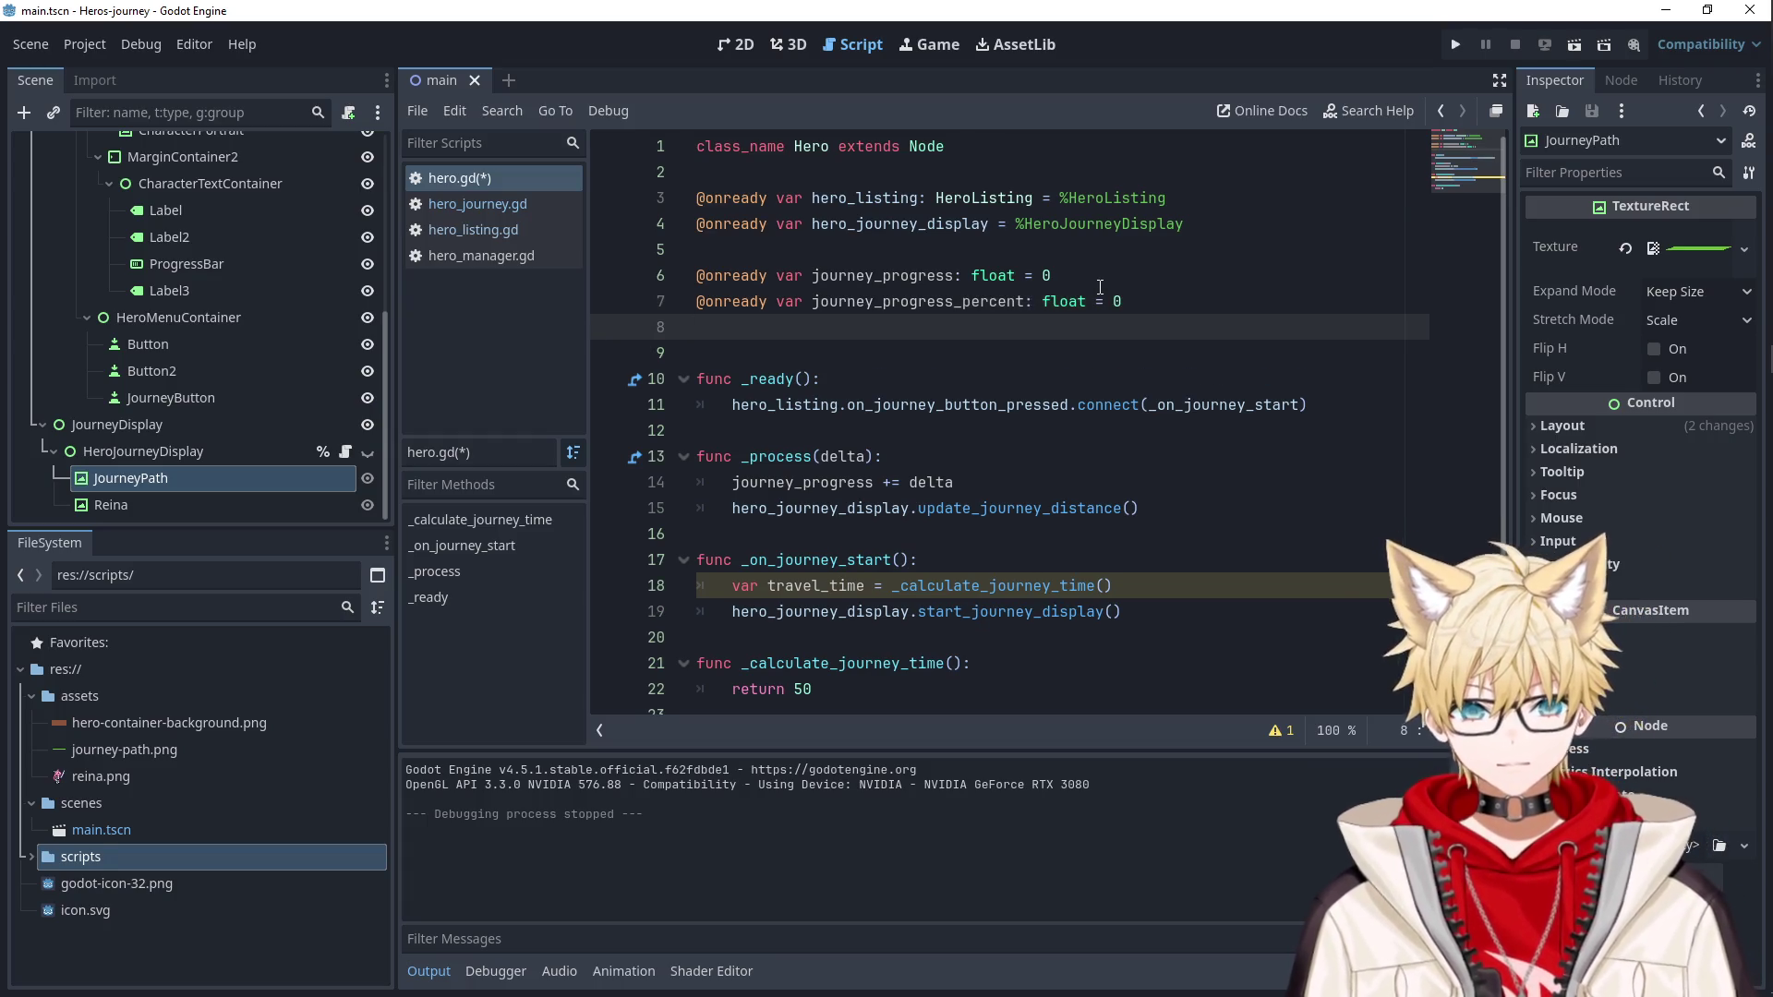
text(@onready var is_hj)
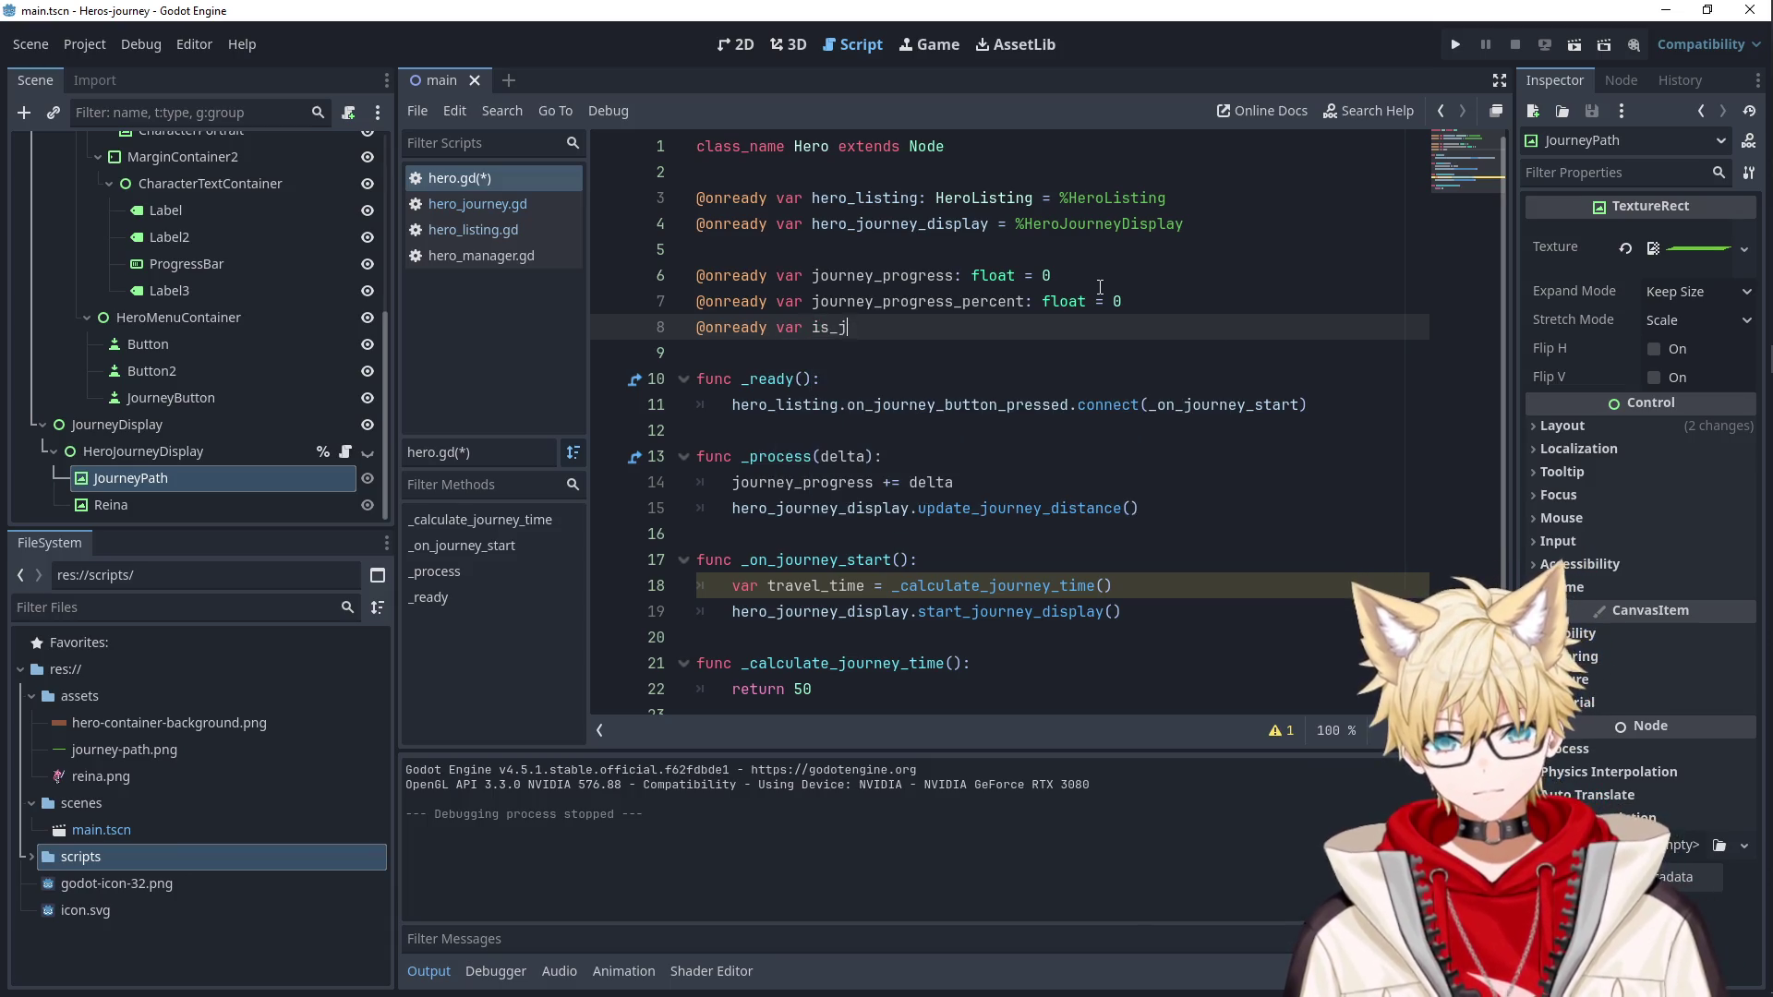
text(on_journey)
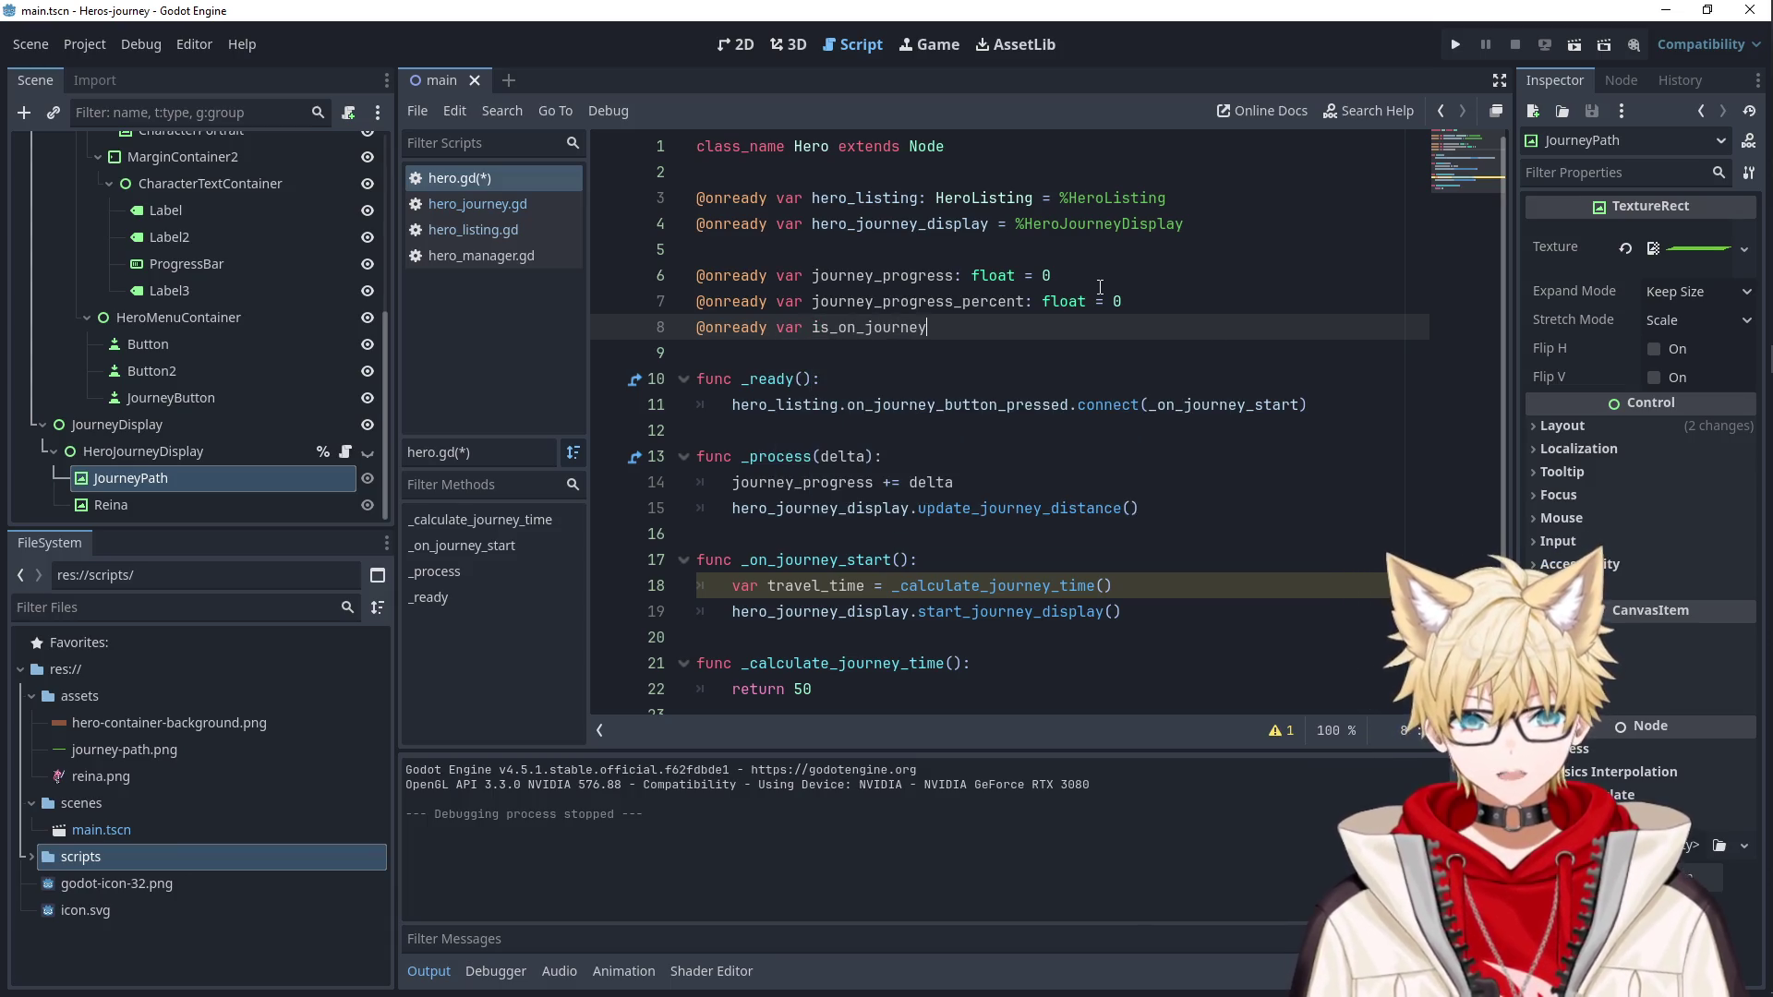
text(= false)
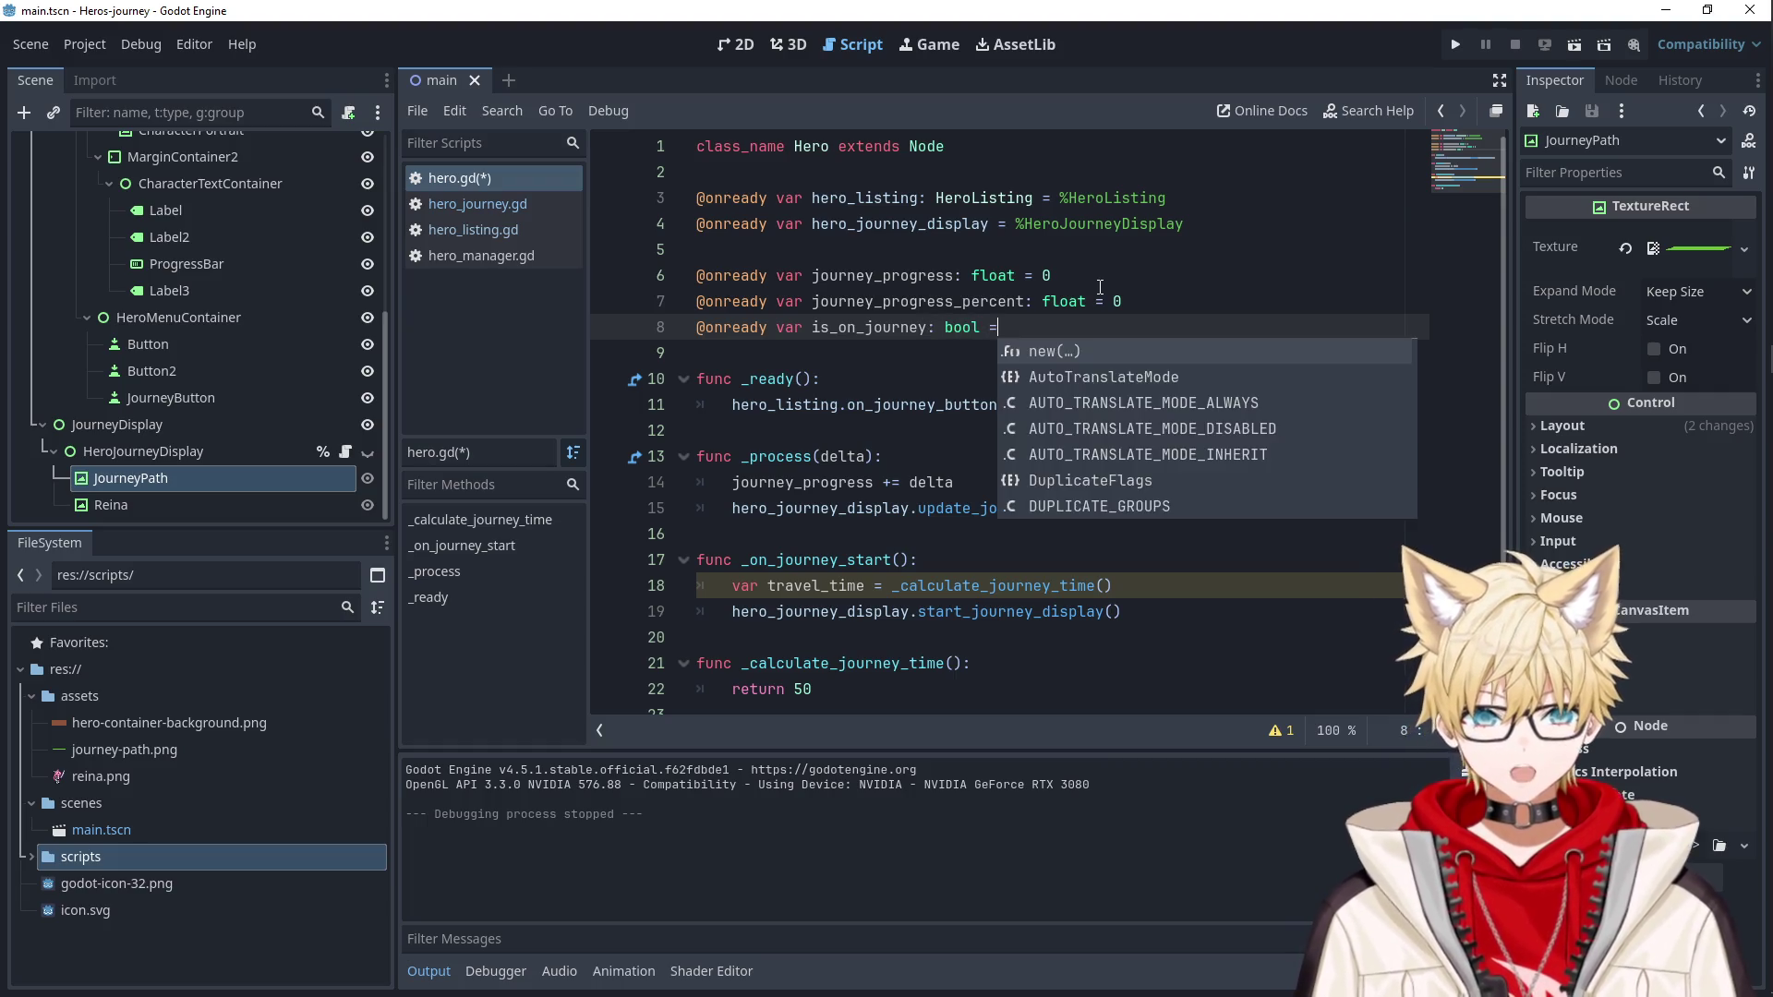
click(1084, 303)
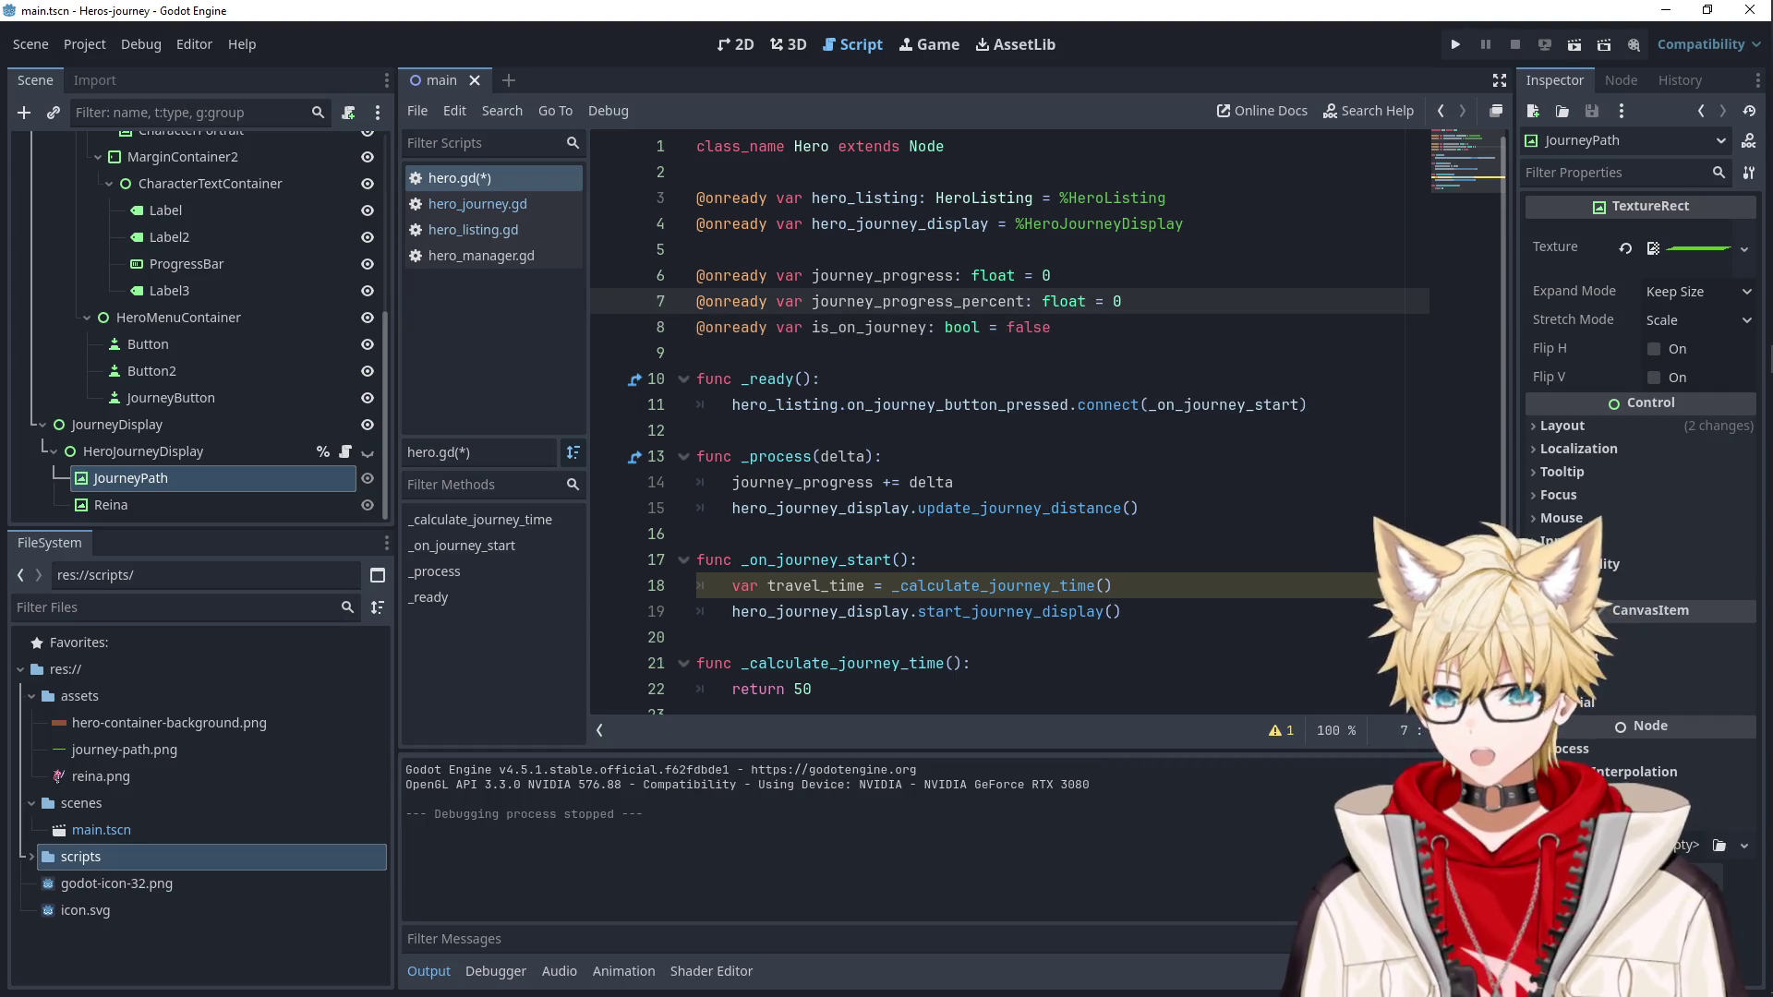
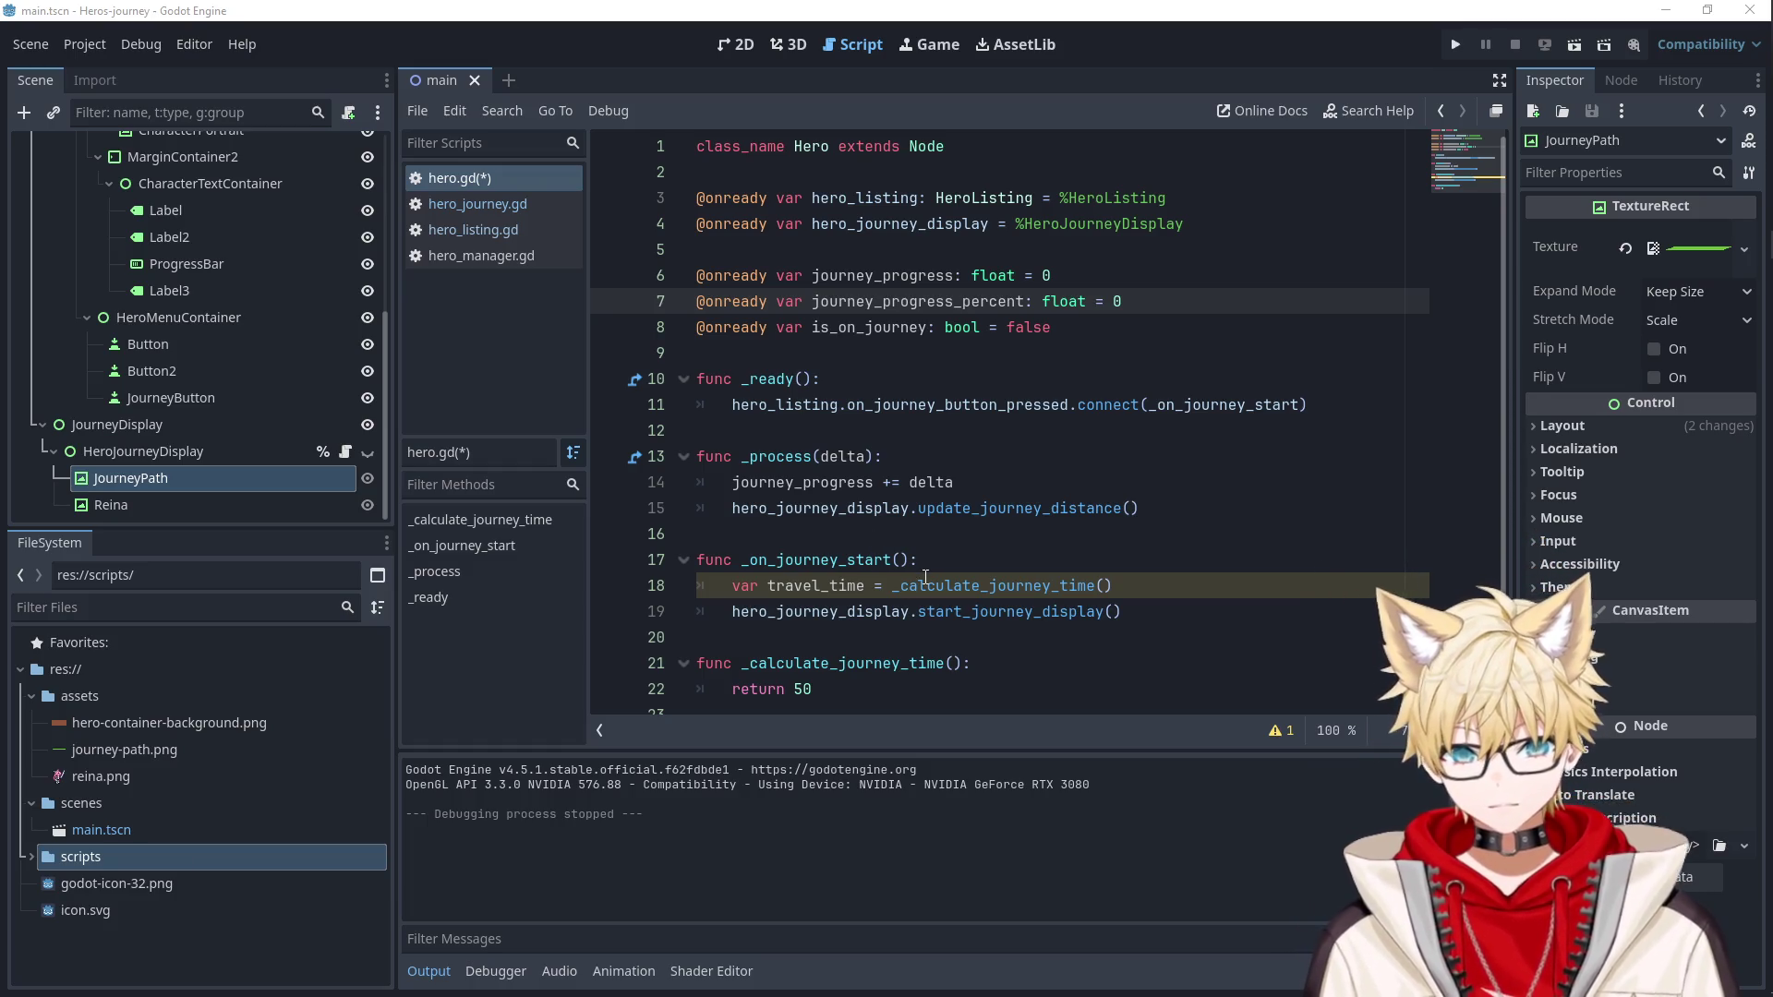
Step: In _process, add an 'if is_on_journey:' check that calls _update_journey_progress()
click(831, 595)
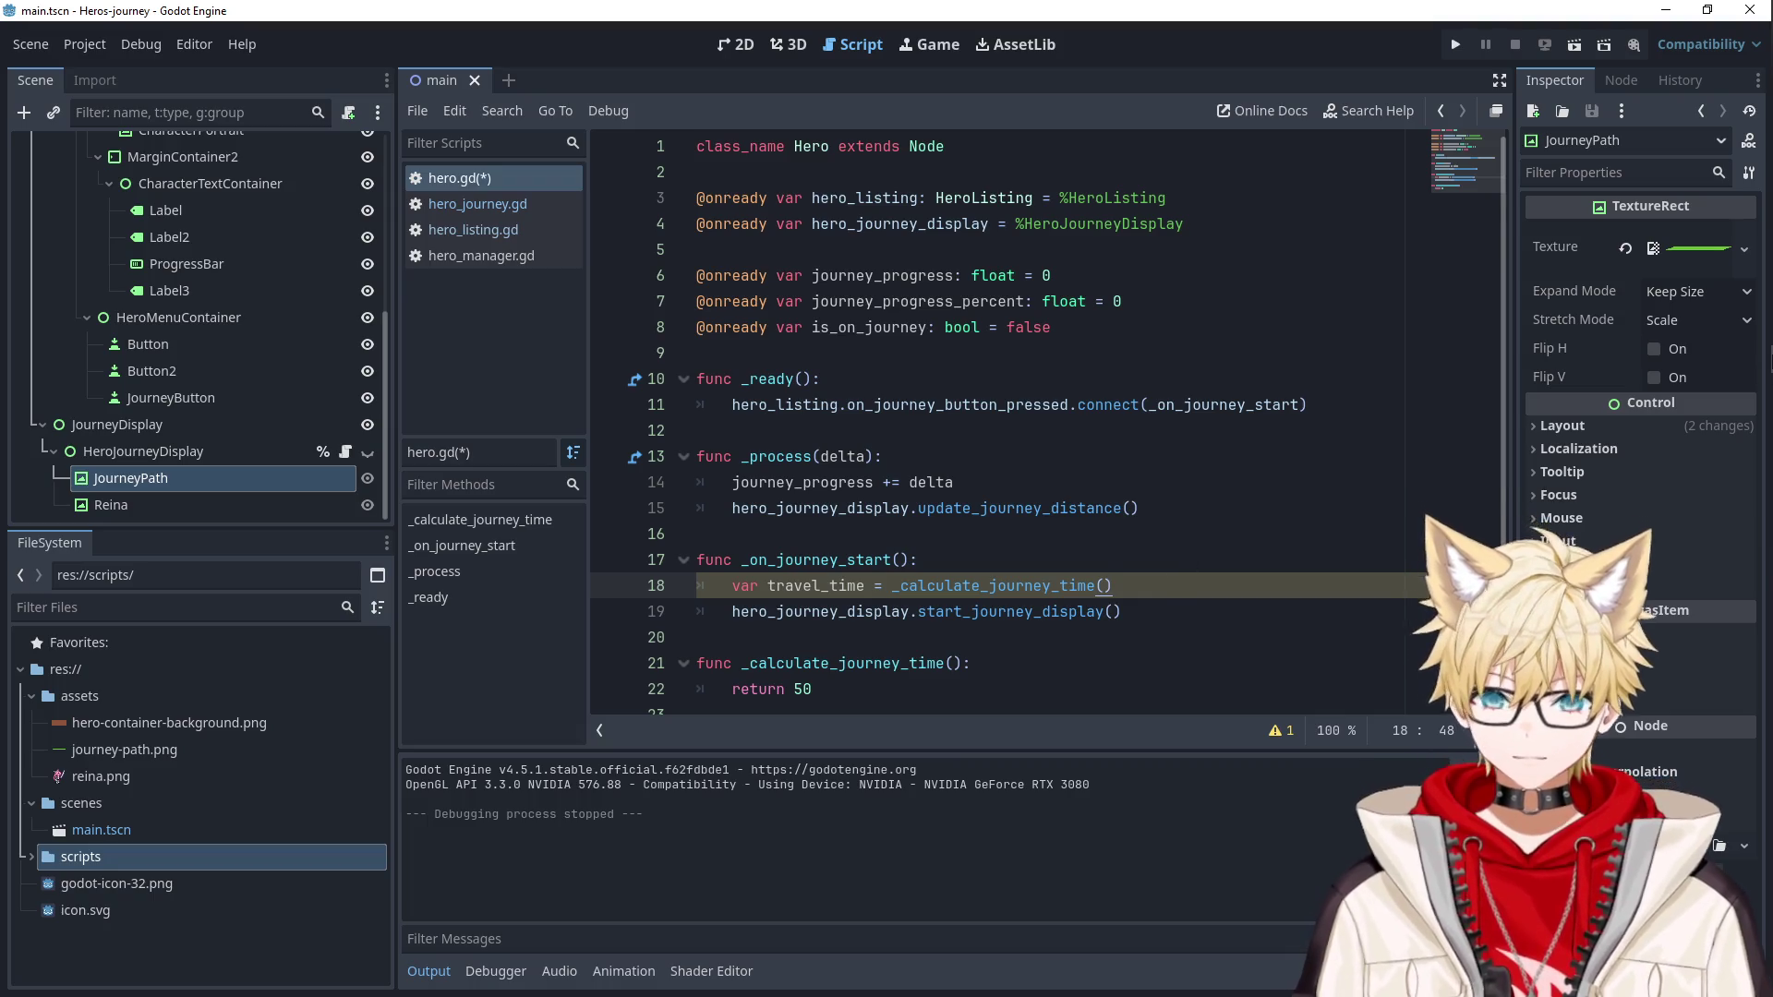
mouse_move(1694, 301)
mouse_move(1719, 207)
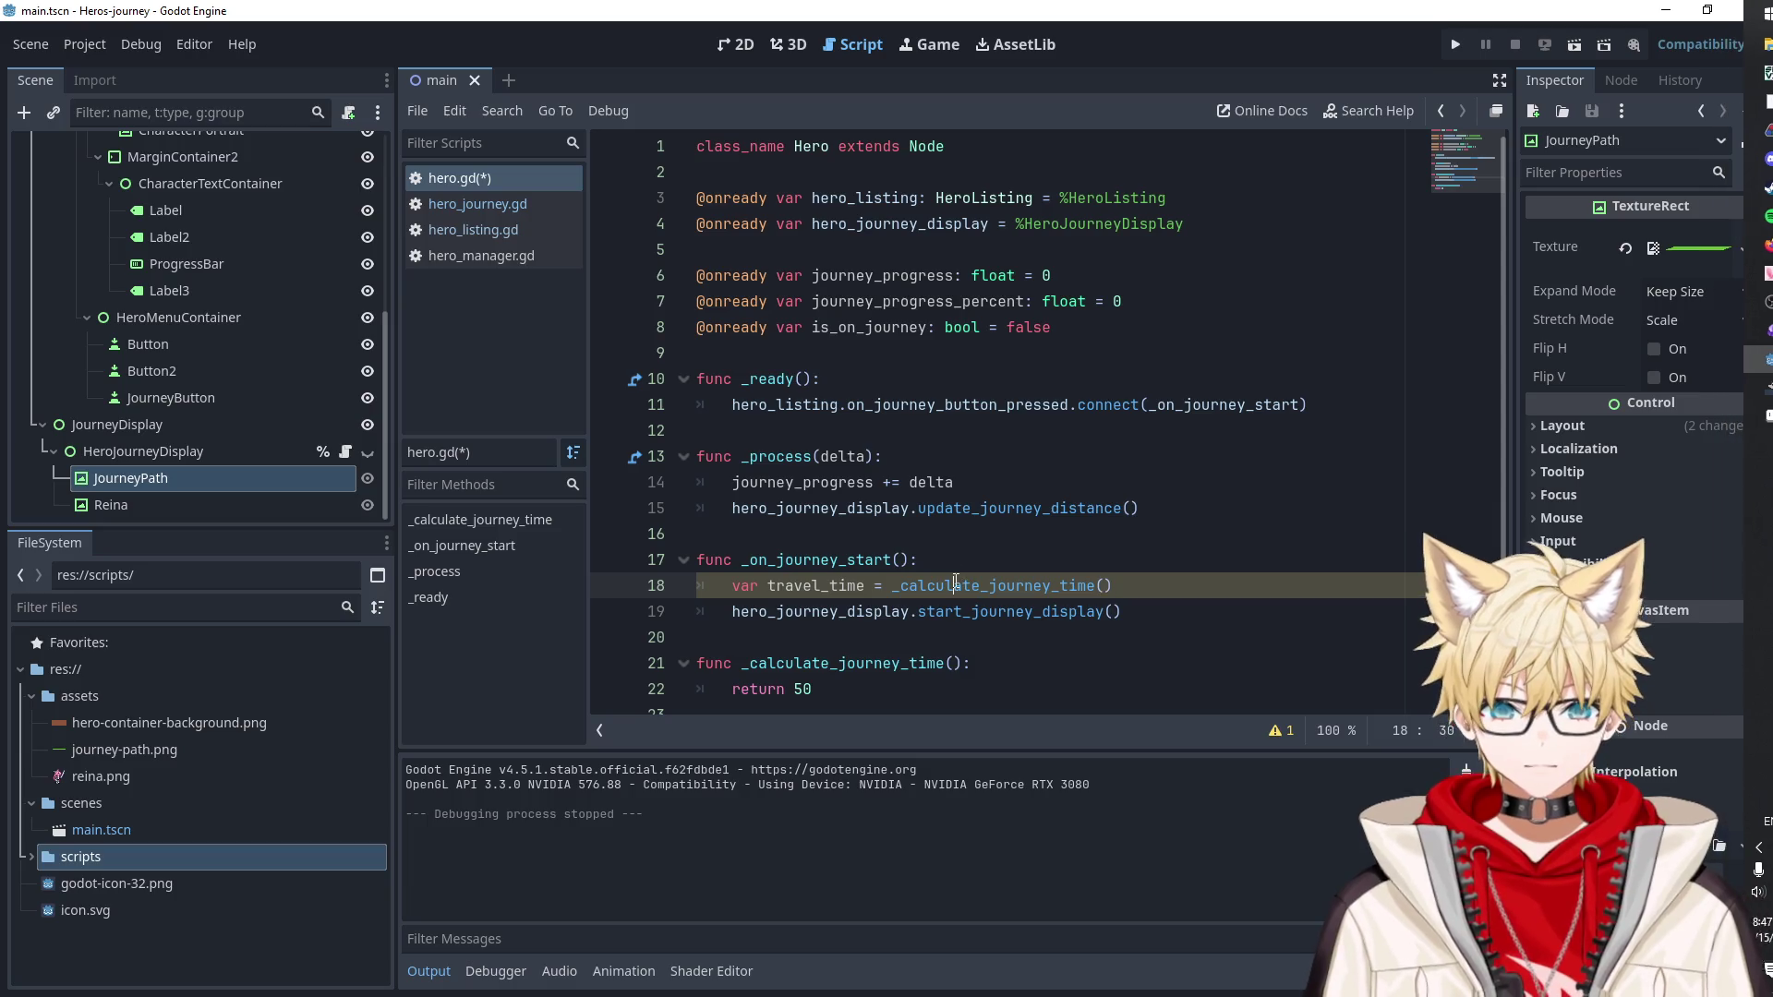
double_click(1002, 586)
double_click(802, 482)
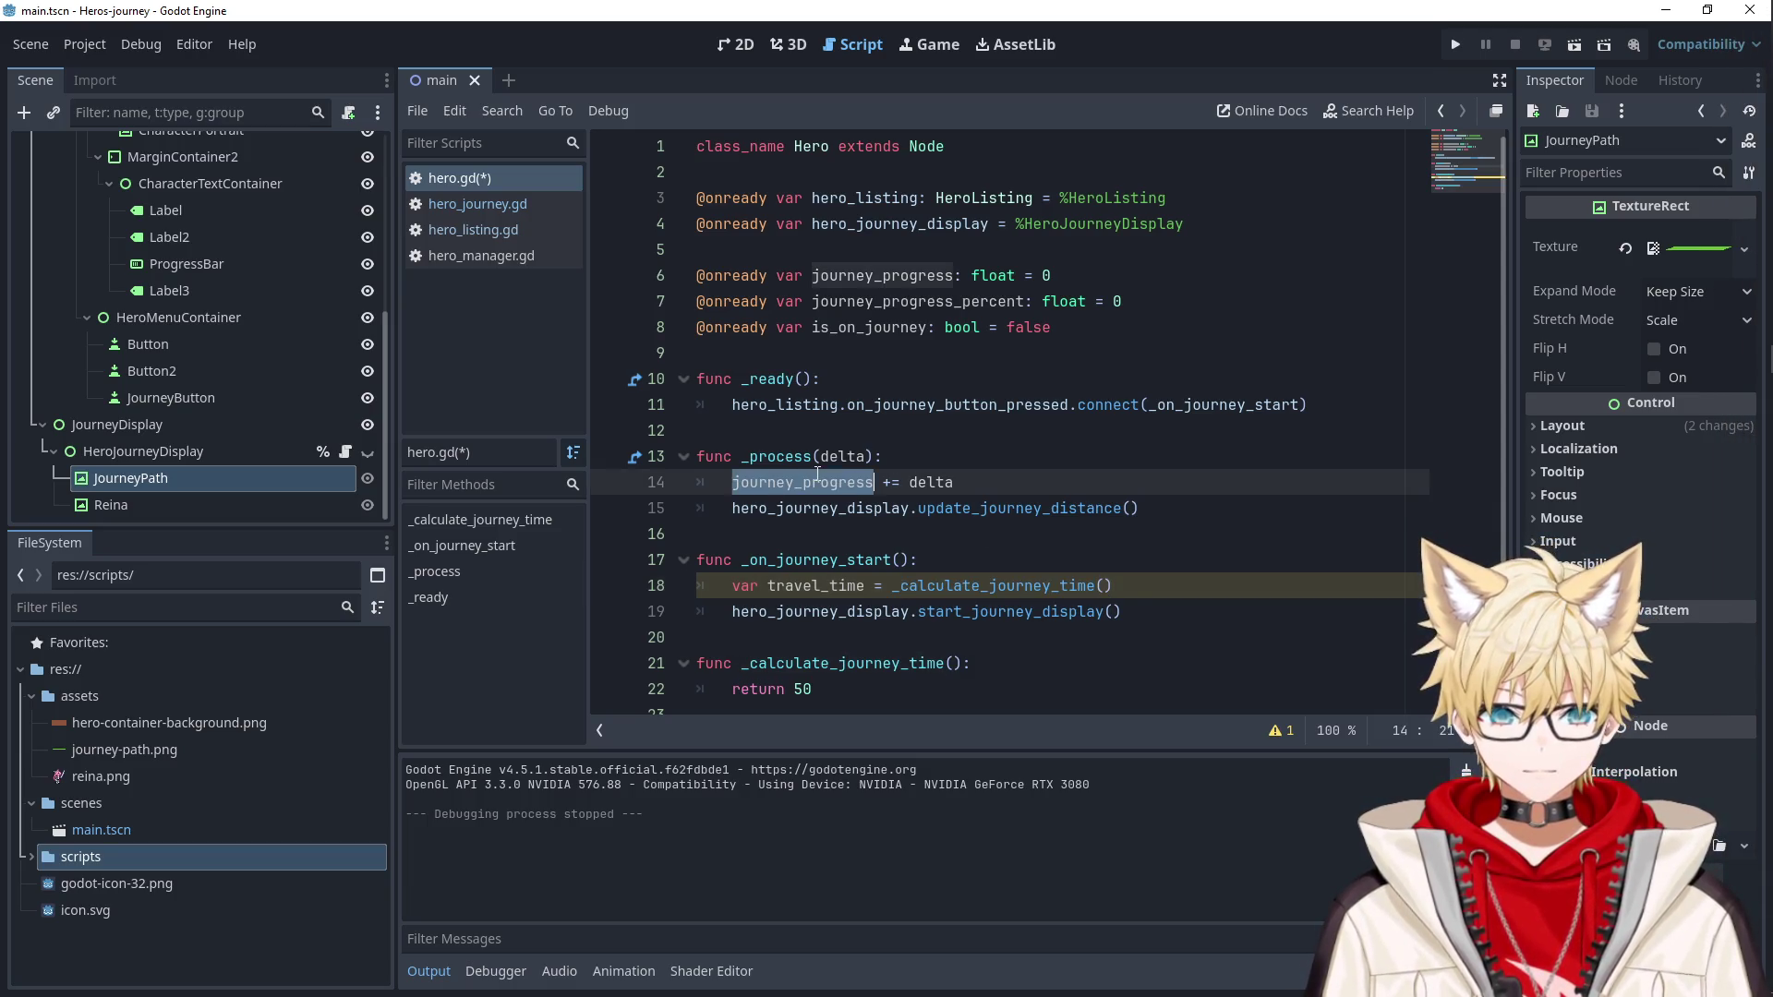
click(883, 279)
click(944, 458)
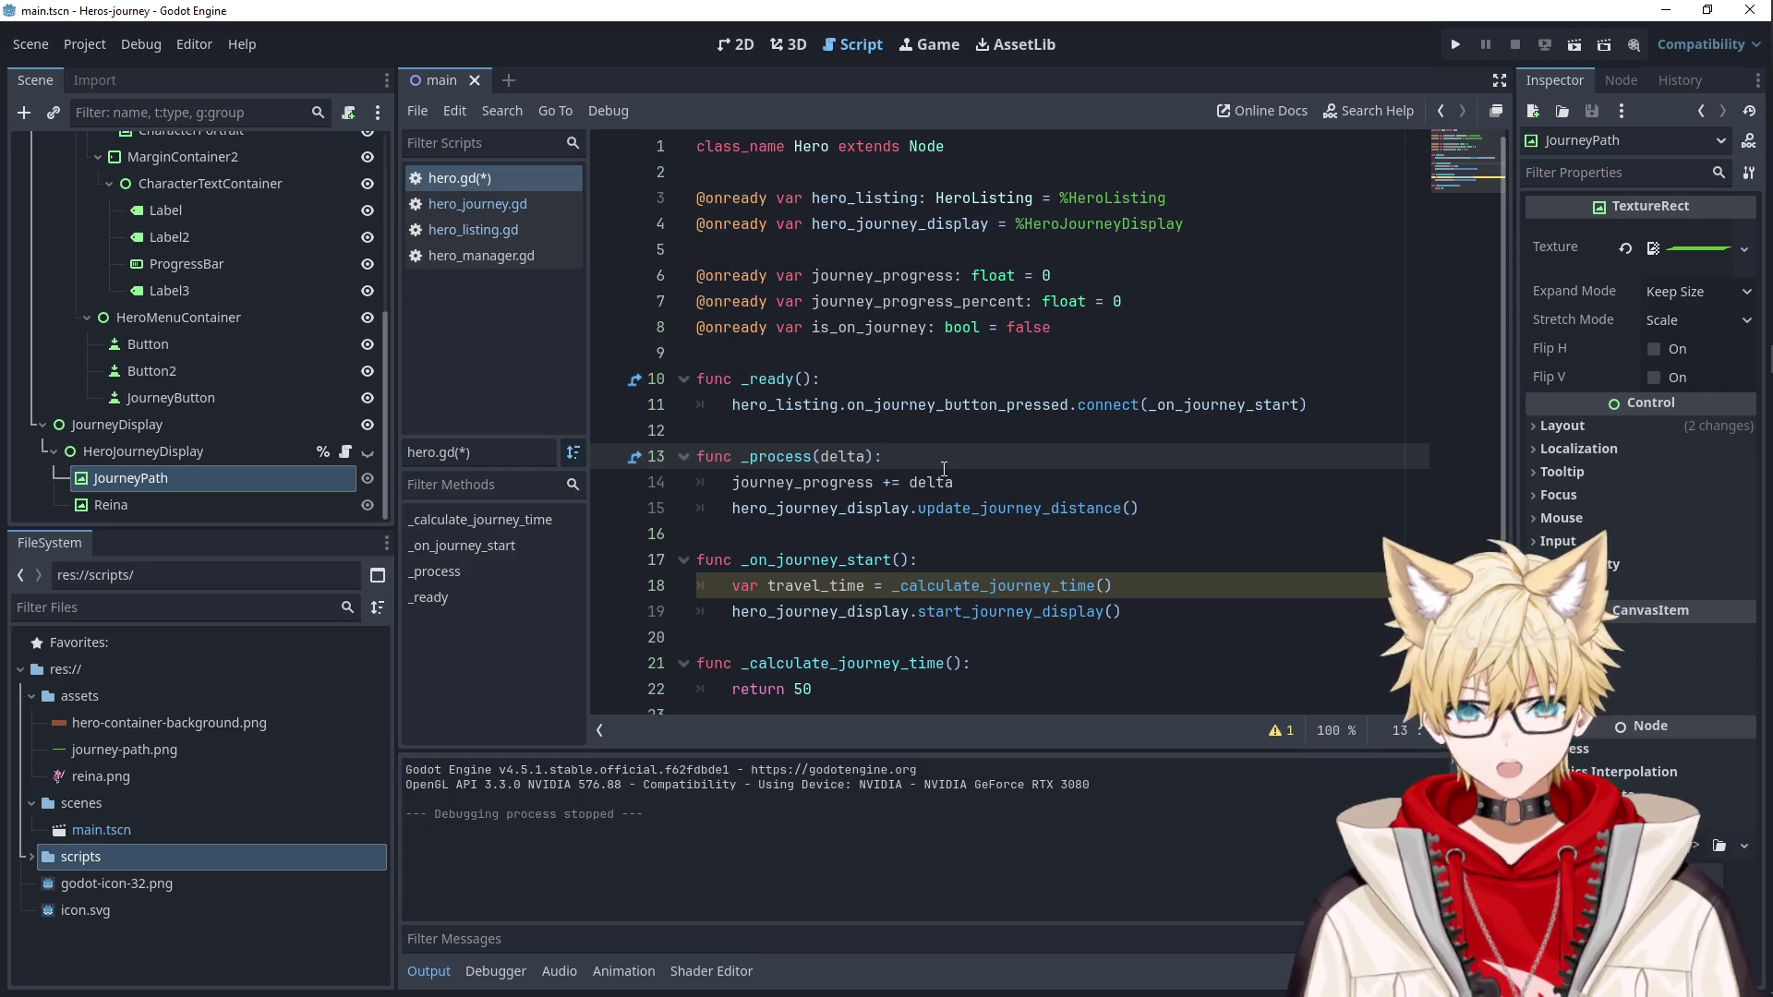
key(Return)
text(if is_on_jou)
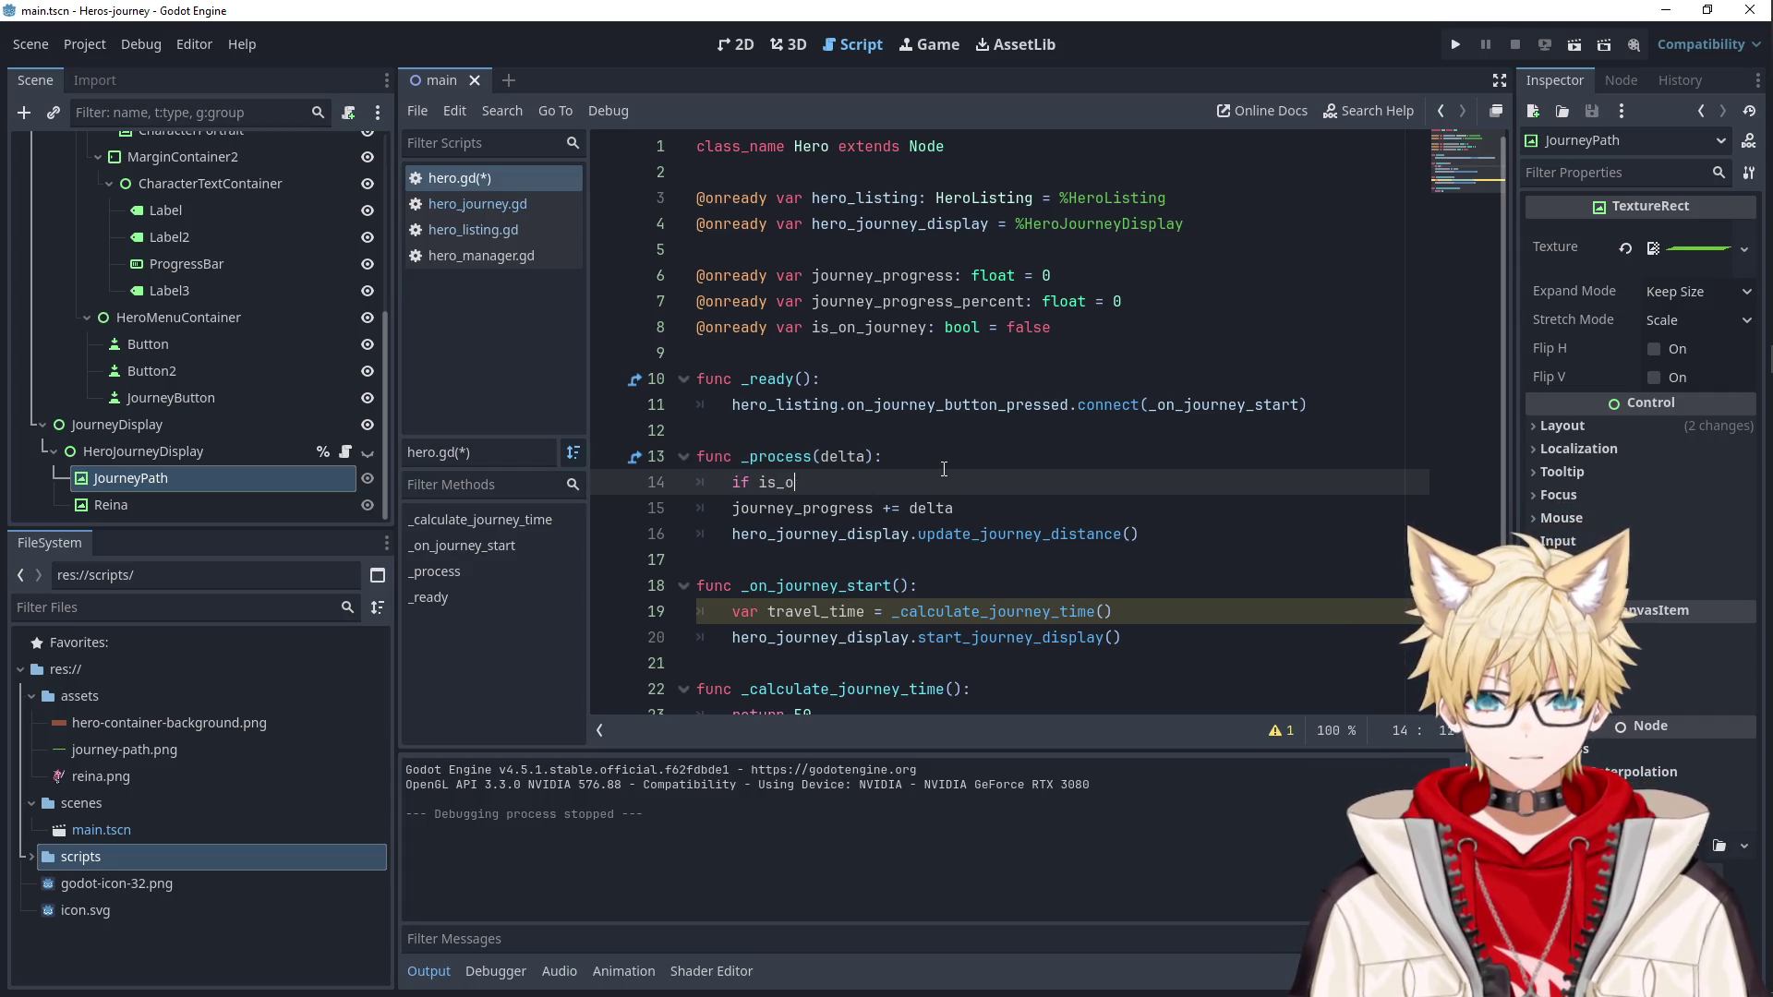
text(rney:)
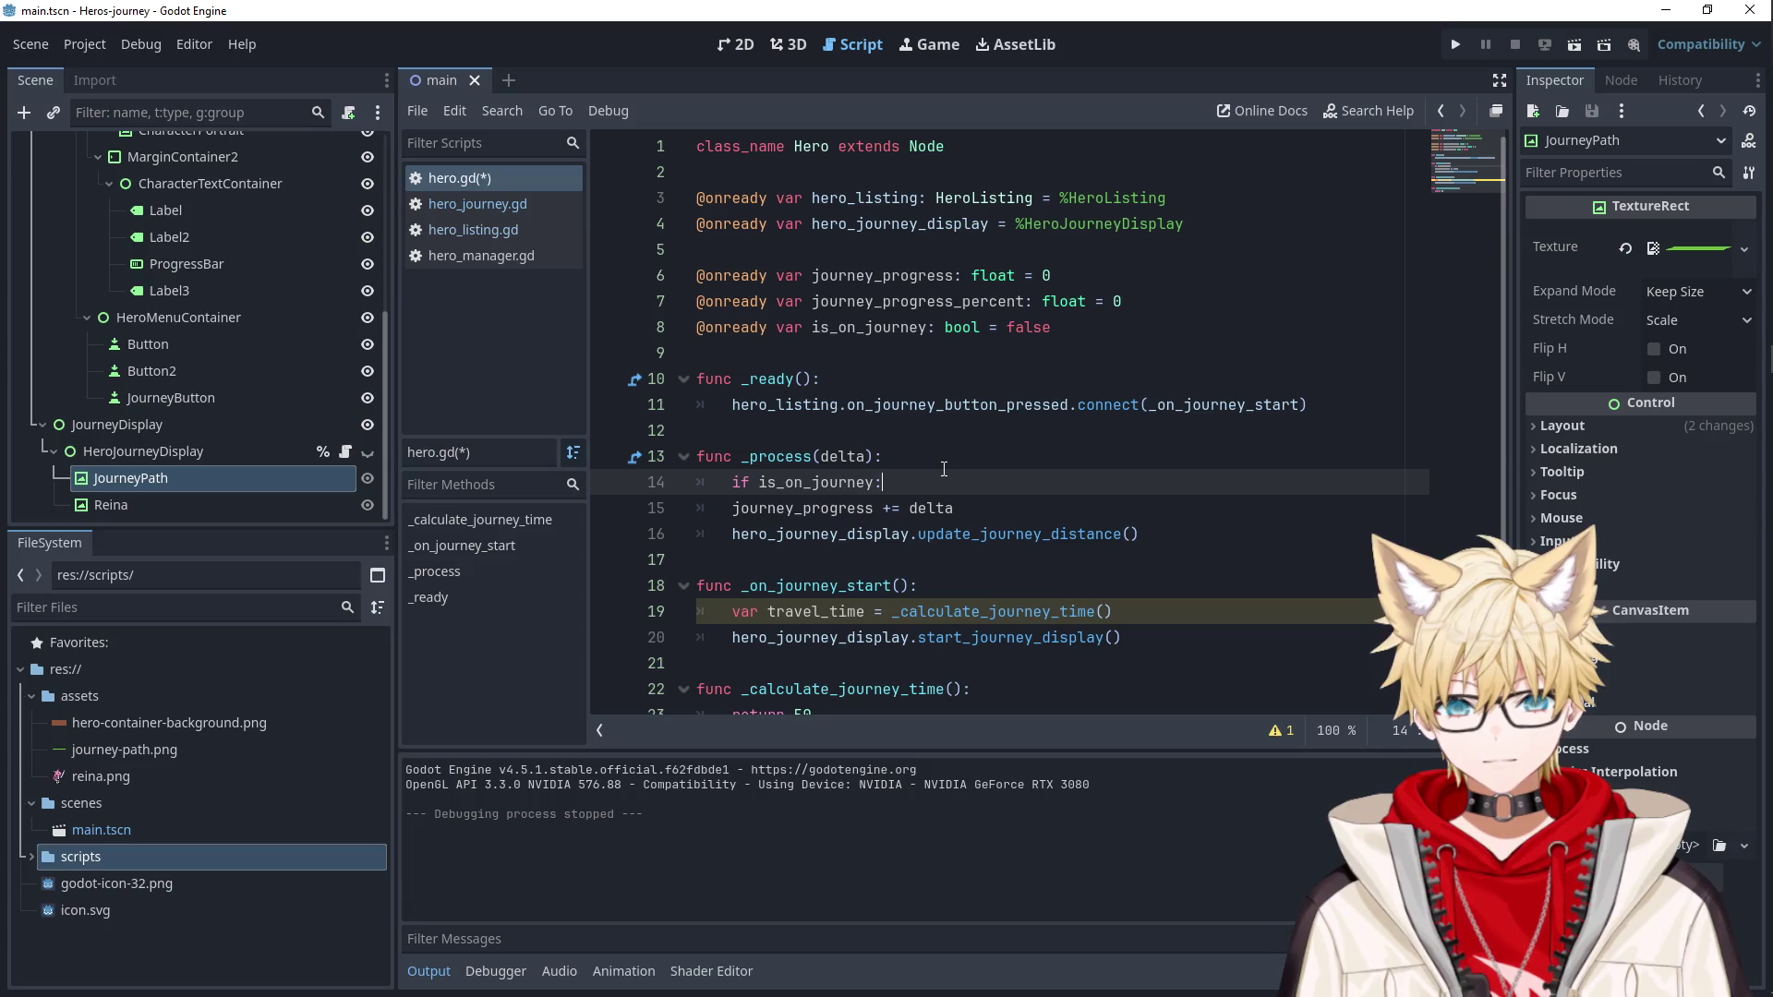
key(Return)
text(_update_+)
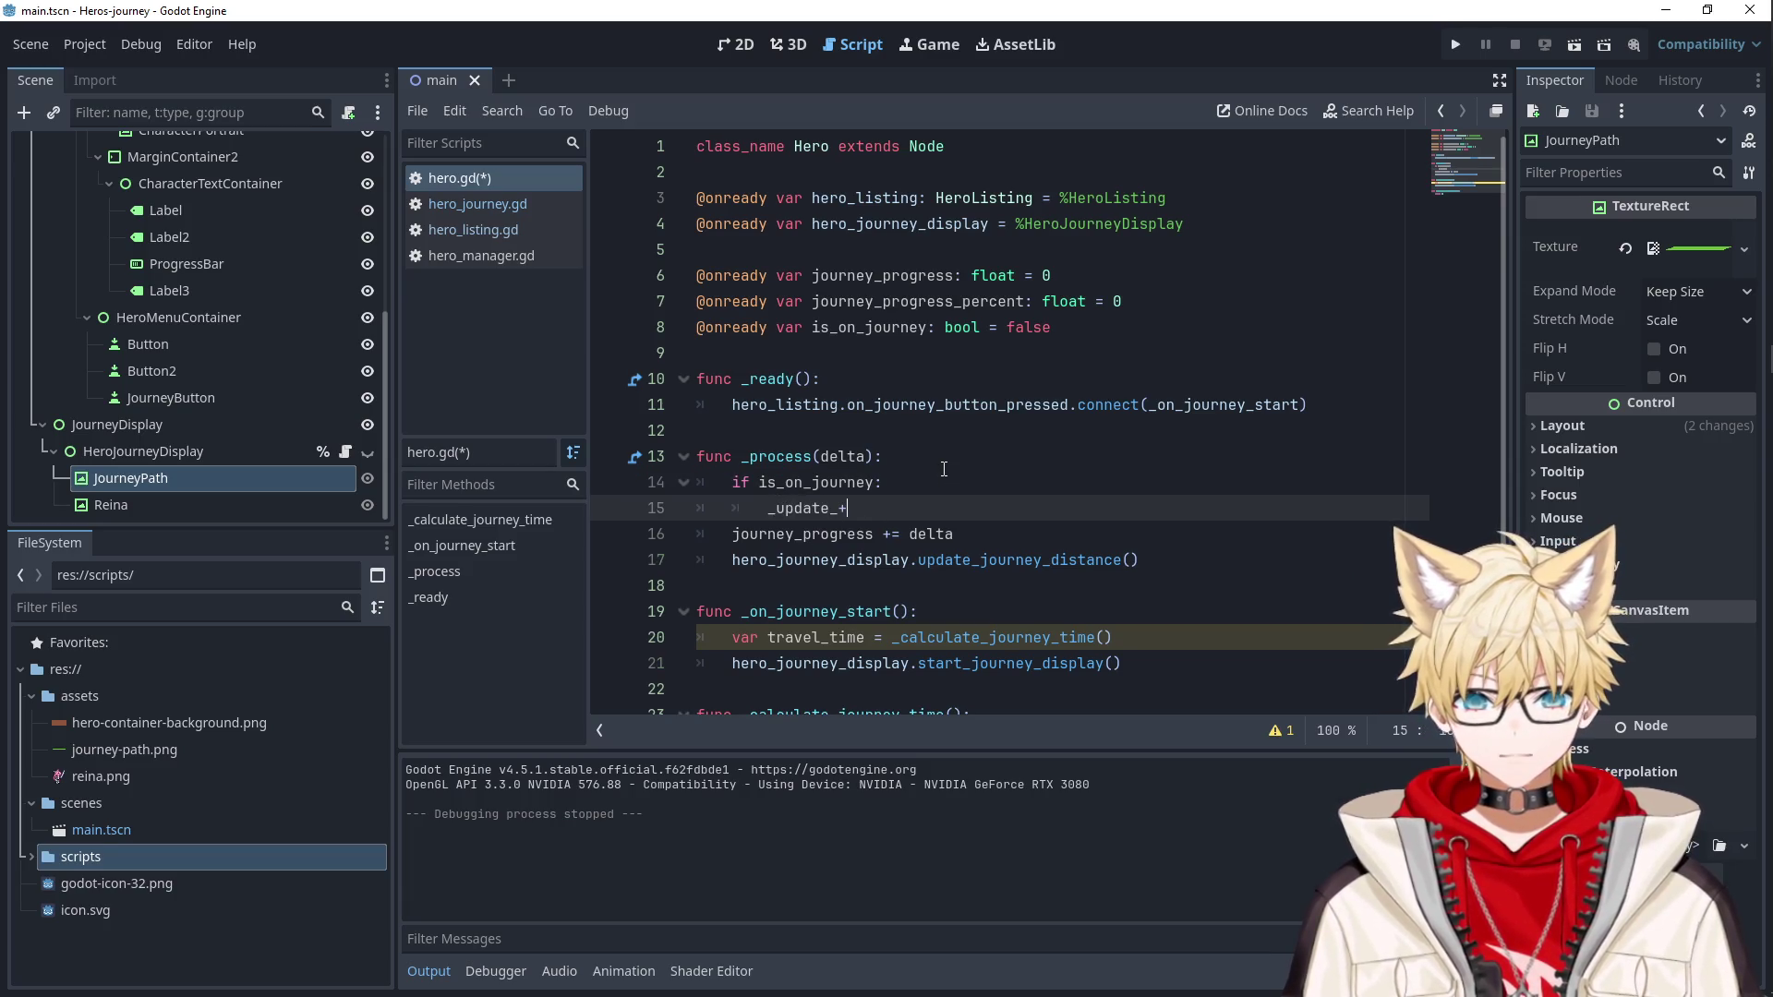
text(journey_progress())
Step: Below _process, declare 'func _update_journey_progress(delta: float)' from a copy of the call
scroll(1016, 444, down, 2)
drag(1066, 419, 752, 434)
key(ctrl+c)
click(845, 517)
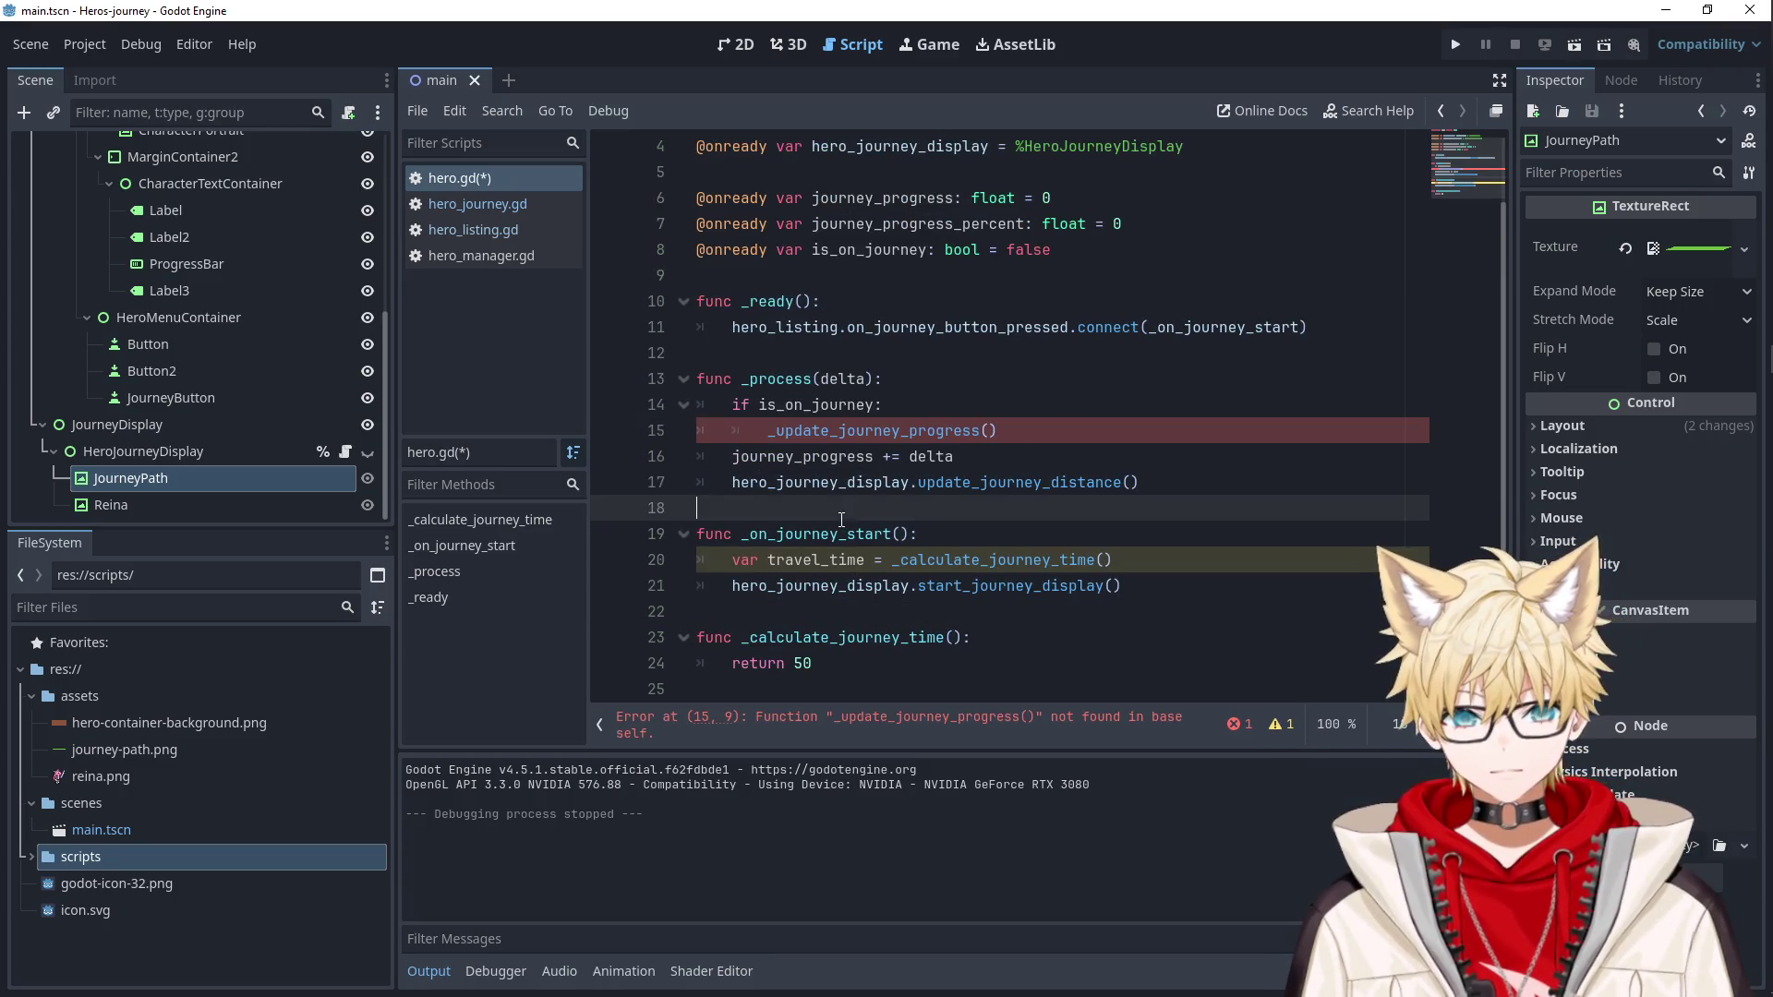
key(Return)
key(Return)
key(Up)
key(ctrl+v)
key(Home)
text(func)
key(End)
text(()
key(Left)
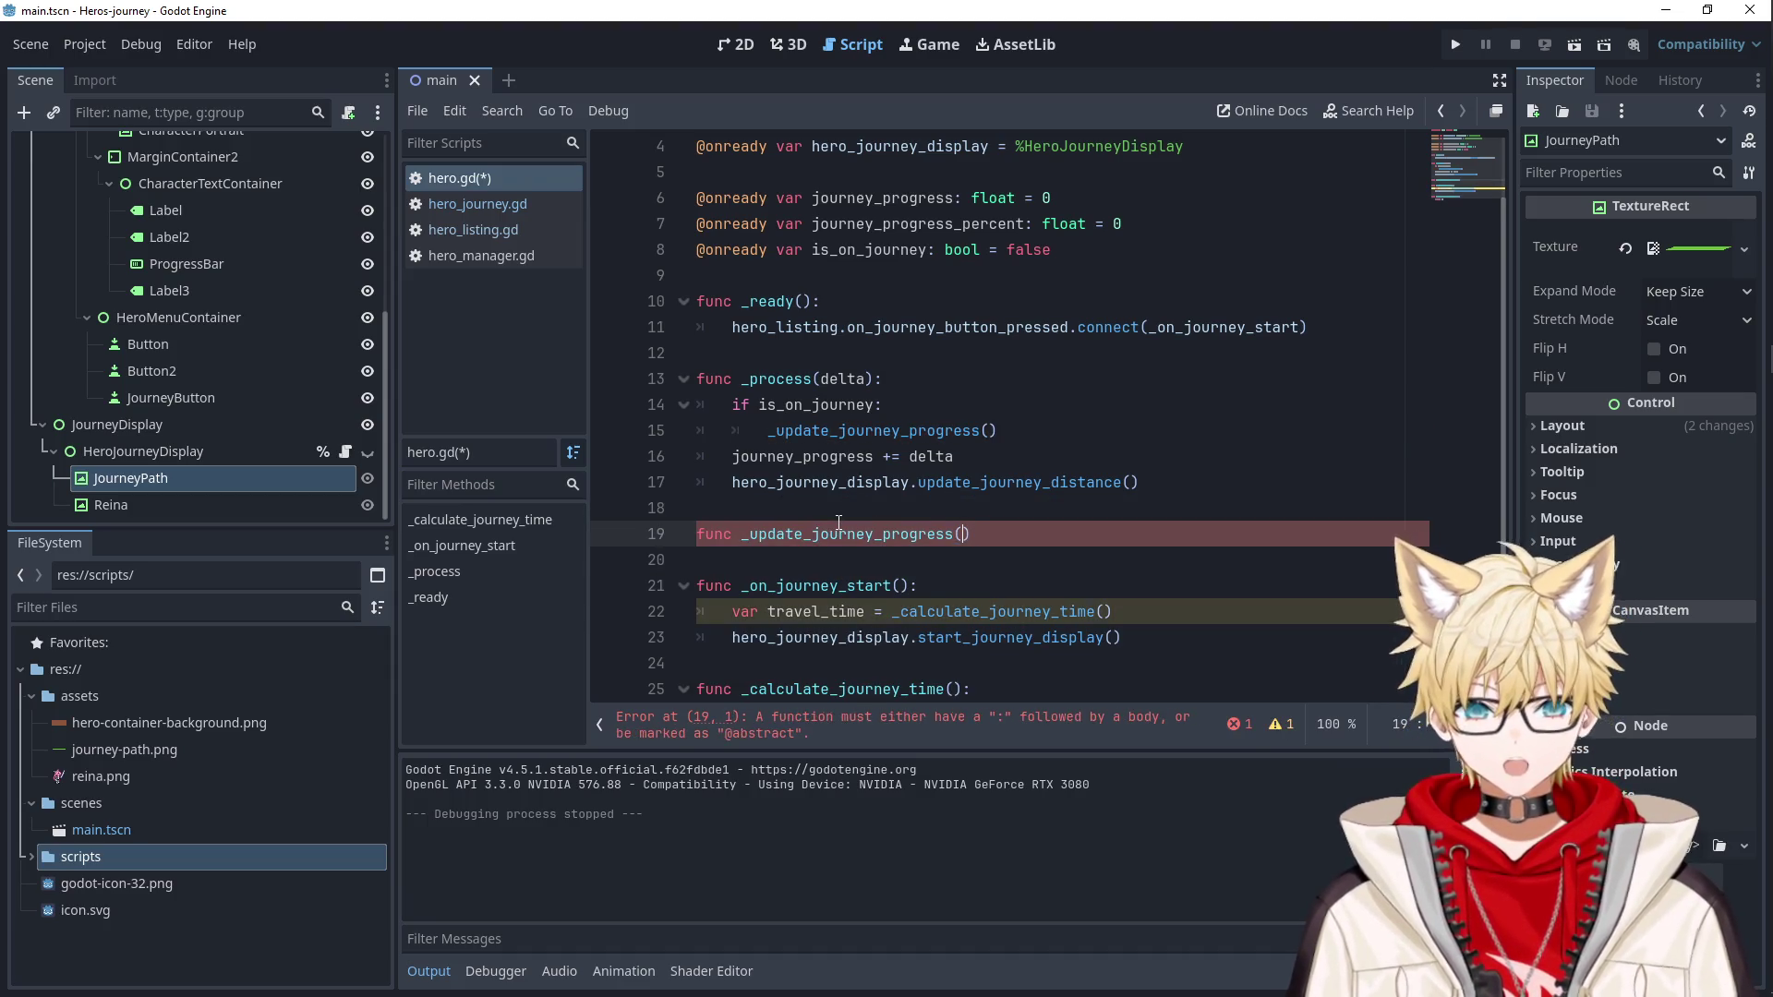
text(elta: float)
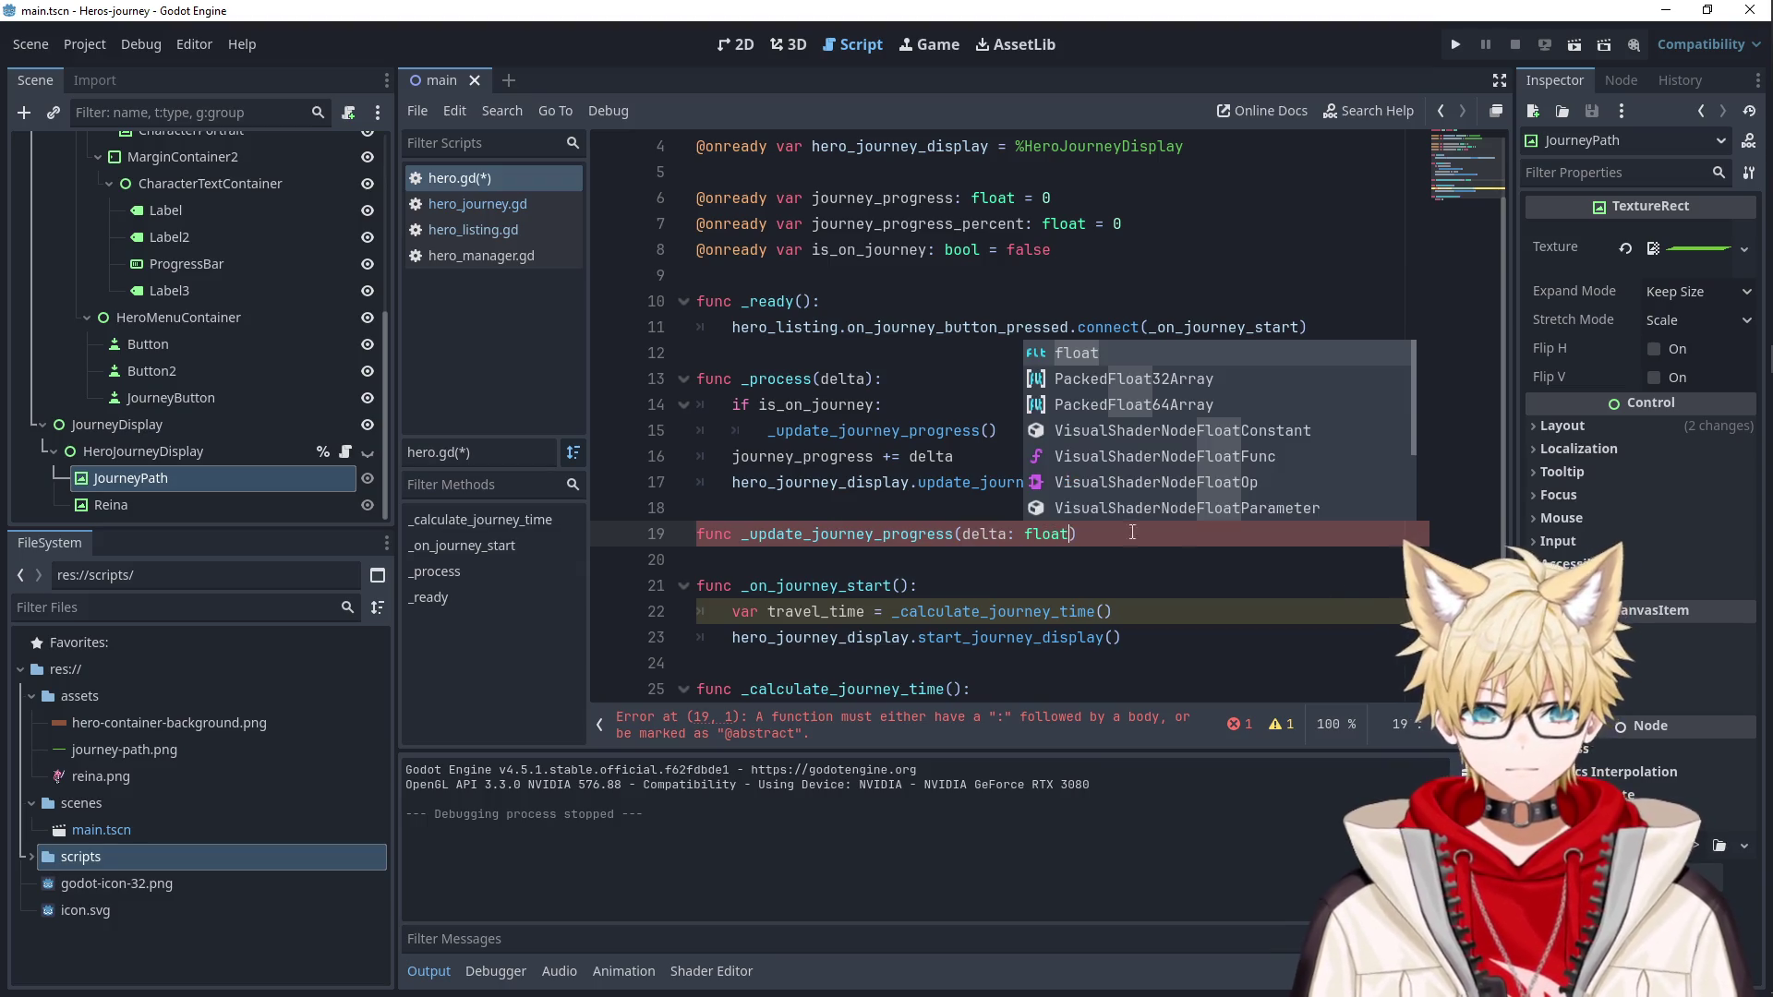
Step: Pass delta into the call and end the new function header with a colon
click(944, 327)
click(987, 430)
text(delta)
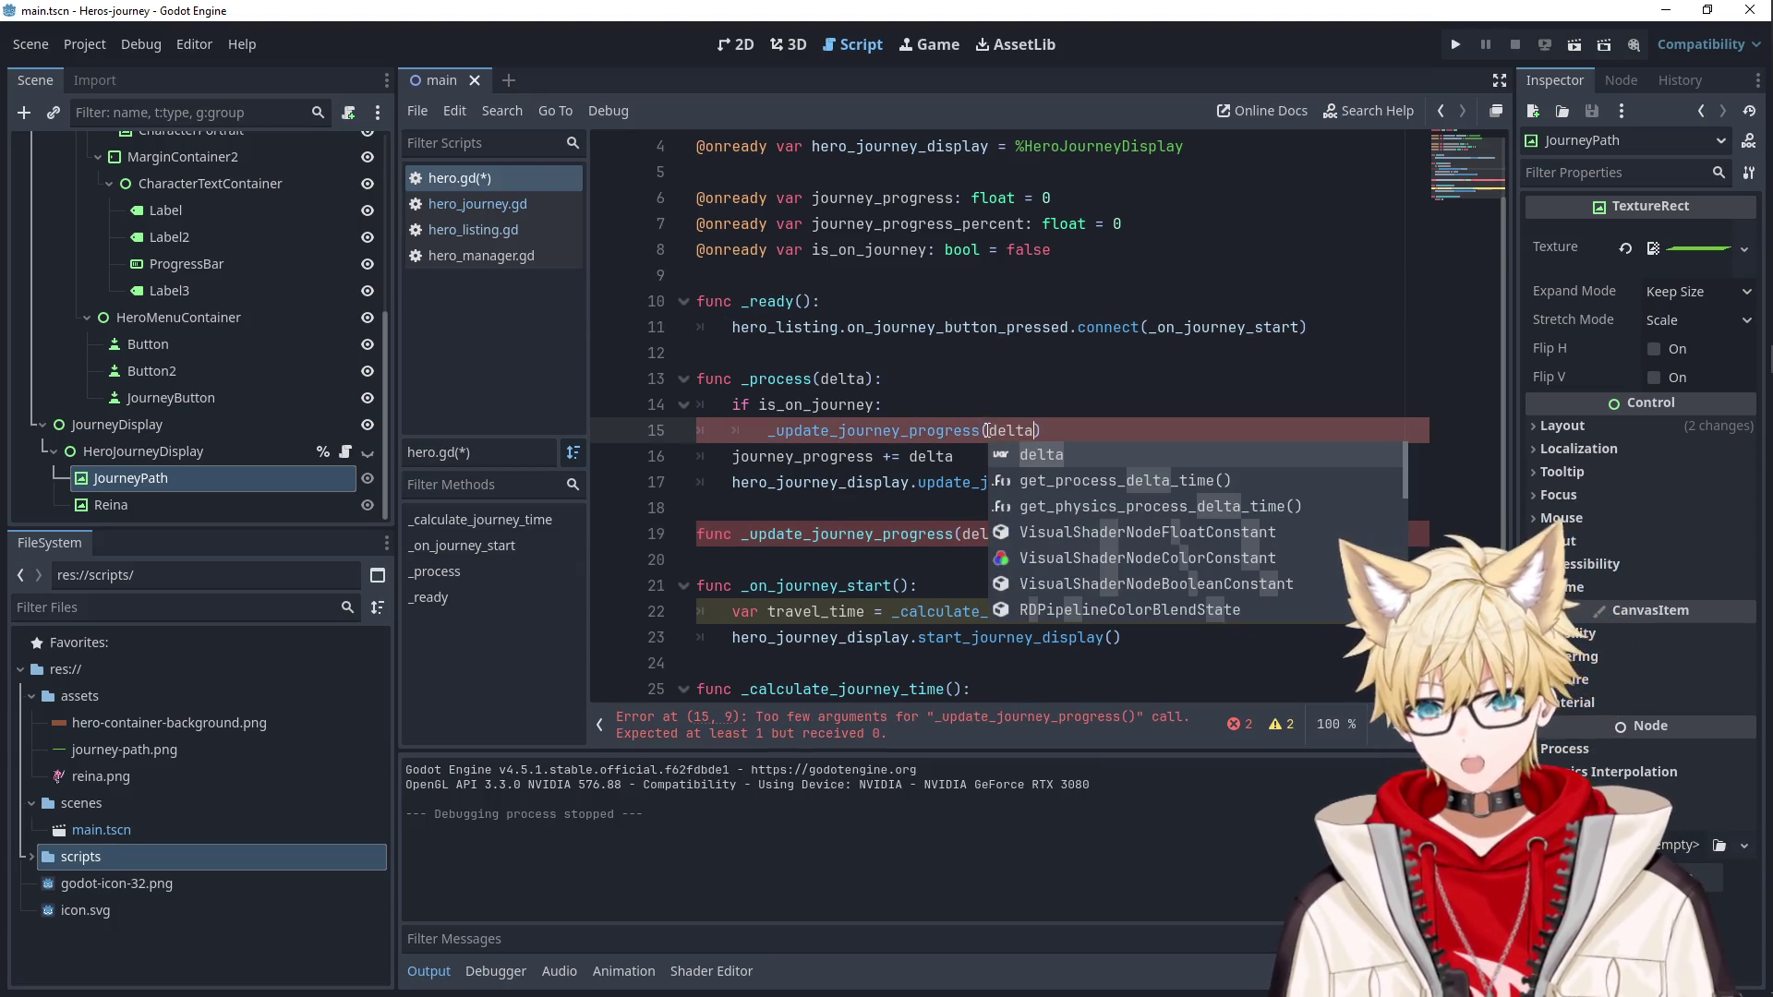
click(914, 380)
scroll(883, 351, down, 1)
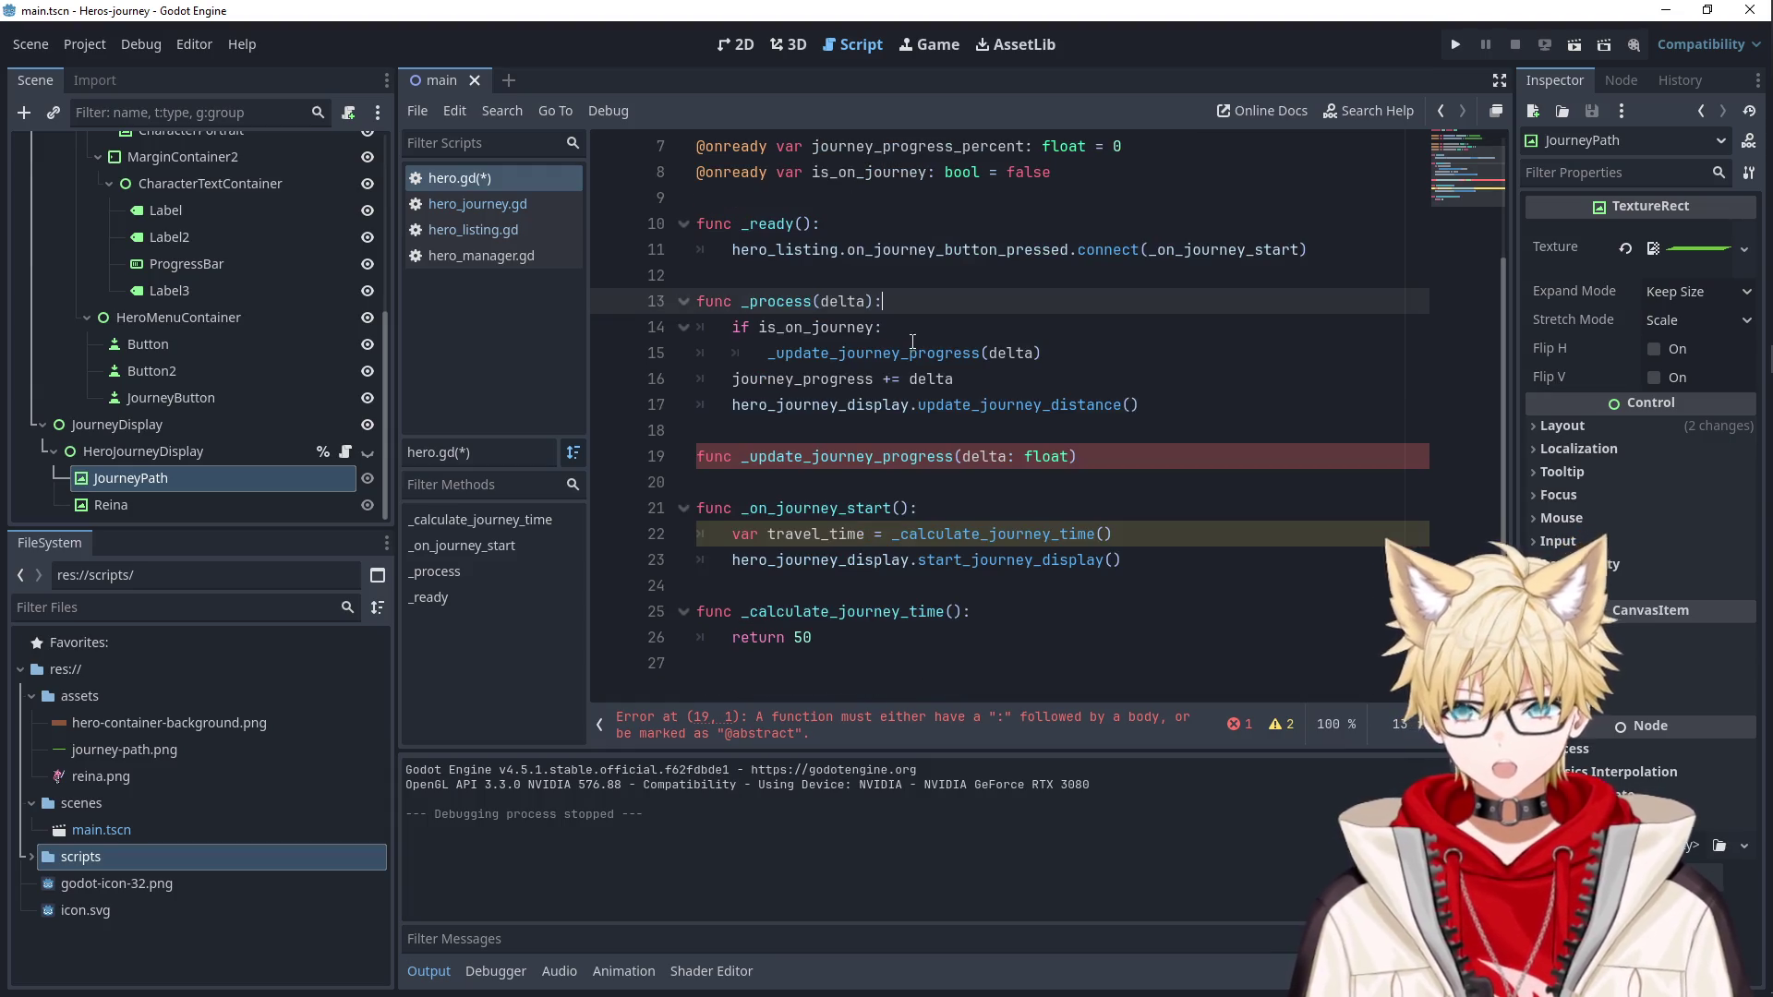
click(1110, 458)
text(:)
key(Return)
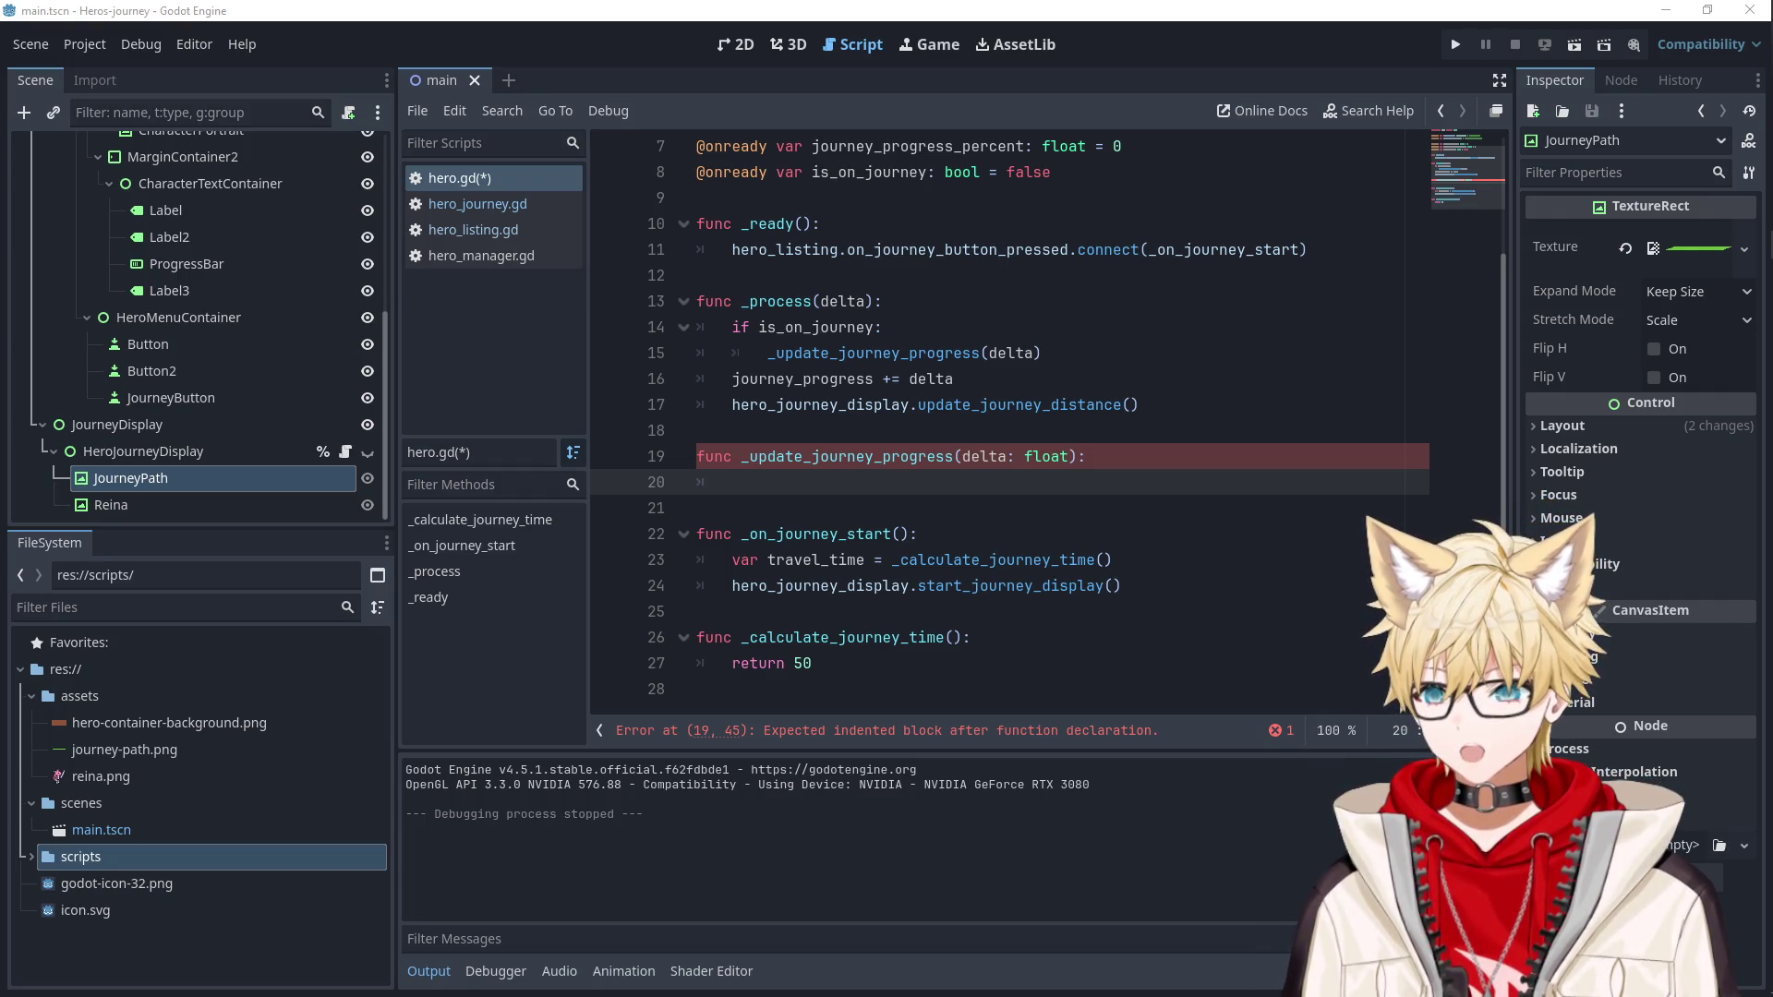
key(alt+Tab)
scroll(772, 476, down, 7)
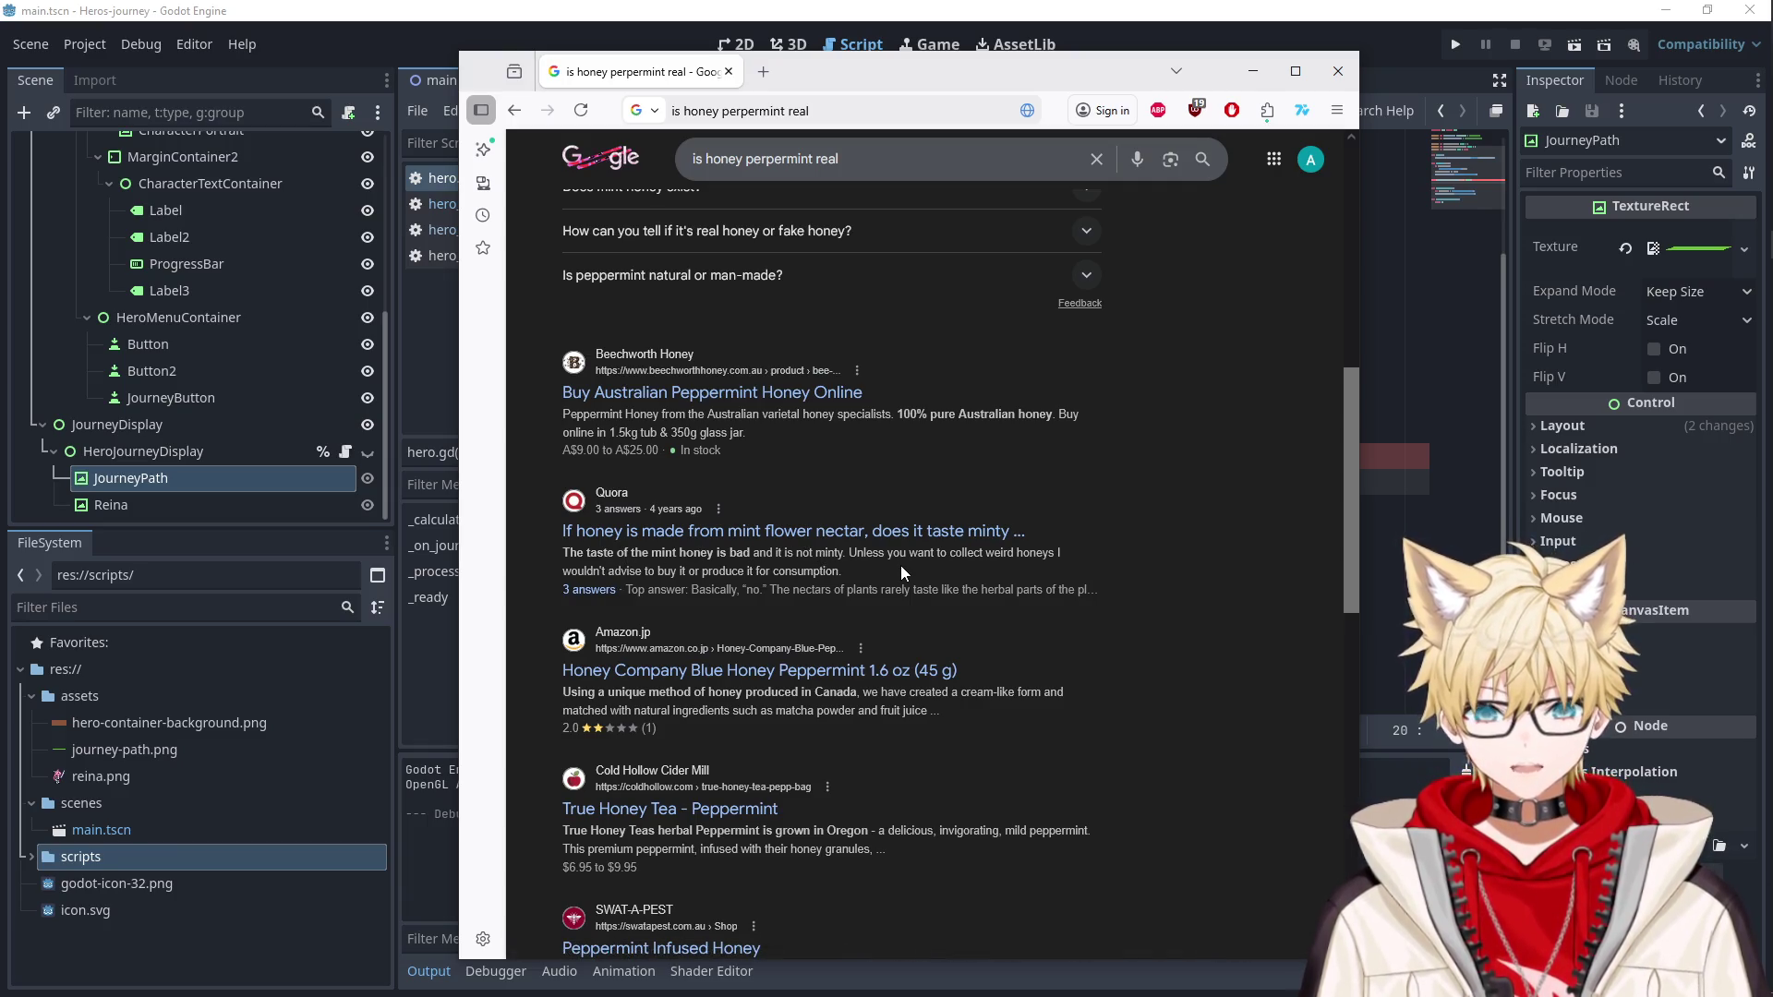
Step: Scroll through the peppermint honey results, then minimize Chrome to return to Godot
scroll(900, 574, down, 2)
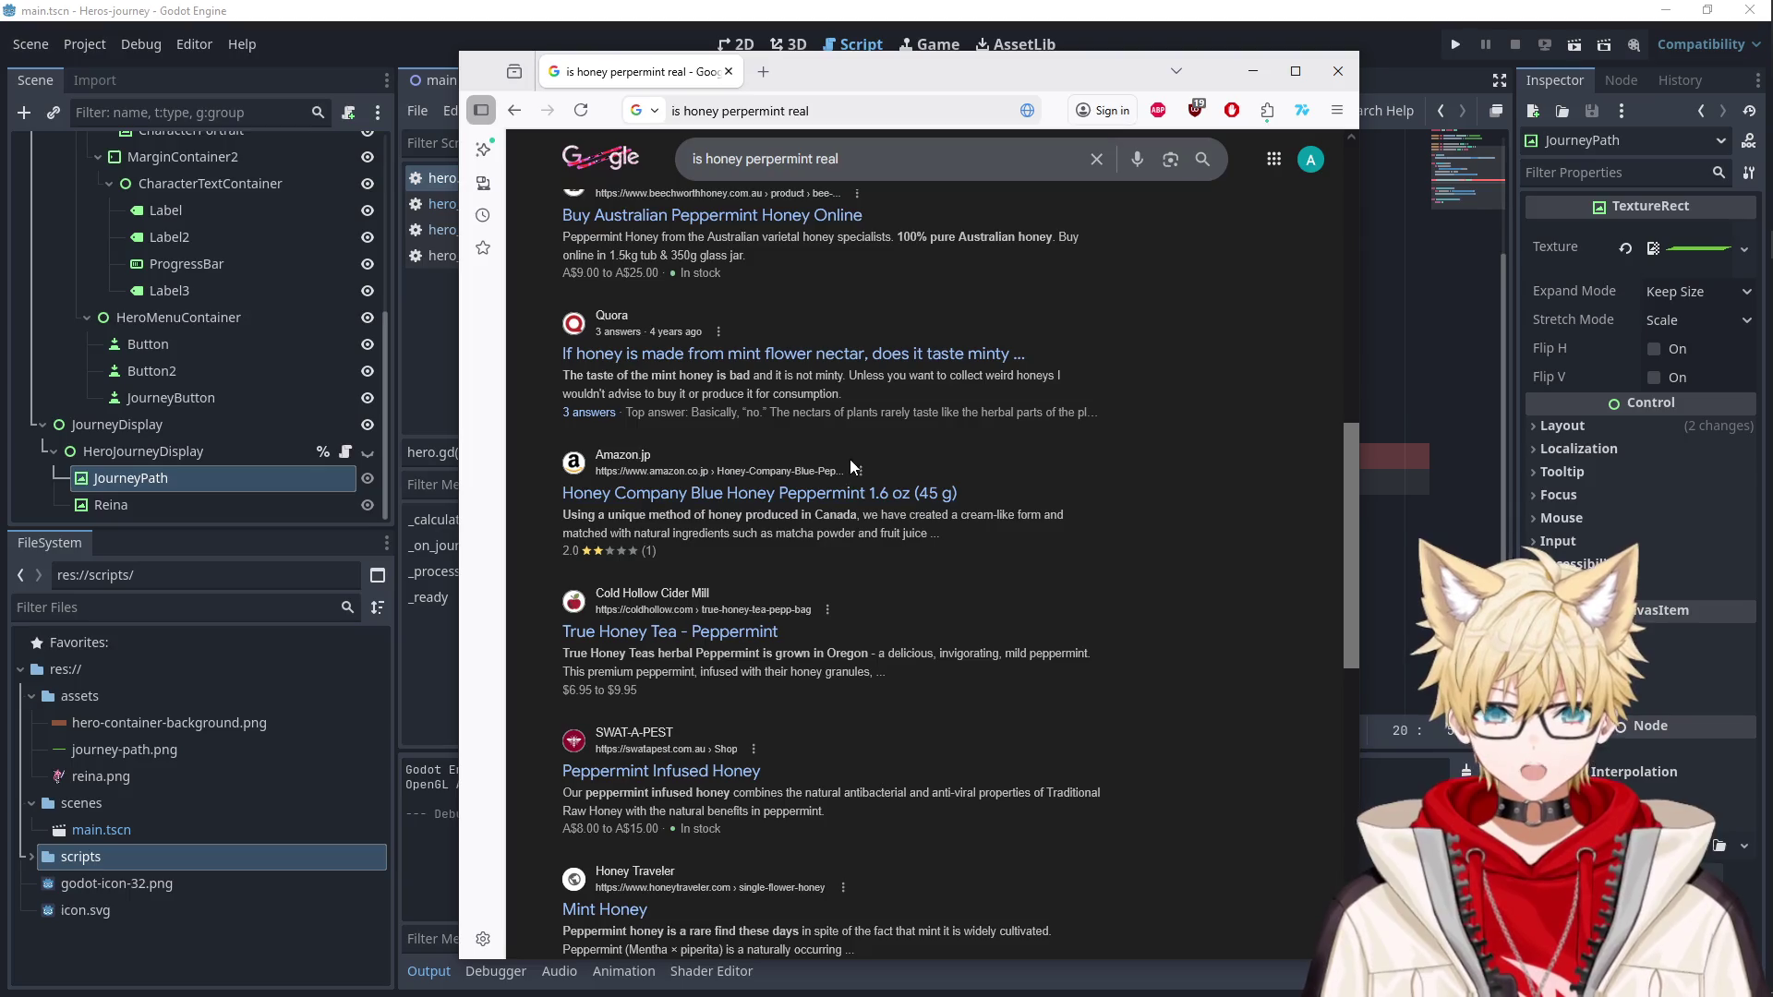
scroll(824, 366, down, 1)
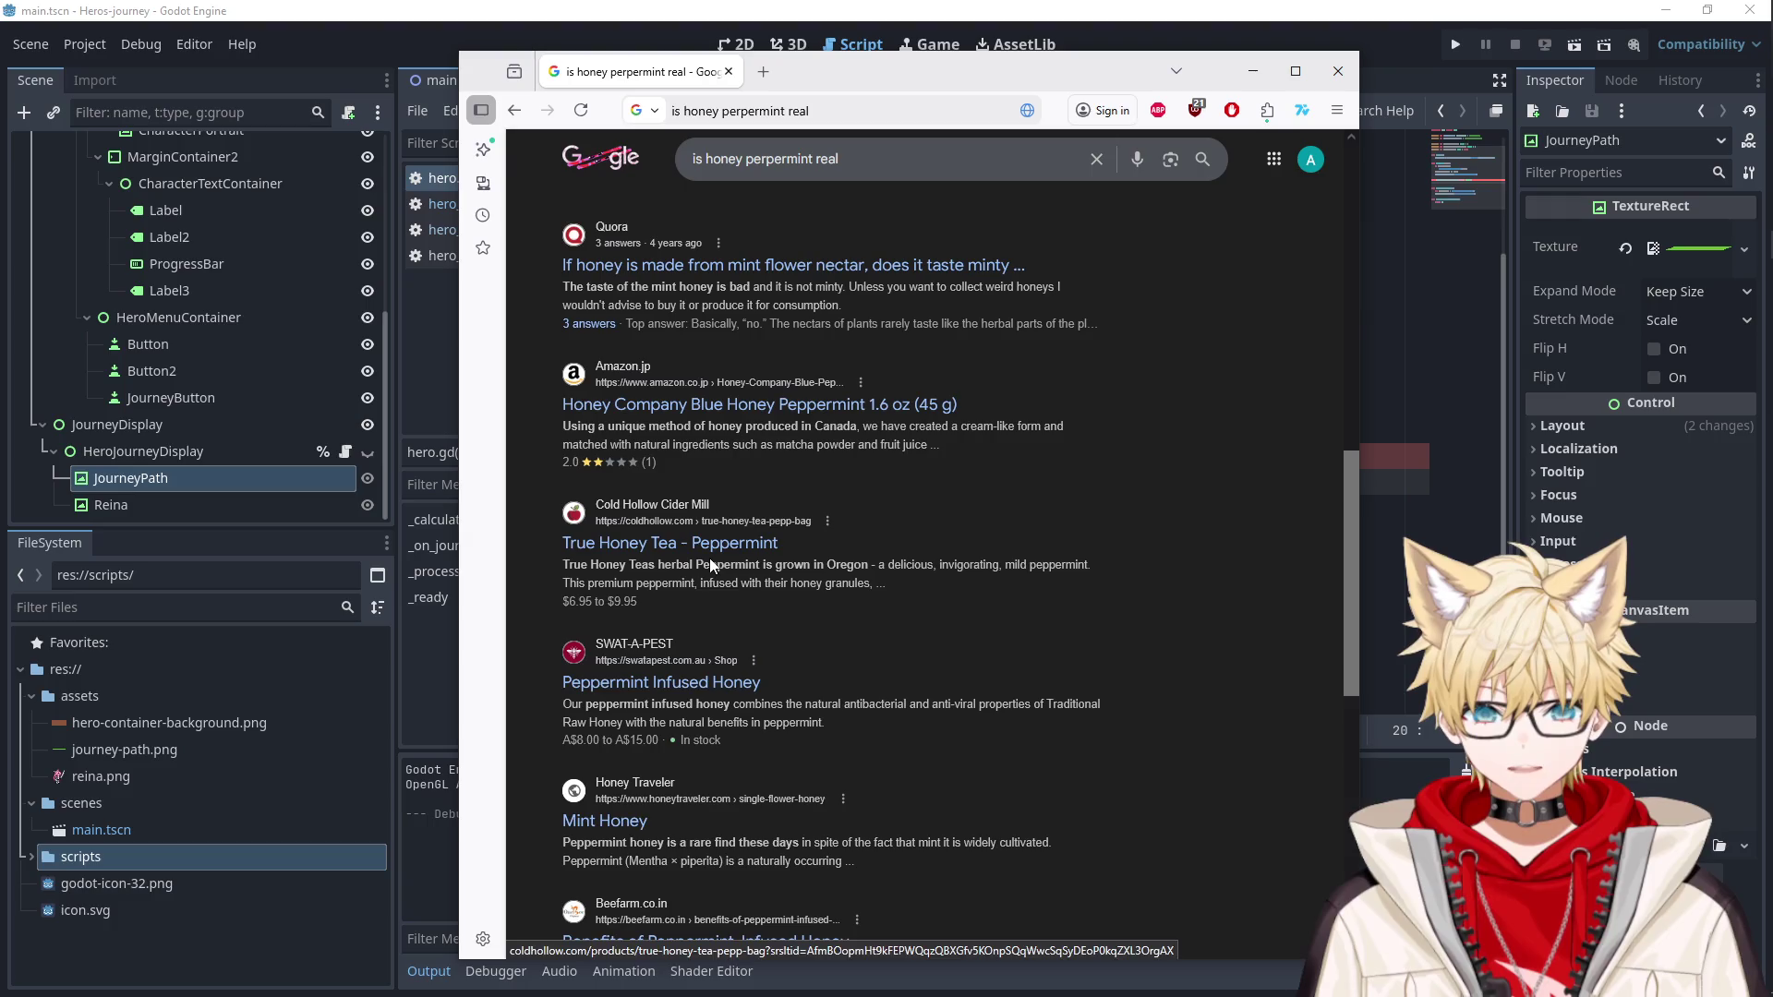
scroll(802, 563, down, 1)
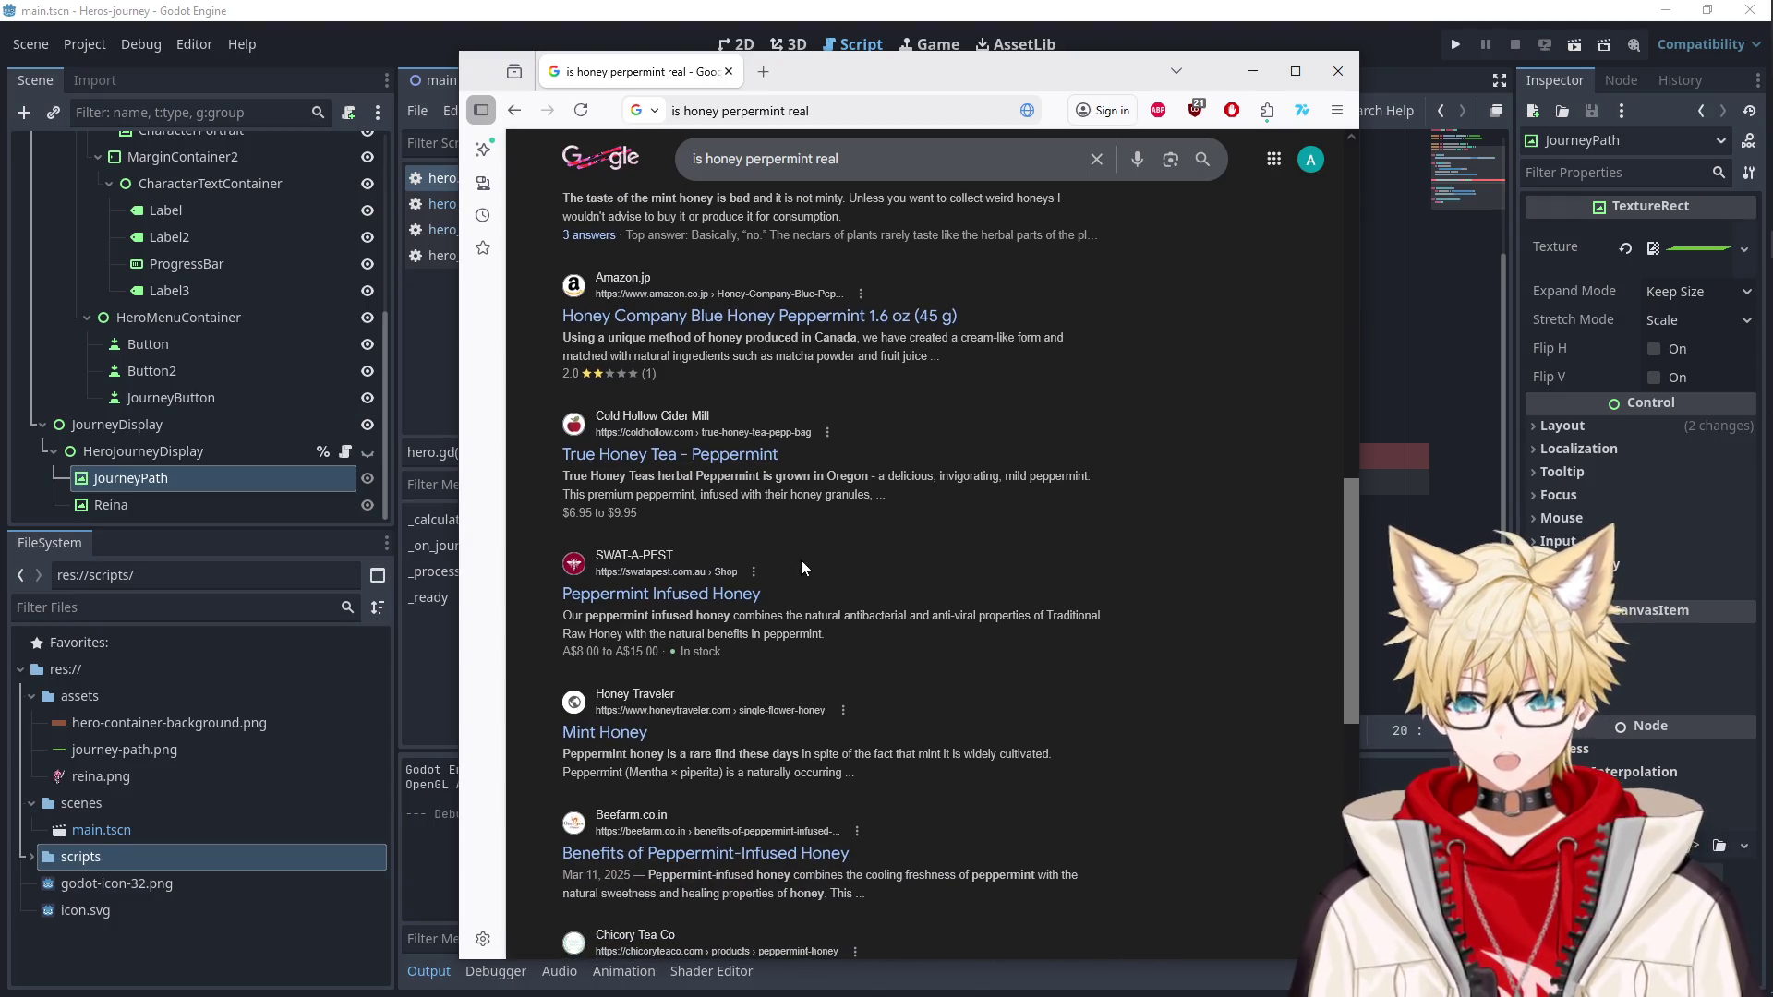
click(1253, 71)
mouse_move(1739, 226)
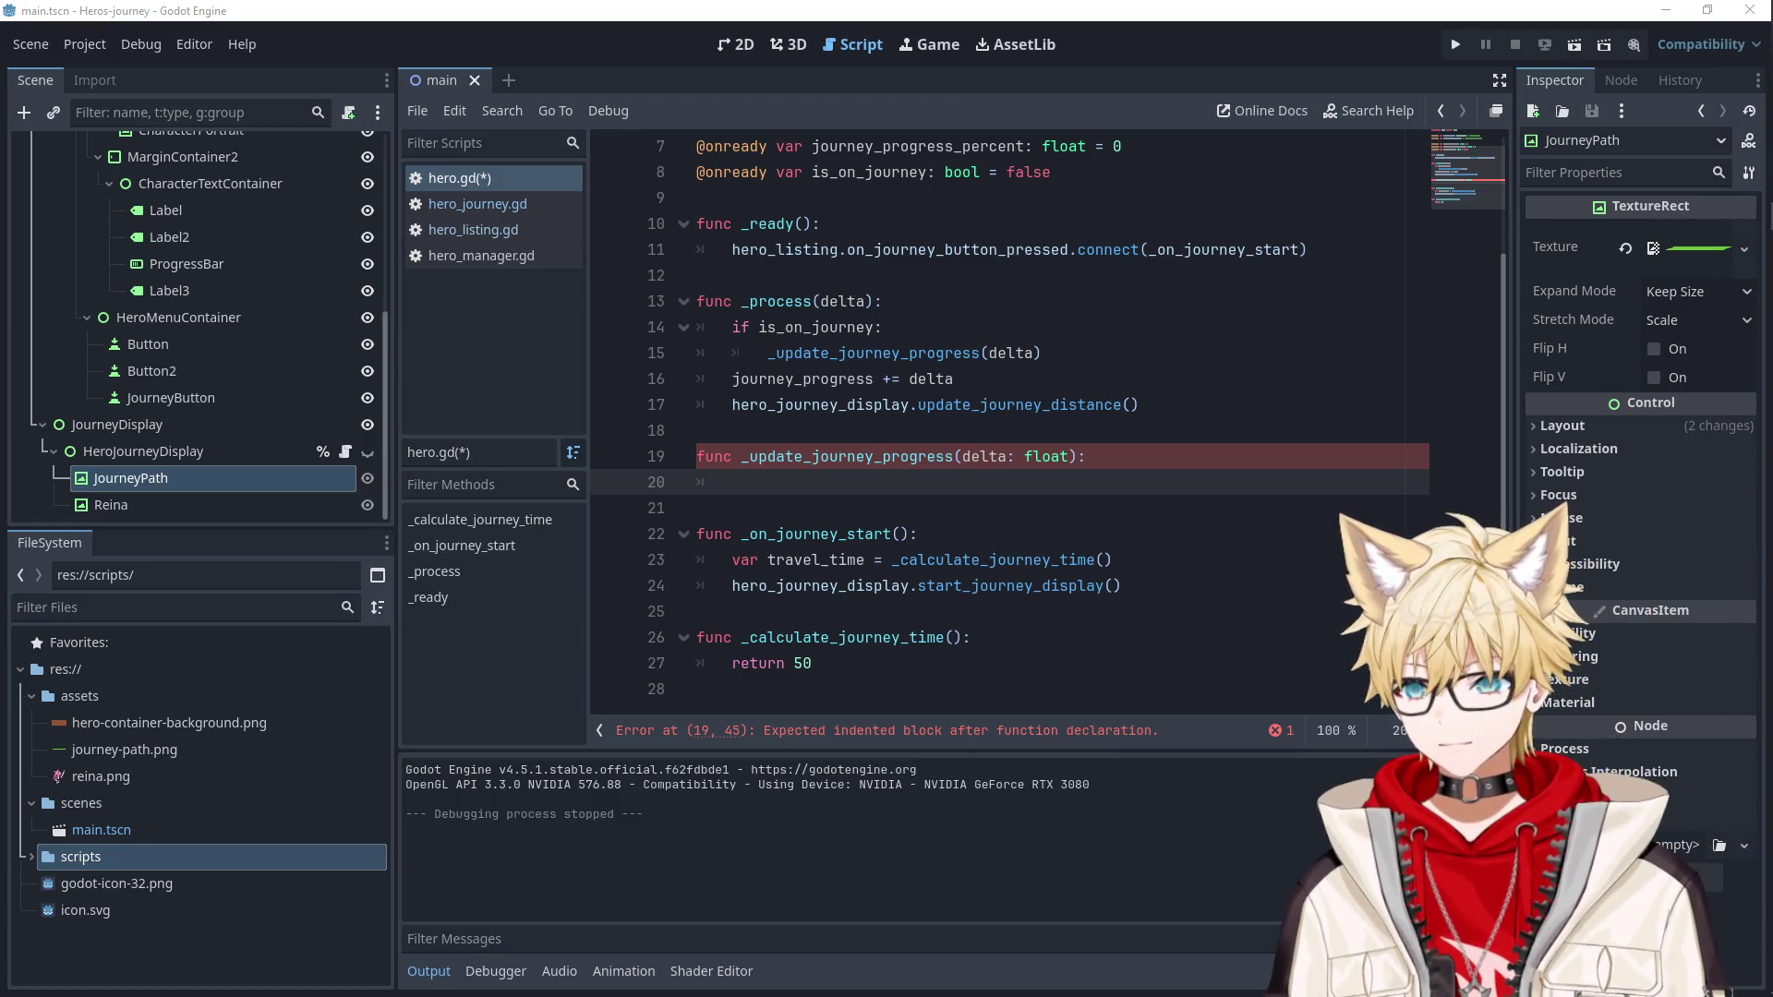
Step: Write 'journey_progress += delta' as the function body and start declaring journey_total_distance: float
click(1008, 477)
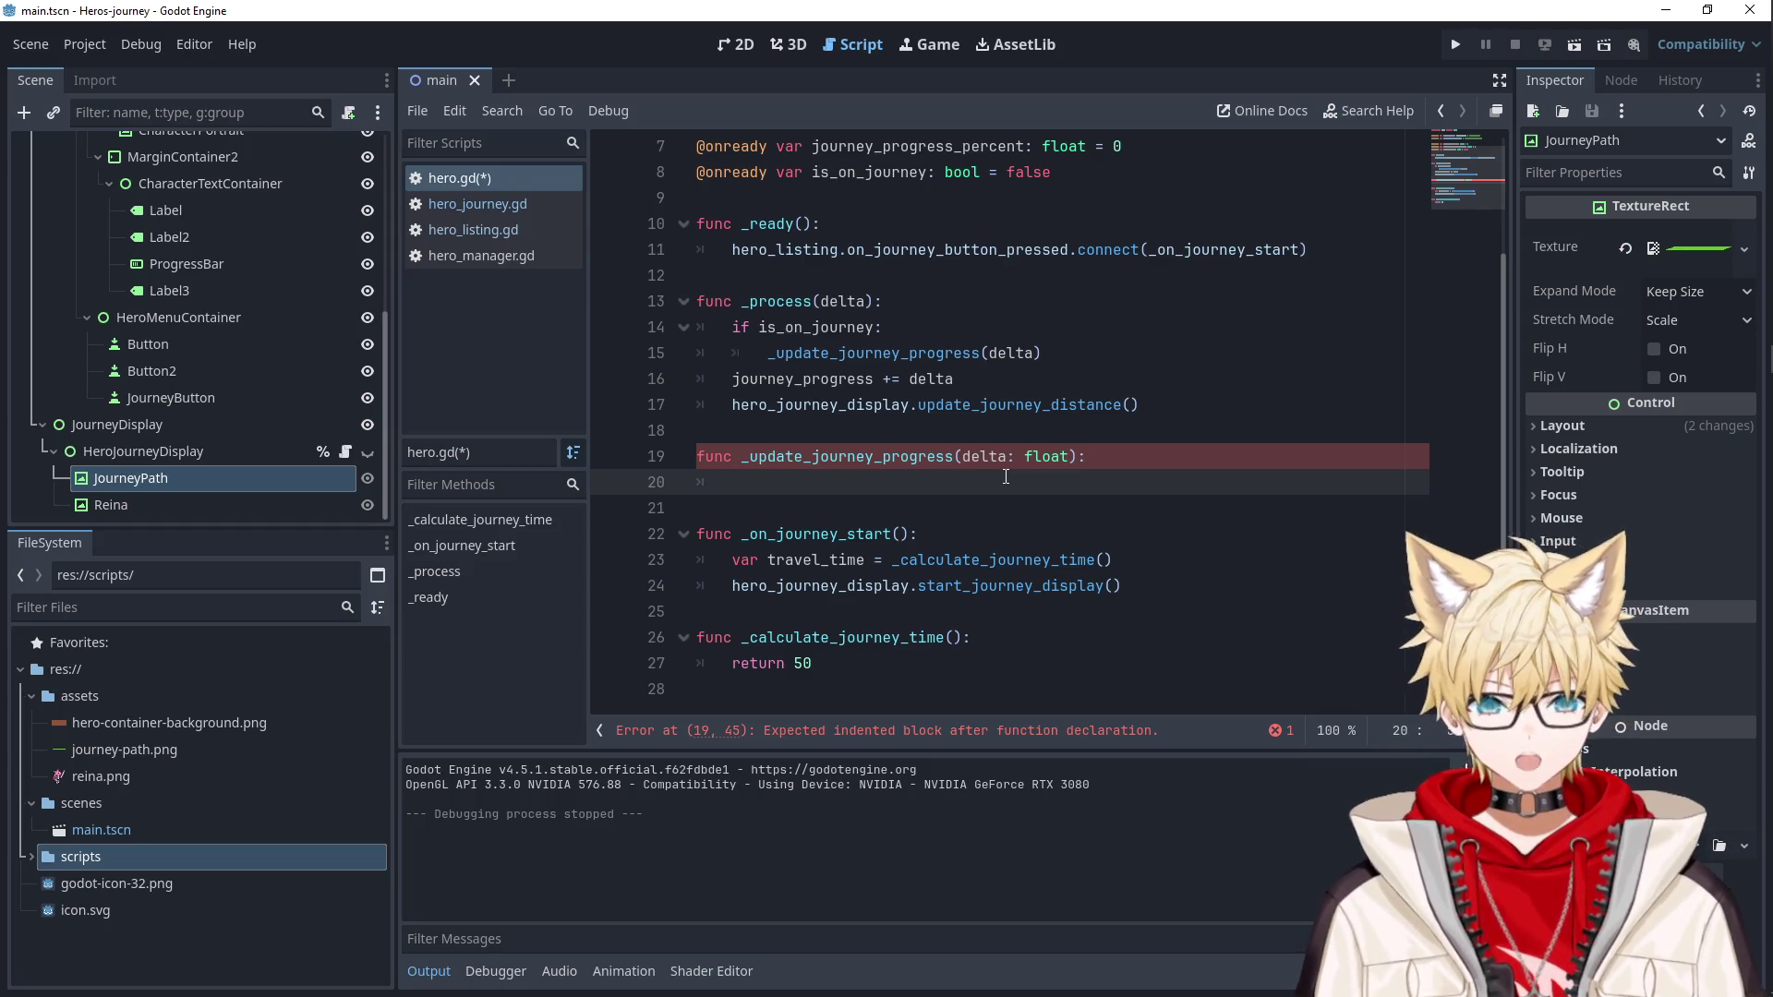
scroll(1005, 476, up, 2)
double_click(836, 274)
scroll(822, 570, down, 2)
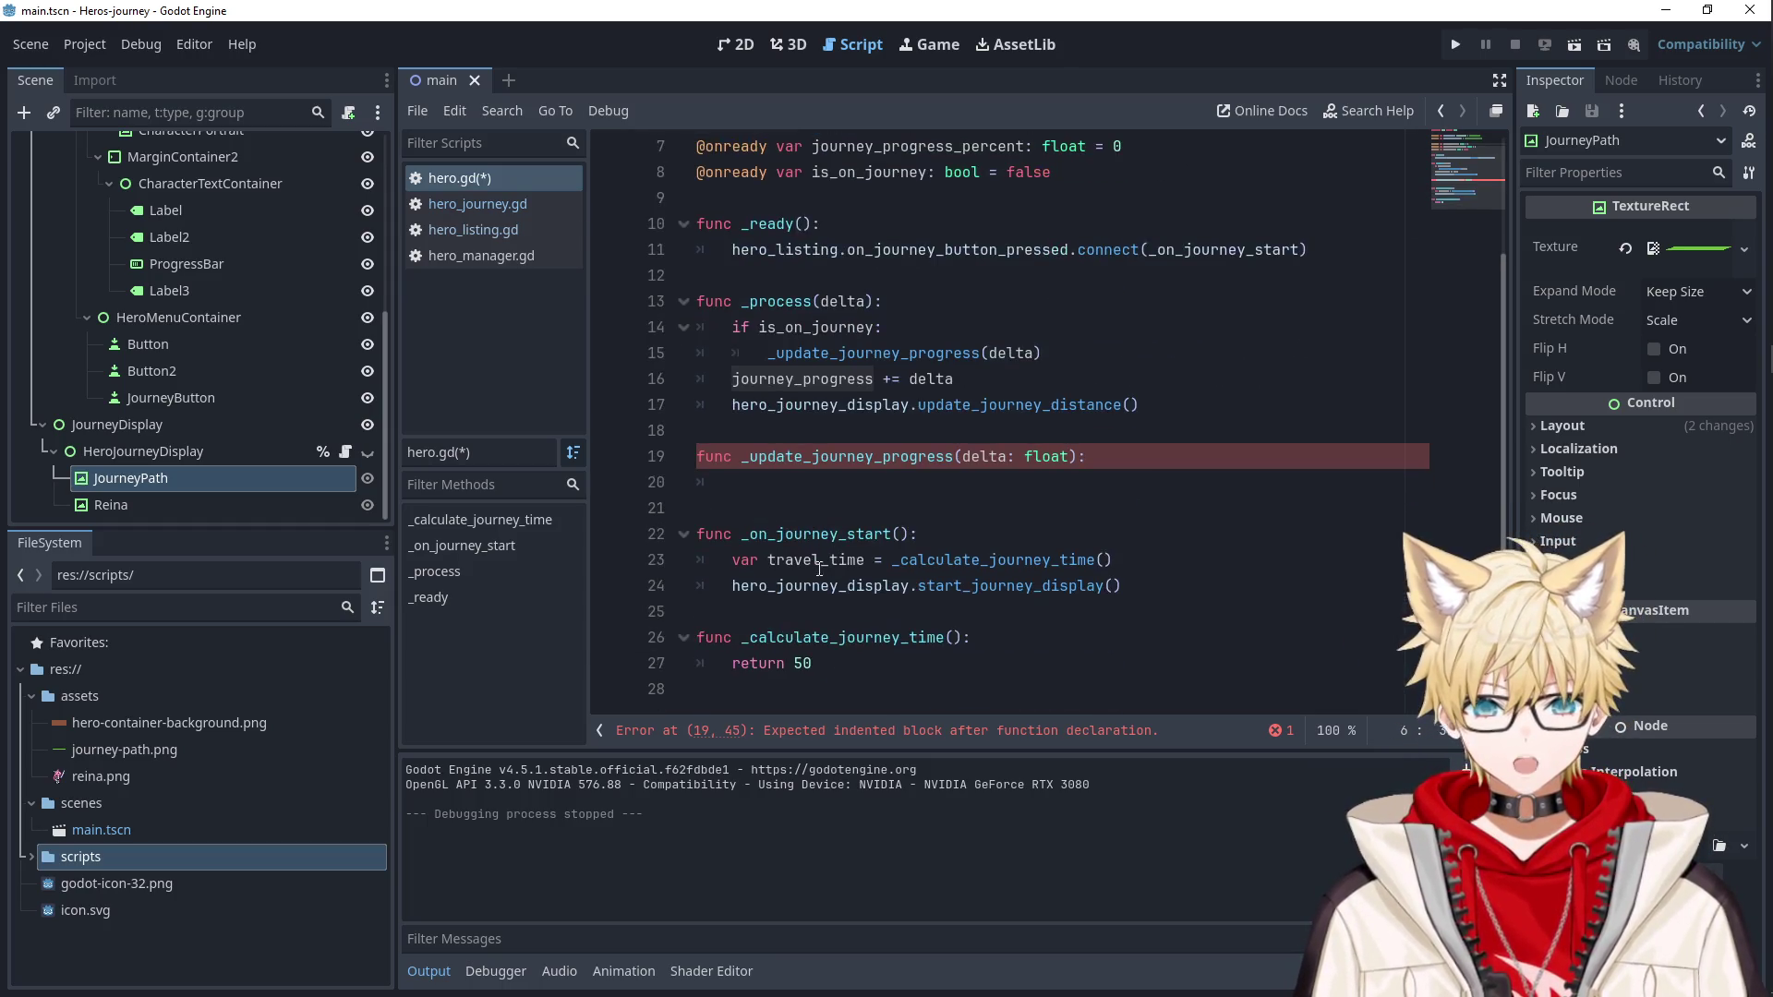
click(801, 482)
text(journey_progress)
text(+)
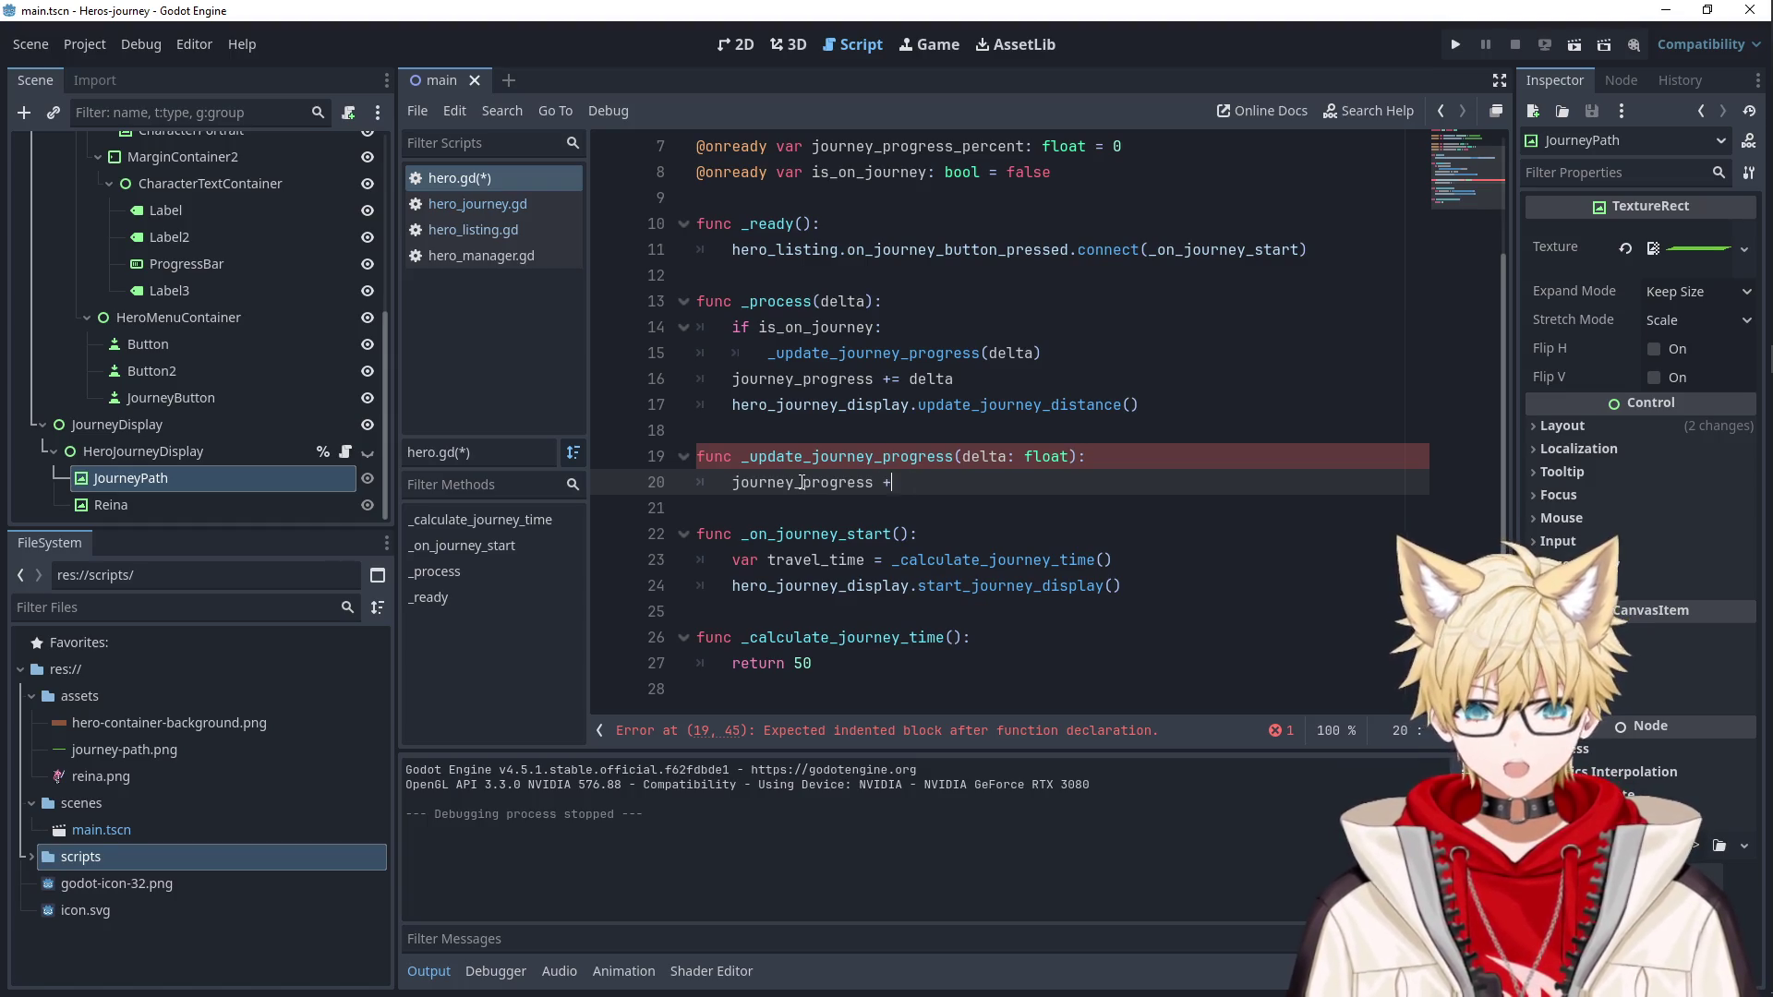
text(= delta)
click(1061, 262)
text(ance: )
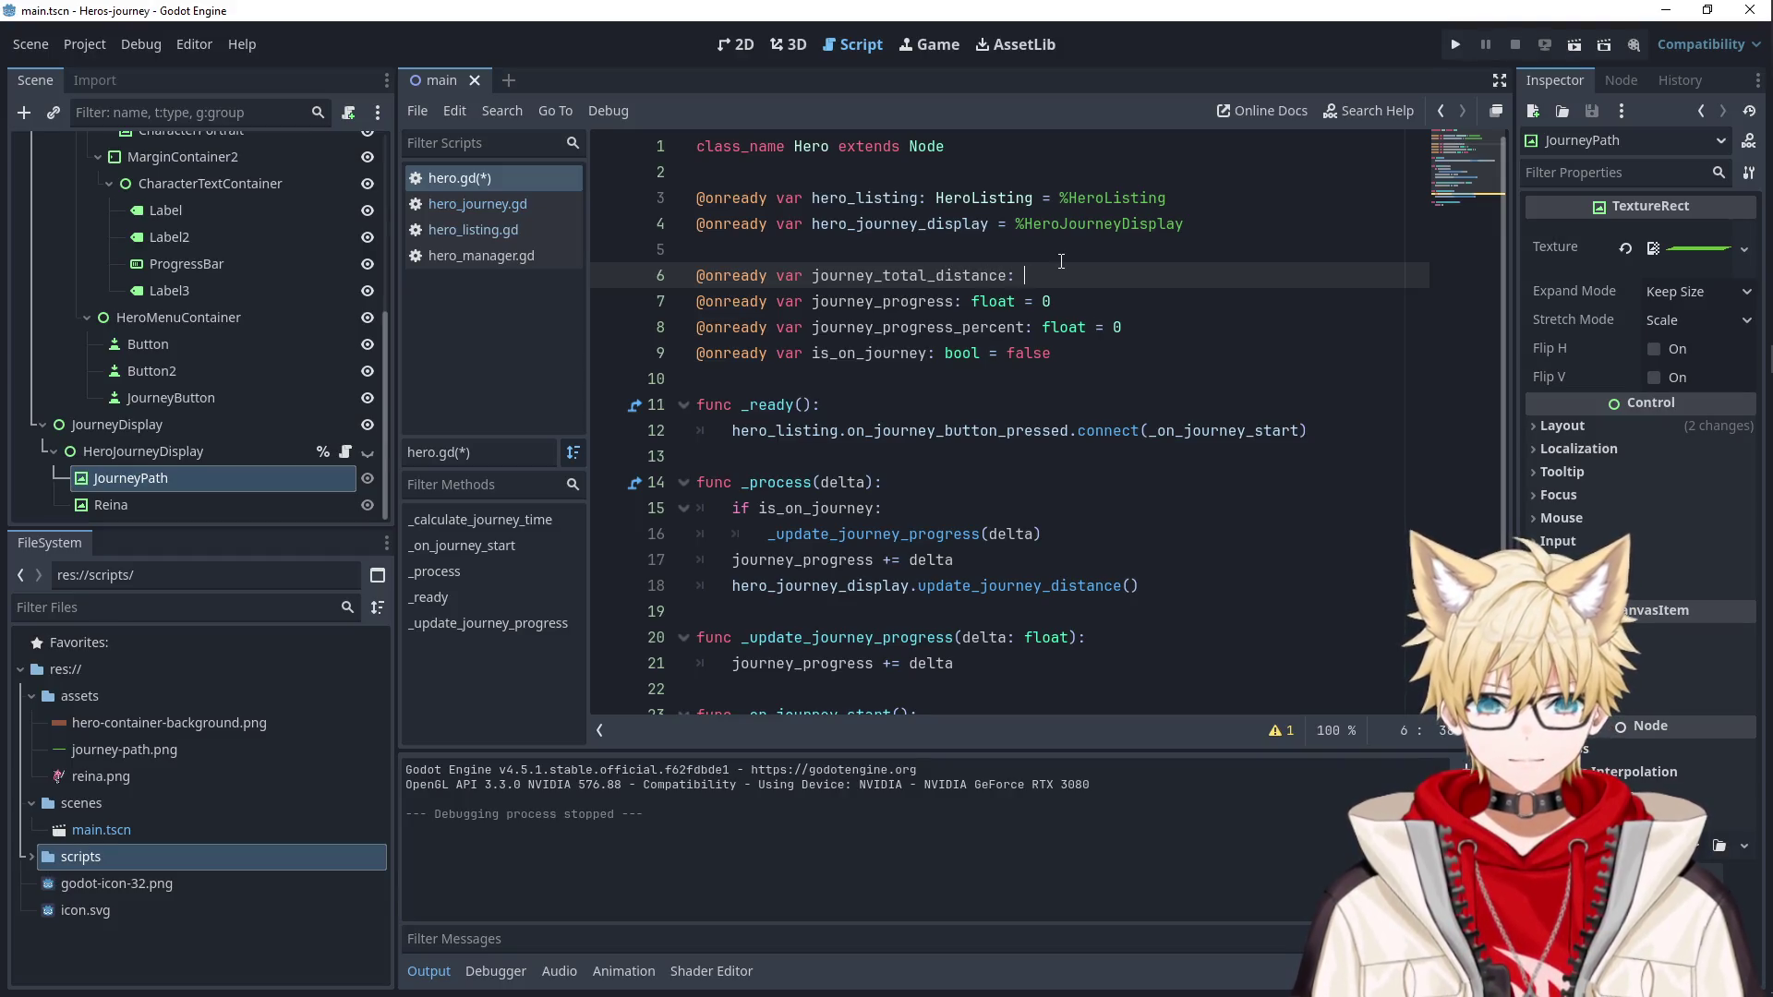
text(float = 0)
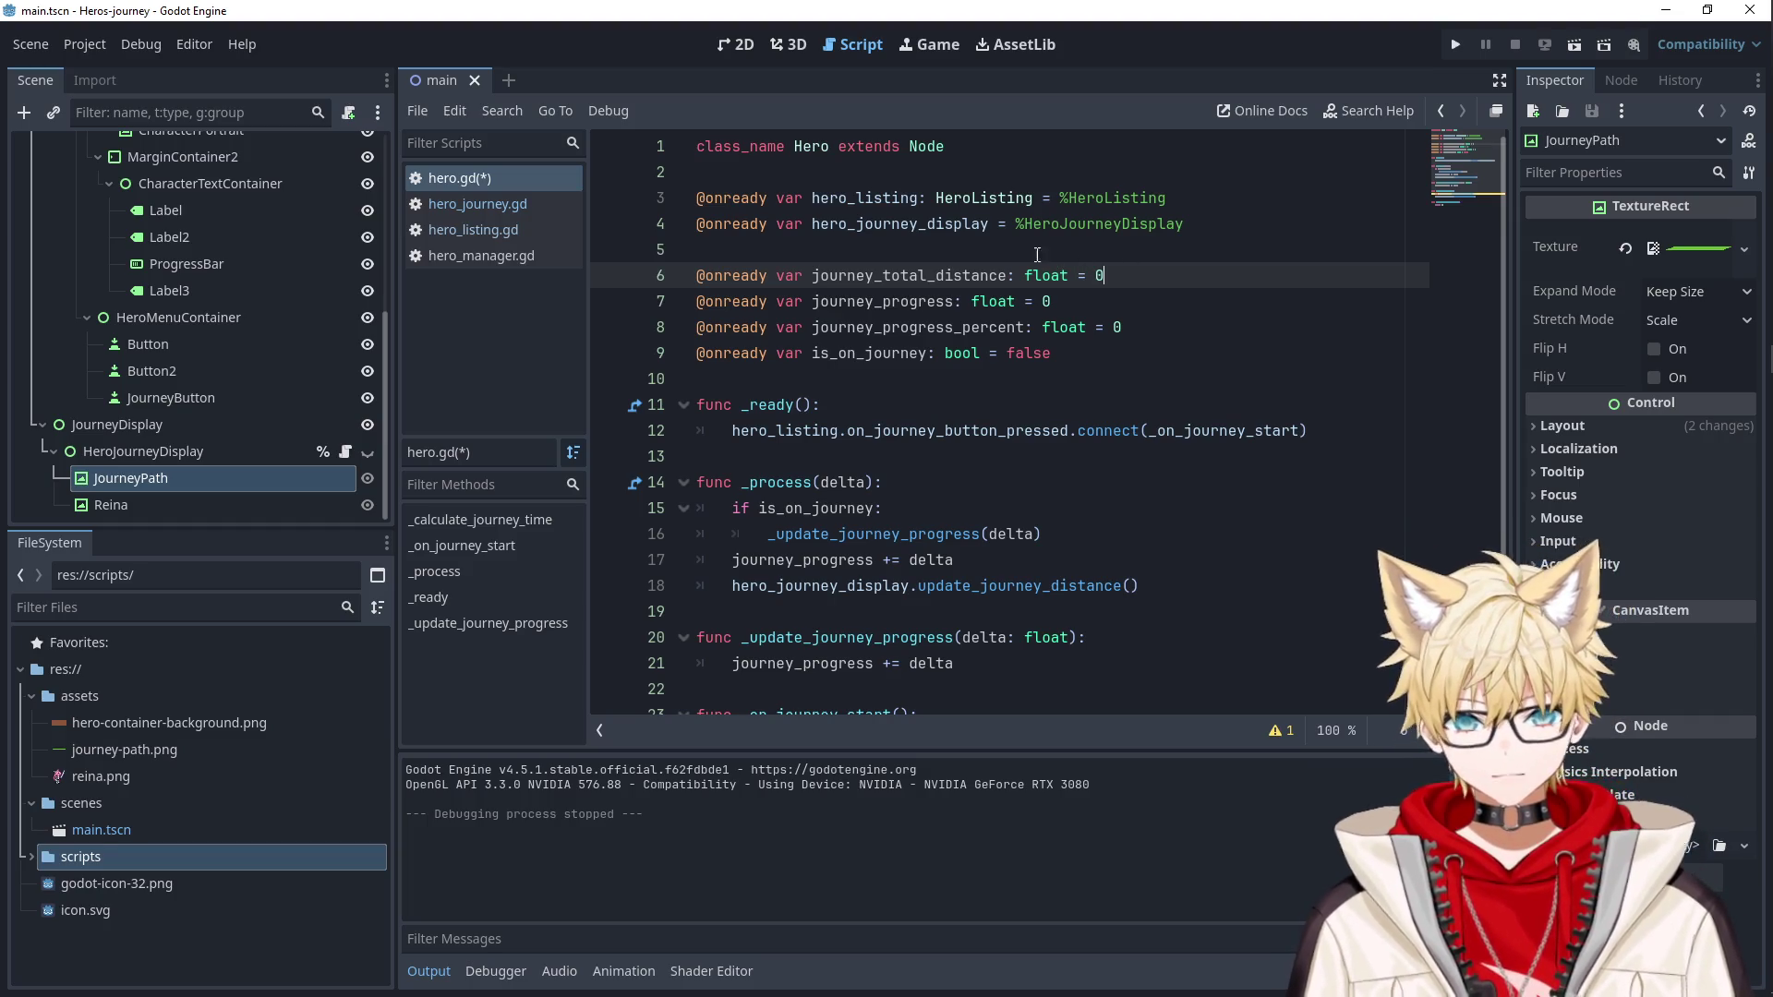
Step: Rename the line-7 variable journey_progress to journey_distance and begin a travel percent variable
double_click(913, 277)
double_click(885, 301)
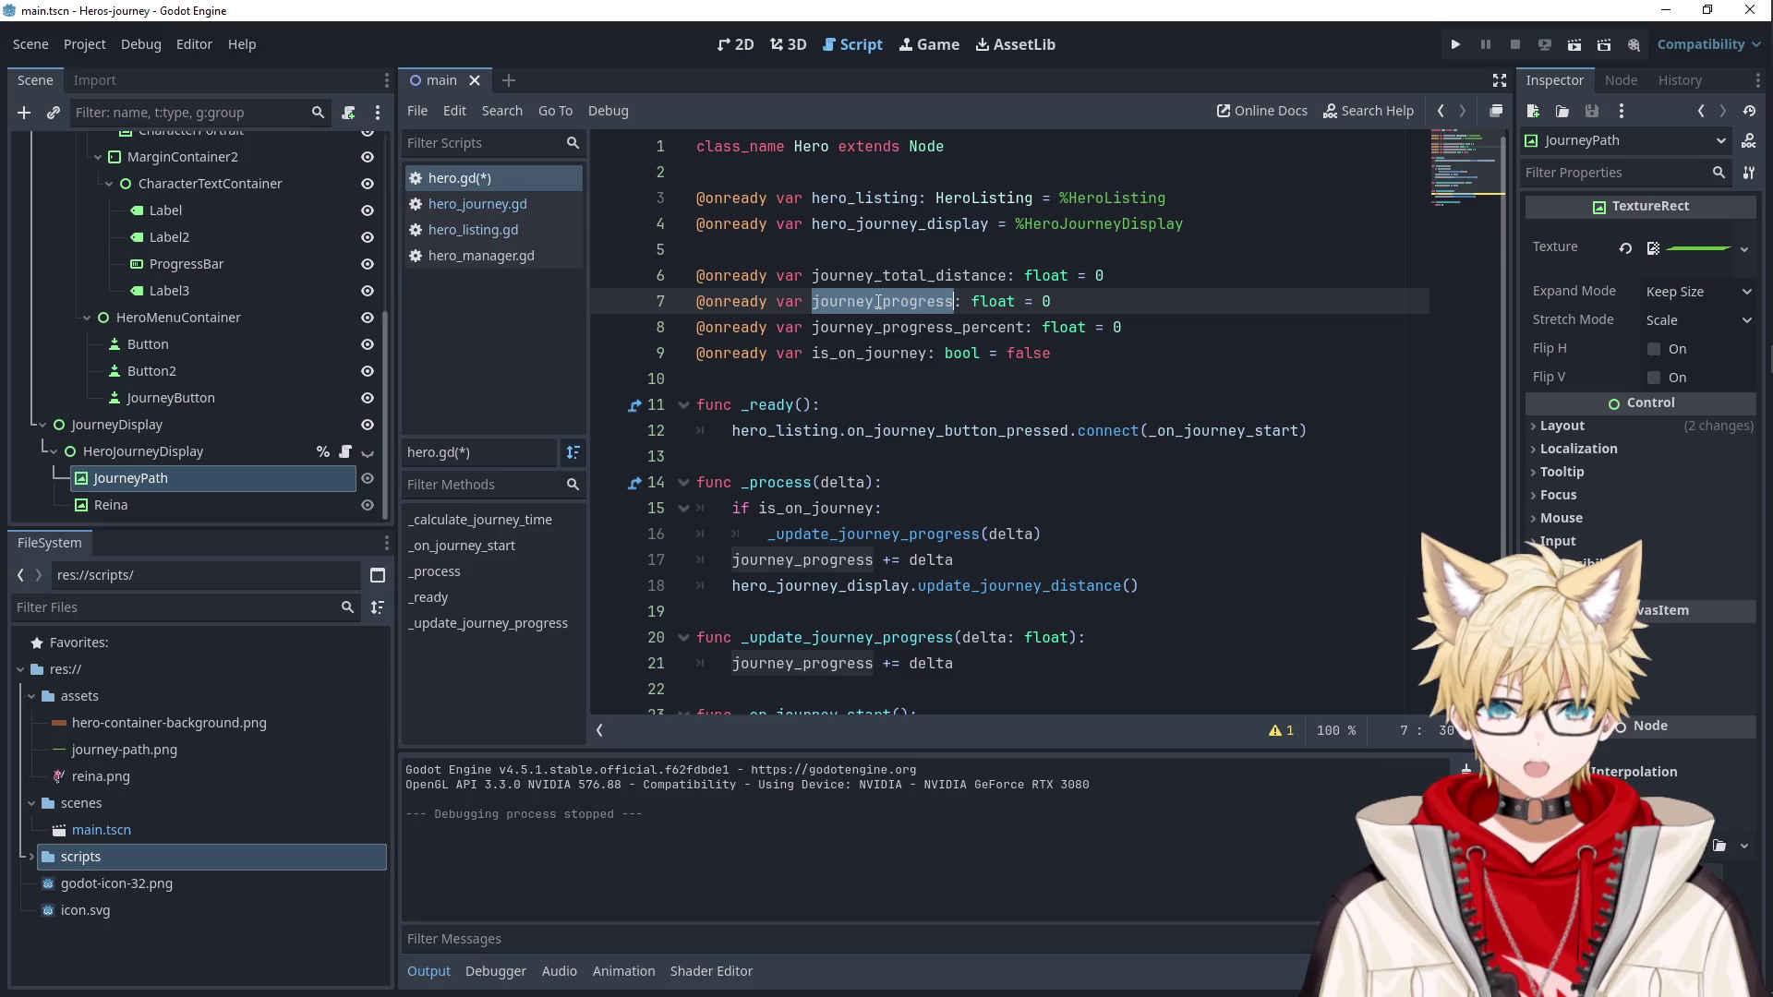
right_click(883, 303)
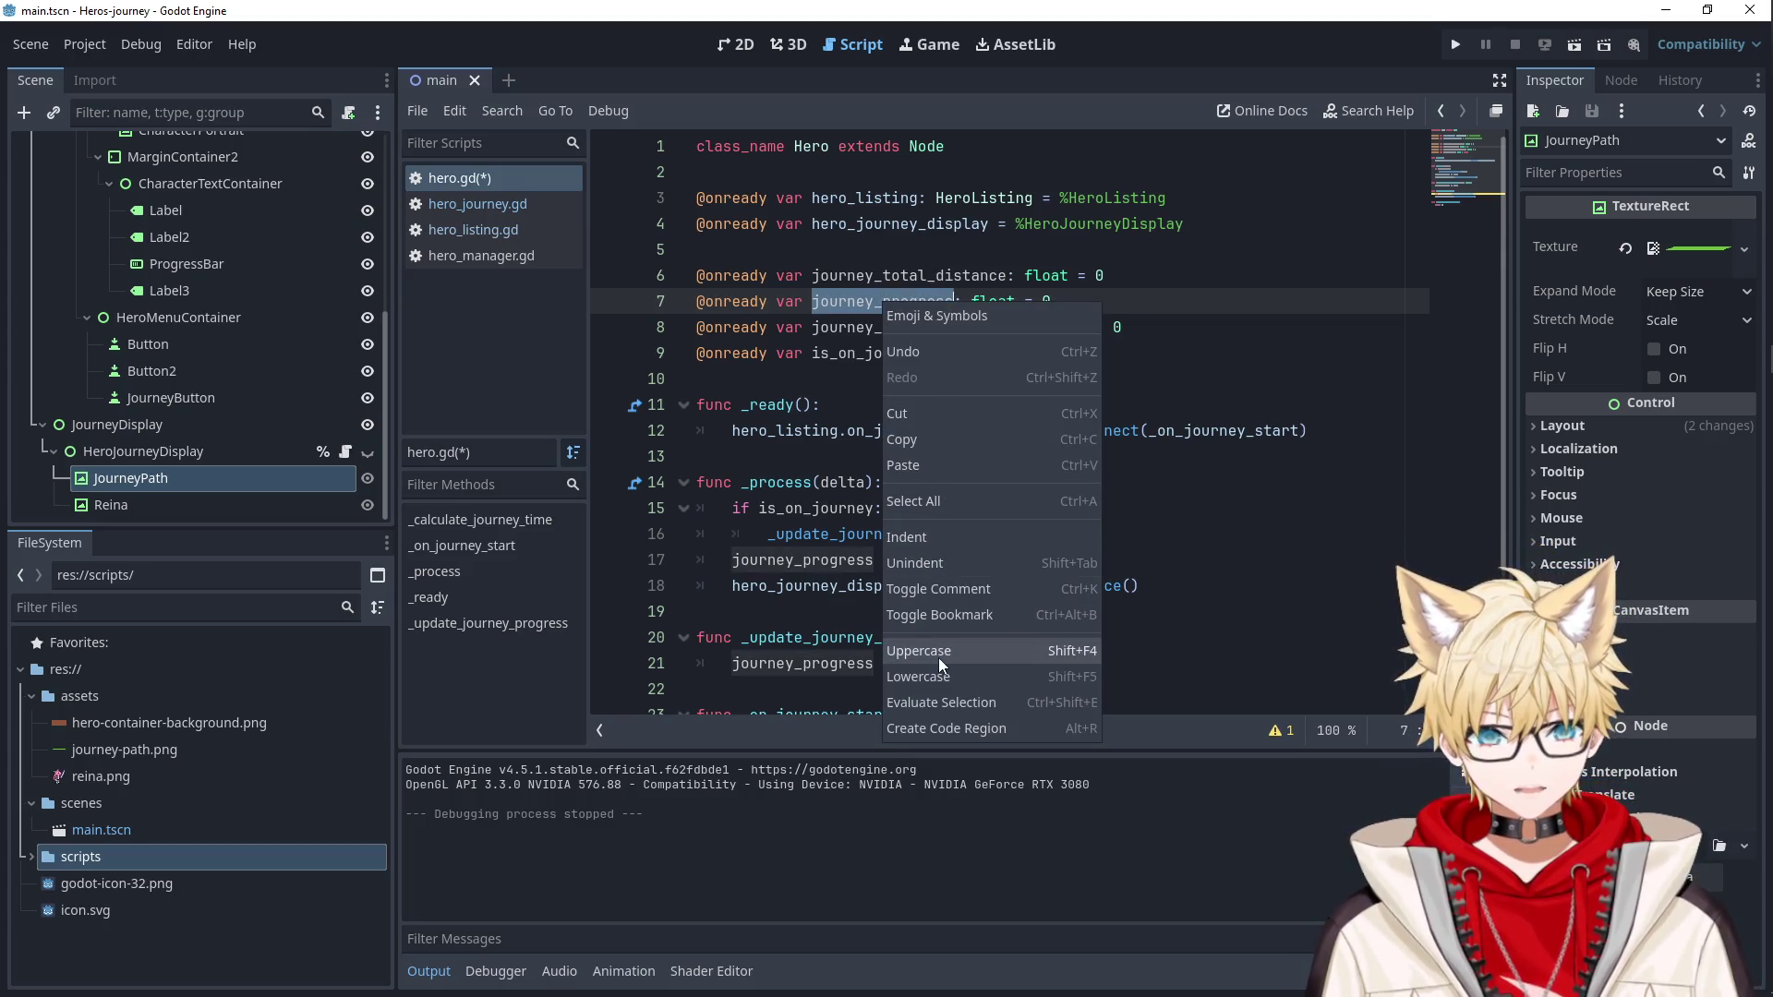
click(826, 301)
click(889, 302)
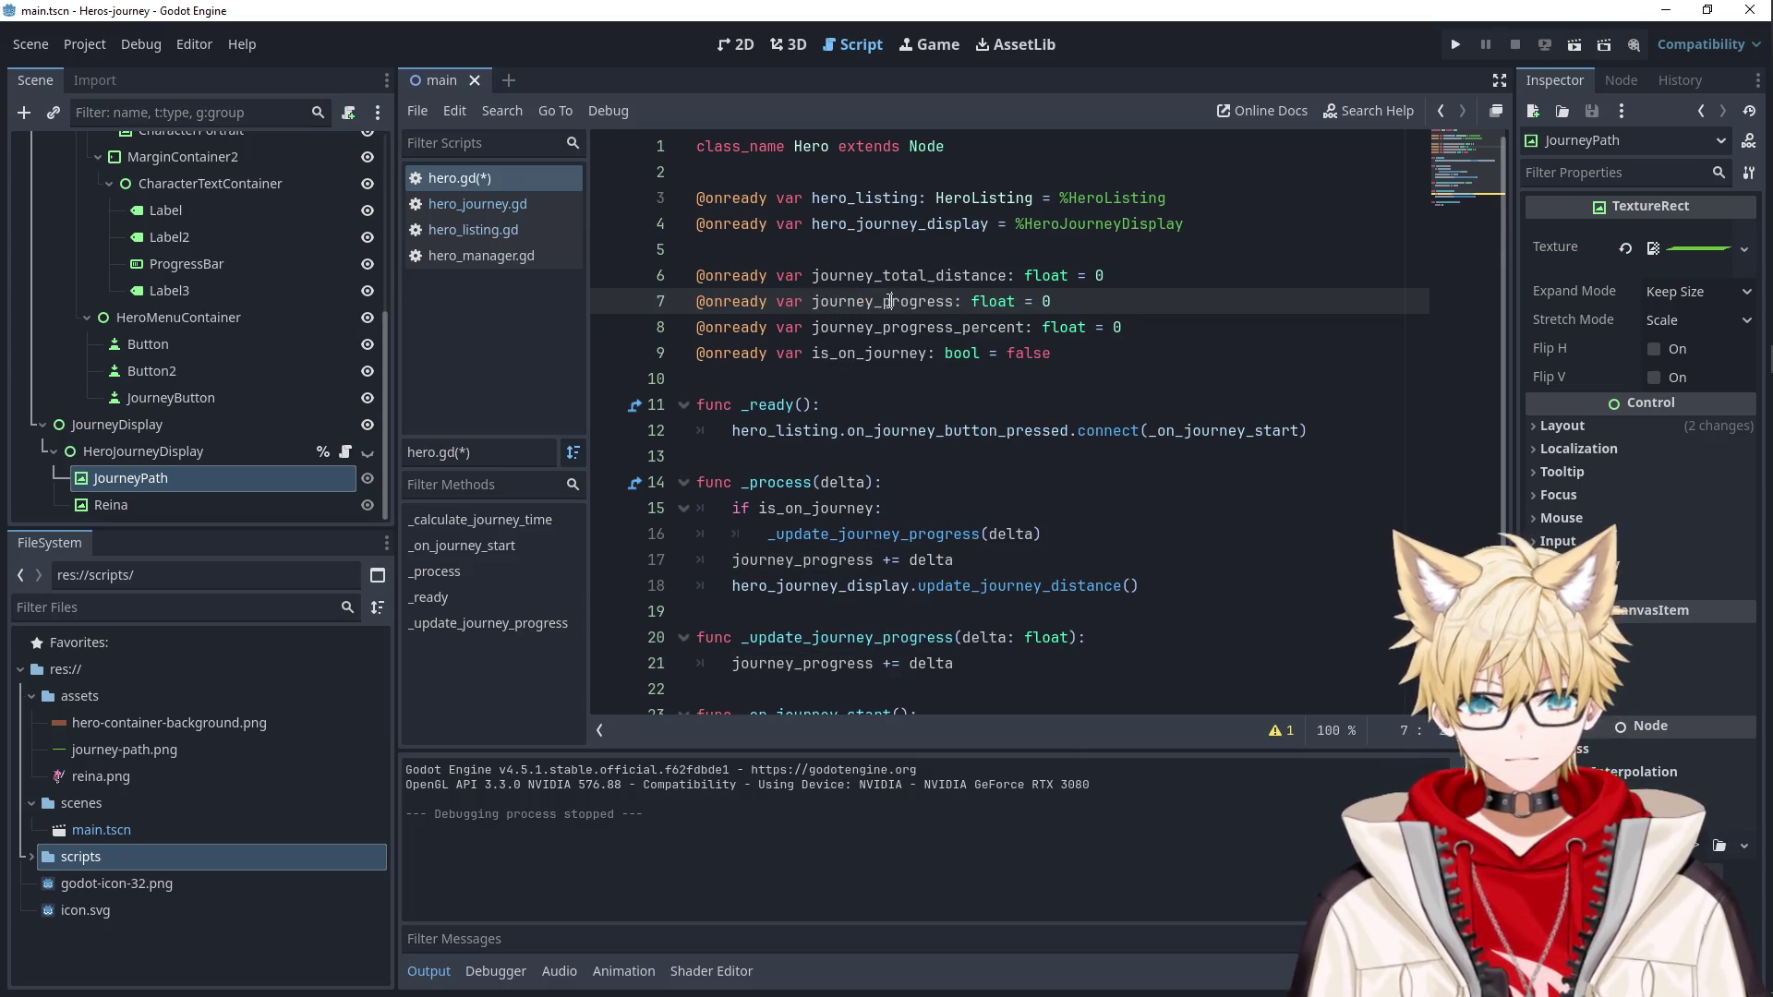
text(distance_)
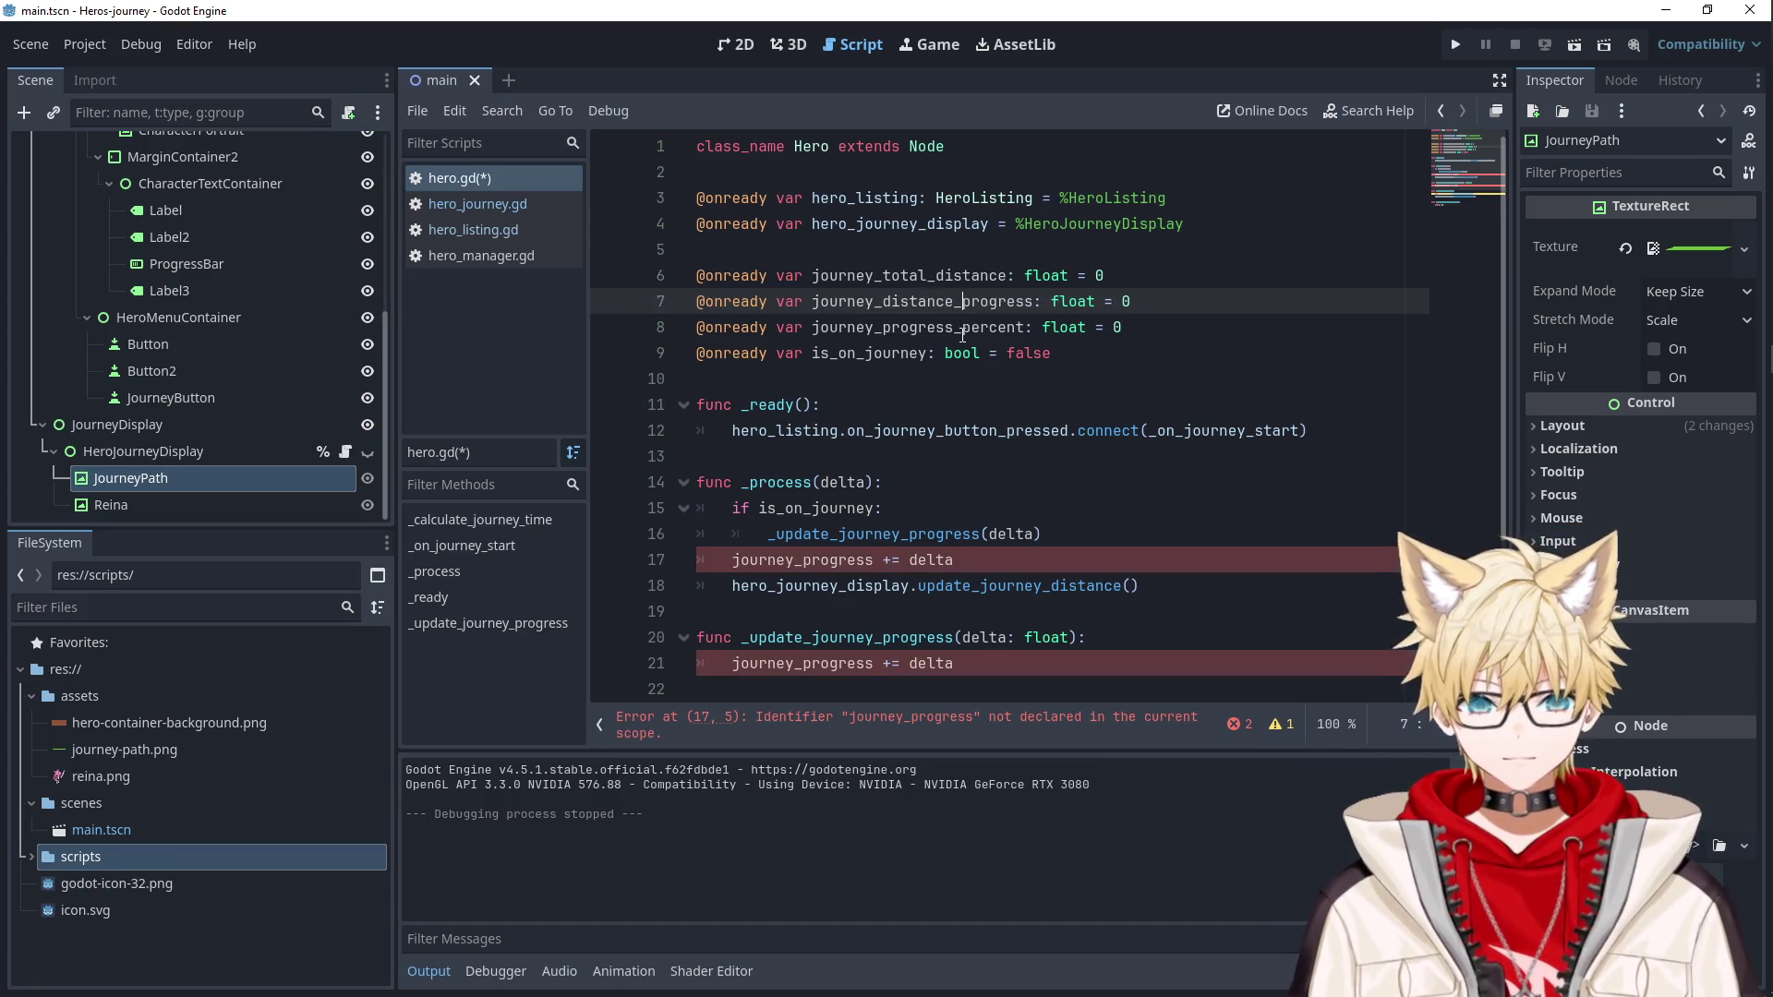
mouse_move(1031, 302)
mouse_down()
mouse_move(955, 297)
mouse_move(942, 329)
mouse_move(878, 329)
mouse_move(951, 329)
mouse_move(883, 327)
mouse_up()
key(BackSpace)
text(travelk)
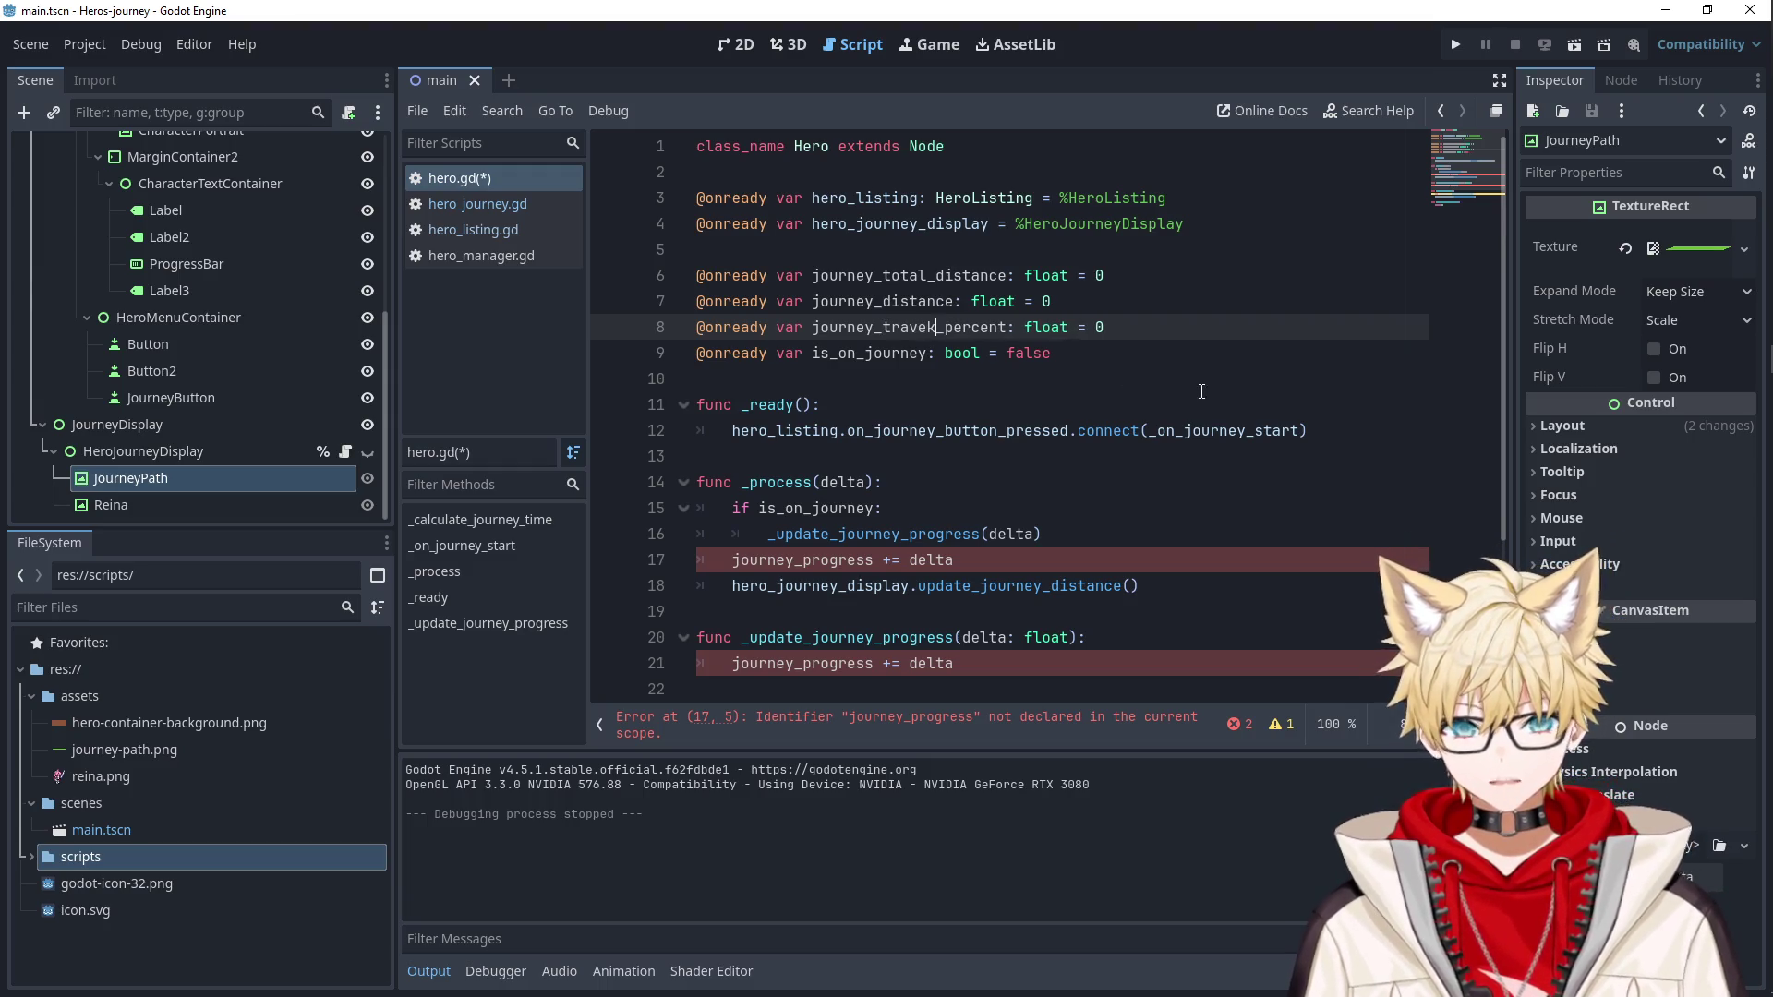
Step: Delete the duplicate increment line and make the function add delta to journey_distance
double_click(905, 275)
scroll(841, 459, down, 1)
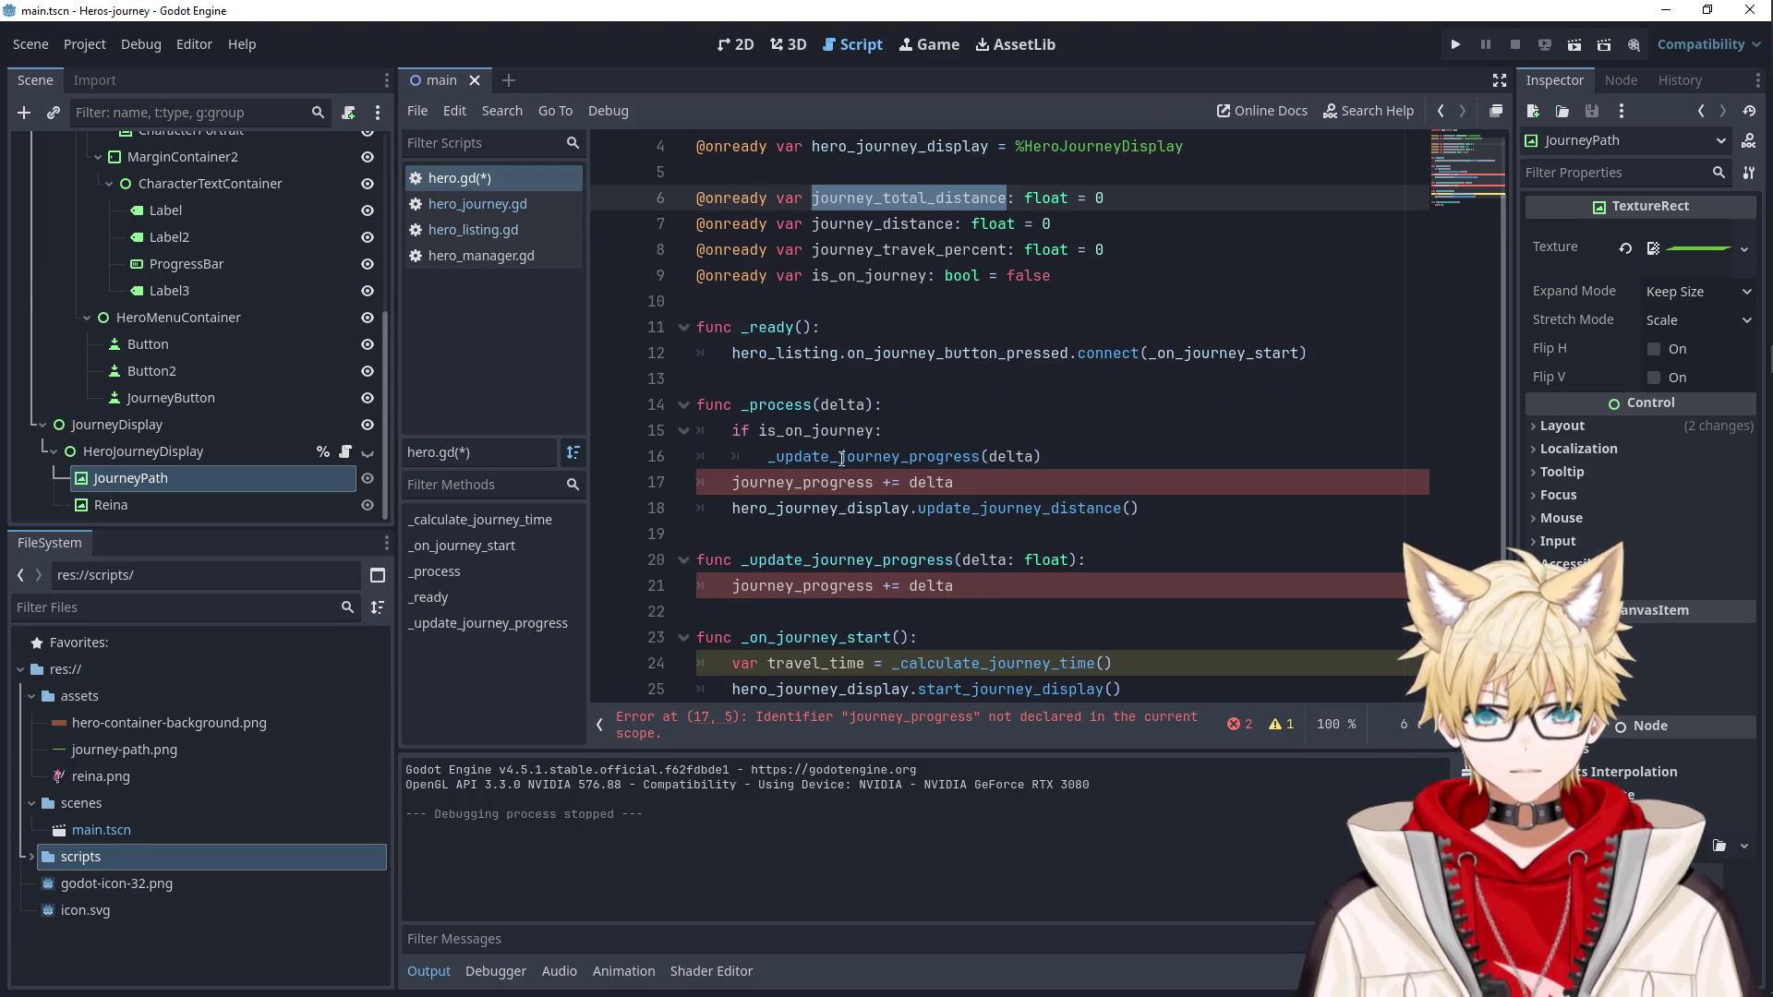
click(1003, 477)
key(ctrl+shift+k)
double_click(891, 224)
key(ctrl+c)
double_click(841, 560)
key(ctrl+v)
click(899, 508)
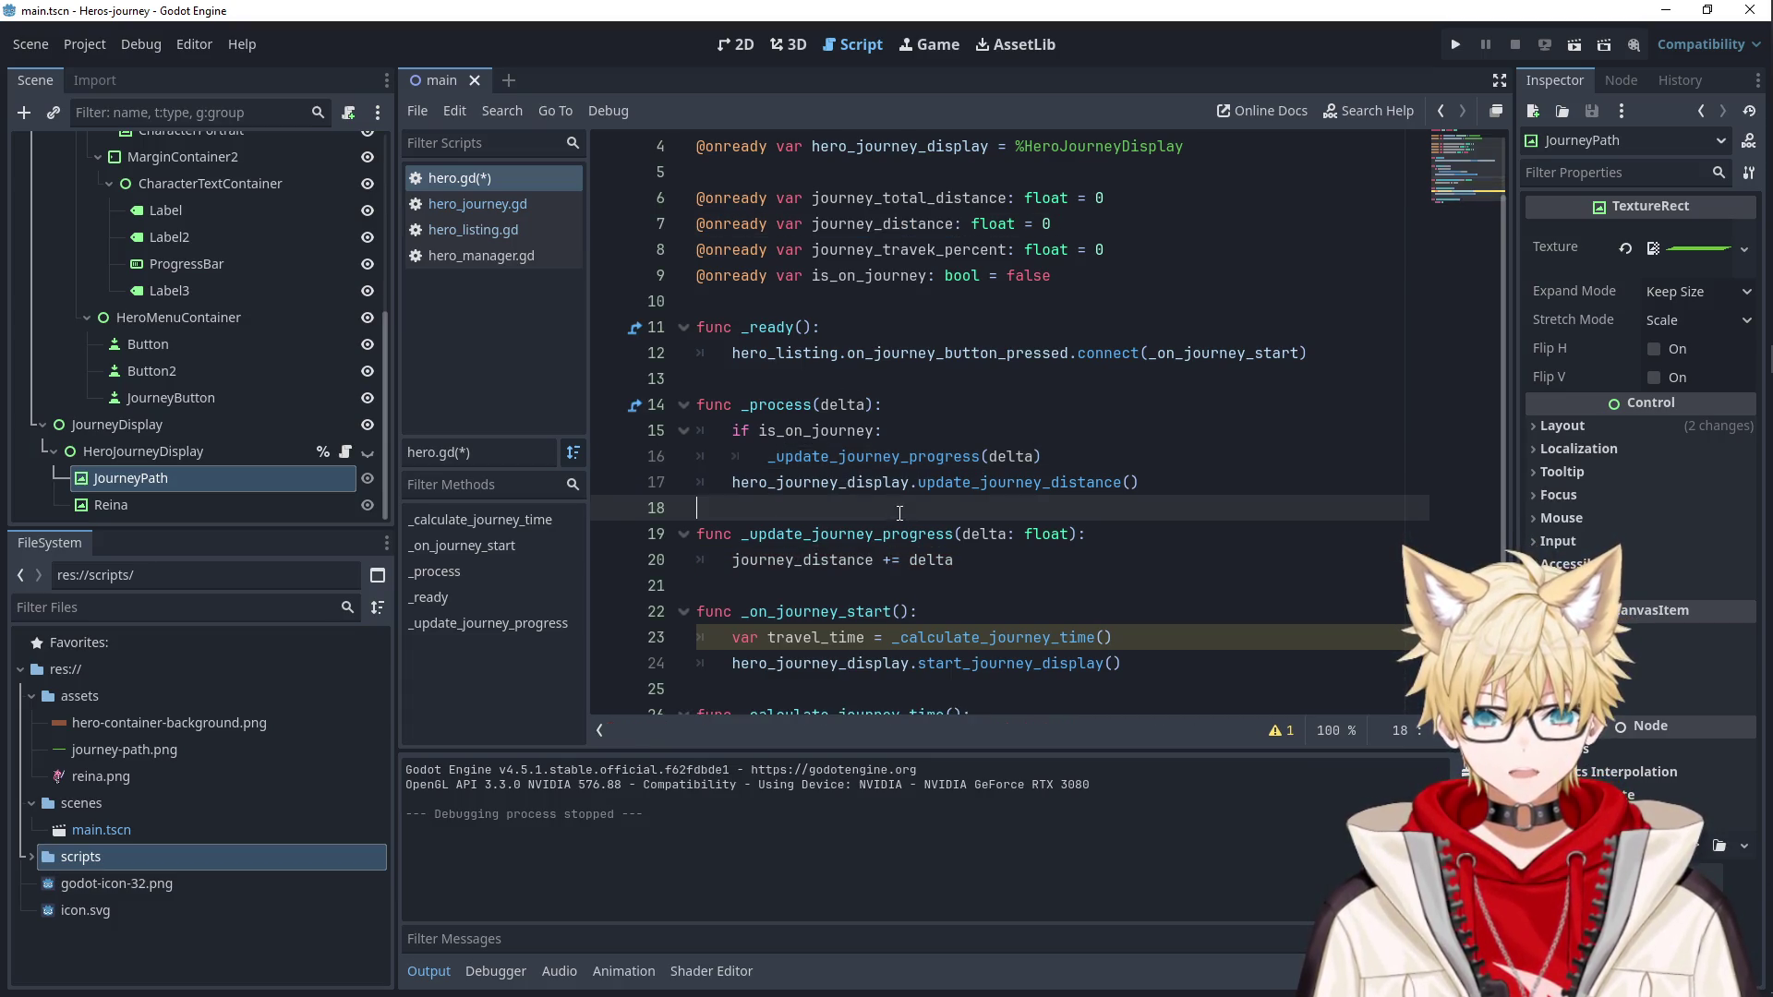
Step: Replace 'var travel_time' with journey_total_distance in the journey-time assignment
double_click(931, 200)
scroll(815, 637, down, 1)
drag(868, 560, 731, 560)
key(ctrl+v)
click(981, 515)
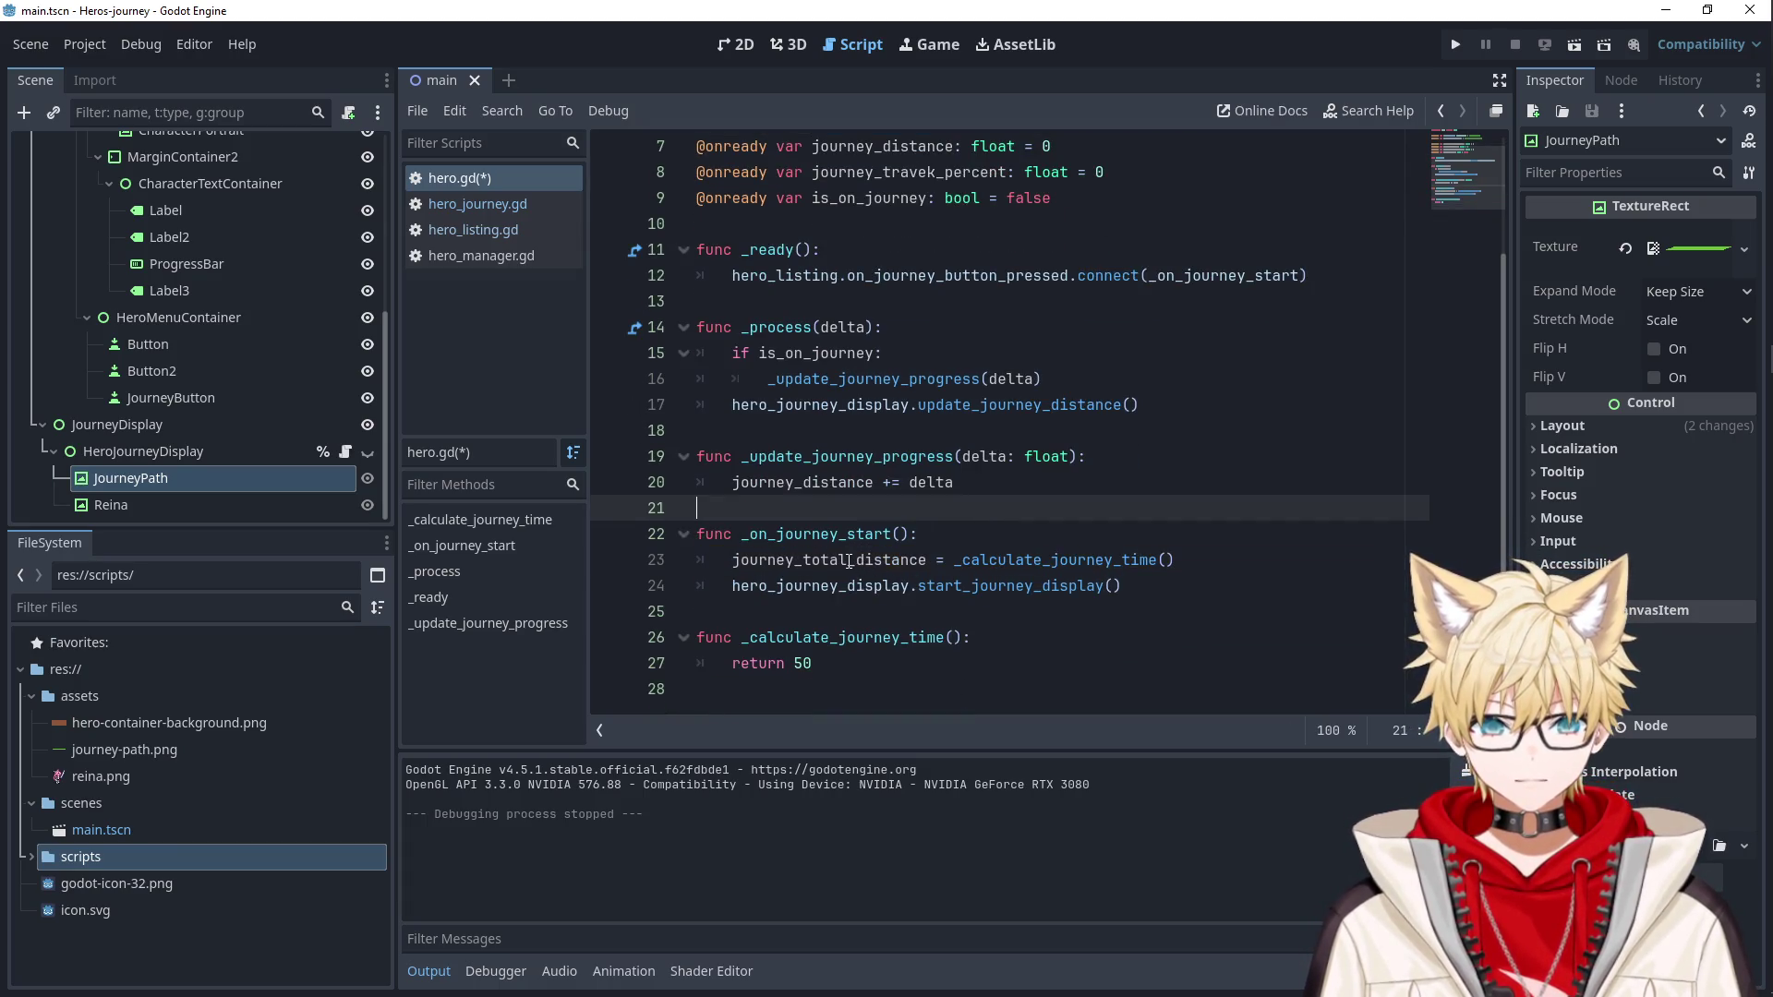
scroll(831, 646, up, 1)
scroll(830, 681, down, 1)
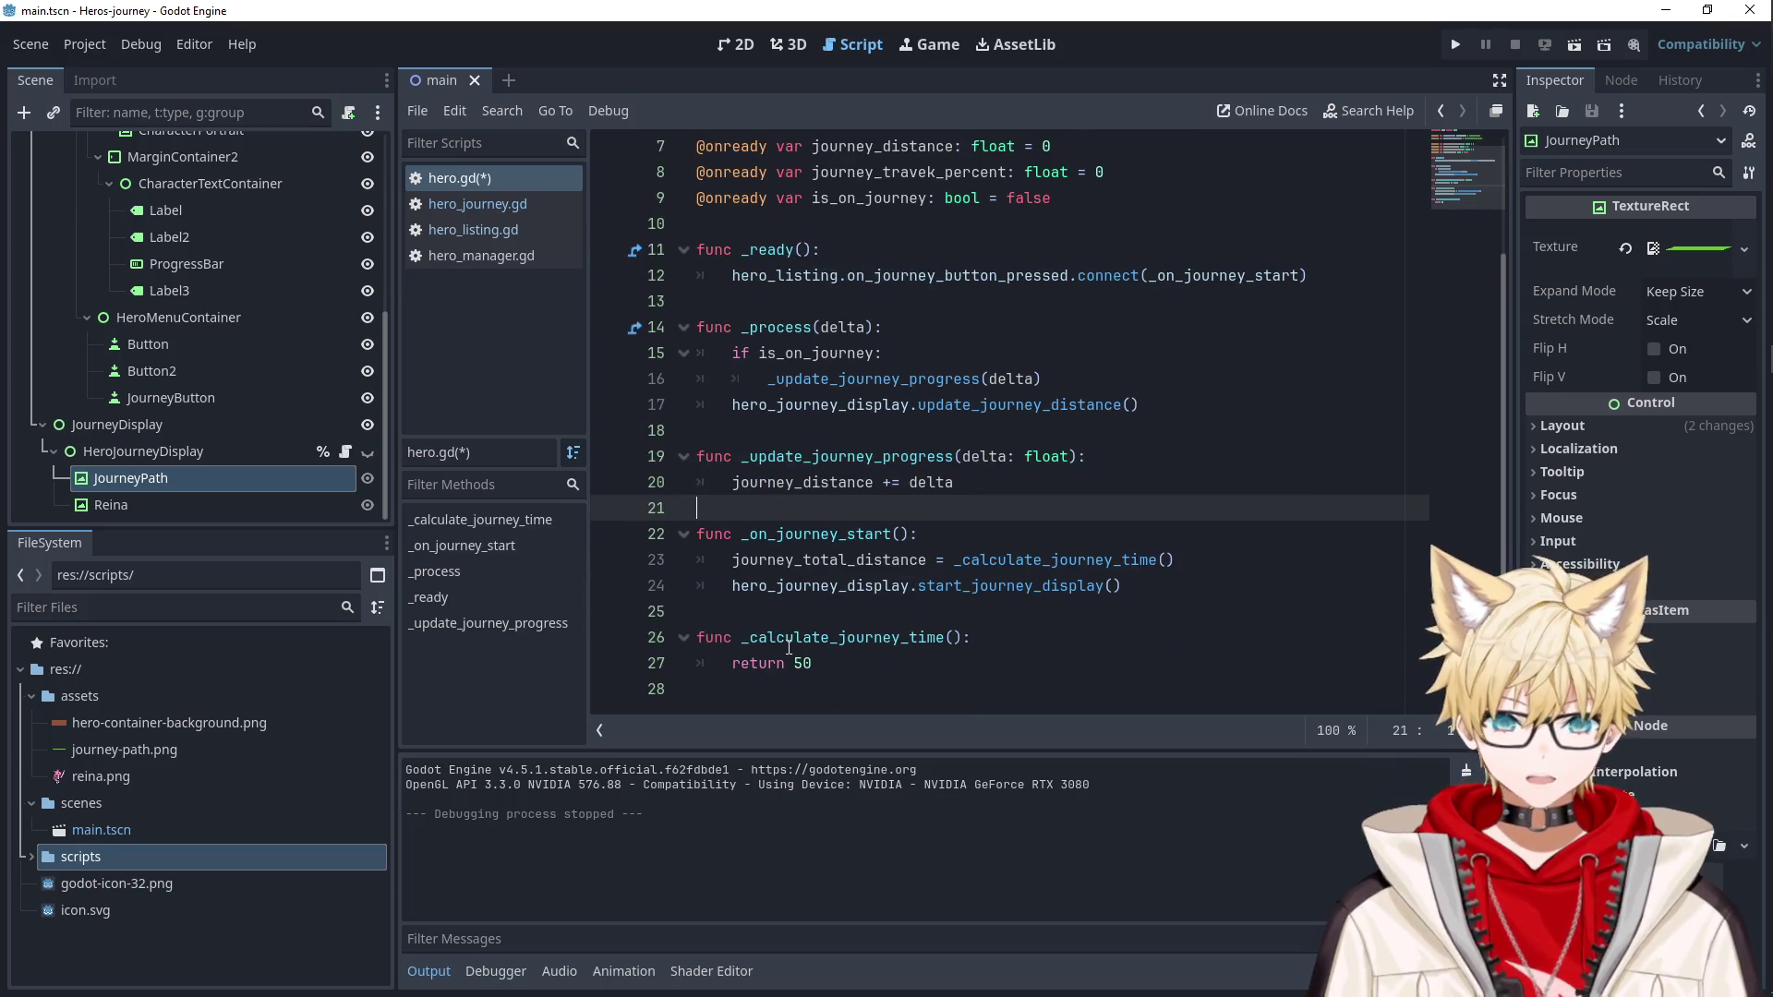
Step: Add a 'journey_travek_percent = journey_distance' line below line 20
click(968, 482)
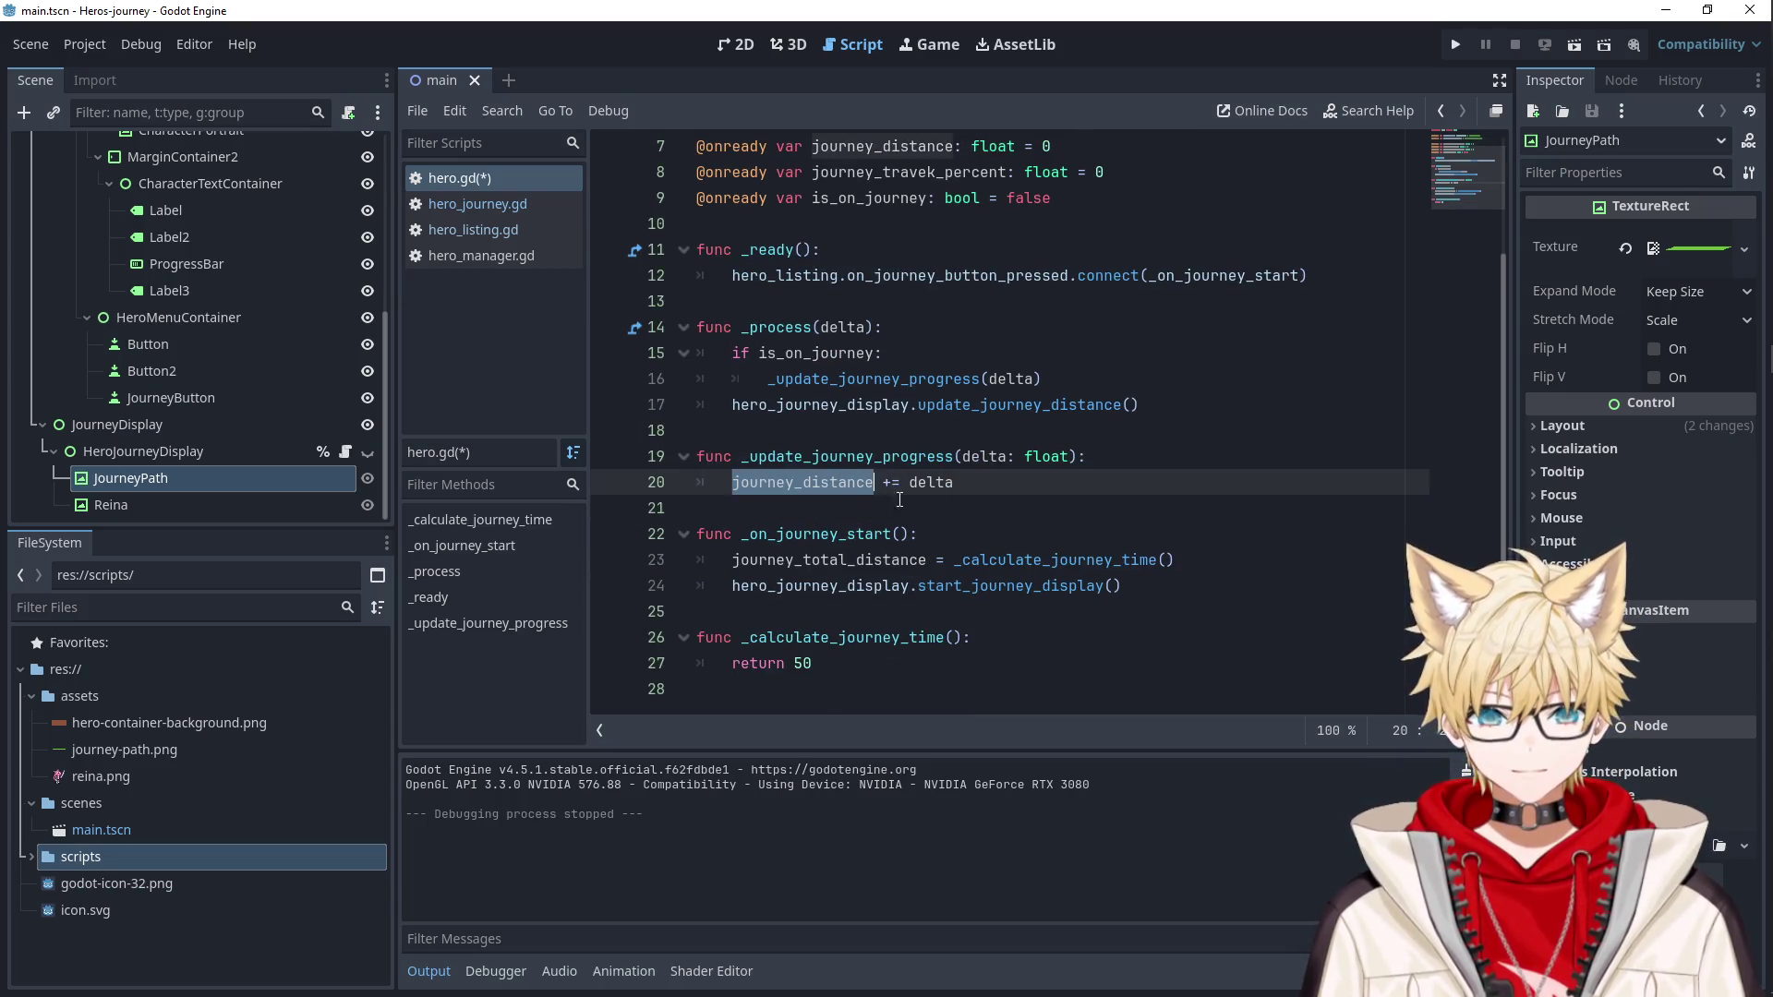
scroll(987, 477, up, 1)
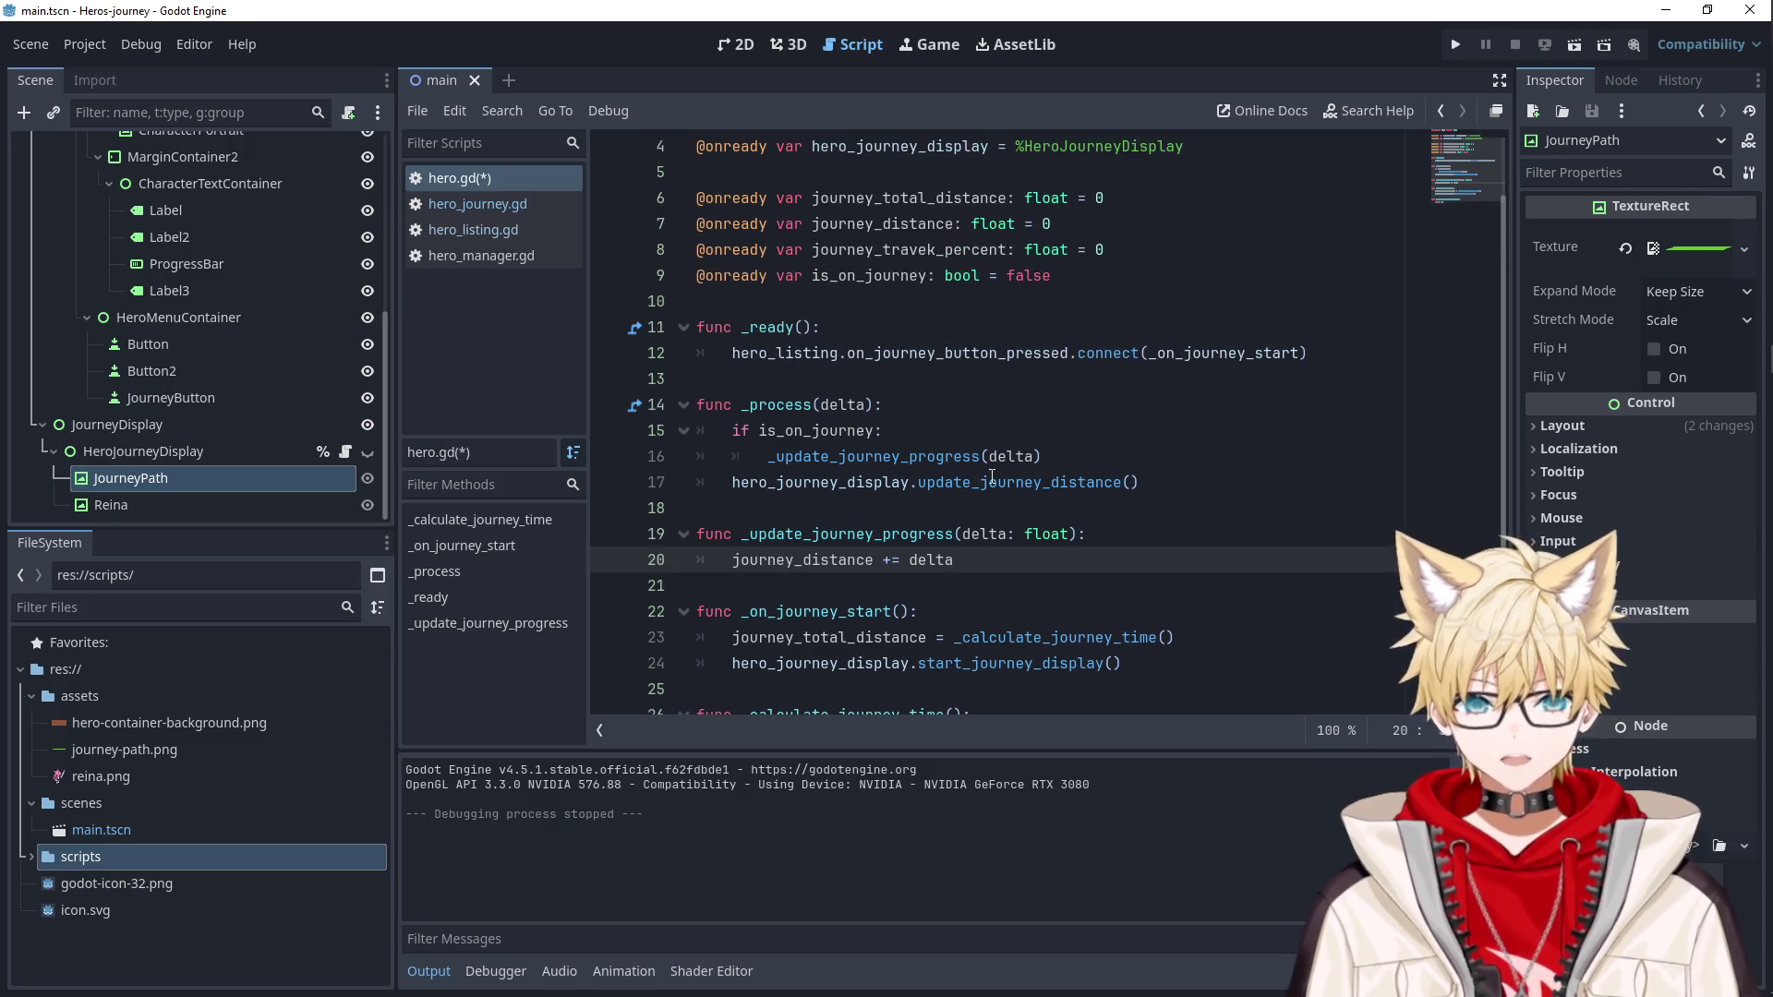
click(958, 249)
double_click(958, 249)
key(ctrl+c)
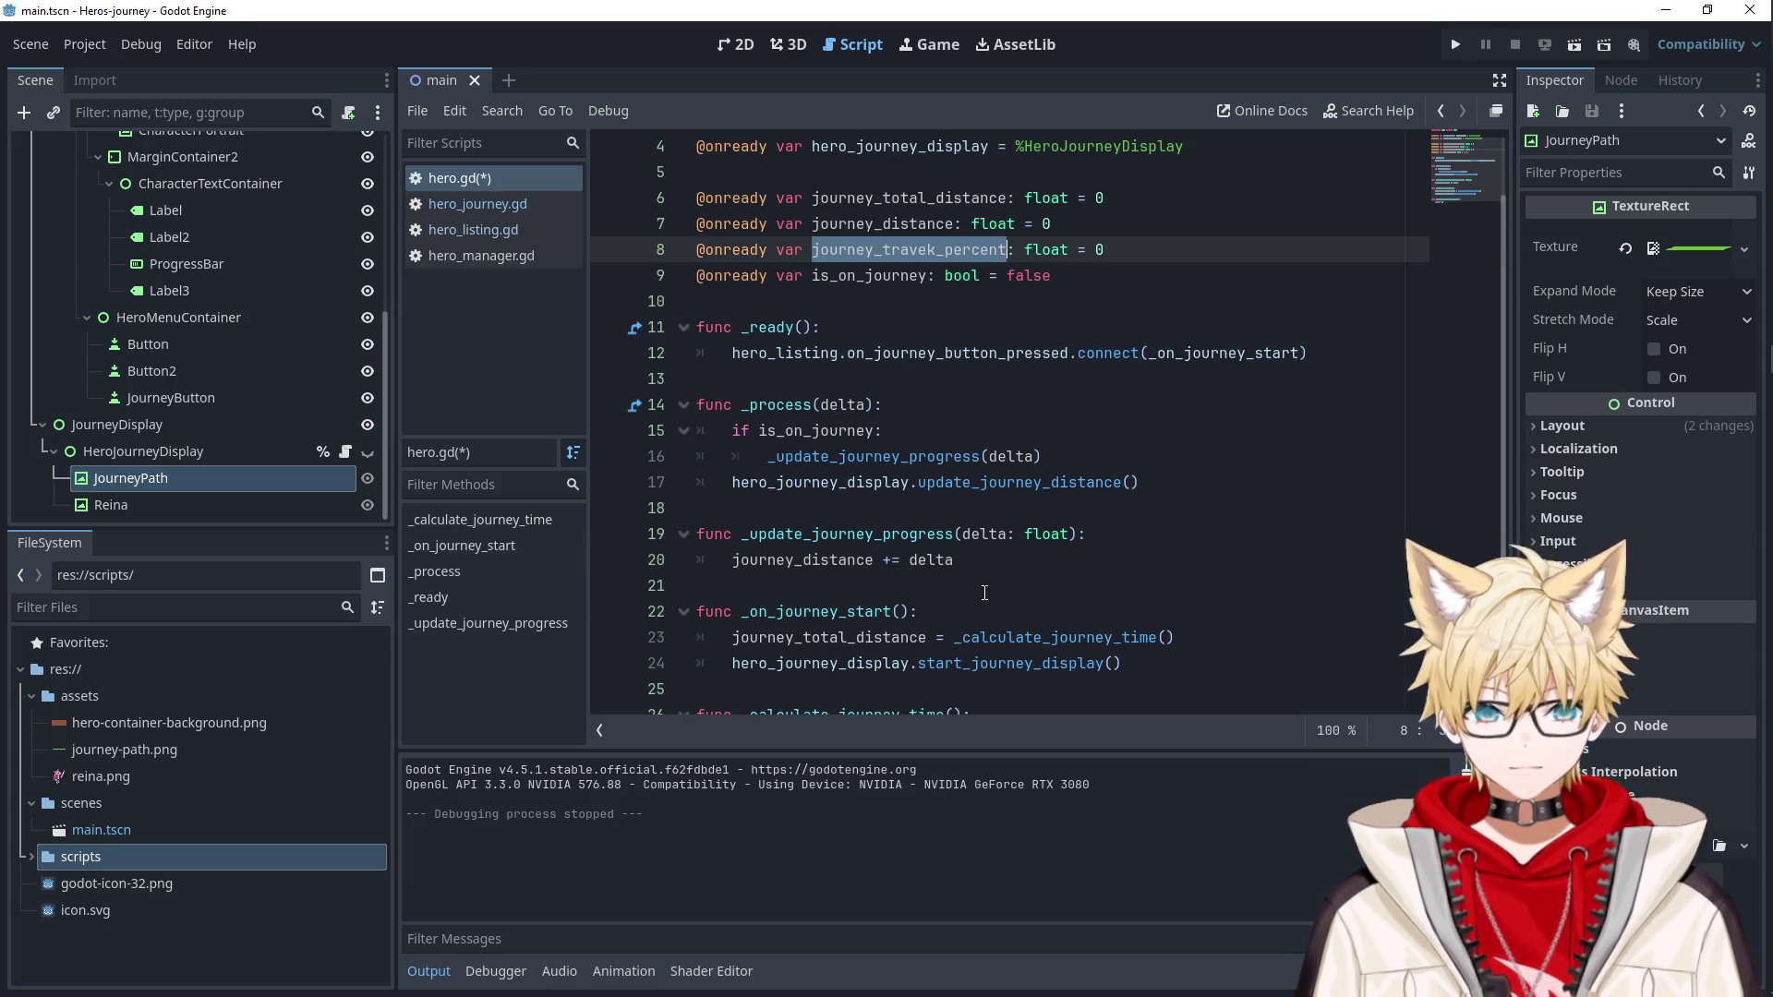
click(994, 558)
key(Return)
key(ctrl+v)
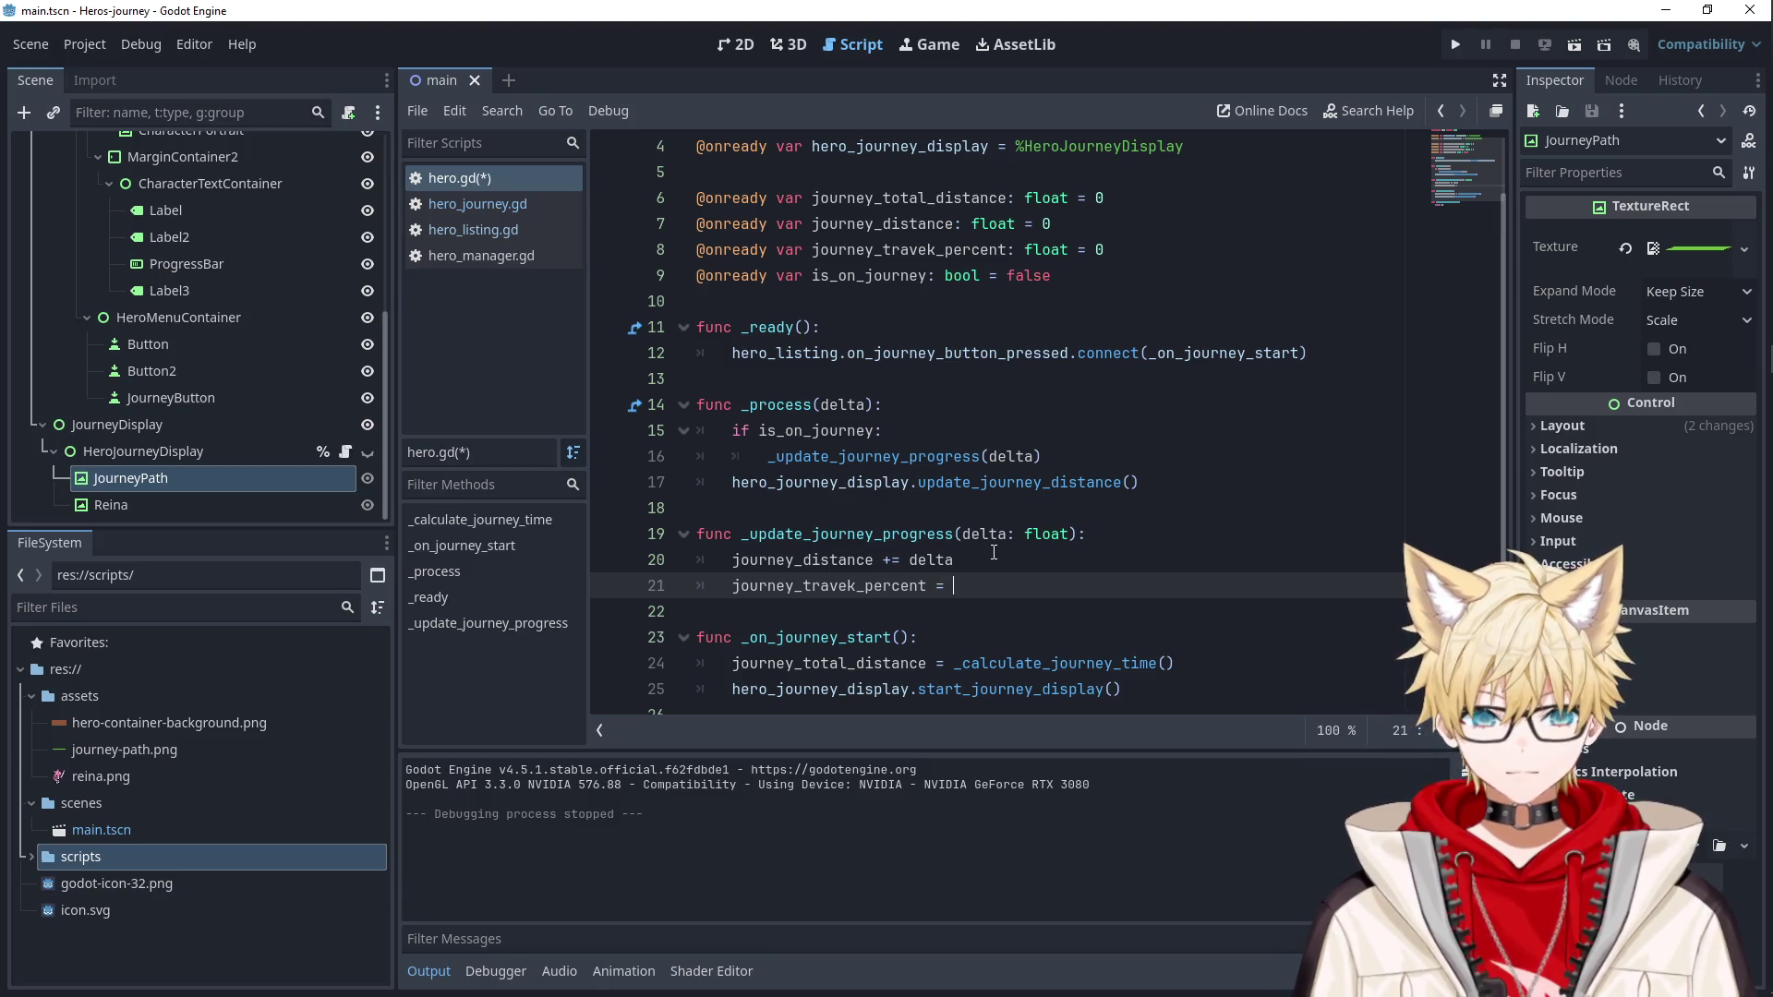
text(journey_distance /)
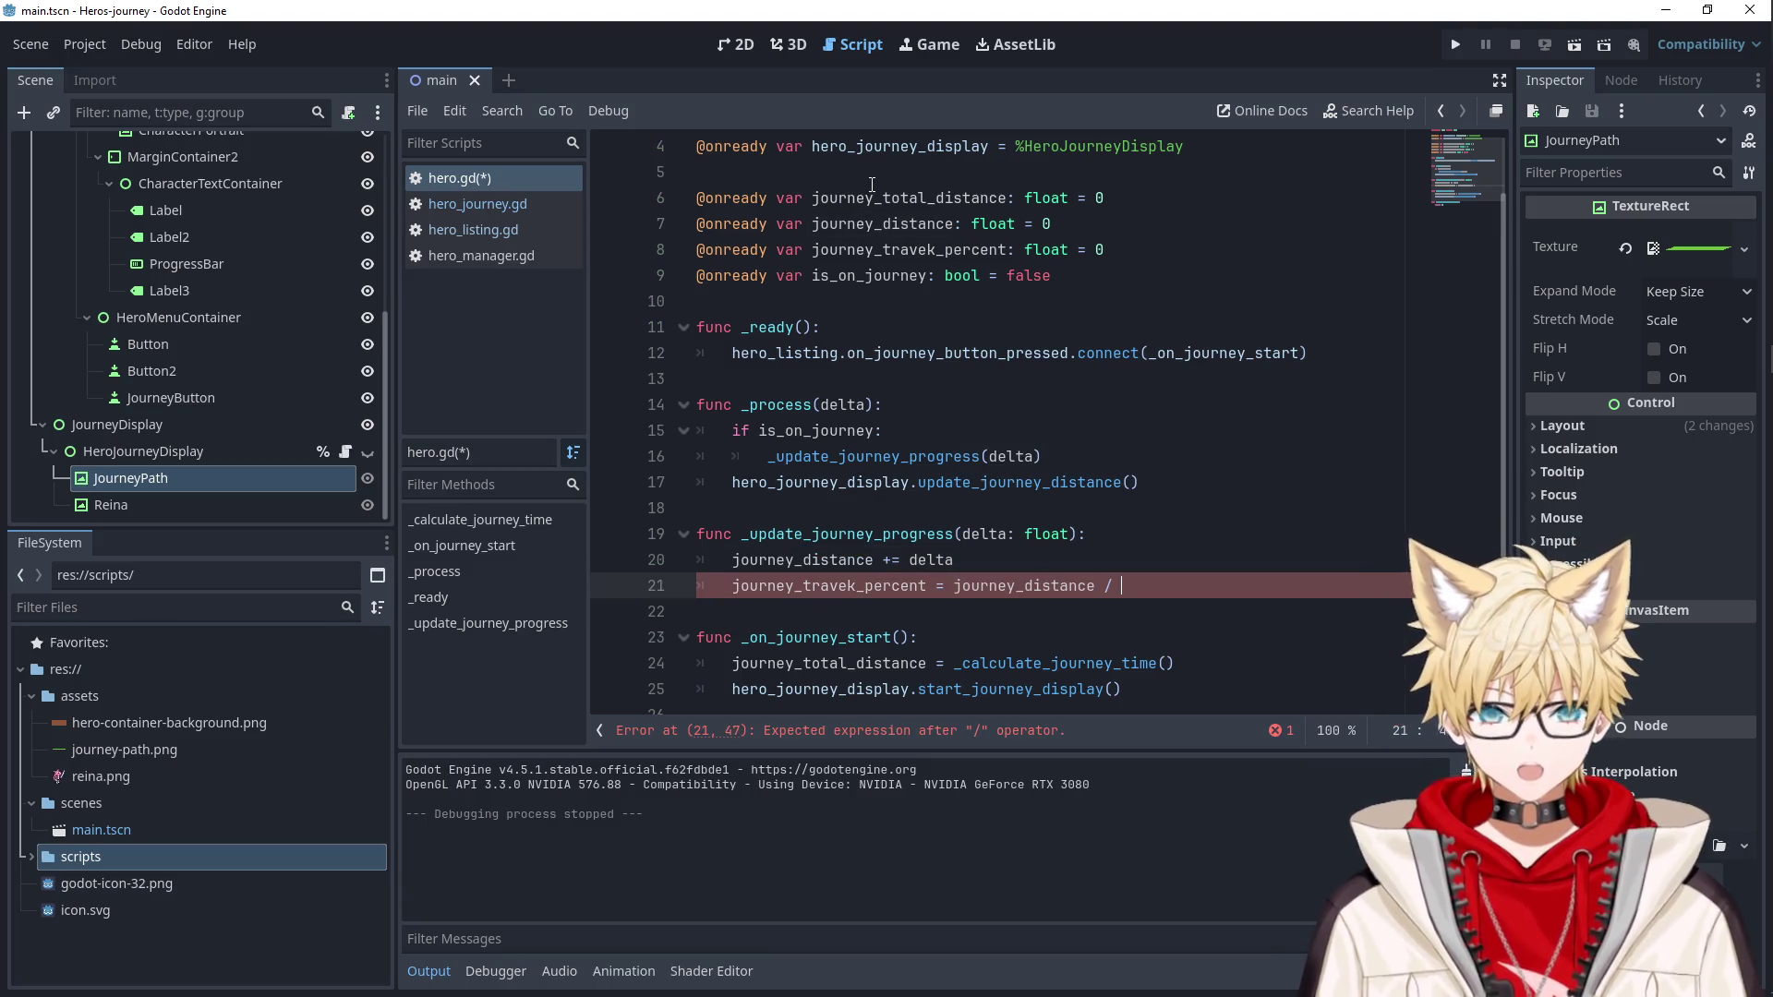
Step: Divide the percent line by journey_total_distance
double_click(871, 196)
key(ctrl+c)
click(1184, 582)
key(ctrl+v)
key(Return)
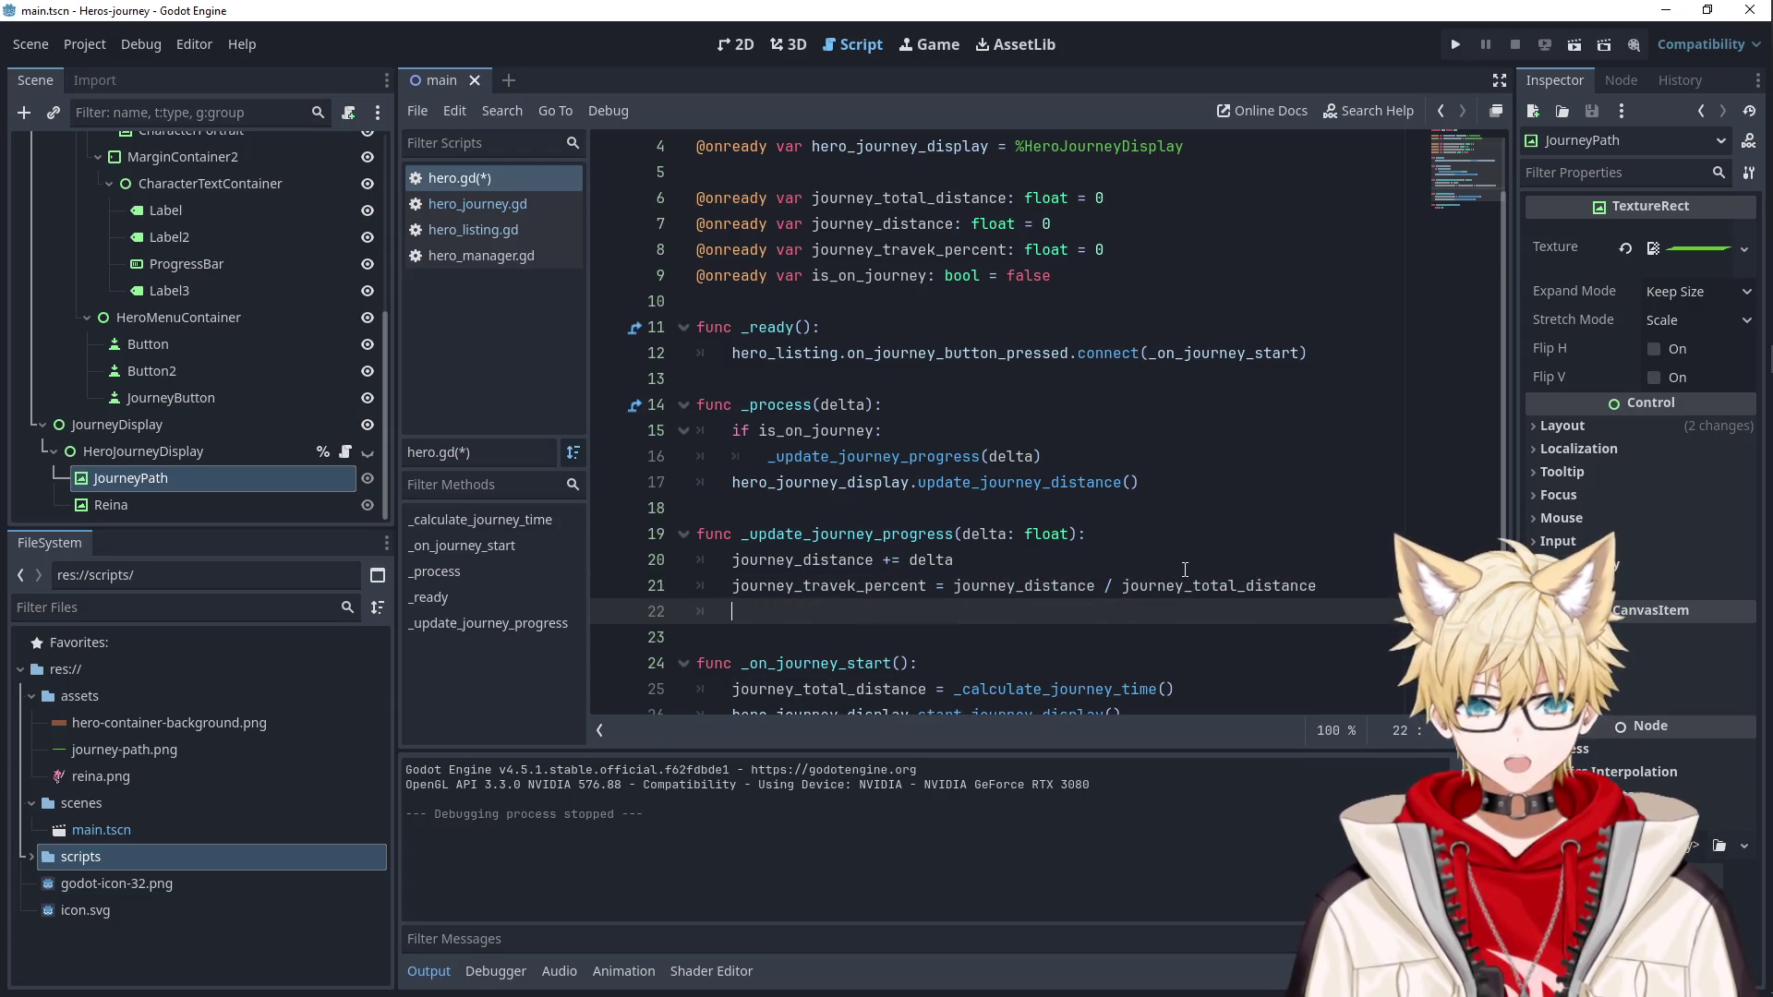
Step: Move the update_journey_distance call from _process into _update_journey_progress
scroll(949, 485, down, 2)
mouse_move(1162, 360)
mouse_down()
mouse_move(700, 355)
mouse_move(731, 355)
mouse_up()
key(ctrl+x)
click(887, 482)
key(ctrl+v)
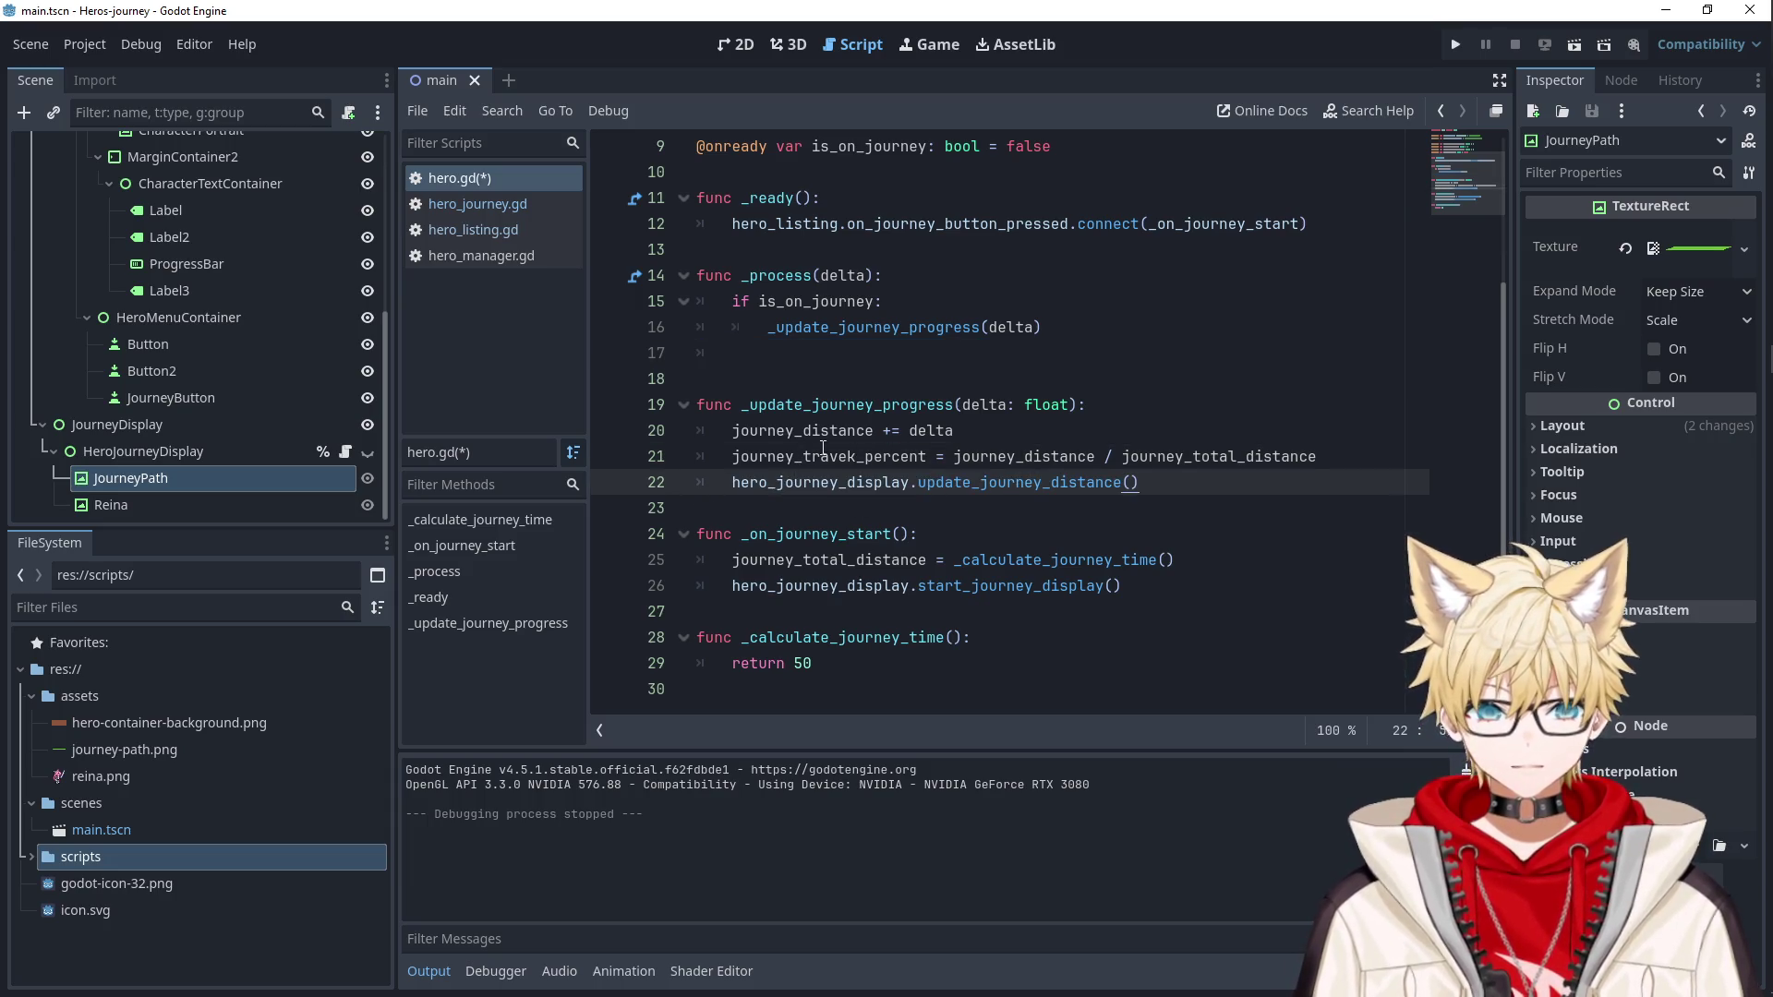
Step: Rename the percent to a local 'var journey_travel_percent' and delete the old journey_travek_percent declaration
double_click(828, 456)
click(1132, 482)
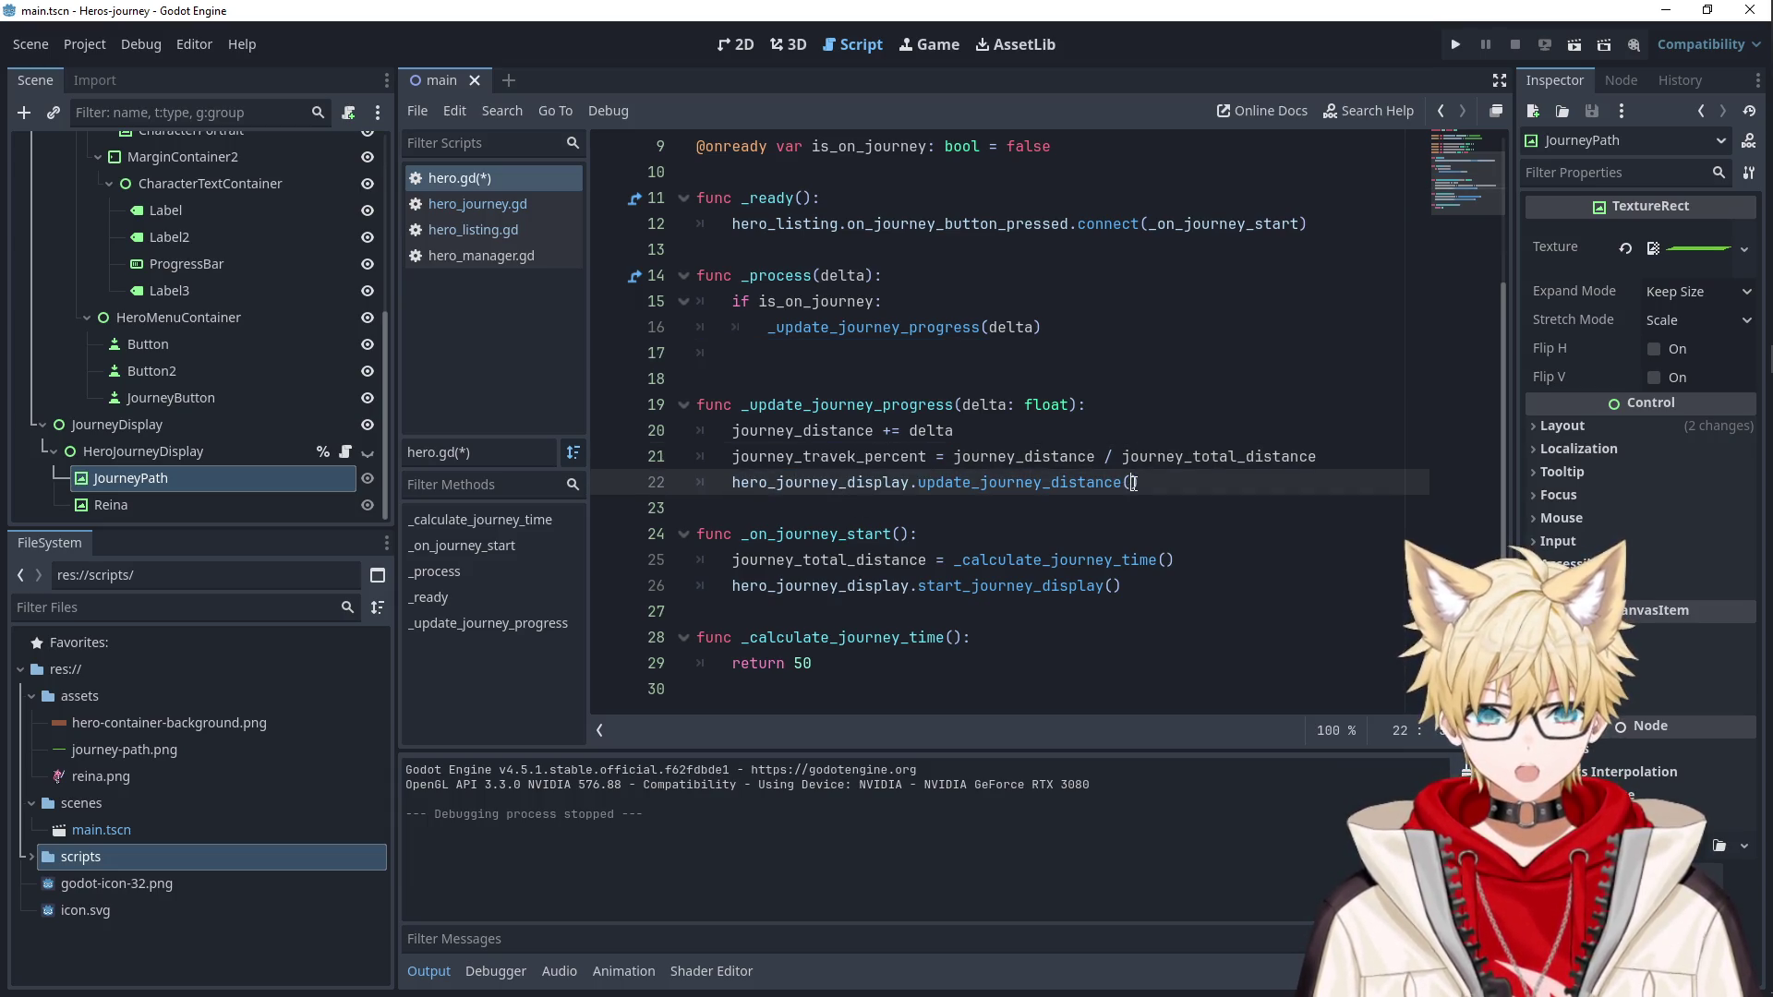
click(858, 462)
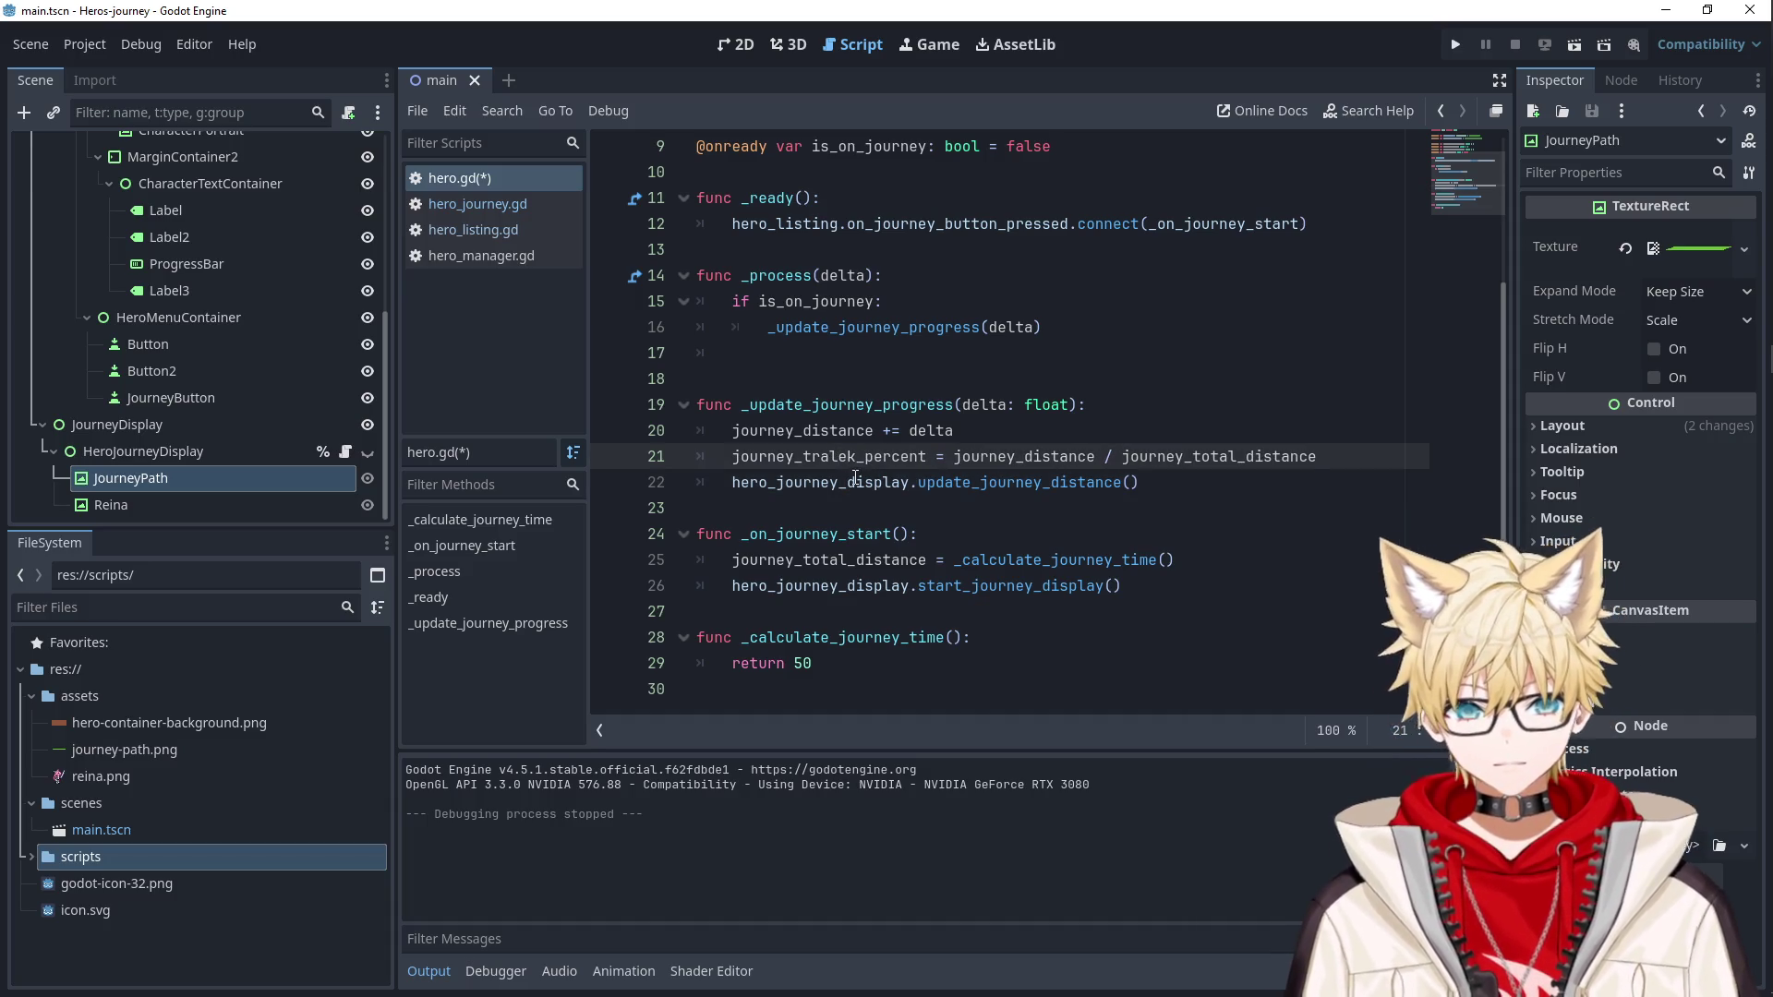
double_click(850, 457)
text(jour)
text(ney_travel_pe)
text(rcent)
text(var)
click(1002, 353)
scroll(1016, 350, up, 3)
click(1099, 327)
triple_click(1076, 327)
key(BackSpace)
key(BackSpace)
Step: Pass journey_travel_percent as the argument to update_journey_distance
scroll(923, 415, down, 2)
double_click(867, 481)
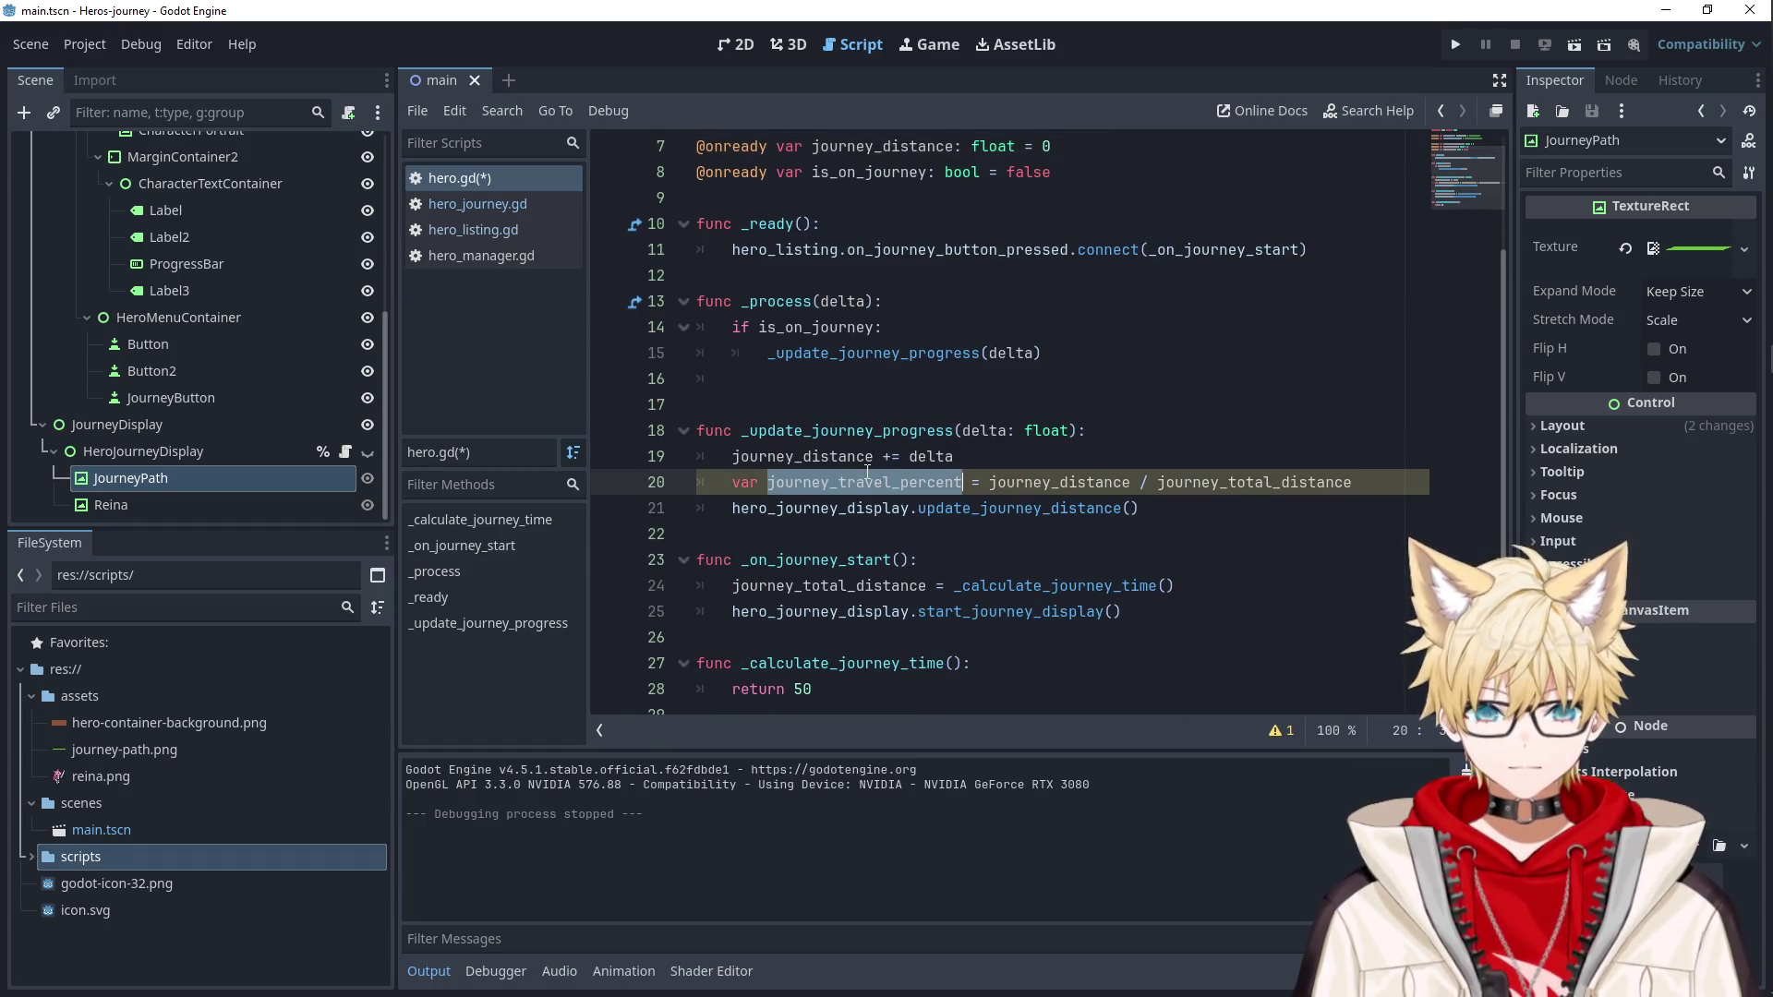
click(1124, 508)
key(ctrl+v)
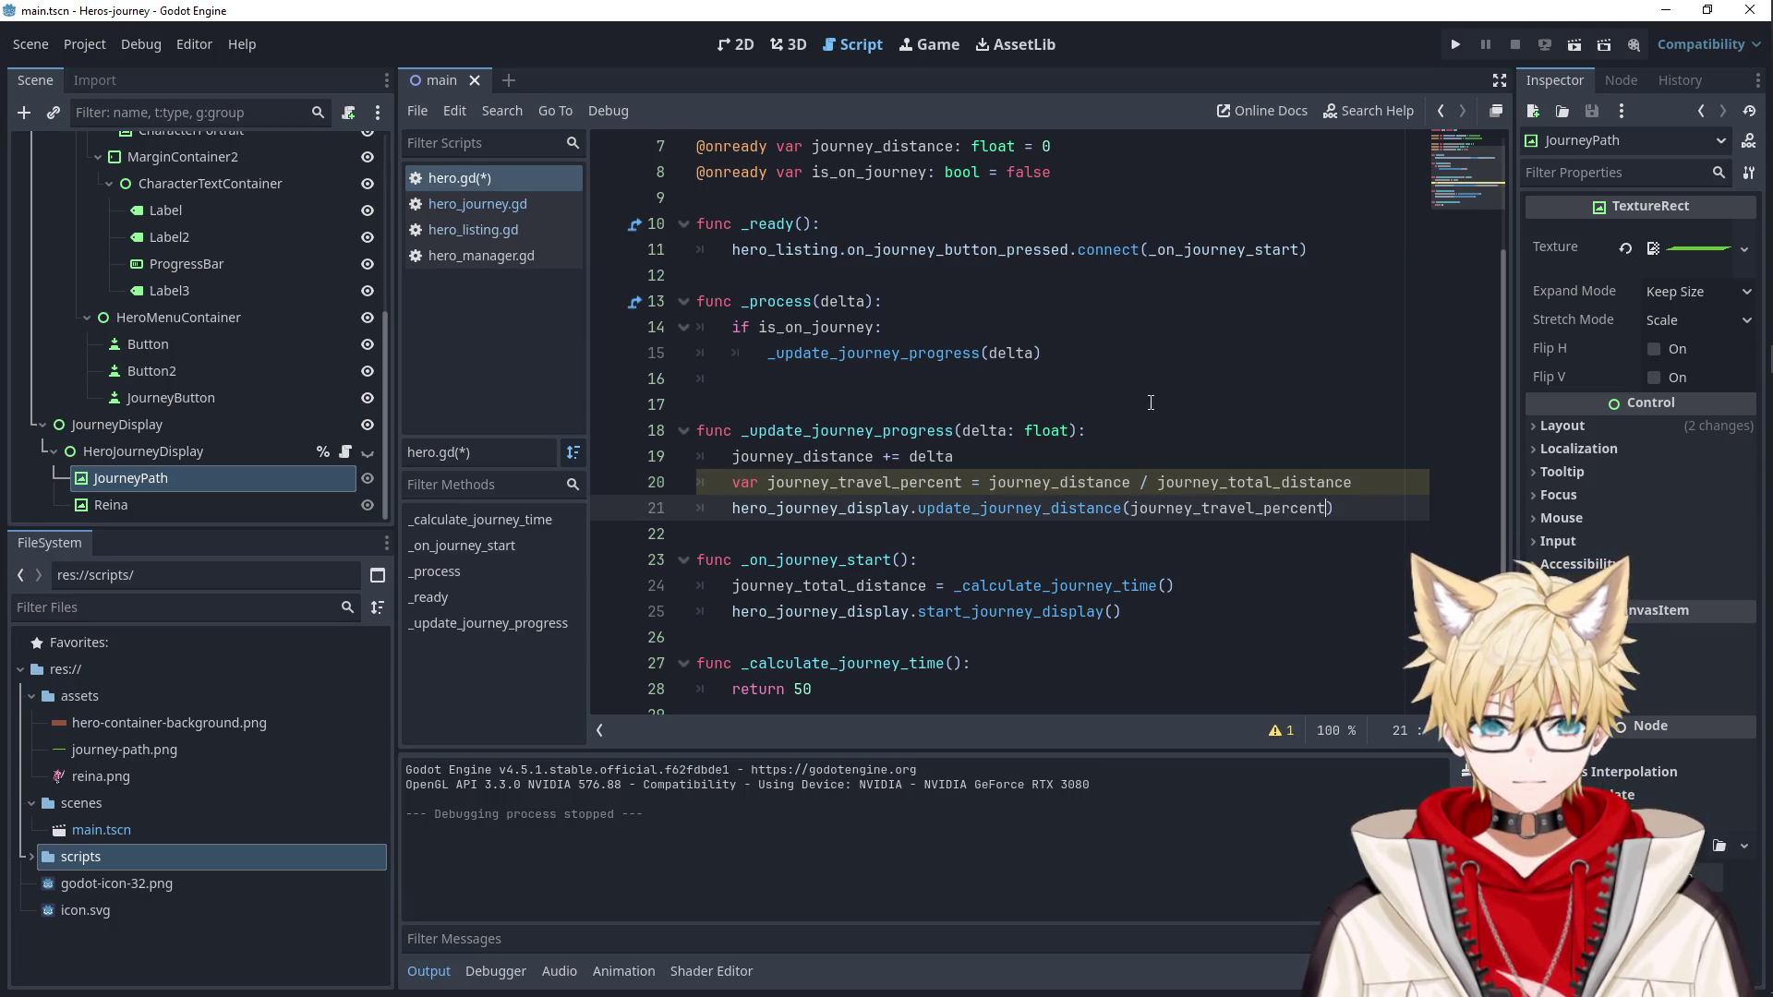
click(1164, 401)
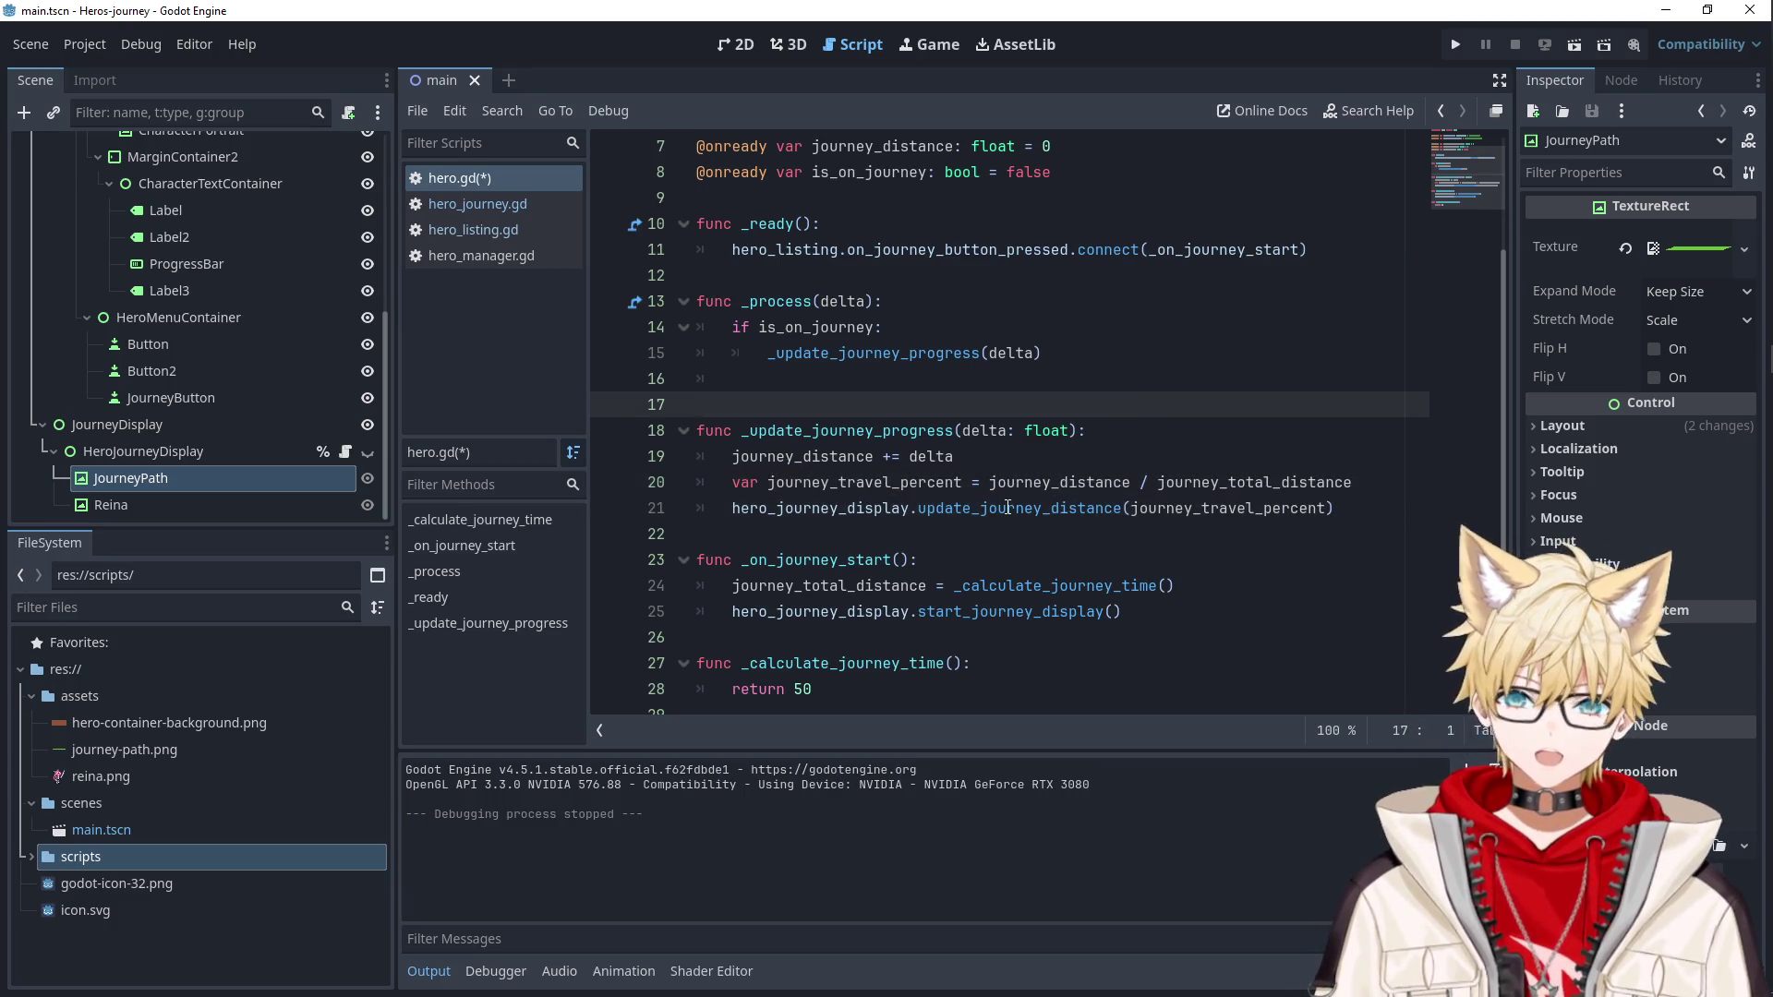
double_click(1256, 482)
double_click(1237, 508)
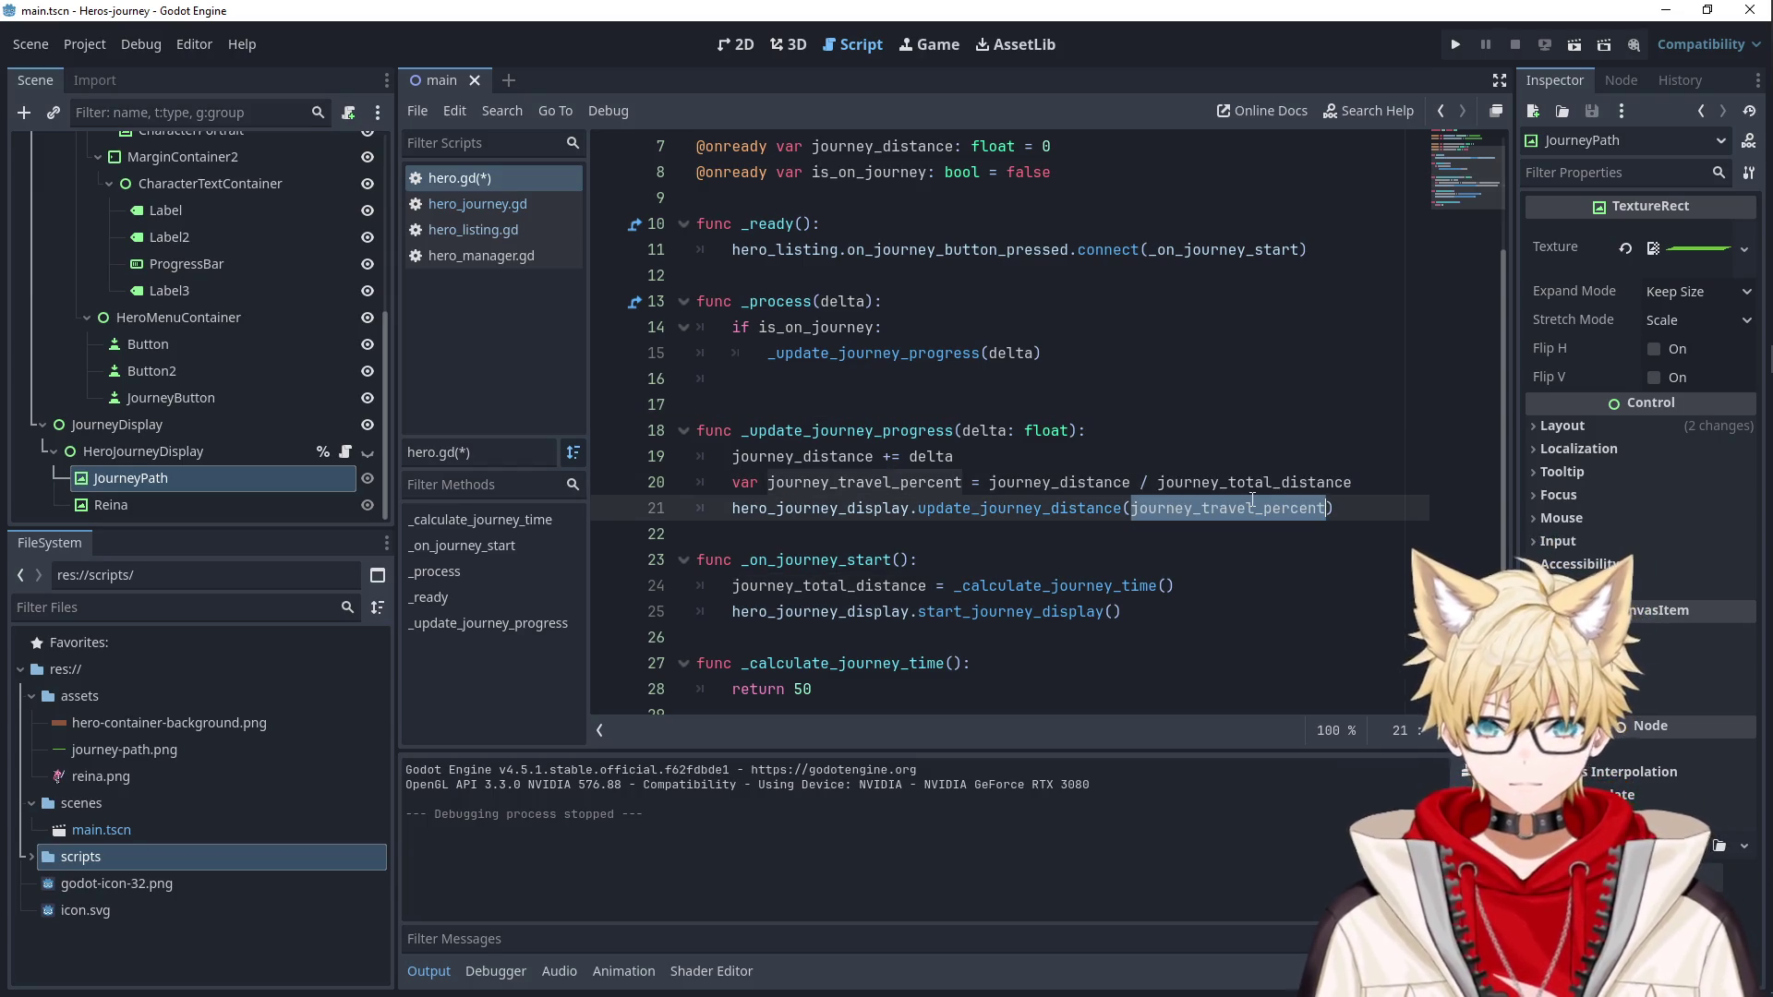
click(1229, 373)
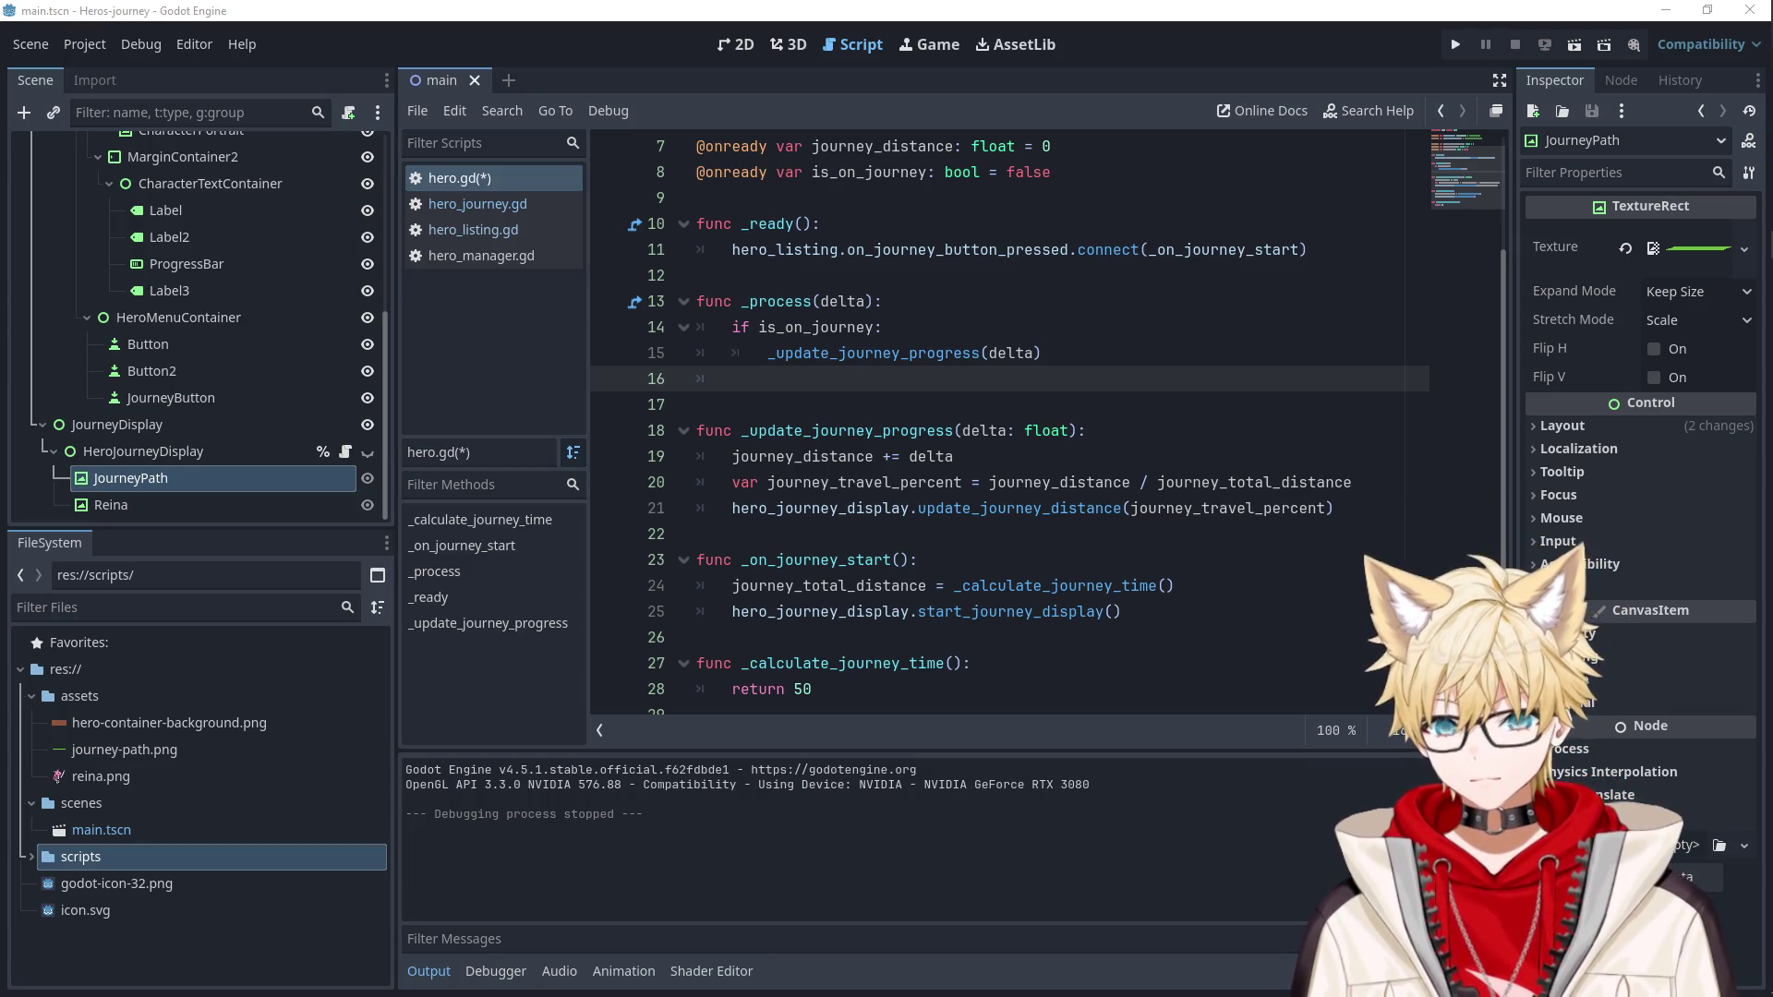
Step: Highlight the start_journey_display and update_journey_distance calls in the script
click(1088, 611)
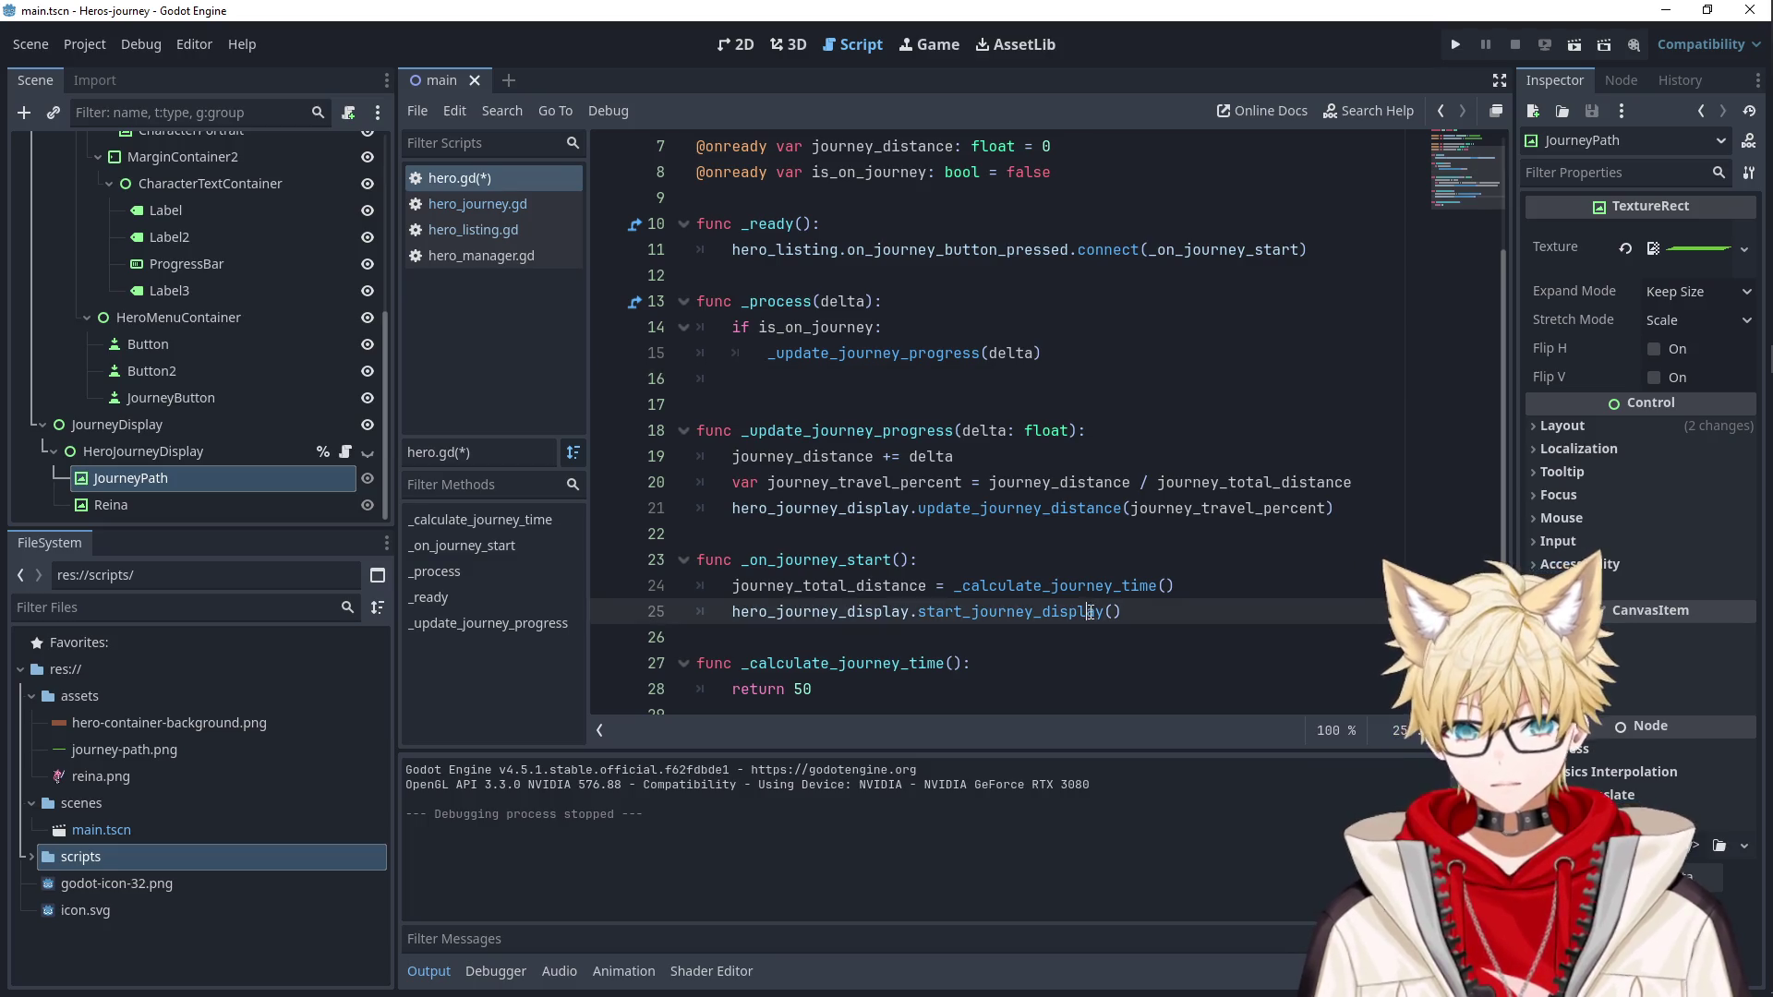
double_click(1065, 509)
click(1054, 520)
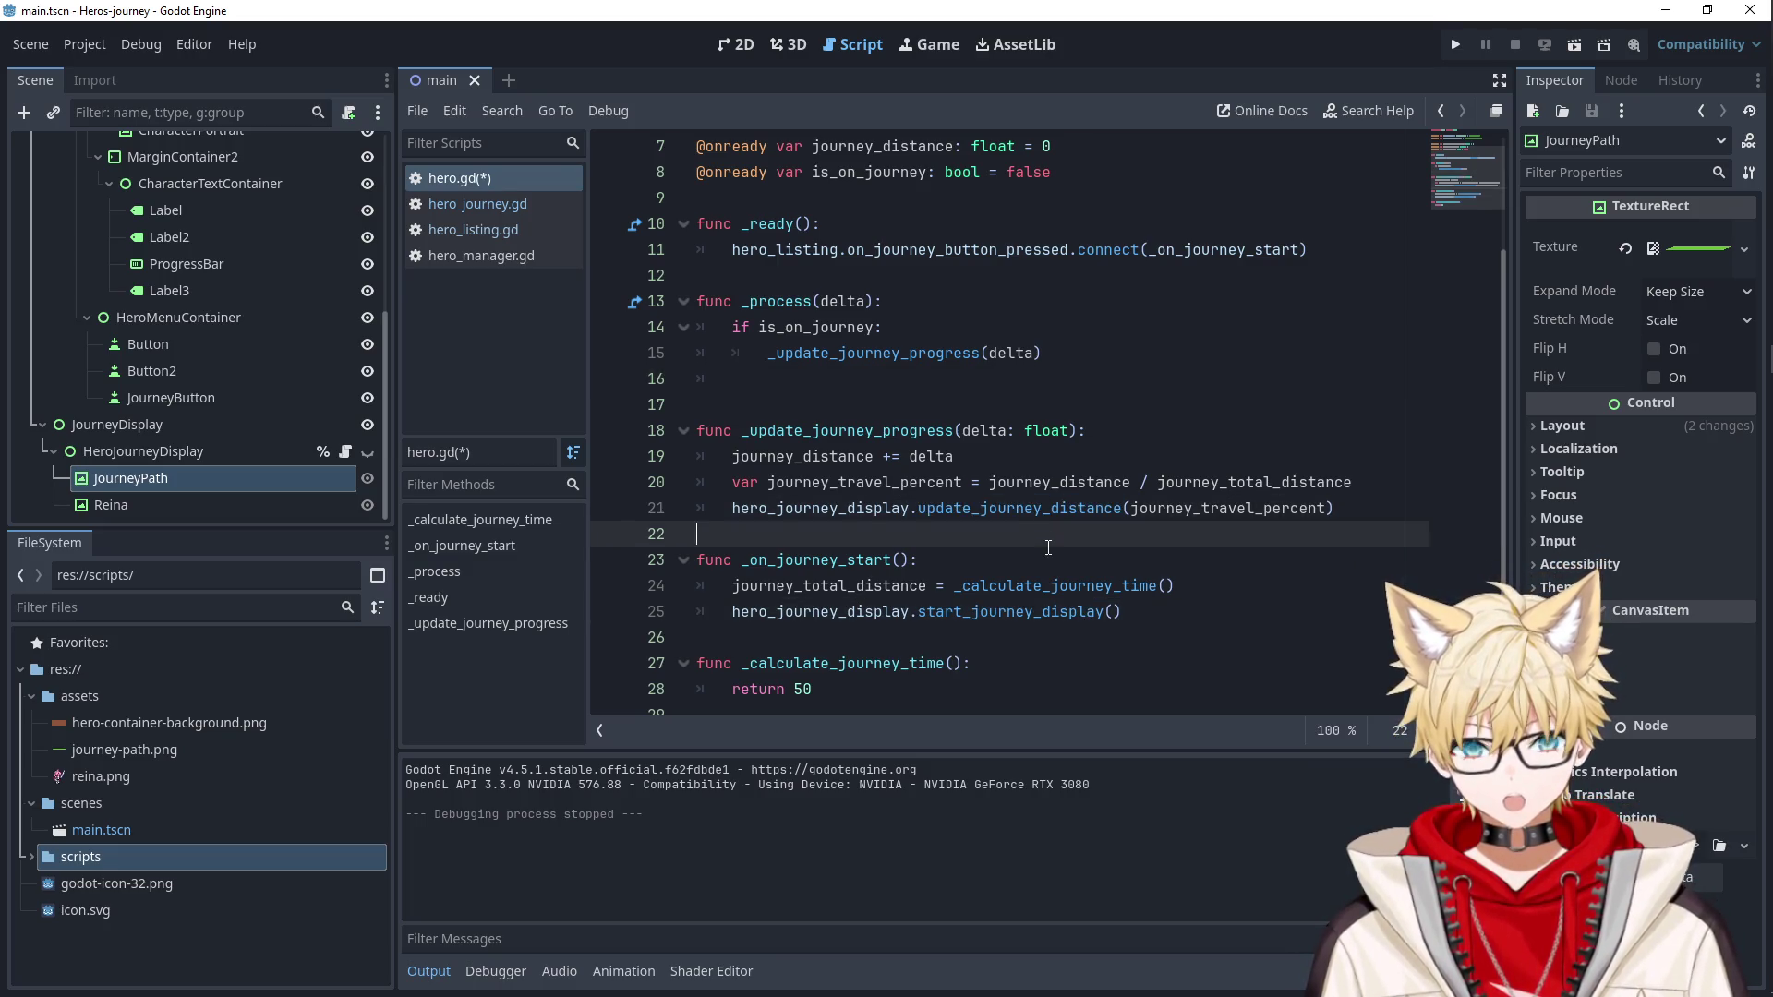
double_click(1030, 517)
click(1044, 517)
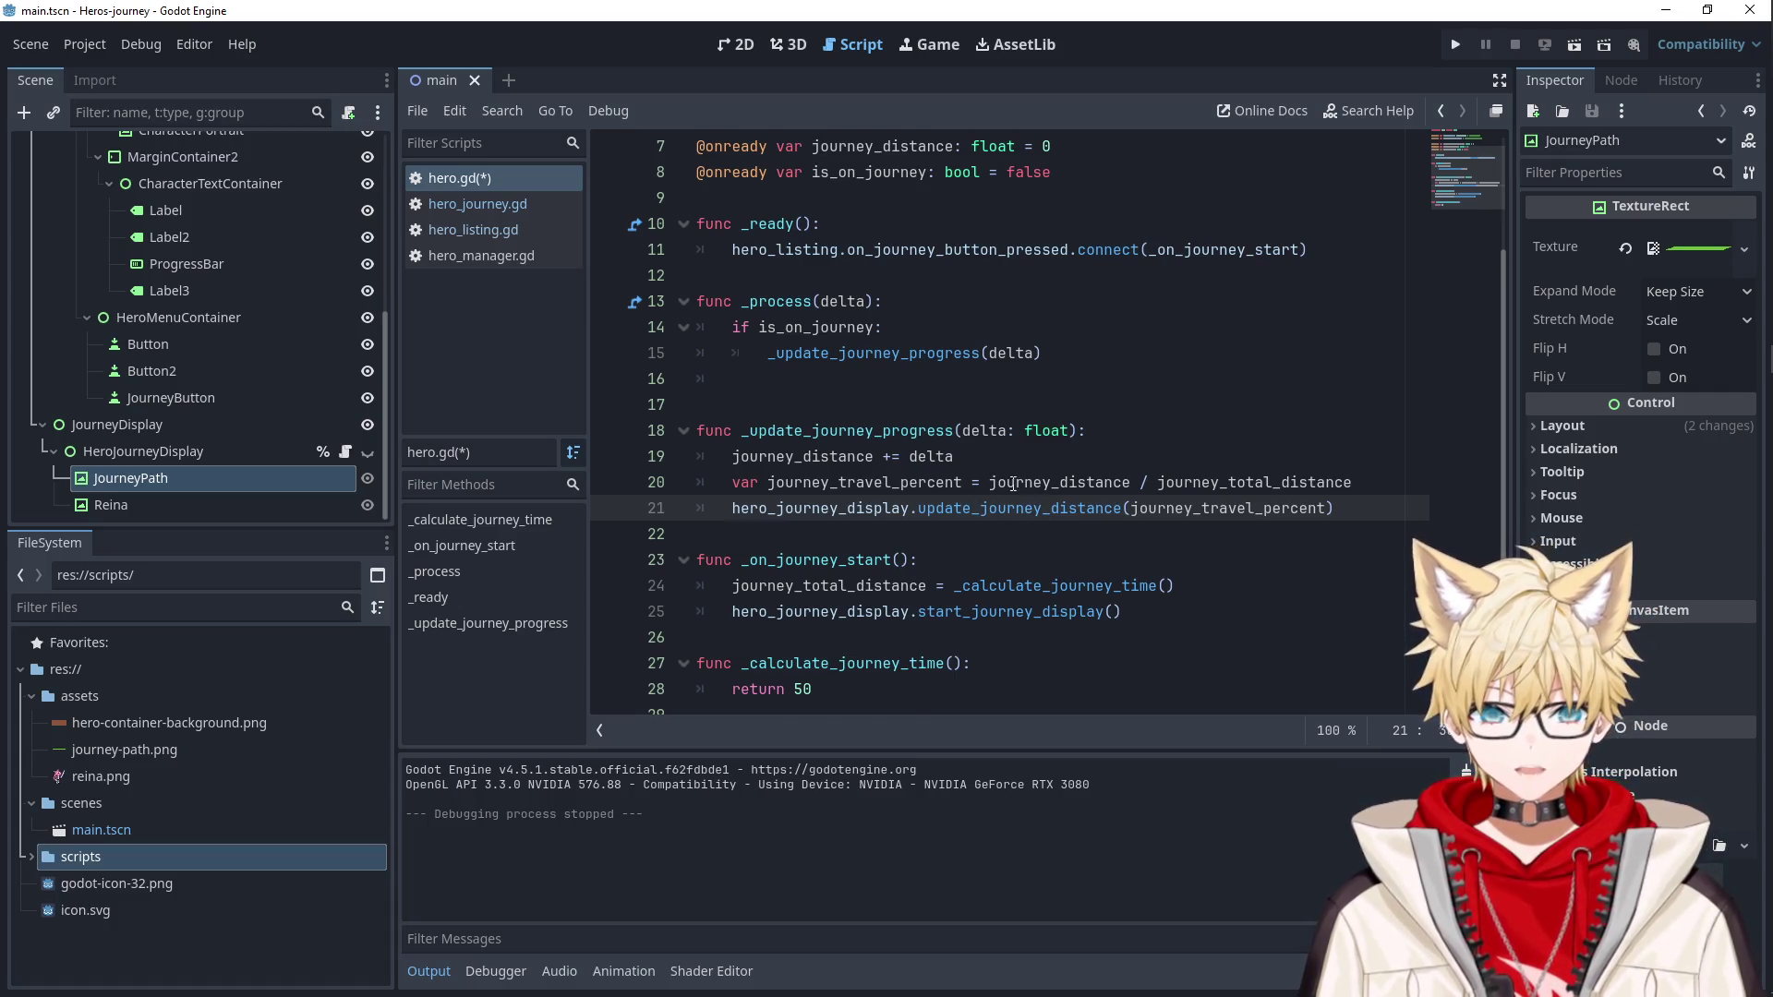
Step: Type hero_journey_display on line 4 as HeroJourneyDisplay using the autocomplete suggestion
scroll(859, 258, up, 2)
click(987, 225)
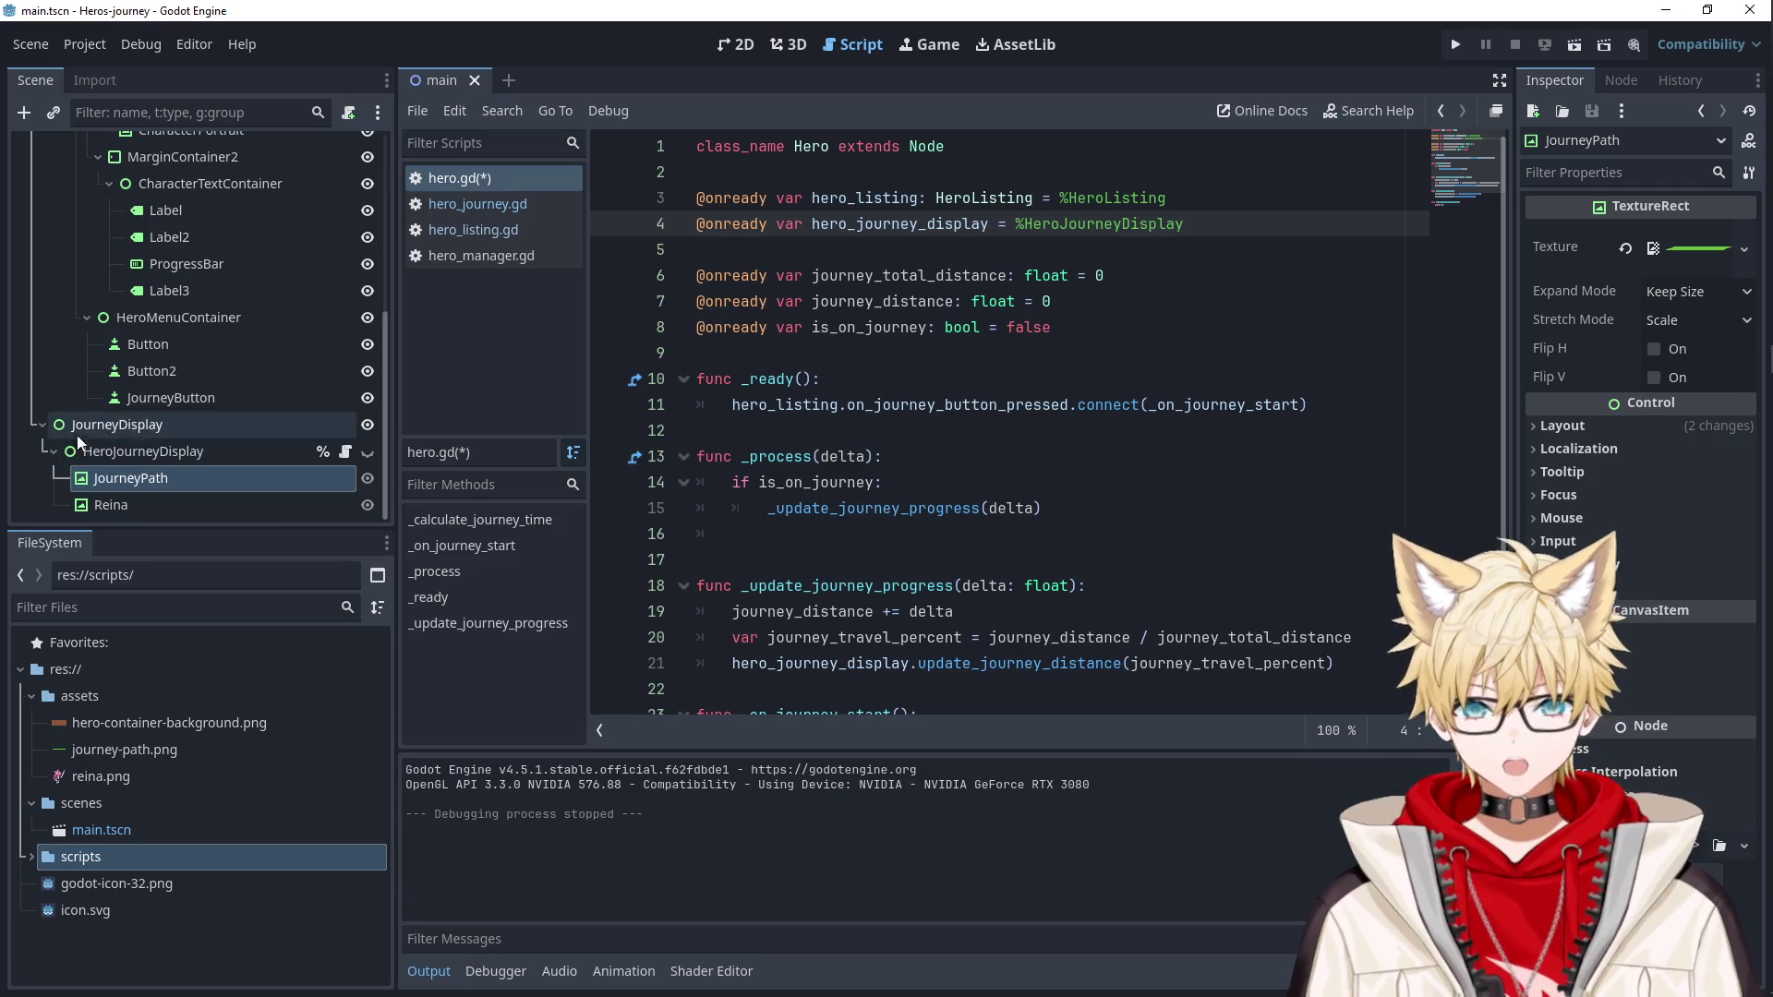
text(: )
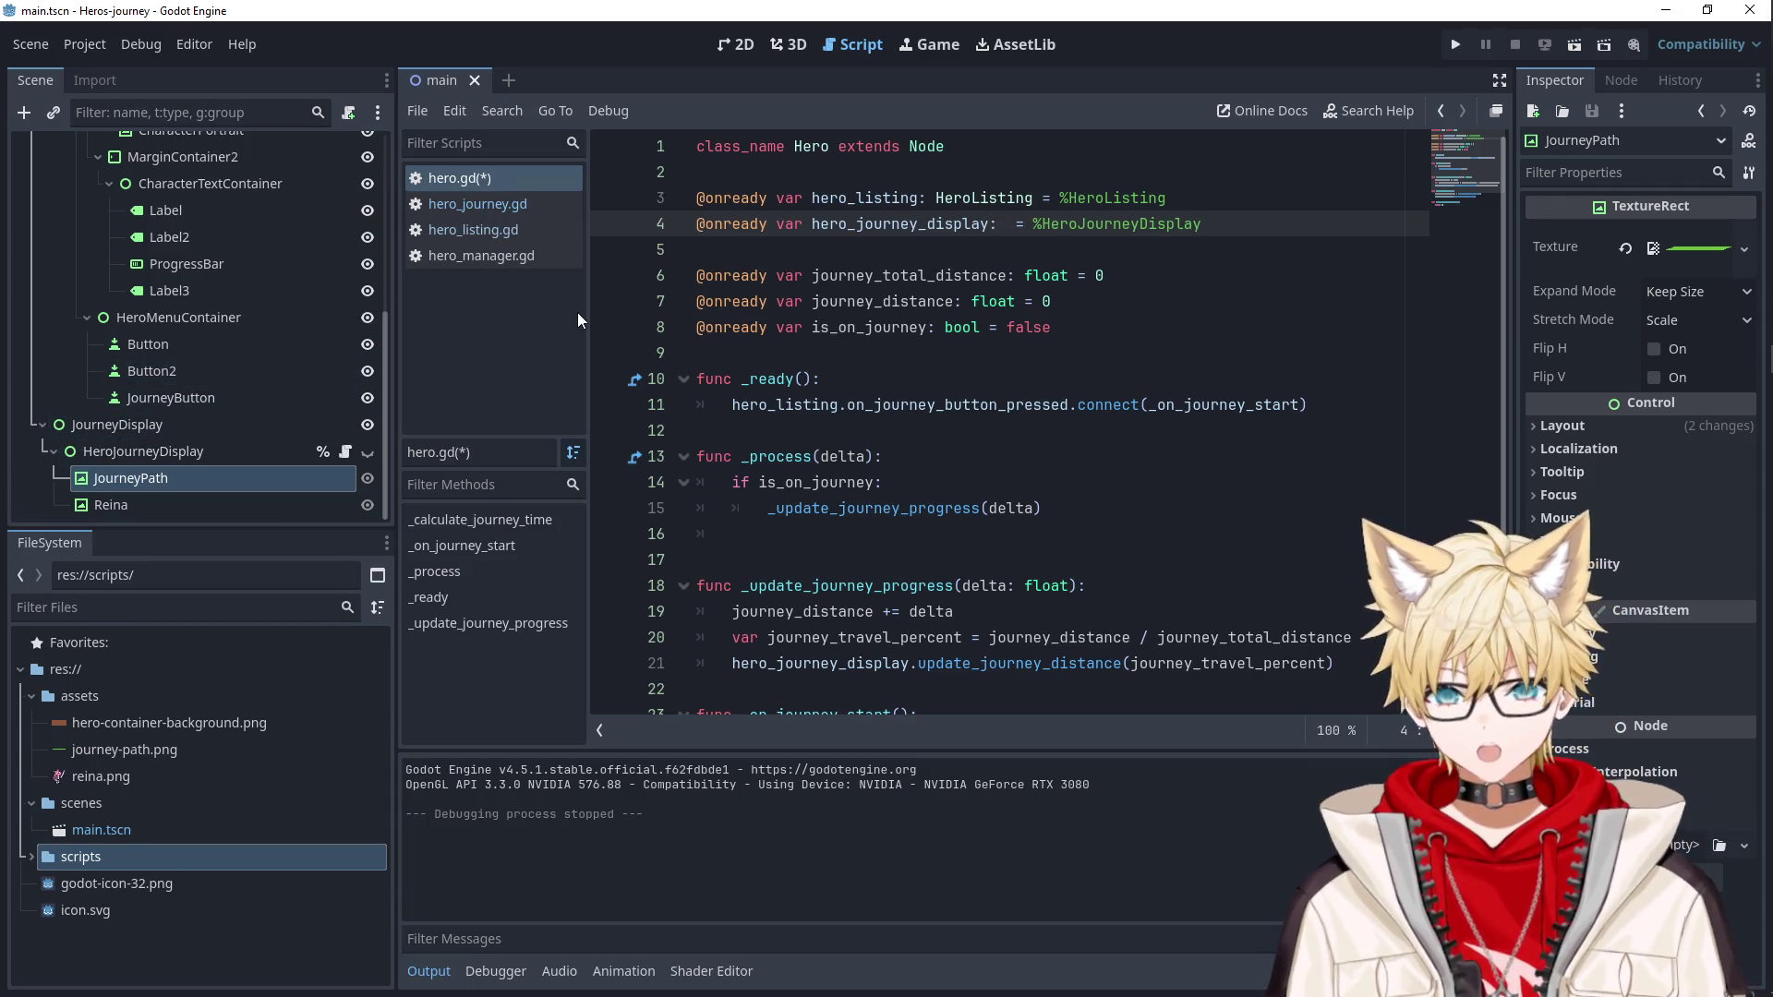
text(Hero)
key(Return)
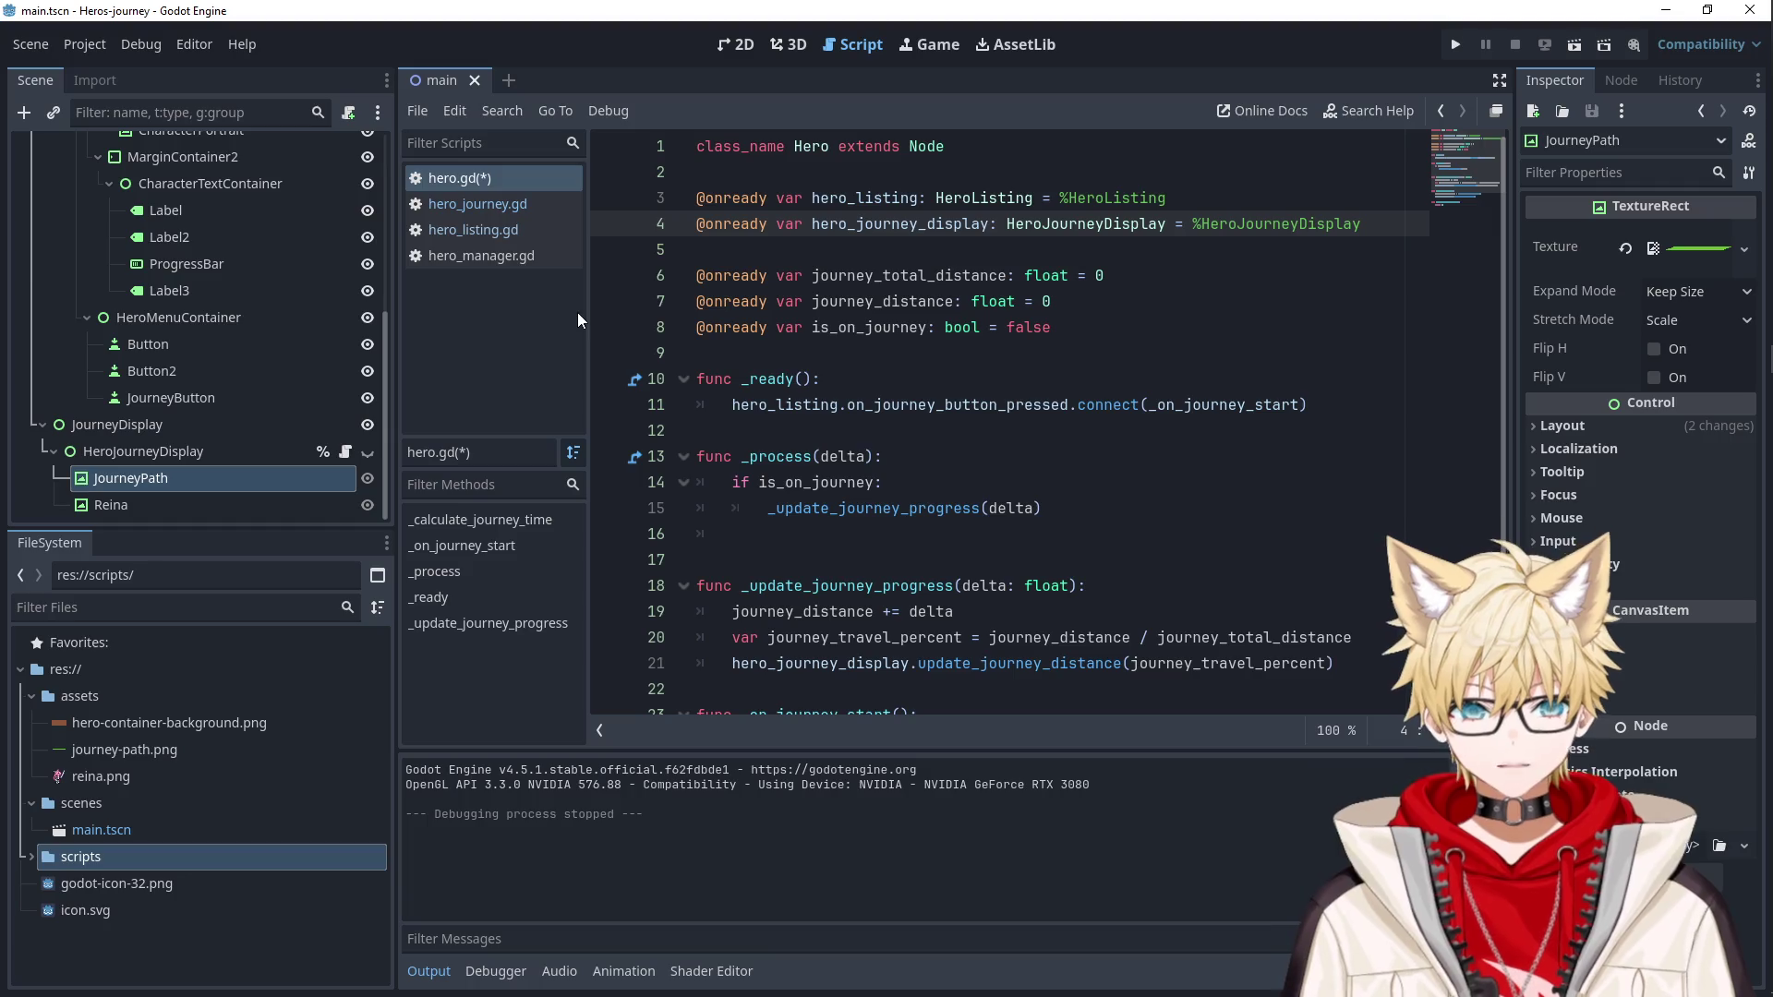
double_click(873, 508)
double_click(981, 663)
key(ctrl+c)
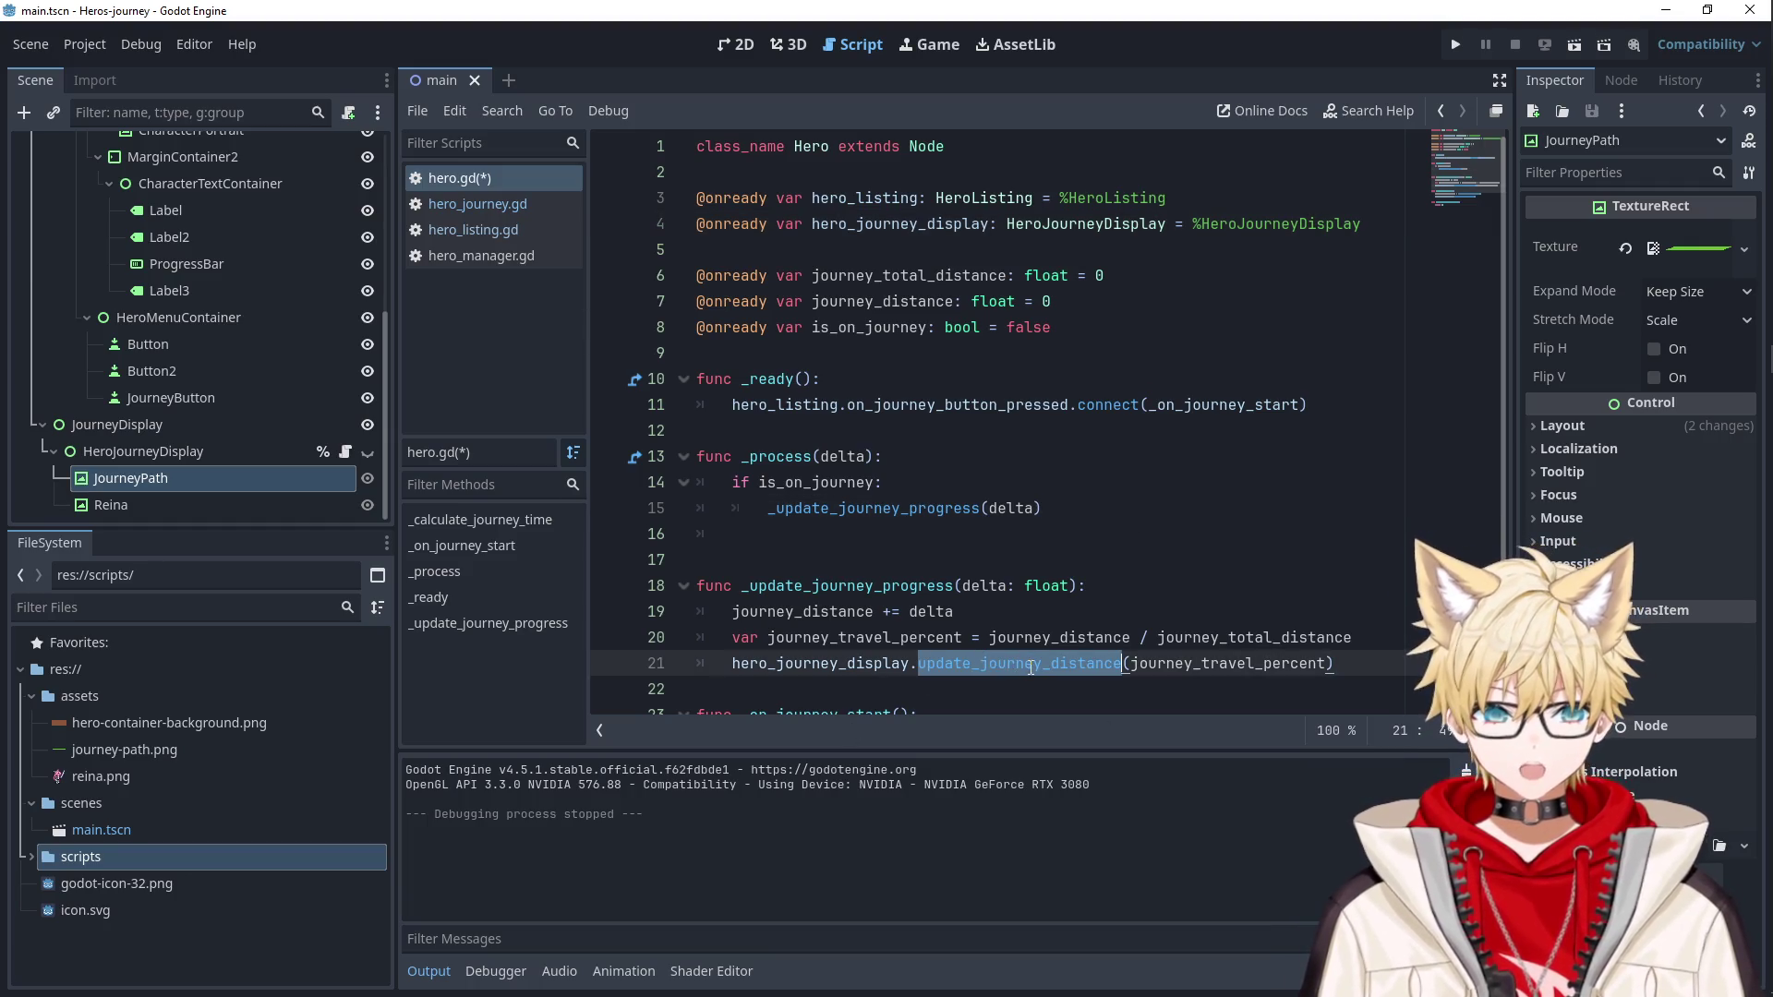
Step: Add an empty update_journey_distance() function with a pass body after start_journey_display in hero_journey.gd
ctrl+click(1085, 225)
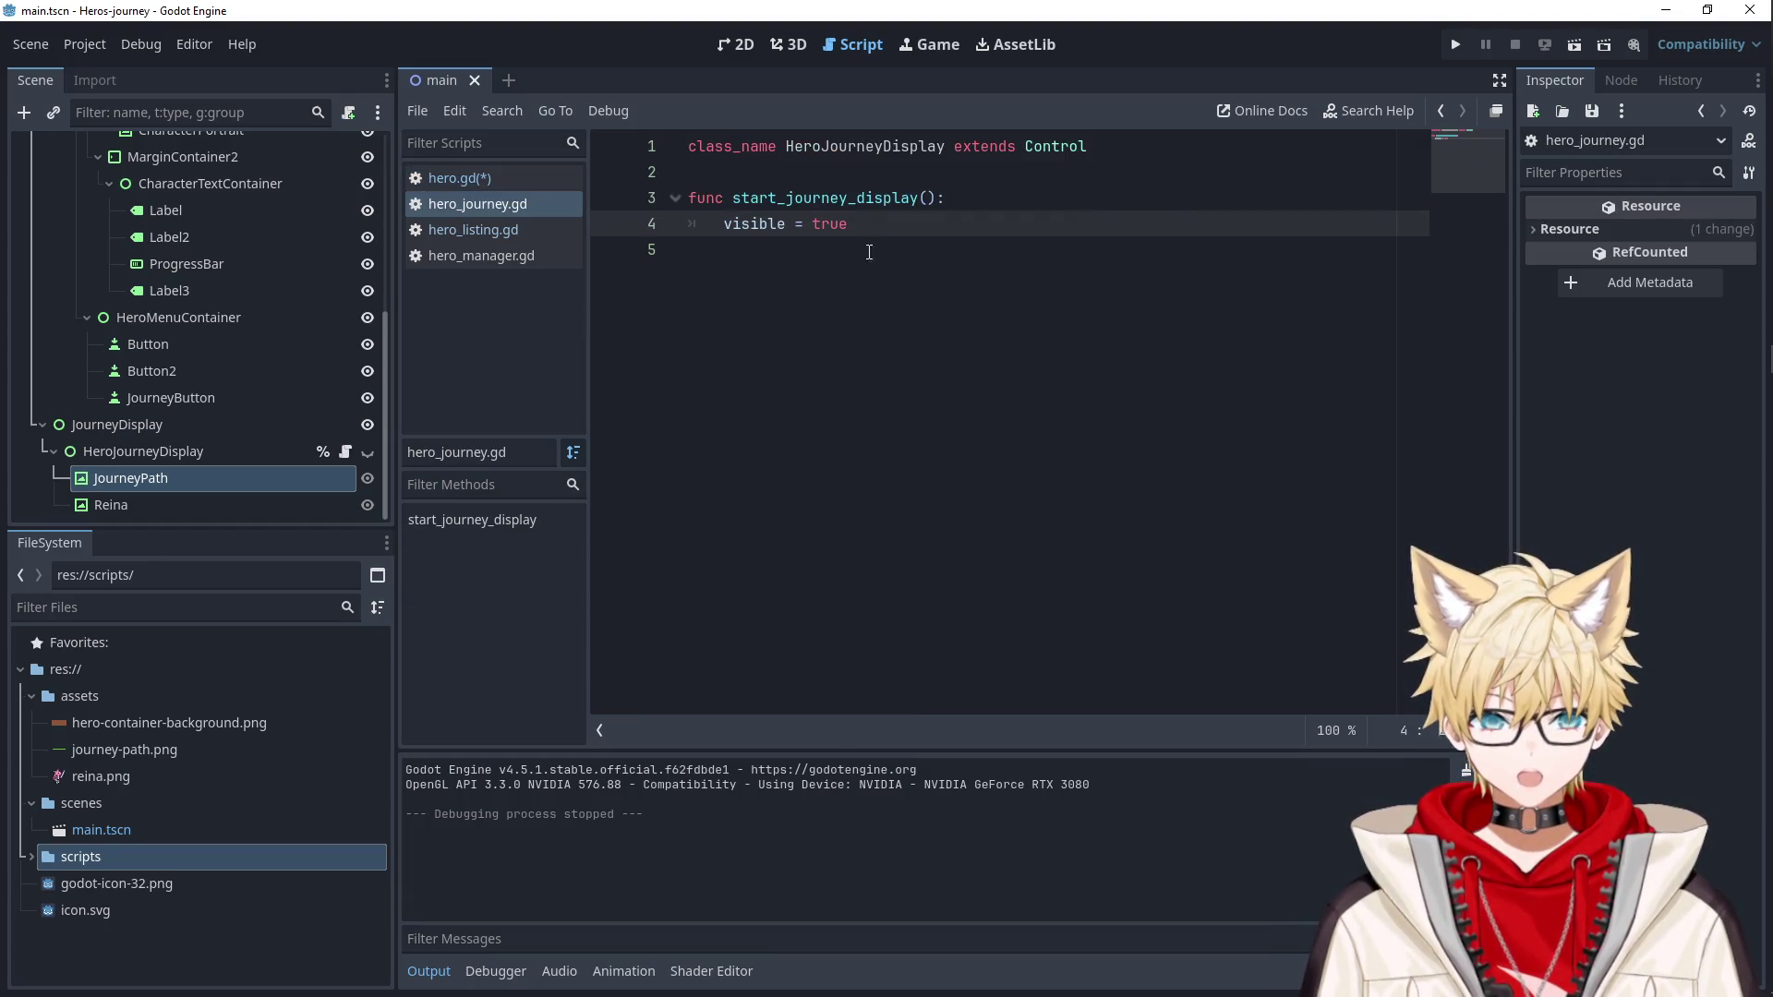
key(Down)
key(Return)
key(BackSpace)
key(Return)
text(func)
key(ctrl+v)
text(():)
key(Return)
text(pass)
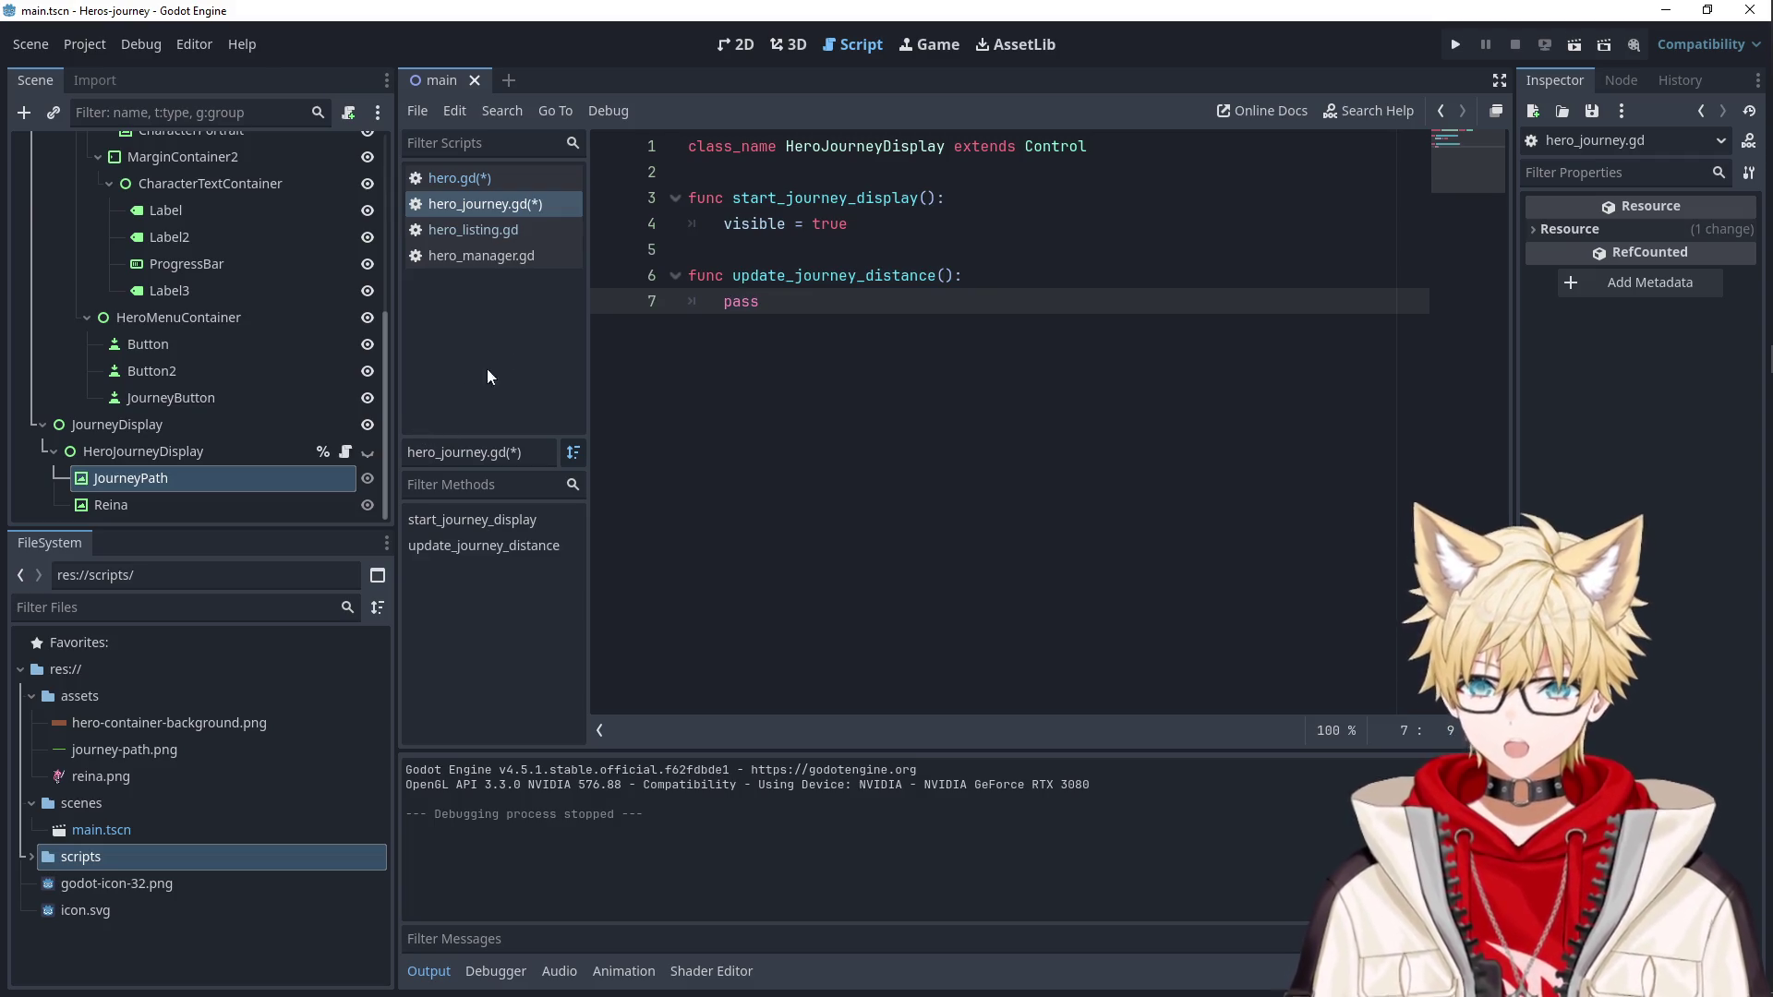
Step: Run the game from the 2D view and select the call that raised the error
click(737, 44)
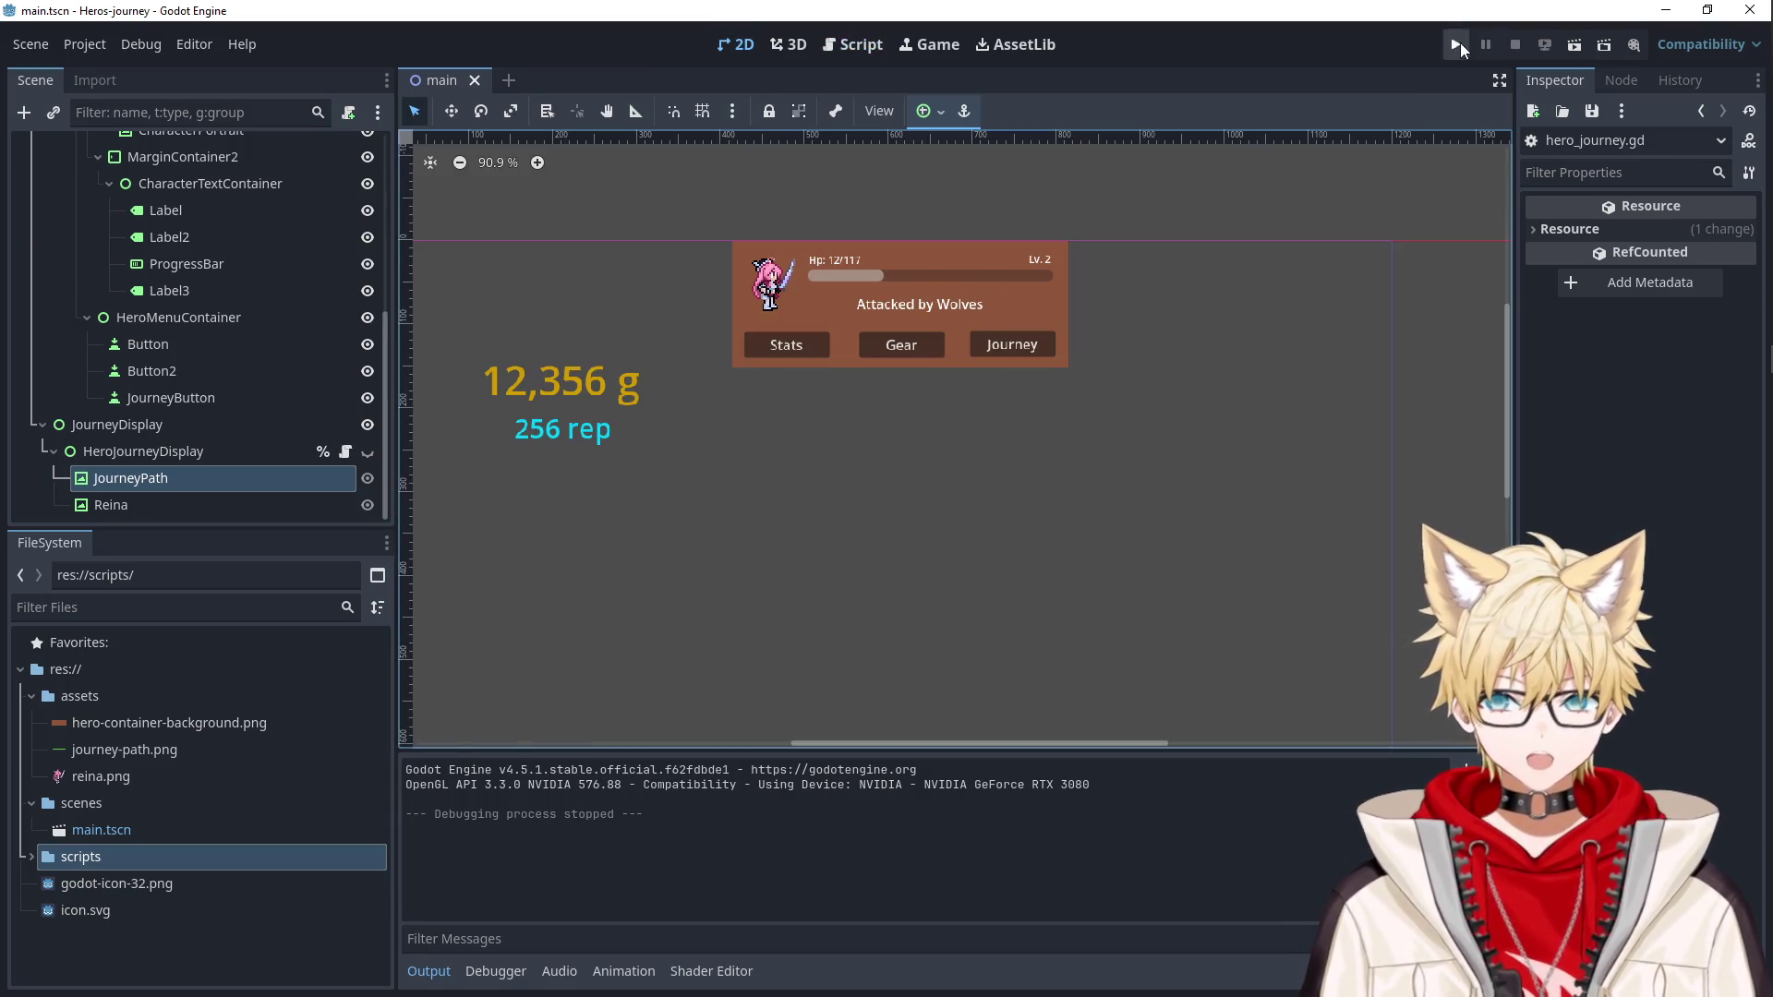
click(1462, 42)
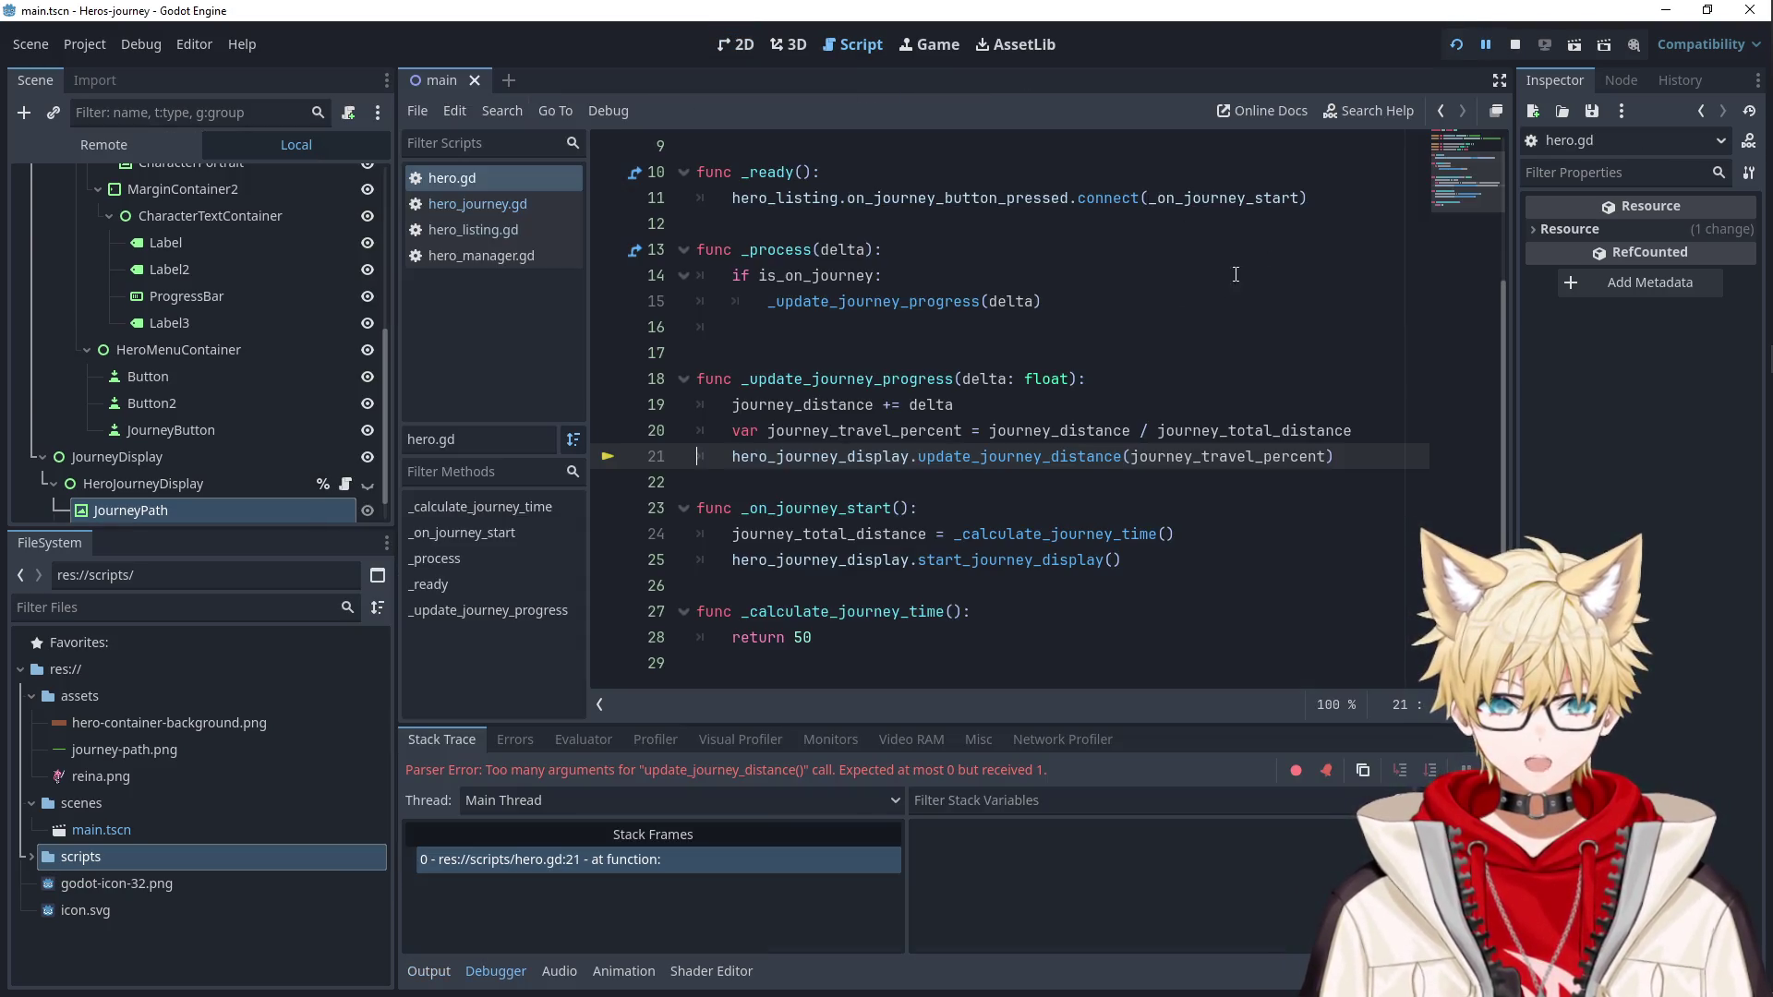
double_click(1022, 454)
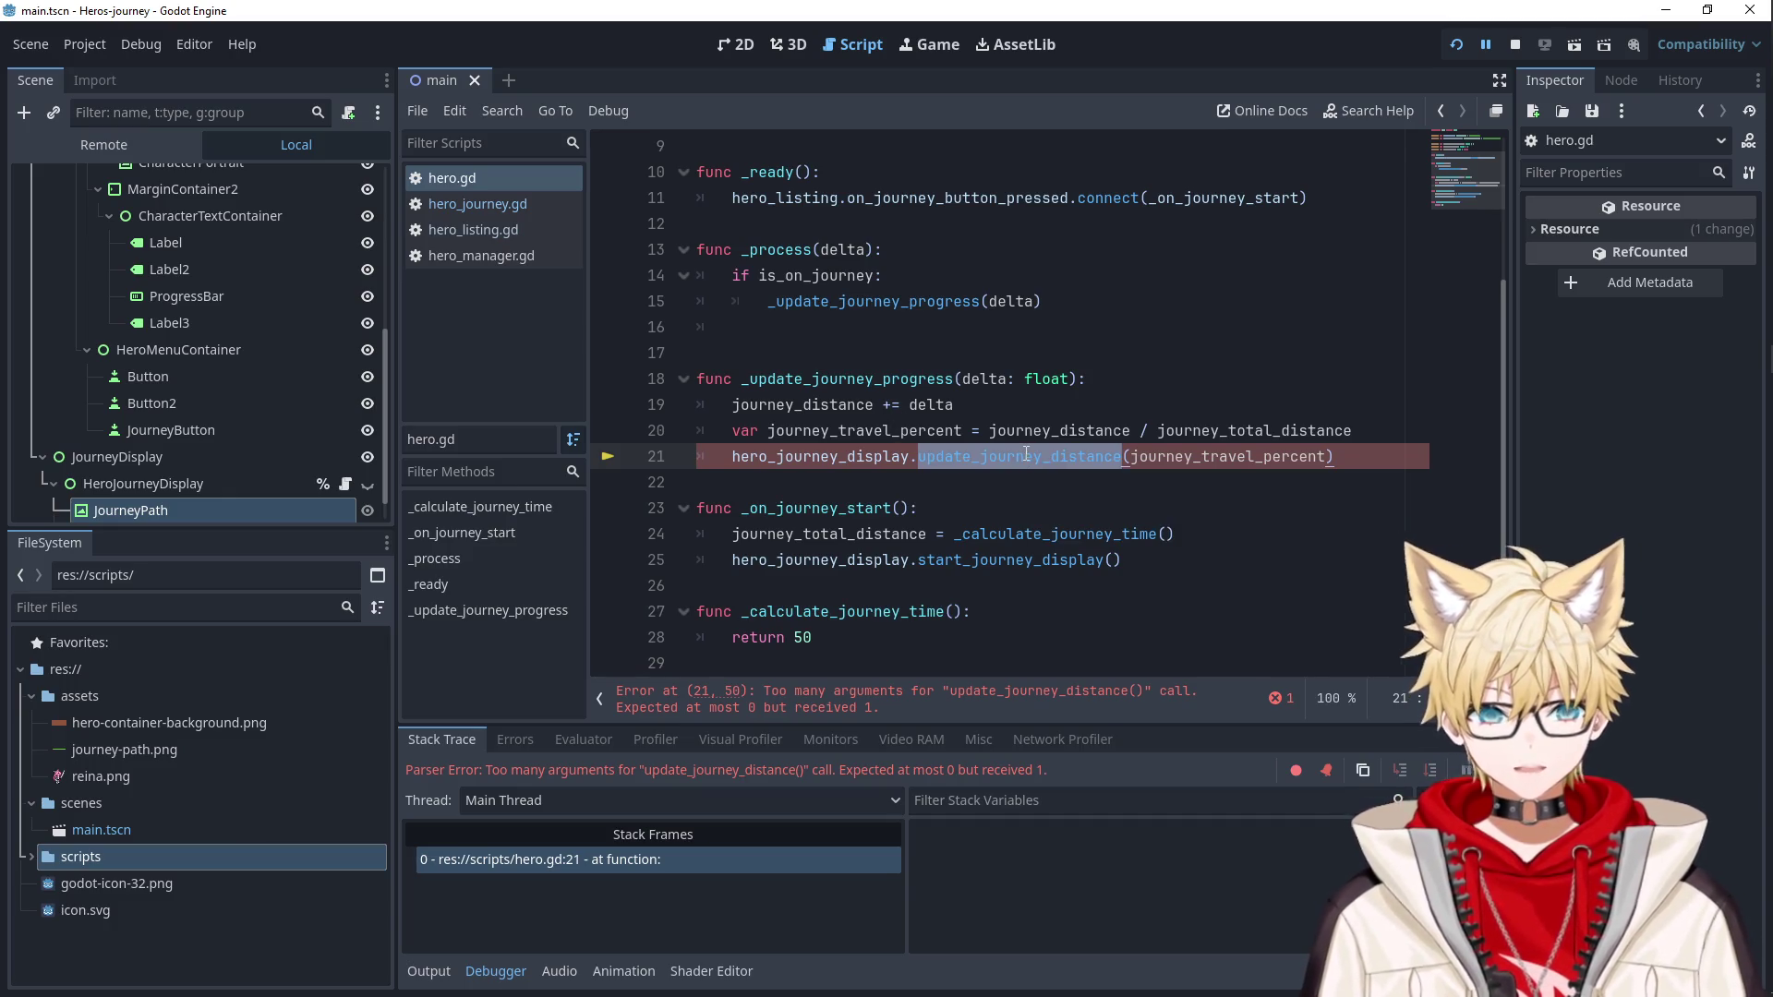
mouse_move(1026, 454)
Step: Review is_on_journey usages in hero.gd, then jump to update_journey_distance's definition
scroll(885, 415, up, 3)
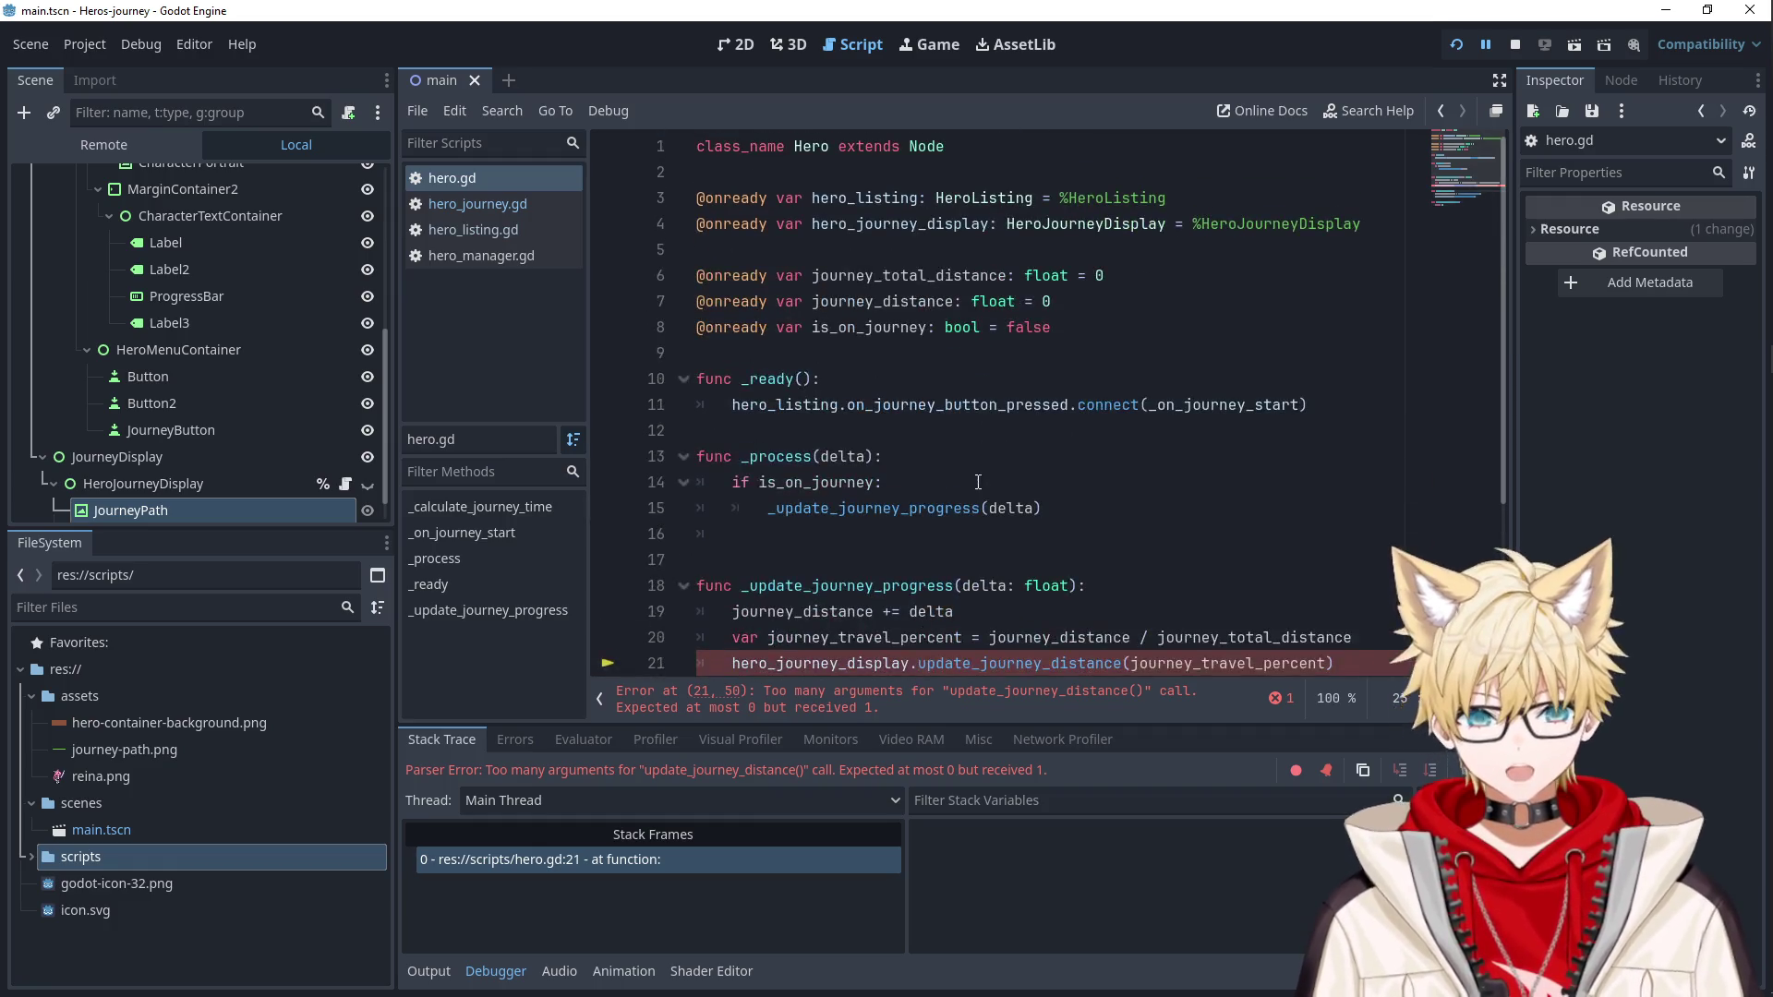
scroll(884, 414, up, 1)
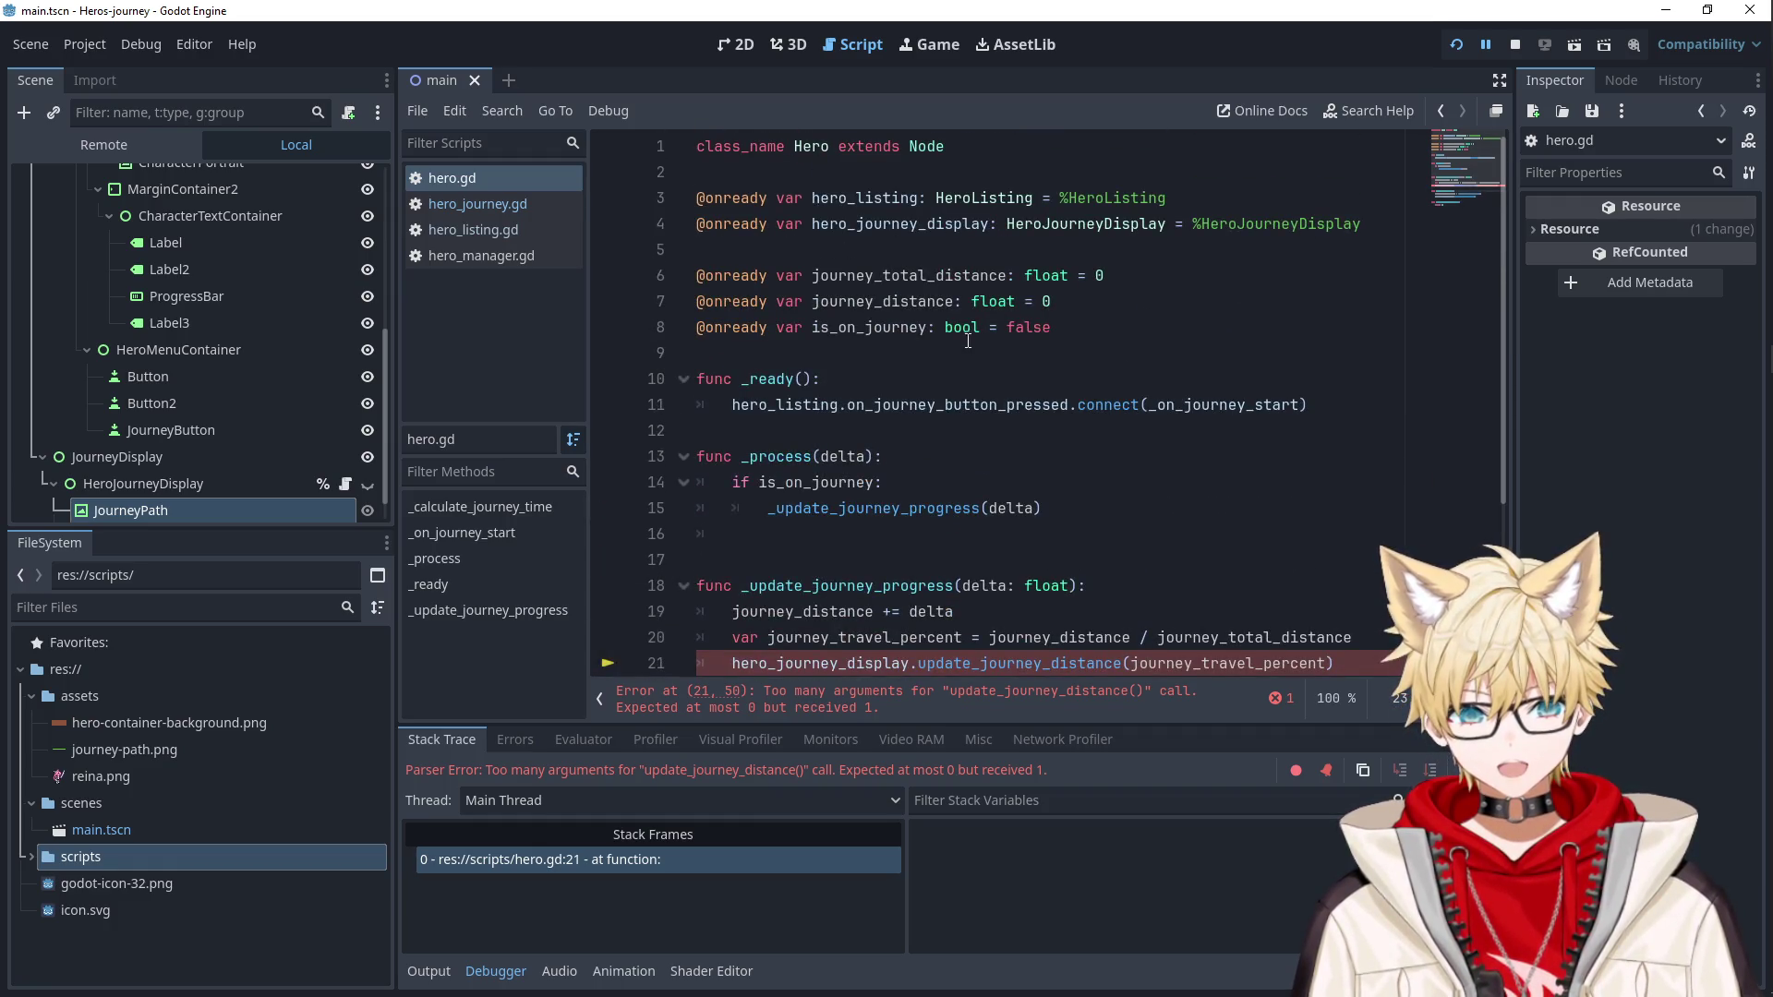
double_click(838, 477)
scroll(841, 462, down, 3)
scroll(854, 416, up, 2)
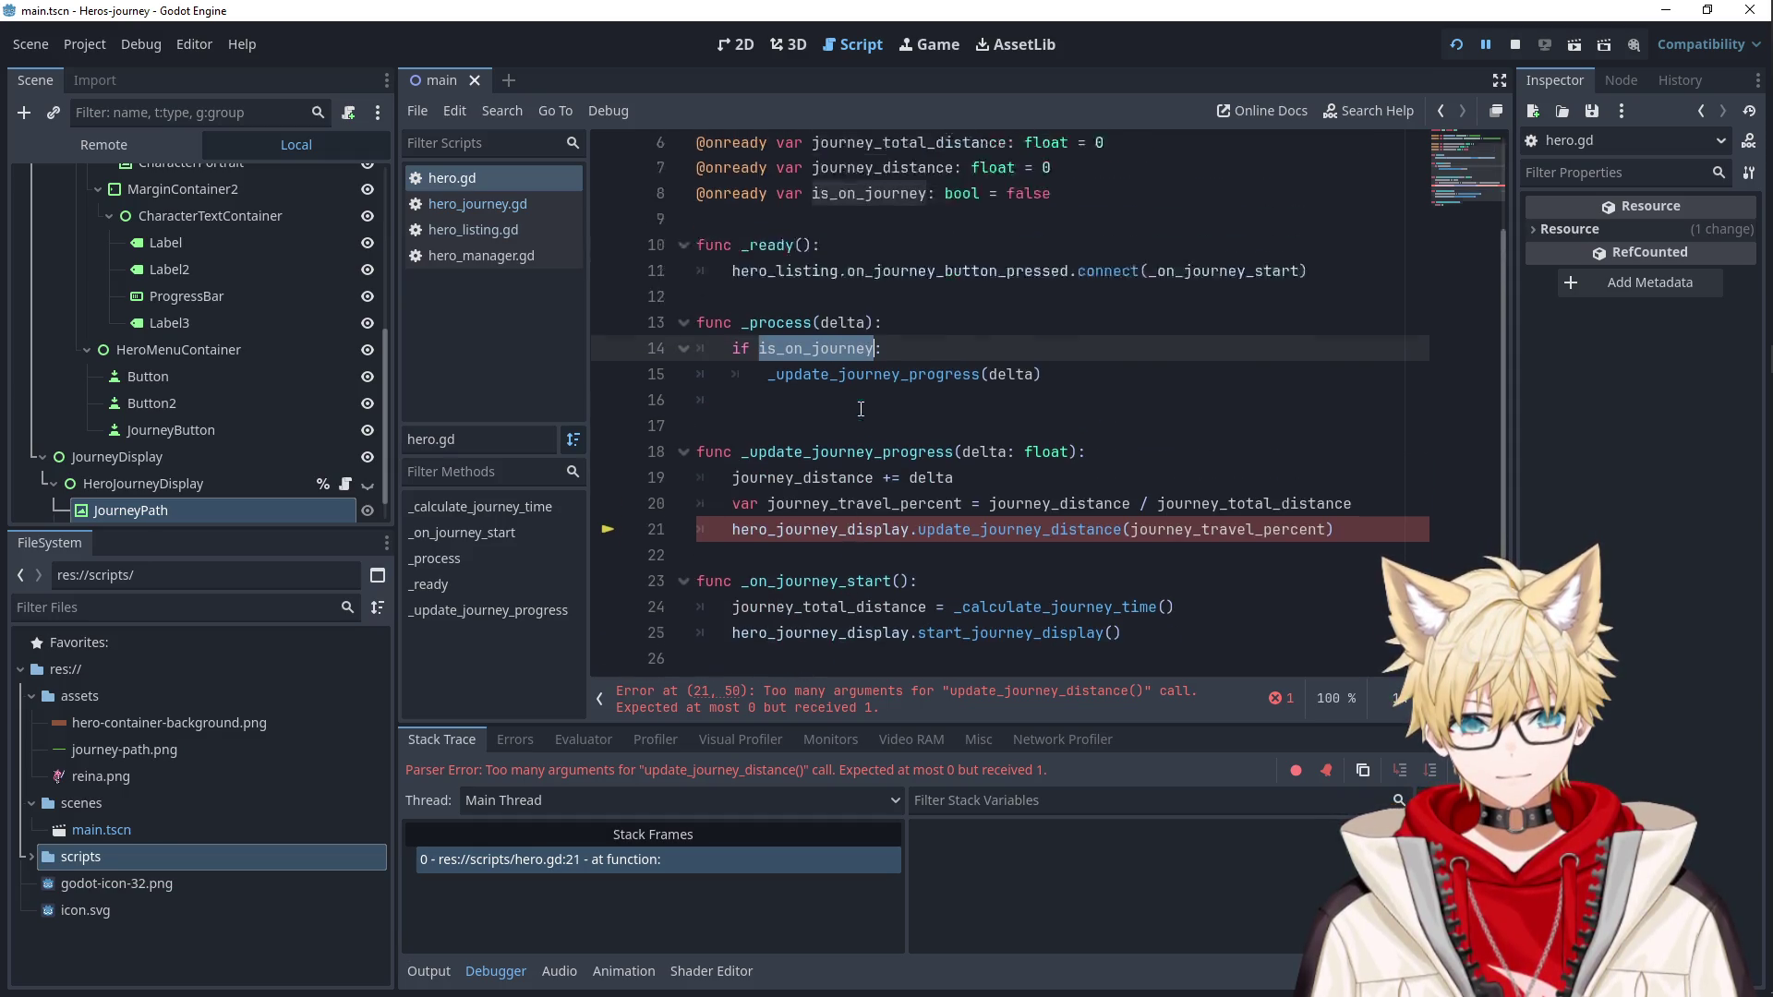
mouse_move(802, 400)
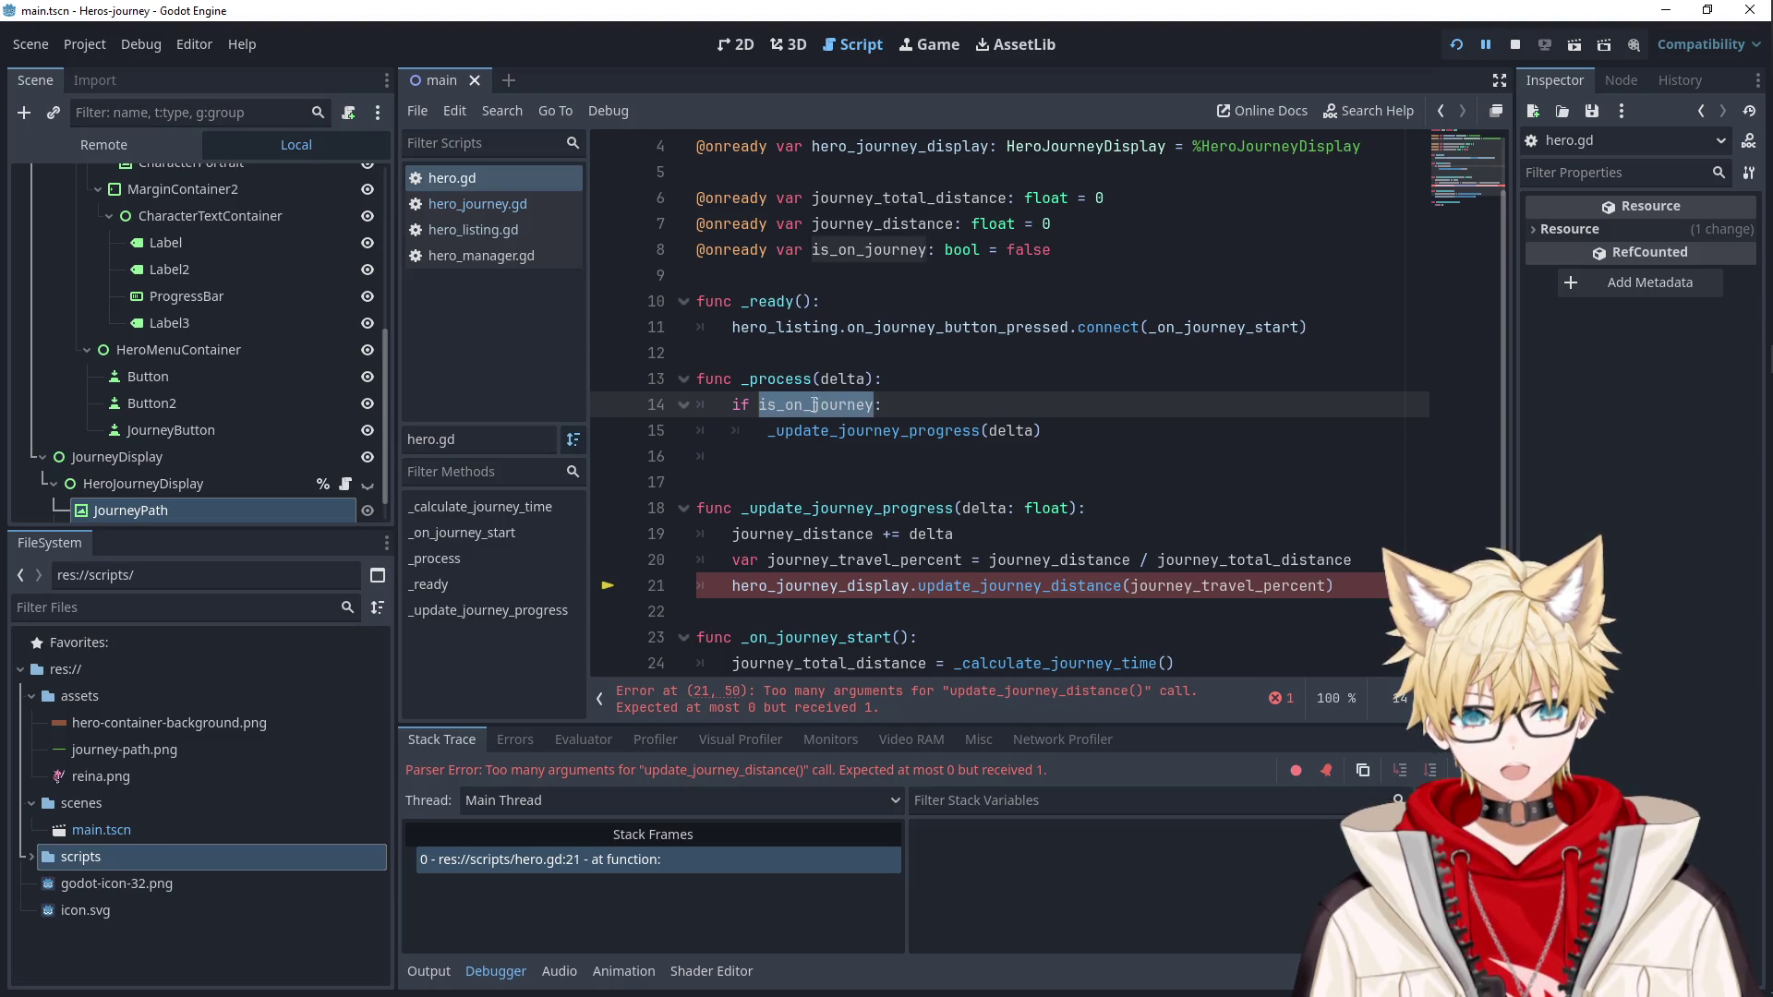
scroll(1013, 277, down, 1)
click(1063, 507)
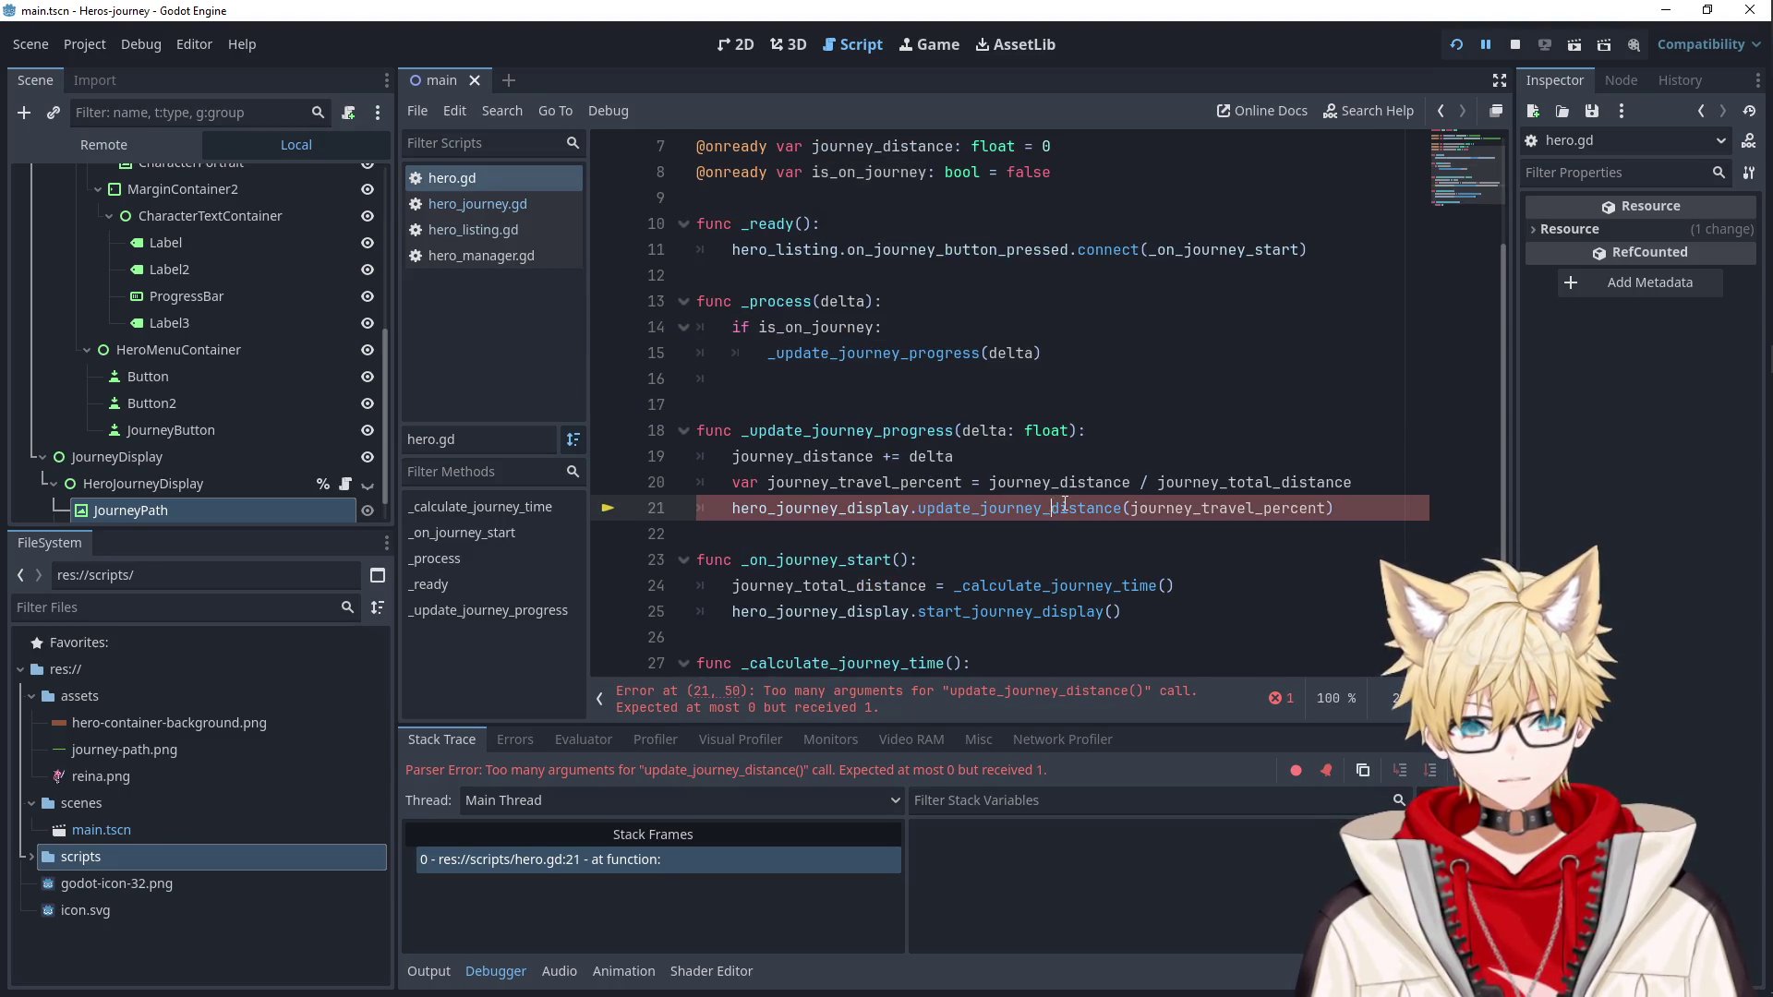
ctrl+click(1066, 511)
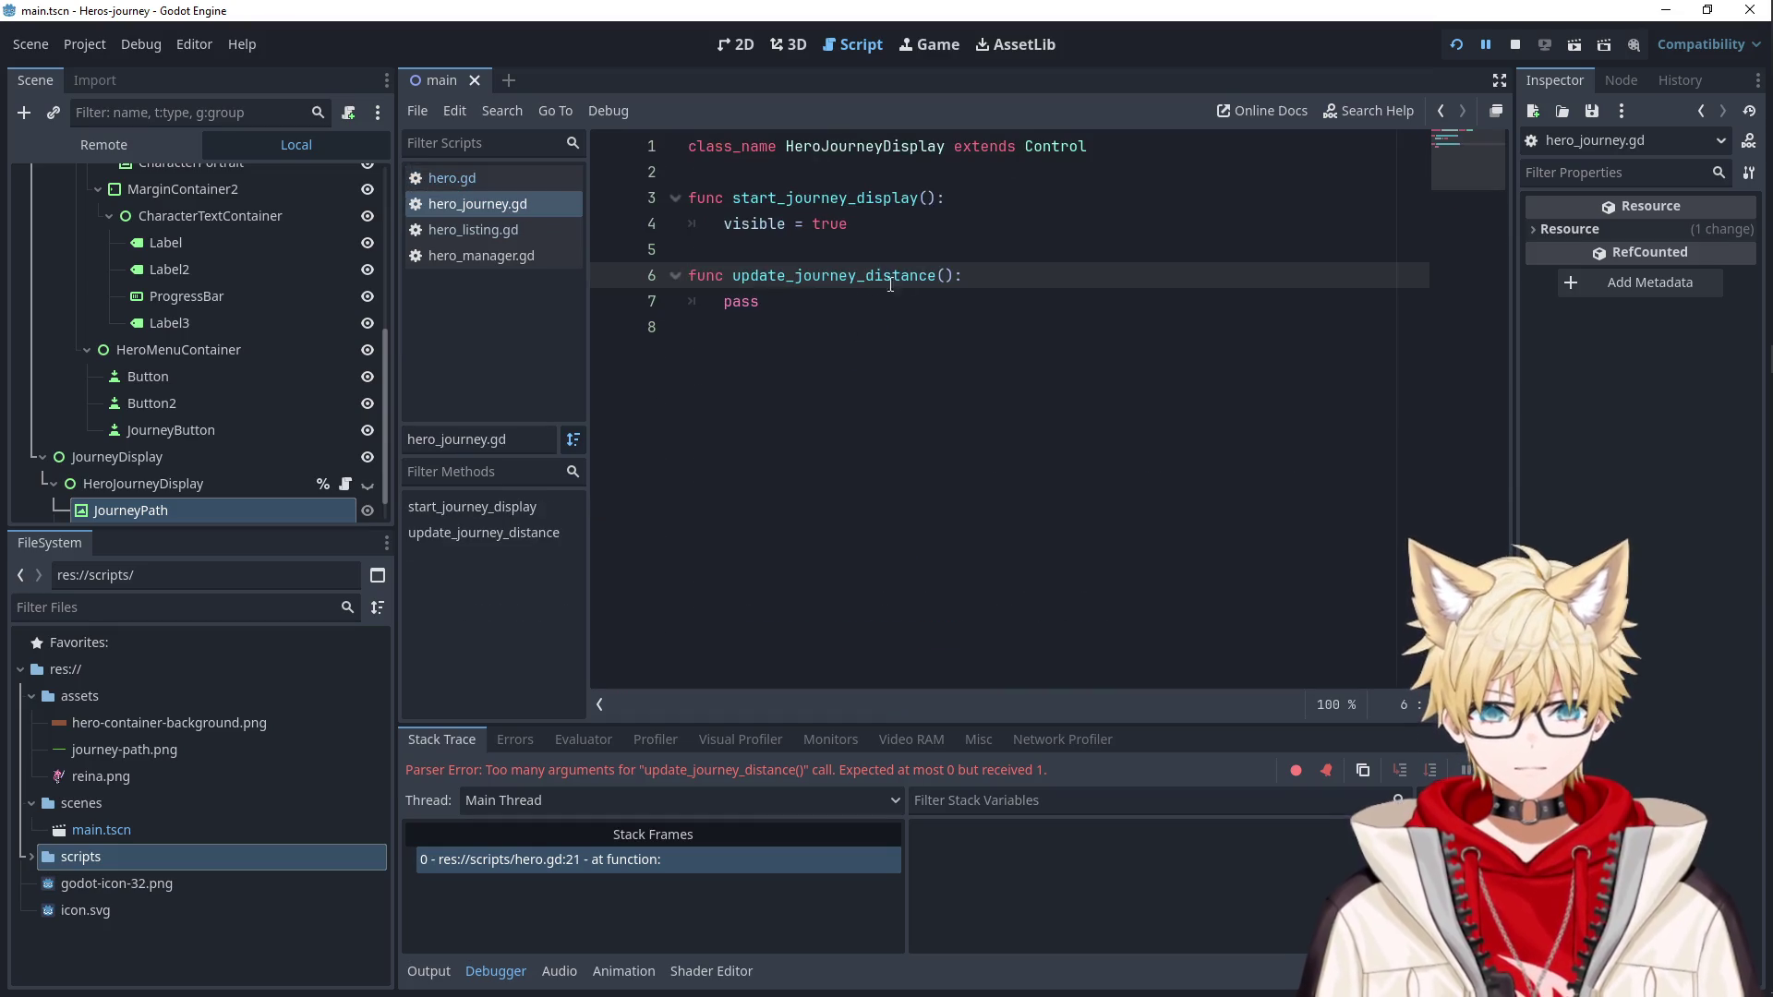
Step: Add a new_distance: float parameter to update_journey_distance()
click(942, 275)
text(new_dist)
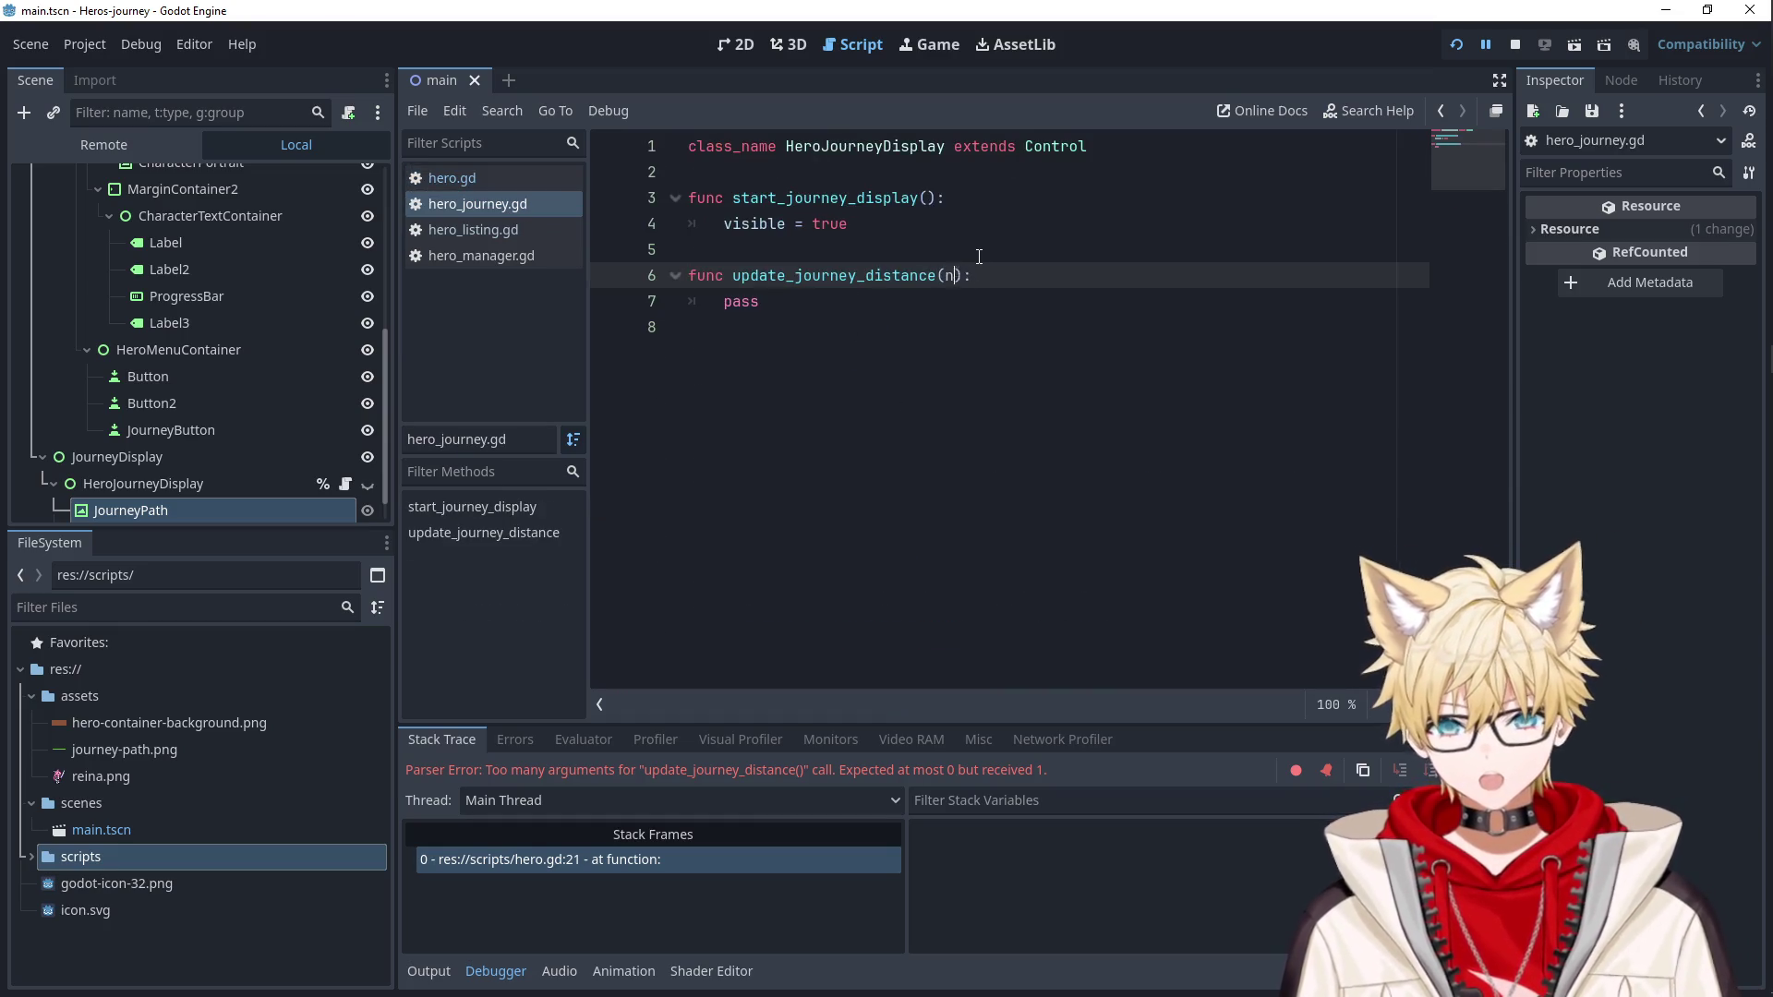
text(ance: float)
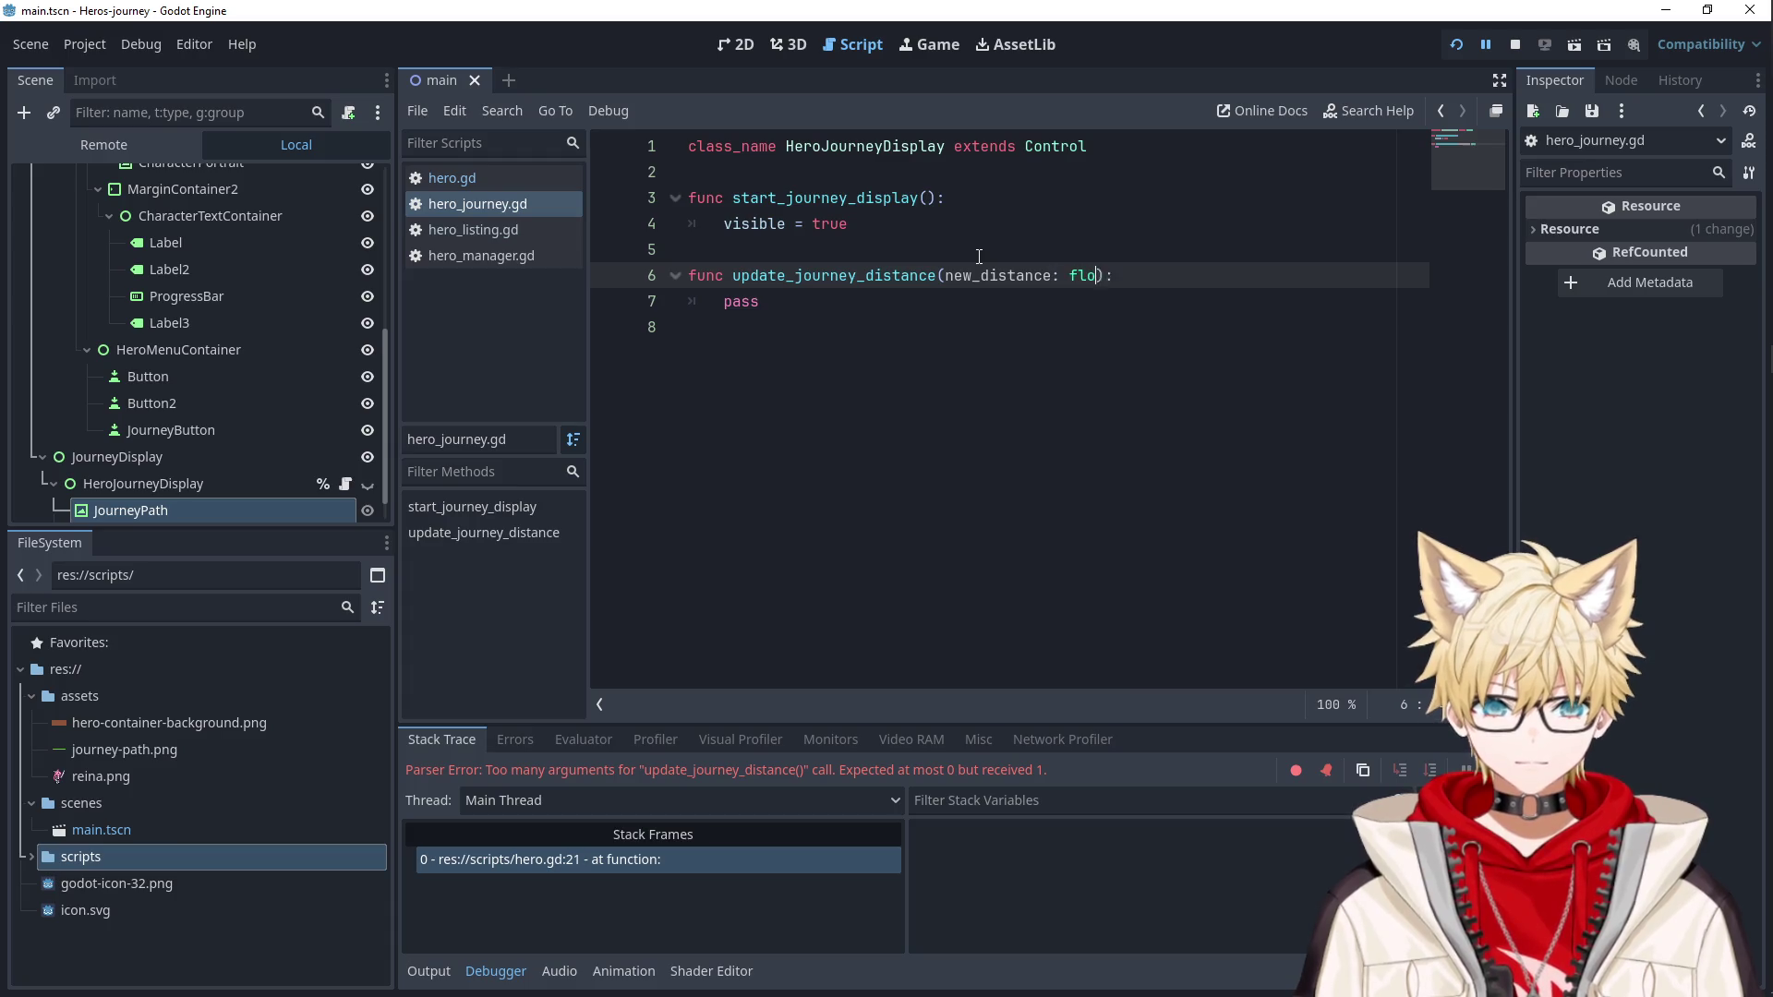
click(1410, 211)
Step: Test-run the game, dismiss the file write error, start the journey, then stop it
click(1457, 45)
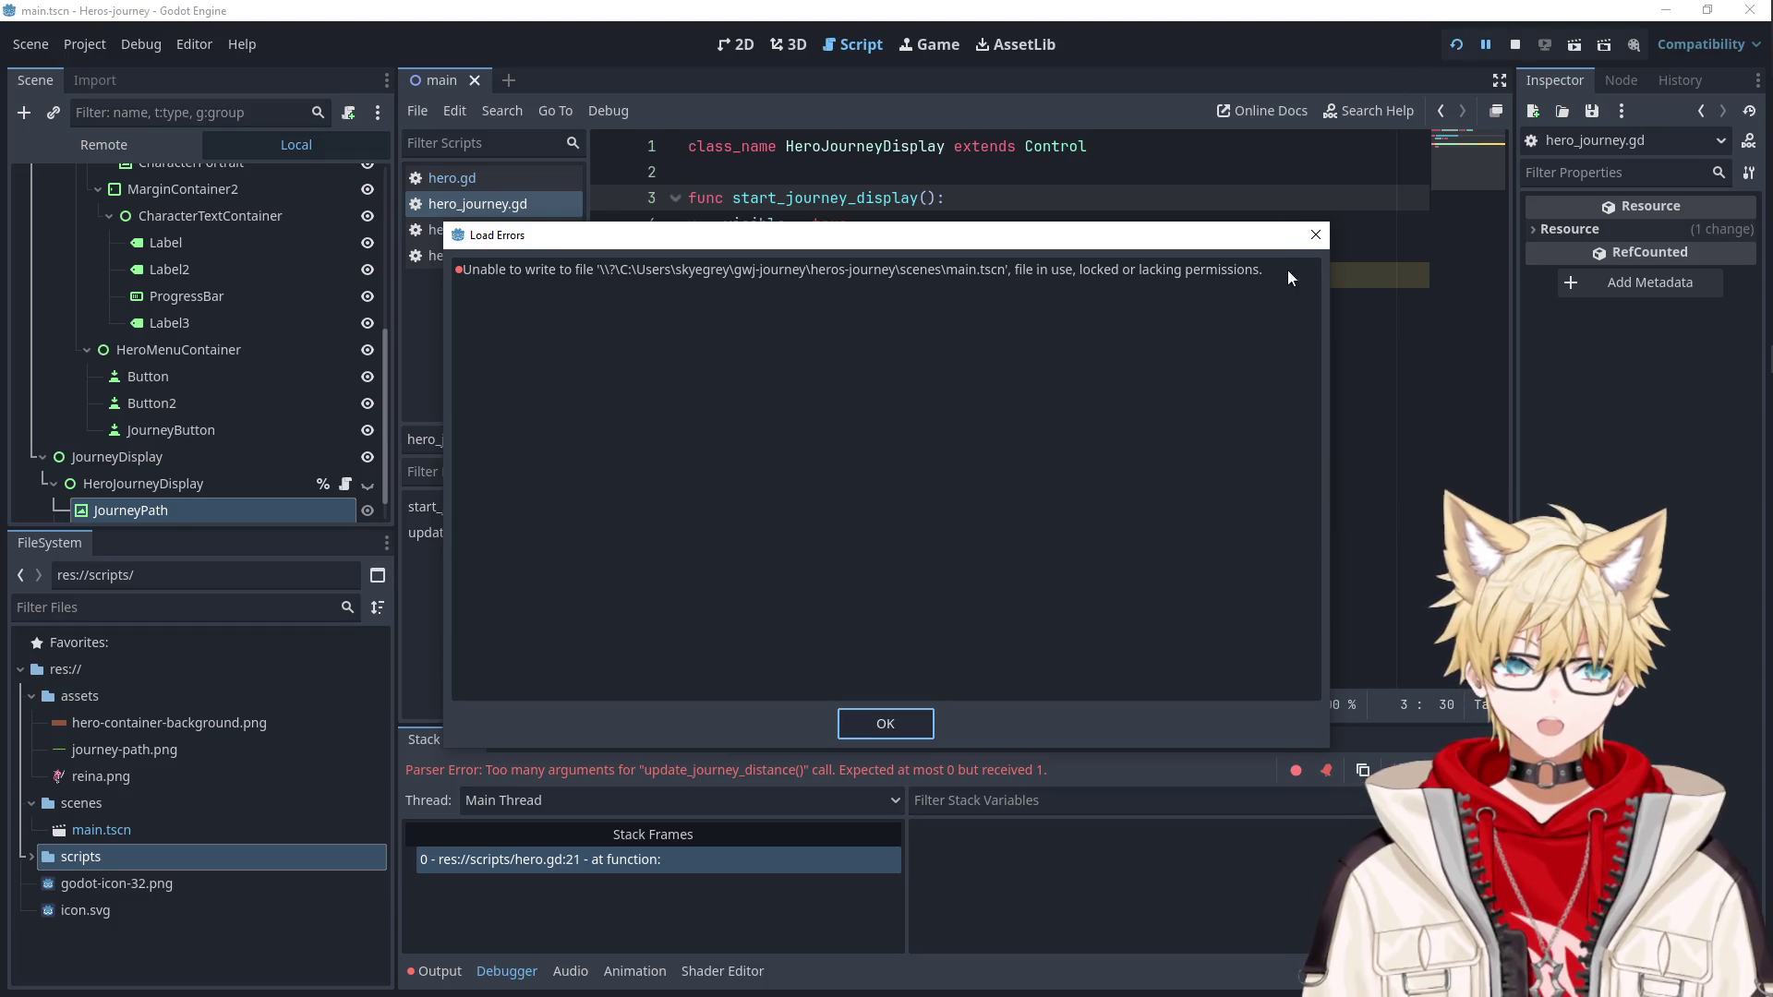
key(Return)
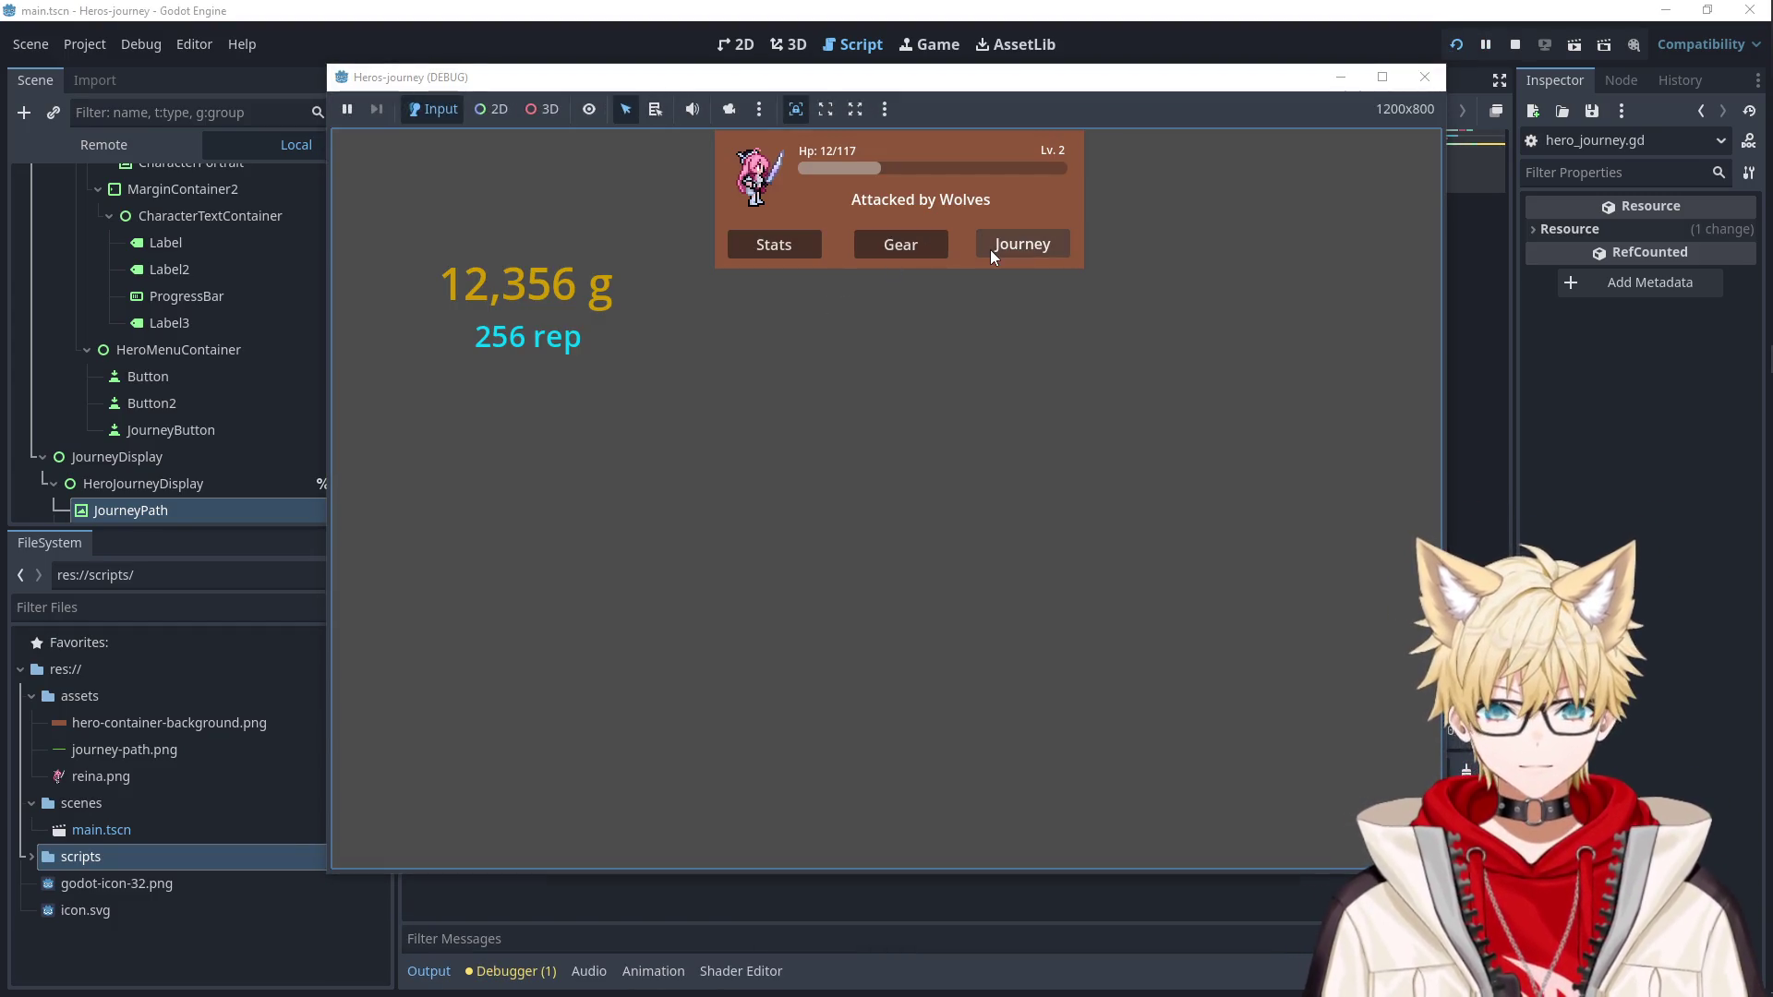
click(992, 248)
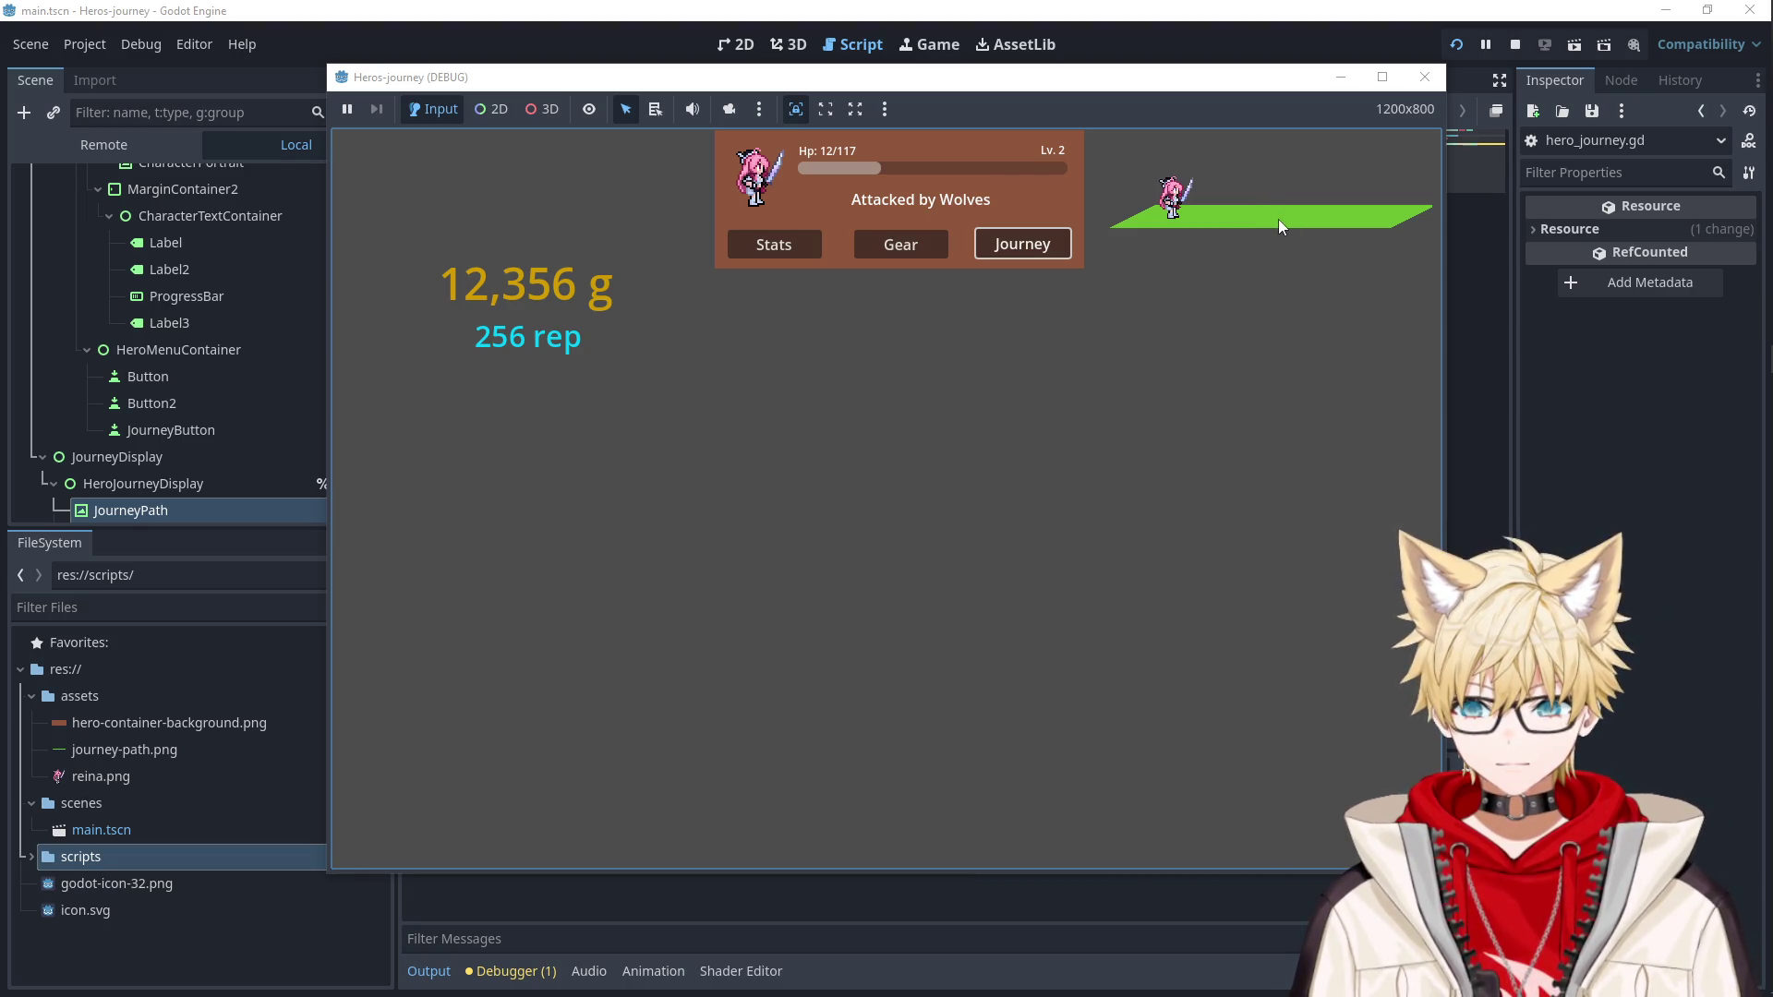
click(1418, 79)
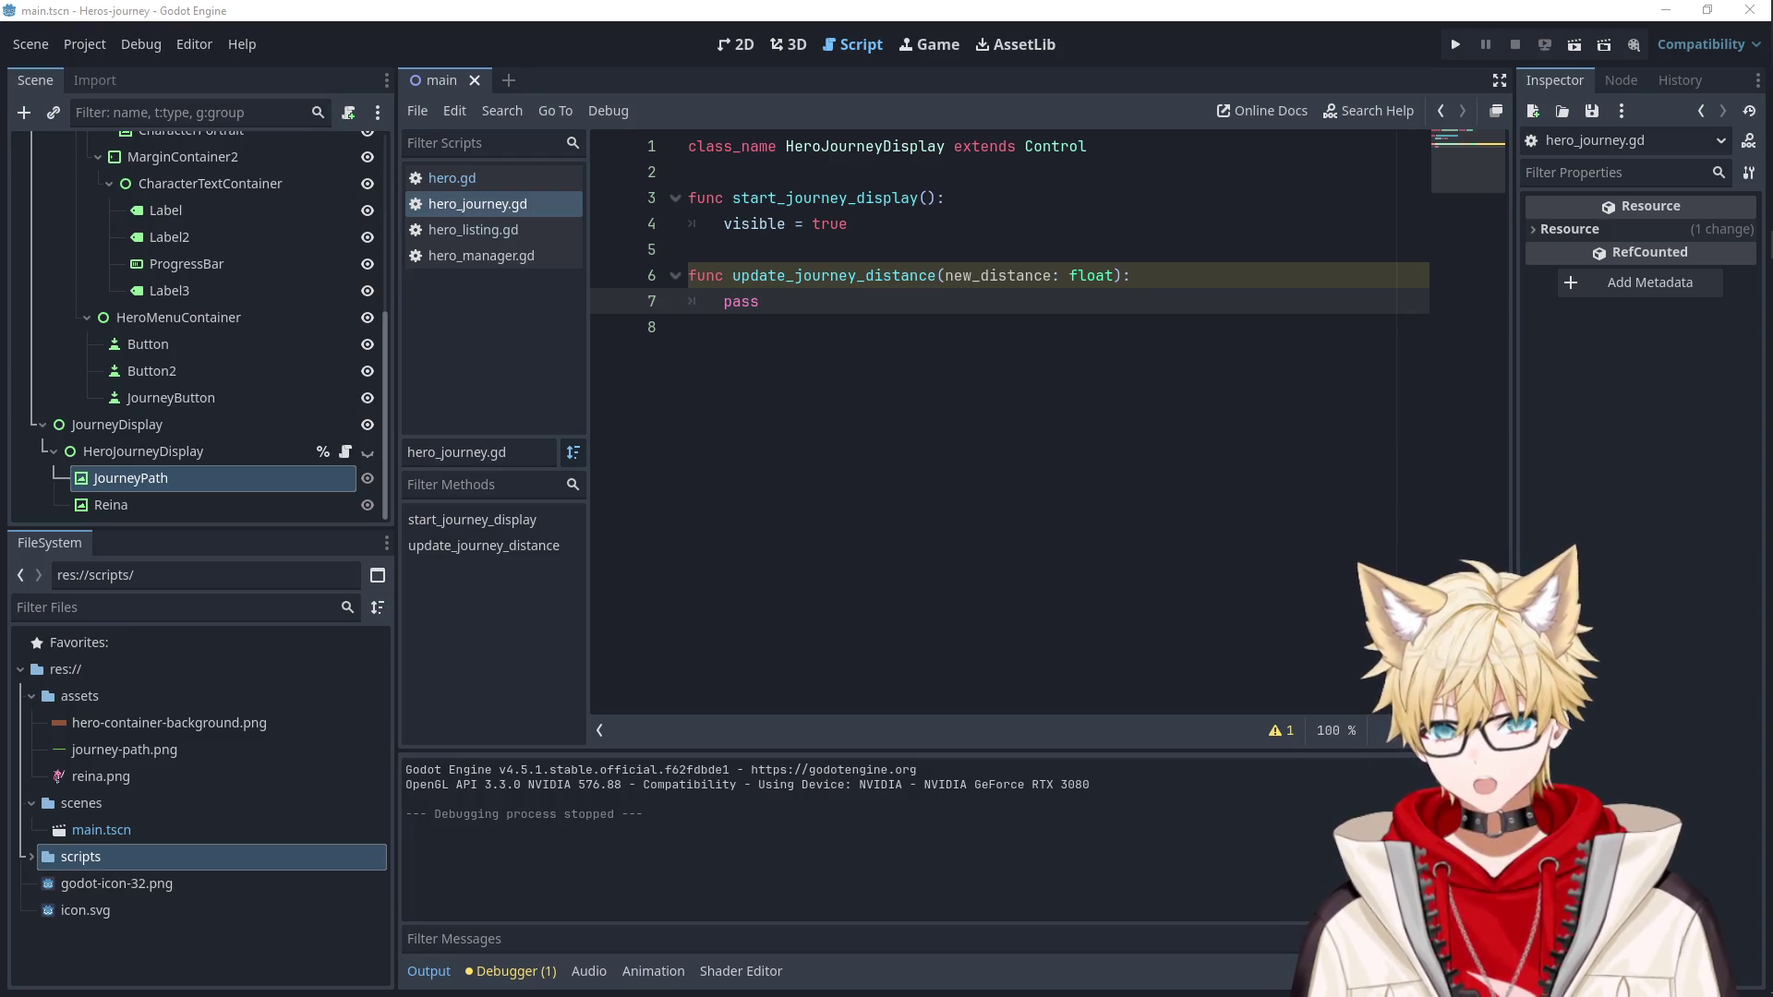
Step: Collapse the HeroInformation branch, select the new_distance parameter, and return to the 2D view
click(936, 334)
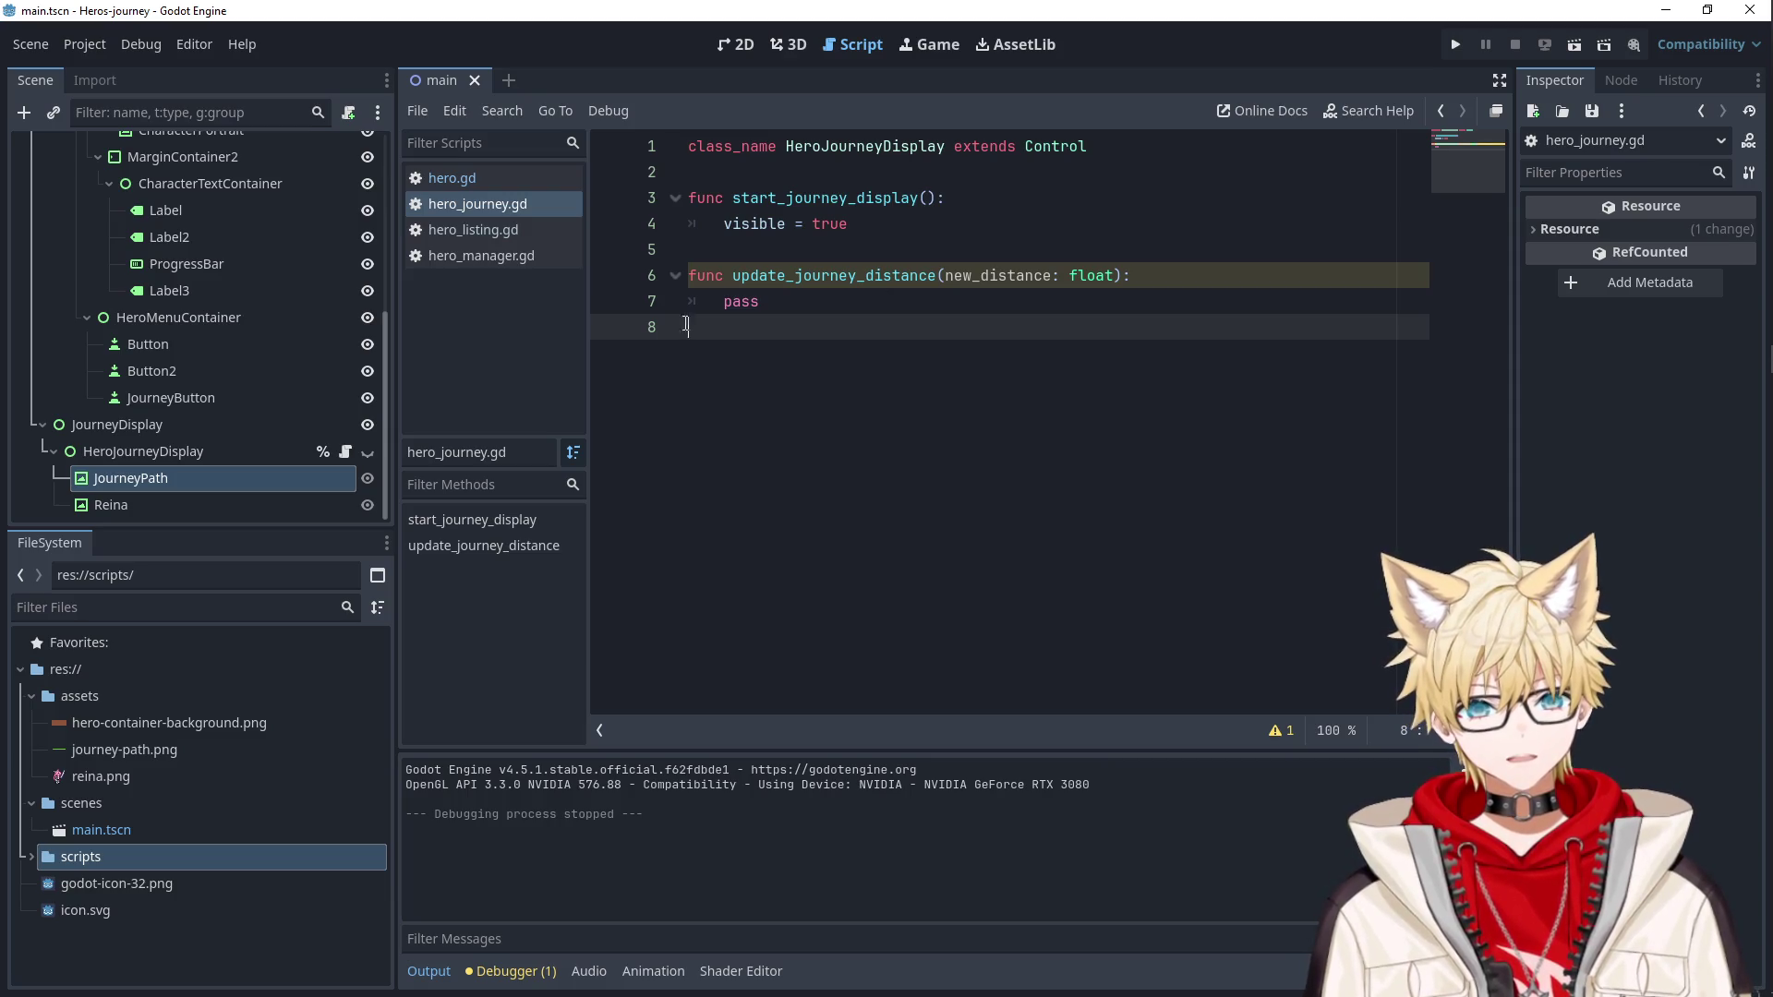
scroll(208, 447, up, 5)
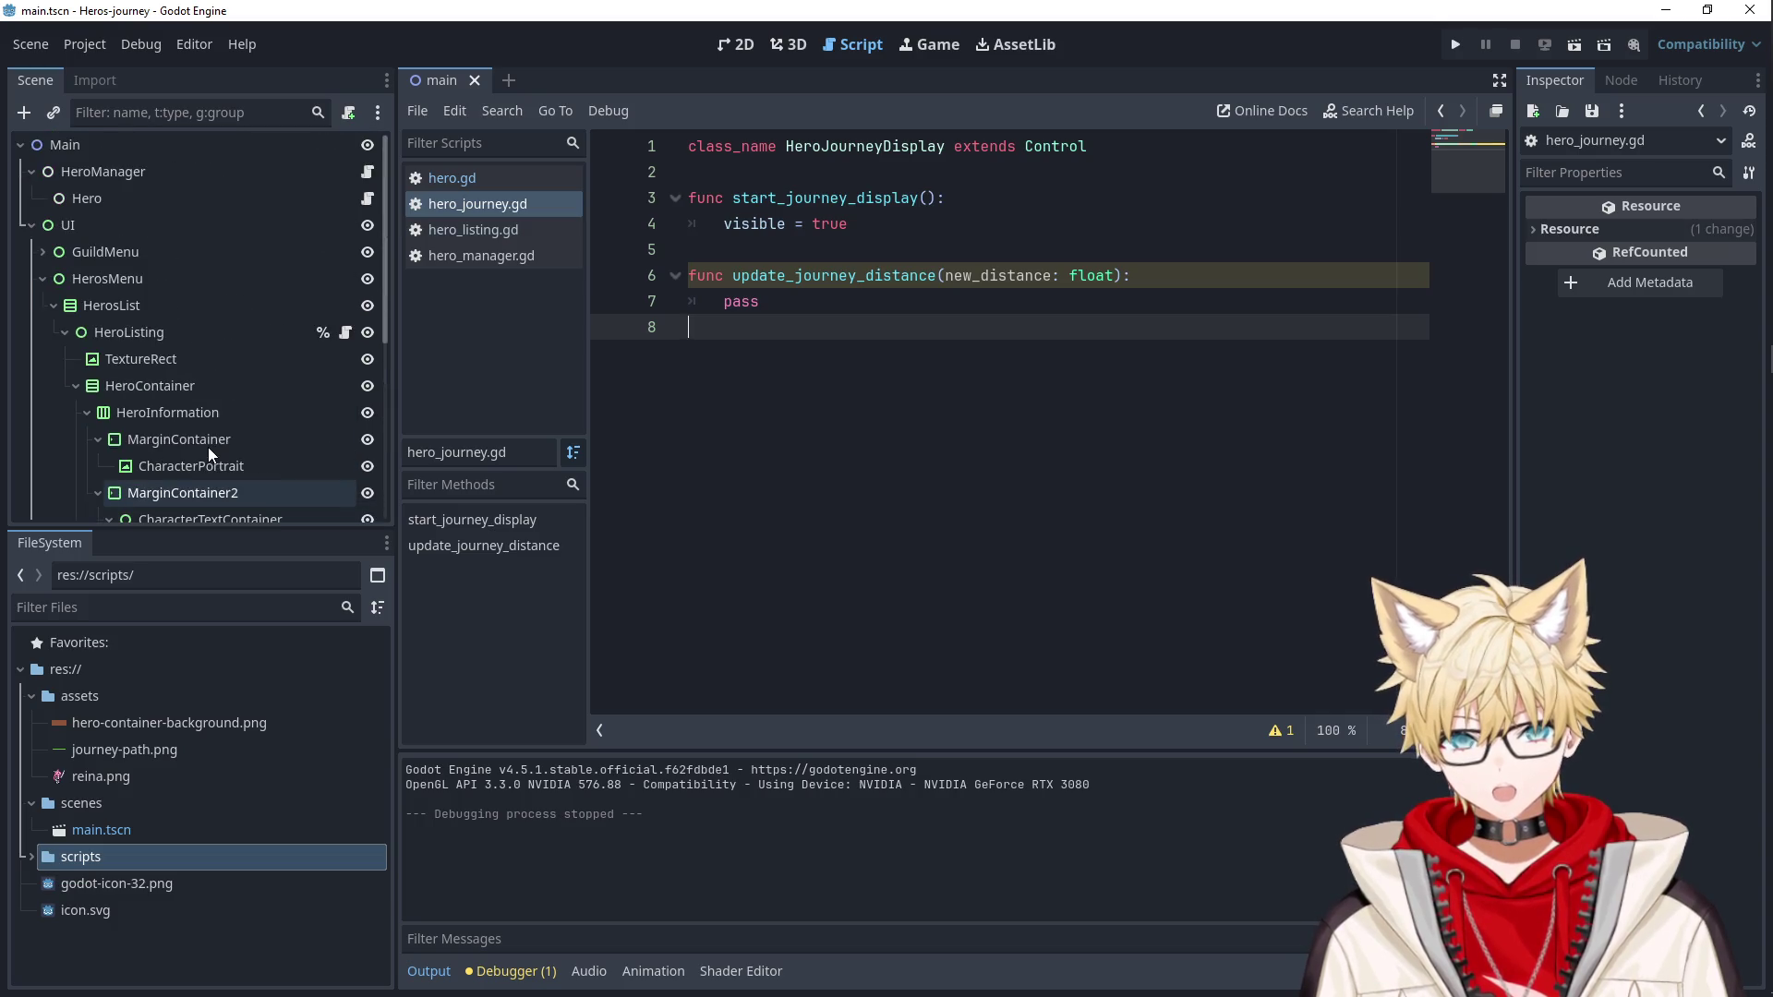
click(92, 413)
click(86, 414)
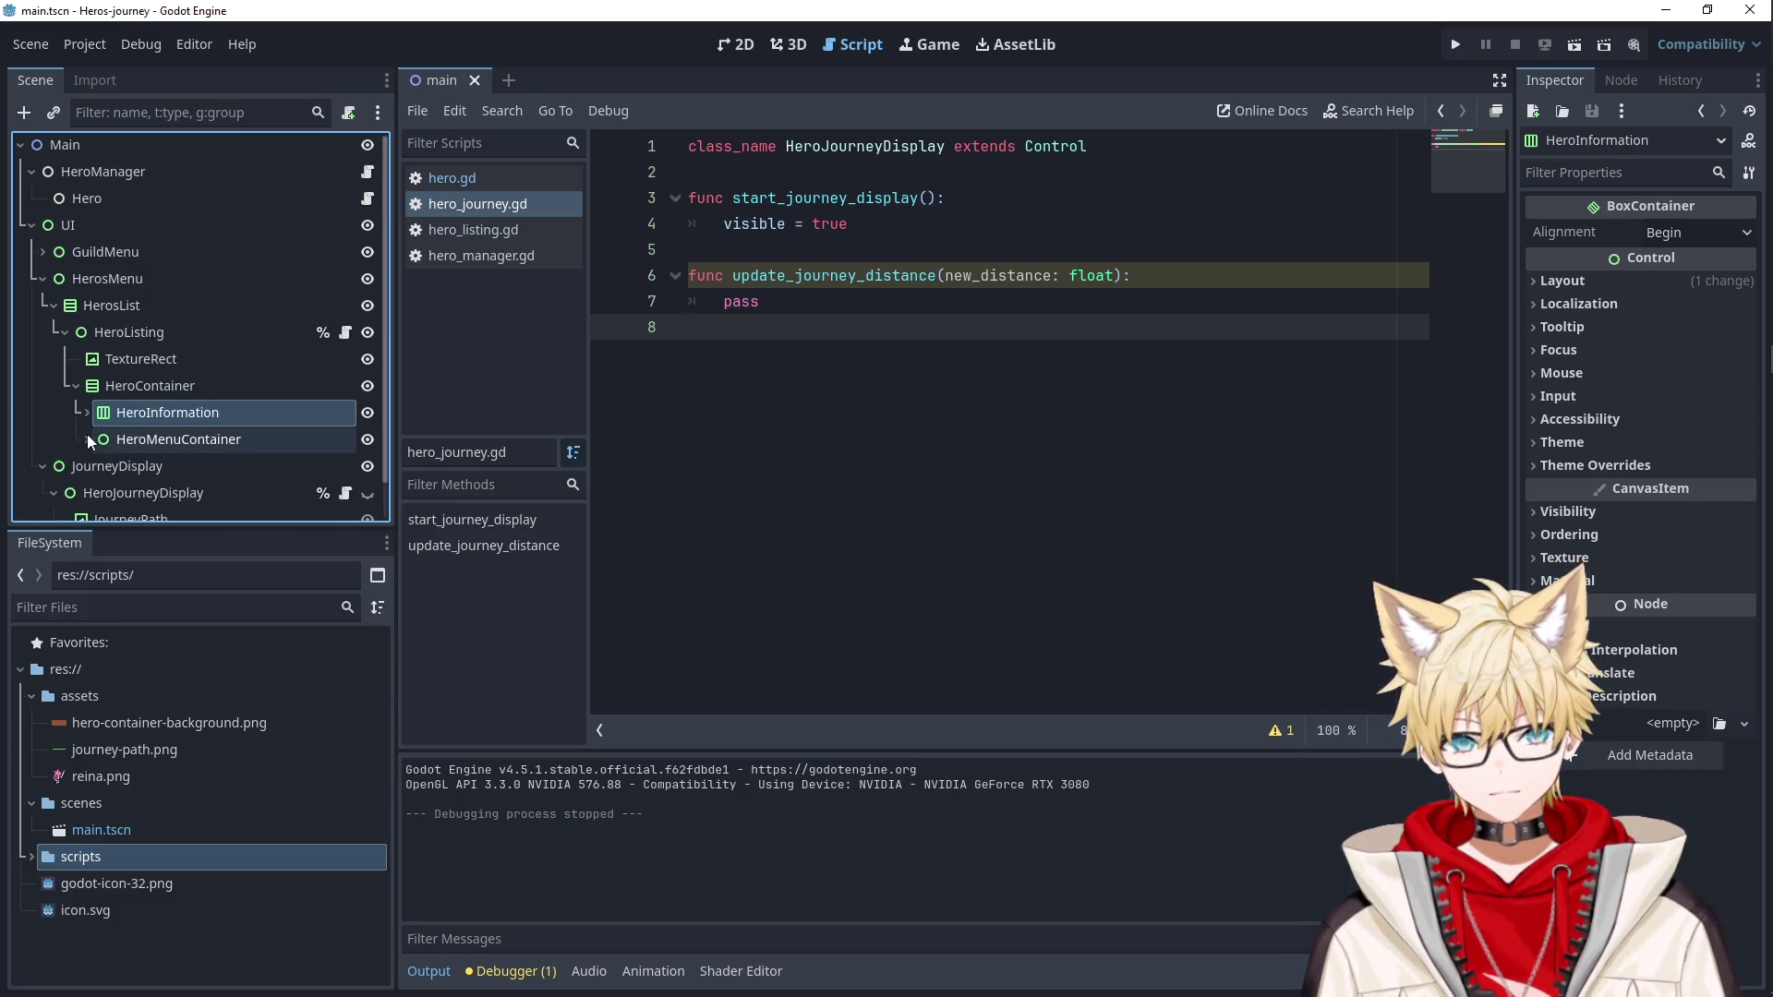
scroll(87, 434, down, 1)
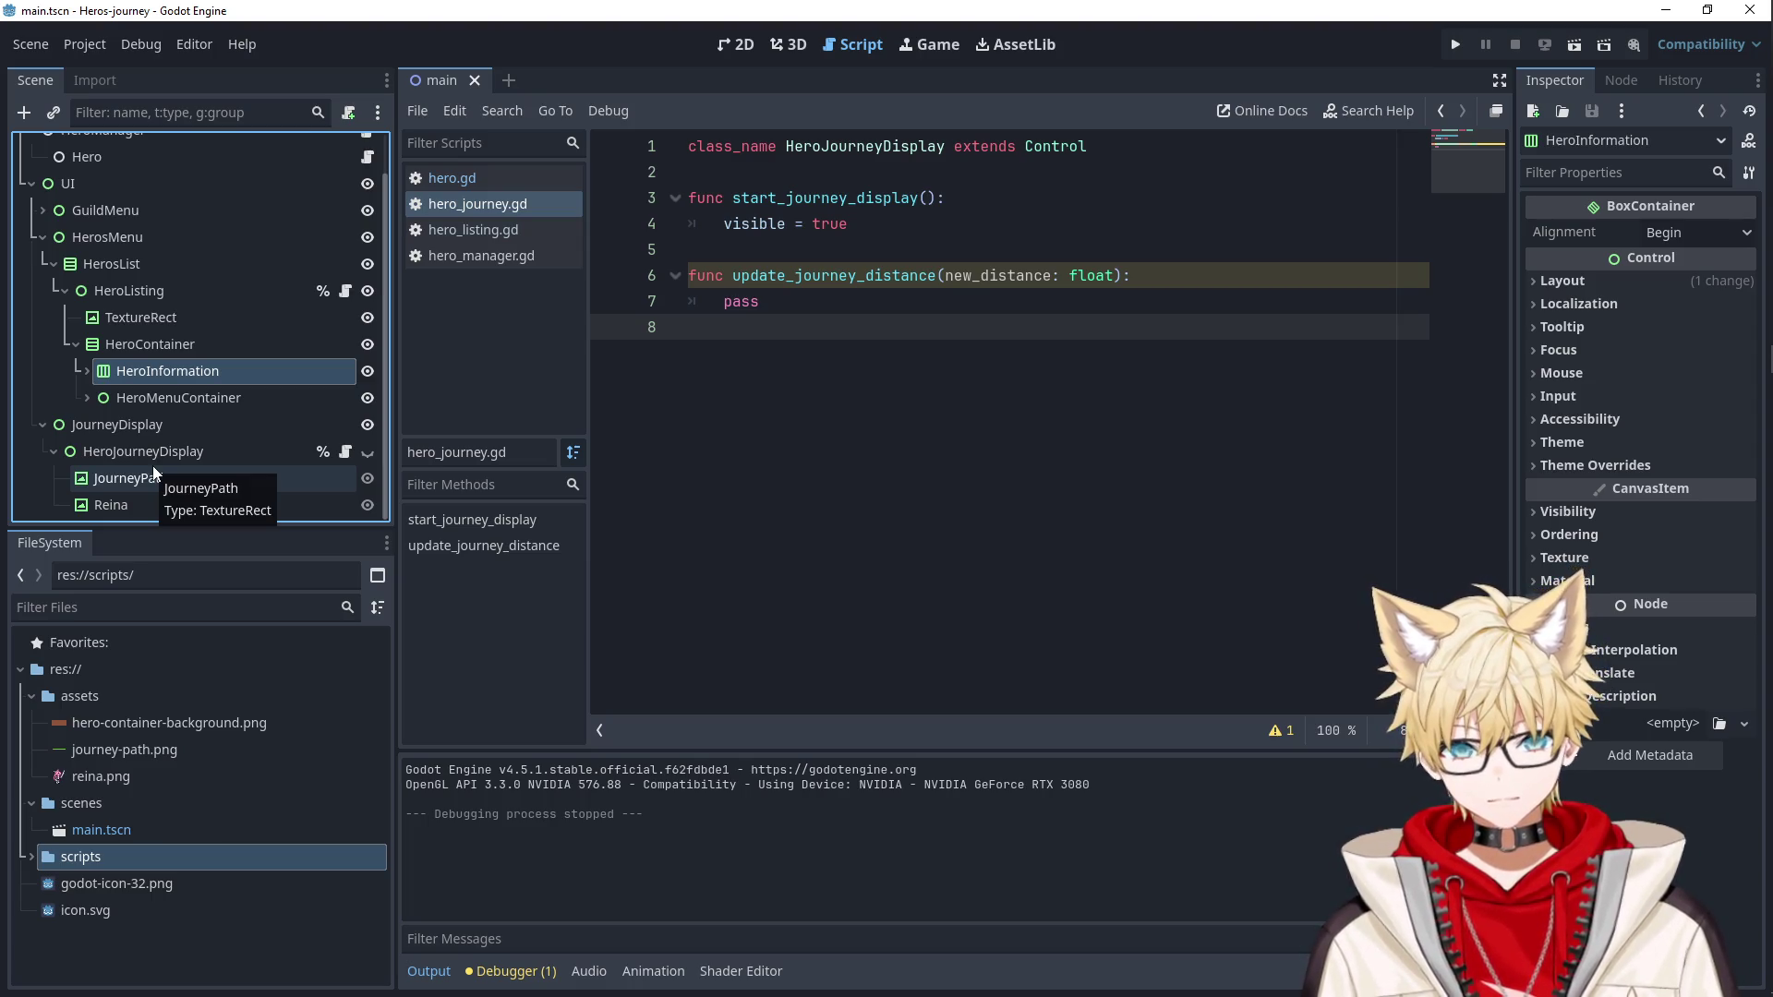
double_click(1006, 275)
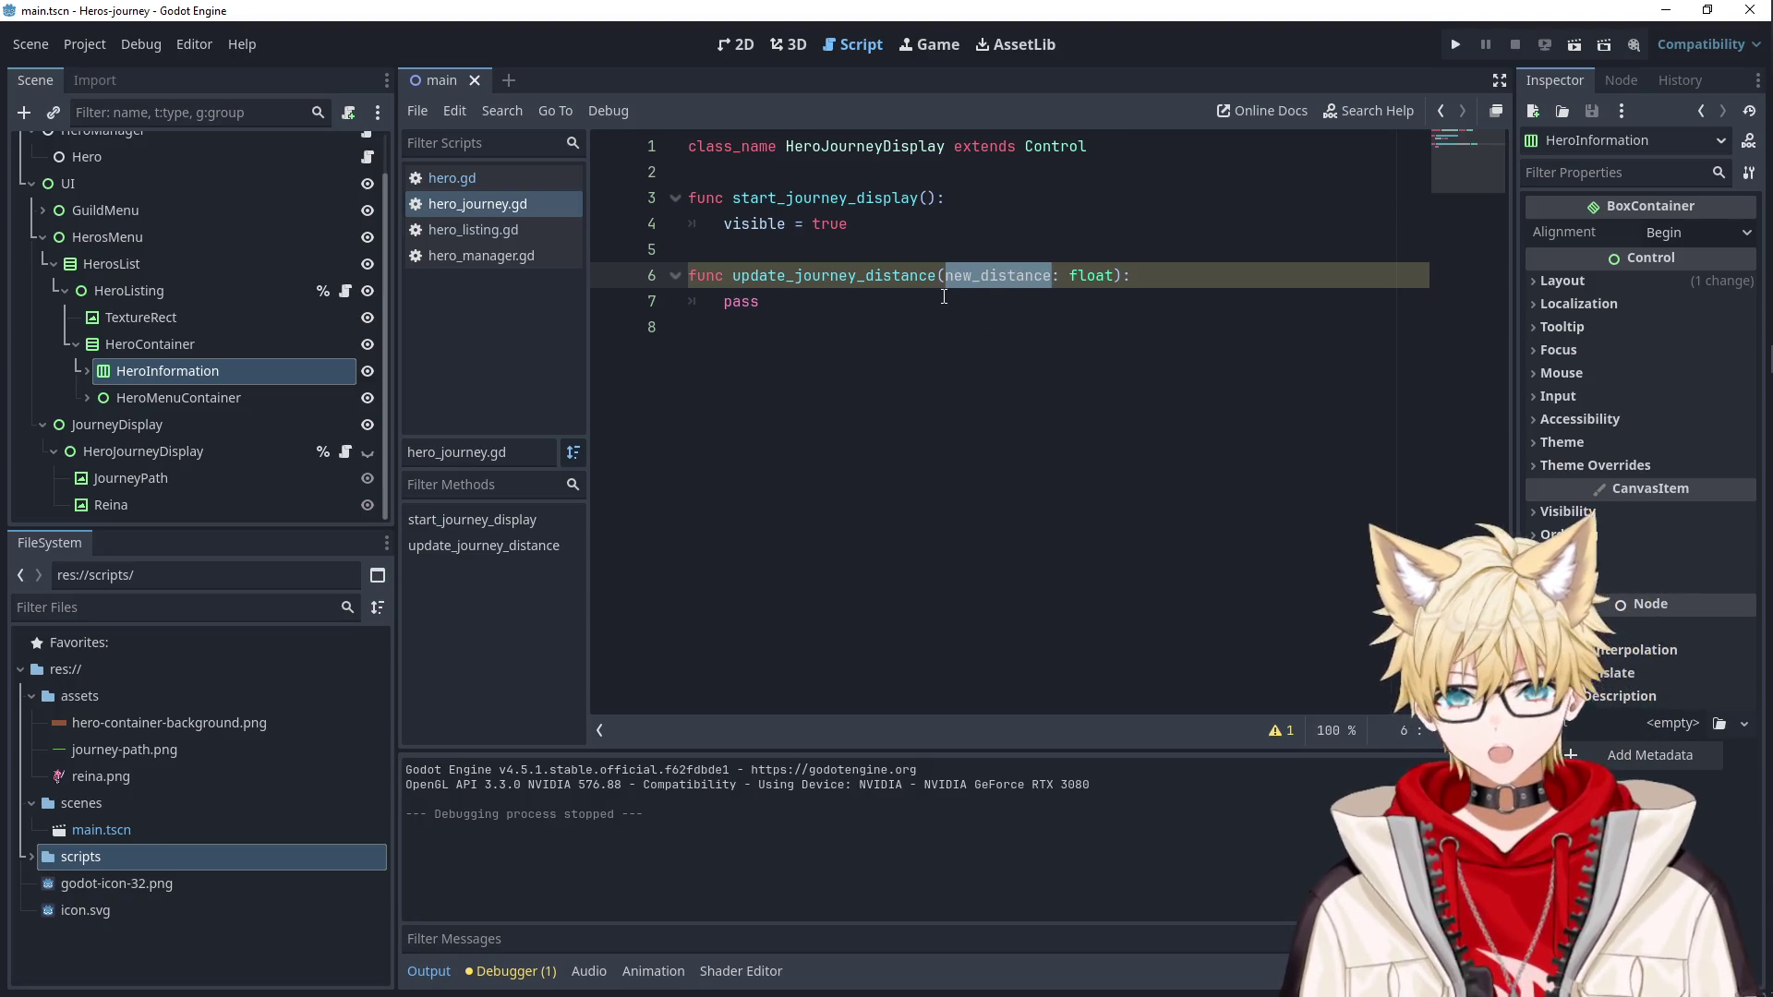
click(739, 43)
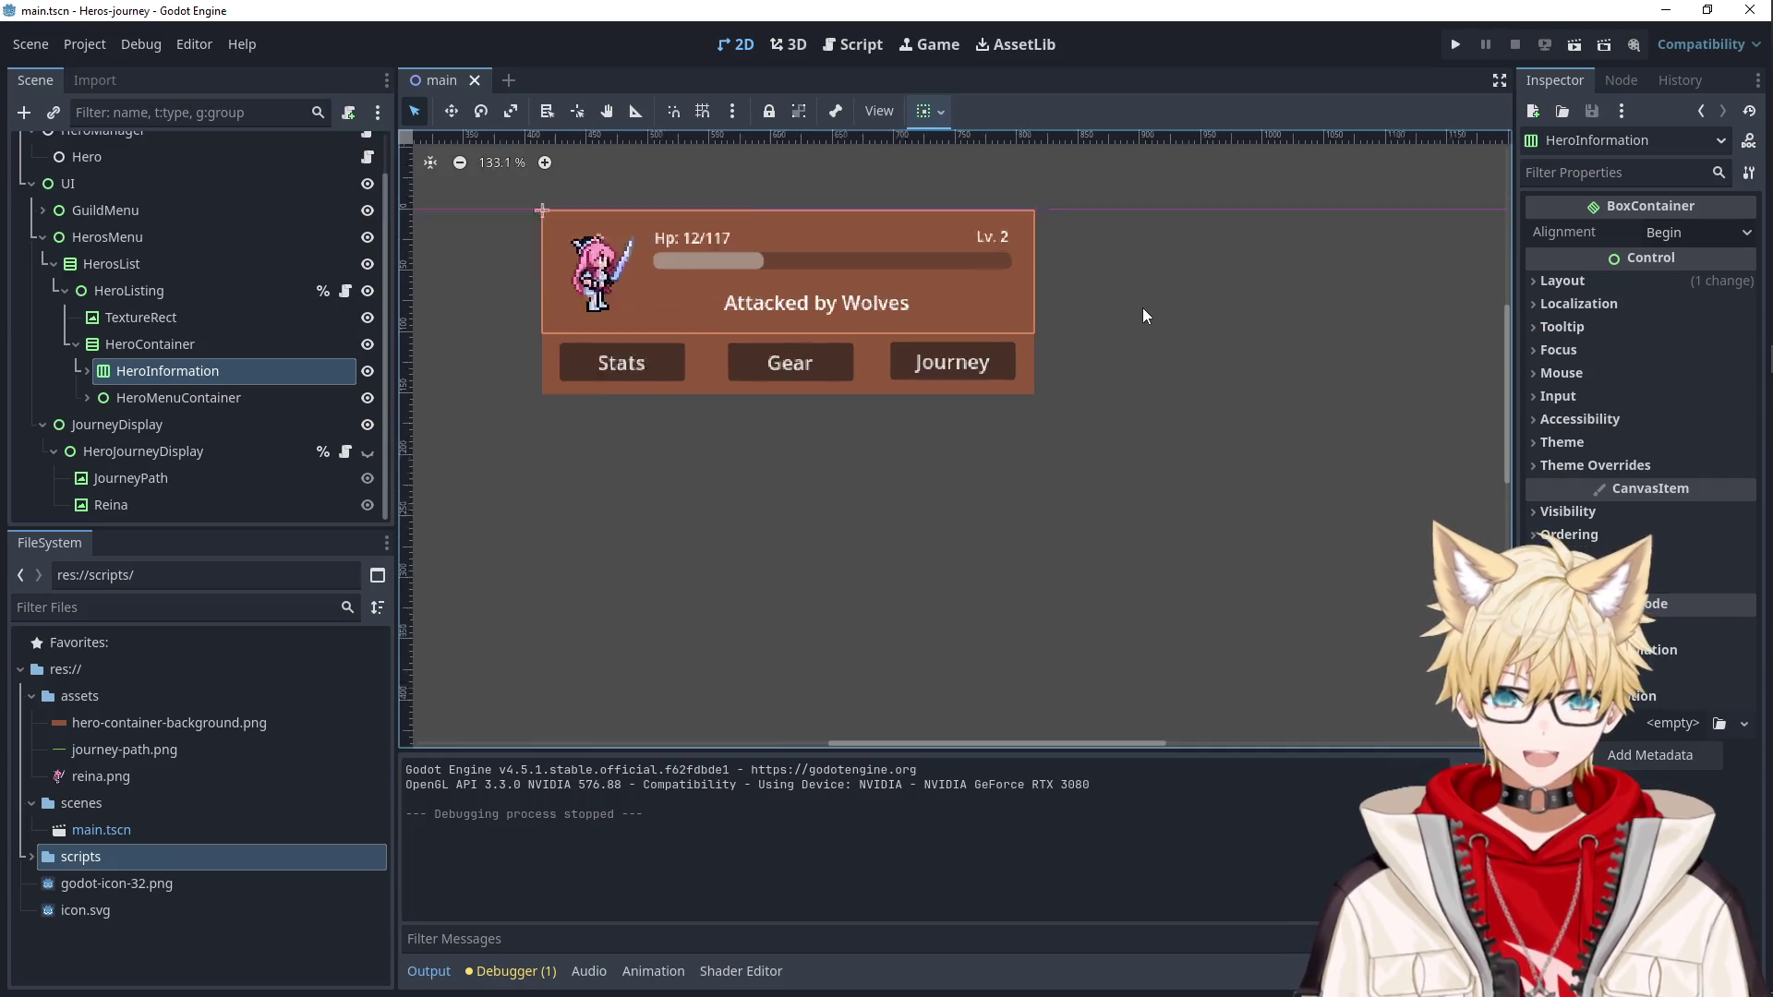
Step: Make HeroJourneyDisplay visible and bring the hero and journey path into view
click(367, 451)
scroll(1253, 330, up, 4)
scroll(1398, 361, up, 3)
drag(1075, 380, 763, 479)
scroll(574, 410, up, 3)
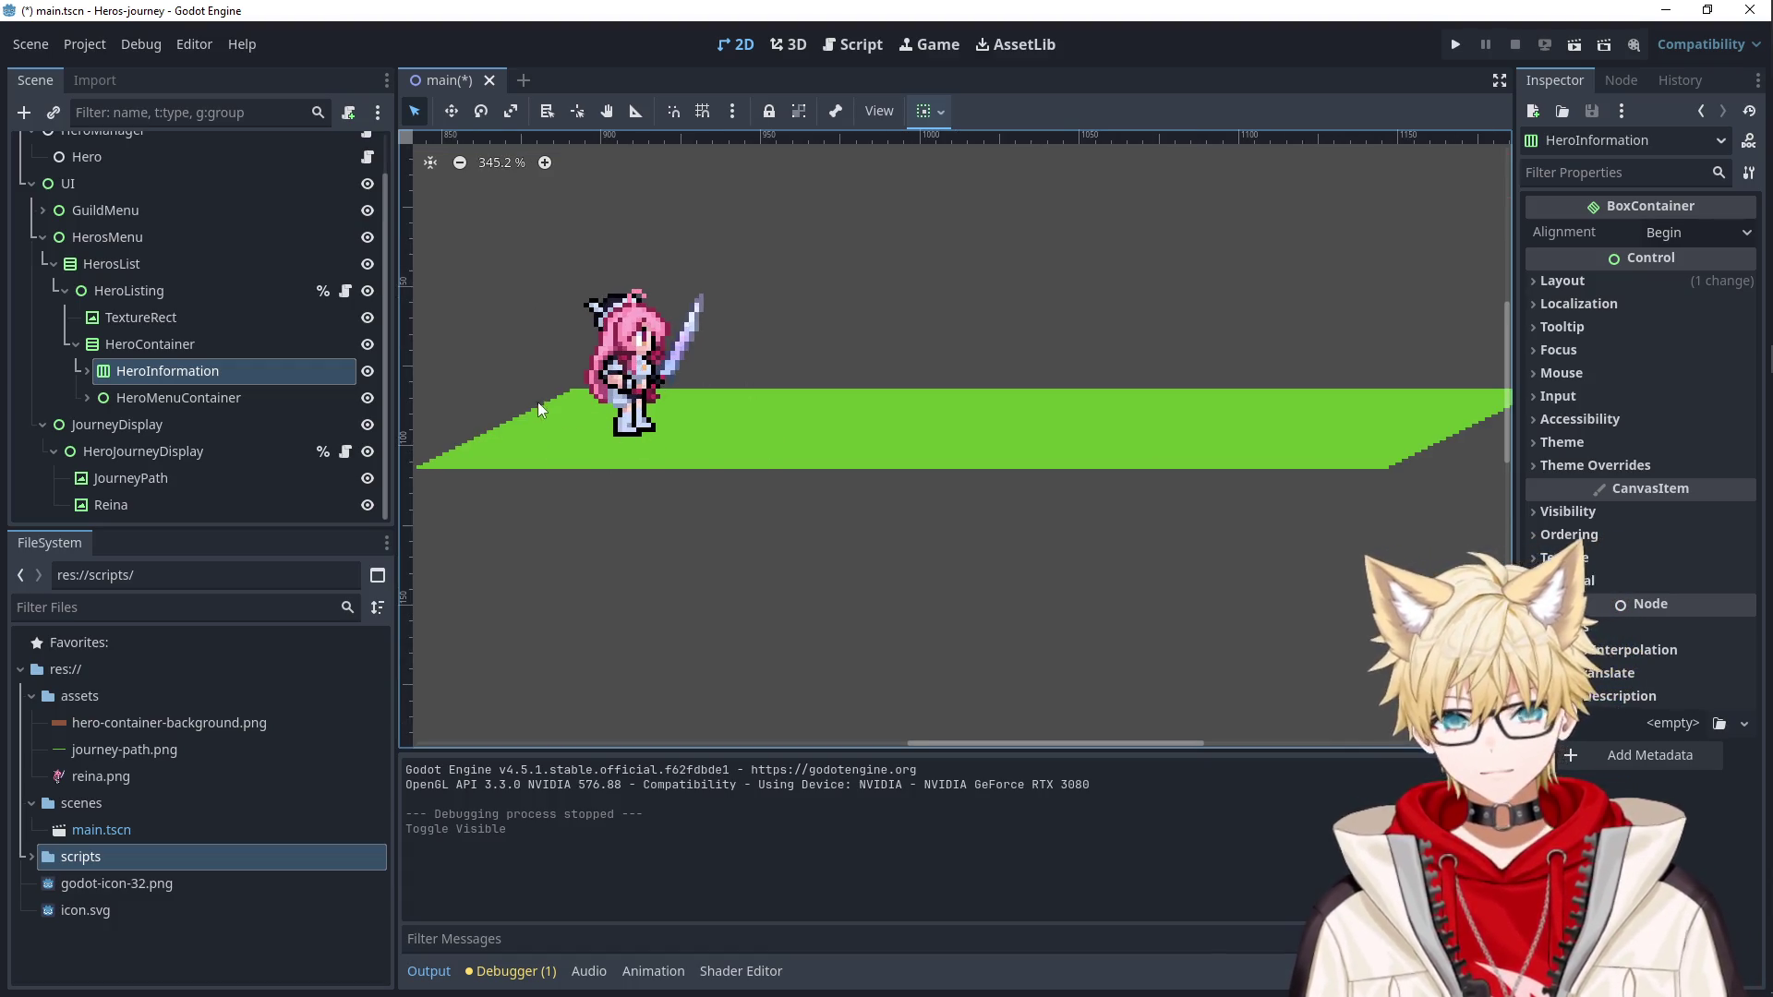
scroll(664, 419, down, 2)
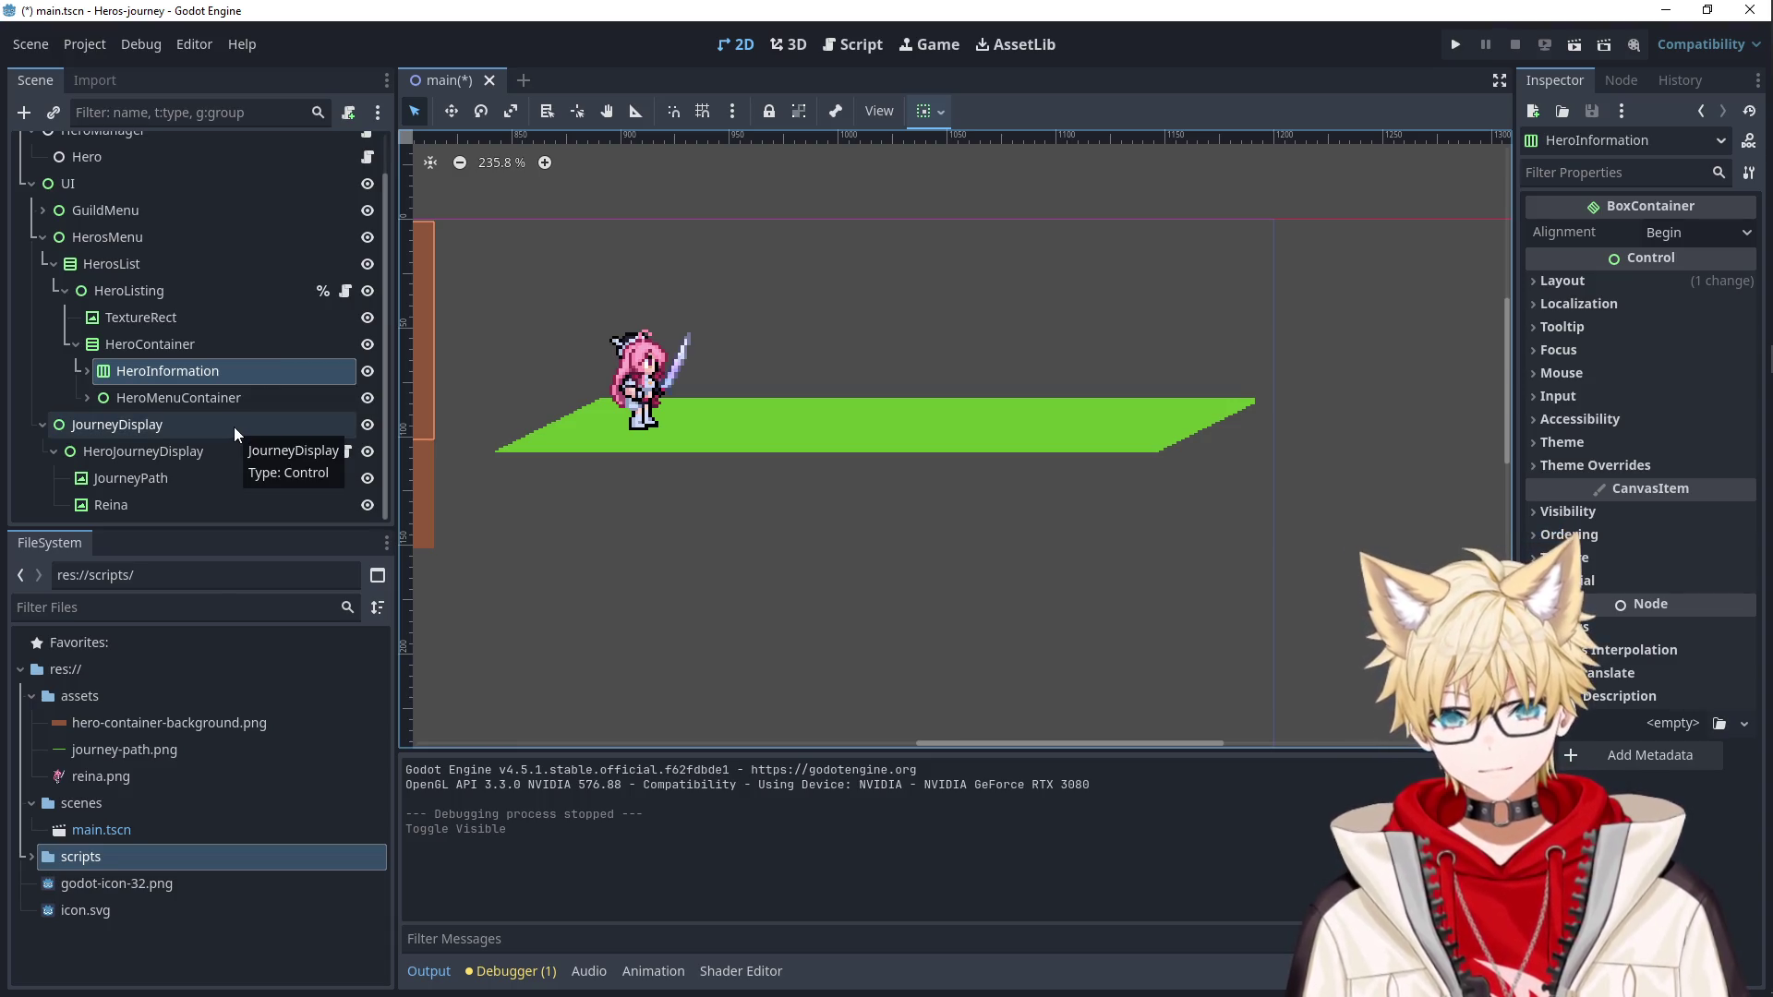
Step: Add a Marker2D child under HeroJourneyDisplay and move it to the path's left start
click(224, 450)
right_click(223, 450)
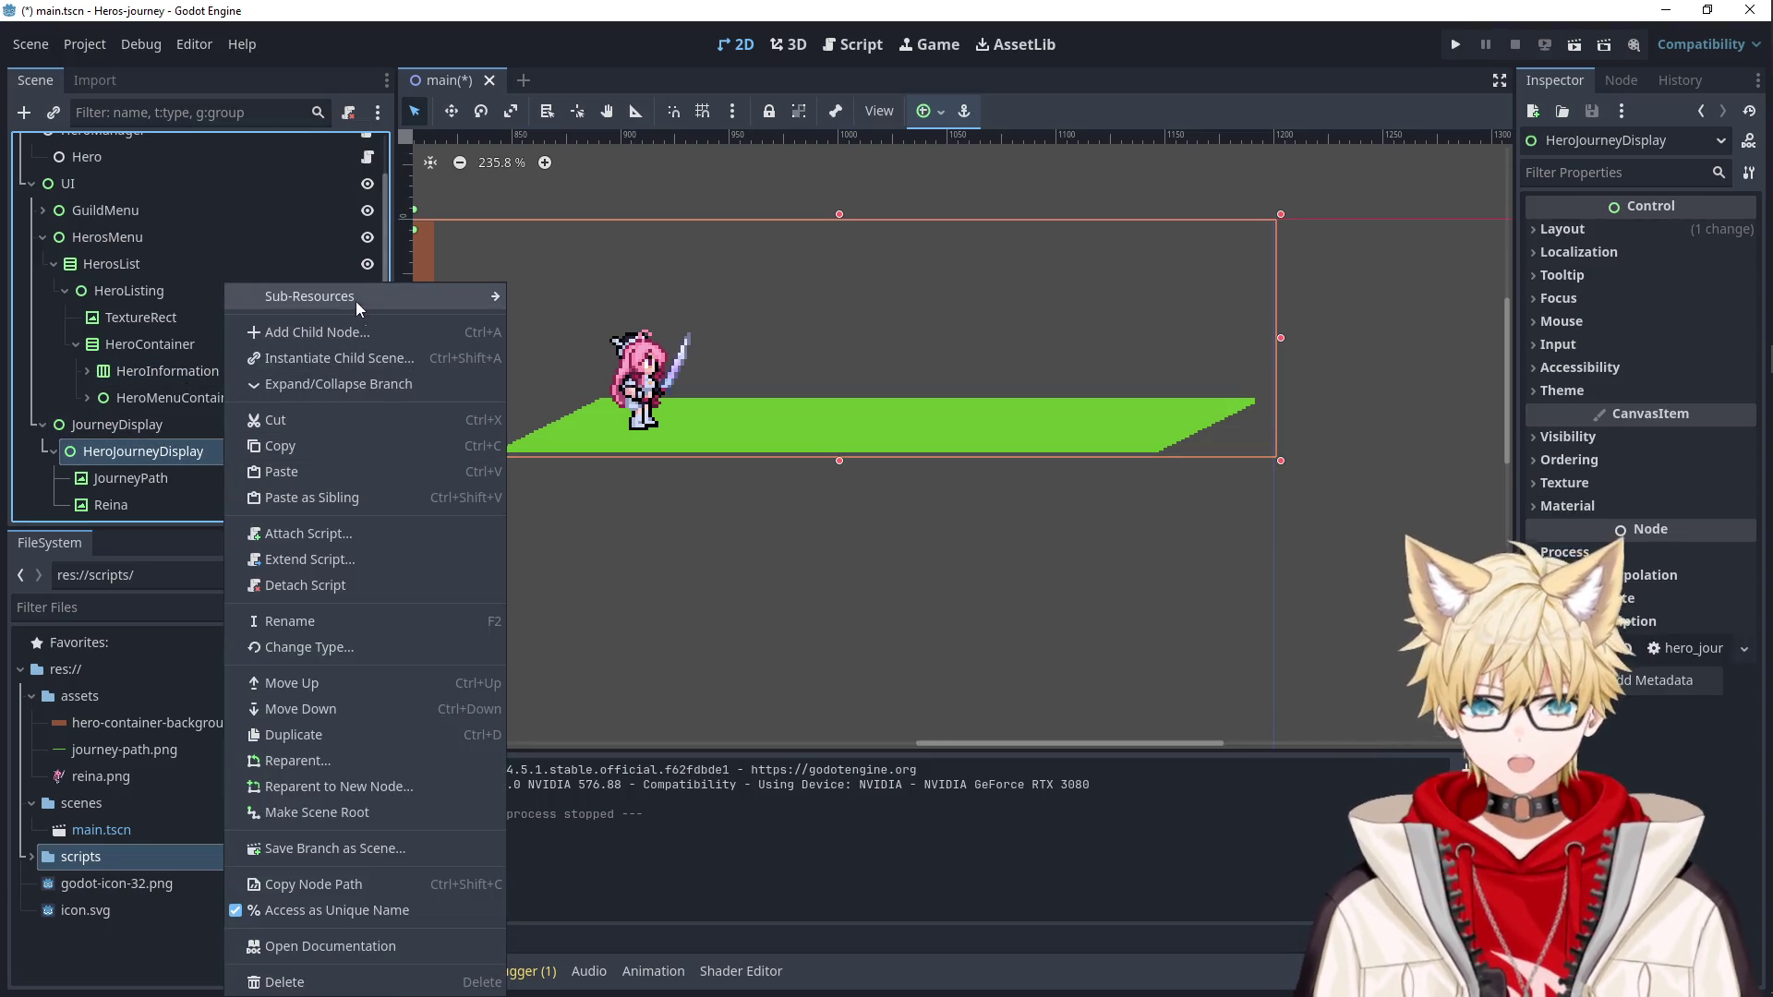
click(332, 334)
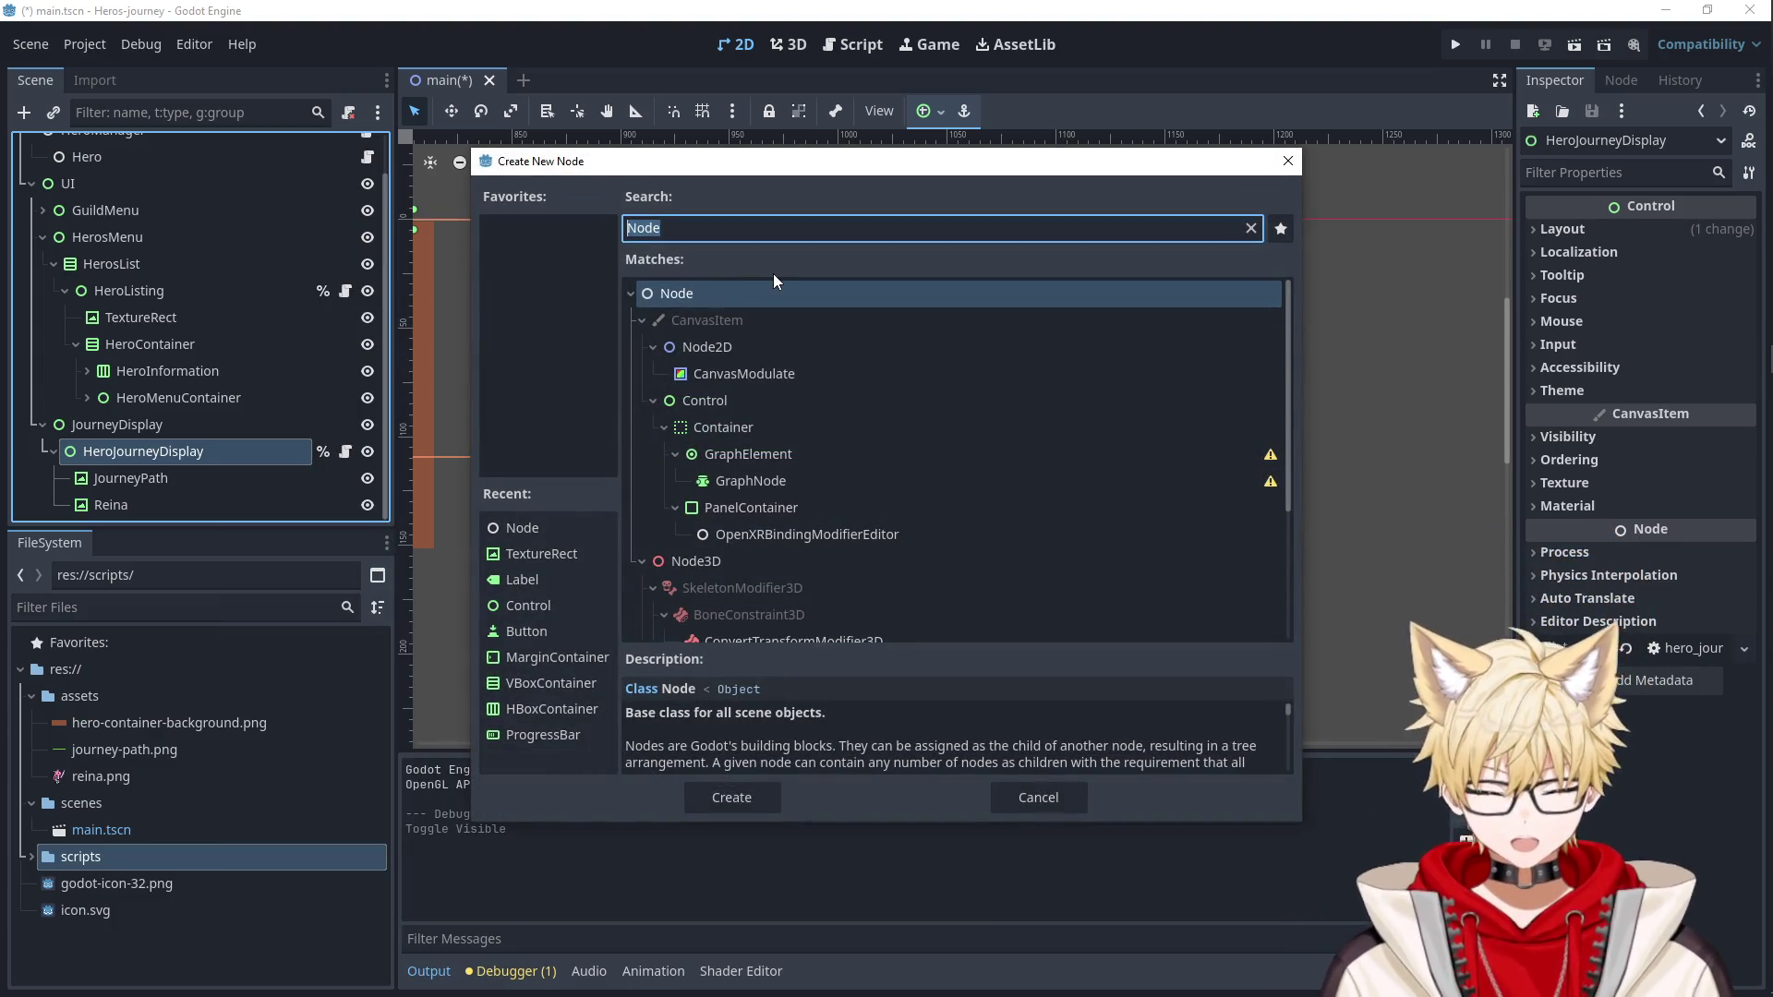
text(marke)
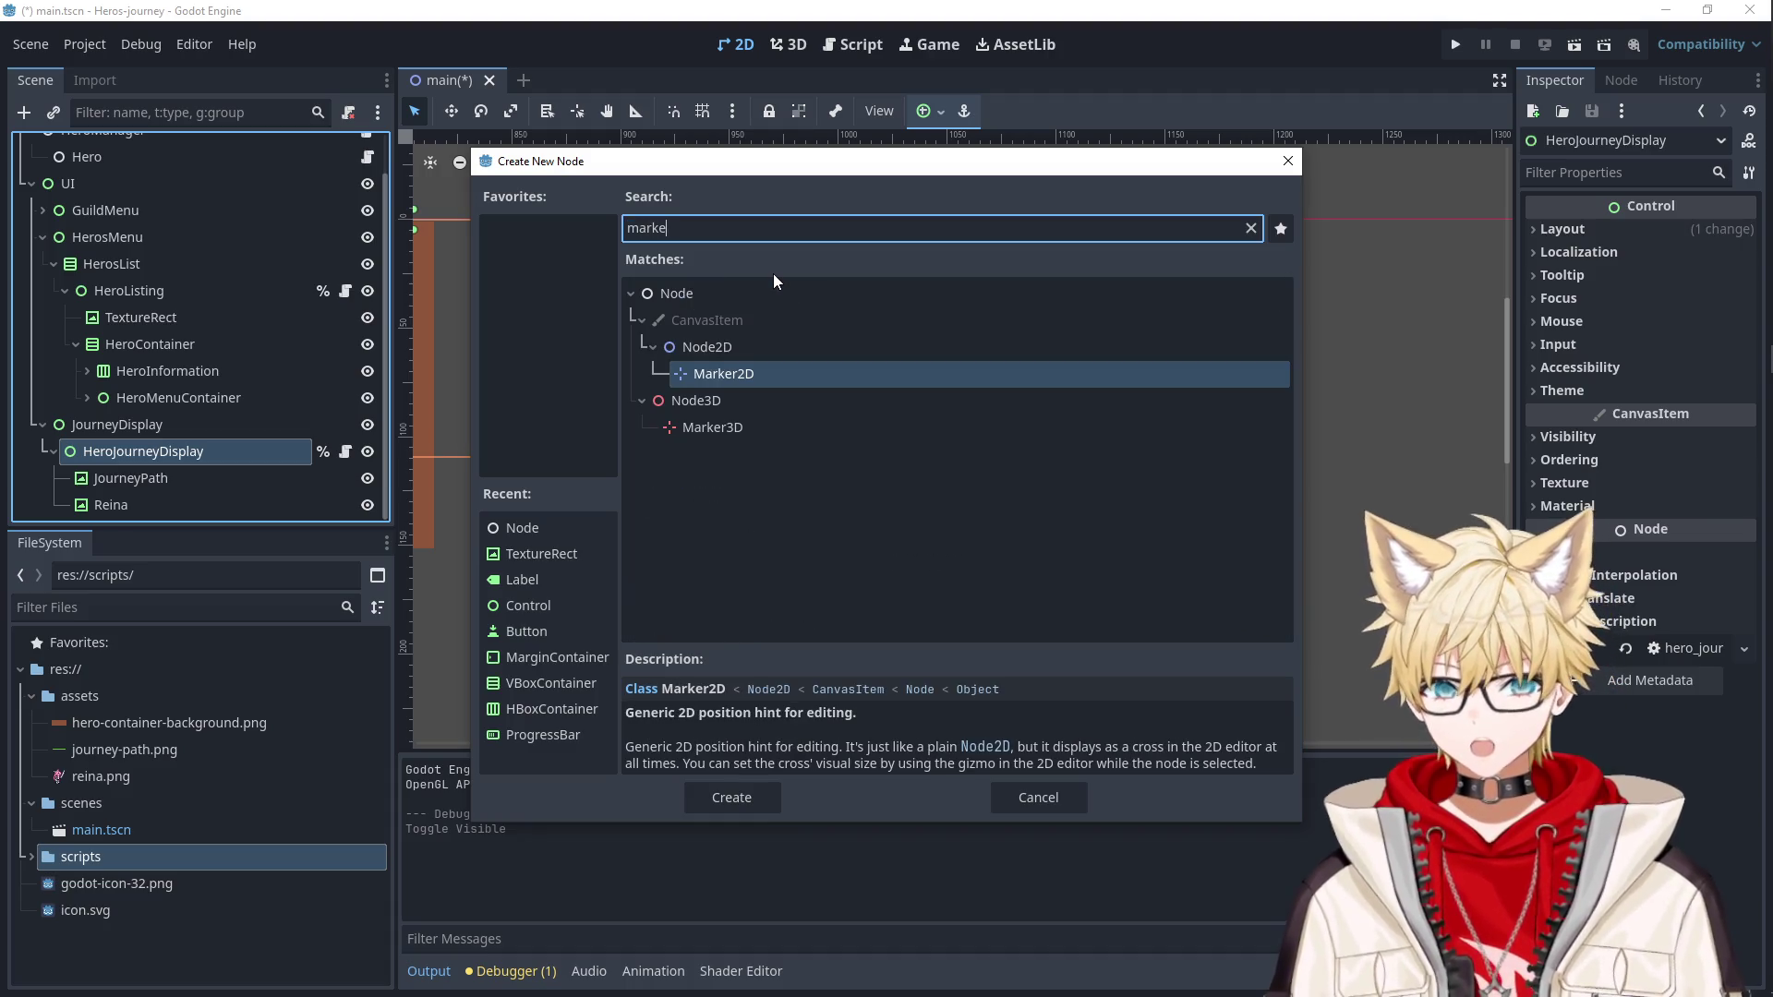
key(Return)
scroll(675, 352, up, 2)
scroll(675, 352, left, 3)
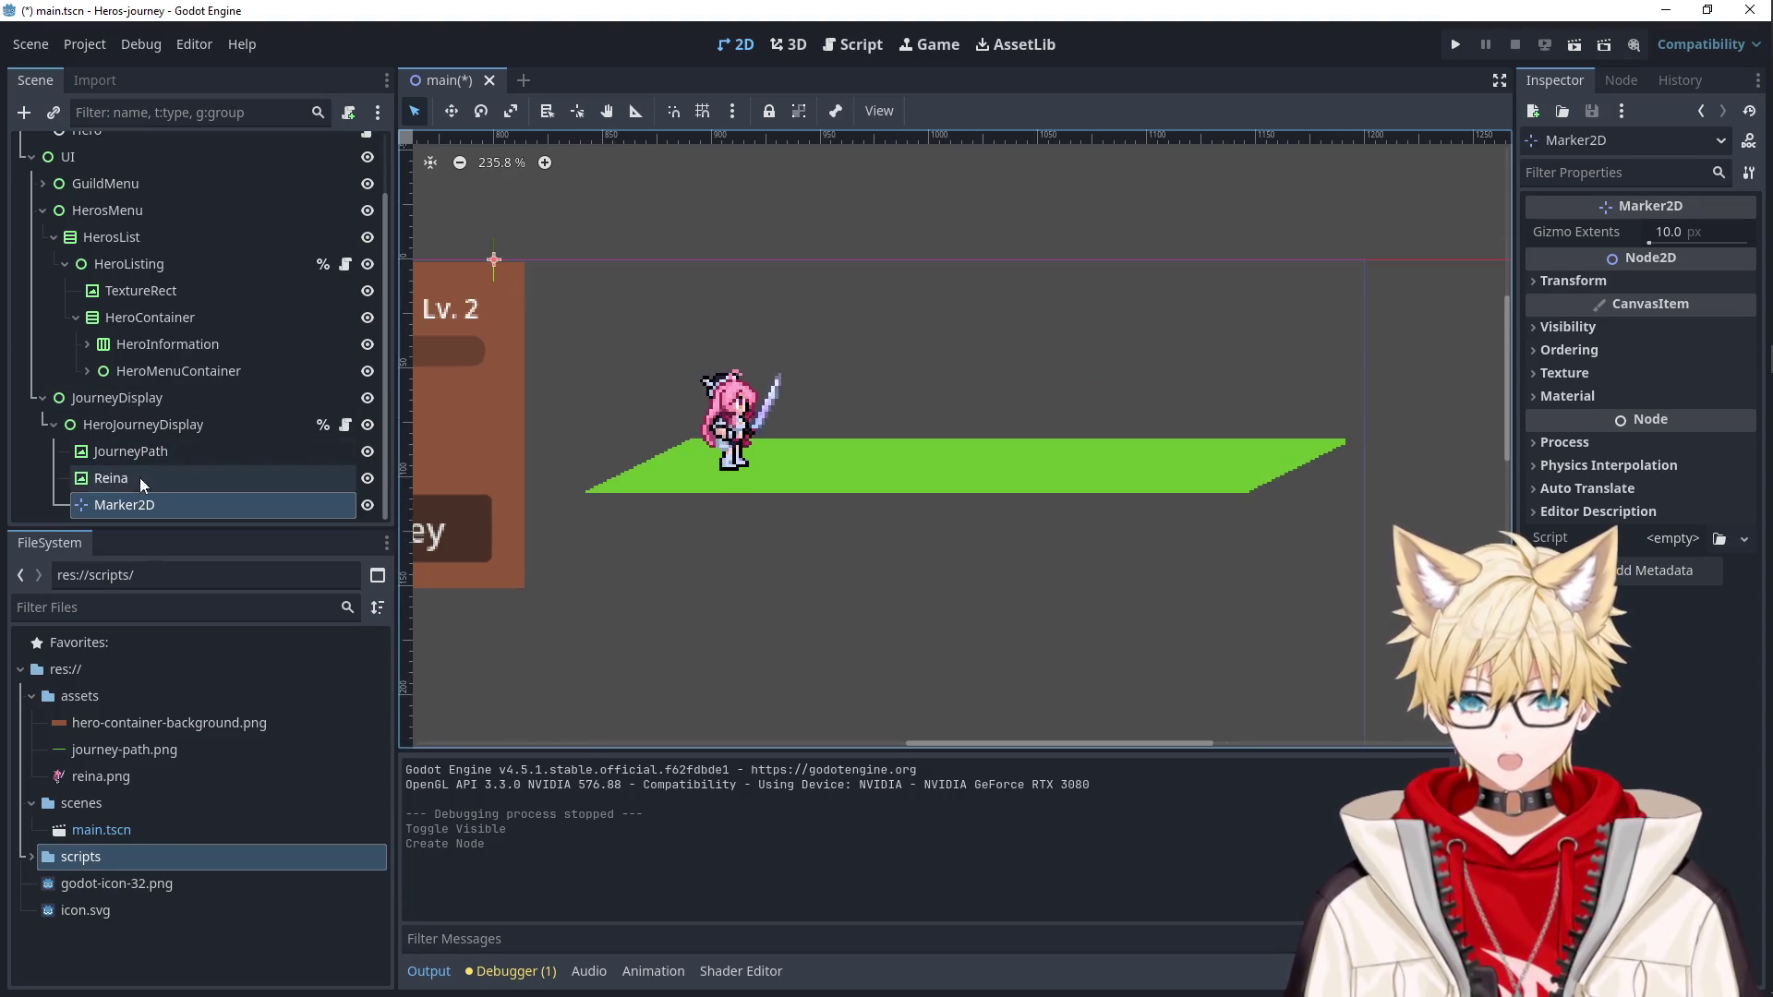
click(147, 428)
click(153, 510)
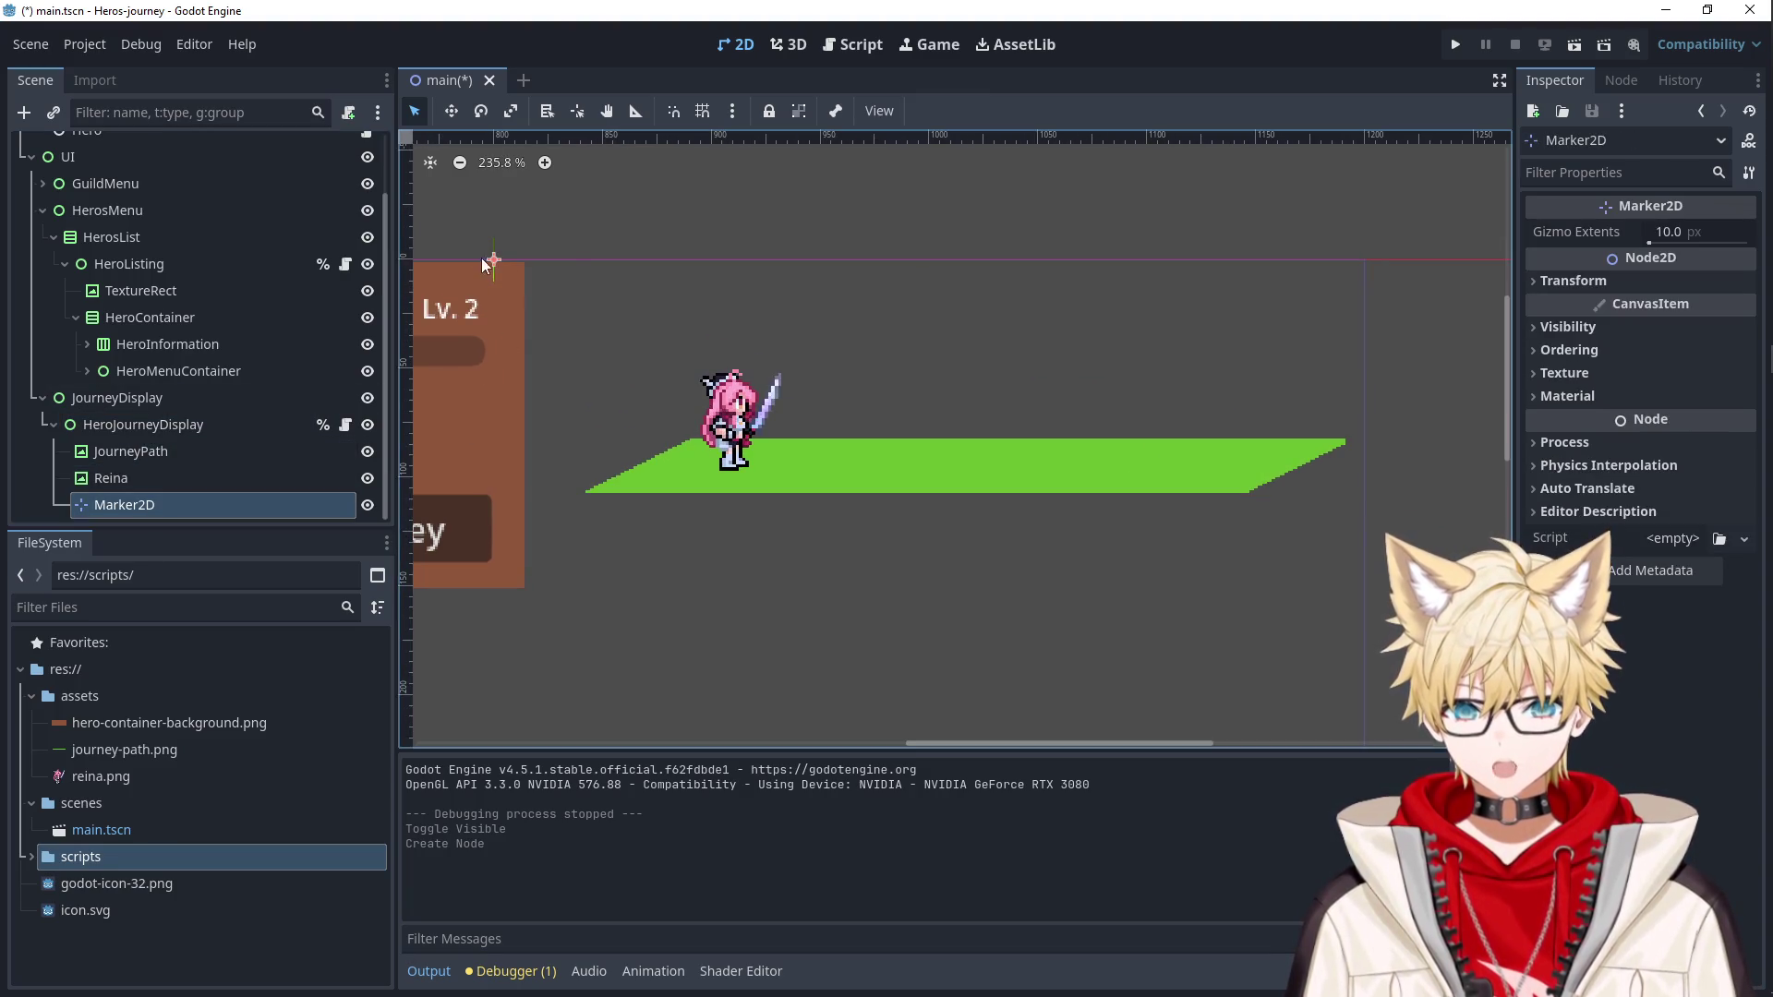
mouse_move(494, 259)
mouse_down()
mouse_move(647, 436)
mouse_move(709, 468)
mouse_up()
scroll(685, 458, up, 5)
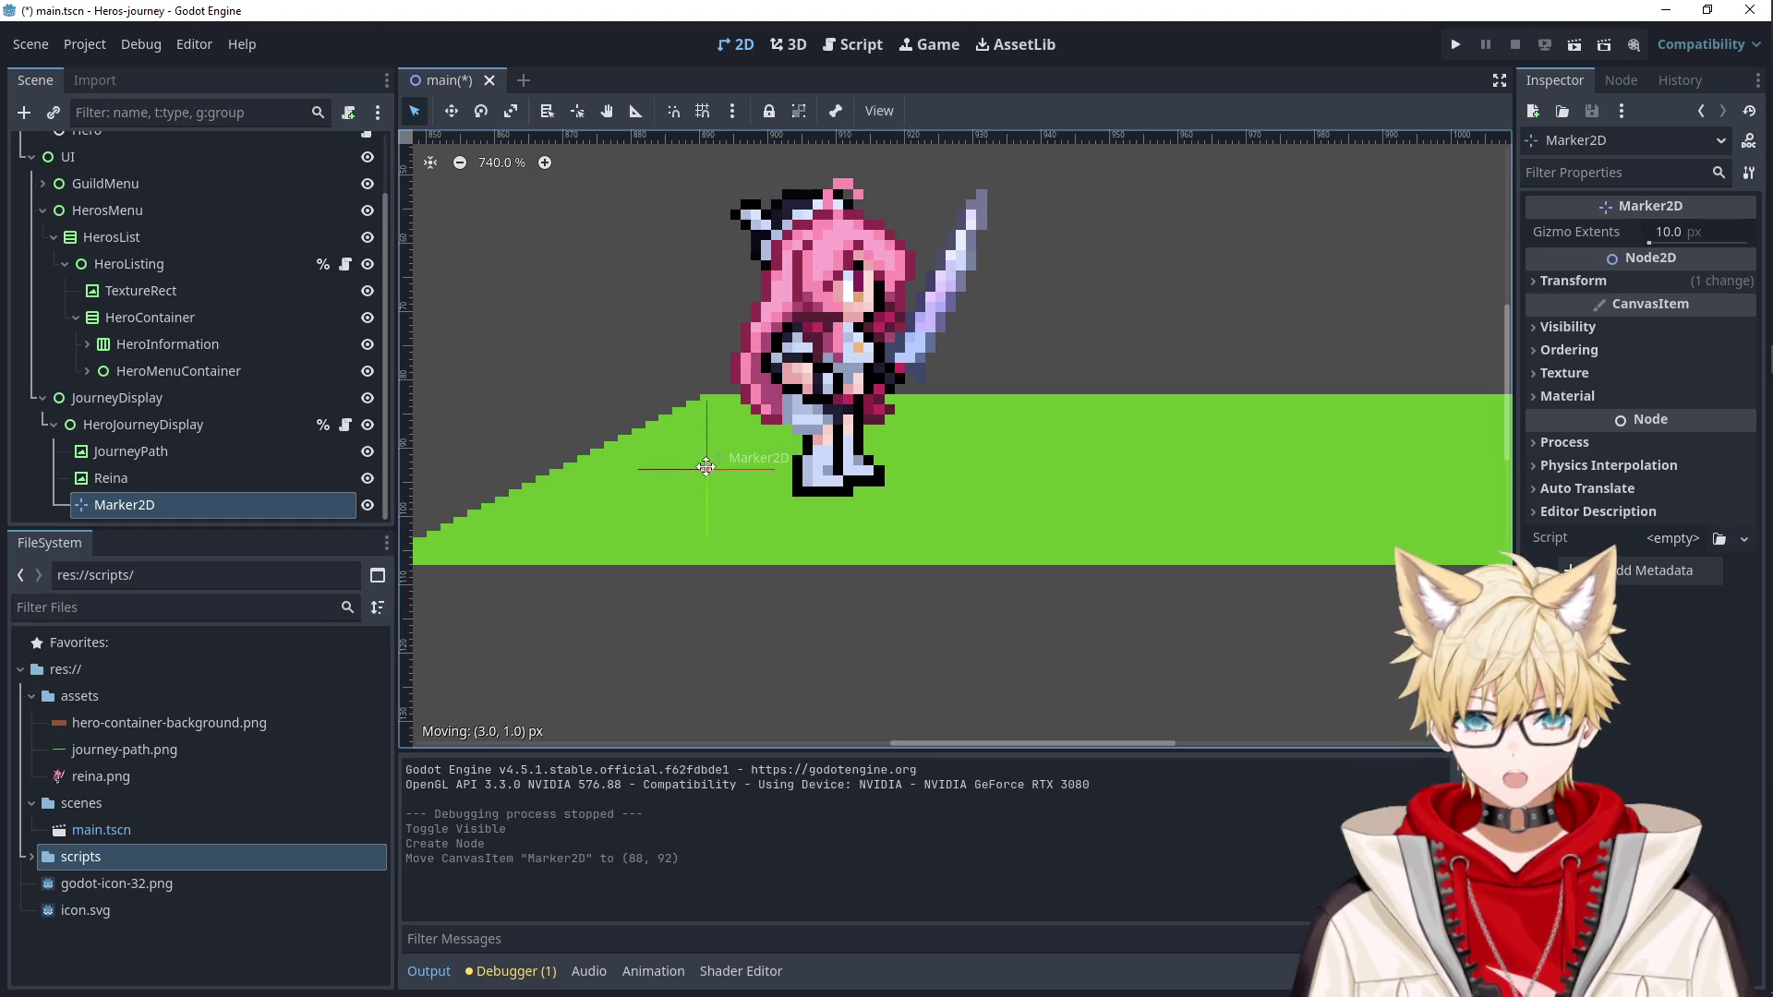
scroll(724, 475, down, 6)
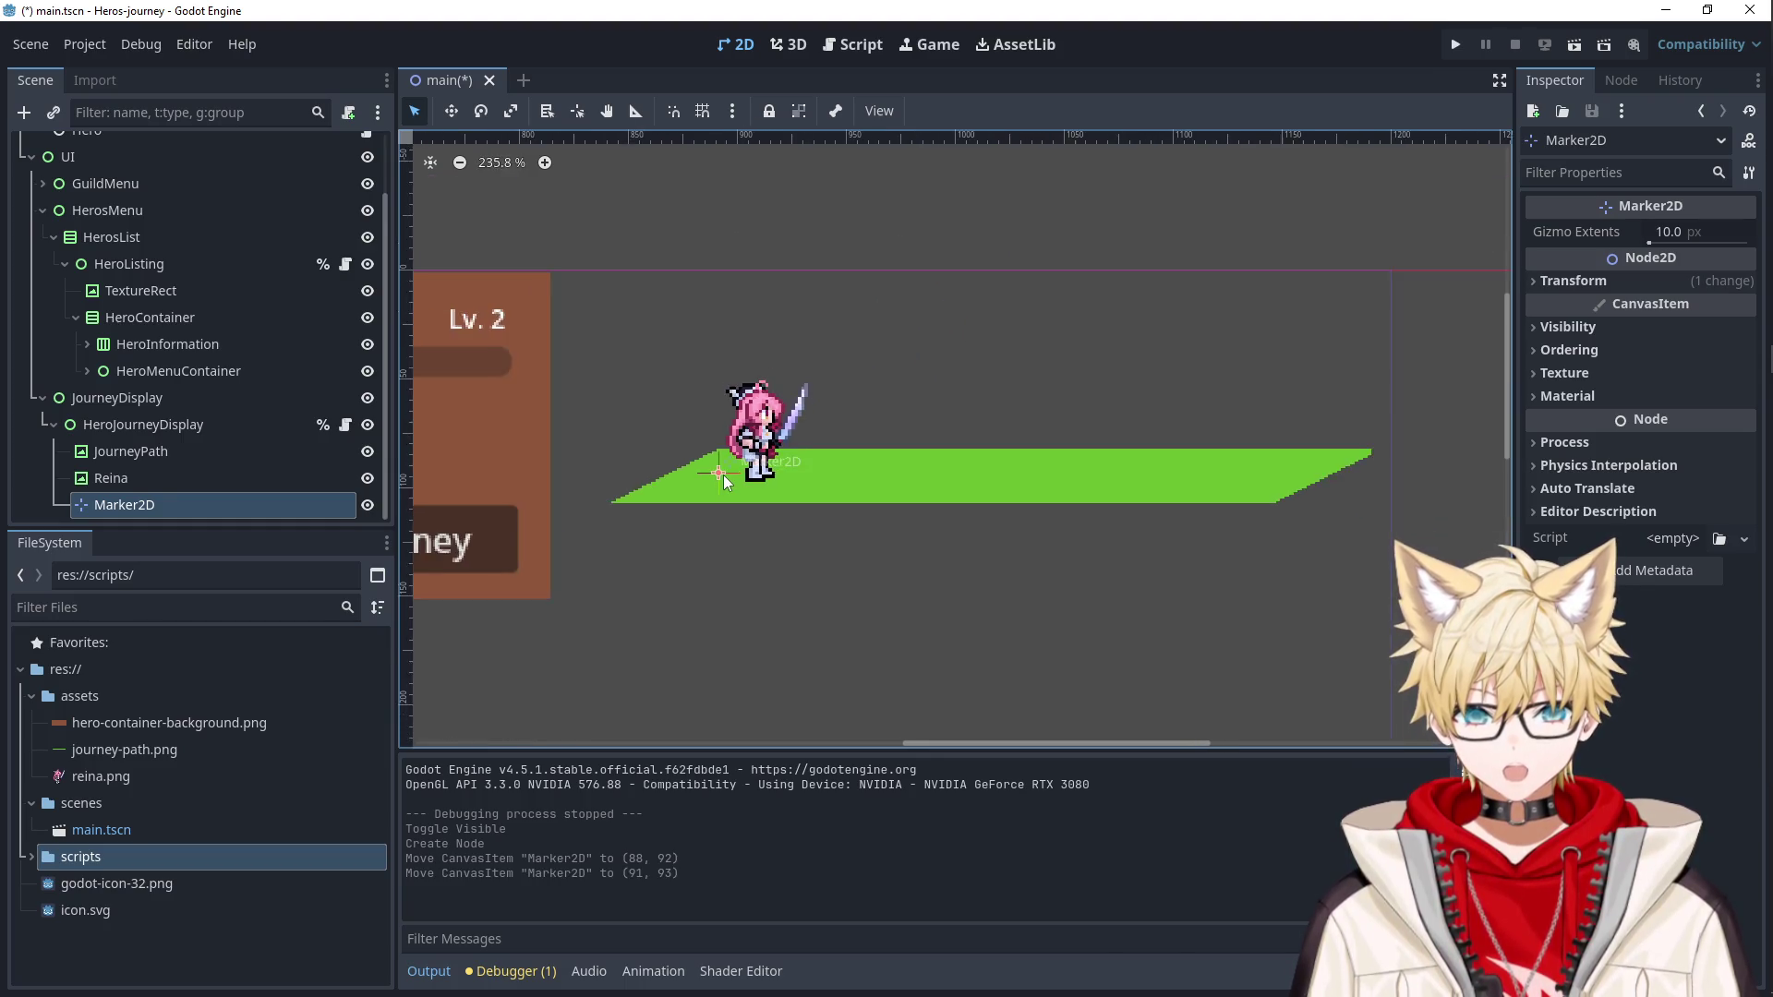
Step: Rename the Marker2D node to StartPosition
double_click(226, 508)
text(STart)
key(BackSpace)
key(BackSpace)
text(tartPio)
key(BackSpace)
text(osition)
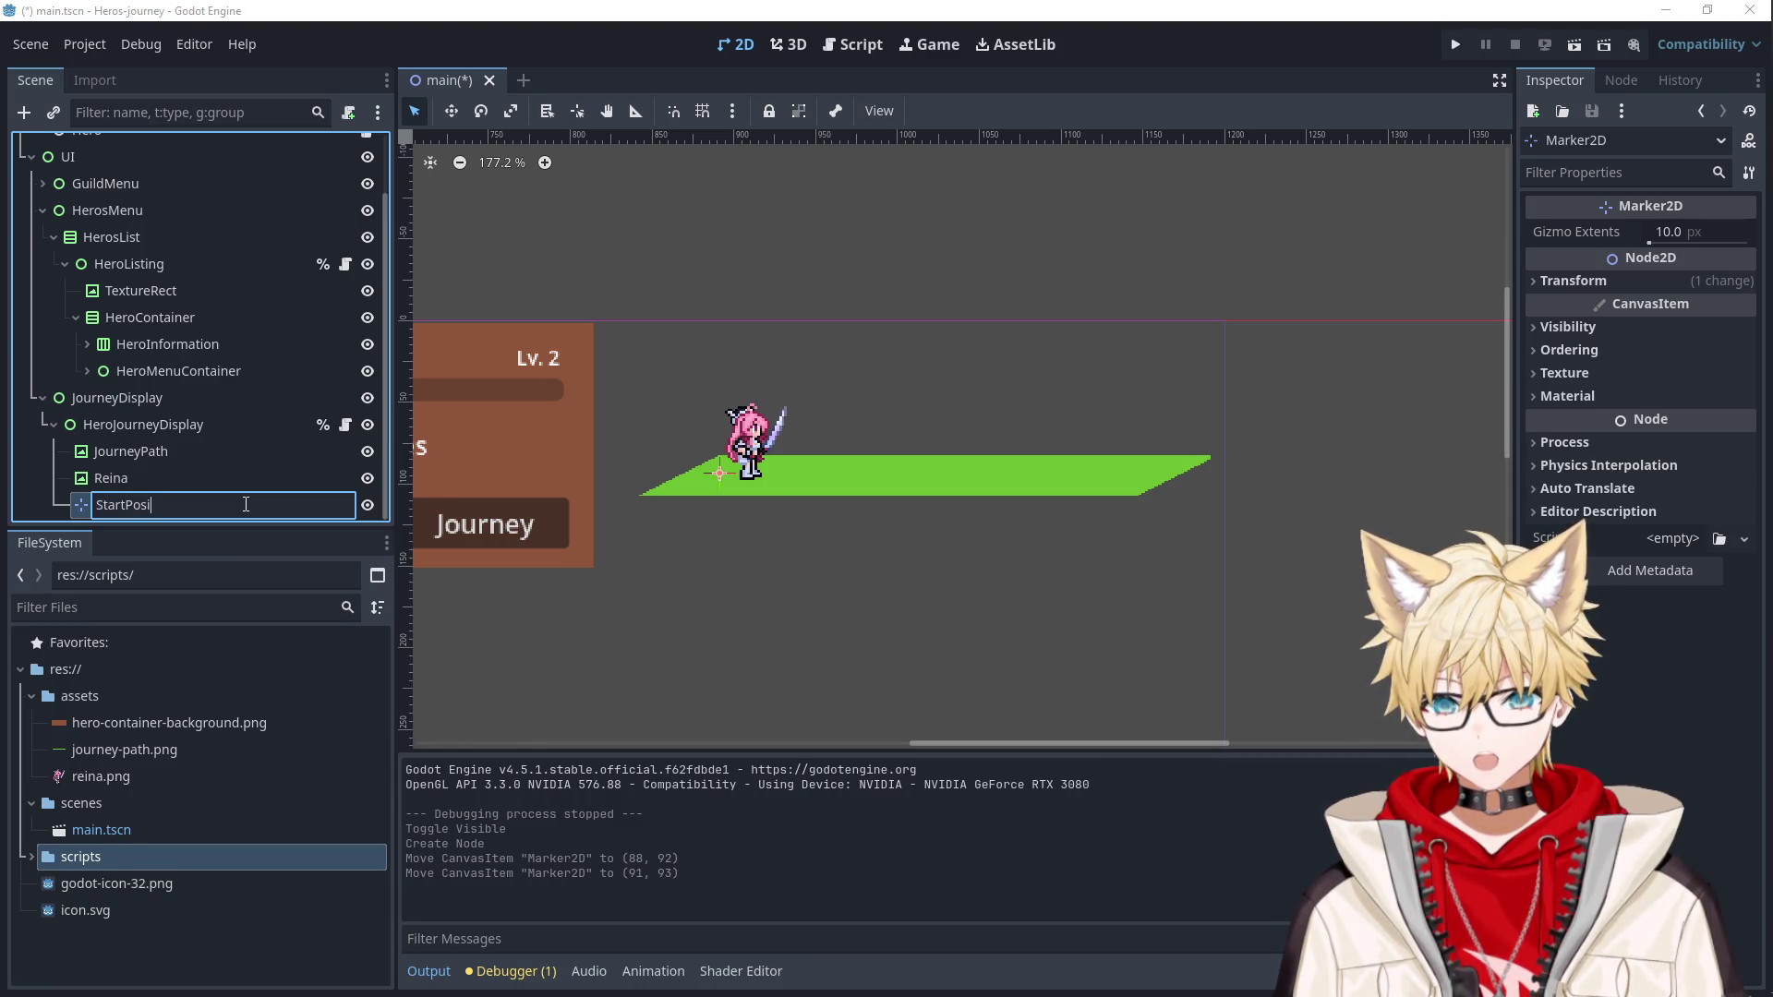
key(Return)
Step: Add a second Marker2D under HeroJourneyDisplay named EndPosition
right_click(182, 434)
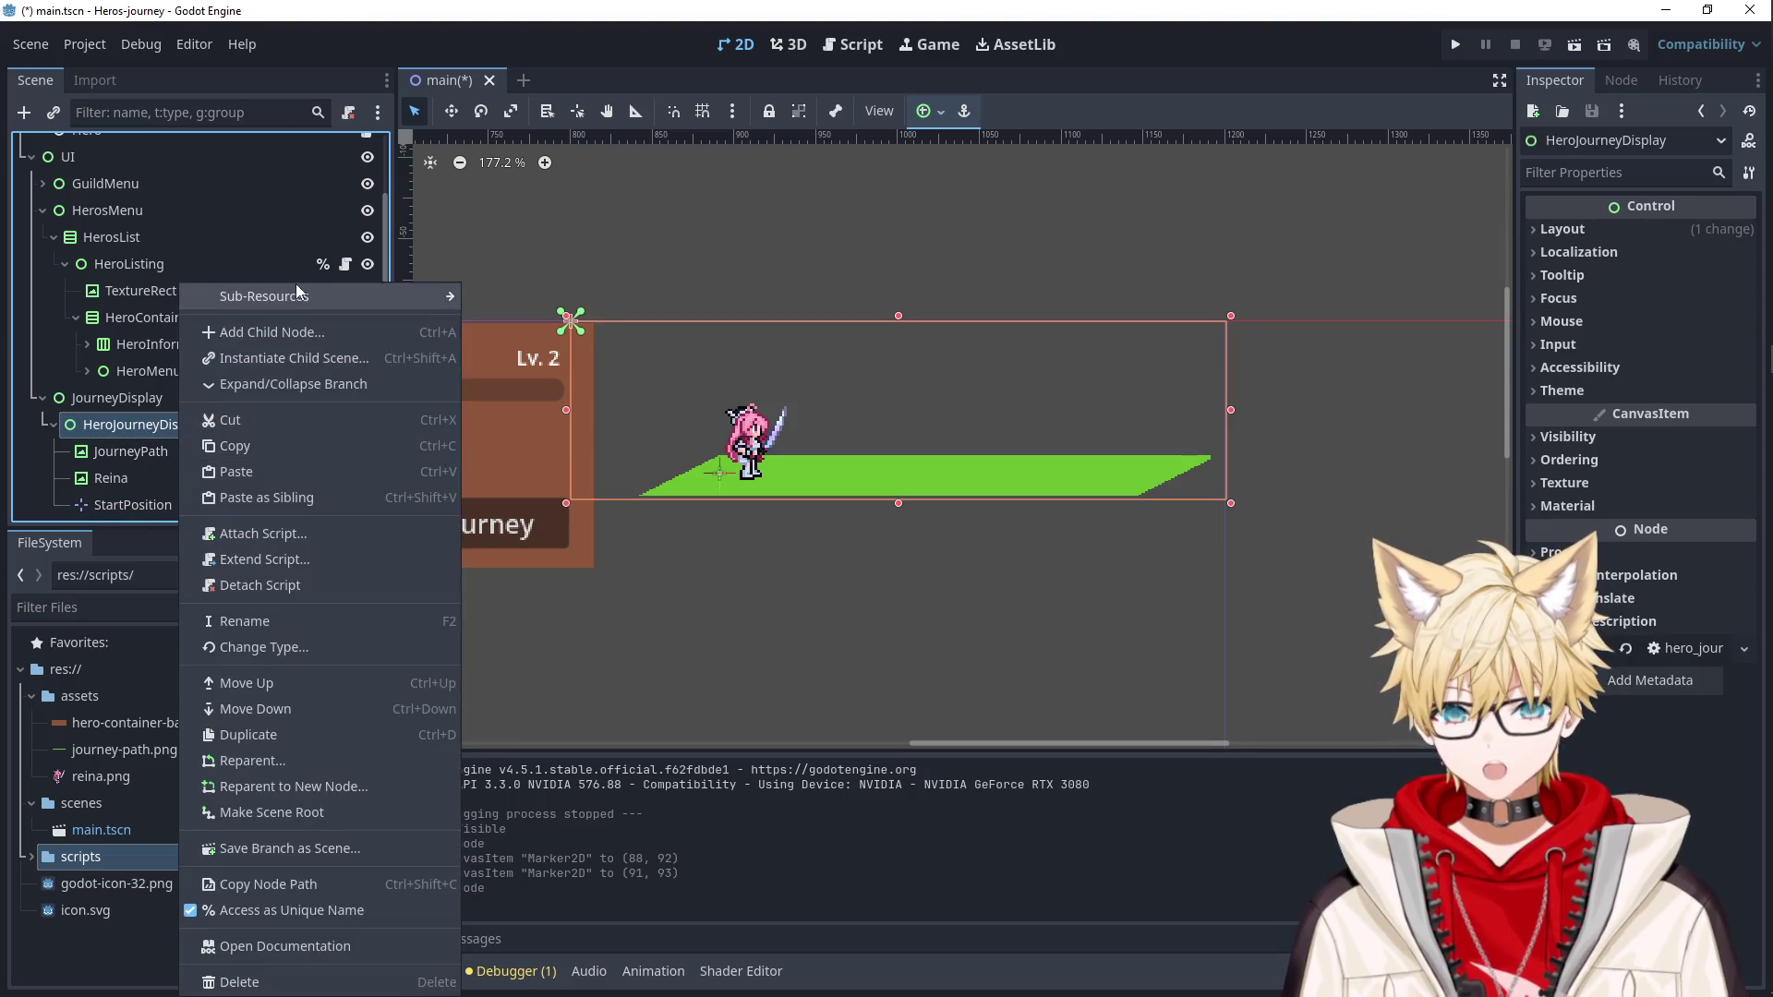
click(269, 338)
click(730, 797)
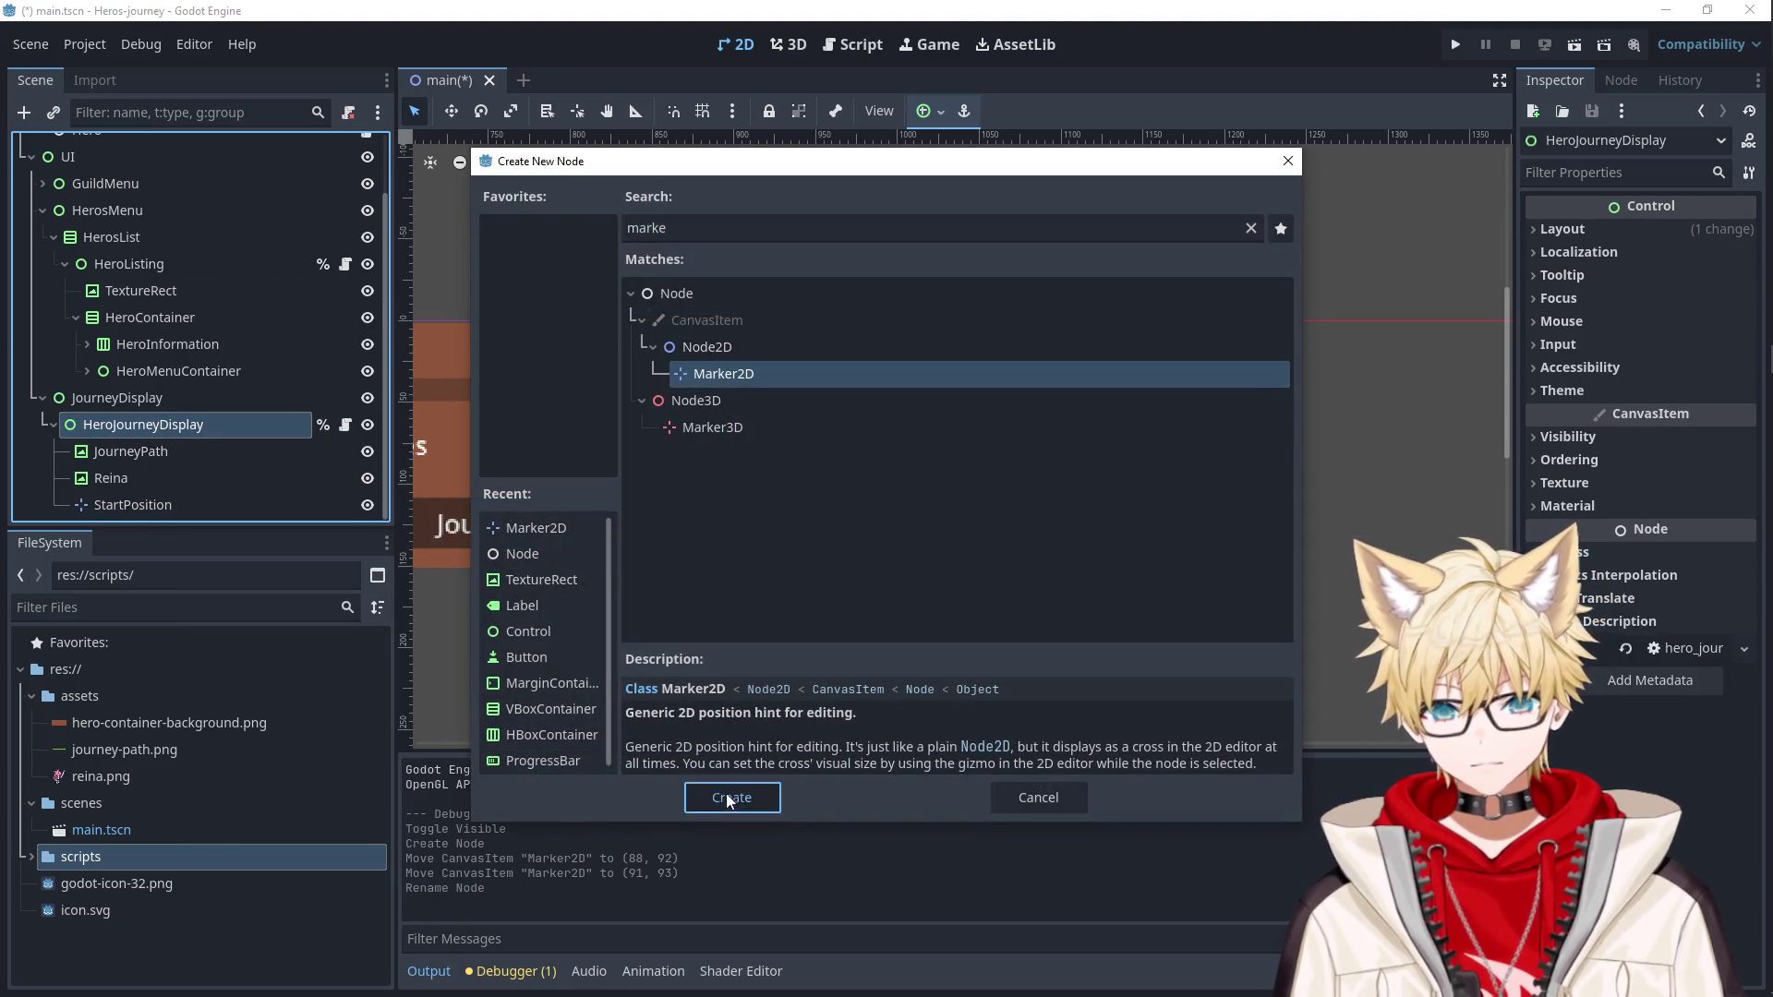
double_click(118, 504)
text(EndPosition)
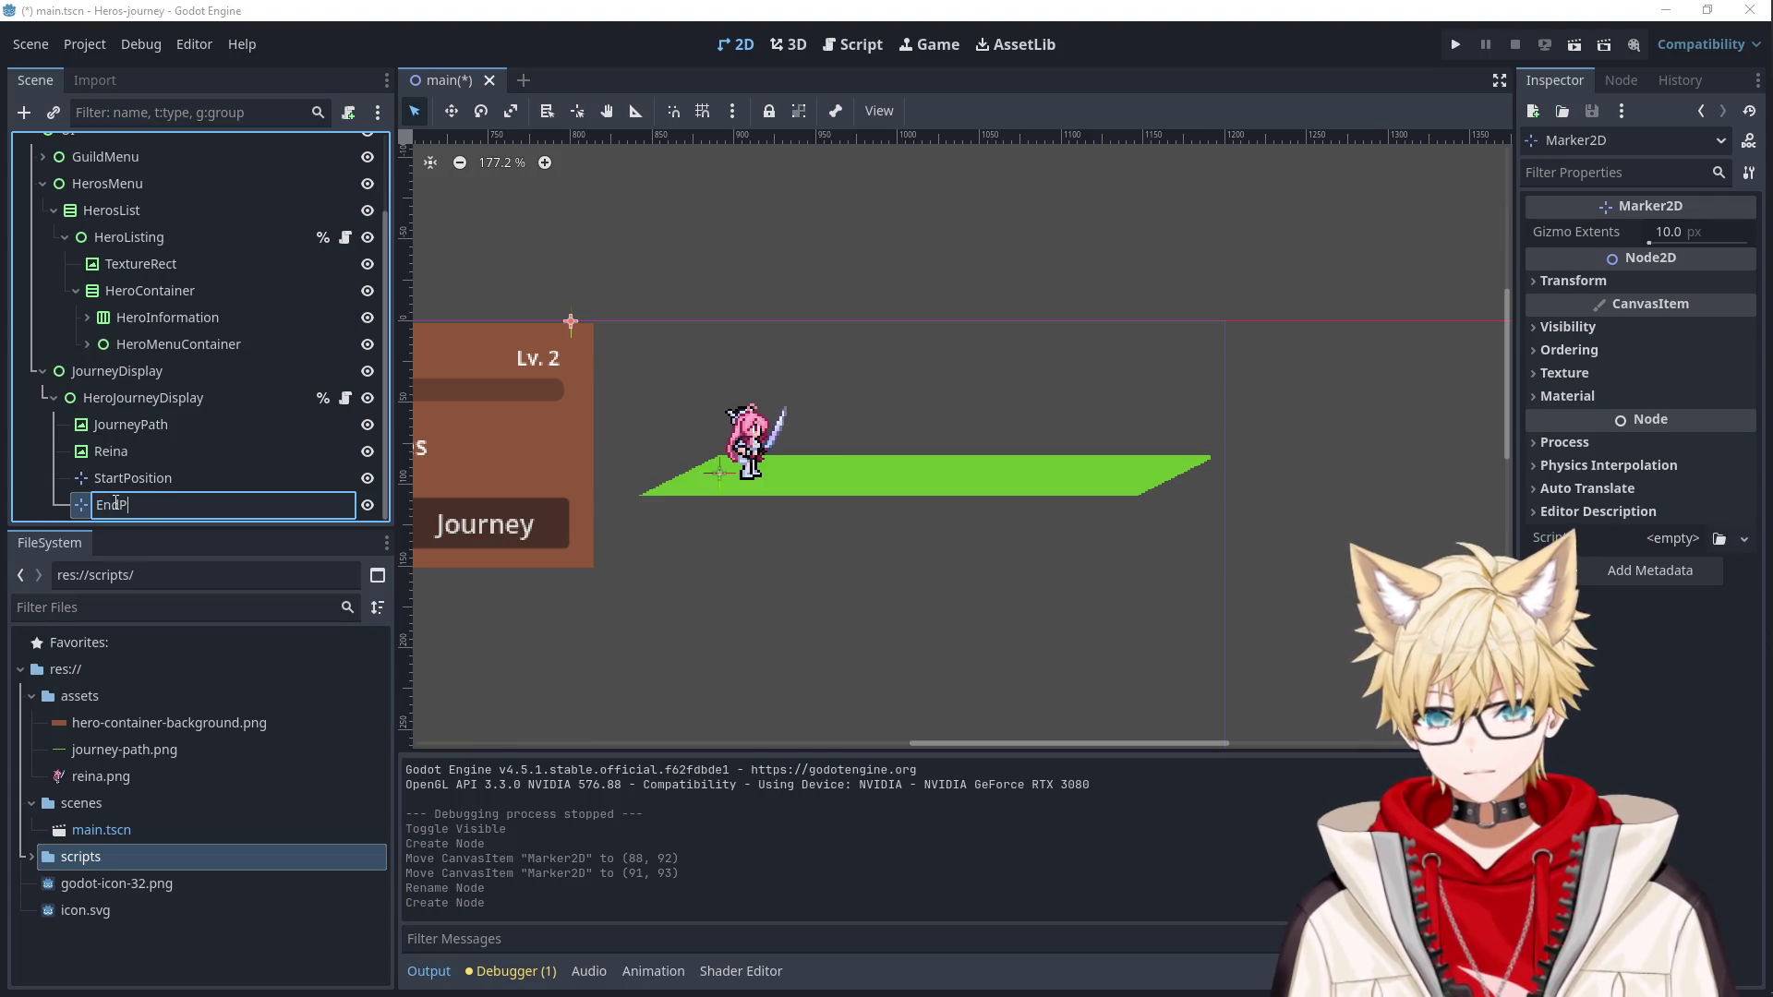
key(Return)
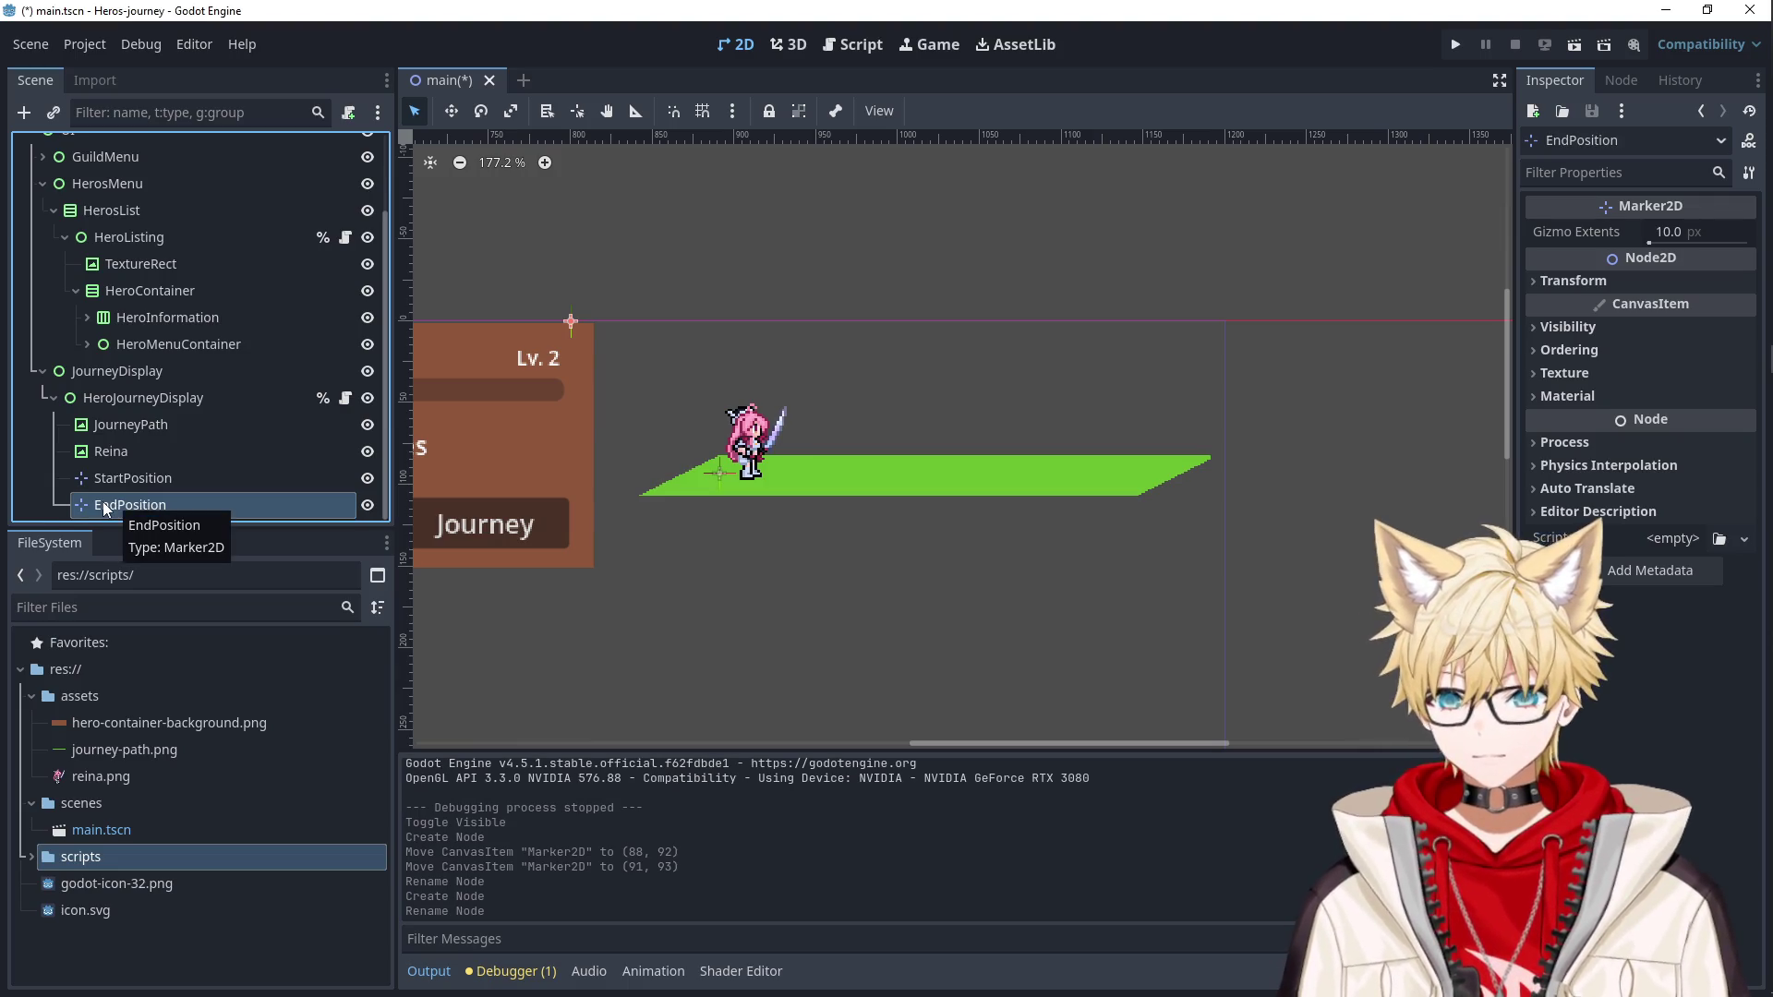
Step: Drag EndPosition to the right end of the green journey path
click(179, 482)
click(179, 504)
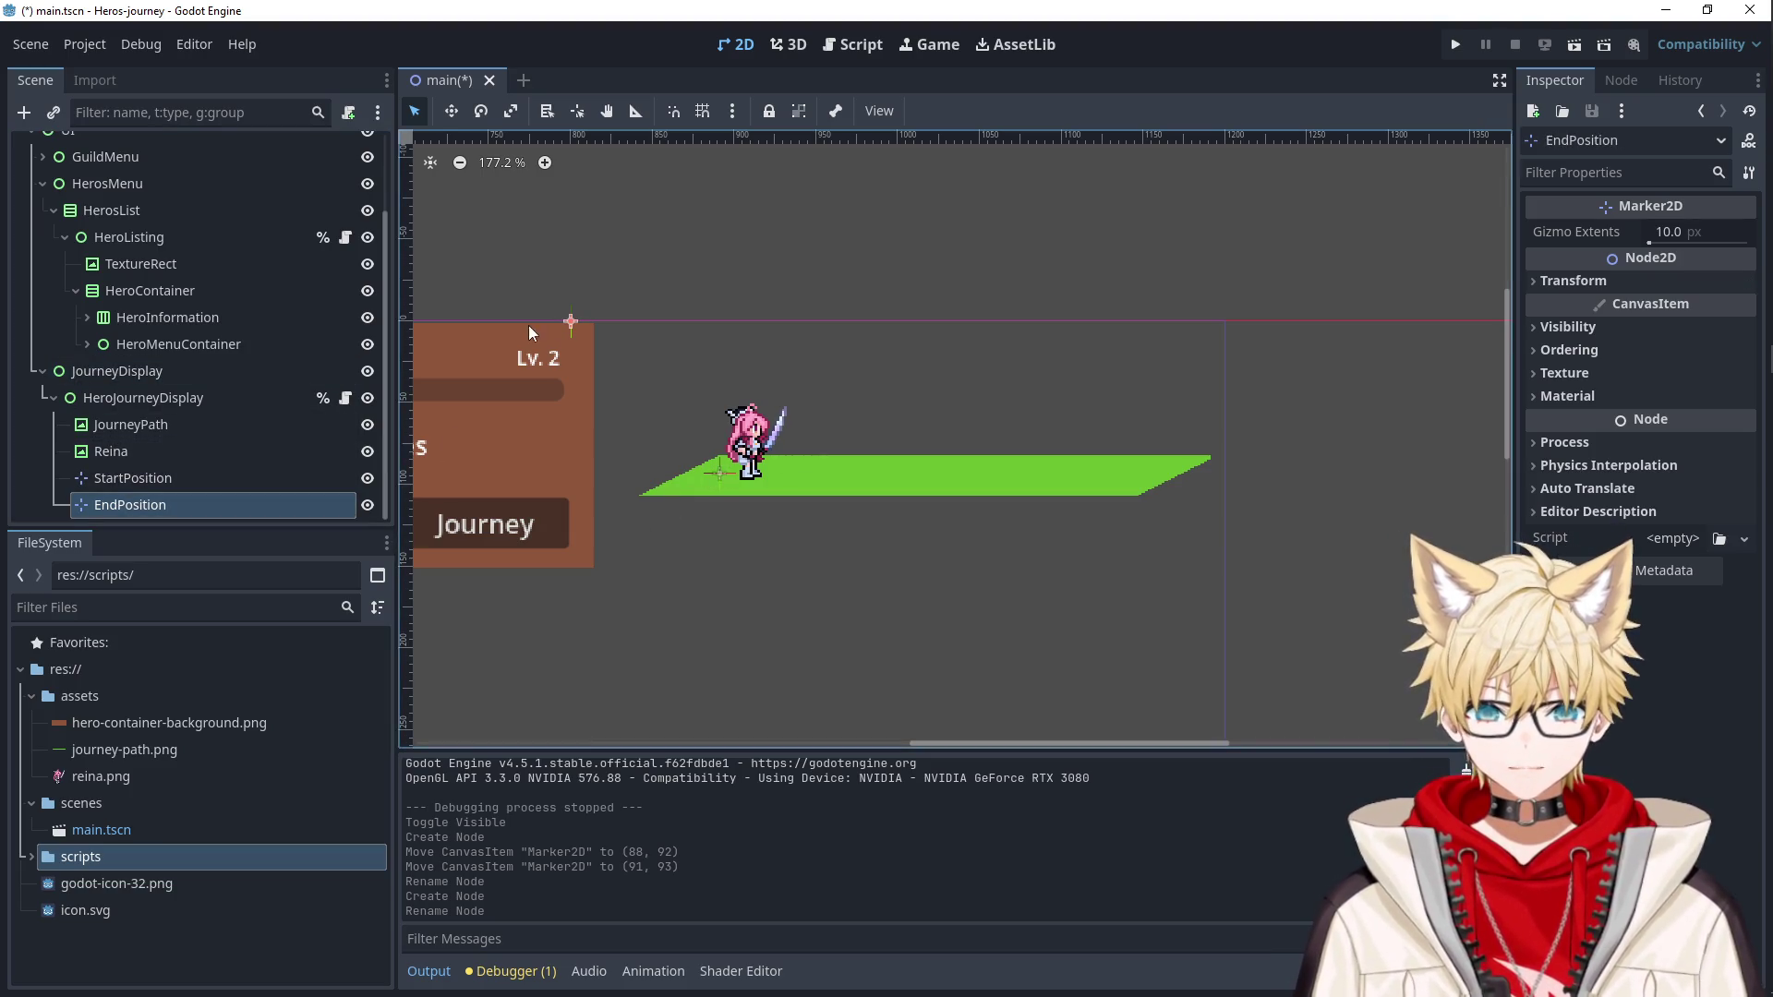
mouse_move(570, 323)
mouse_down()
mouse_move(1108, 447)
mouse_move(1139, 474)
mouse_move(1072, 471)
mouse_up()
scroll(1139, 474, up, 11)
scroll(1141, 474, up, 5)
scroll(1072, 471, down, 6)
scroll(1200, 475, left, 5)
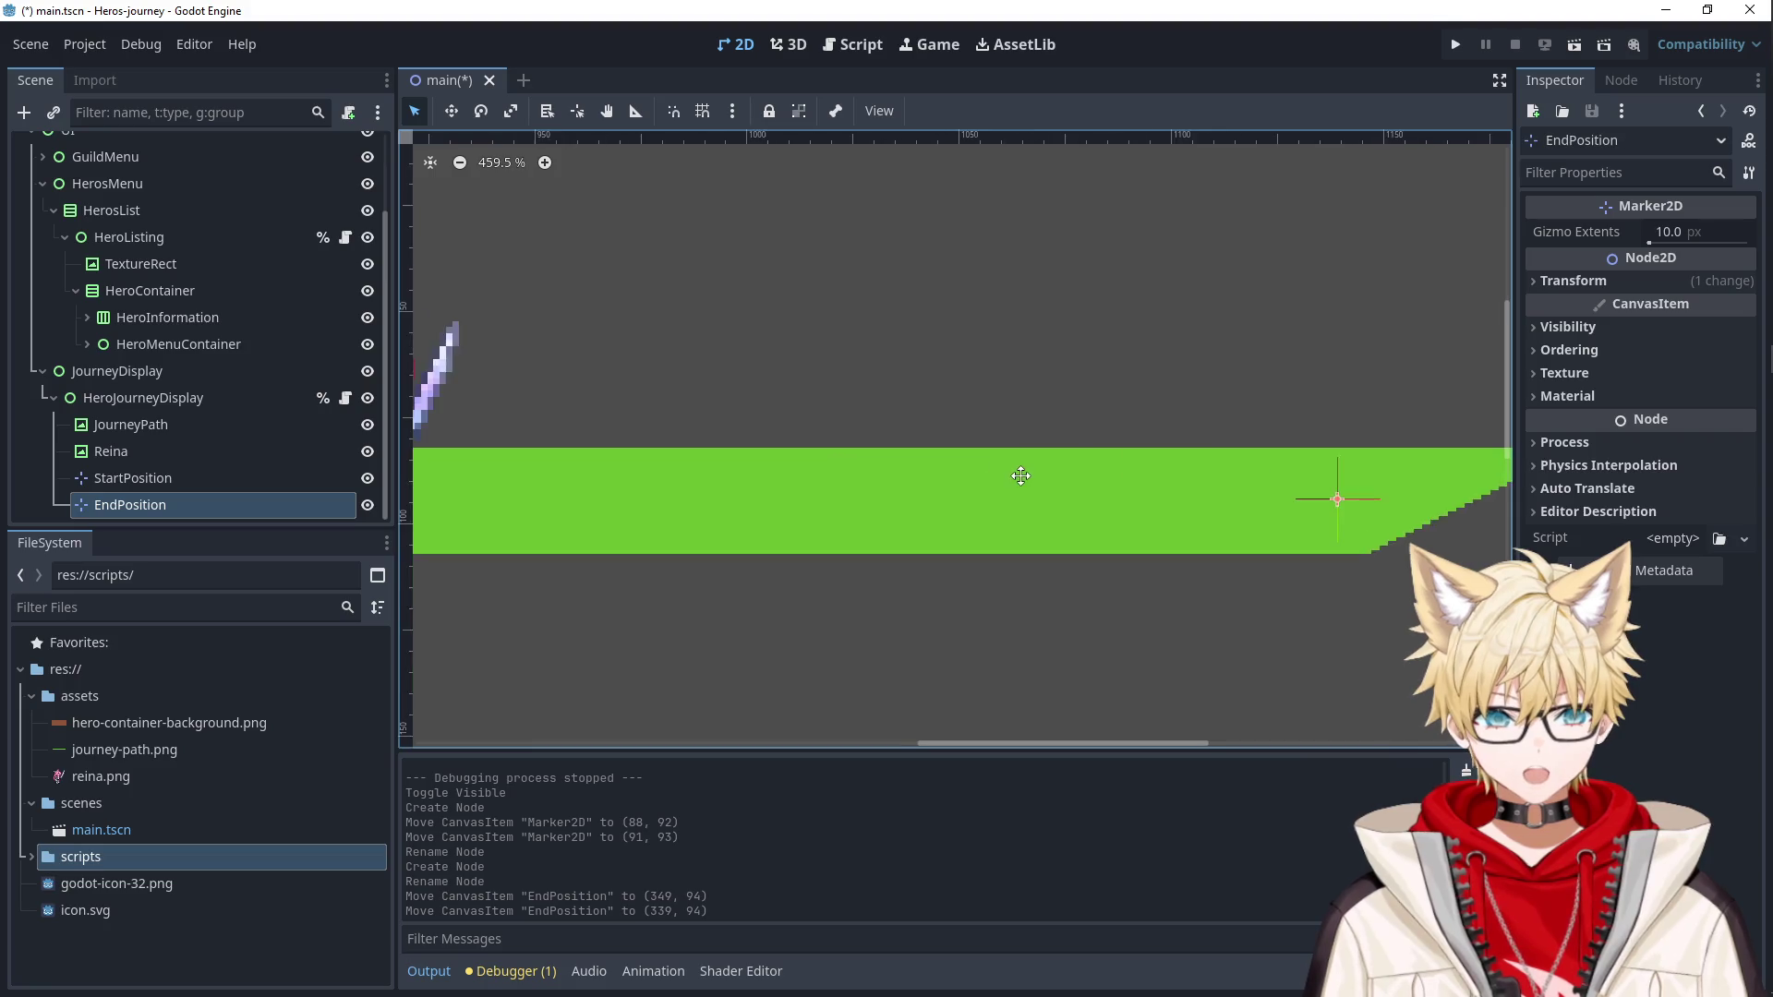
scroll(1108, 471, right, 5)
Step: Compare marker positions and set EndPosition's y to 93 to match StartPosition
click(1573, 281)
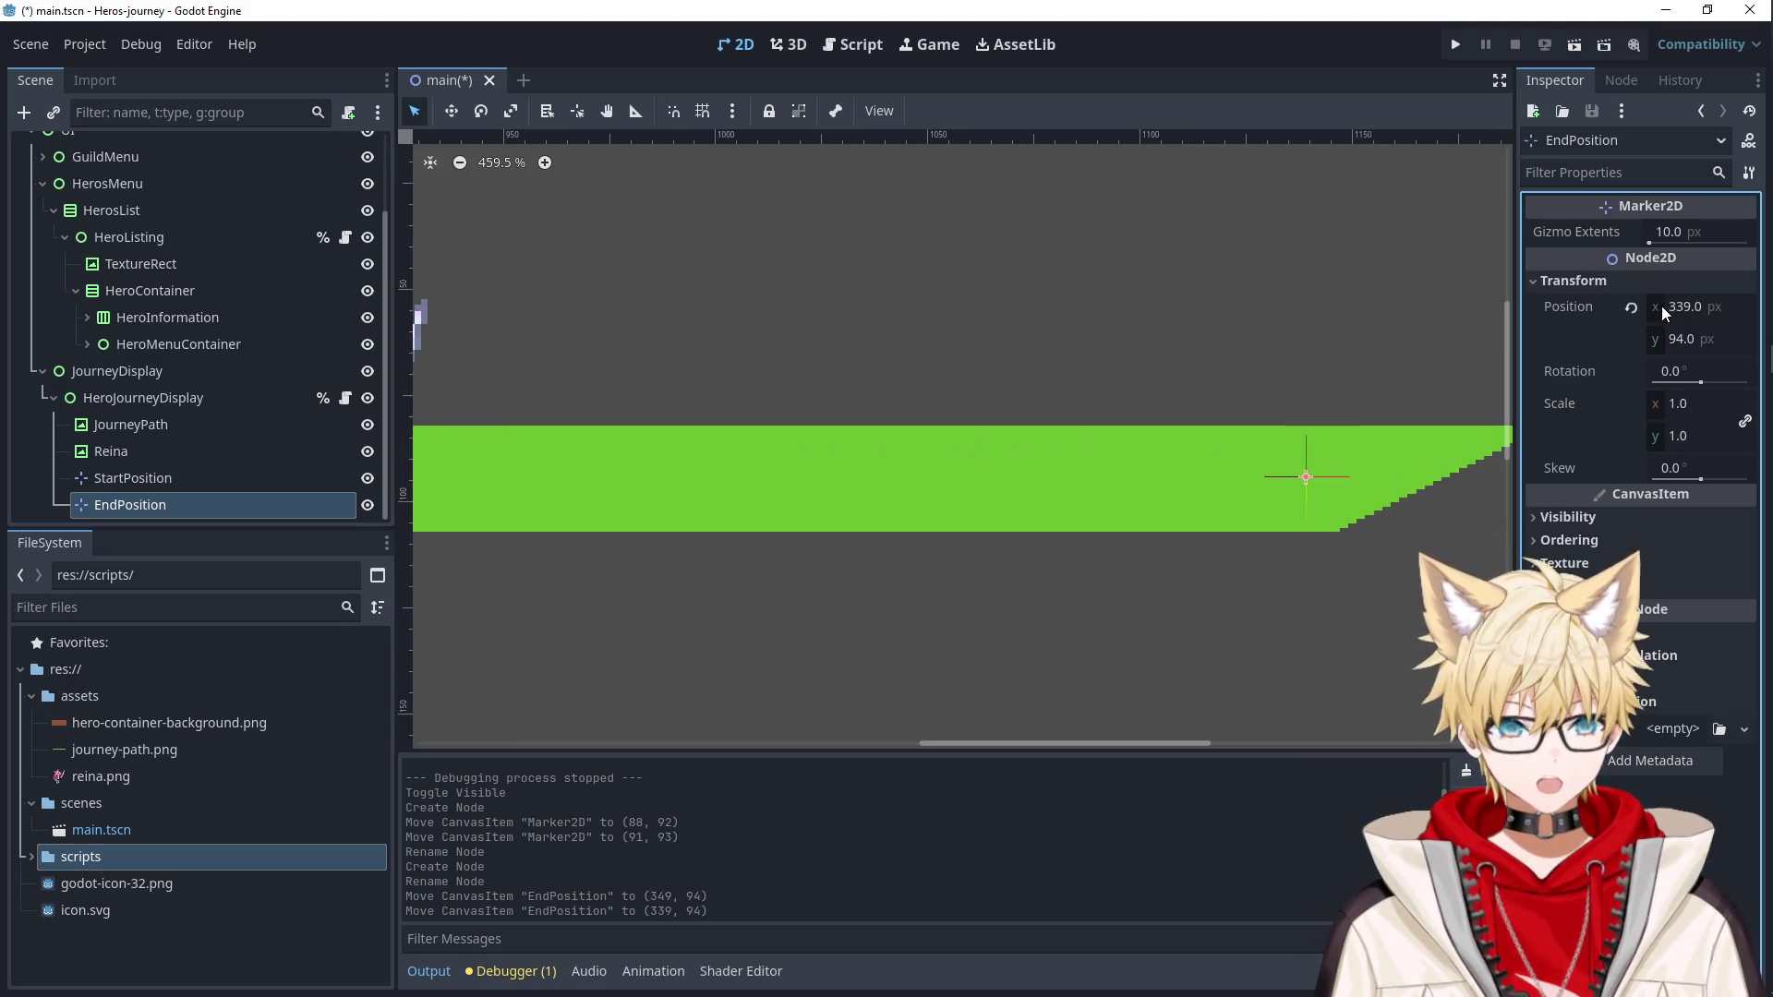
click(174, 480)
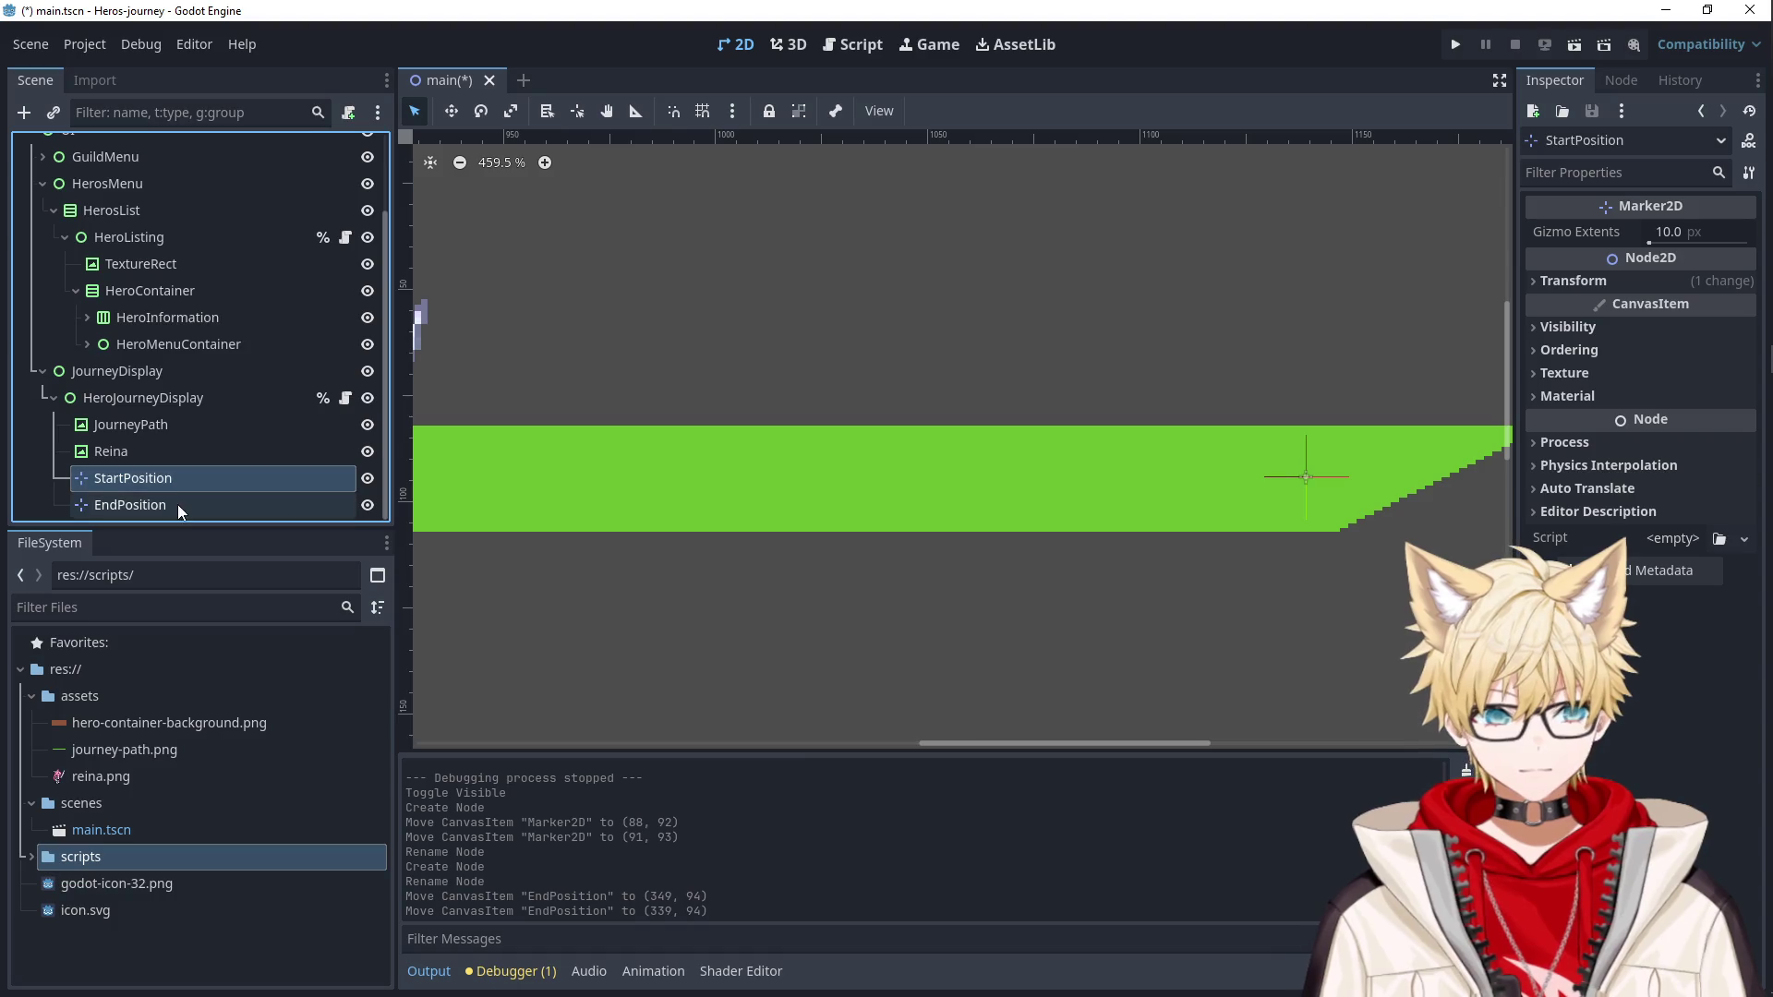
click(1609, 279)
scroll(1165, 428, down, 3)
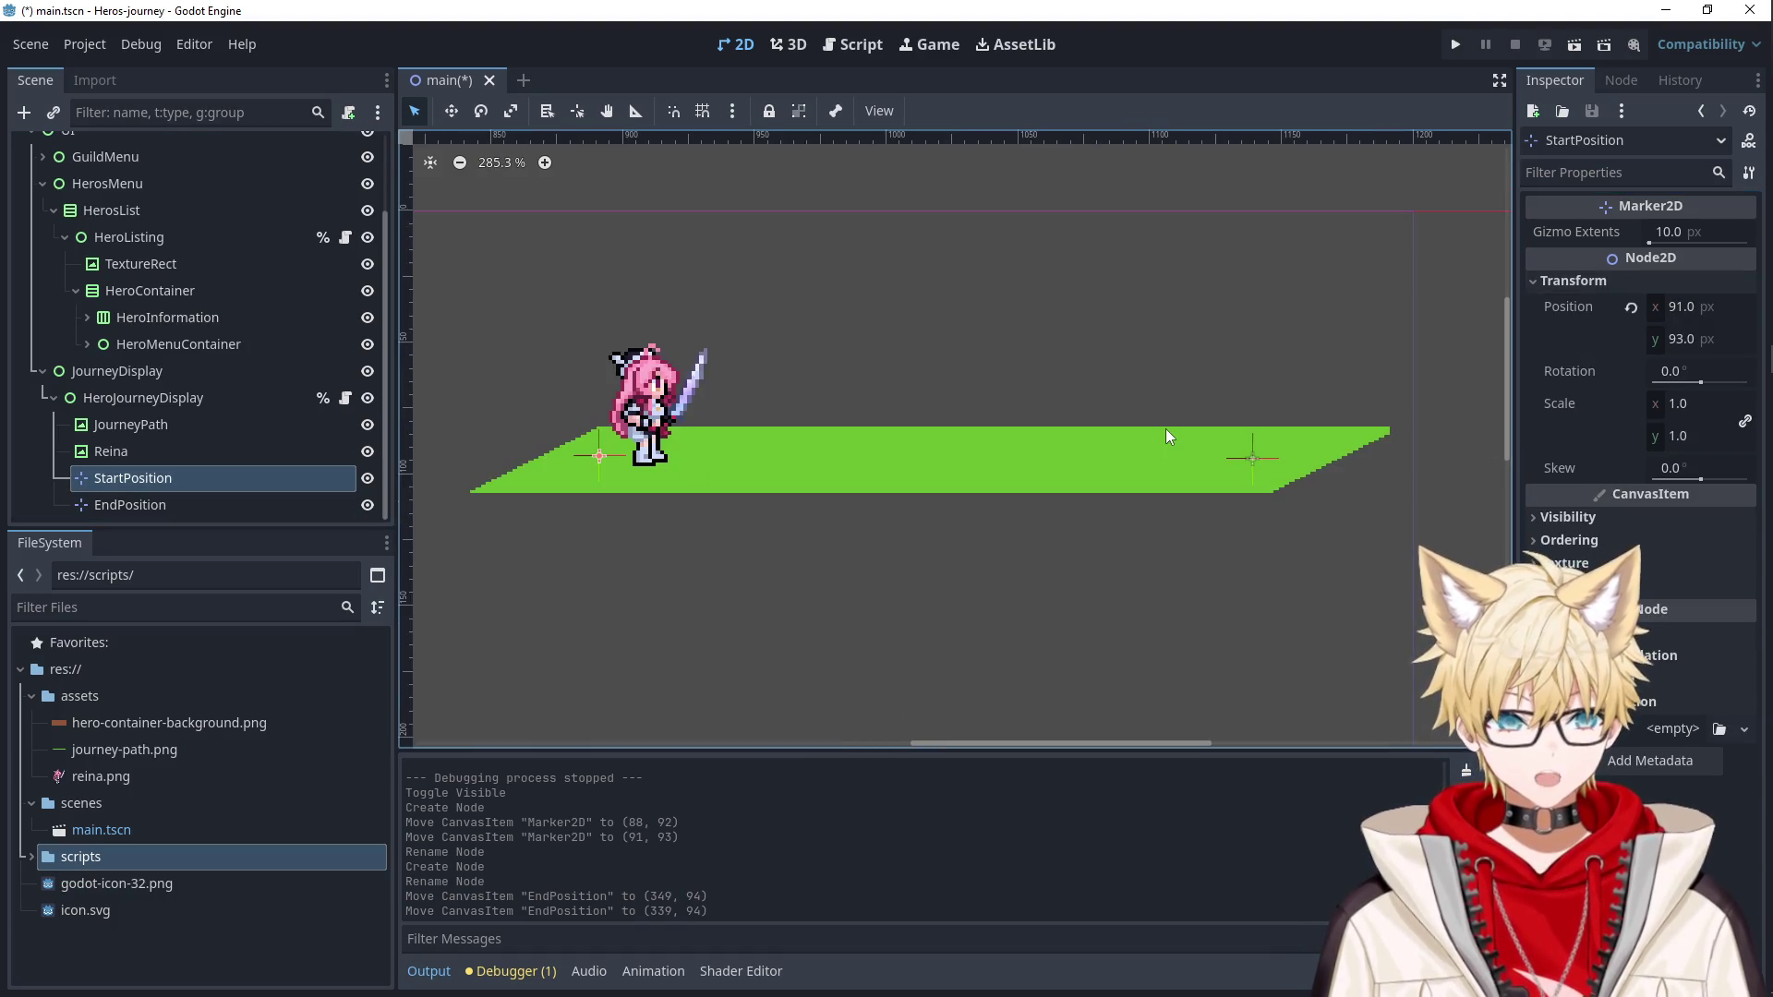
click(152, 506)
click(168, 481)
click(166, 504)
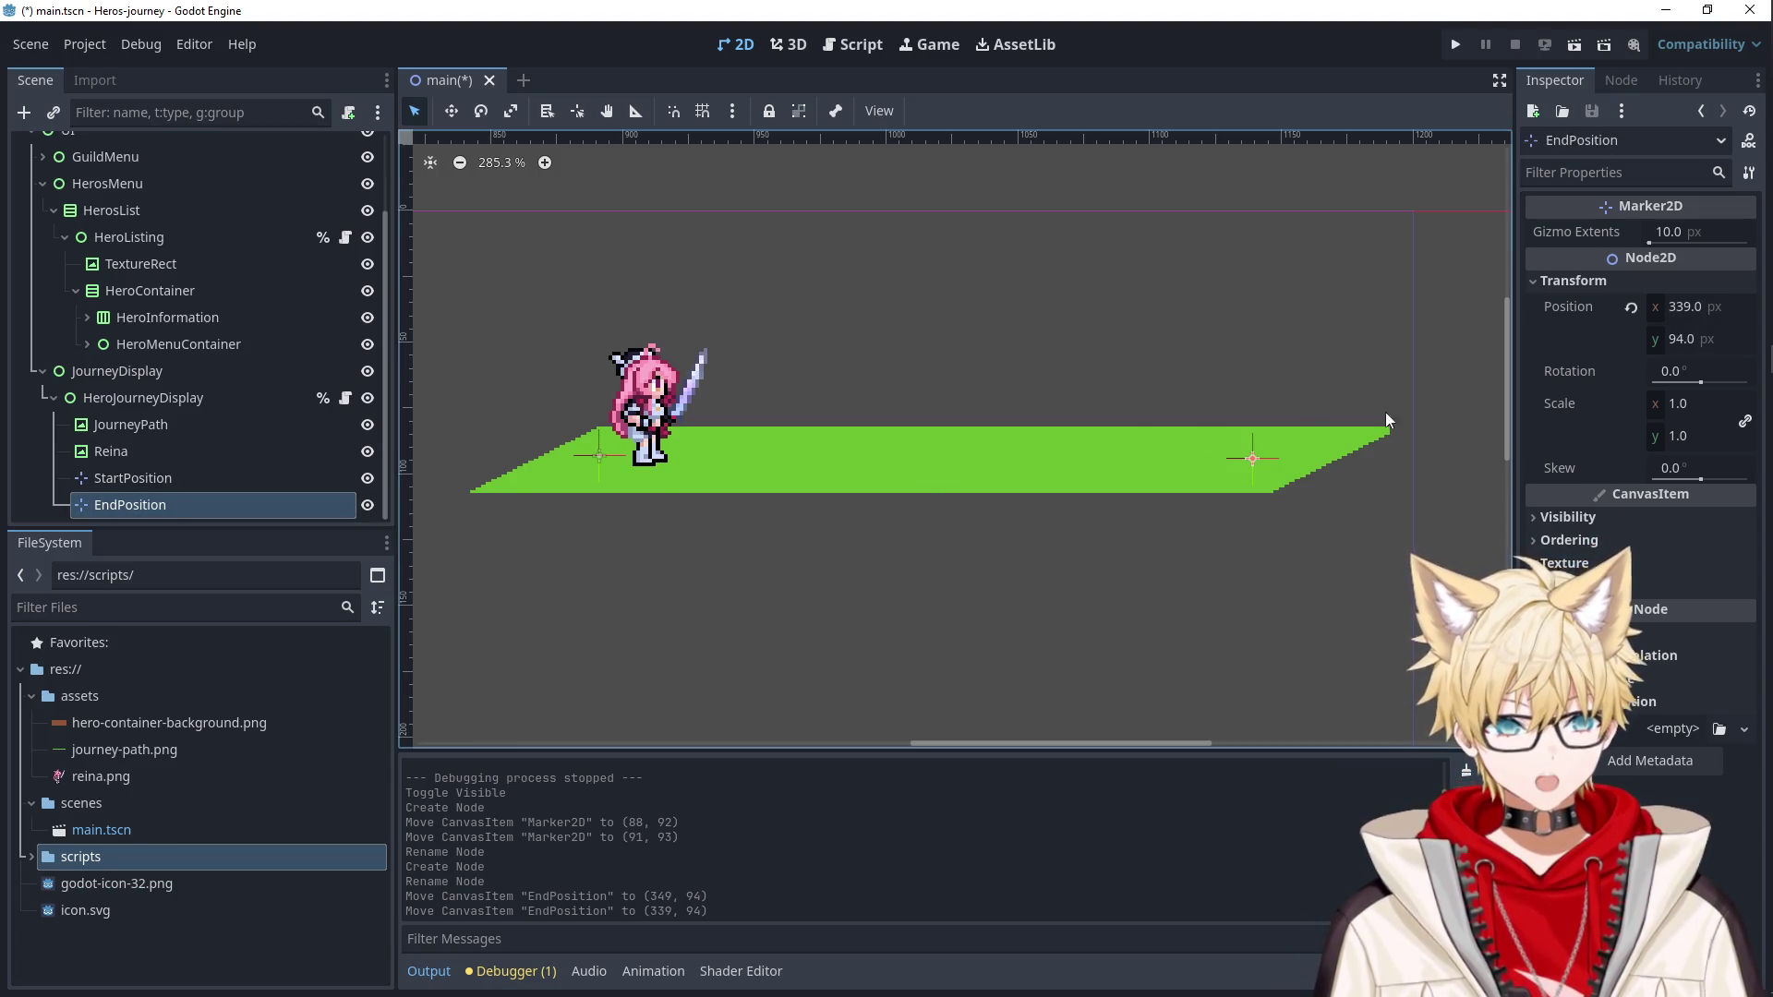
drag(1659, 349, 1621, 367)
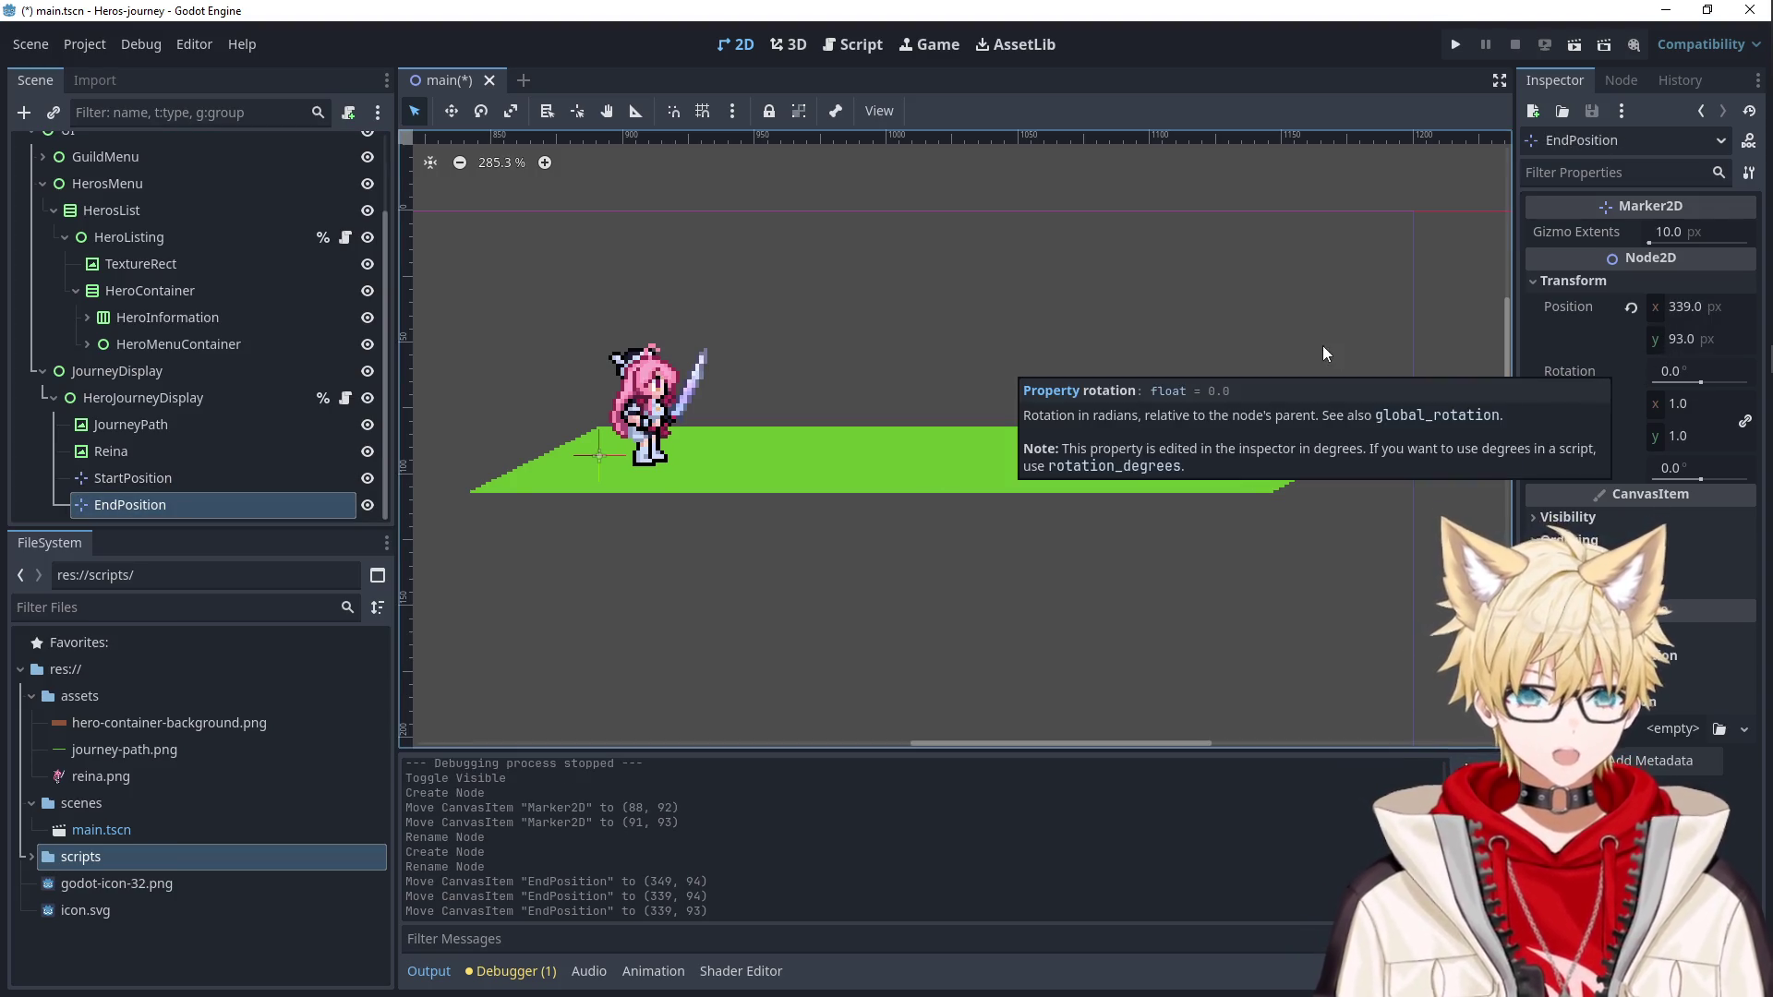
Step: Select the JourneyDisplay node and save the scene with Ctrl+S
click(1215, 302)
click(1277, 529)
key(ctrl+s)
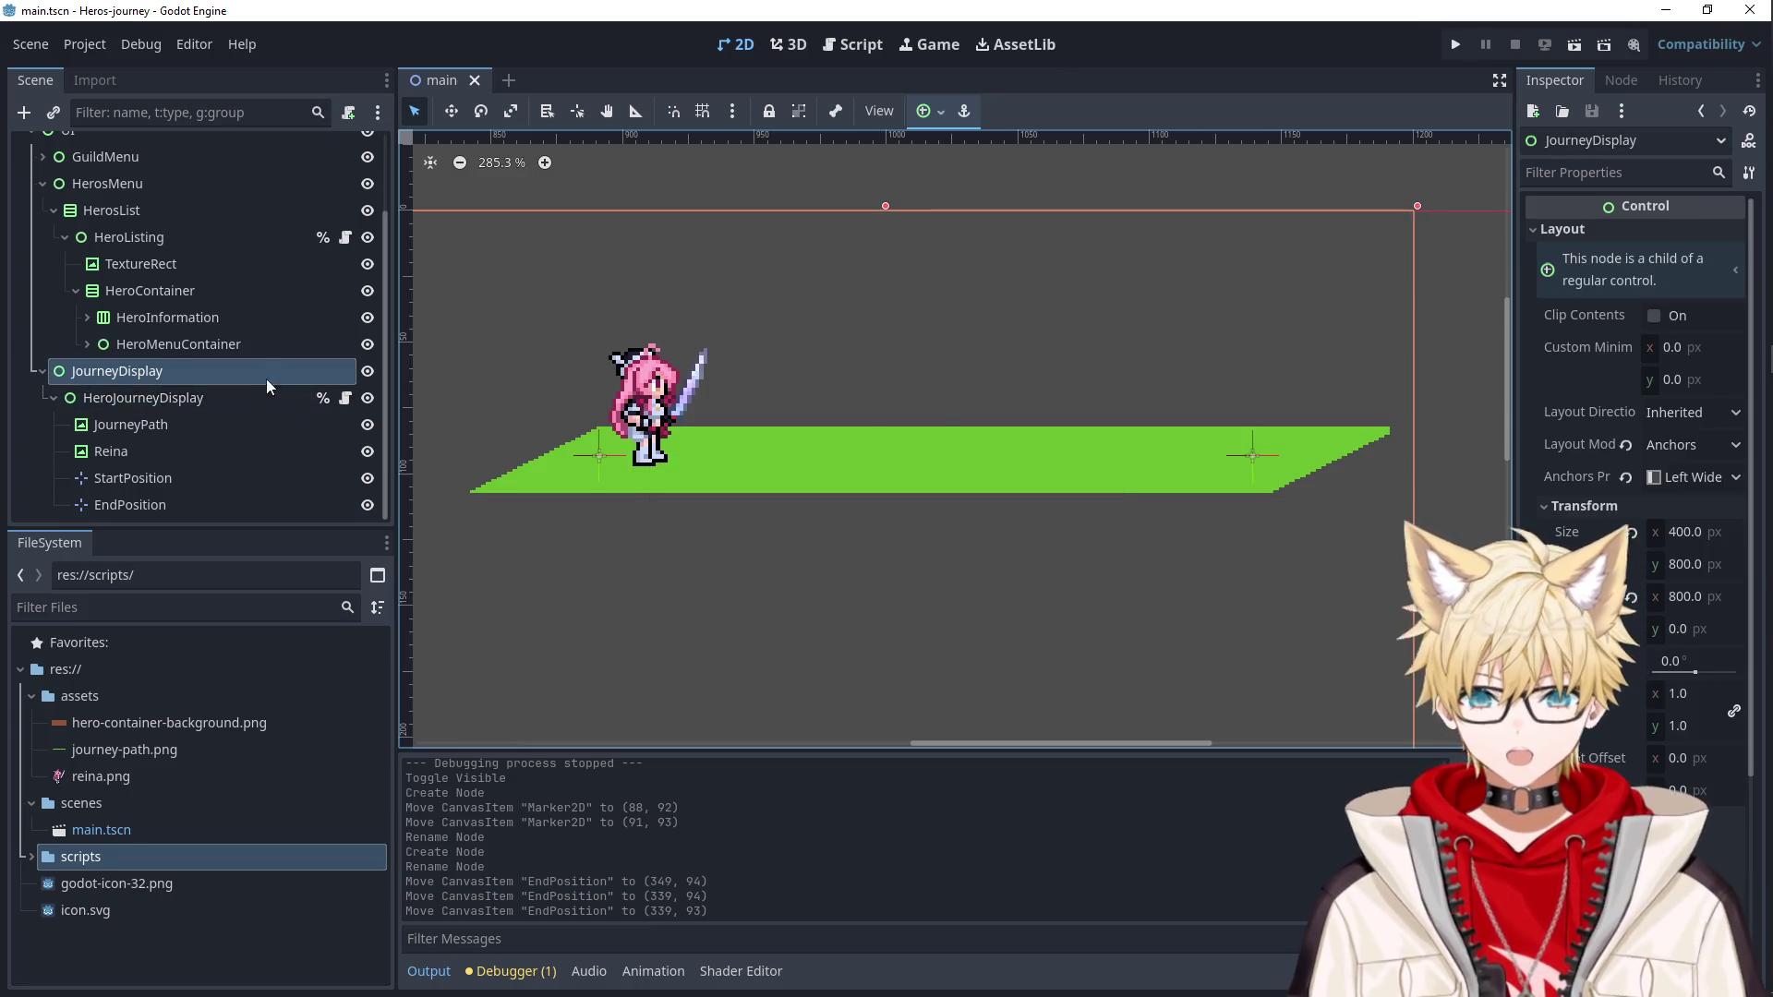
click(345, 398)
Step: Add a _ready() function with a pass body near the top of hero_journey.gd
click(763, 173)
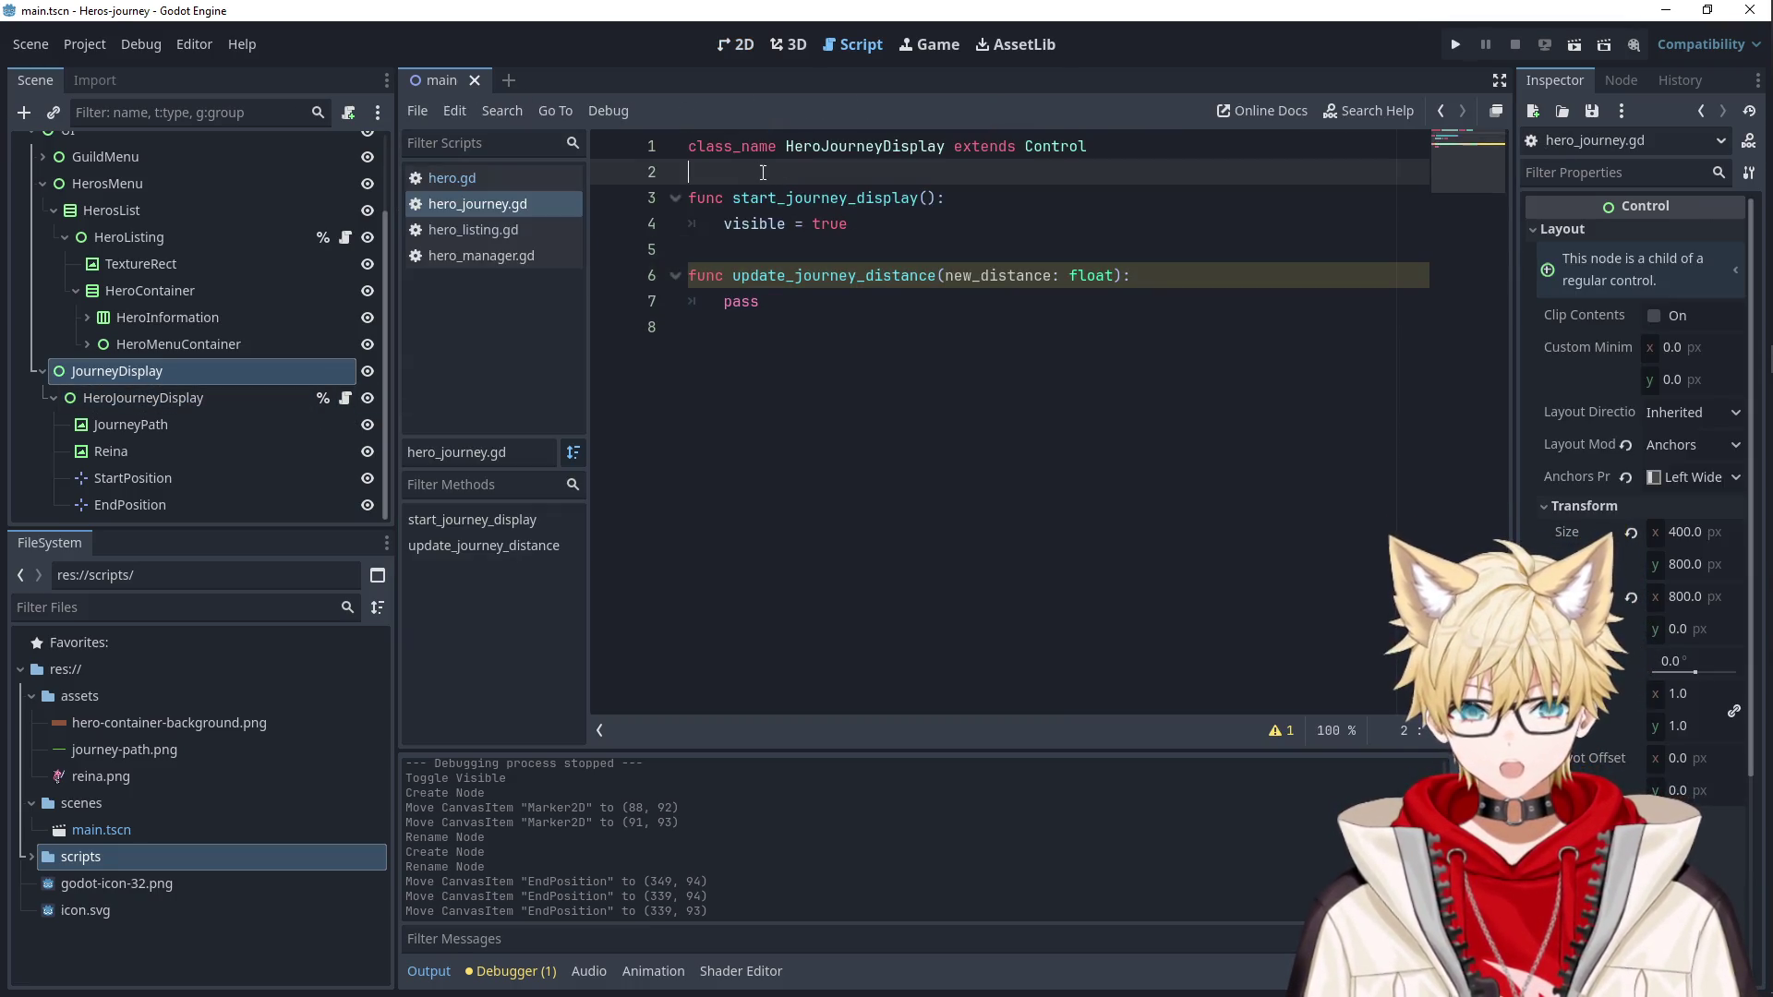
key(Return)
key(Return)
key(Up)
text(func _)
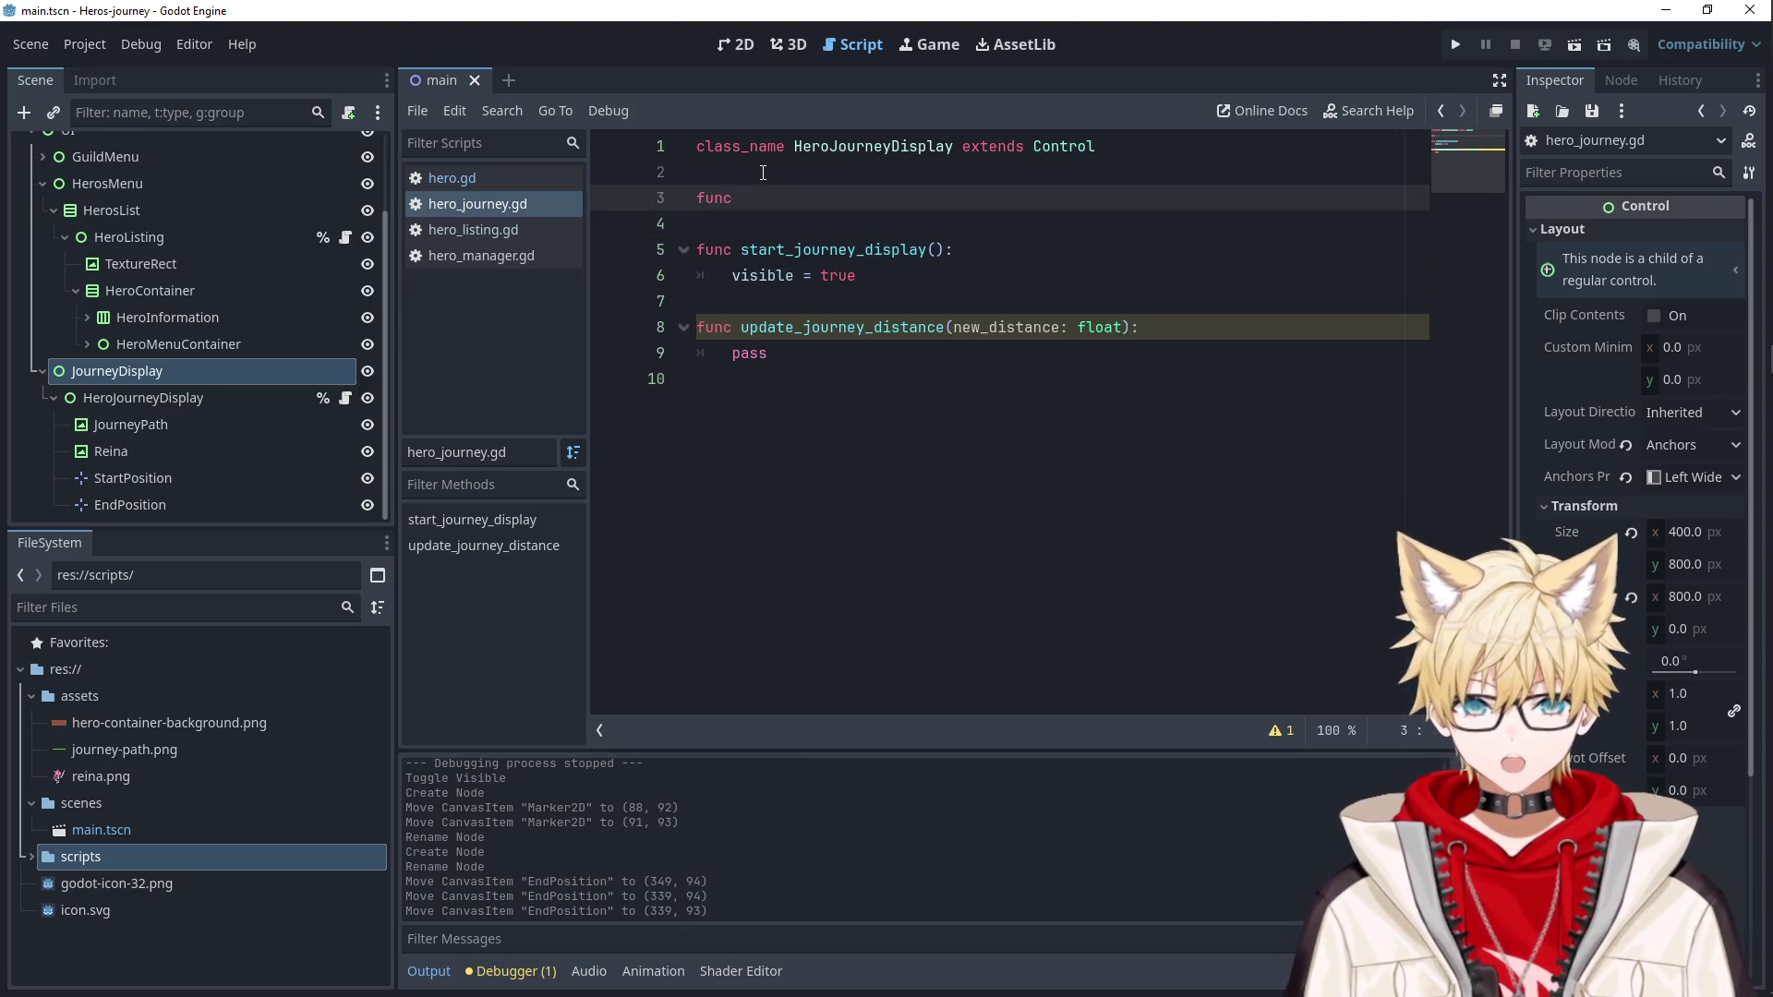
text(rea)
key(Return)
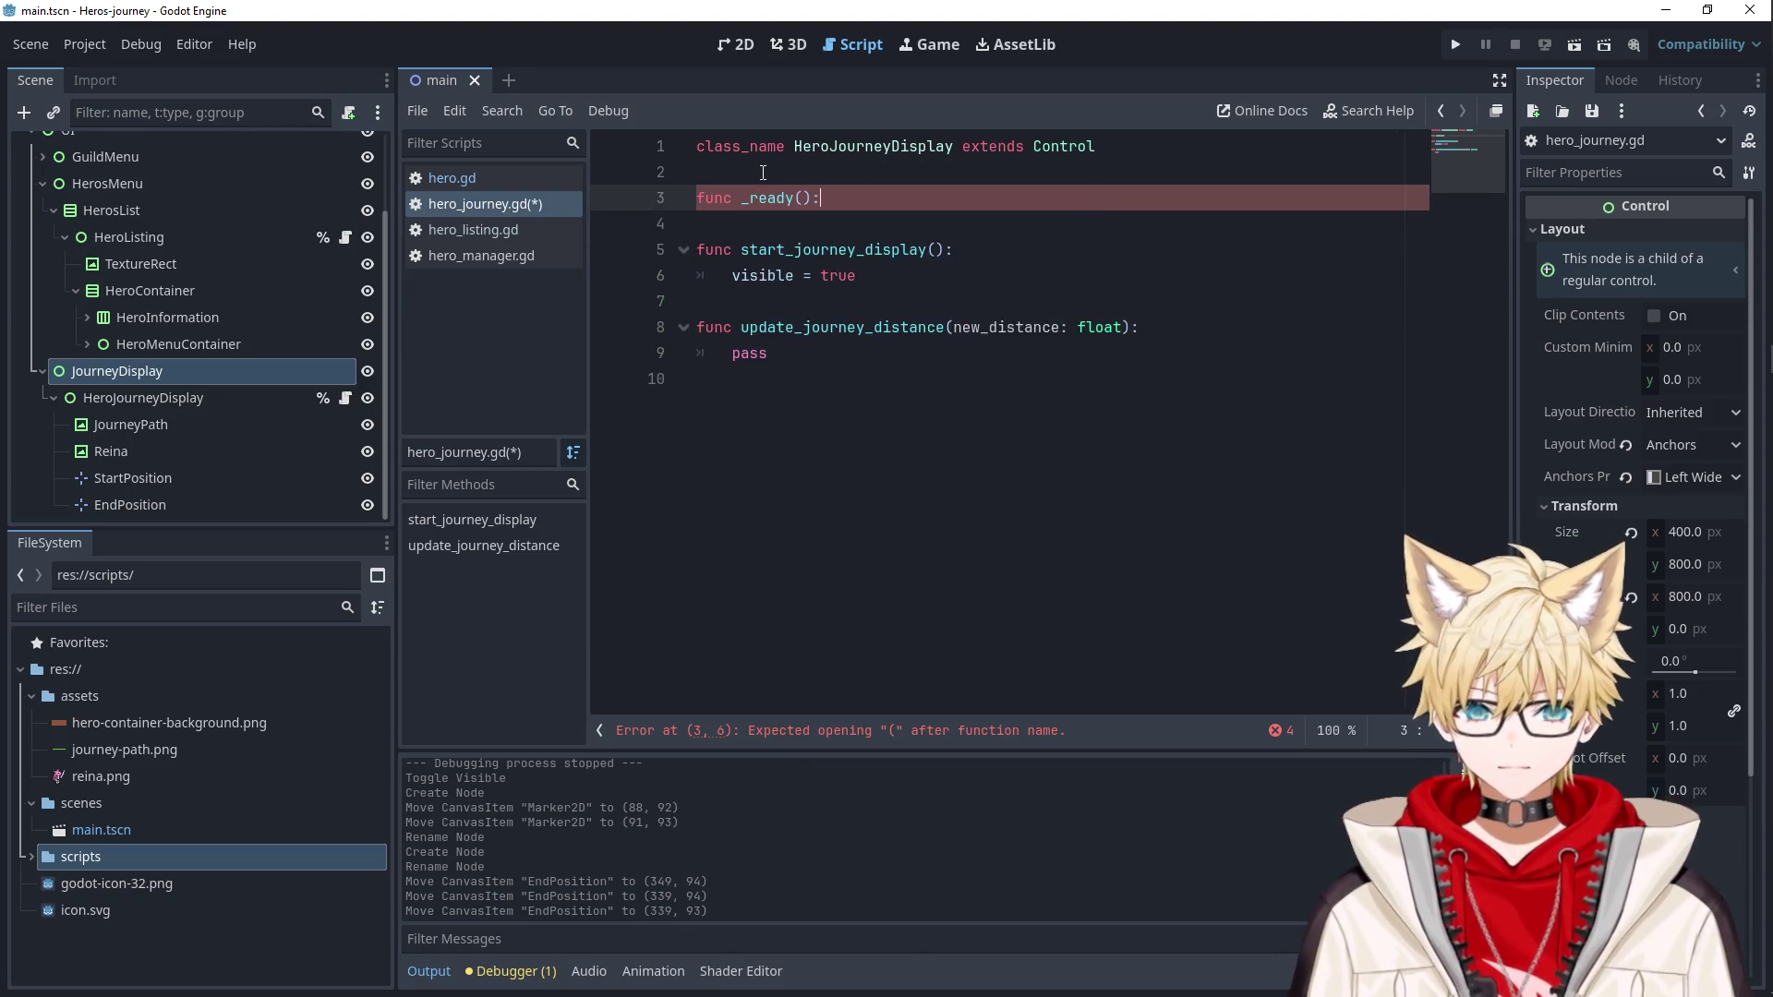
key(Return)
text(go)
key(BackSpace)
key(BackSpace)
text(pass)
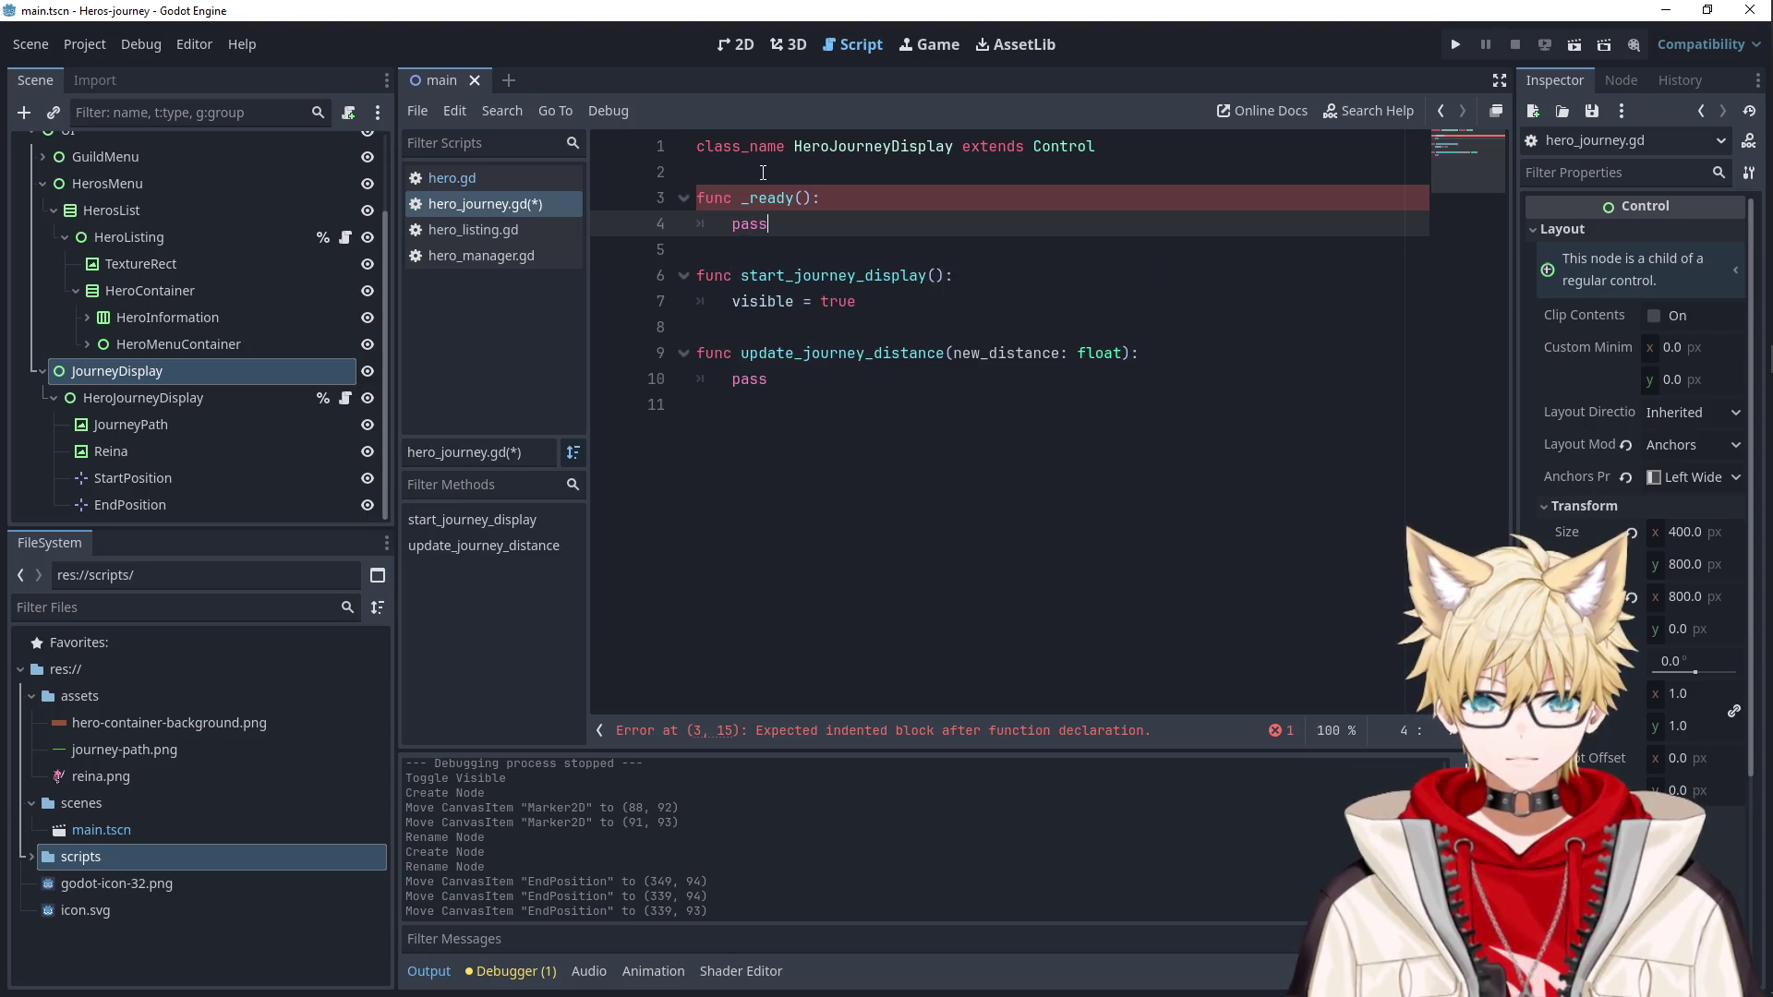
key(Up)
key(Up)
key(Return)
key(Return)
key(Up)
Step: Drag in StartPosition/EndPosition references and compute travel_distance = end_position.x - start_position.x in _ready
drag(766, 231, 767, 231)
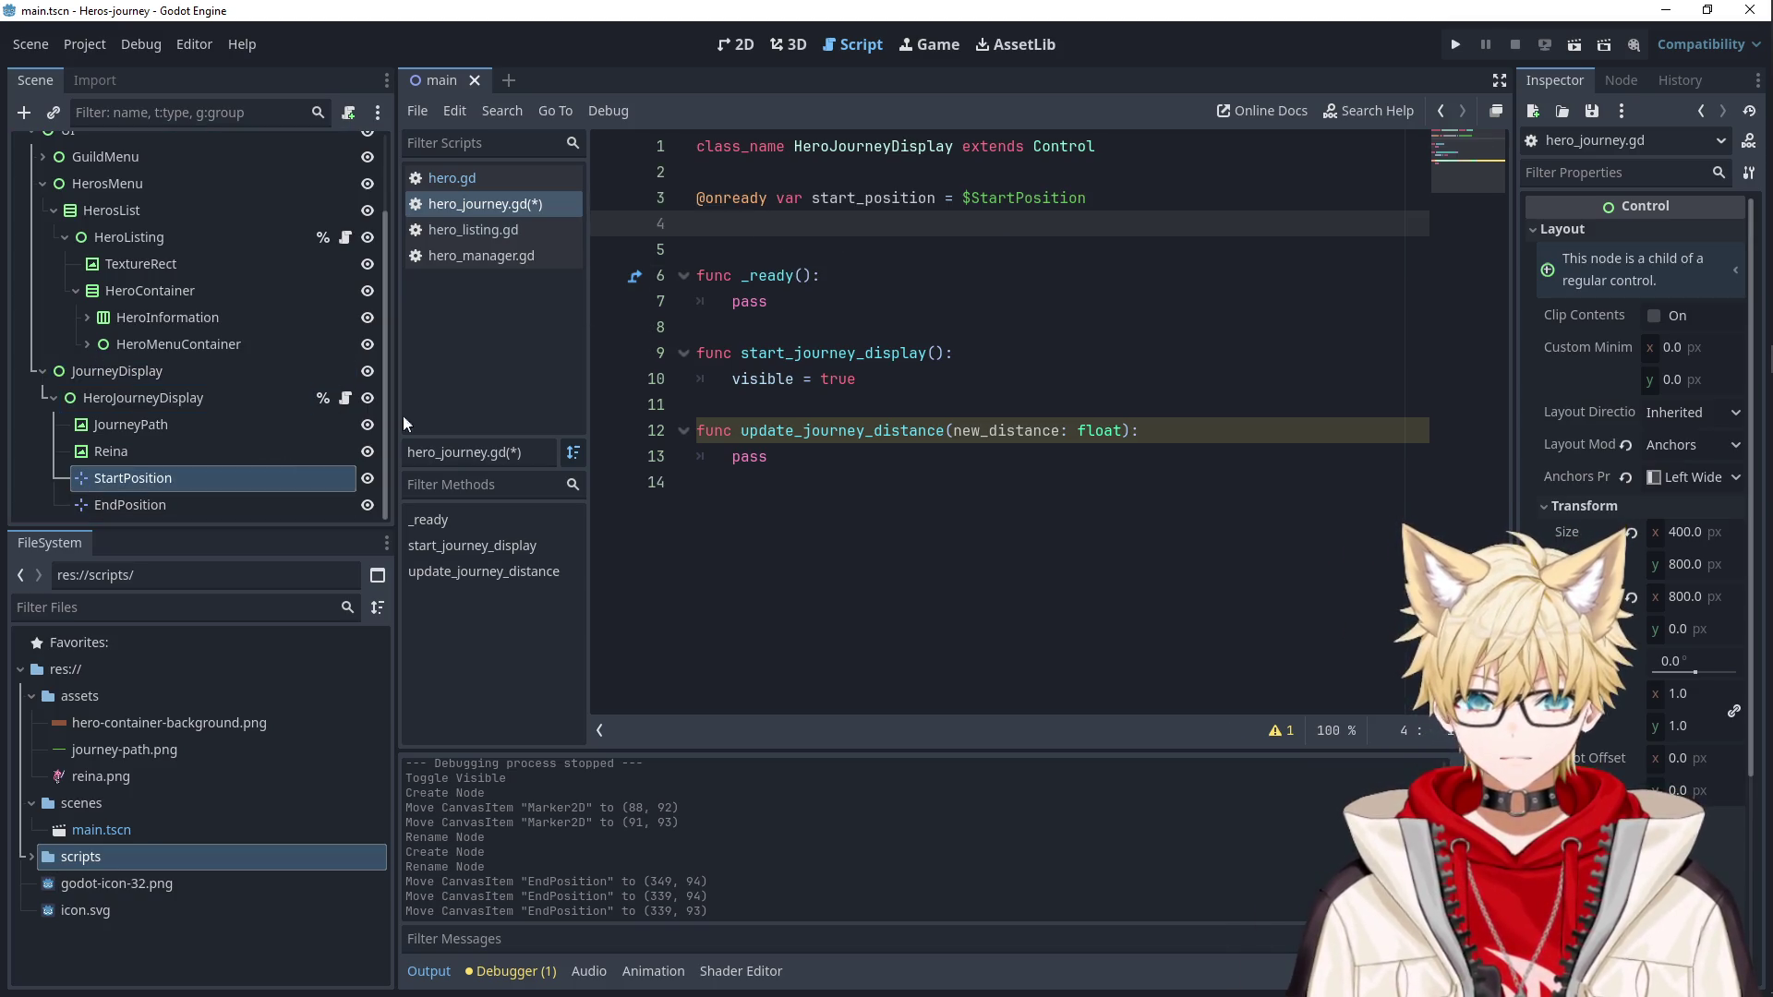
mouse_move(129, 505)
mouse_down()
mouse_move(794, 252)
mouse_move(795, 231)
mouse_up()
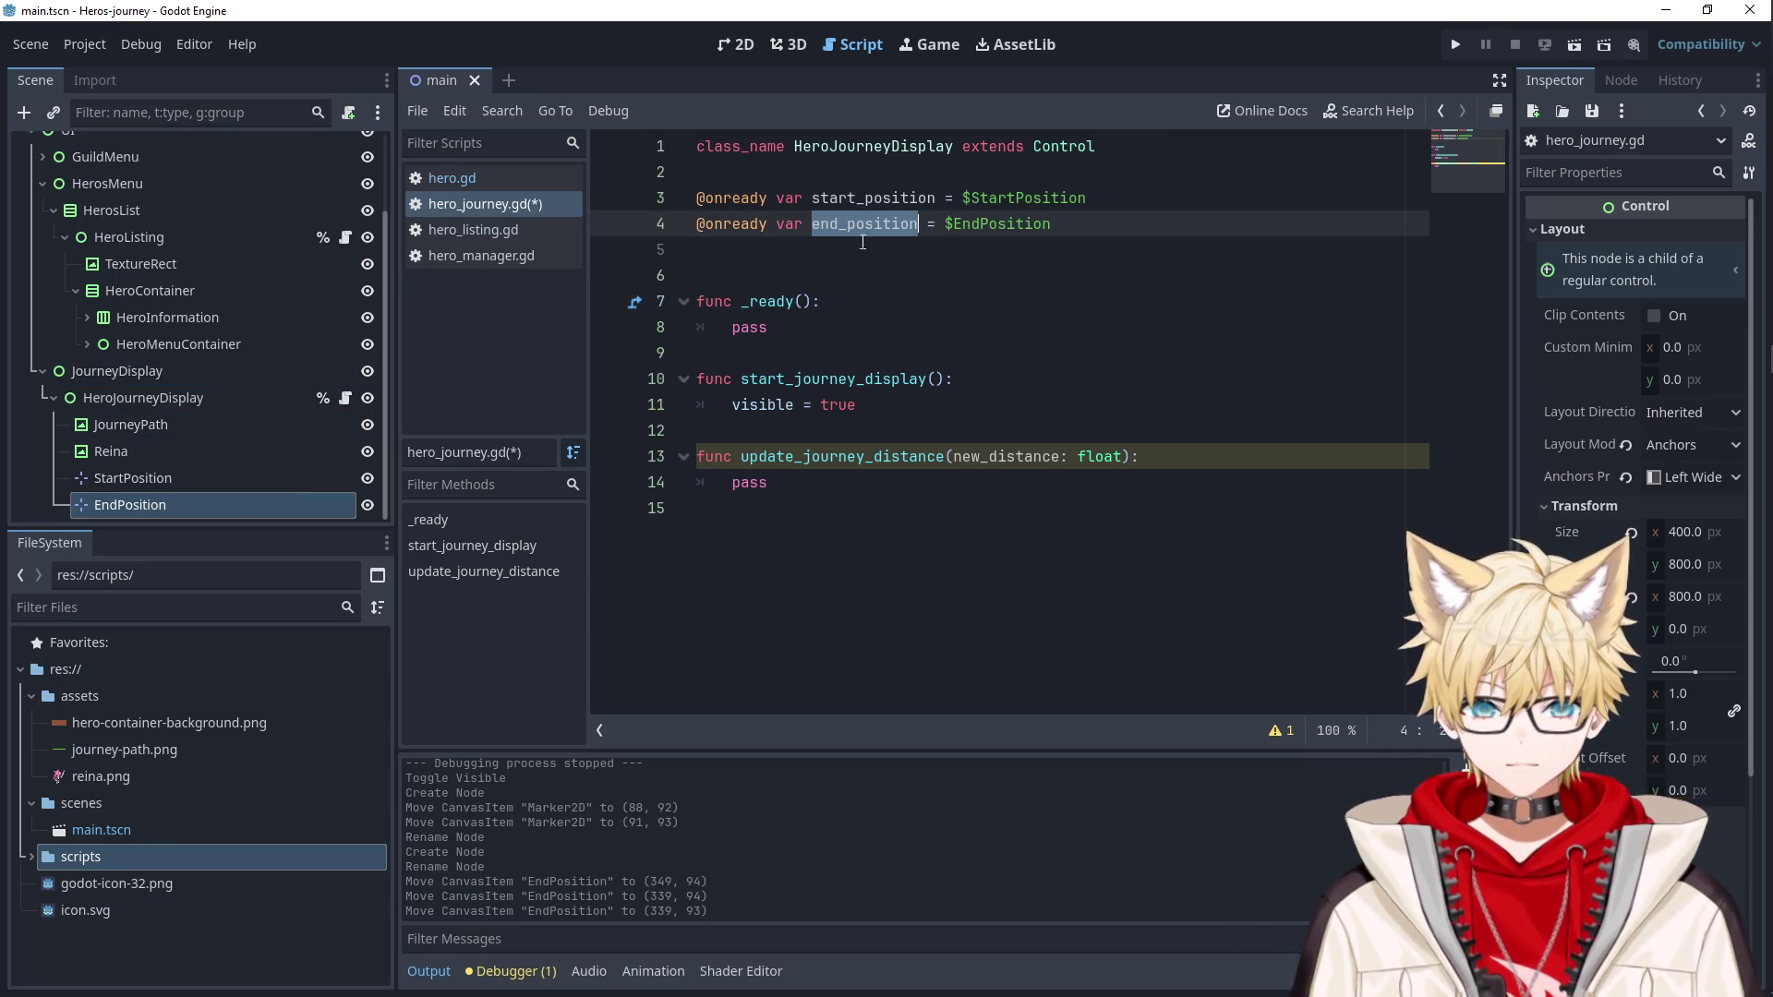
double_click(744, 328)
text(var travel_distanc)
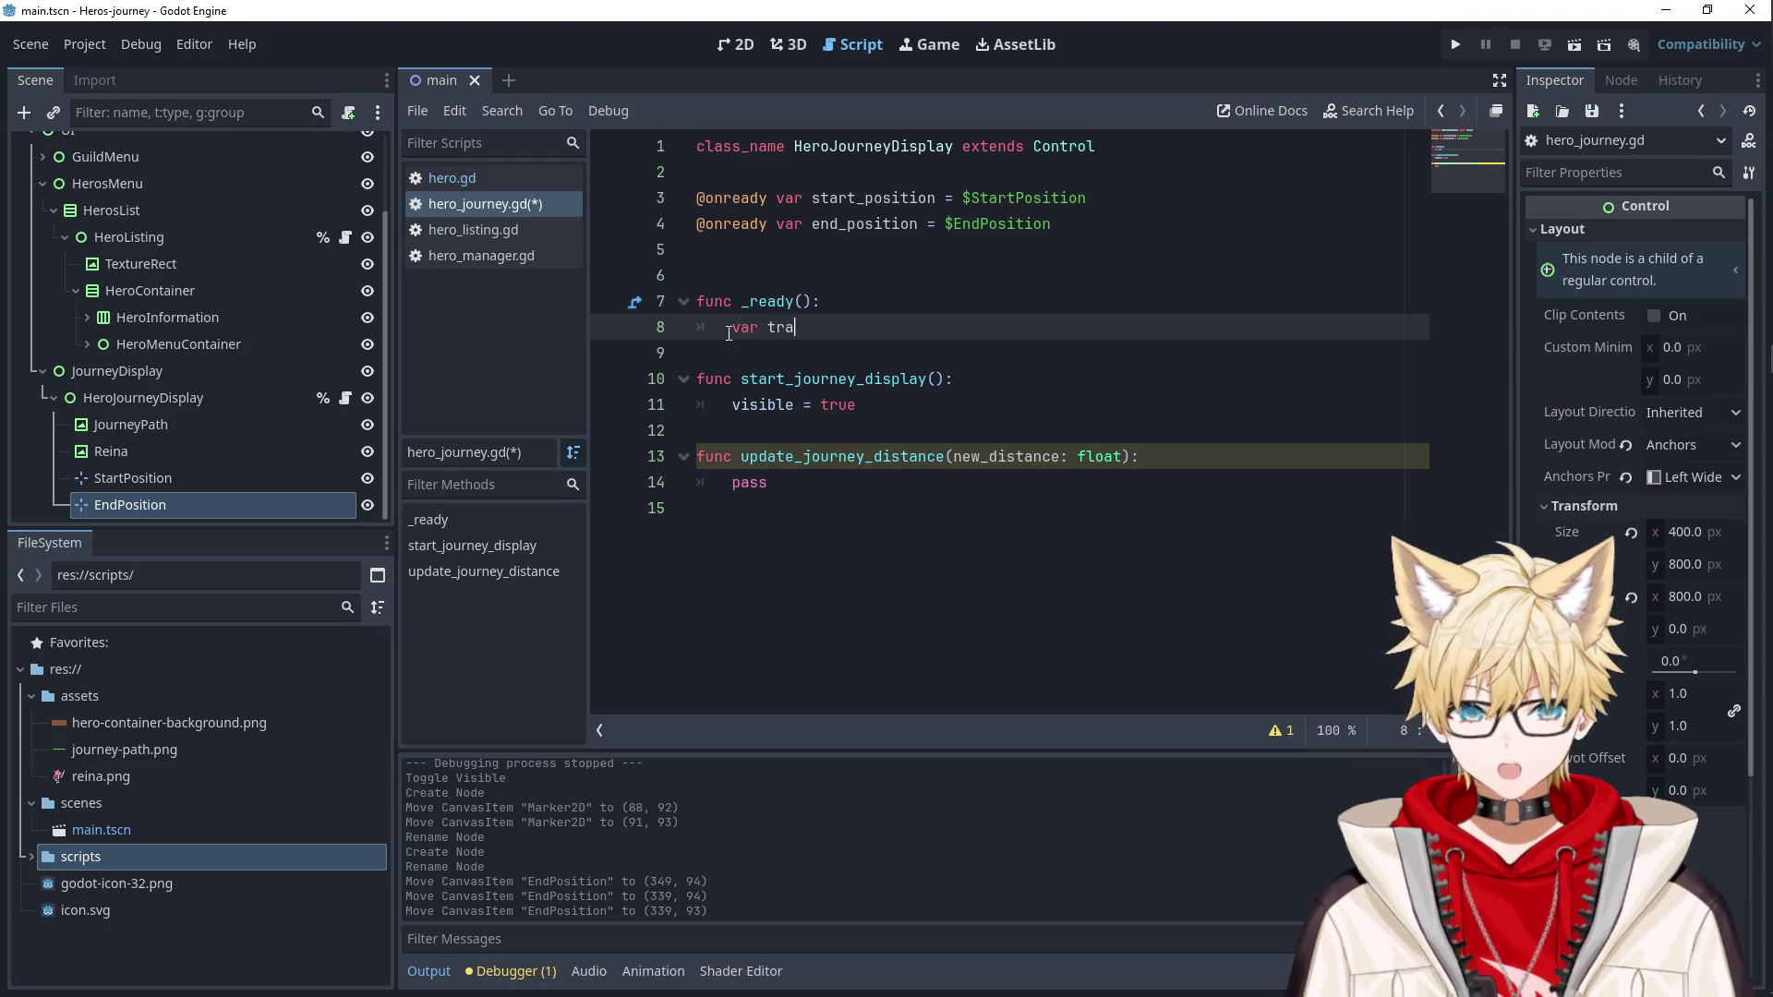
text(e = end_position.)
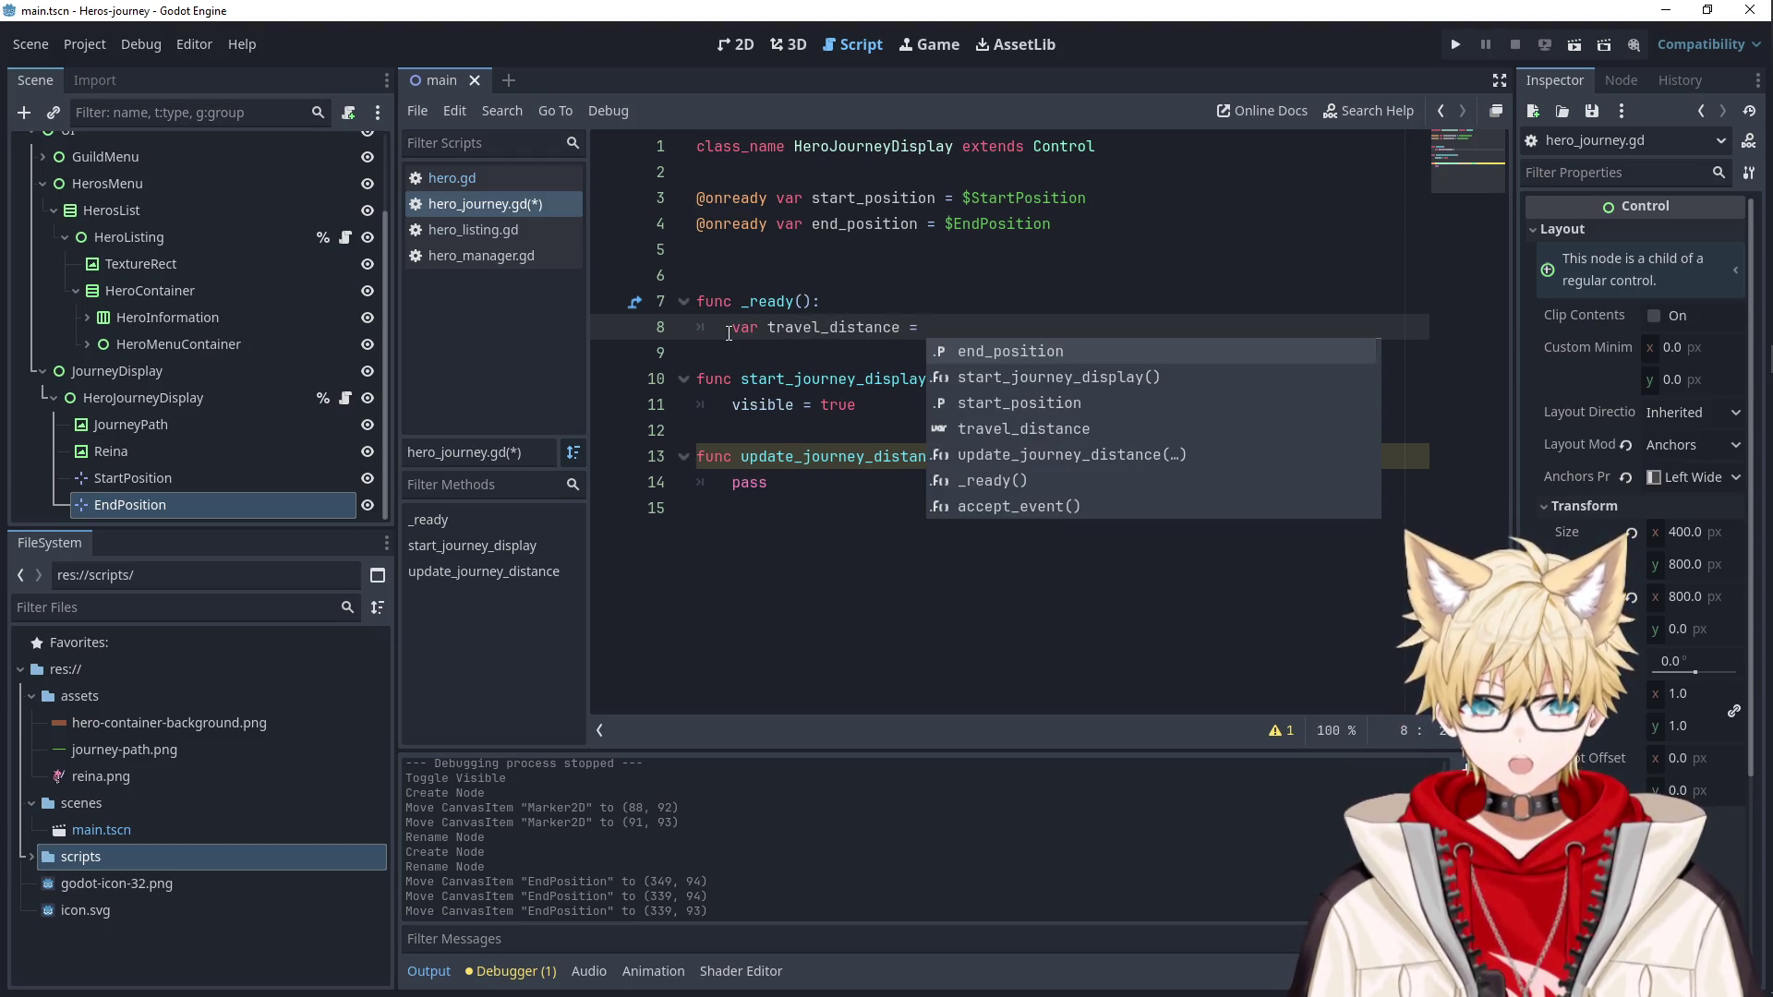
text(x - sta)
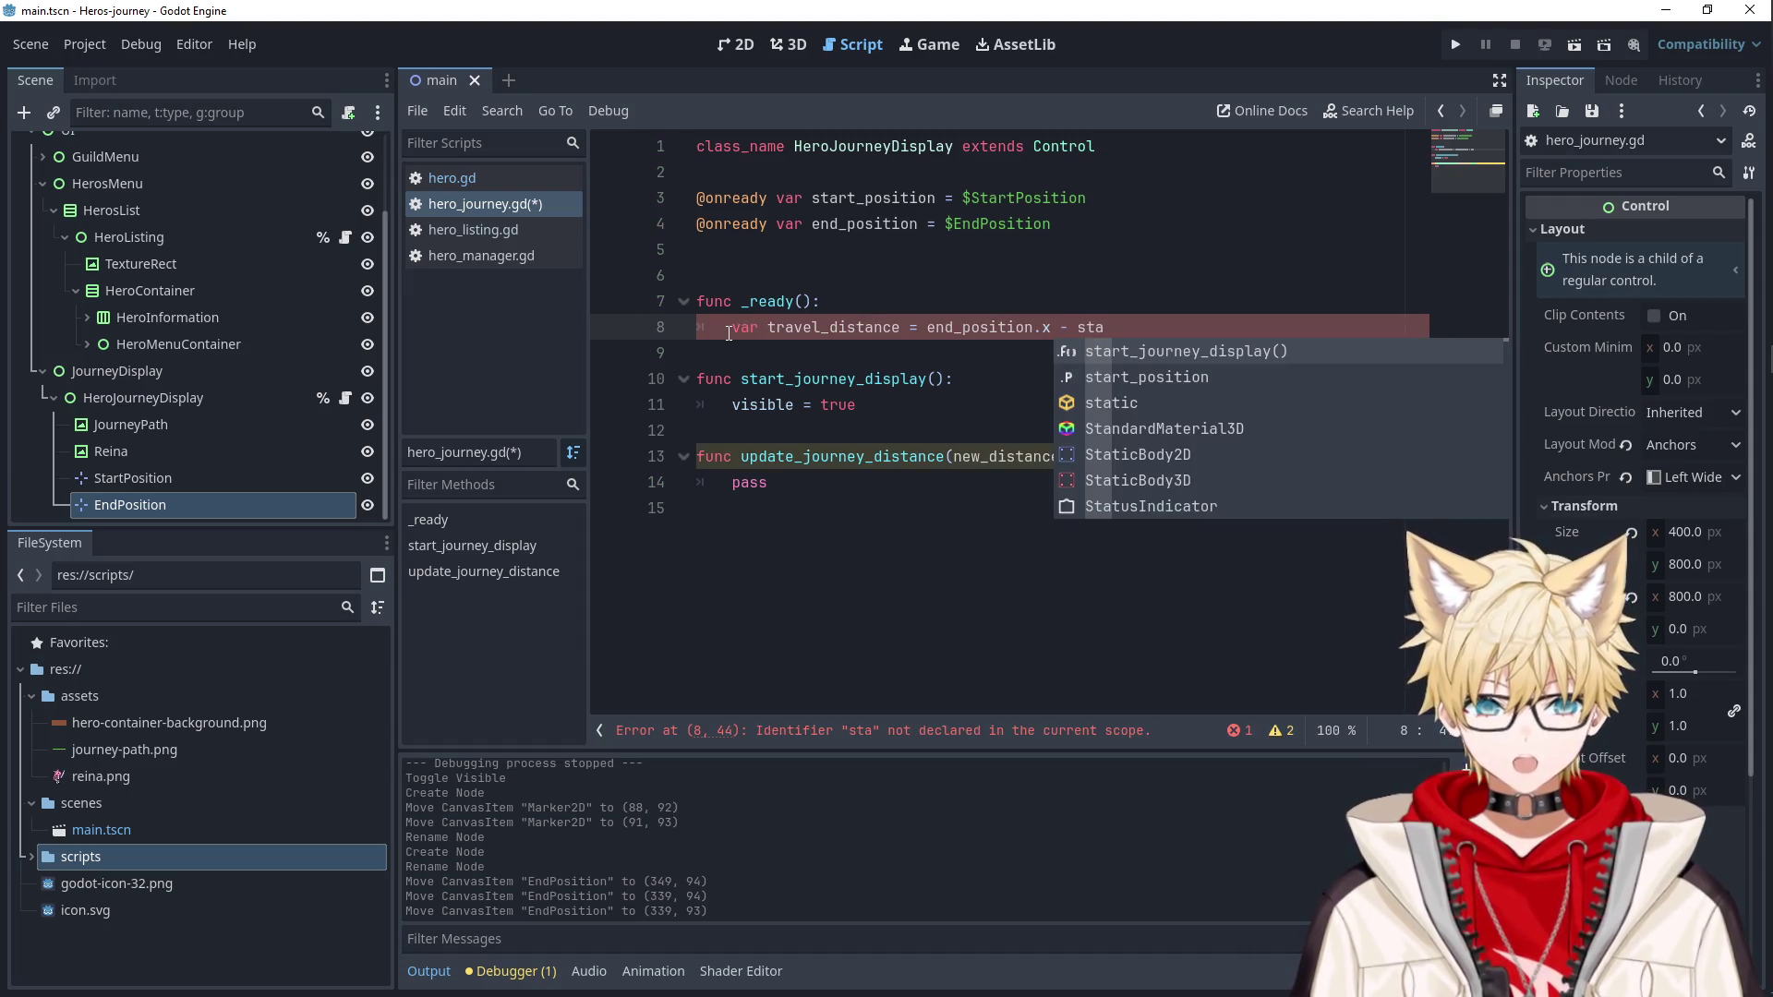
key(Escape)
text(rt_posi)
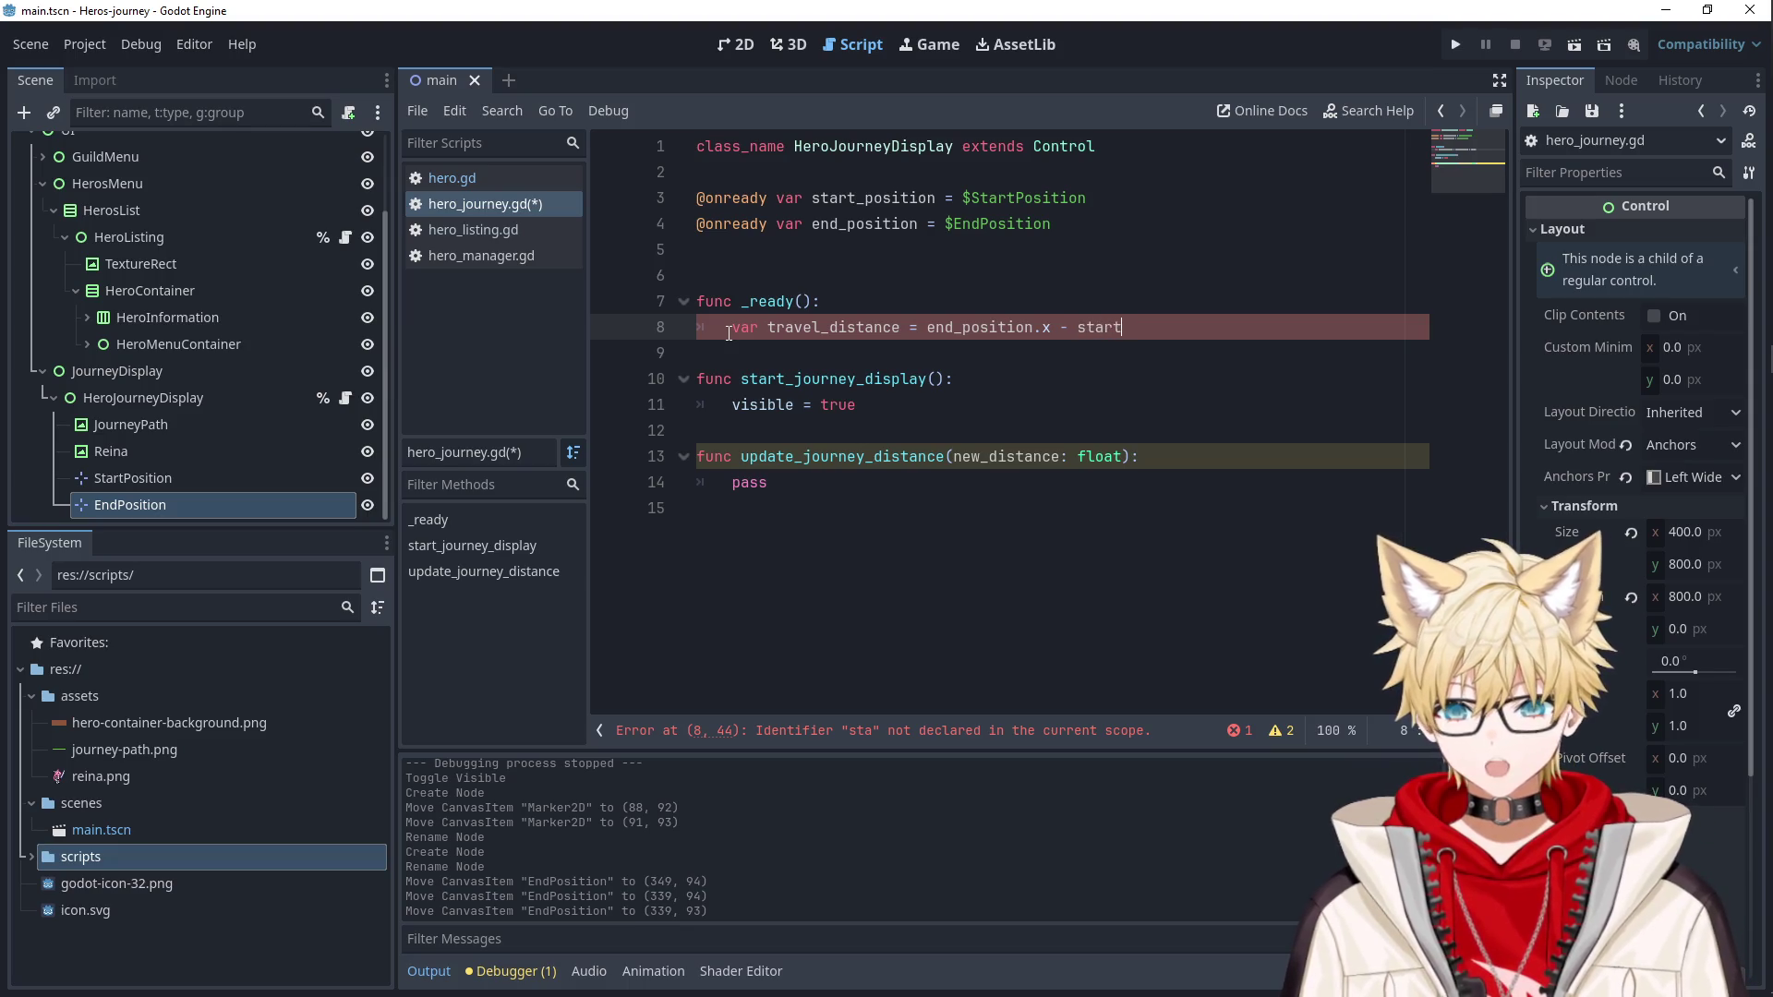
text(tion.x)
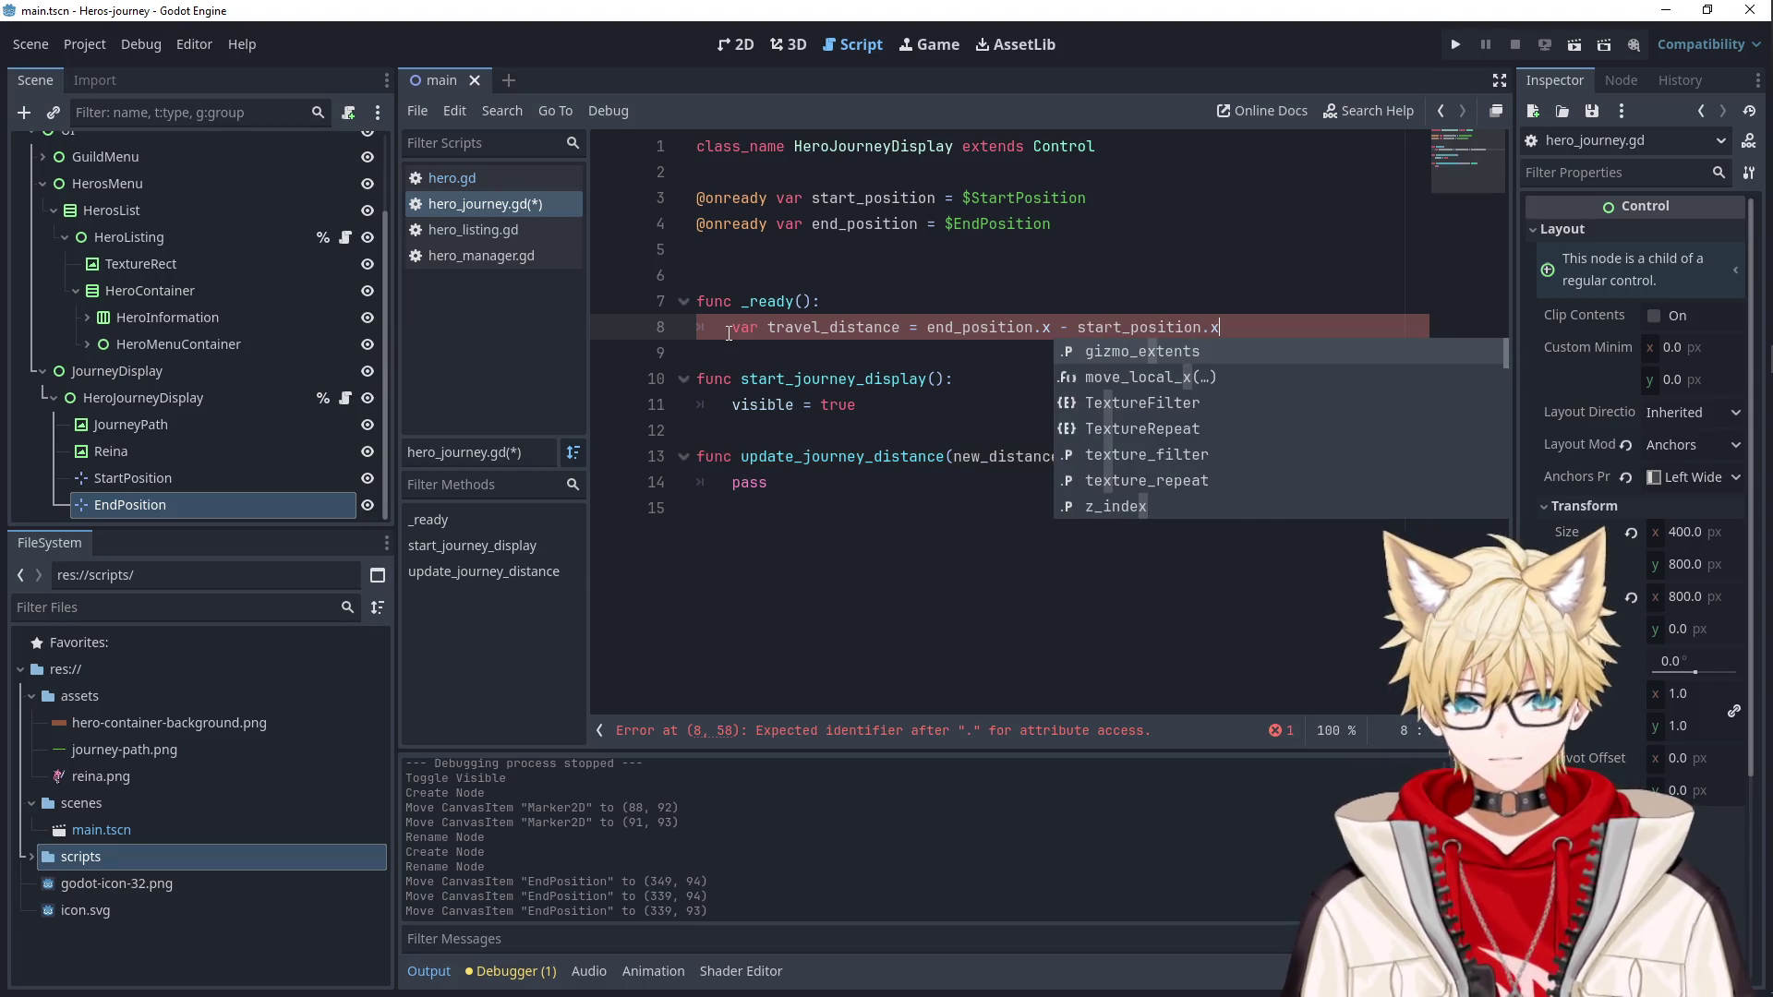
Step: Type start_position and end_position as Marker2D and open a new line in _ready
click(716, 256)
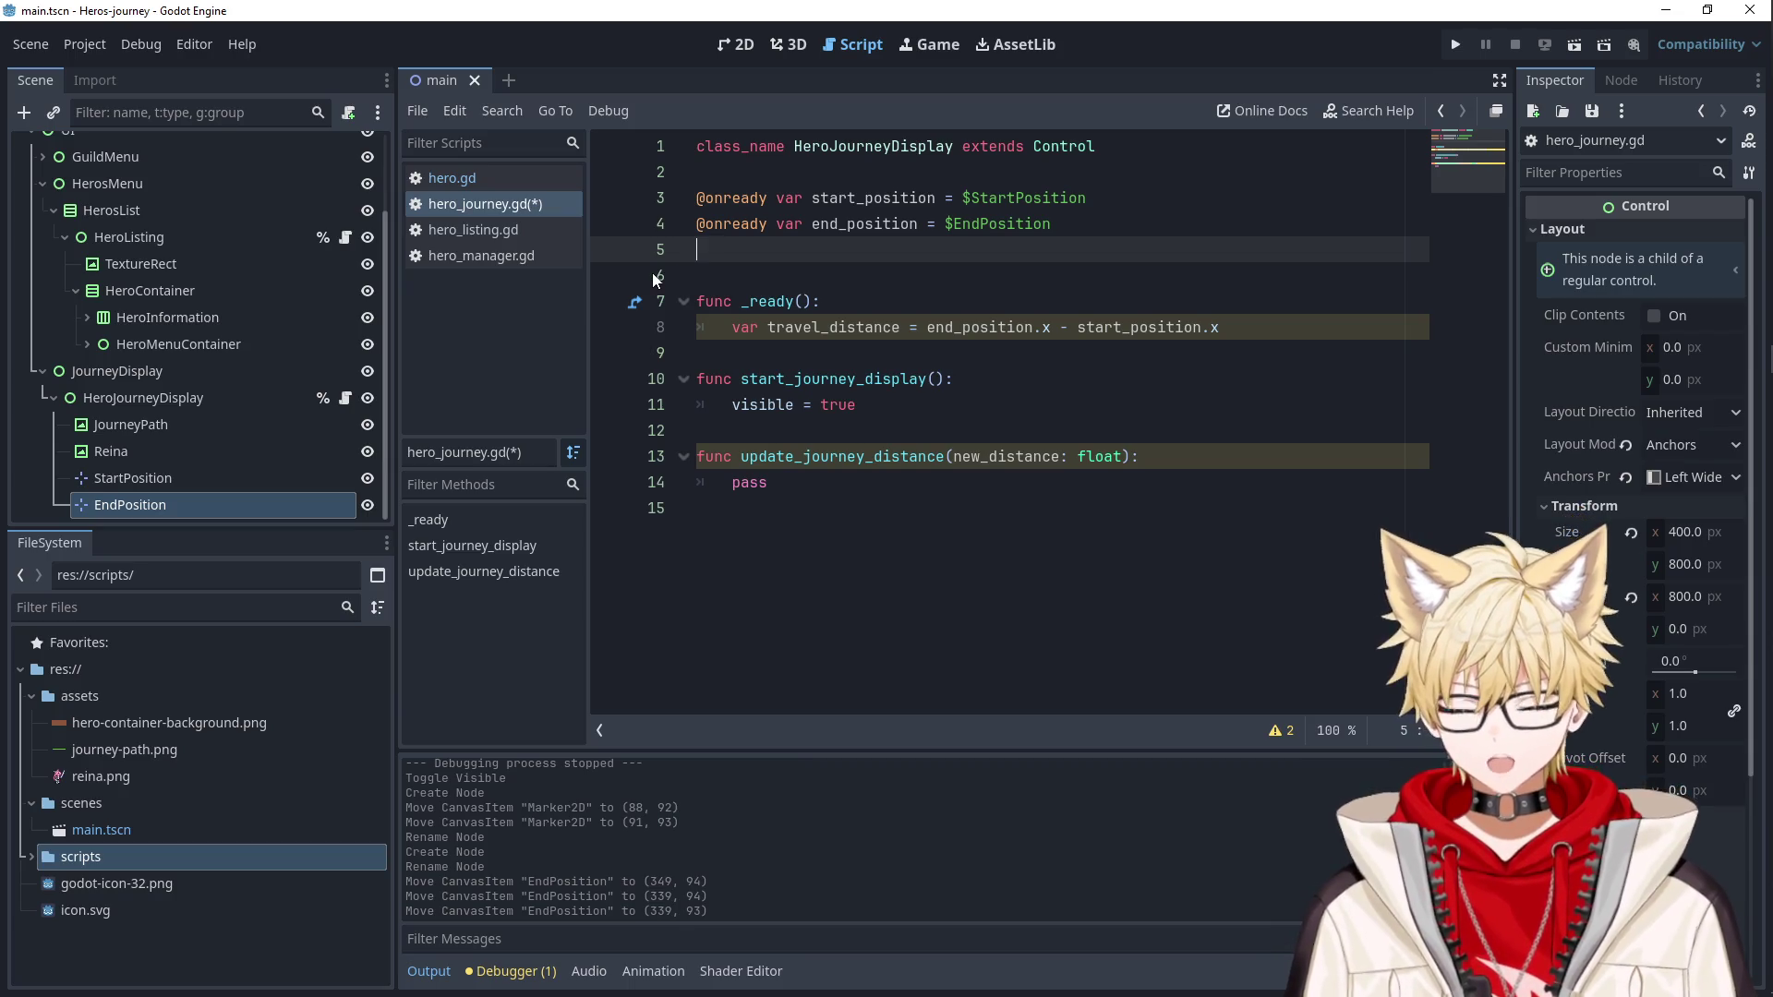
click(771, 286)
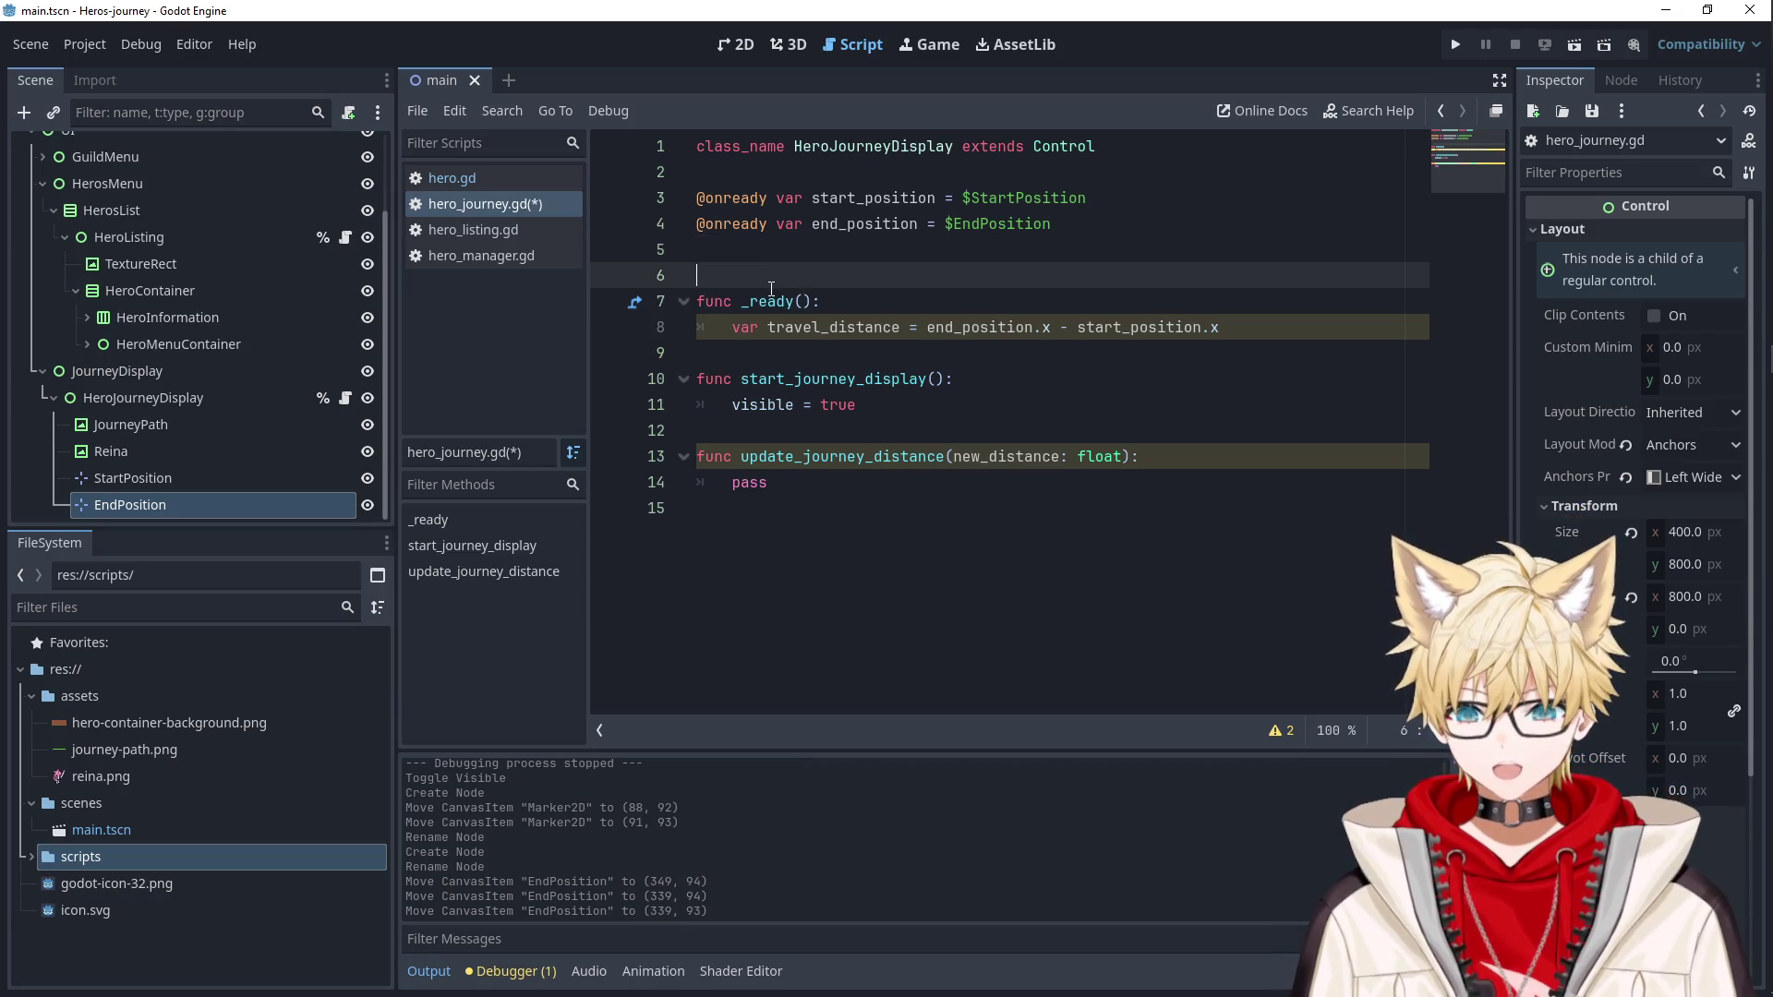
click(936, 198)
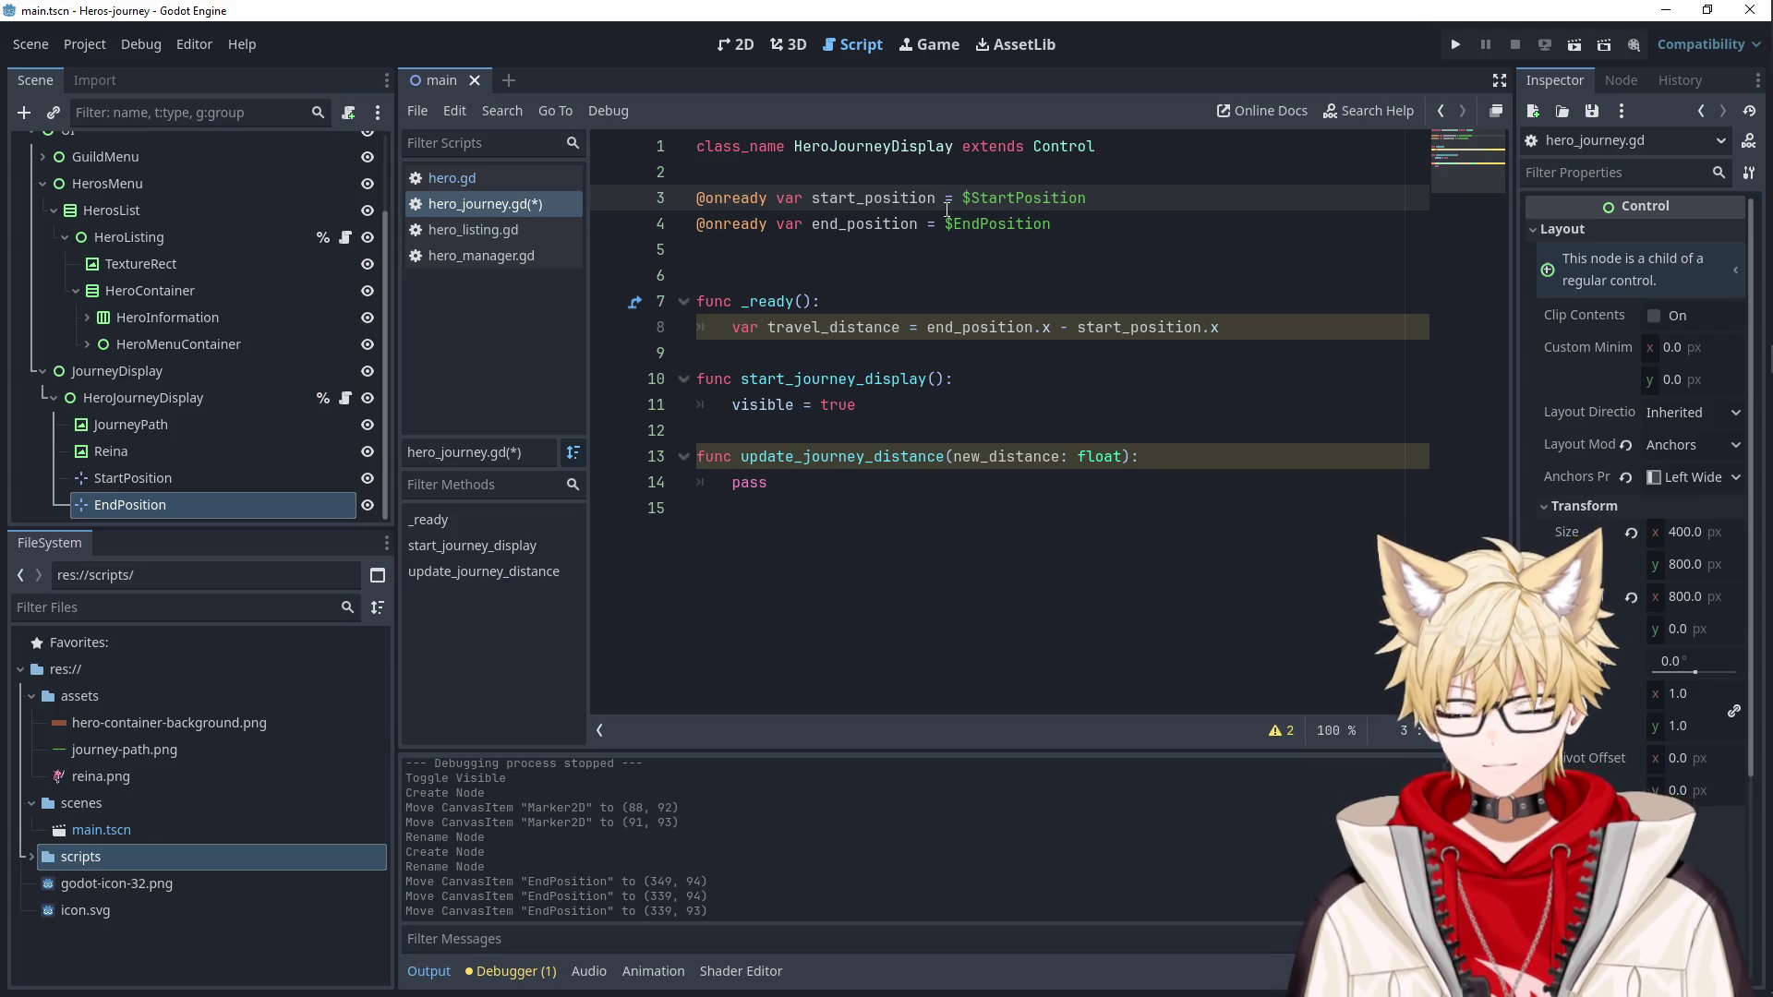
text(: Market)
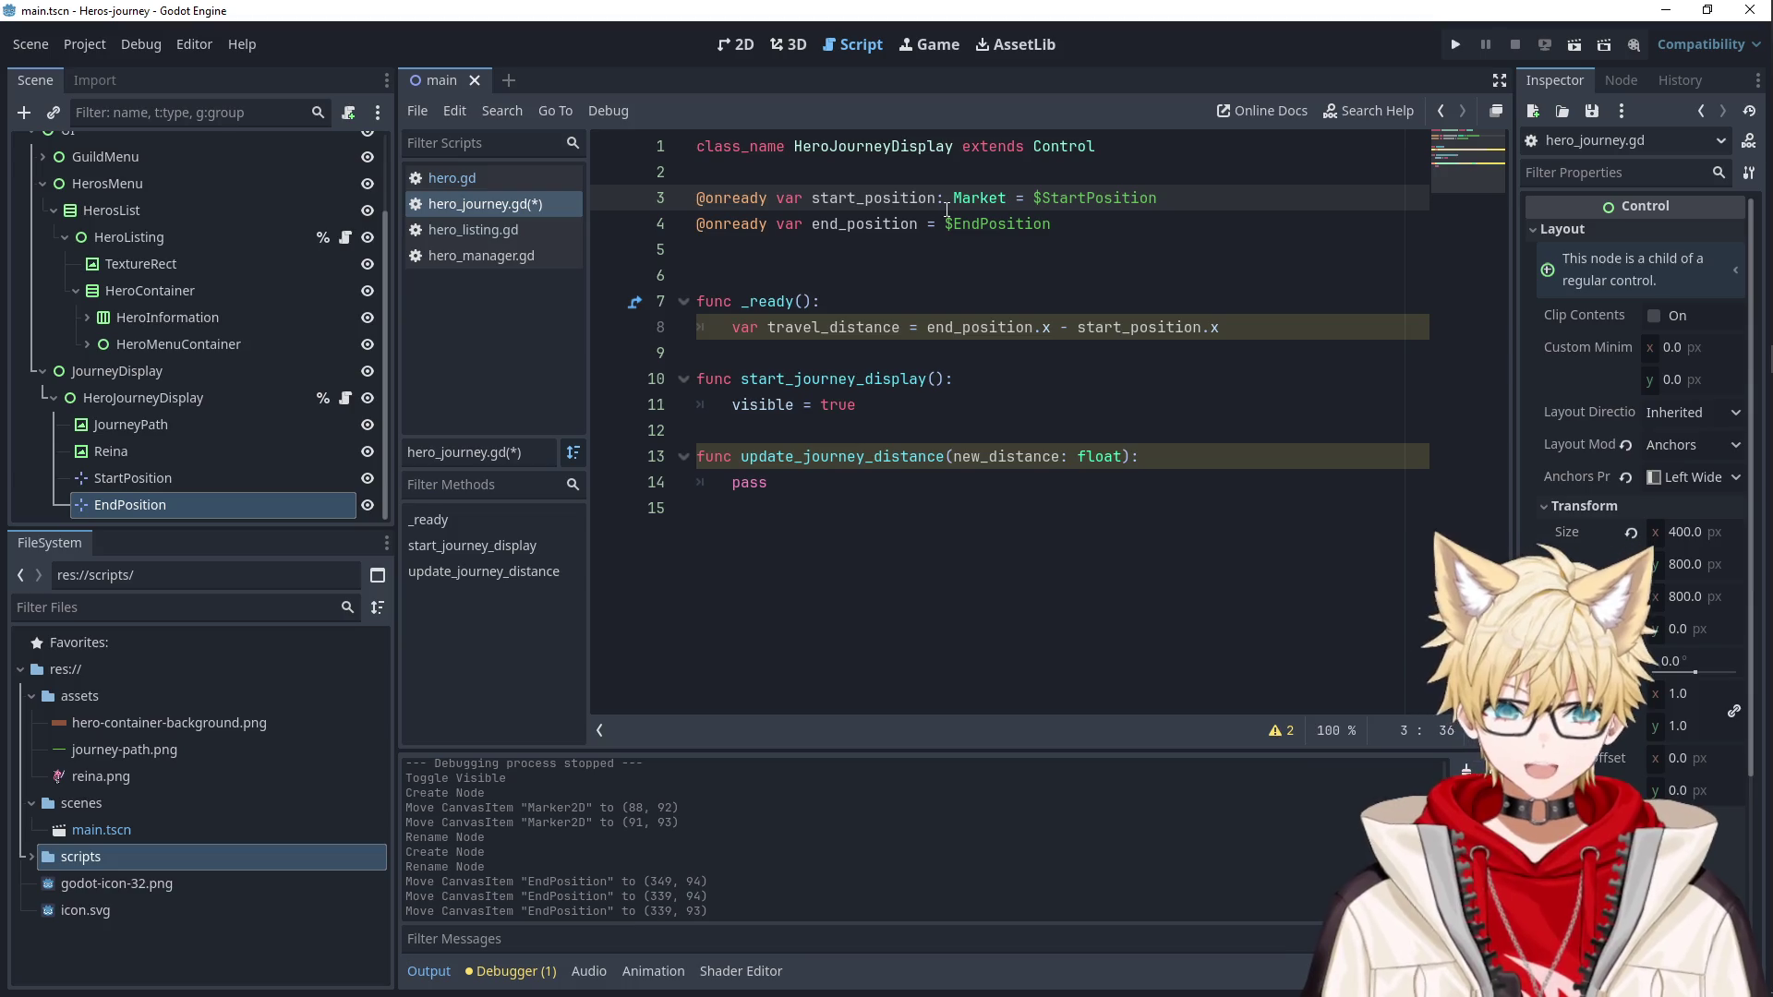
key(Return)
key(Down)
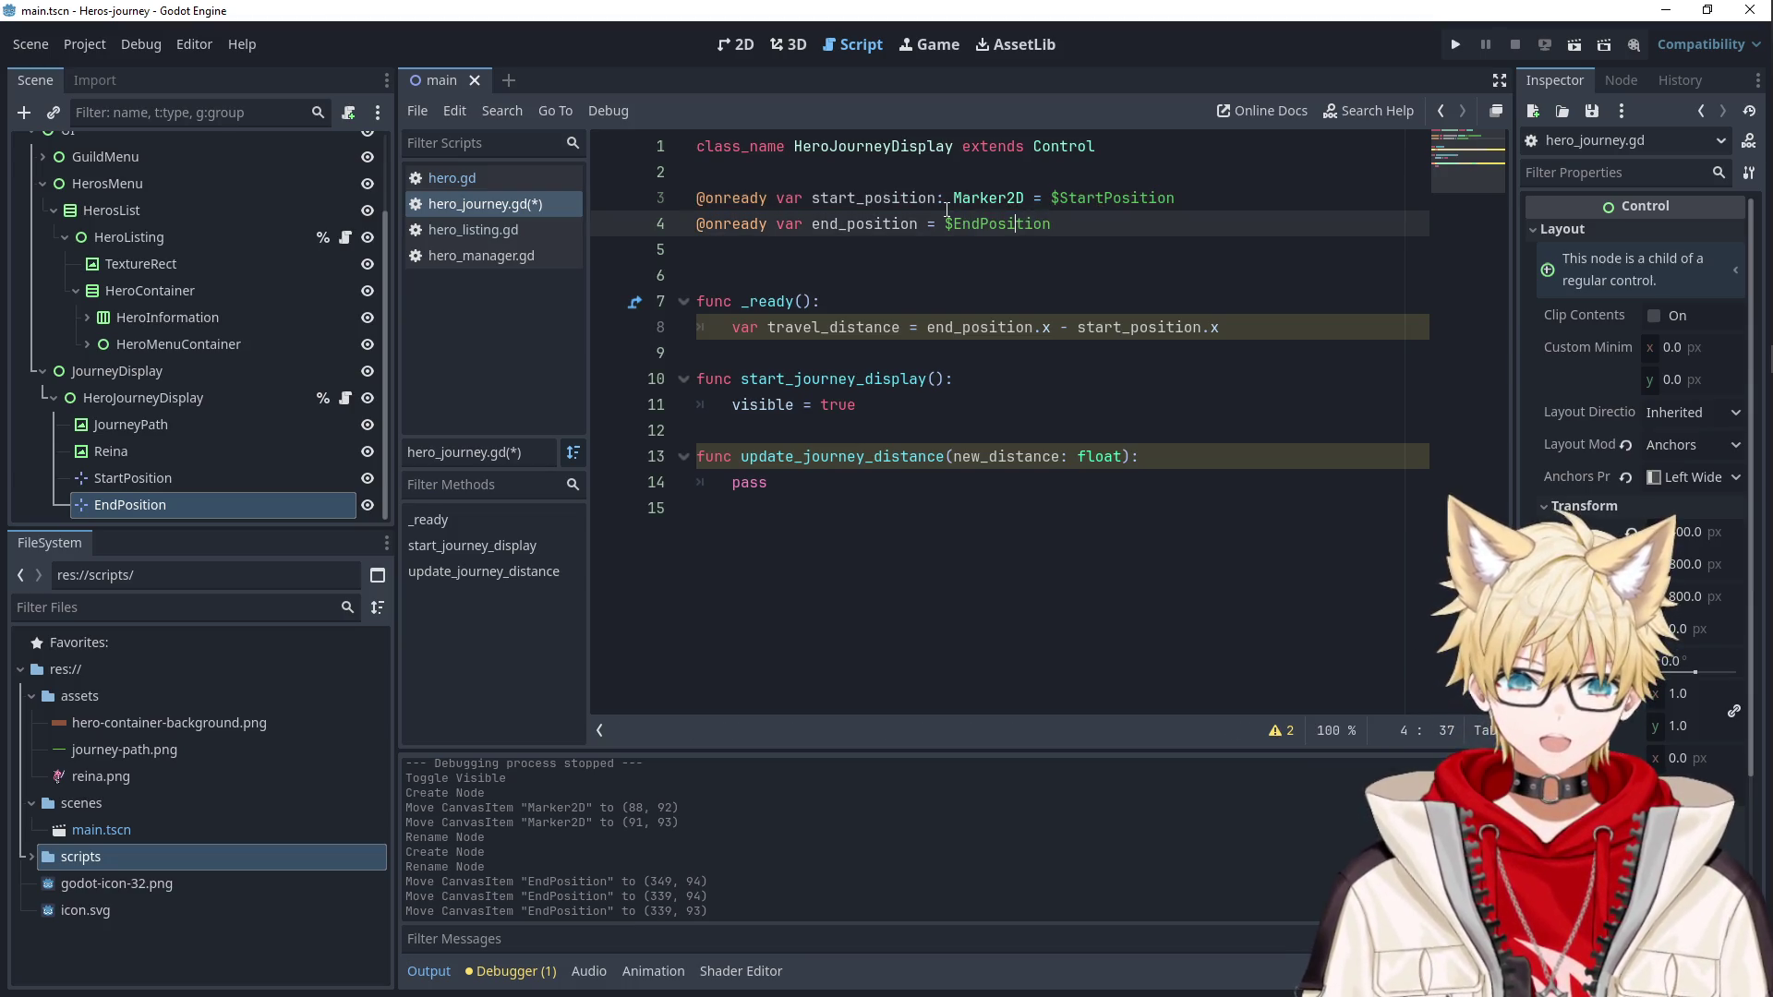
text(: Marker)
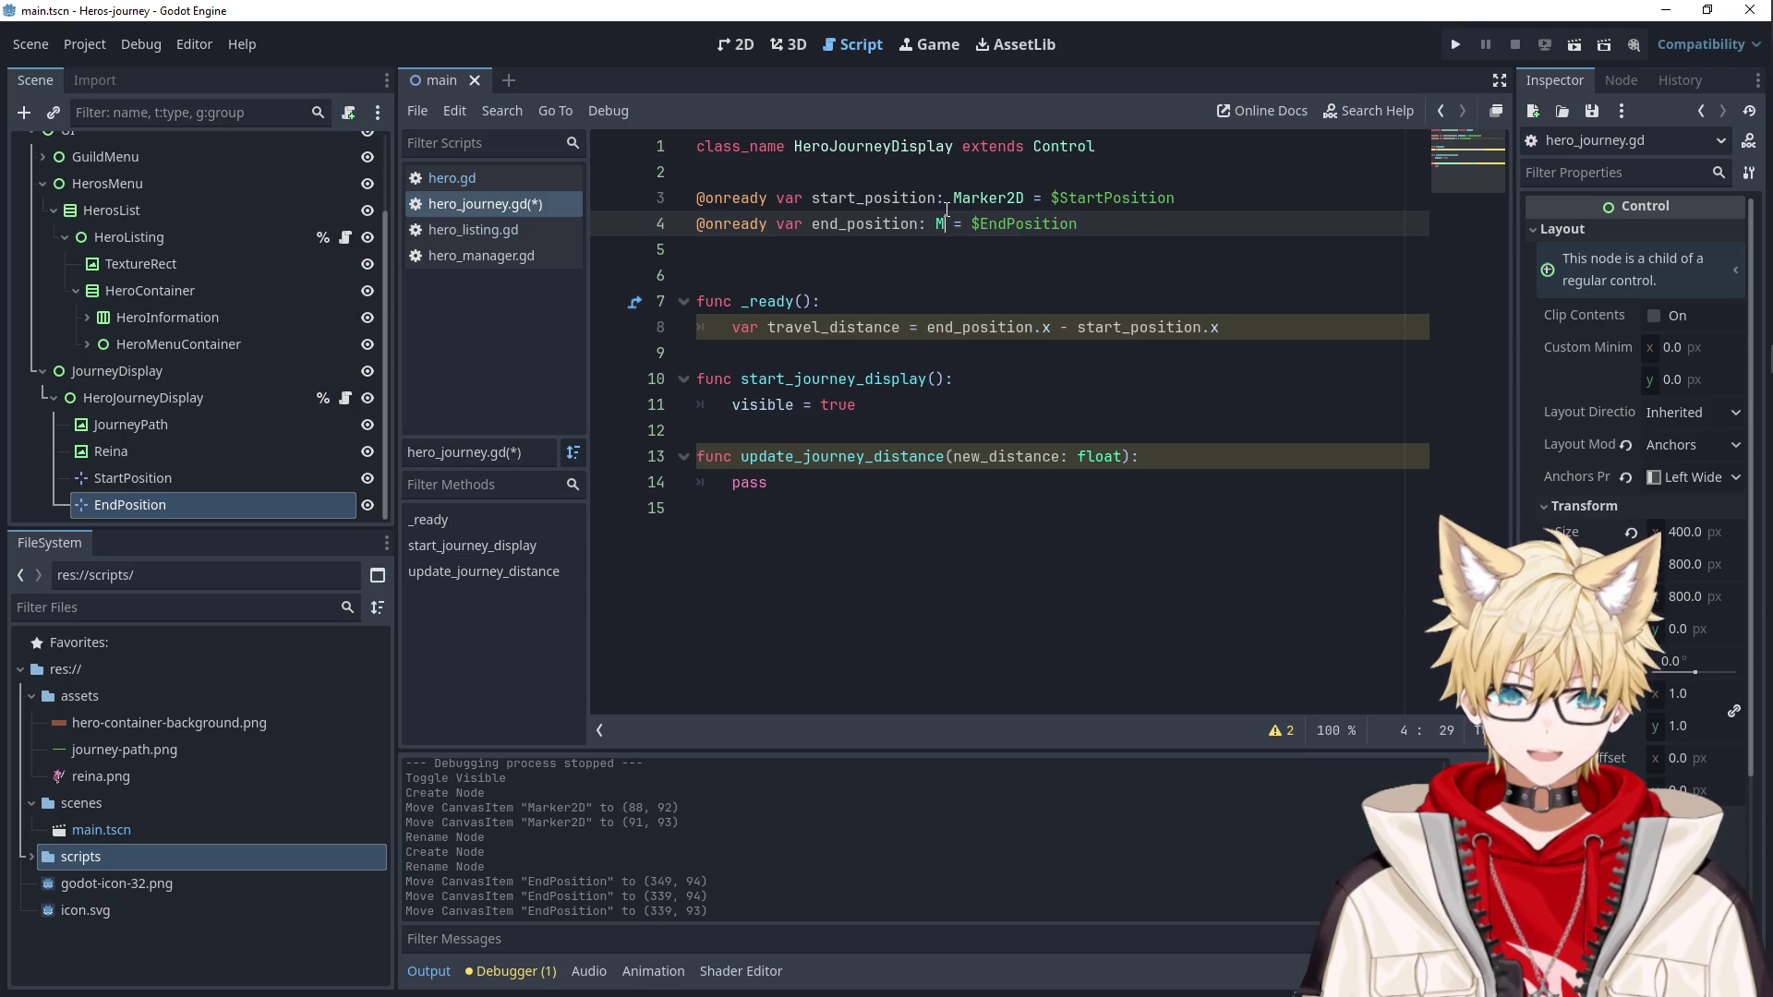
key(Return)
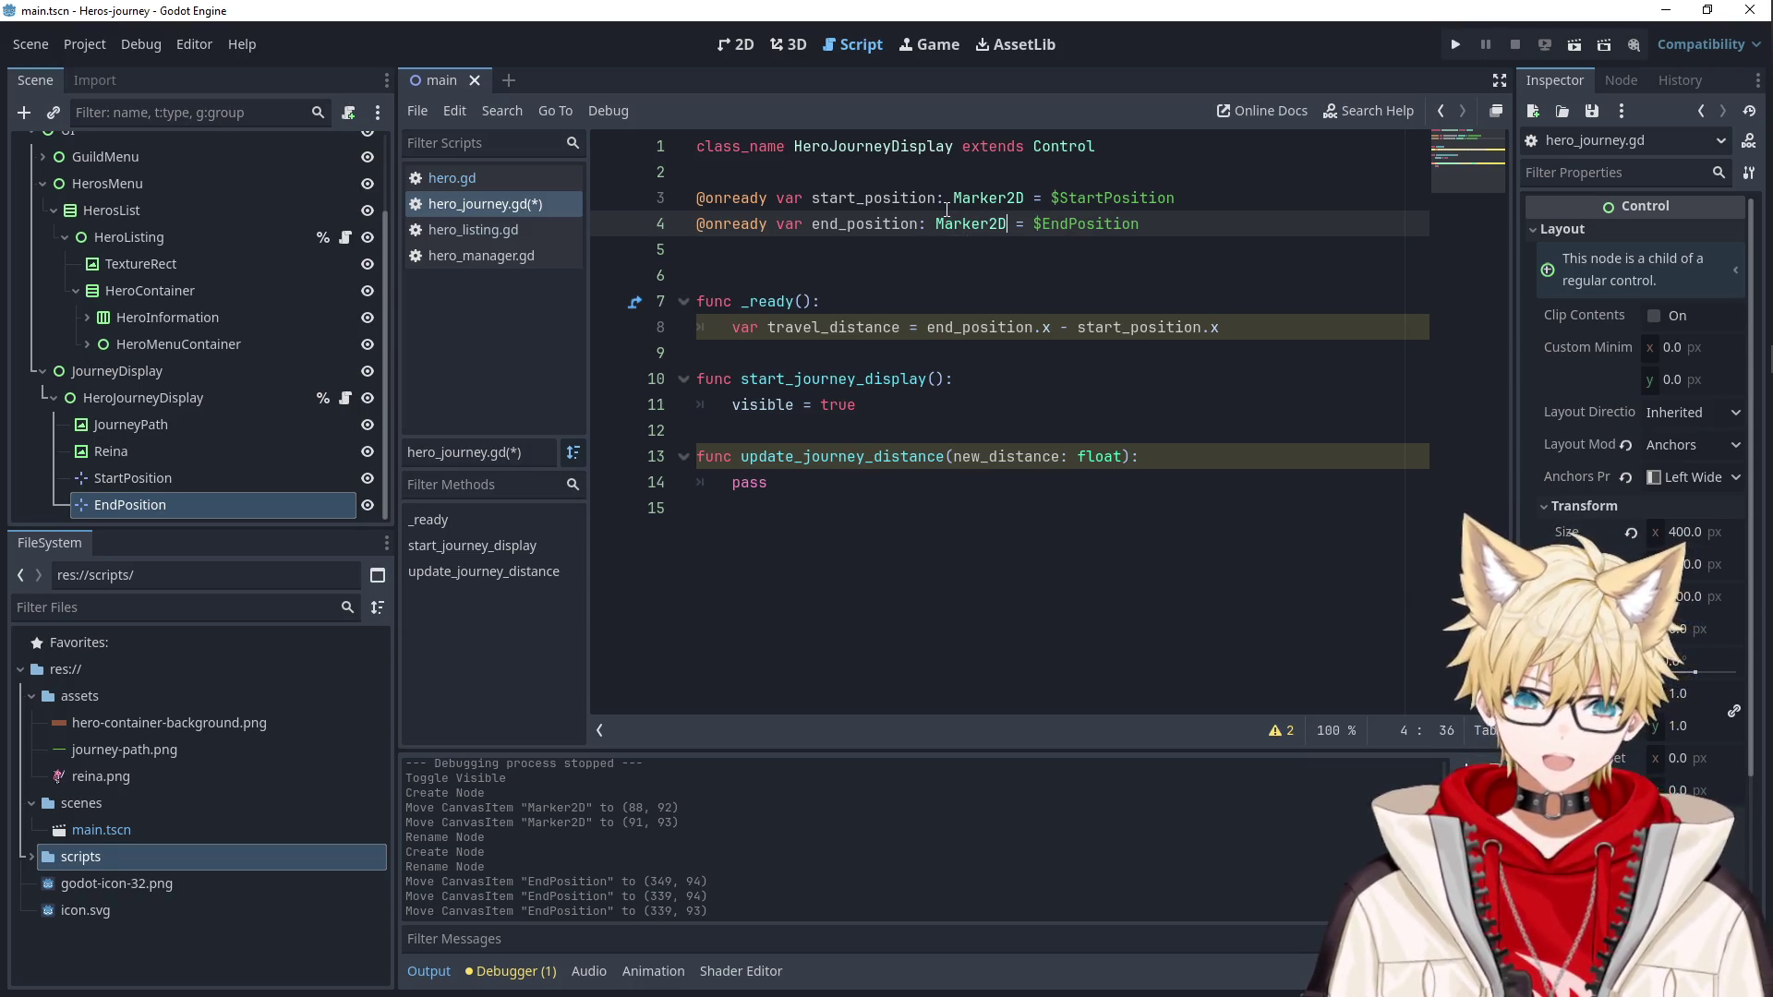
click(1028, 255)
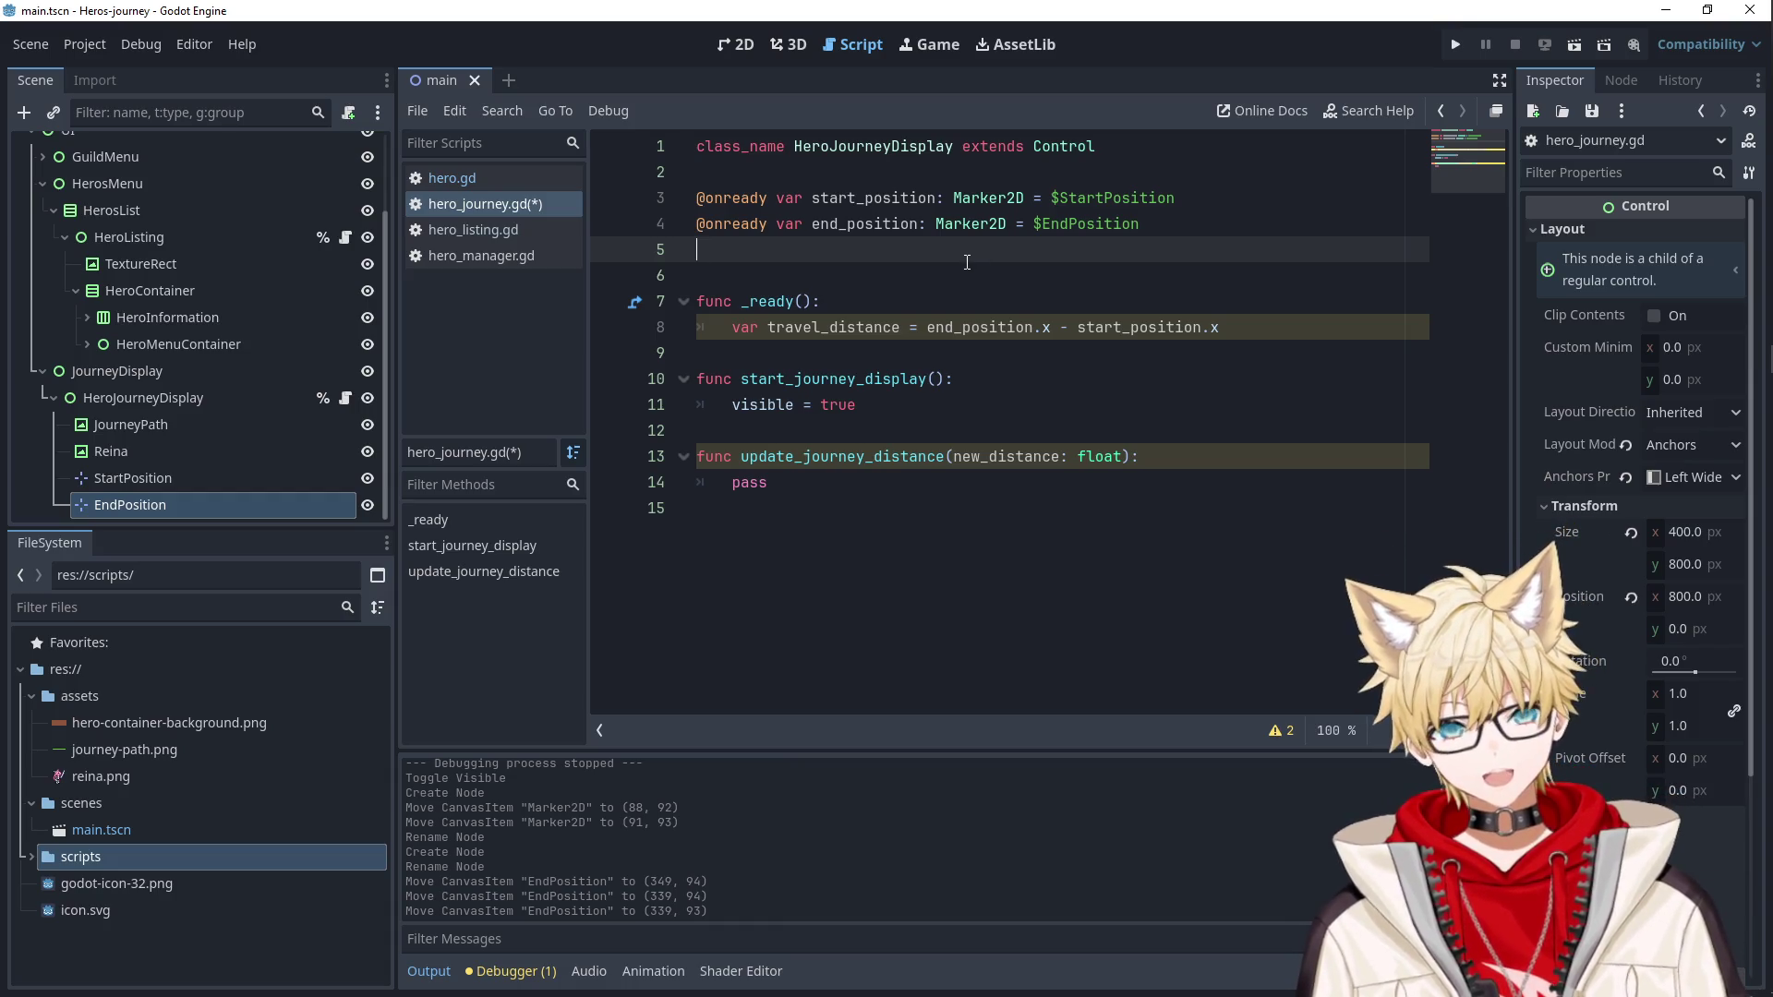
click(839, 327)
click(1333, 330)
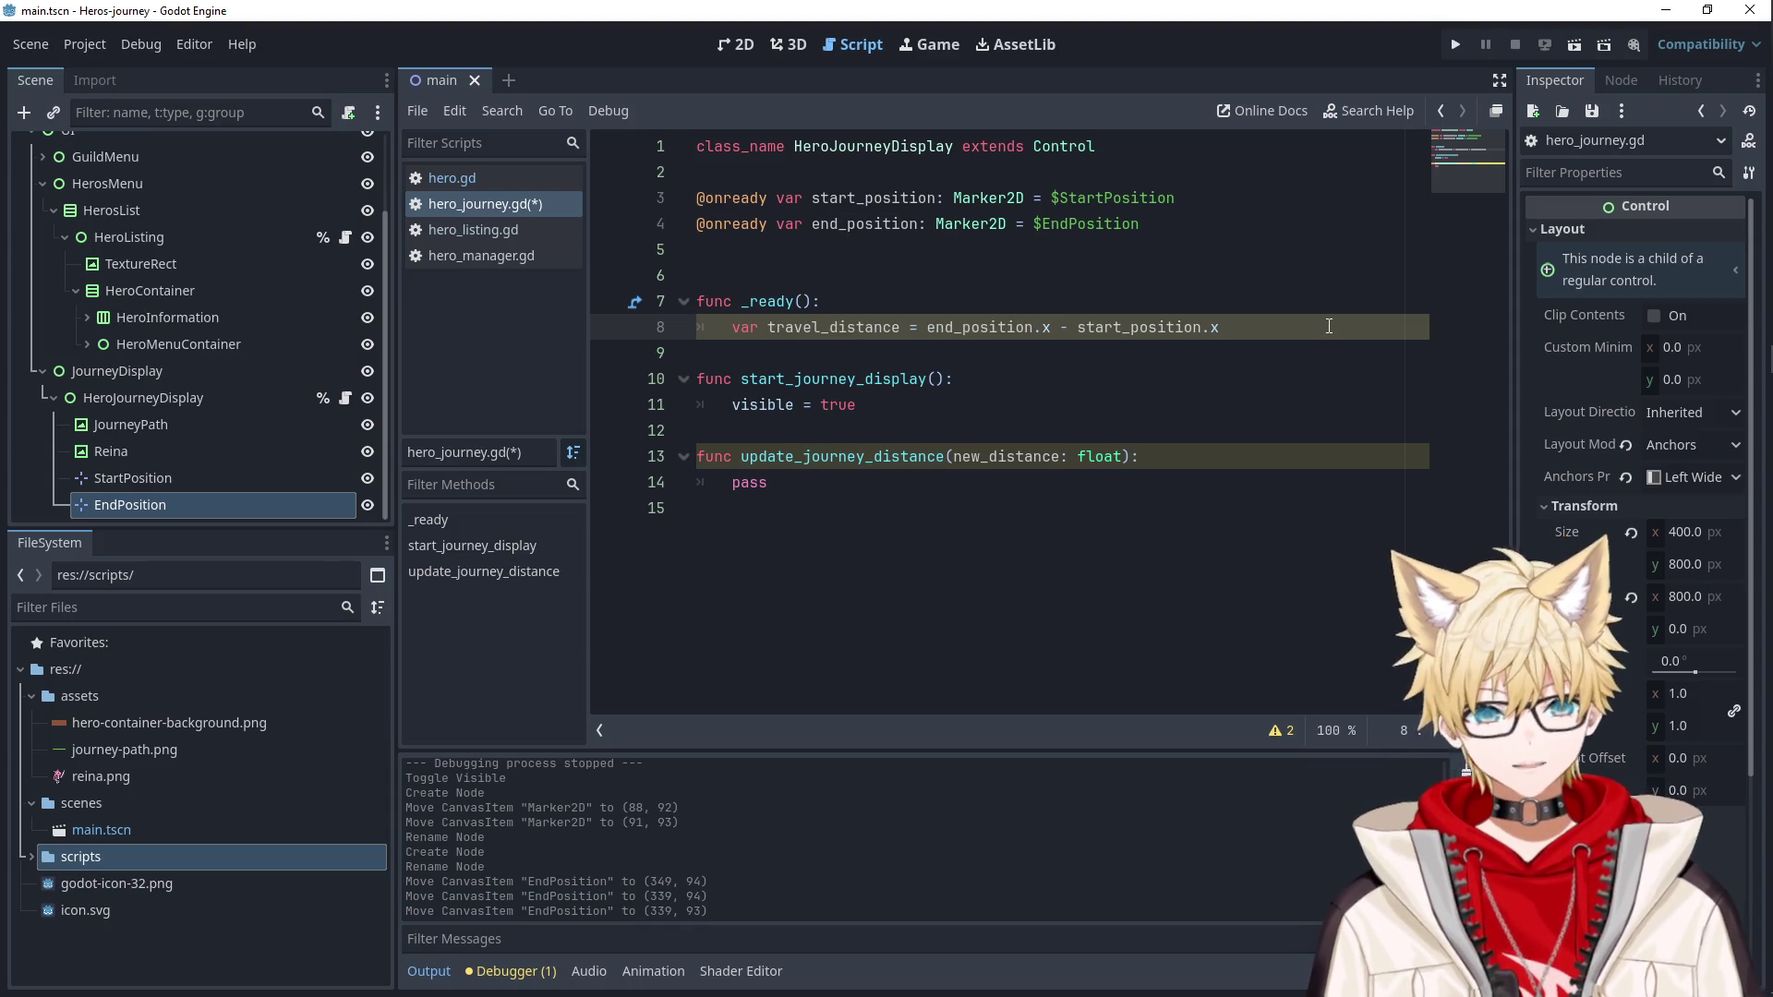
key(Return)
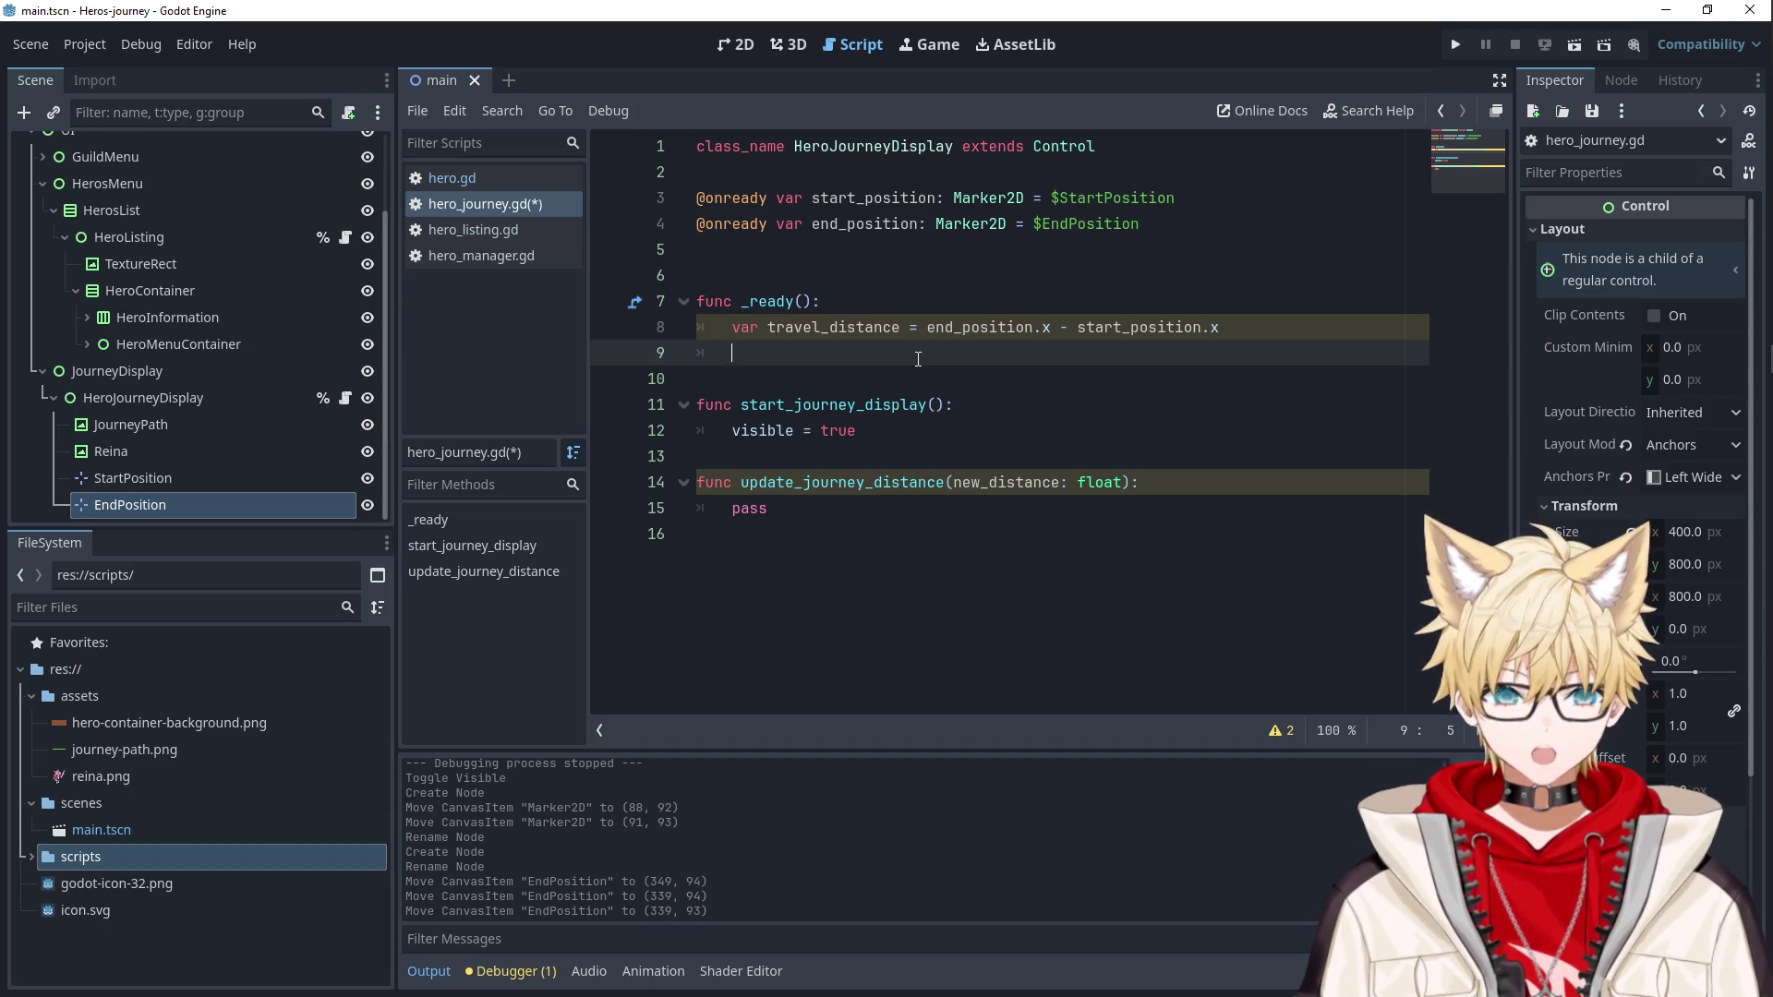
click(1001, 269)
key(Return)
key(Up)
key(Up)
key(Down)
text(@onready v)
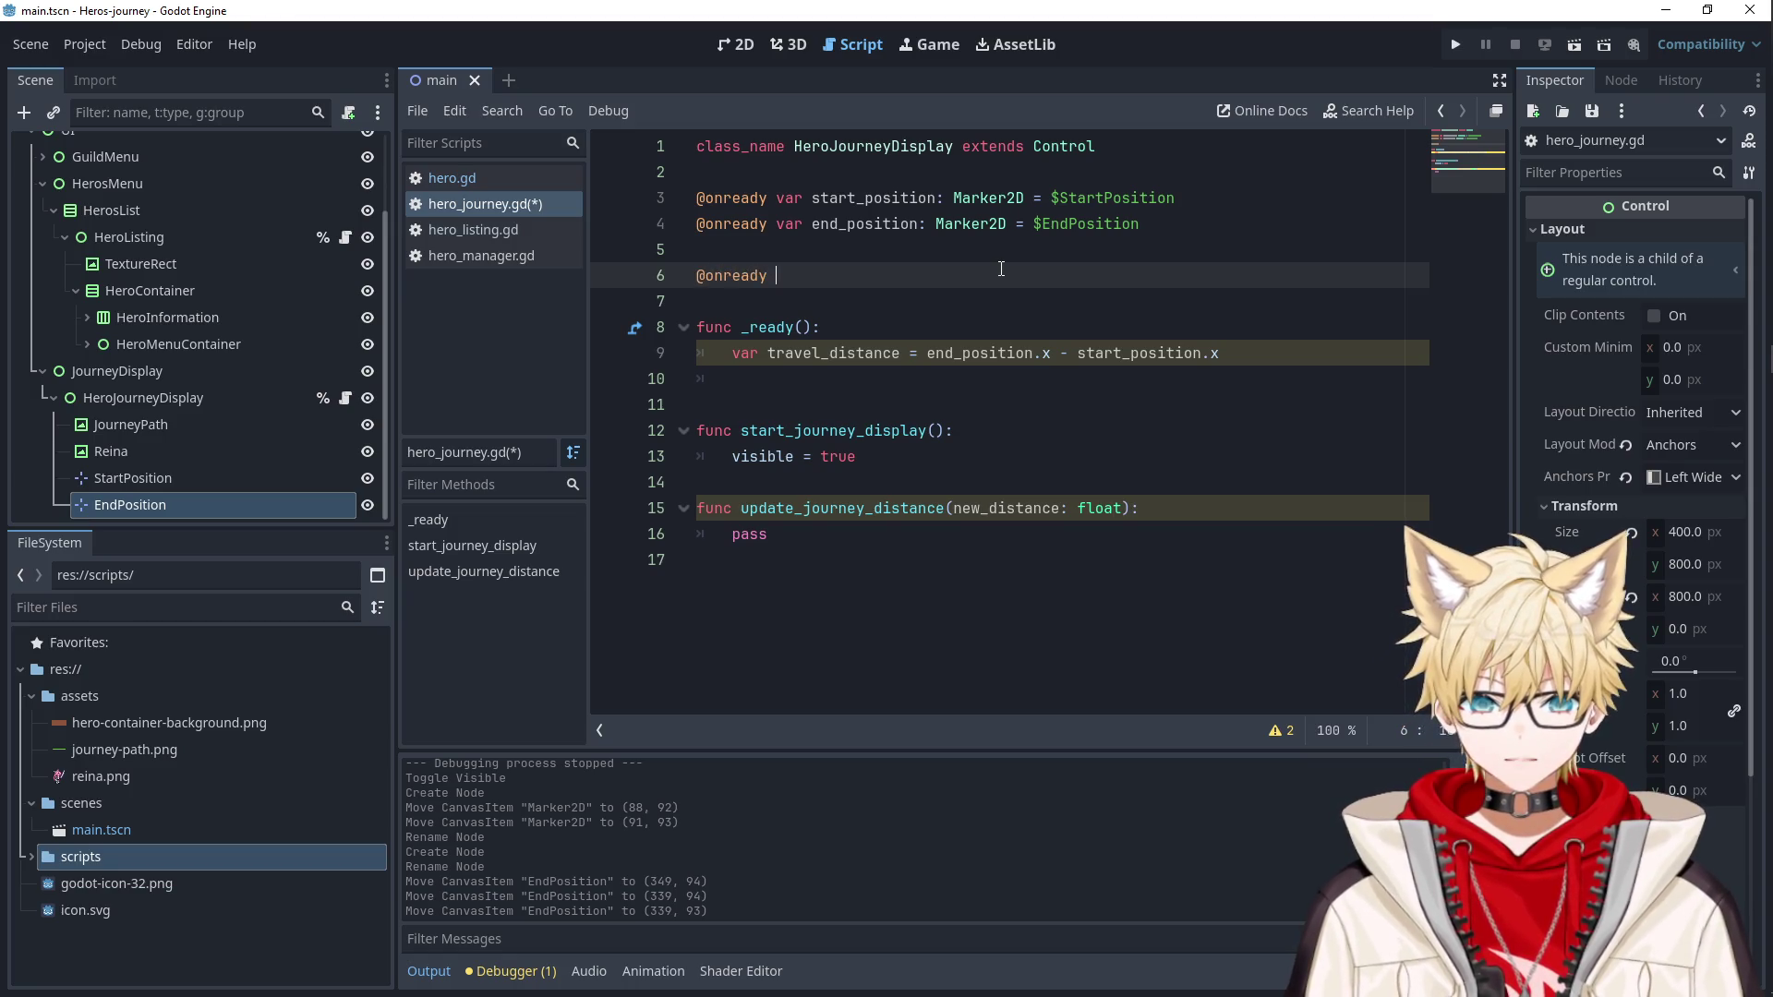
text(ar)
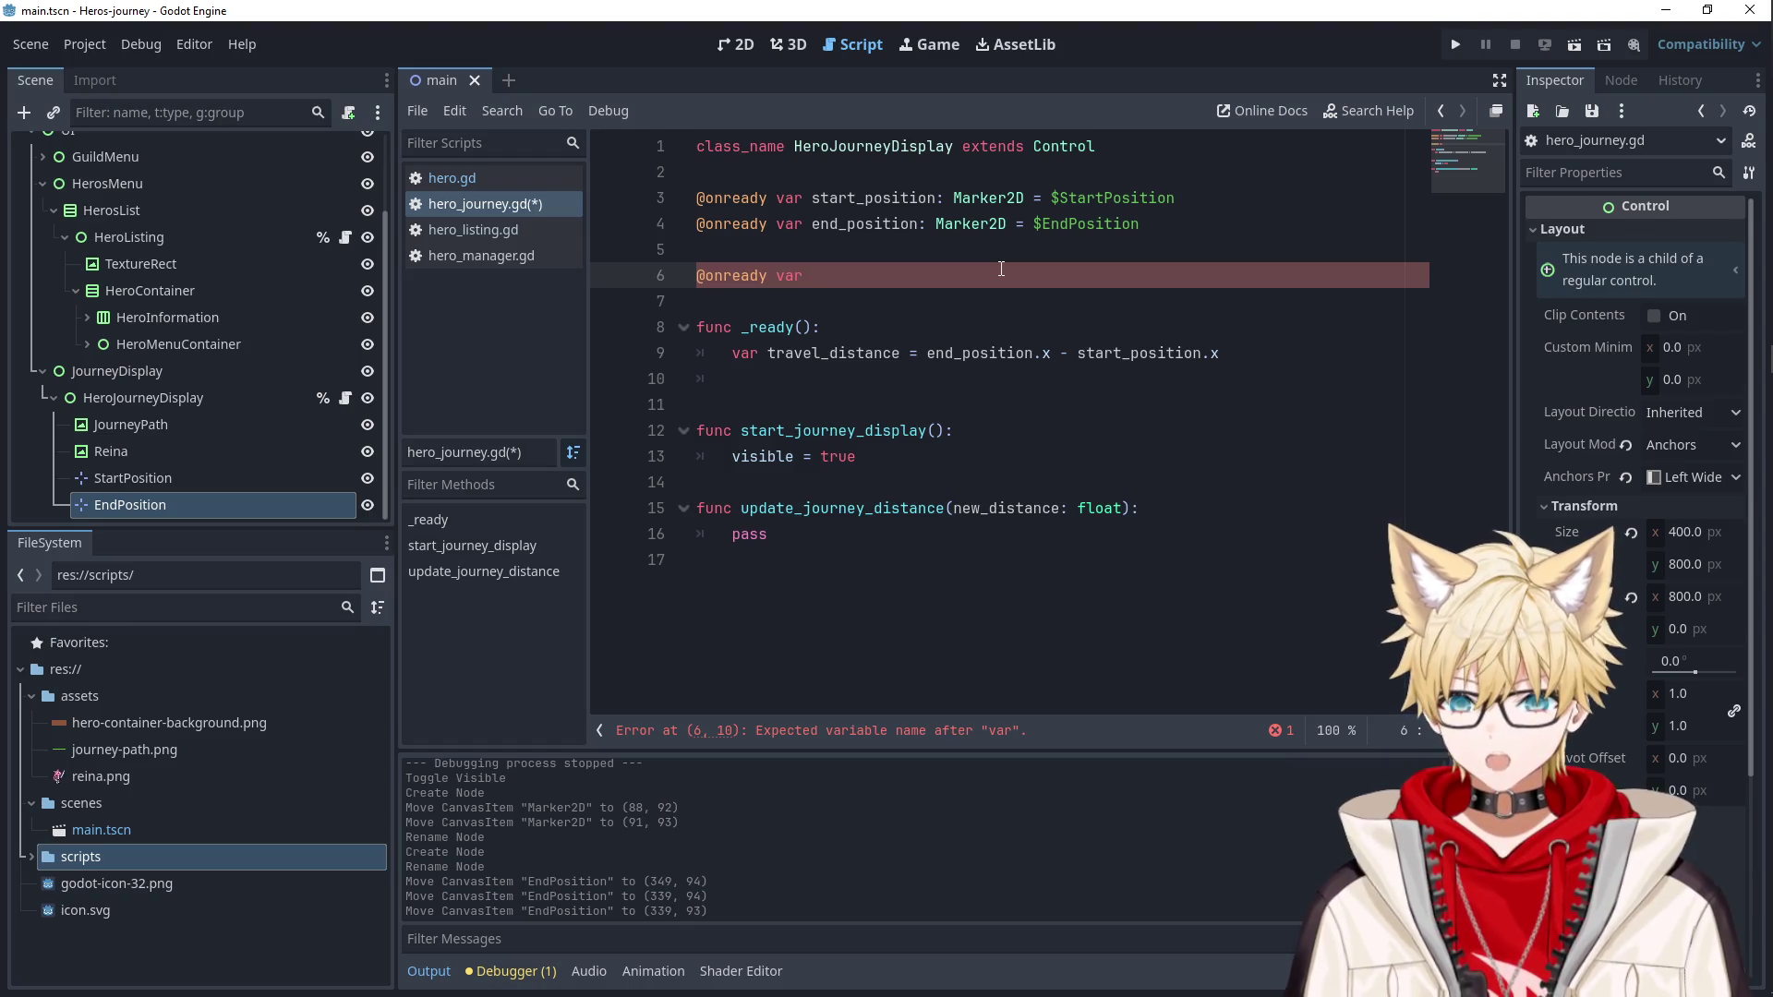
text(journey_)
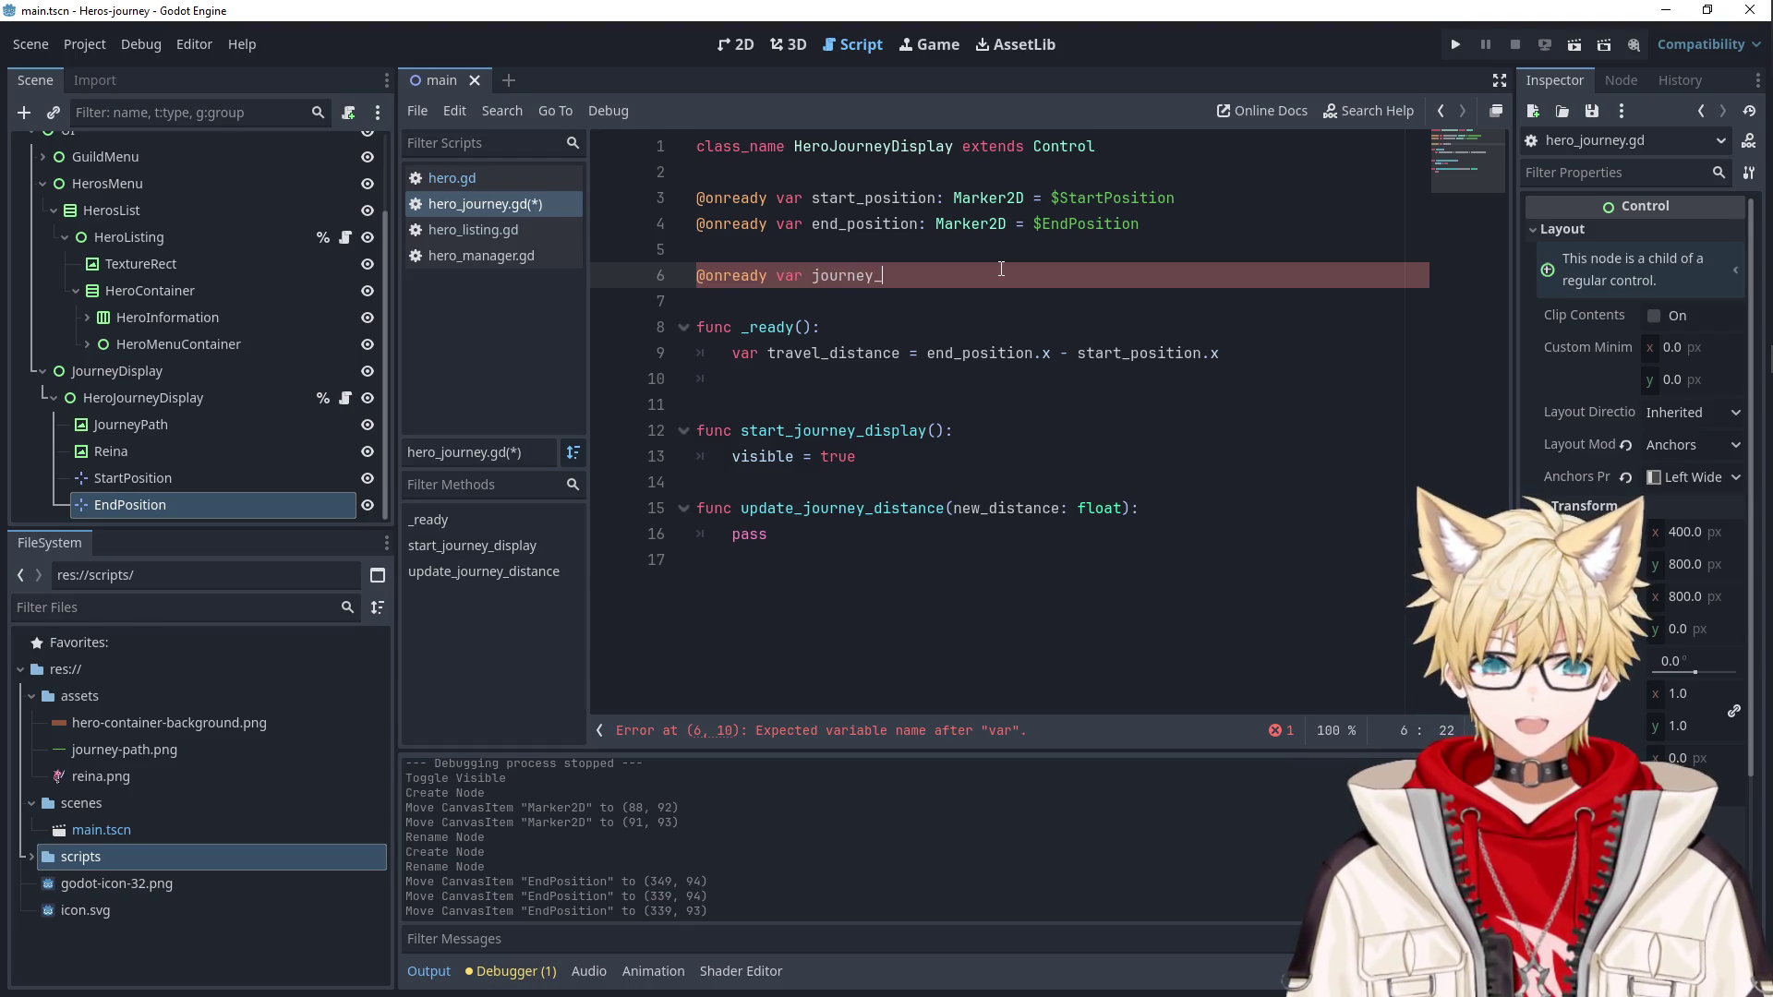
text(istance: flaot)
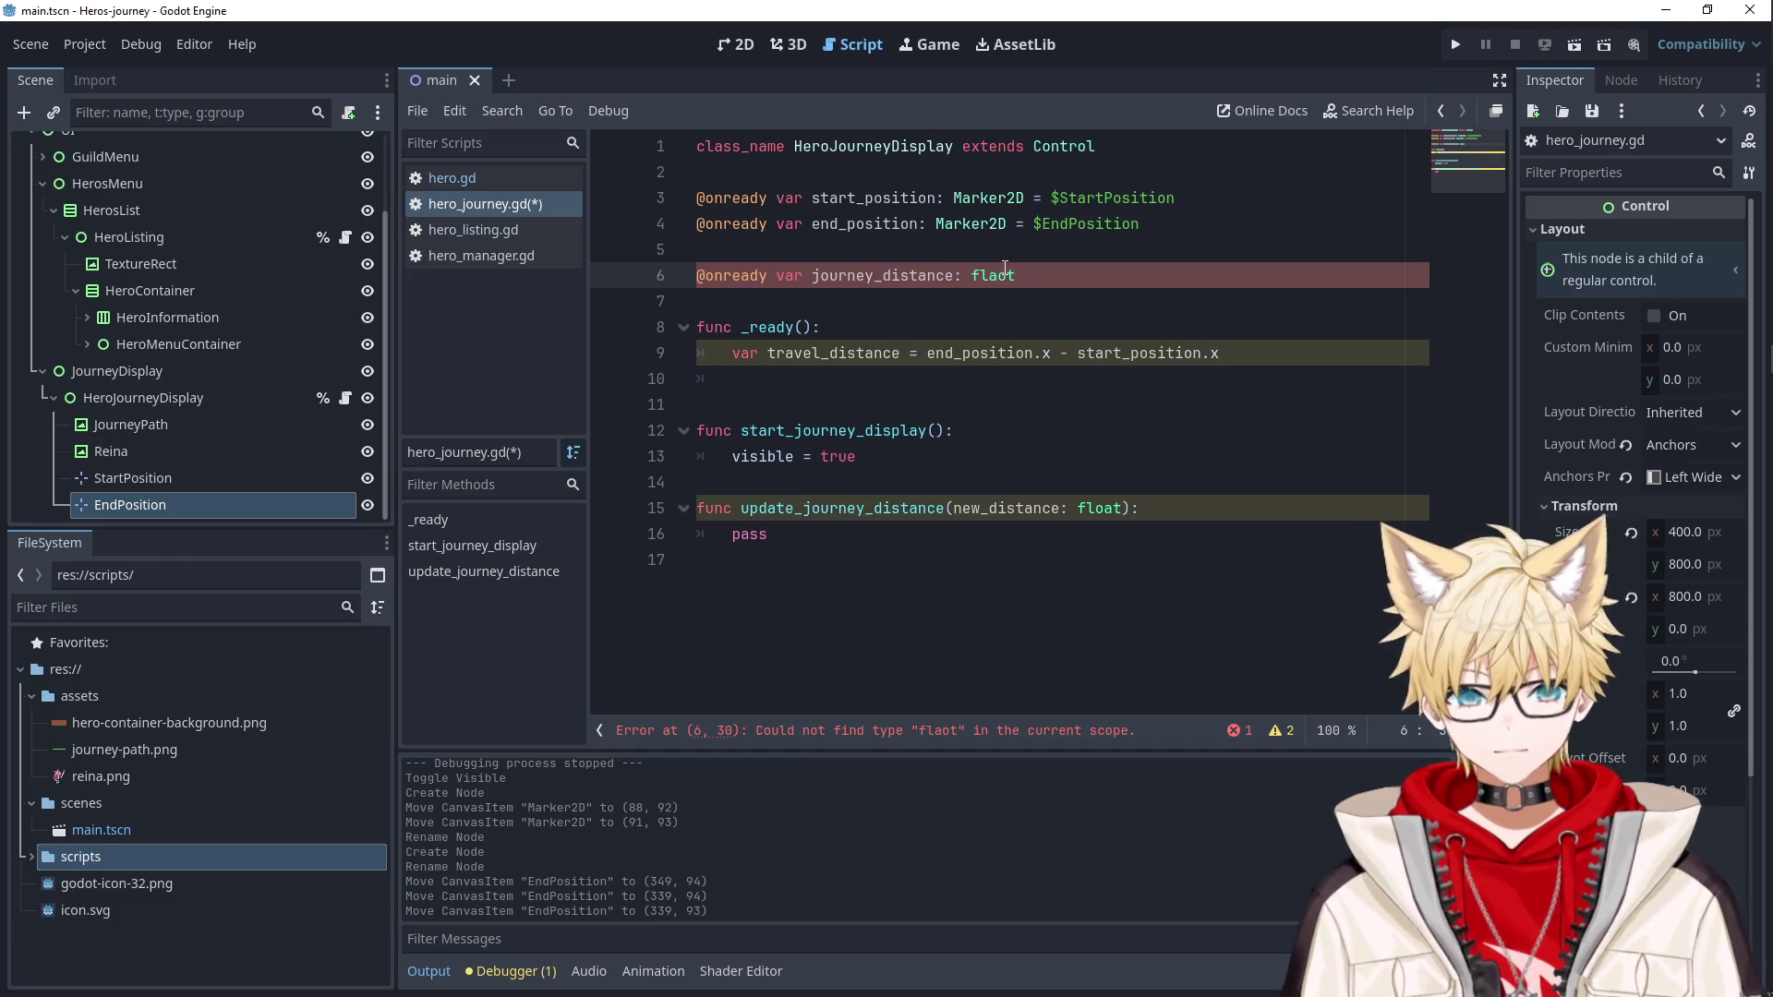
text(at)
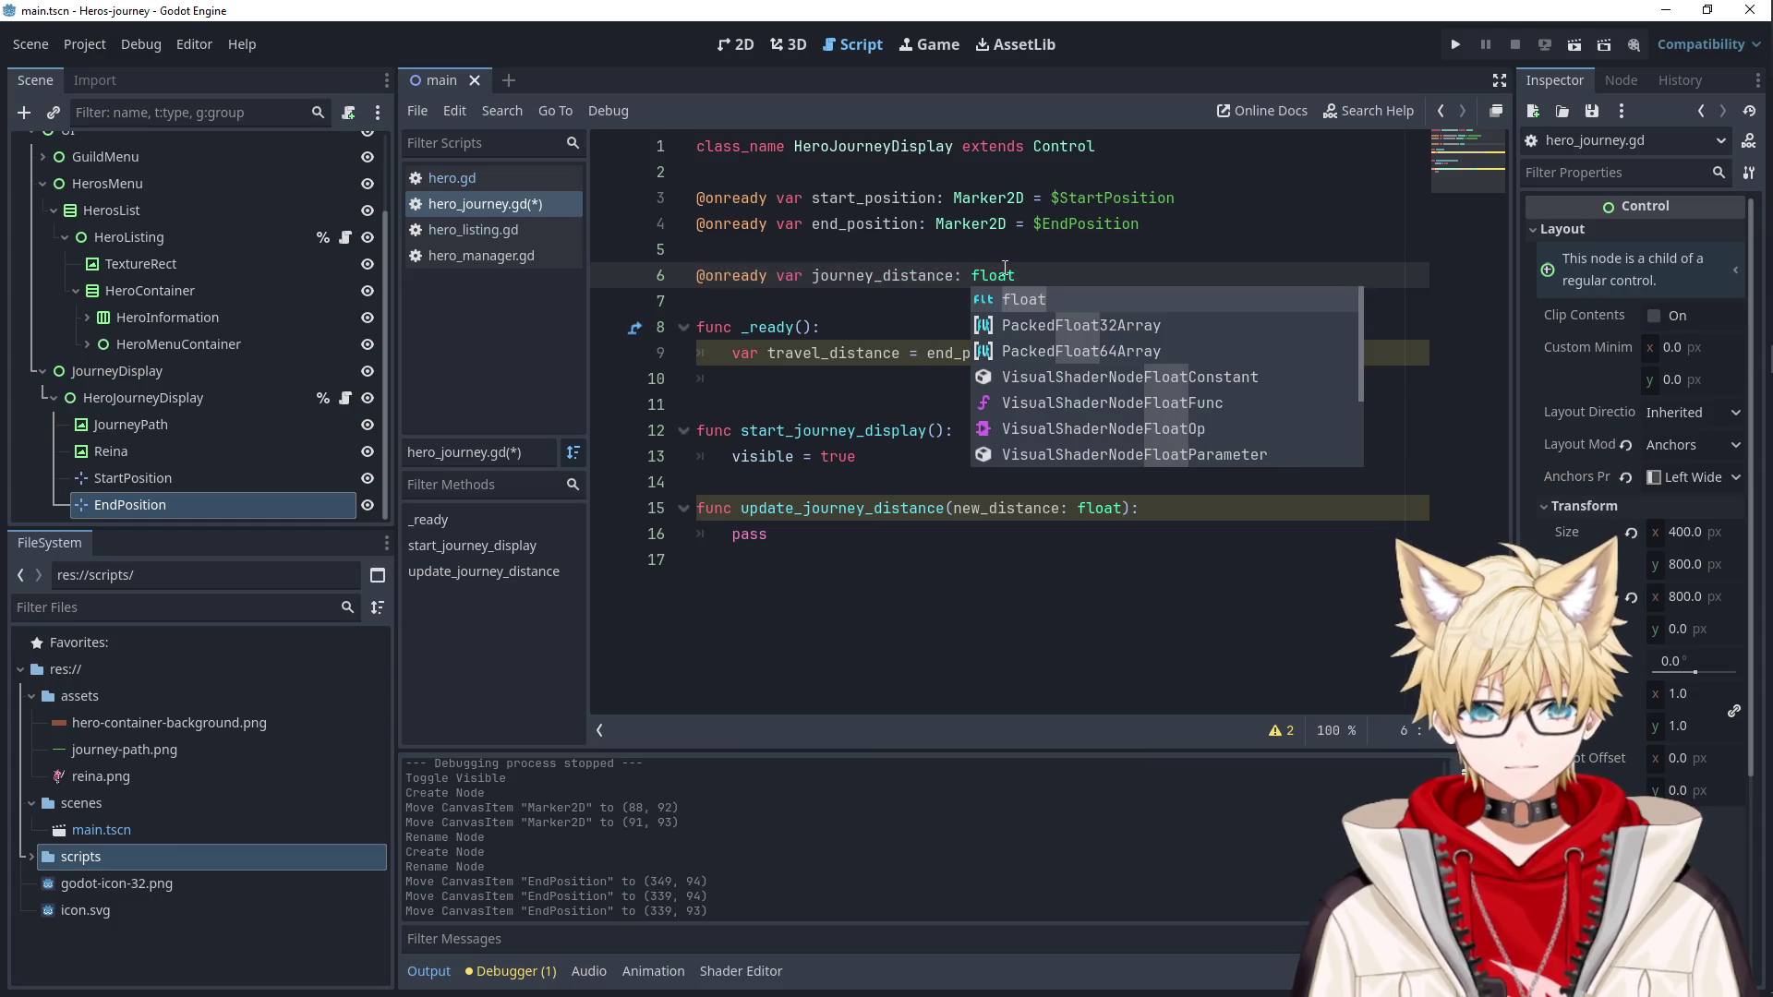
Step: Replace the local var travel_distance in _ready with journey_distance and remove the extra blank line
double_click(893, 276)
key(ctrl+c)
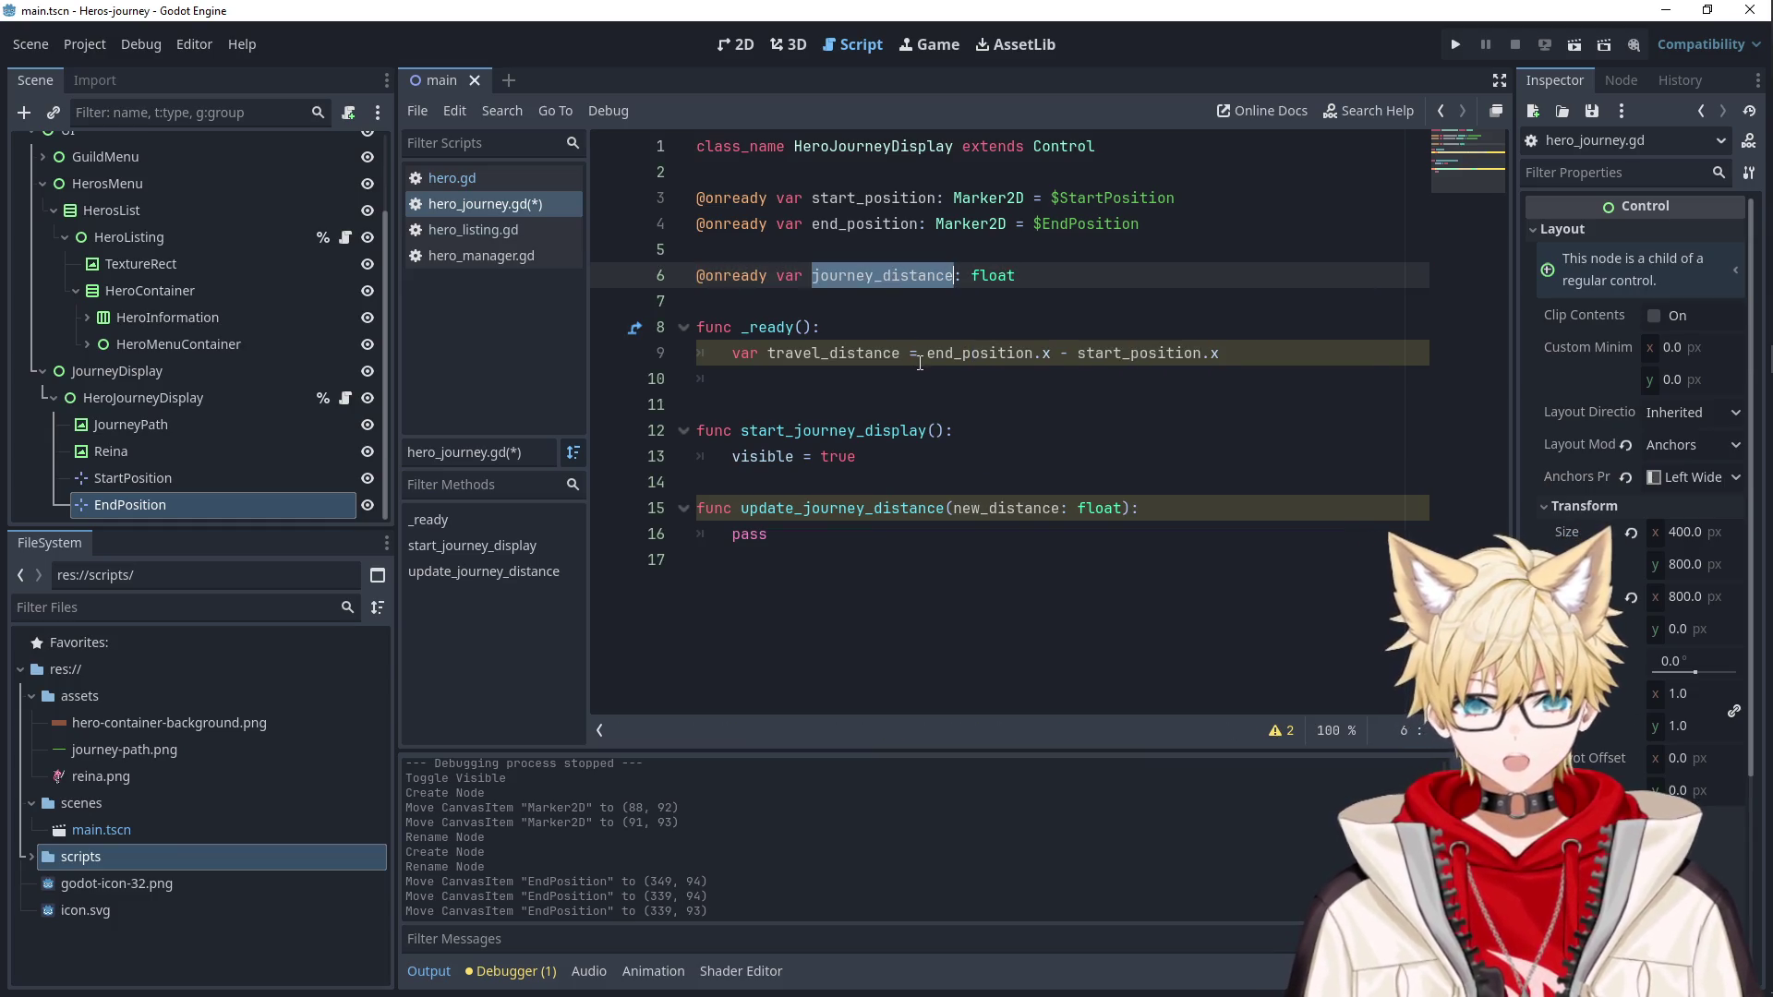
drag(906, 352, 732, 353)
key(ctrl+v)
click(895, 304)
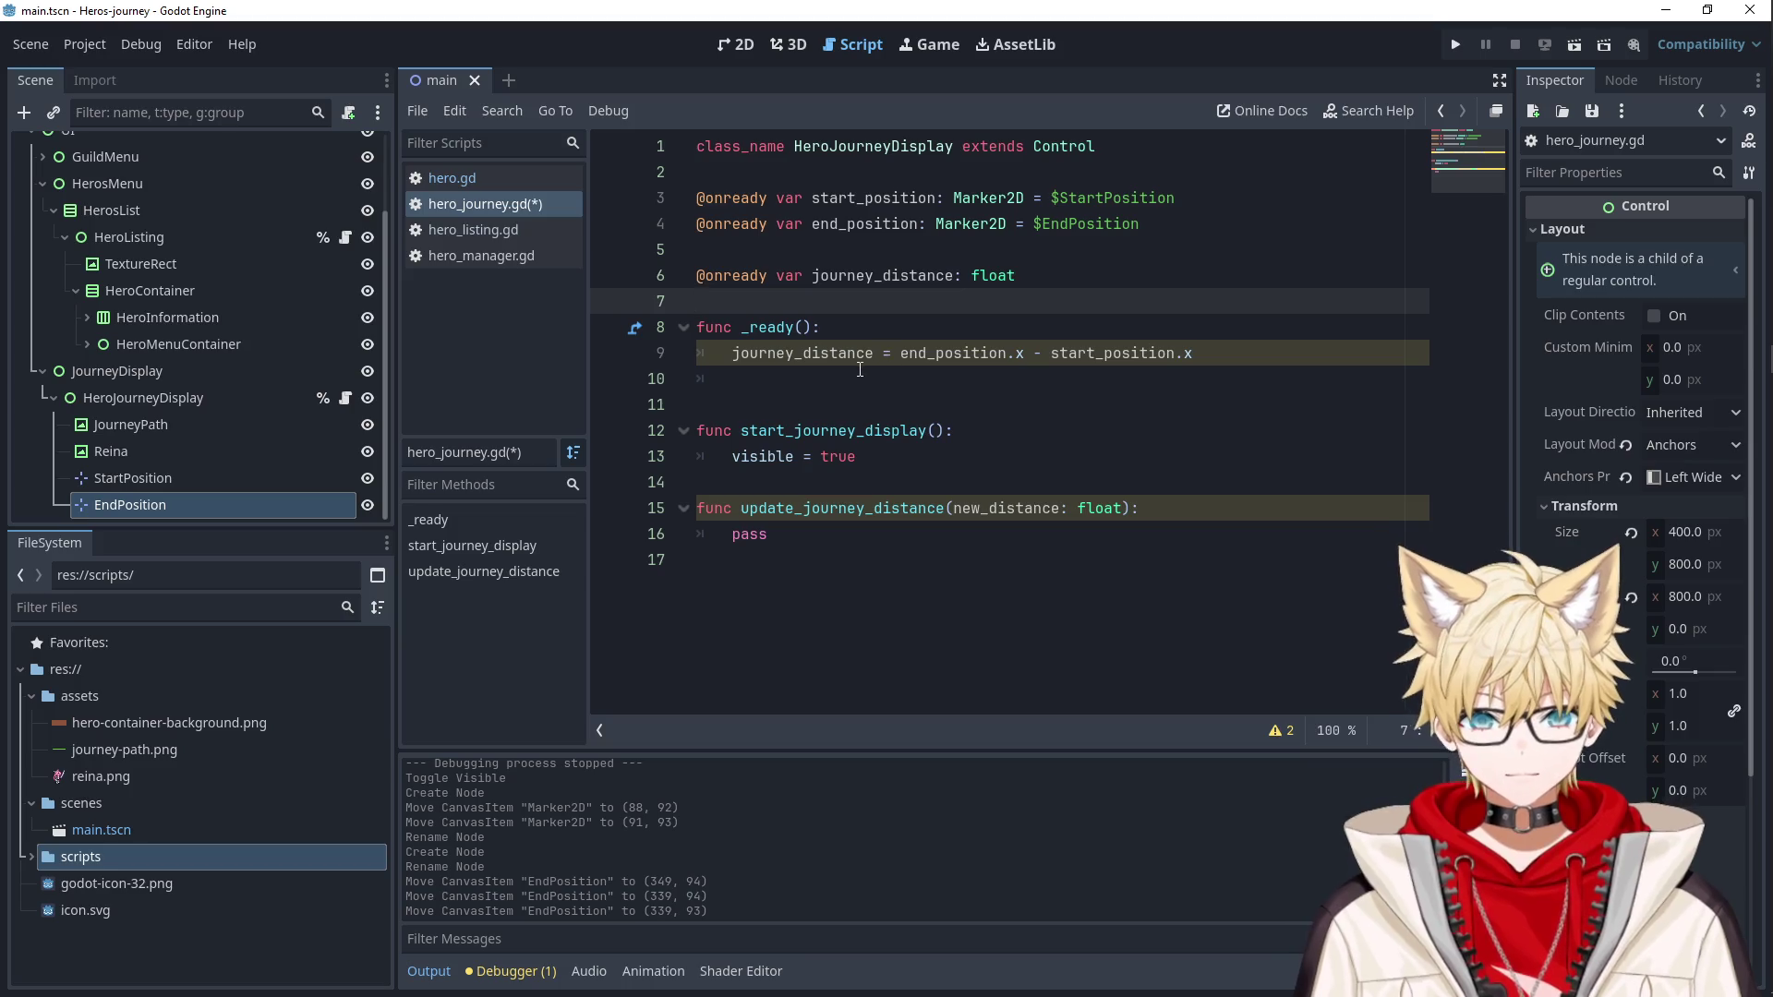
click(860, 369)
key(BackSpace)
key(BackSpace)
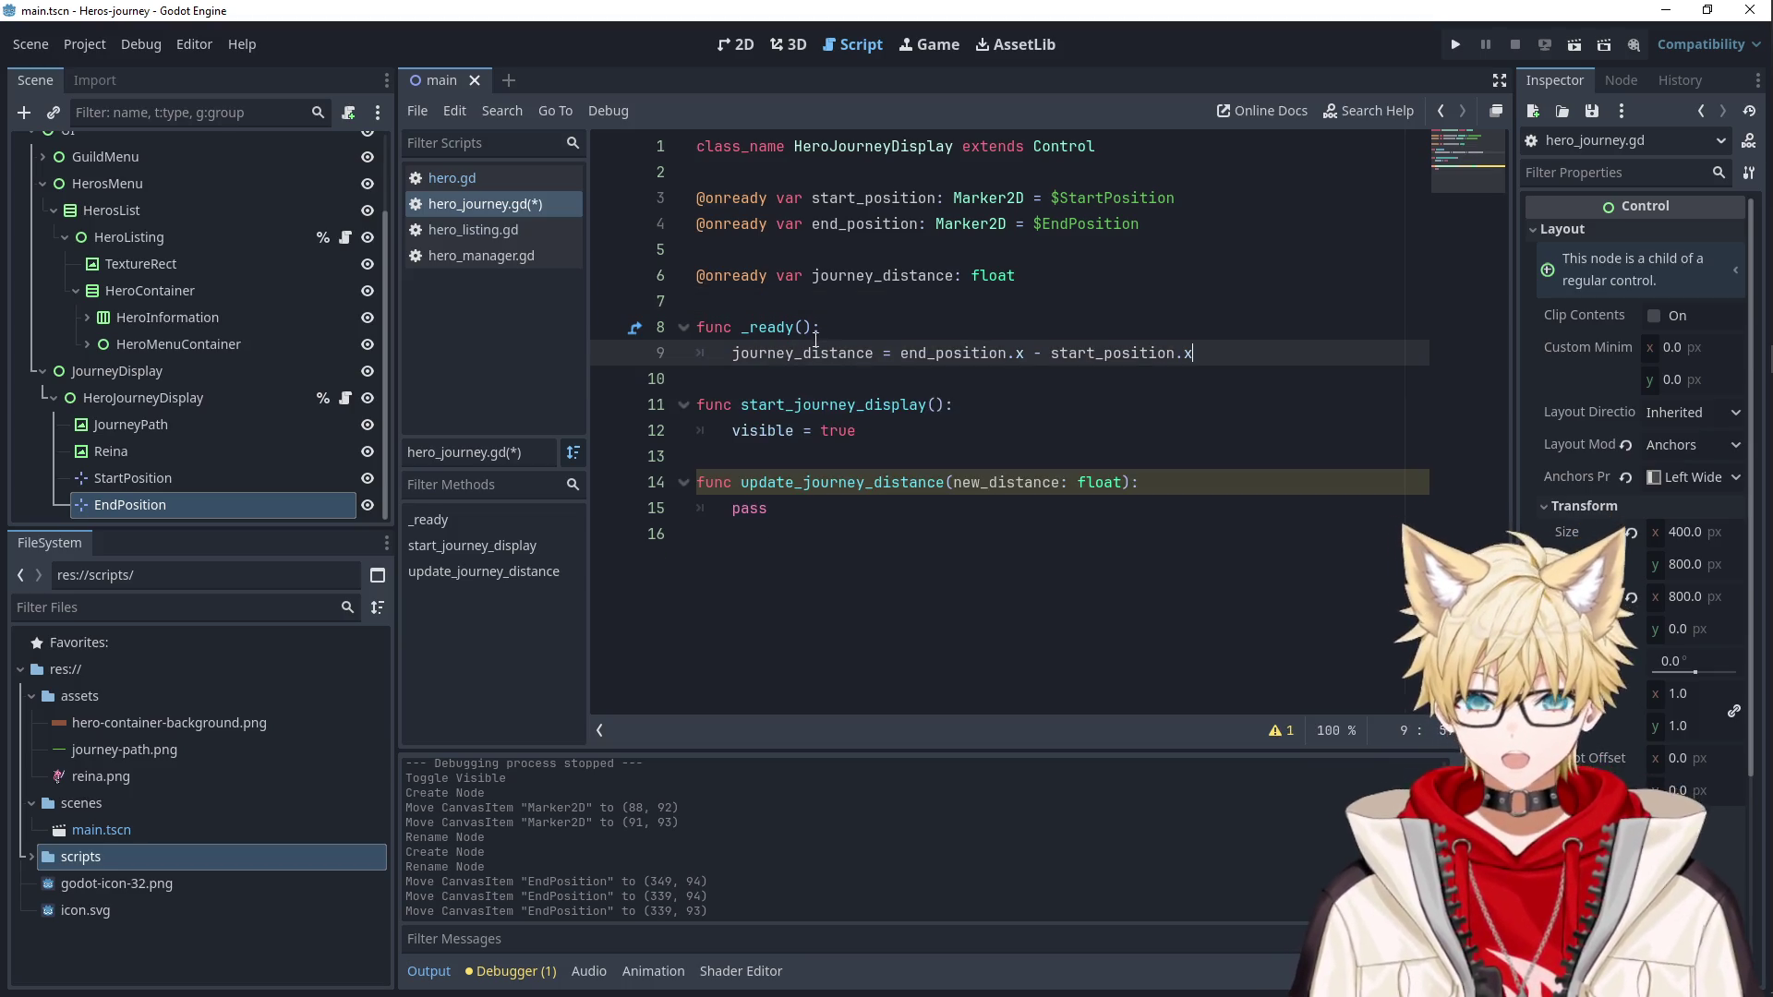
Step: Select the pass placeholder in update_journey_distance, then select Reina in the 2D view
double_click(802, 351)
click(802, 525)
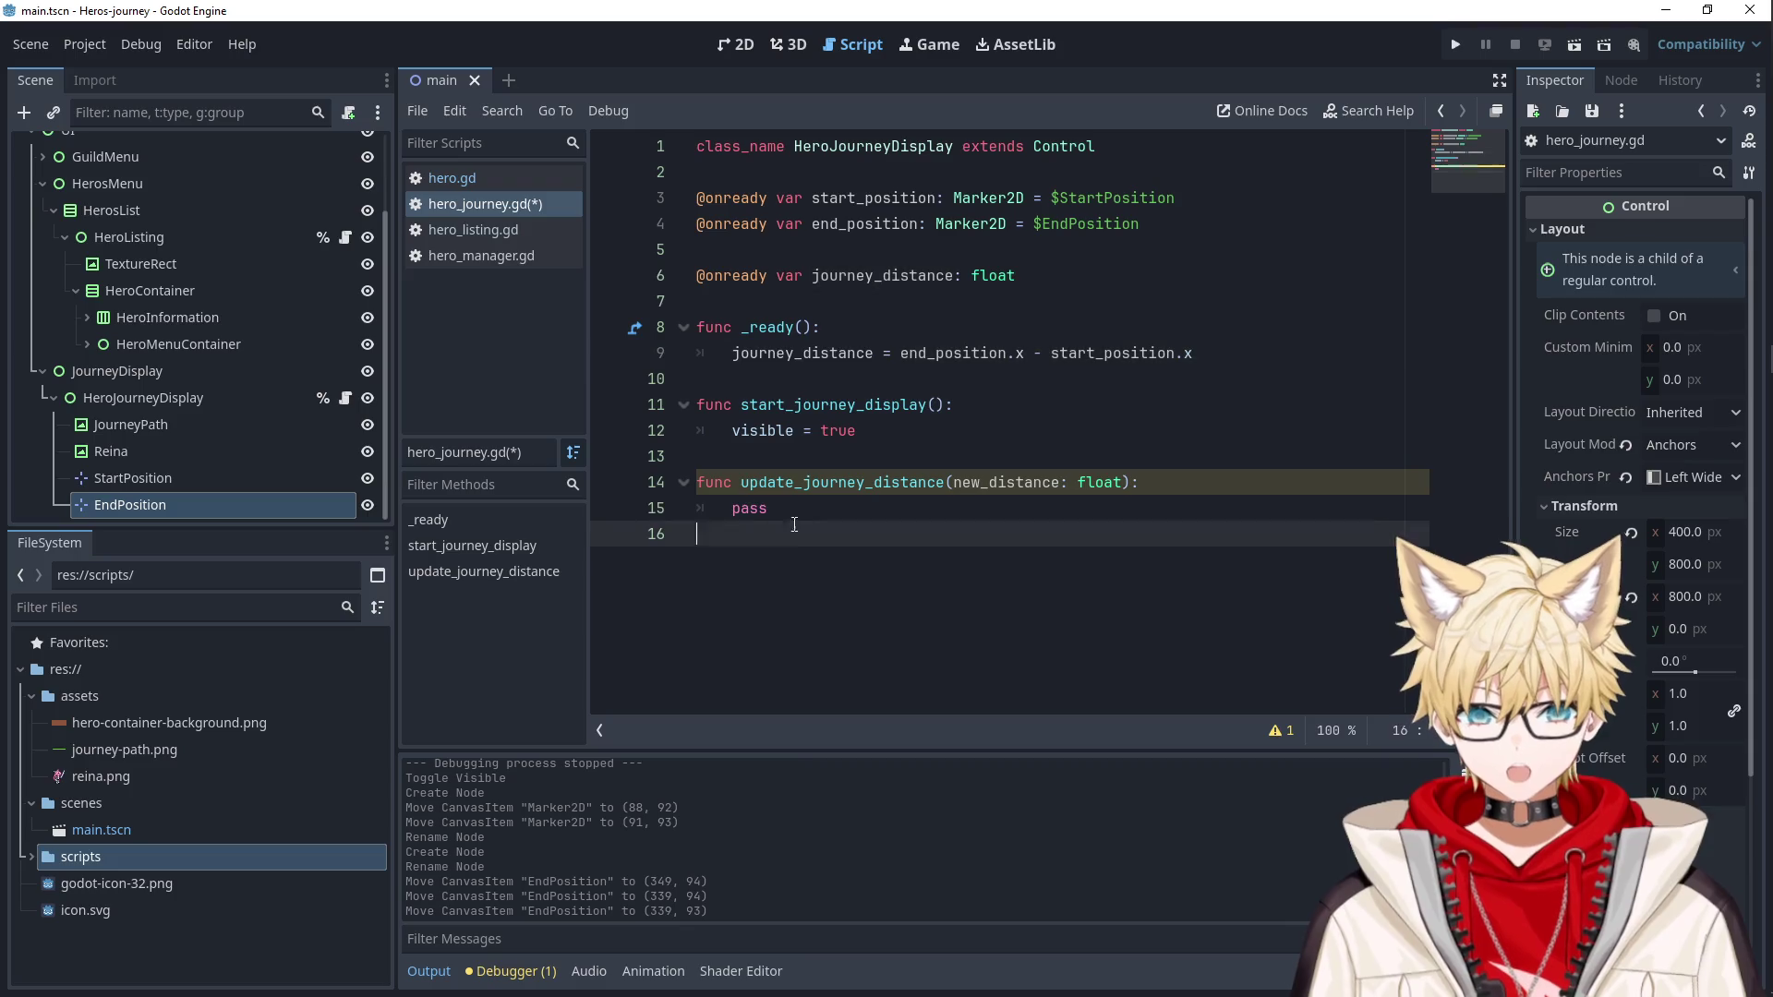
double_click(749, 508)
drag(767, 508, 732, 510)
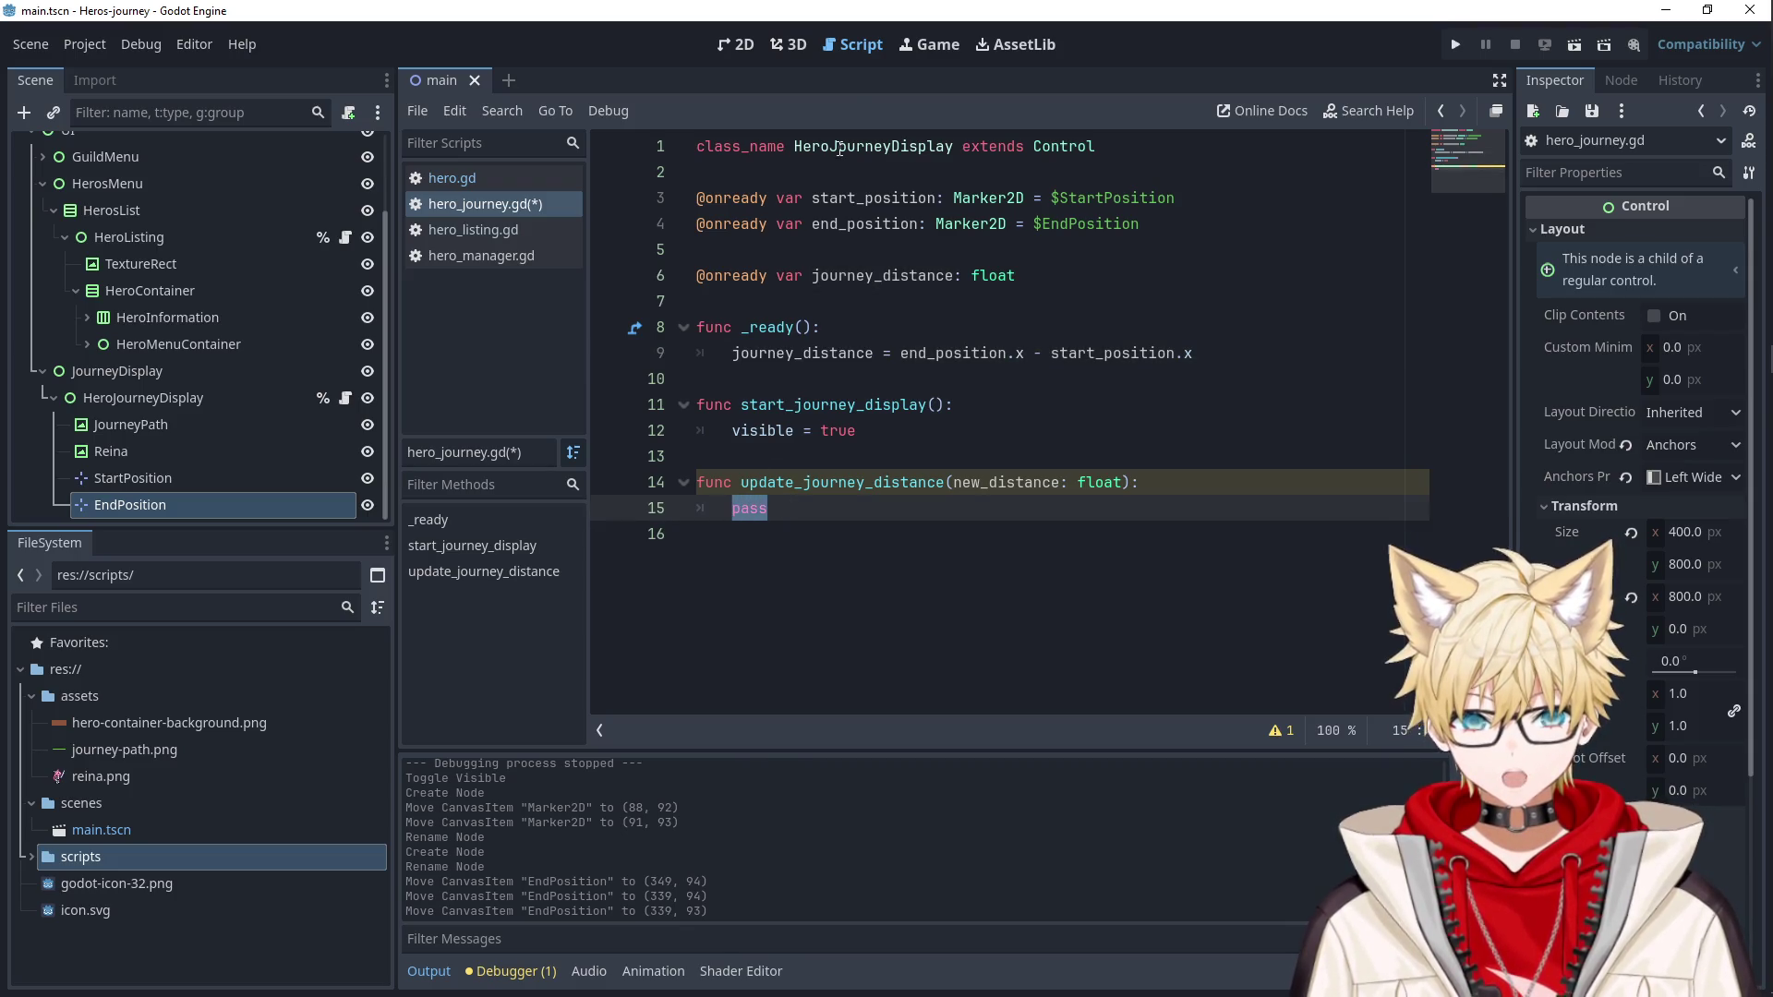
click(733, 44)
click(677, 411)
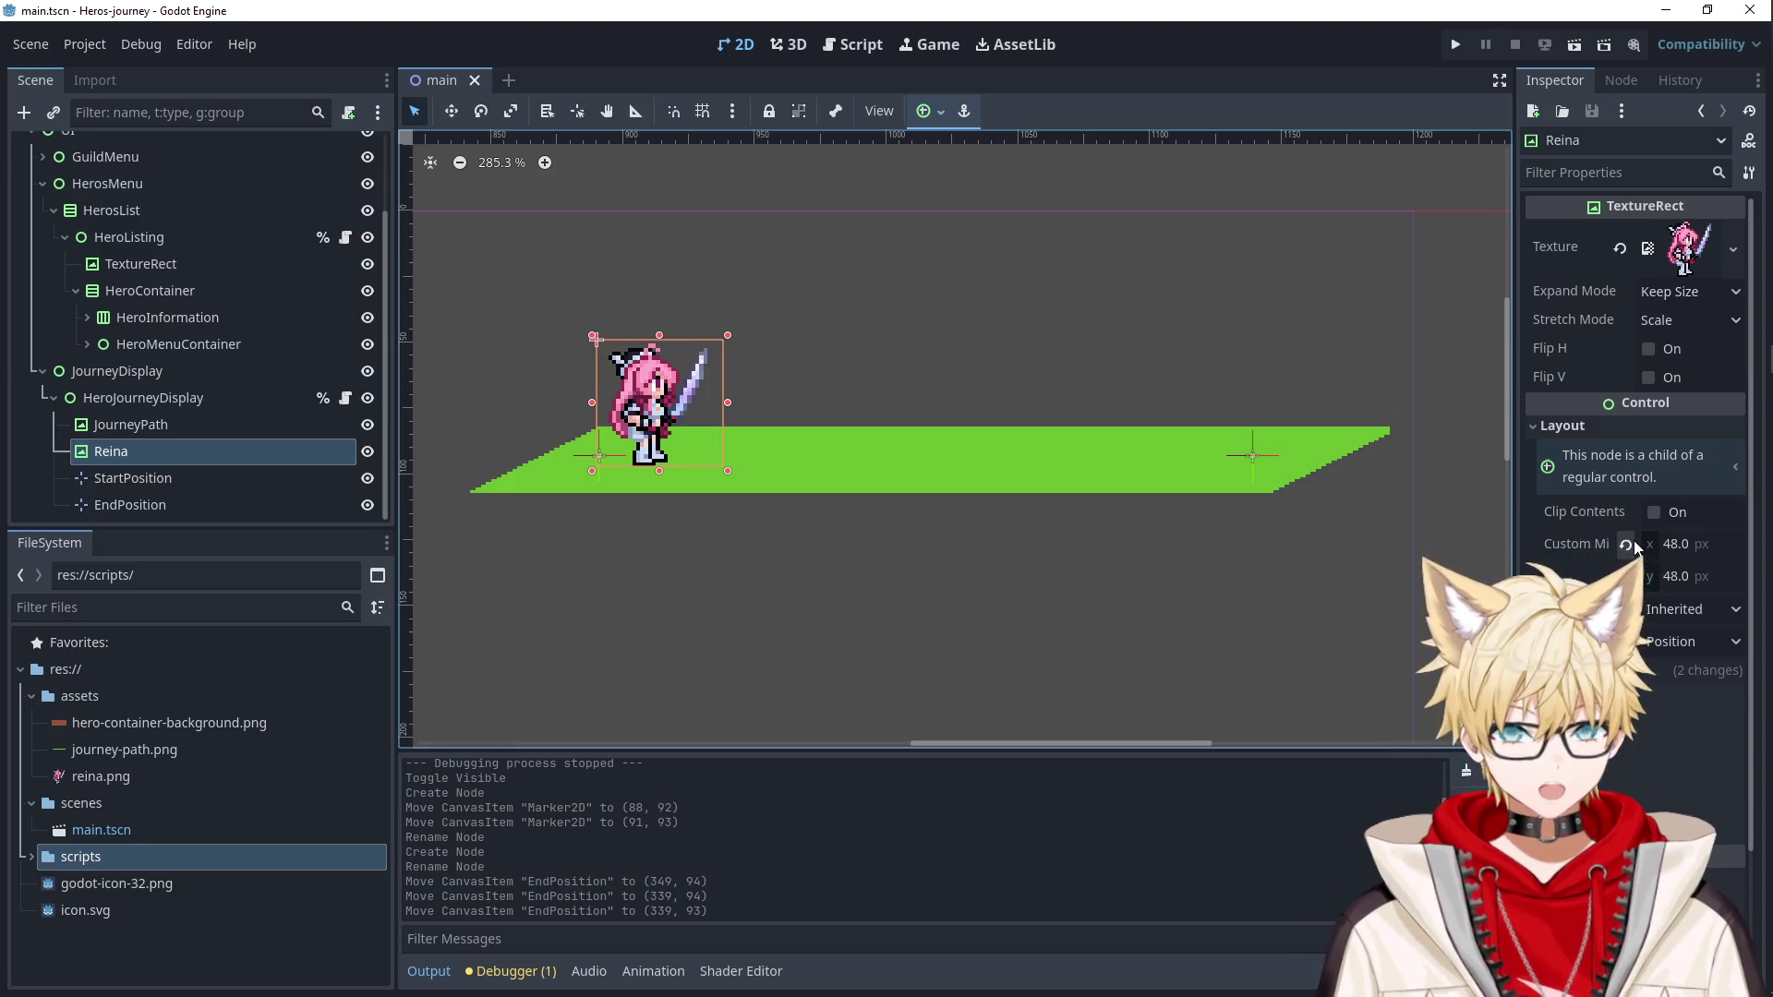
Step: Filter Reina's Inspector properties by 'trans' and expand Transform (size 48×48, position 90, 49)
click(1627, 171)
text(trans)
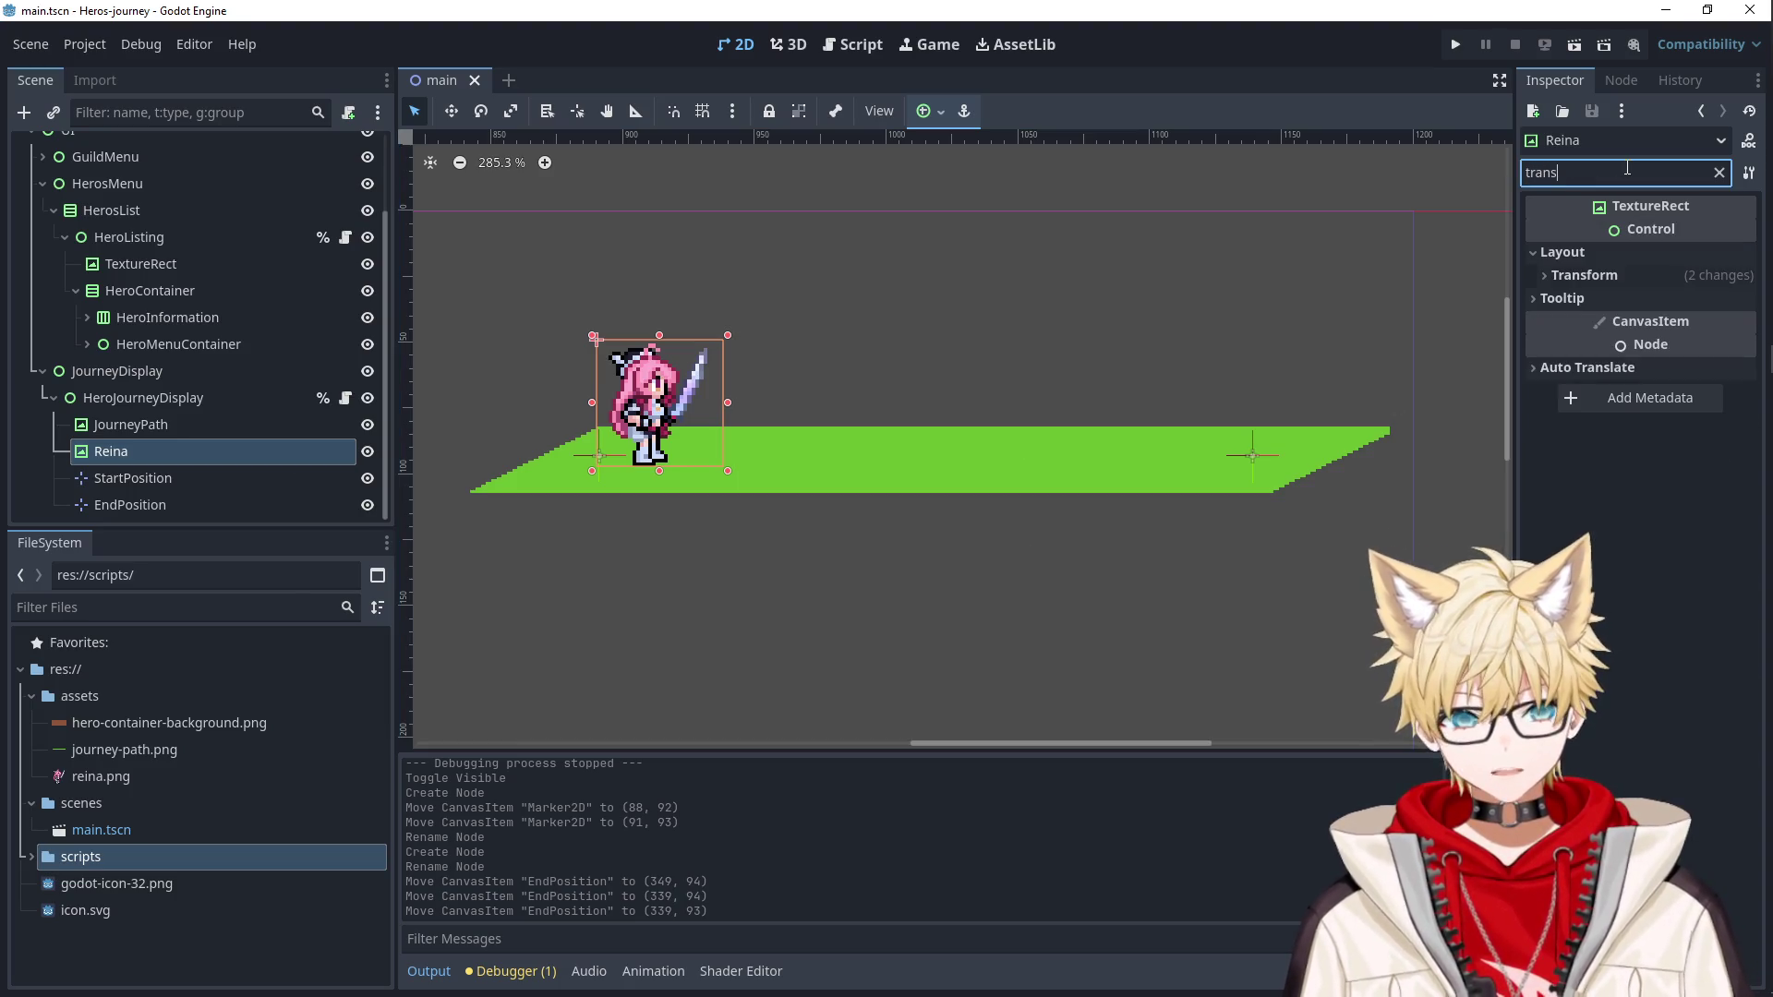
click(1561, 277)
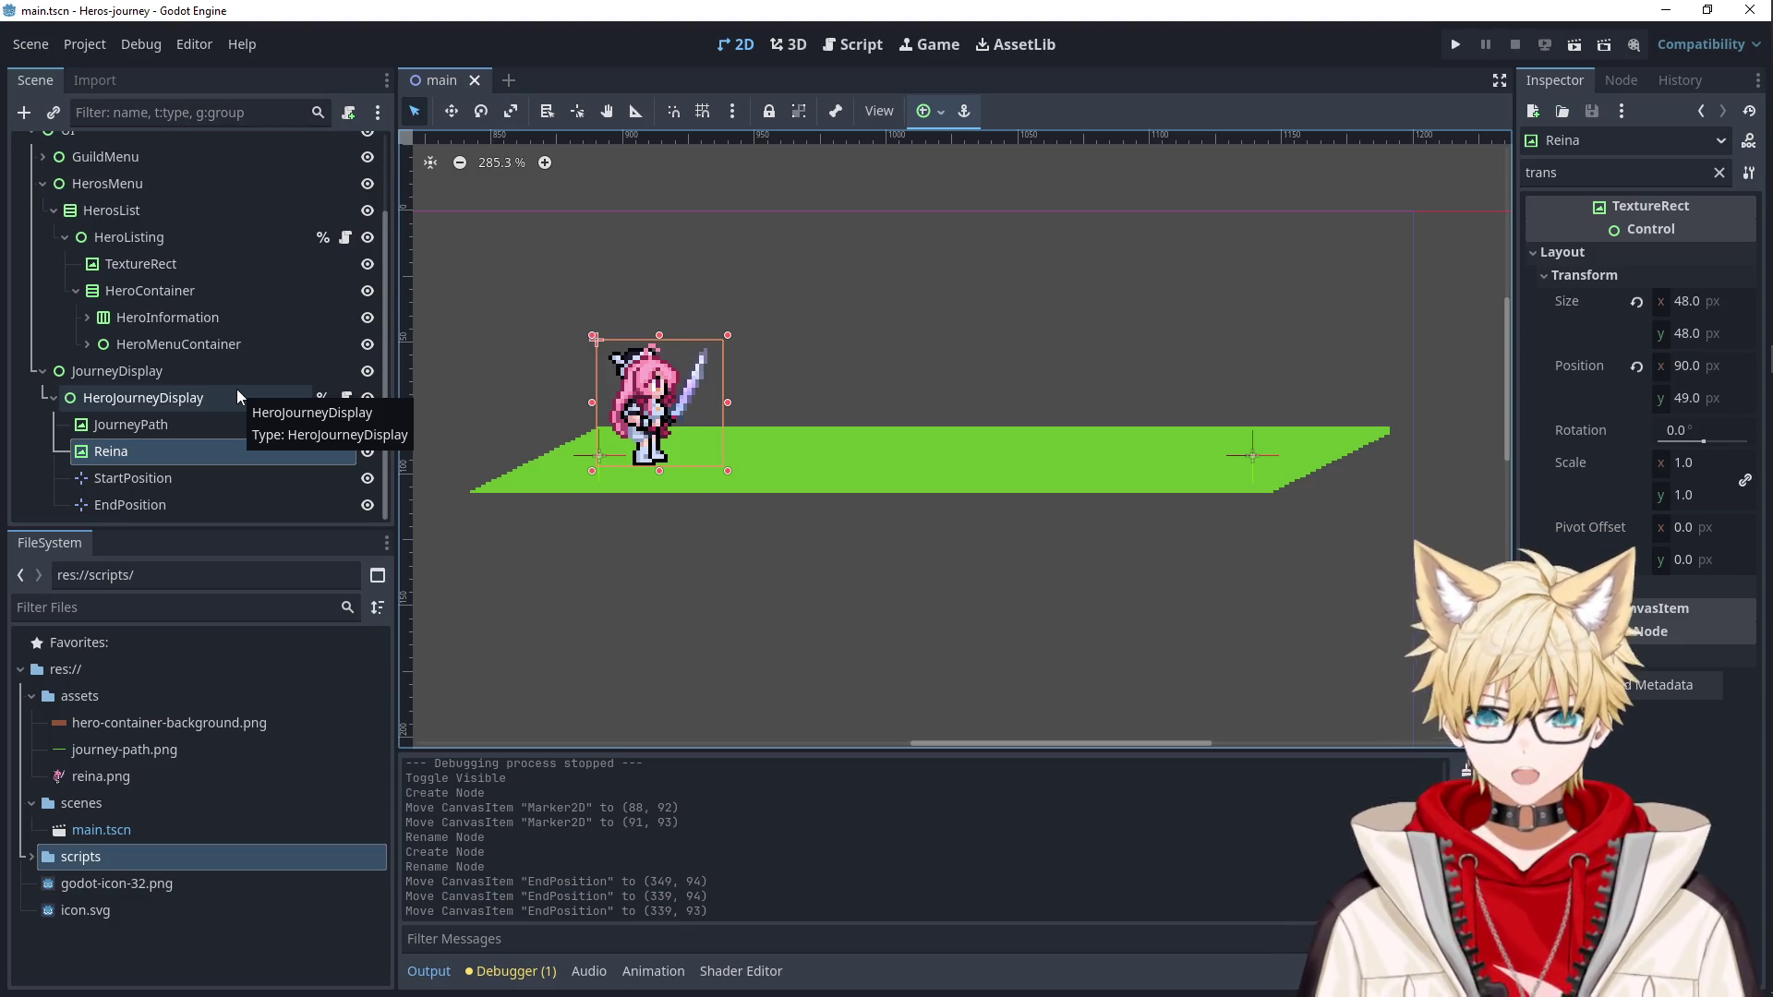
right_click(149, 448)
Step: Change the Reina node's type to Sprite2D
click(218, 641)
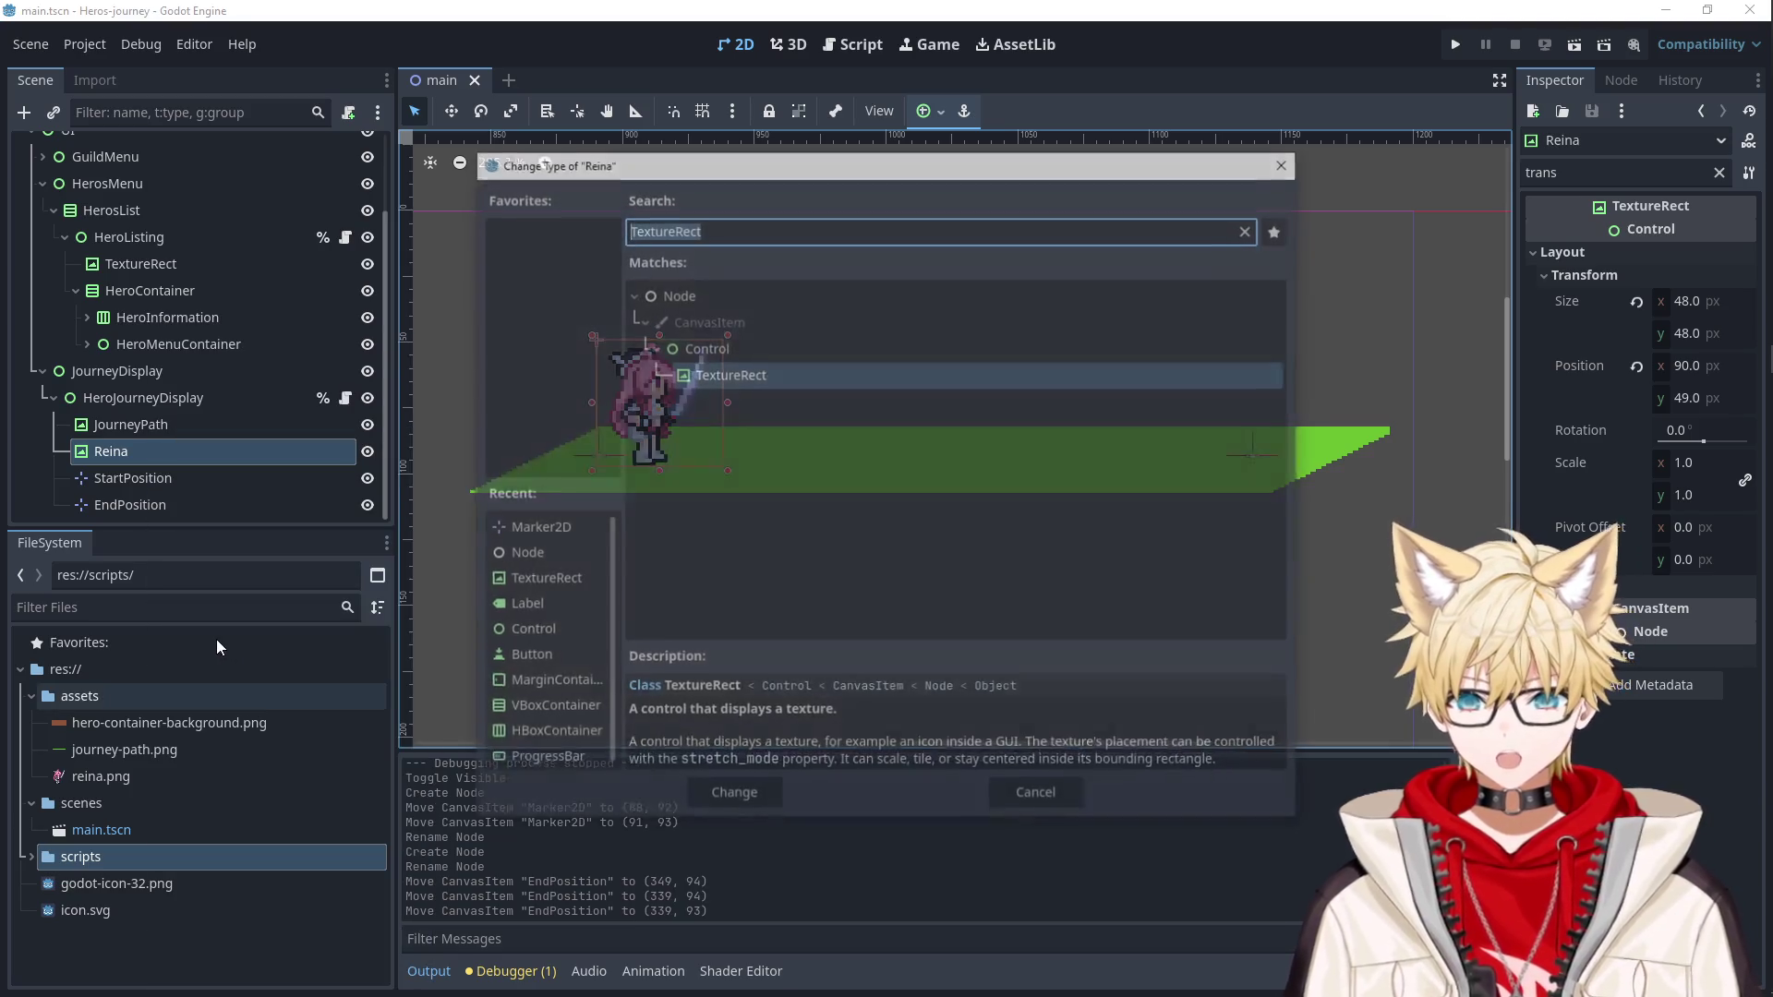
text(sprite2d)
key(Return)
scroll(668, 434, down, 3)
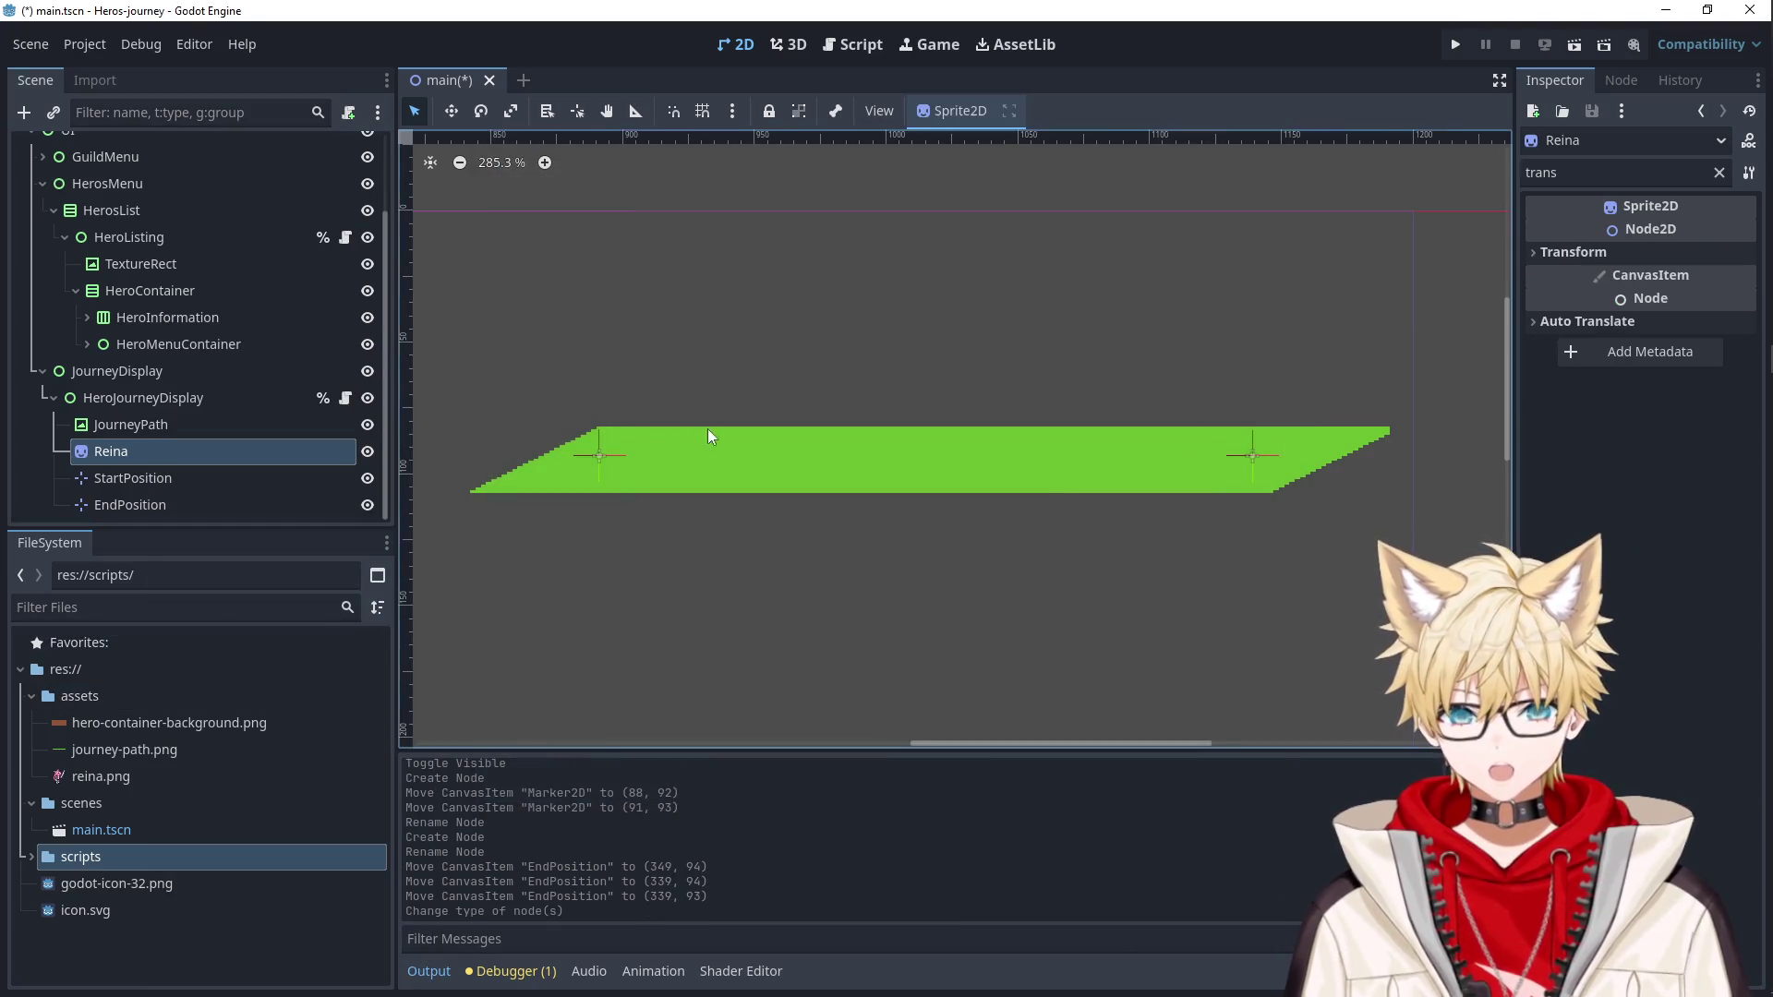
scroll(556, 336, up, 2)
Step: Drag Reina onto the left end of the green path, keeping Position x at 91
mouse_move(513, 321)
mouse_down()
mouse_move(698, 483)
mouse_move(1017, 477)
mouse_move(972, 513)
mouse_up()
scroll(796, 487, up, 1)
scroll(785, 485, up, 8)
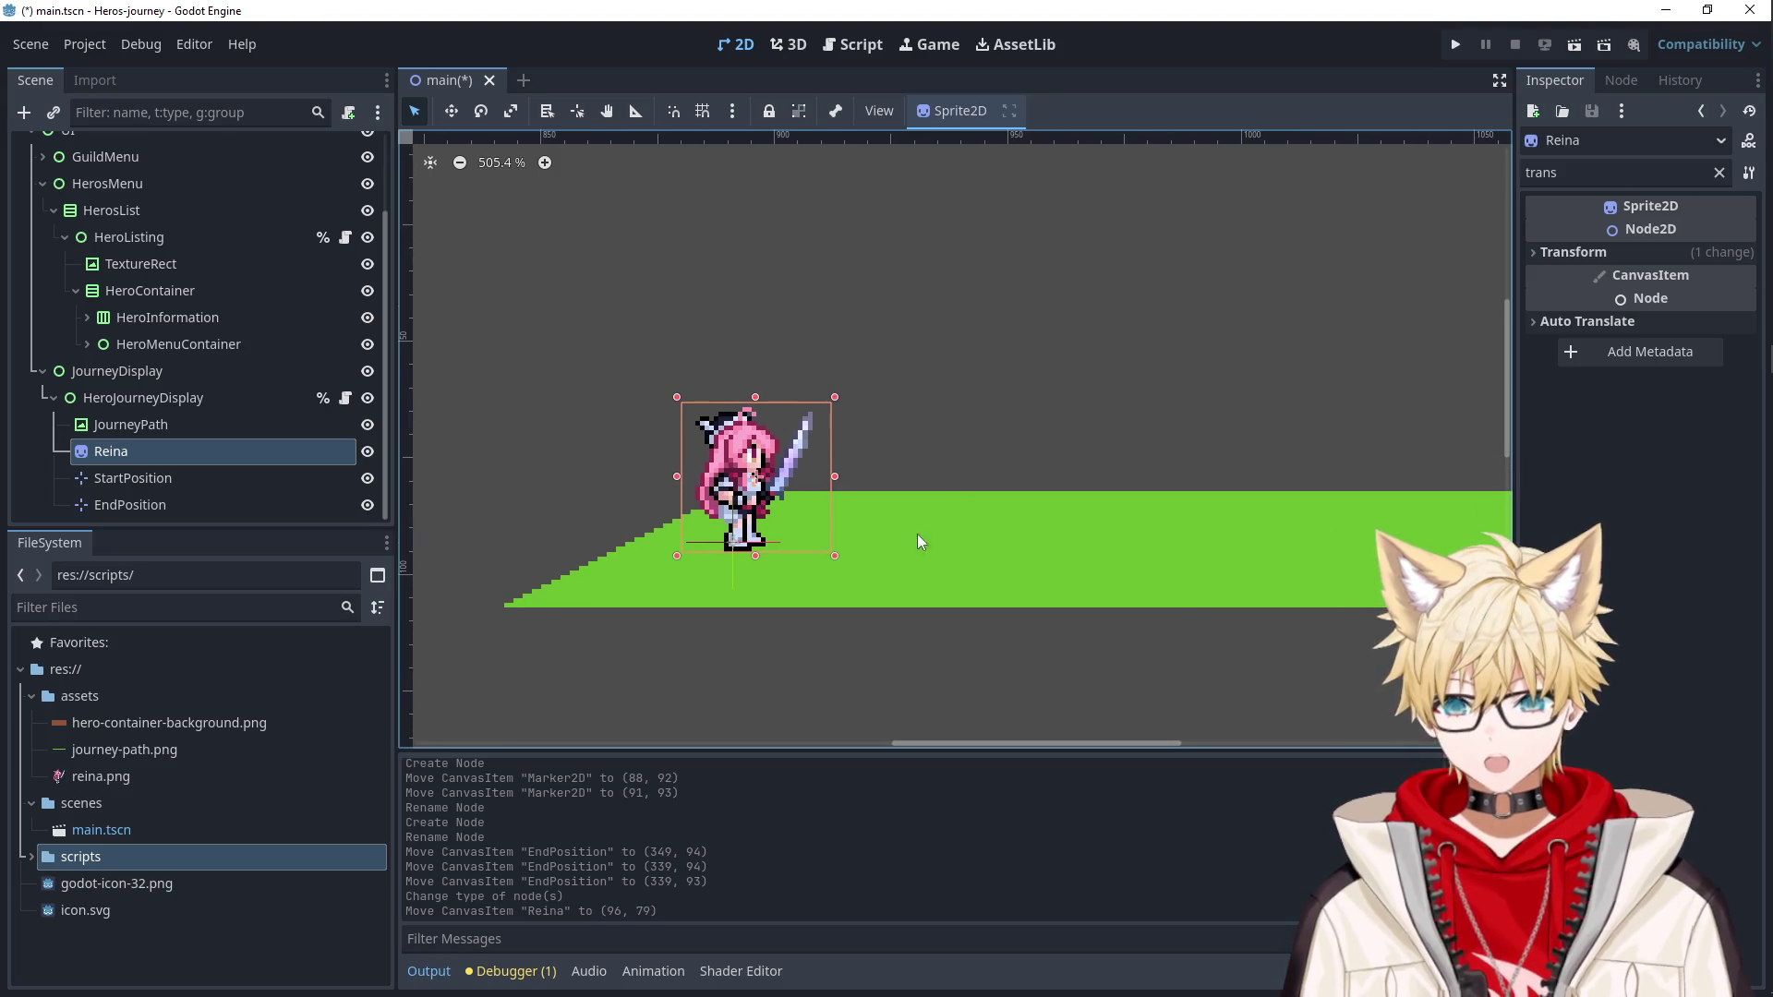
drag(776, 510, 757, 490)
click(1073, 421)
click(1698, 252)
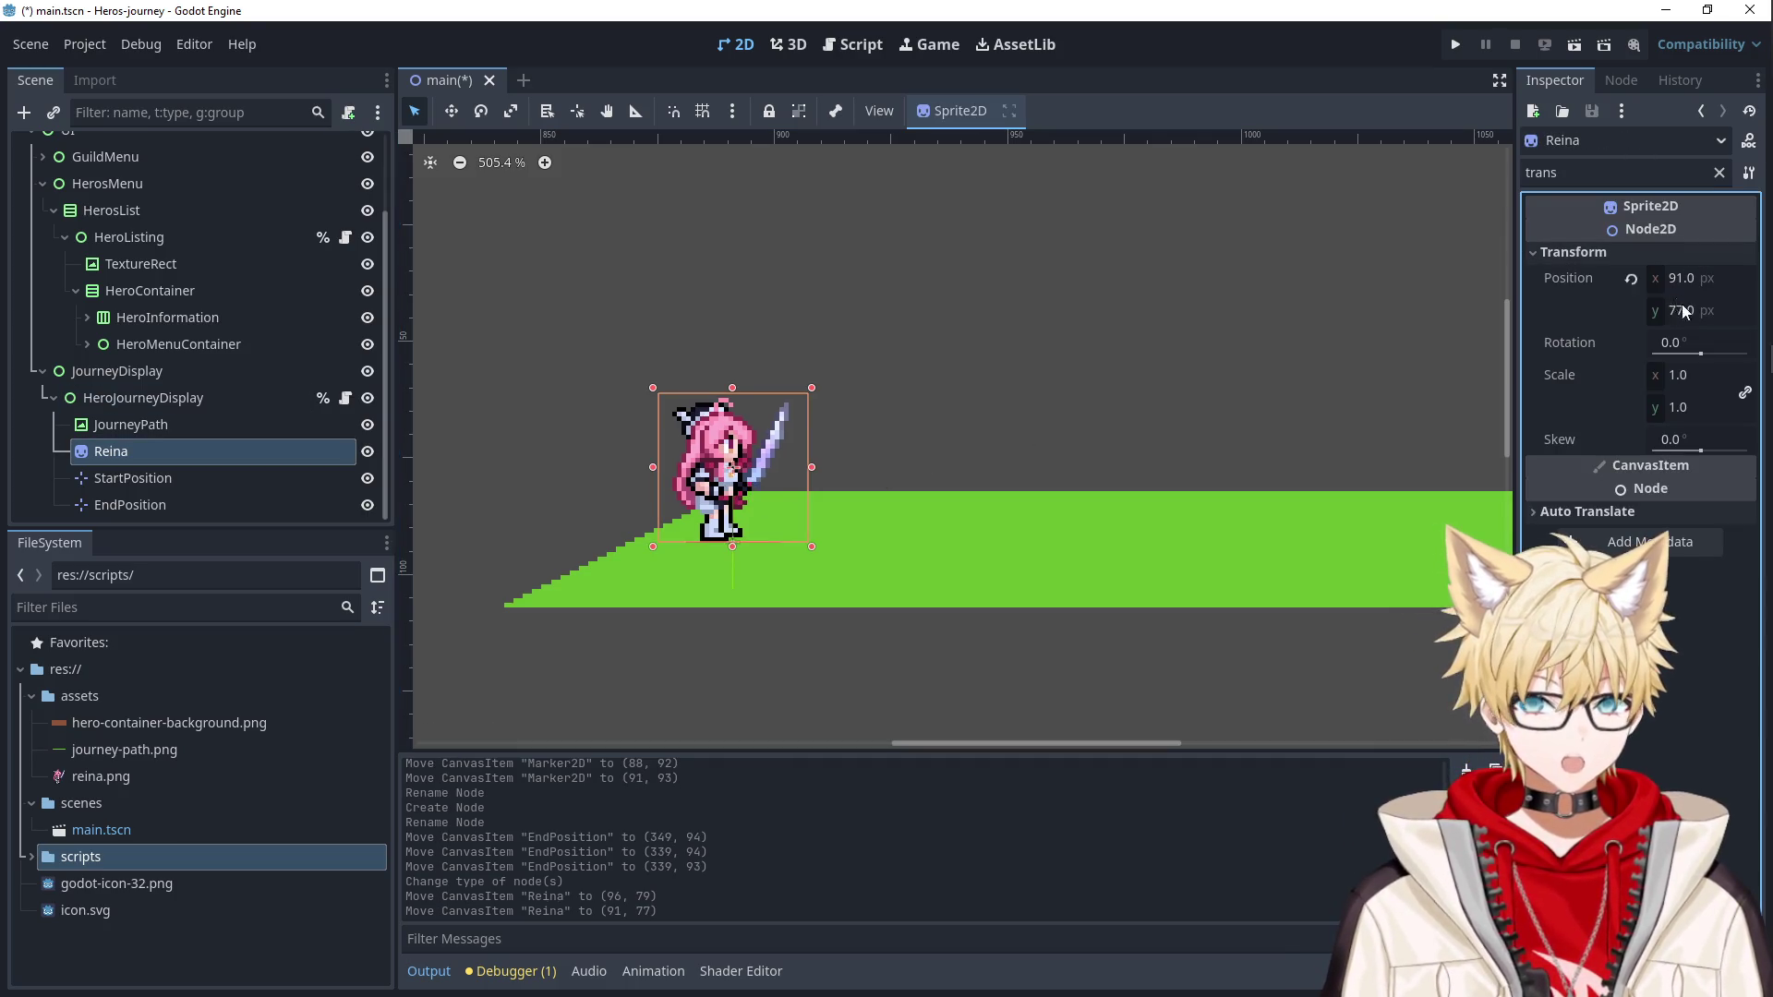
click(1675, 279)
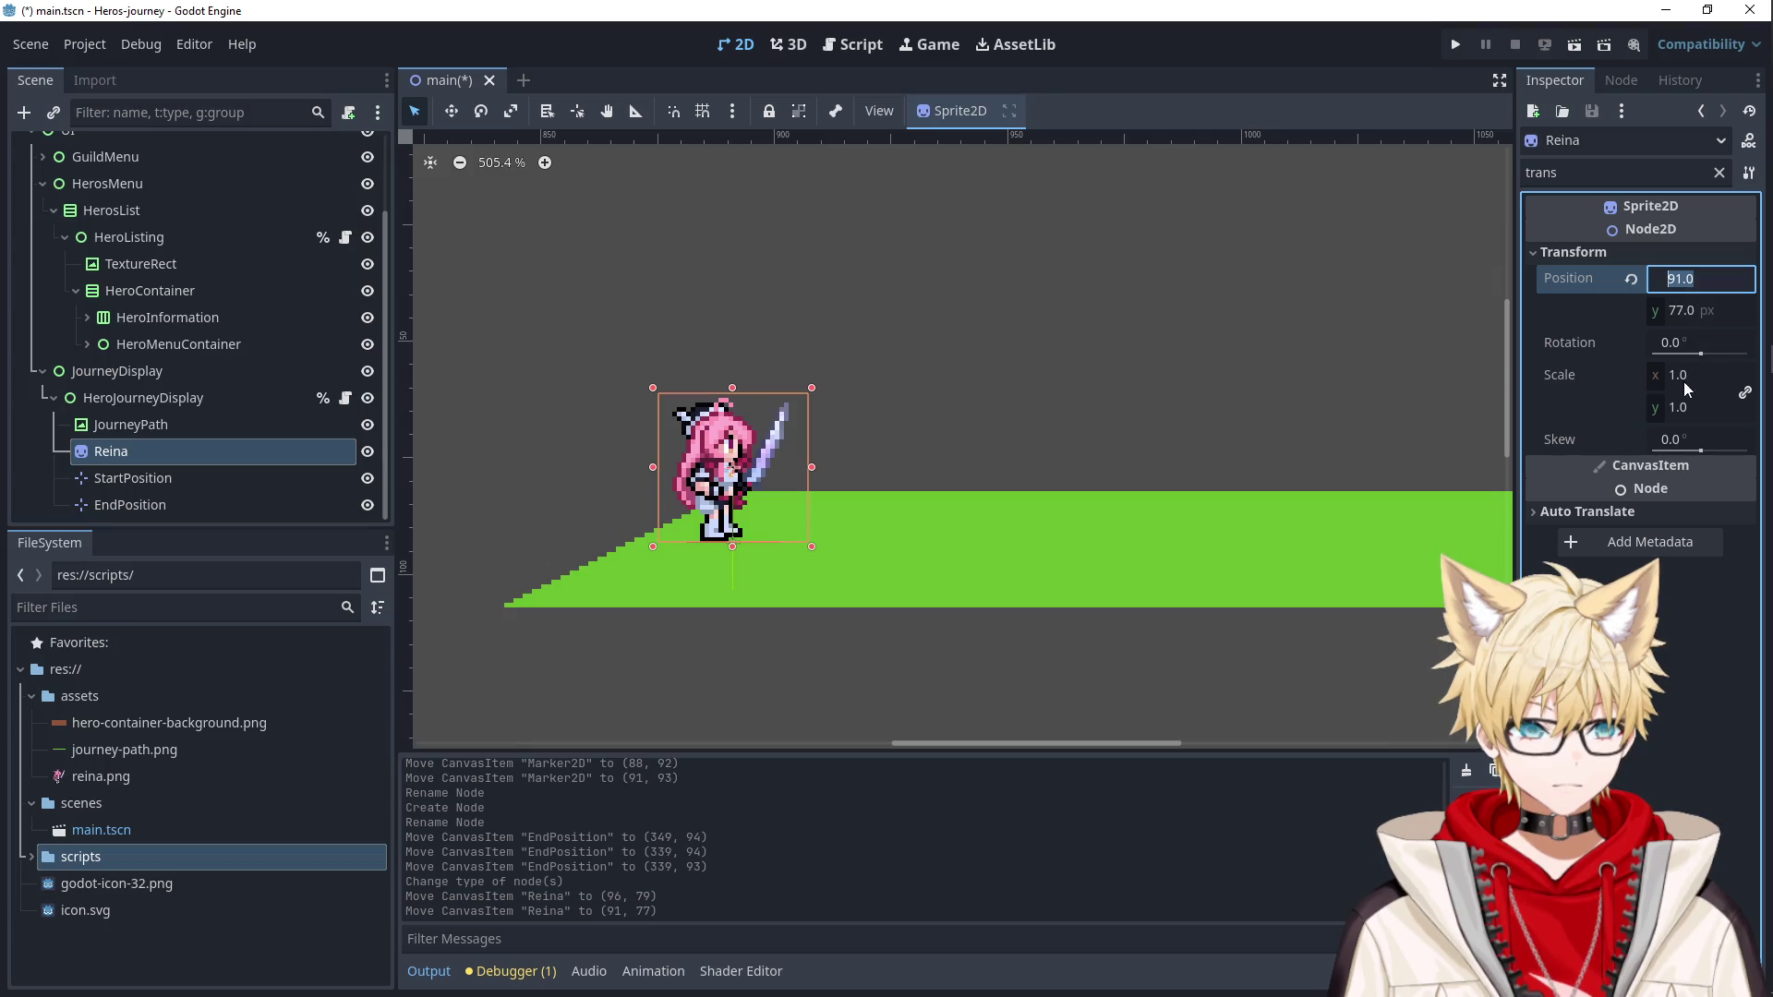
click(693, 503)
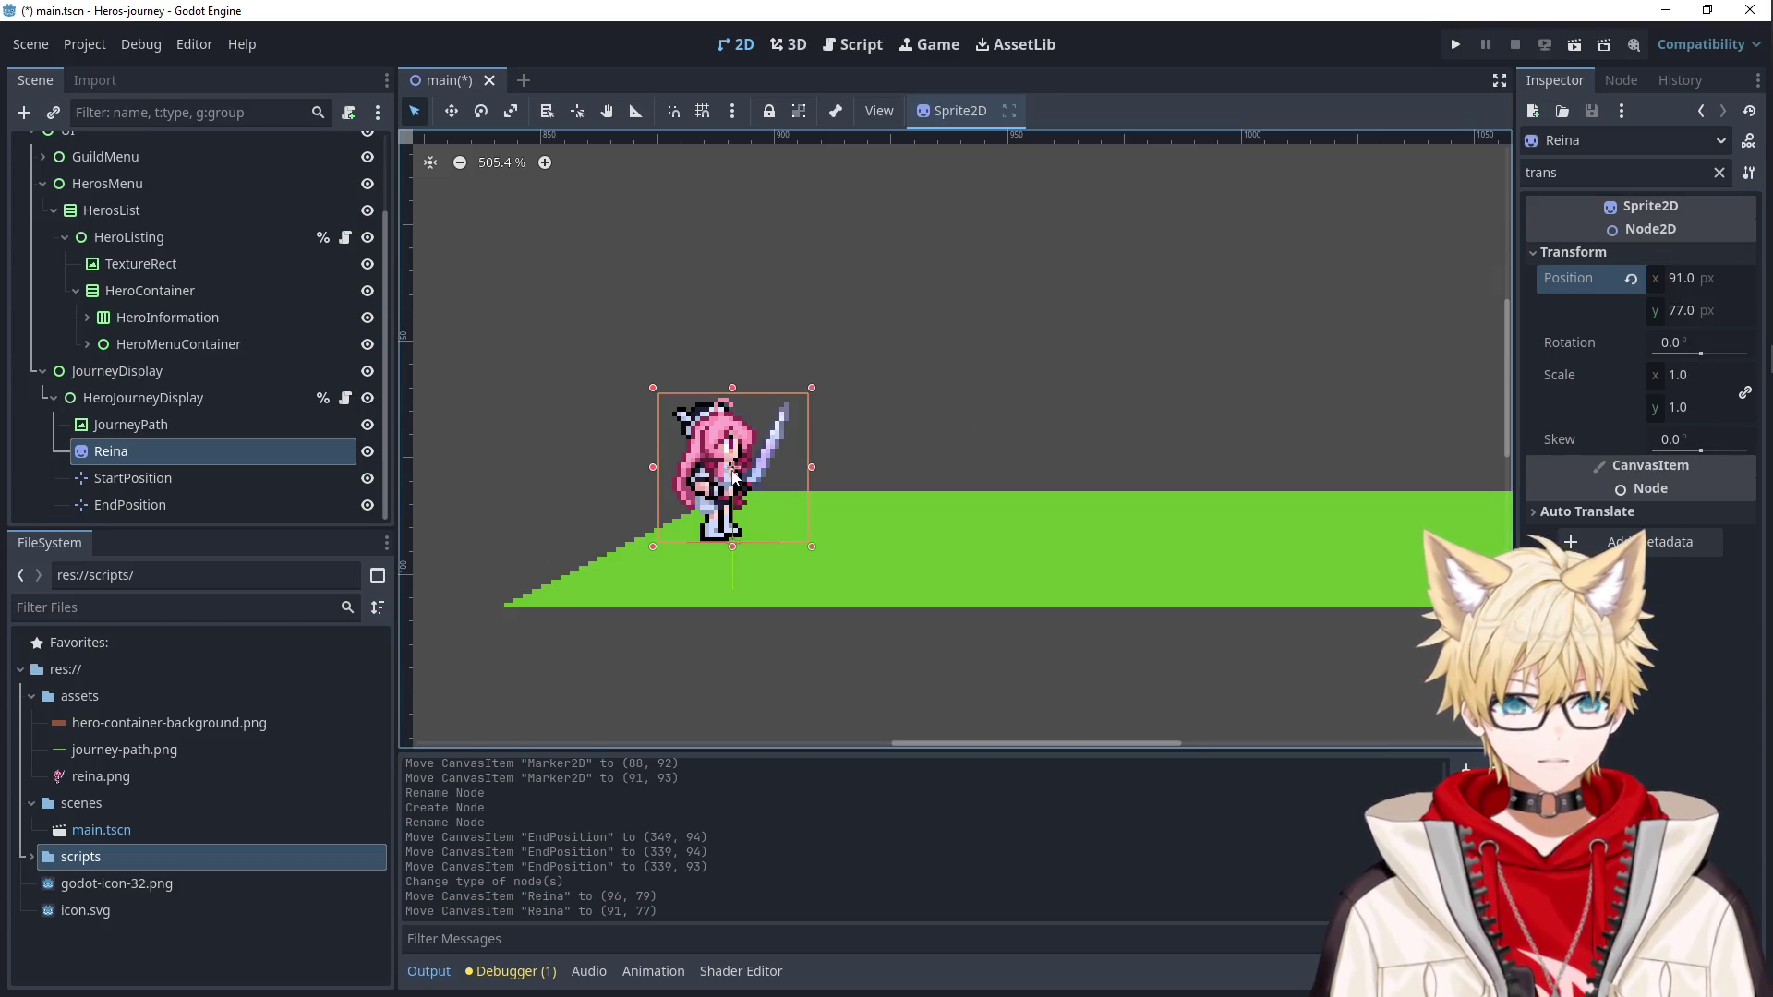
Step: Filter the Inspector to Reina's Offset properties to check offset y -16, then clear the filter
triple_click(1570, 173)
text(off)
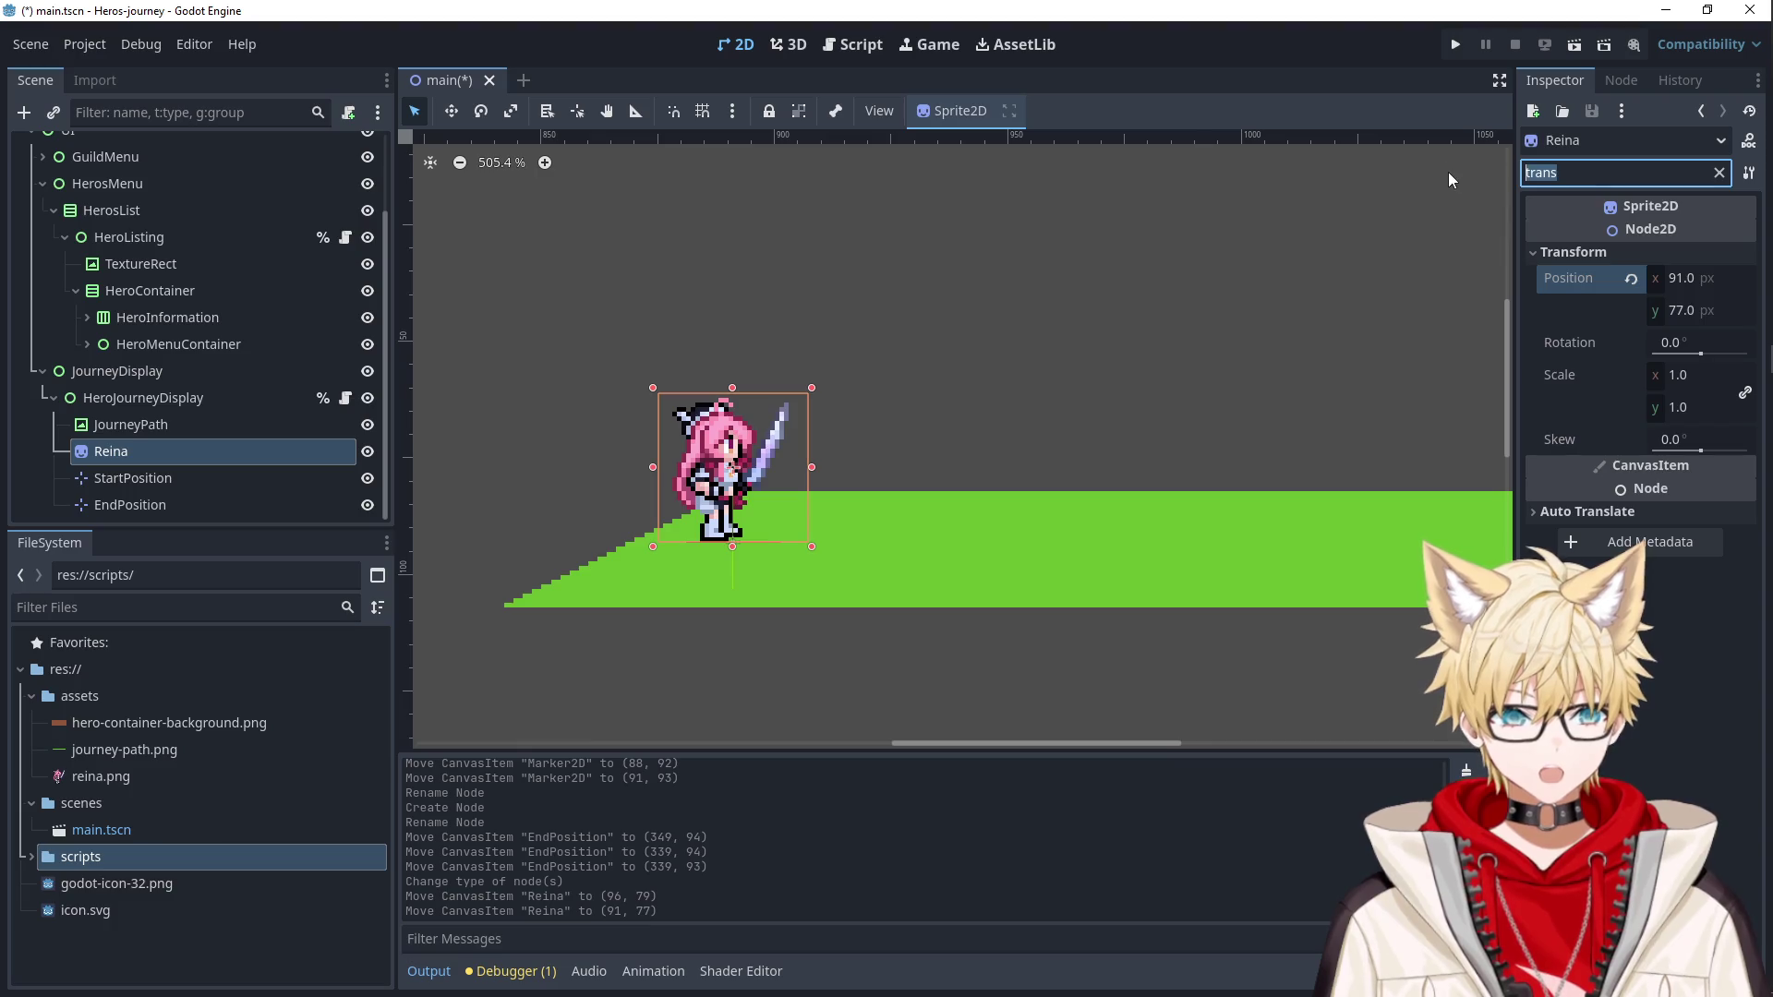
text(set)
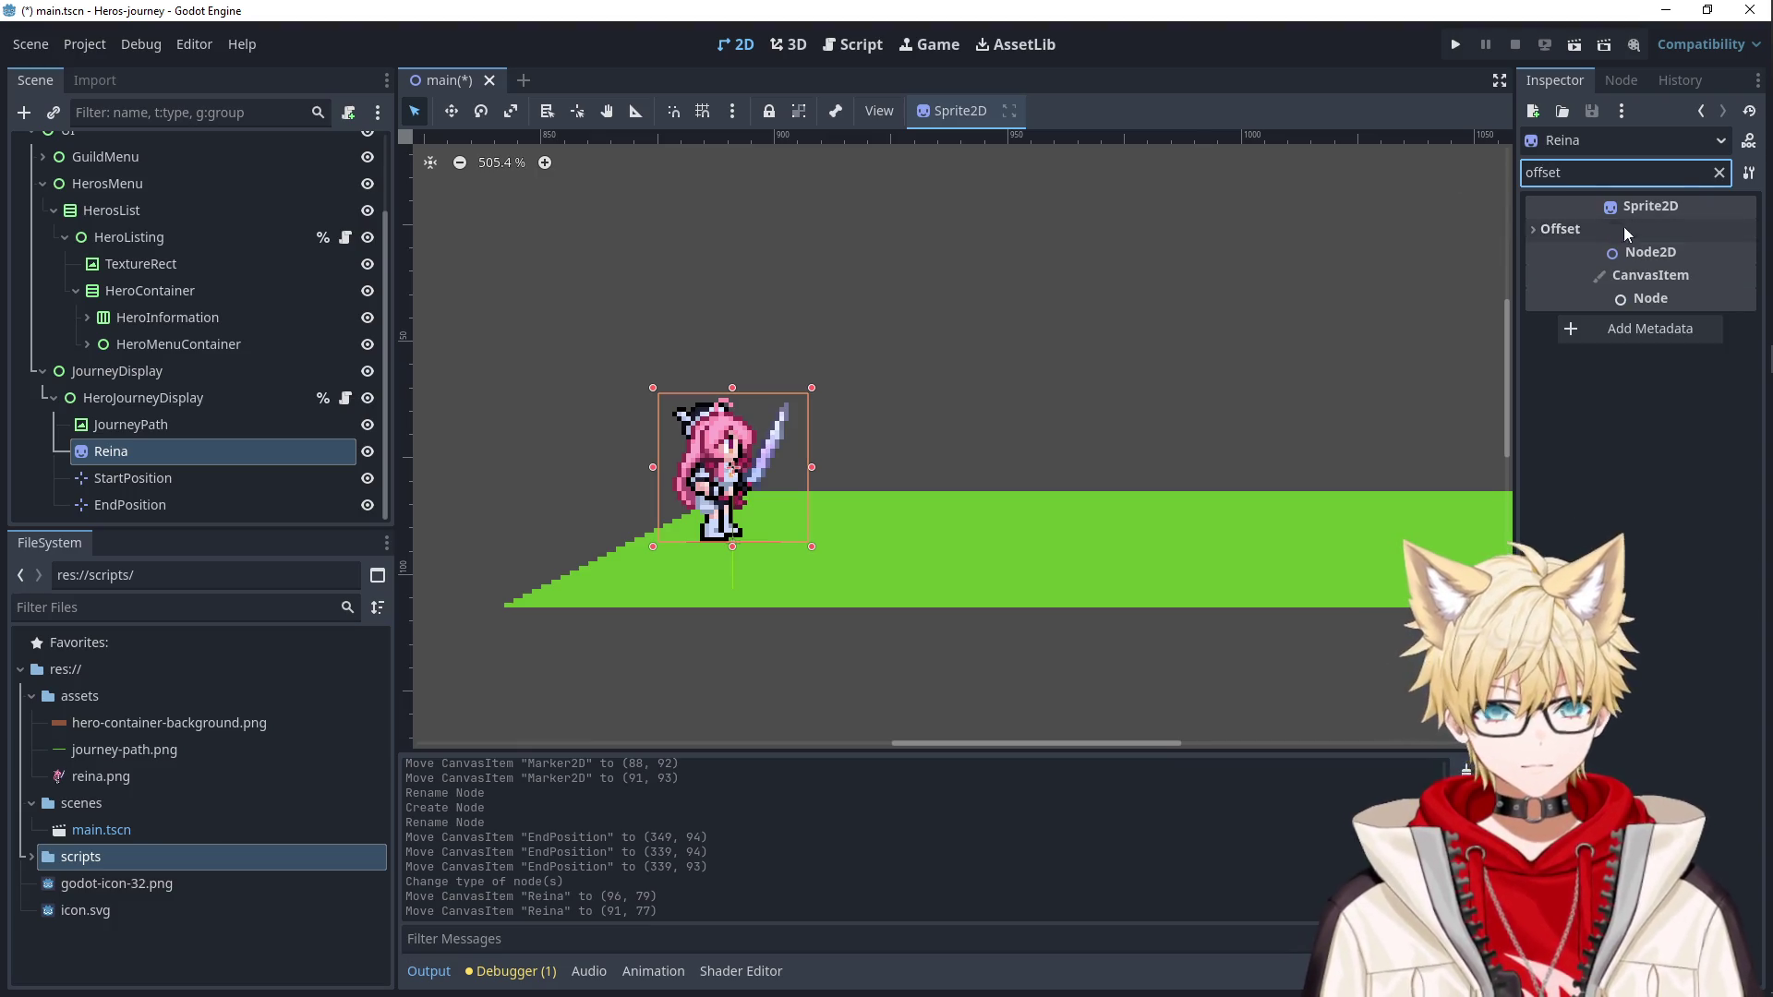
click(1627, 228)
scroll(1719, 305, down, 12)
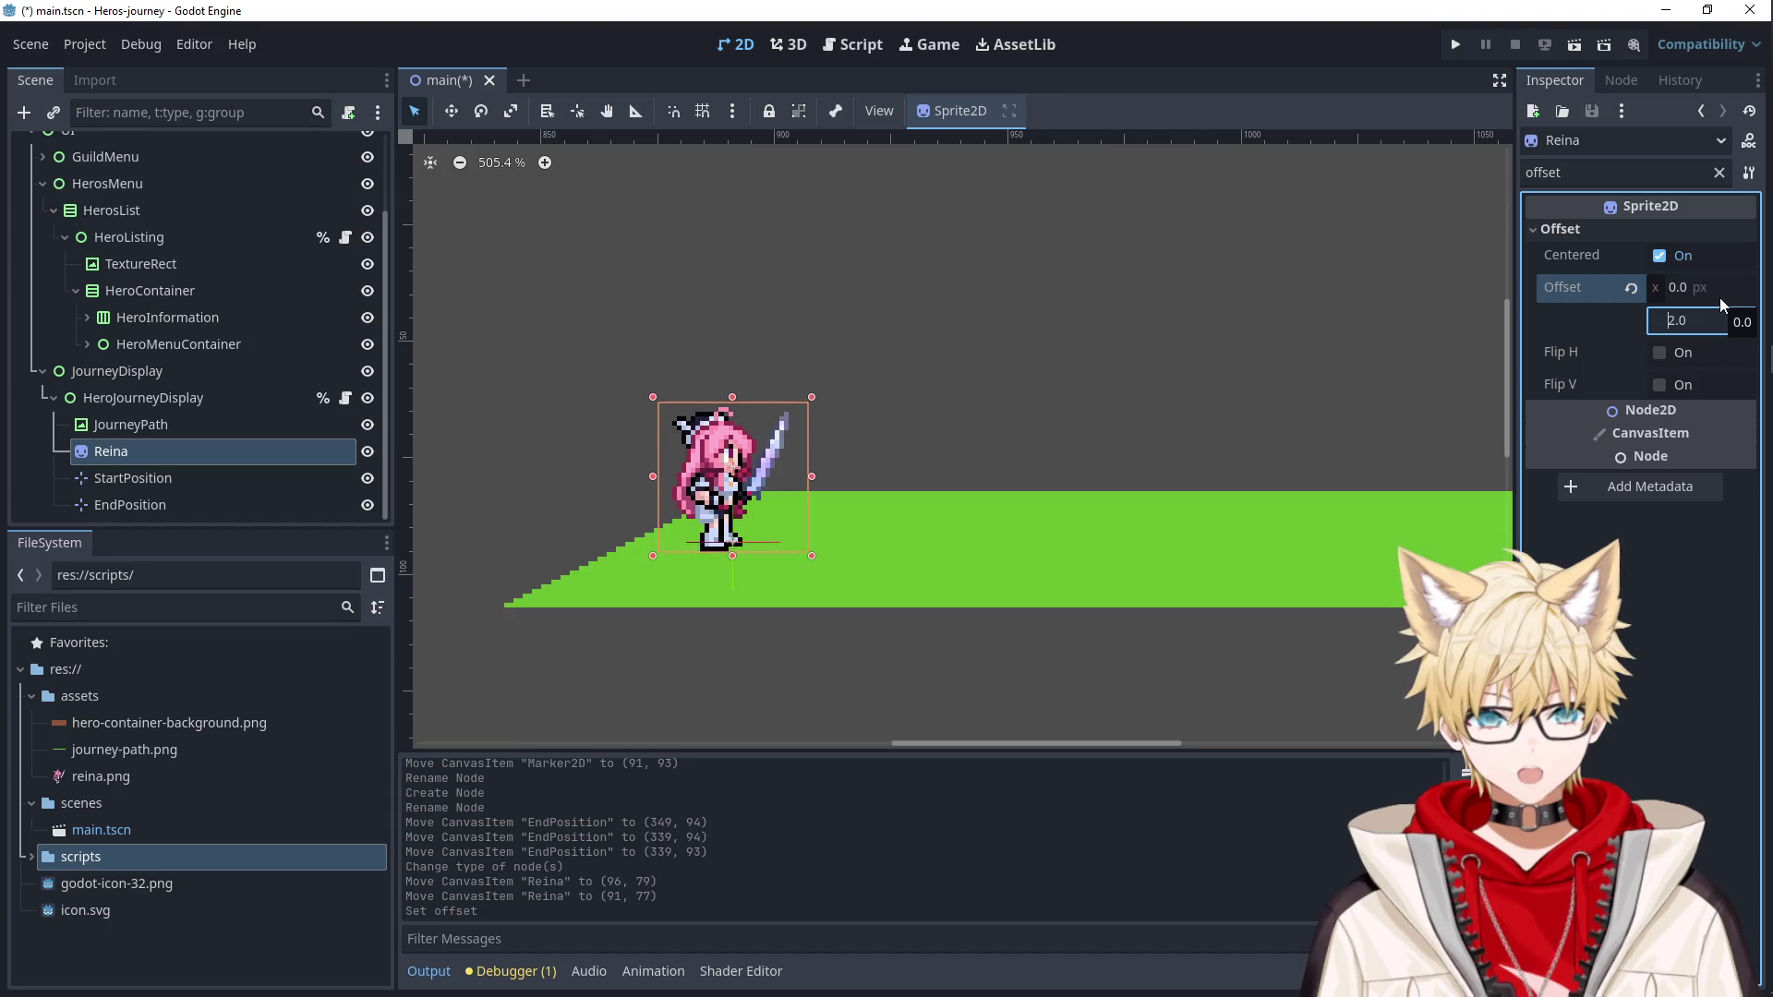
scroll(1720, 297, up, 12)
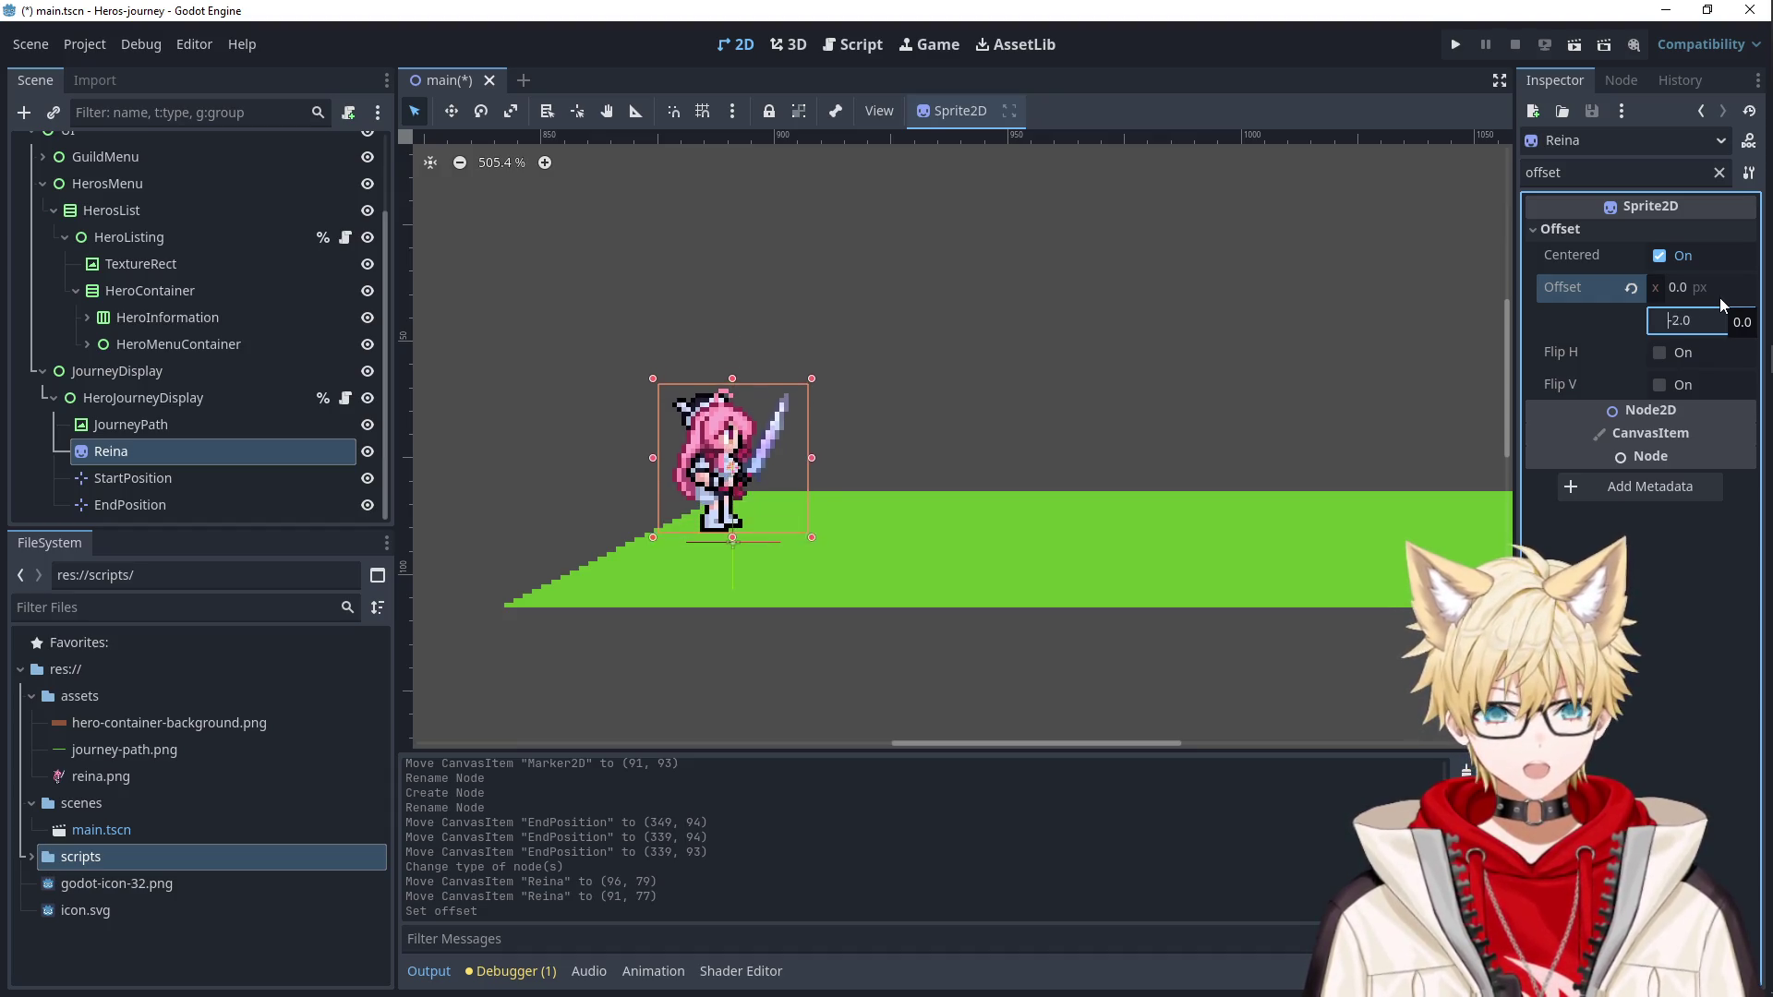
scroll(1719, 297, down, 18)
scroll(1720, 297, down, 1)
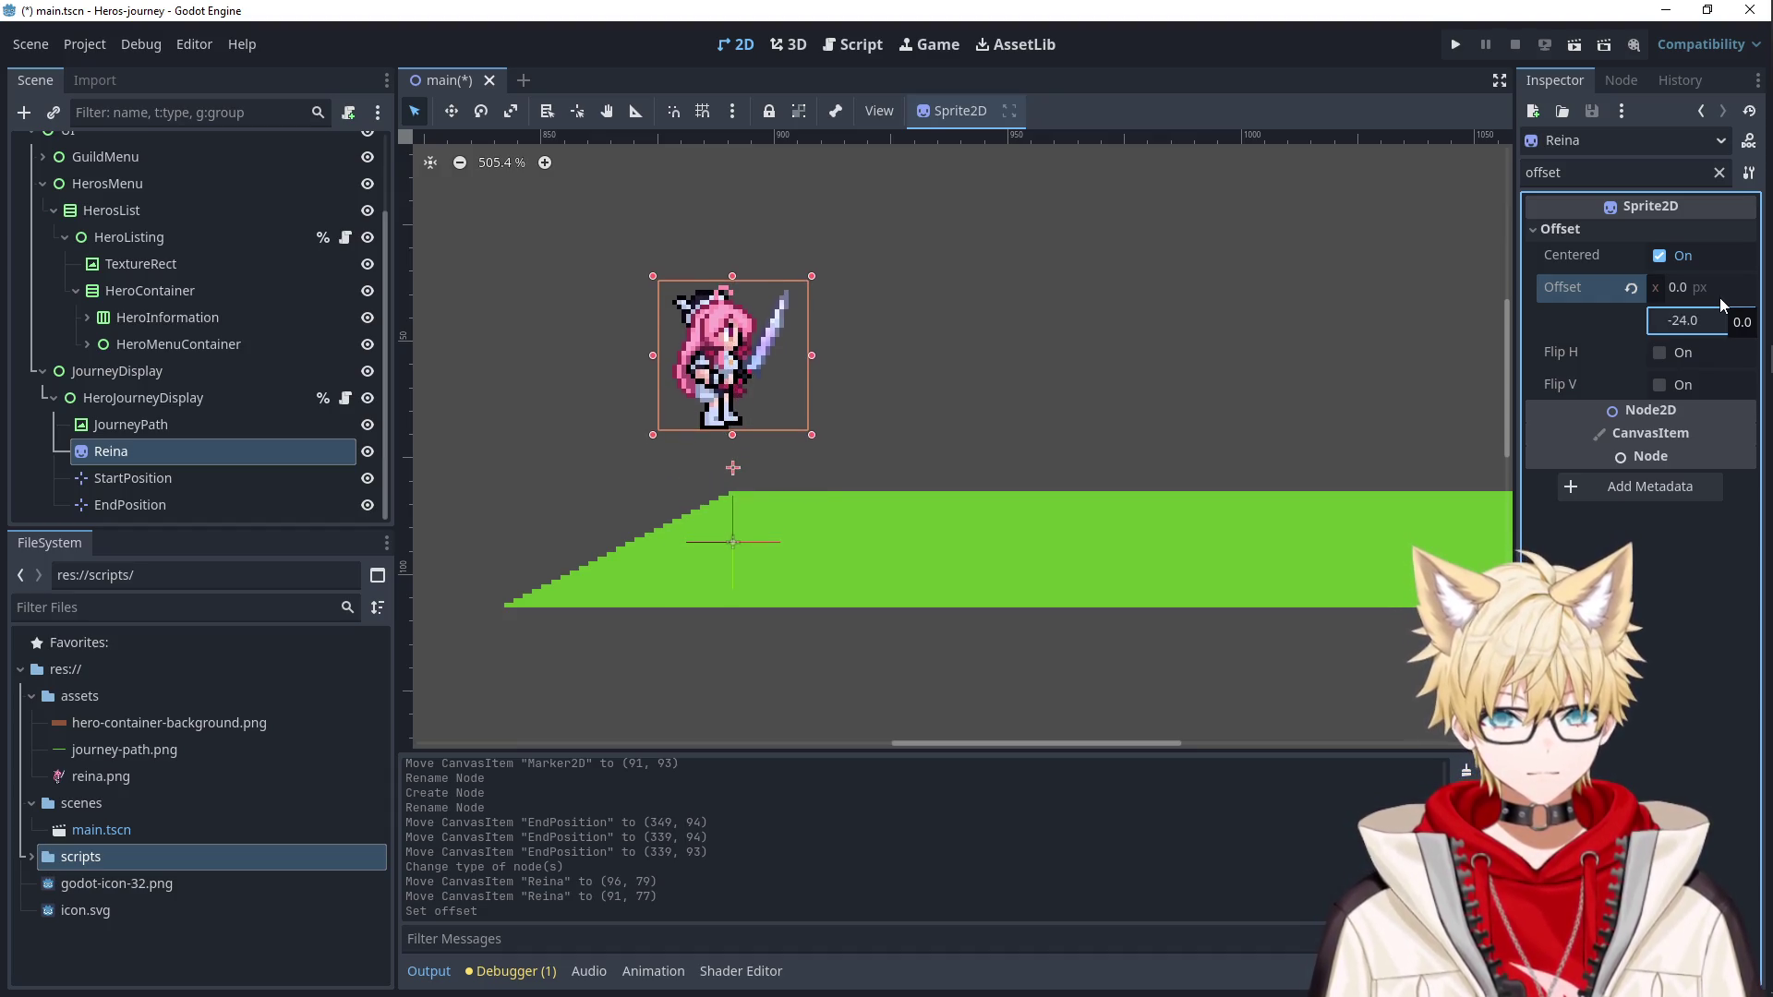
scroll(1719, 298, up, 3)
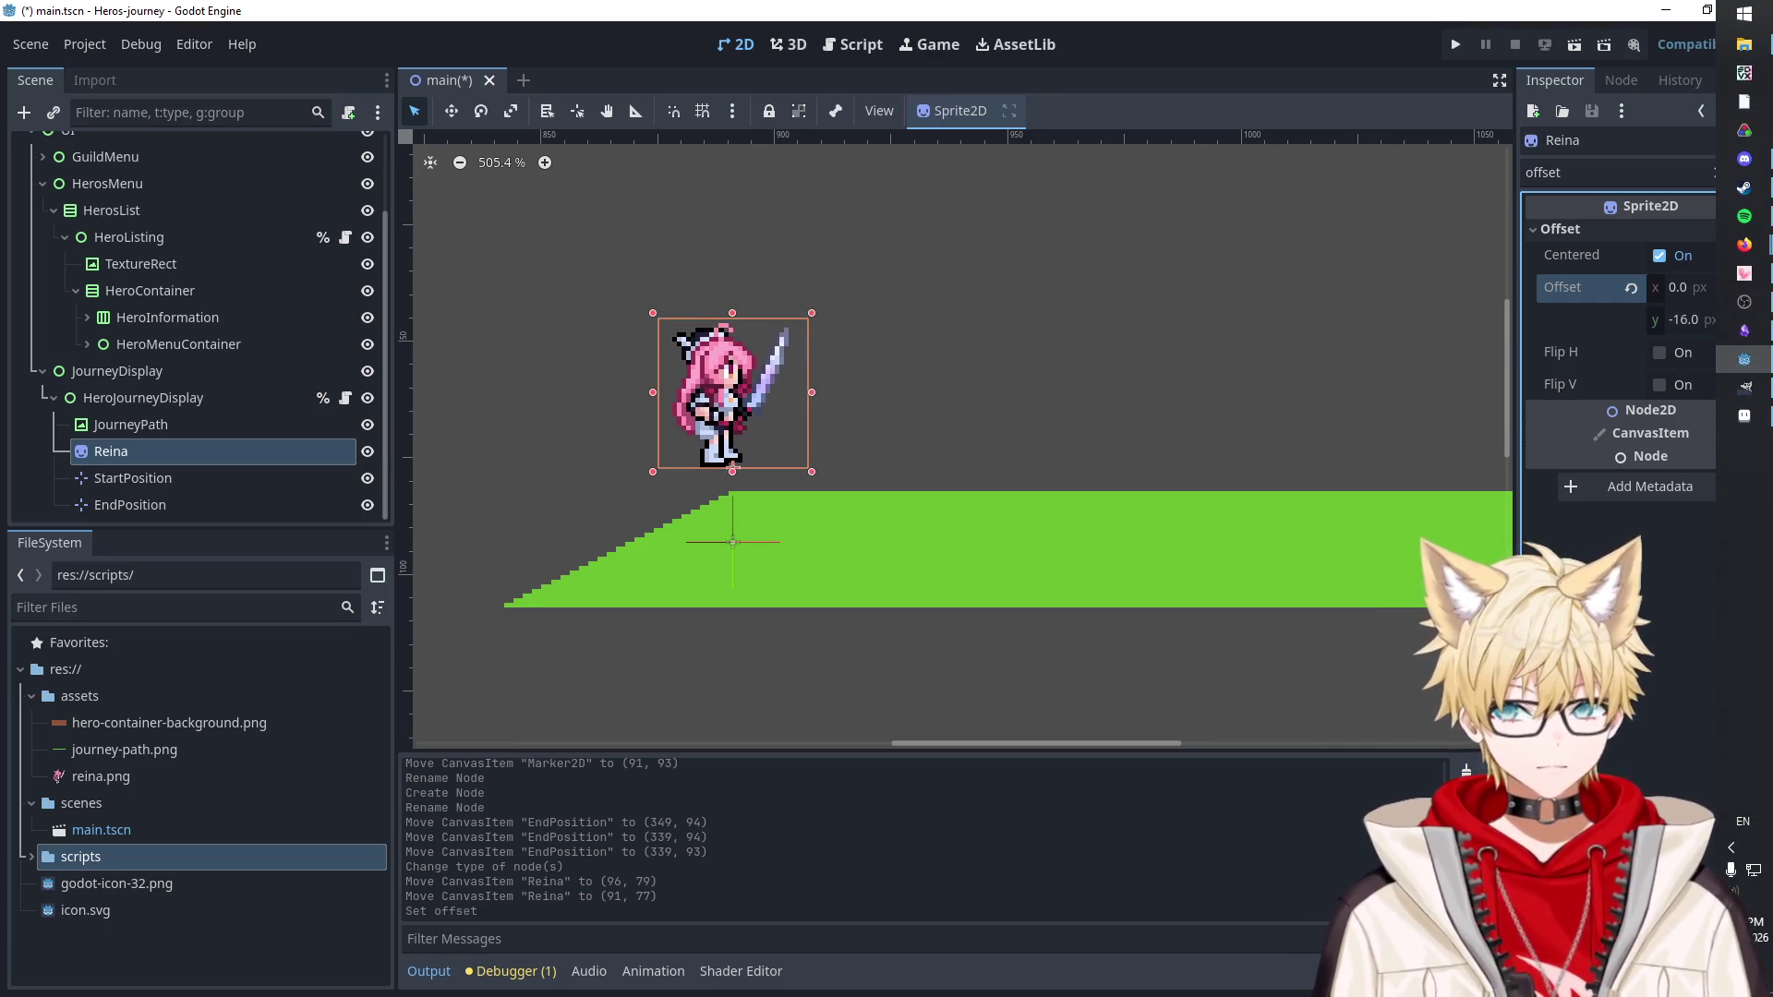
click(1719, 173)
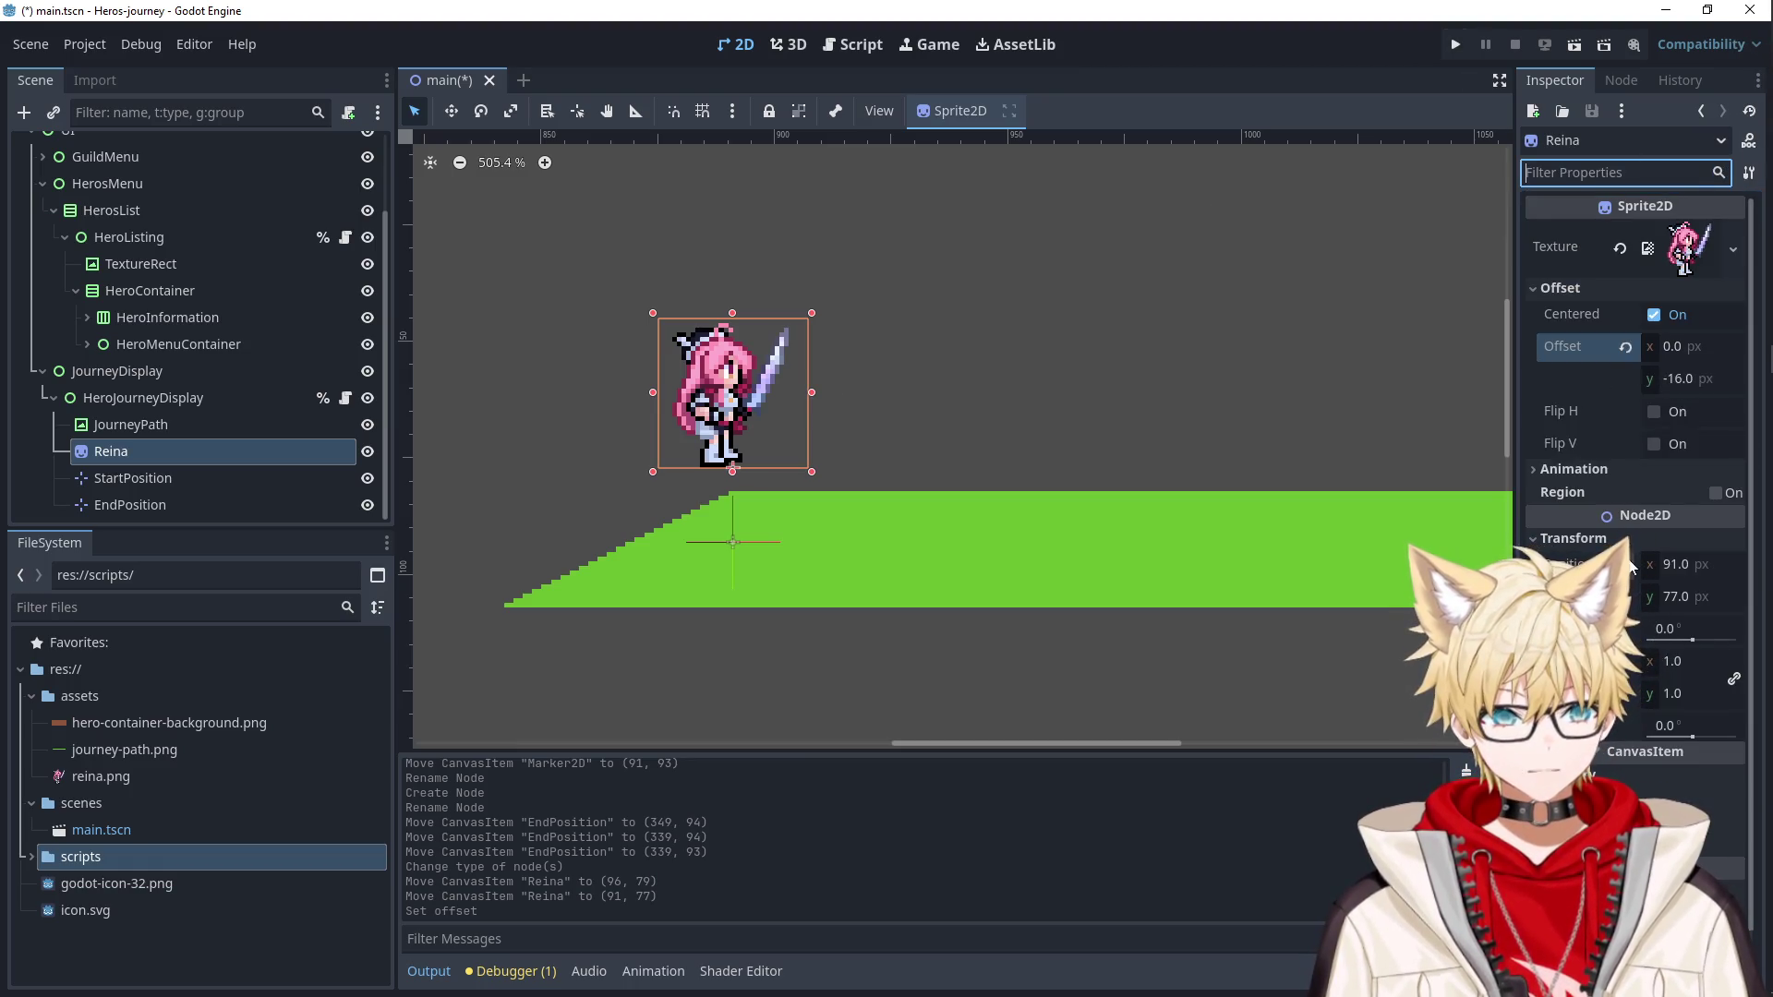
Step: Set Reina's Position y to 93, select HeroJourneyDisplay and run the project
click(1693, 597)
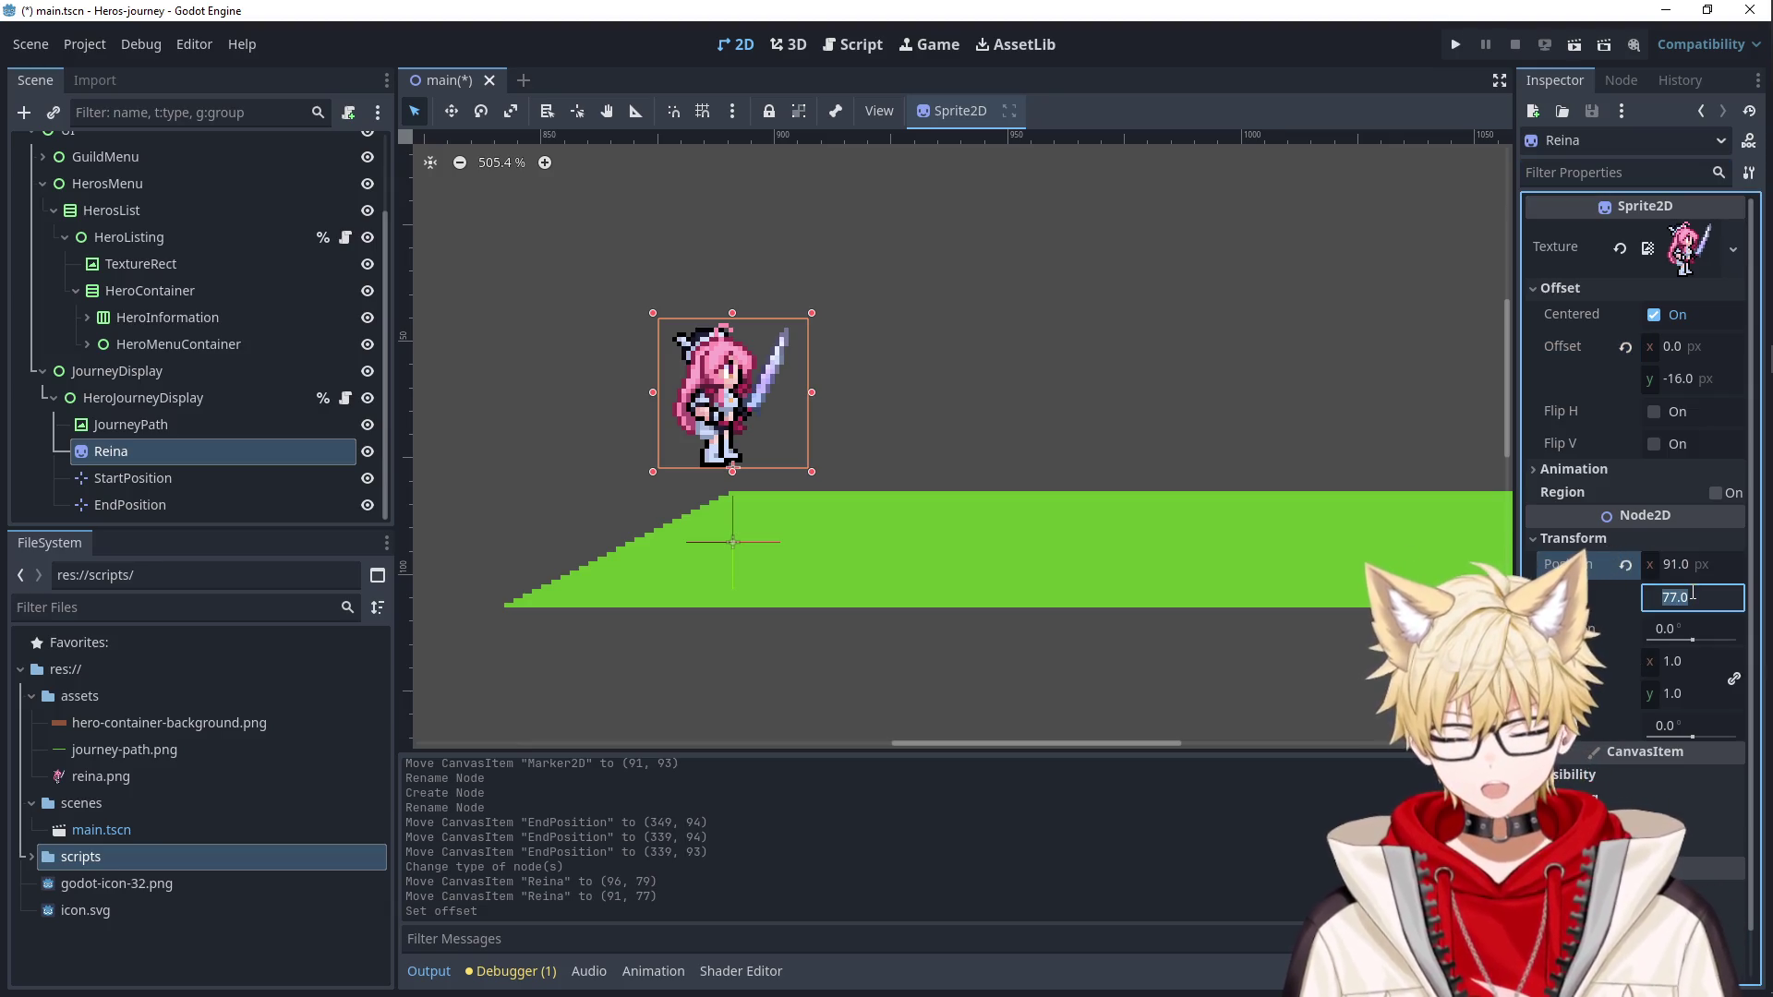
text(93)
key(Tab)
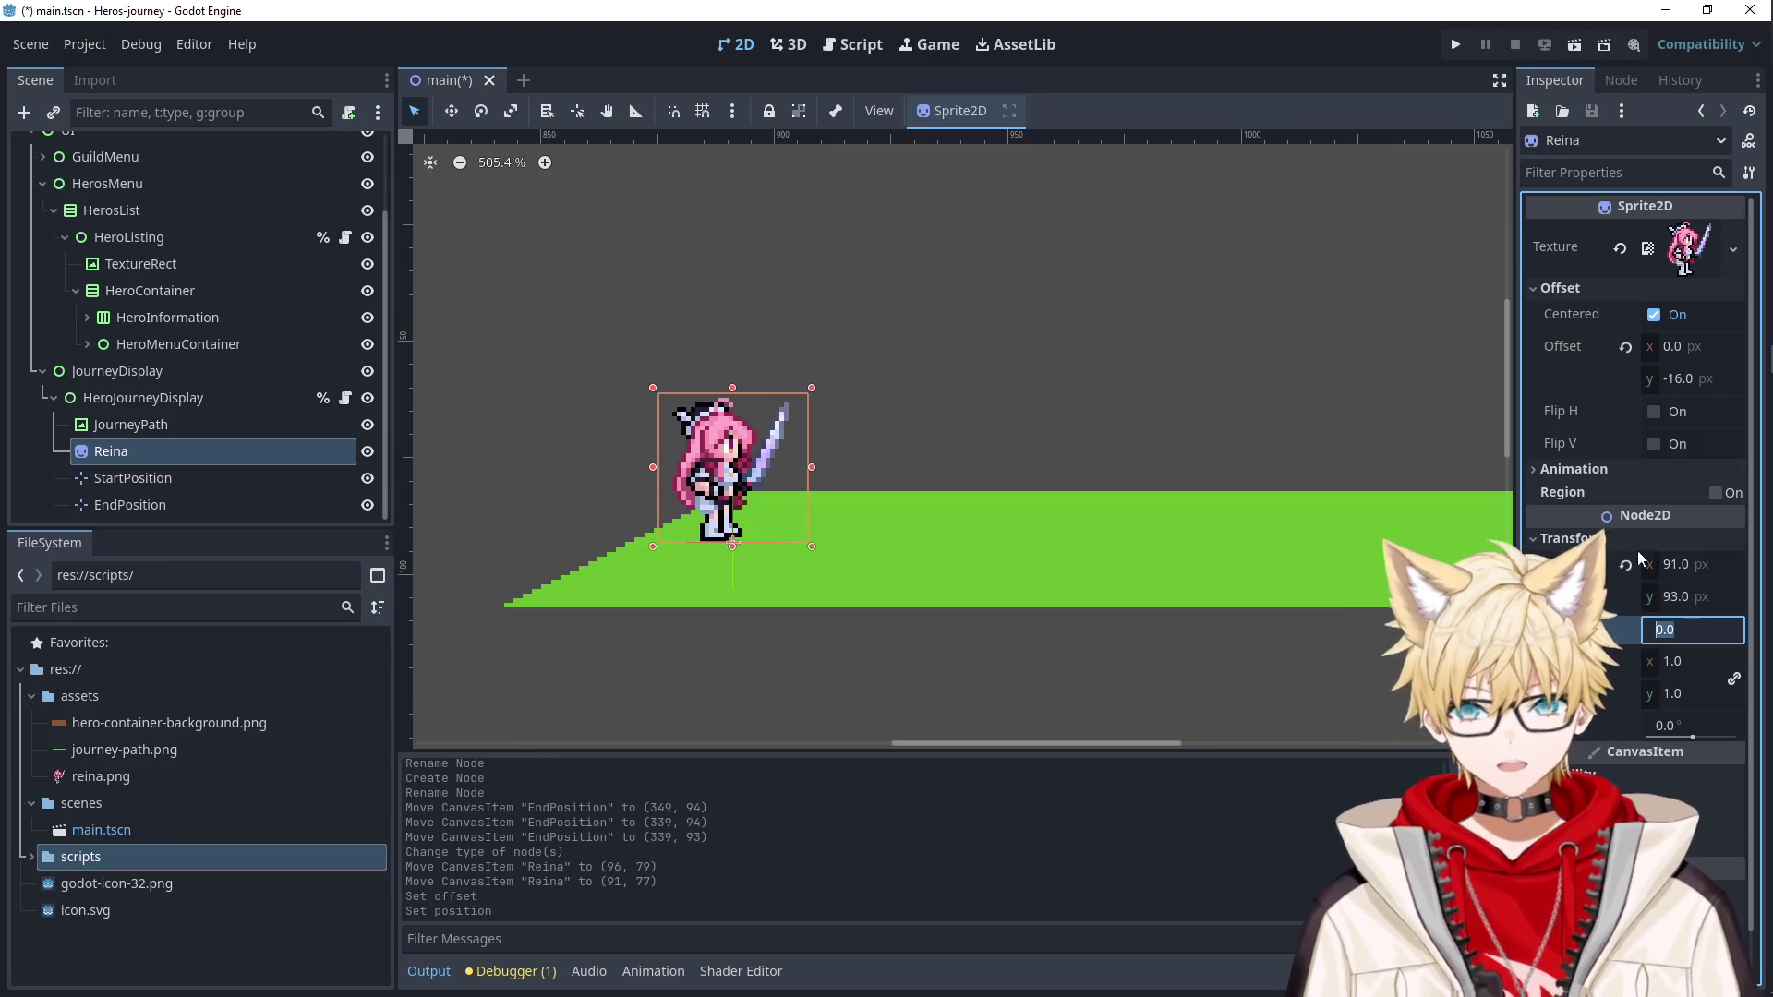
click(984, 223)
click(1454, 48)
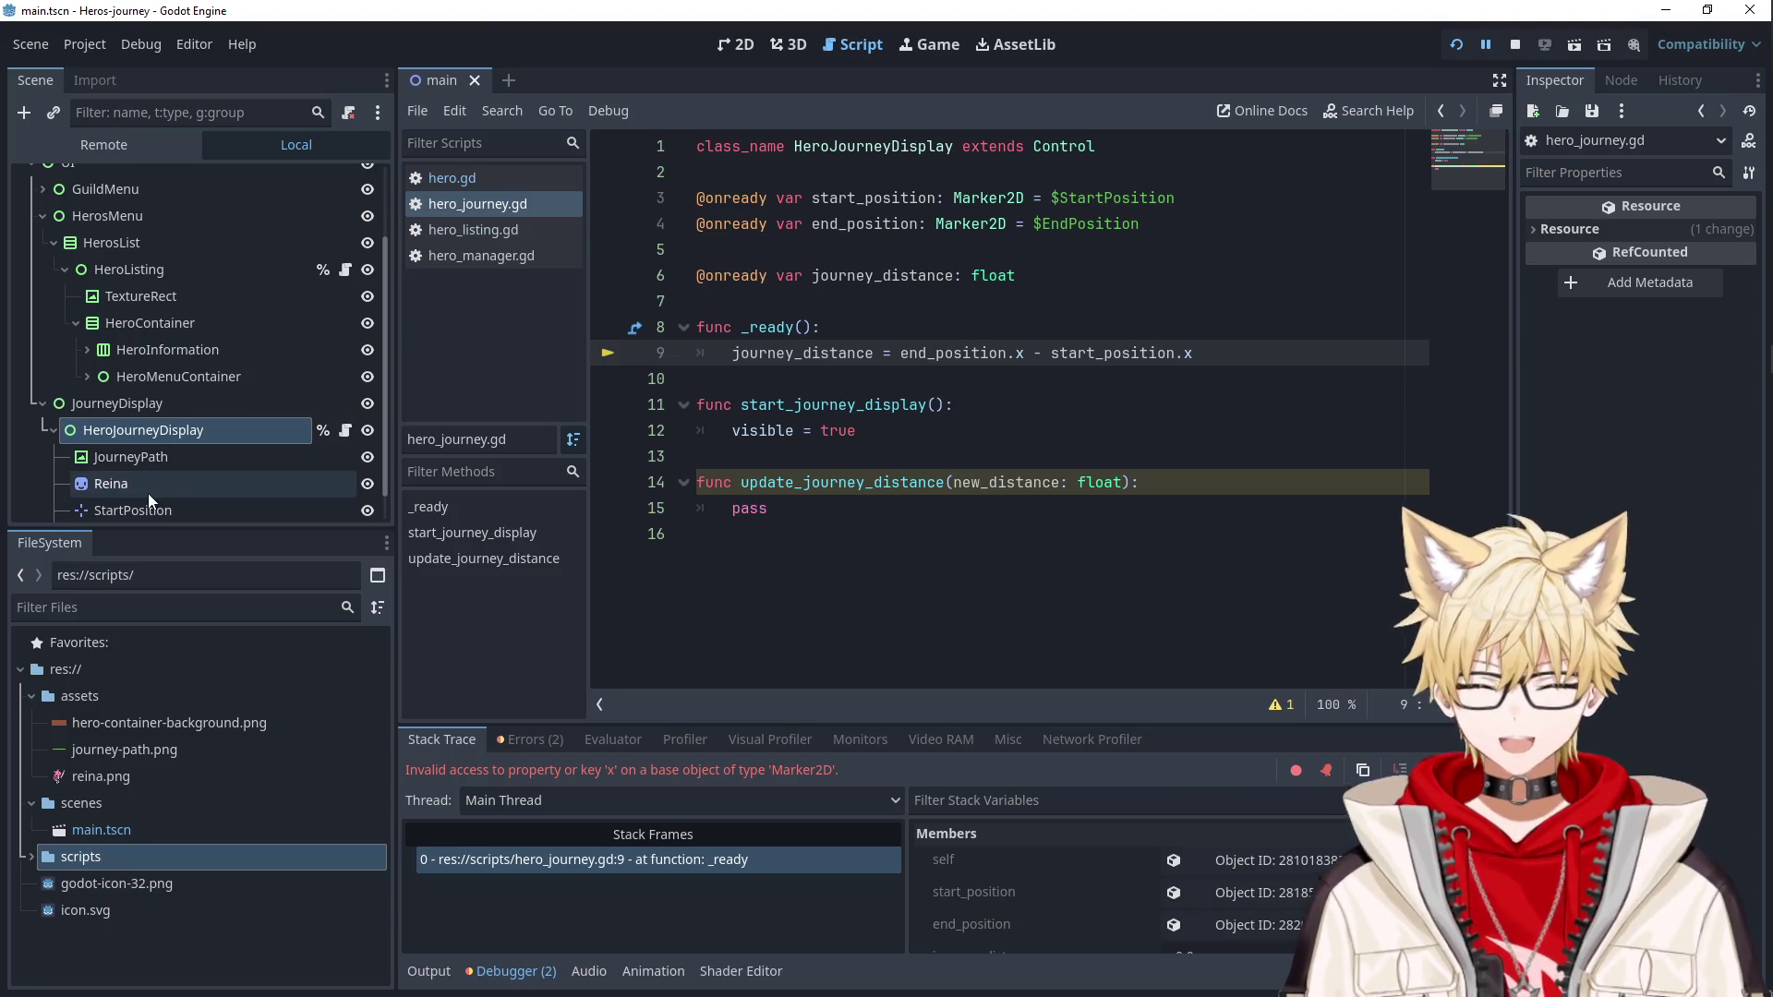
Step: Make _ready use end_position.position.x minus start_position.position.x, then relaunch and stop the game
text(posit)
key(Tab)
text(.x)
click(1320, 354)
key(BackSpace)
text(positio)
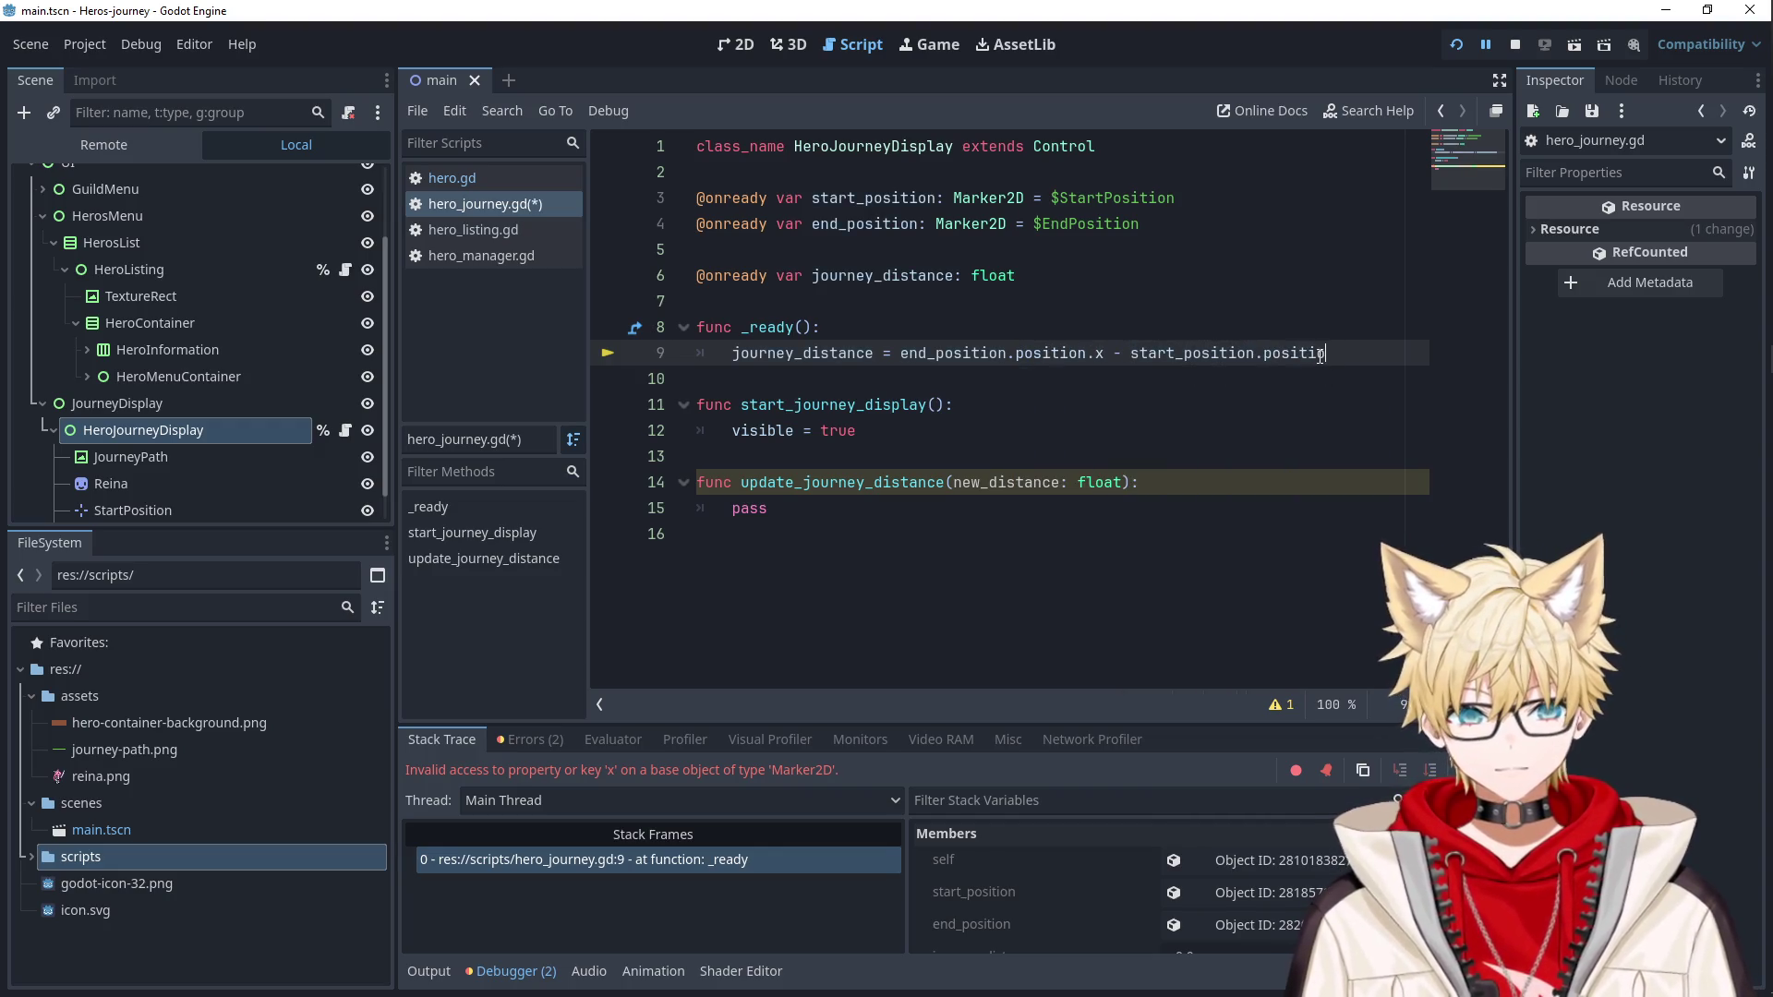
text(n.x)
click(1235, 306)
click(1457, 44)
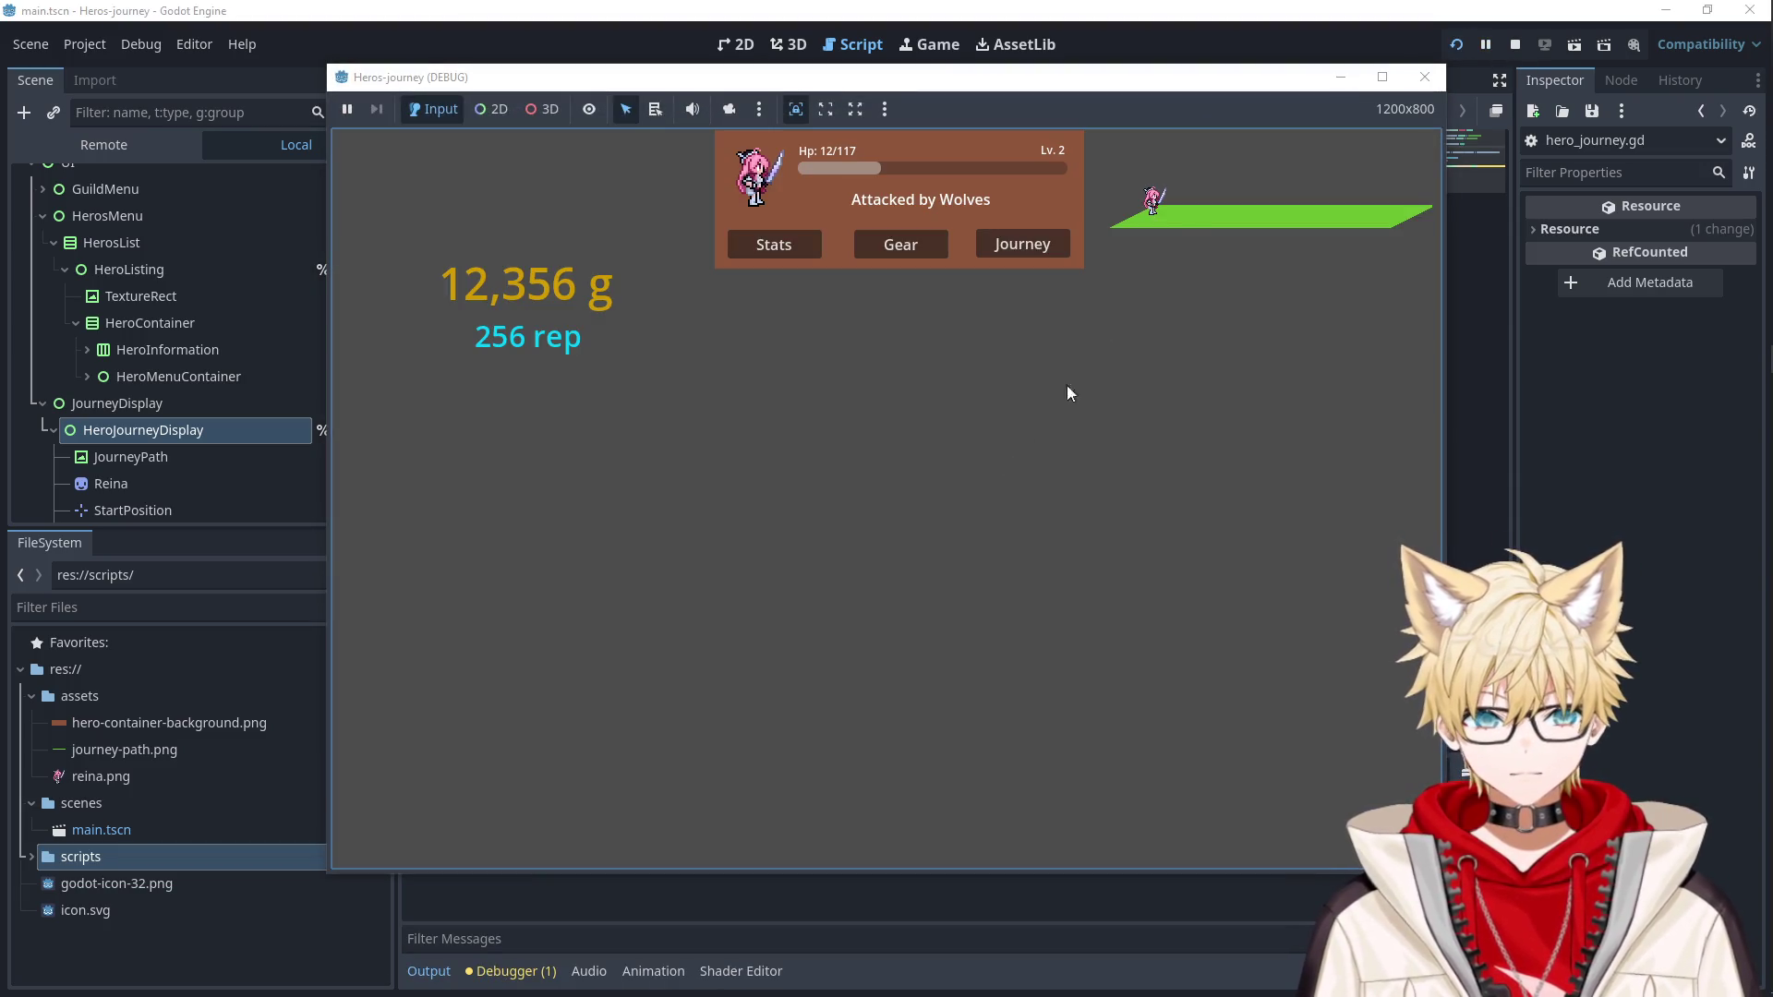
click(1425, 77)
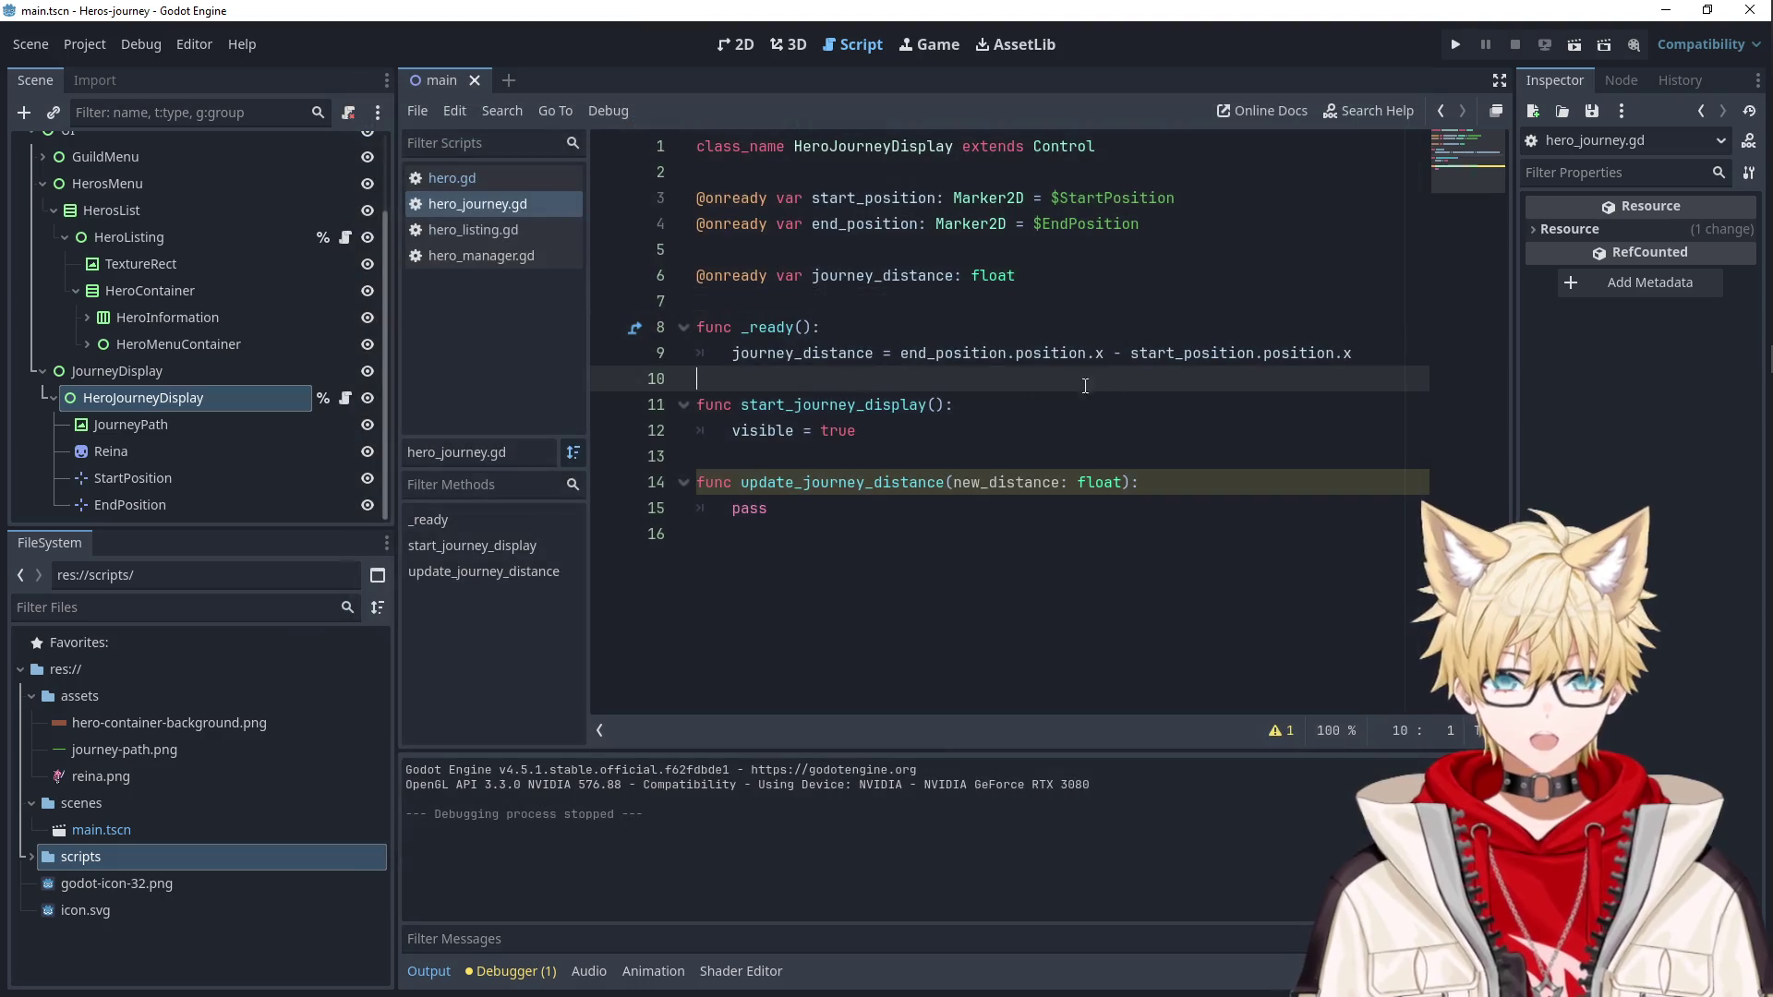
Step: Set Reina's scale to 1.5 on both axes and test-run the game
click(127, 459)
click(1674, 667)
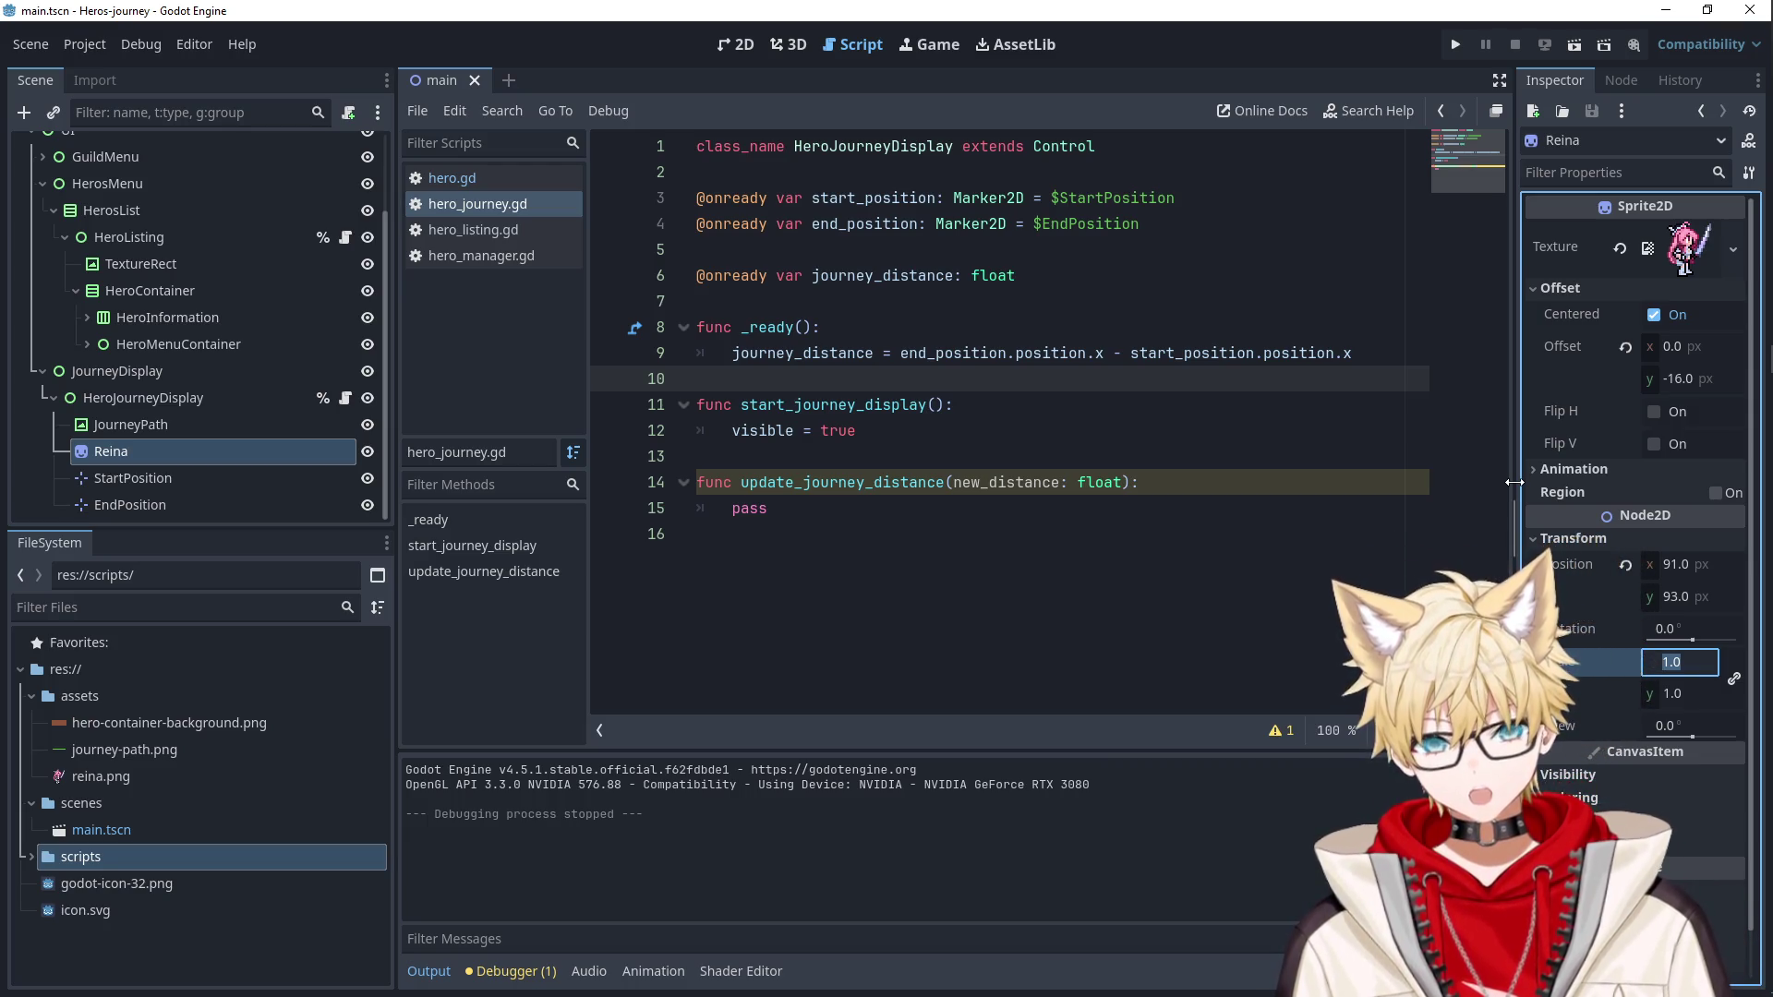
text(1.5)
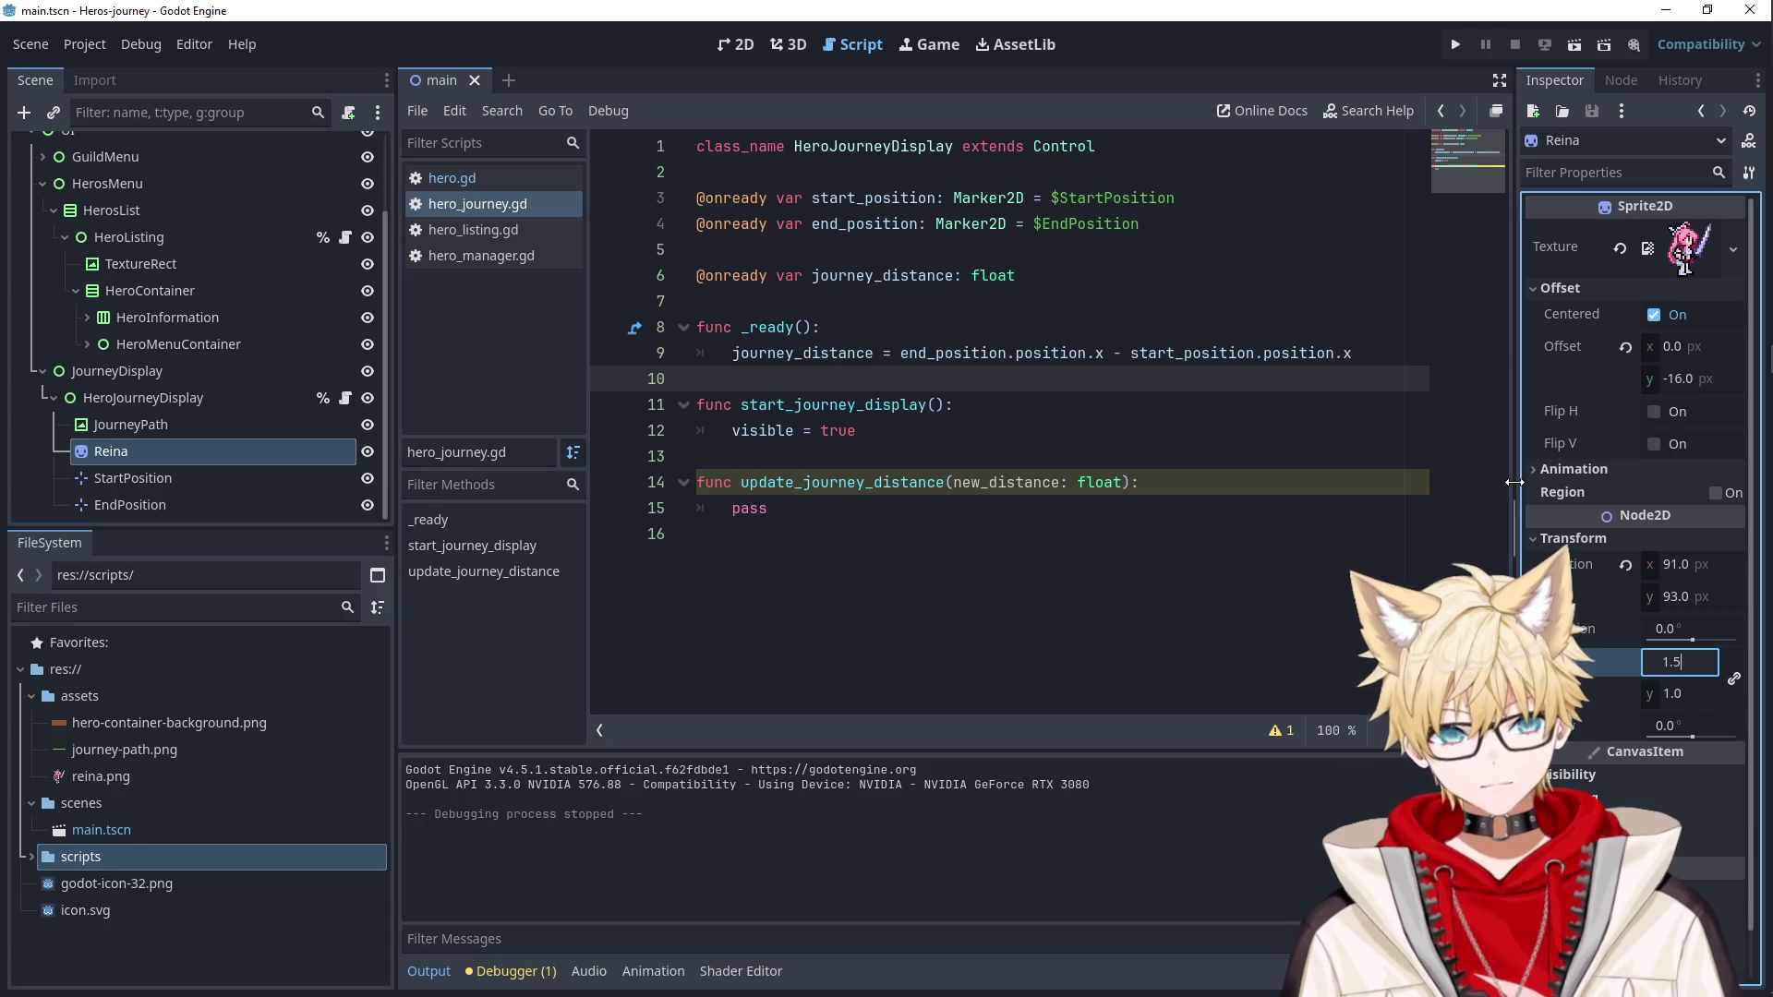
key(Tab)
click(1455, 44)
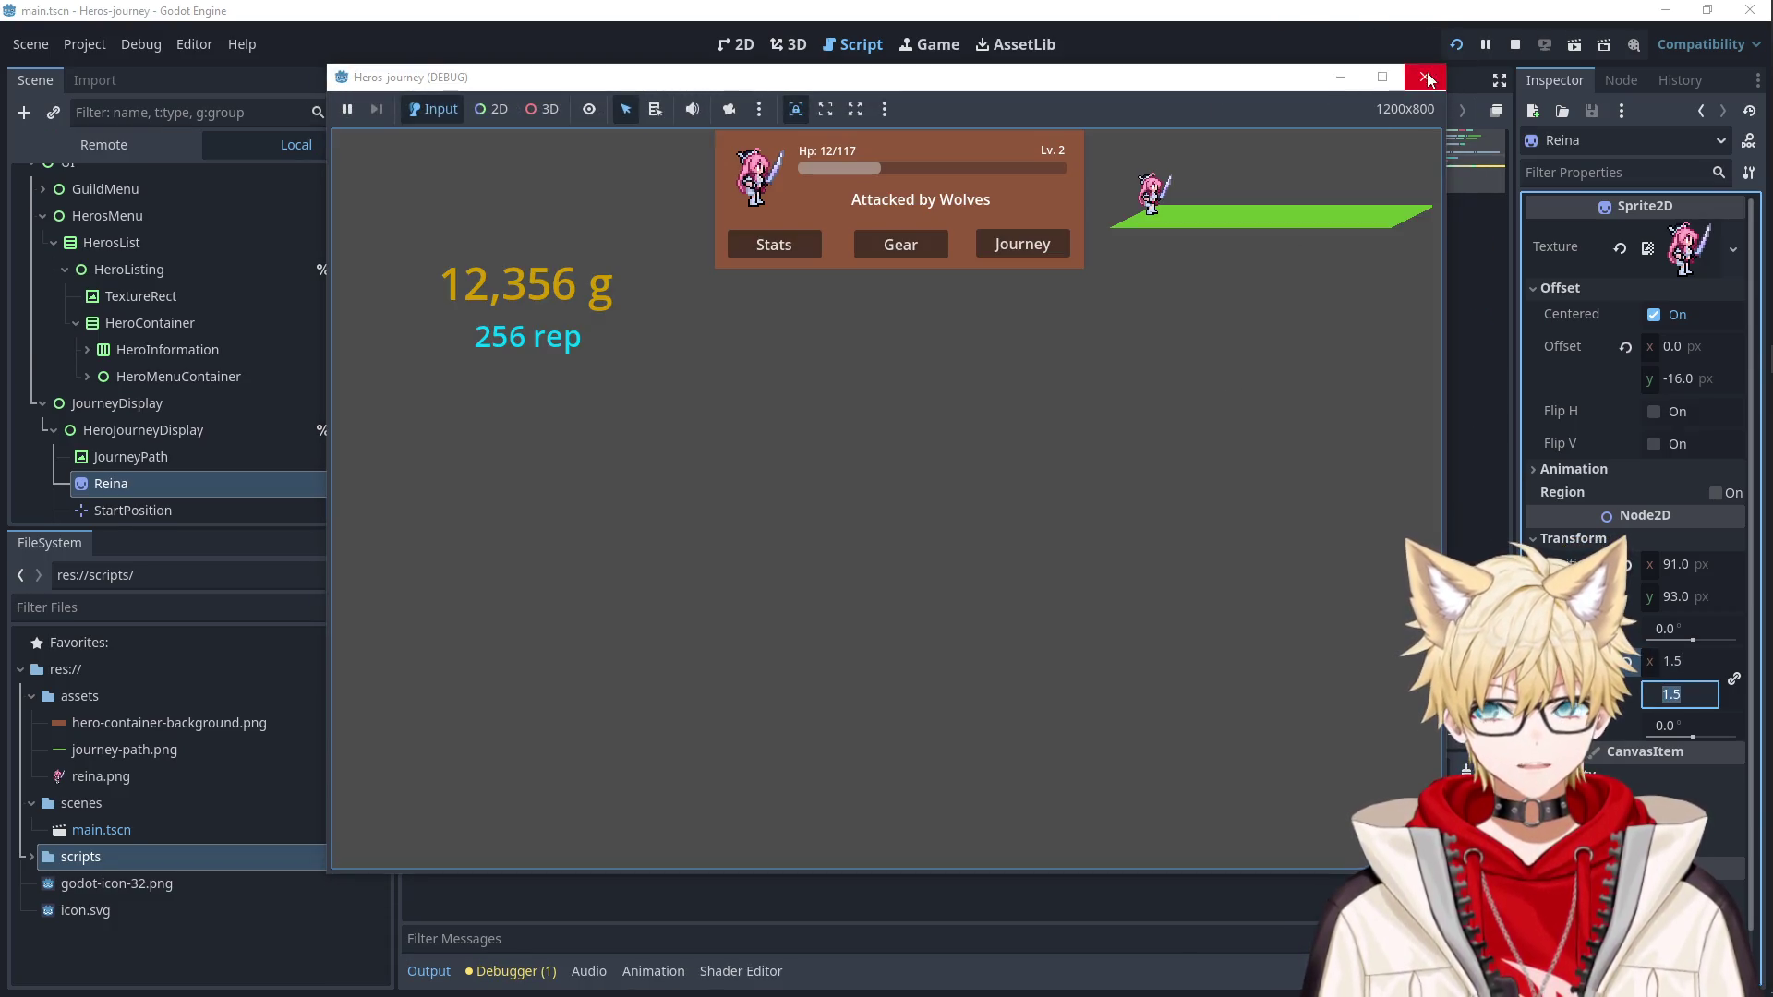
click(1425, 77)
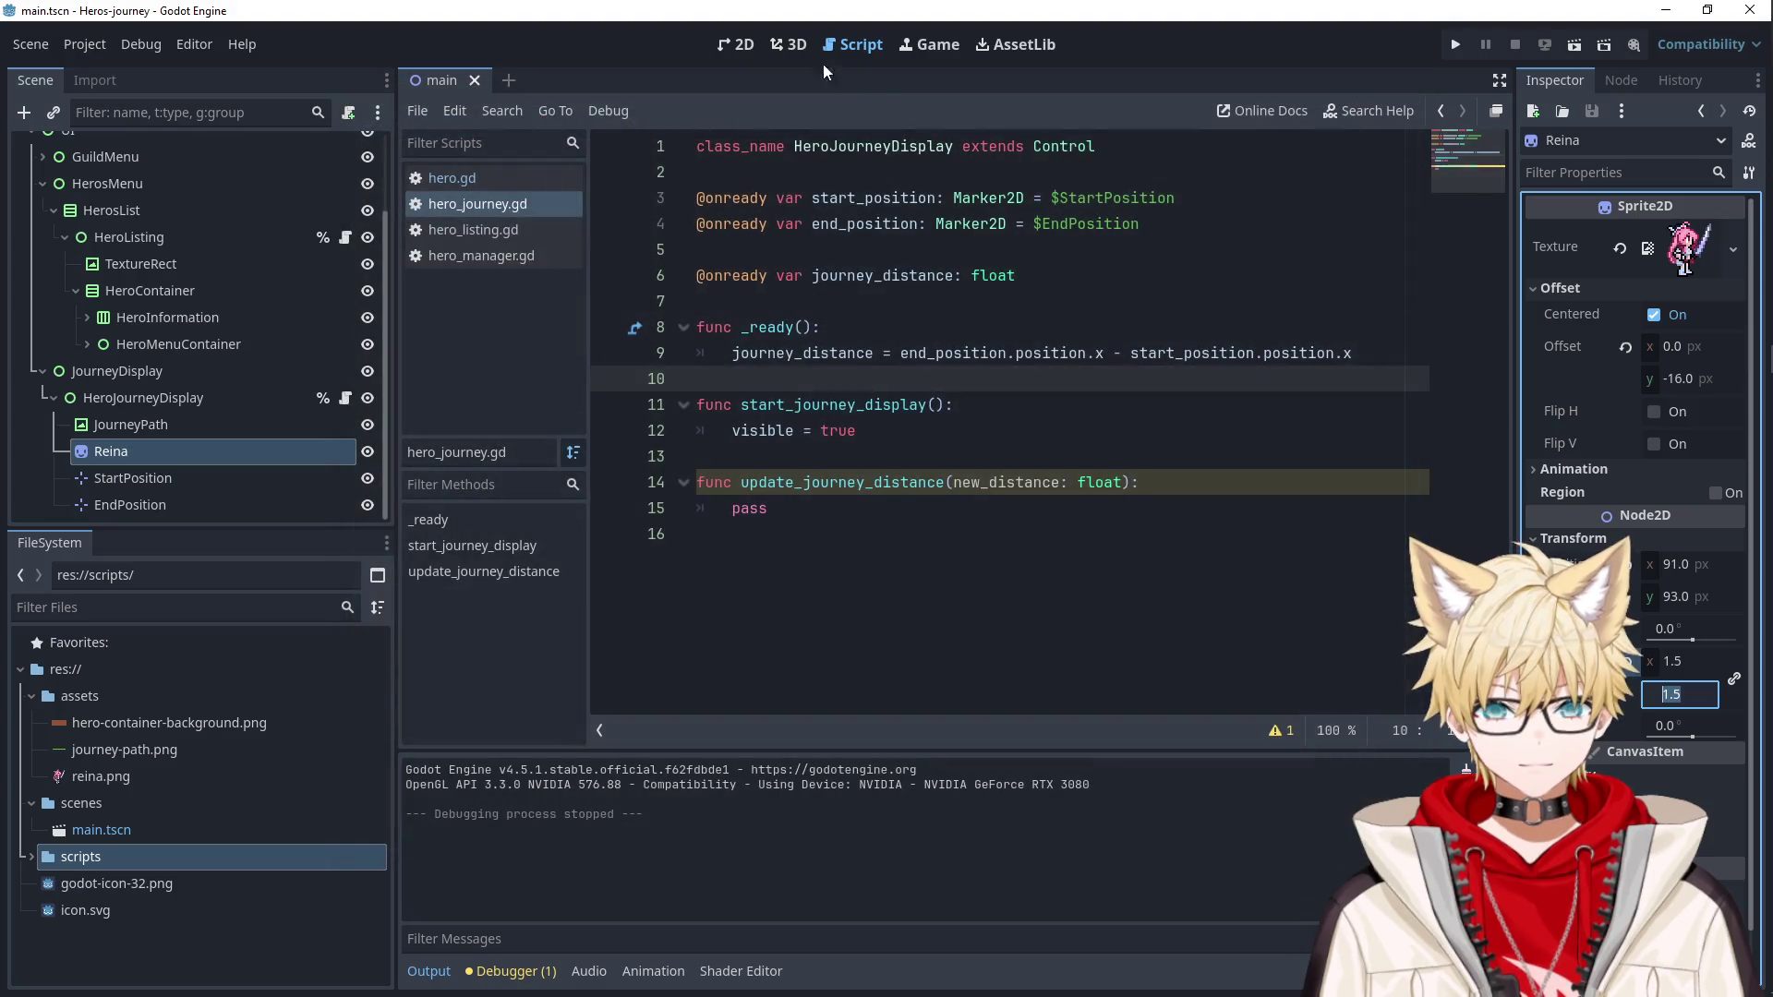
click(744, 44)
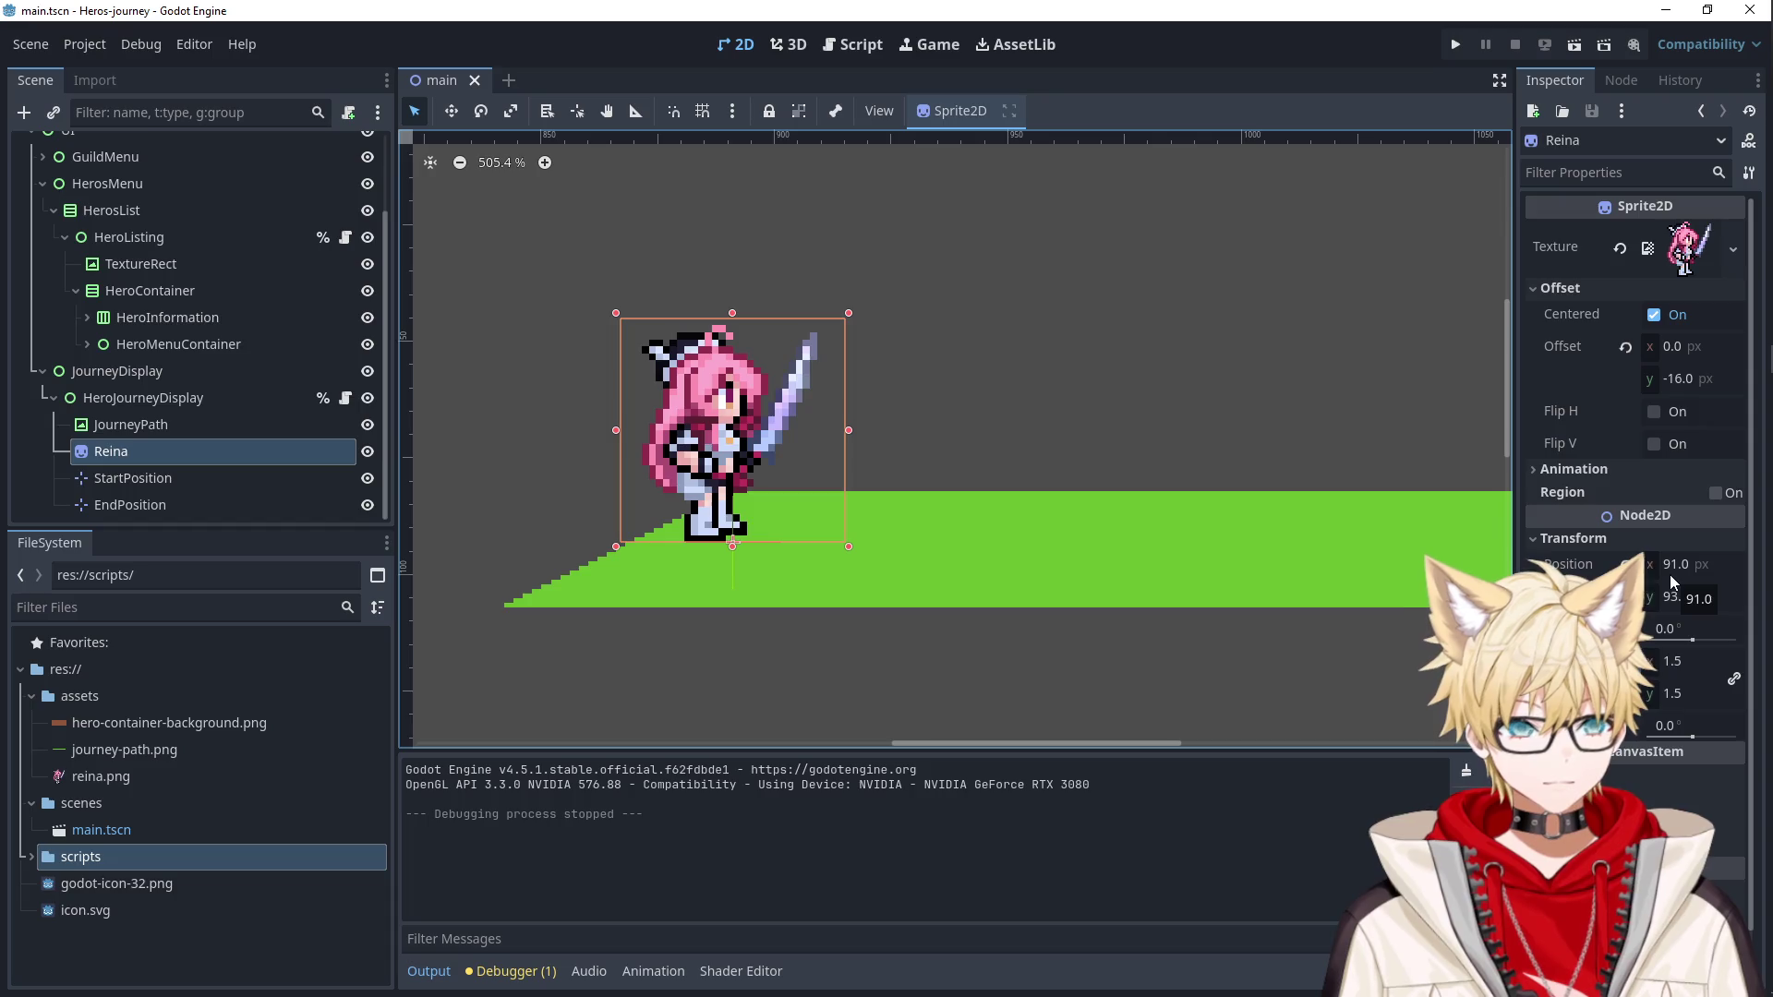
Step: Try Reina's Offset y at -17, then reselect Reina with the offset kept at -16
click(1686, 377)
key(Down)
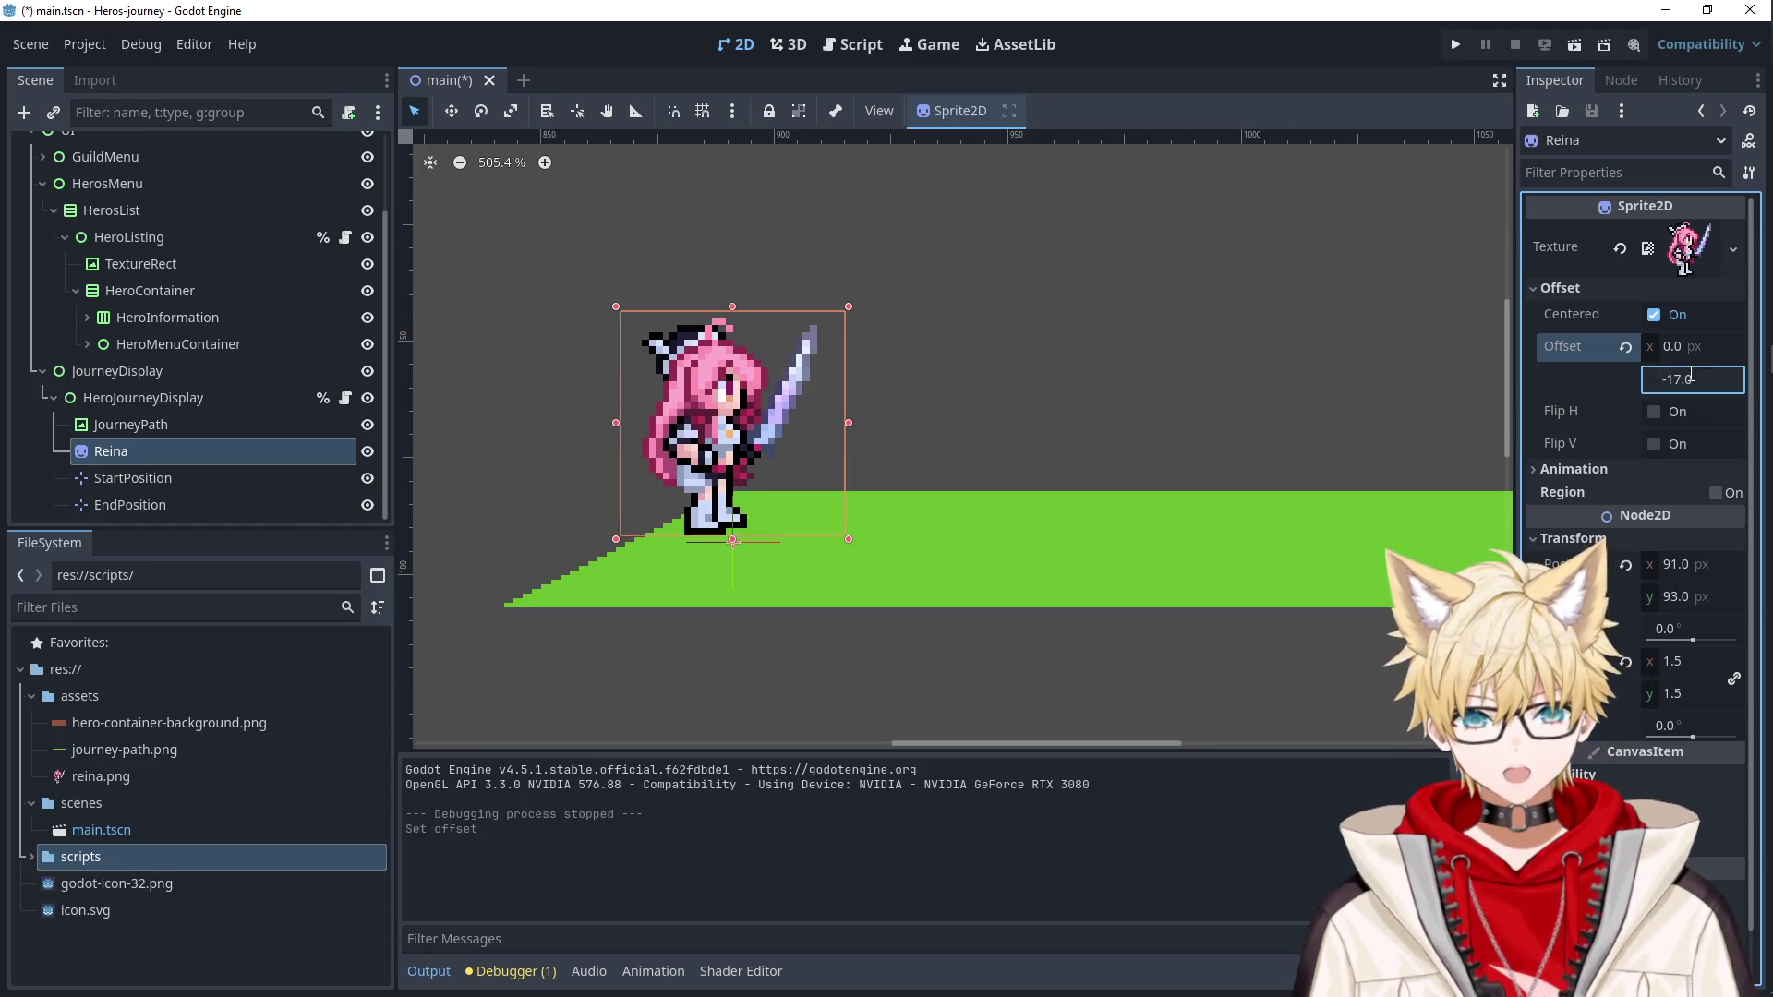
click(910, 685)
click(746, 467)
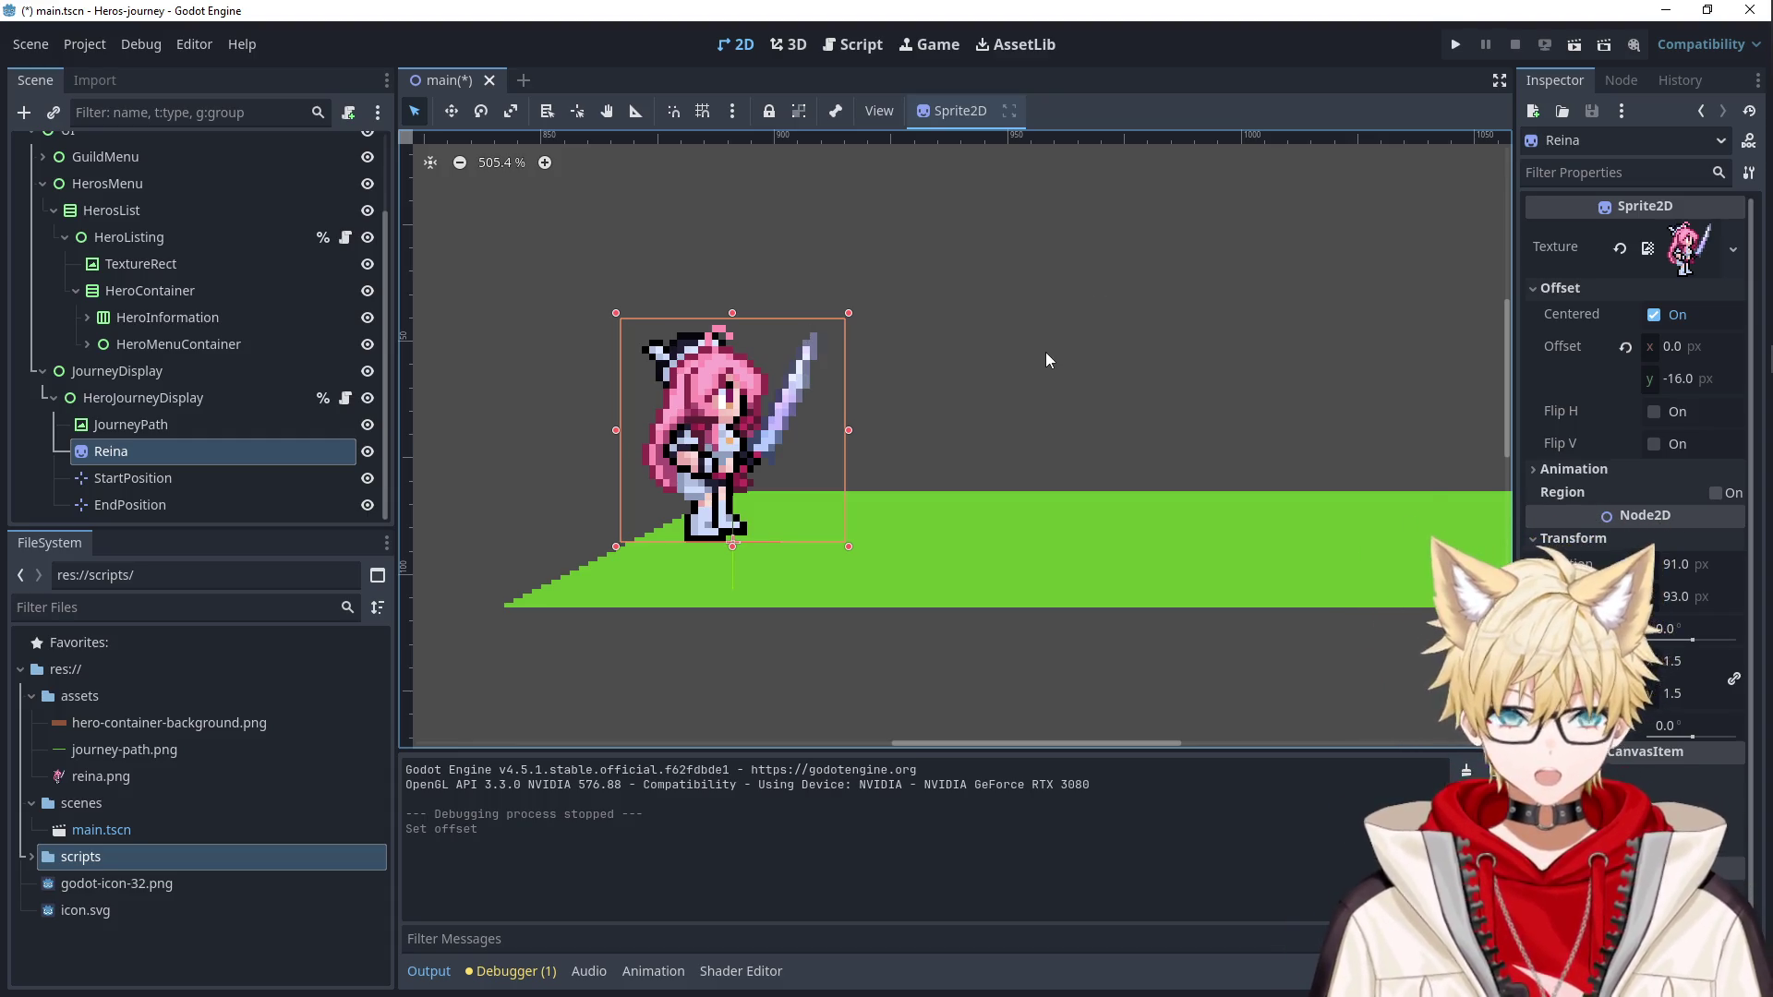
click(855, 59)
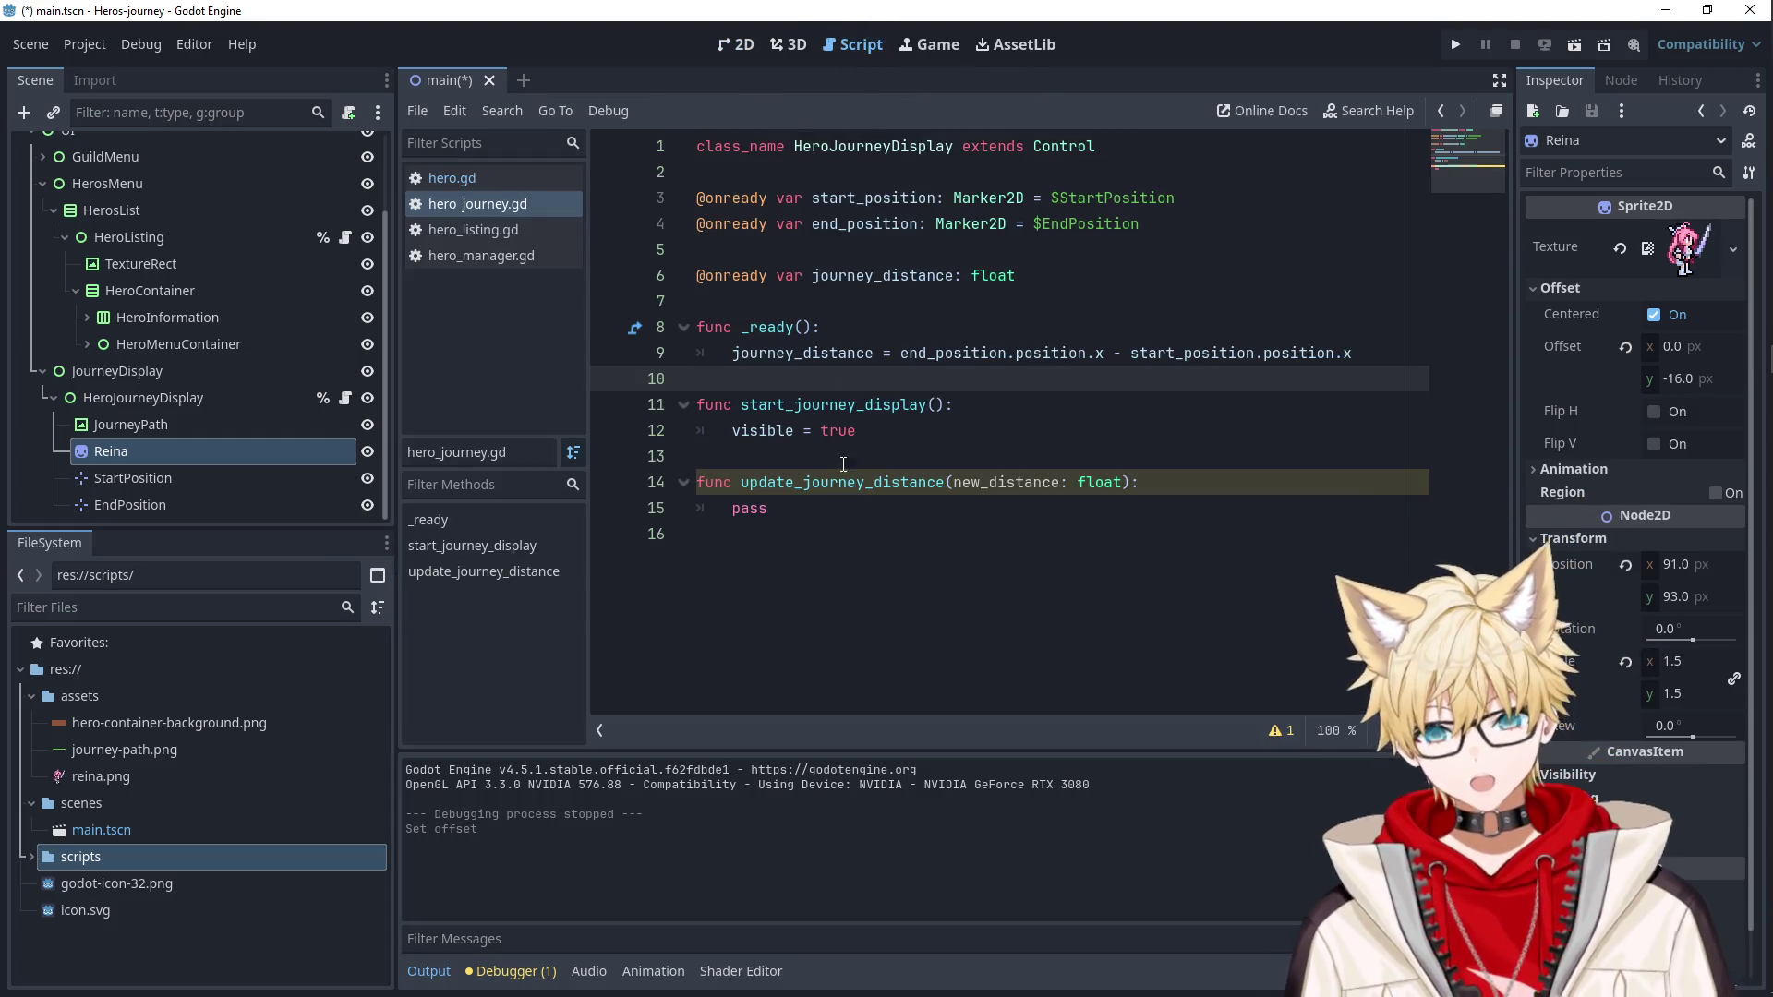
click(846, 508)
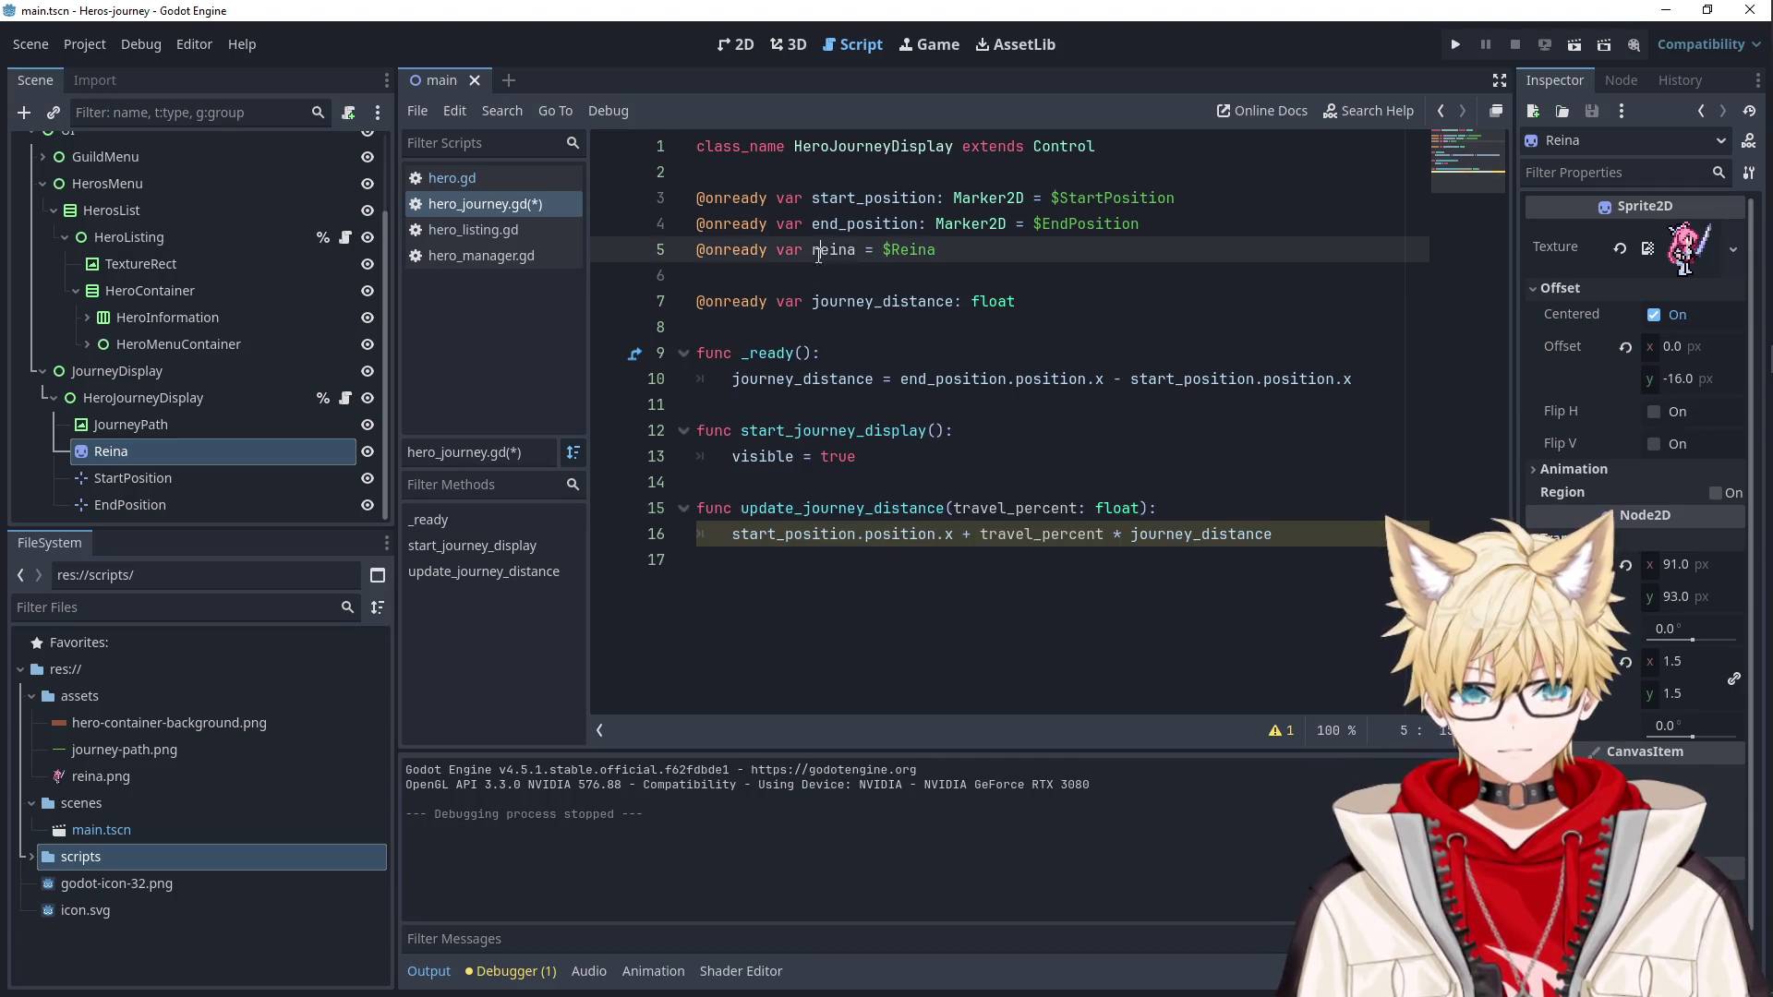
click(731, 534)
Step: Write line 16 as reina.position.x = start_position.position.x + travel_percent * journey_distance
text(reina.posti)
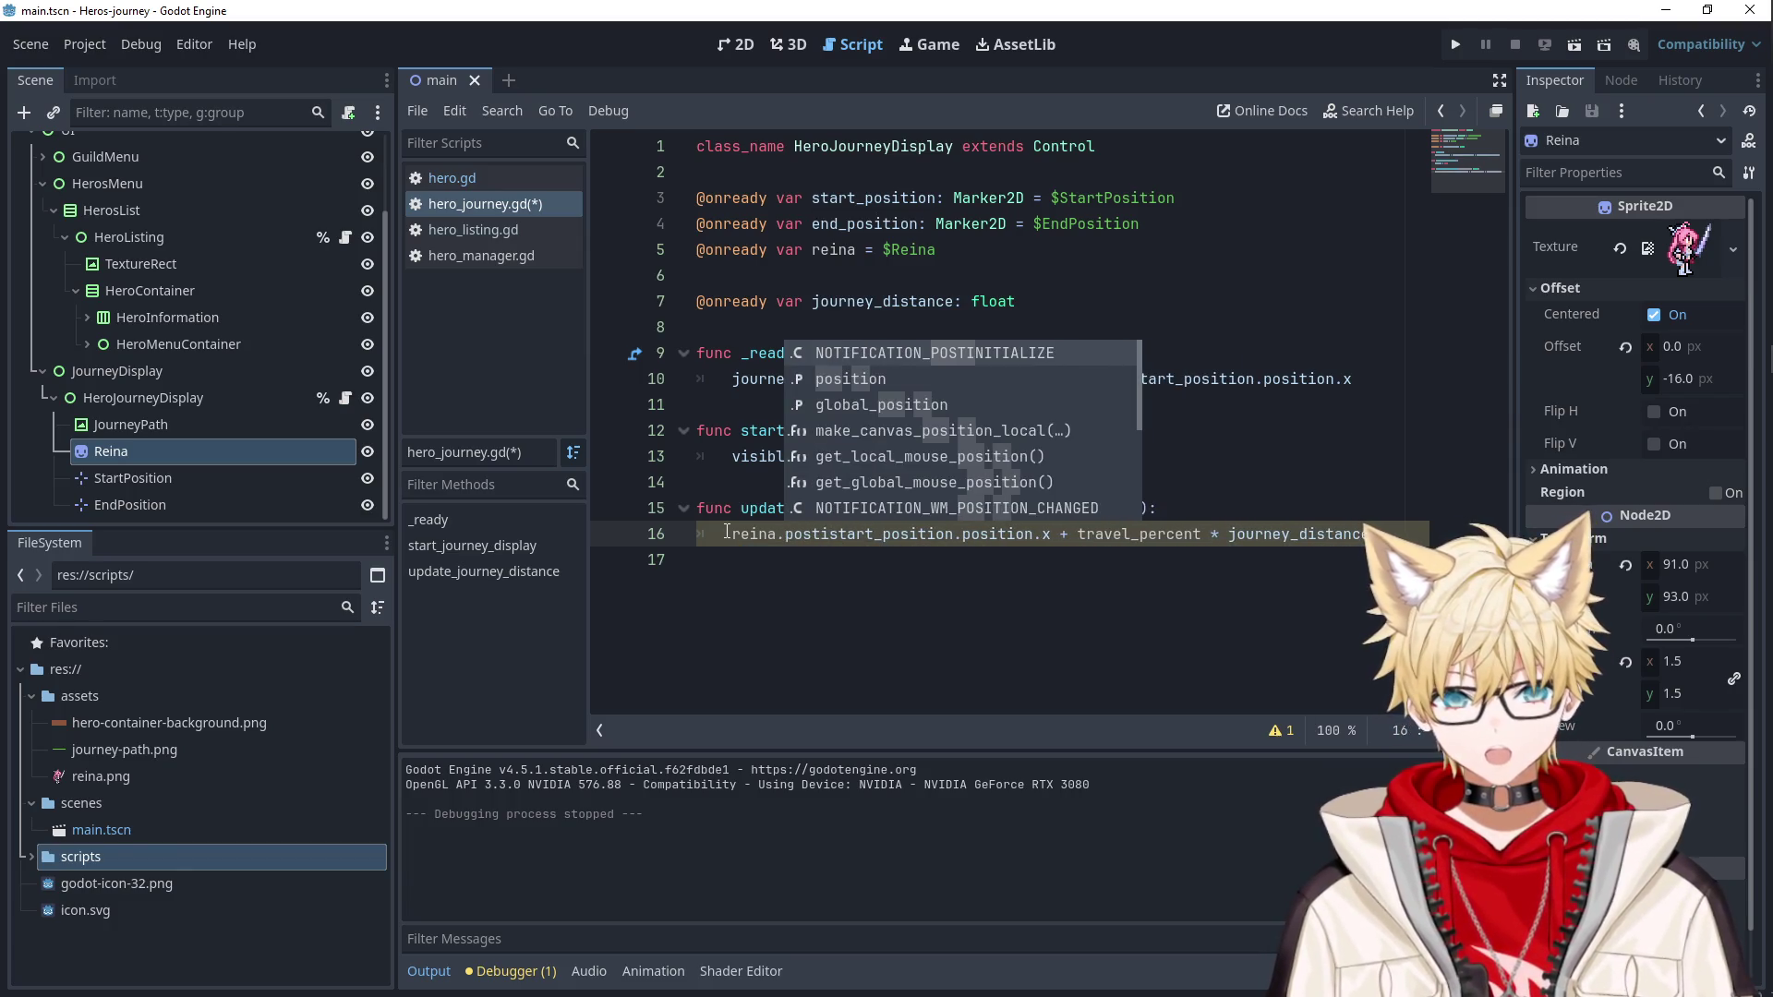
key(BackSpace)
key(BackSpace)
key(BackSpace)
text(osition)
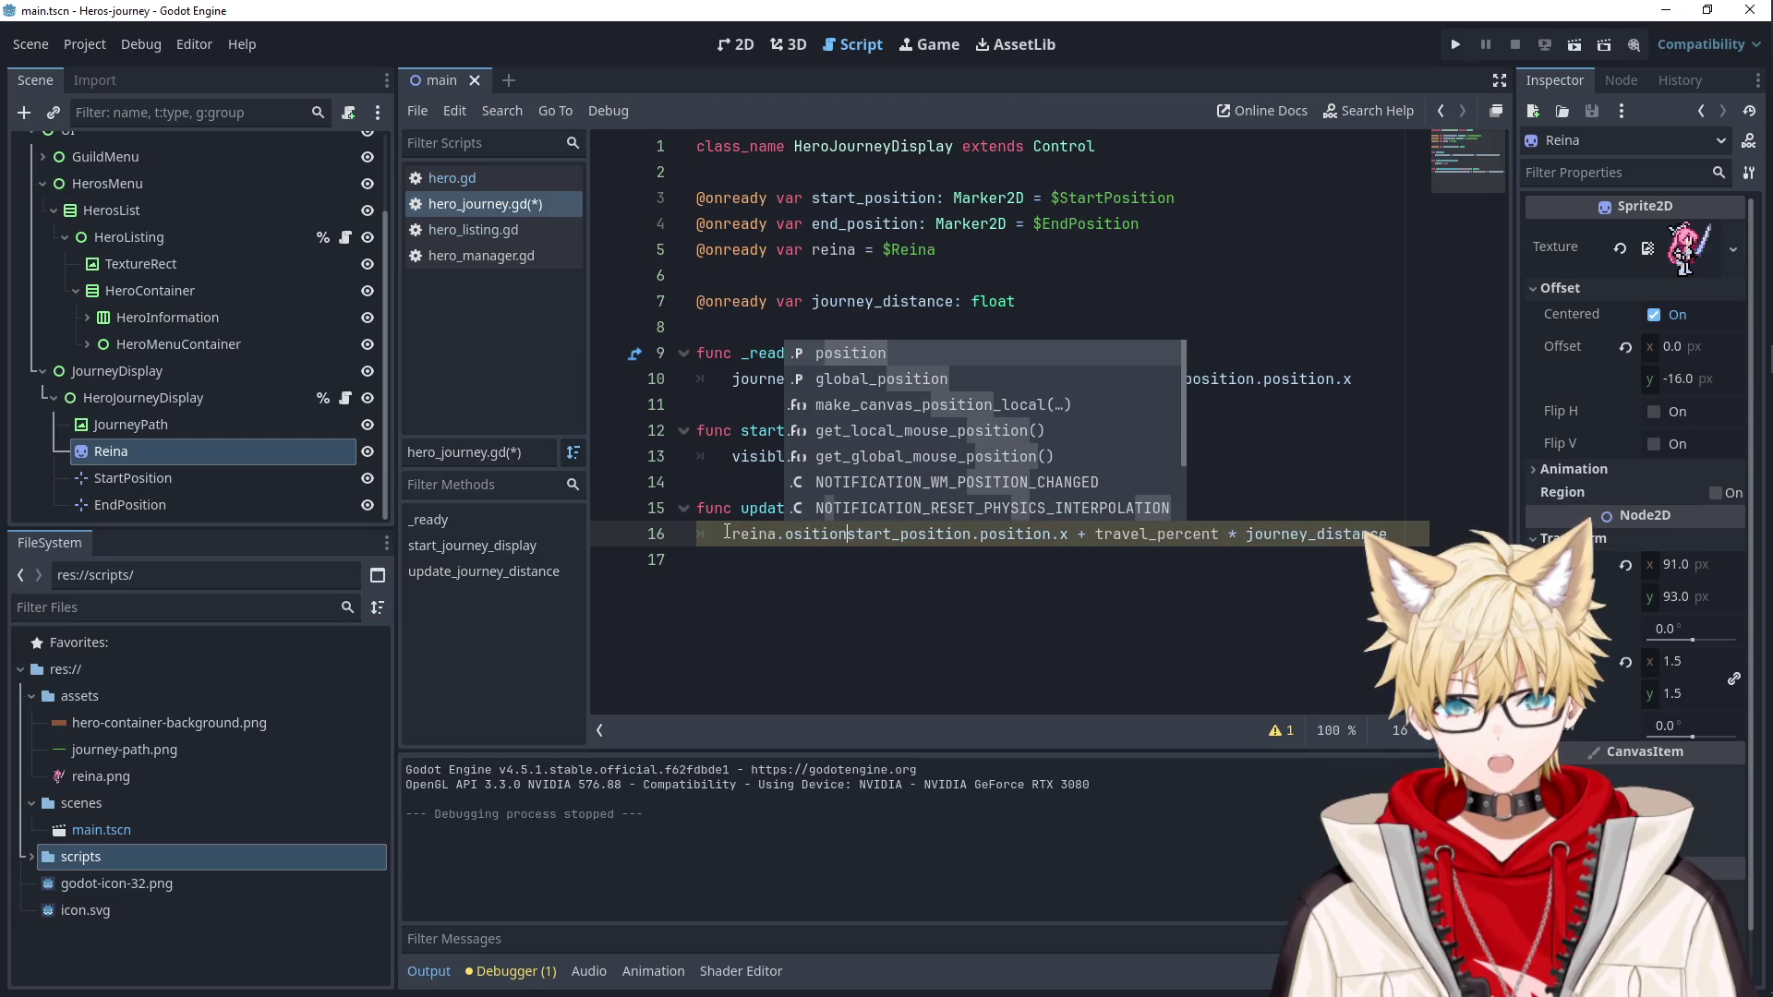
key(Tab)
text(. x =)
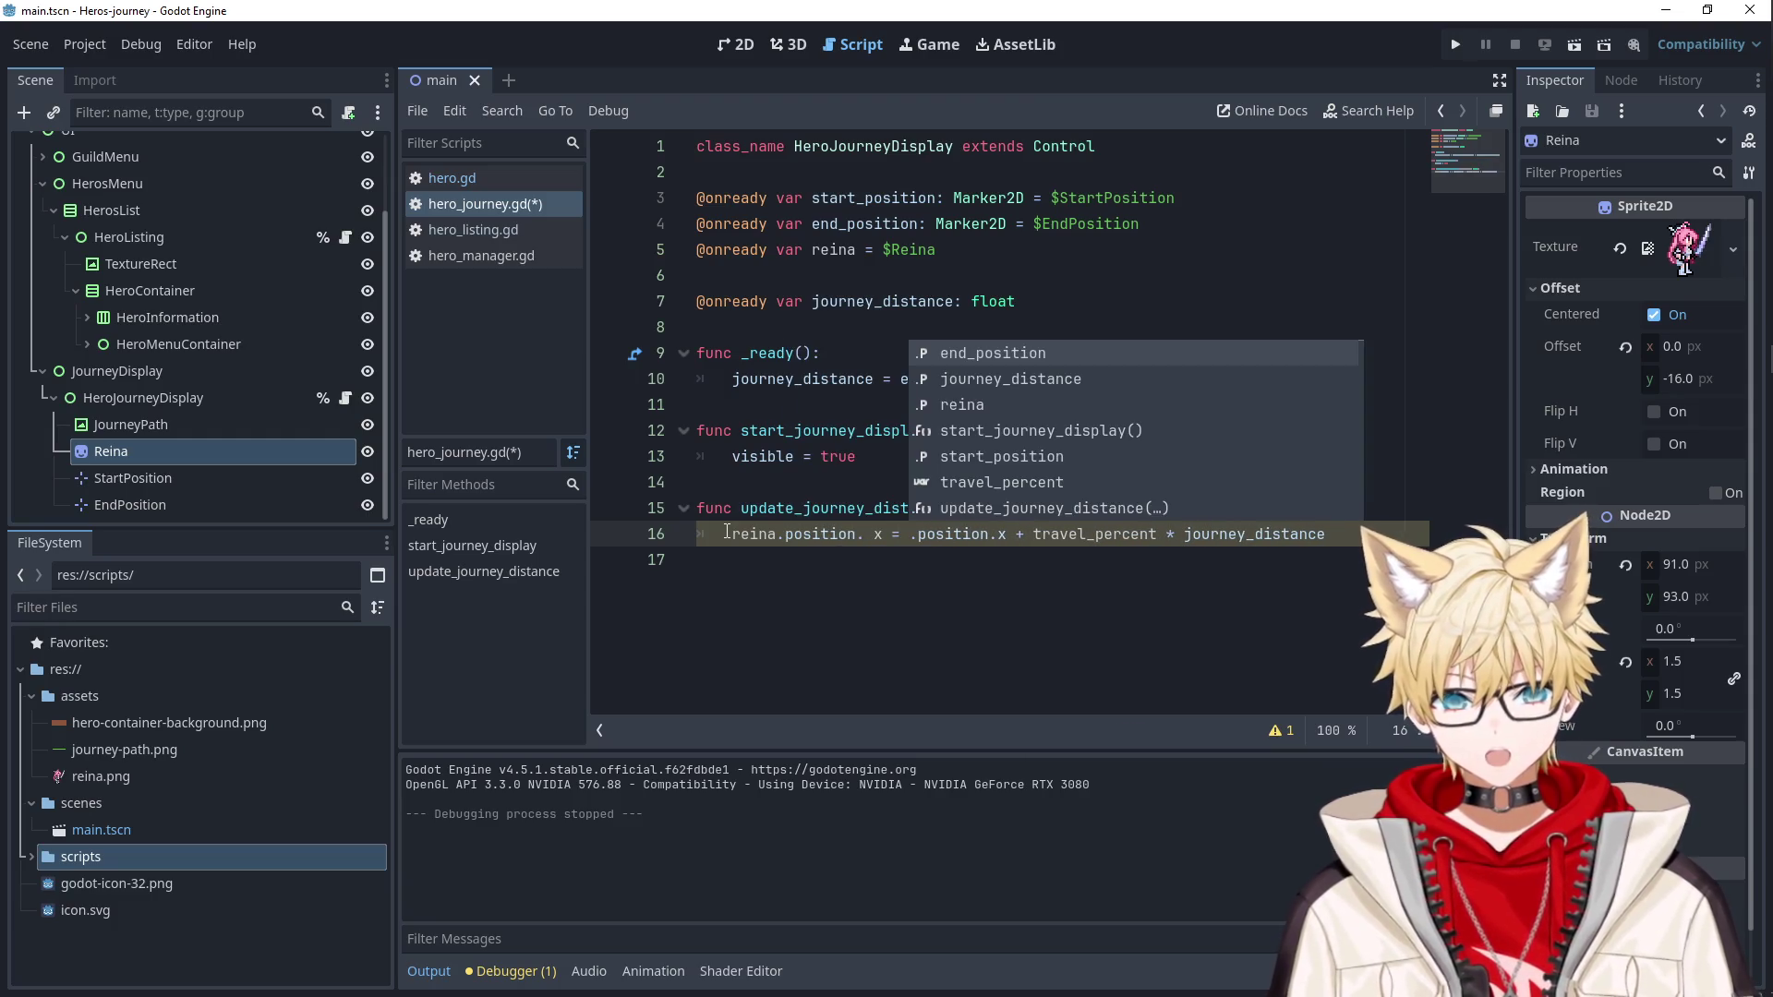
key(BackSpace)
key(Right)
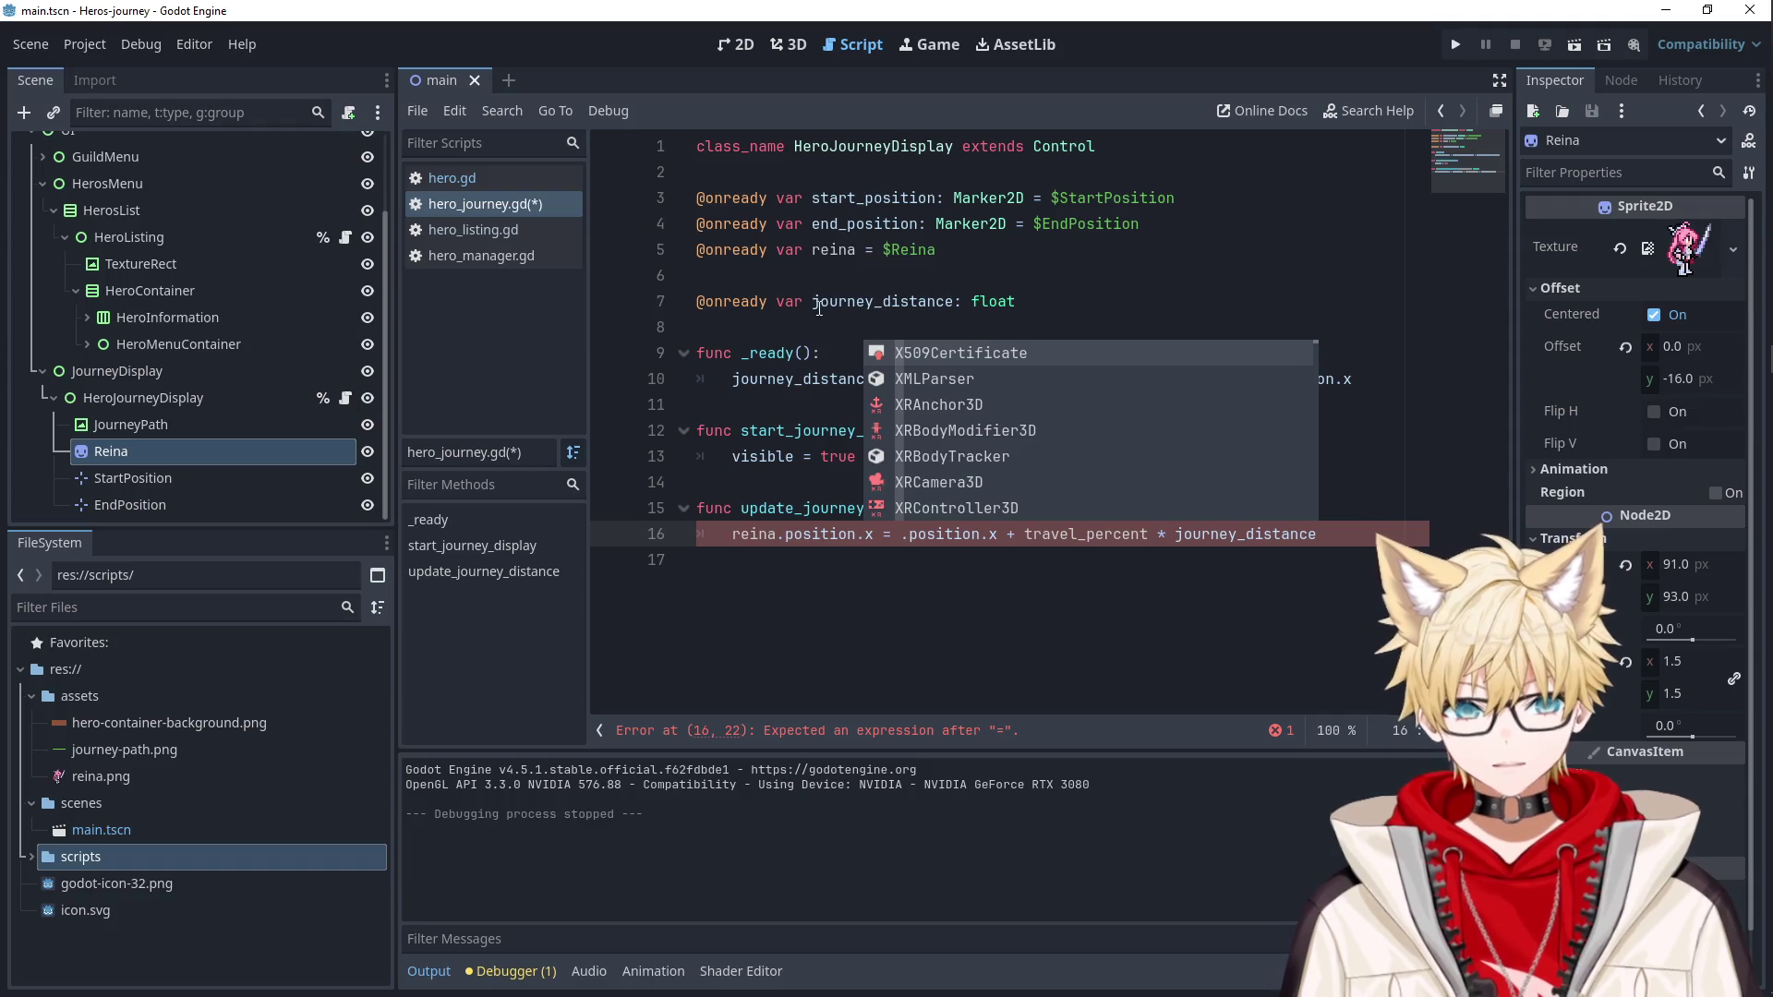
key(Escape)
double_click(1225, 386)
key(ctrl+c)
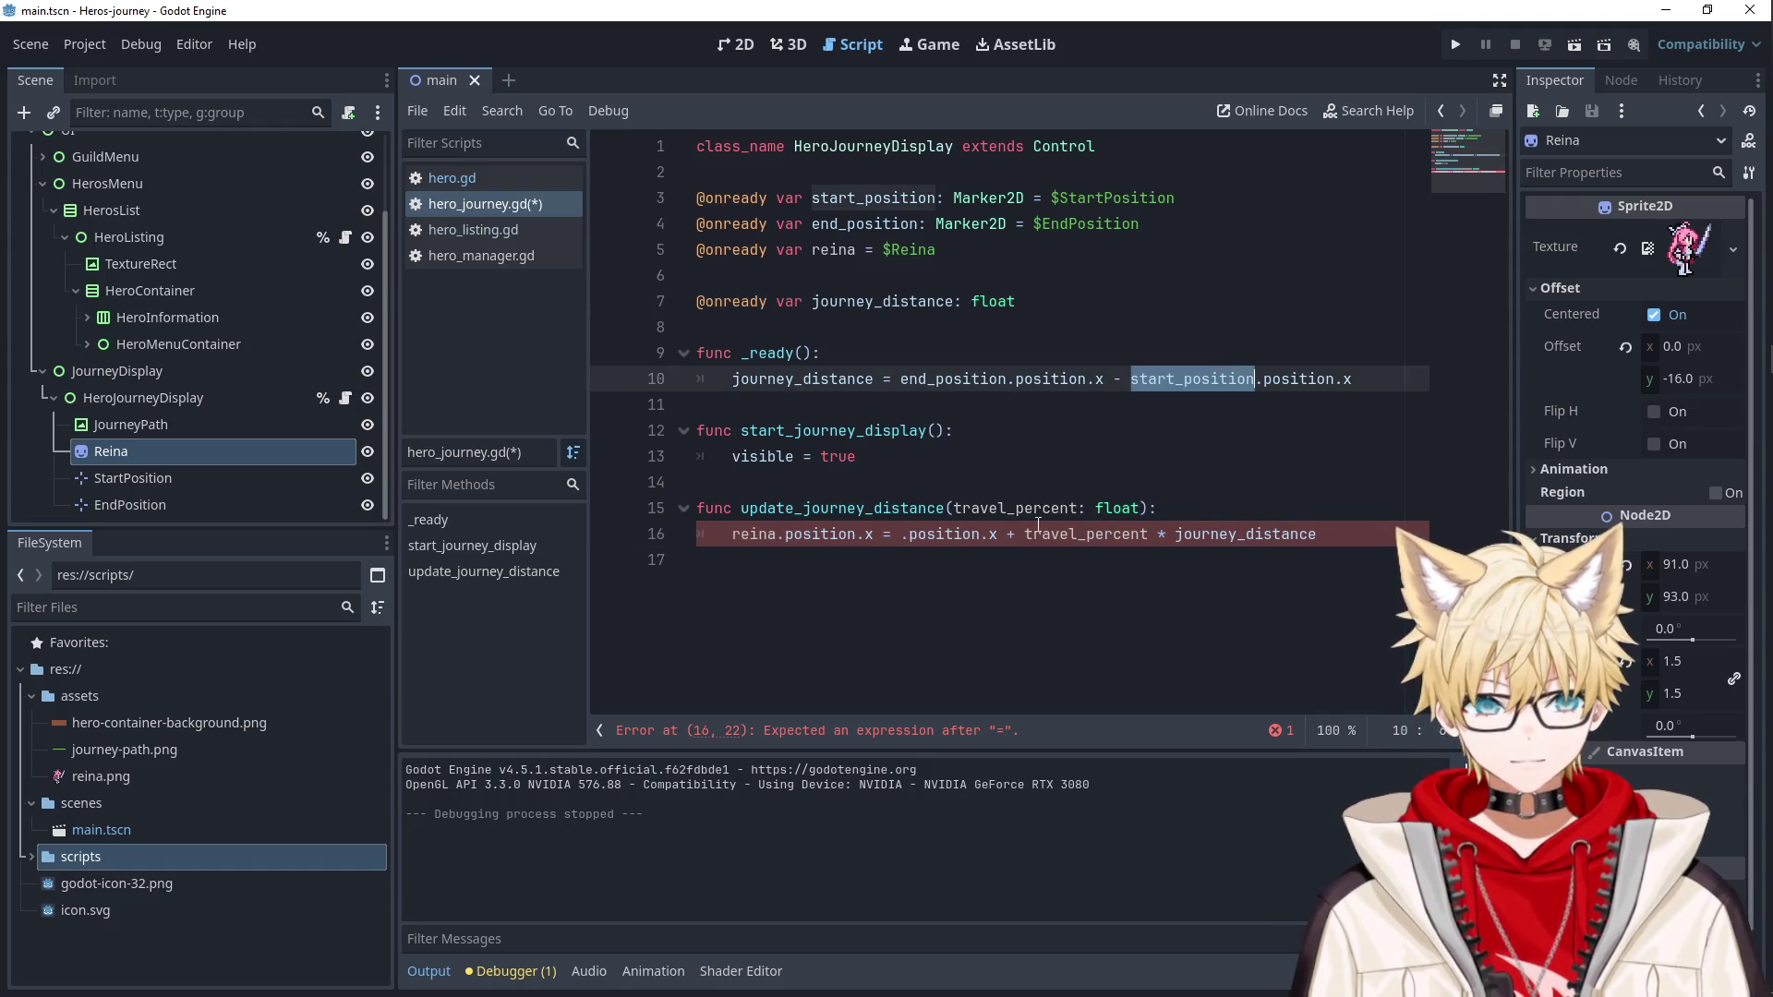
click(898, 536)
key(ctrl+v)
click(1080, 439)
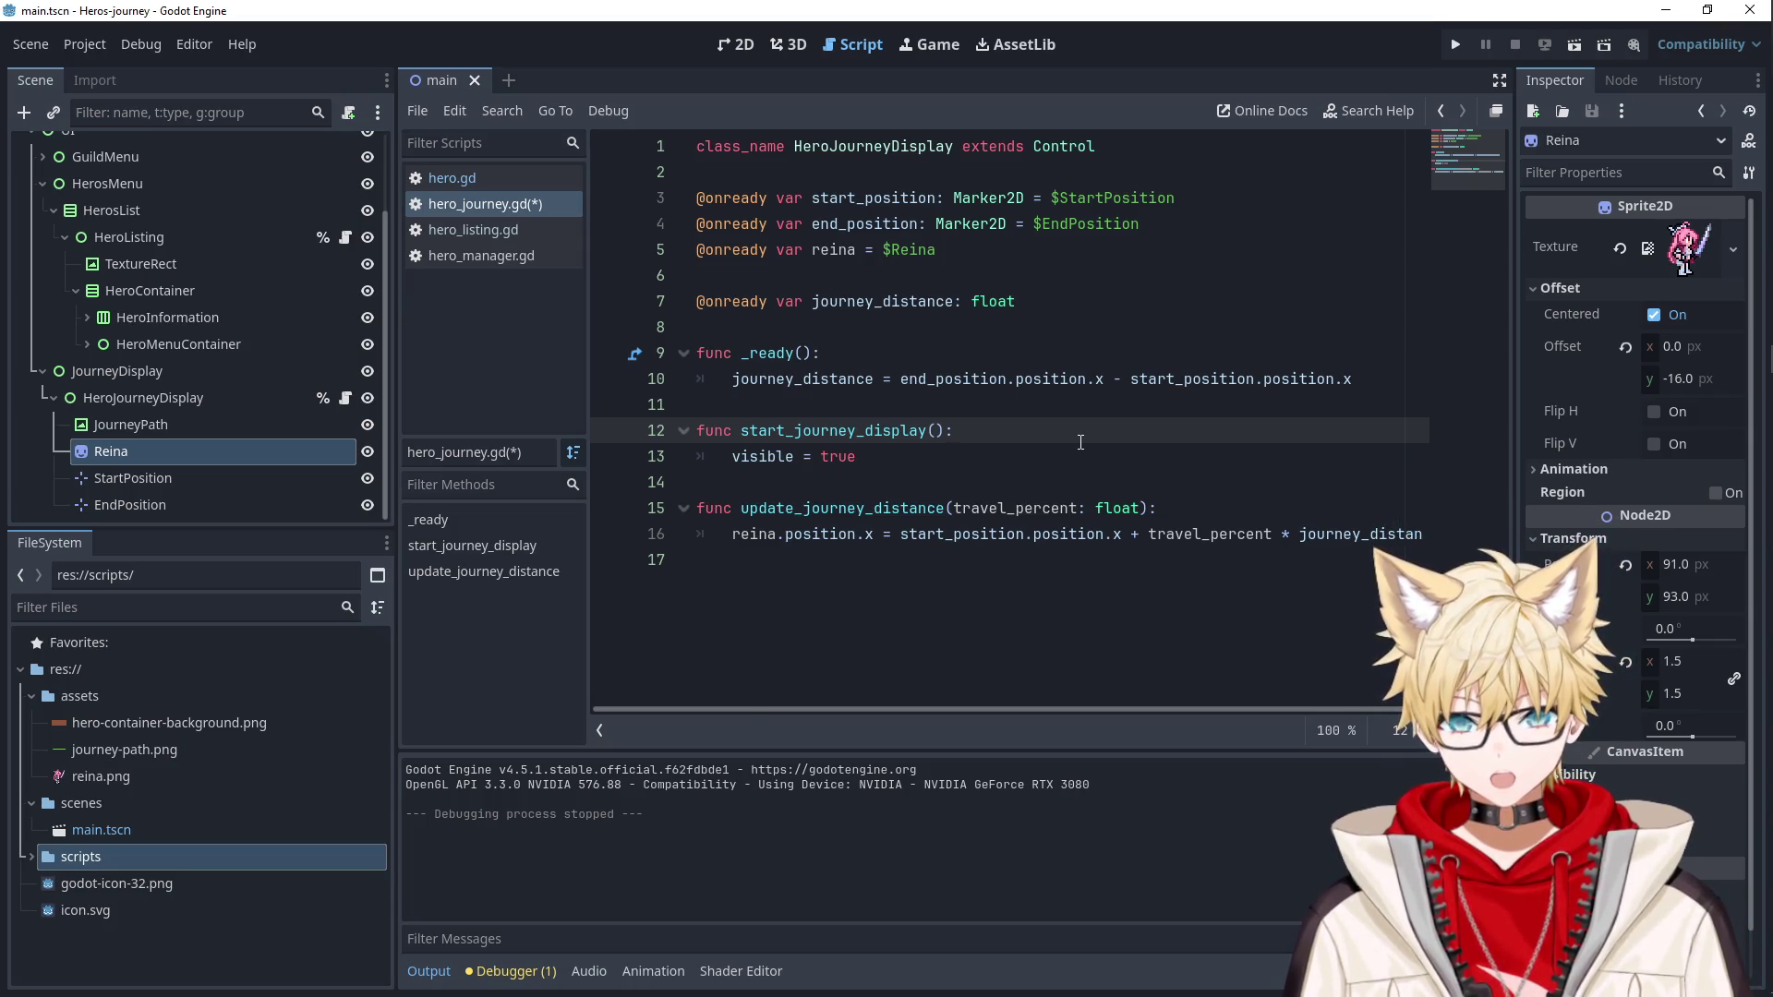
click(1464, 44)
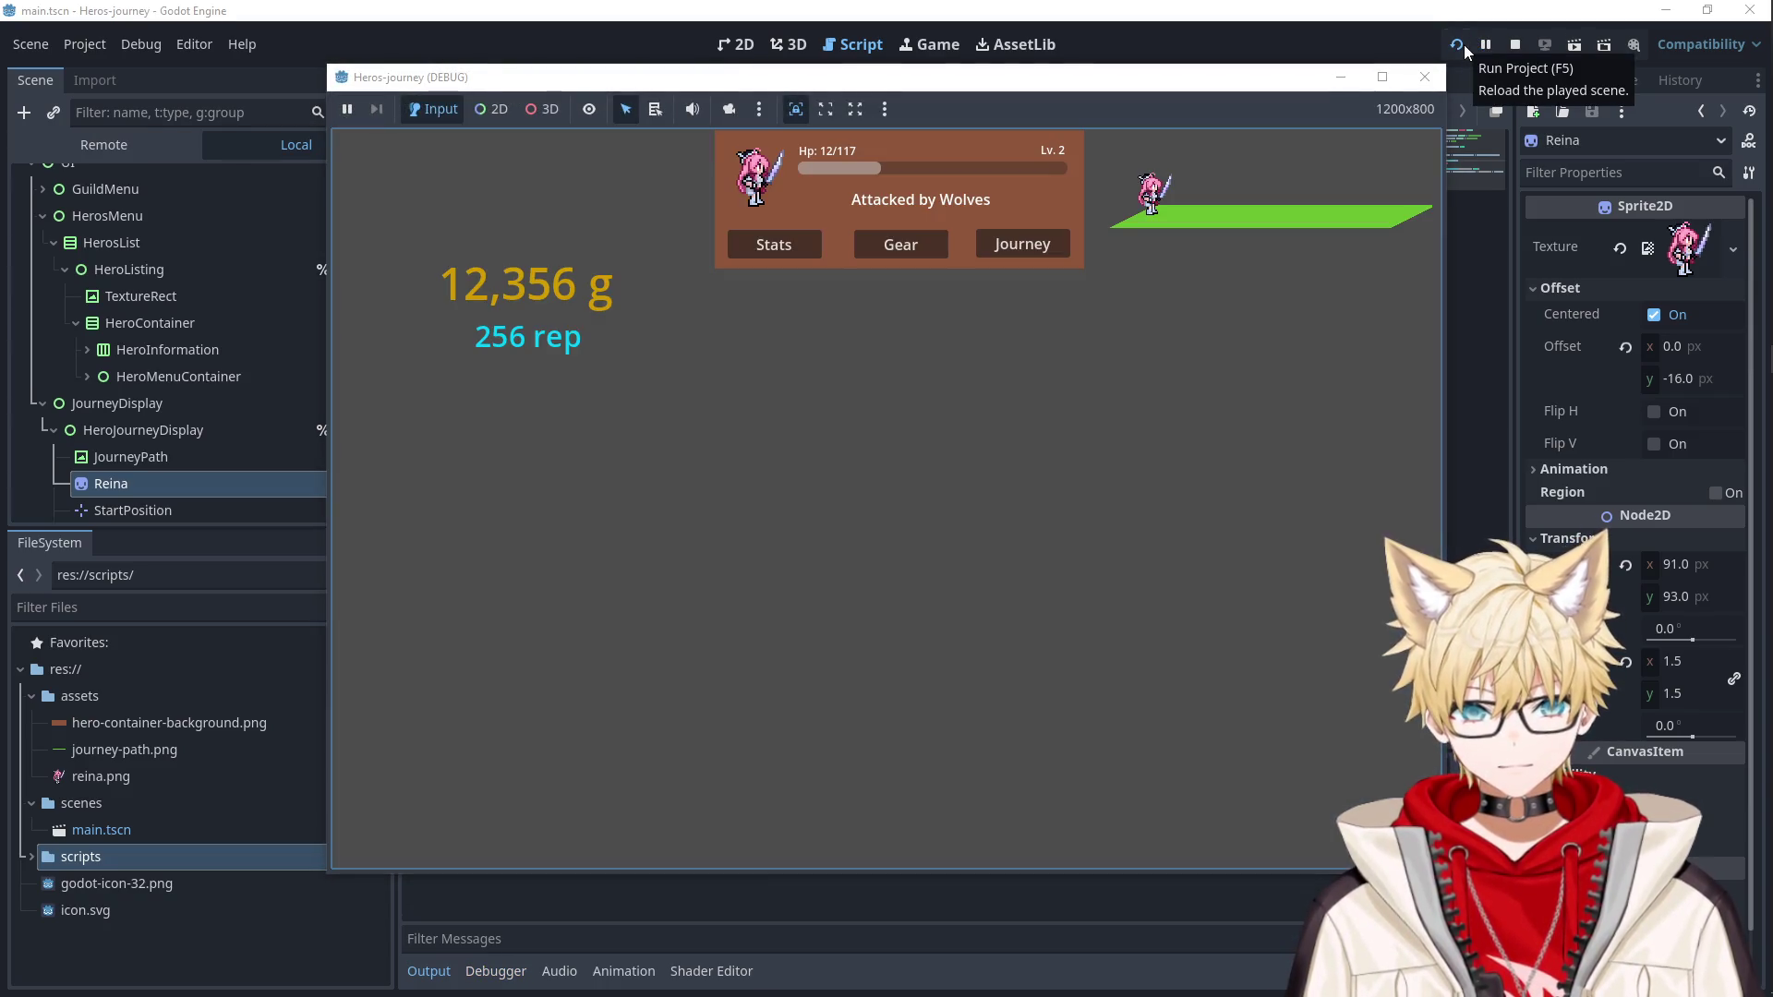
click(1001, 244)
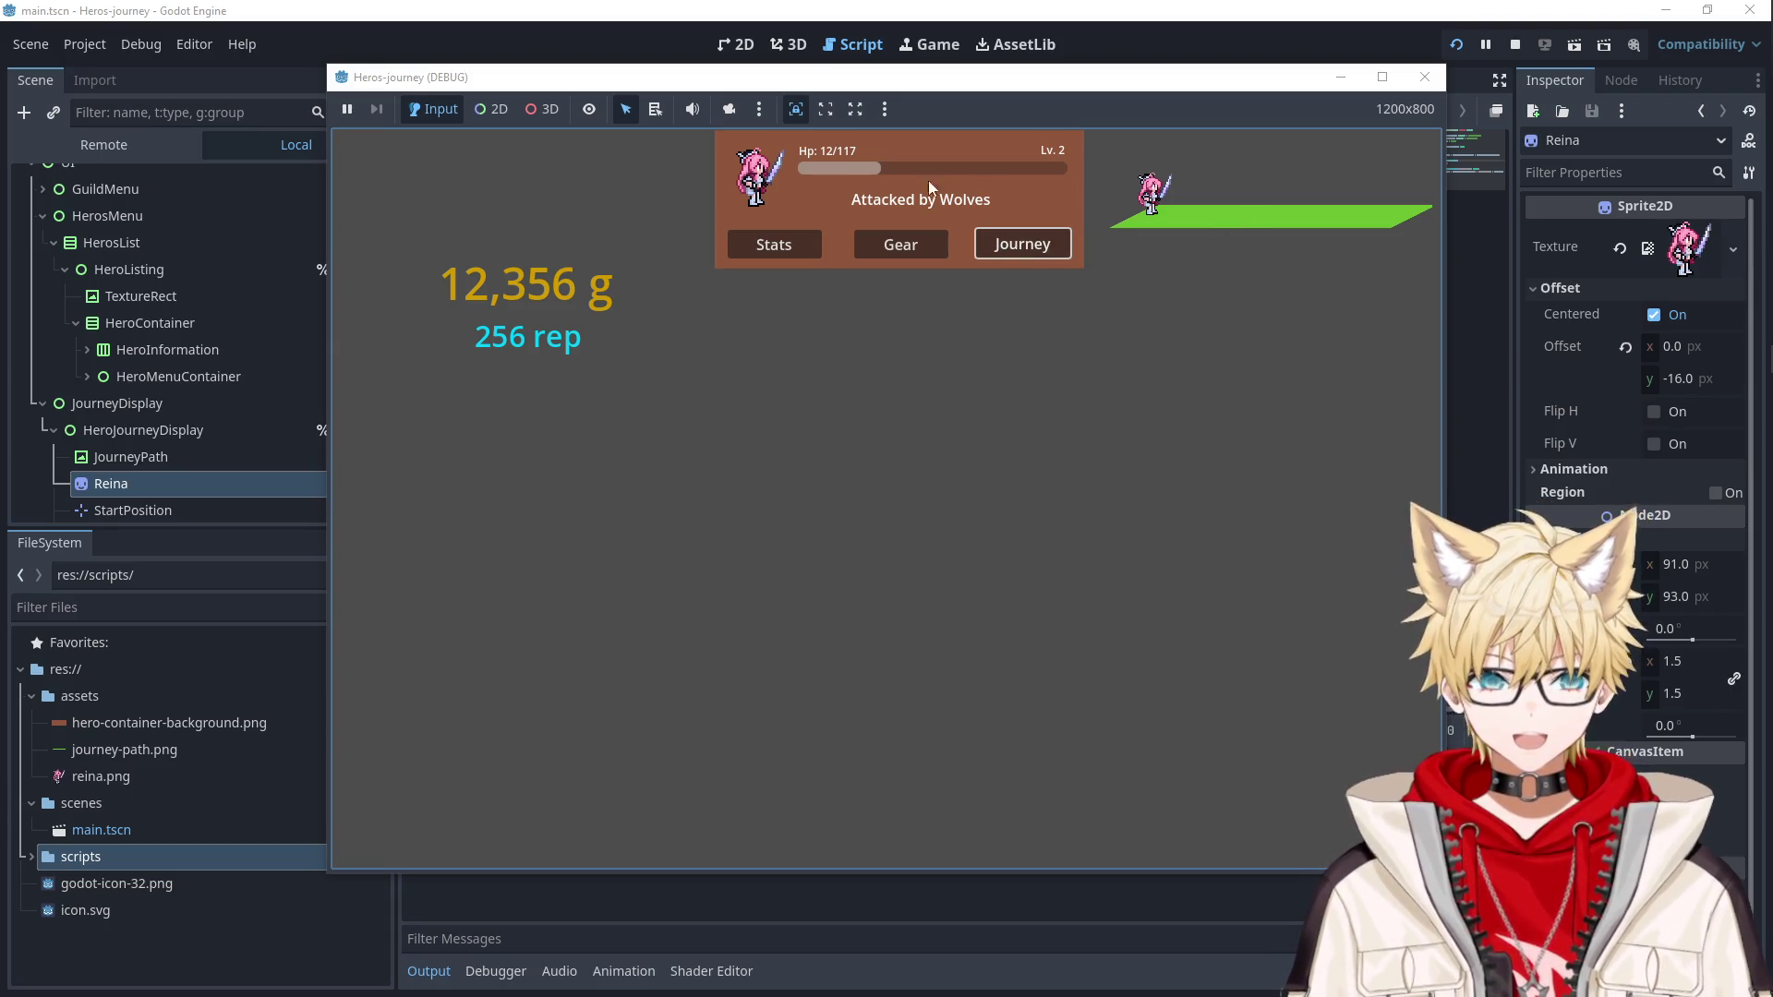
click(137, 141)
click(31, 206)
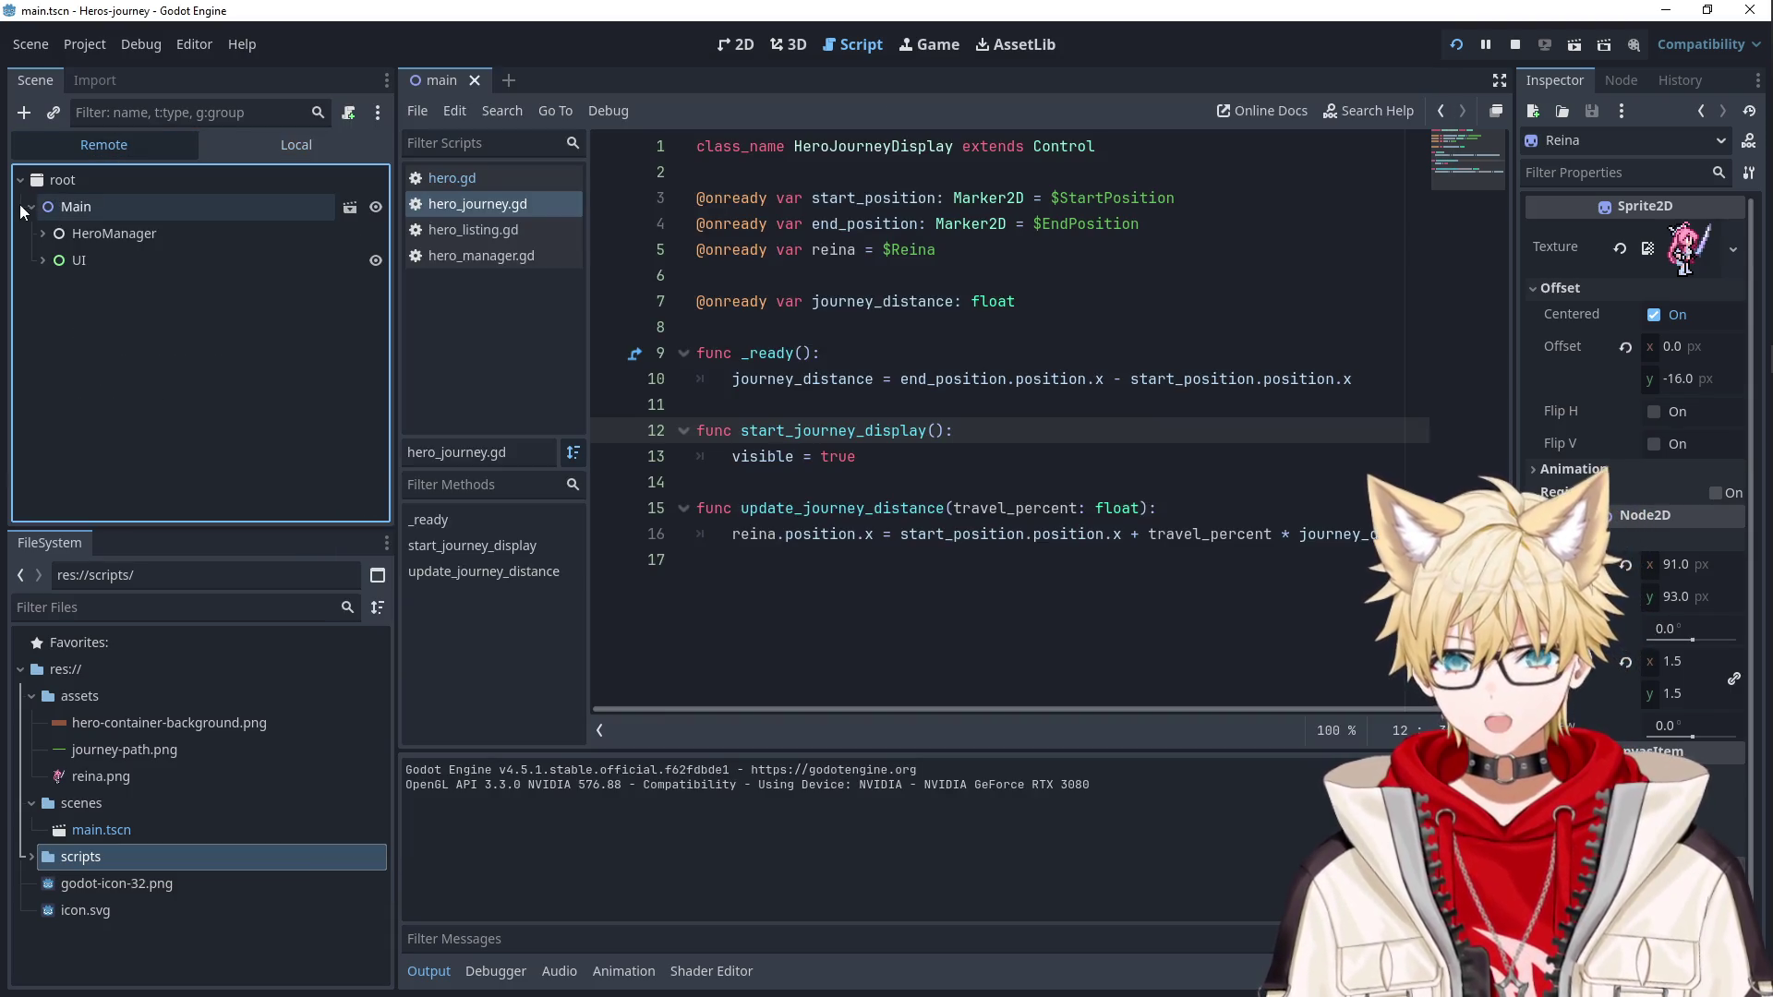
click(1512, 46)
scroll(180, 276, up, 4)
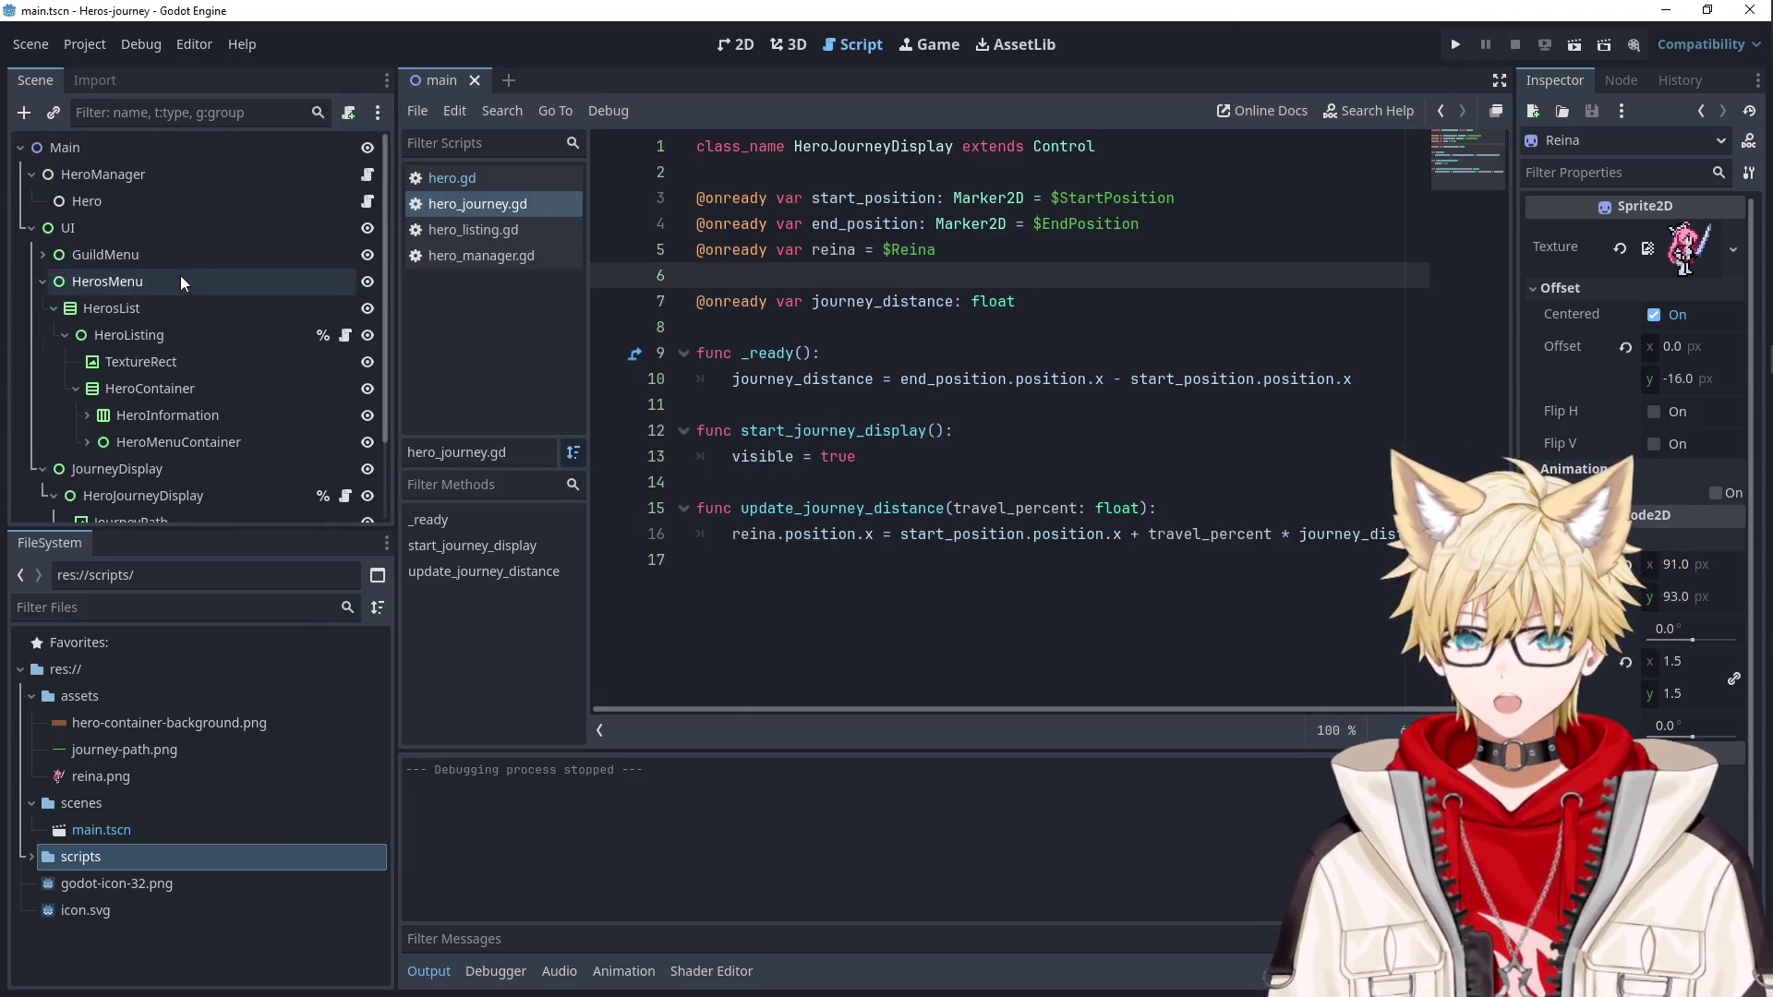
Step: Open hero.gd and locate the is_on_journey variable declaration and its uses
click(366, 175)
click(367, 200)
click(1094, 454)
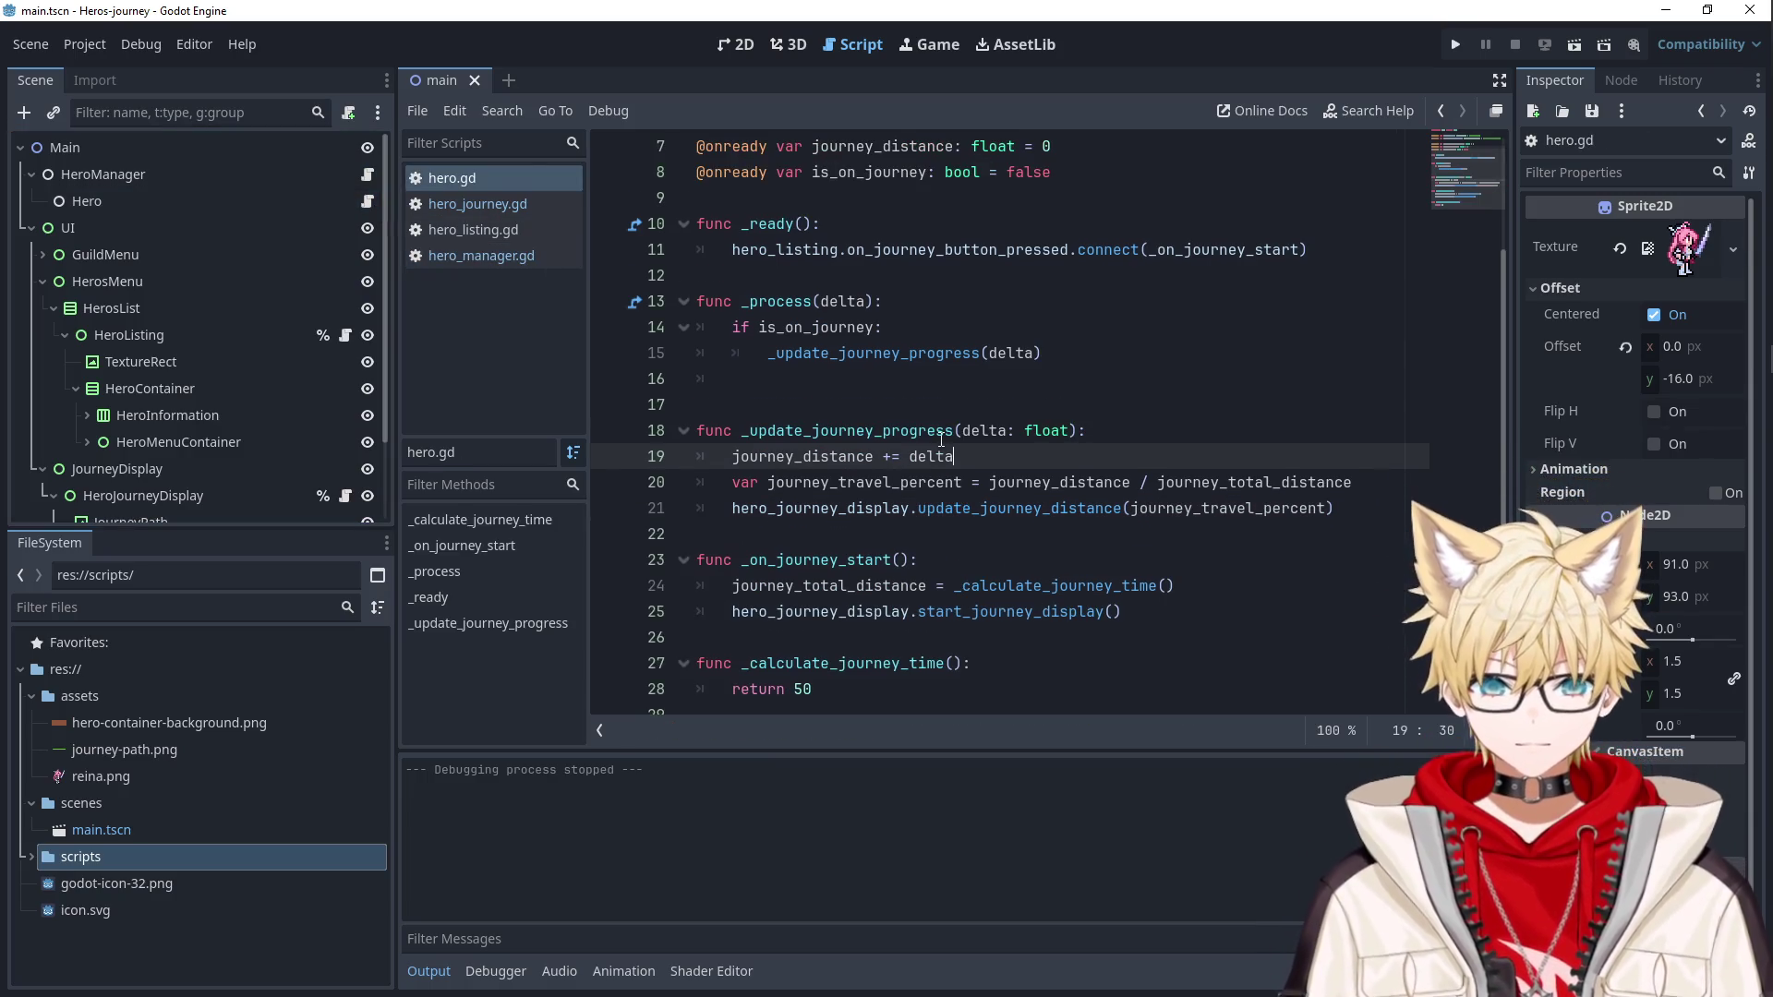
scroll(902, 393, down, 1)
double_click(816, 534)
scroll(831, 415, up, 3)
double_click(869, 327)
scroll(992, 537, down, 3)
Step: Add is_on_journey = true at the end of _on_journey_start, hide HeroJourneyDisplay, and run
click(992, 536)
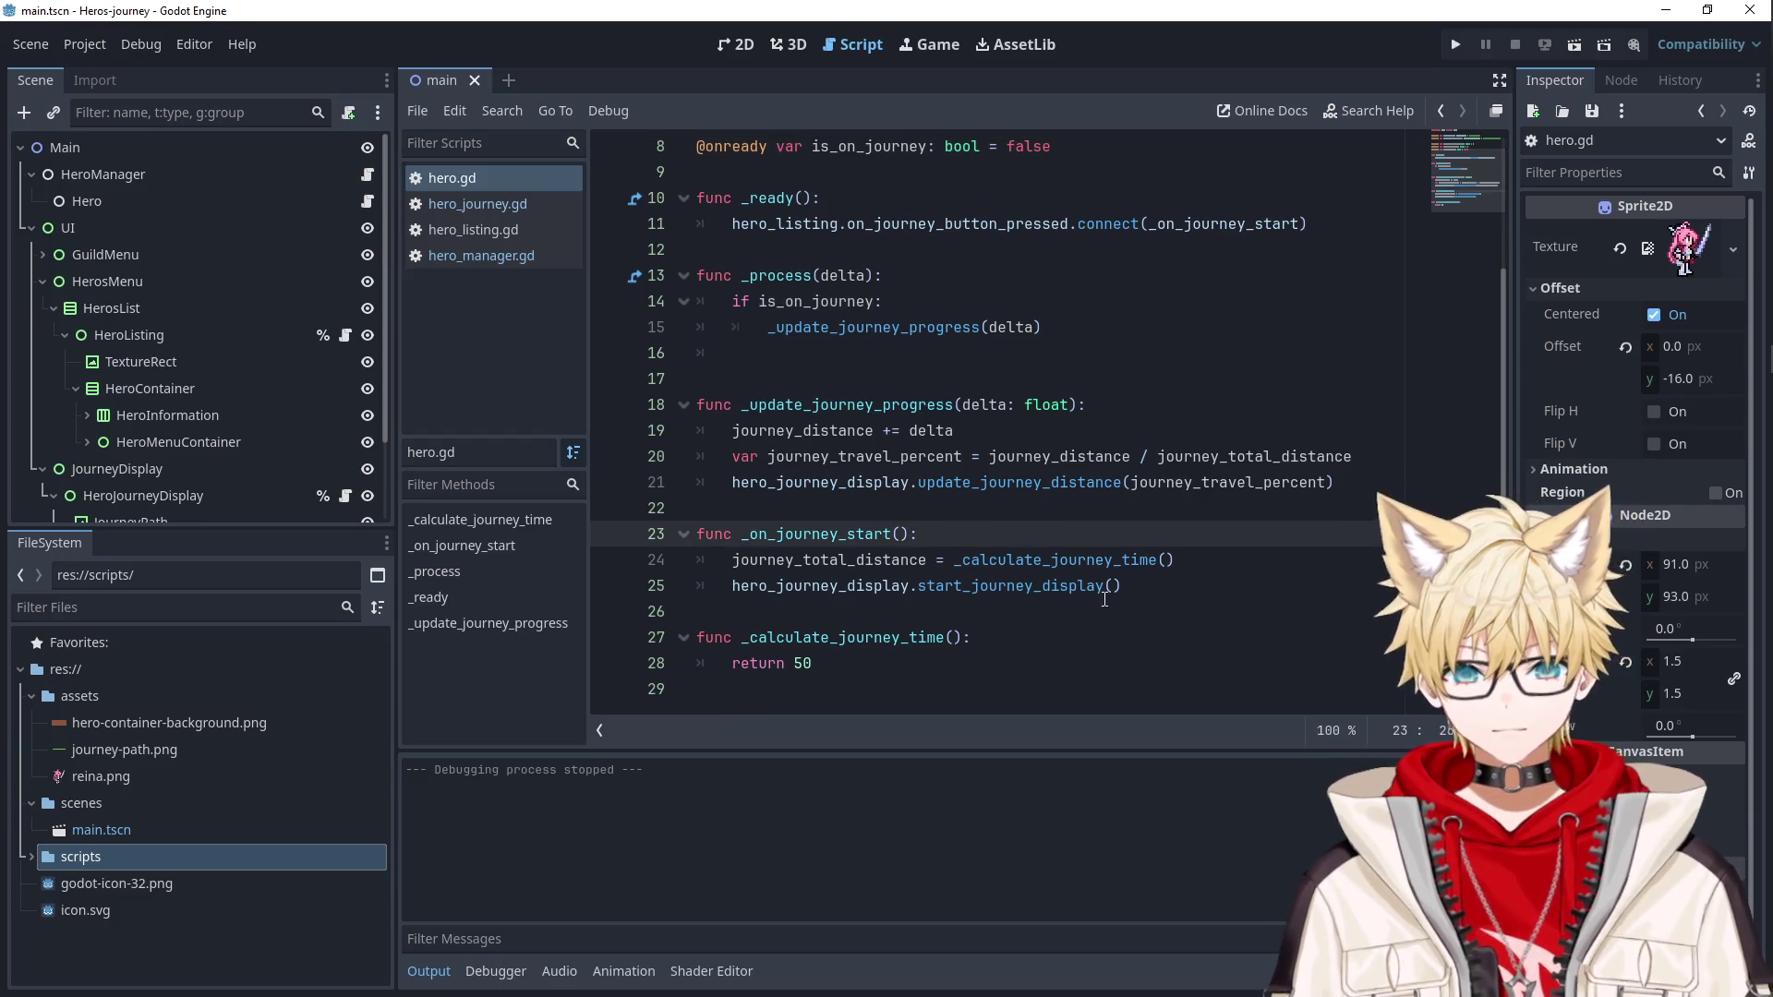
click(1179, 564)
key(Down)
key(Return)
text(is_on_journey = true)
scroll(252, 456, down, 2)
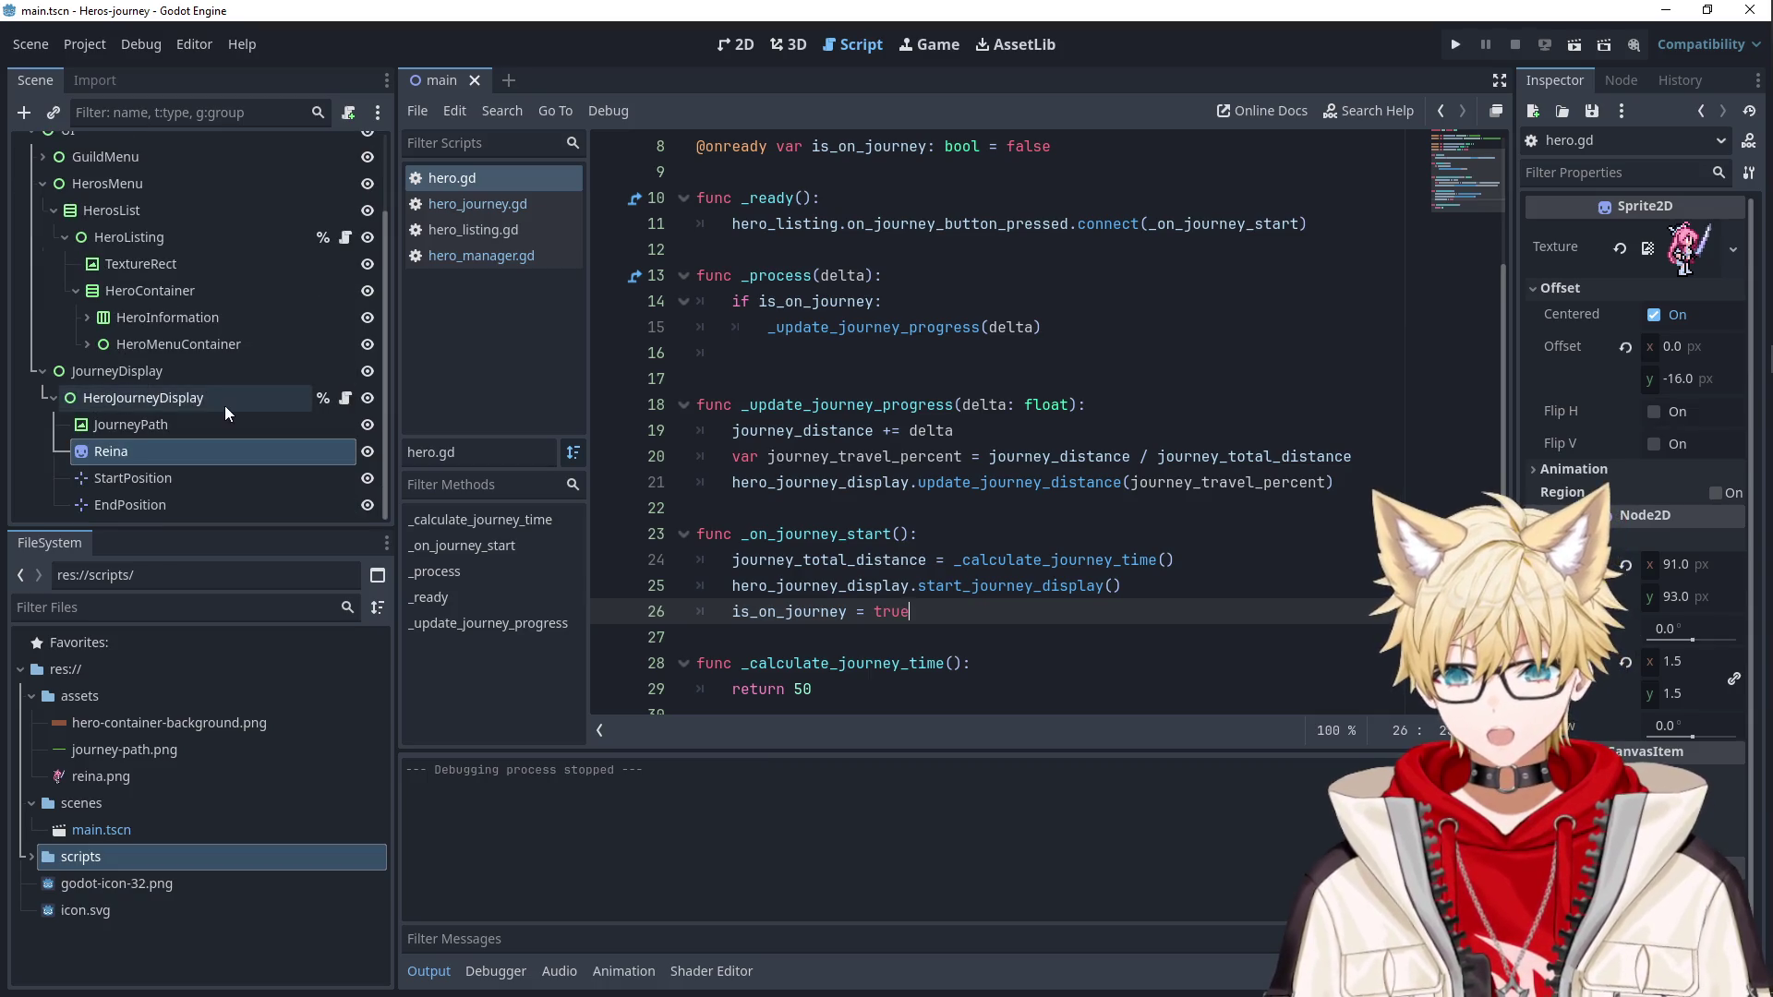
click(368, 398)
click(1464, 44)
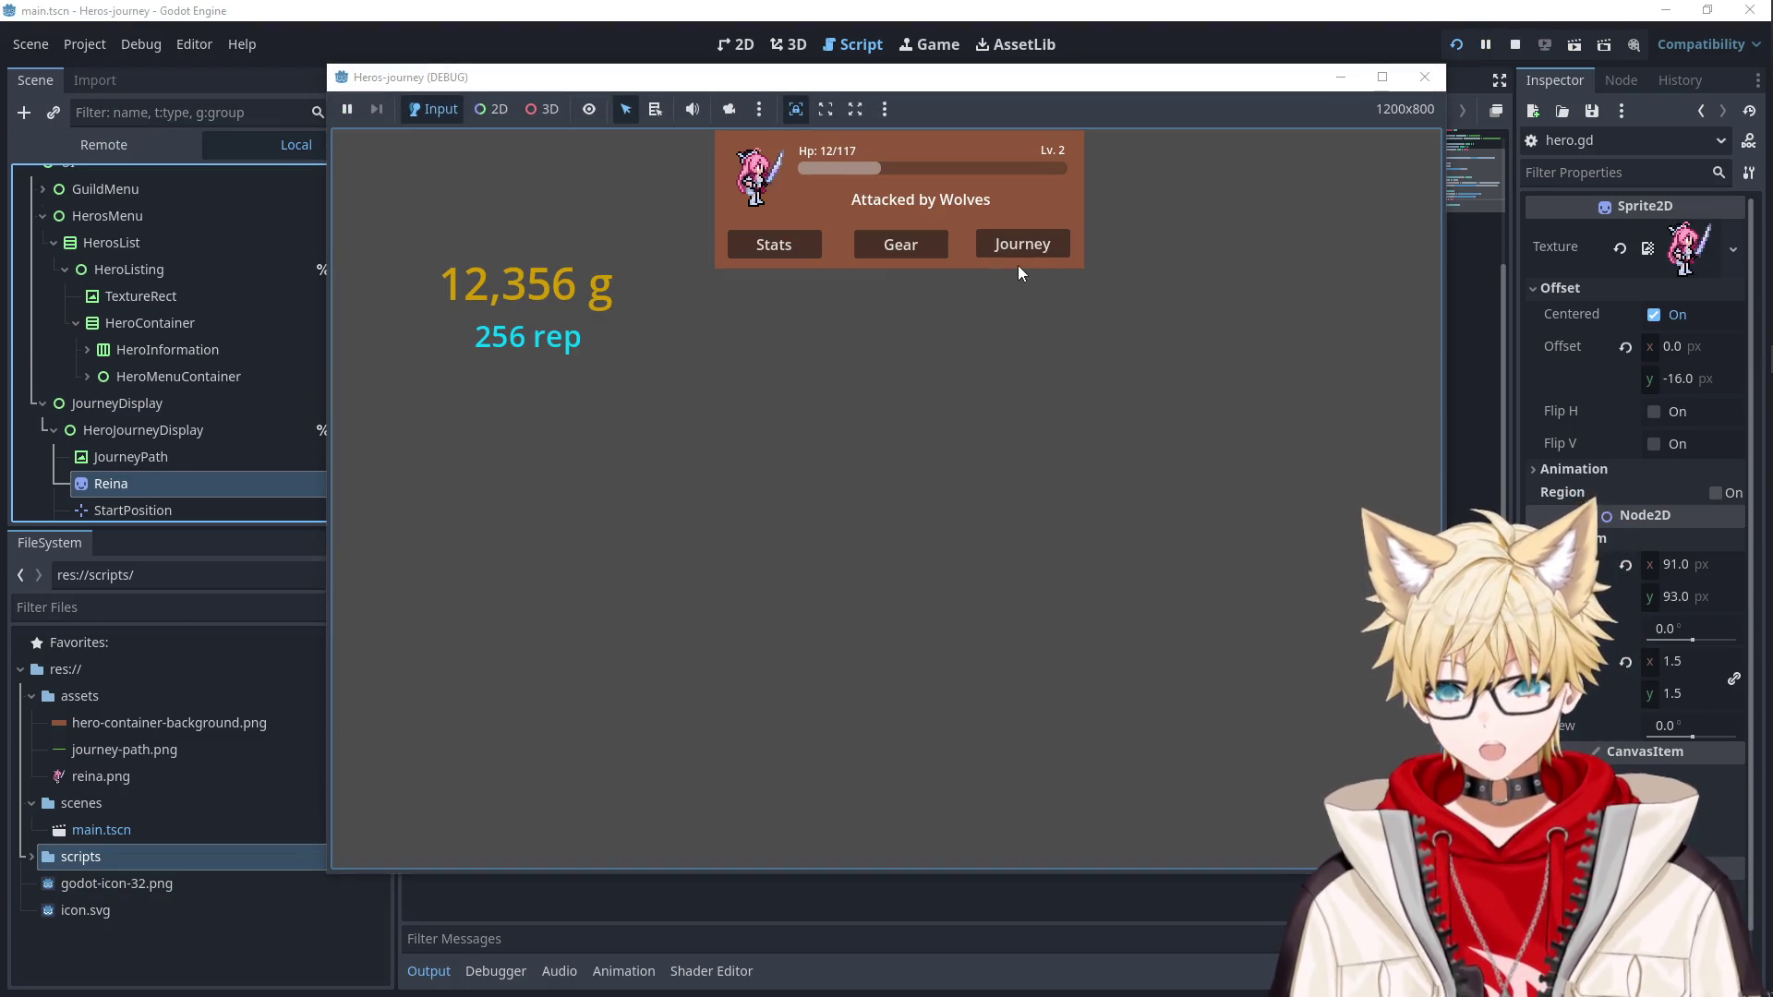
Step: Start the journey, watch Reina travel the green path to its far end, then stop
click(1025, 253)
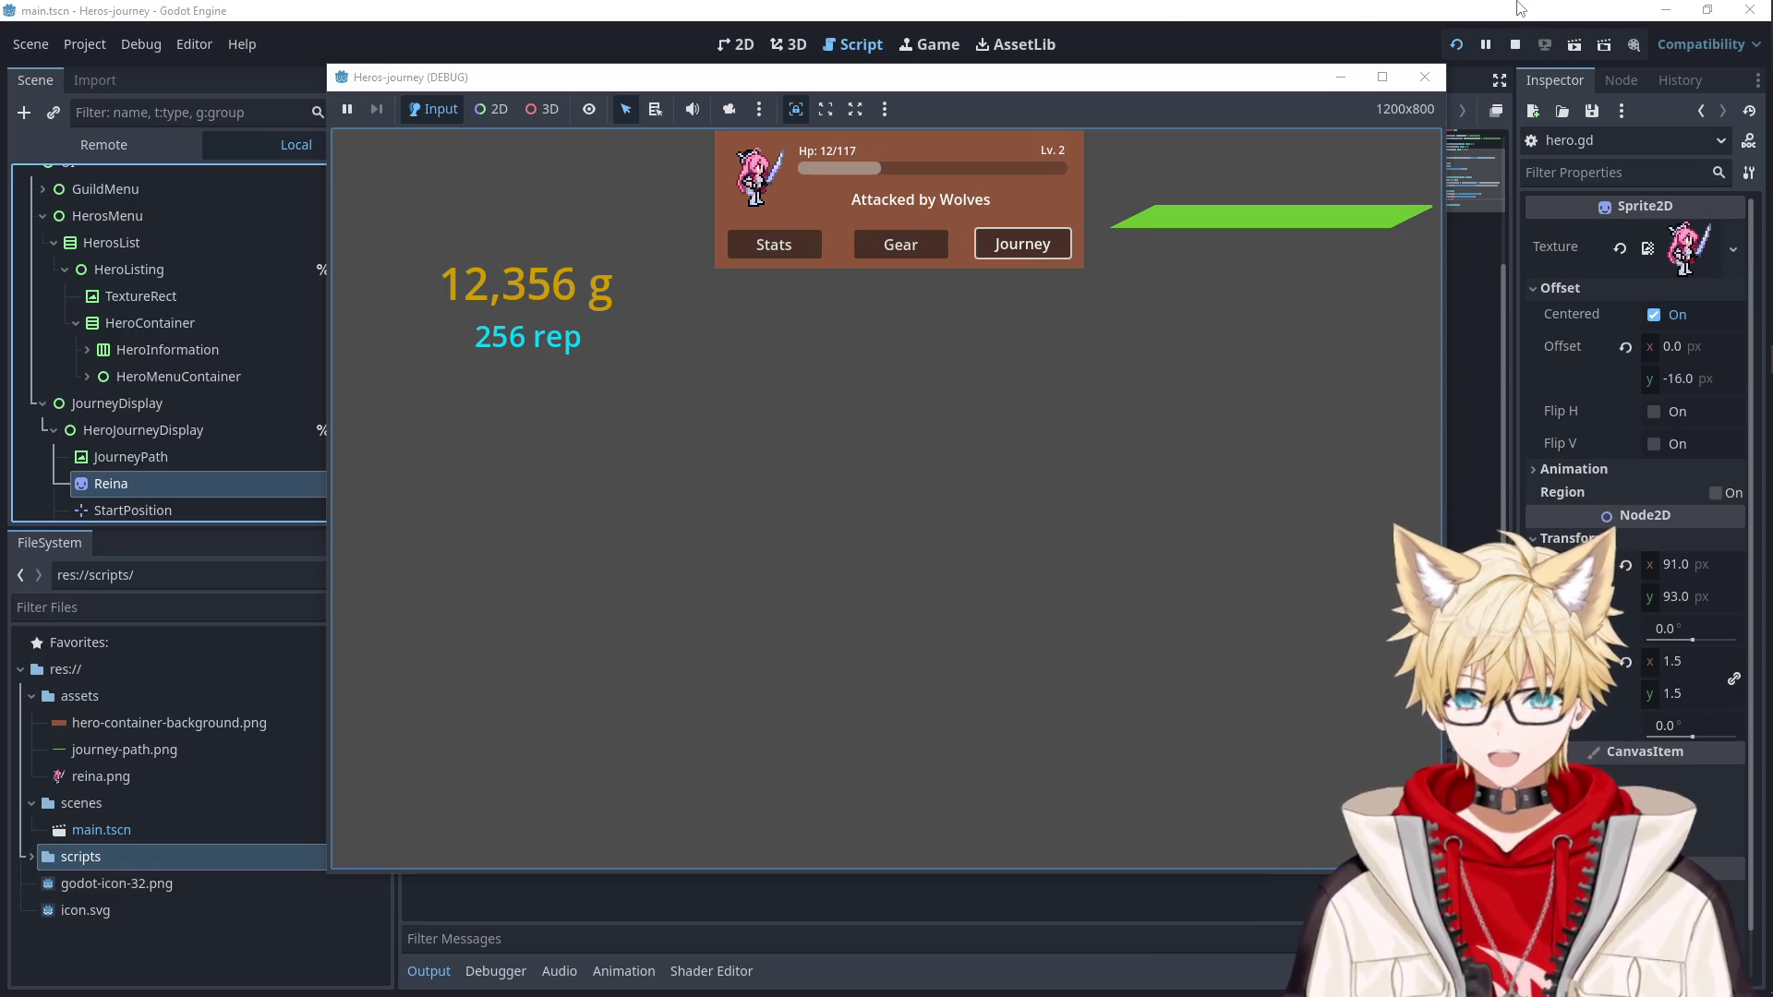
click(1425, 77)
click(1304, 360)
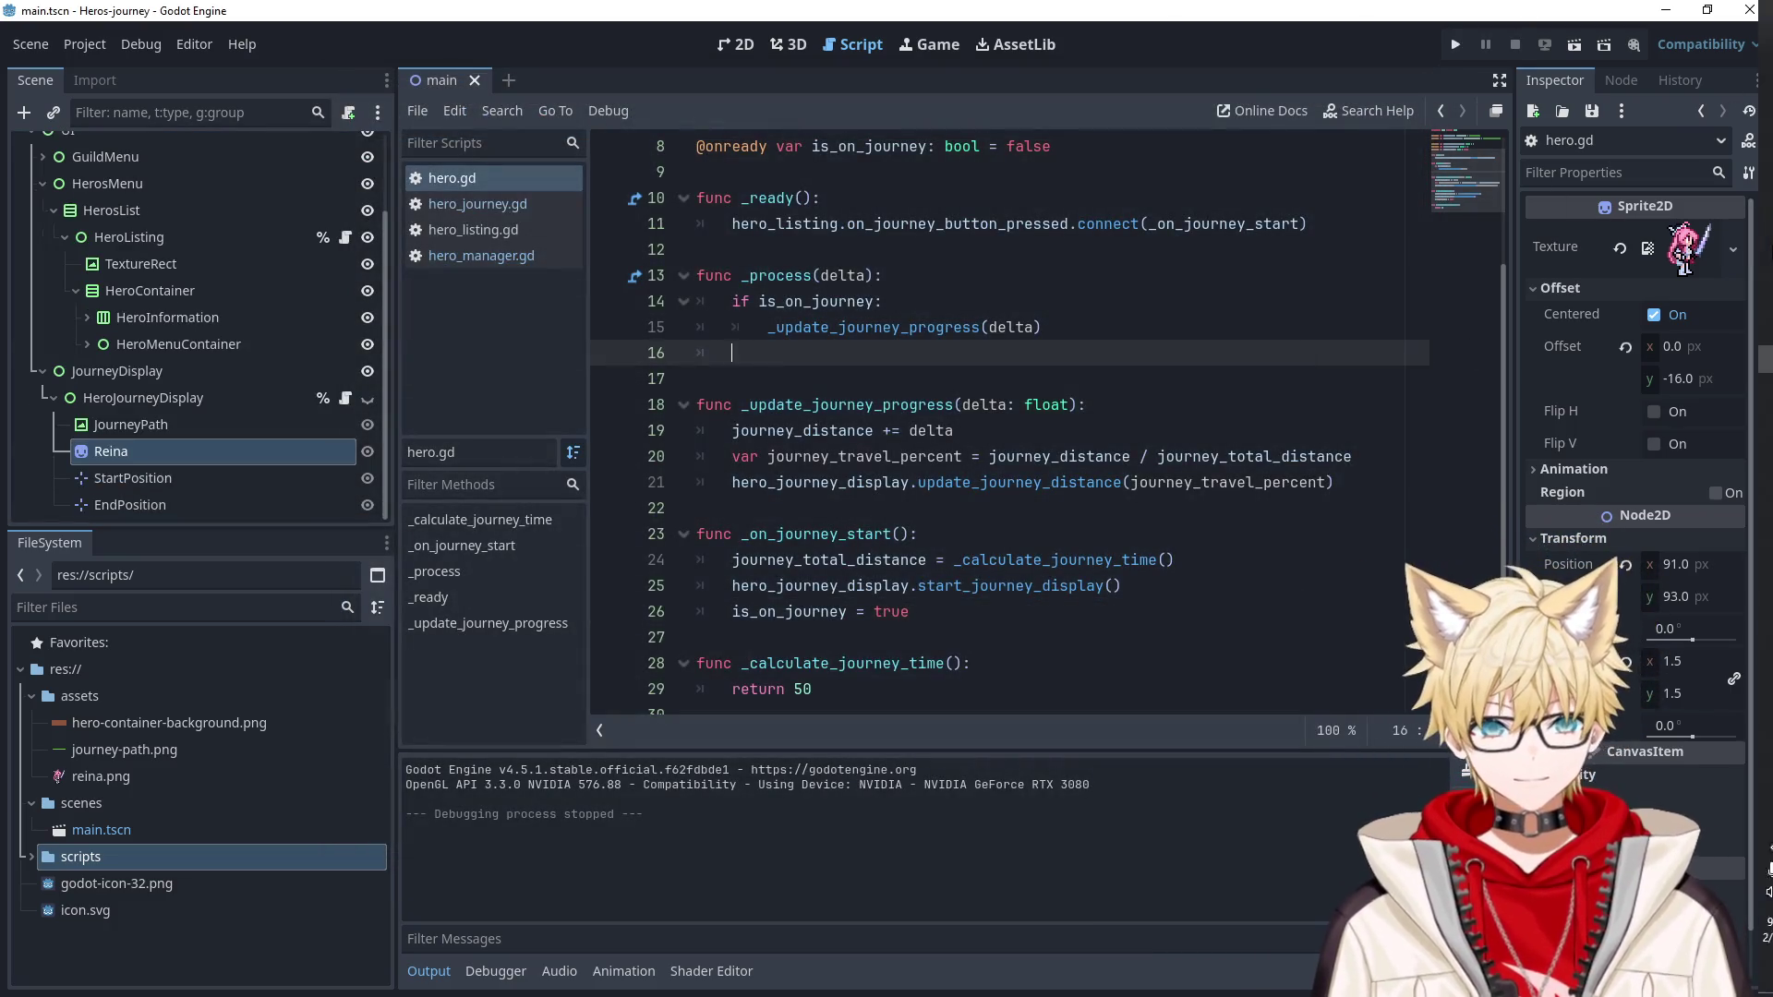
key(Up)
key(Up)
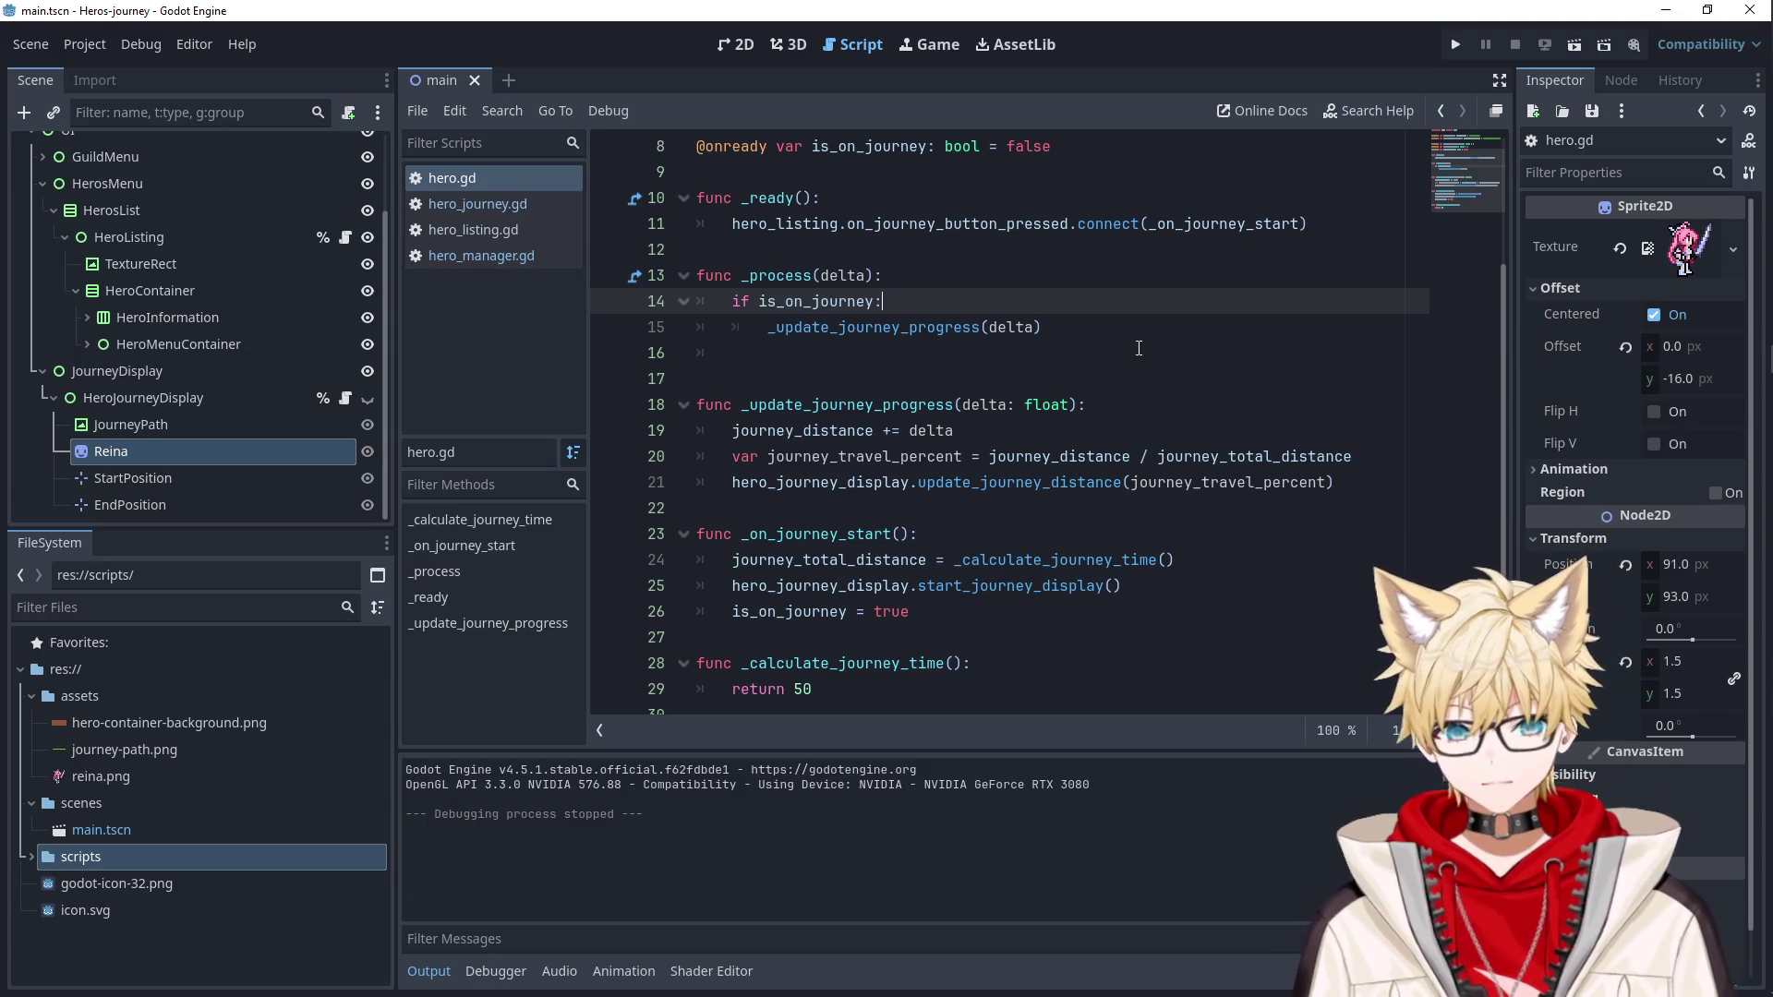
click(920, 482)
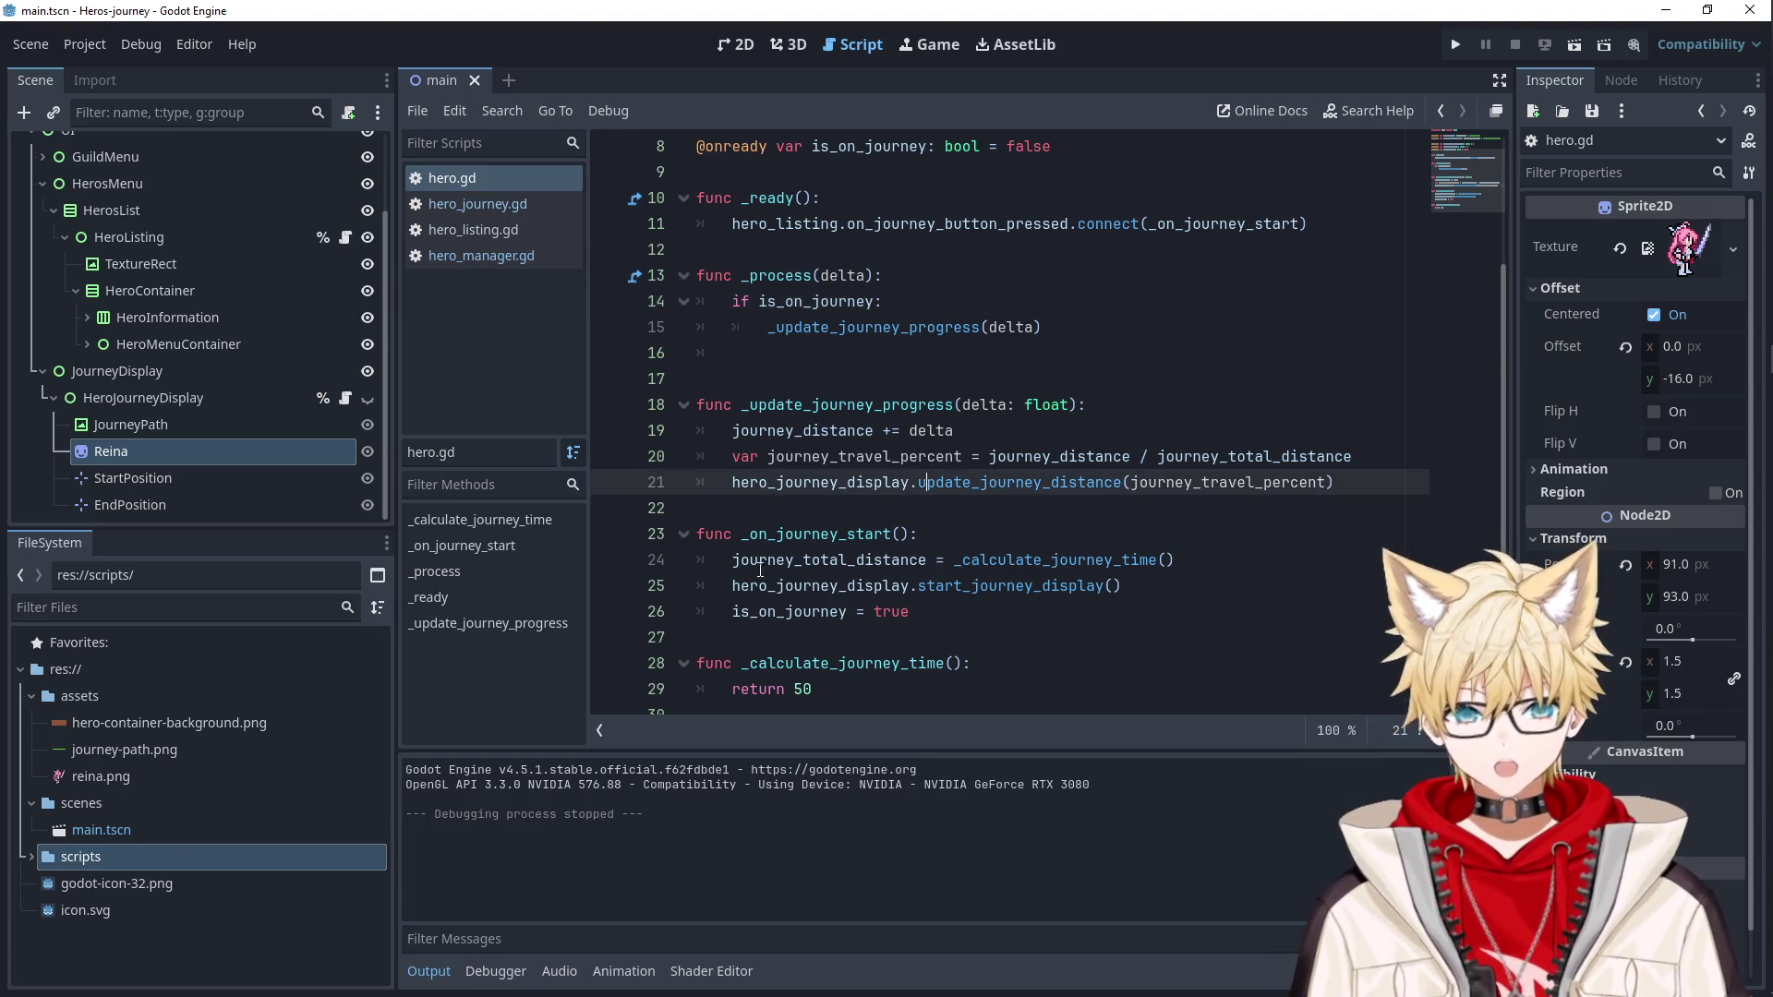